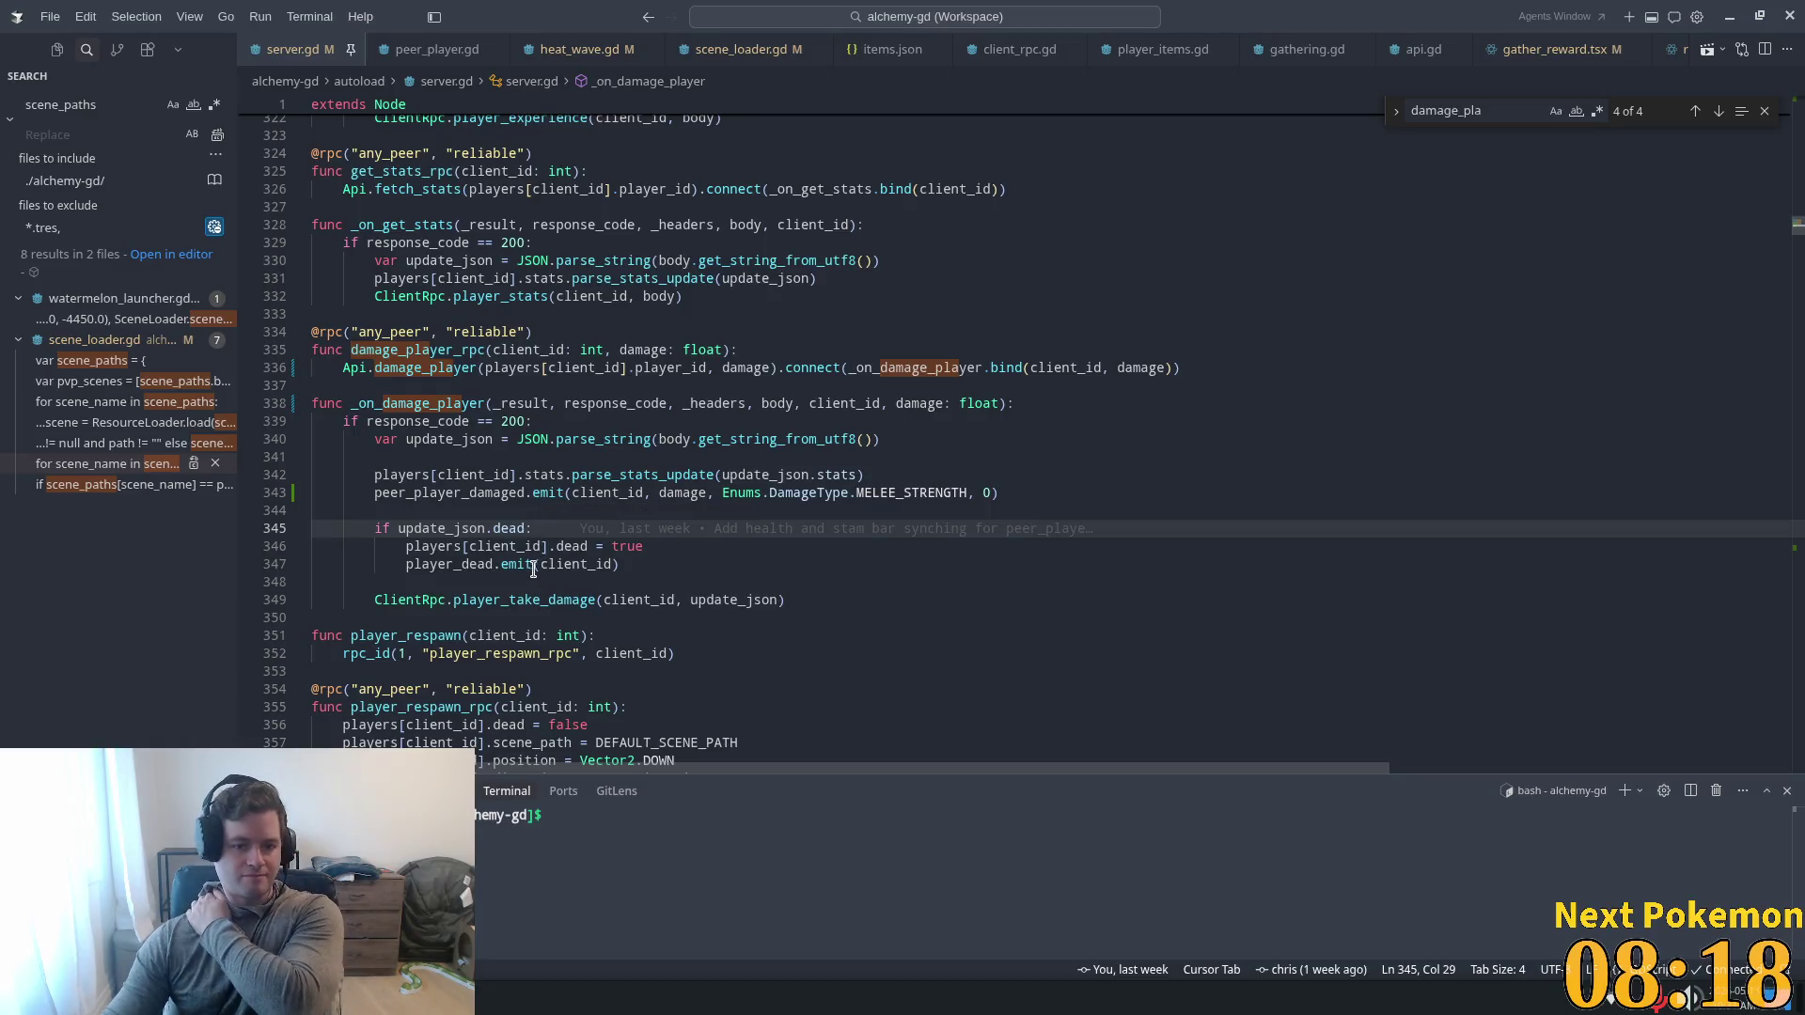
Inspect the damage response code and its client_id and peer_player_damaged references.
mouse_move(530, 568)
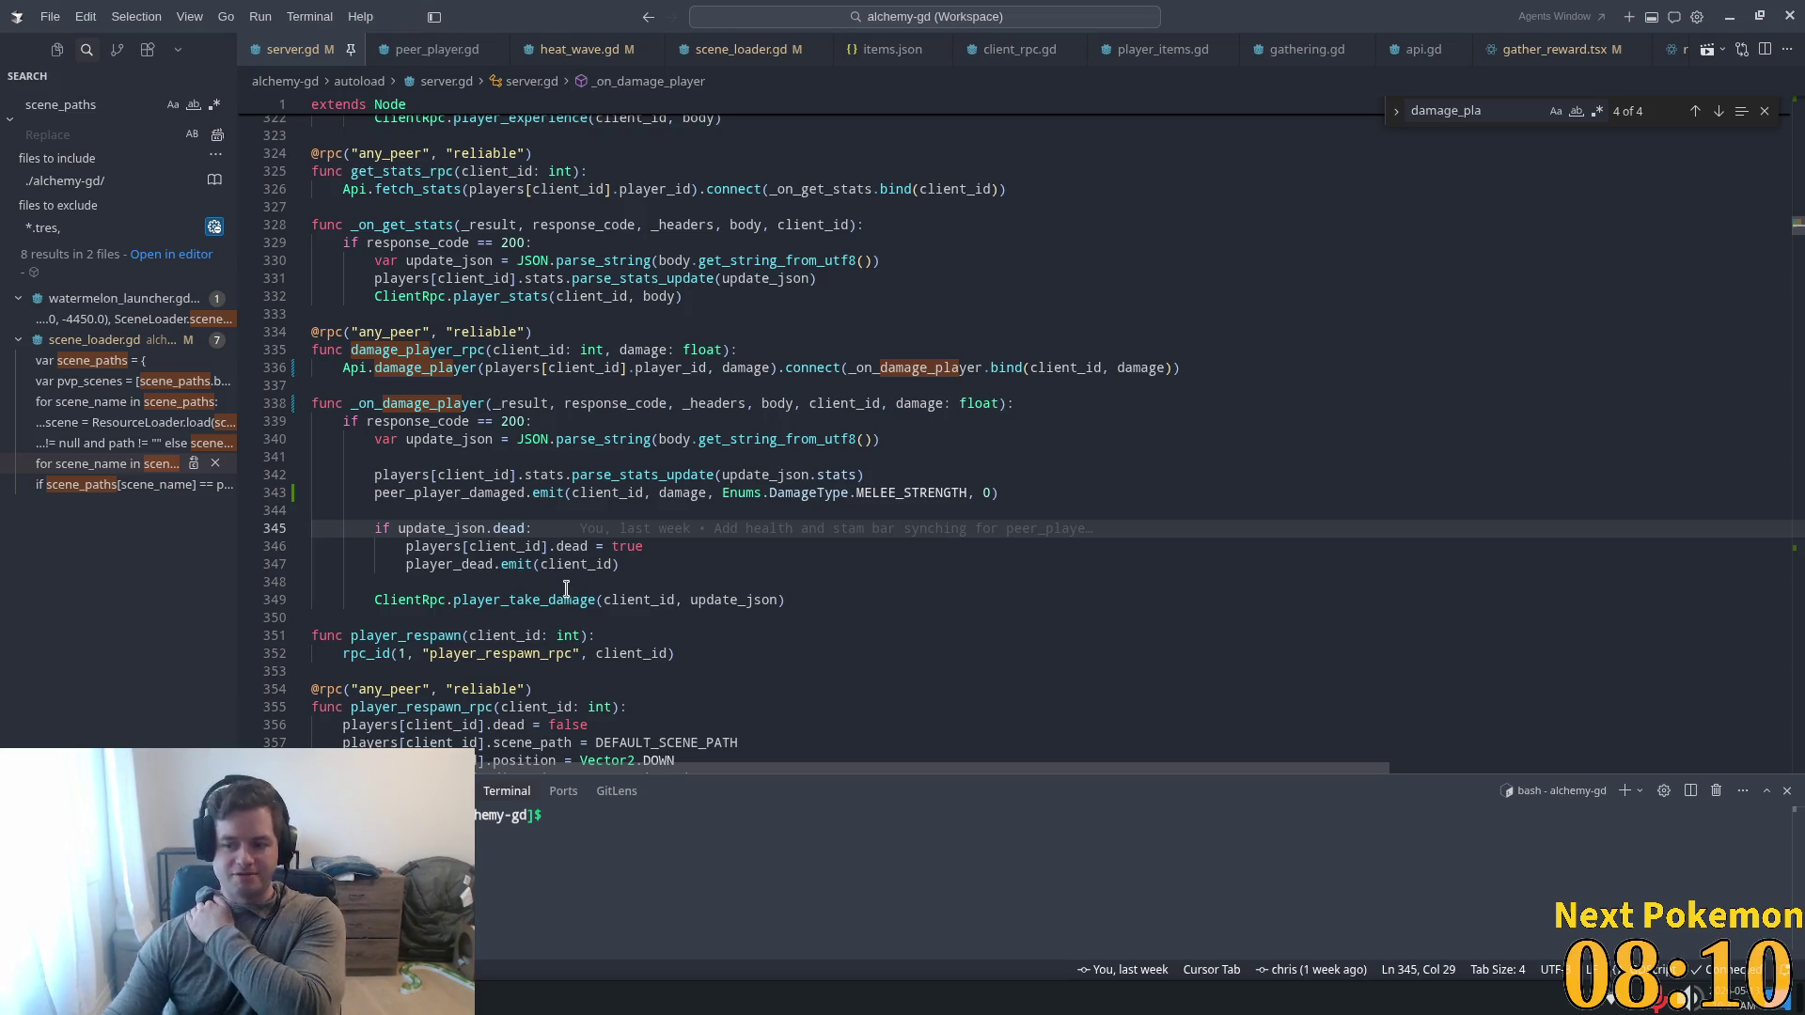
mouse_move(563, 593)
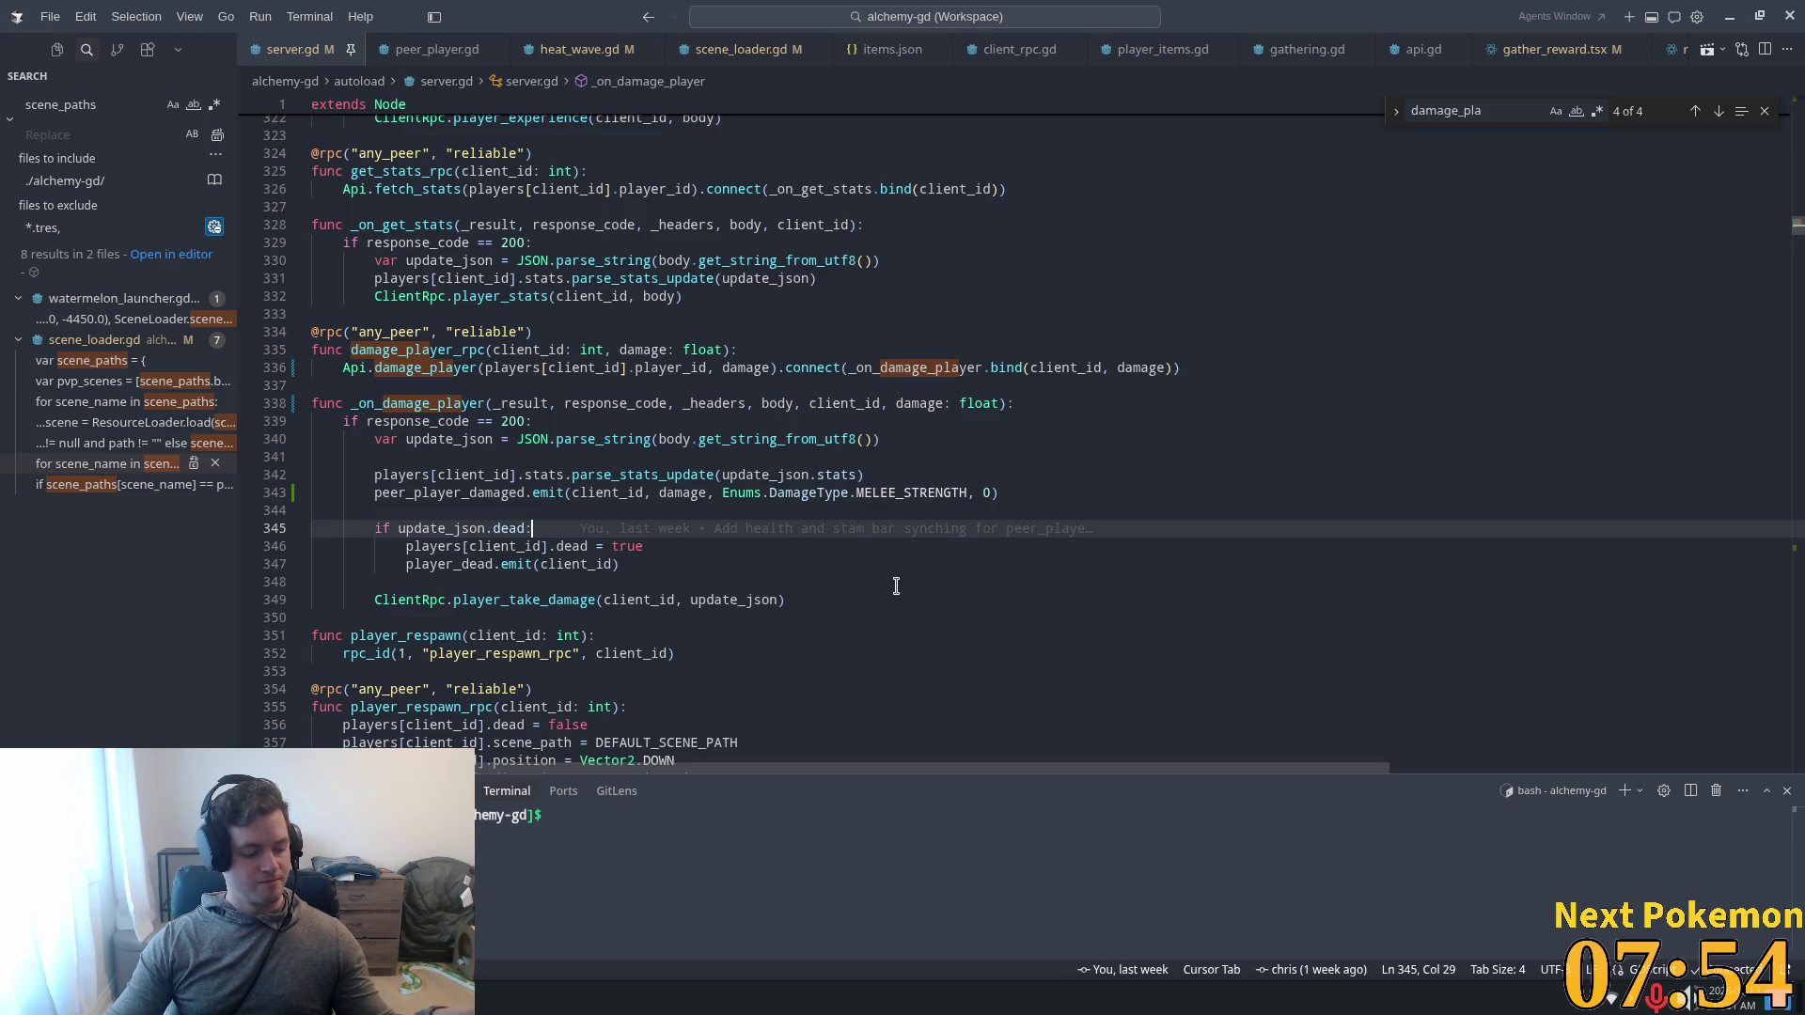
left_click(751, 460)
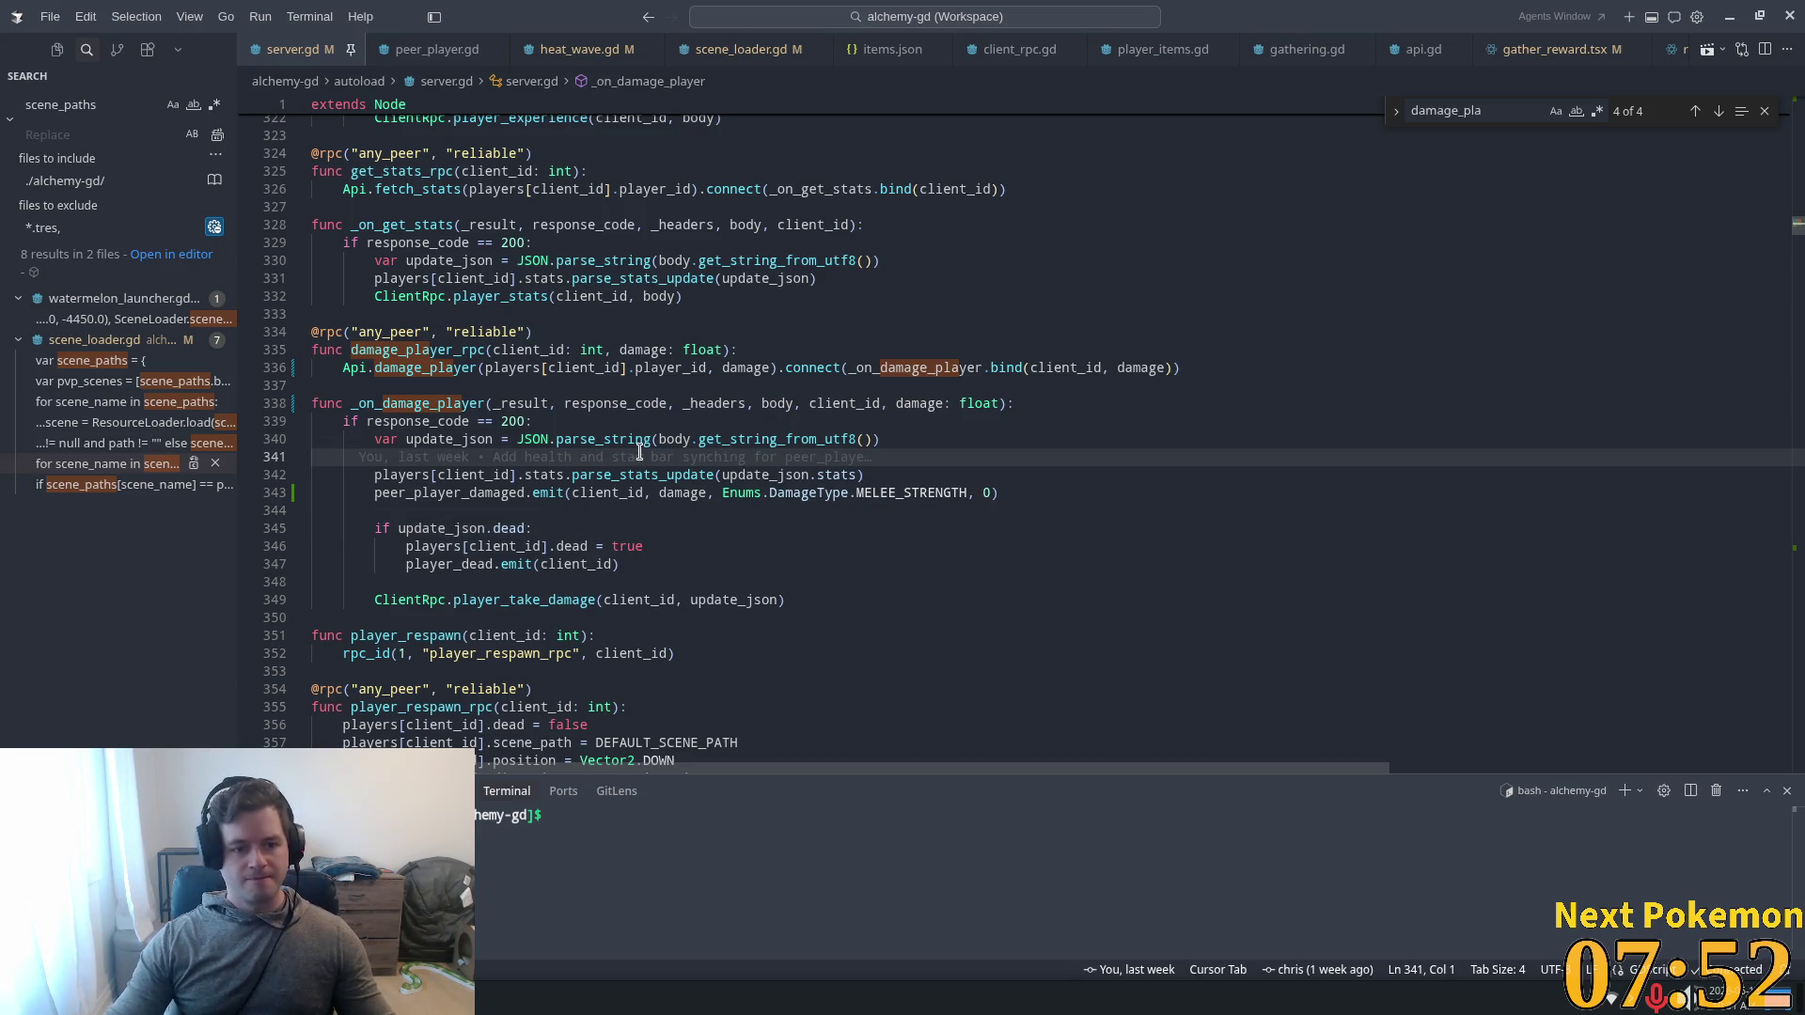
left_click(849, 495)
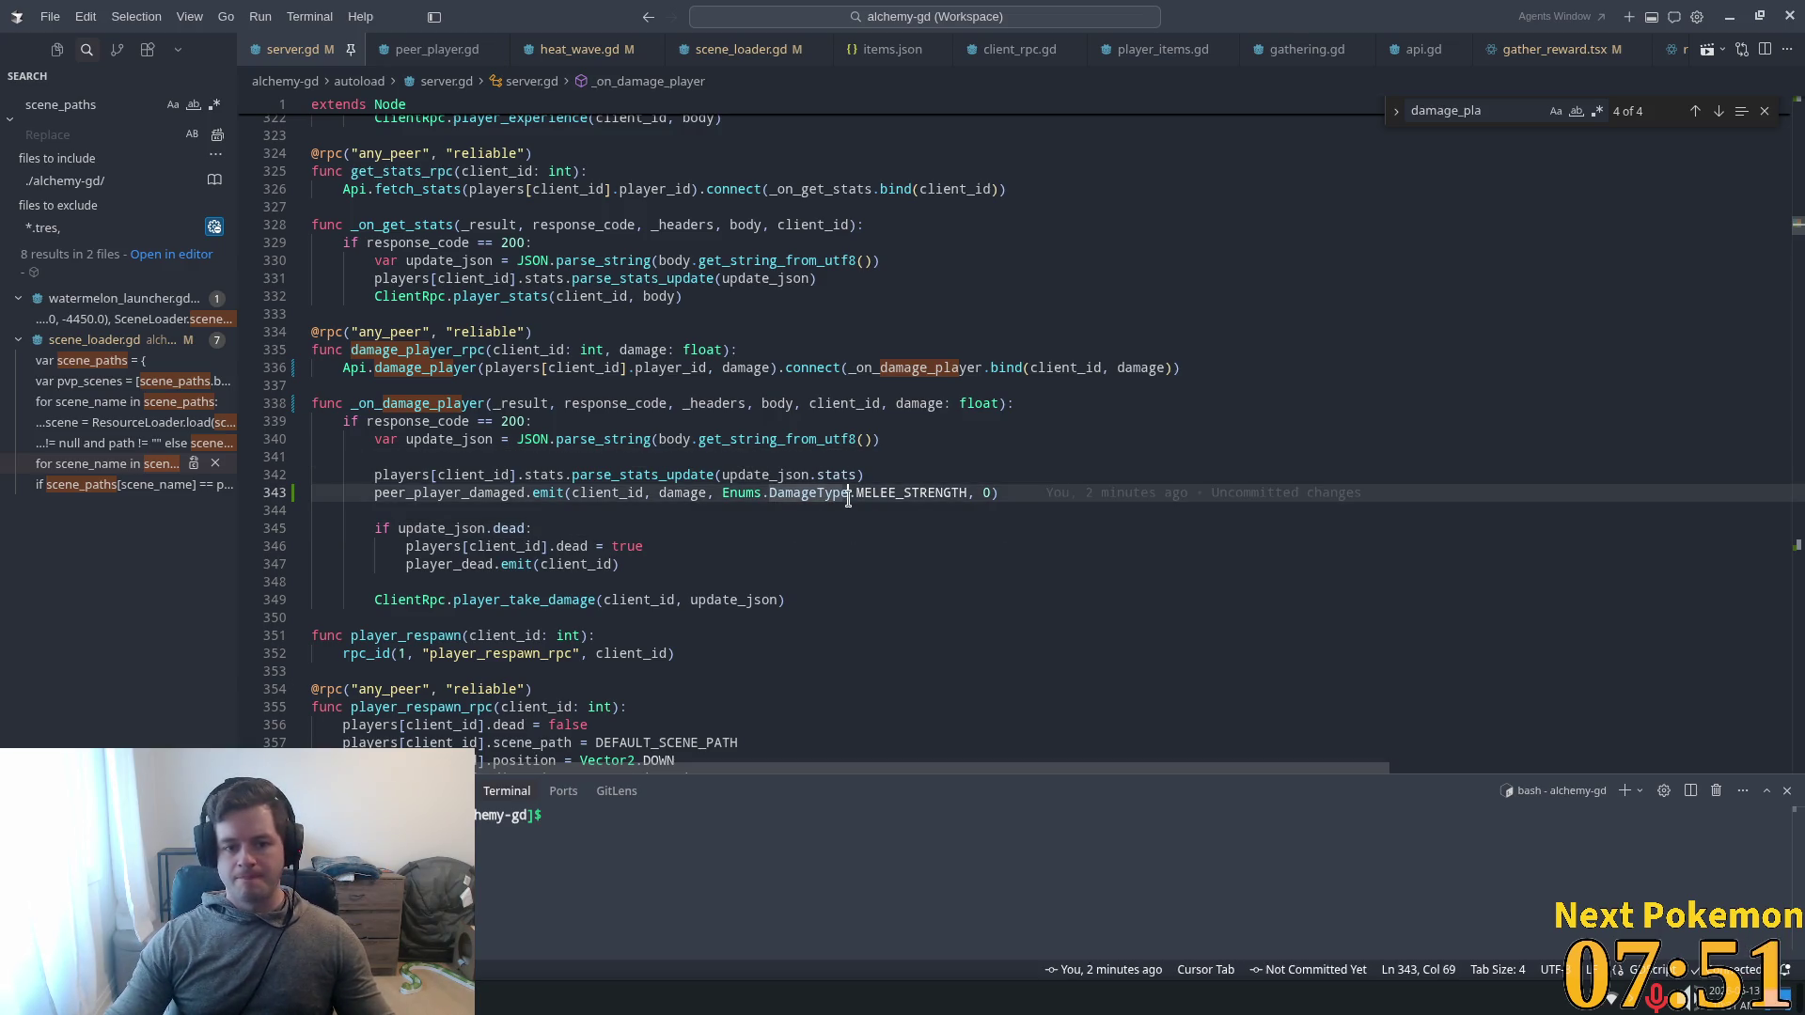
double_click(461, 476)
double_click(412, 495)
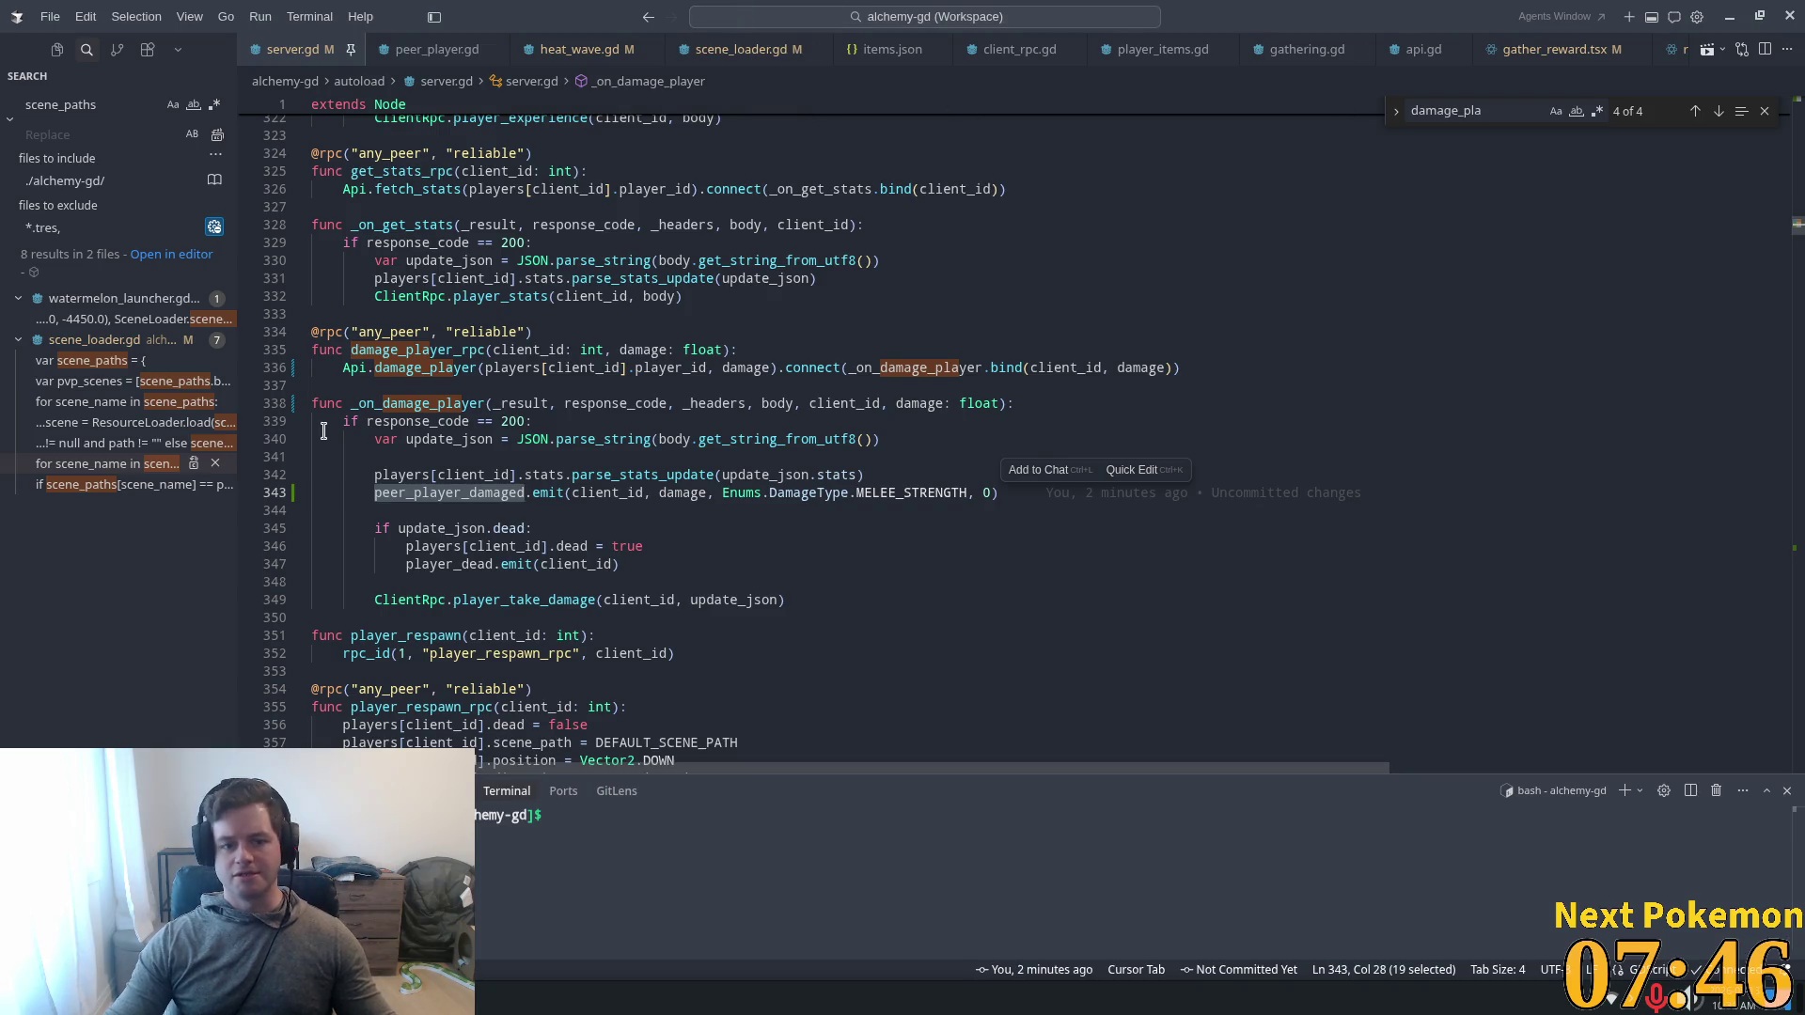
Open peer_player.gd through Quick Open and scroll down to its _ready function.
left_click(697, 9)
type("PEER_PLA")
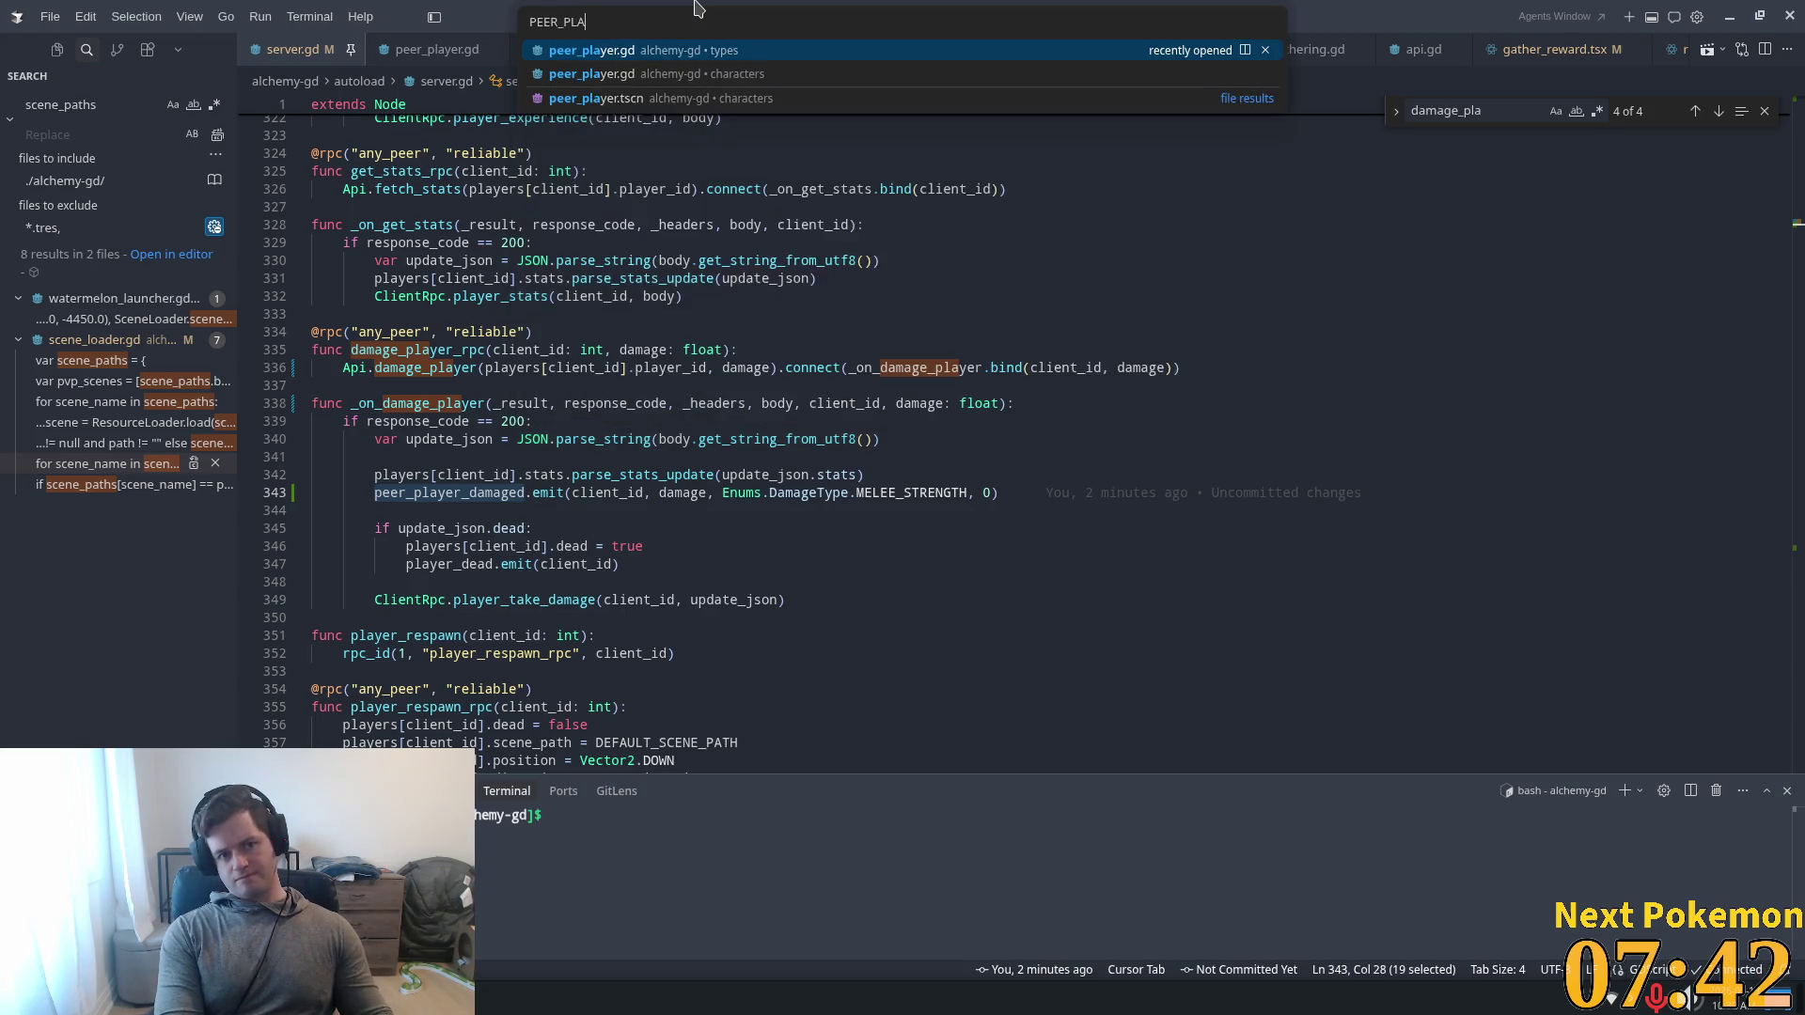
key("Return")
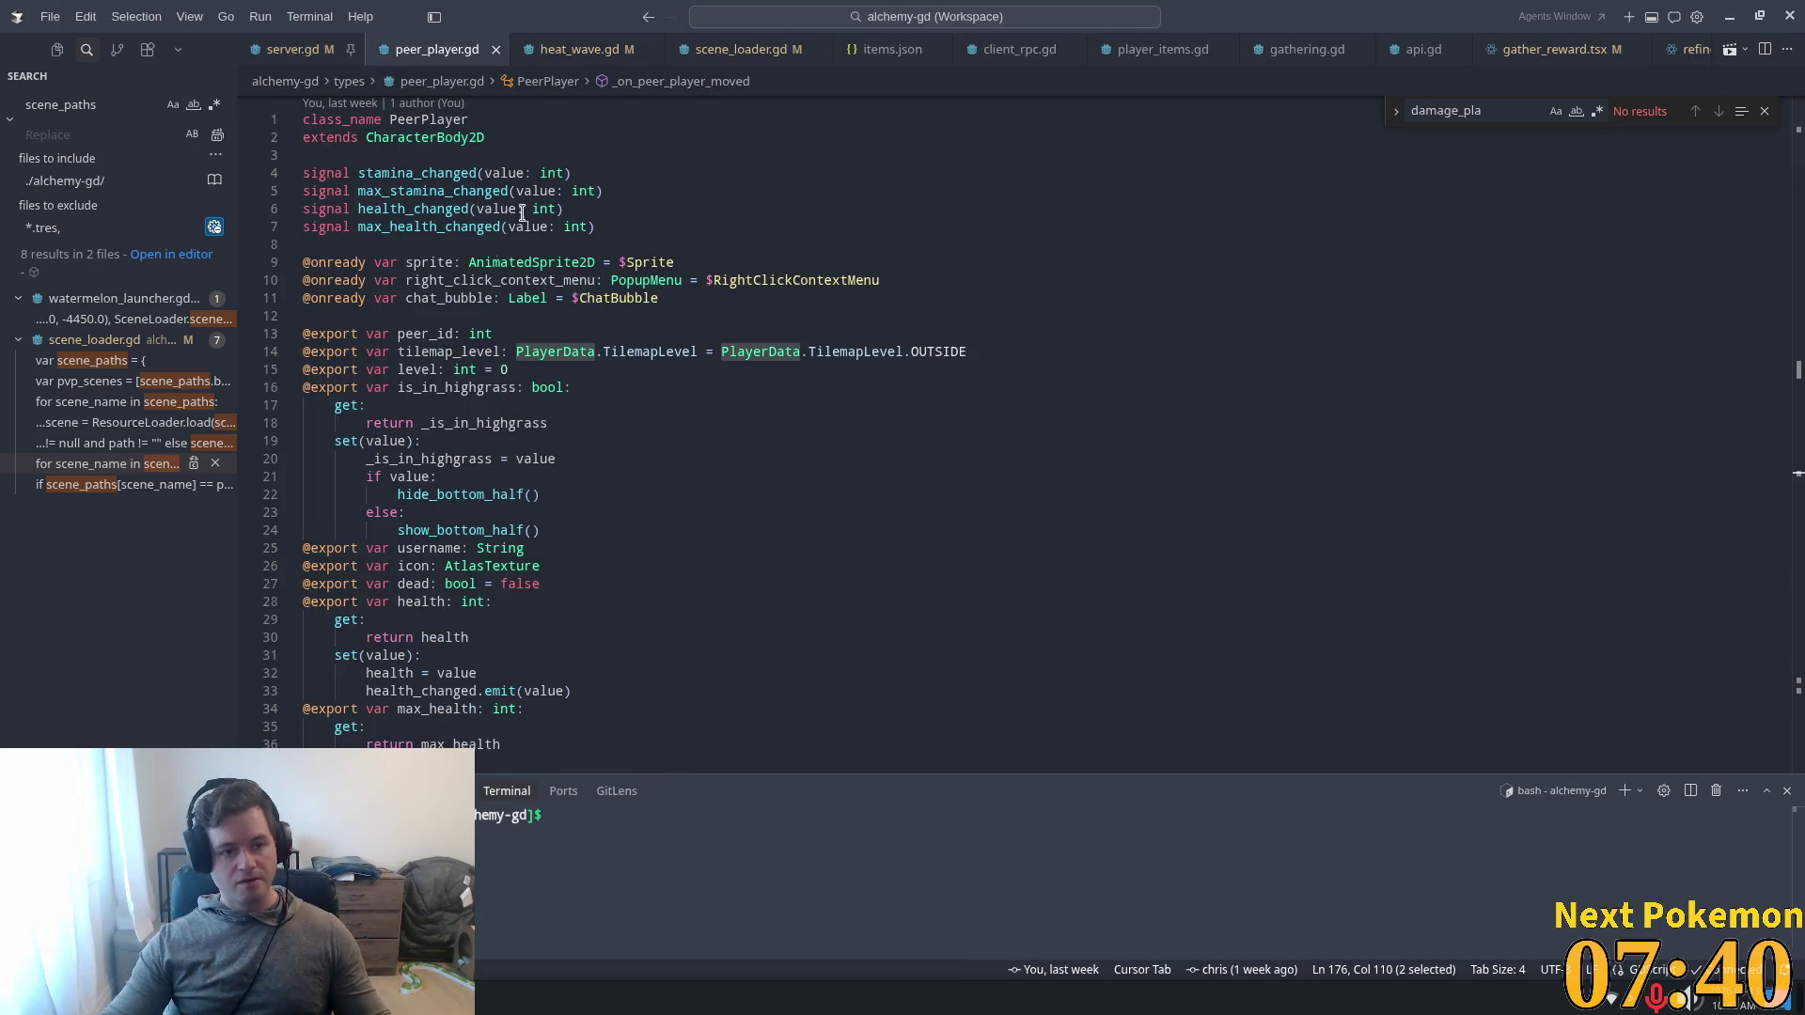
scroll(515, 395, "down", 1)
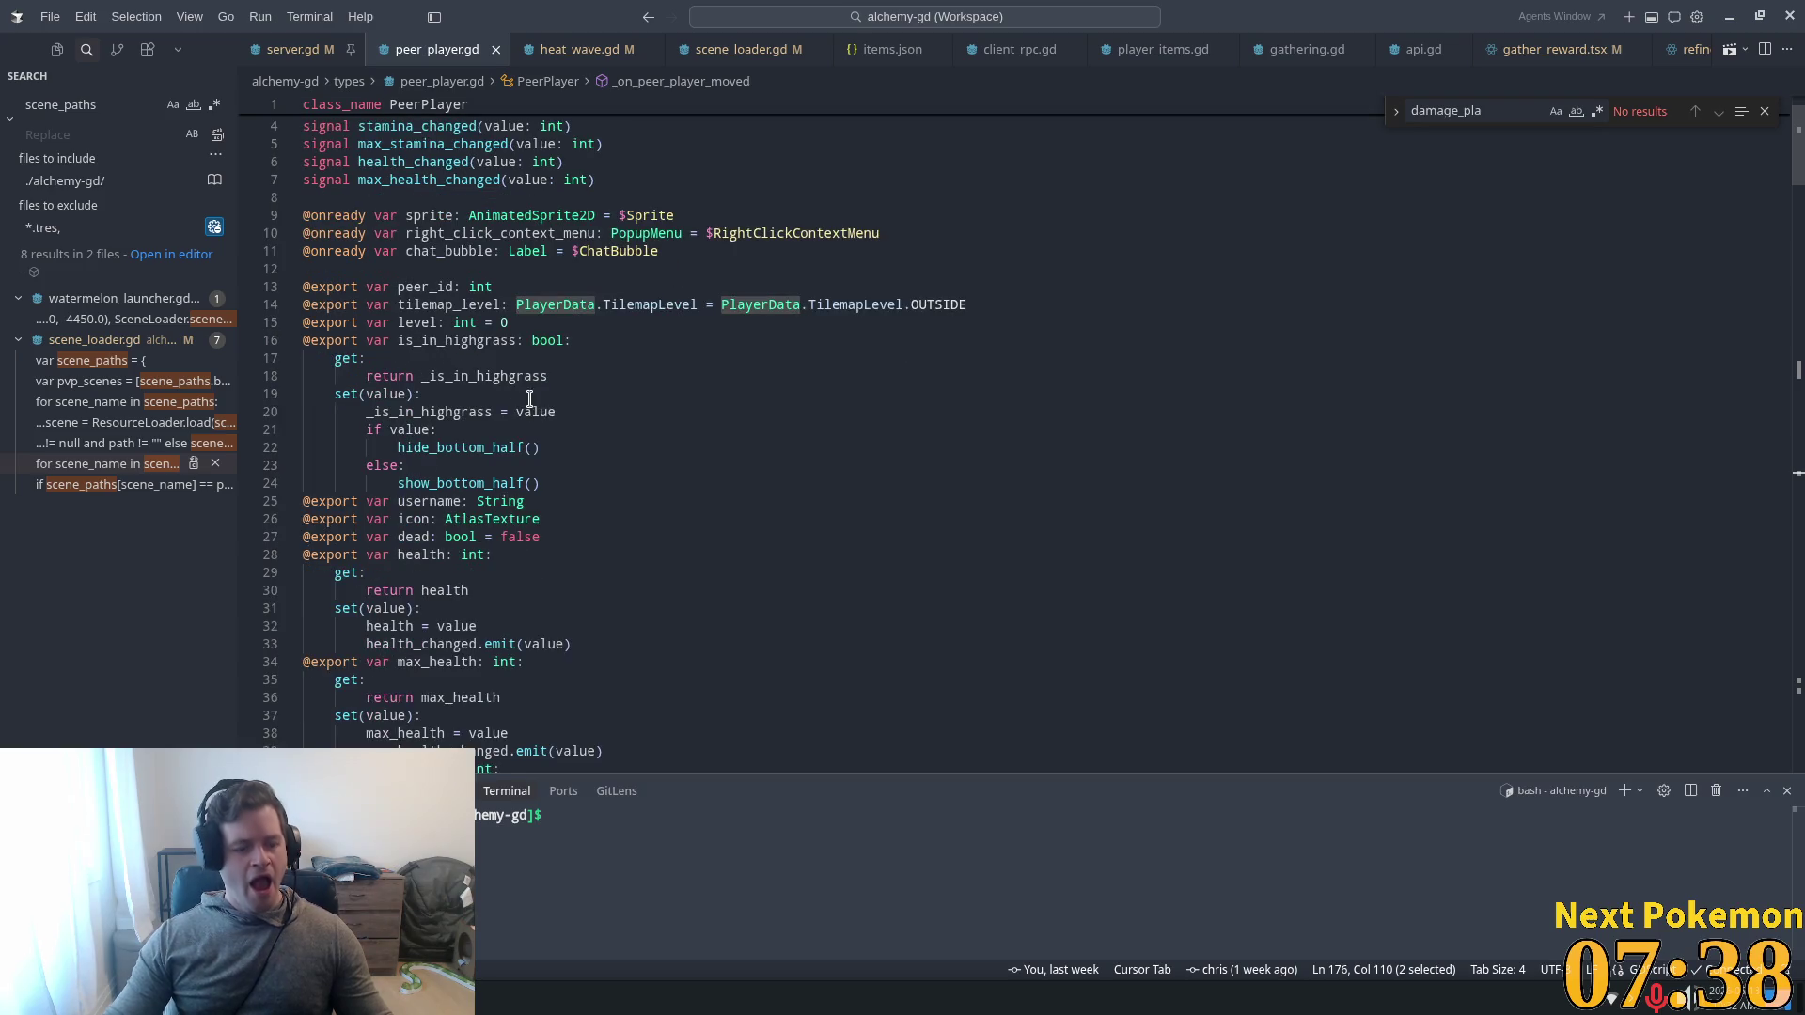
scroll(529, 398, "down", 10)
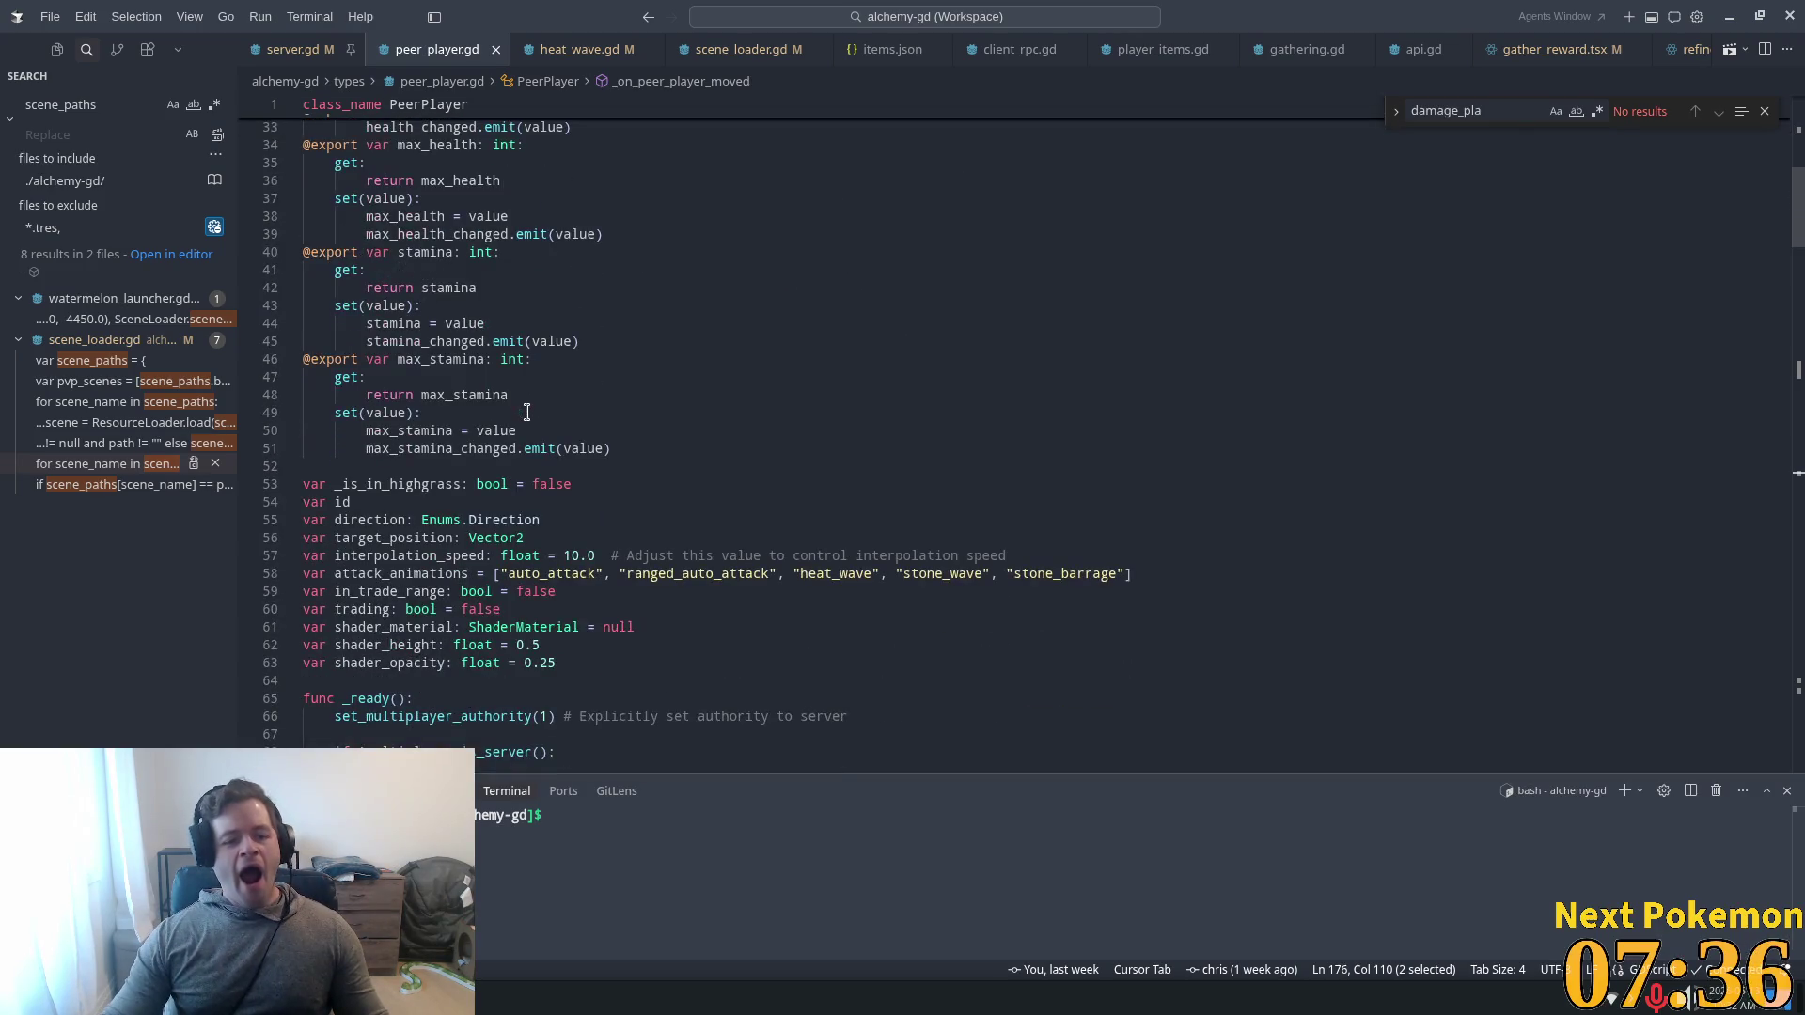
scroll(526, 565, "down", 6)
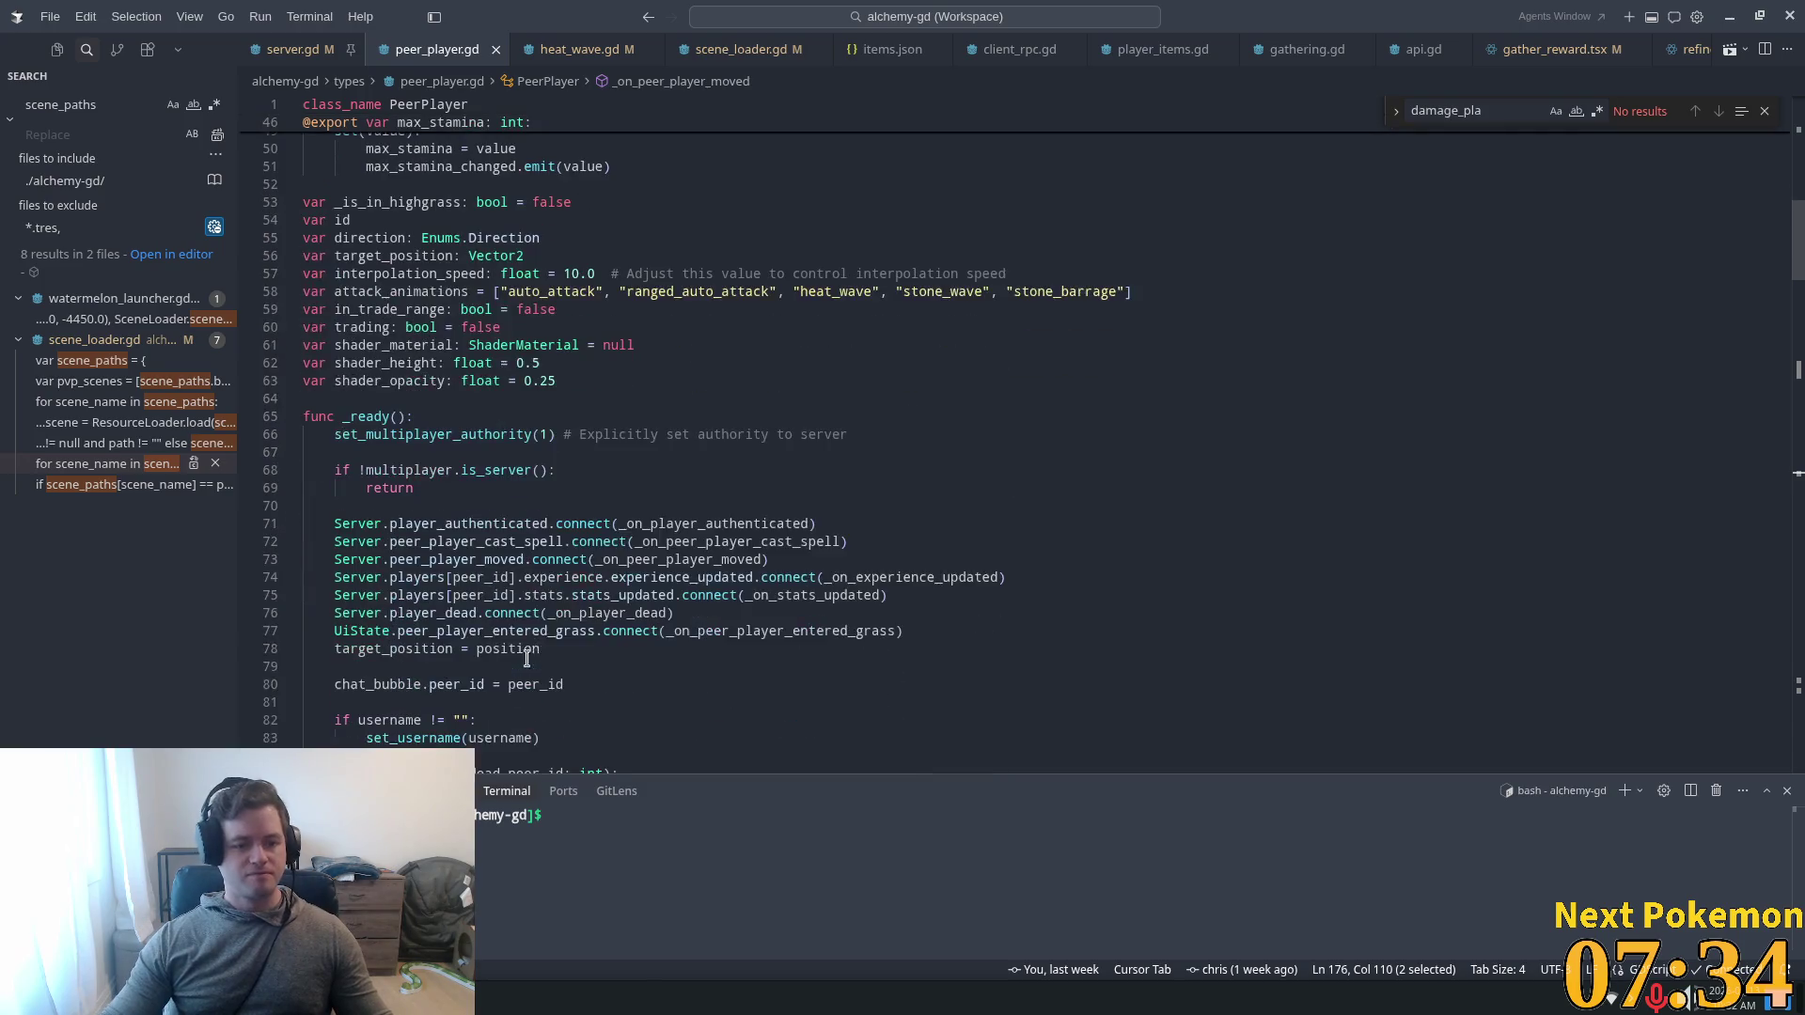
scroll(527, 658, "down", 4)
Connect Server.peer_player_damaged to a new _on_peer_player_damaged handler in _ready.
left_click(876, 384)
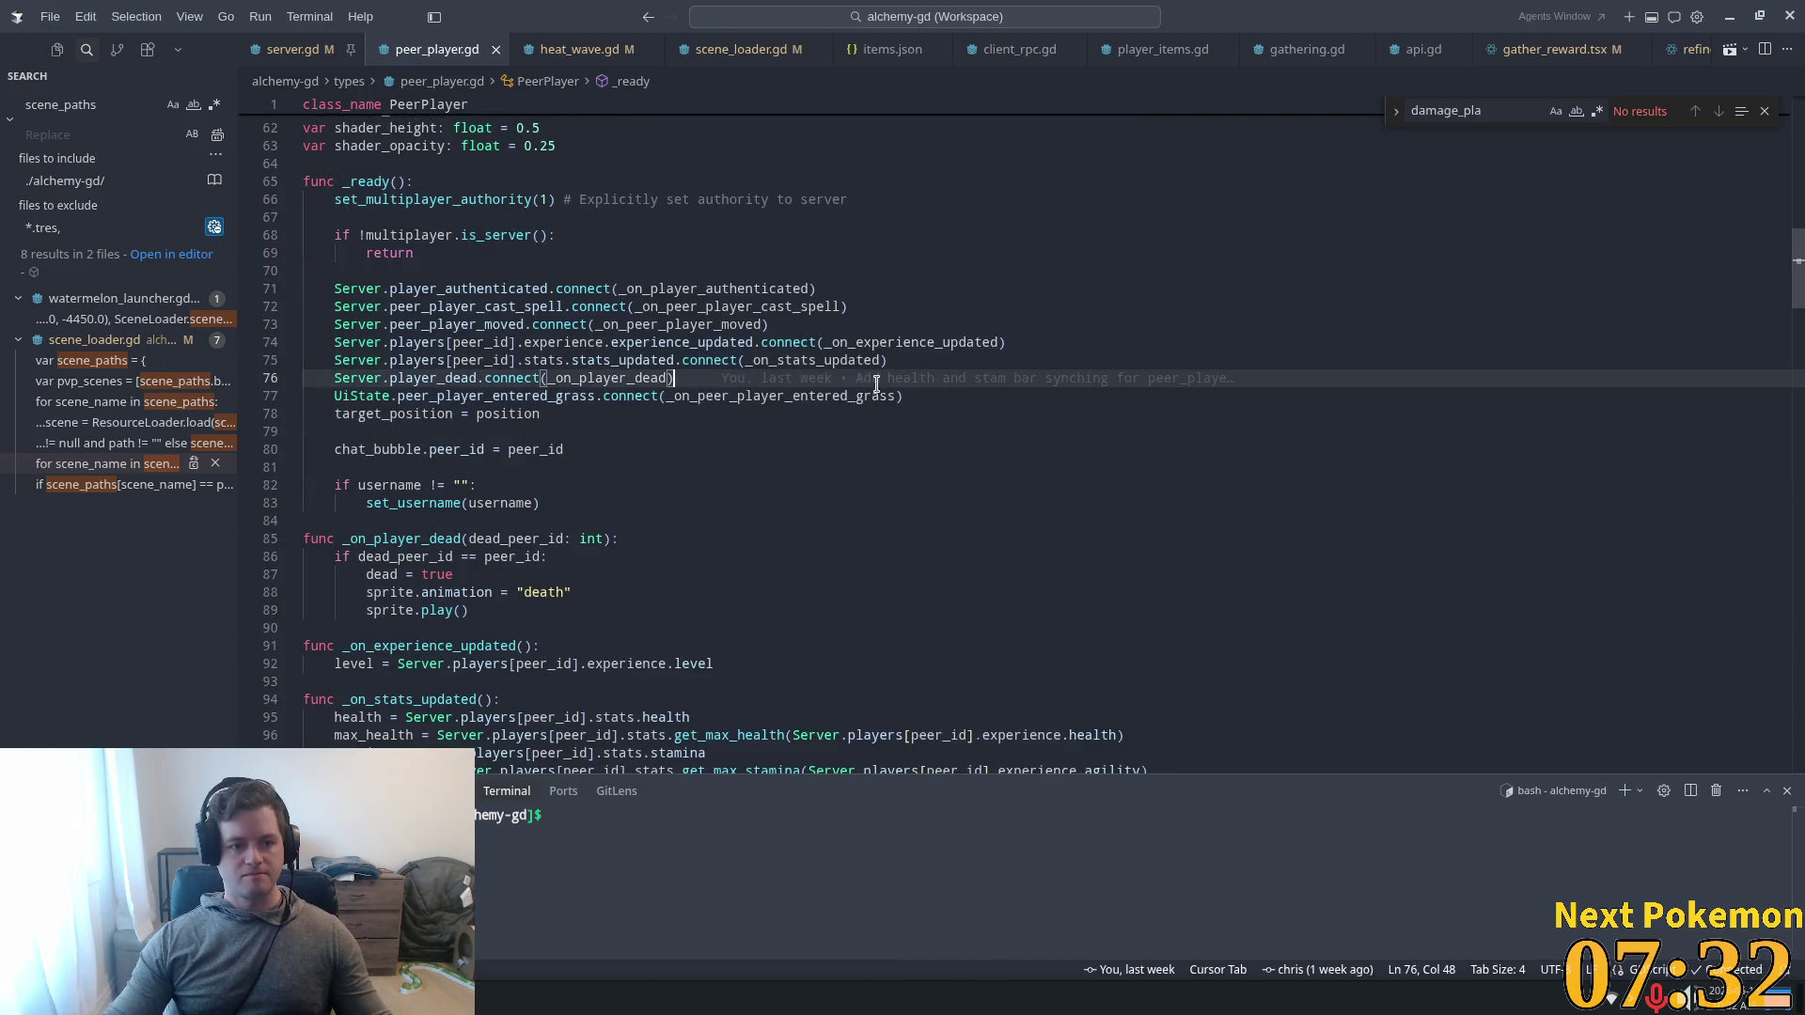
key("Return")
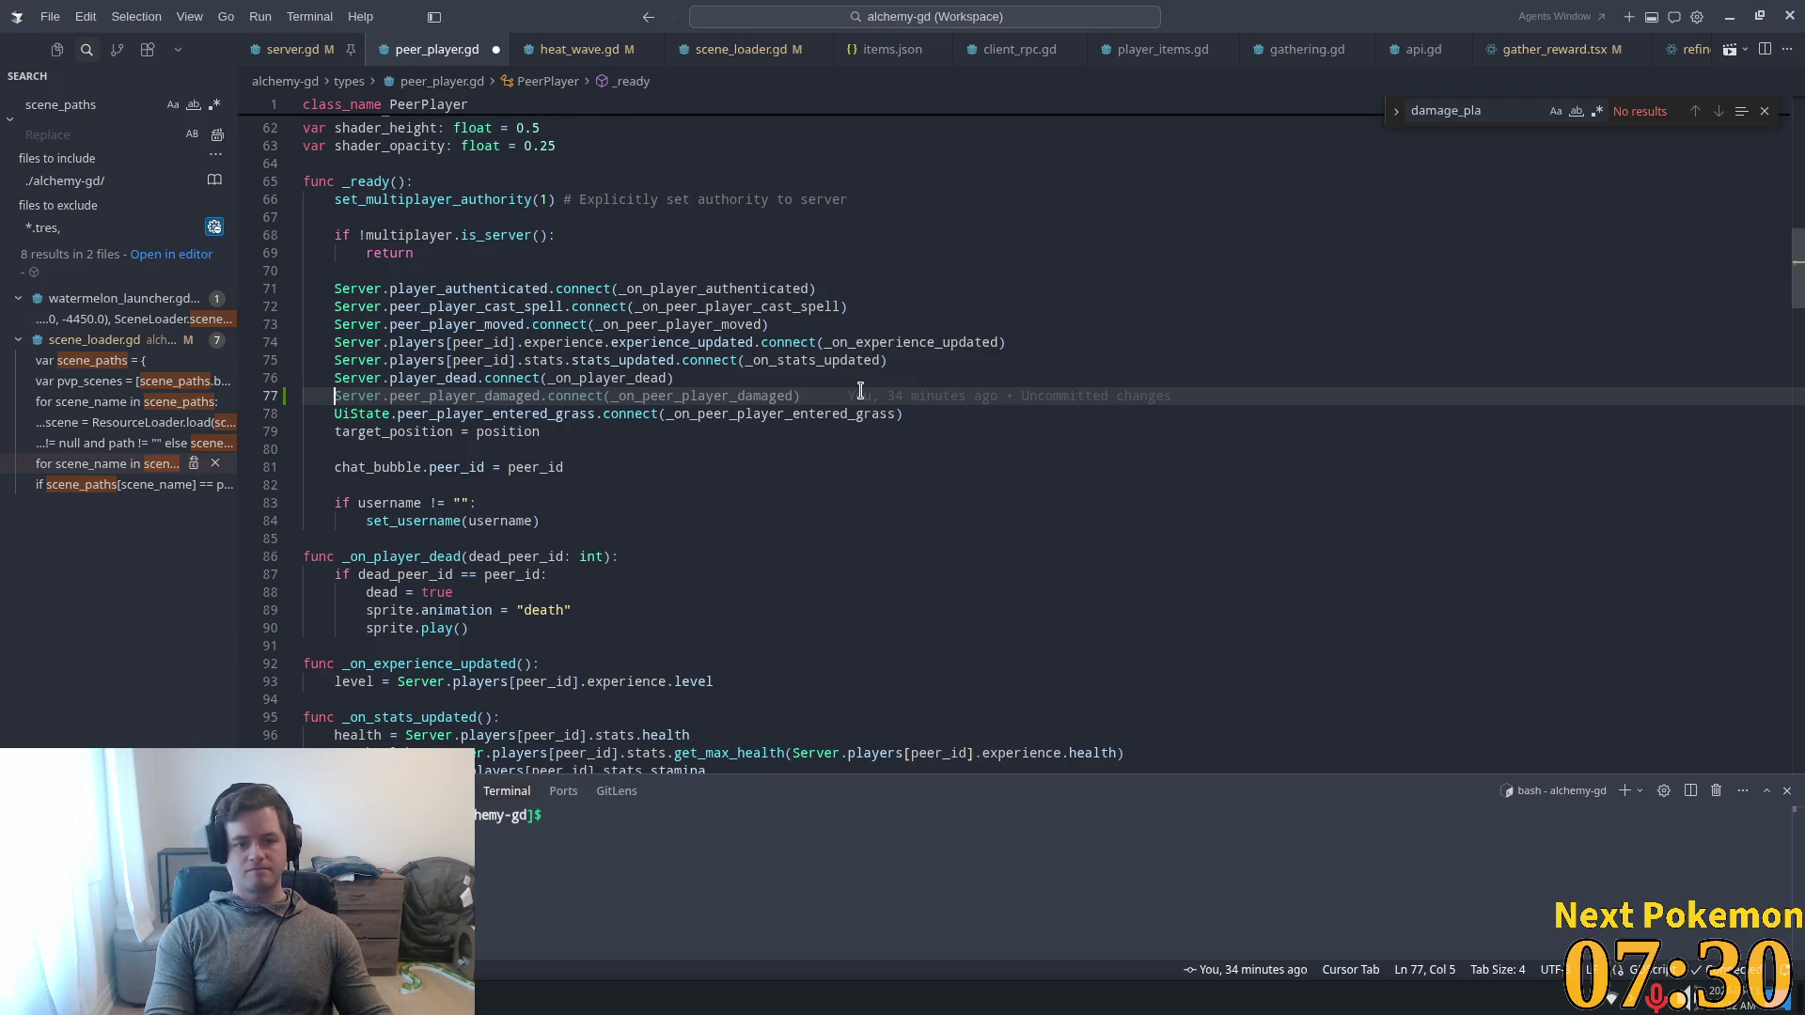
key("Tab")
key("Tab")
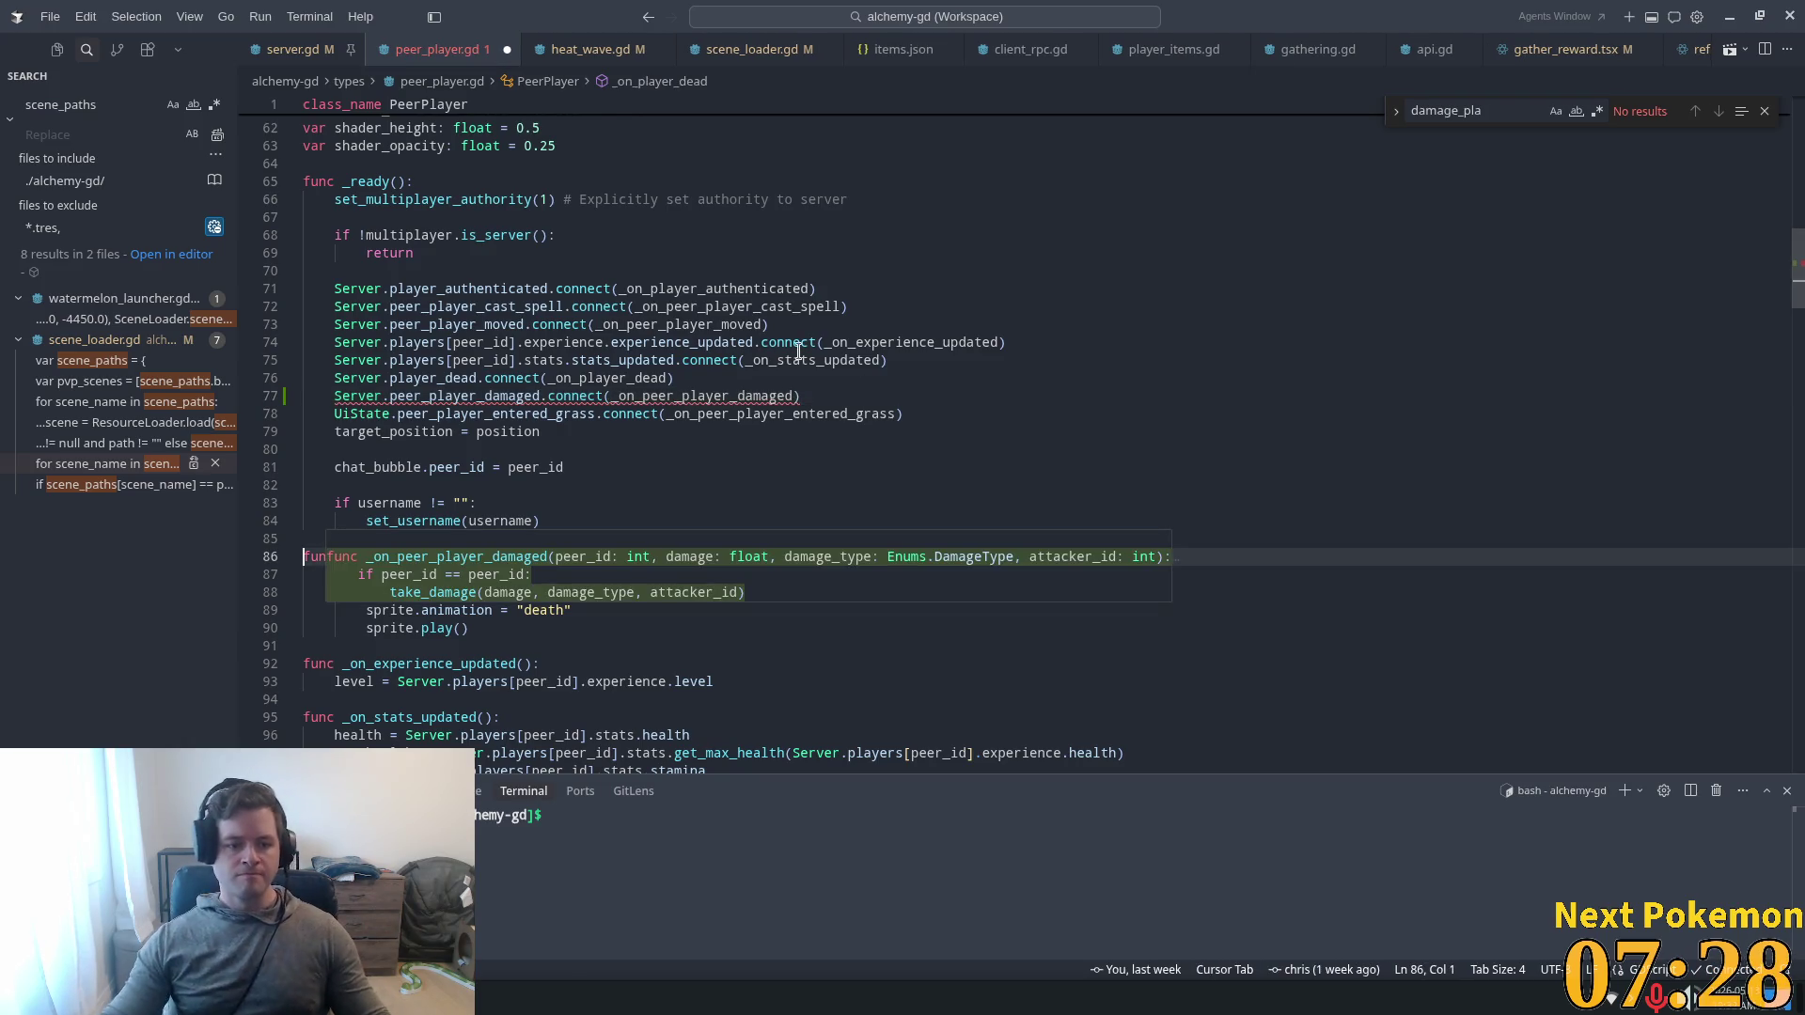
key("Tab")
key("Tab")
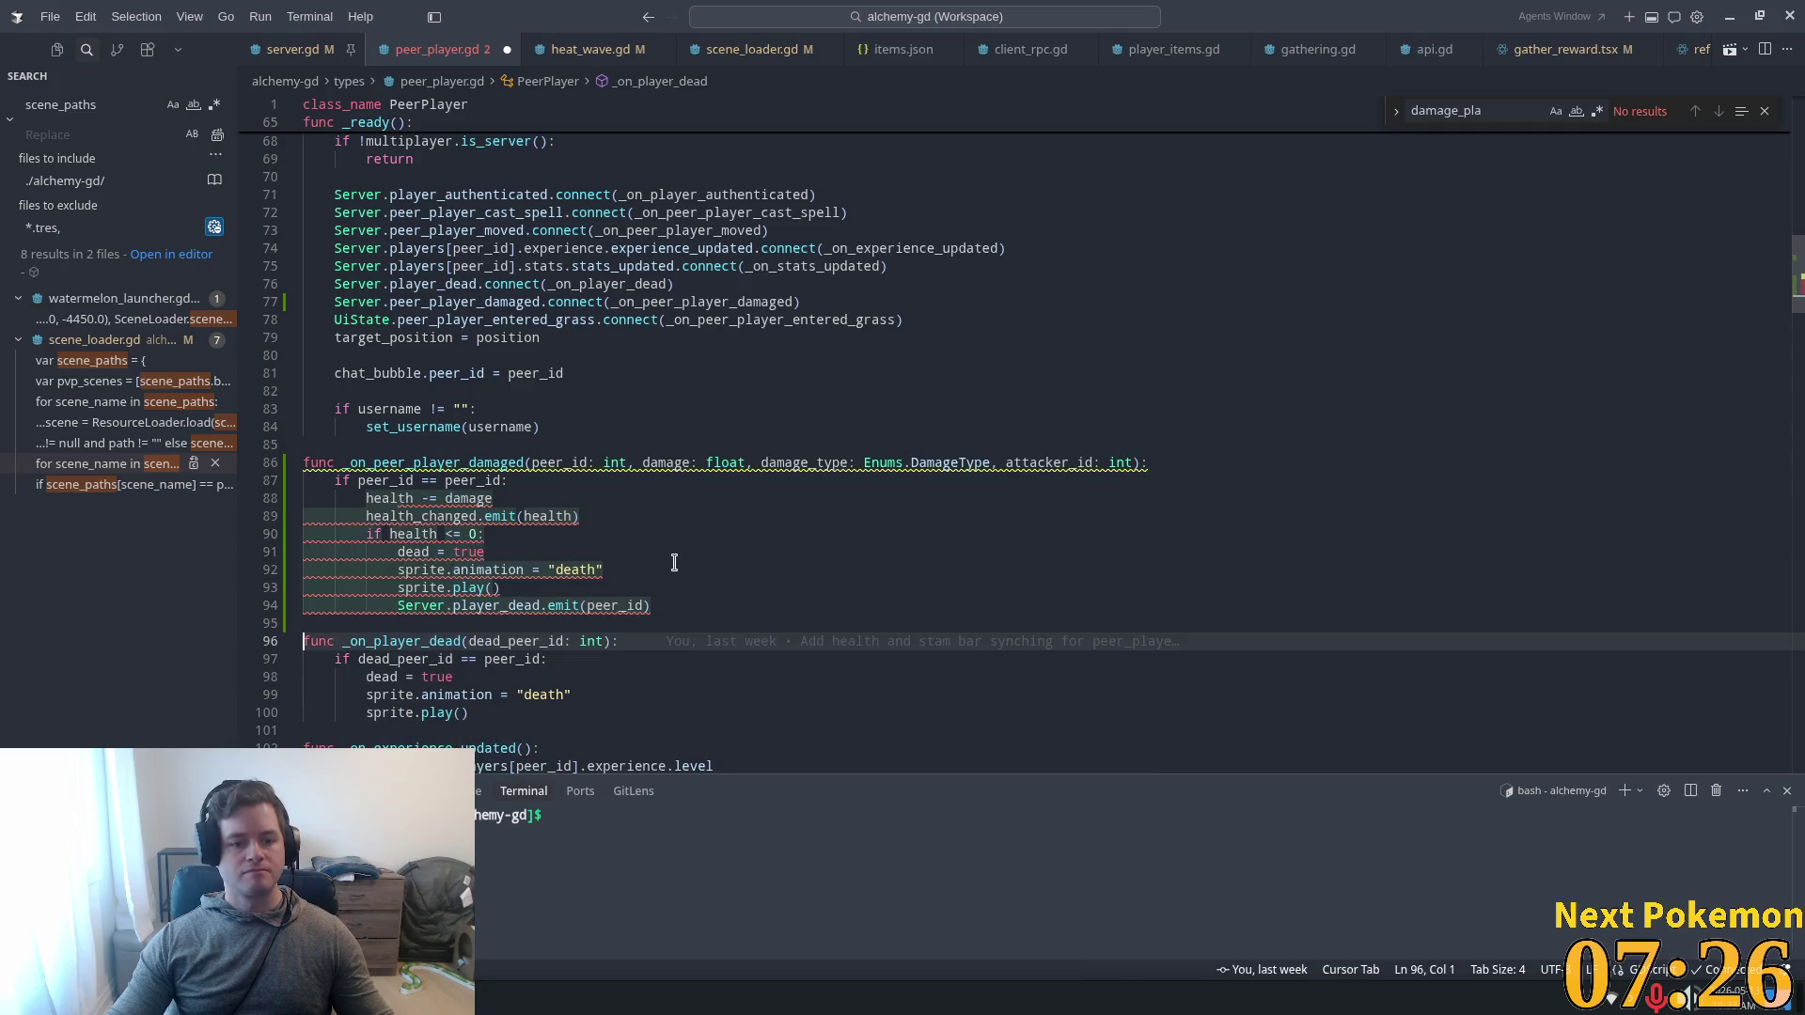
Convert damage to int in the handler and delete its health subtraction line.
left_click(574, 462)
left_click(523, 484)
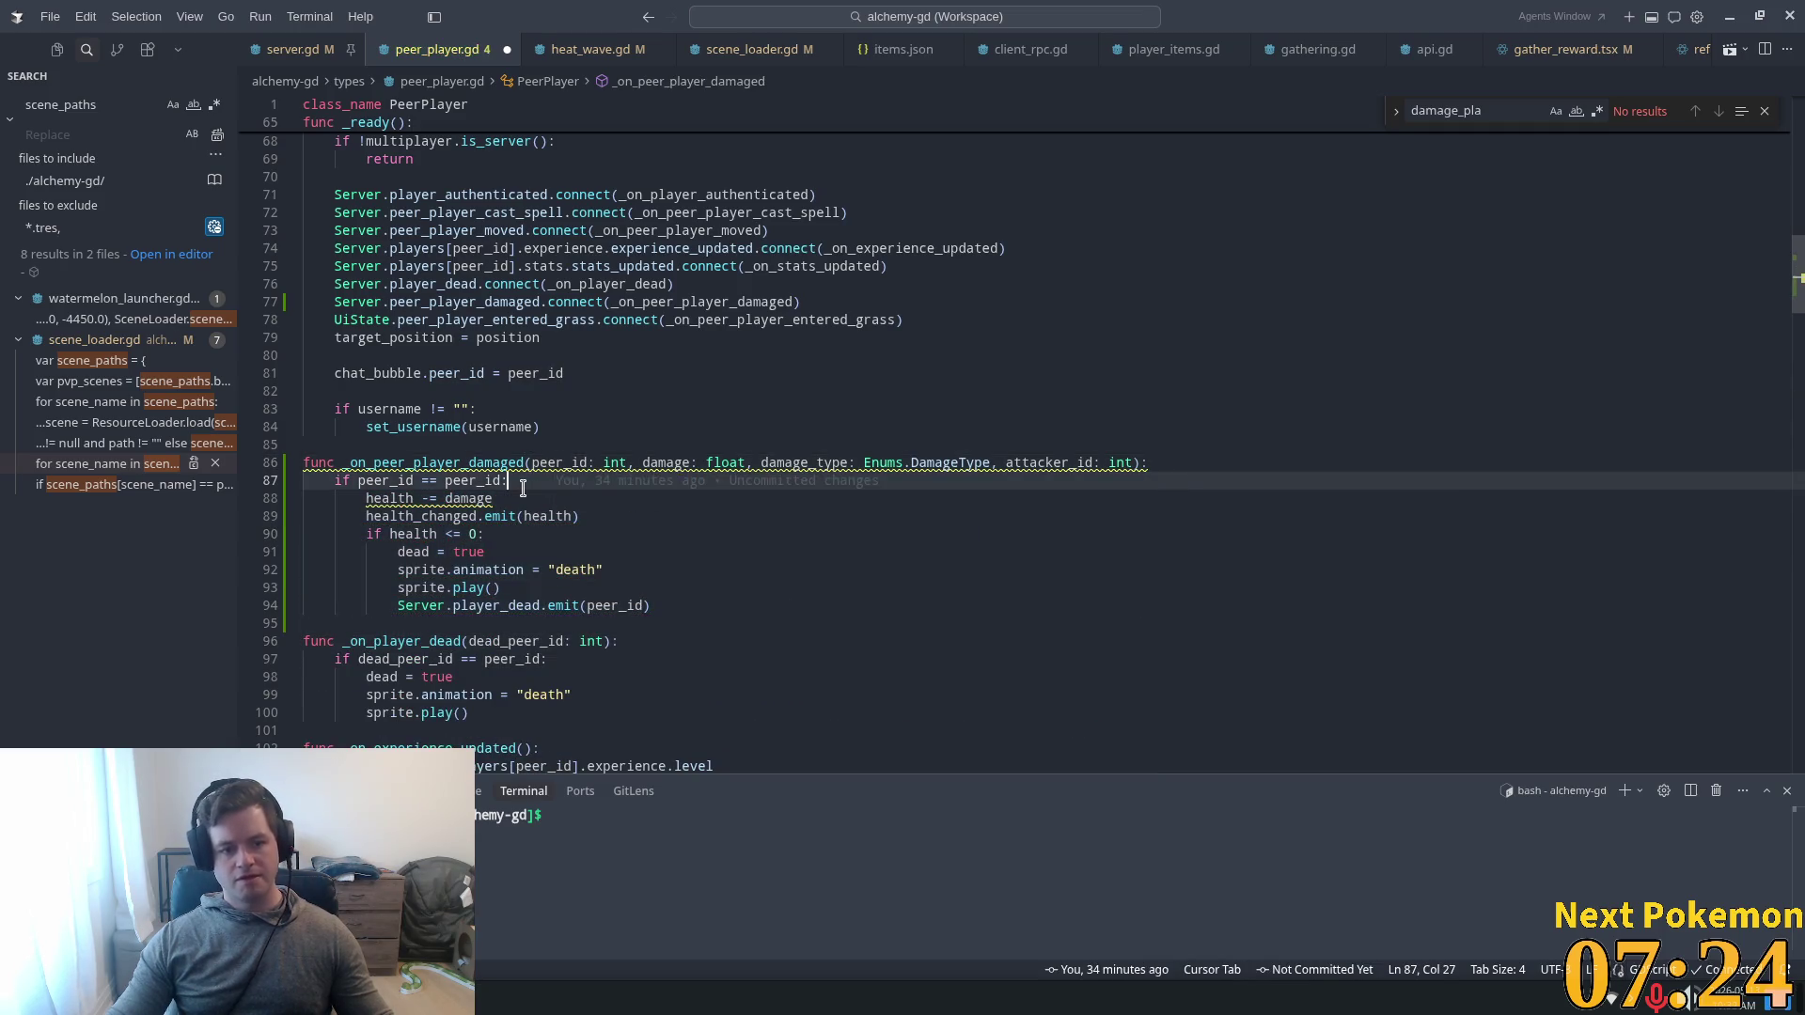
key("Tab")
left_click_drag(523, 499, 304, 500)
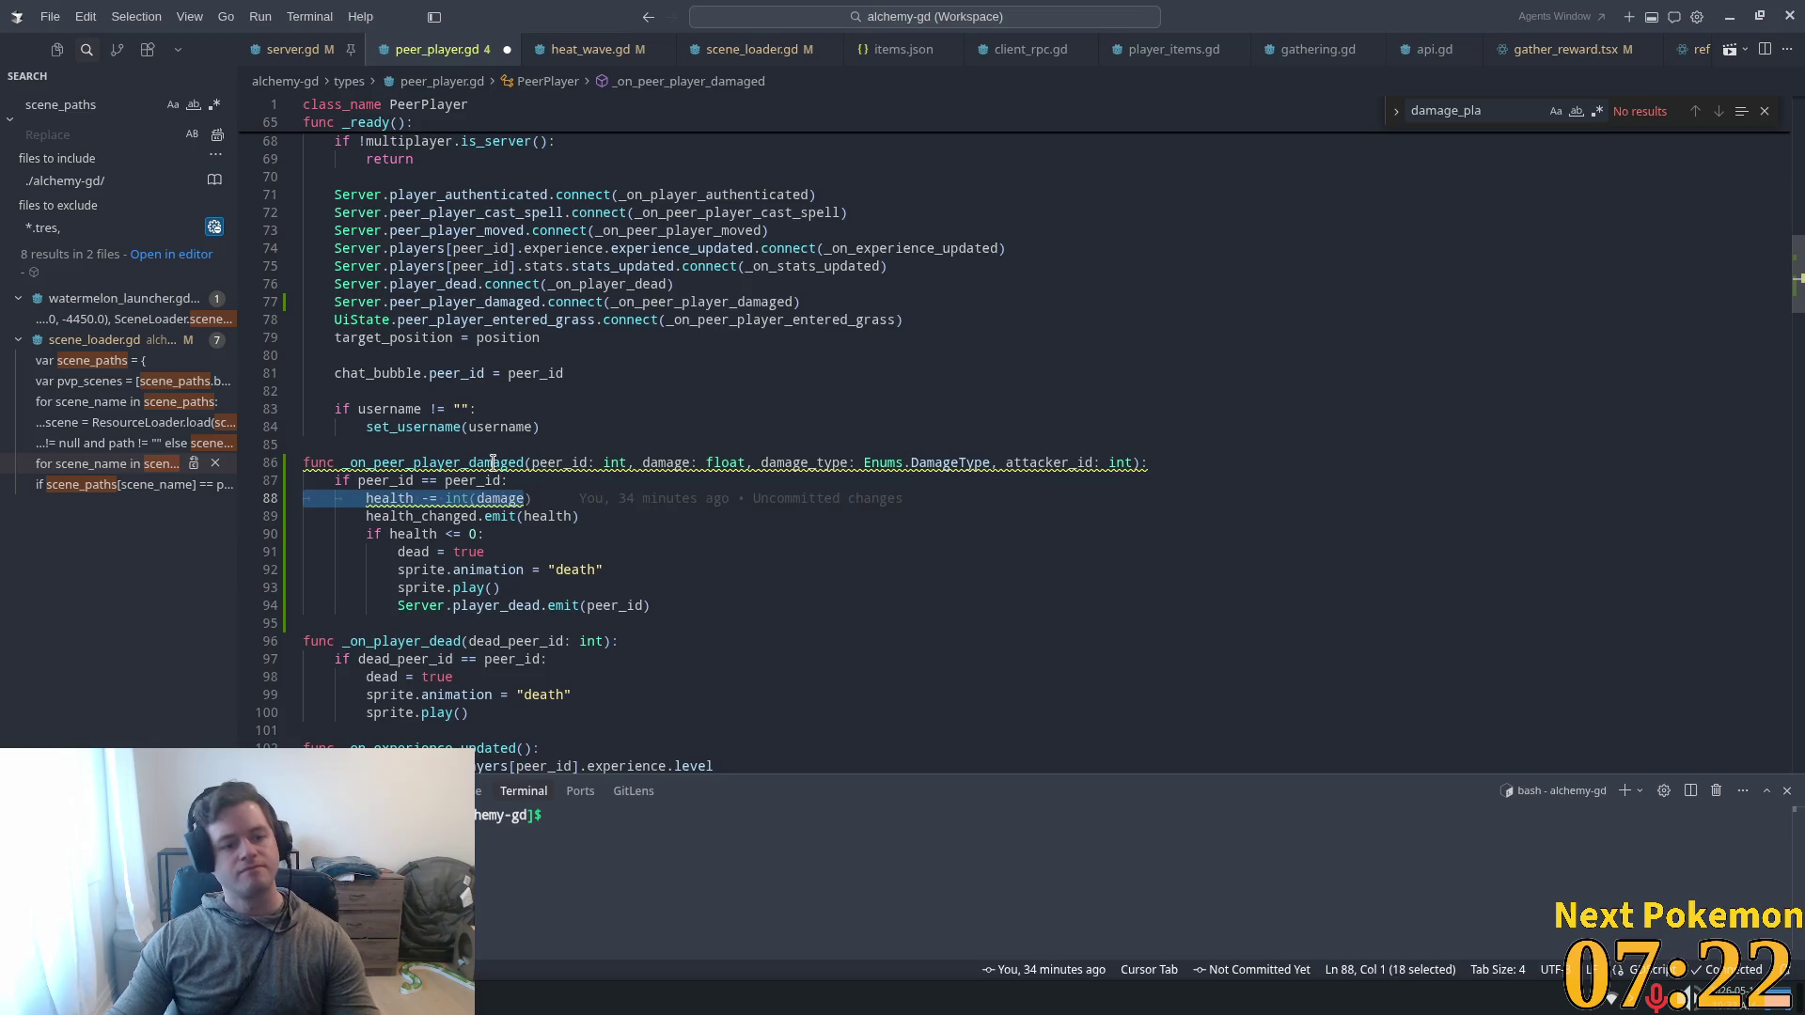
key("BackSpace")
key("ctrl+shift+k")
left_click(479, 534)
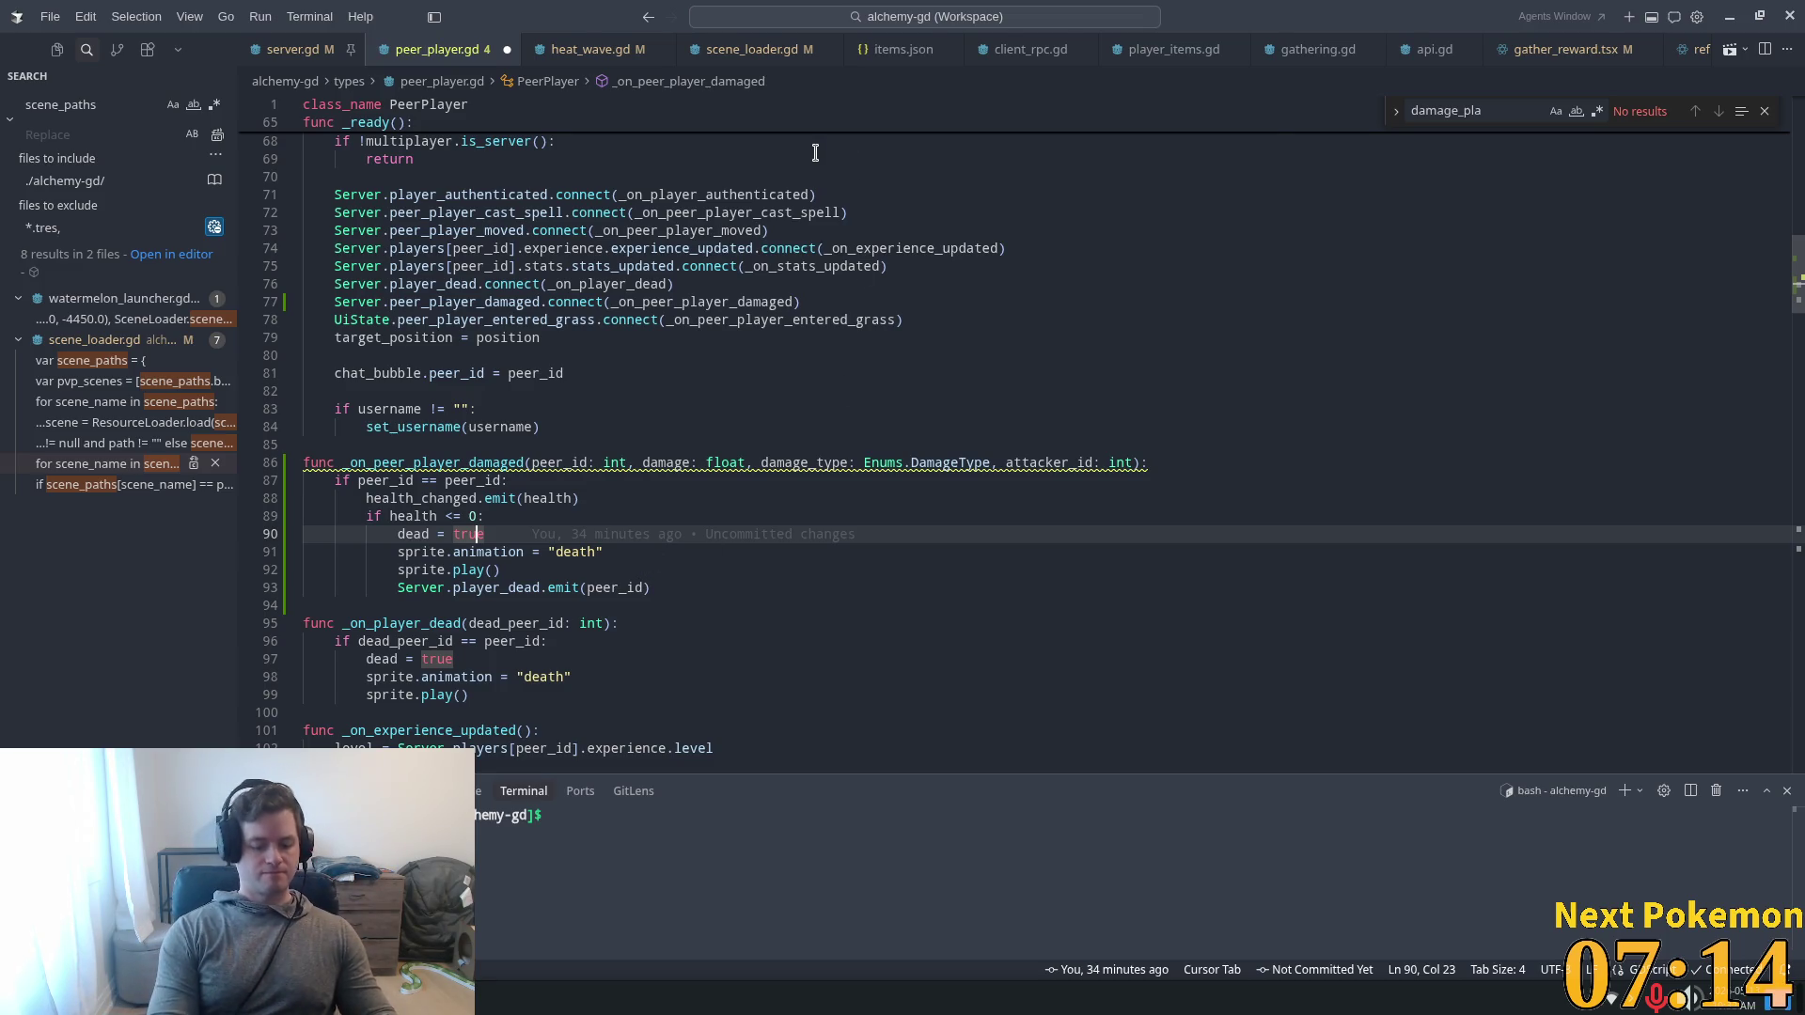
key("ctrl+p")
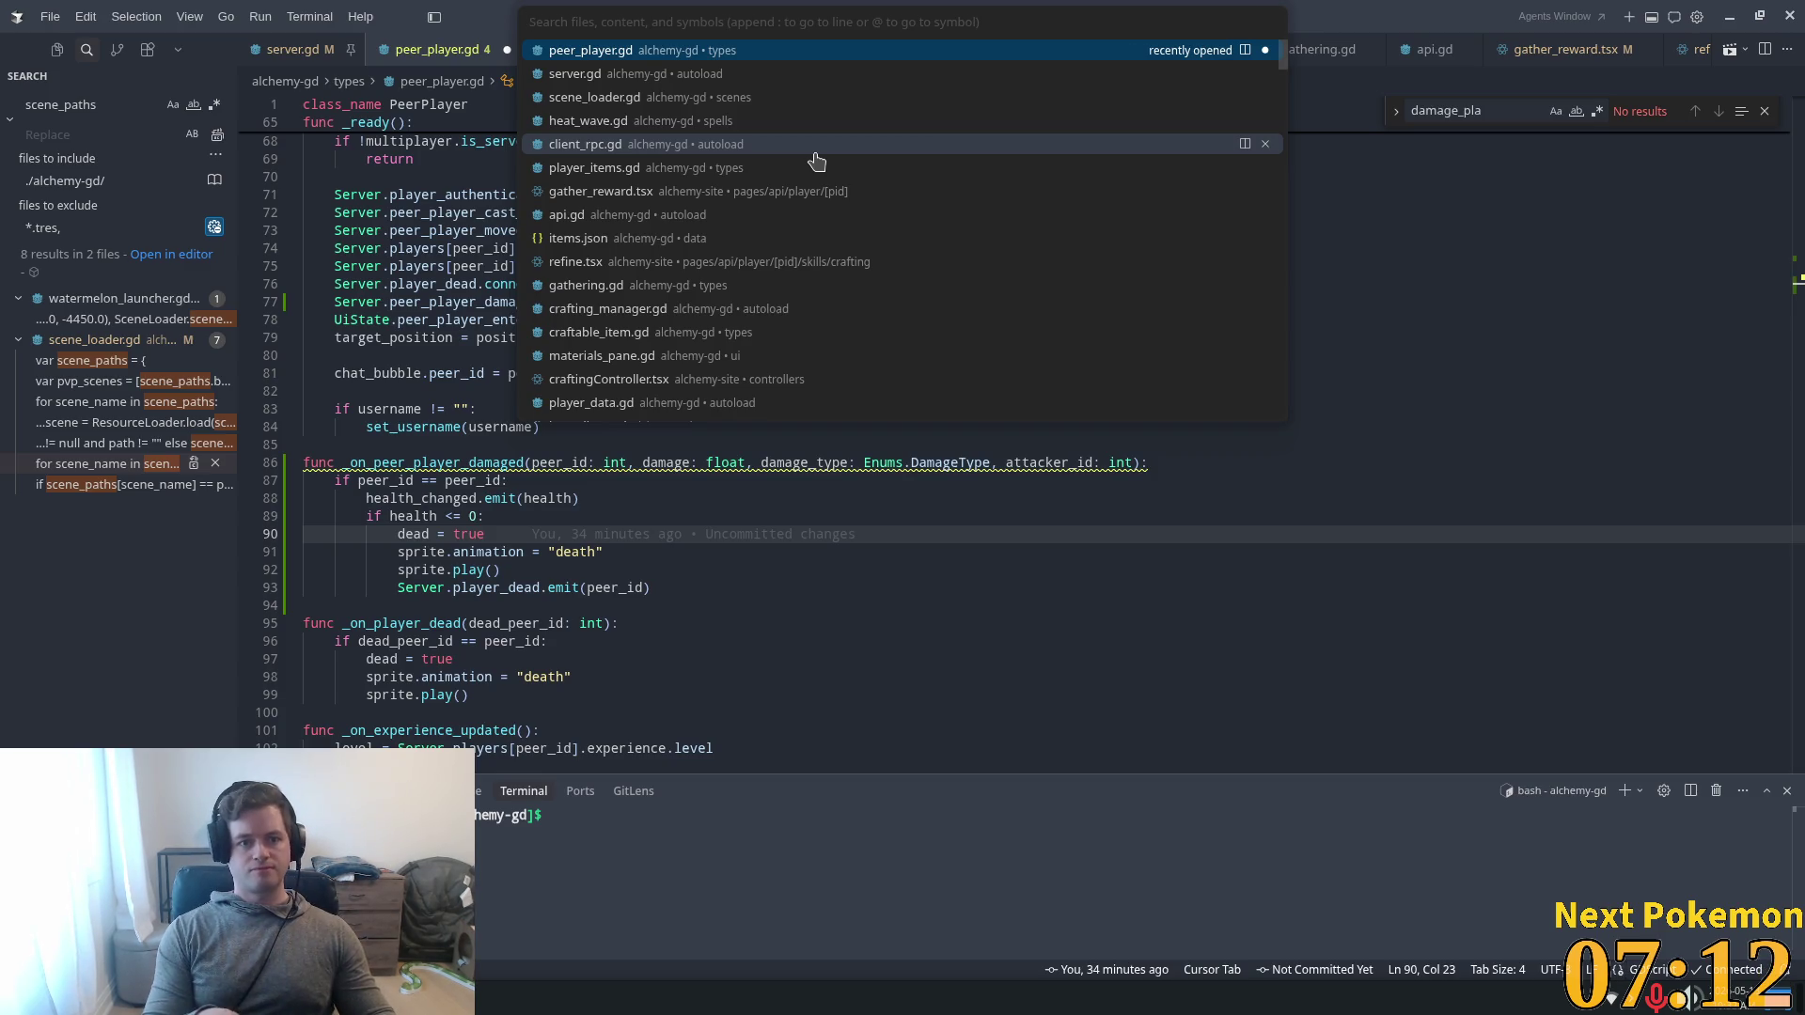
Open combat_npc.gd and look over its health bar and stats code.
type("COMBAT")
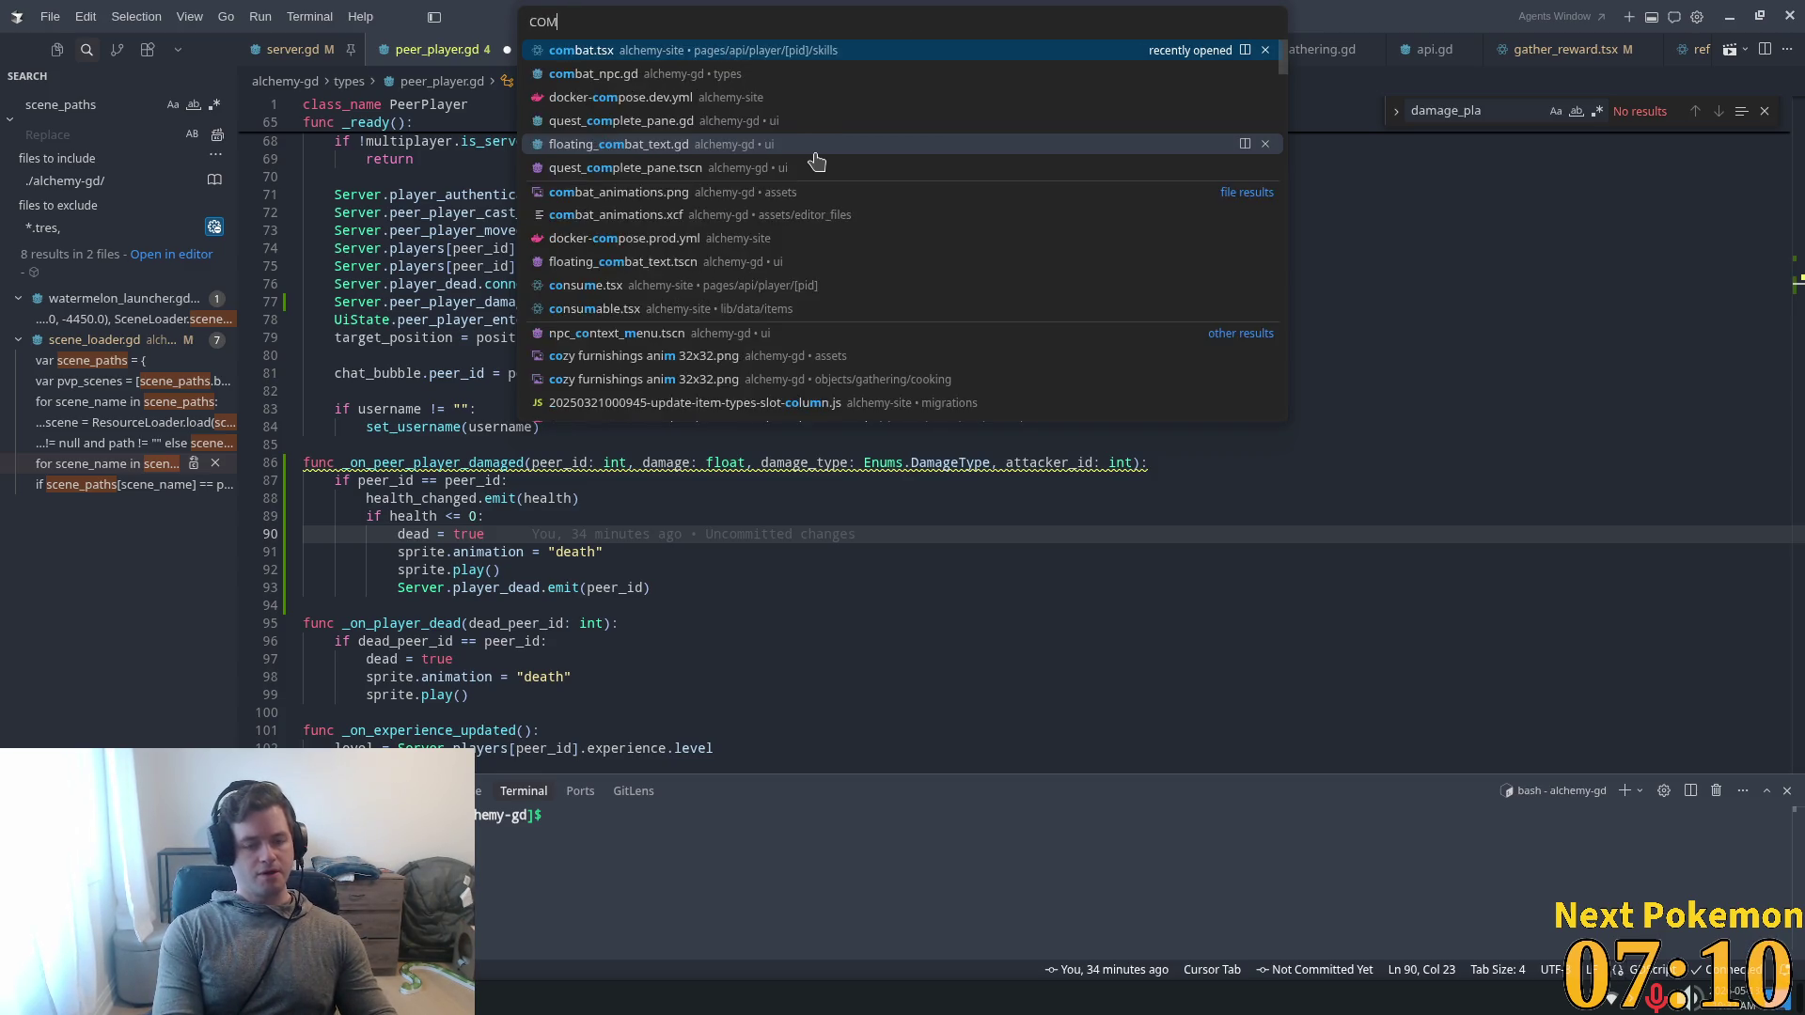
key("Down")
key("Return")
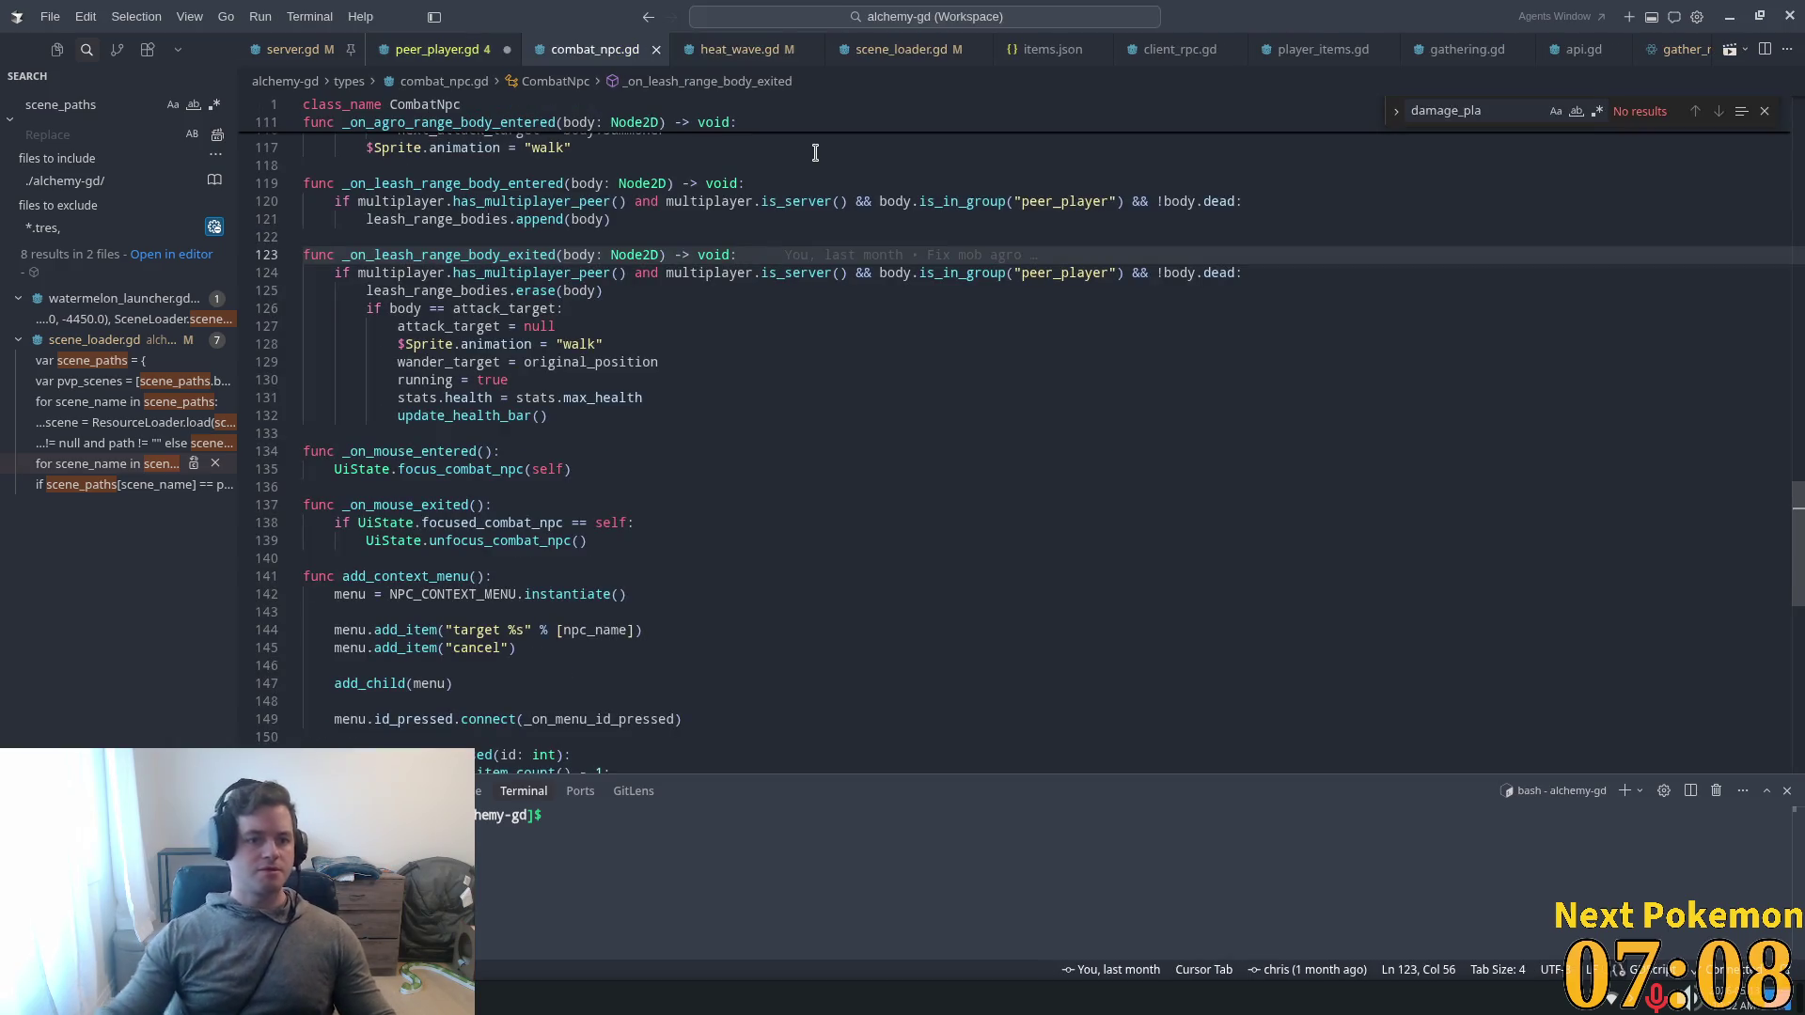
left_click(1086, 416)
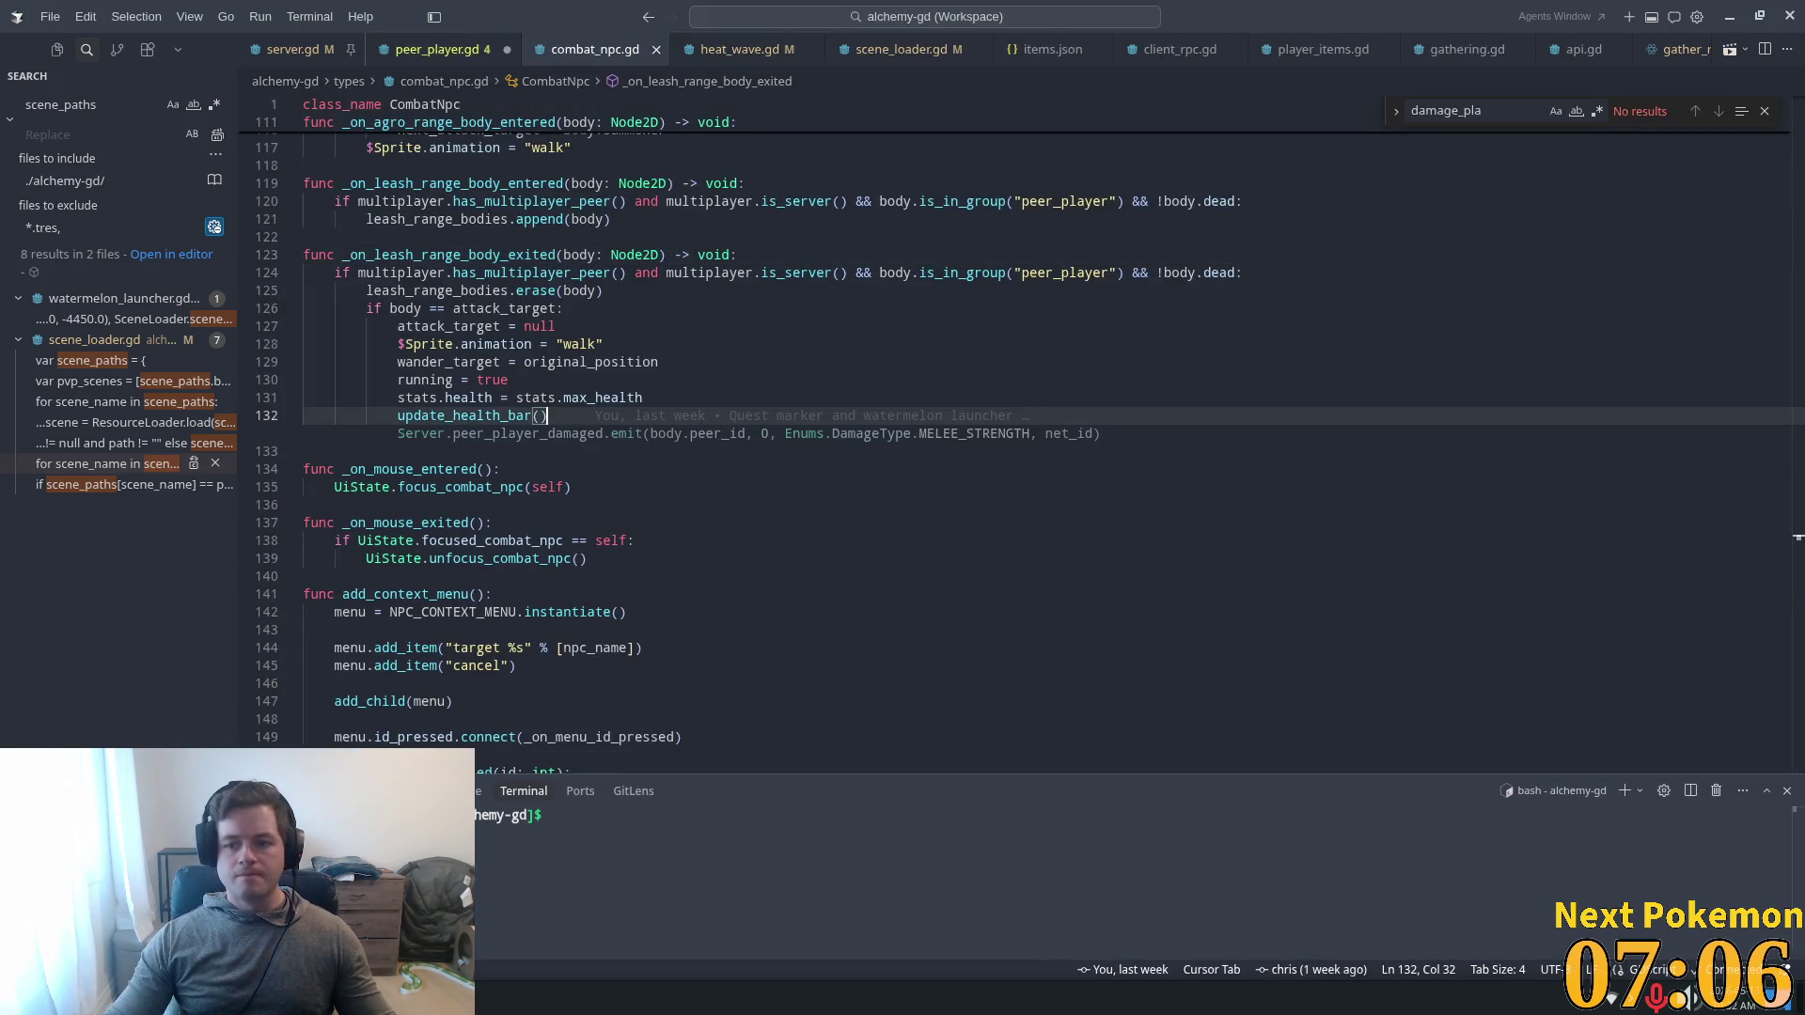
scroll(695, 328, "up", 20)
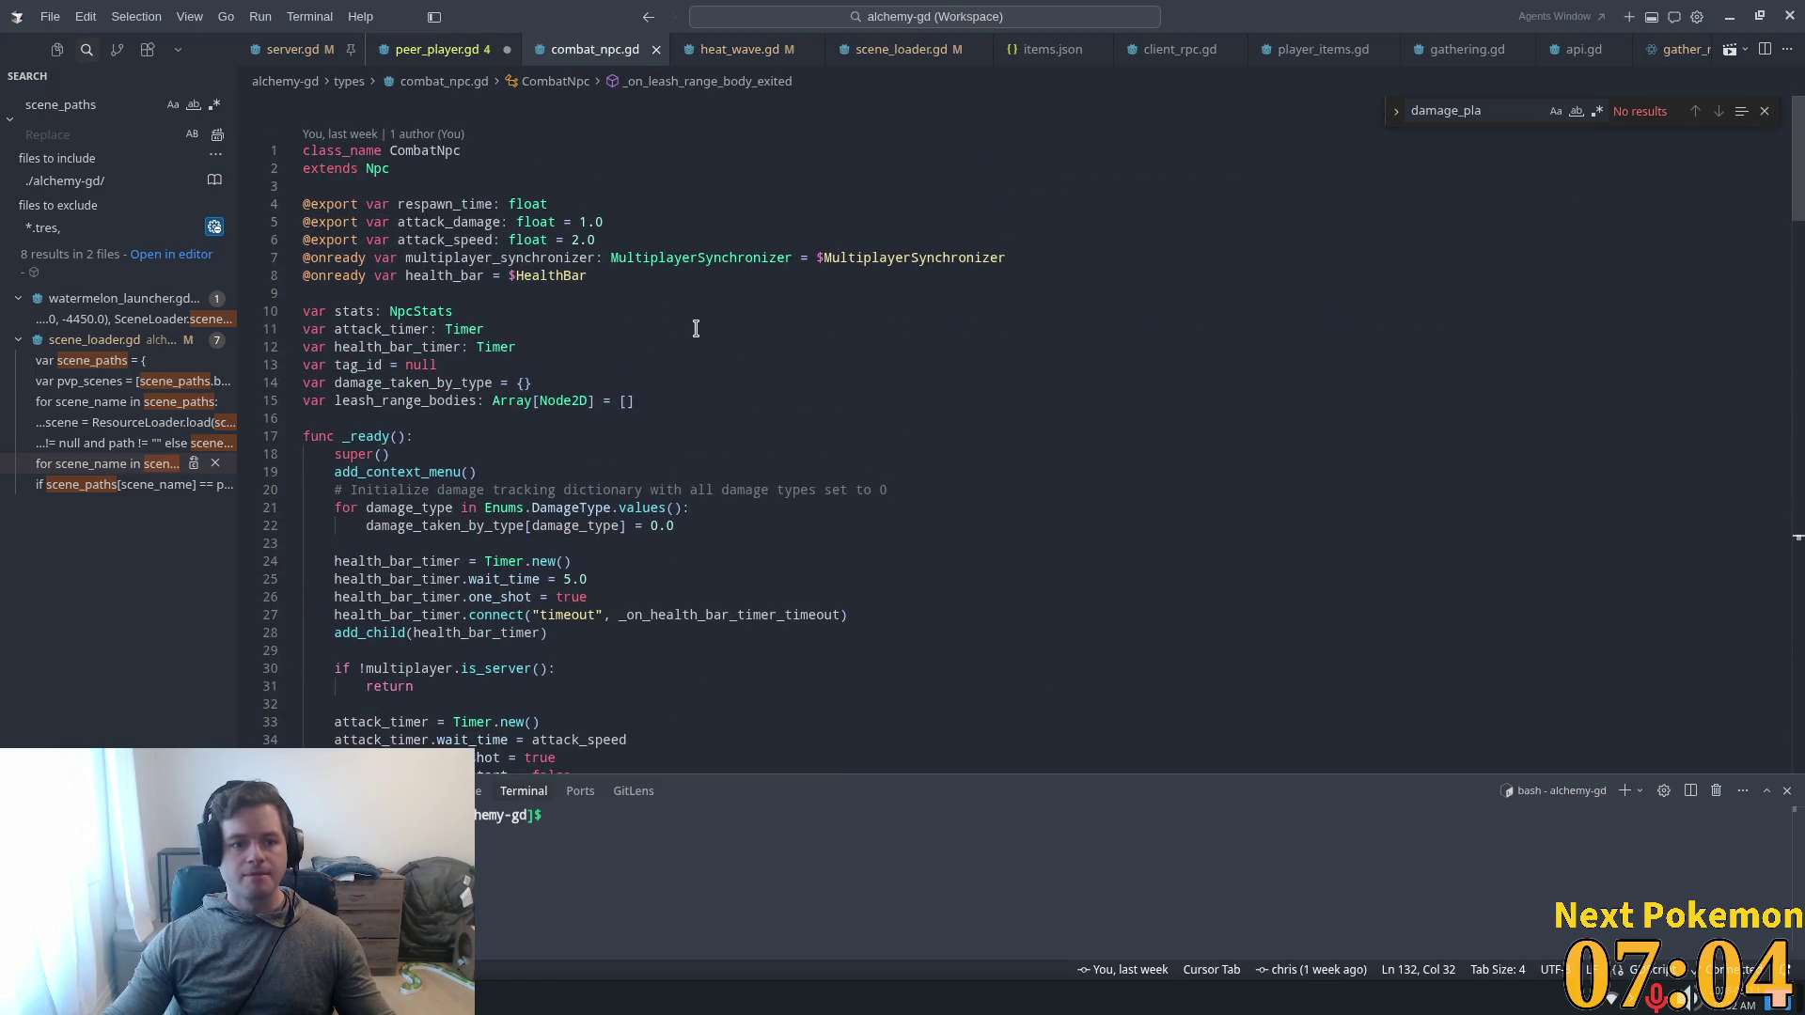
left_click(743, 314)
scroll(808, 310, "down", 3)
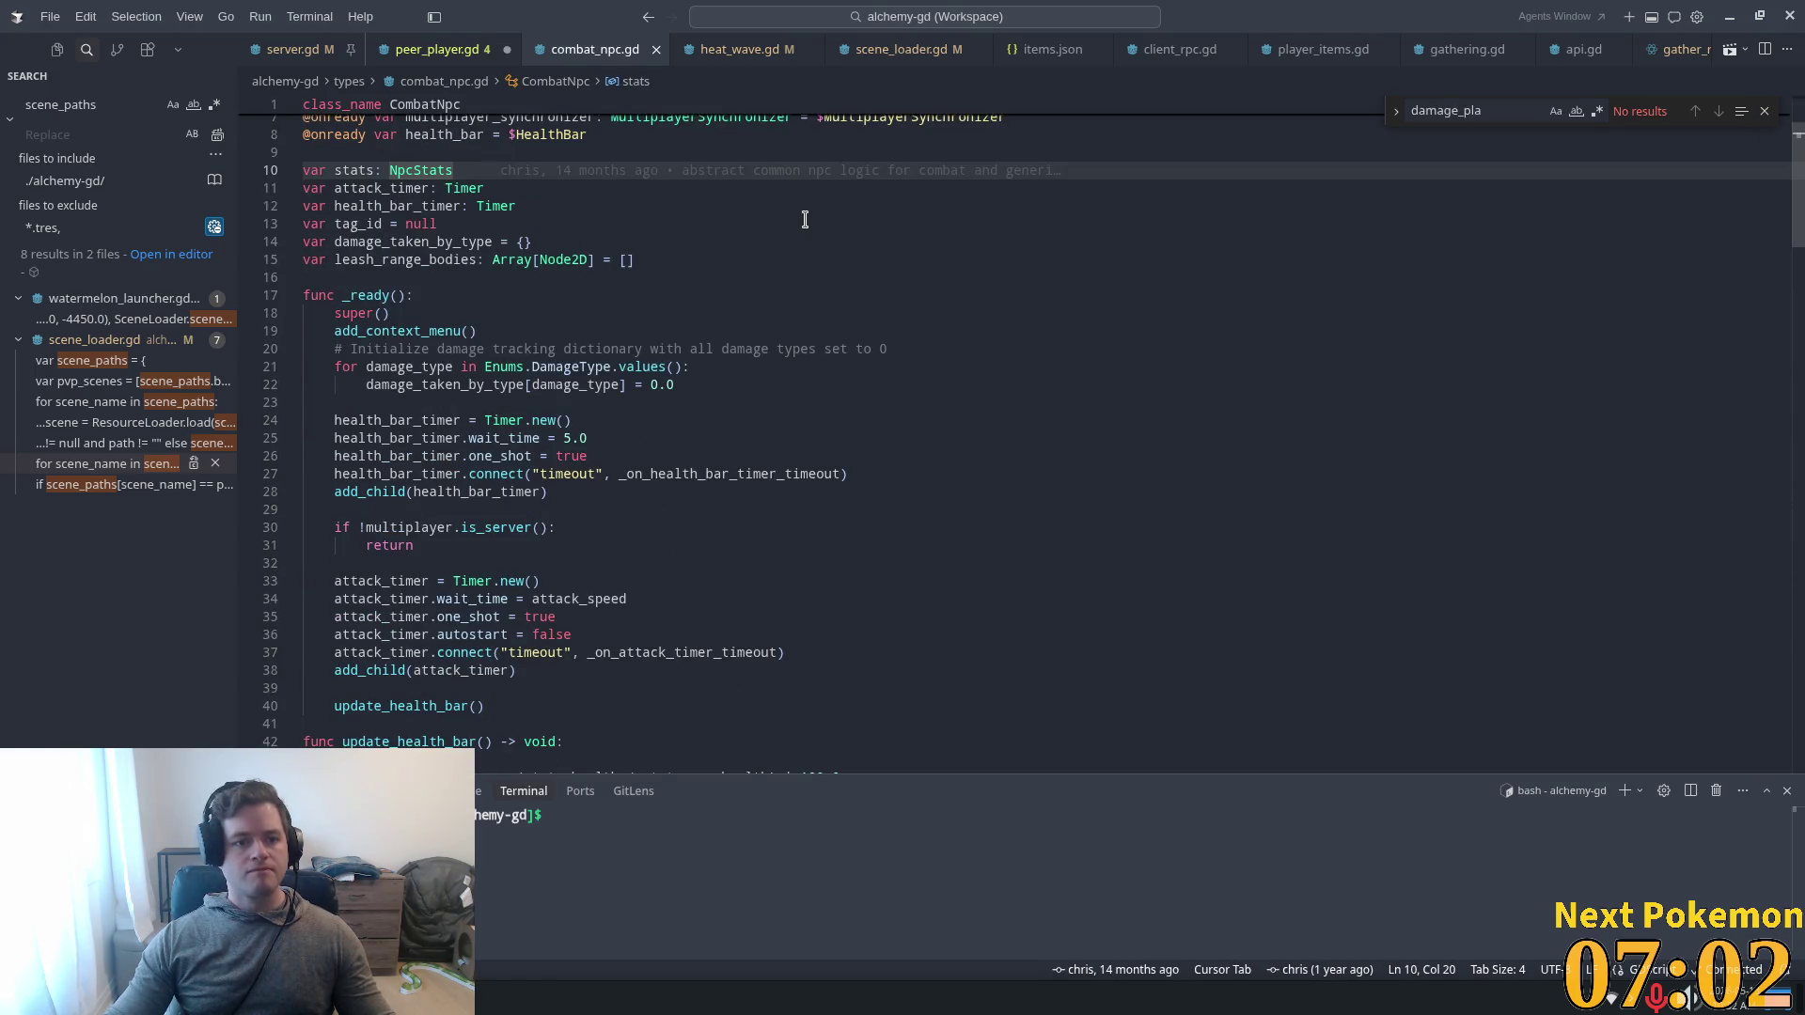
scroll(714, 218, "up", 3)
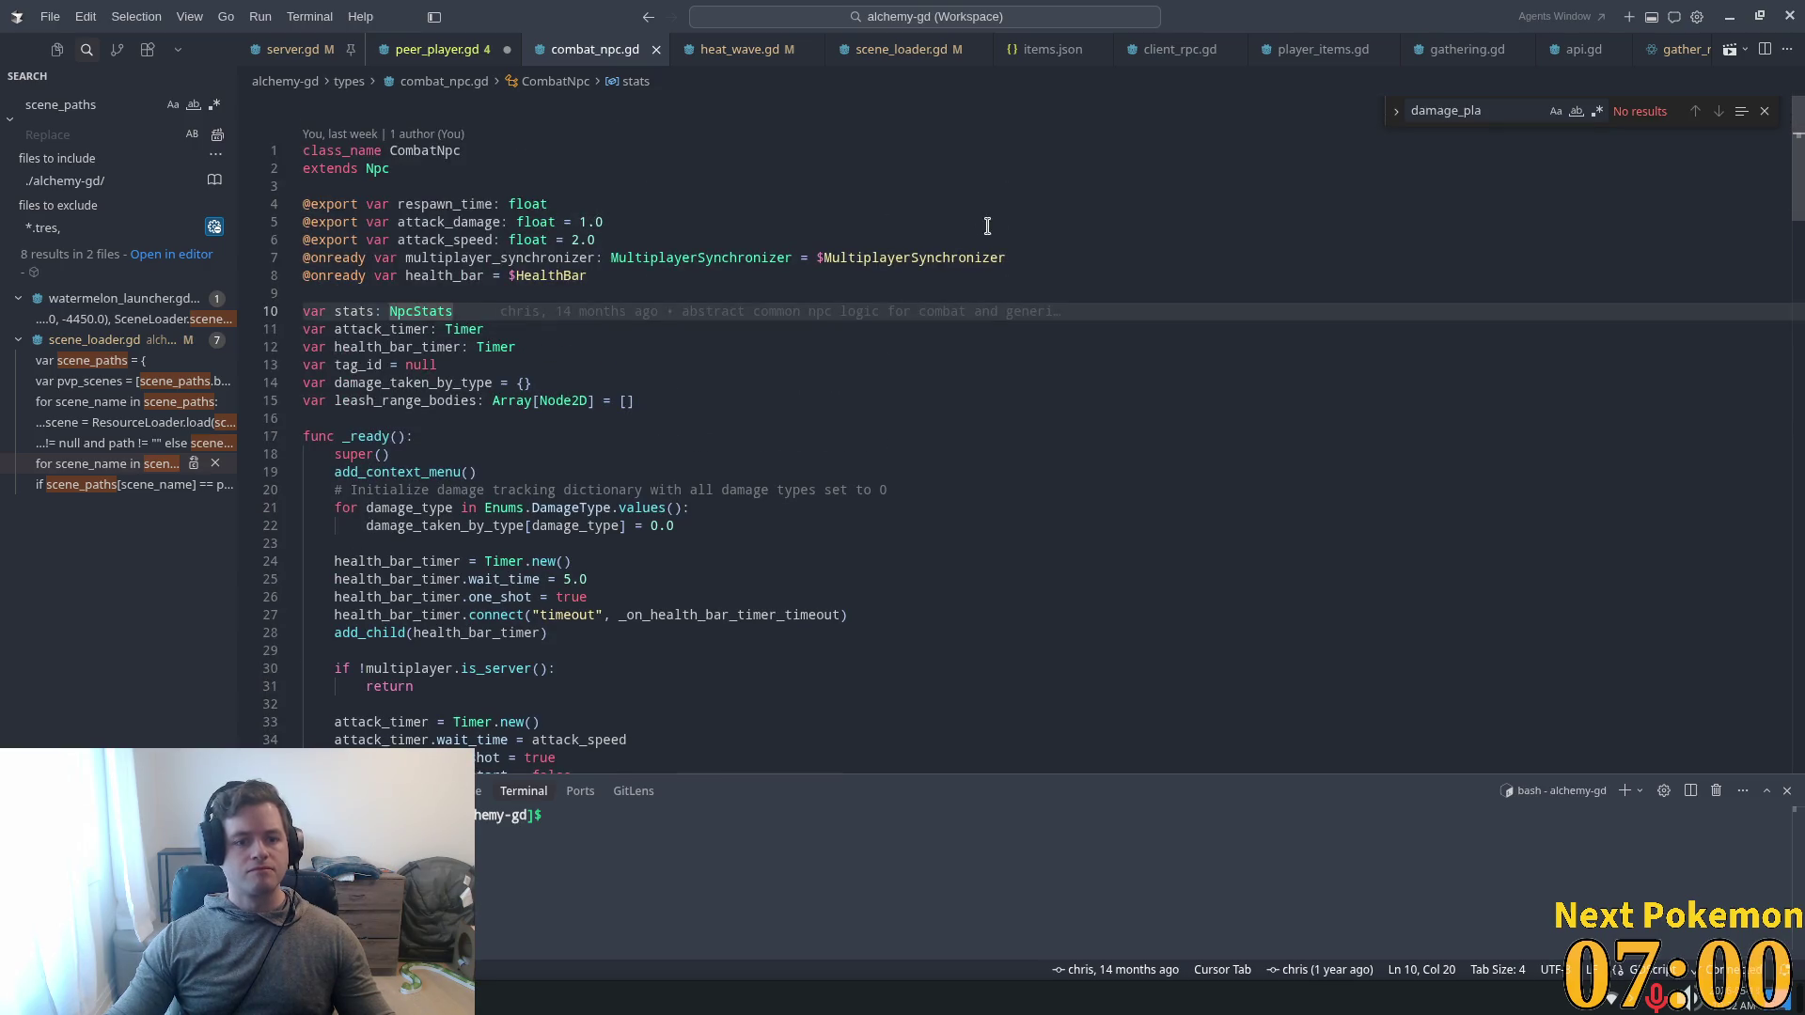
Find the add_child calls in combat_npc.gd and select the damage text preload-instantiate expression.
key("ctrl+f")
type("ADD.")
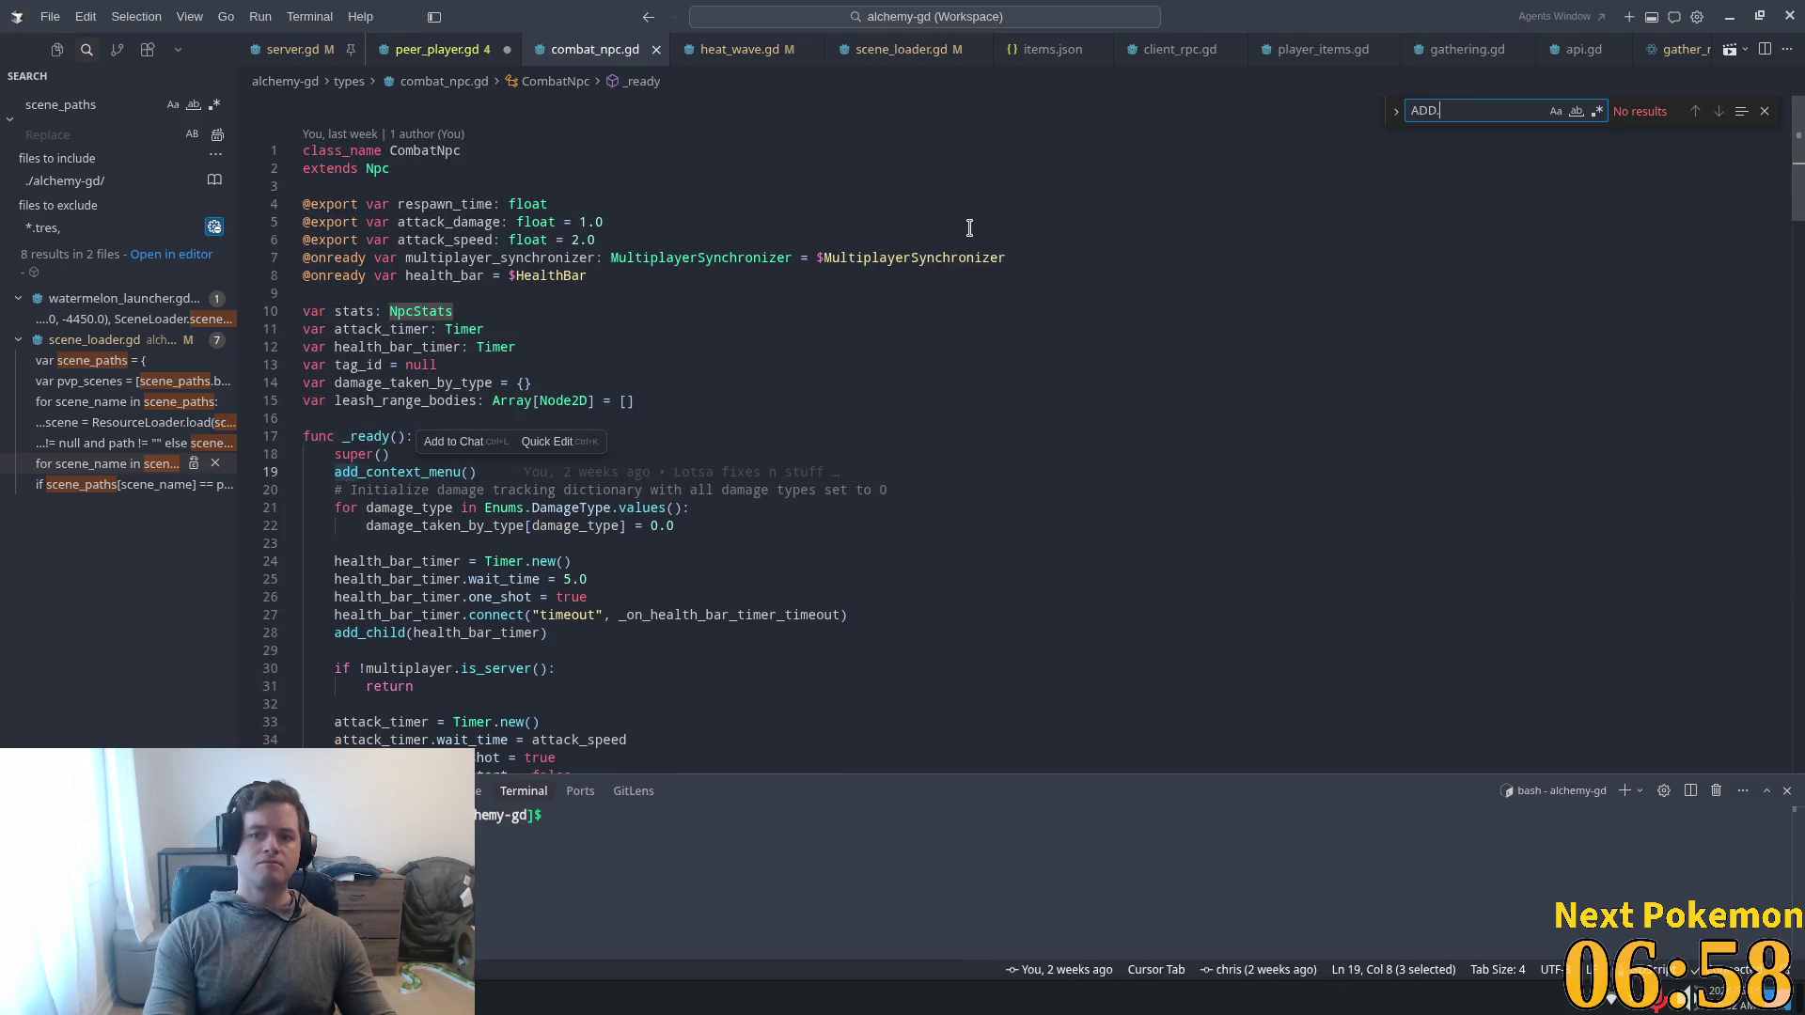
key("BackSpace")
type("_child")
key("Return")
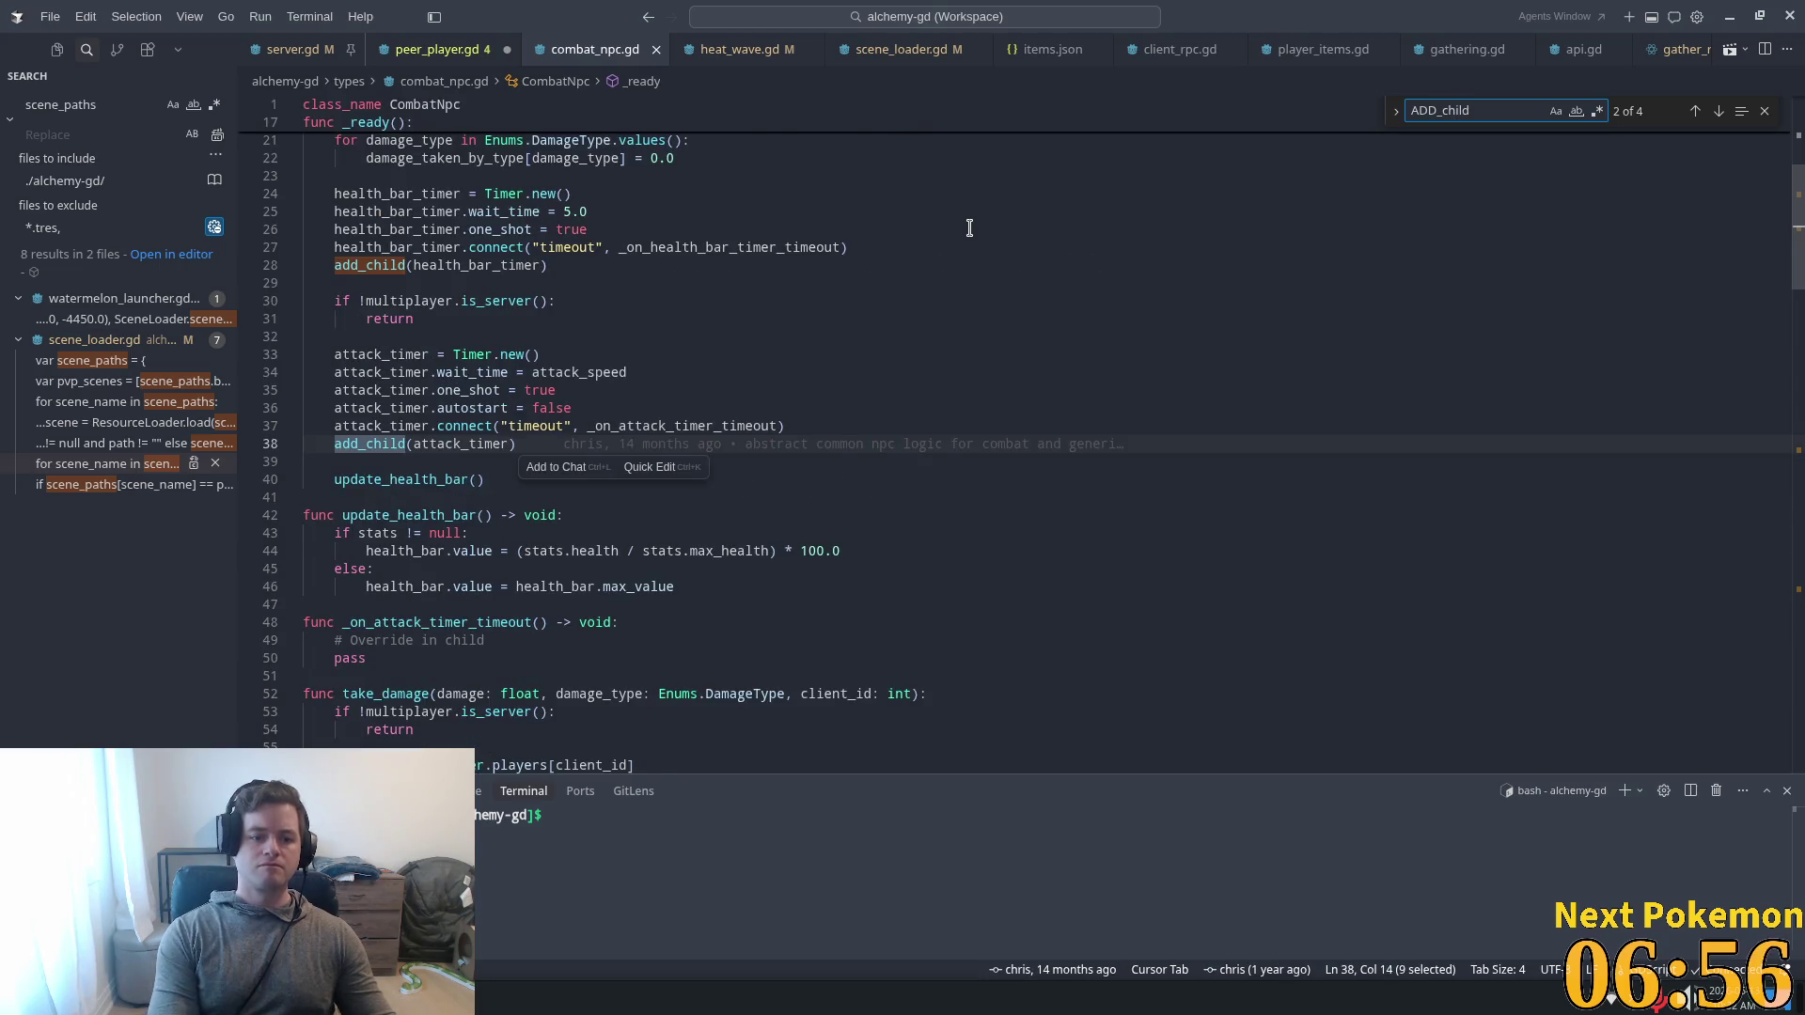
key("Return")
left_click(712, 404)
mouse_move(828, 390)
left_mouse_down()
mouse_move(395, 390)
mouse_move(483, 390)
left_mouse_up()
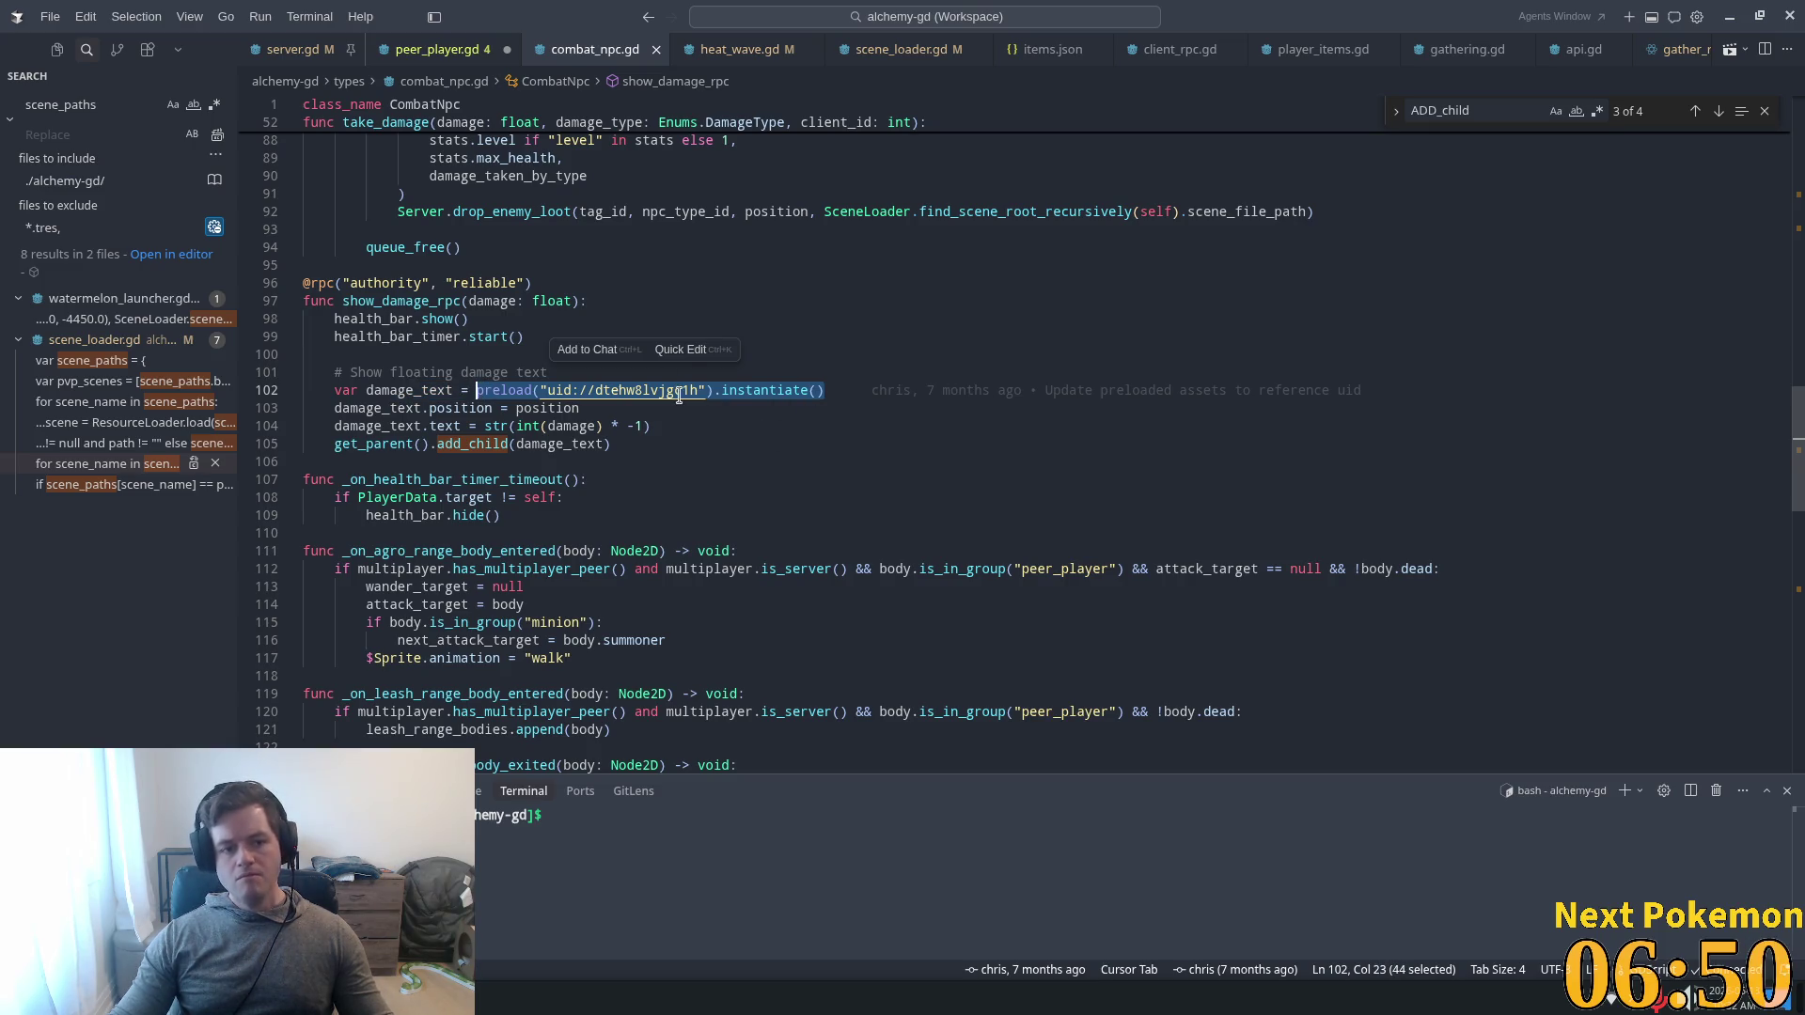
Select combat_npc.gd's damage text instantiation line, then scroll peer_player.gd to line 1.
key("ctrl+Tab")
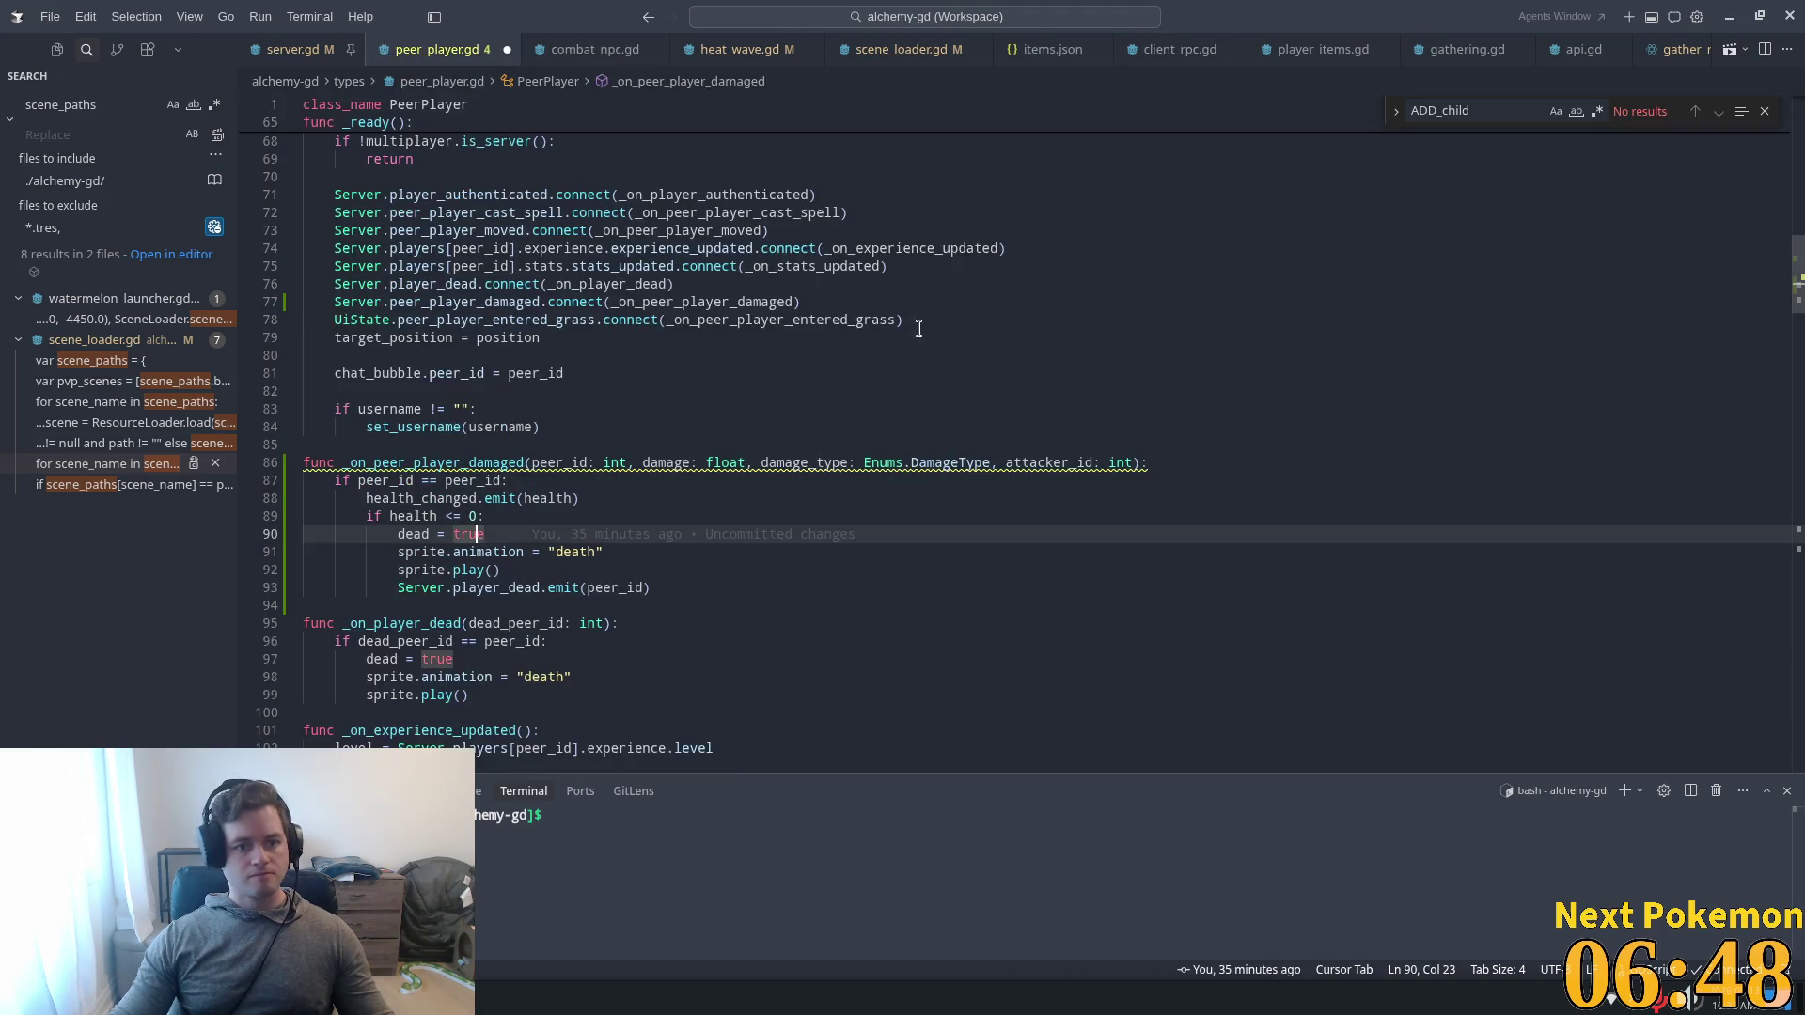
scroll(485, 301, "up", 1)
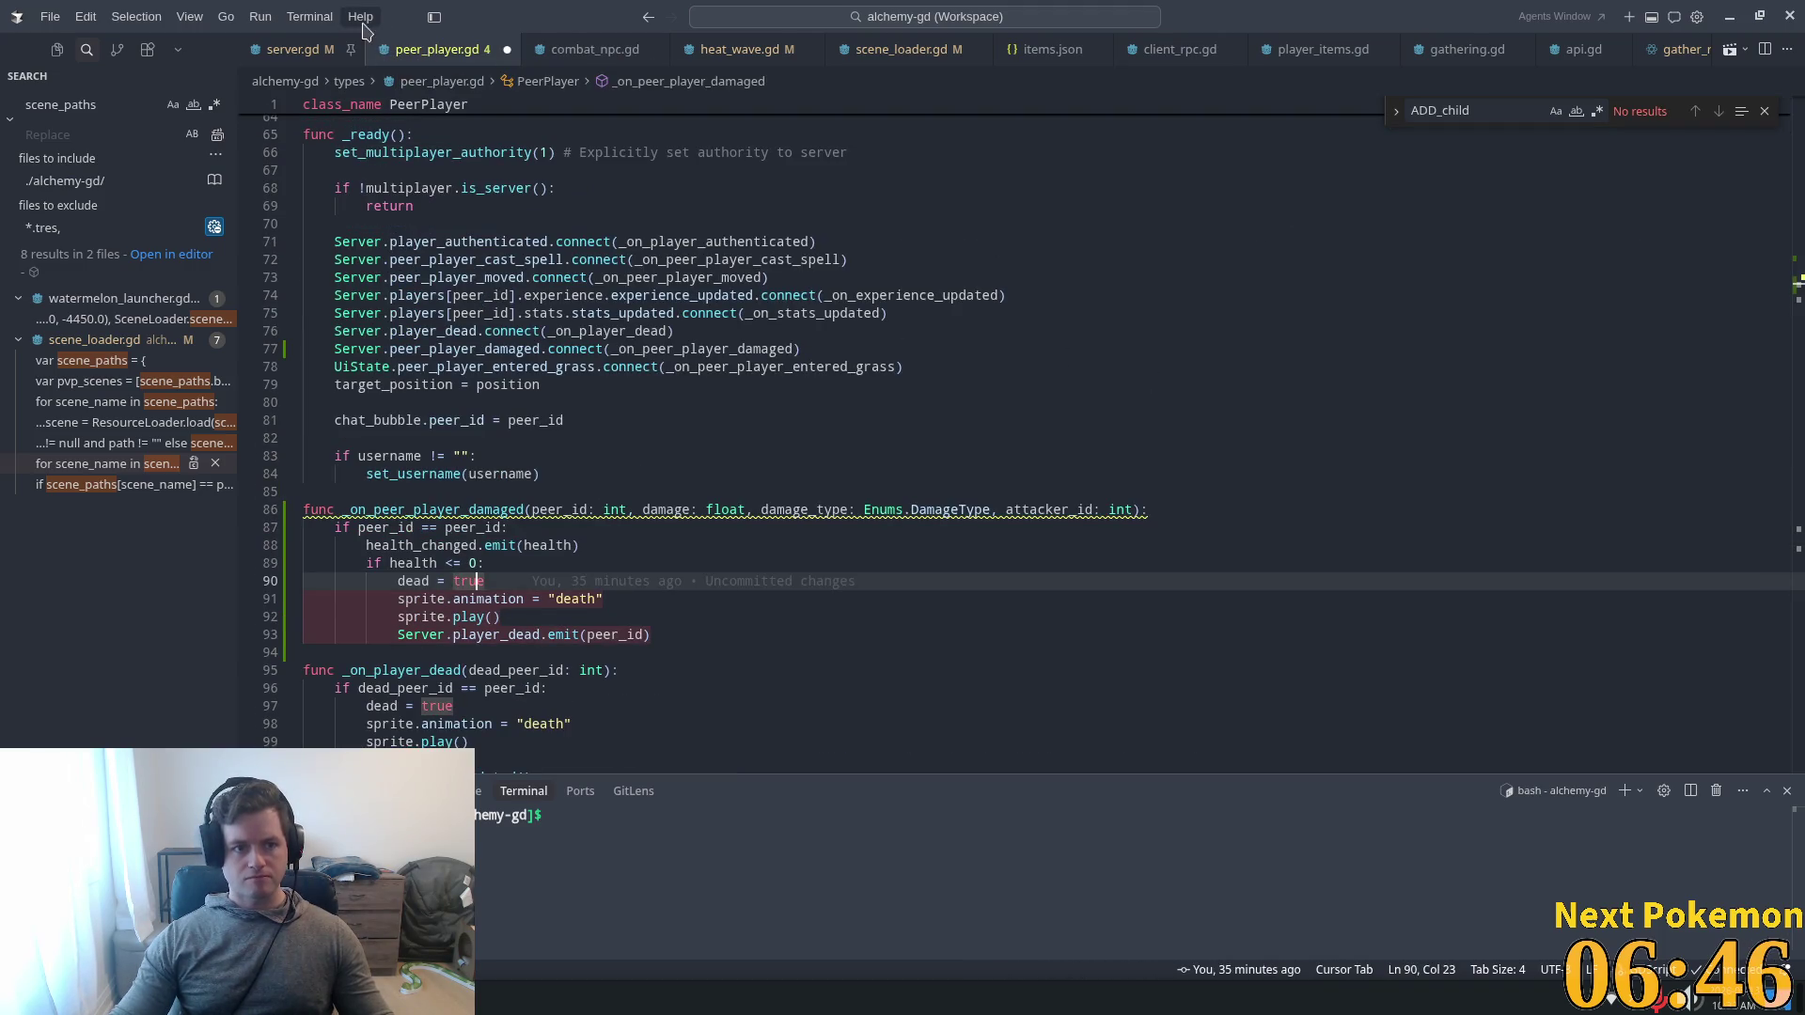
left_click(590, 52)
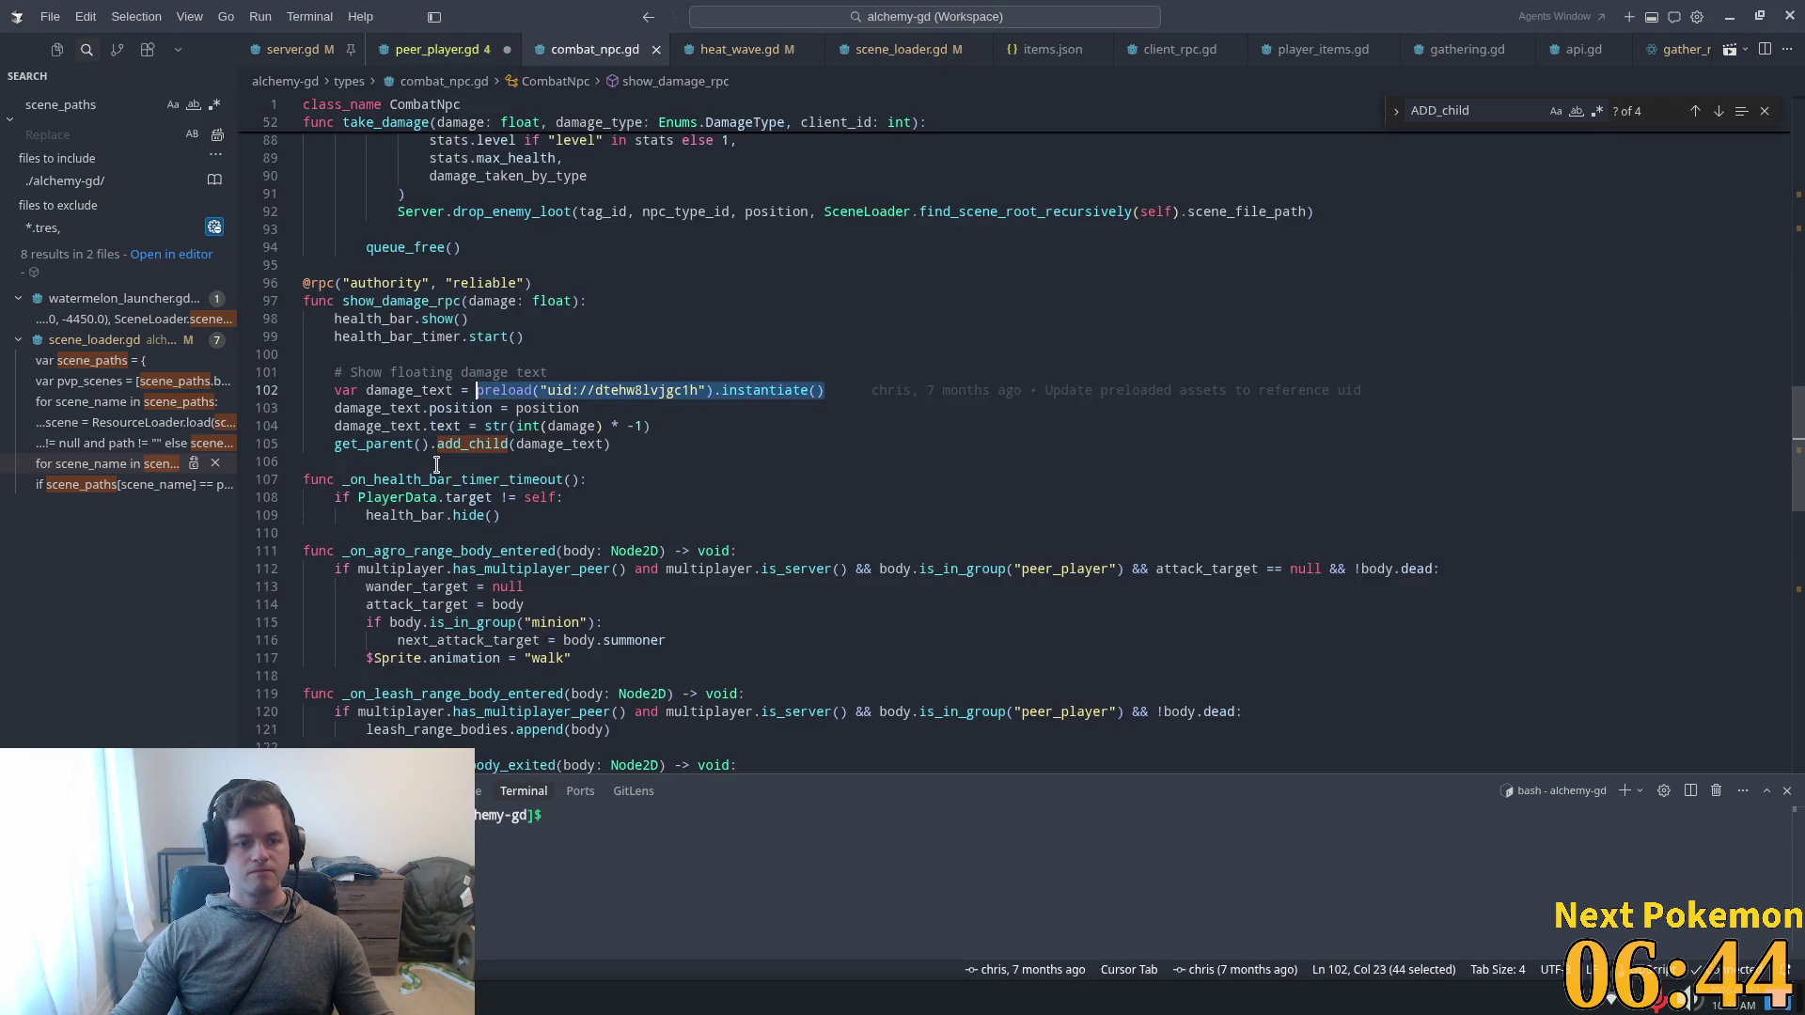
mouse_move(826, 390)
left_mouse_down()
mouse_move(595, 406)
mouse_move(328, 385)
left_mouse_up()
key("ctrl+c")
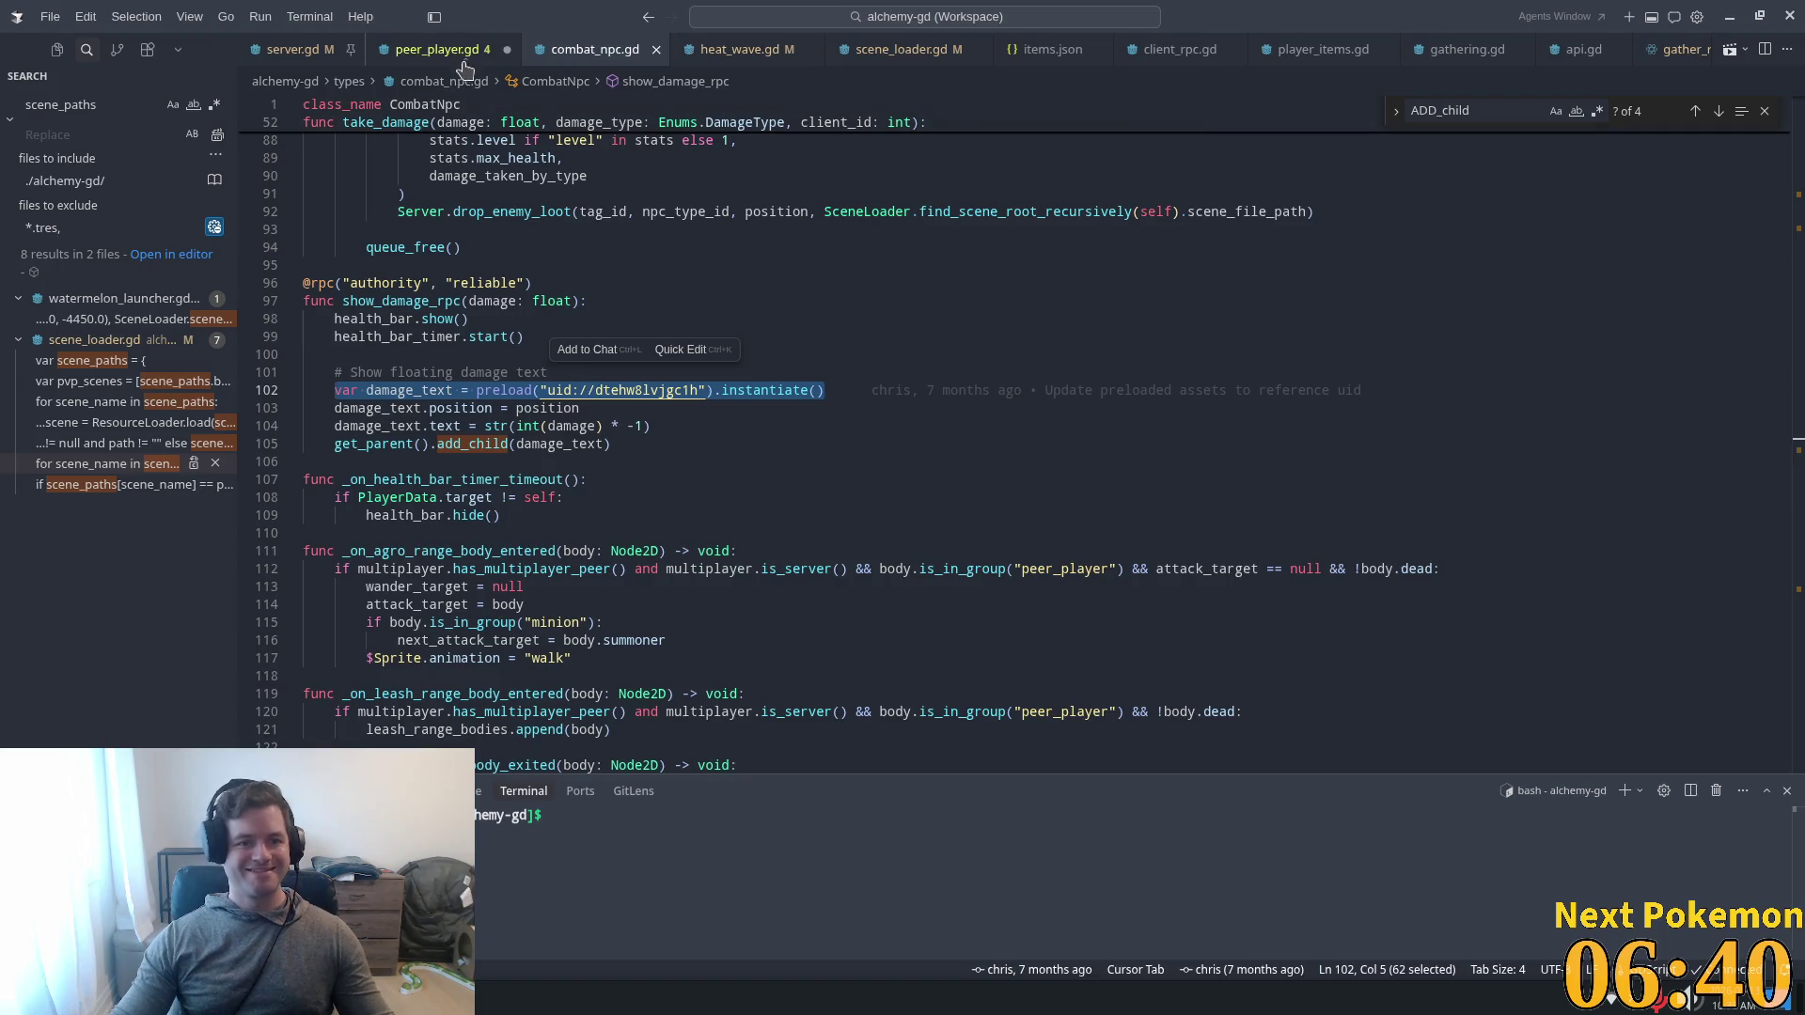
left_click(459, 52)
scroll(1773, 236, "up", 3)
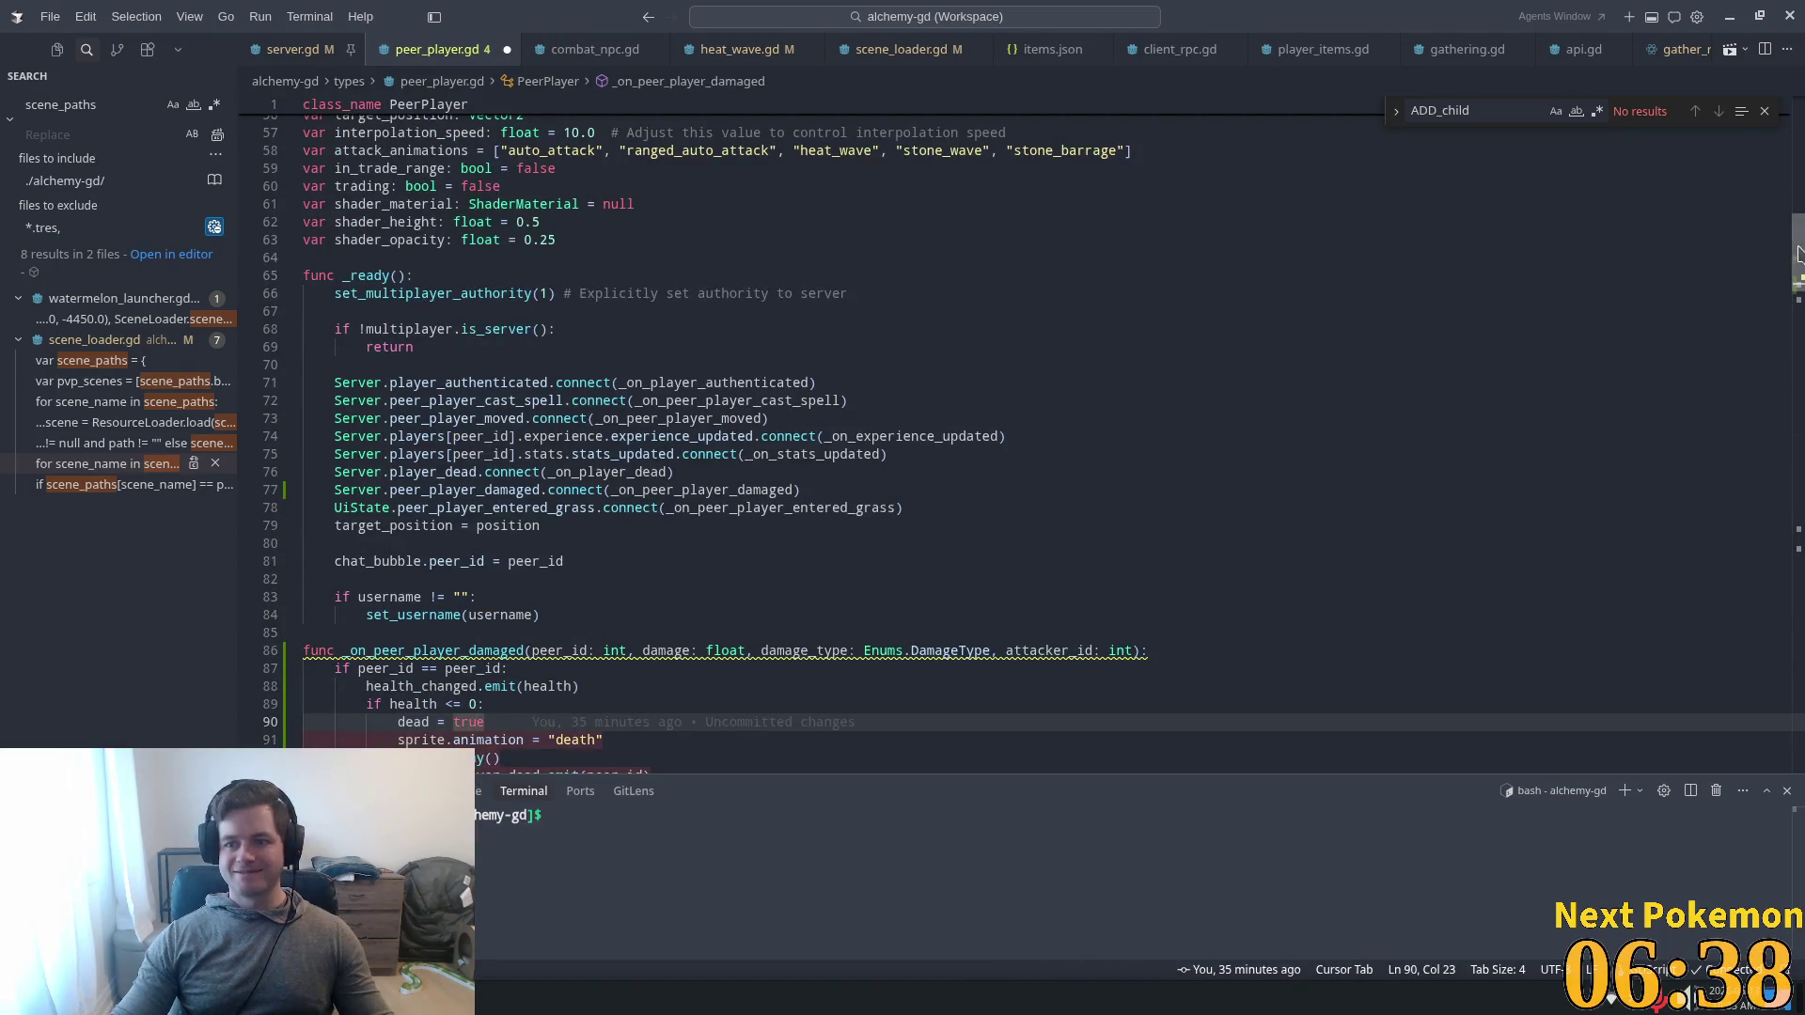
scroll(1799, 254, "up", 15)
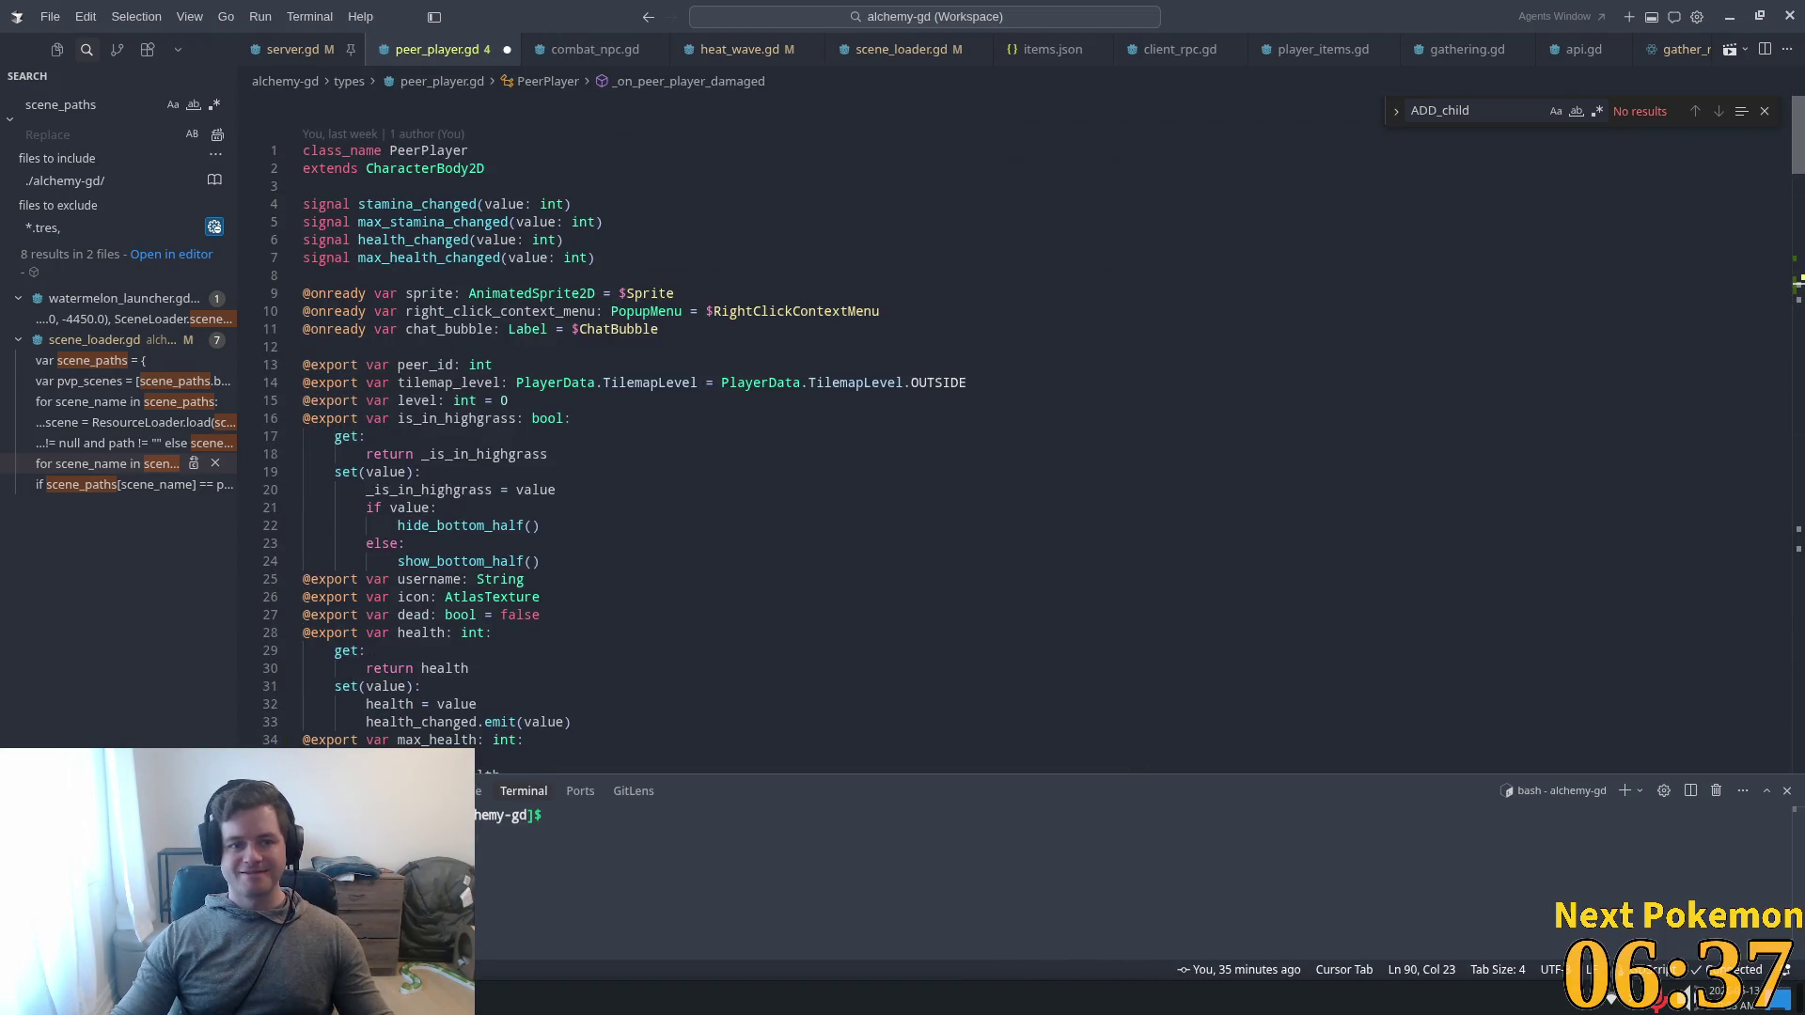
left_click(769, 322)
key("Return")
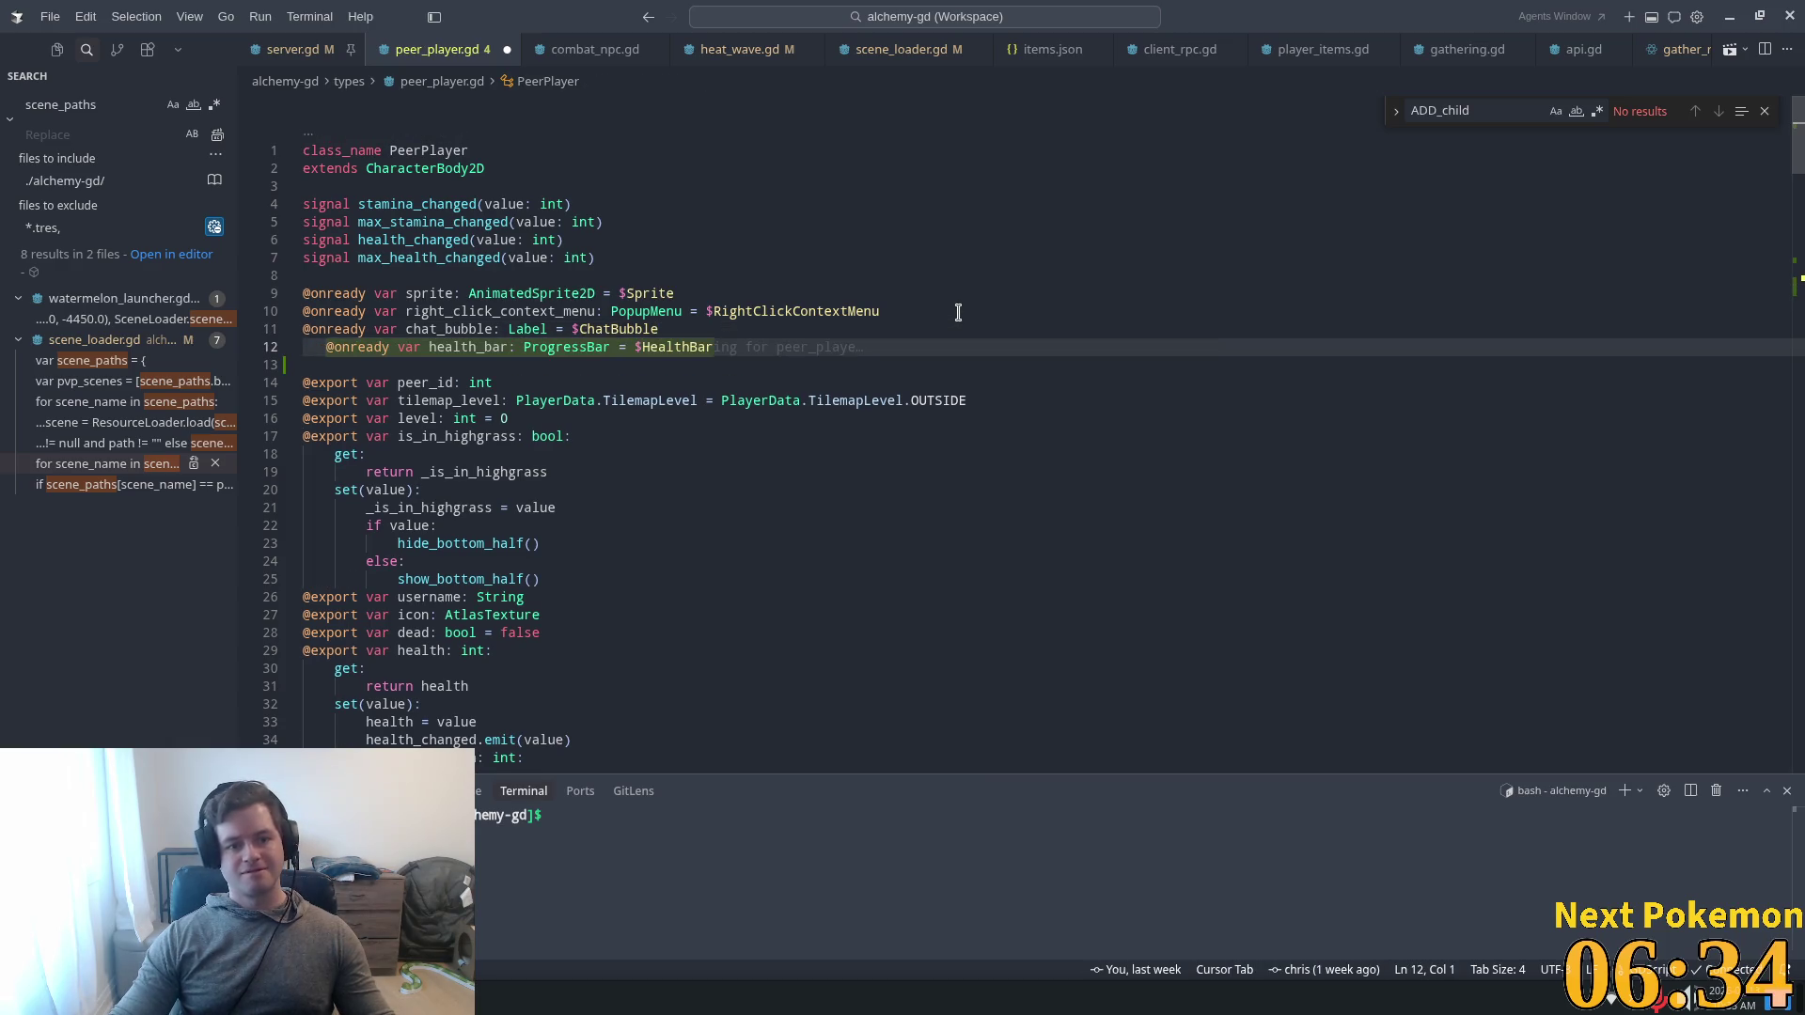
key("ctrl+v")
left_click(324, 326)
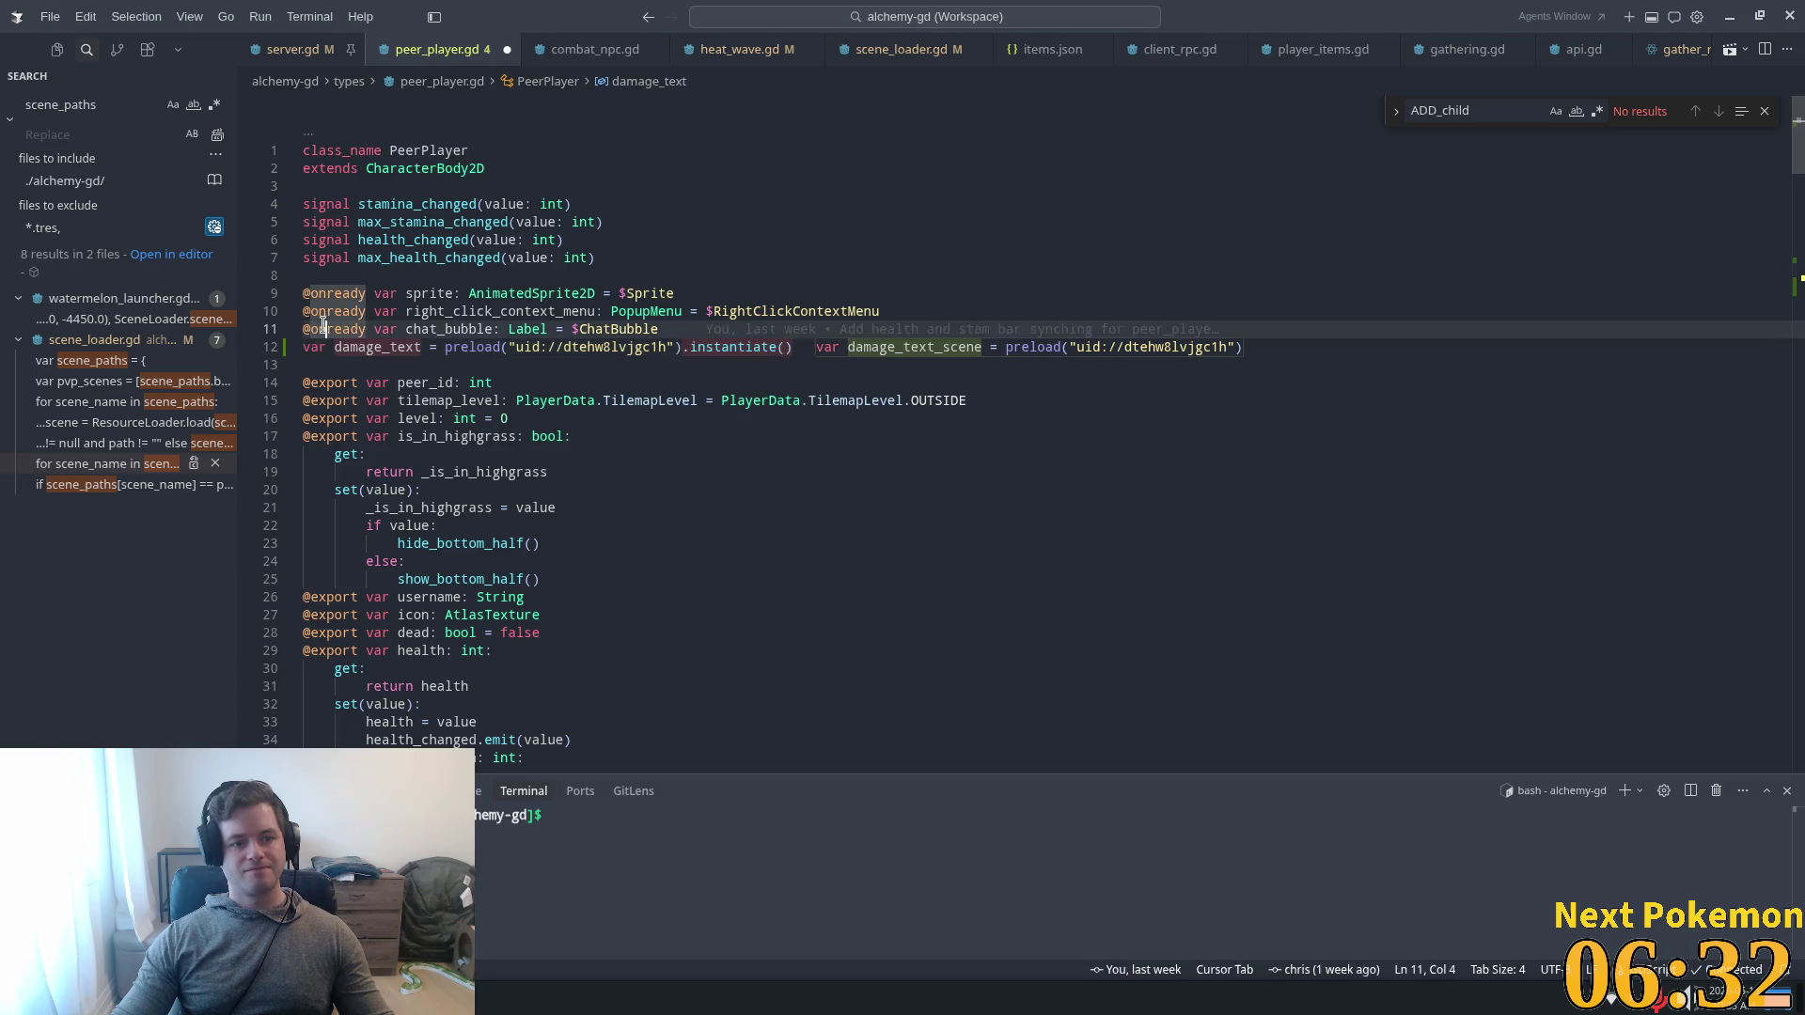
left_click(371, 321)
key("shift+Home")
key("ctrl+c")
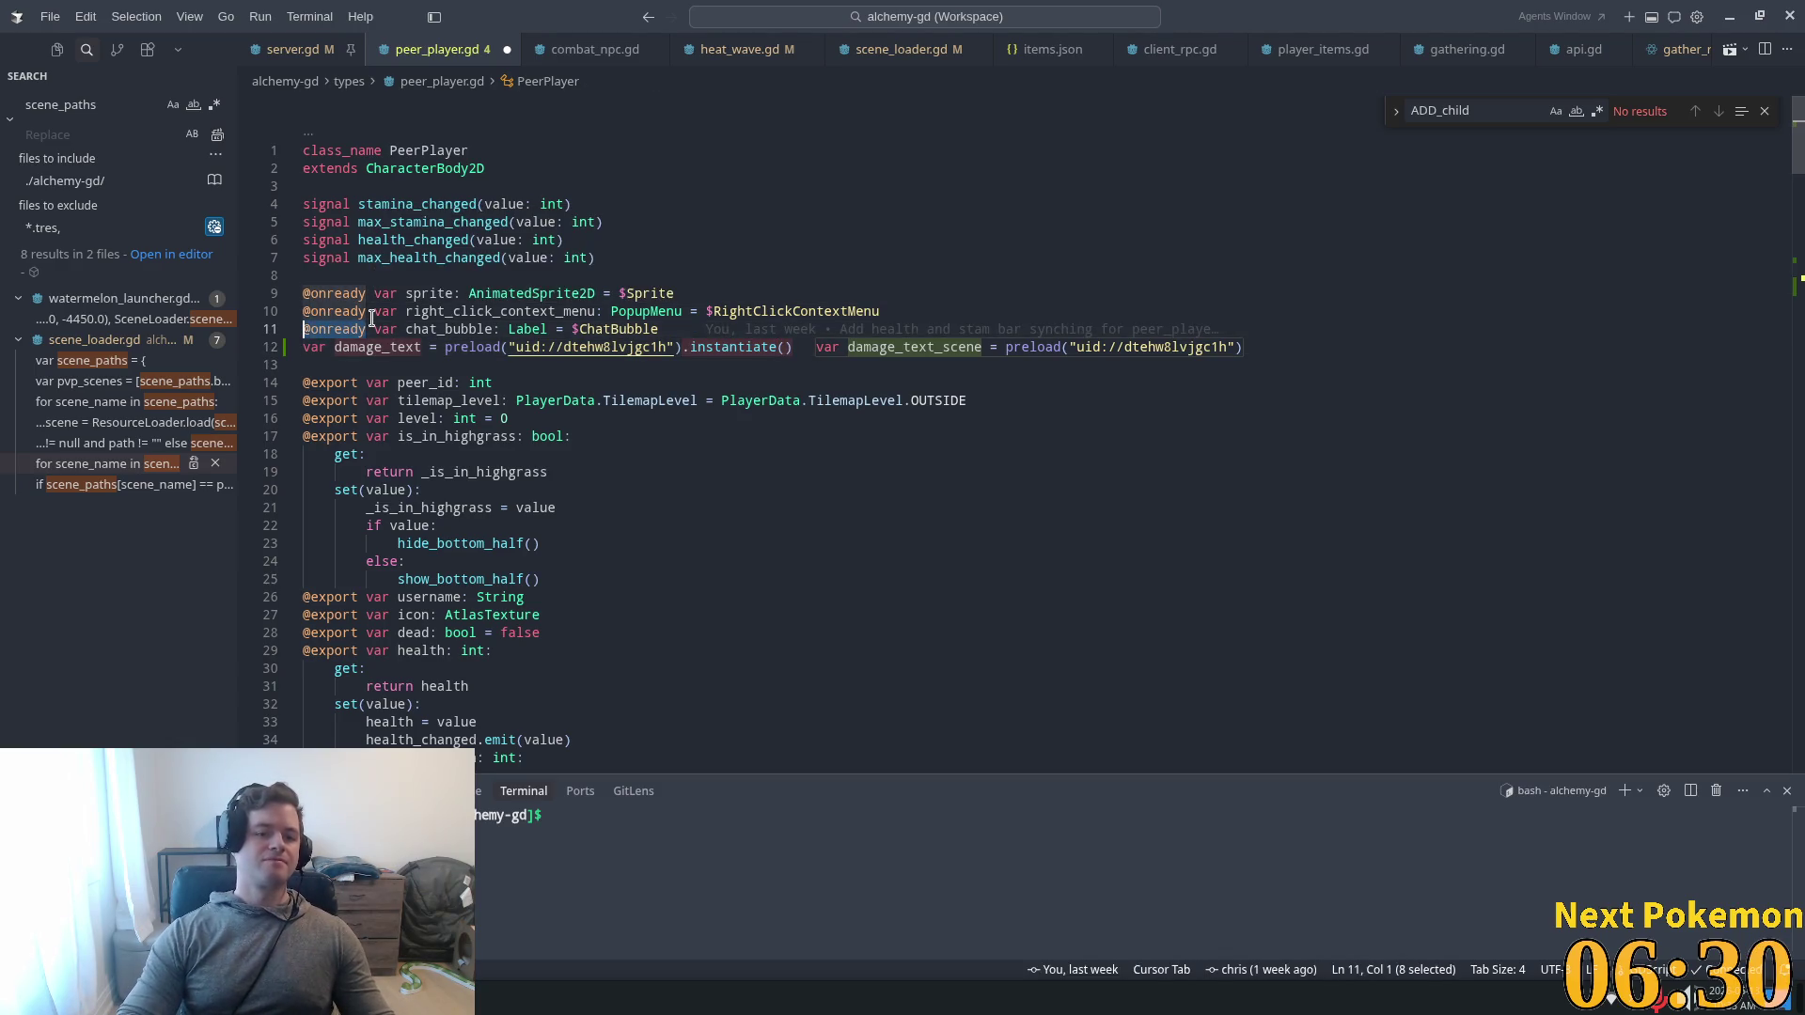
key("Down")
key("ctrl+Right")
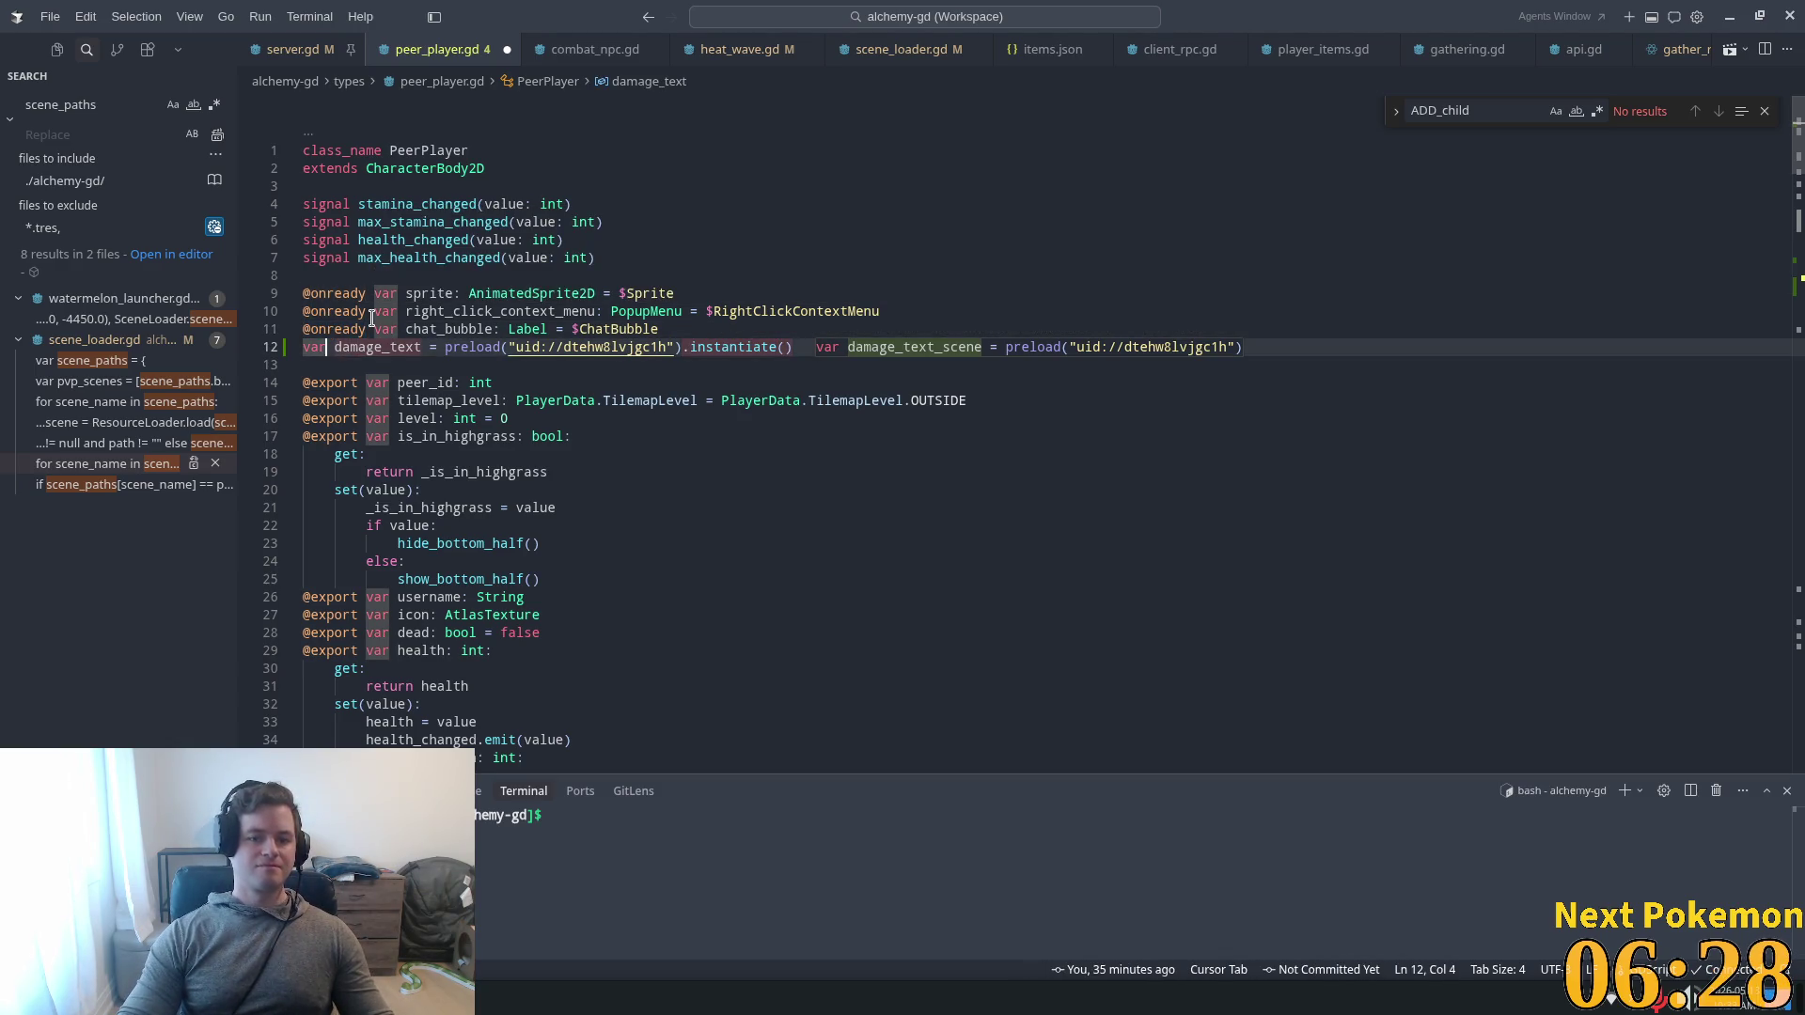
key("ctrl+v")
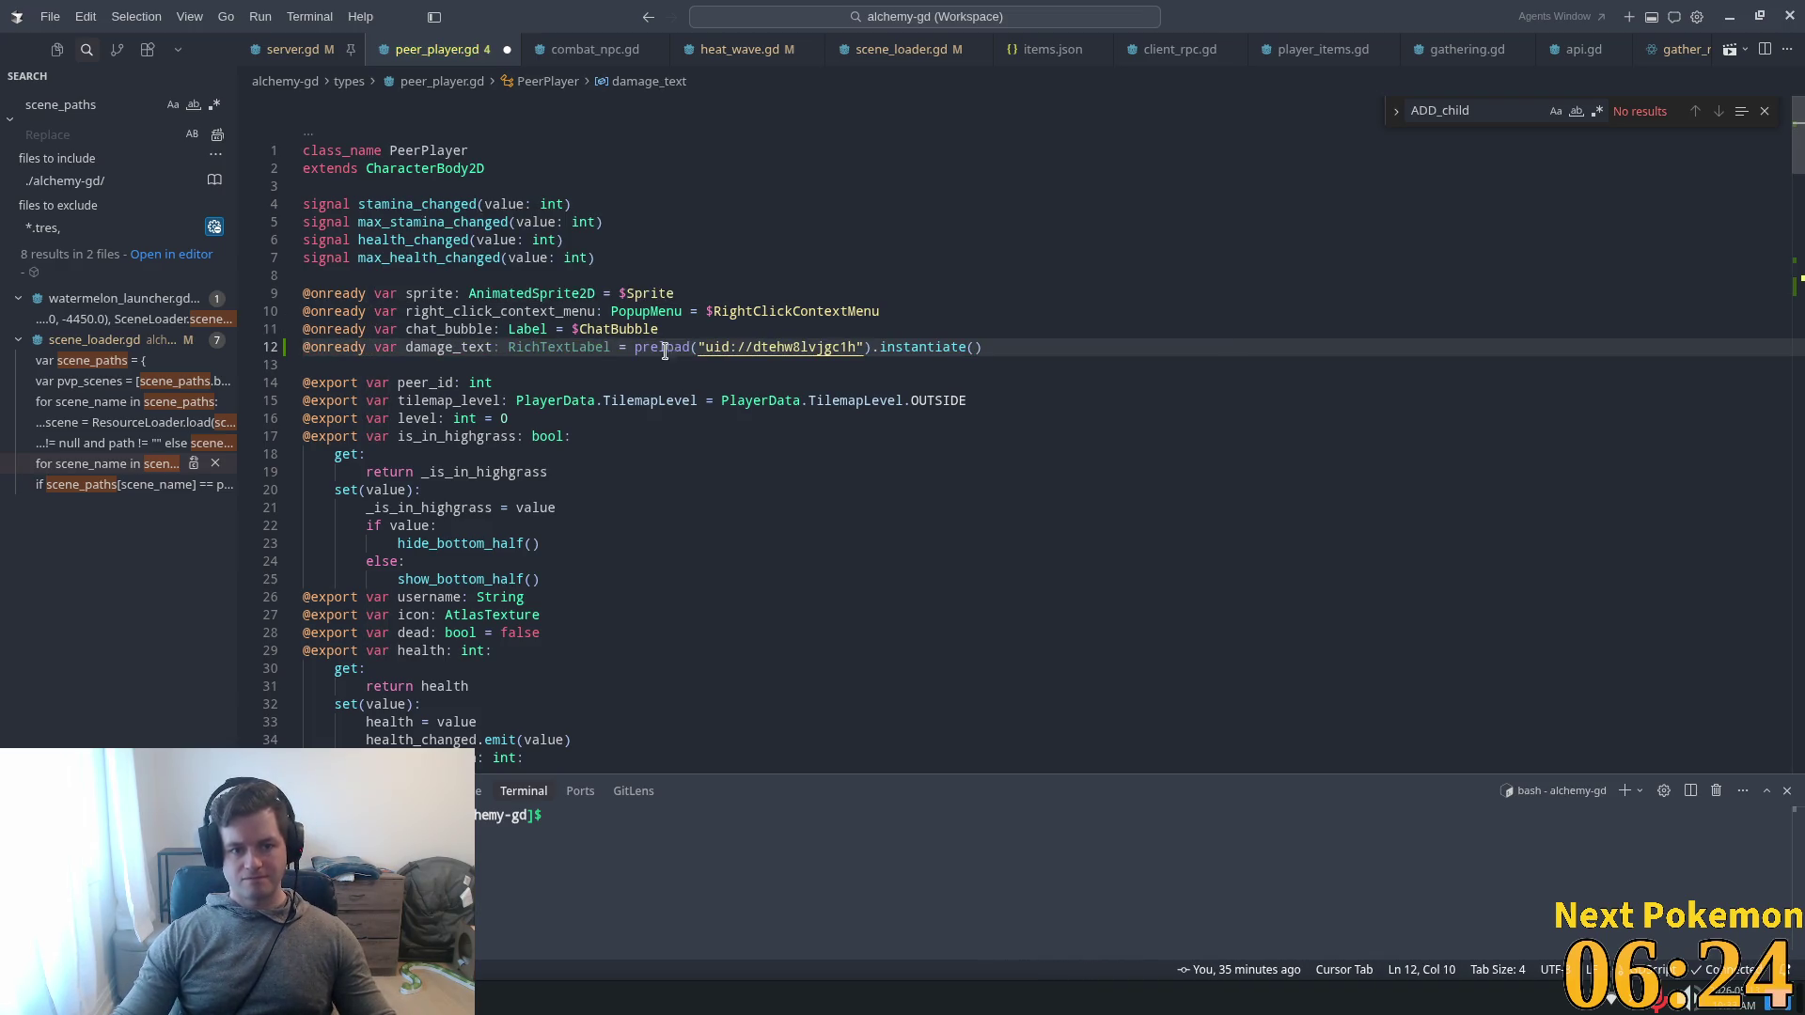
Remove the trailing .instantiate() call from the damage_text line.
left_click(592, 257)
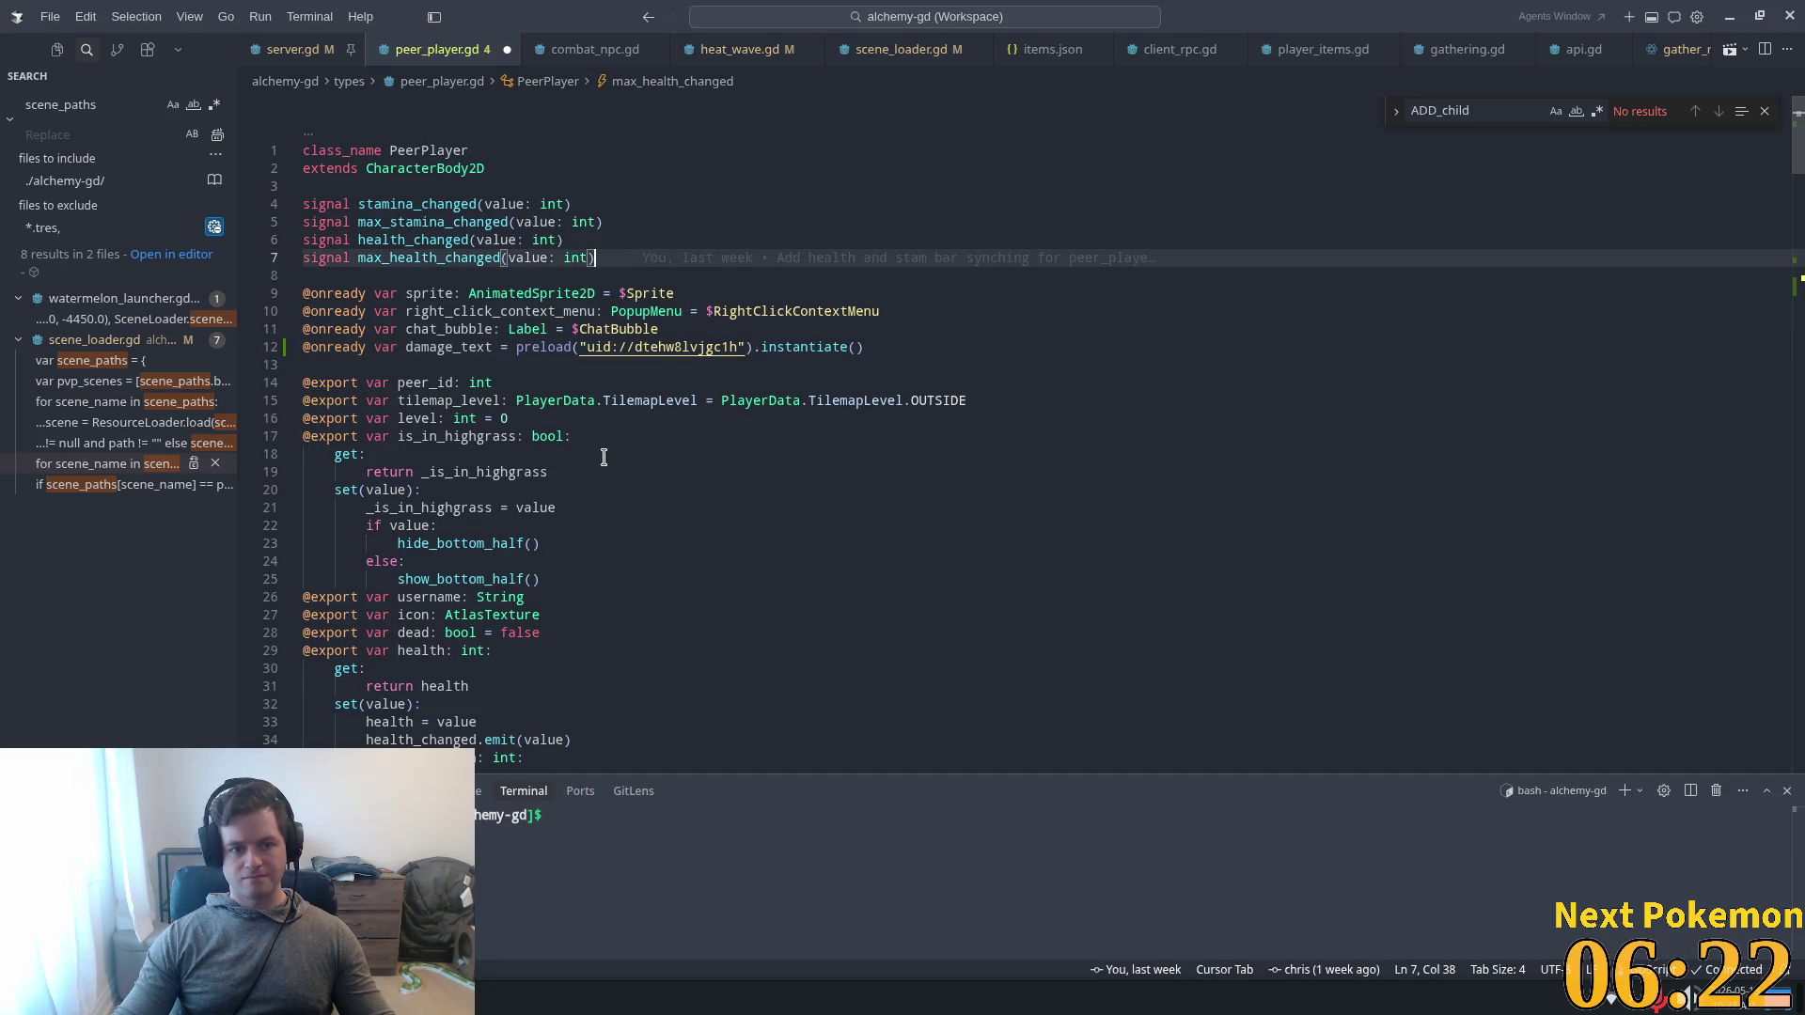
left_click(847, 364)
left_click(1230, 350)
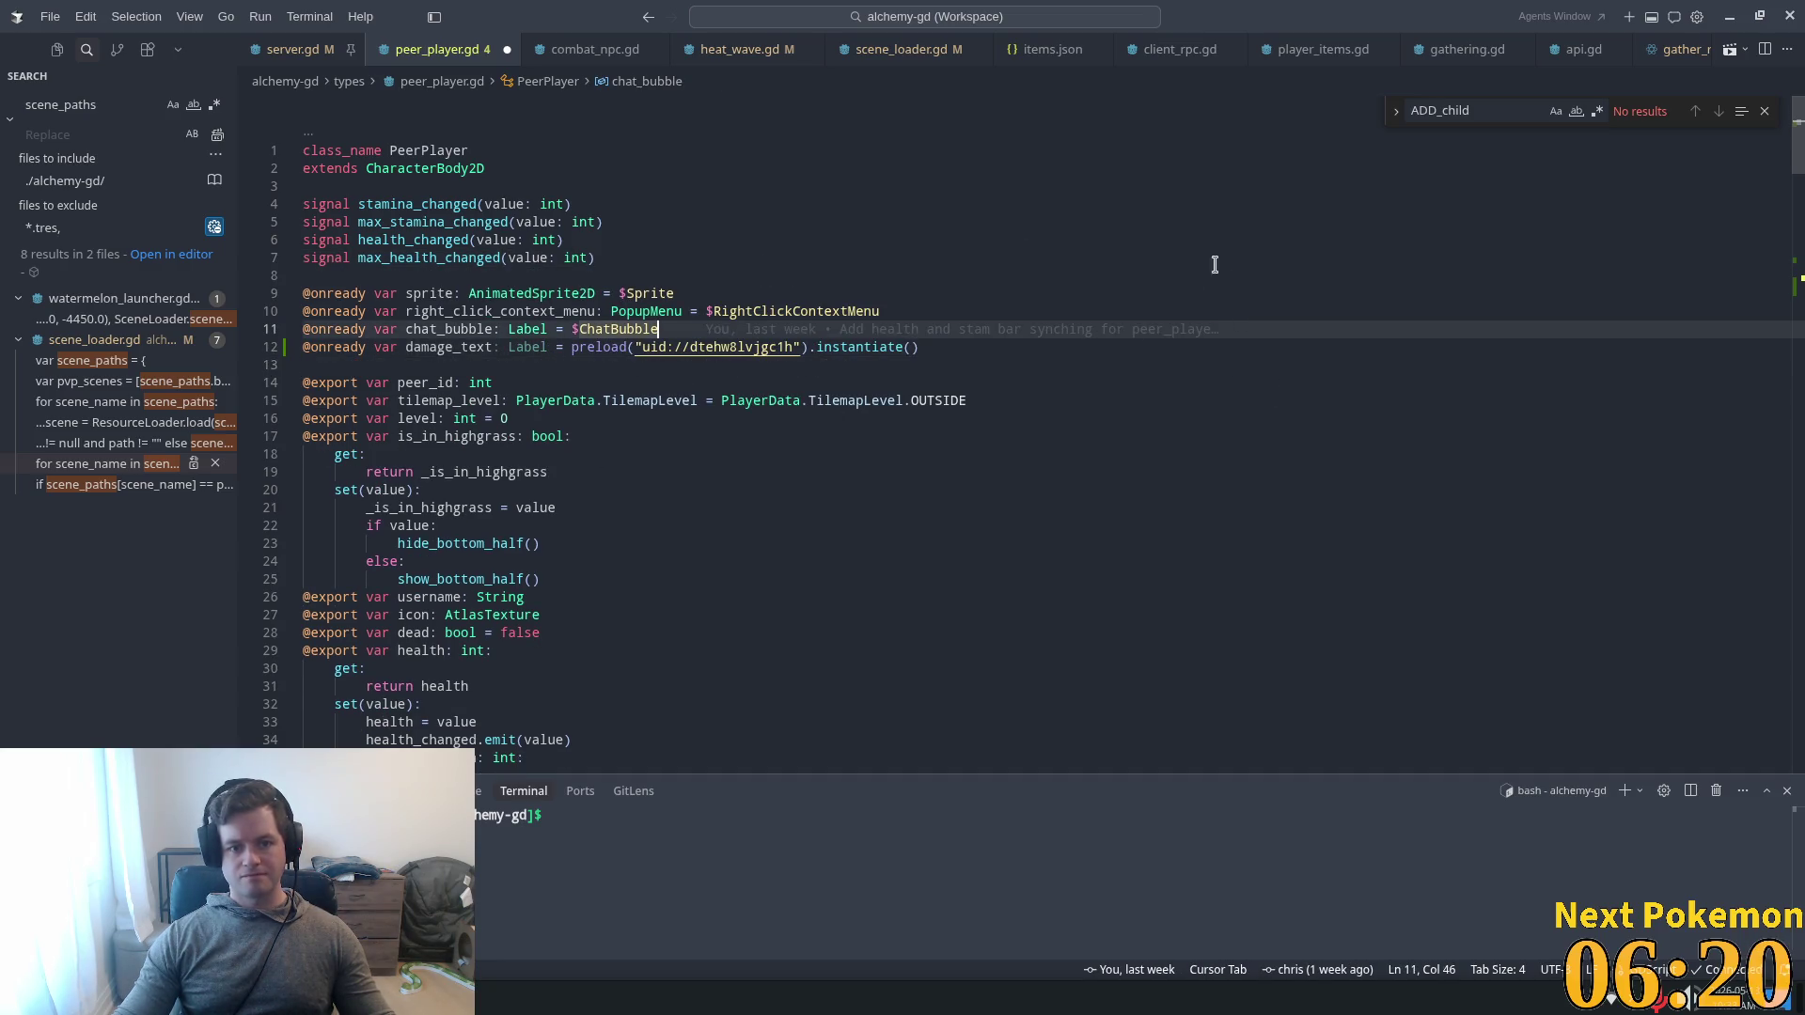
left_click(792, 226)
left_click(776, 347)
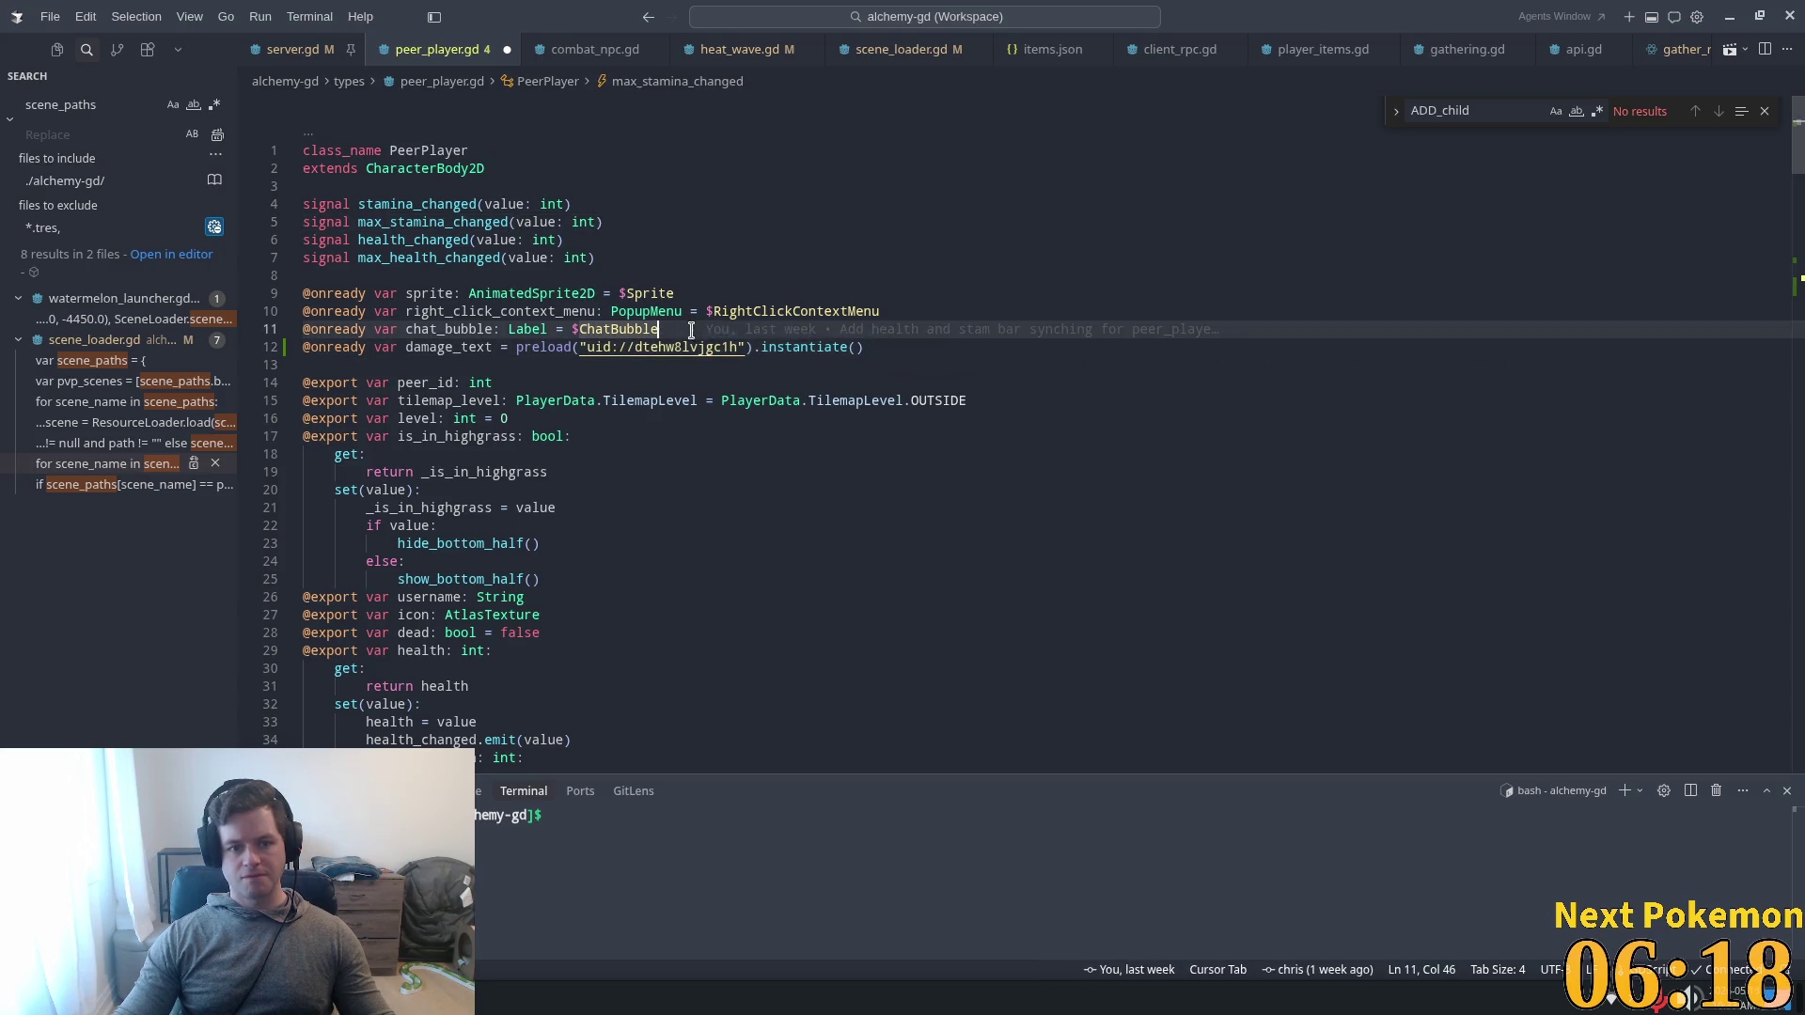
left_click(824, 310)
left_click(749, 346)
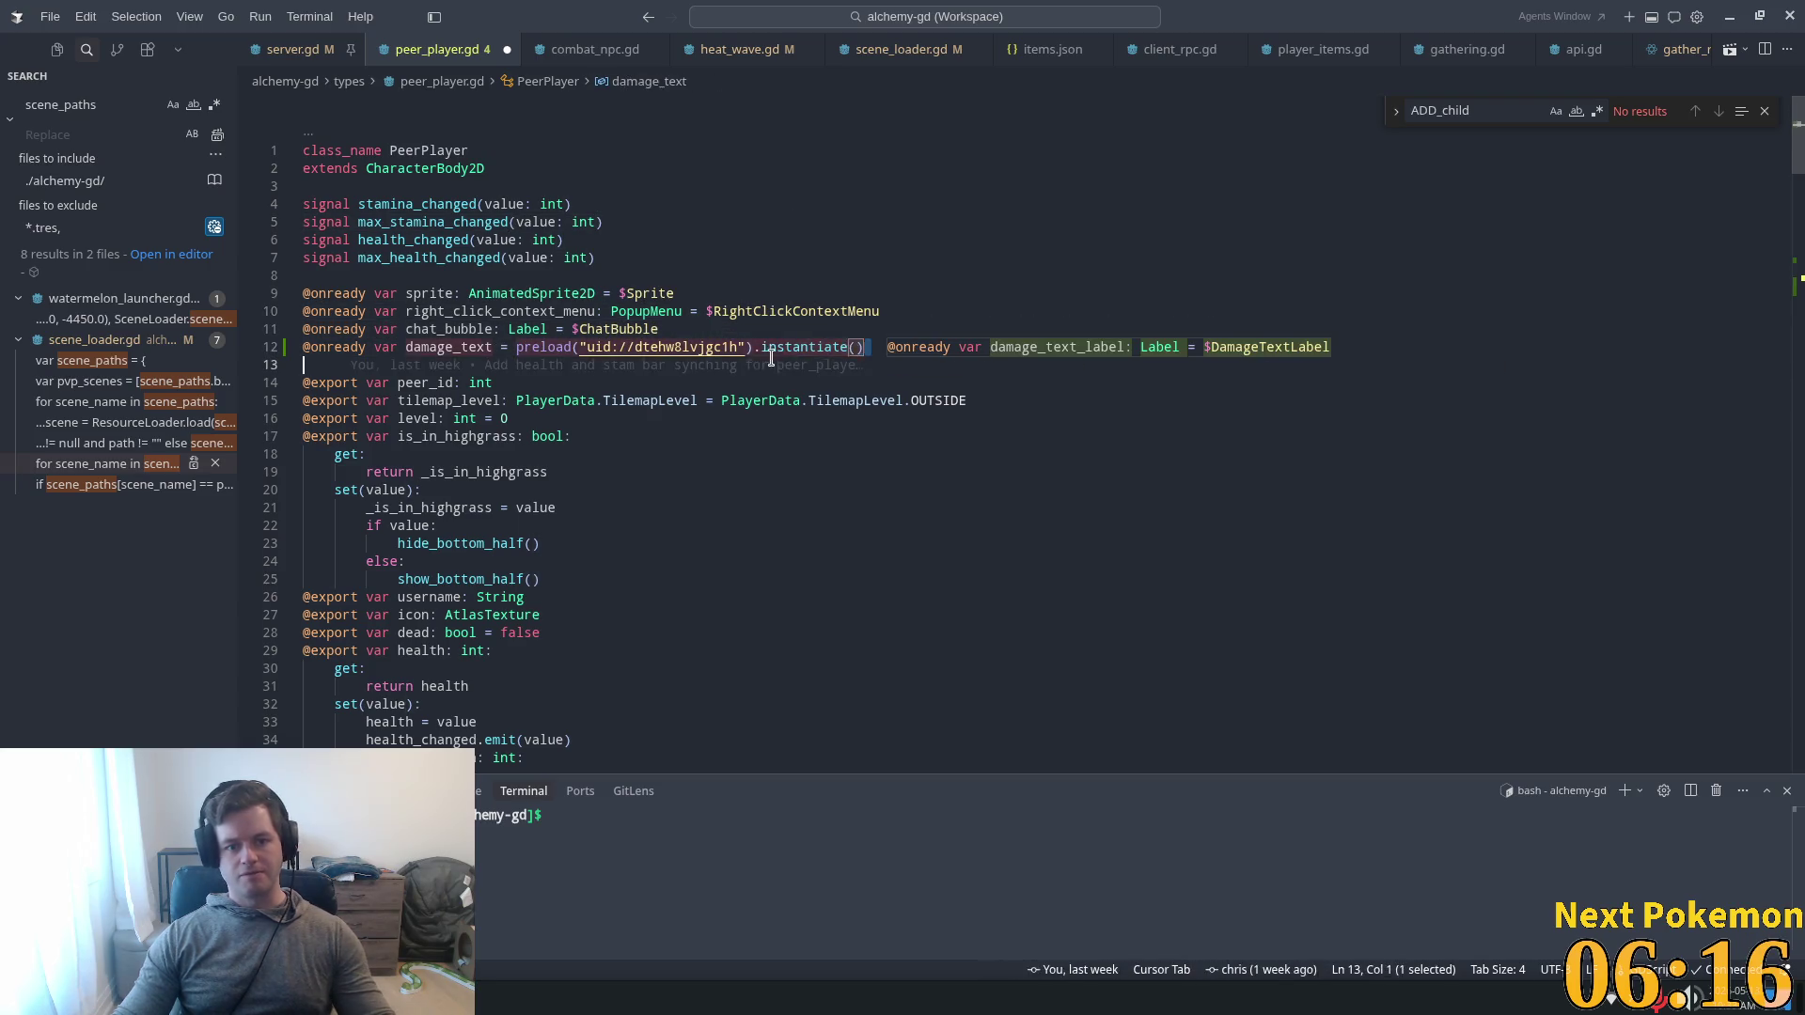
key("shift+End")
key("BackSpace")
Return to the top of peer_player.gd and switch over to the Godot editor.
key("ctrl+Home")
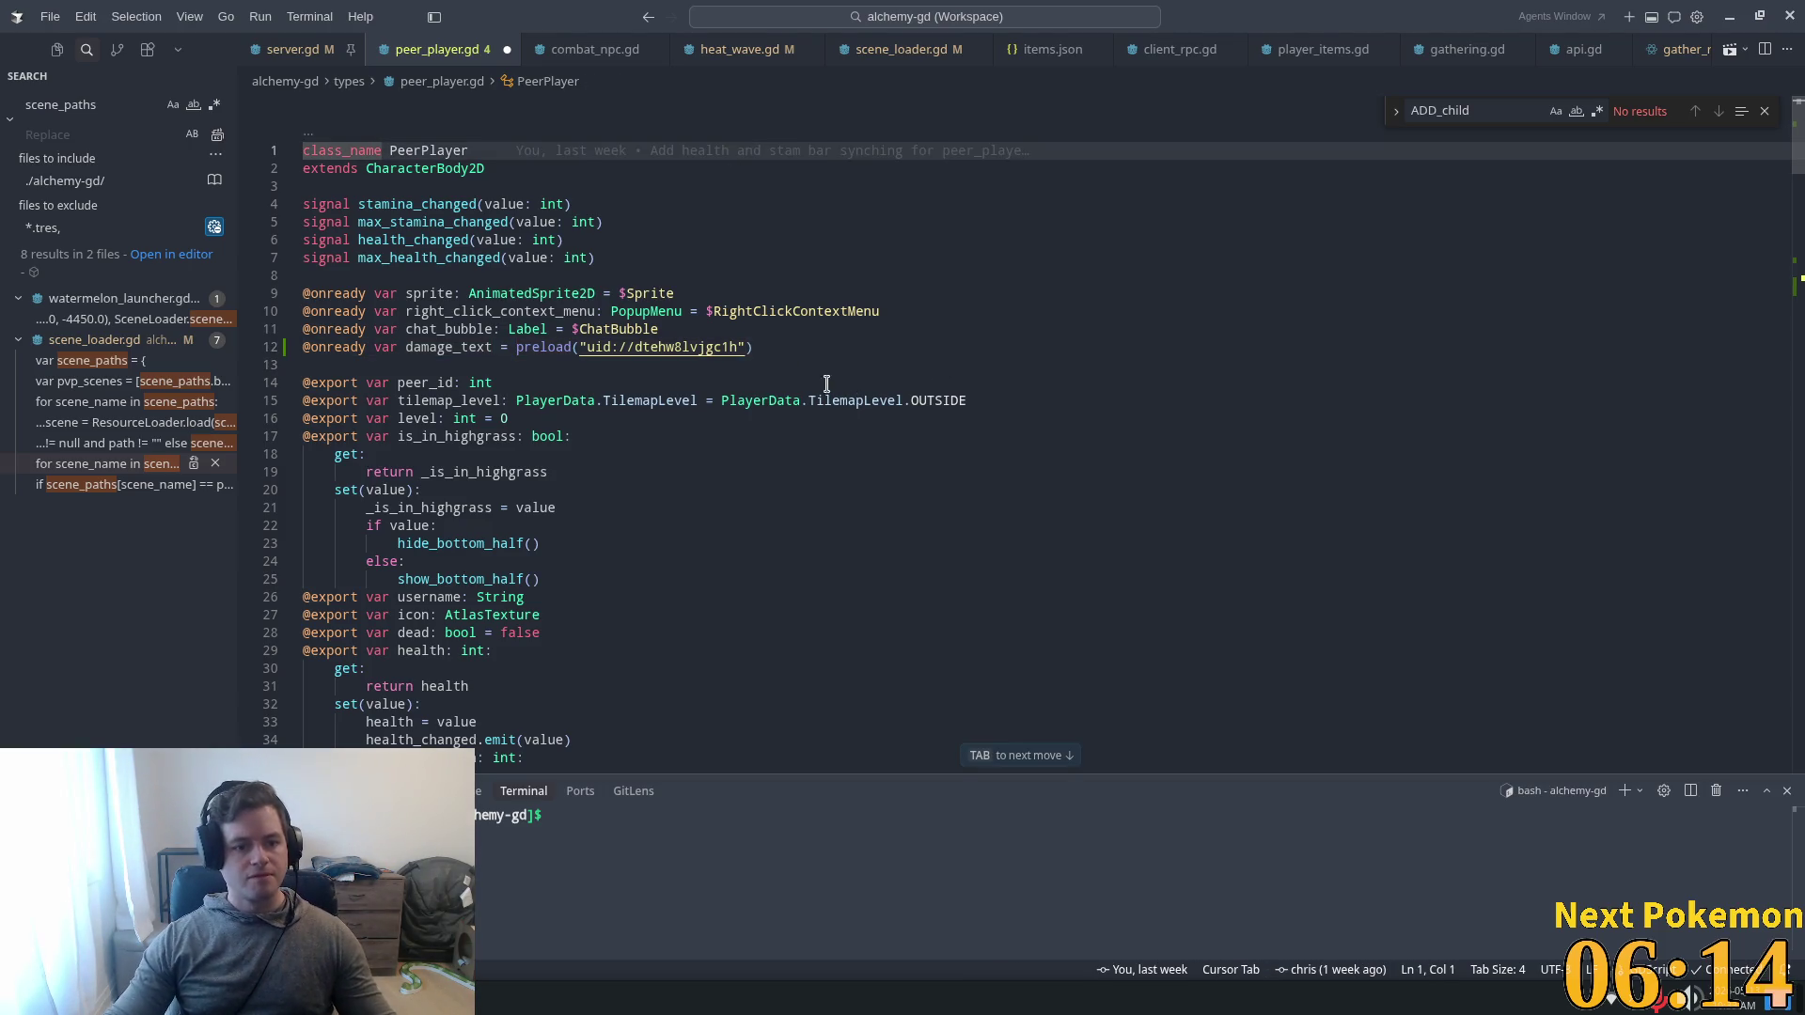
scroll(680, 257, "down", 1)
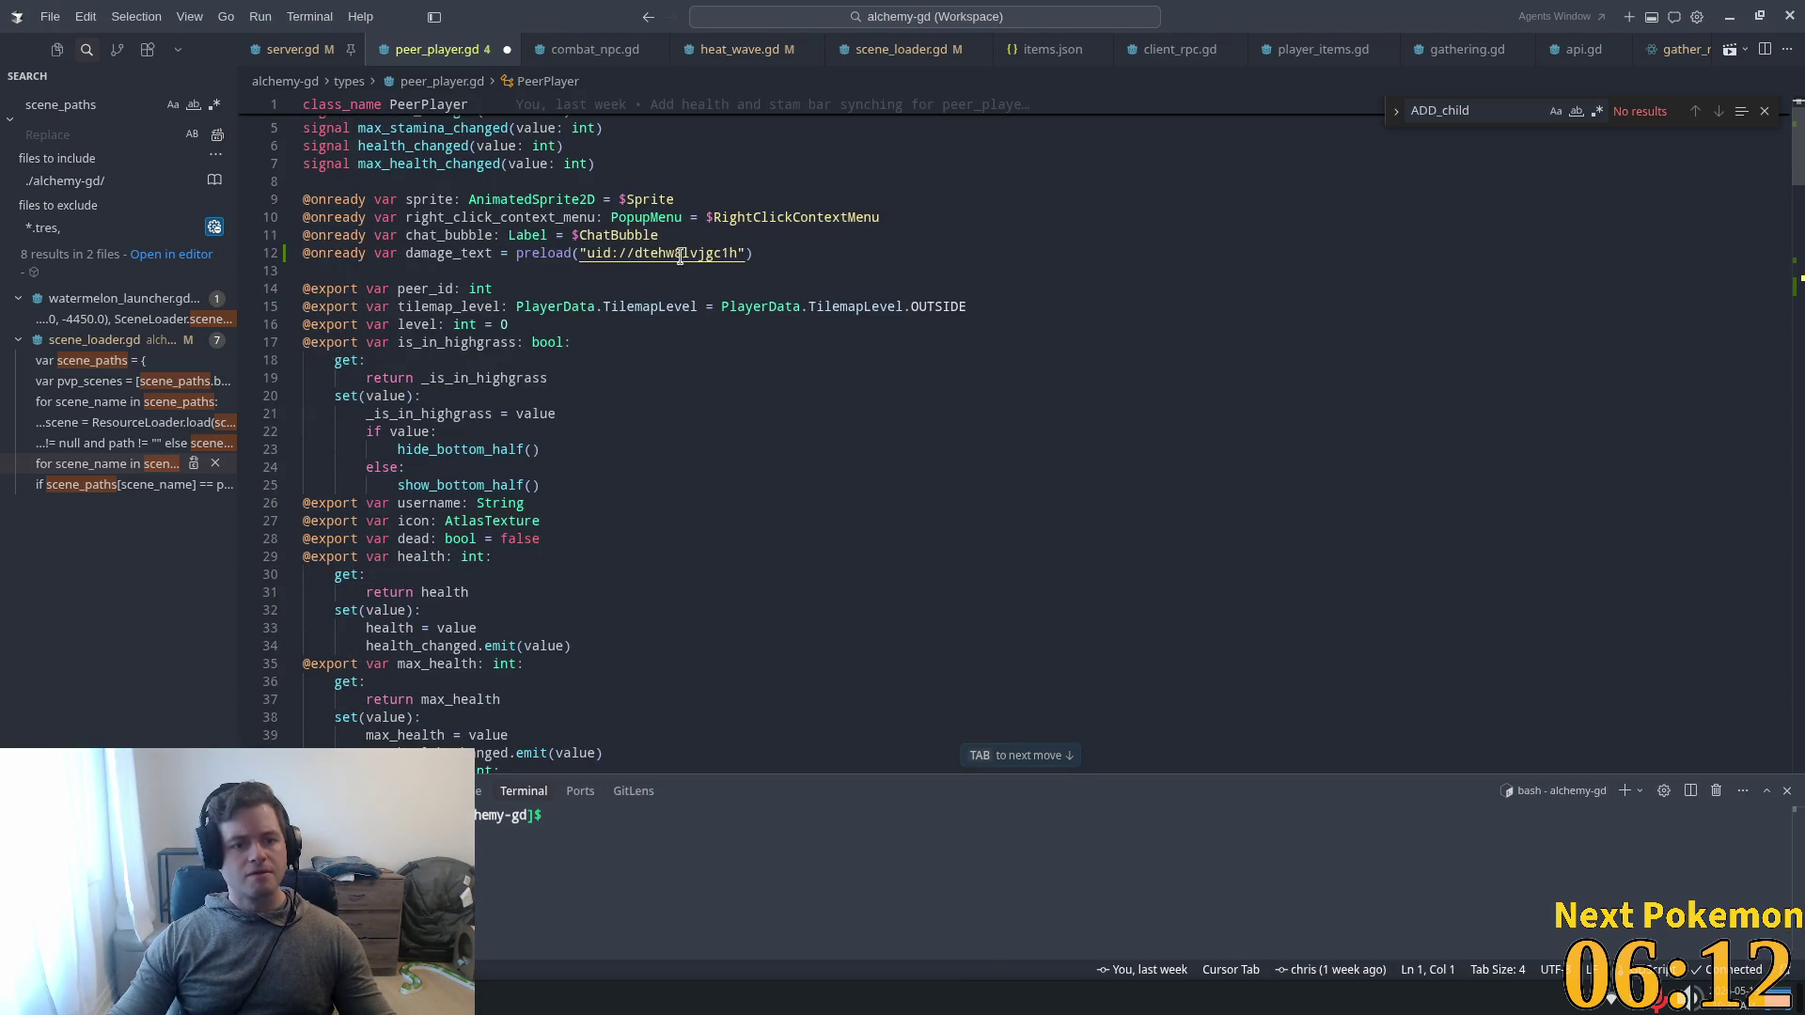
left_click(837, 306)
key("alt+Tab")
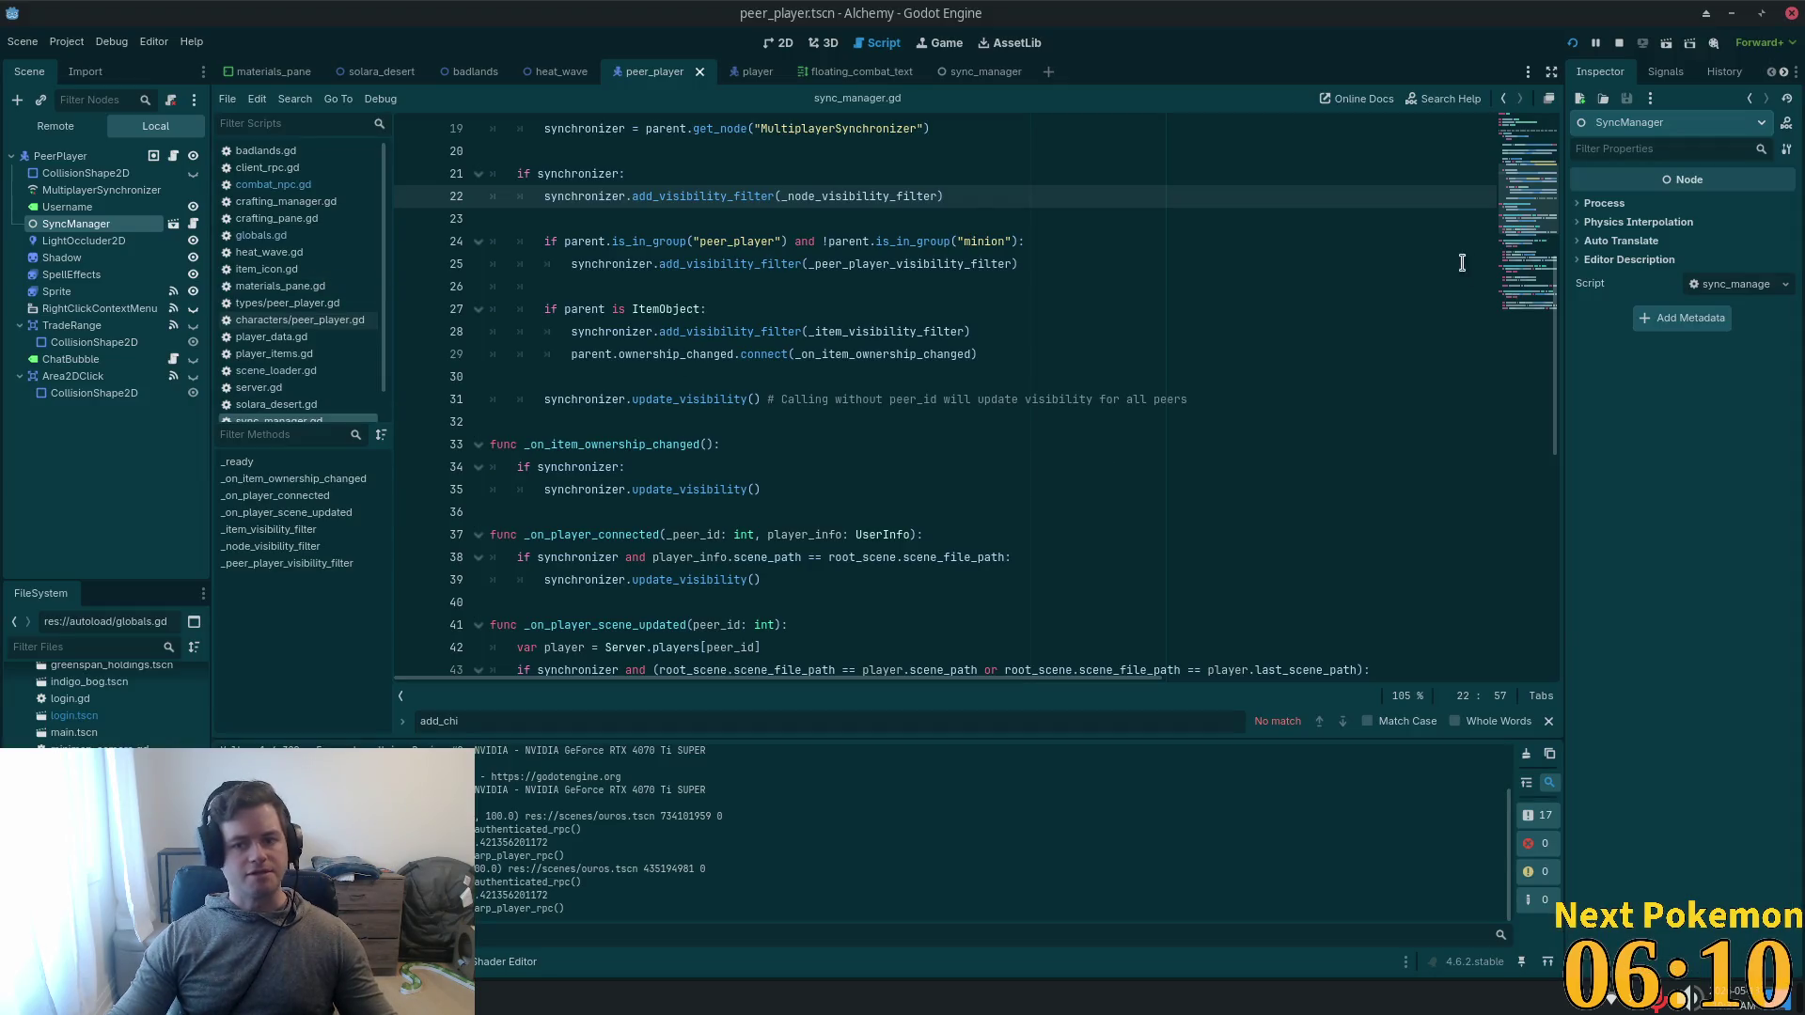
Filter FileSystem for 'floating', drag floating_combat_text.tscn into sync_manager.gd, then delete the inserted line.
scroll(1187, 132, "up", 6)
left_click(674, 178)
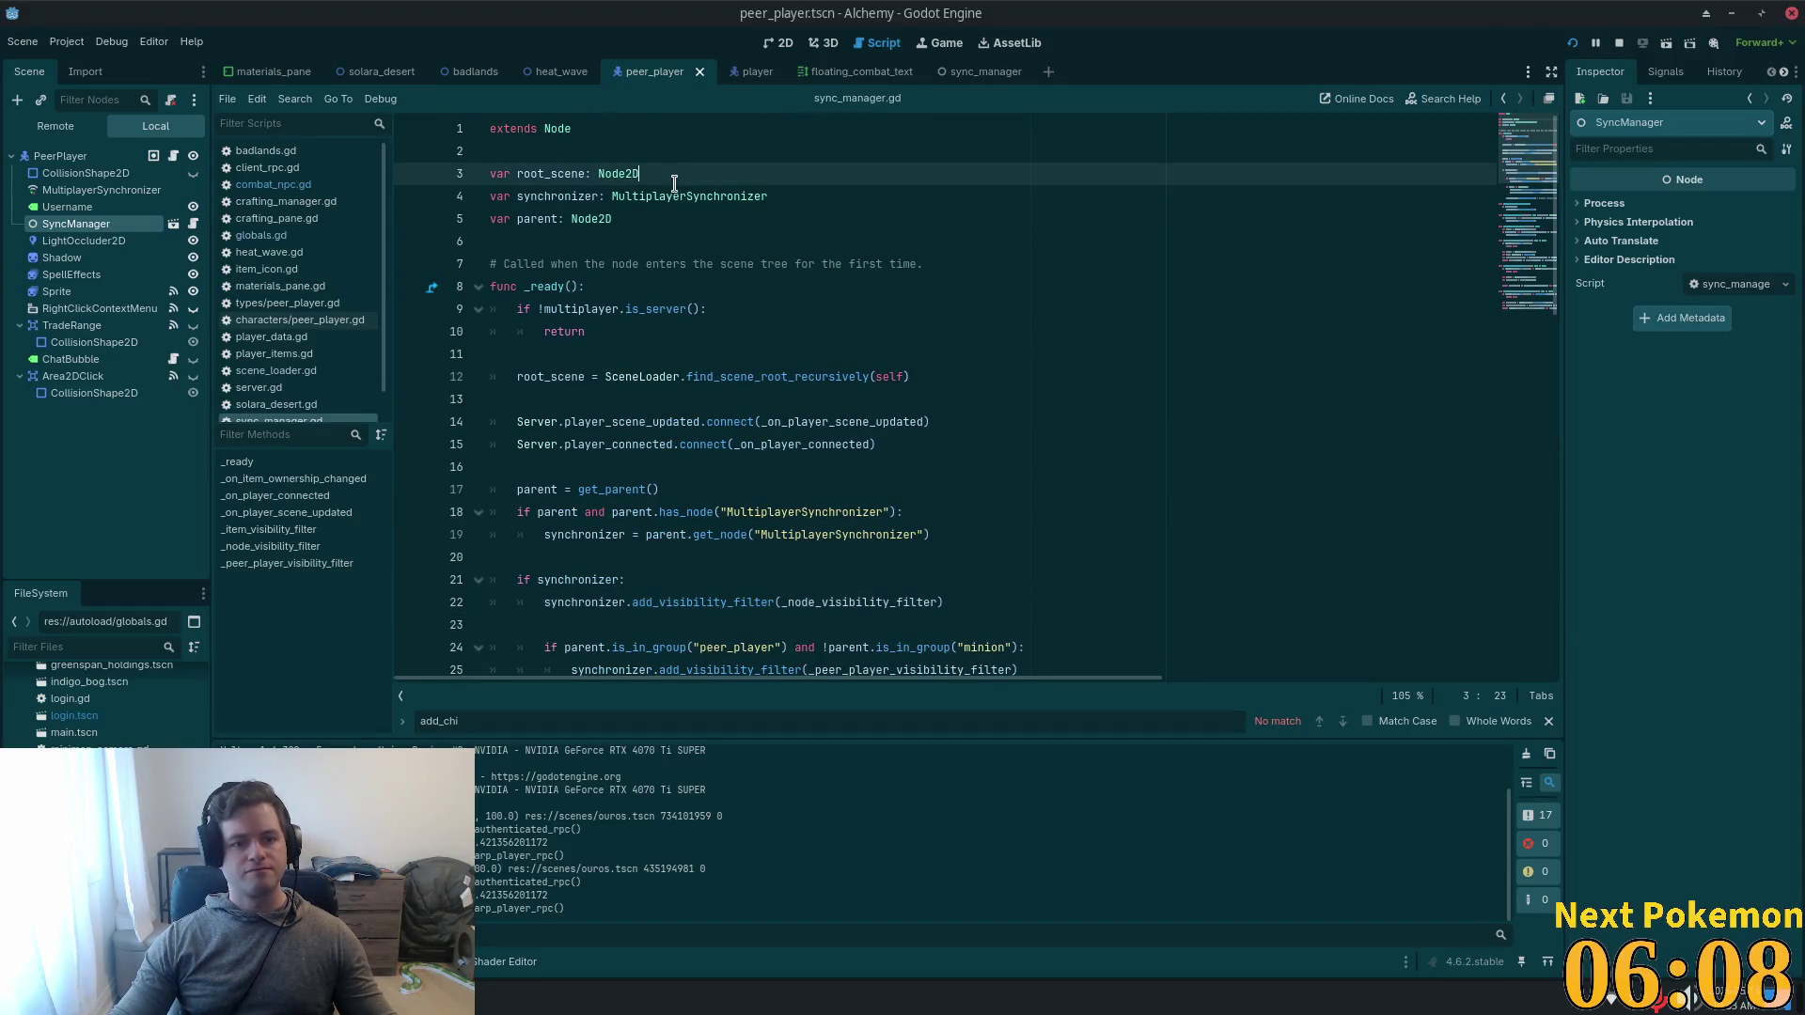
left_click(656, 210)
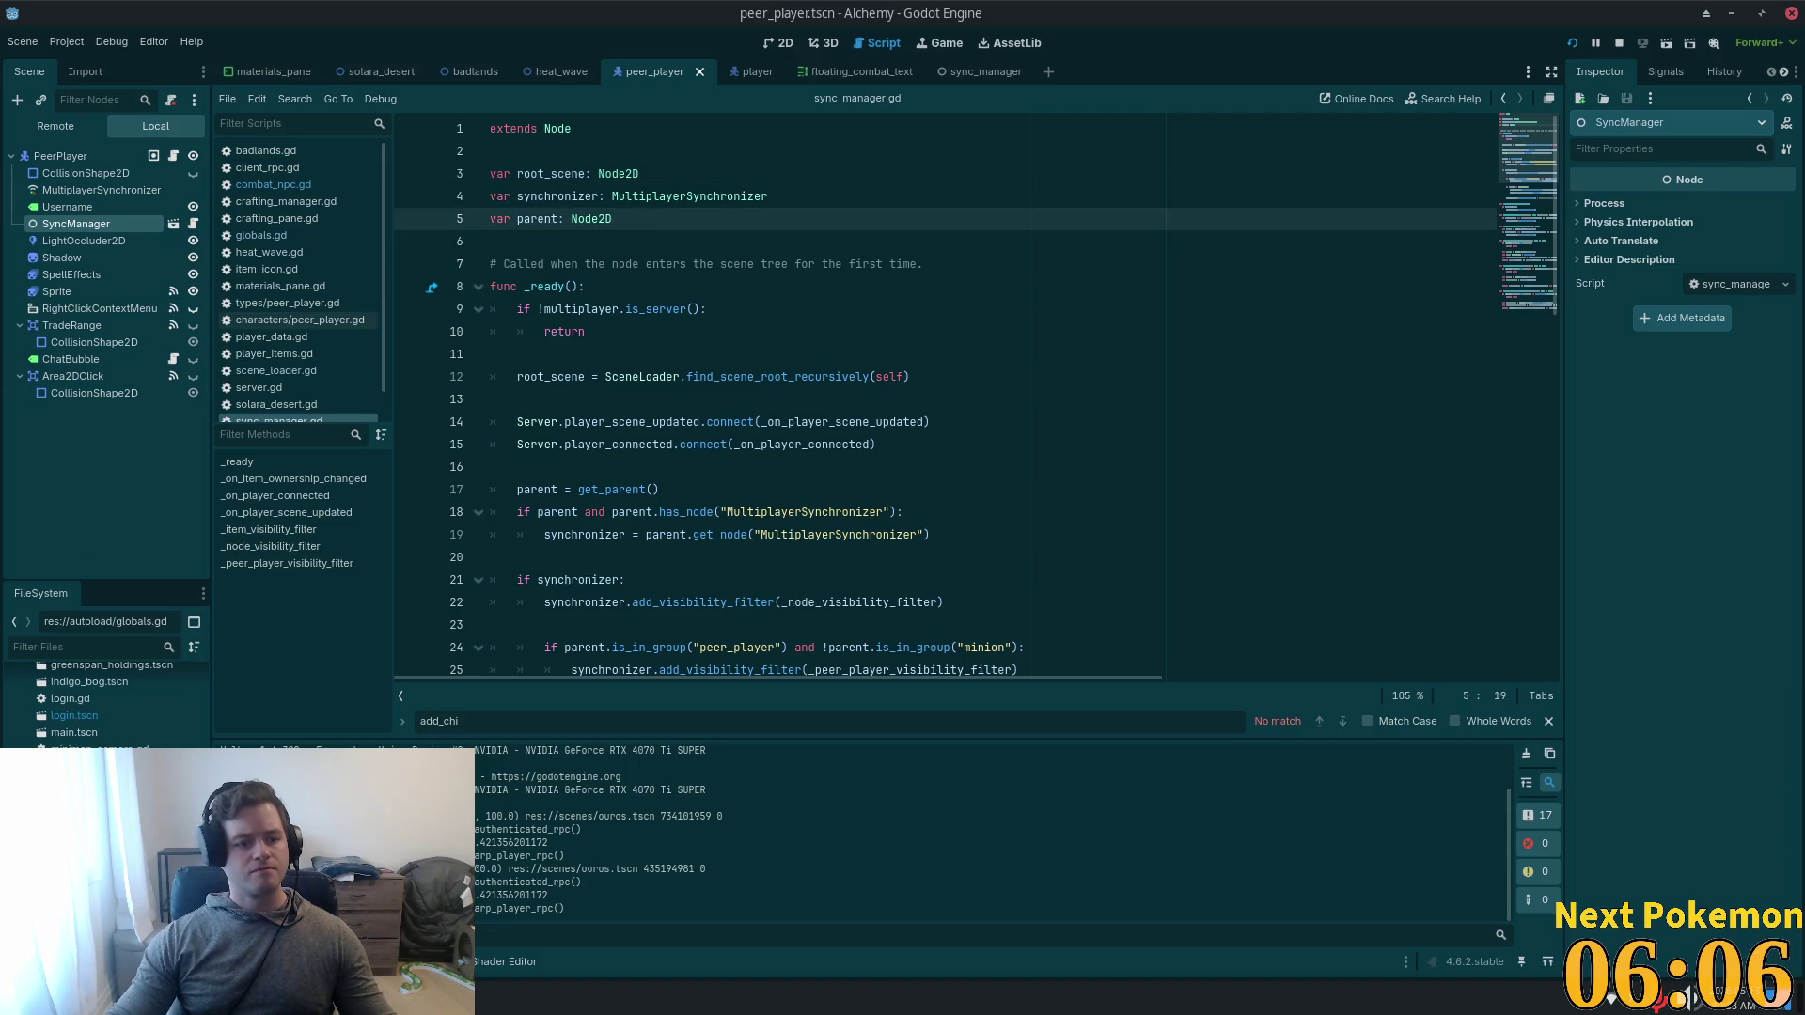
type("floating")
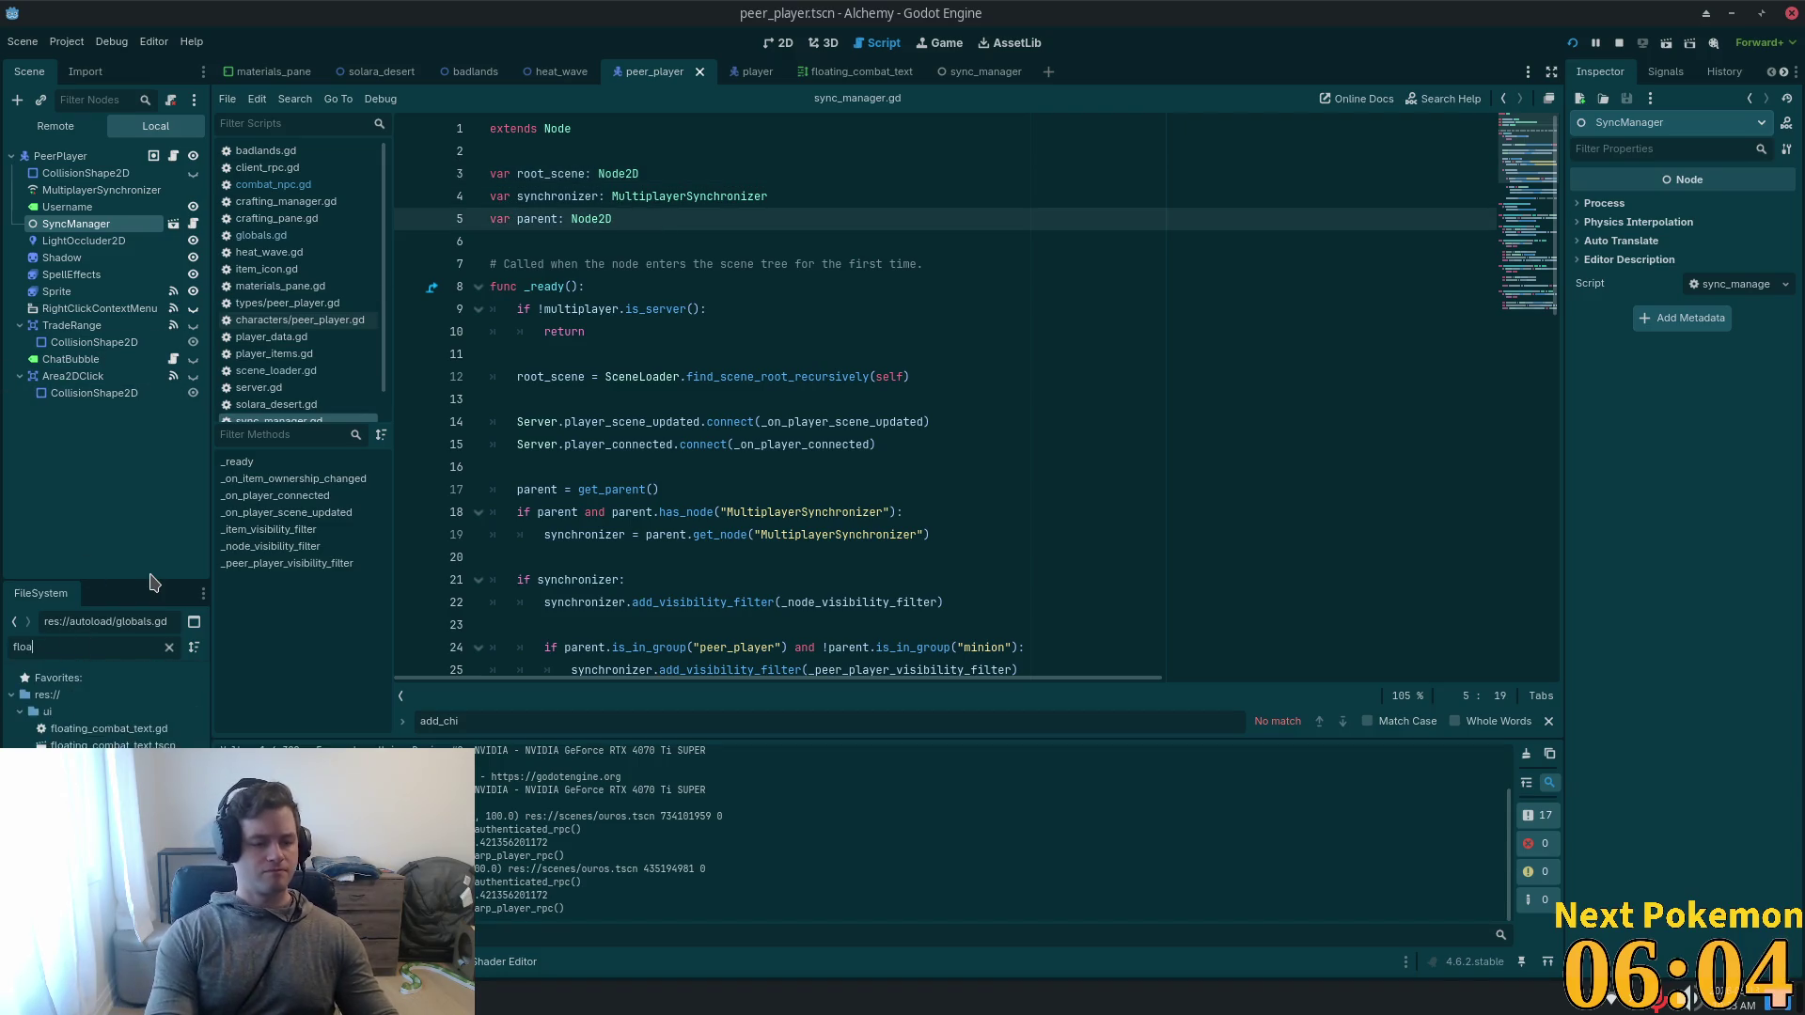
mouse_move(108, 744)
left_mouse_down()
mouse_move(211, 696)
mouse_move(550, 273)
mouse_move(555, 235)
left_mouse_up()
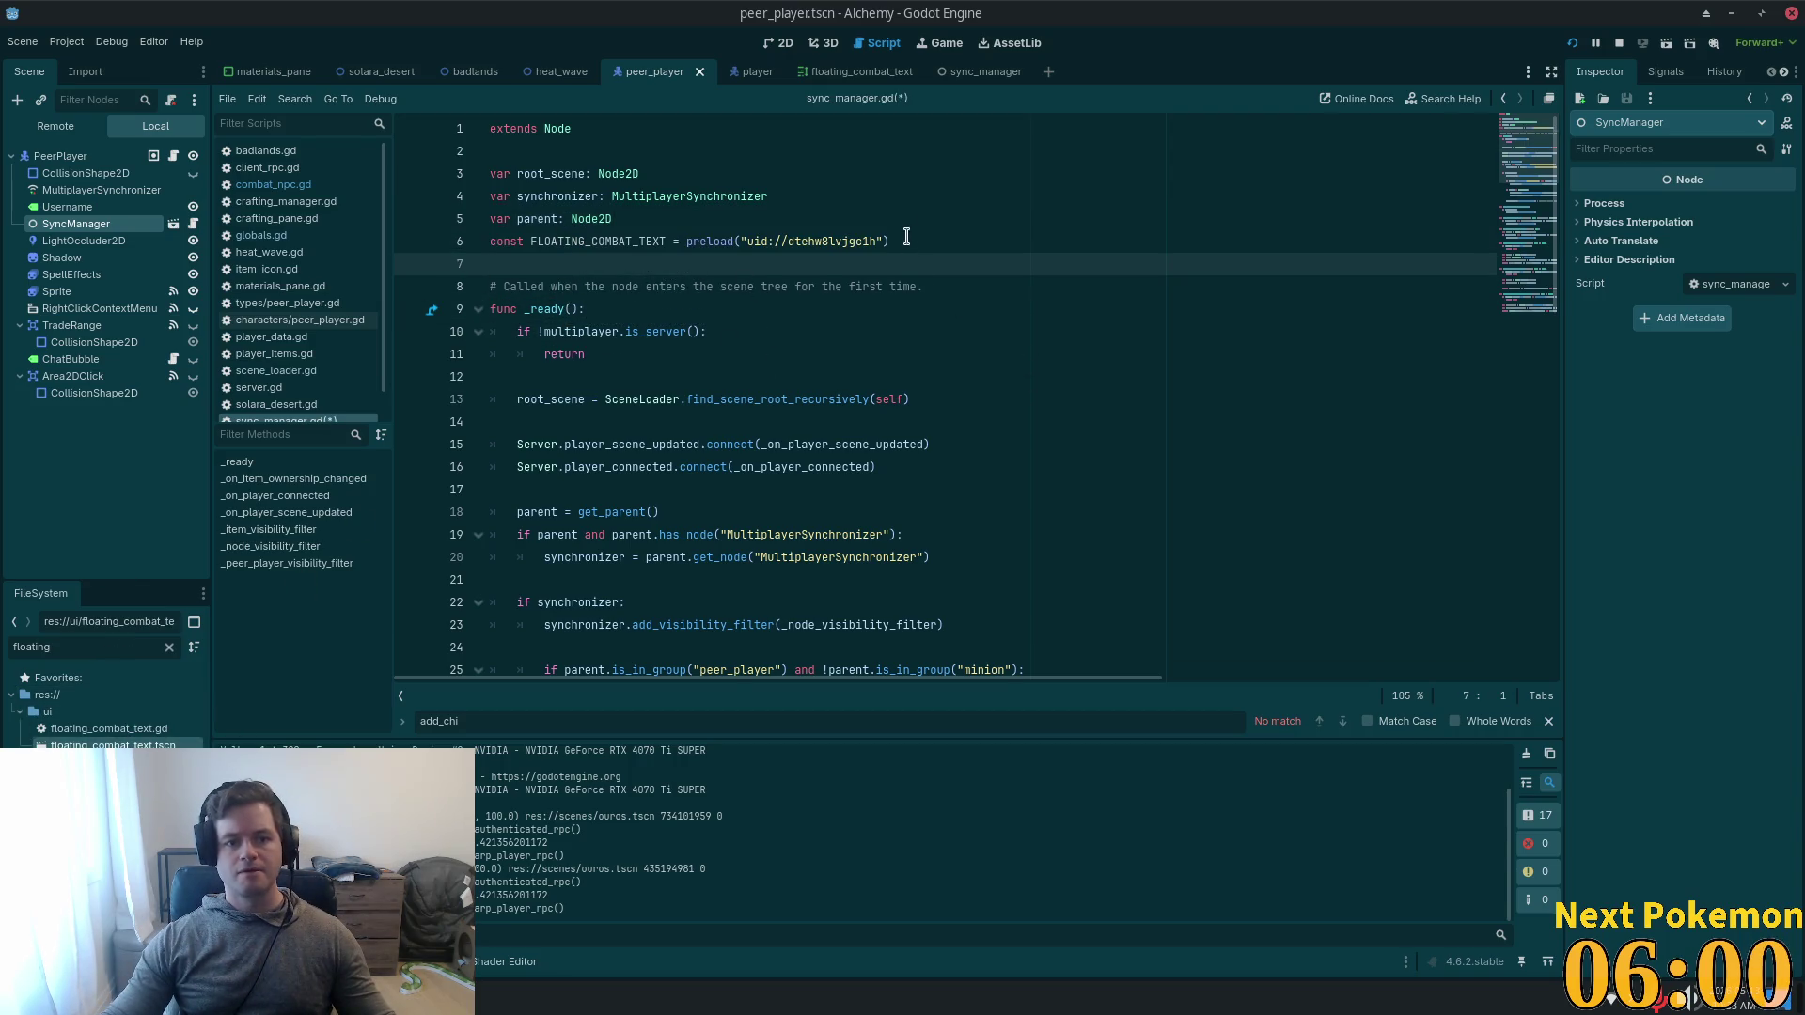
triple_click(865, 241)
key("BackSpace")
key("BackSpace")
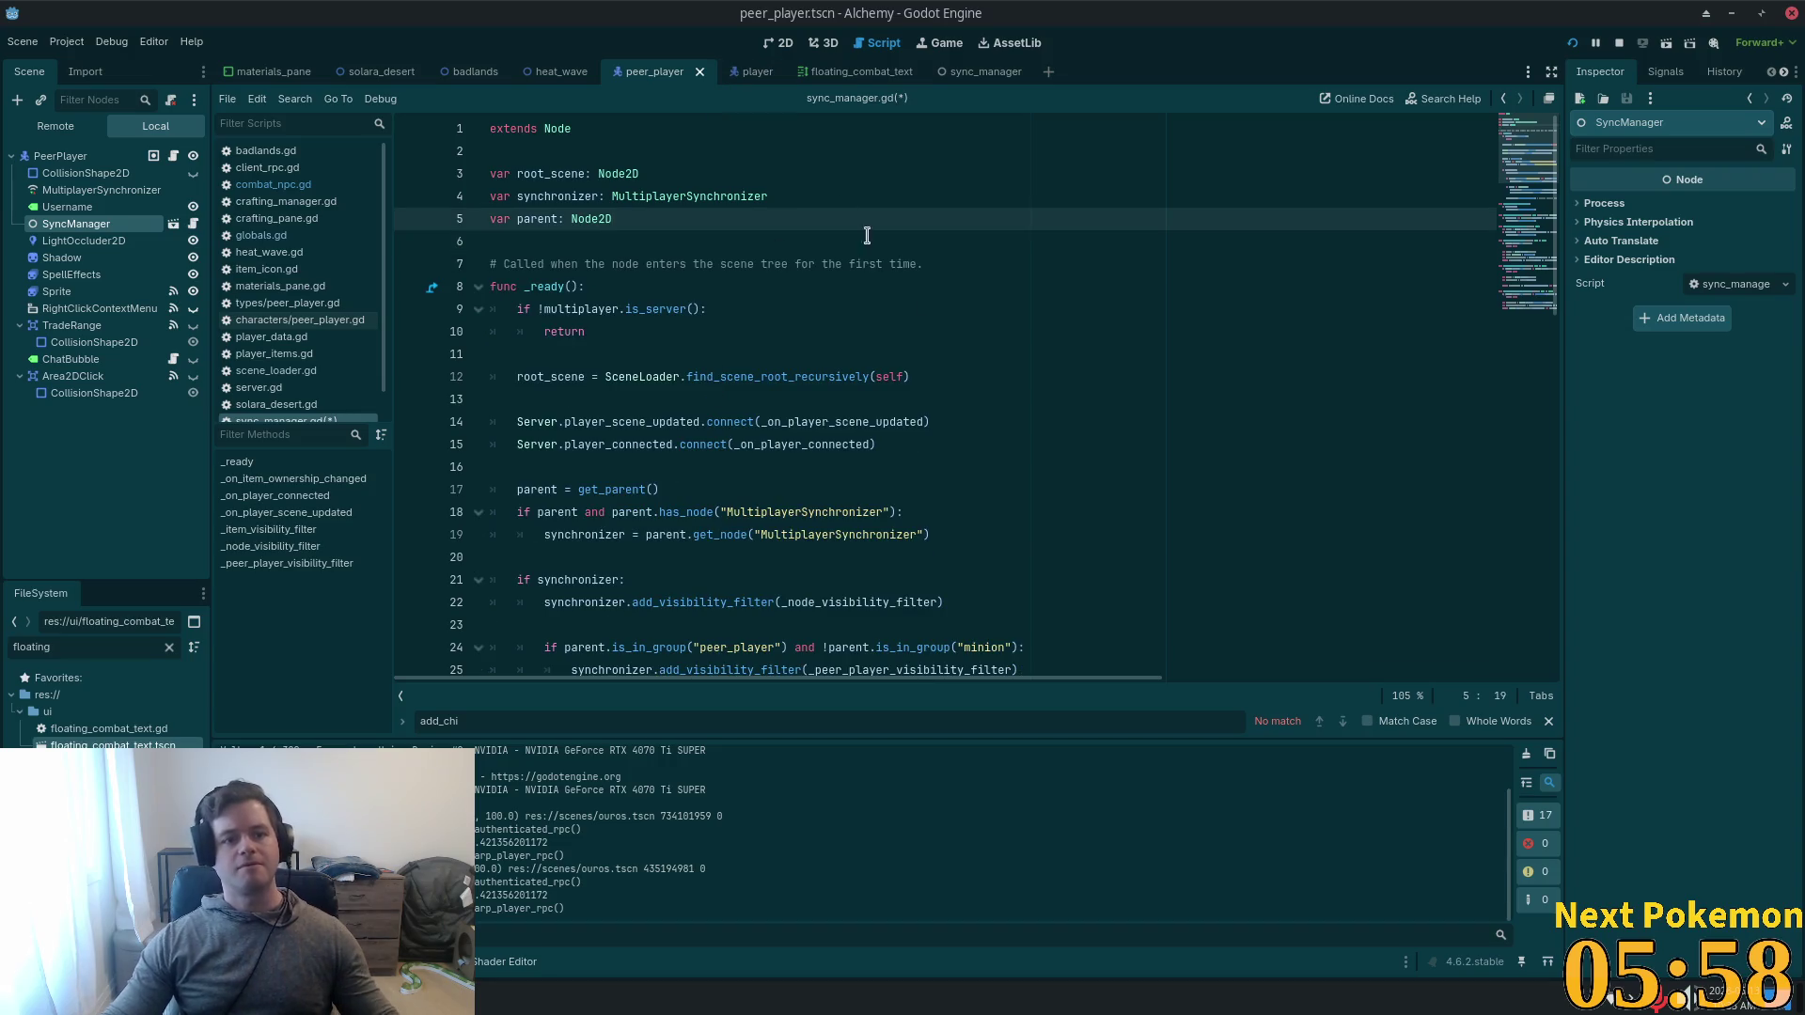
key("alt+Tab")
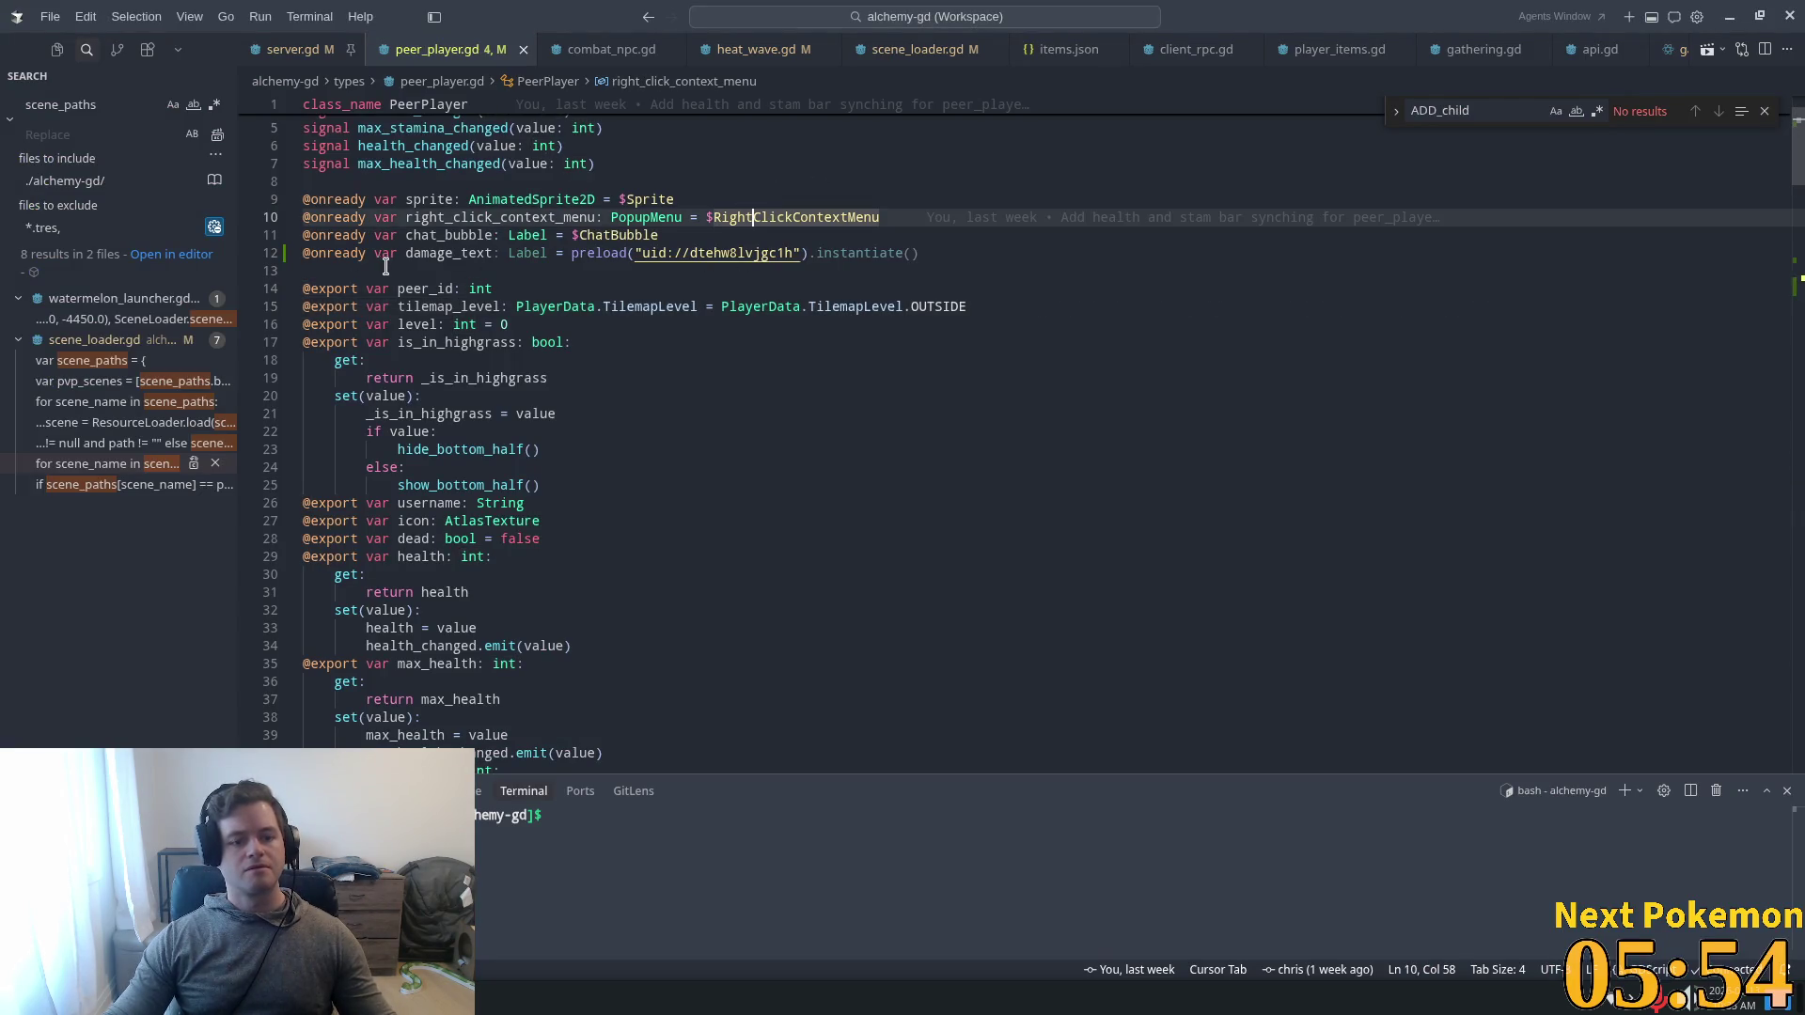
left_click_drag(397, 254, 302, 254)
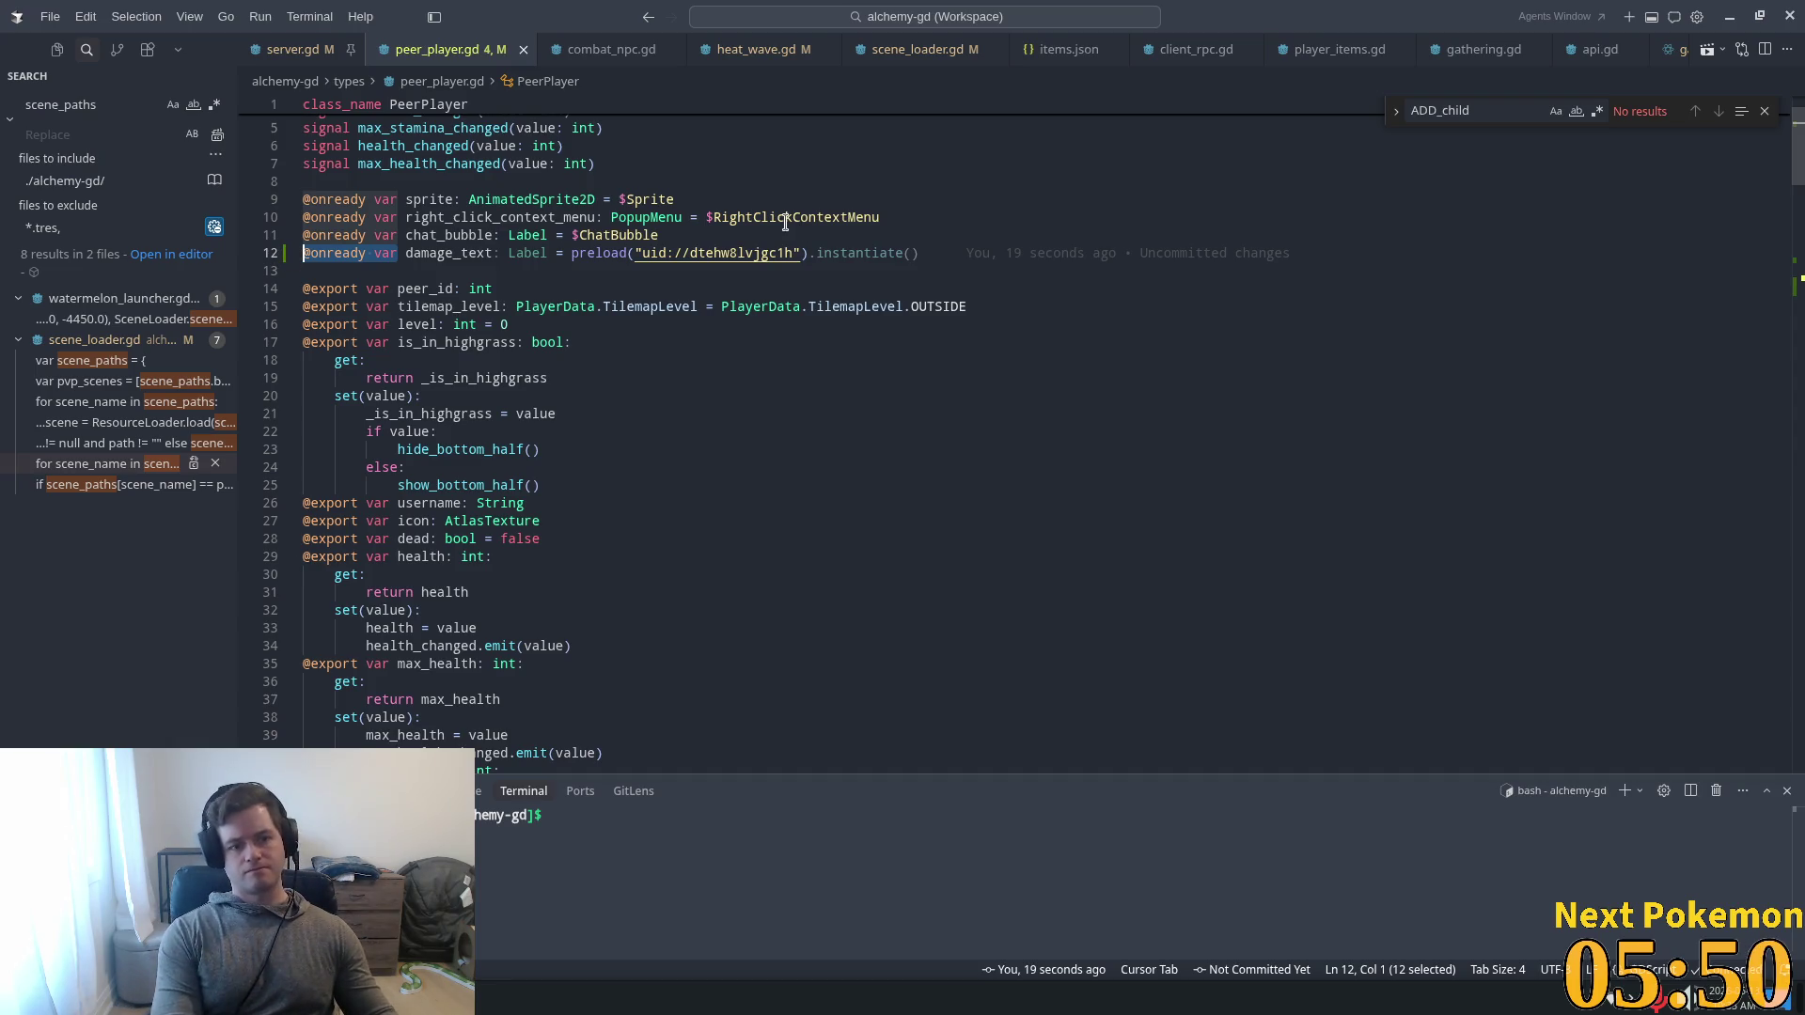
key("Right")
key("Left")
key("ctrl+shift+Left")
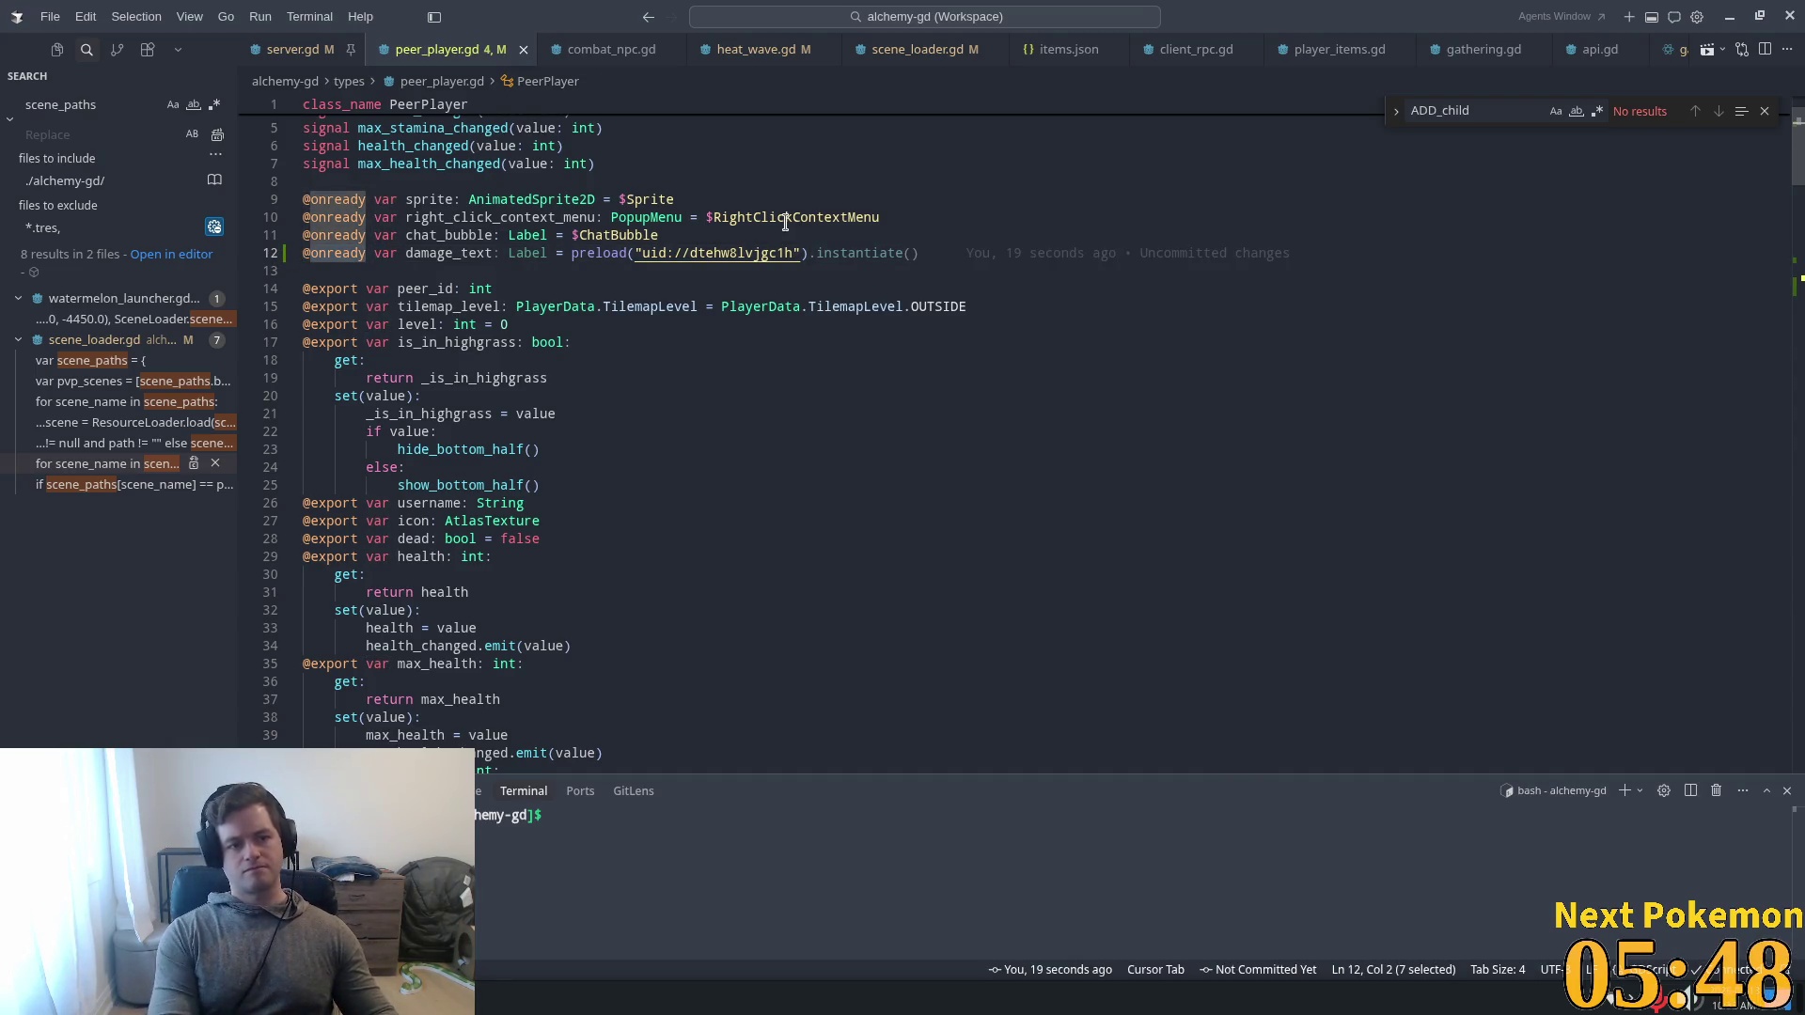
key("Tab")
type("const")
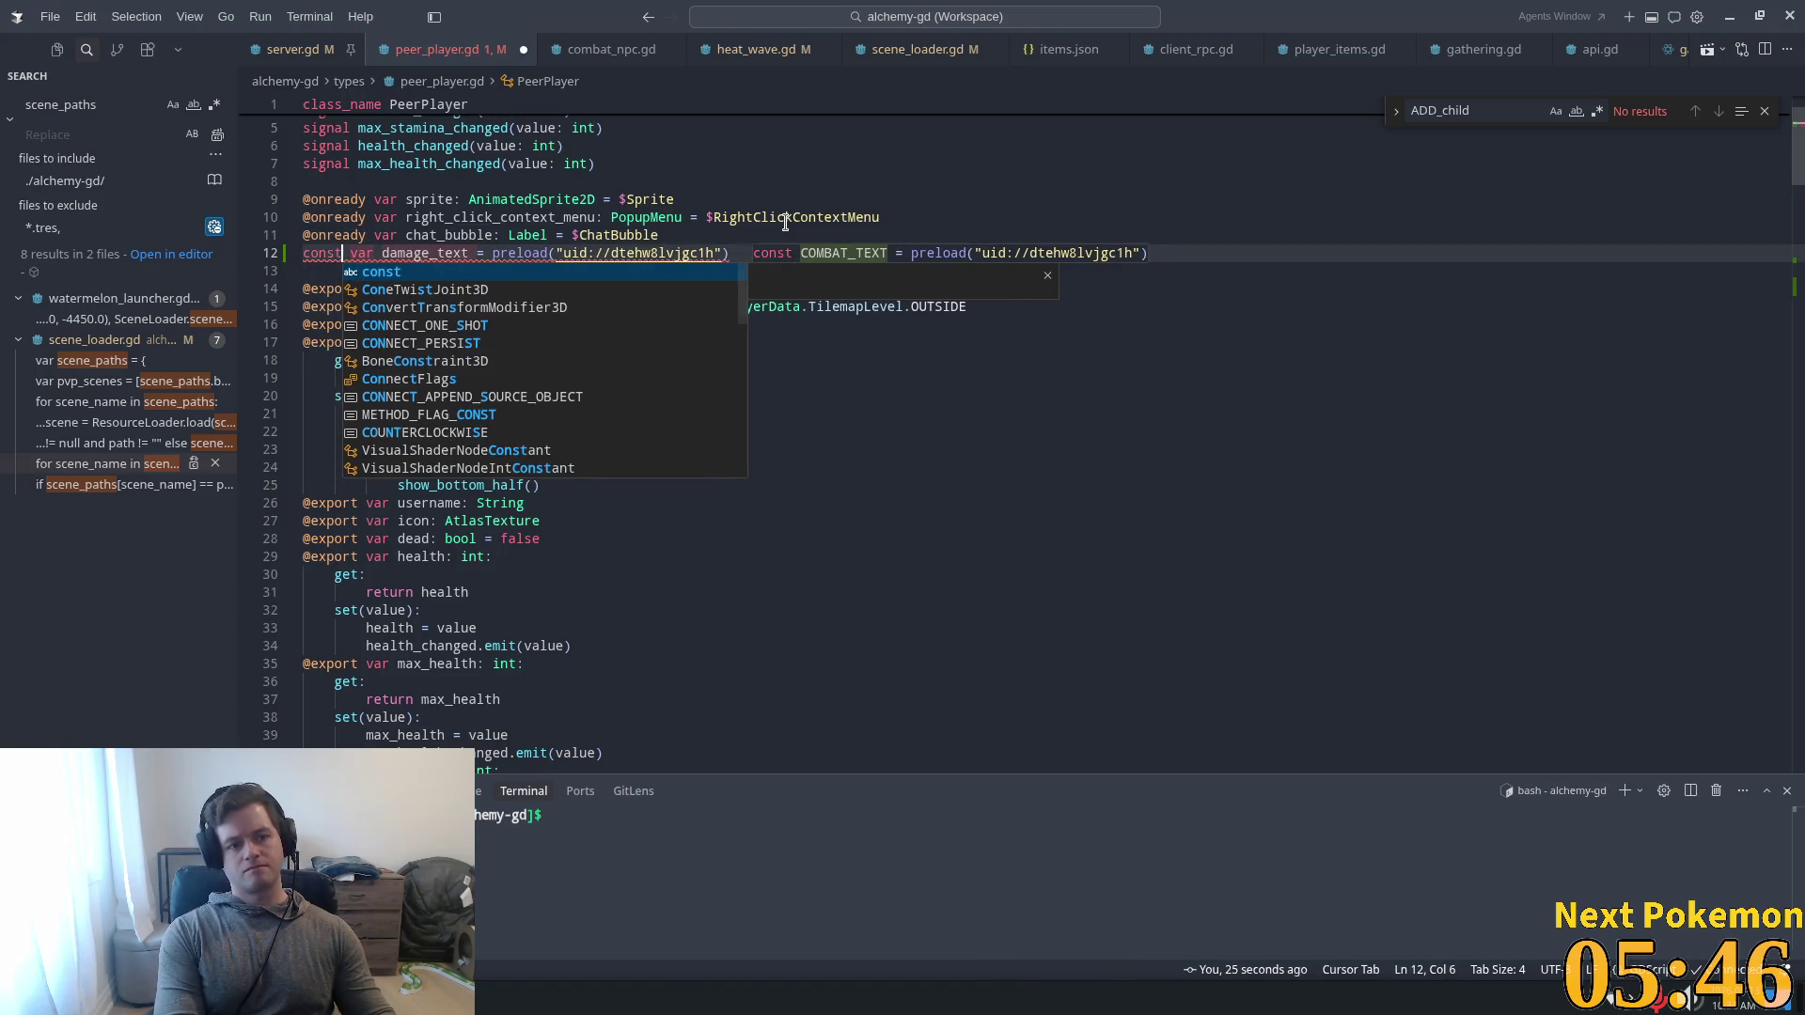
key("Escape")
key("ctrl+Right")
key("ctrl+shift+Left")
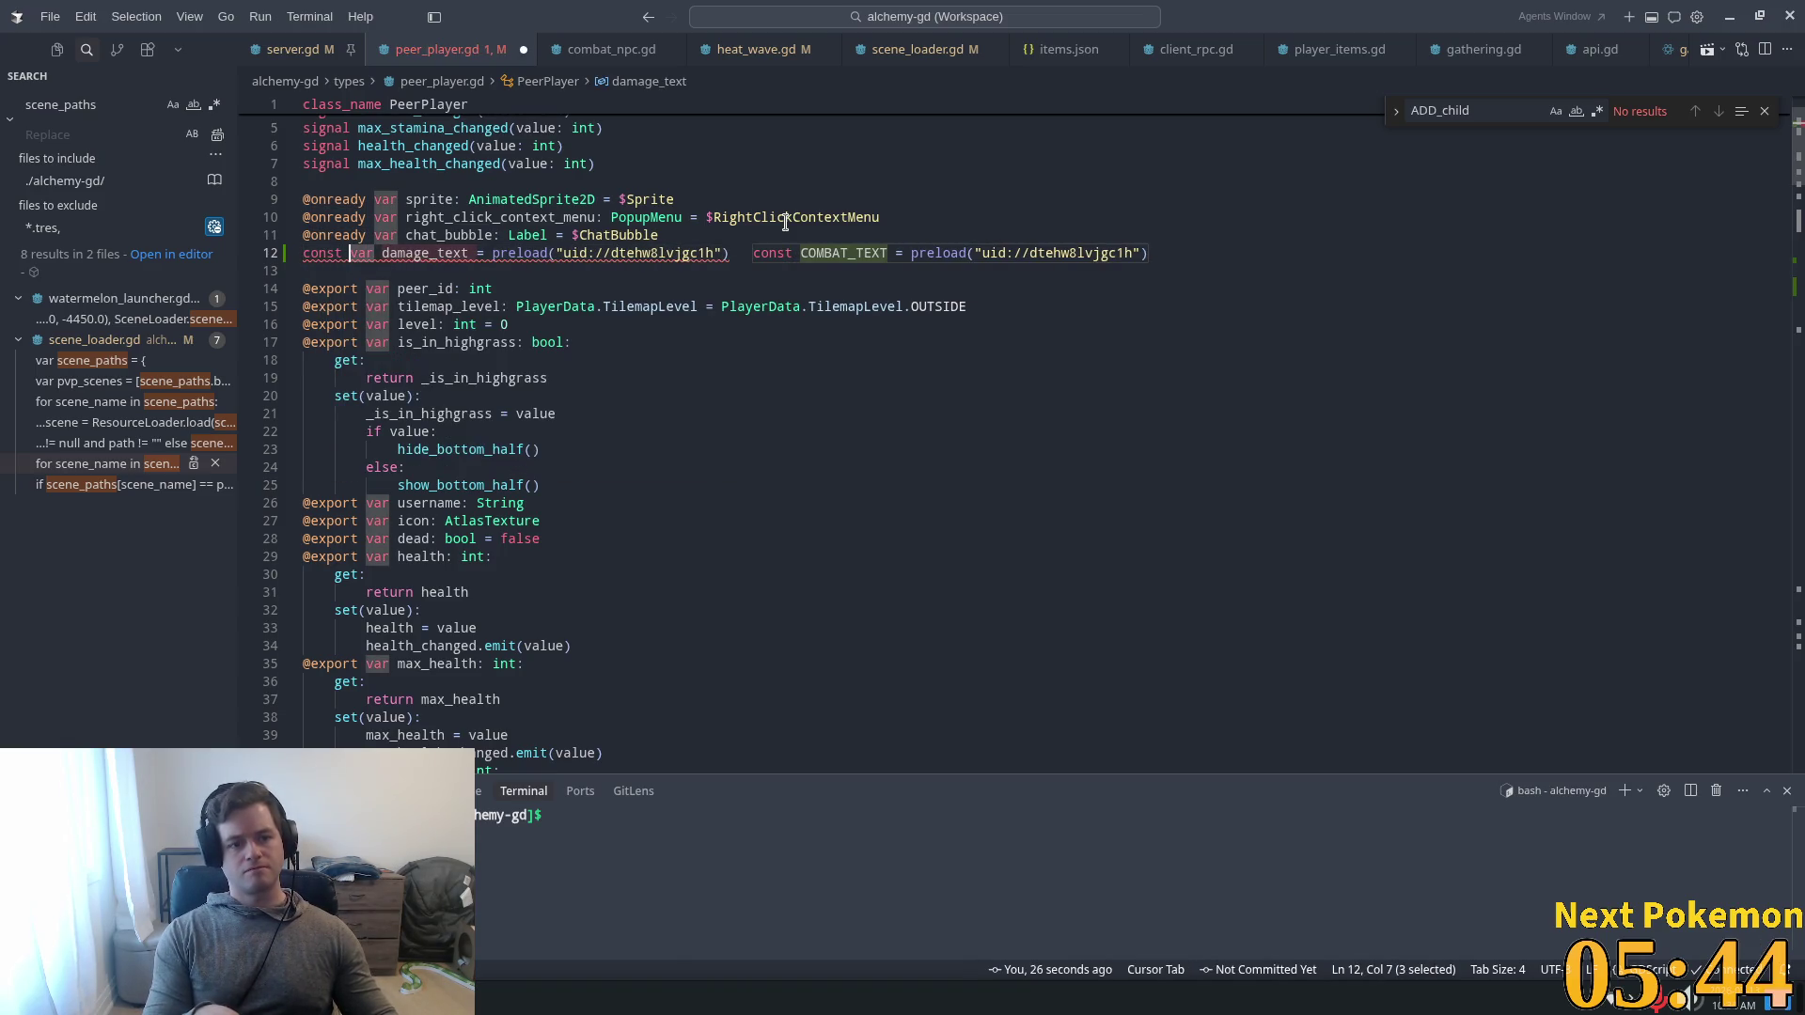
key("Delete")
key("Delete")
Rename damage_text to DAMAGE_TEXT and save peer_player.gd.
key("ctrl+shift+Right")
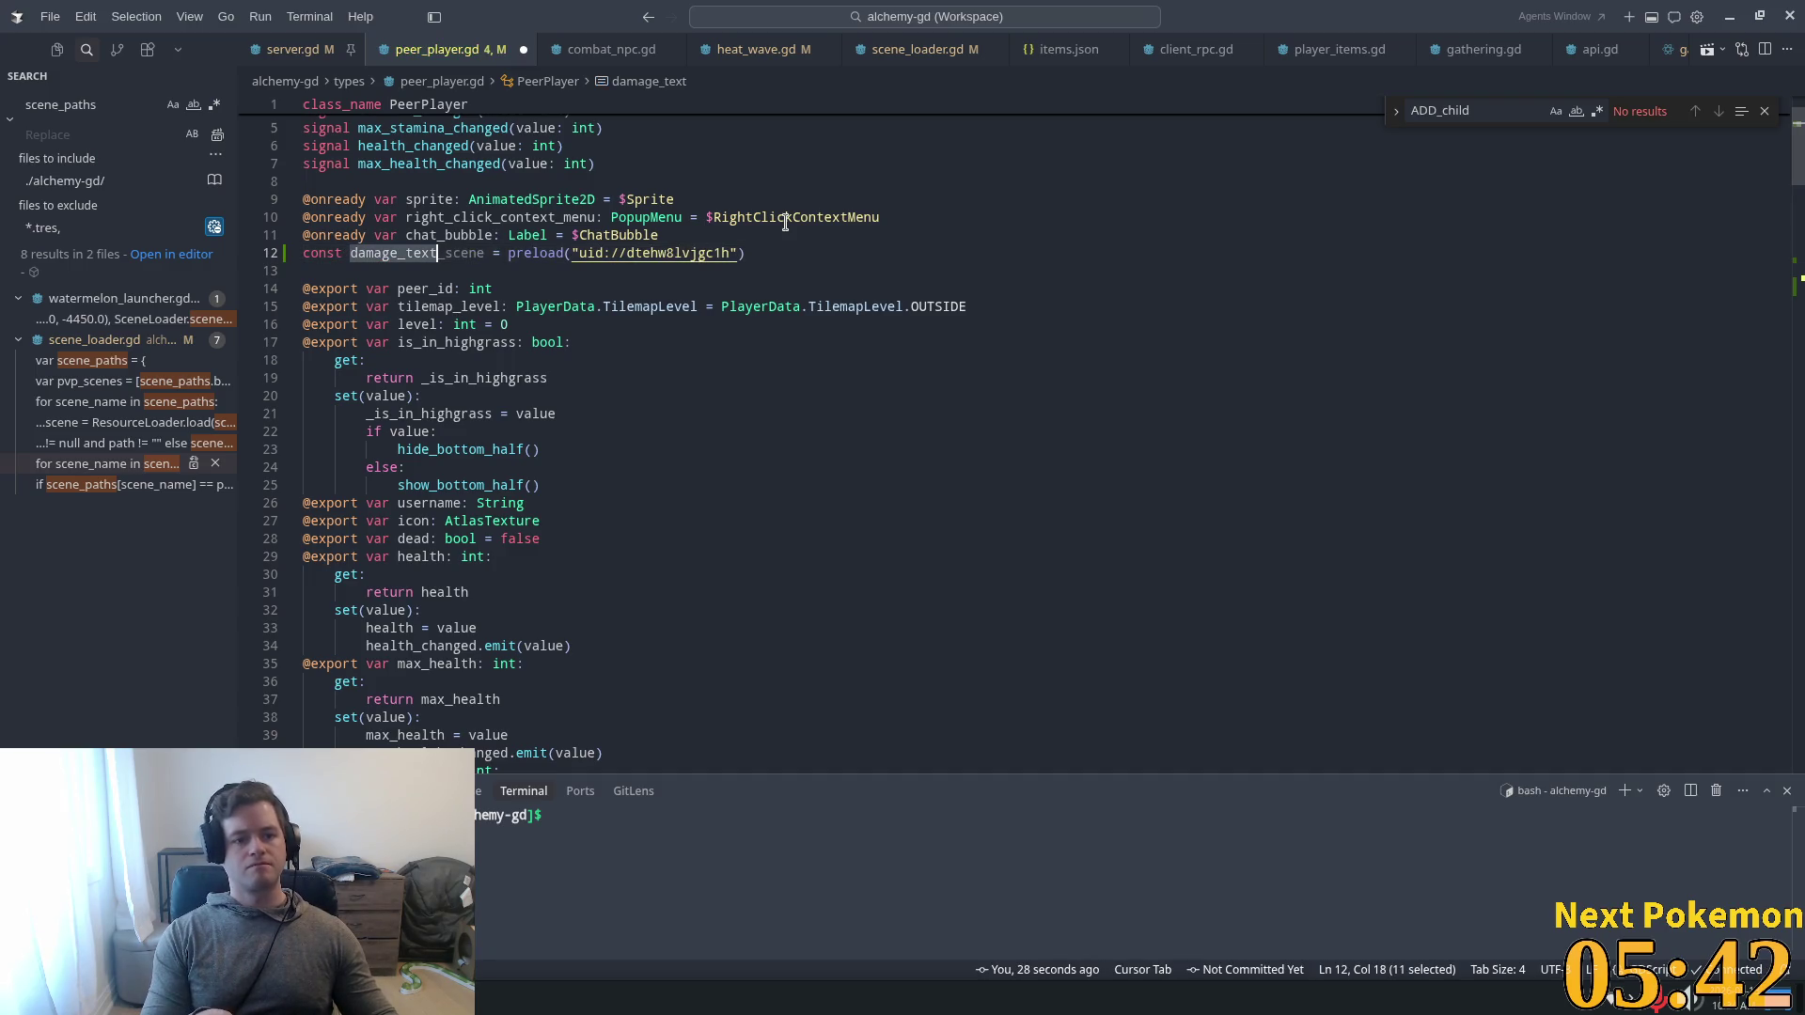
type("DAMAGE")
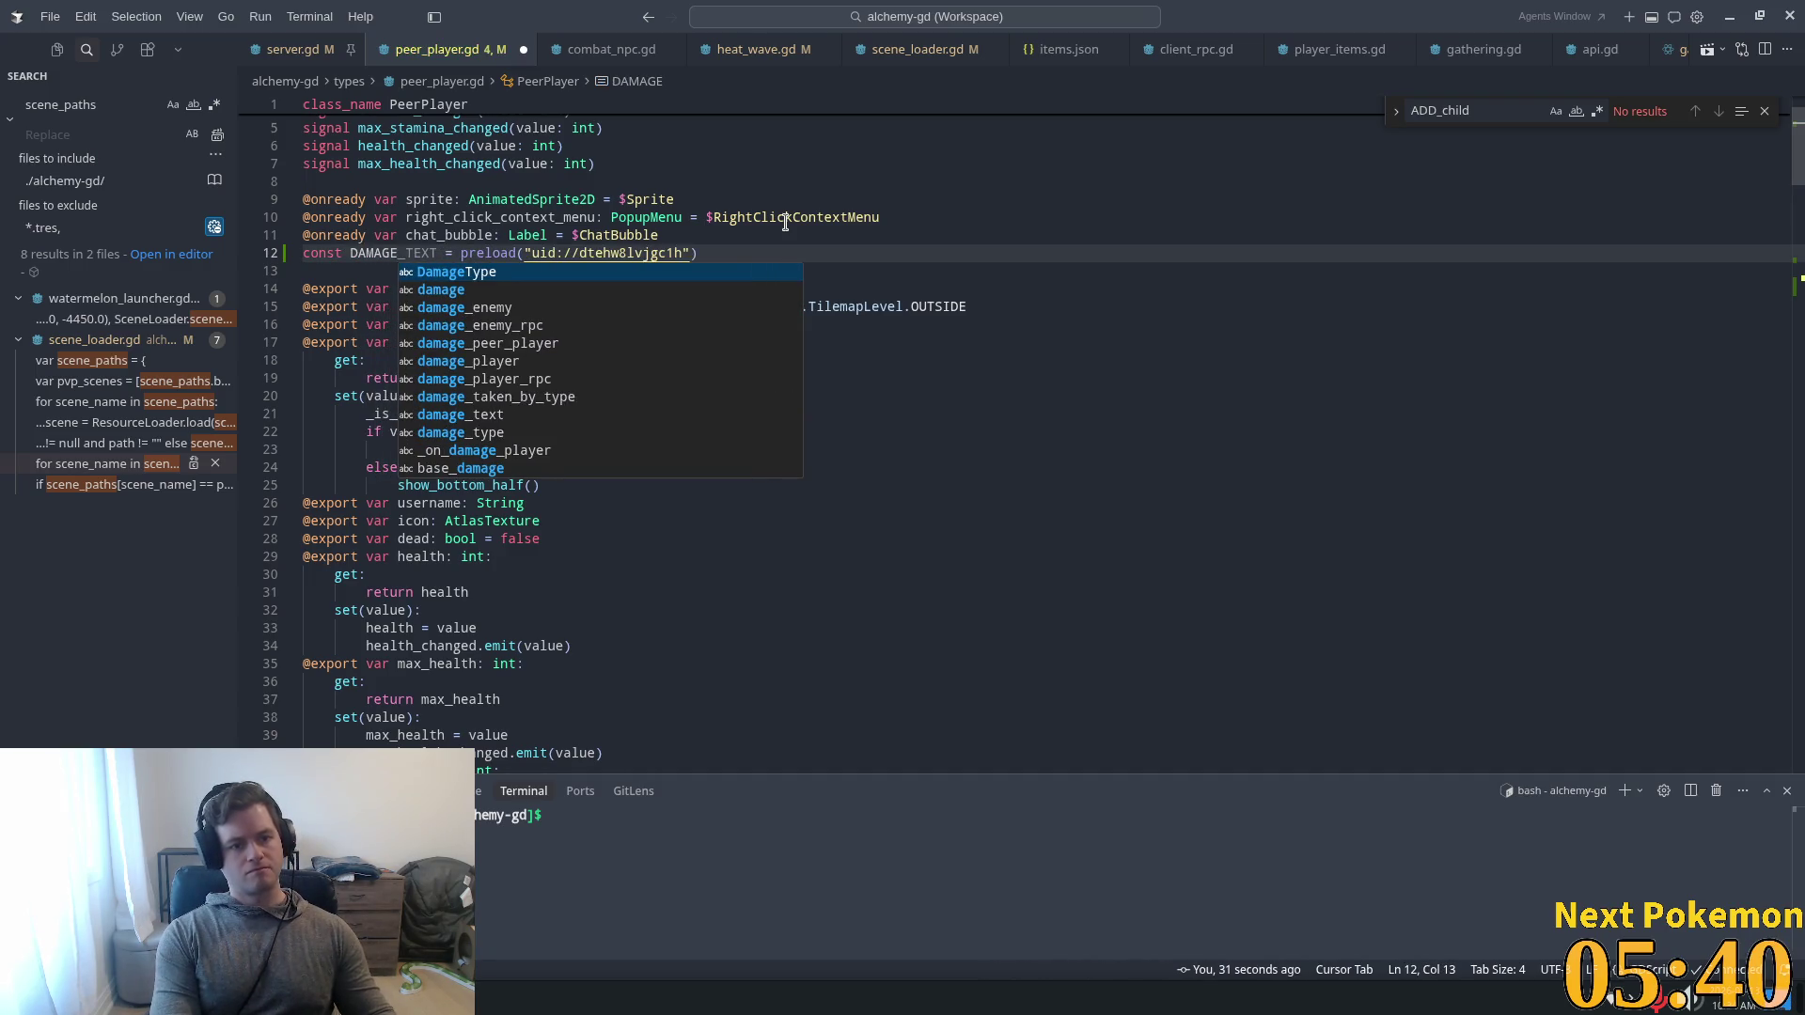
key("Tab")
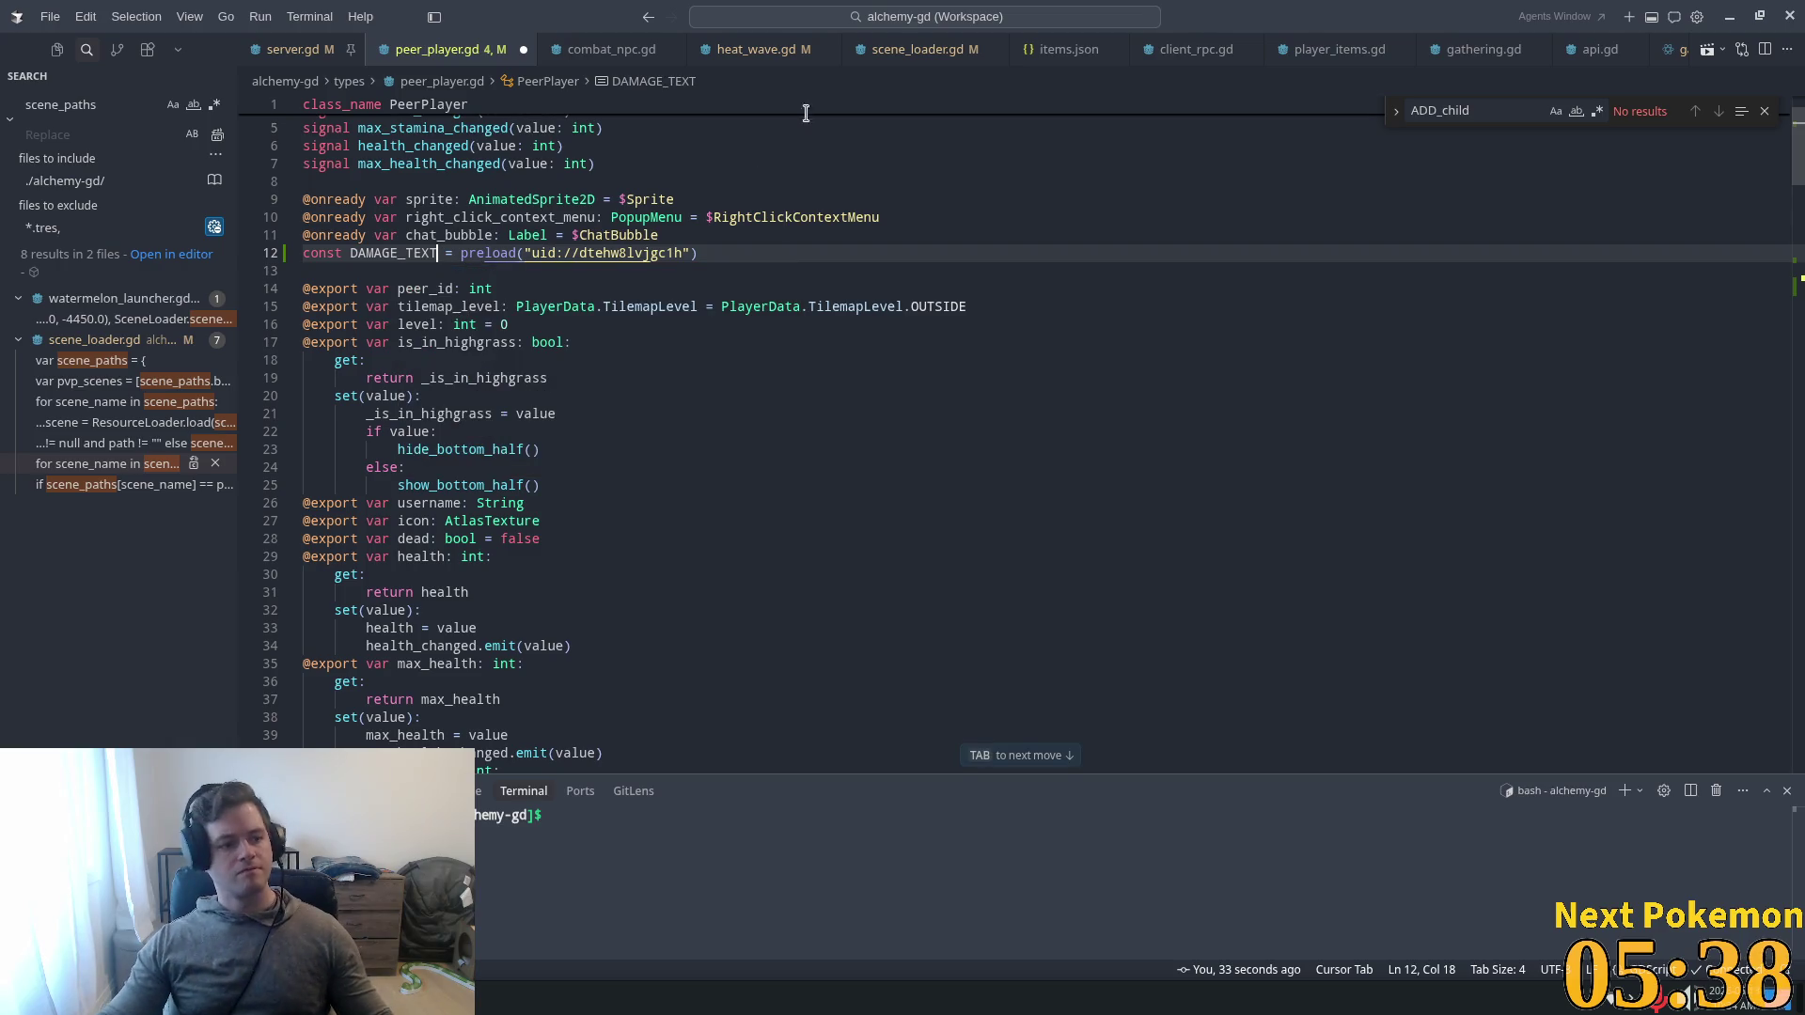
key("End")
key("ctrl+s")
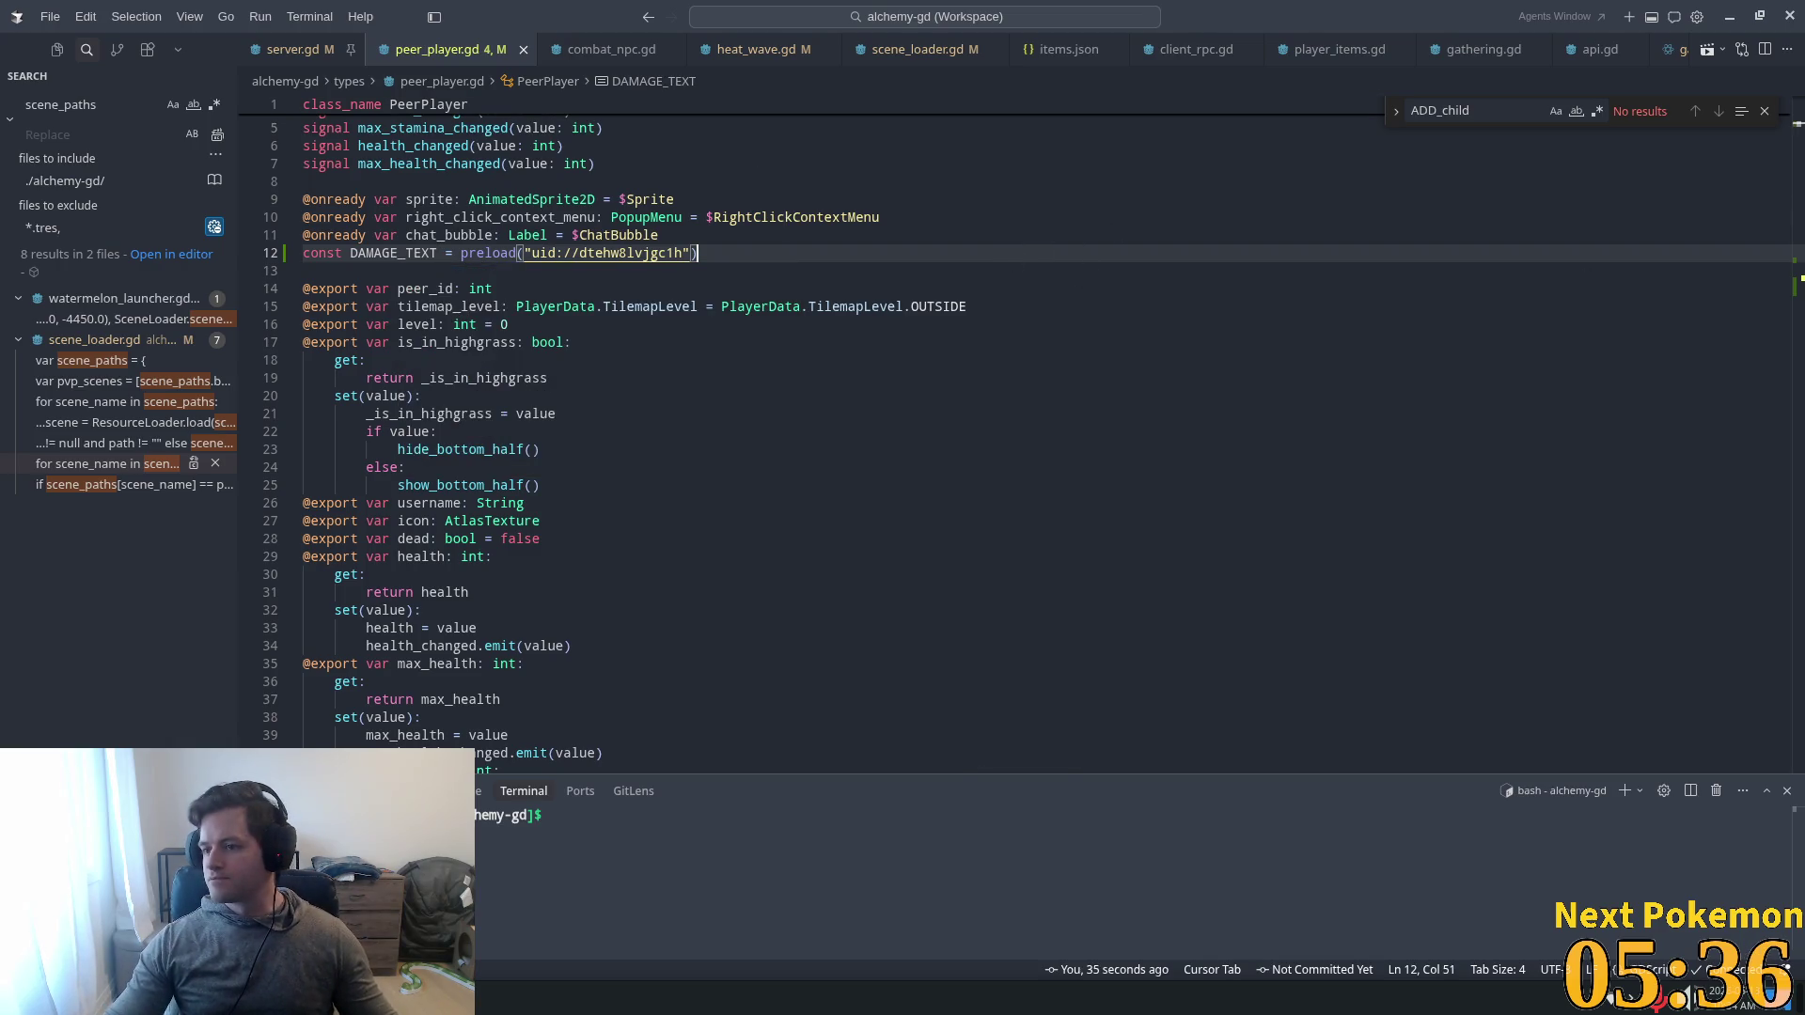
key("Up")
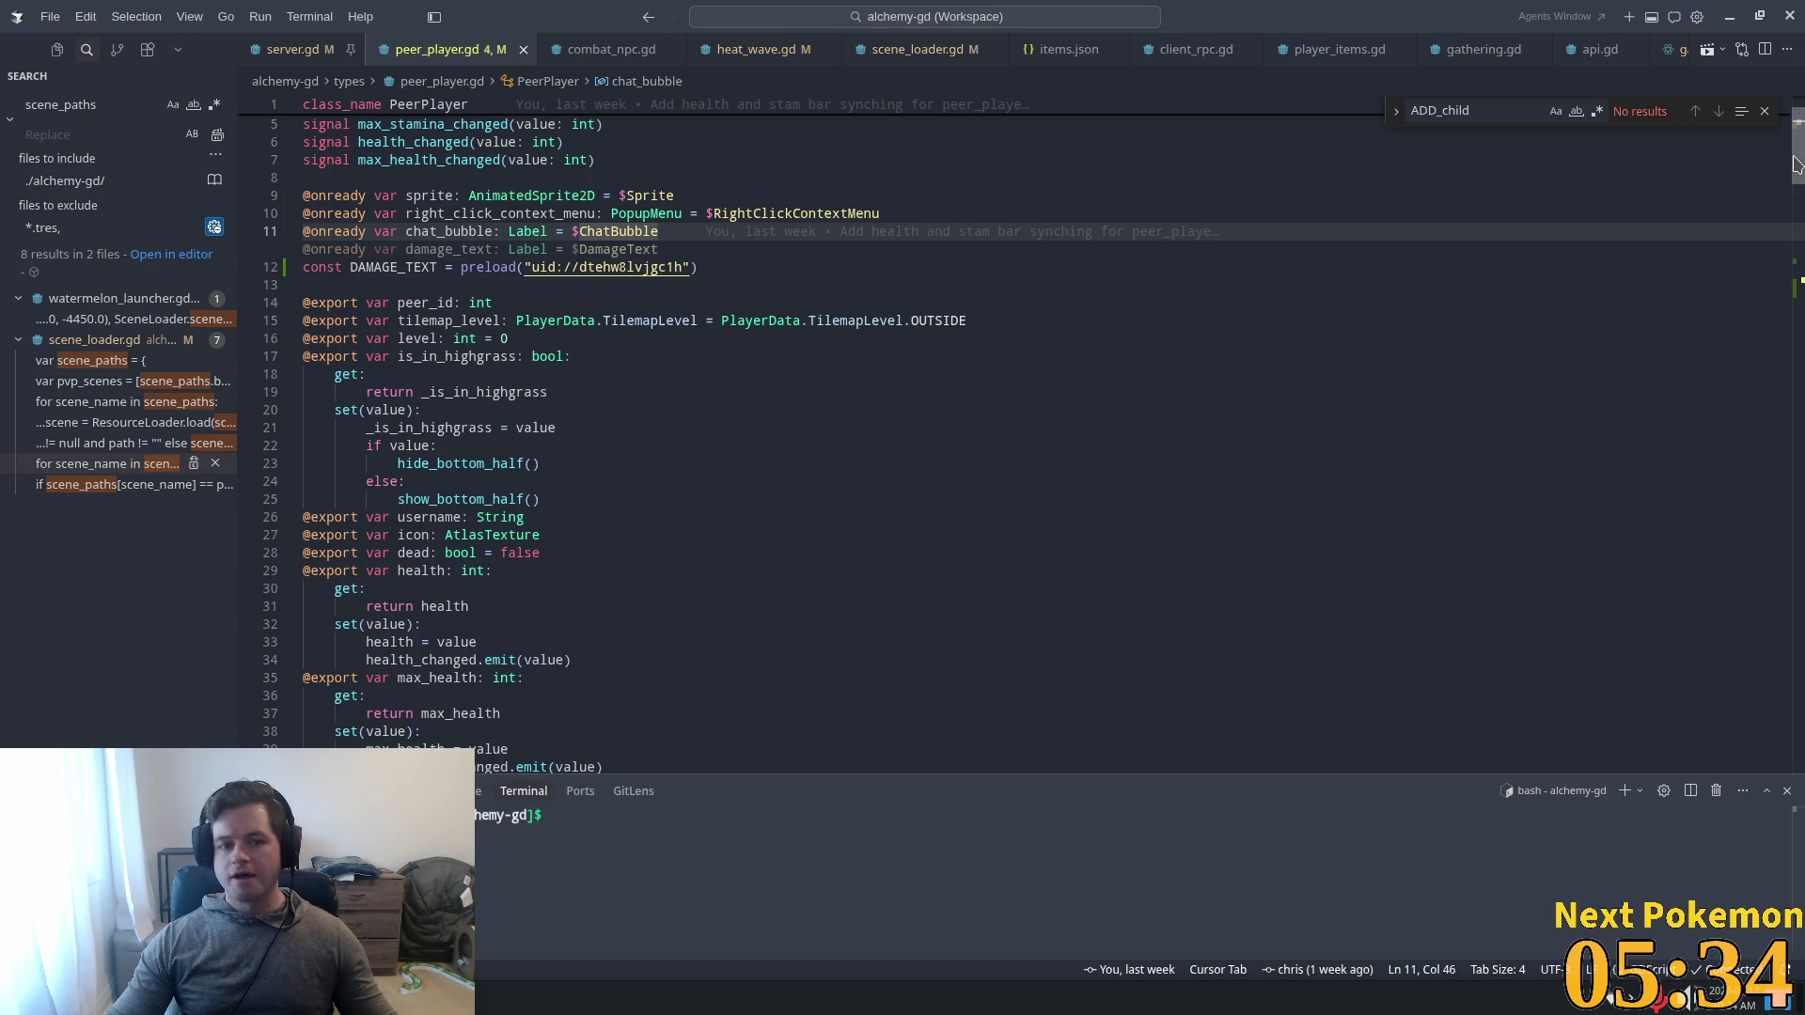
Clear the old damage-handling body from _on_peer_player_damaged.
scroll(494, 490, "down", 20)
scroll(494, 490, "up", 8)
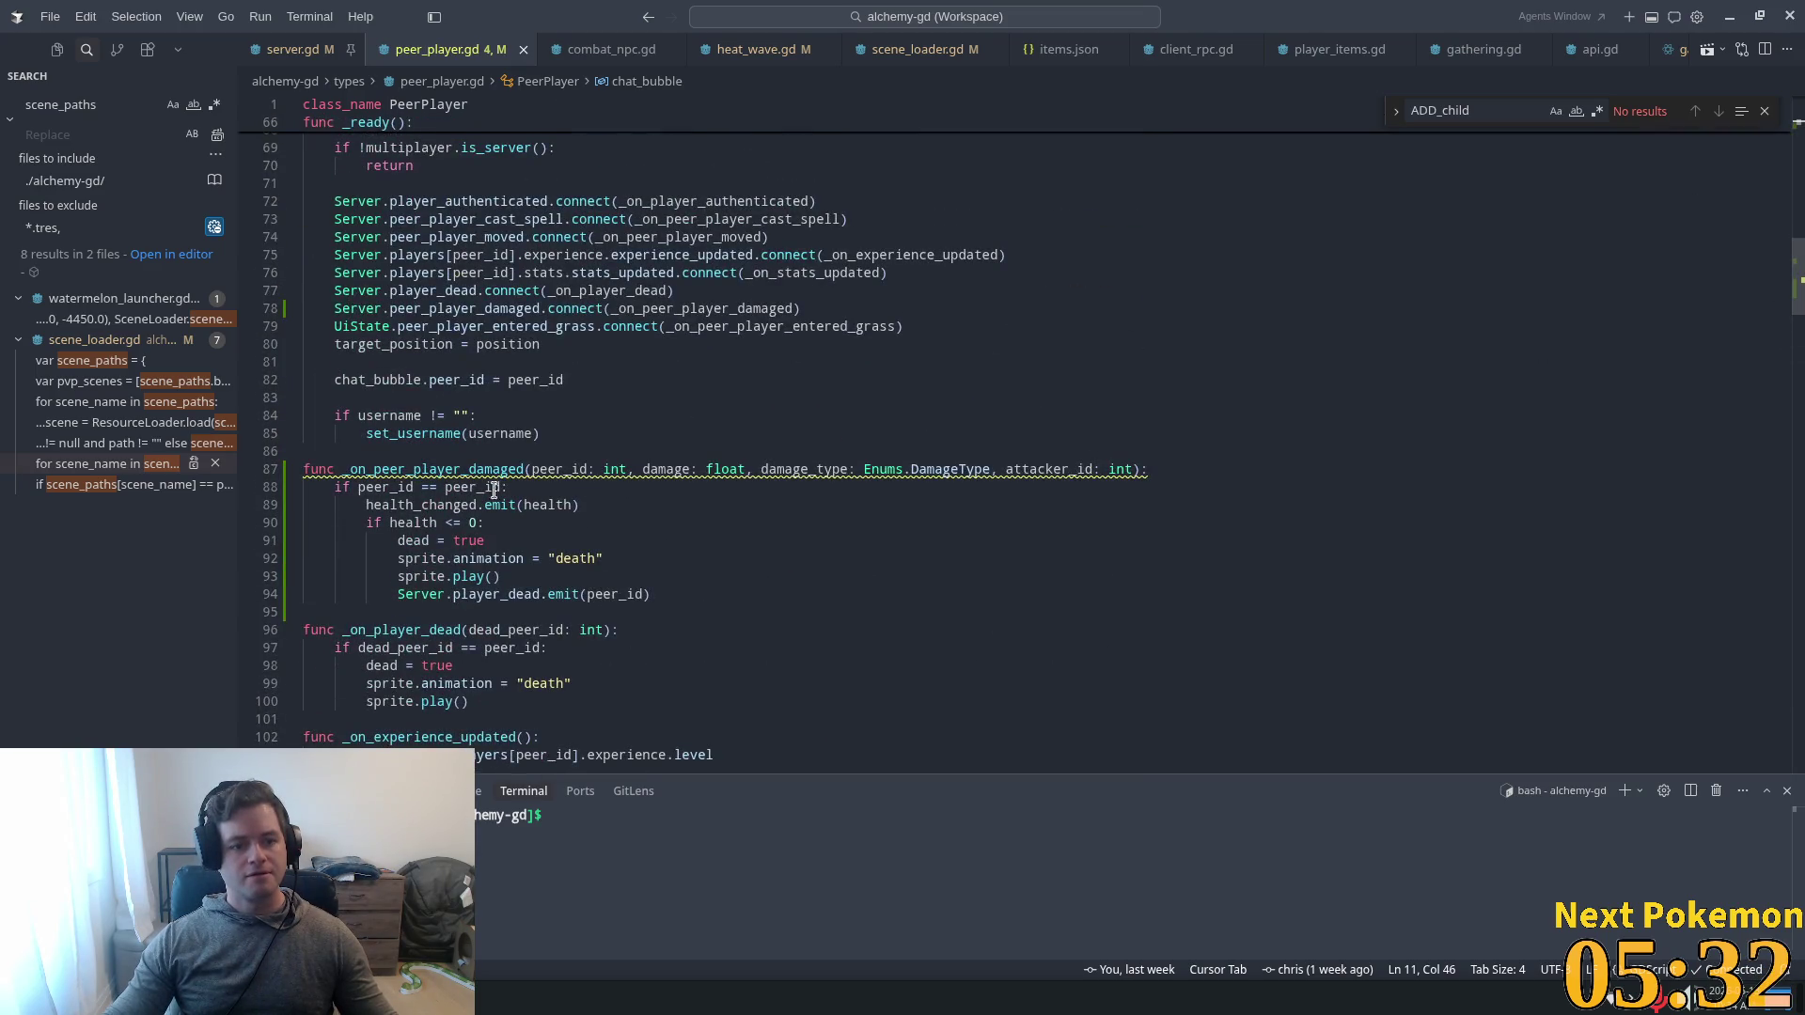
mouse_move(675, 594)
left_mouse_down()
mouse_move(381, 480)
mouse_move(349, 477)
mouse_move(354, 491)
left_mouse_up()
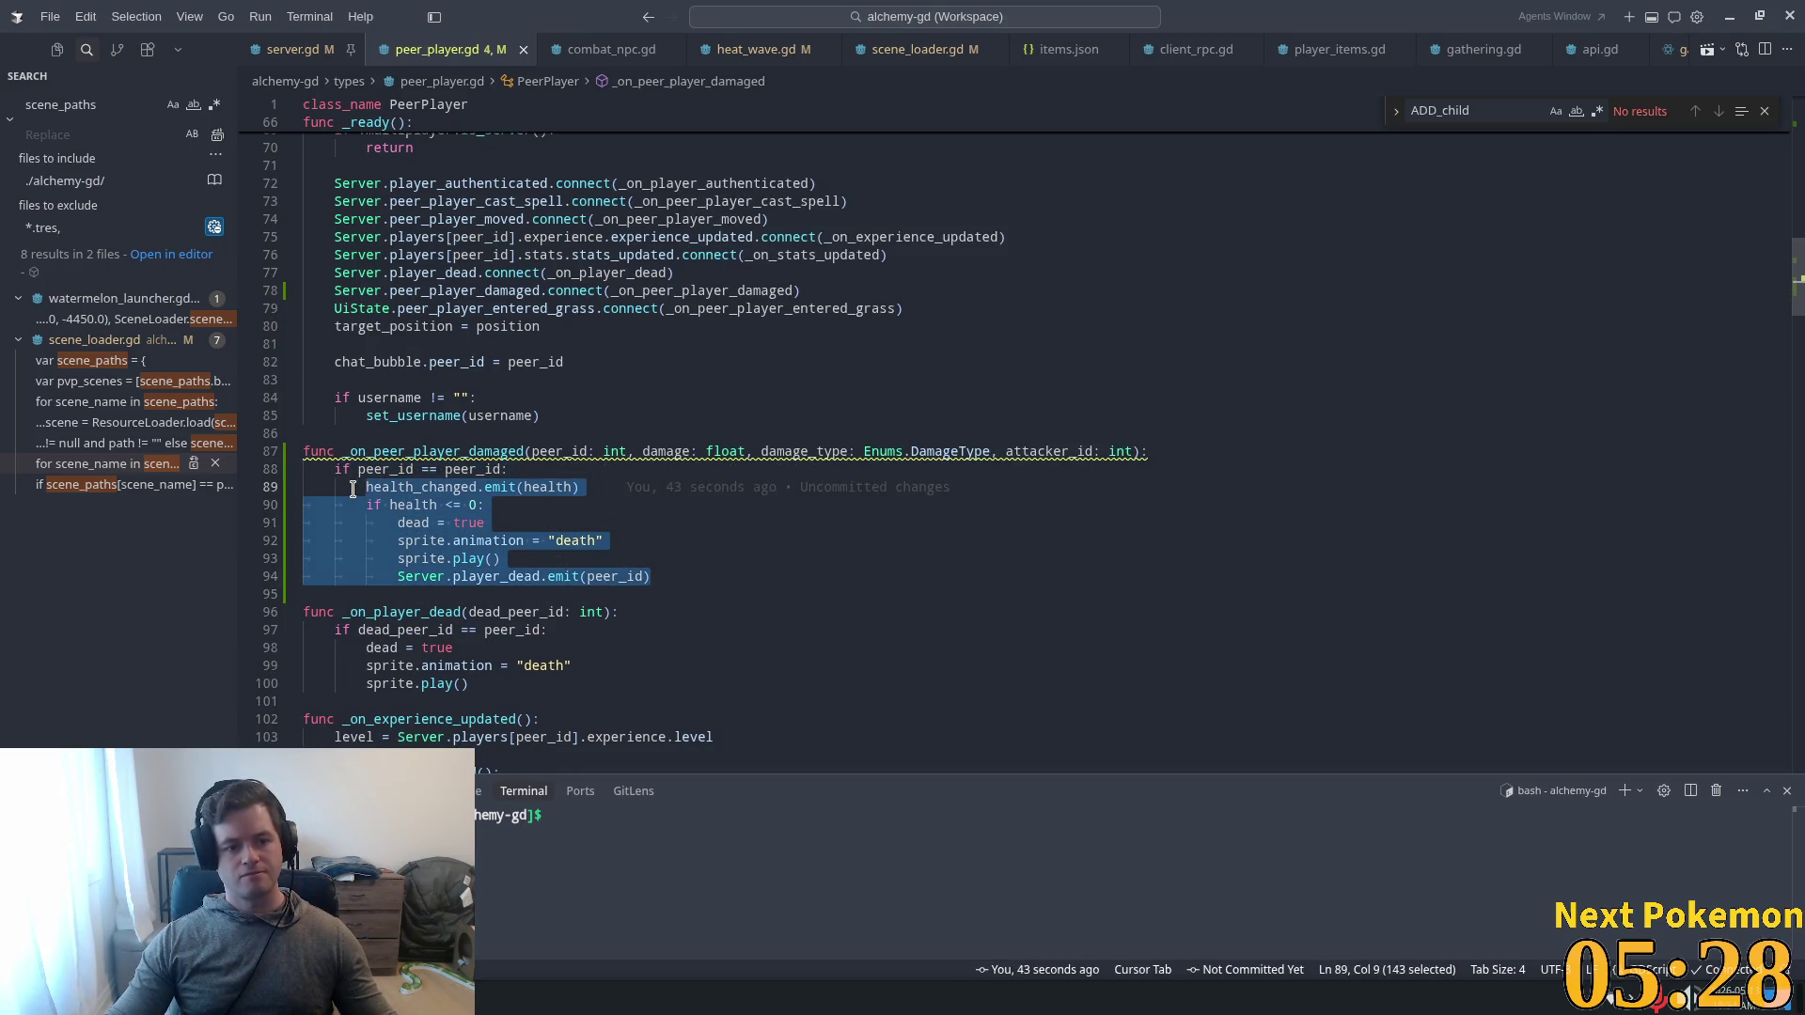
key("BackSpace")
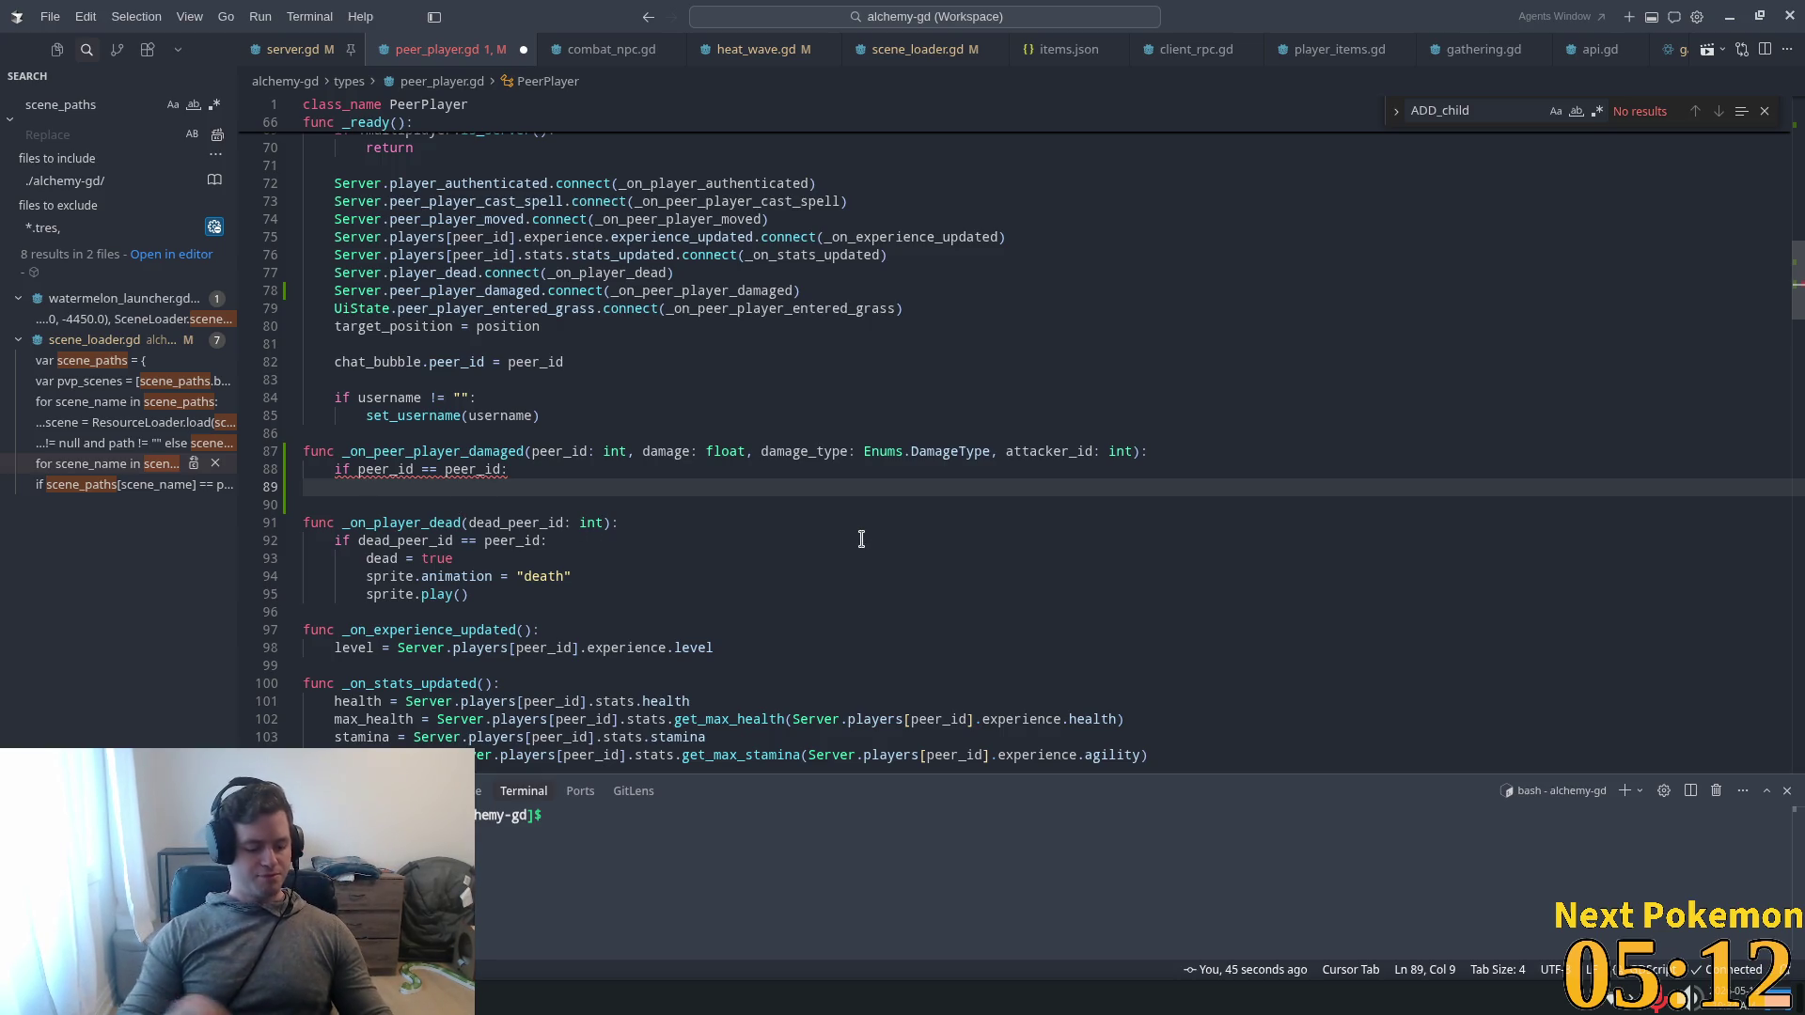
key("ctrl+space")
key("BackSpace")
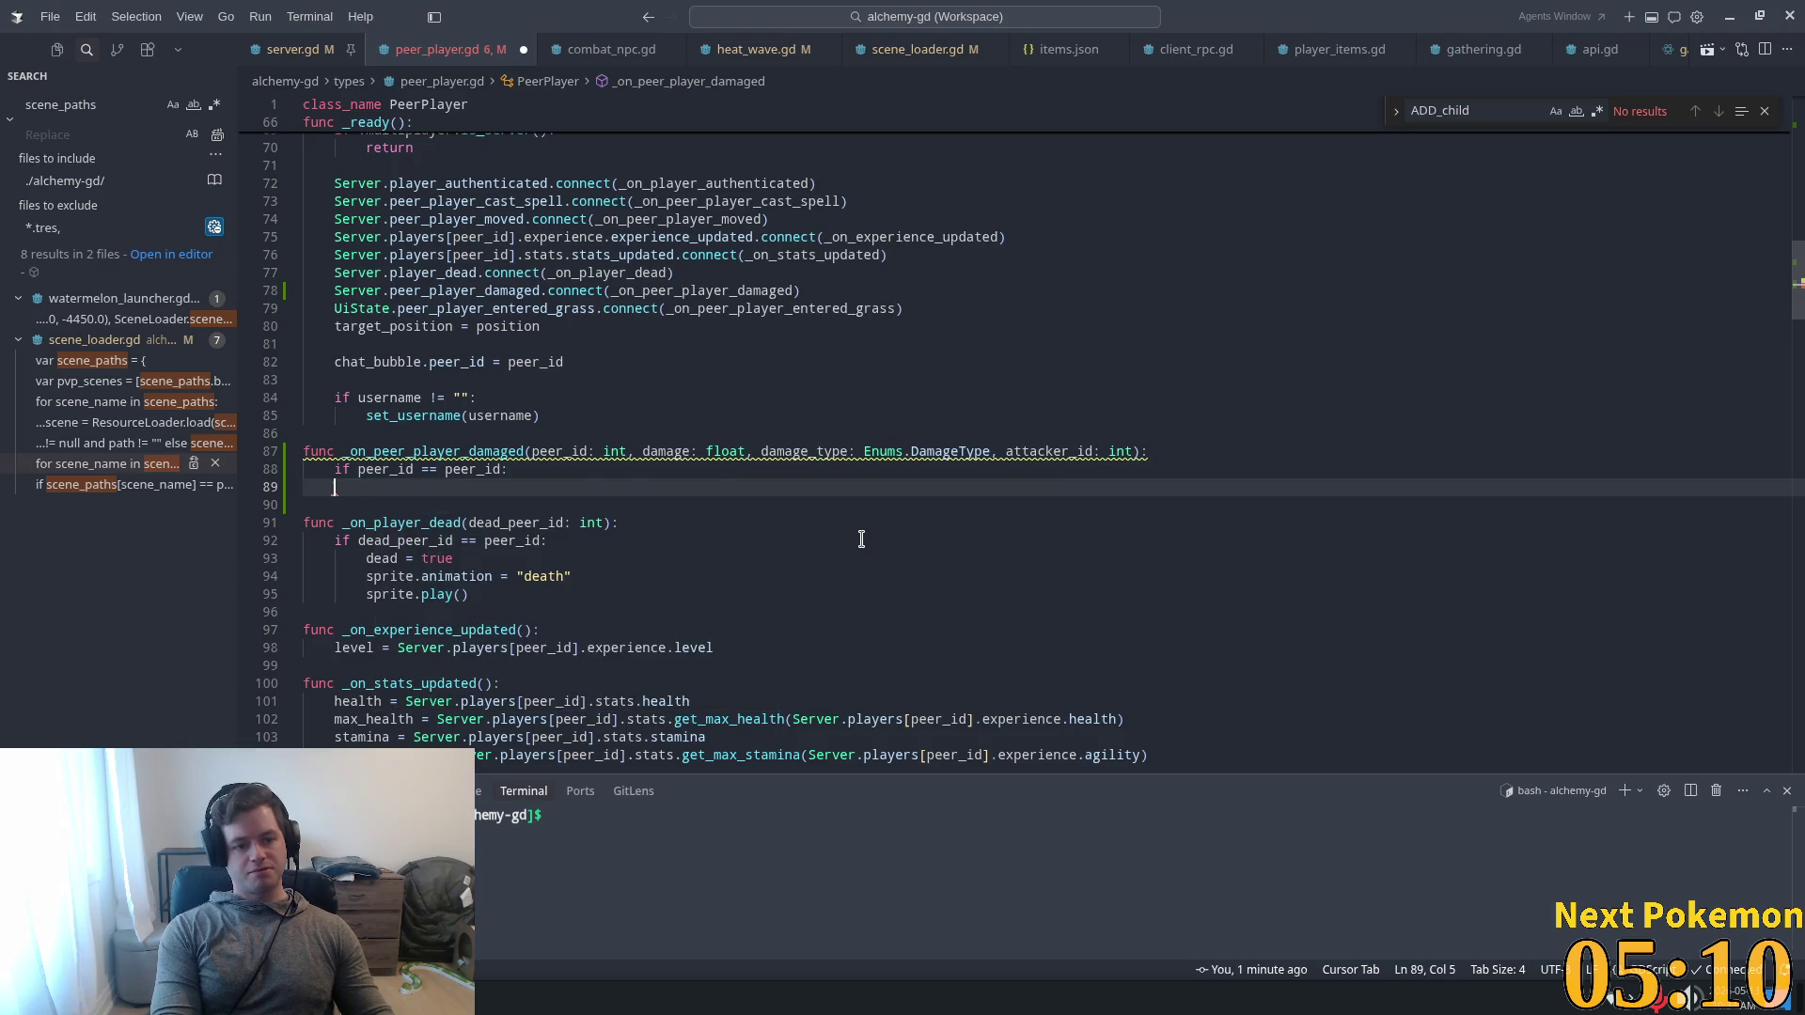
Instantiate DAMAGE_TEXT at the player's position showing negated damage, added via add_child.
key("Tab")
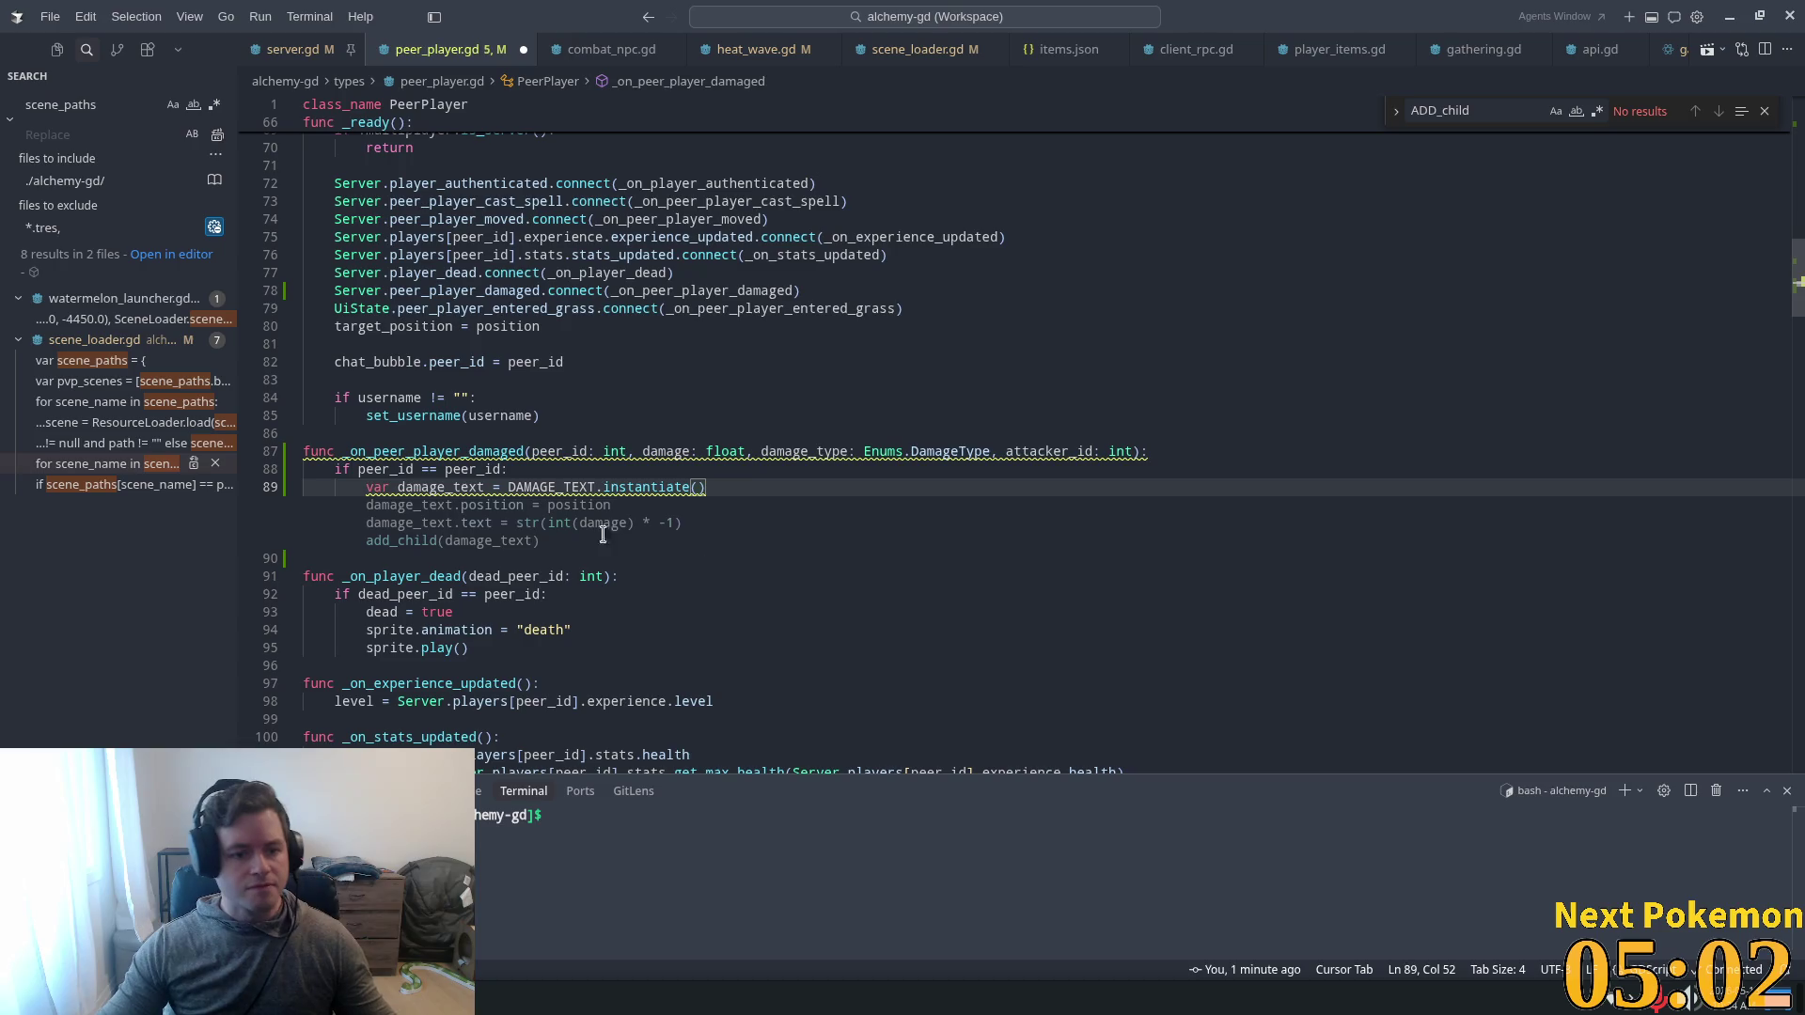
key("Tab")
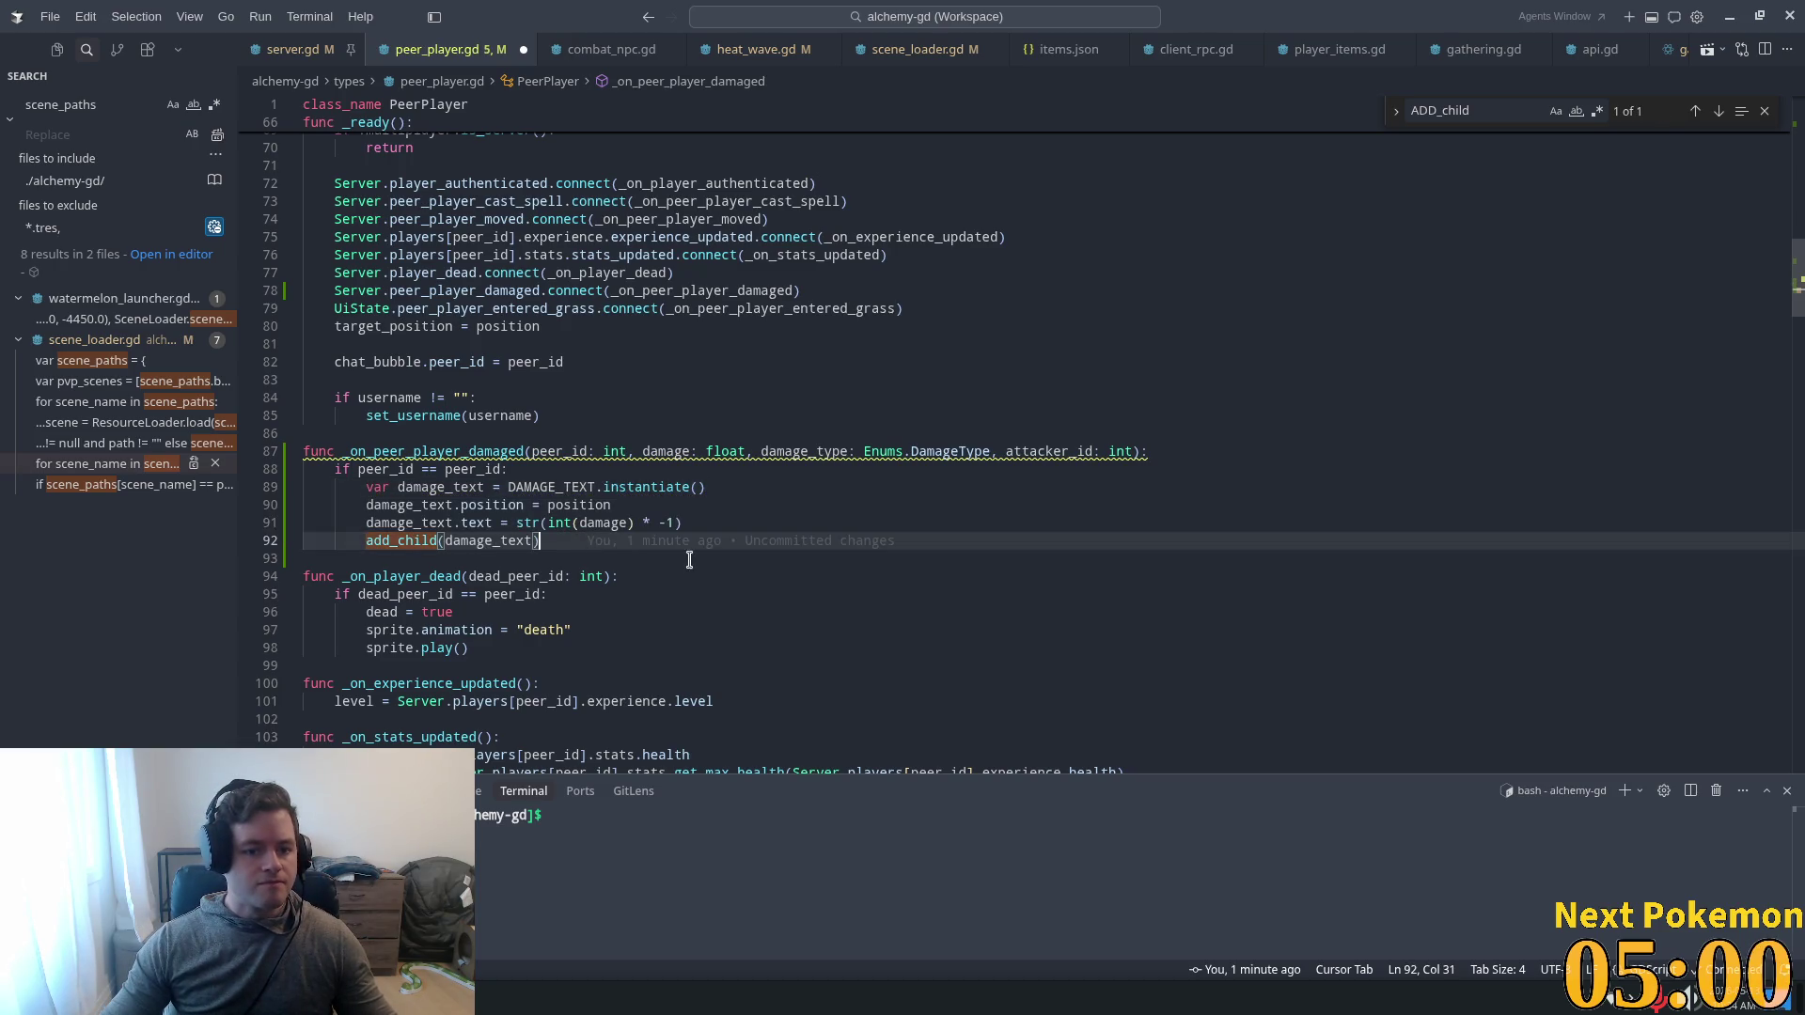
key("Tab")
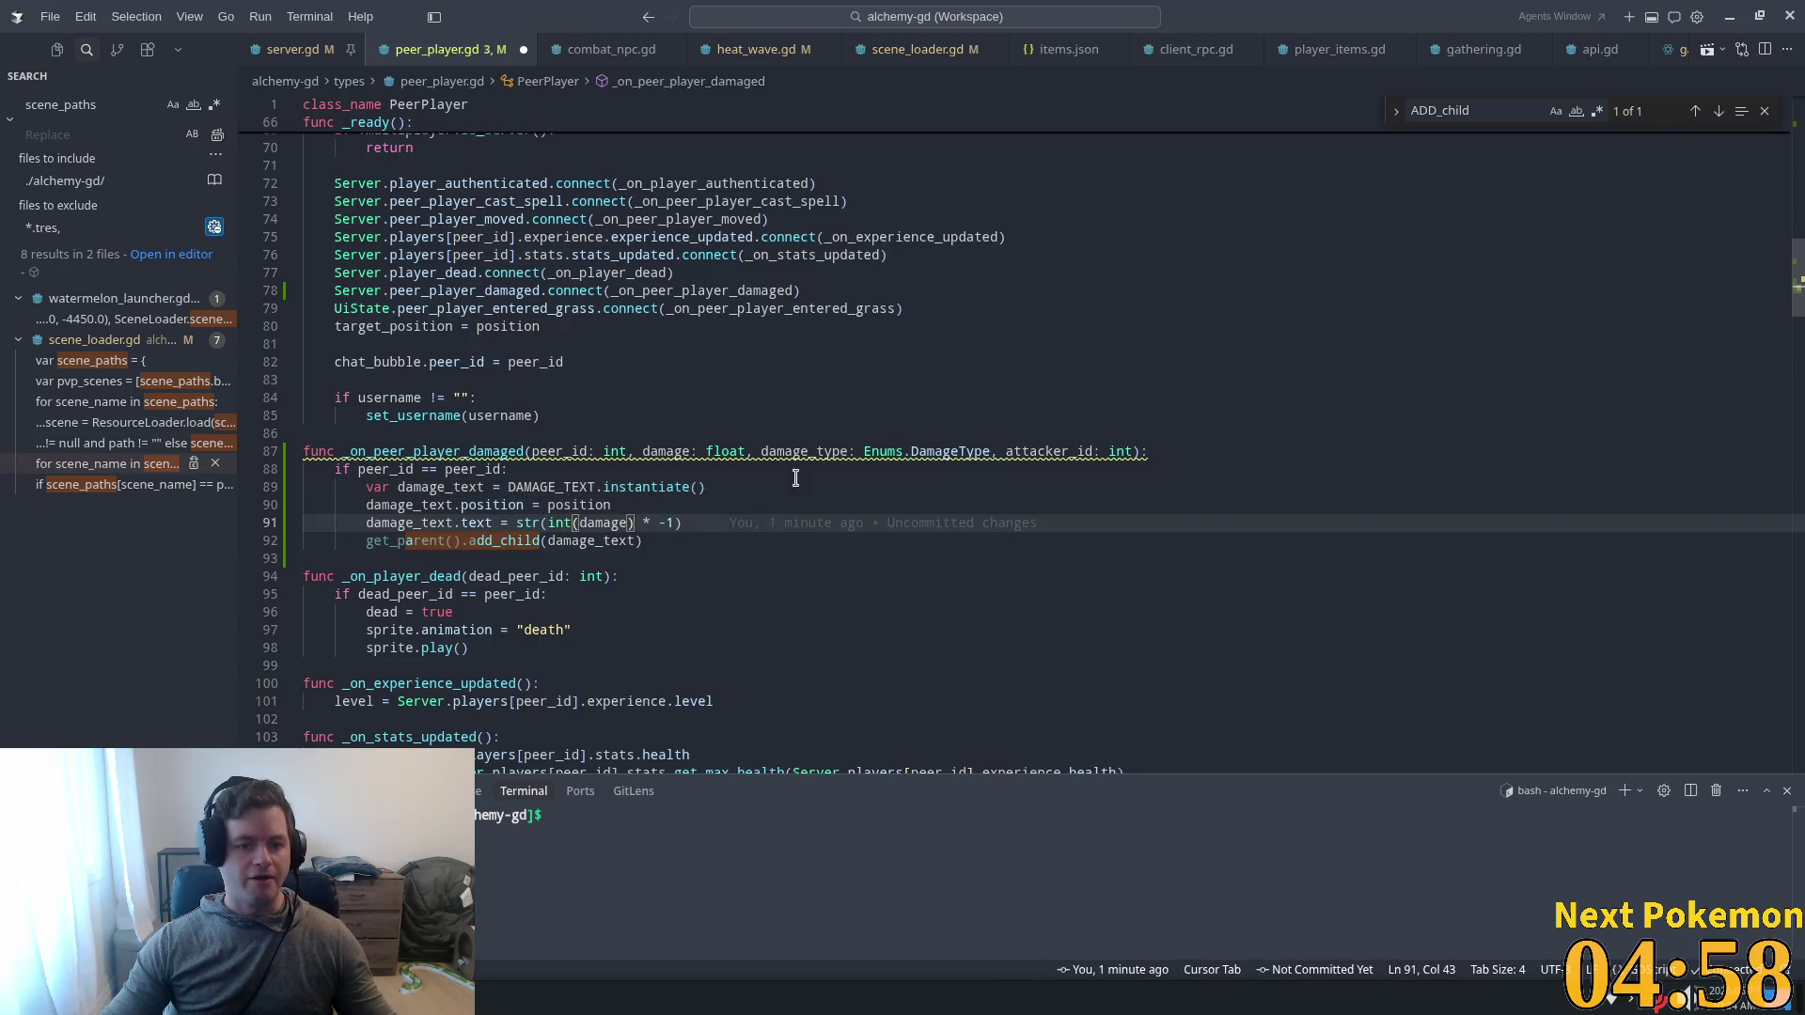
key("ctrl+z")
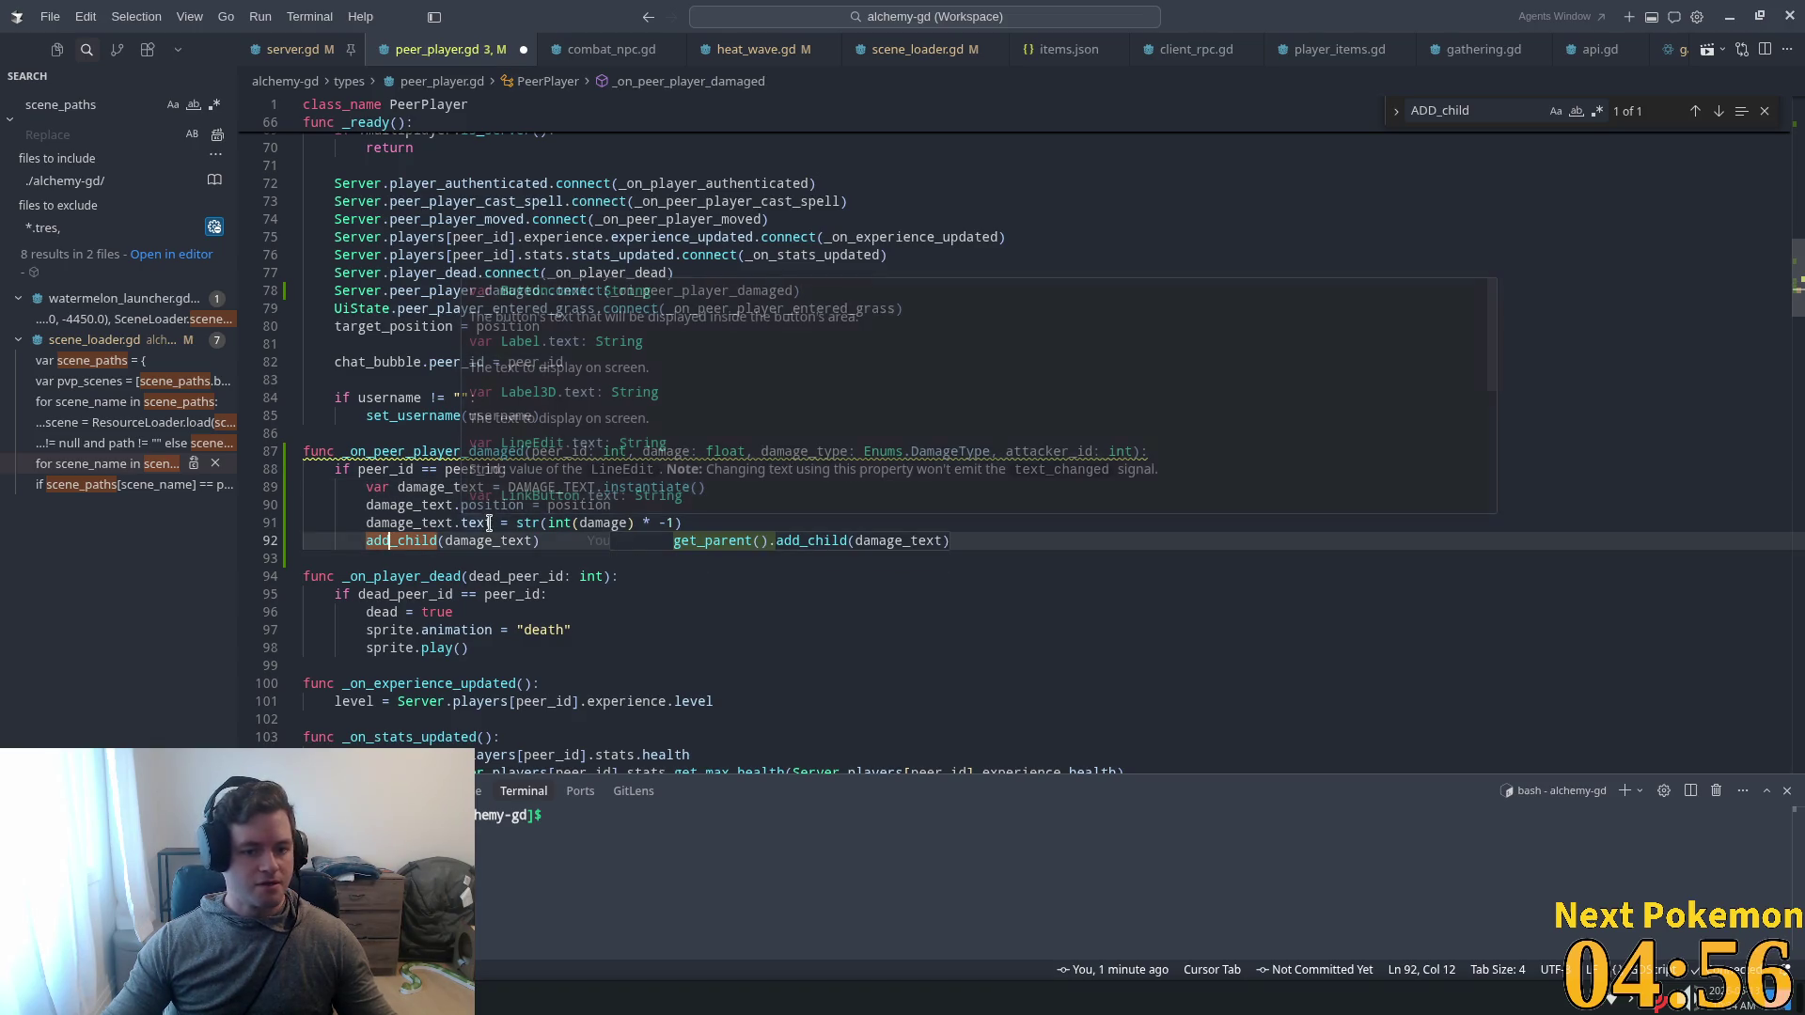
left_click(586, 546)
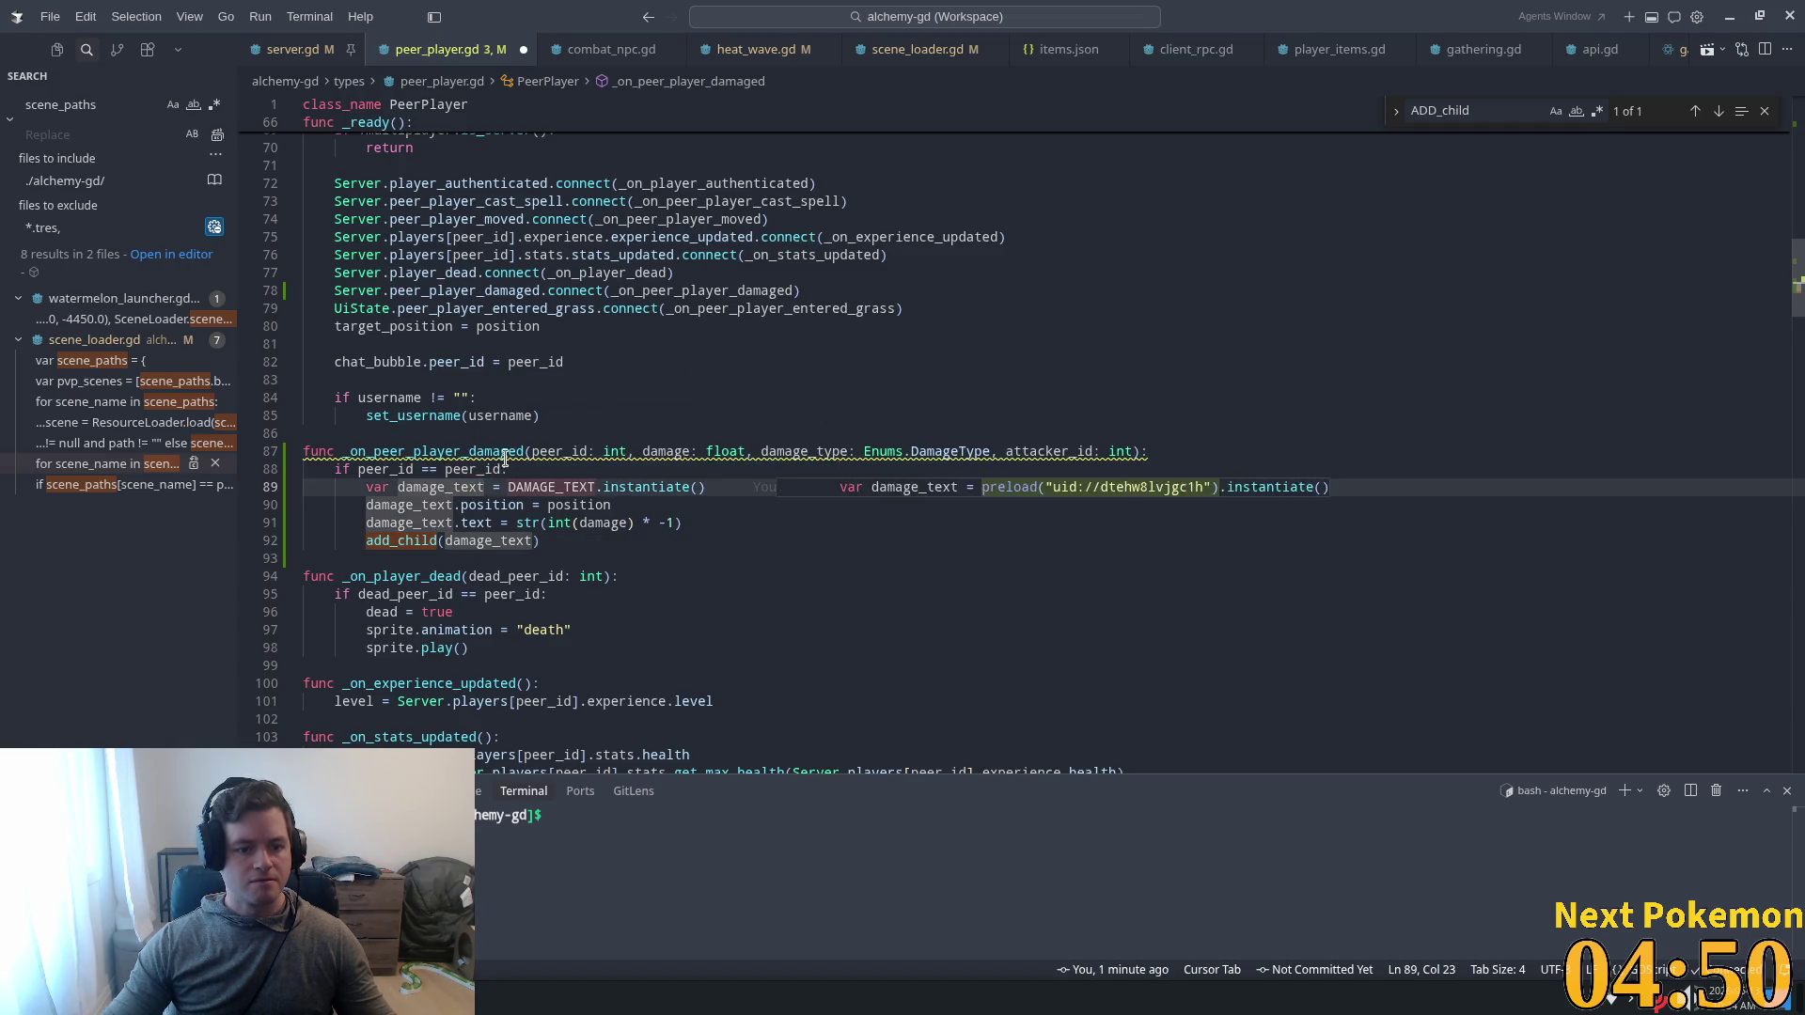
Rename the handler's peer_id parameter to damaged_peer_id, compare it against peer_id, and save.
left_click(467, 470)
double_click(467, 470)
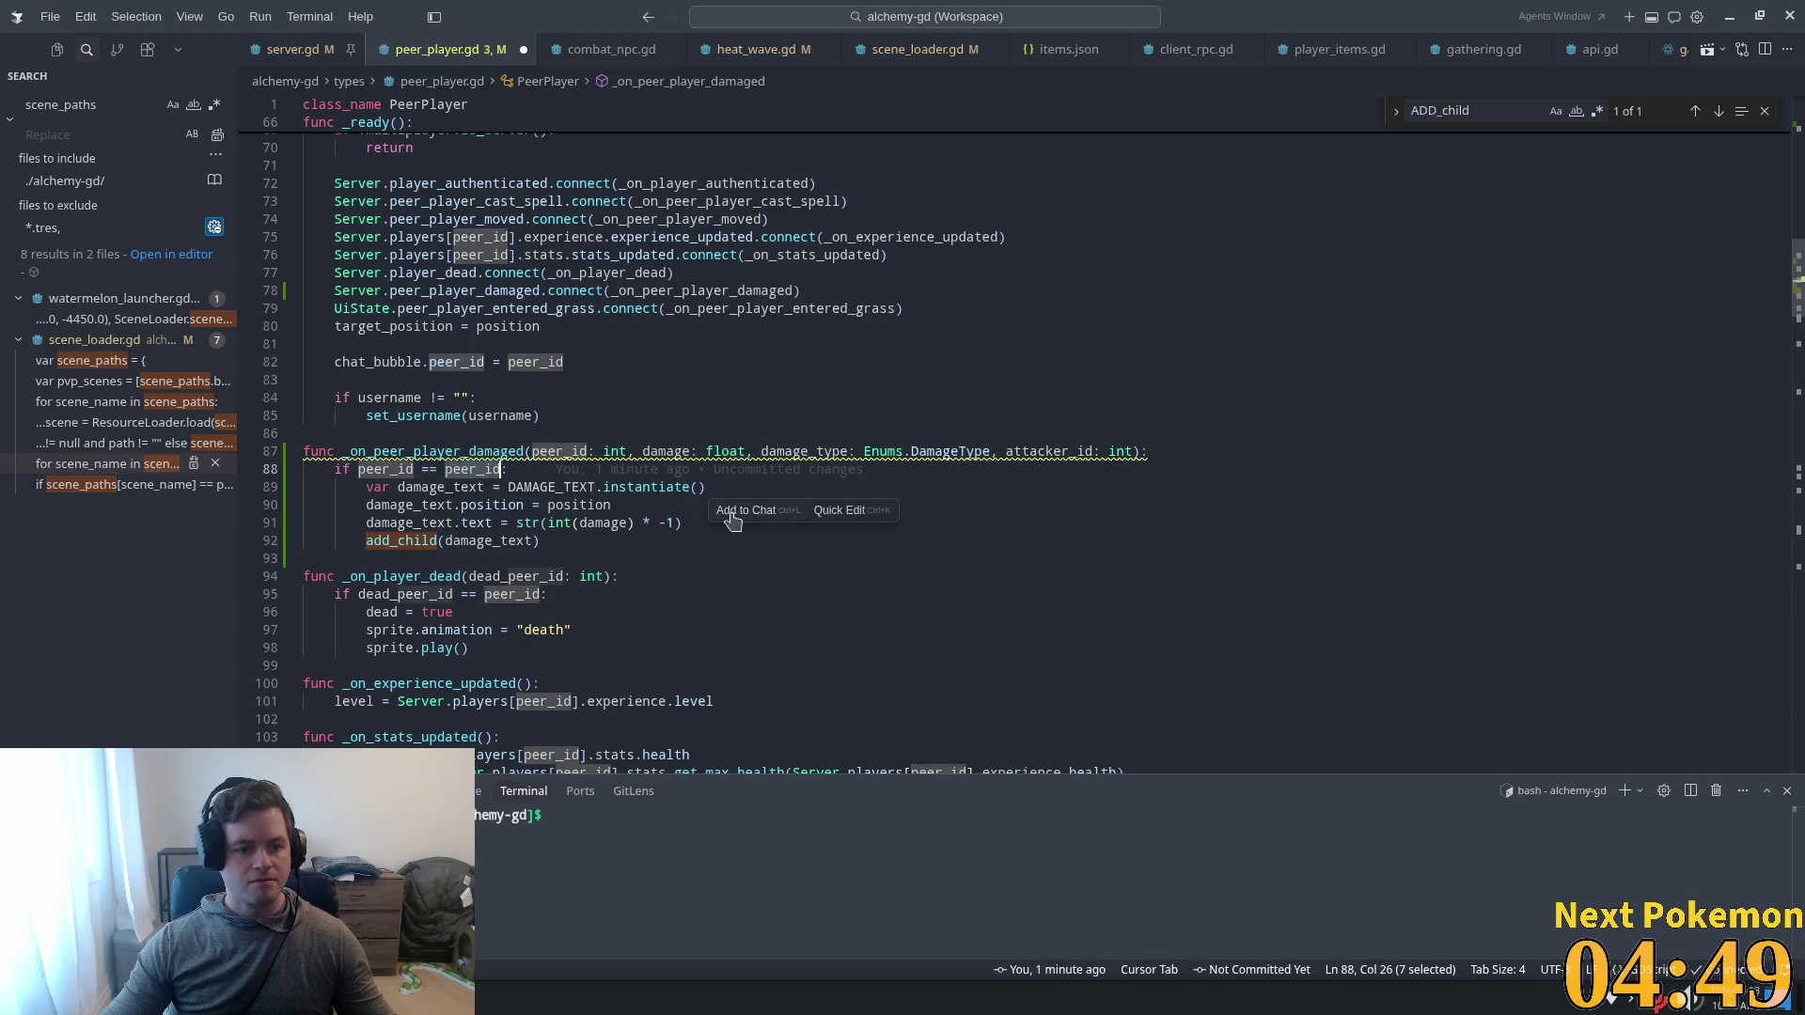
left_click(534, 450)
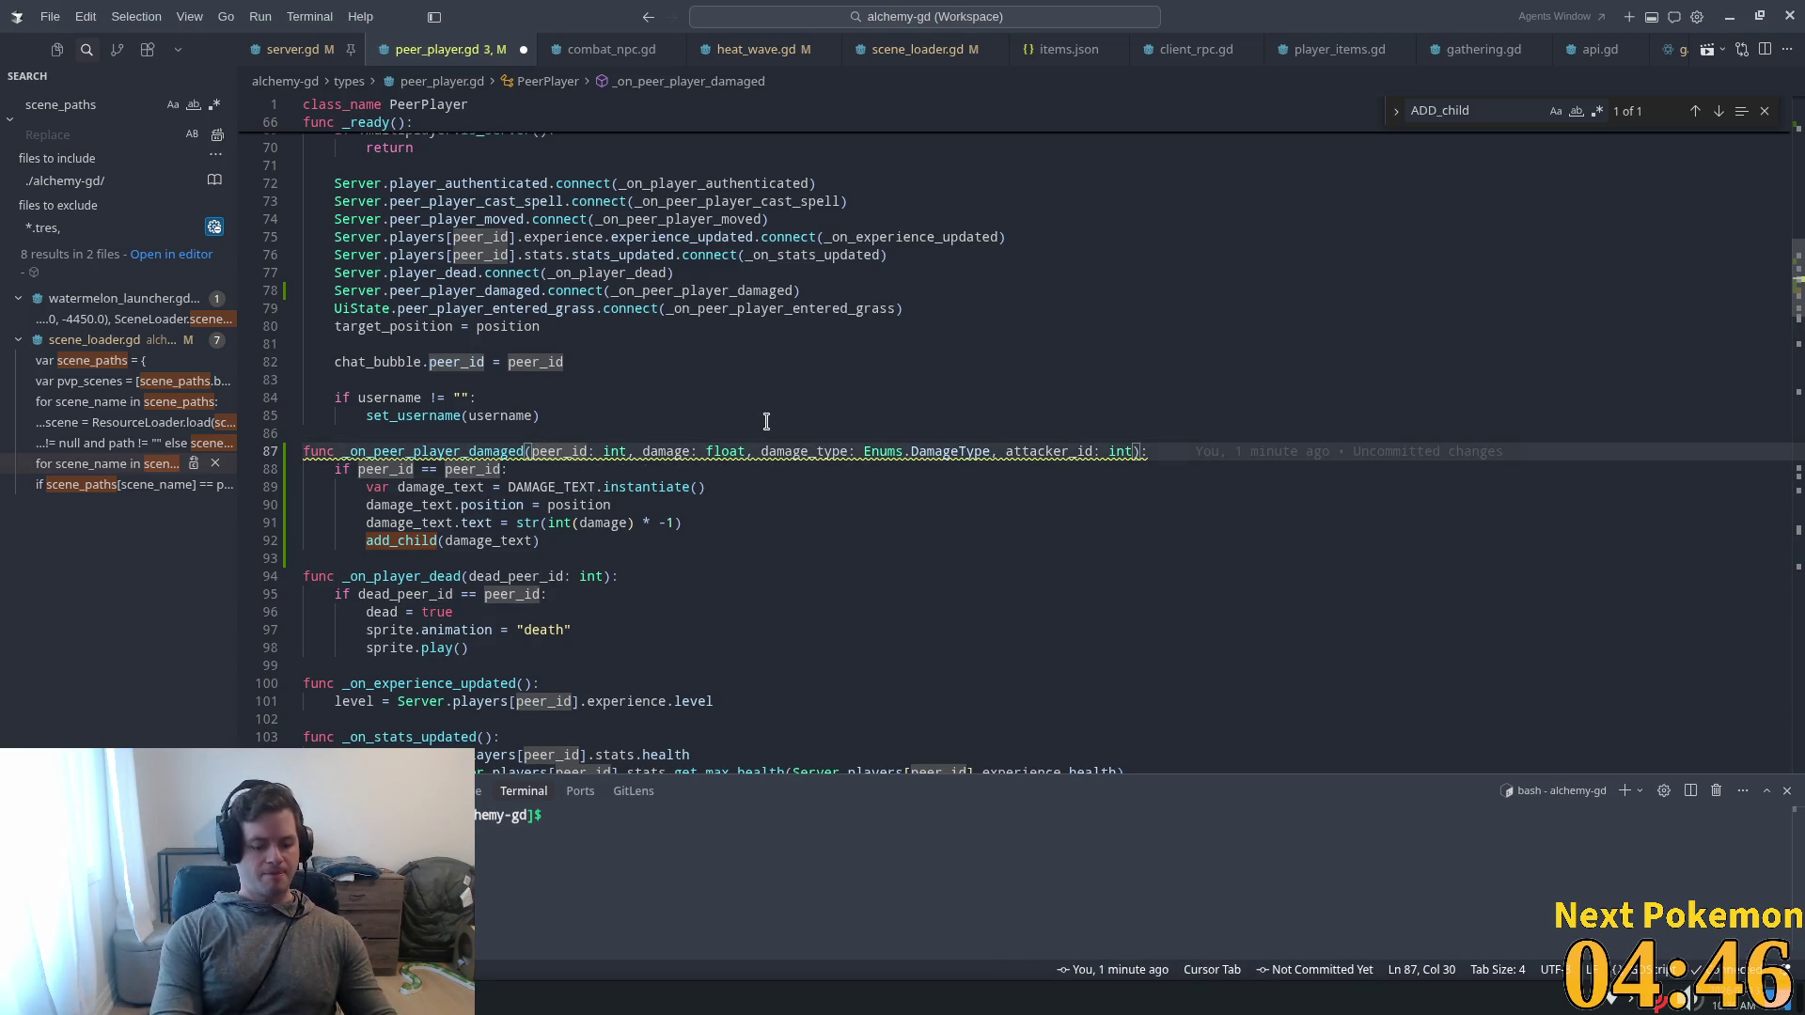
type("damaged")
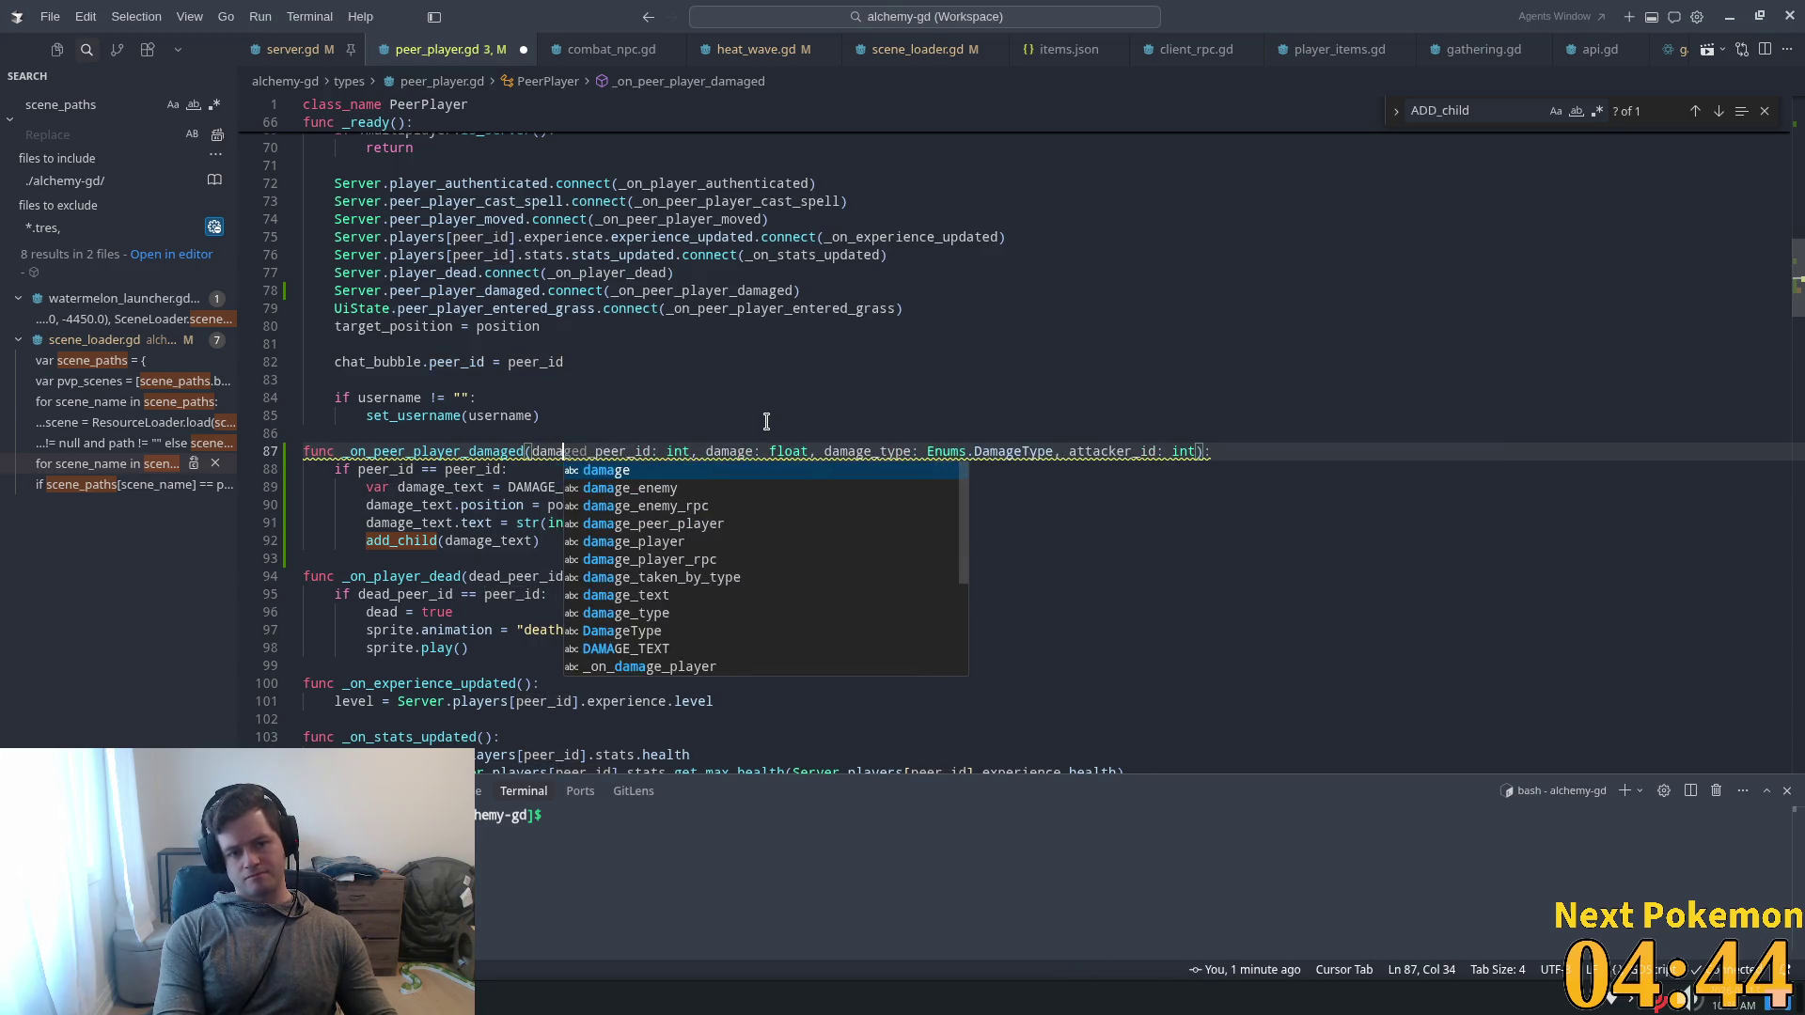
type("_")
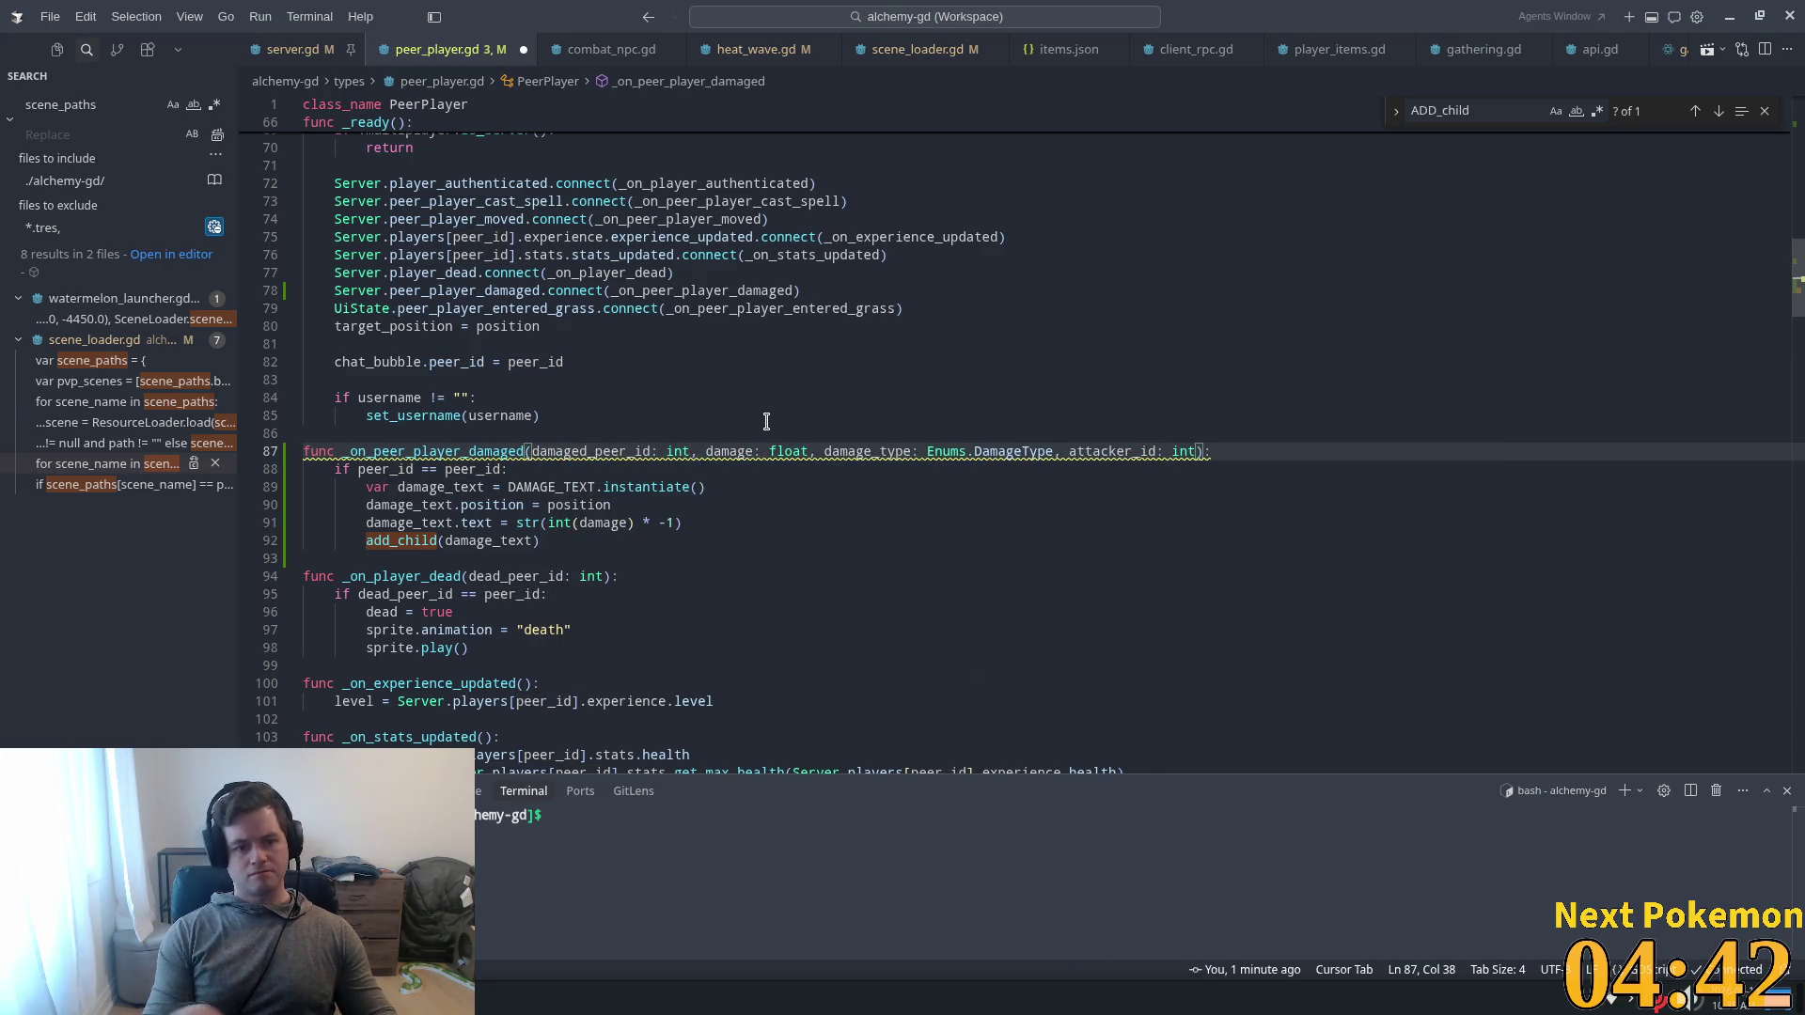
double_click(588, 452)
key("ctrl+c")
double_click(381, 469)
key("ctrl+v")
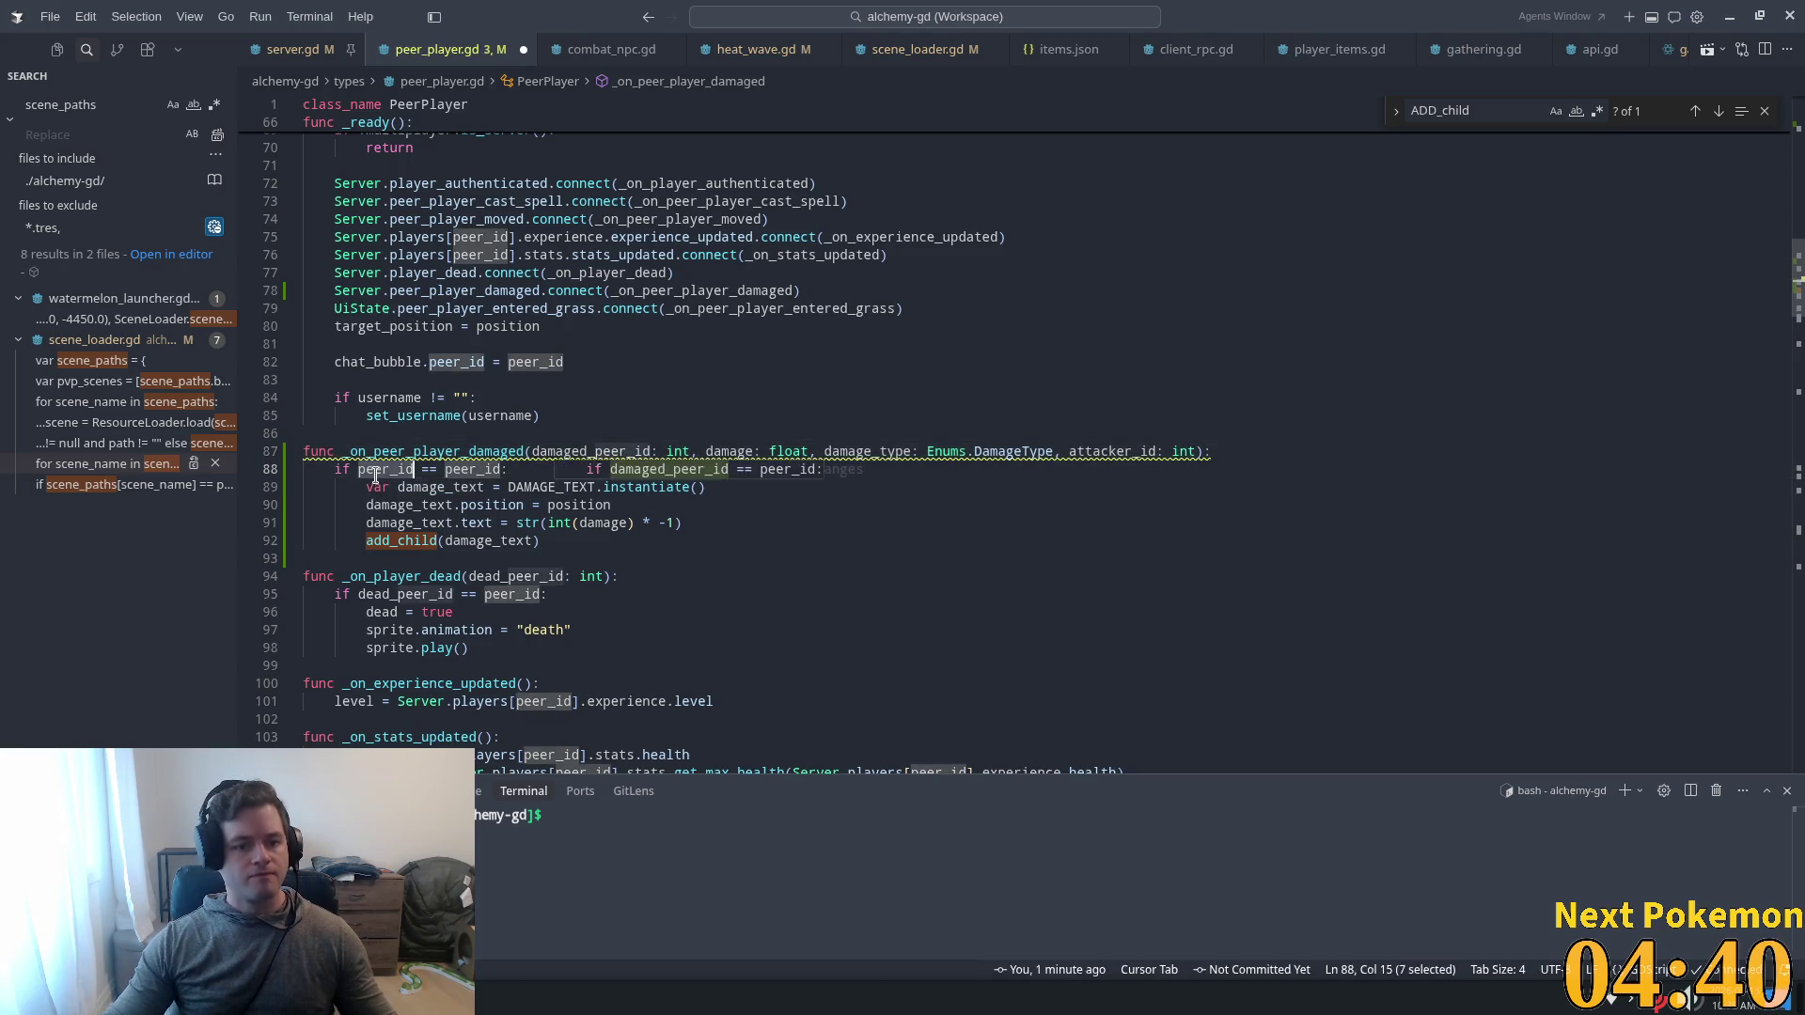
key("ctrl+s")
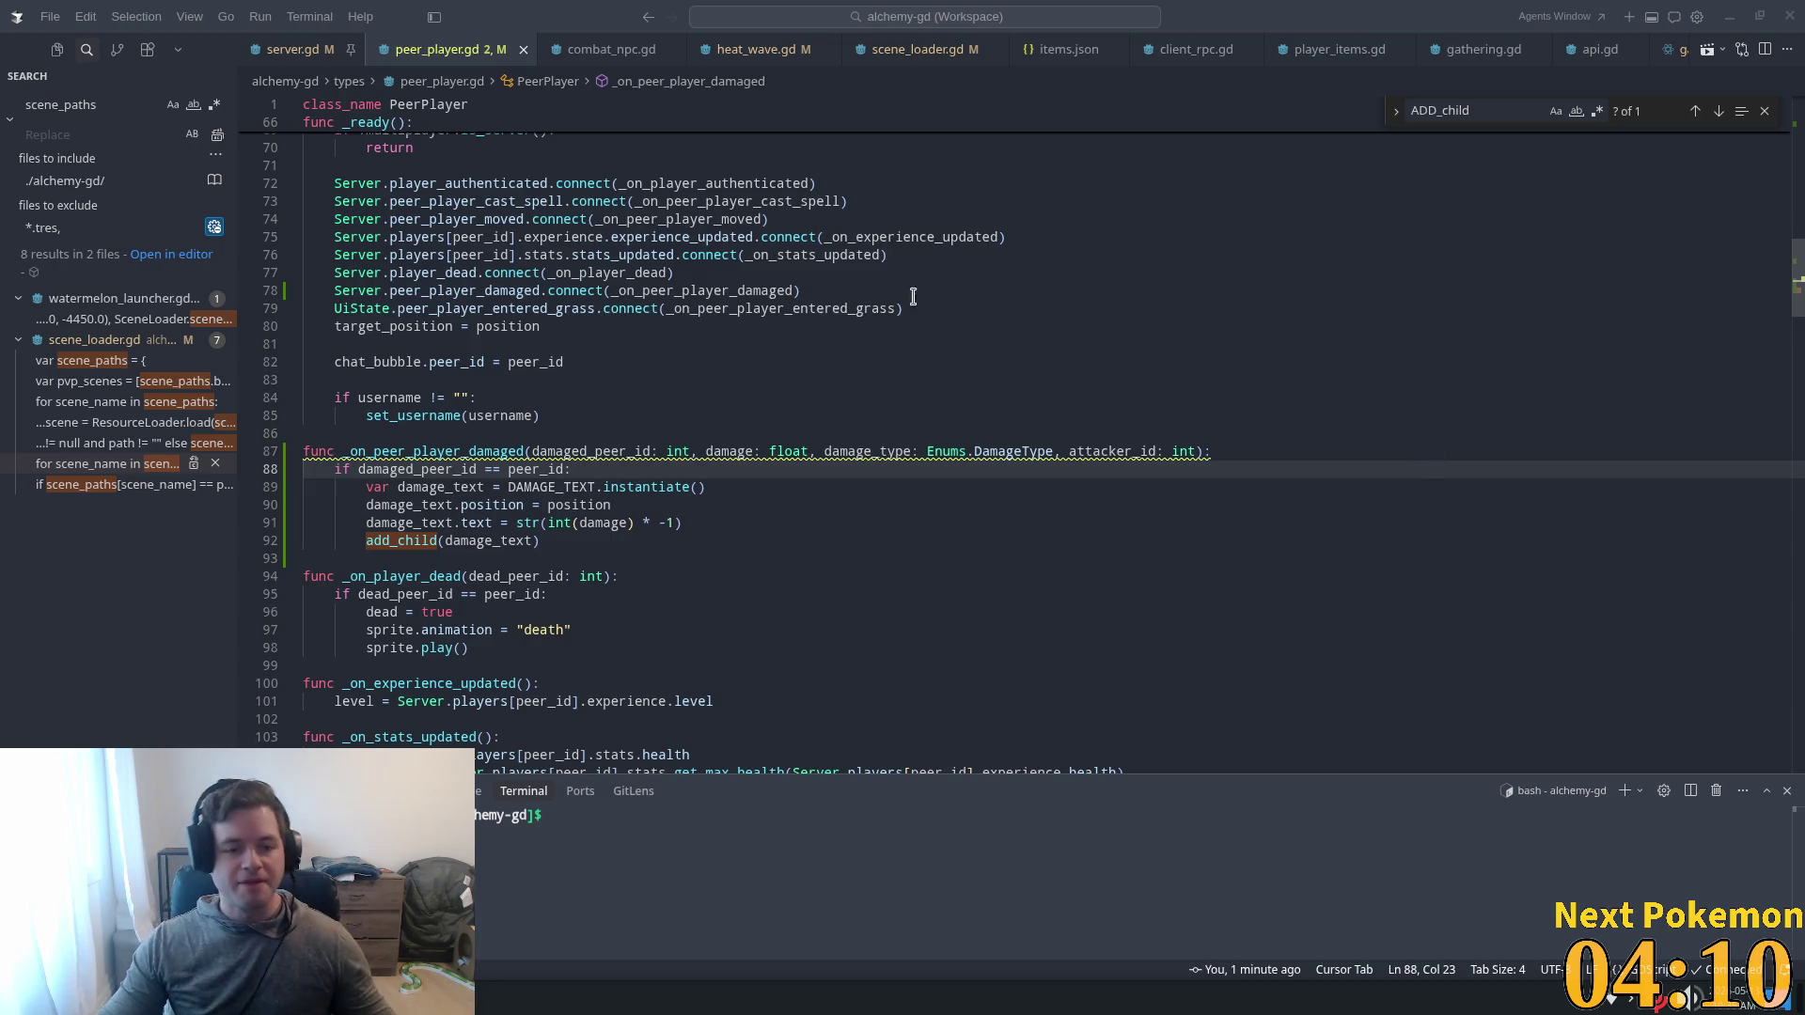
Prefix the unused damage_type and attacker_id parameters with underscores and save.
left_click(683, 468)
scroll(613, 428, "down", 2)
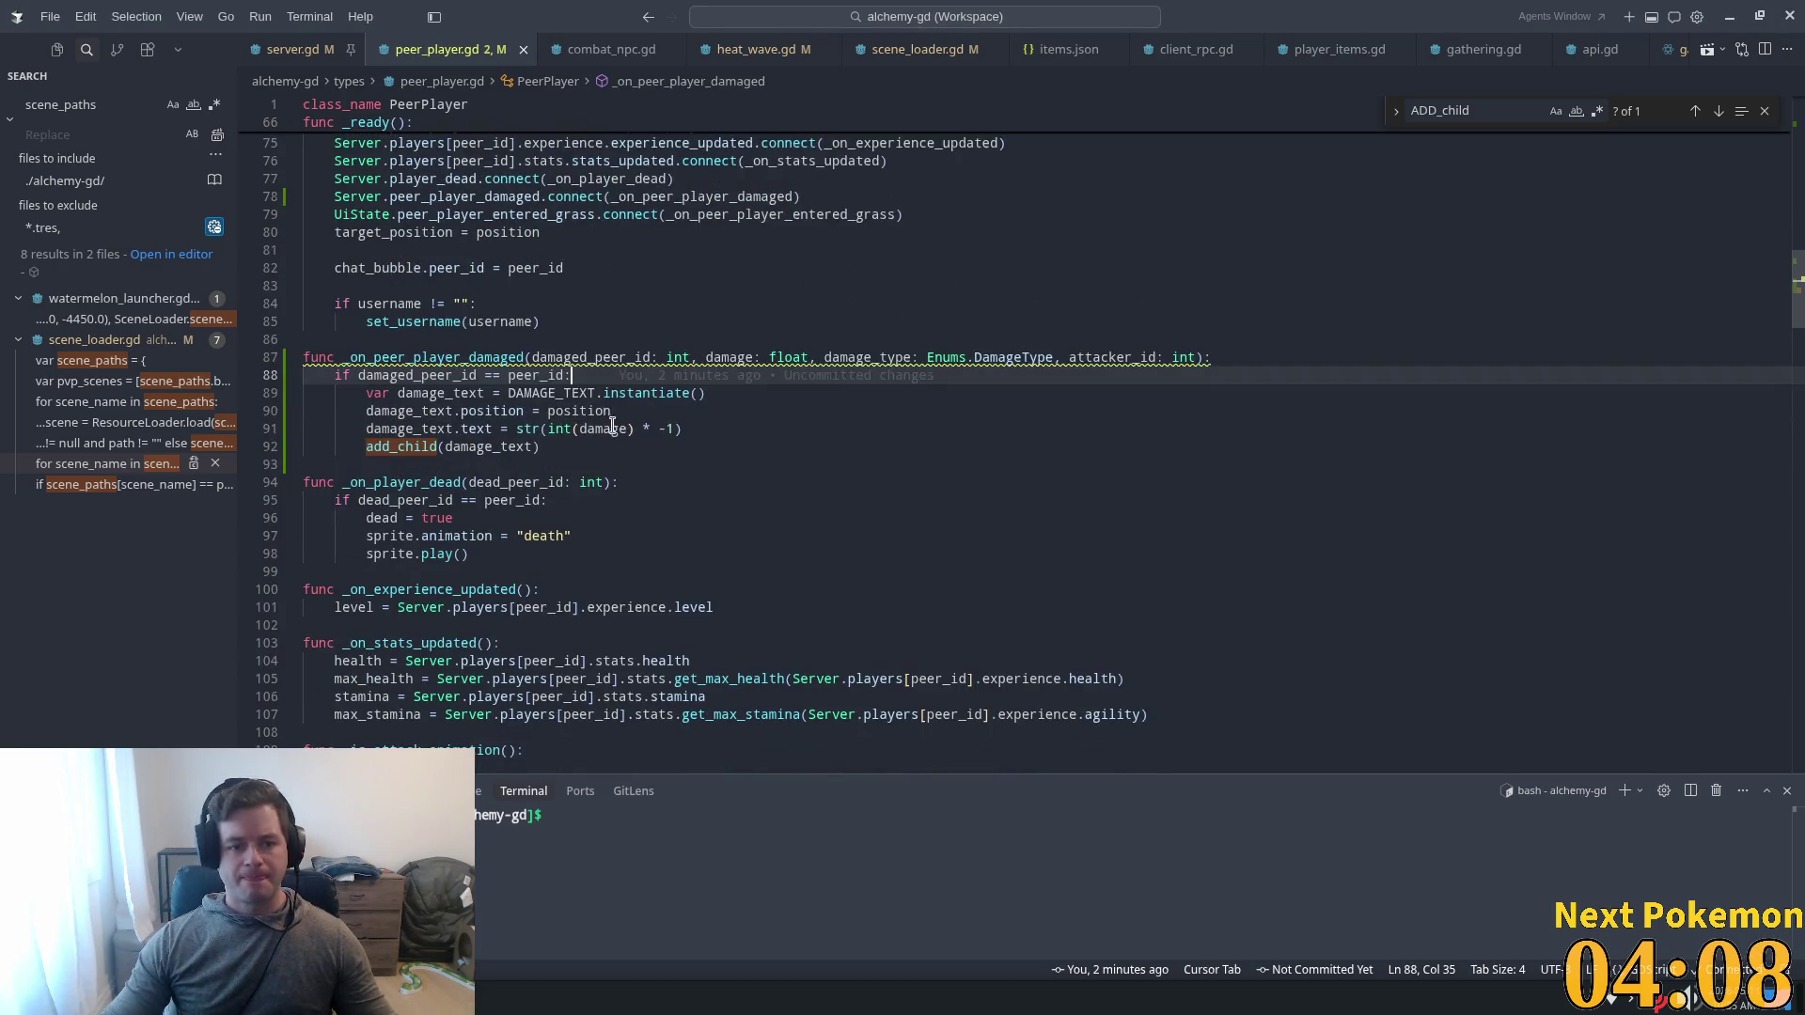
left_click(616, 412)
mouse_move(710, 362)
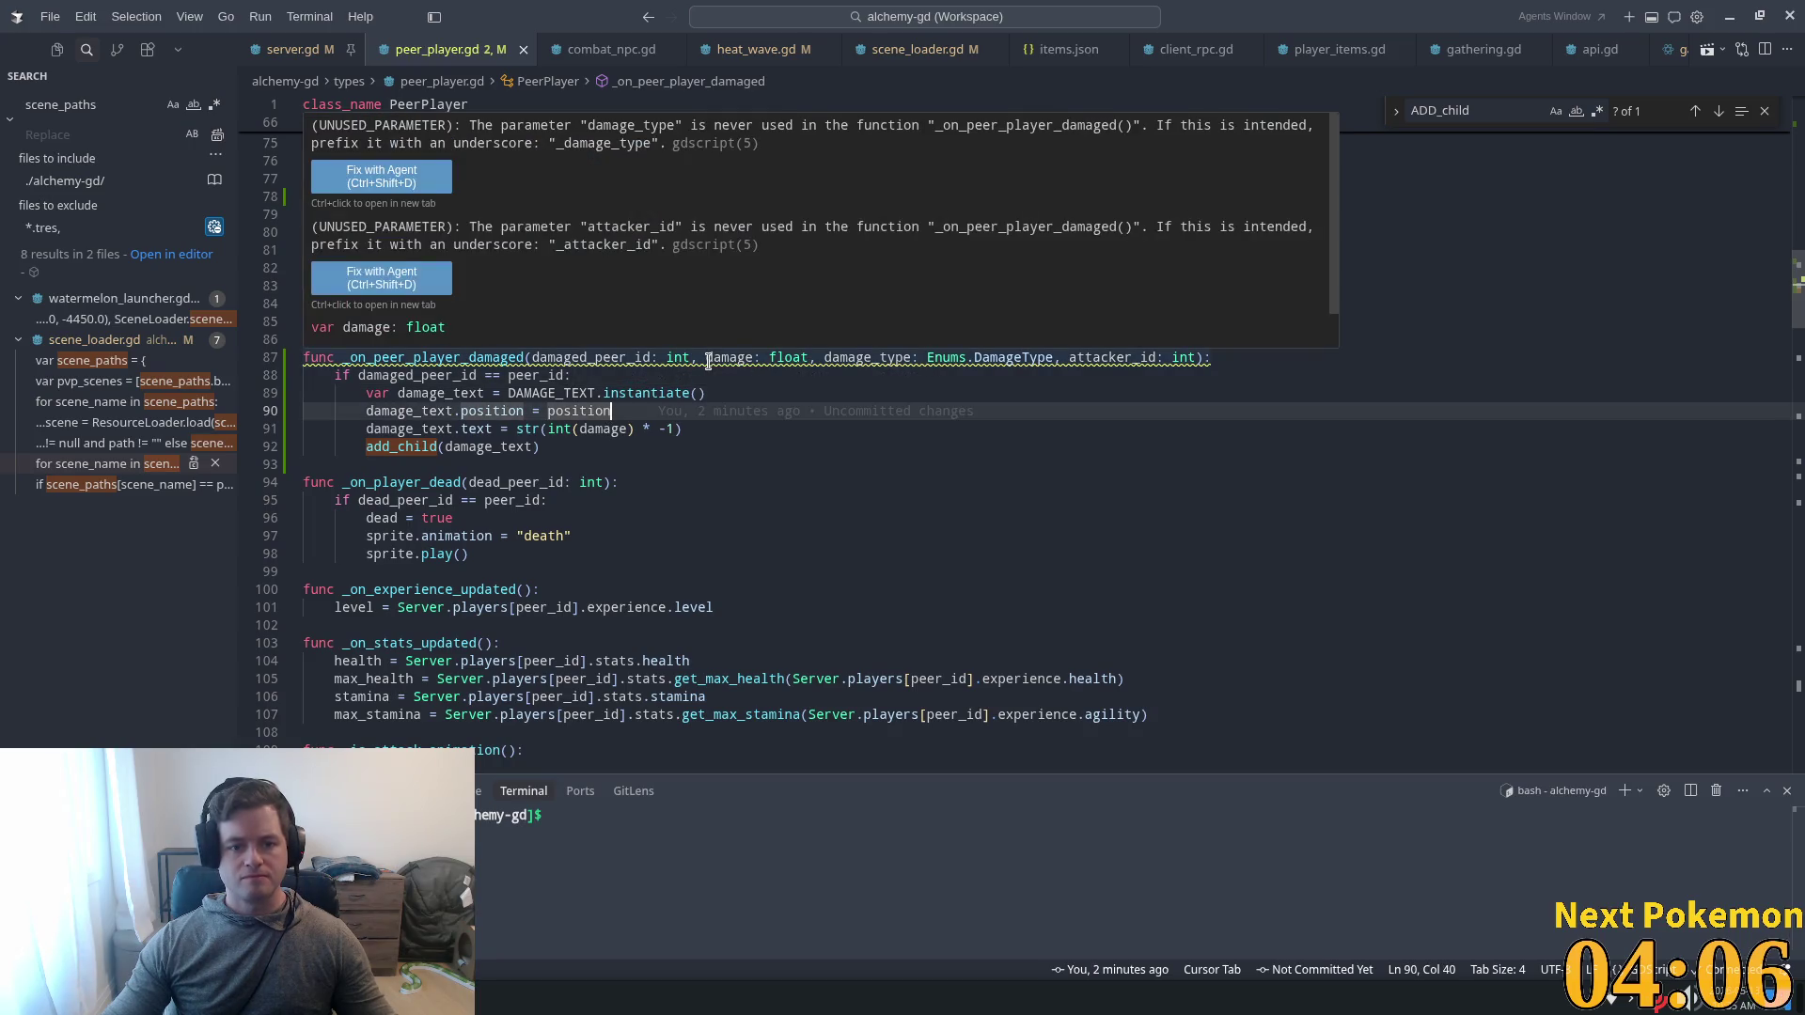
left_click(825, 358)
type("_")
key("Tab")
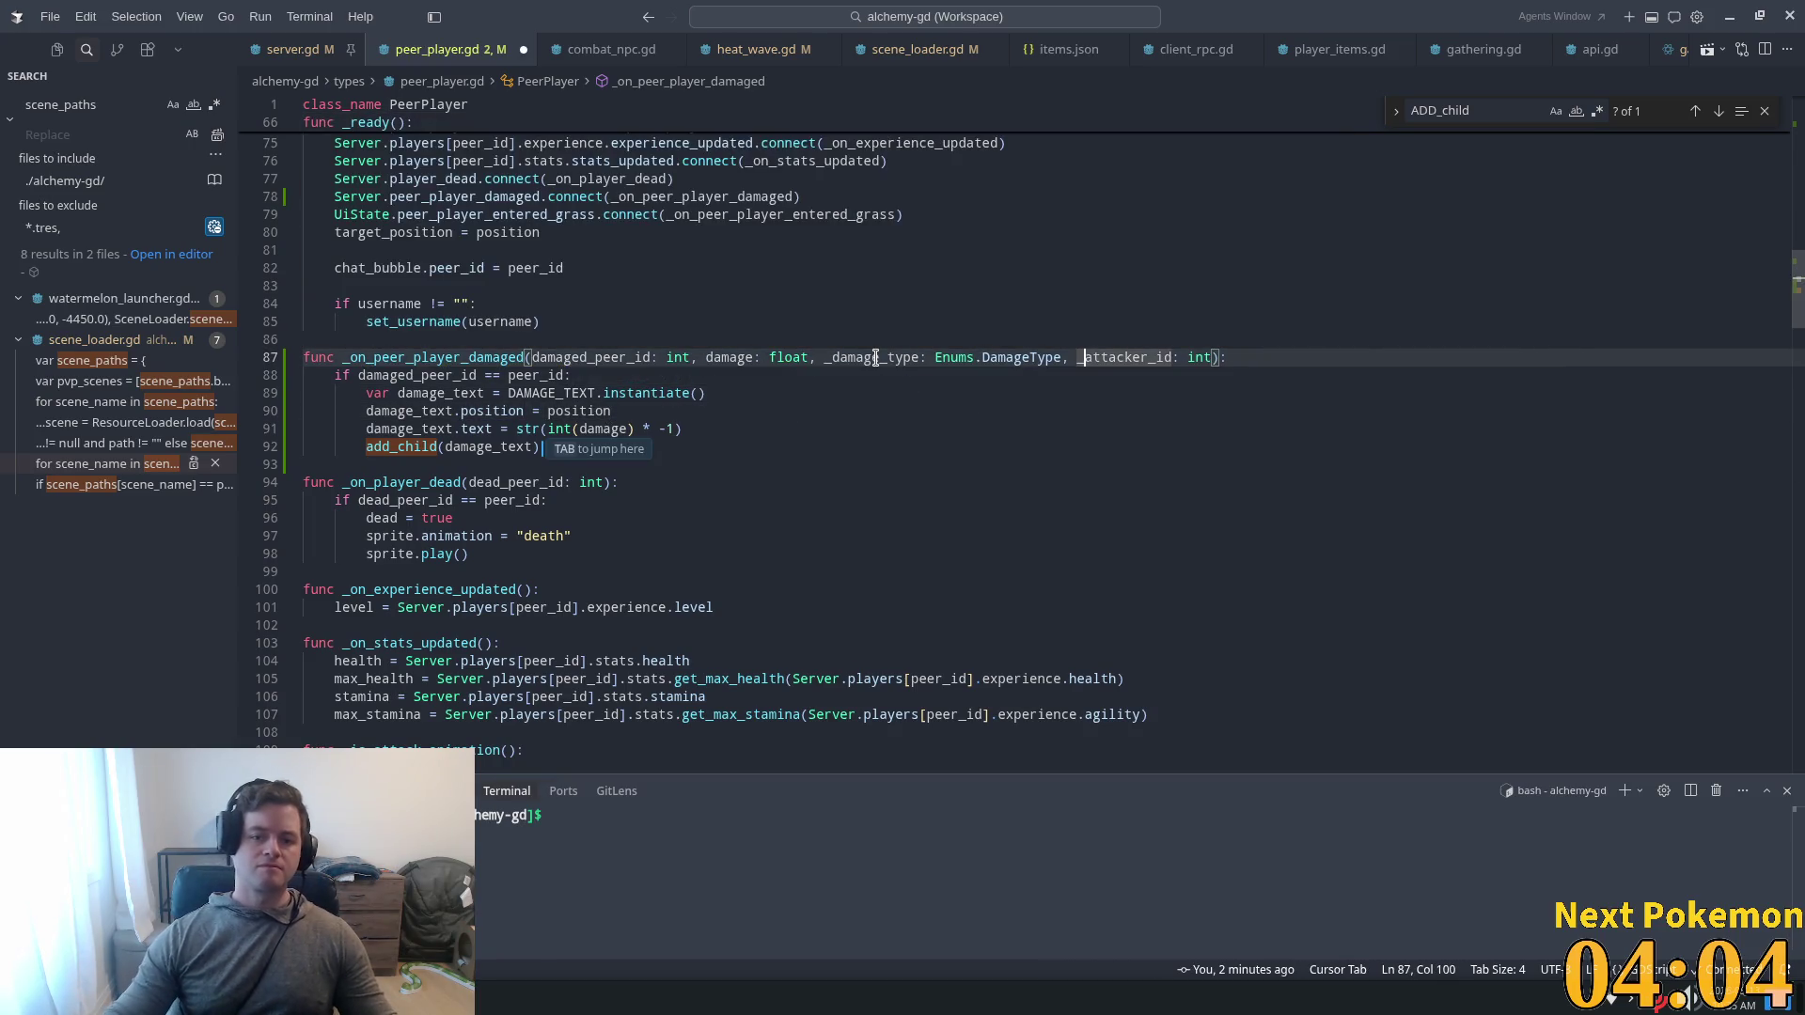
key("ctrl+s")
key("Down")
key("Down")
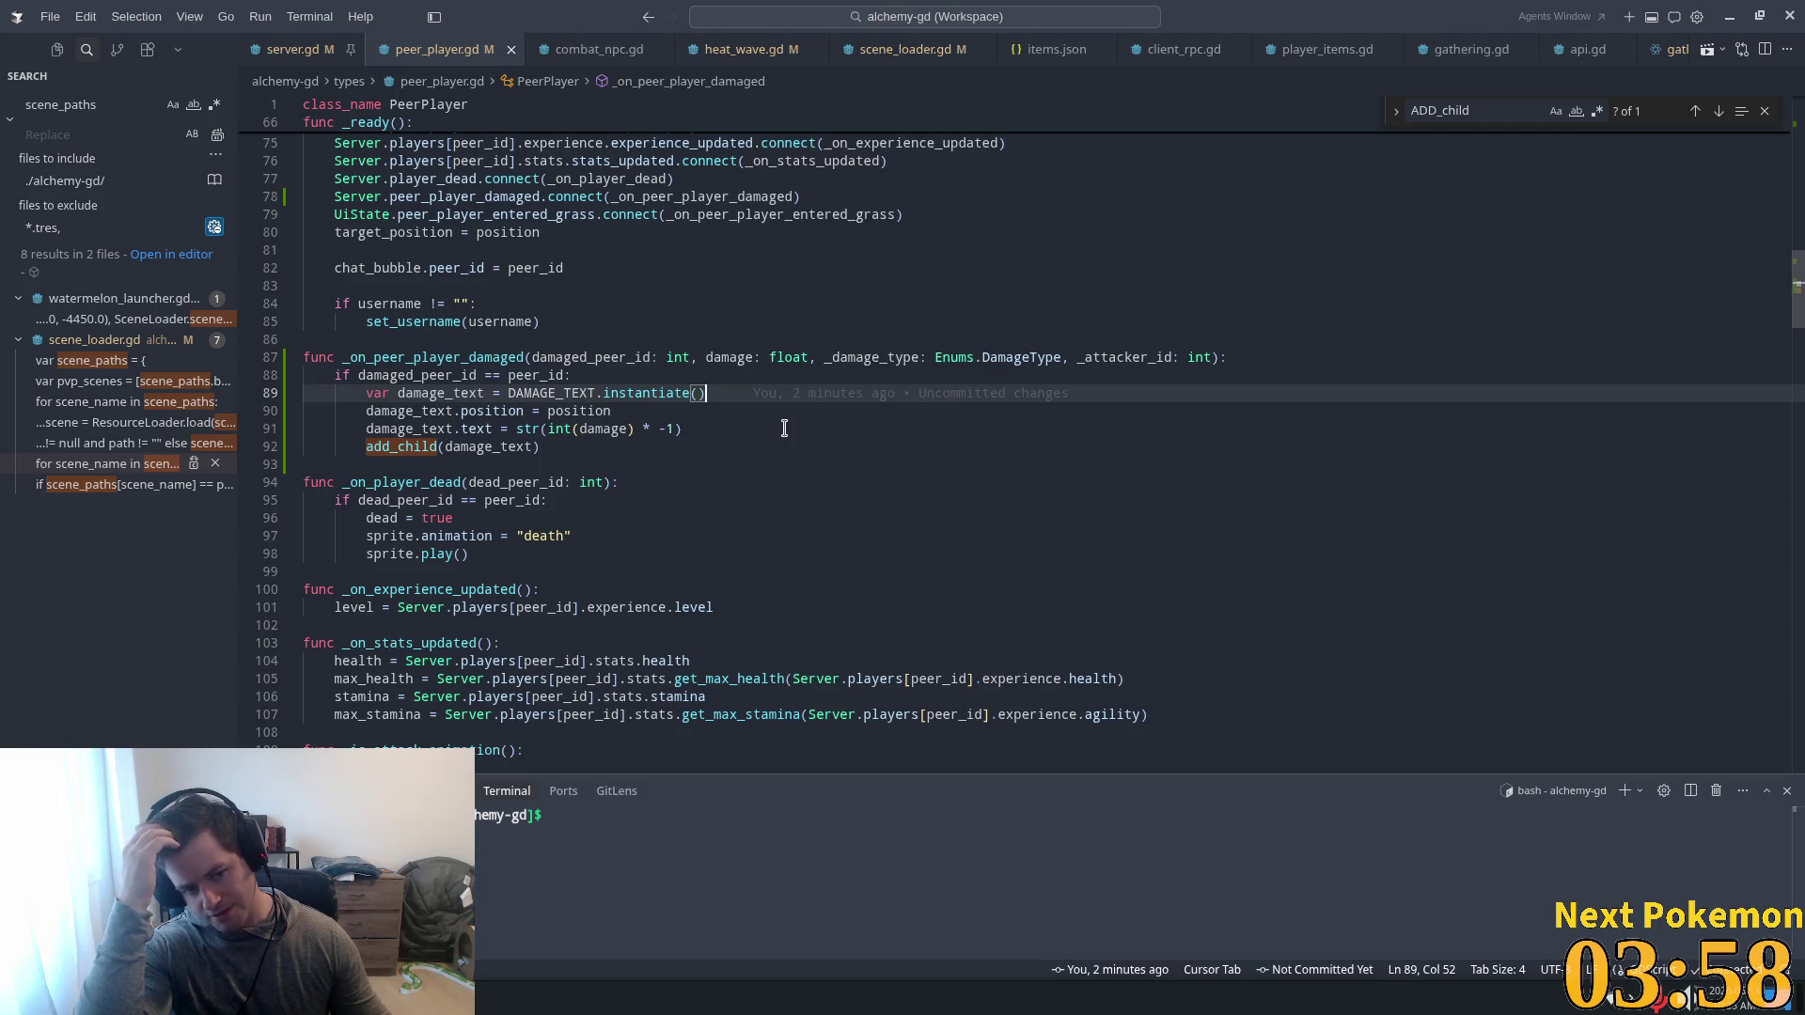
key("ctrl+Page_Up")
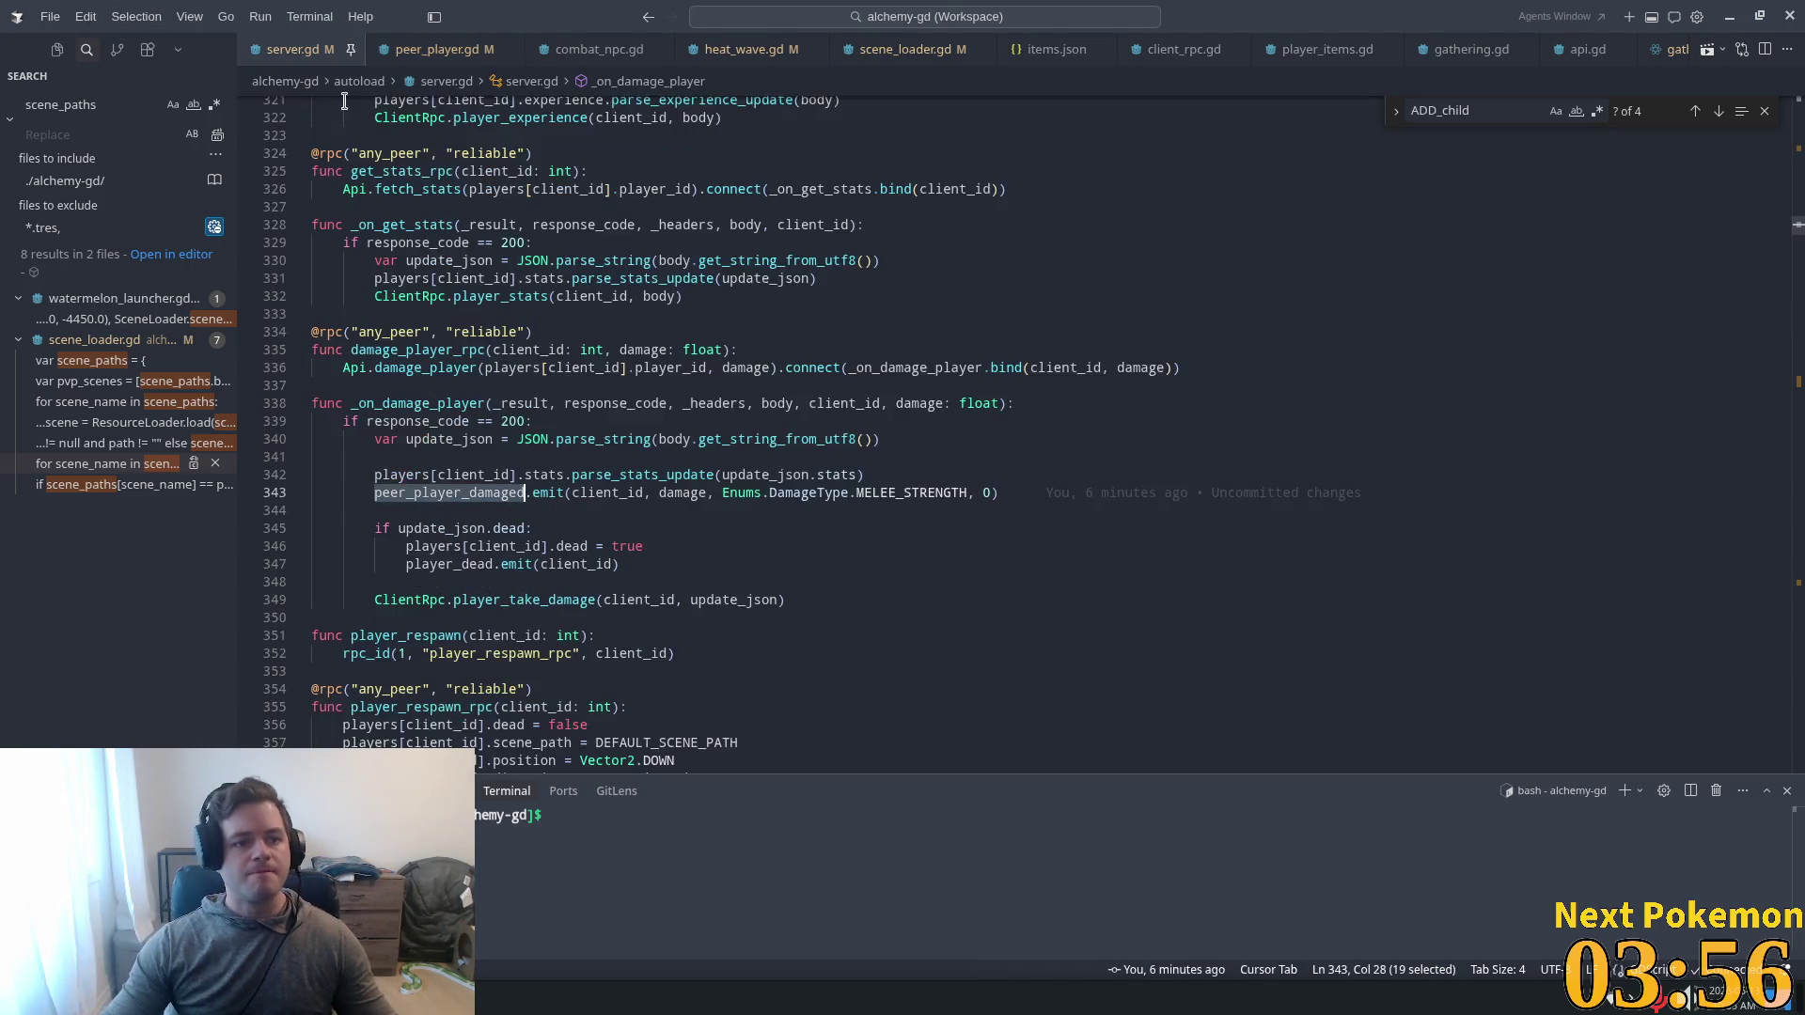
Search server.gd for 'damage_peer' to locate the damage_peer_player function.
double_click(419, 350)
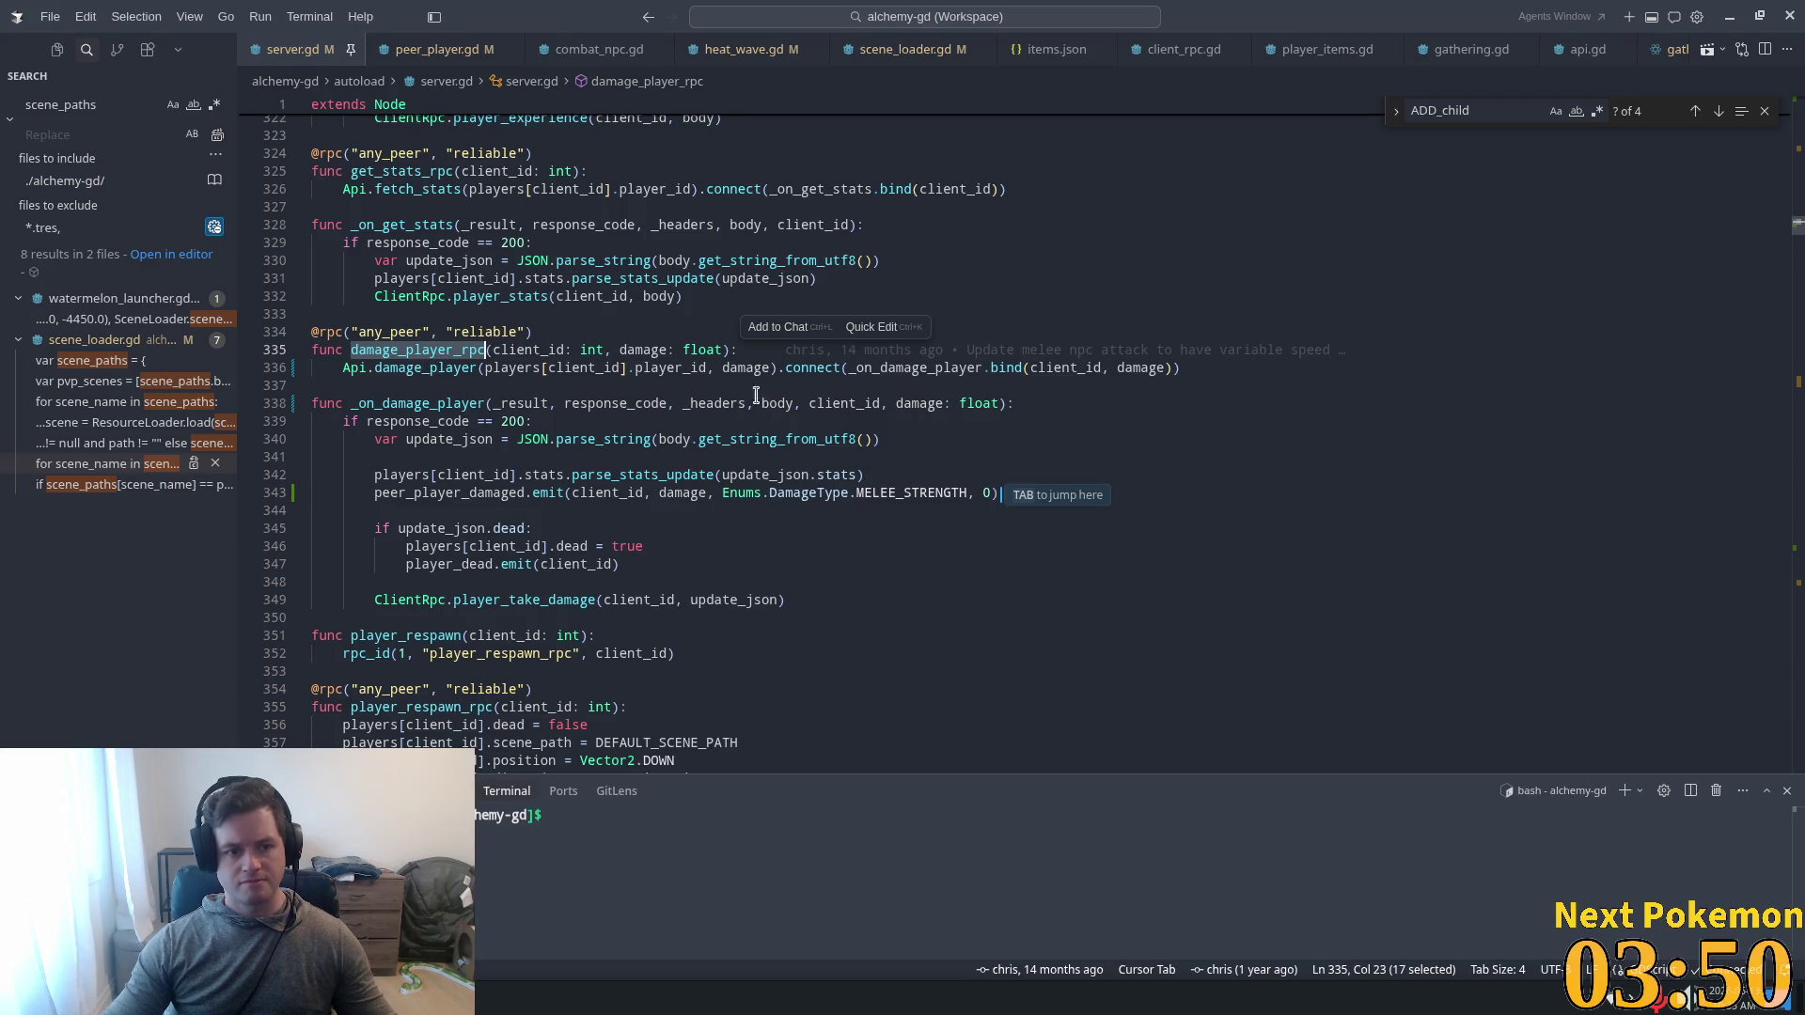
left_click(609, 261)
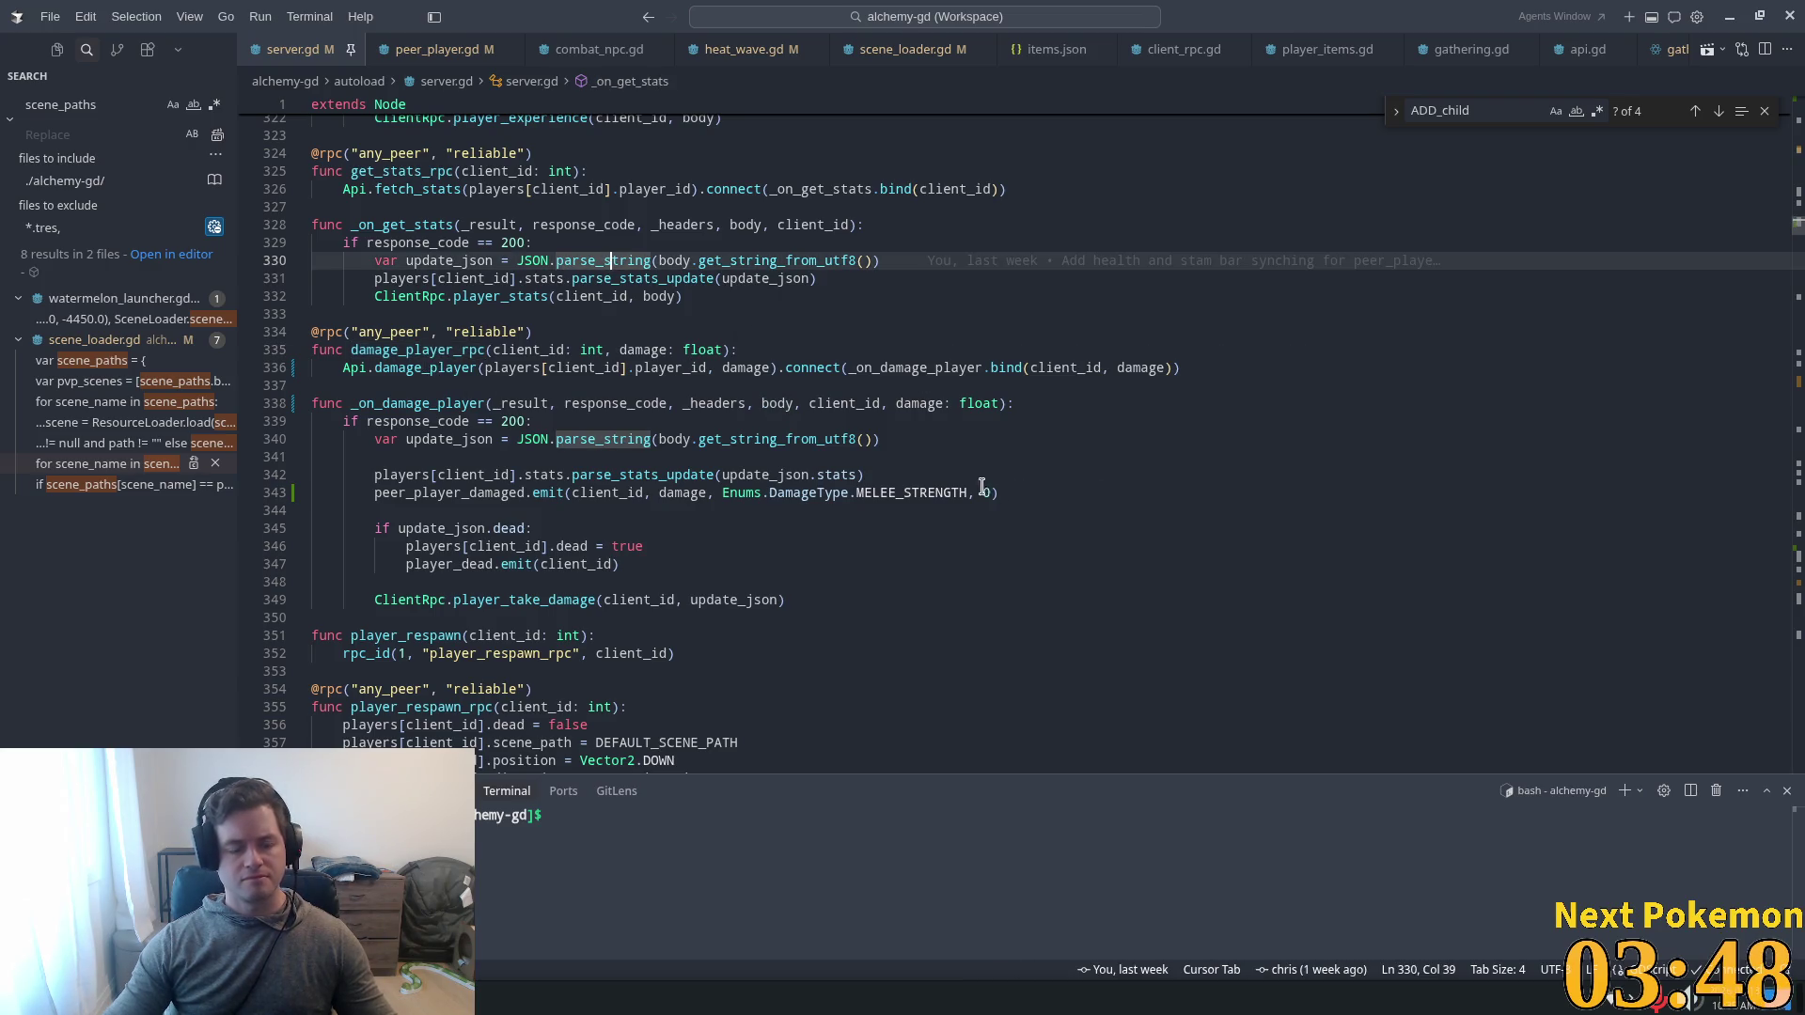
key("ctrl+f")
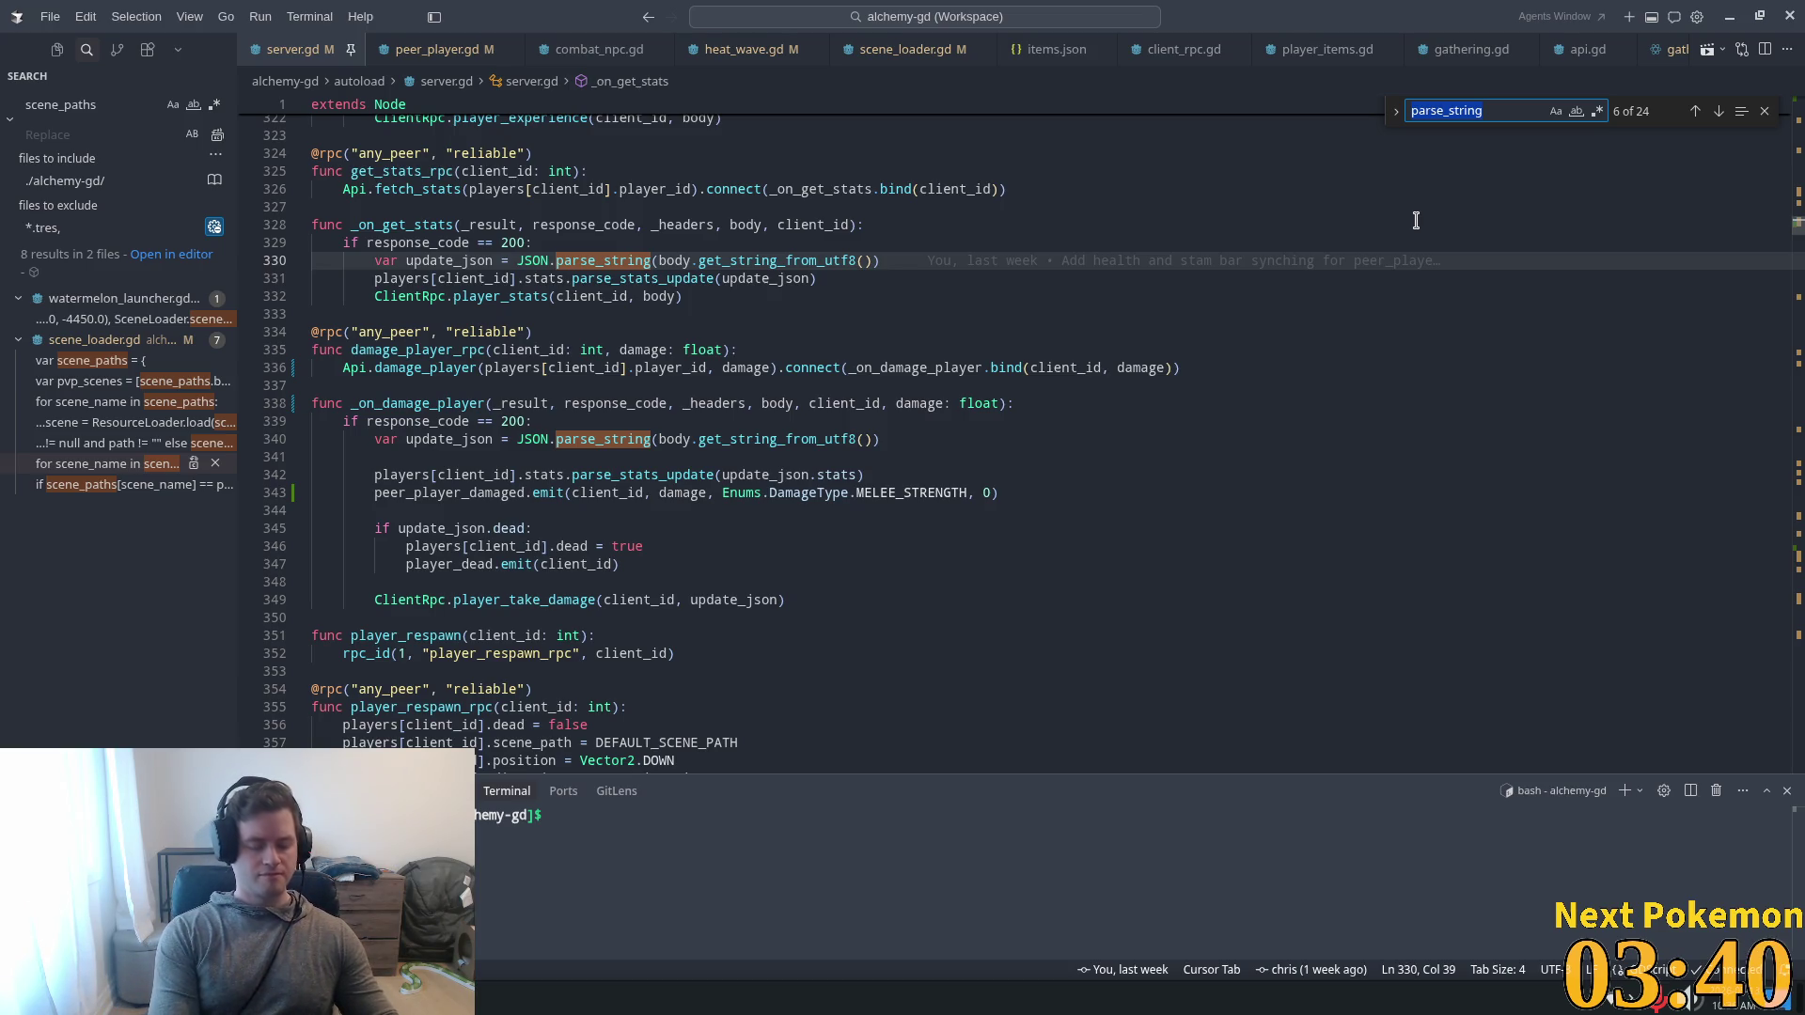
type("damage_pe")
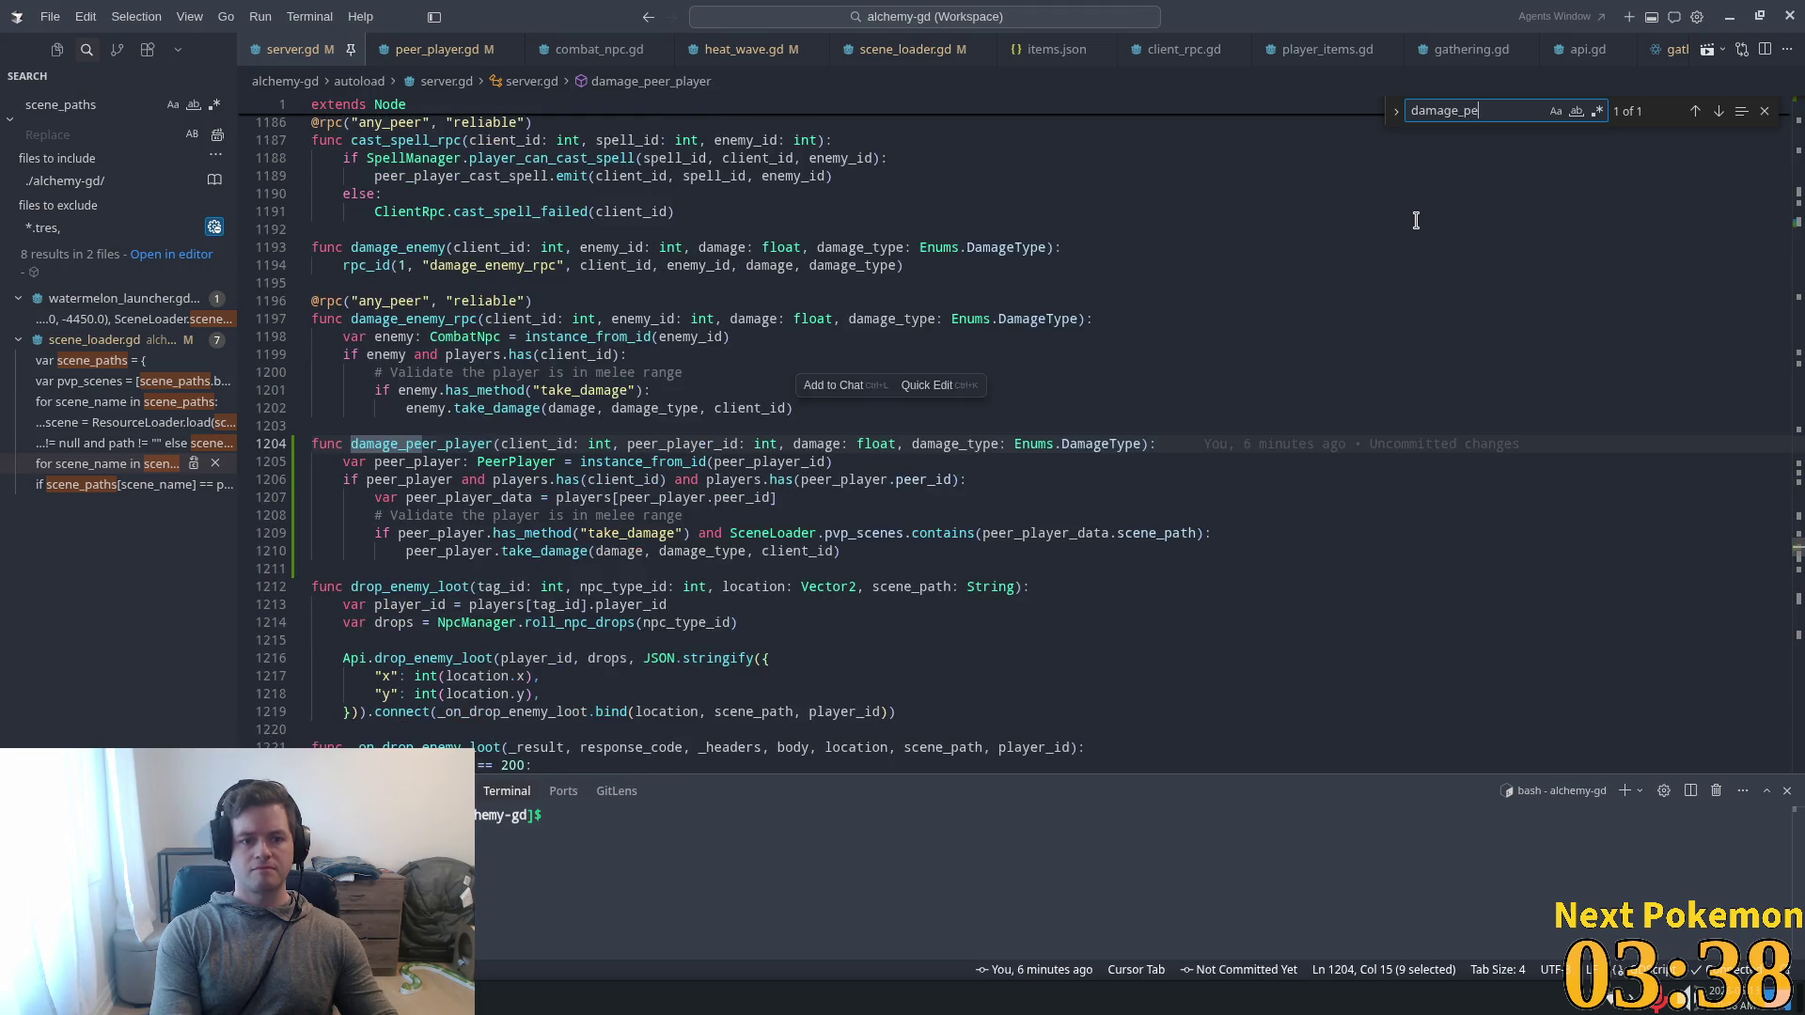
type("er")
Replace line 1210's take_damage call with damage_player_rpc(peer_player.peer_id, damage).
scroll(626, 367, "down", 3)
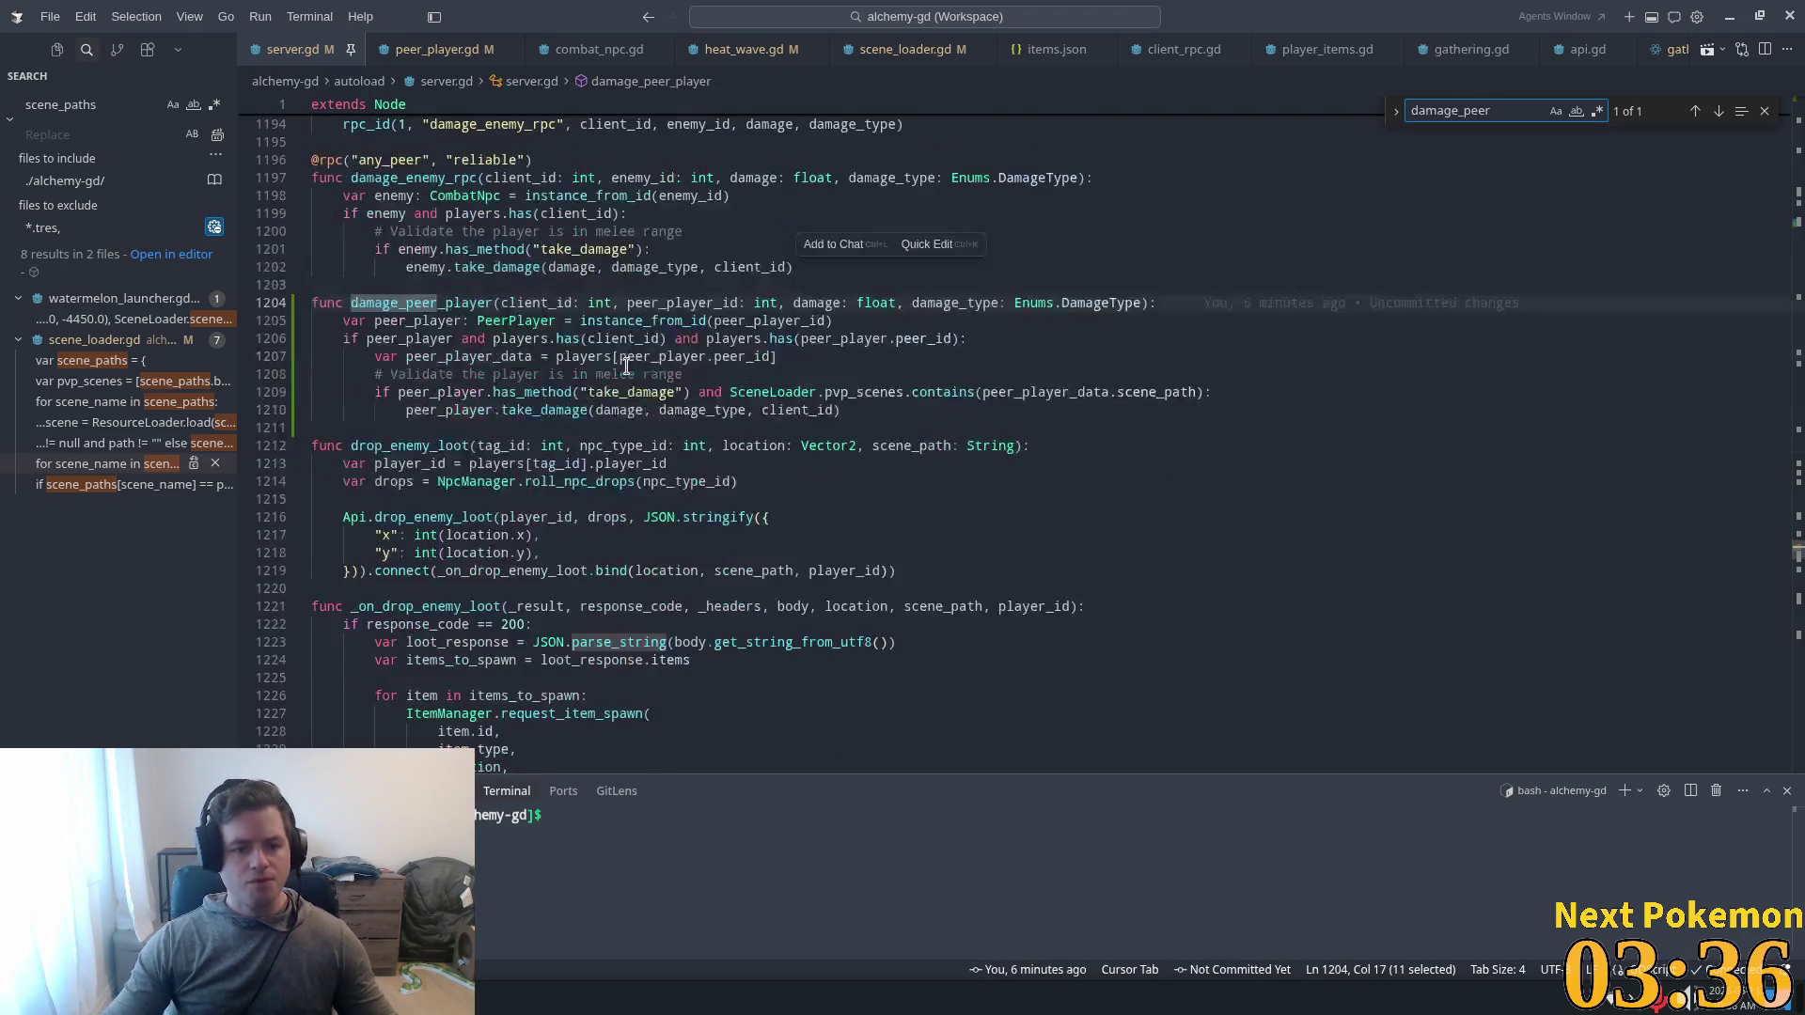
left_click(546, 372)
key("Down")
key("Down")
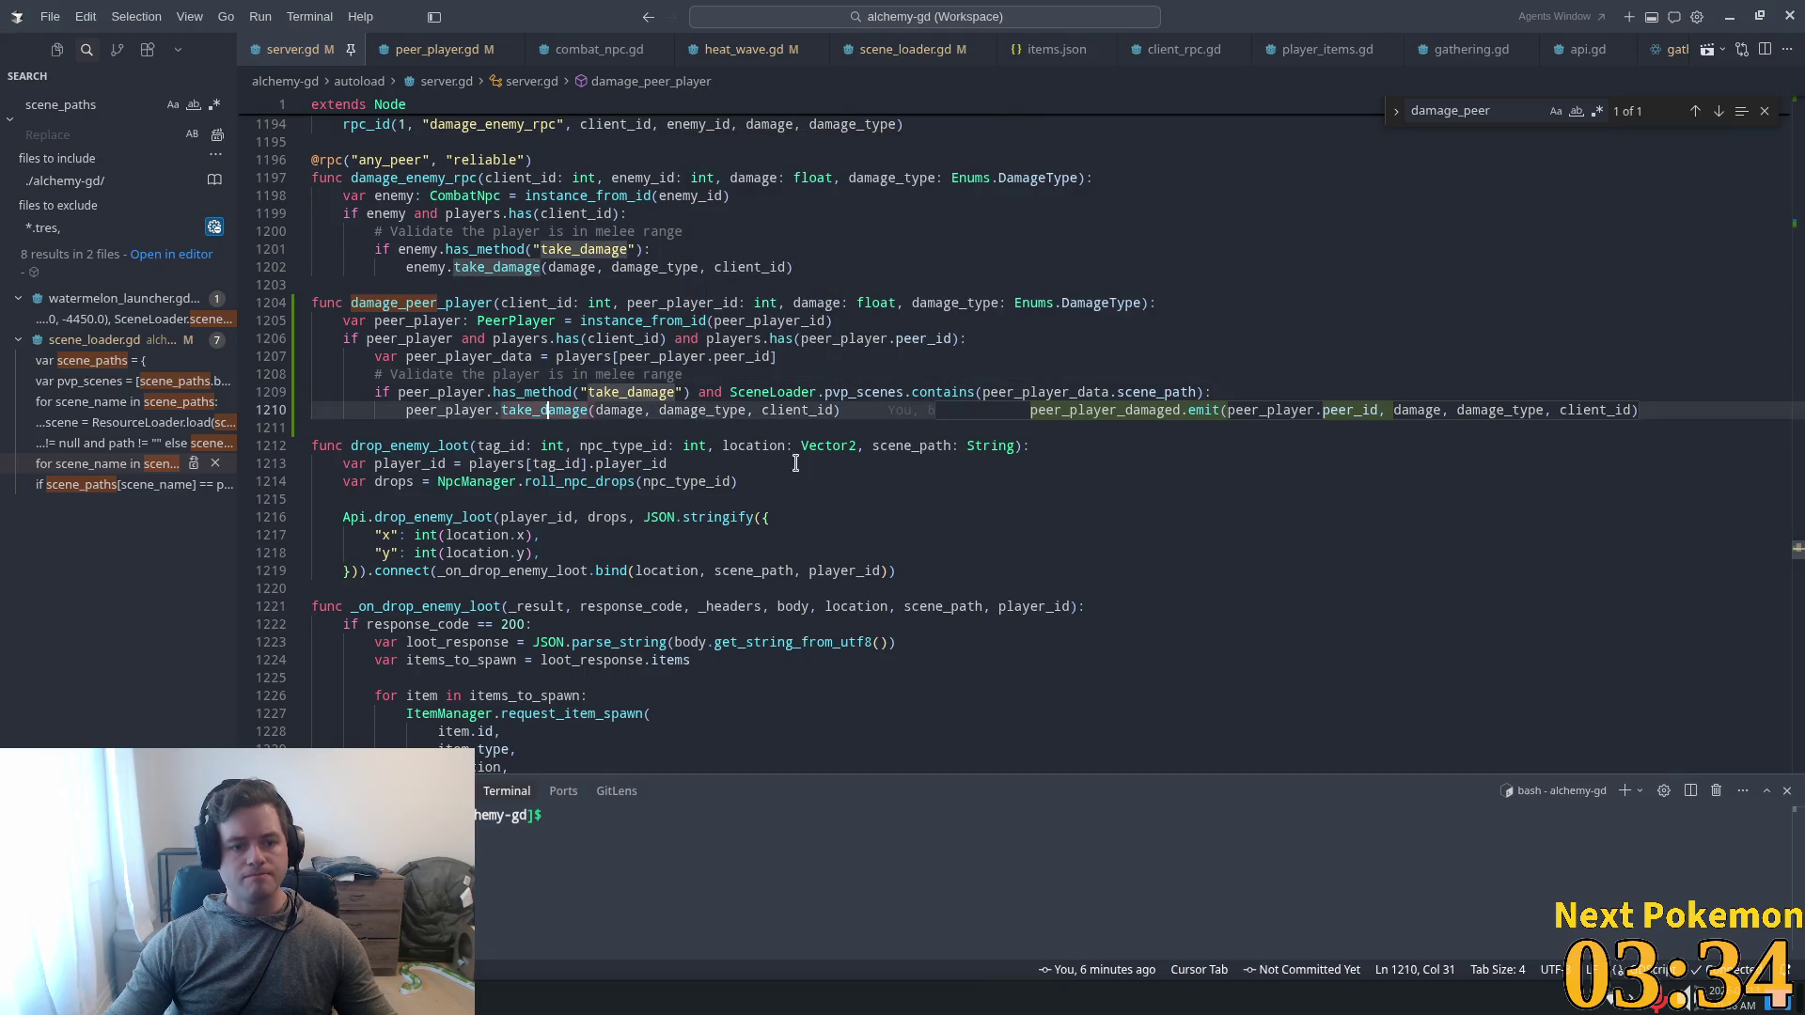
double_click(473, 410)
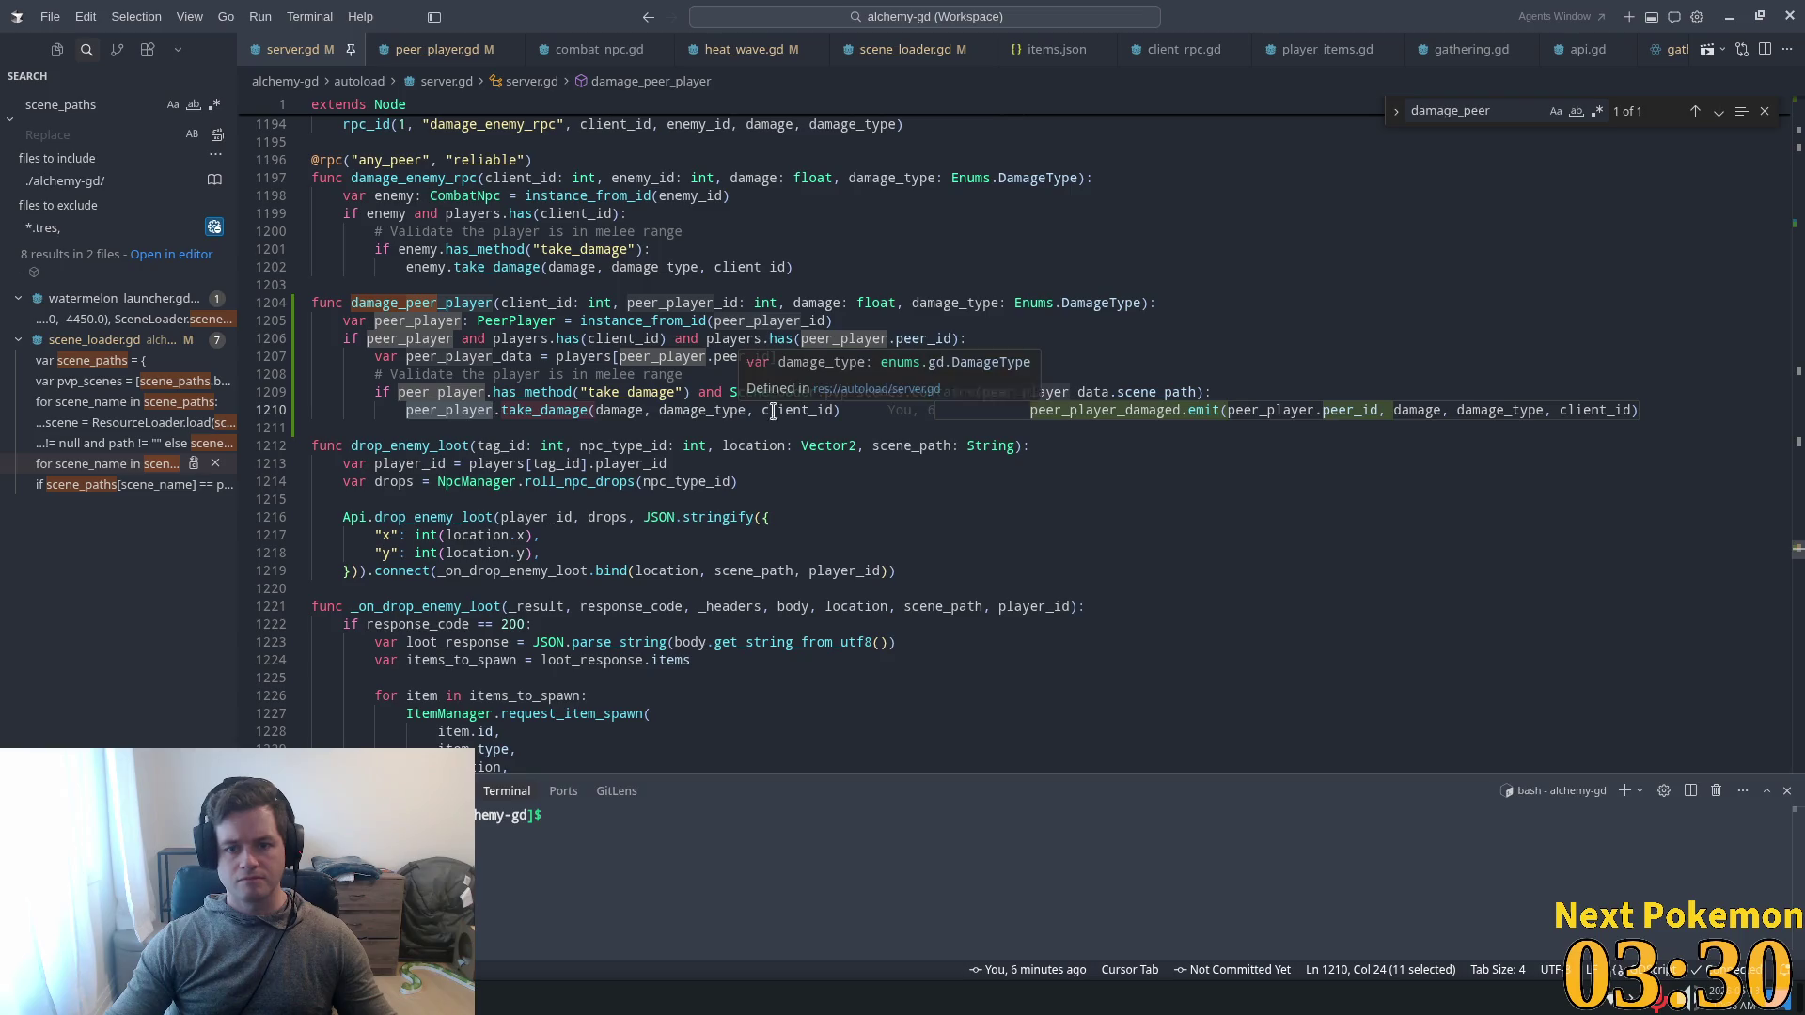
left_click(822, 410)
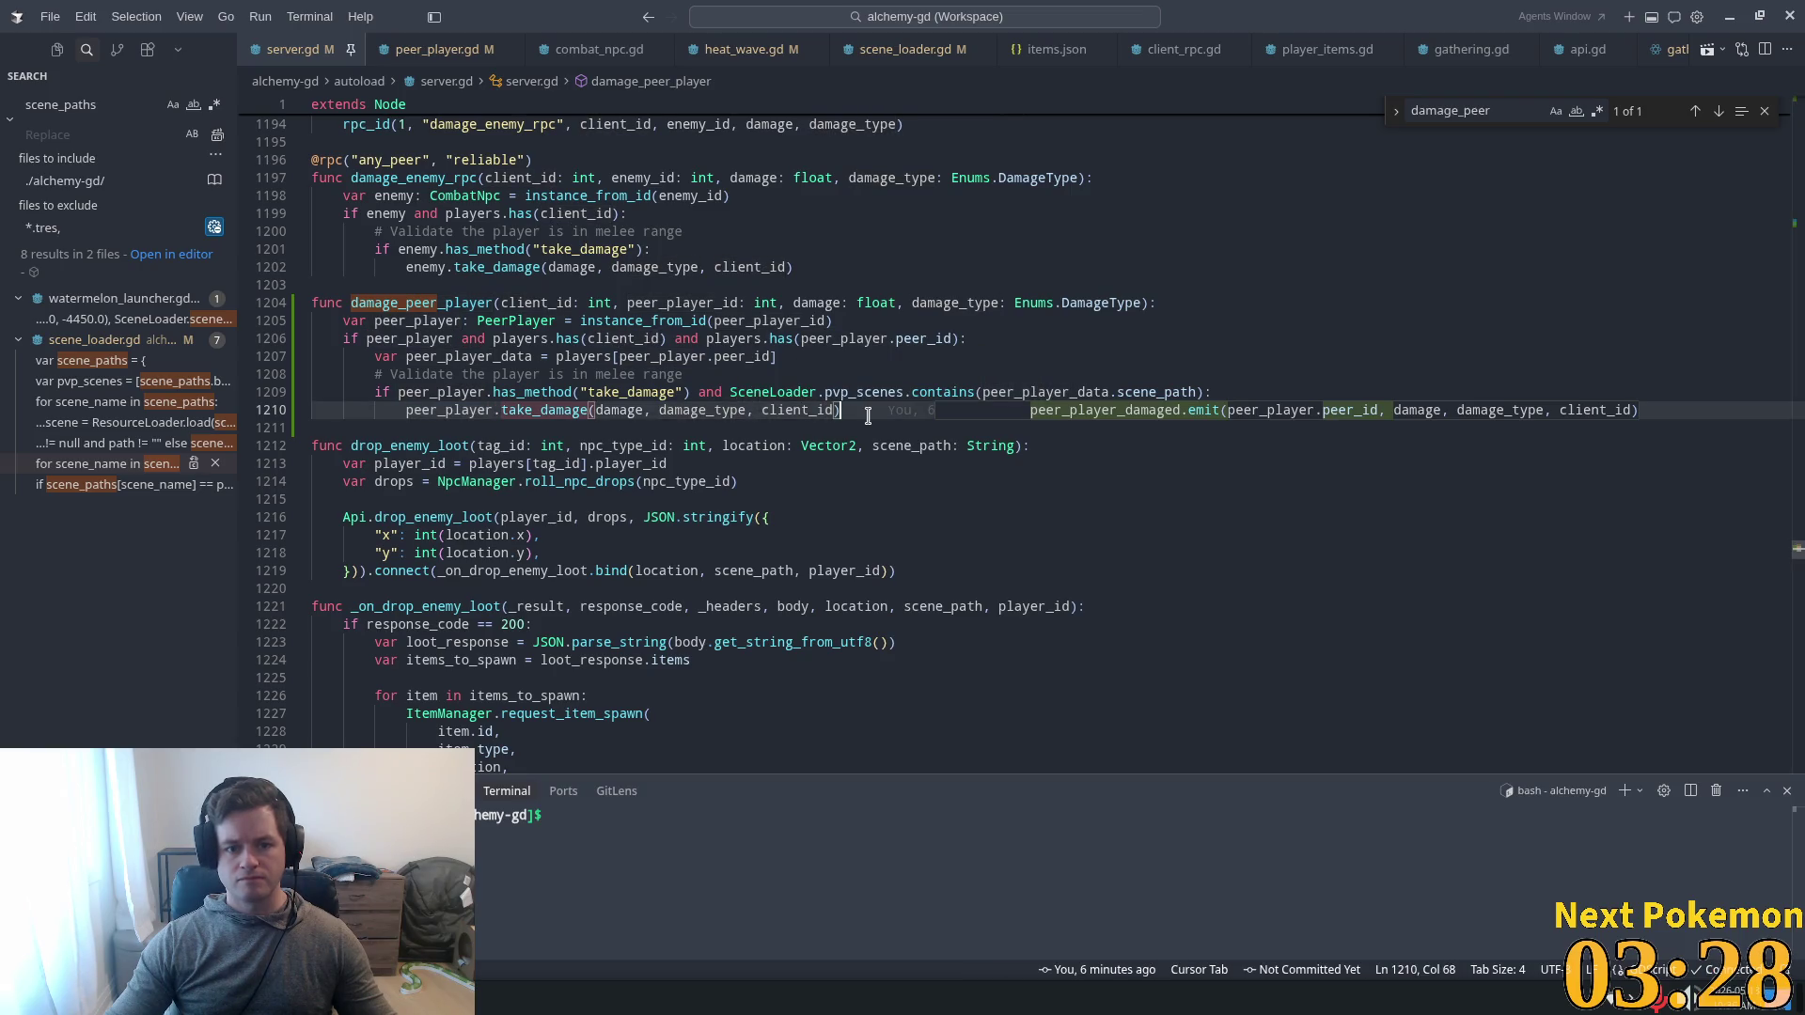
left_click_drag(842, 410, 410, 410)
type("damage_player_rpc")
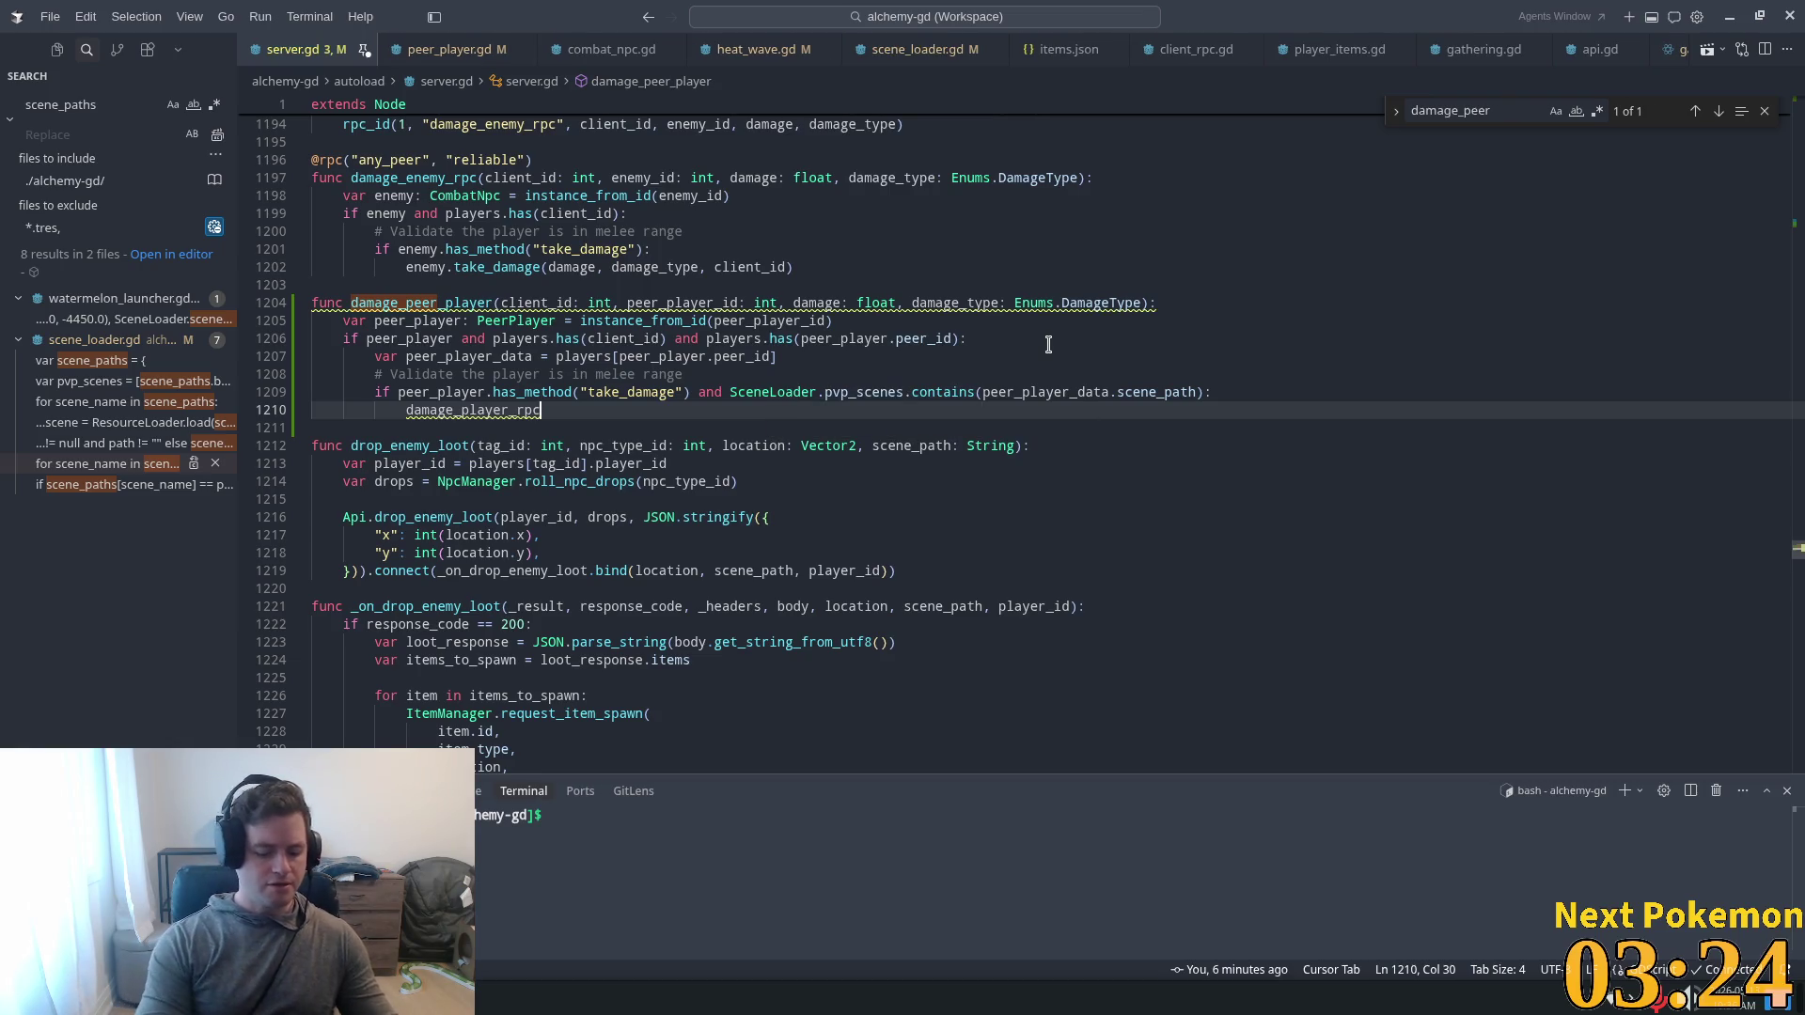
type("(")
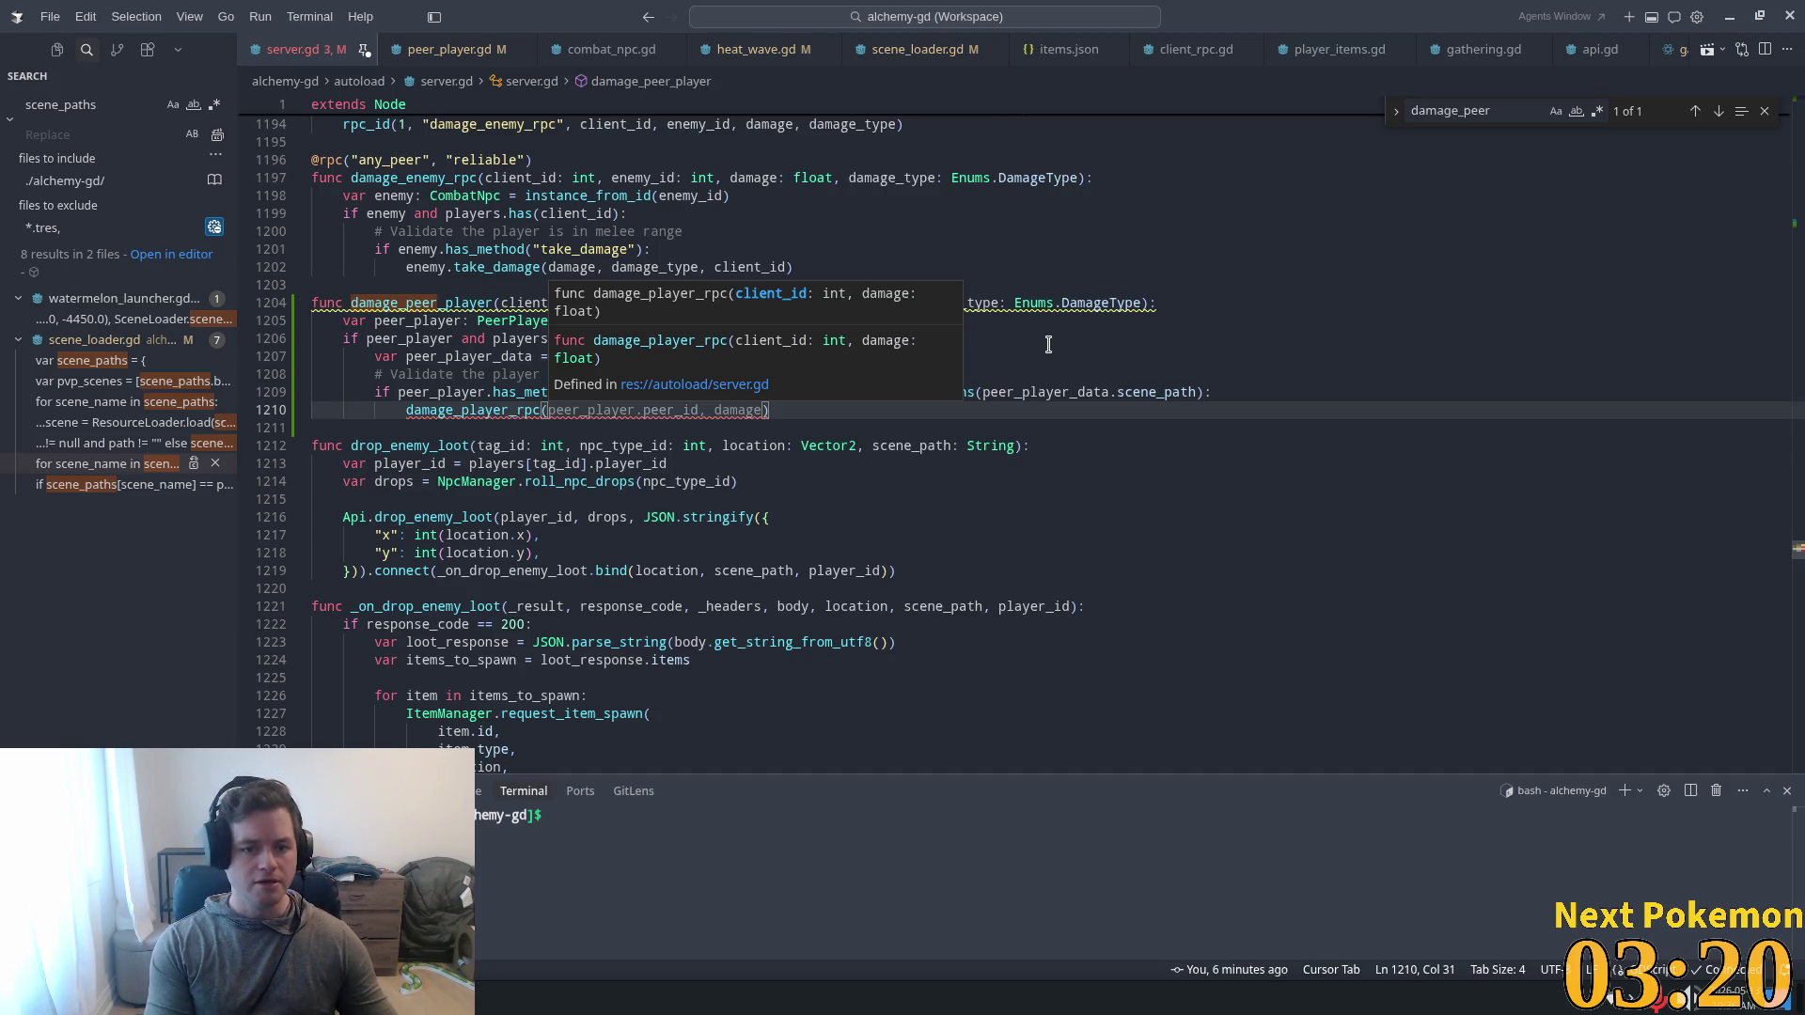
key("Tab")
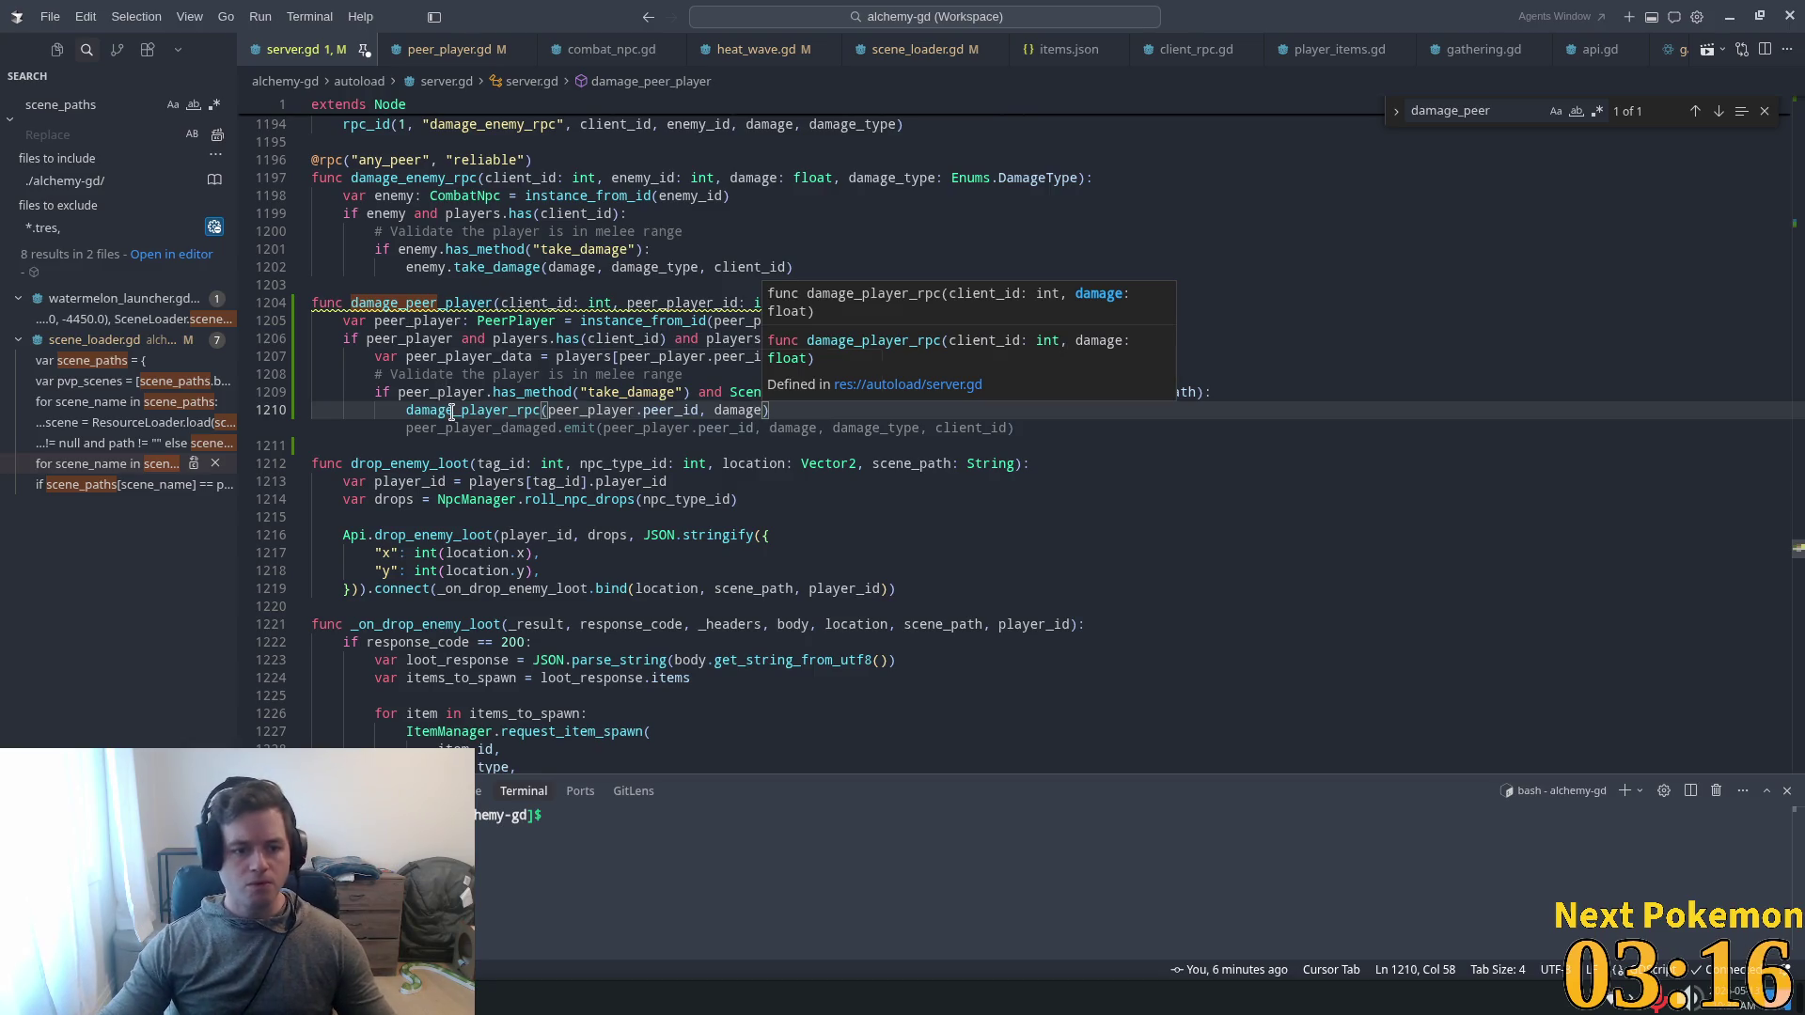
mouse_move(452, 413)
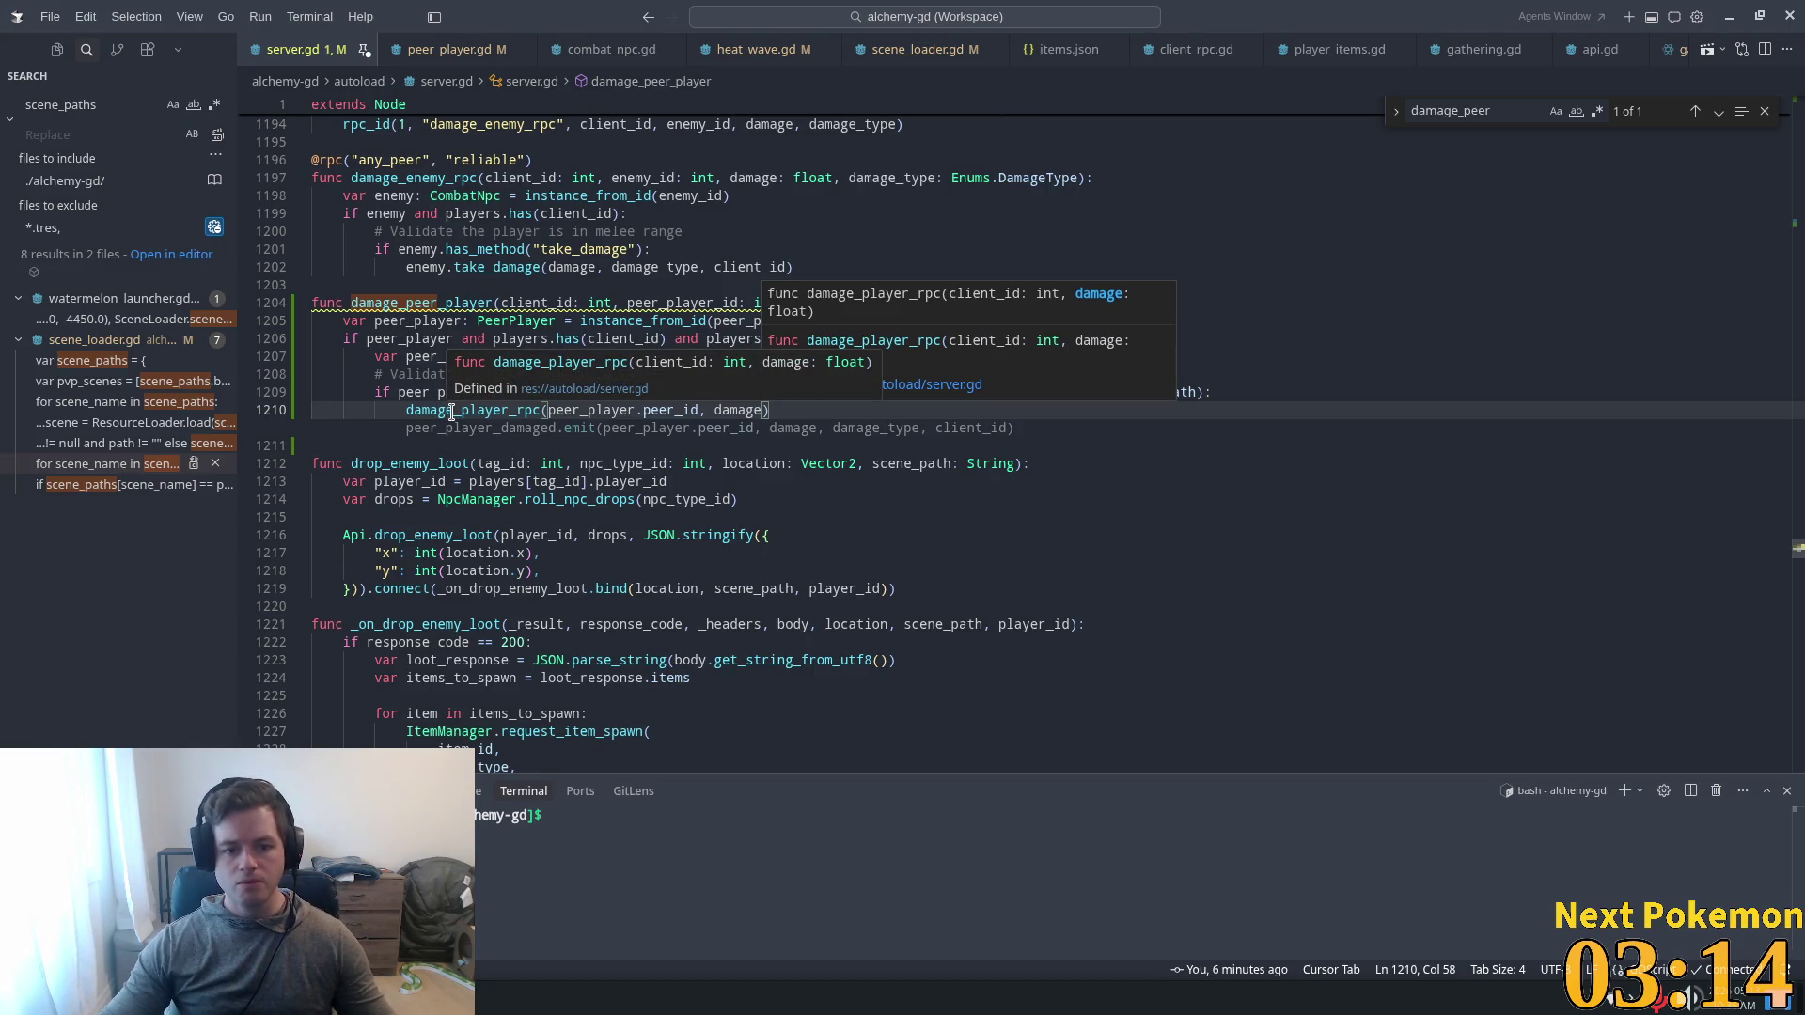
key("Escape")
Insert print("damaging peer player %s" % [peer_player.peer_id]) above the damage_player_rpc call.
left_click(896, 338)
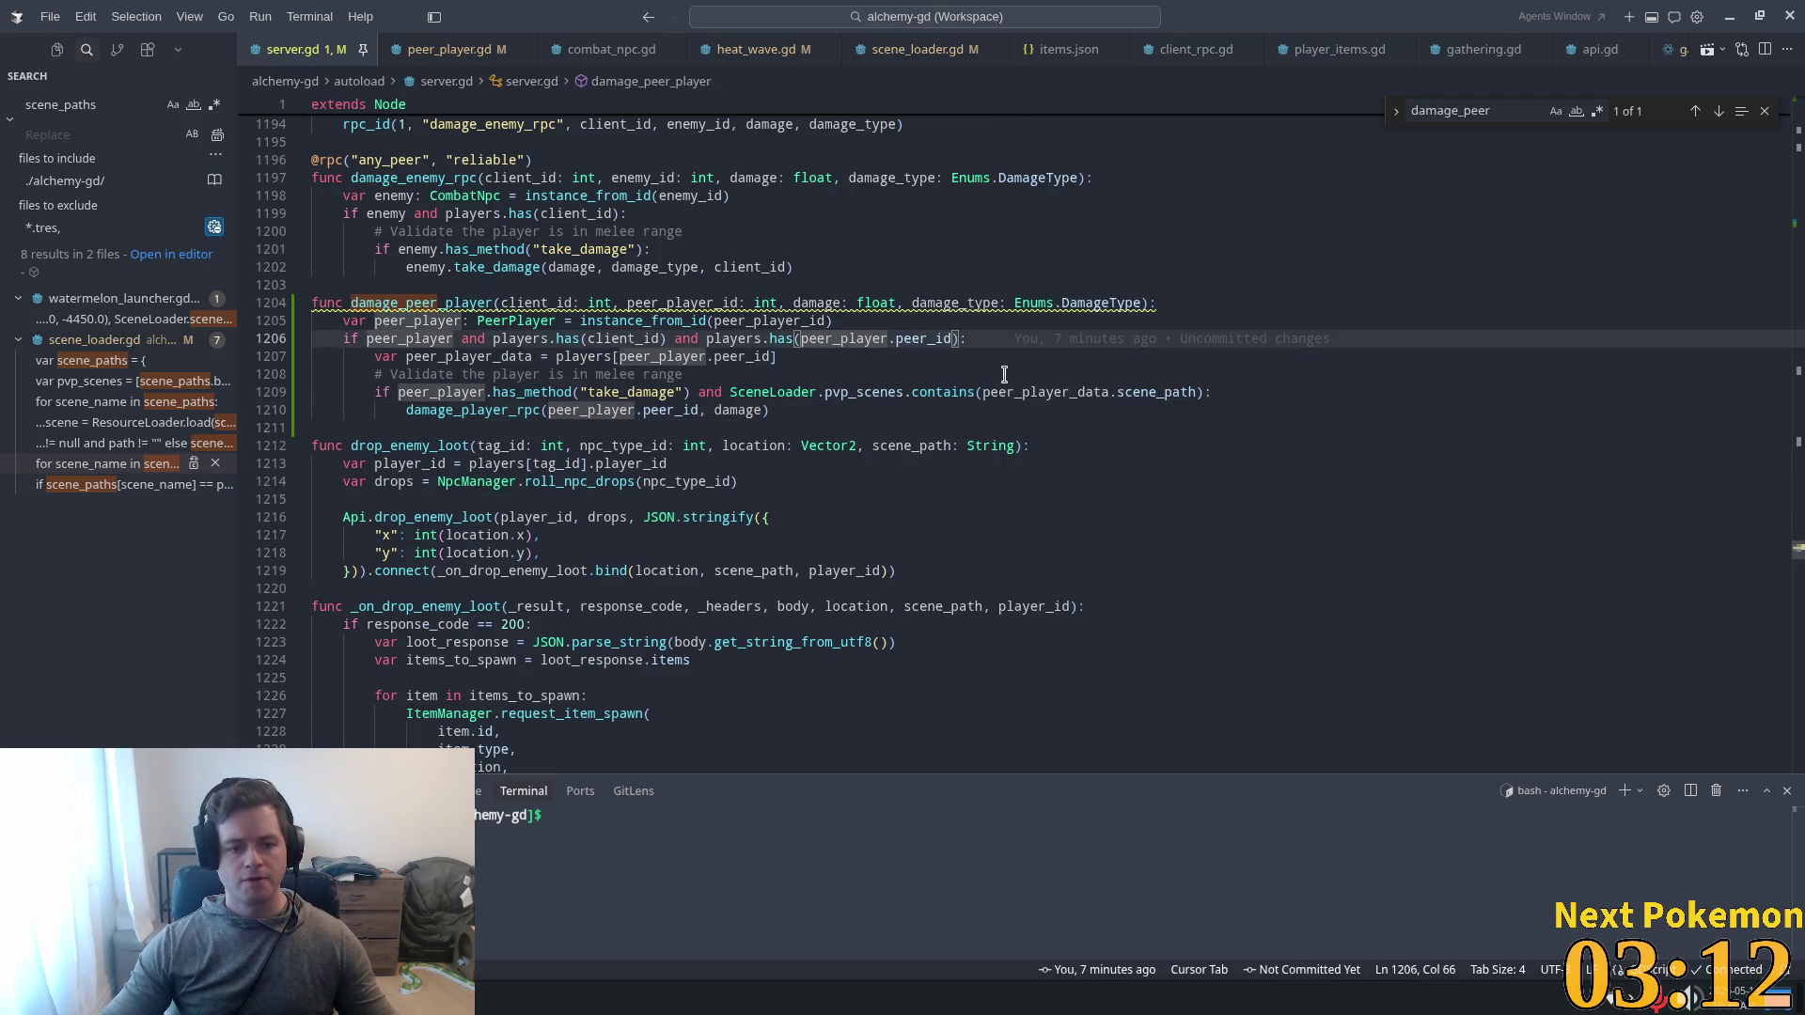
key("Down")
key("Down")
key("Down")
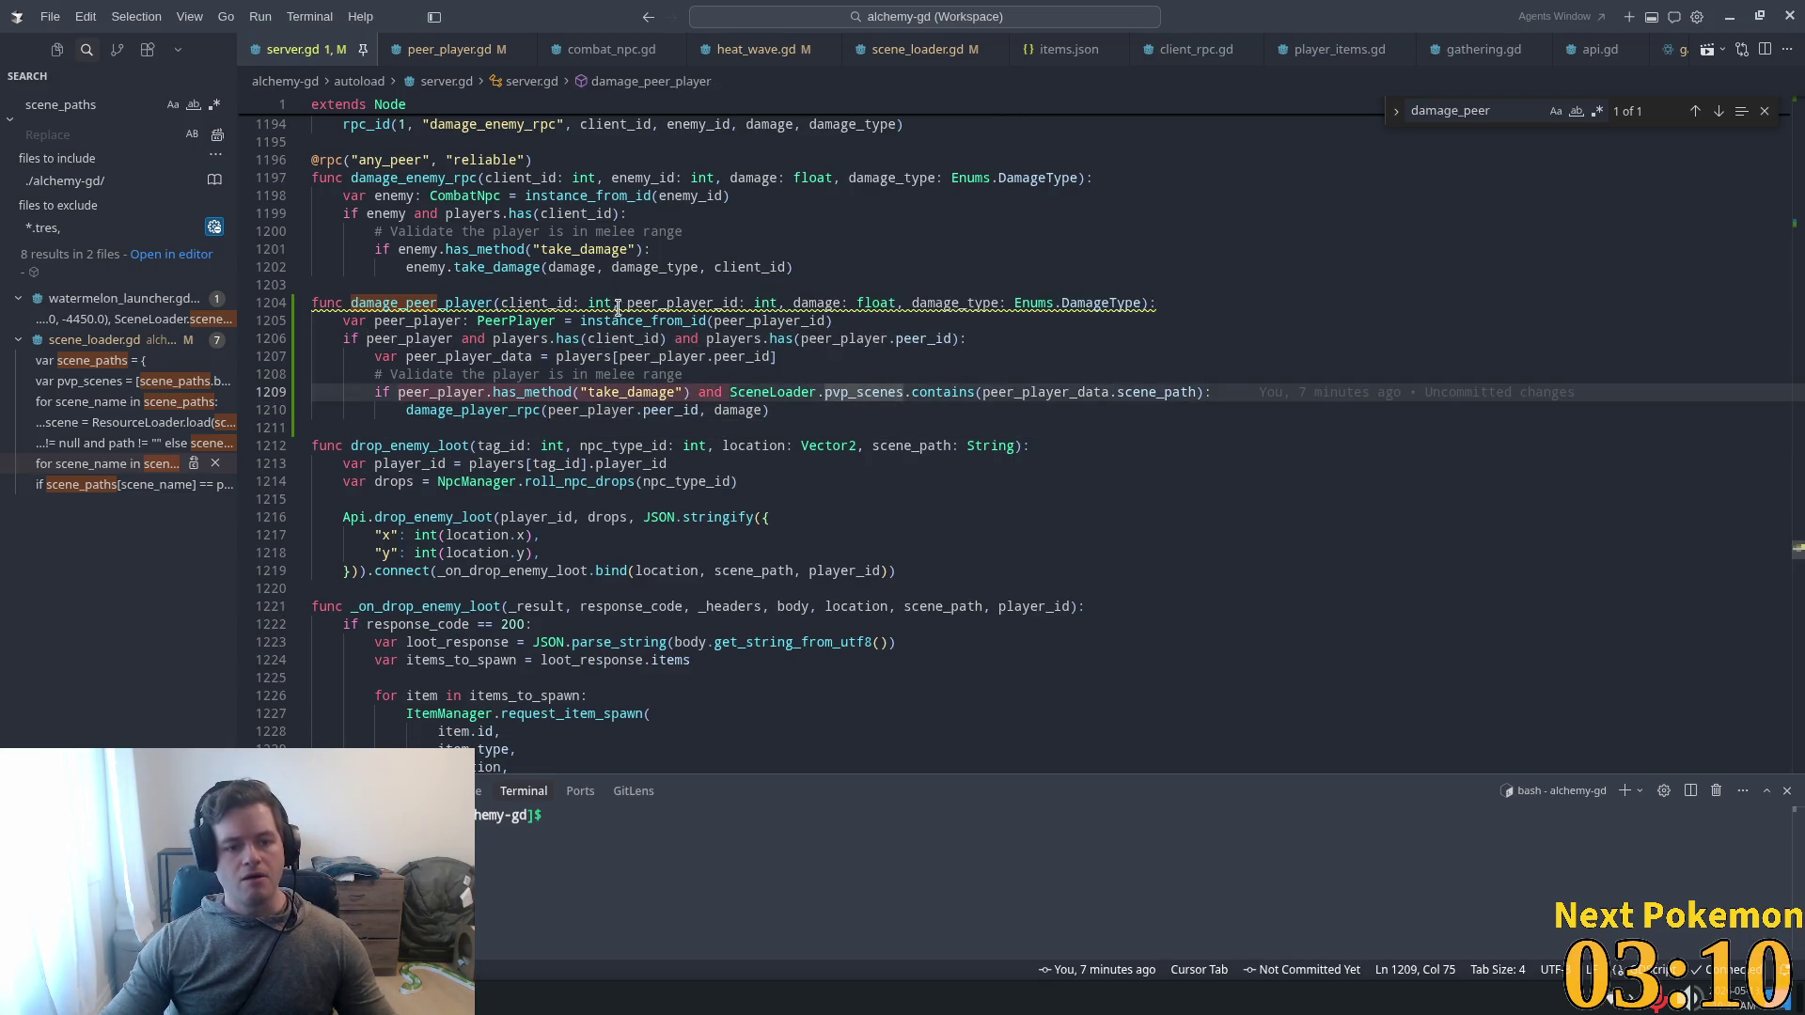
key("Return")
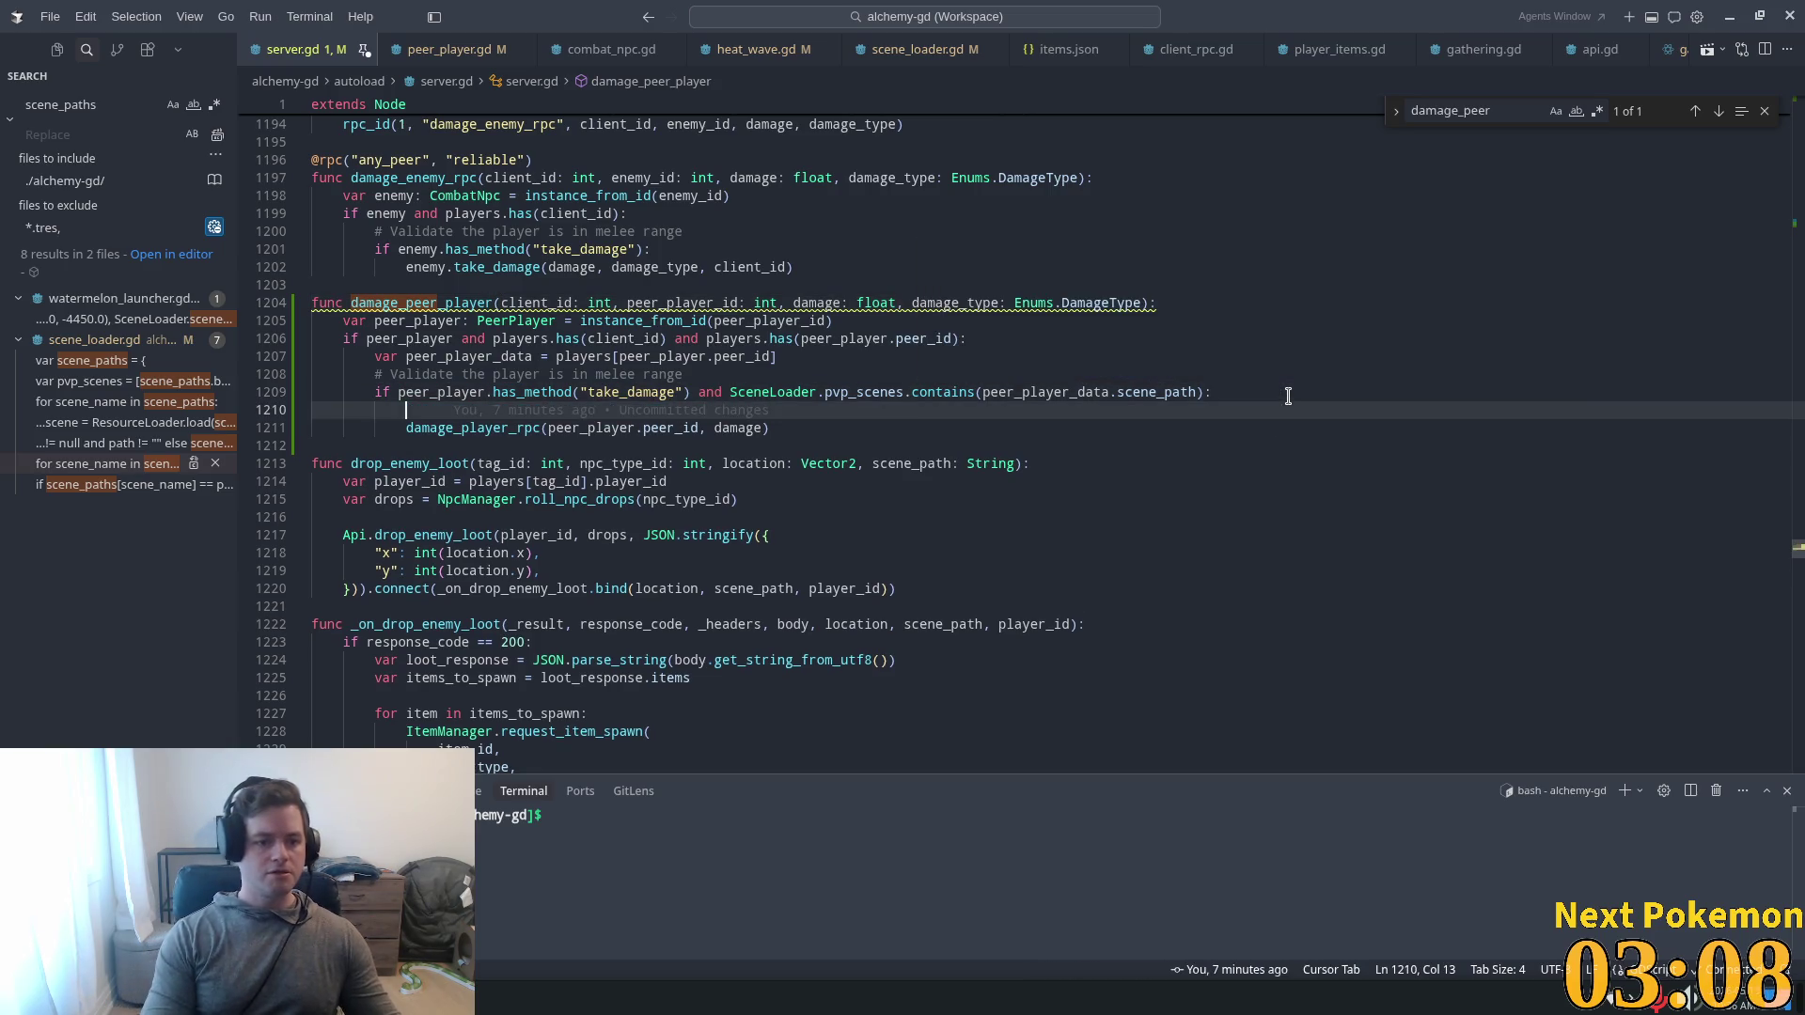
type("print(\"")
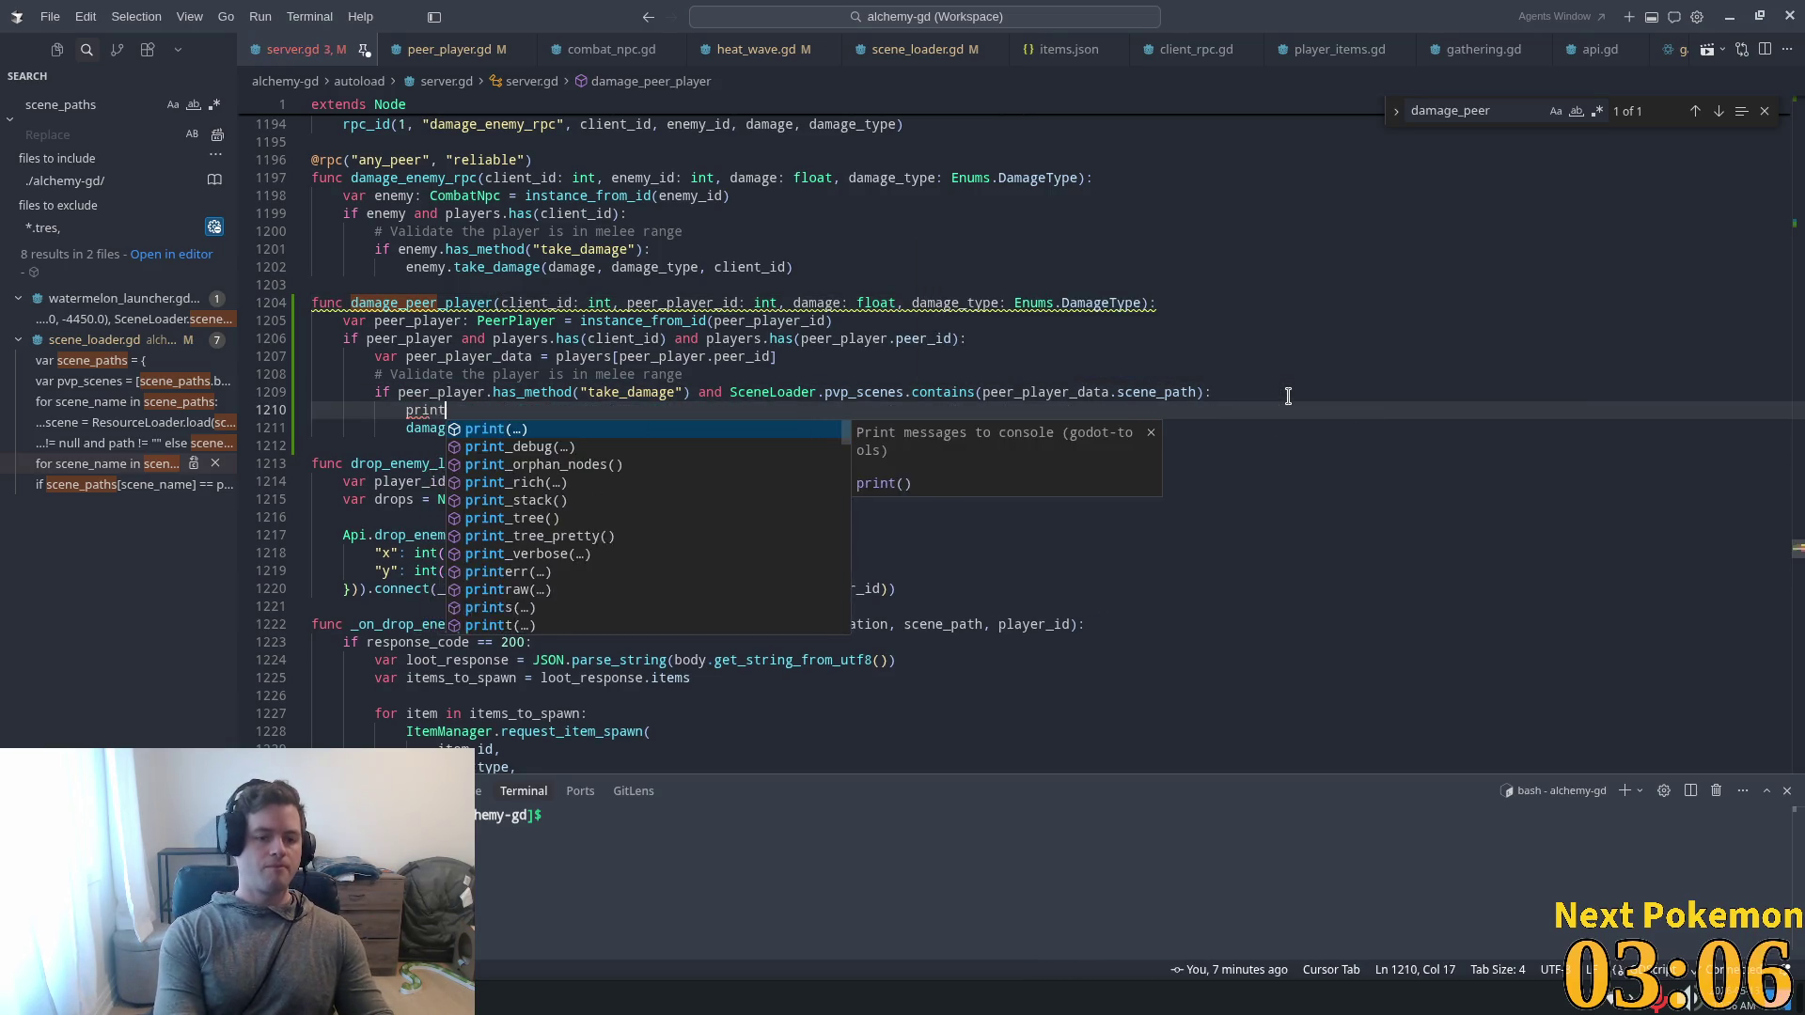
key("Tab")
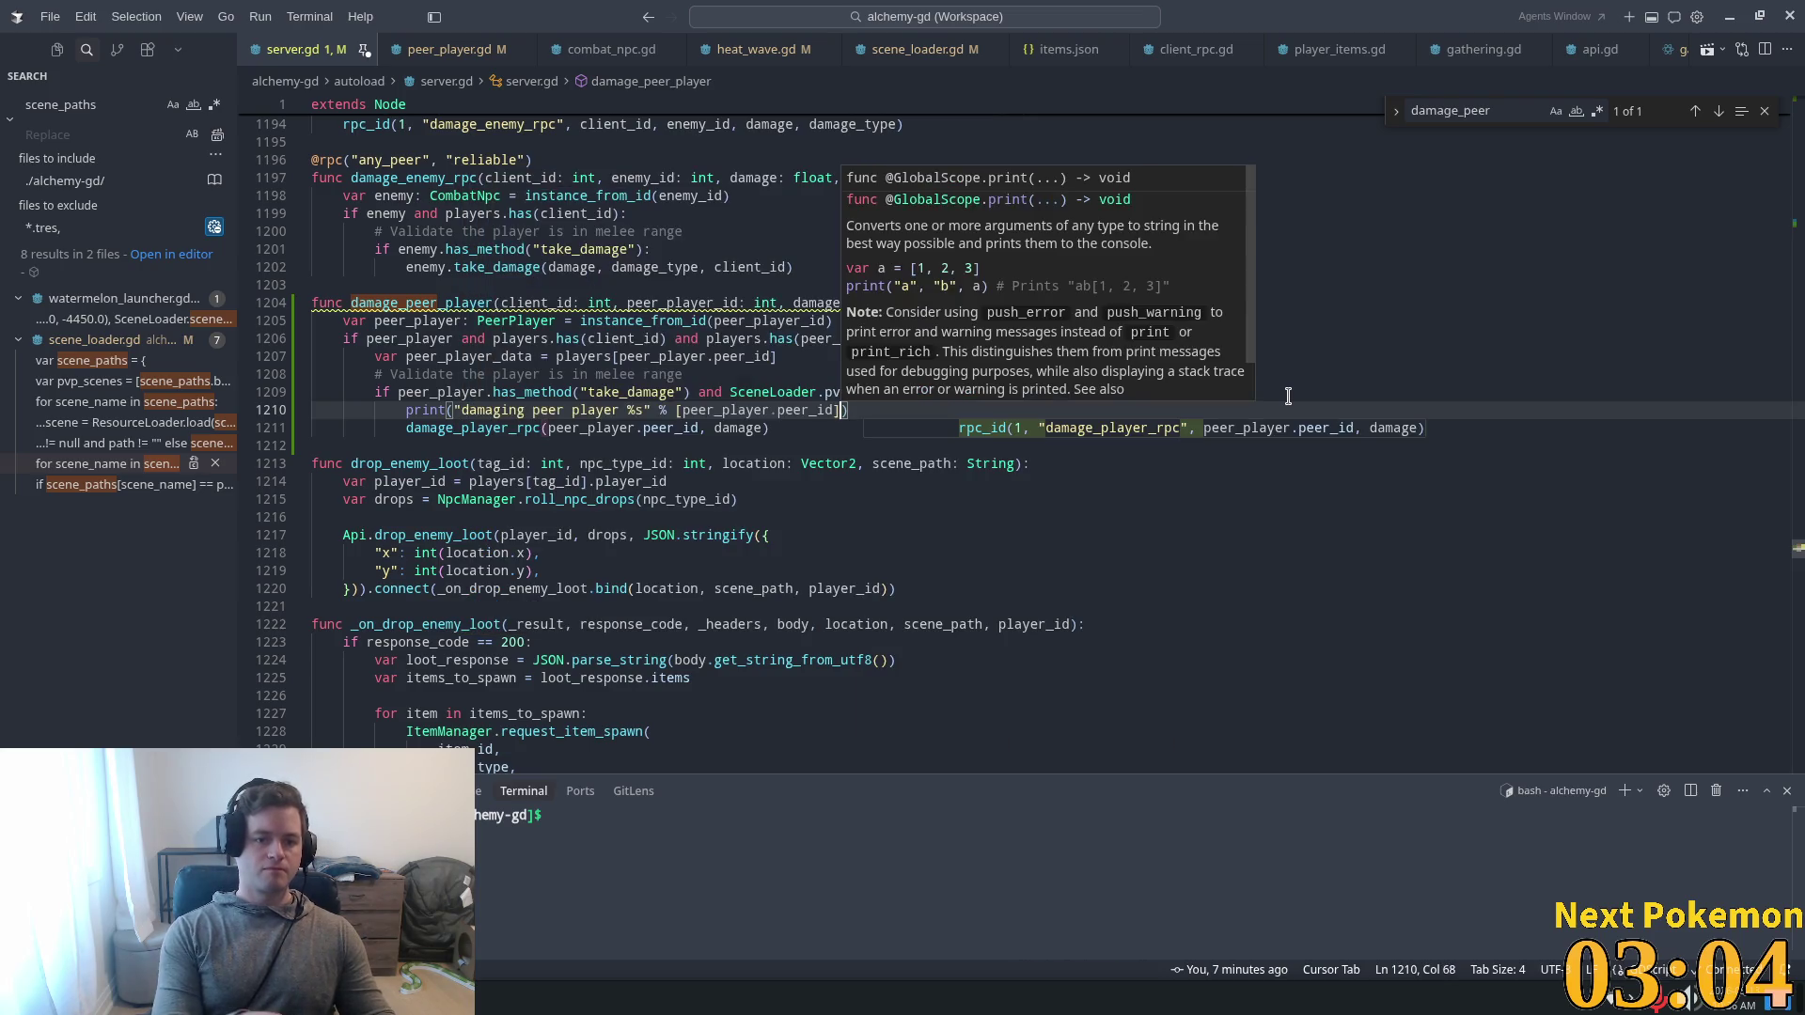
left_click(712, 392)
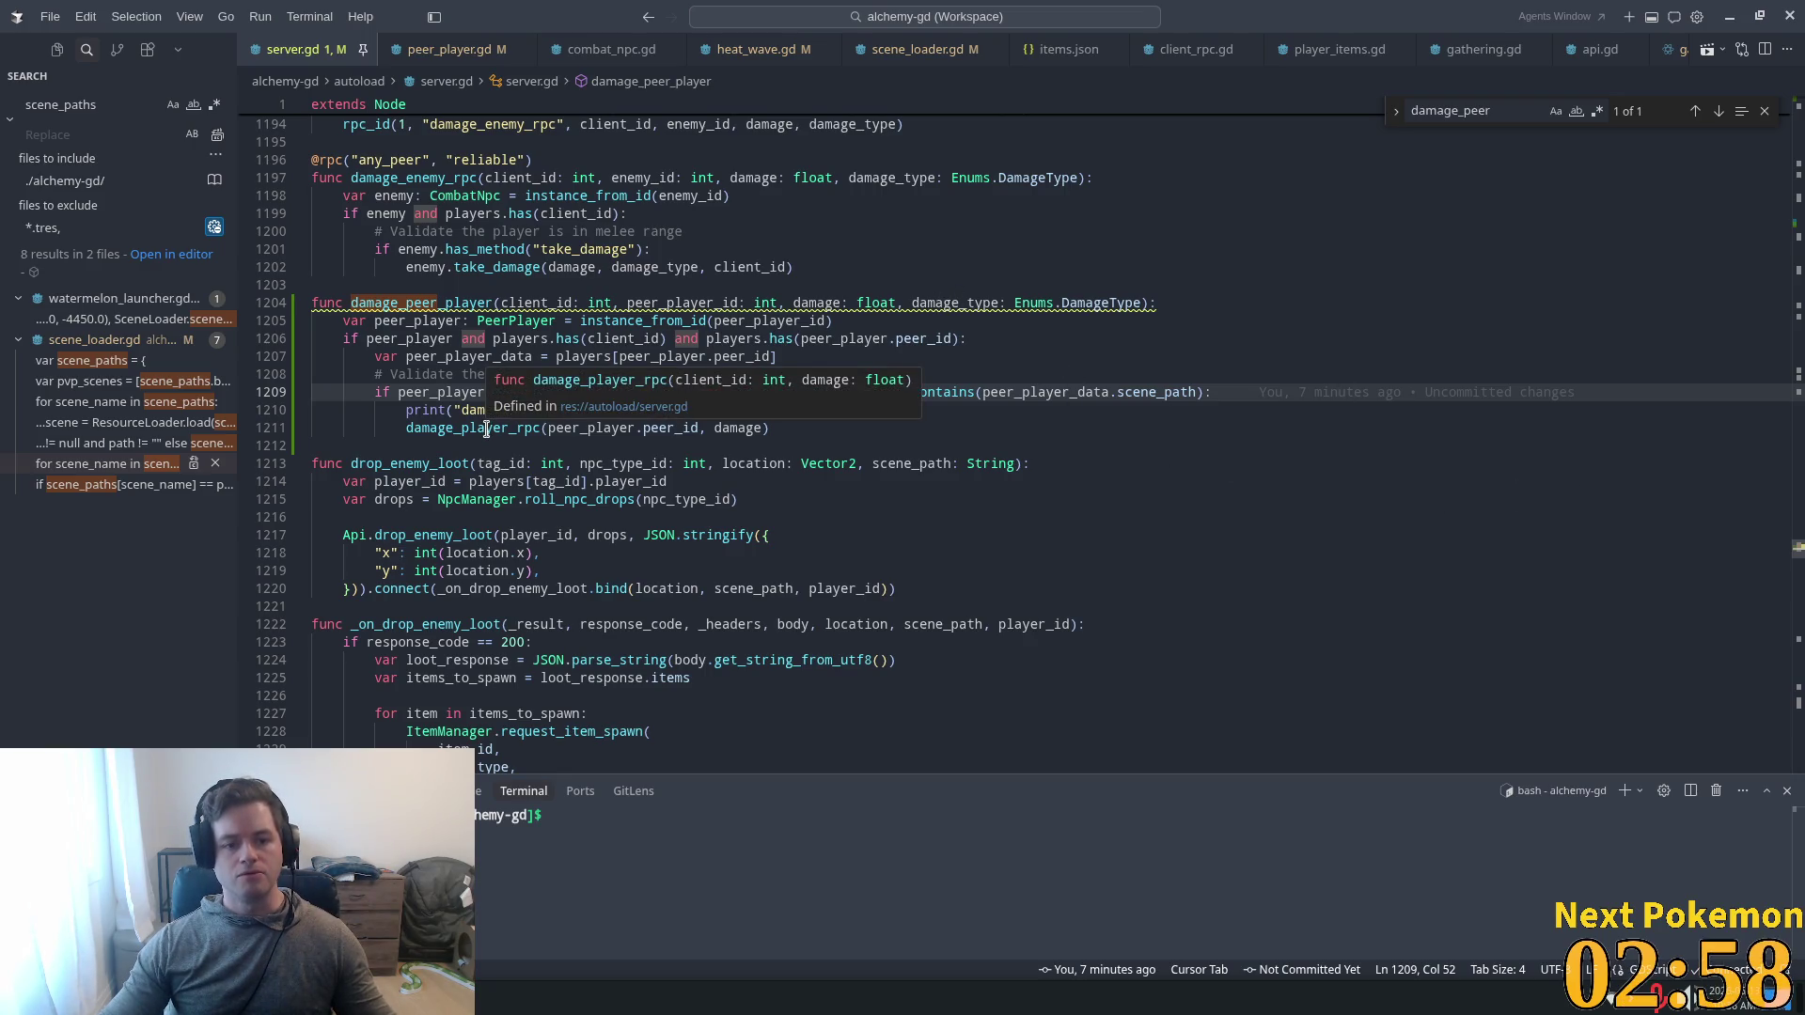
left_click(1191, 355)
key("alt+Tab")
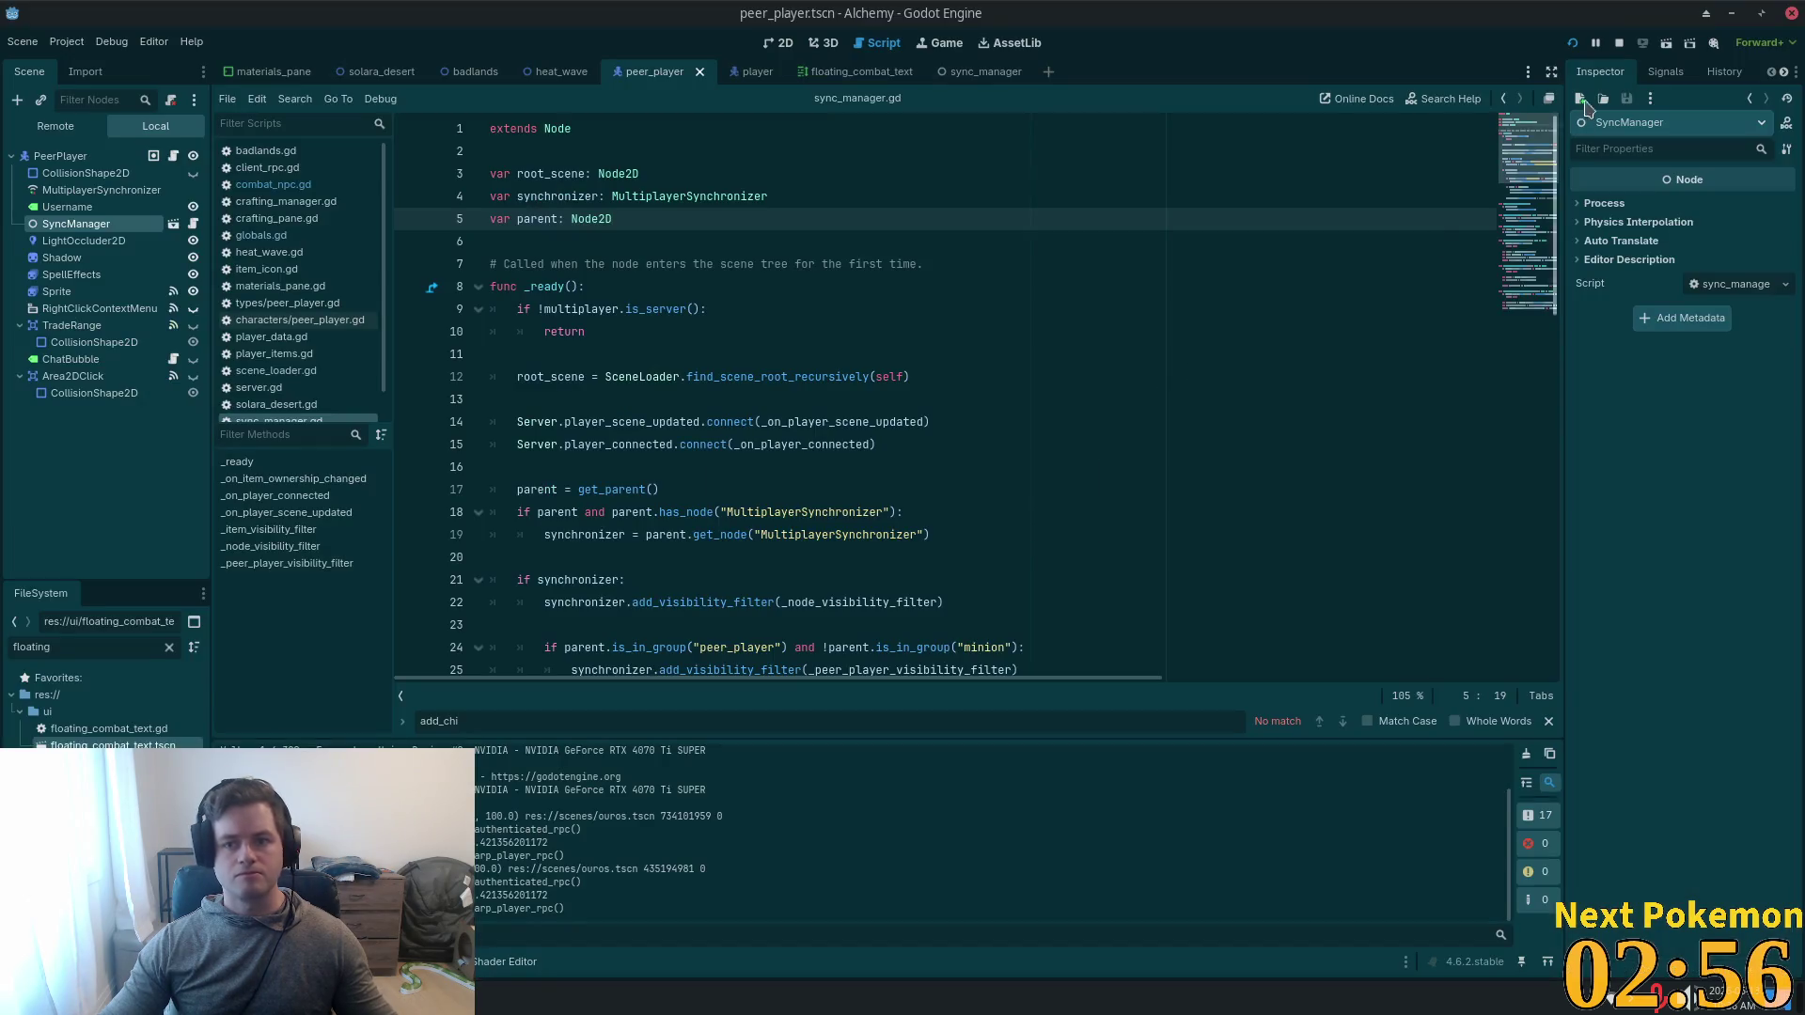
Launch two game windows and walk Delric east through Ouros across the Fields of Ouros bridge.
key("F5")
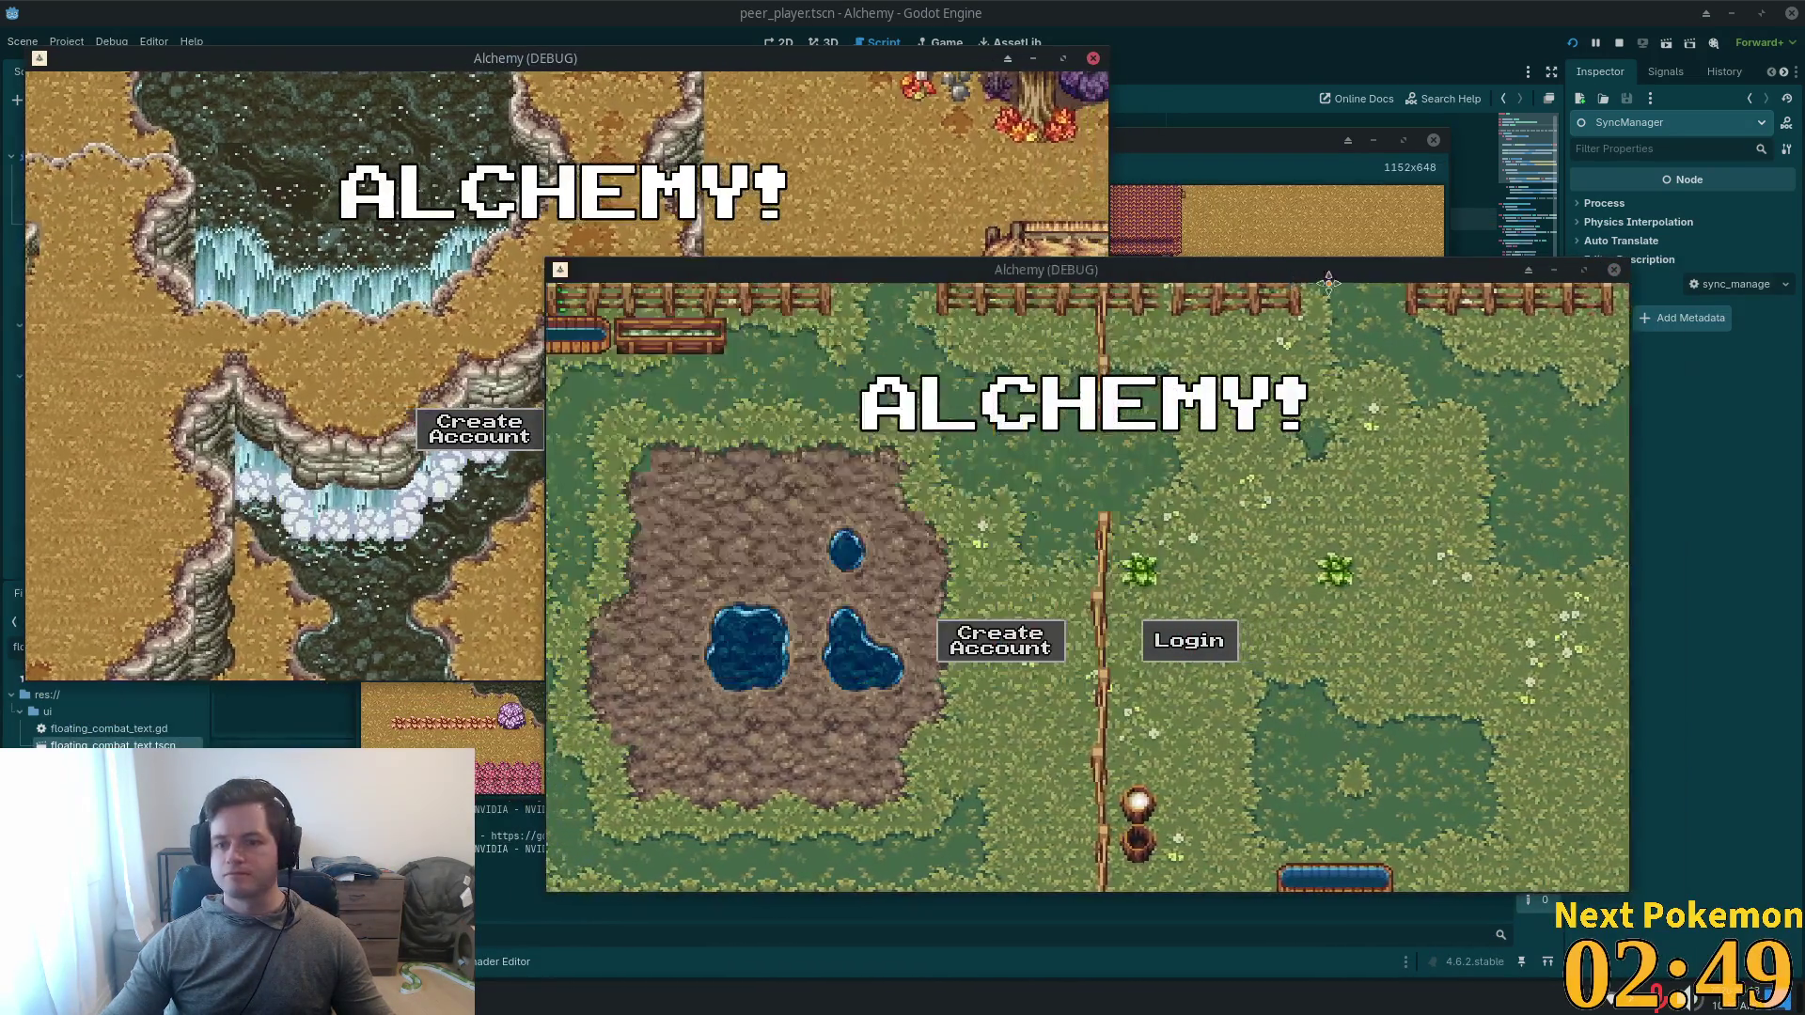
left_click_drag(1271, 283, 1395, 301)
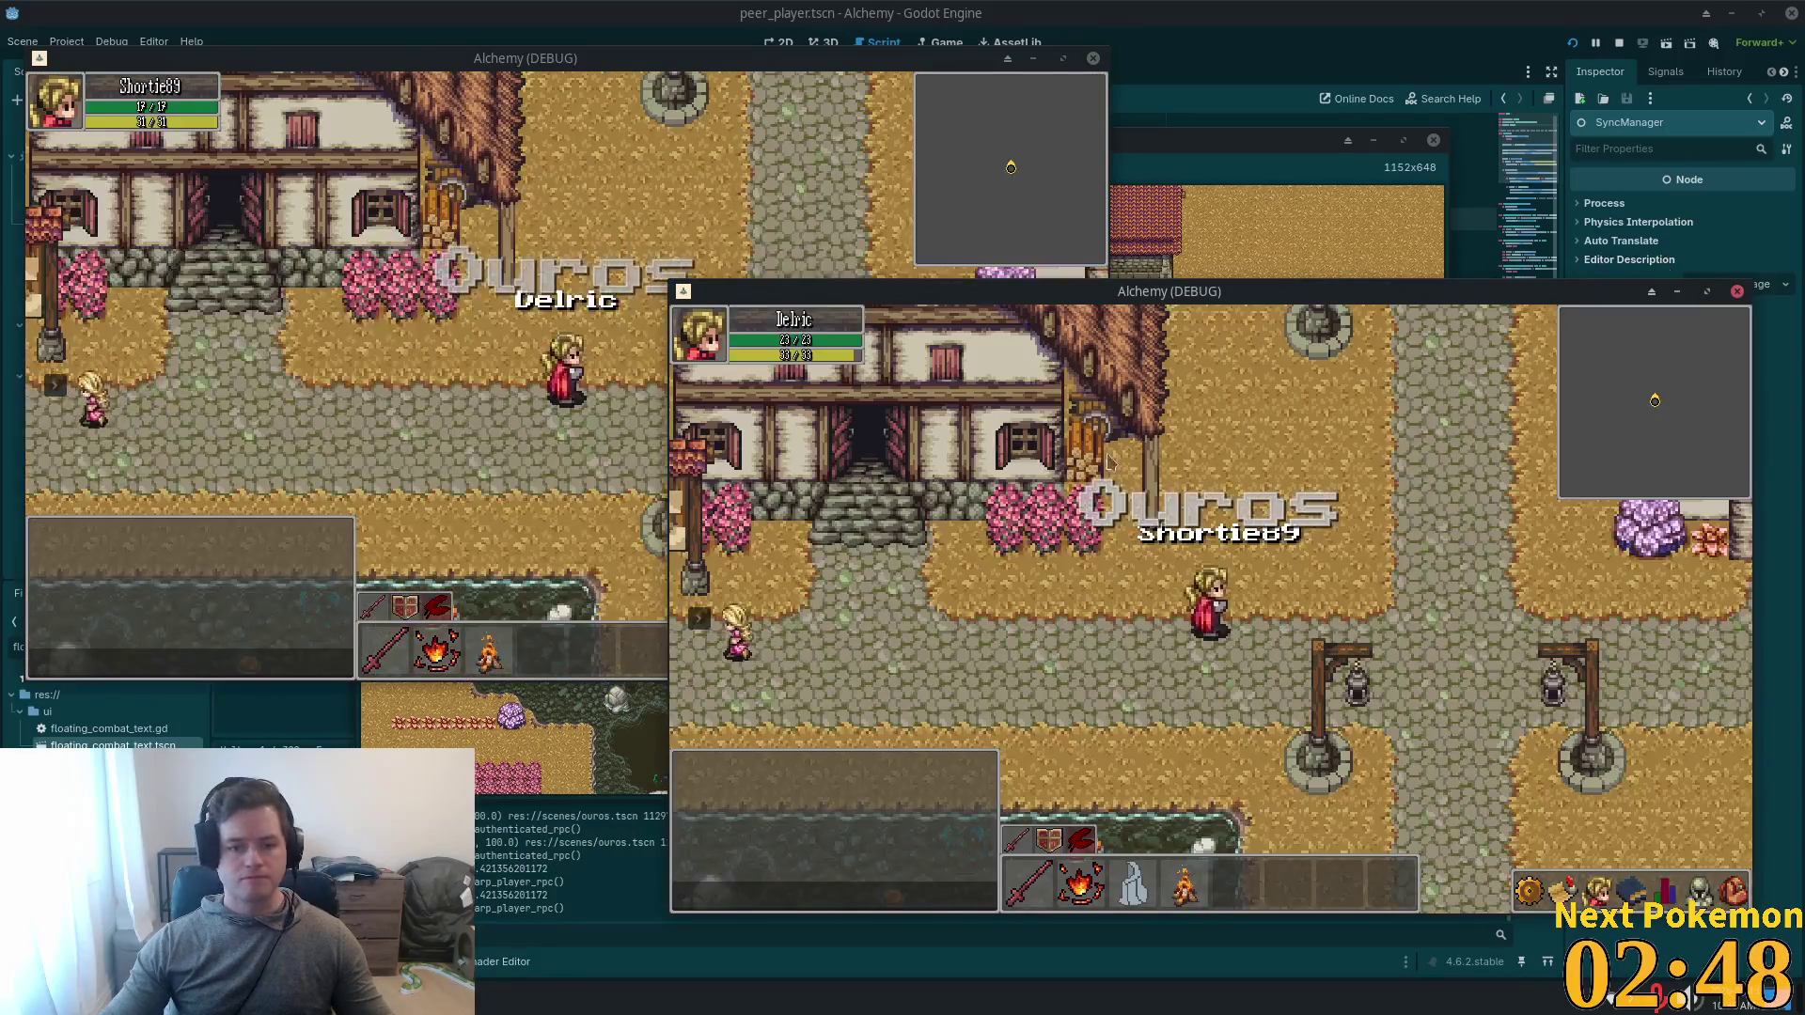
key("d")
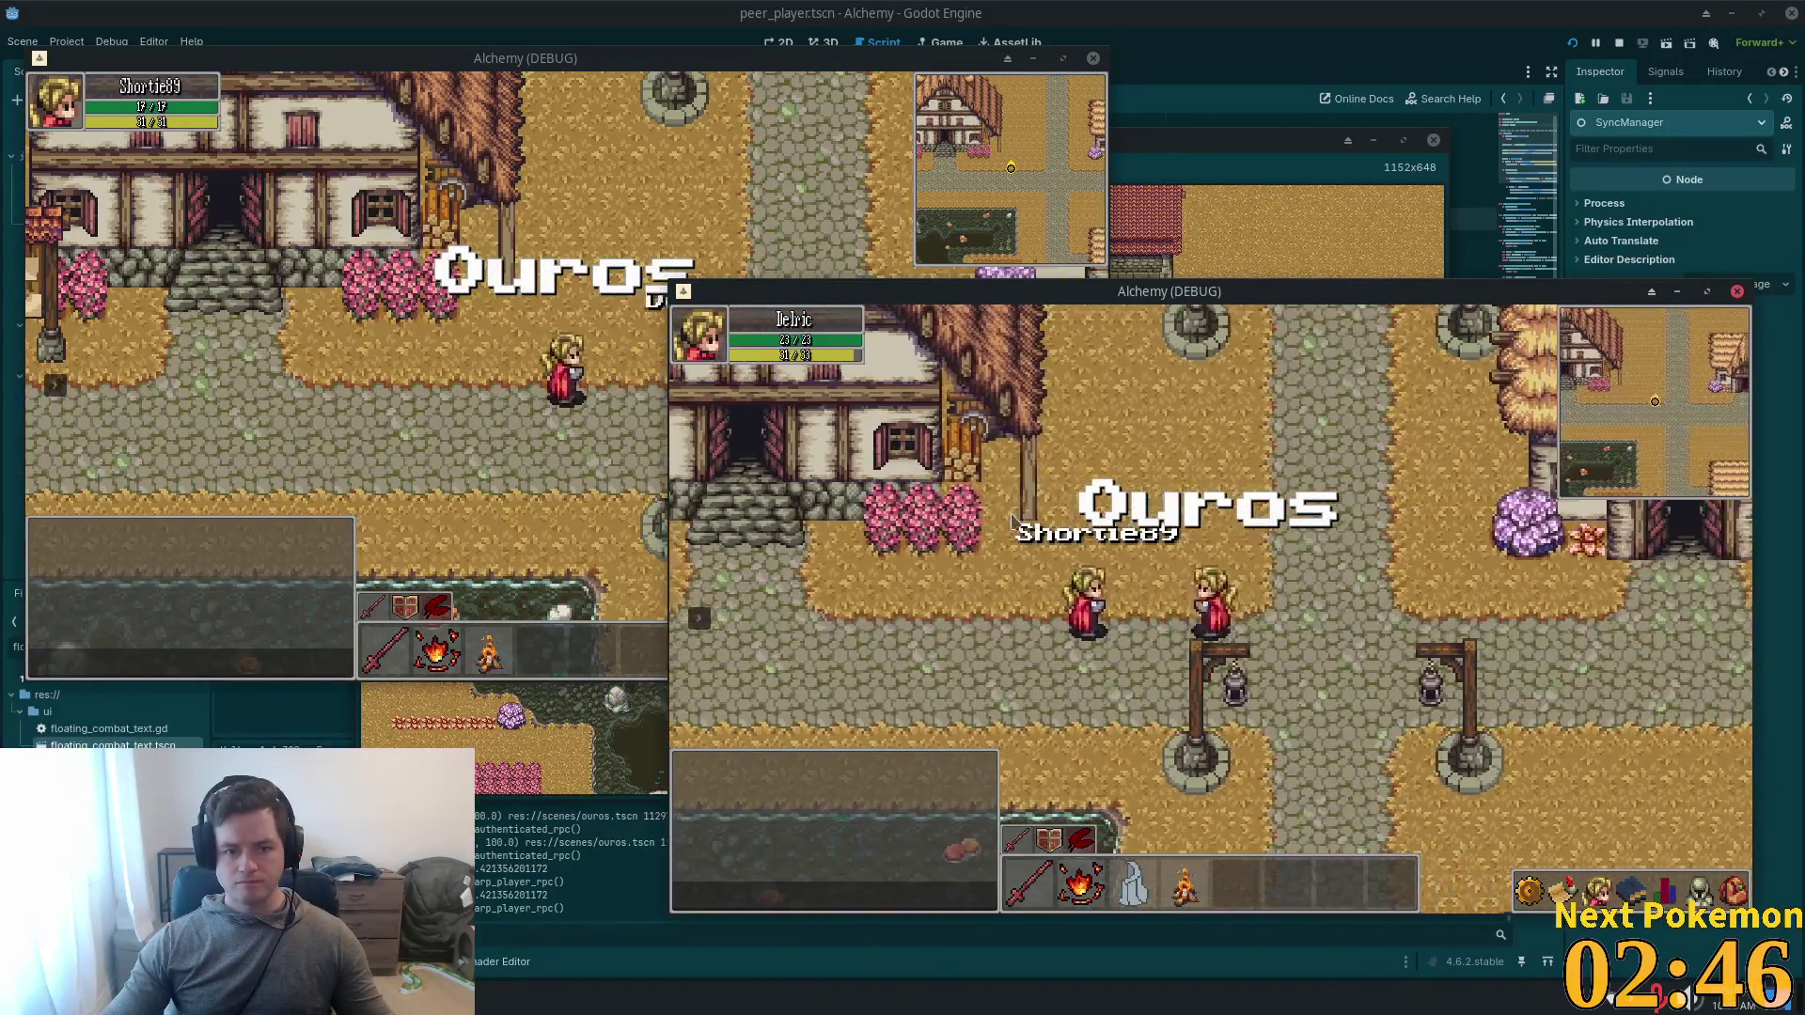
key("d")
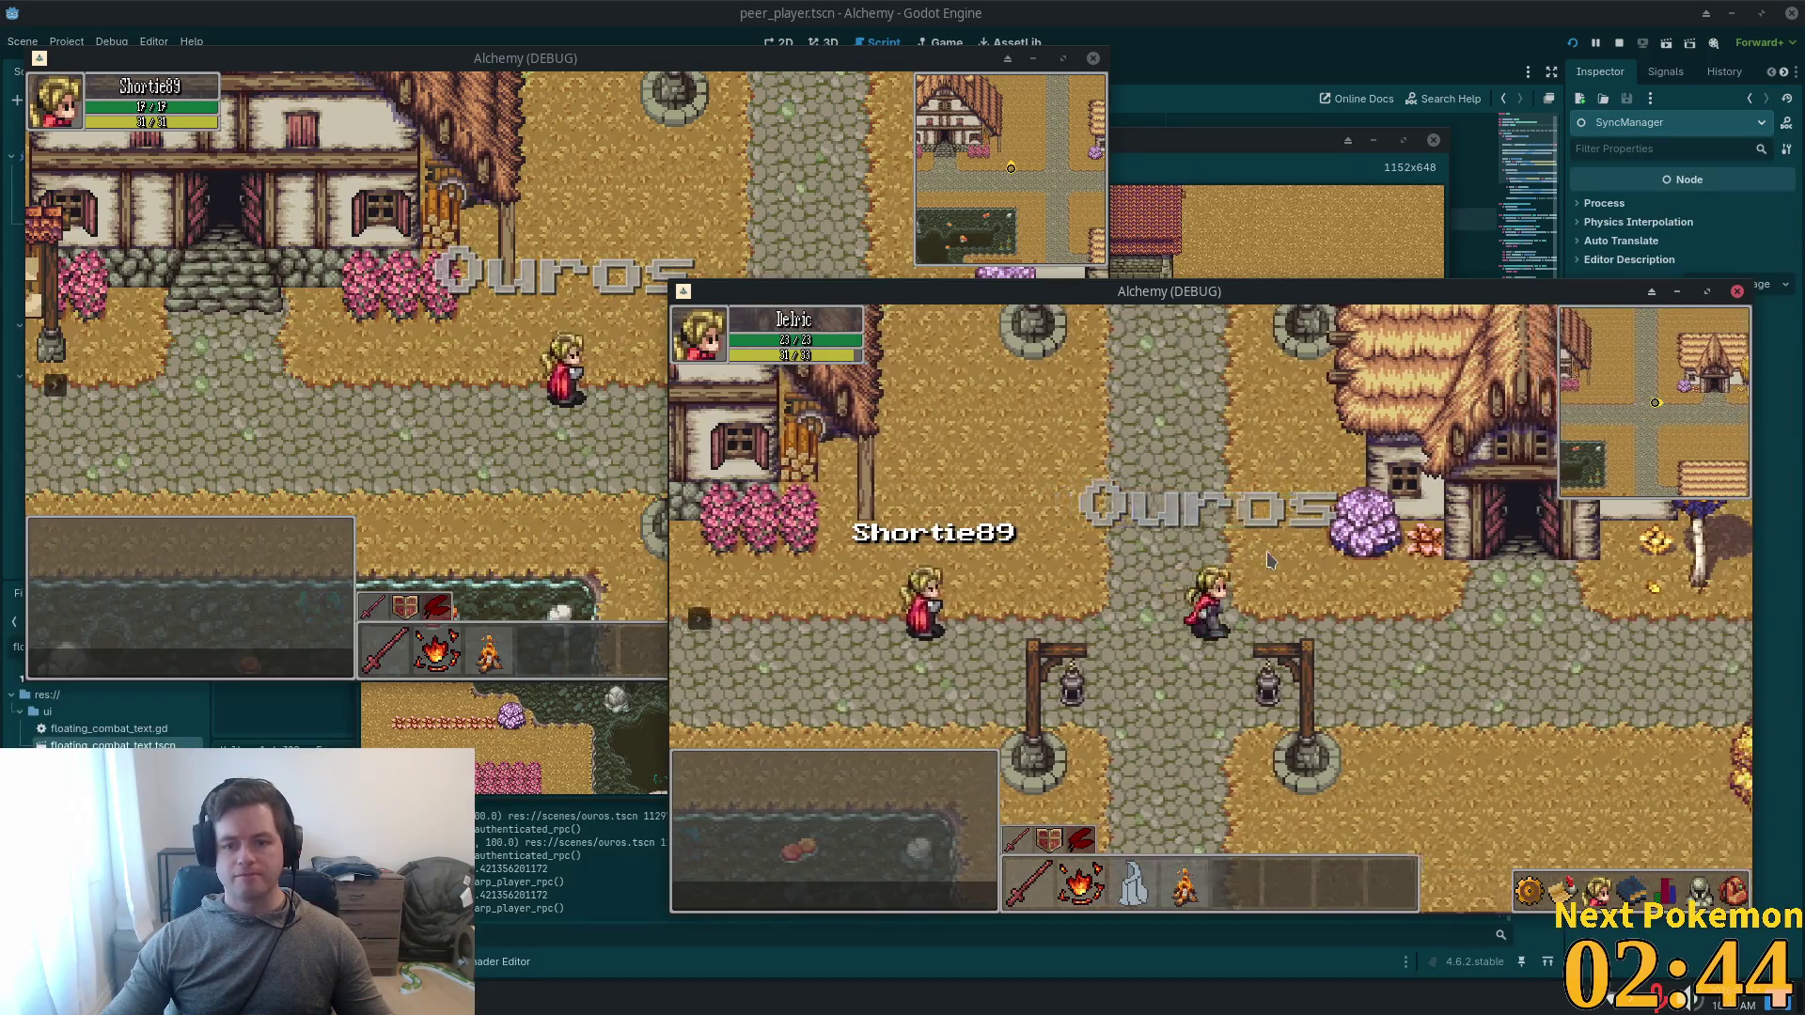
key("d")
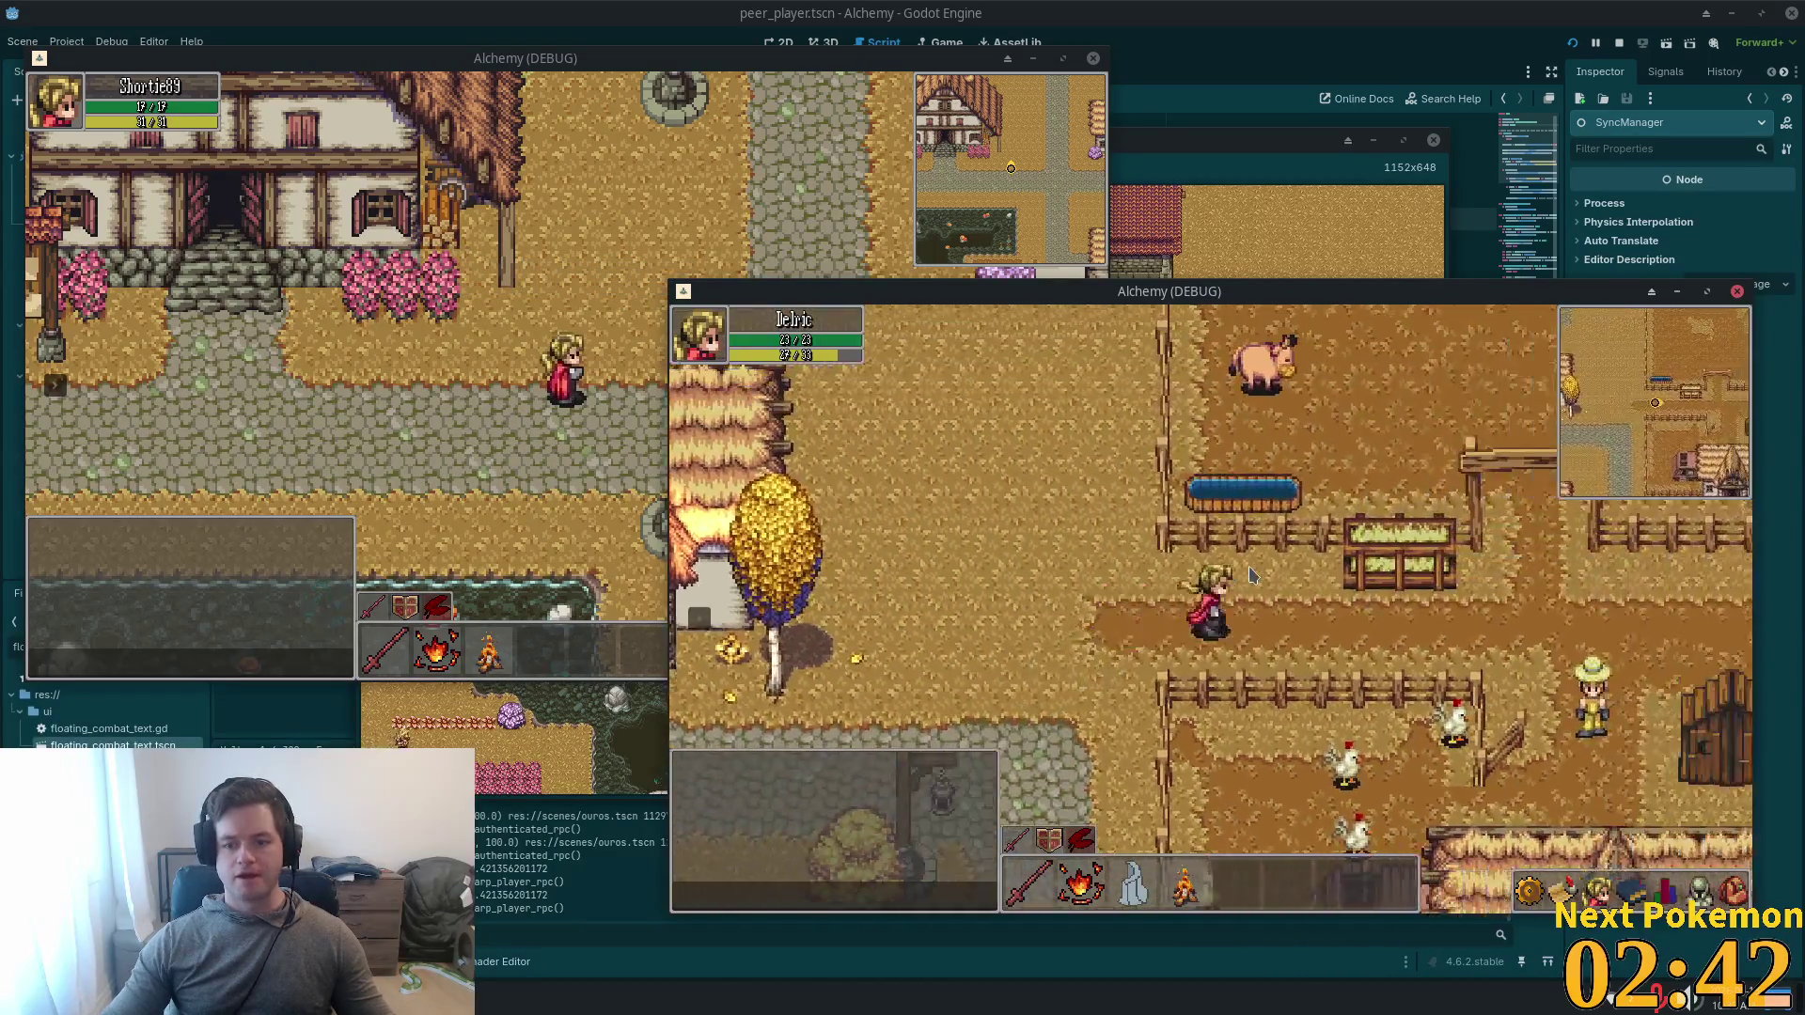
key("d")
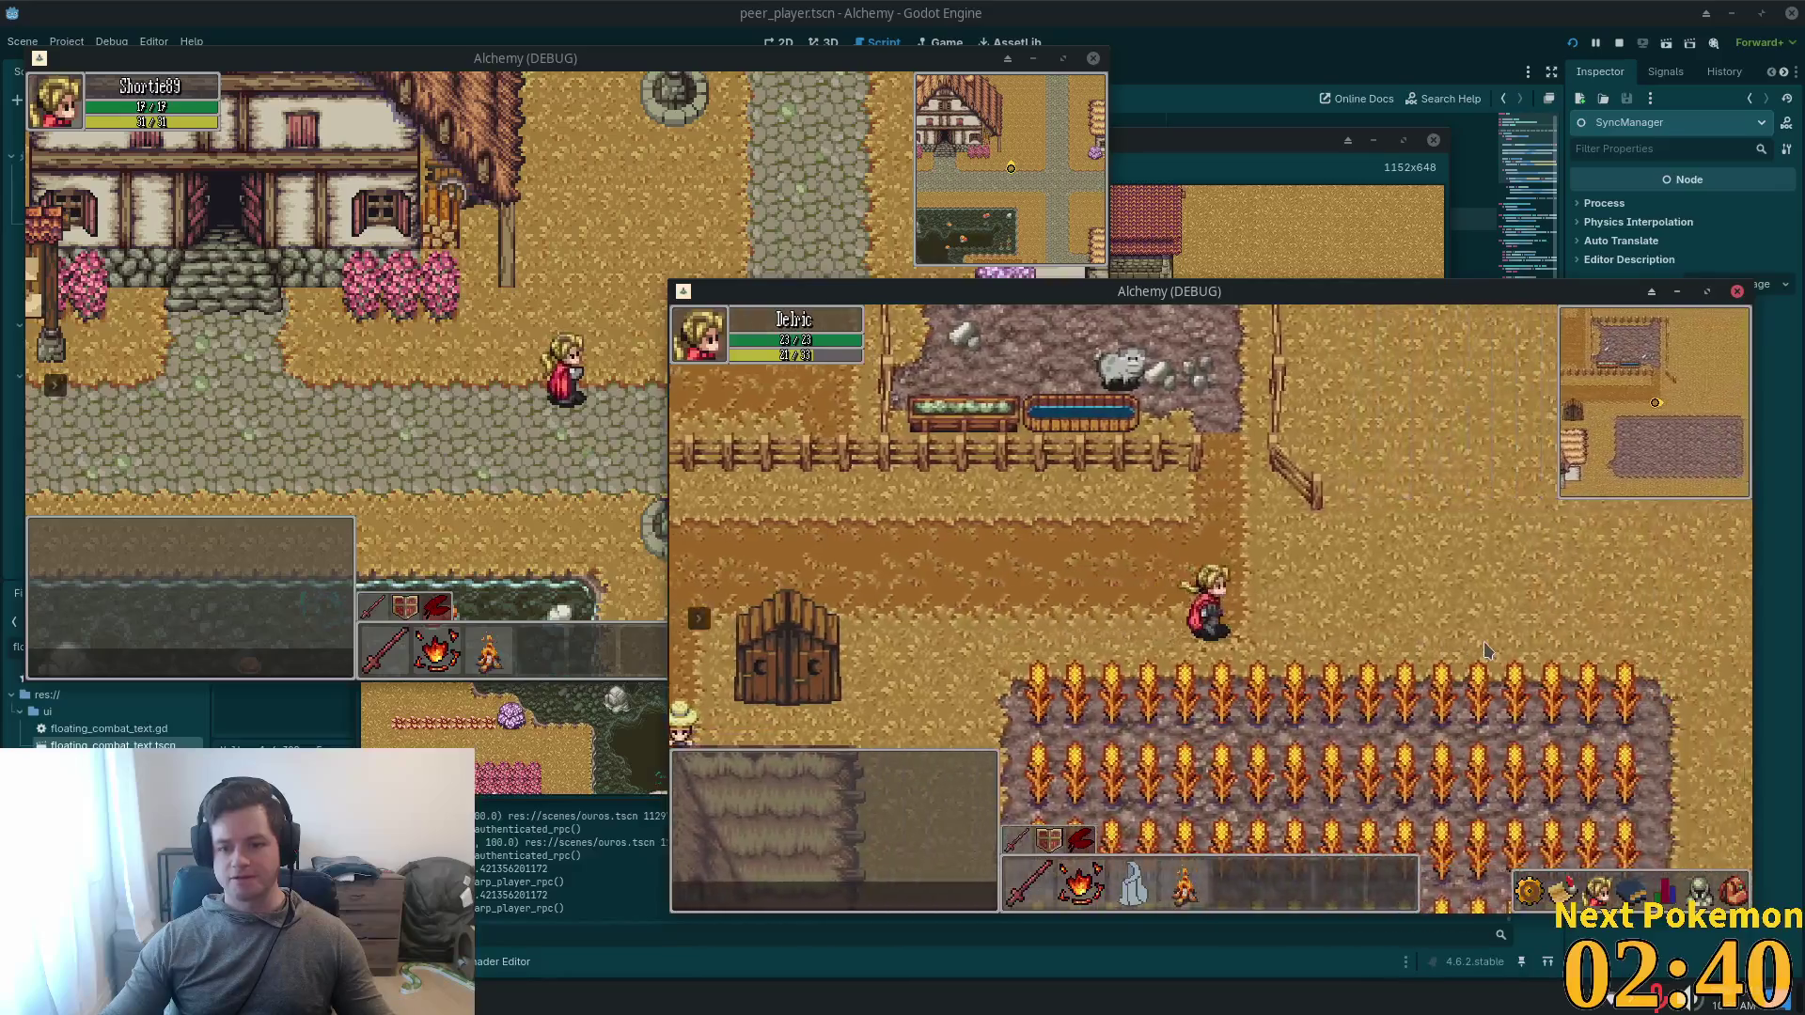
key("d")
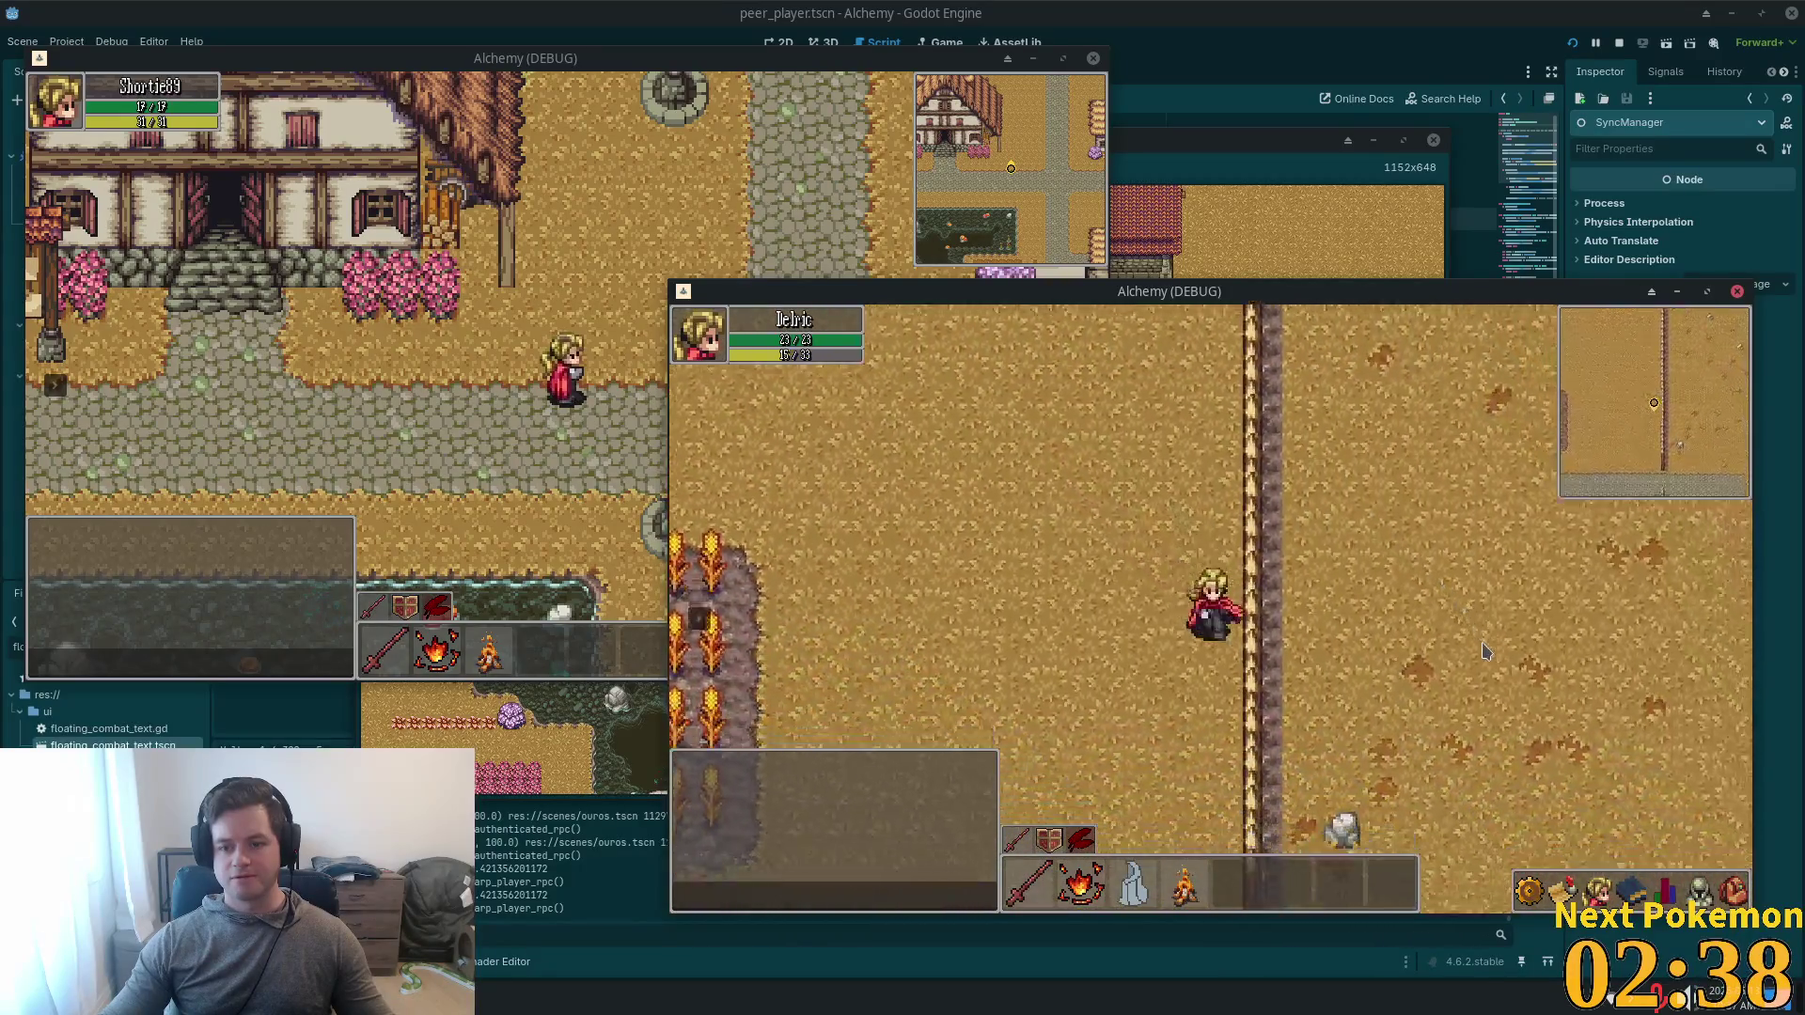
key("d")
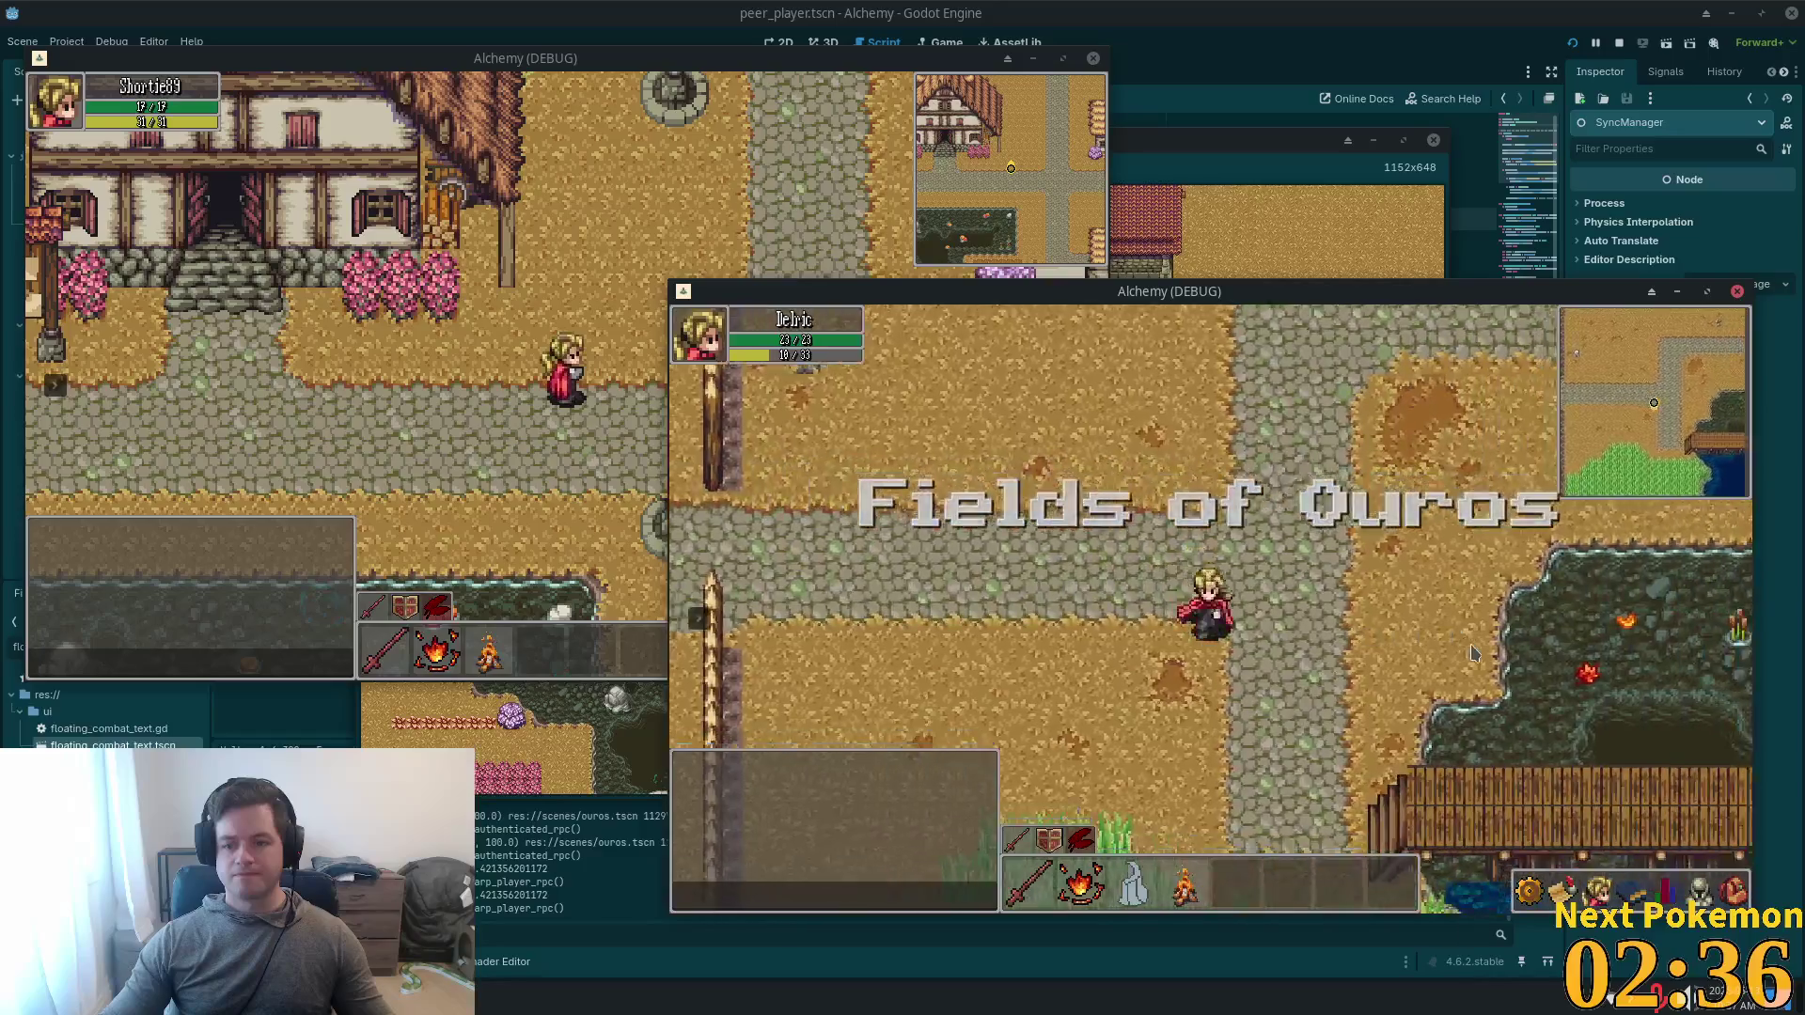
key("d")
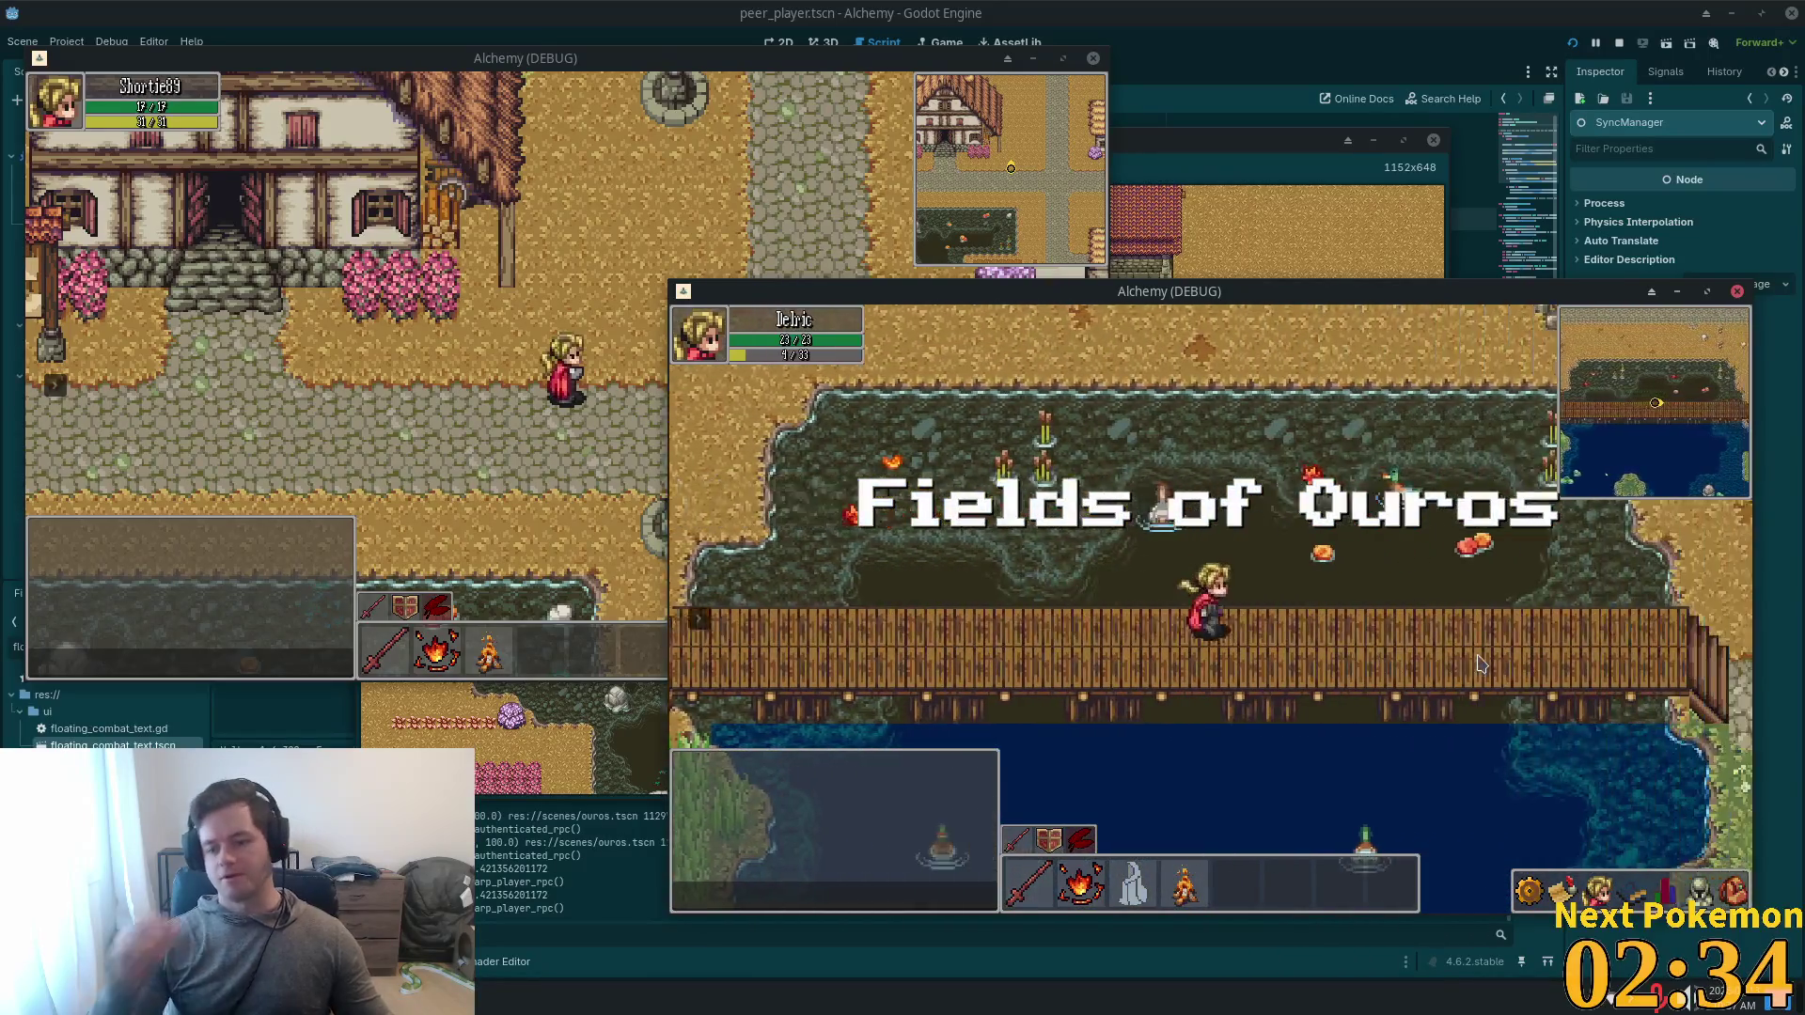
Walk Delric north through Solara Desert and its canyon into the Badlands.
key("d")
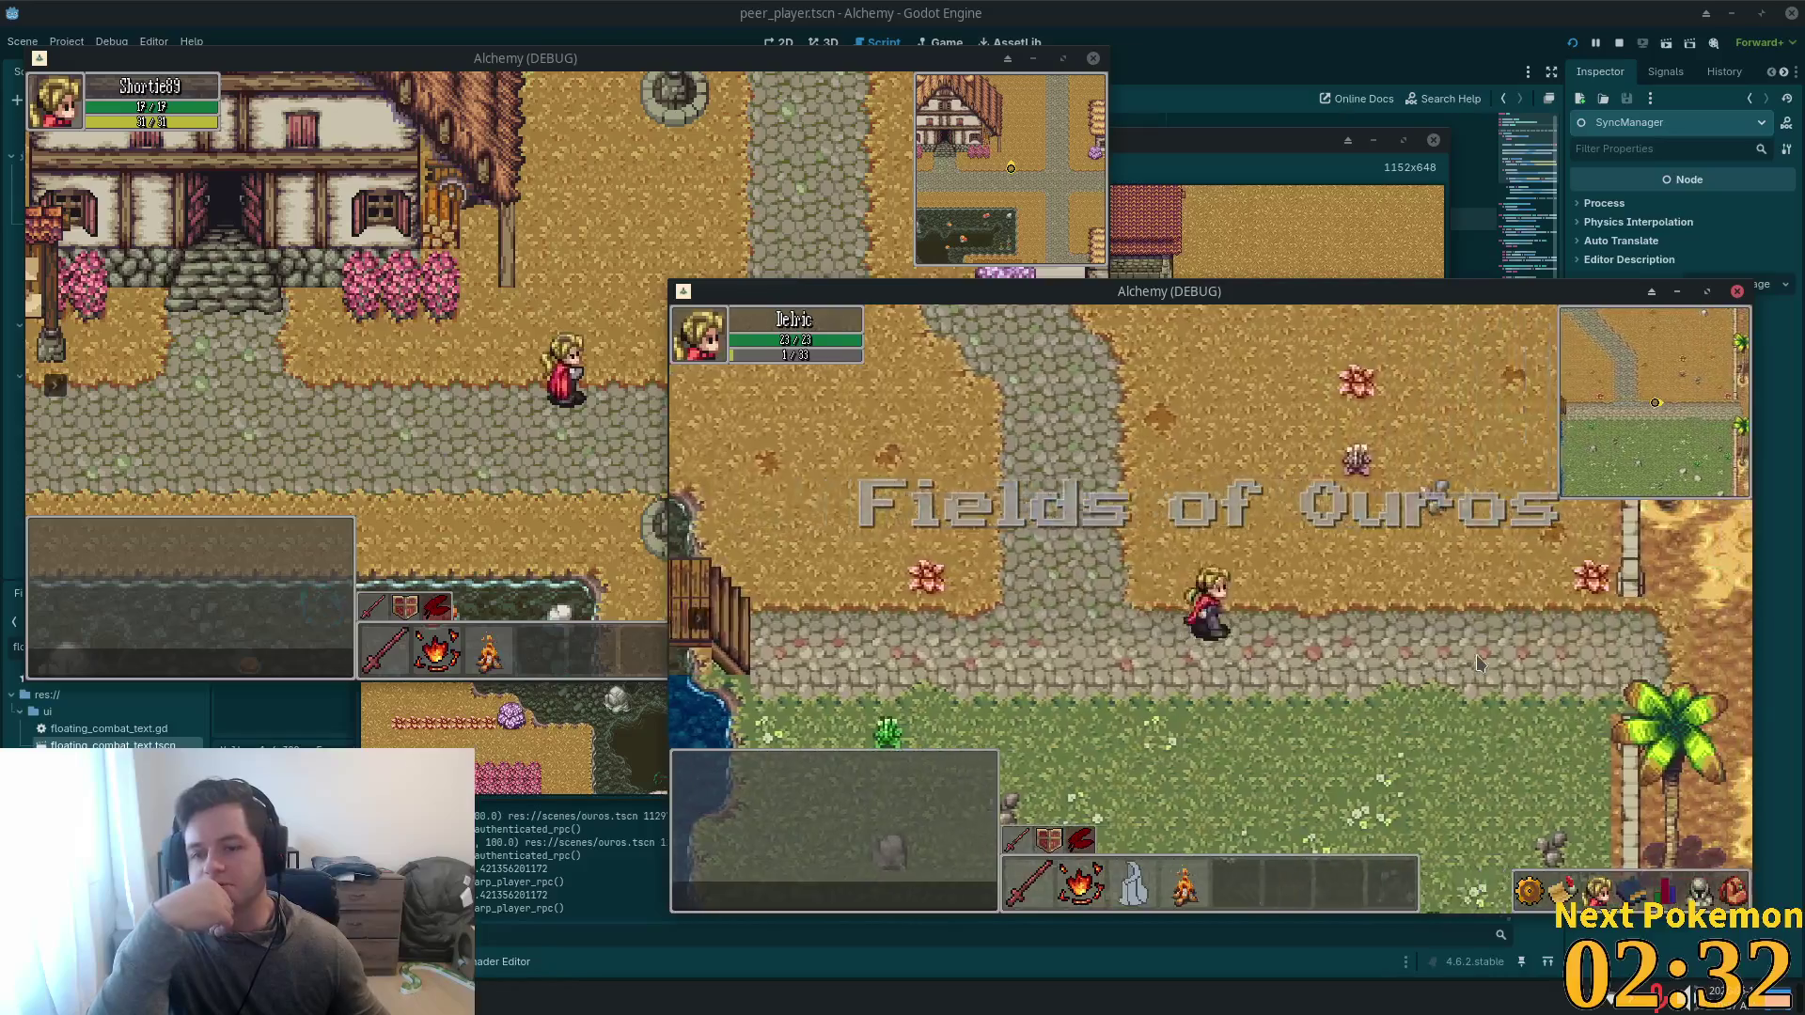
key("d")
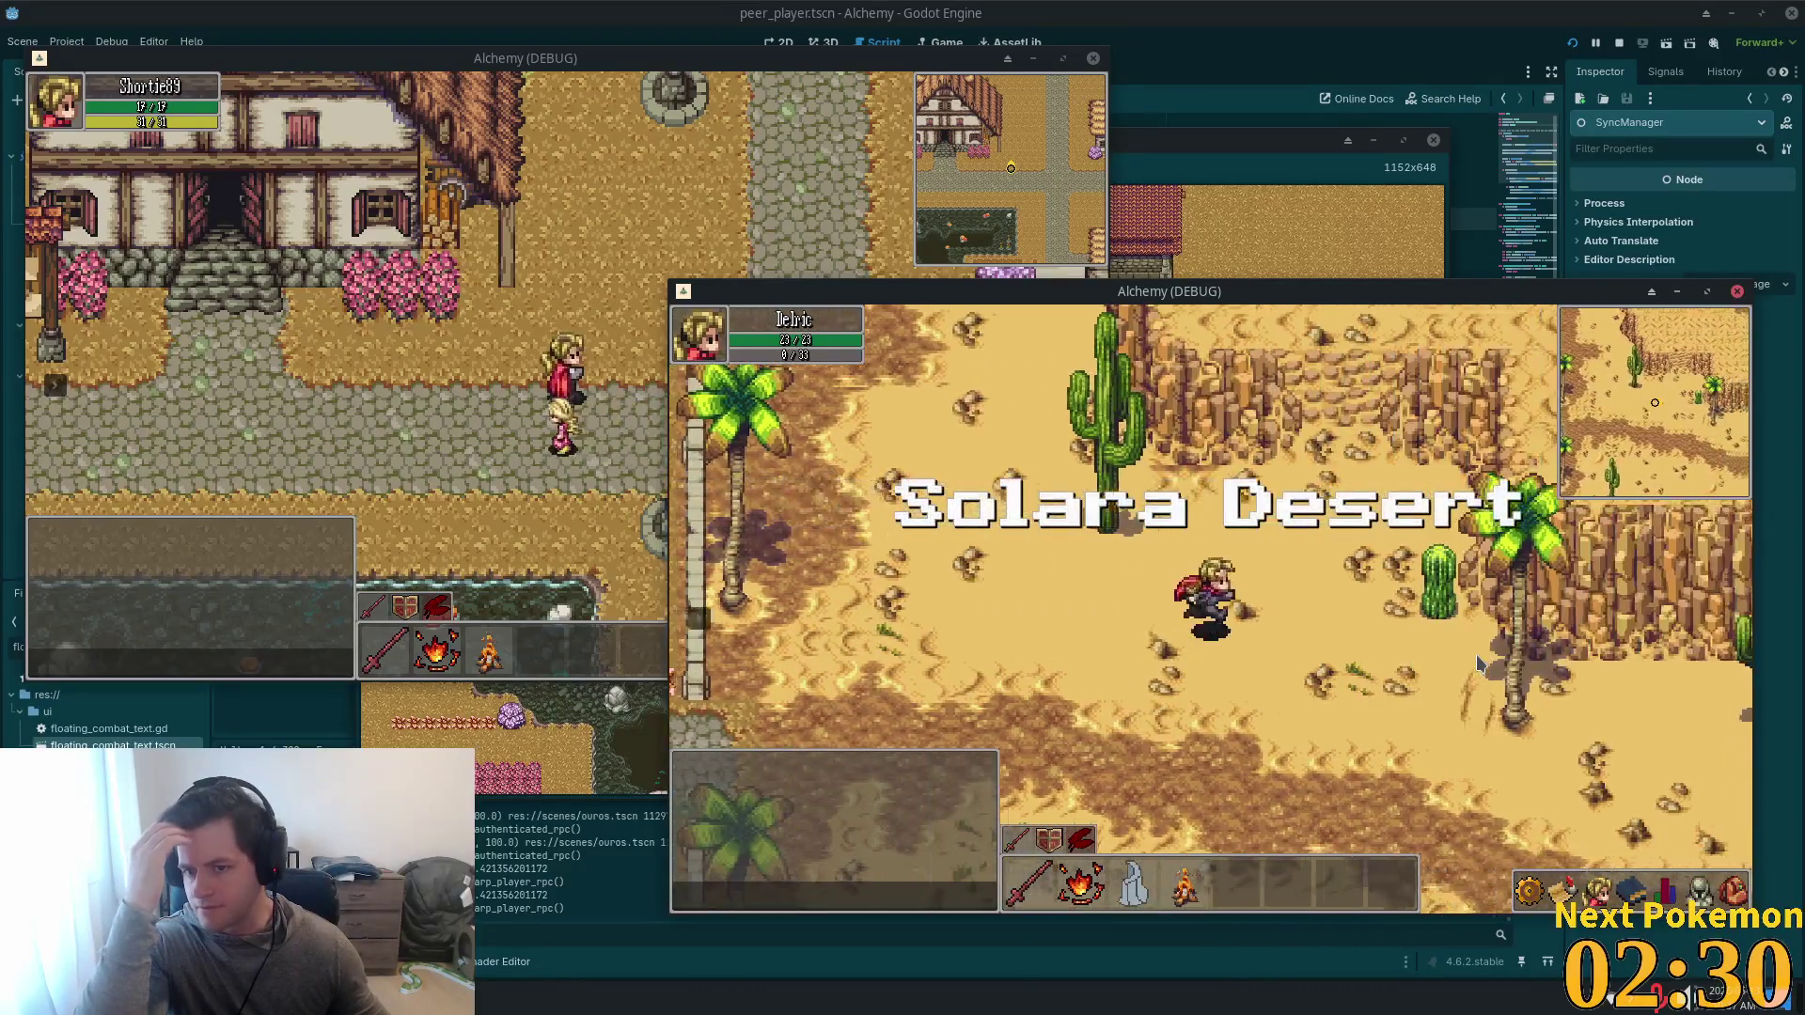
key("d")
key("w")
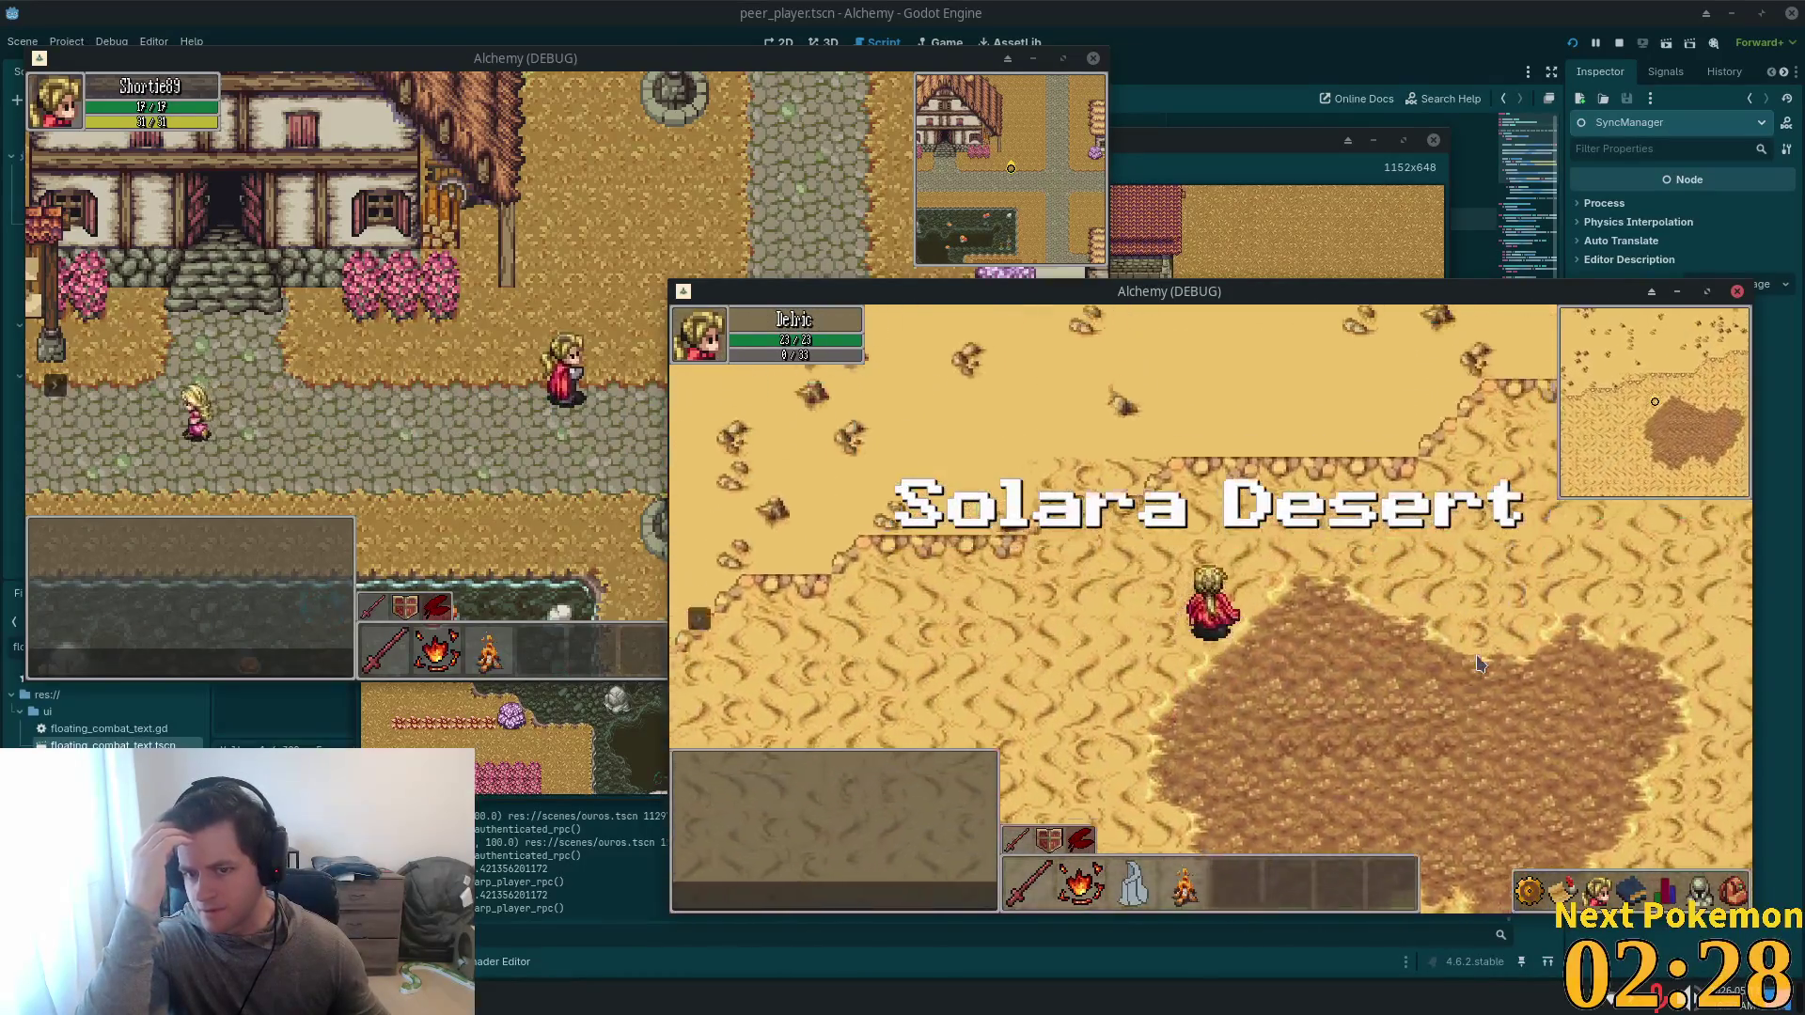
key("w")
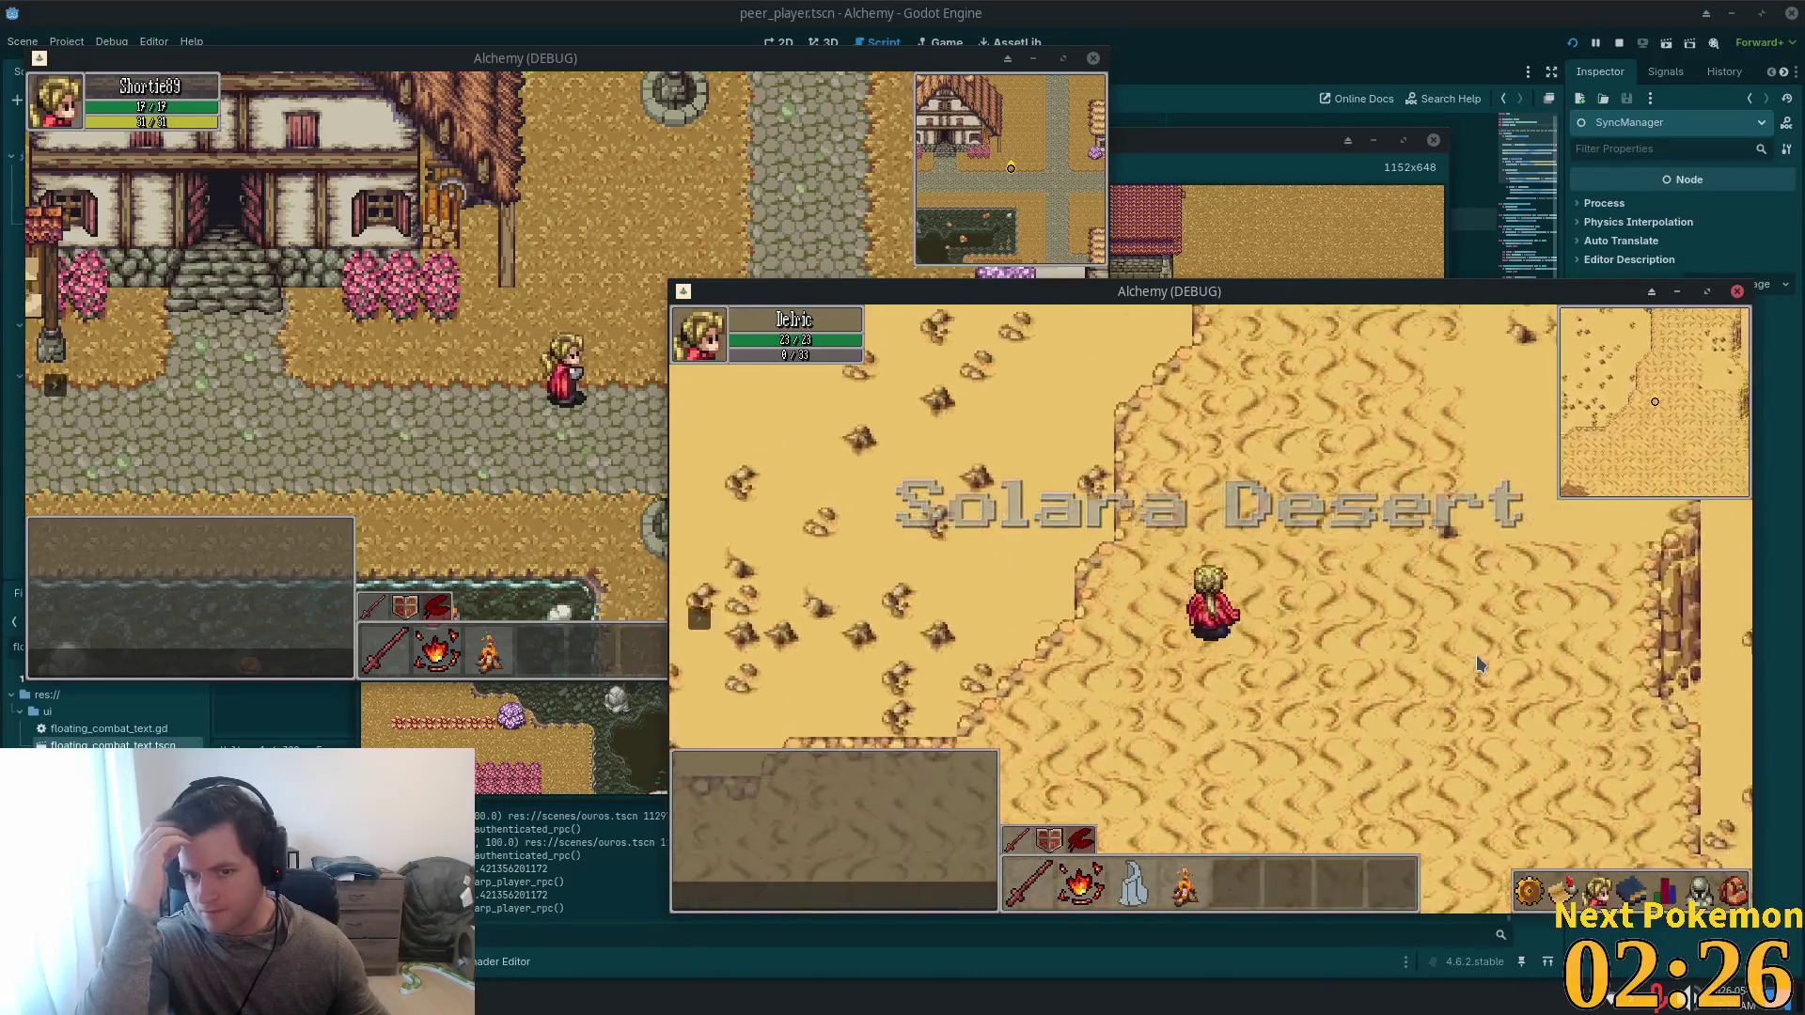
key("w")
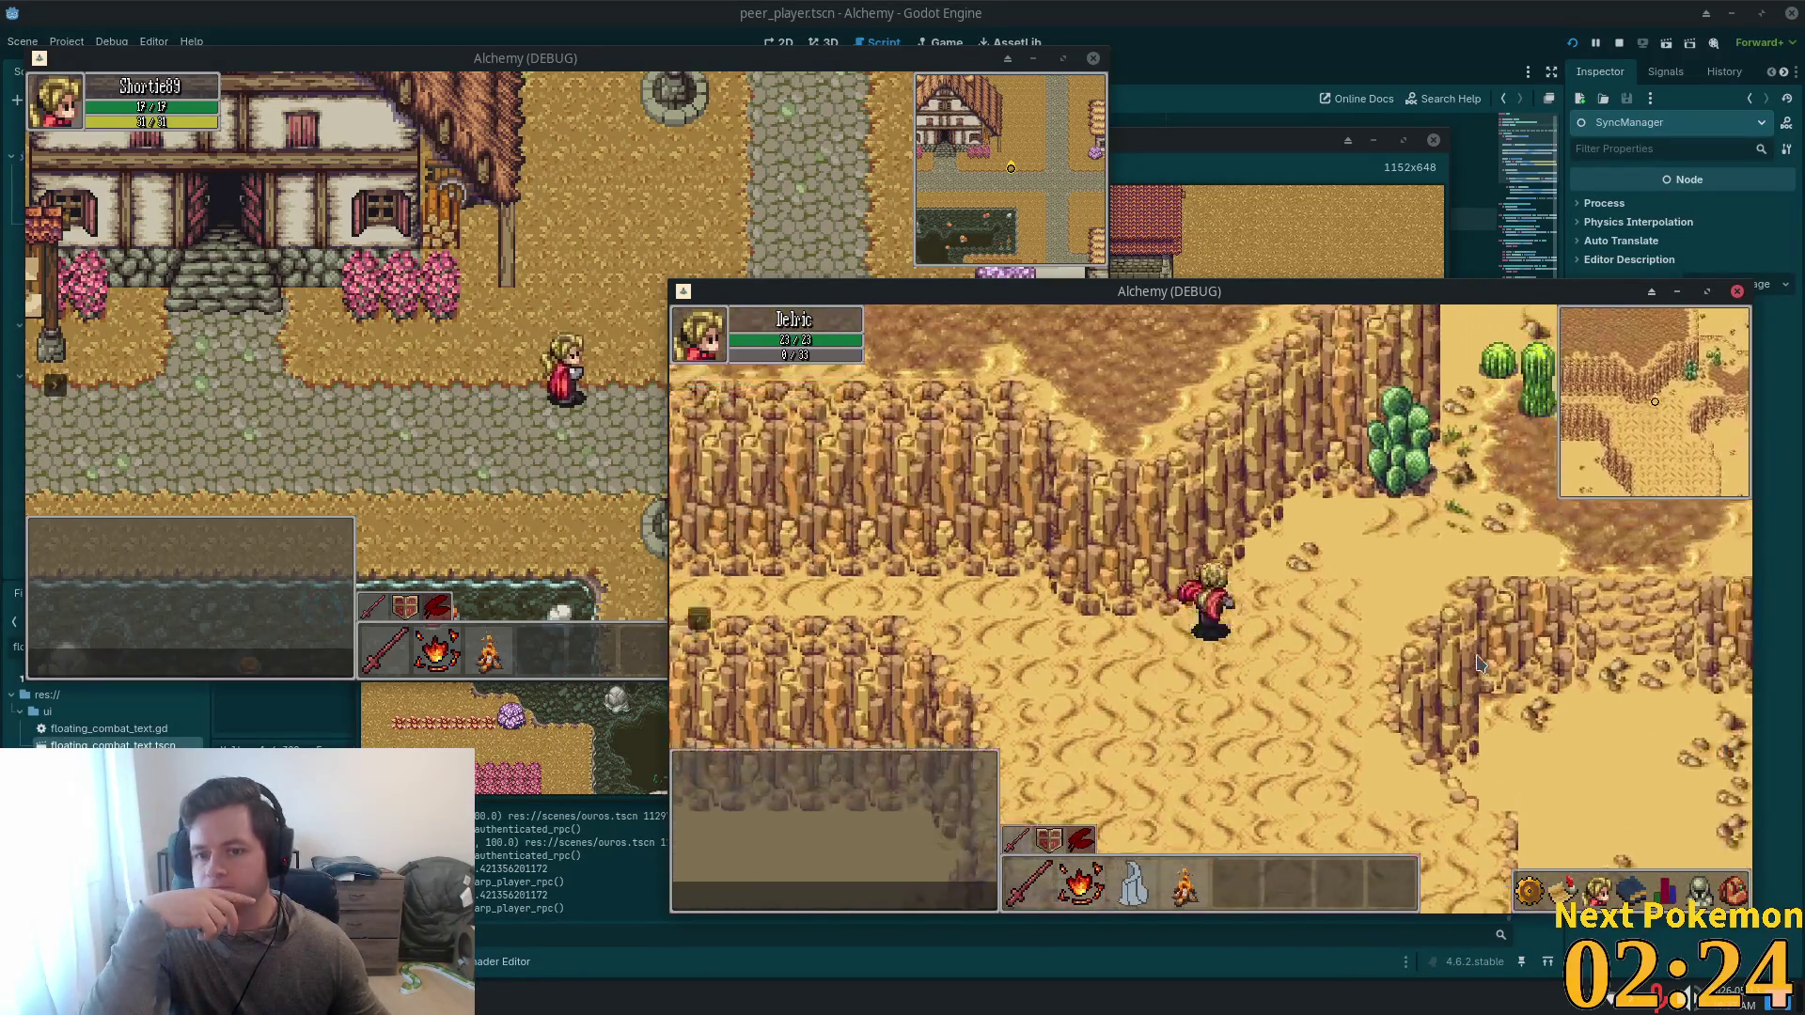
key("d")
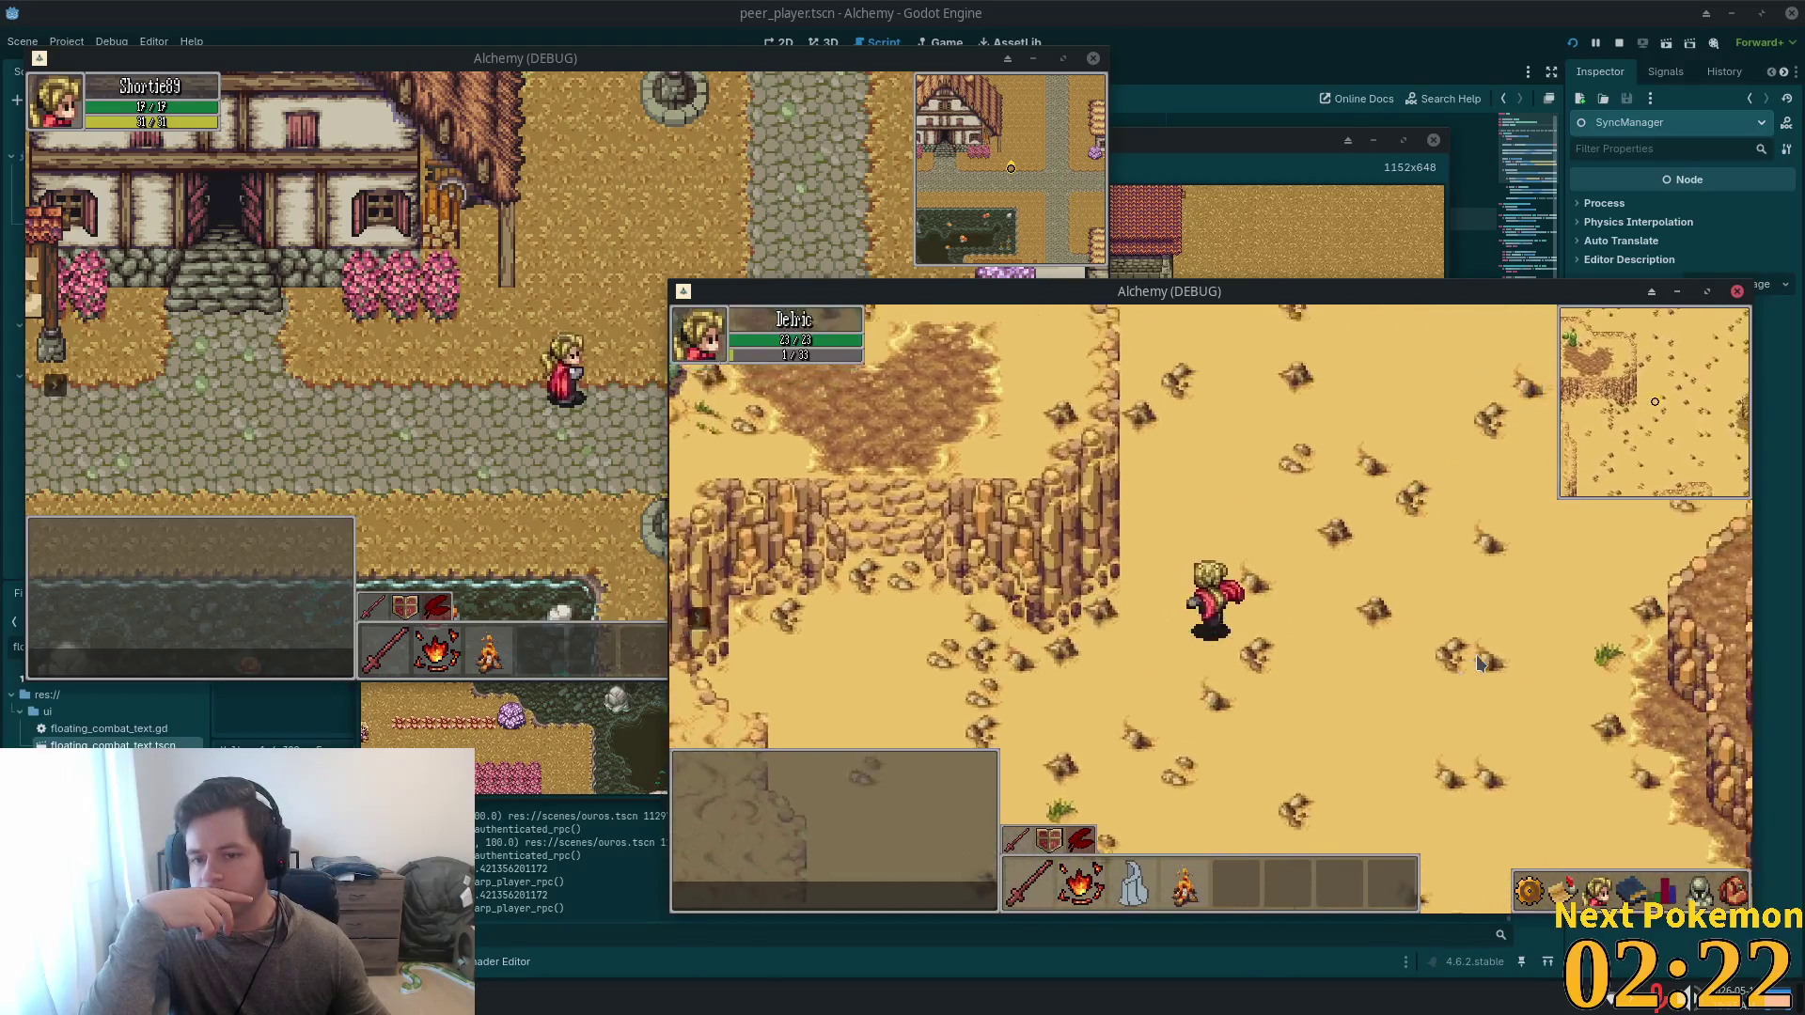
key("w")
key("w")
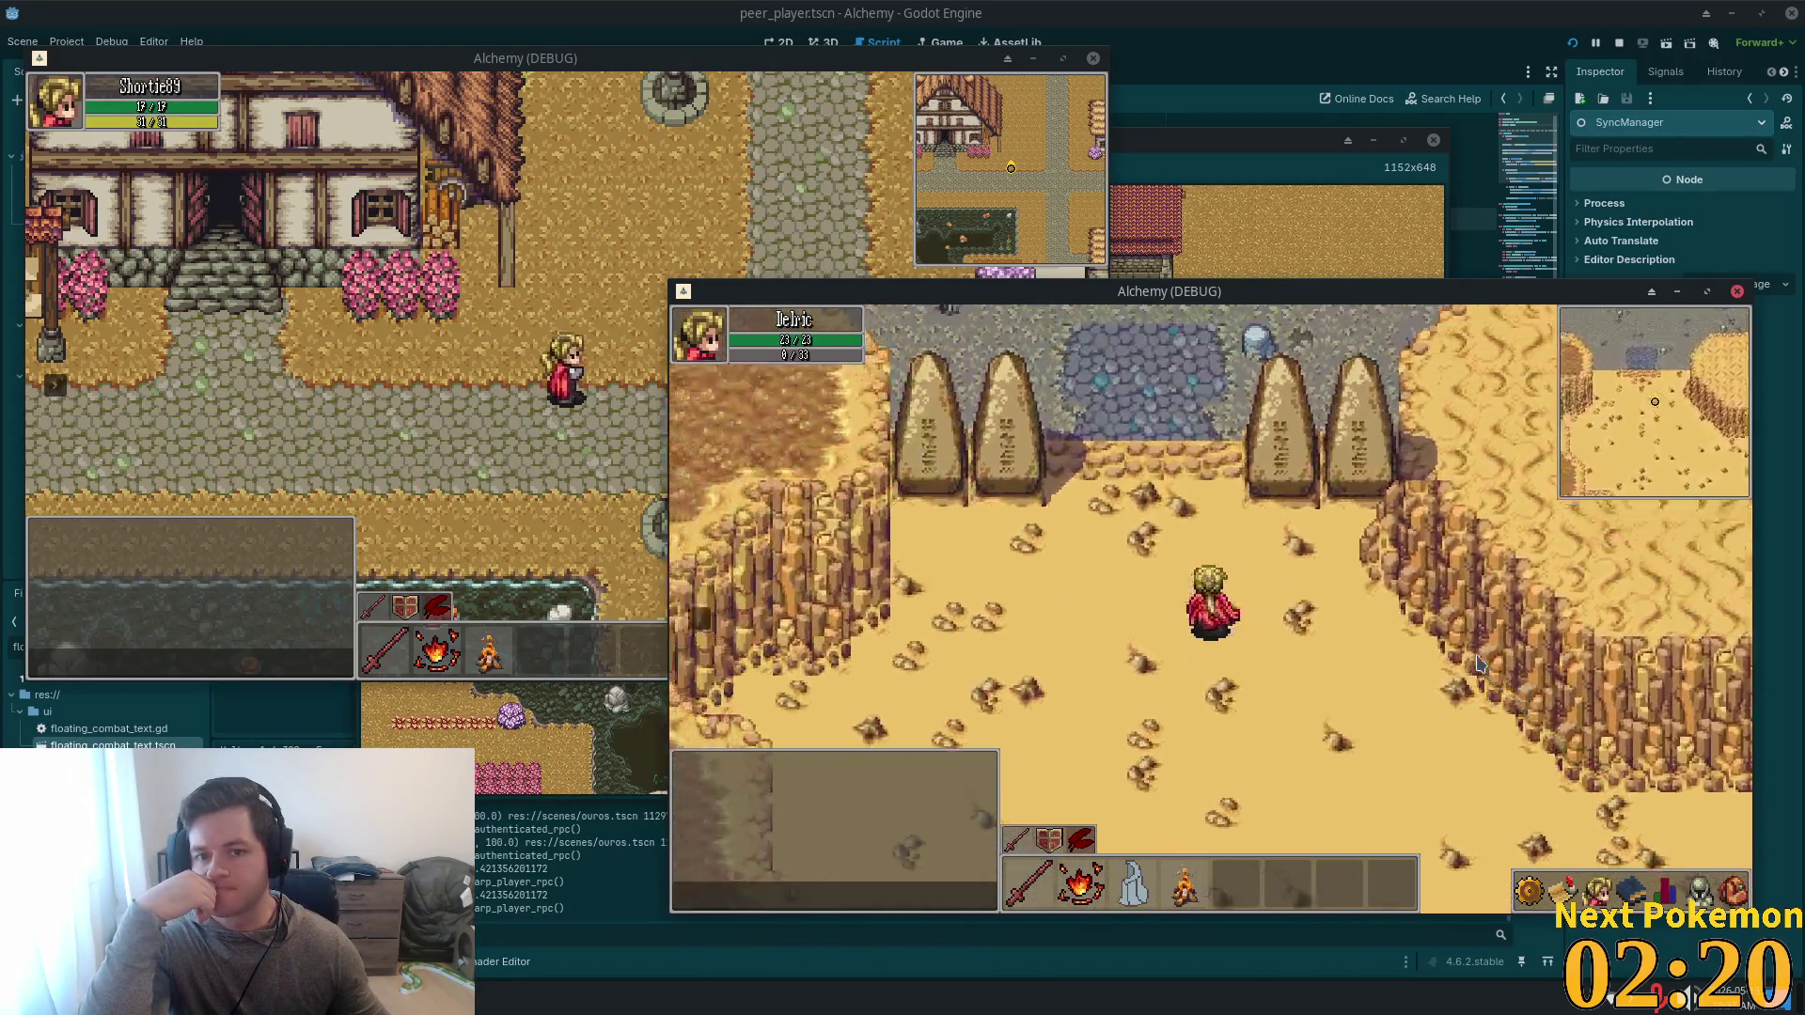
key("w")
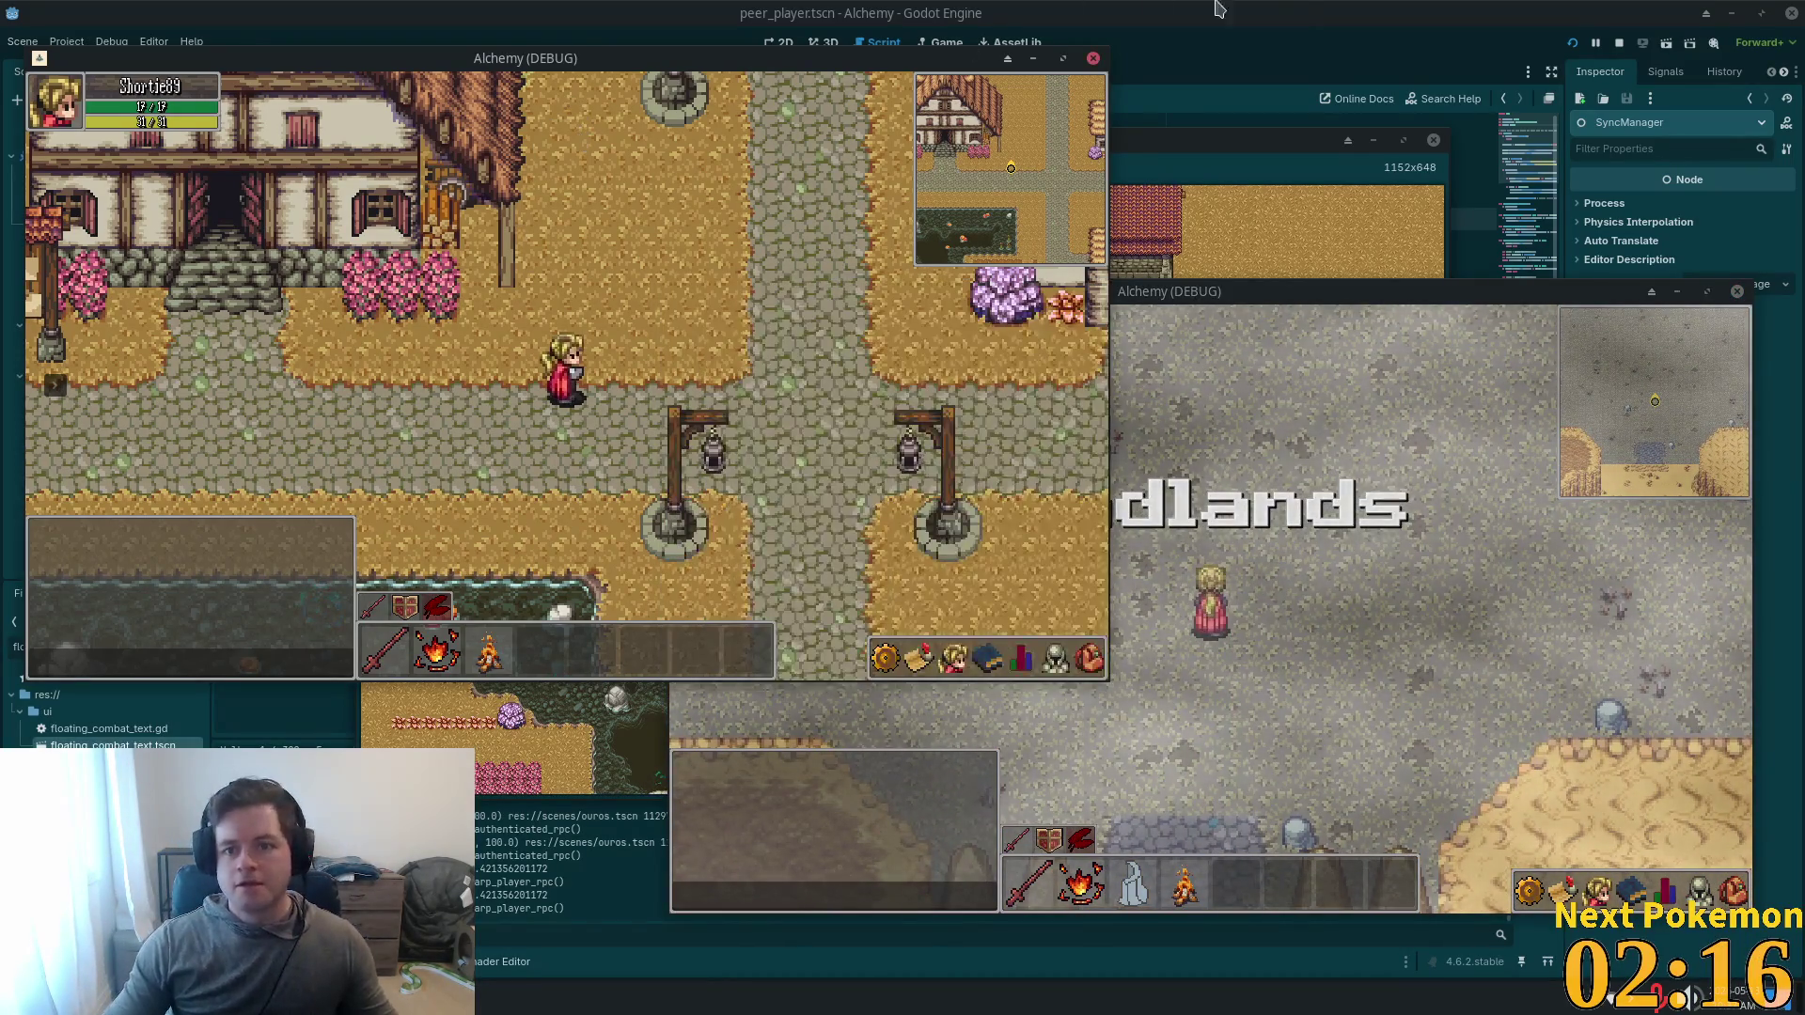
left_click(1329, 18)
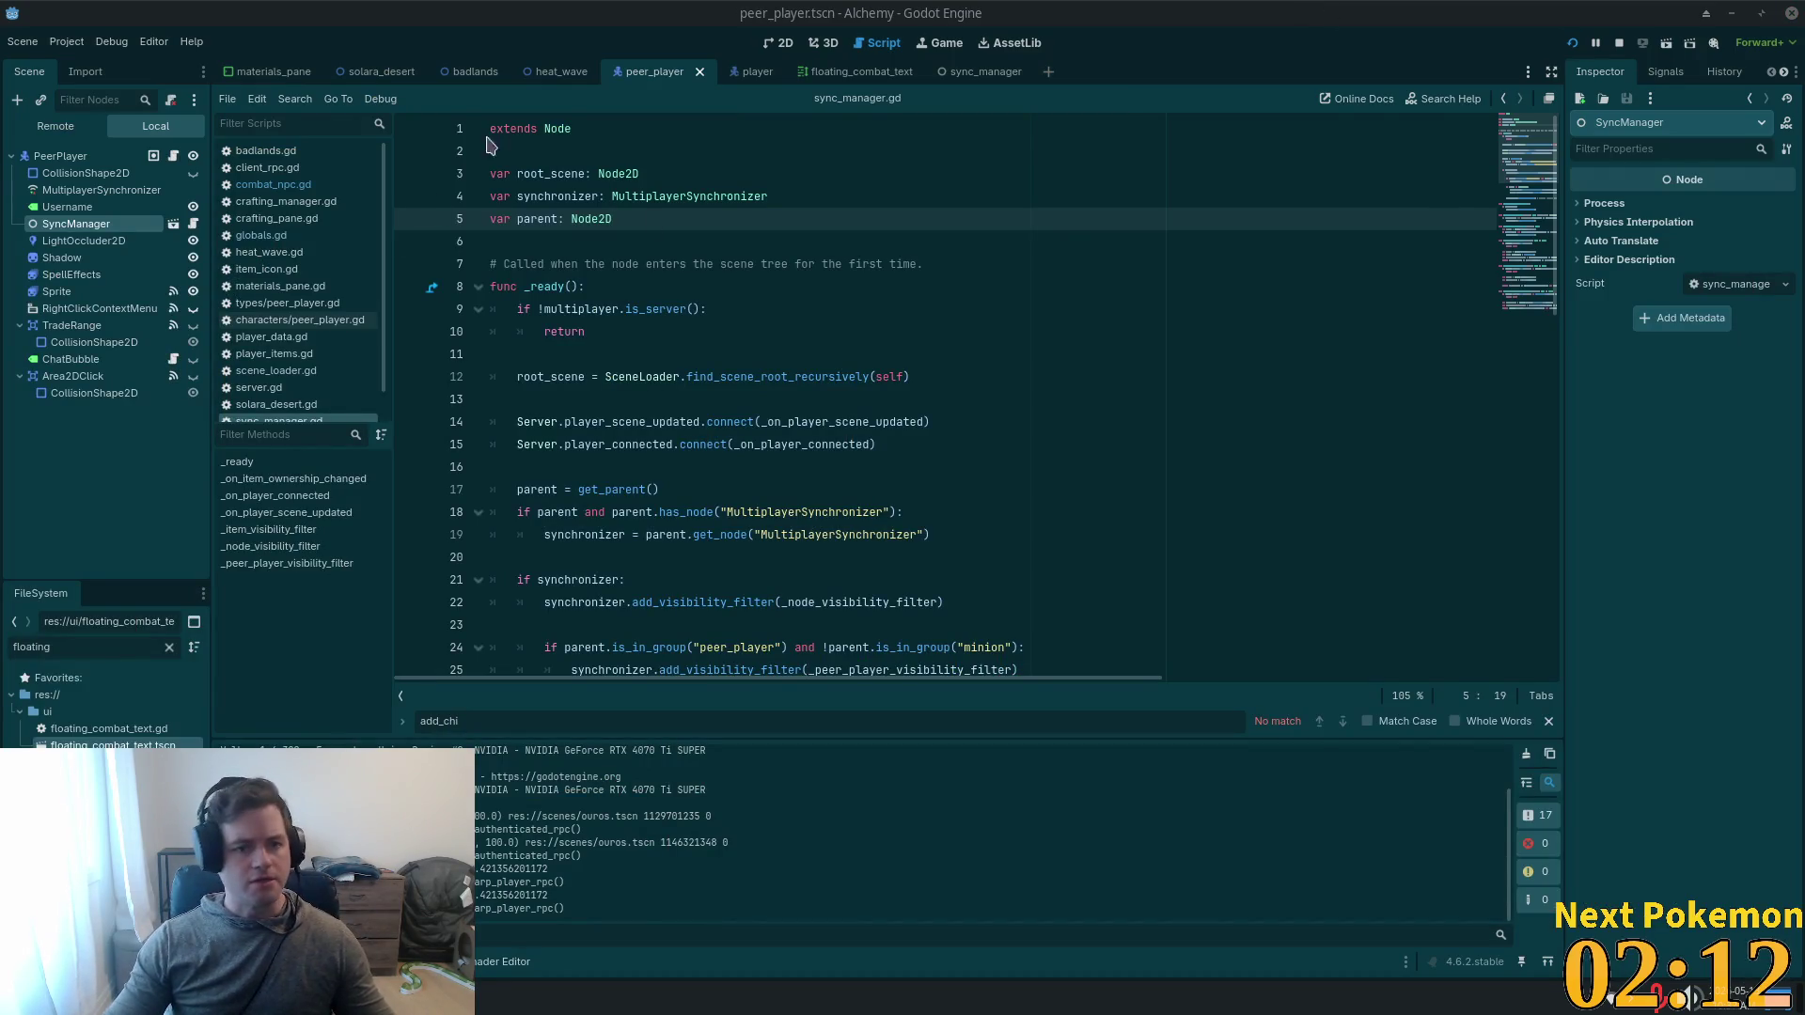
Open the hud scene via quick search and view it in the 2D editor.
key("shift+alt+o")
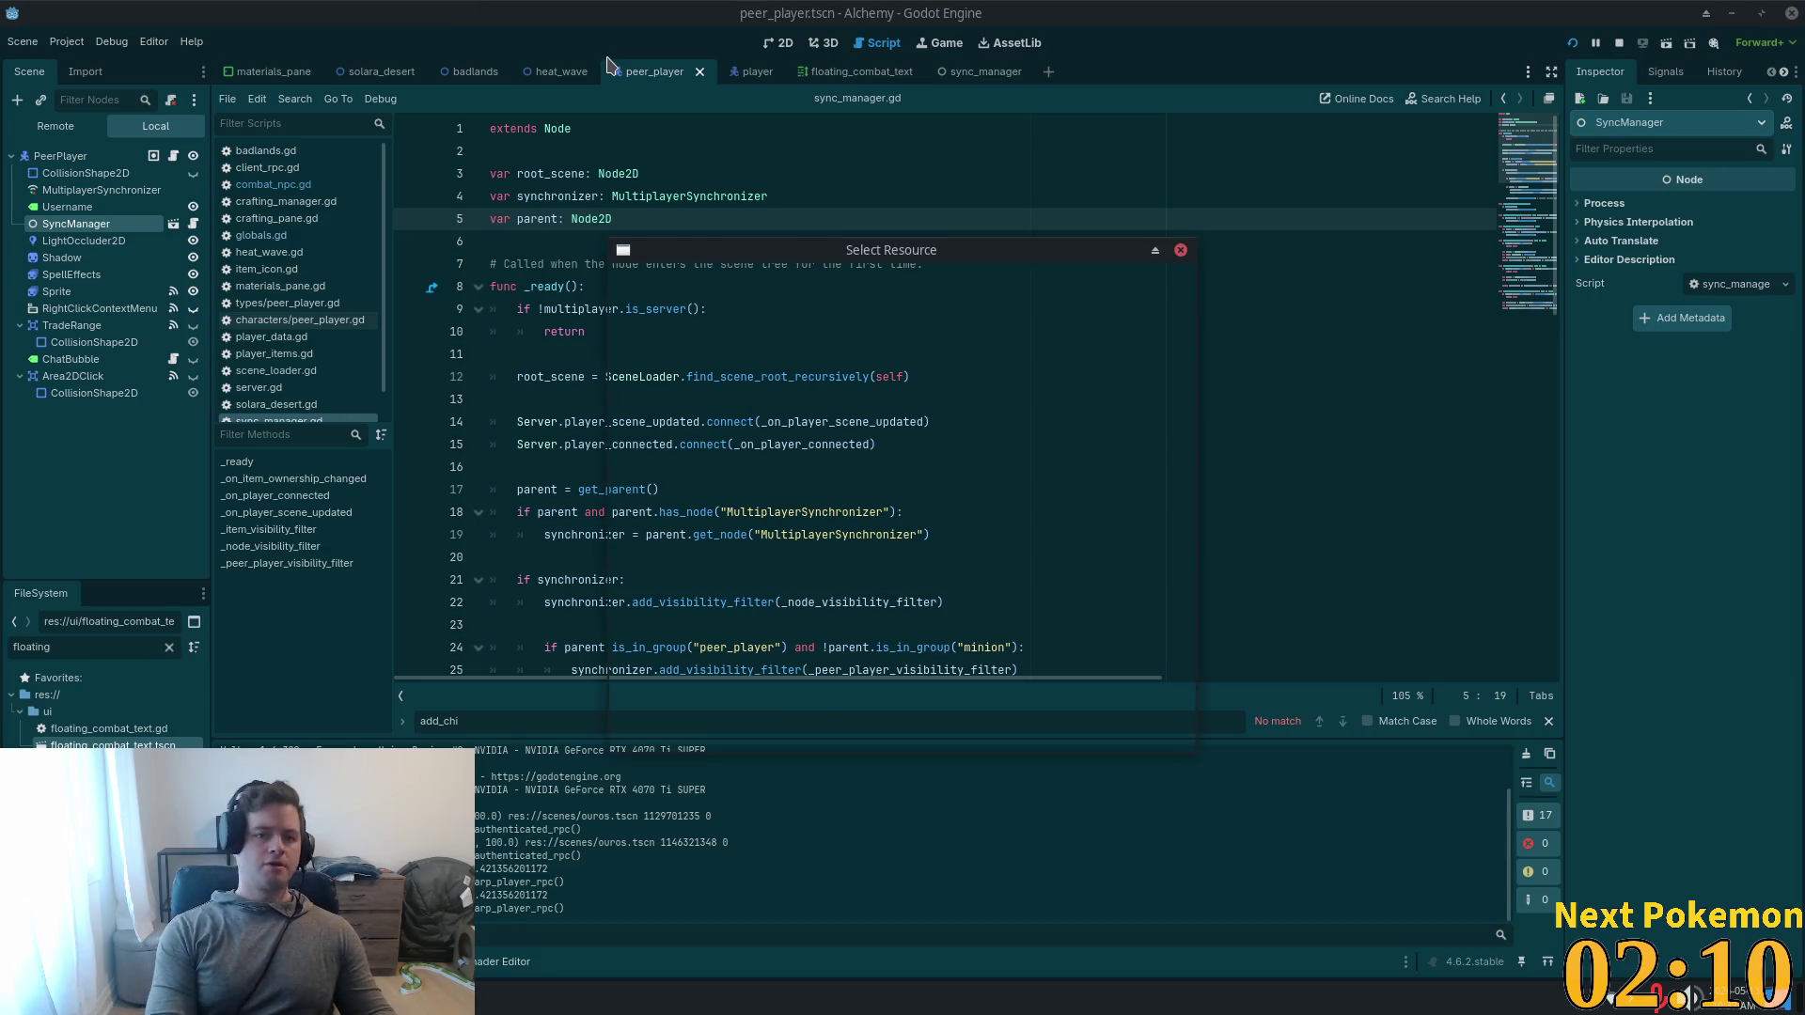
type("hud")
key("Down")
key("Return")
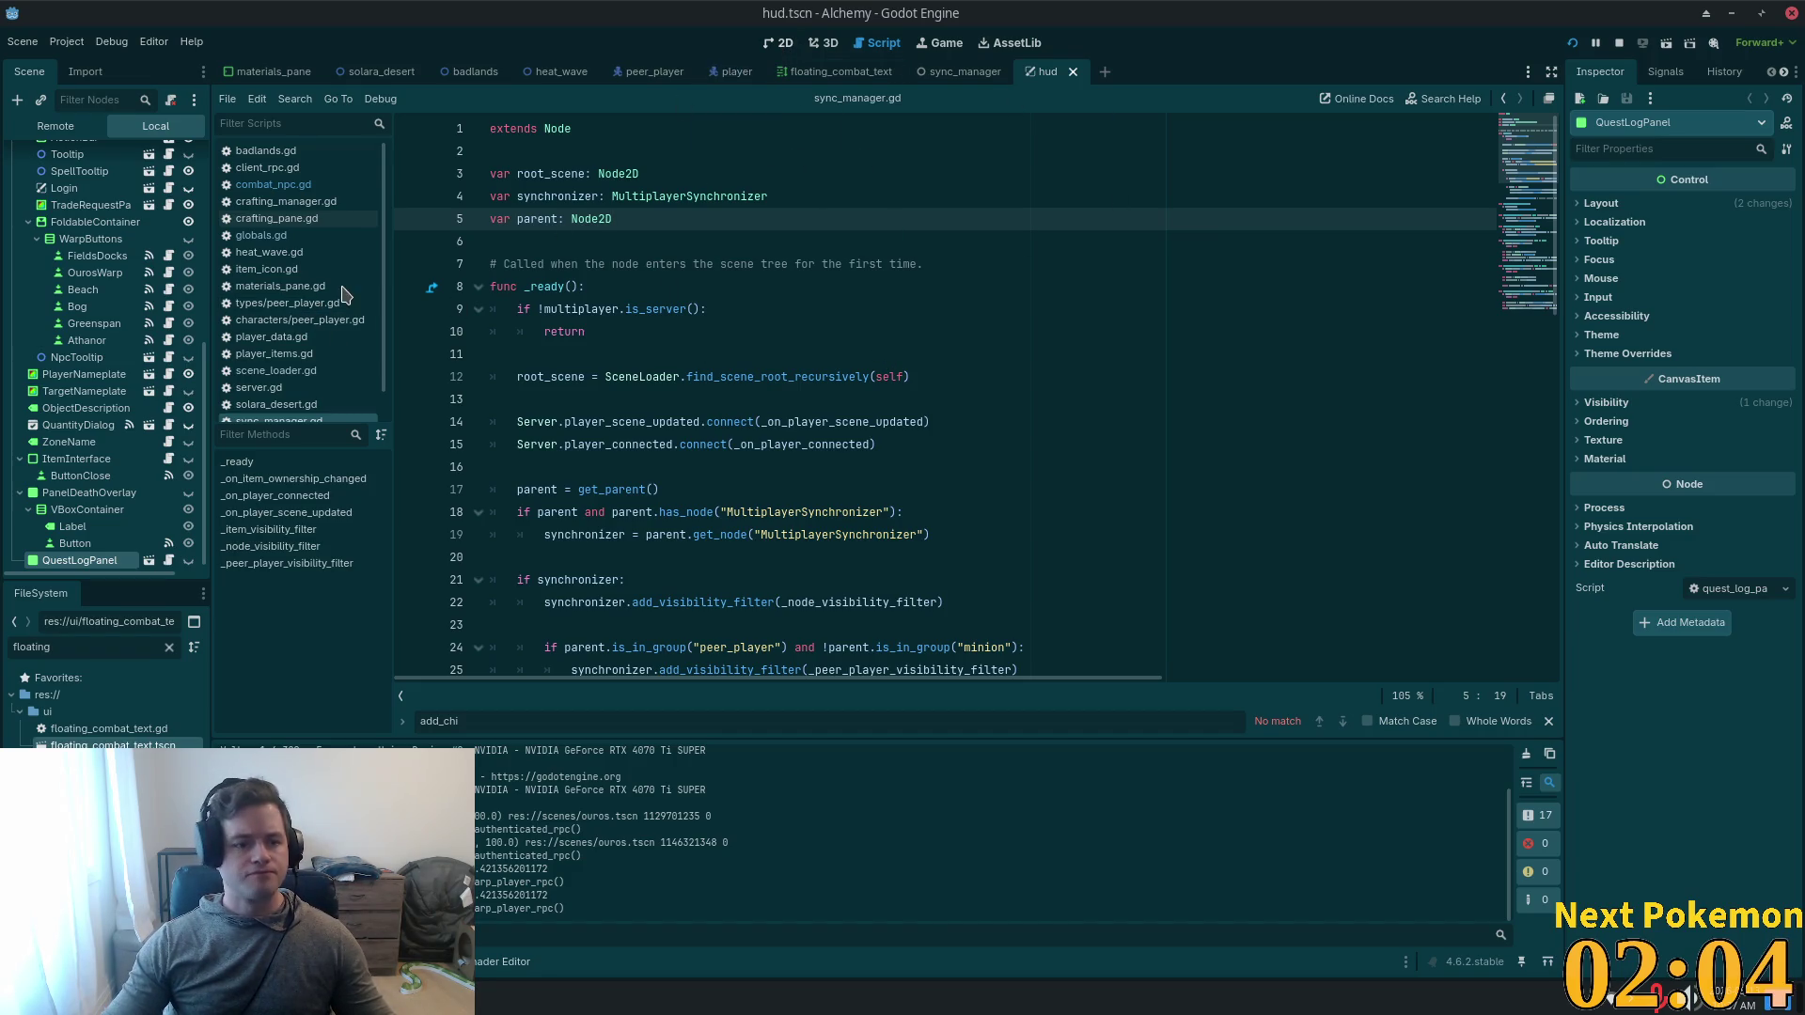
left_click(776, 44)
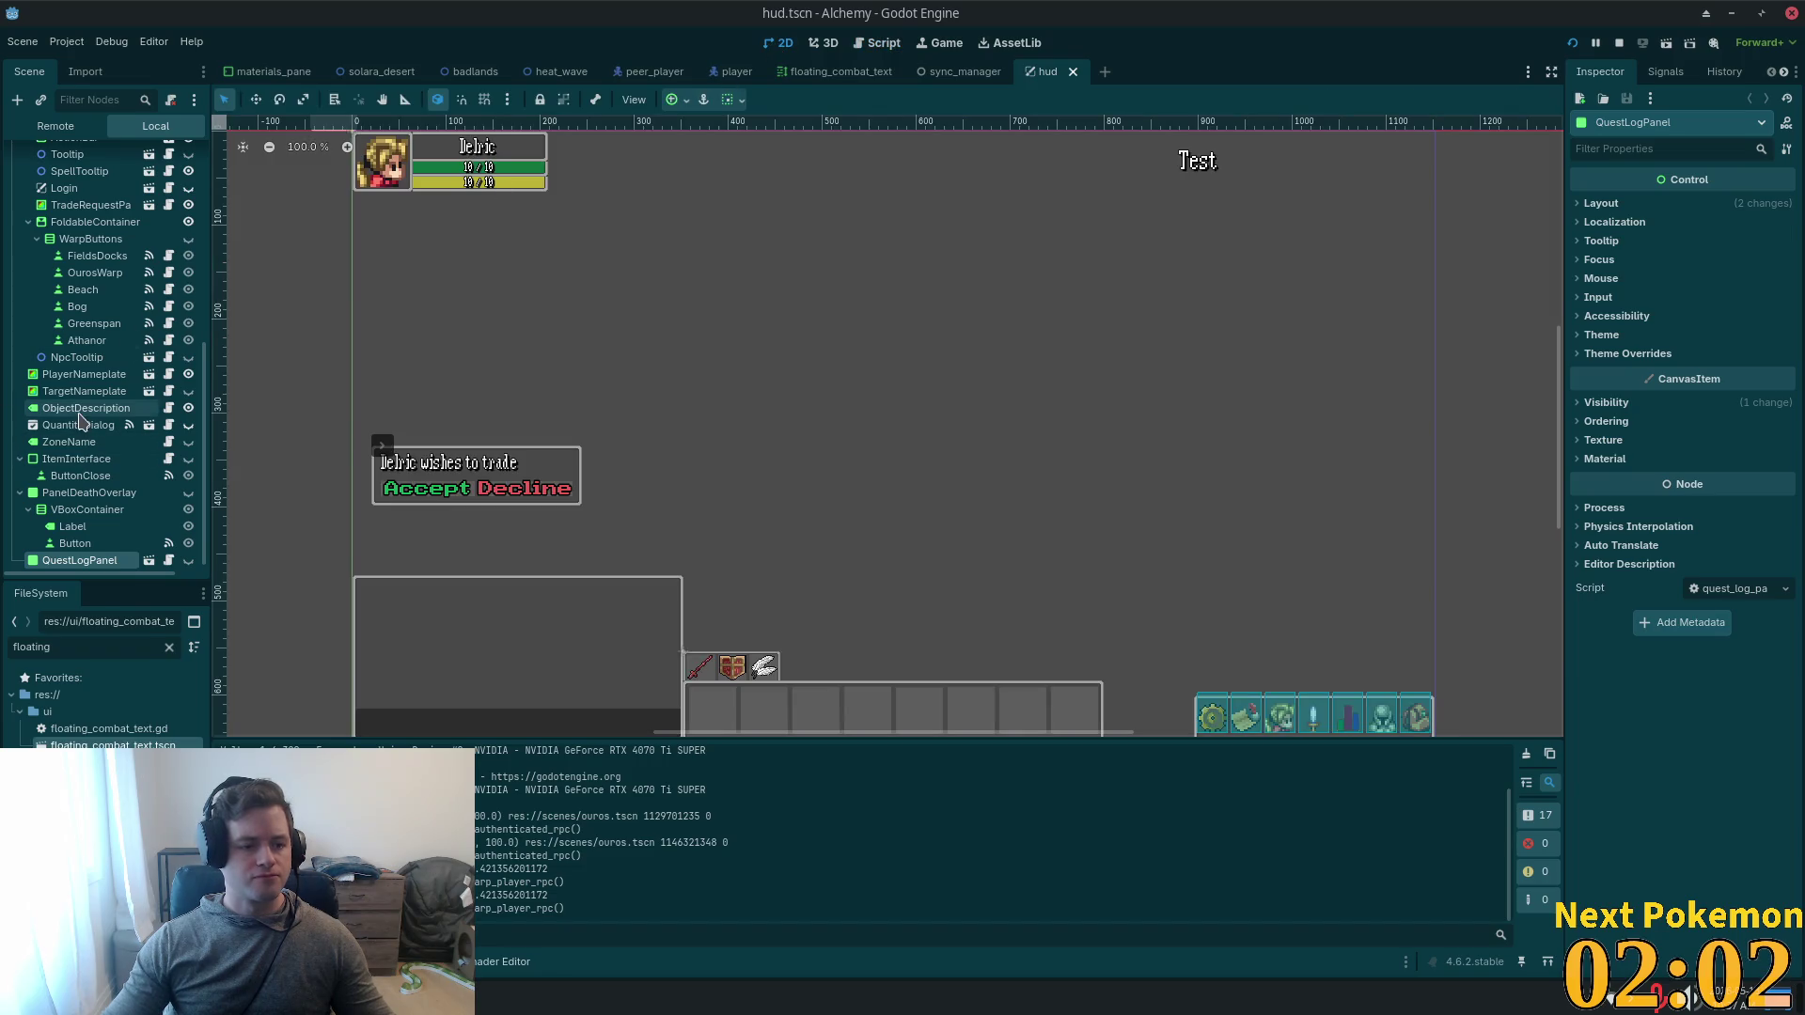
scroll(95, 442, "up", 5)
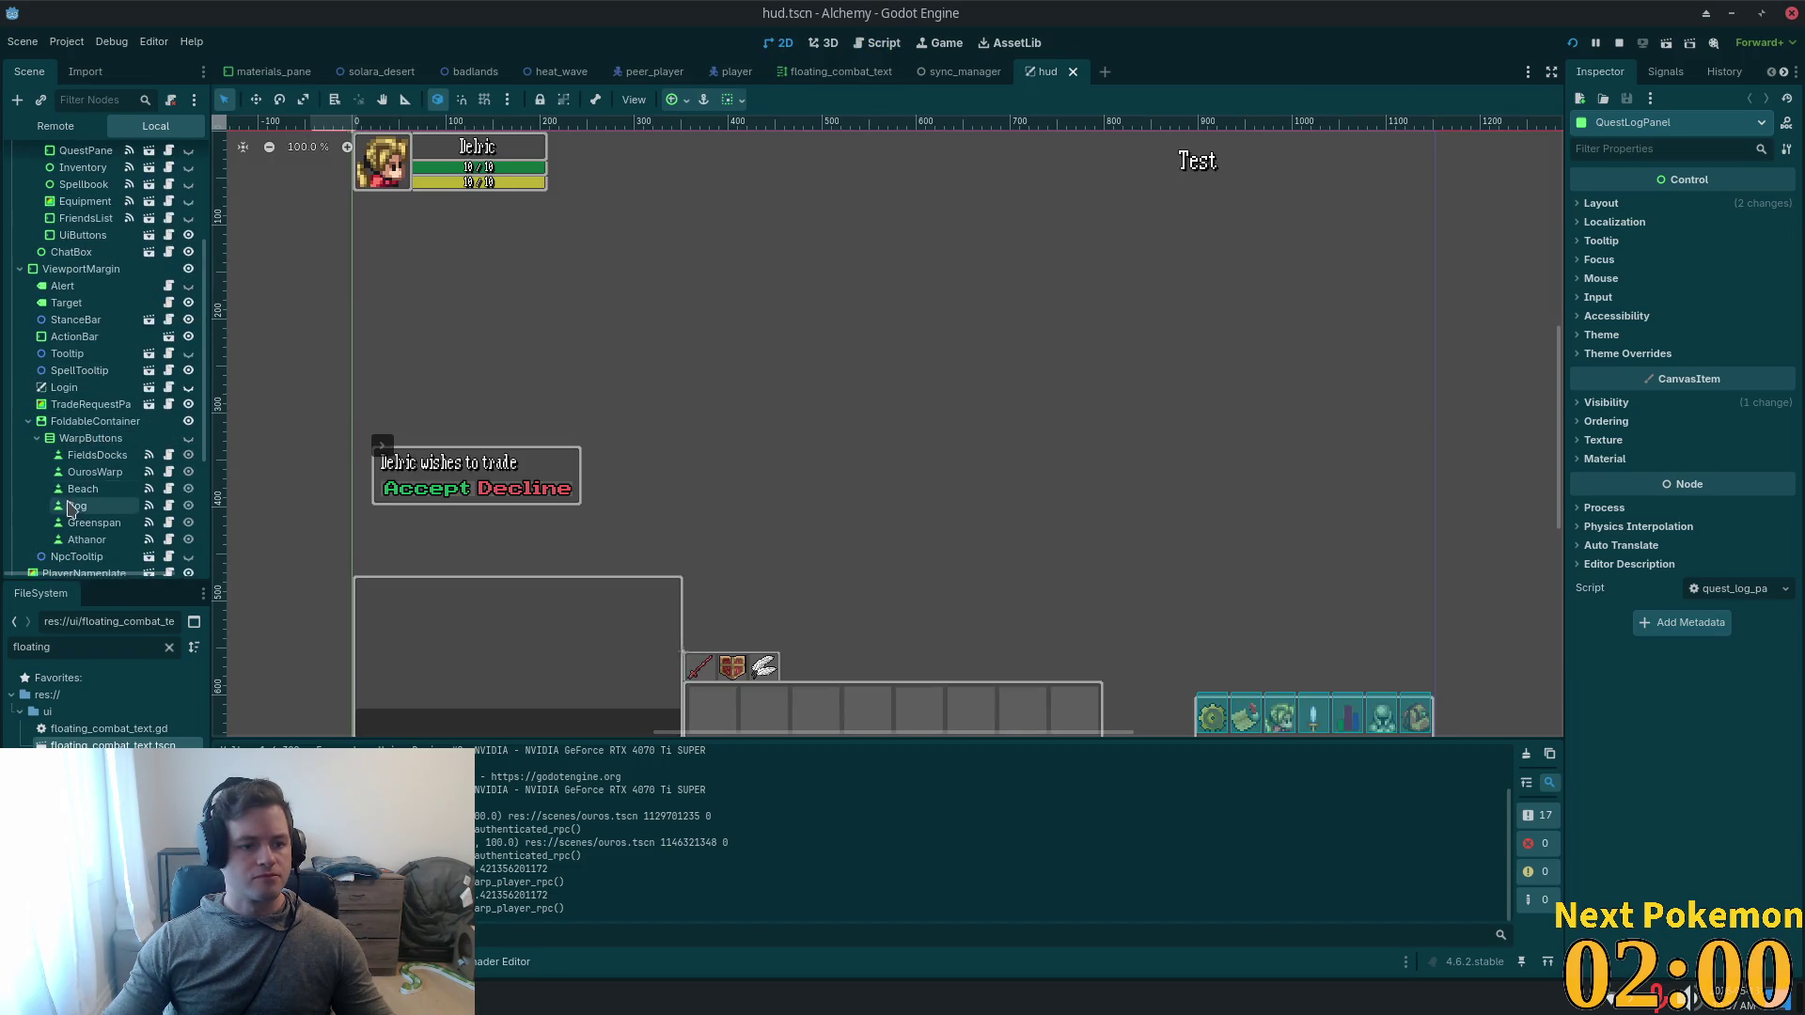
Duplicate the Athanor warp button and rename the copy to Badlands.
right_click(110, 446)
left_click(86, 540)
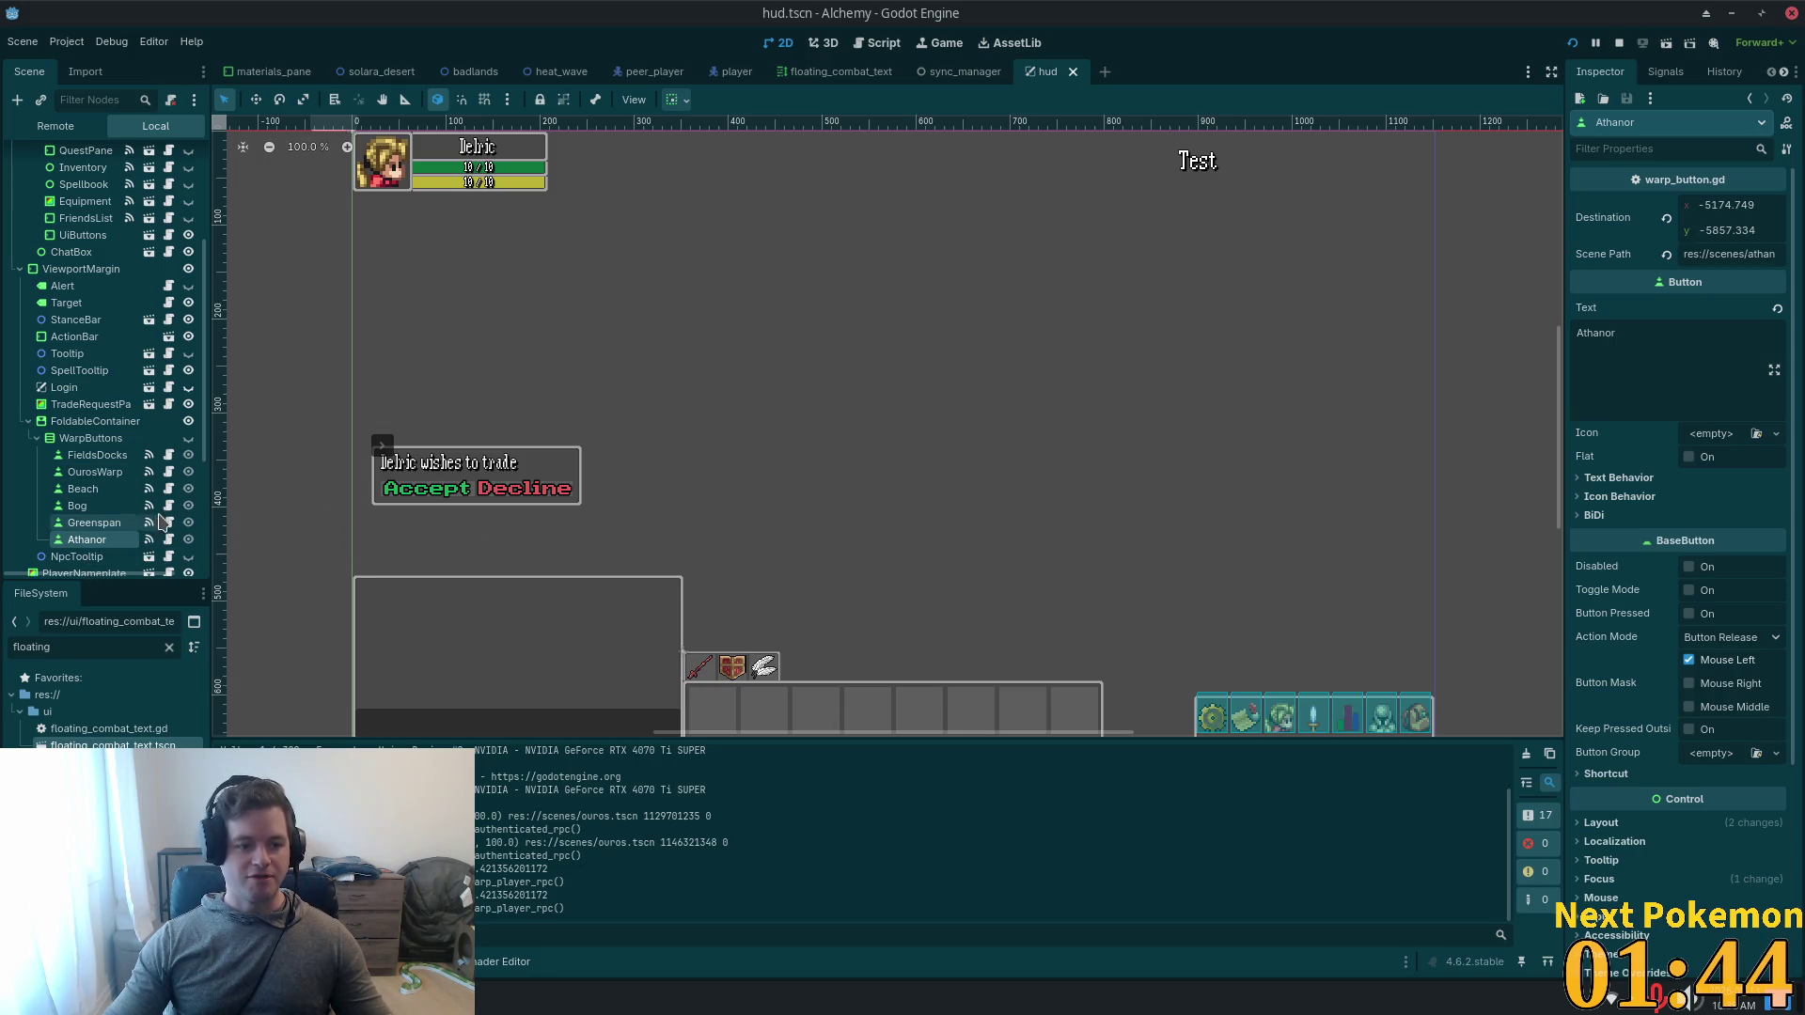
key("ctrl+d")
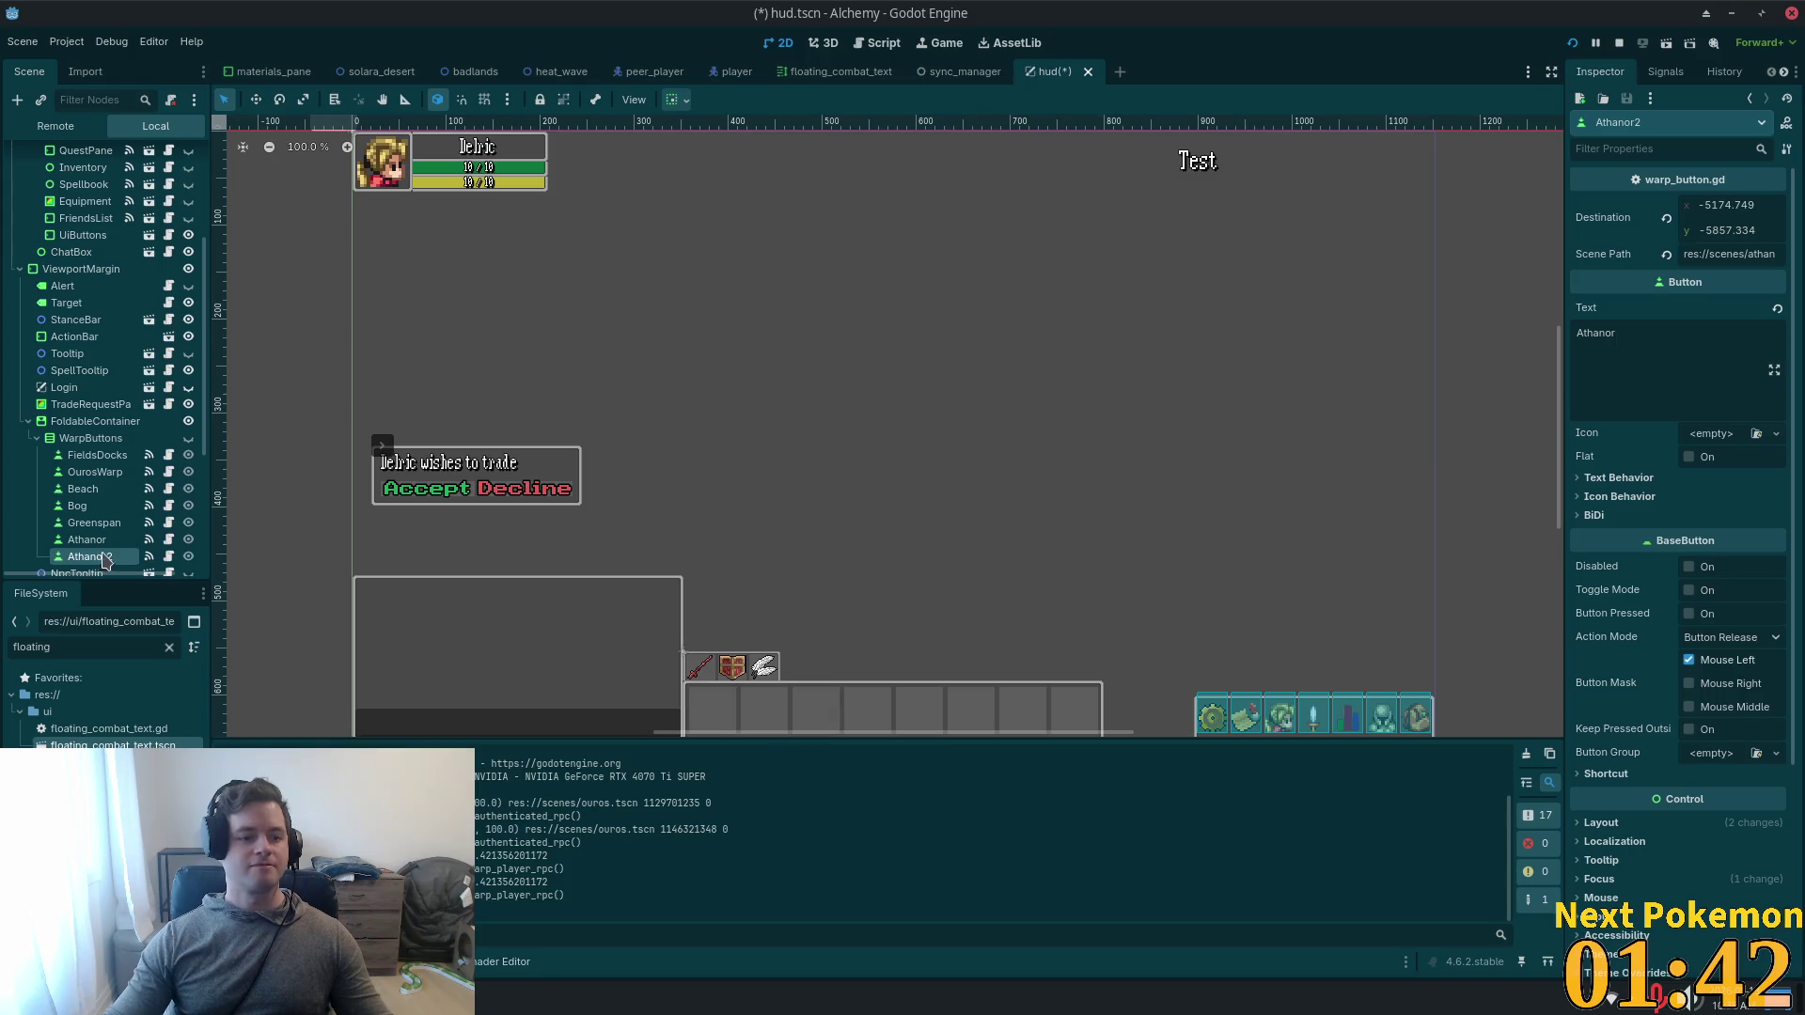
left_click(124, 562)
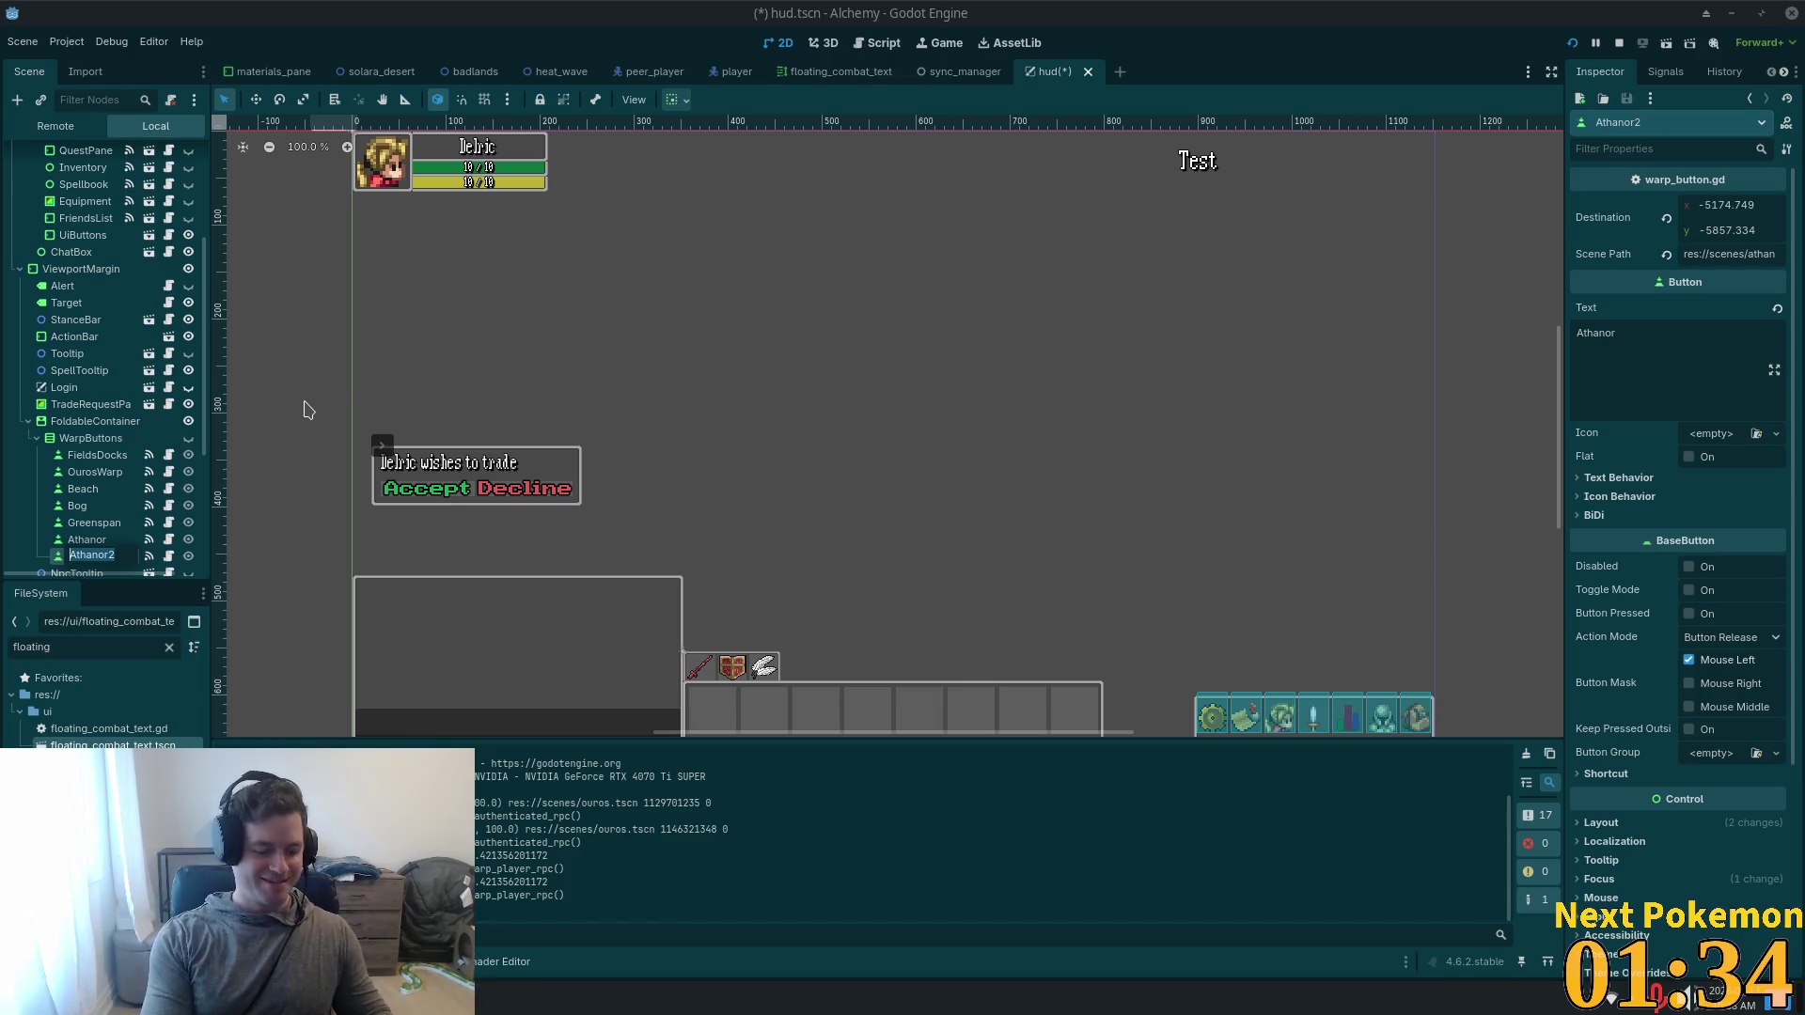
key("Return")
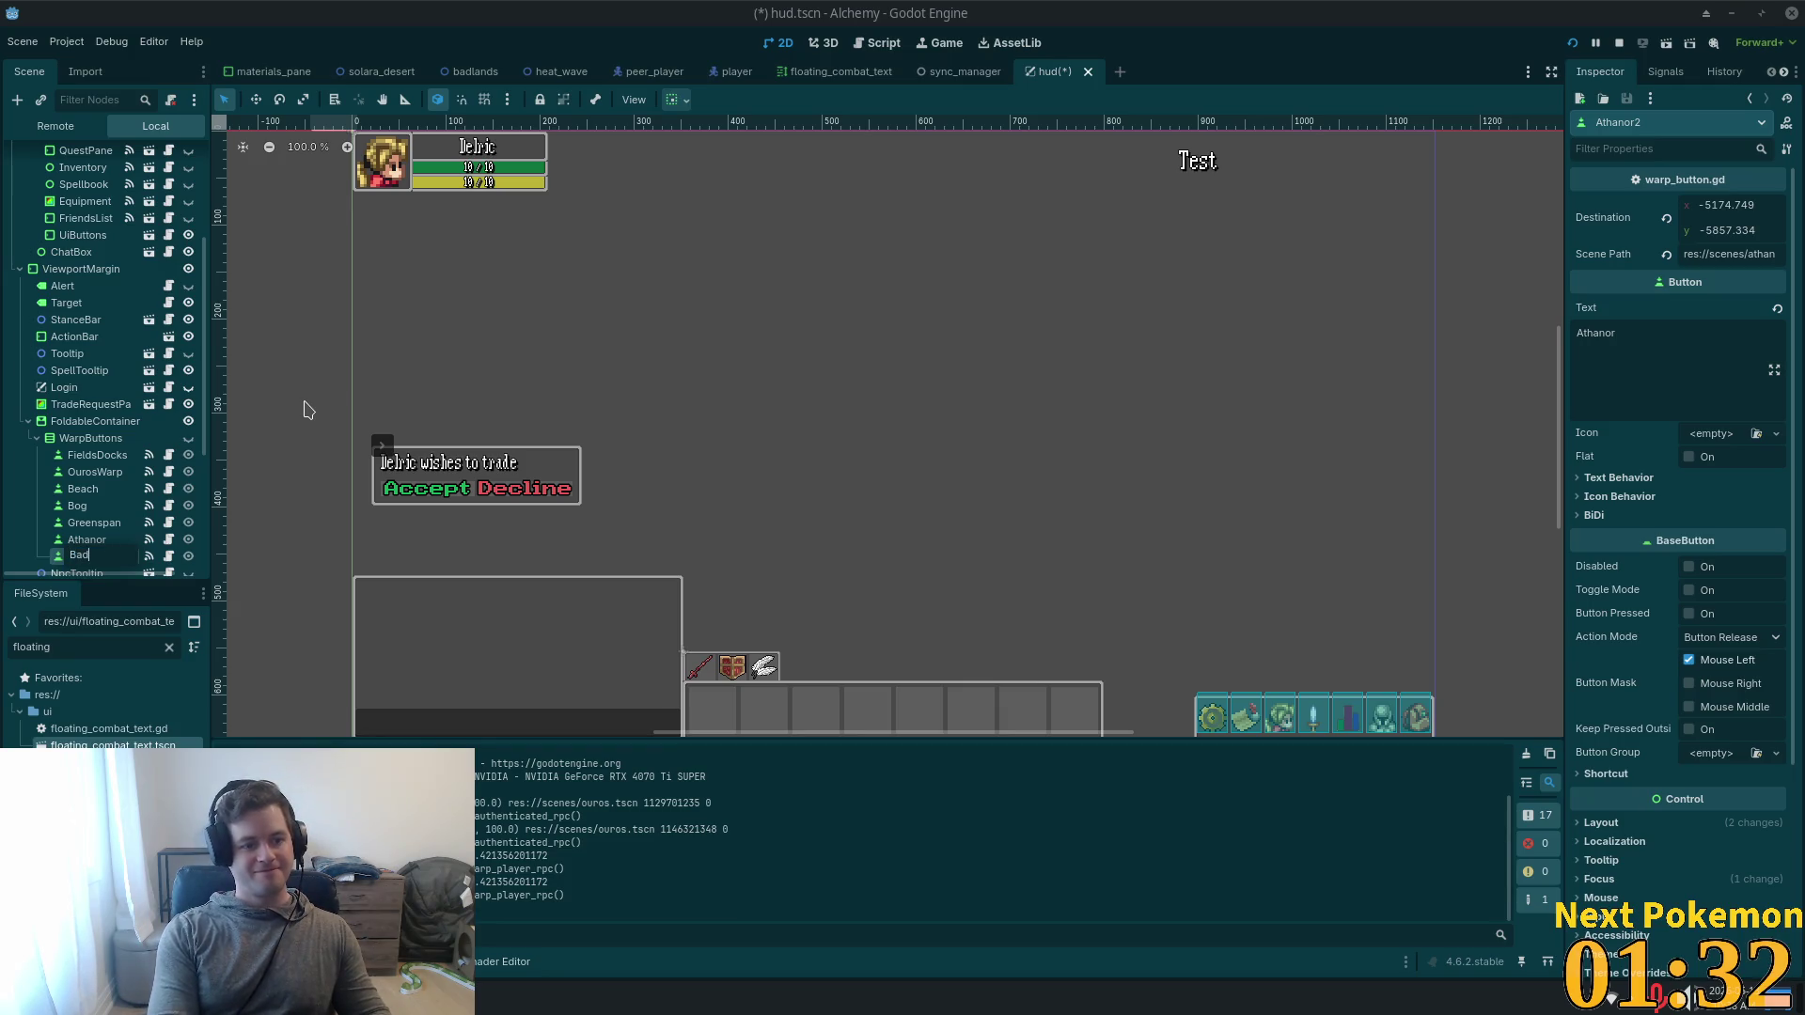
key("Return")
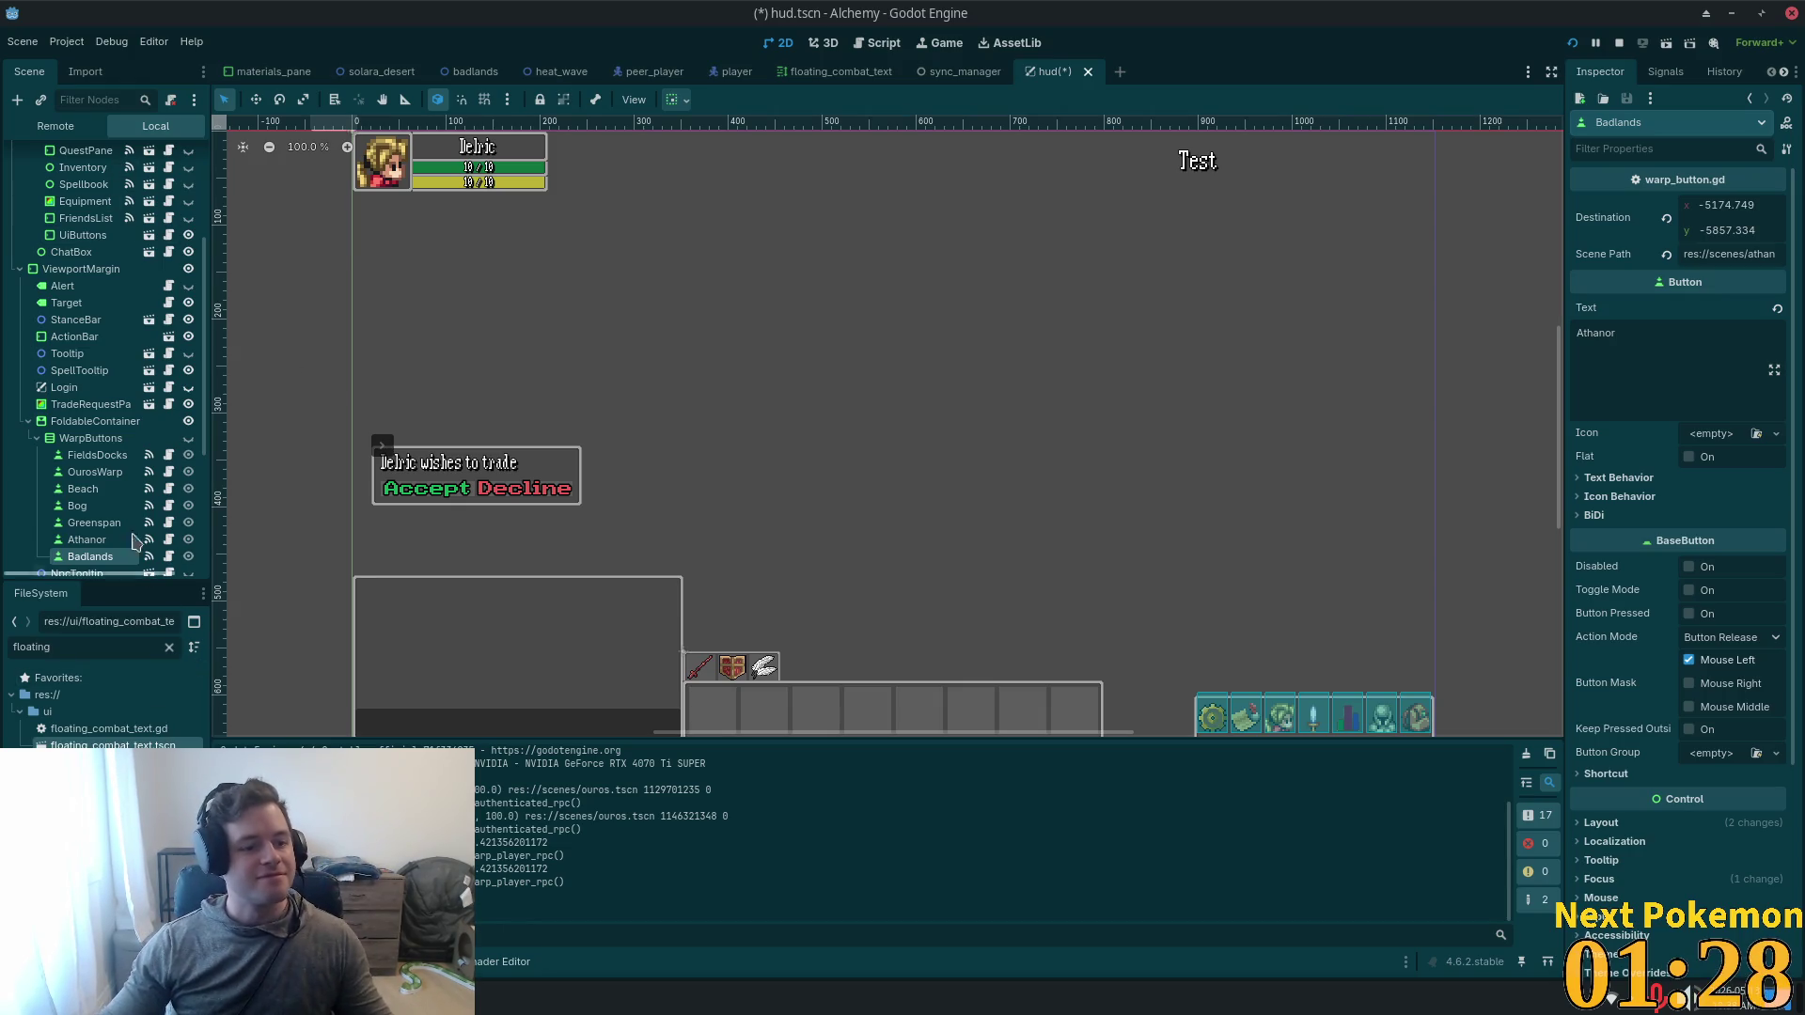
Set the Badlands button's Scene Path to res://scenes/badlands.tscn and save hud.tscn.
scroll(119, 430, "down", 3)
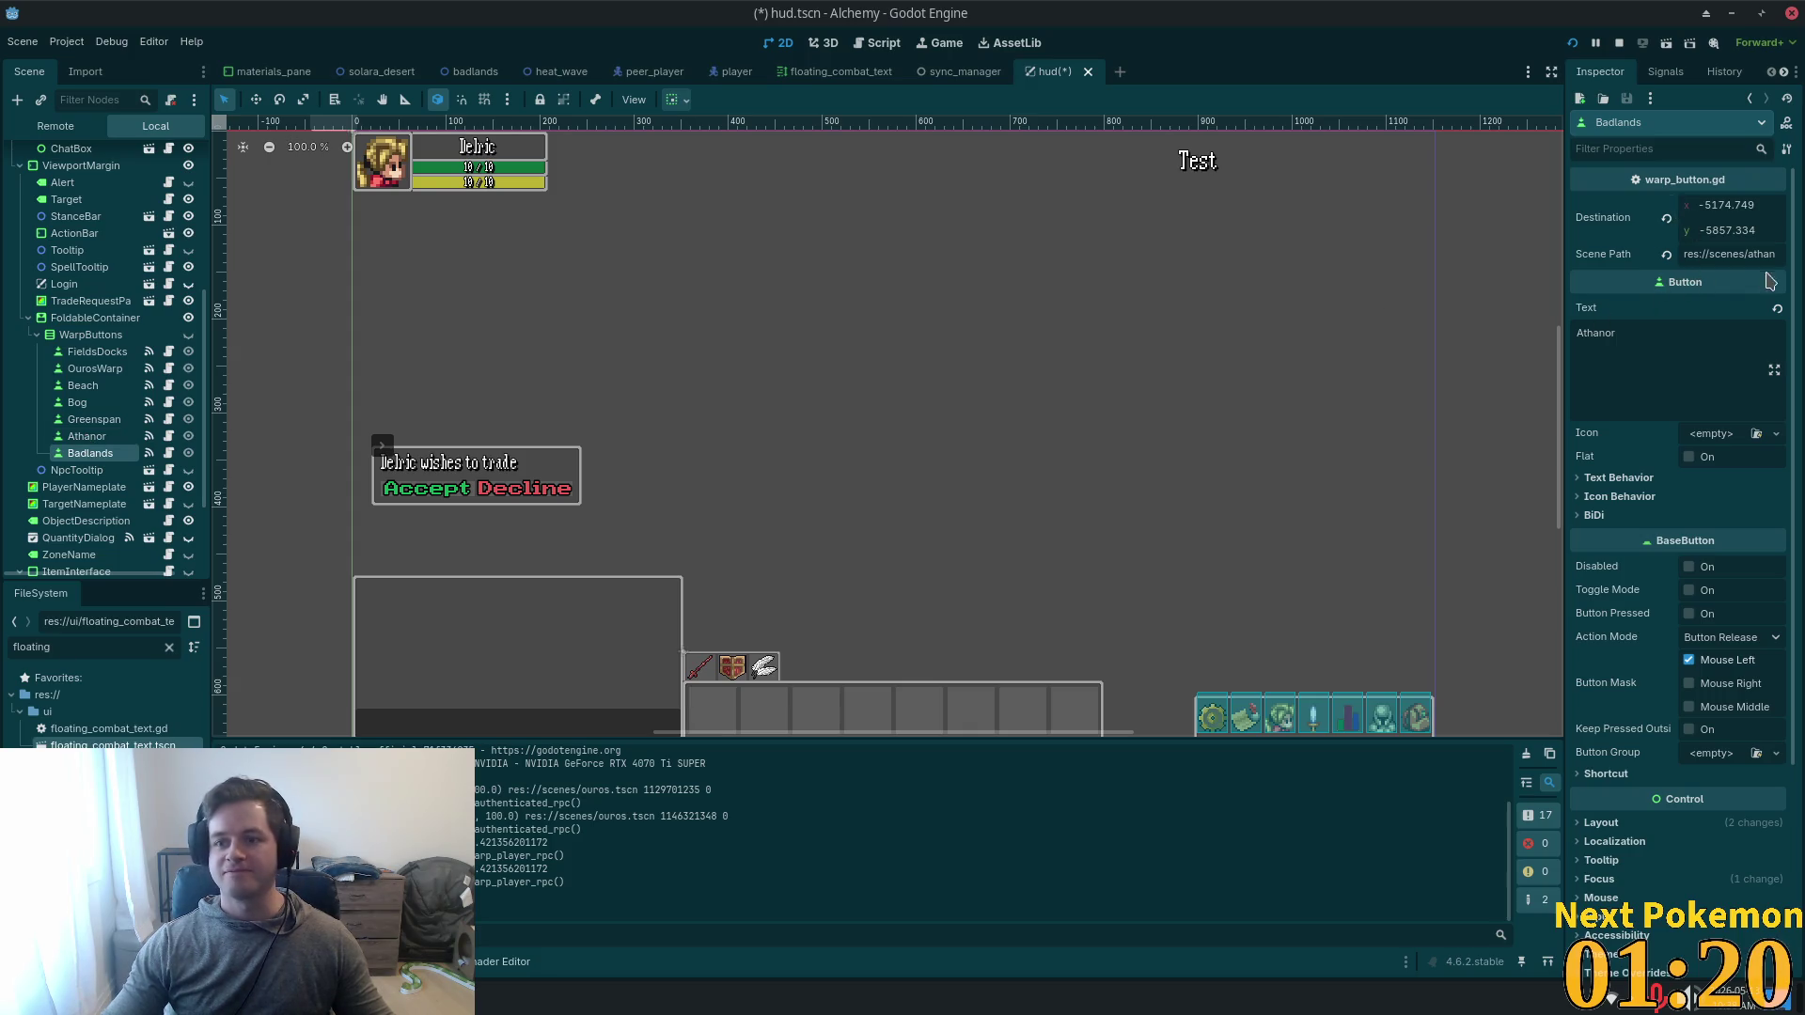
scroll(1285, 706, "right", 2)
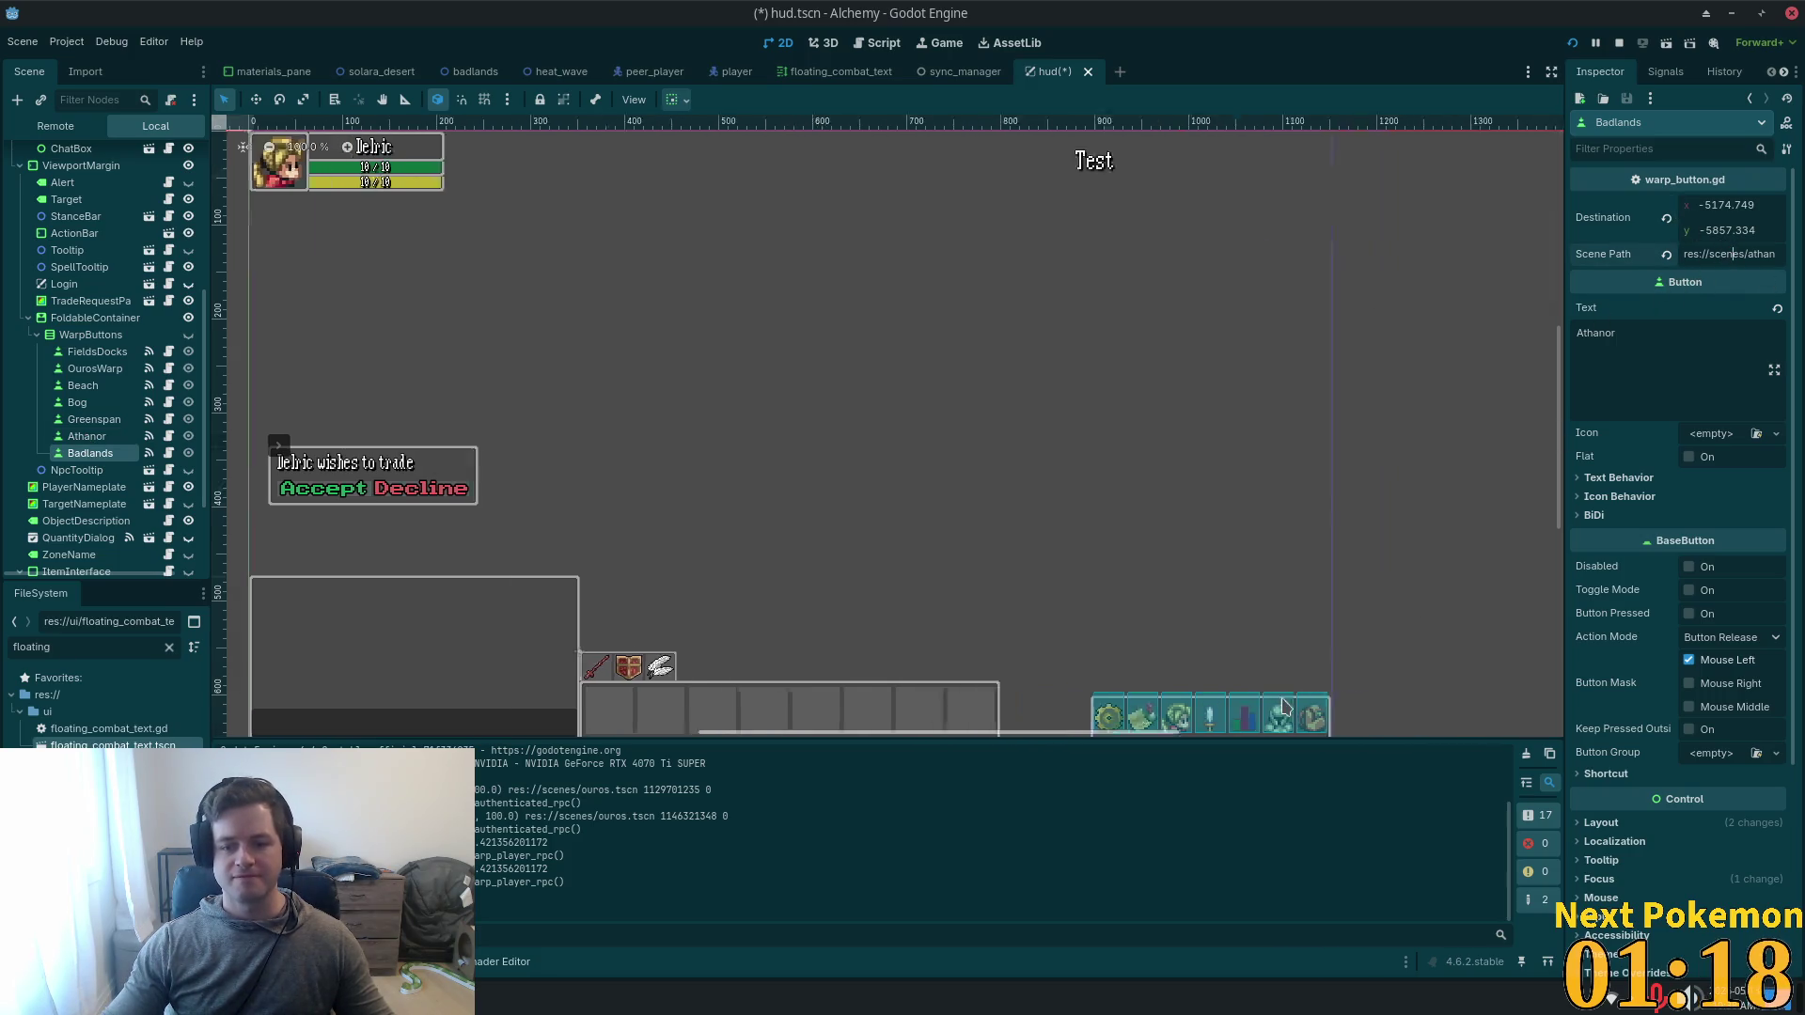
scroll(1285, 706, "right", 10)
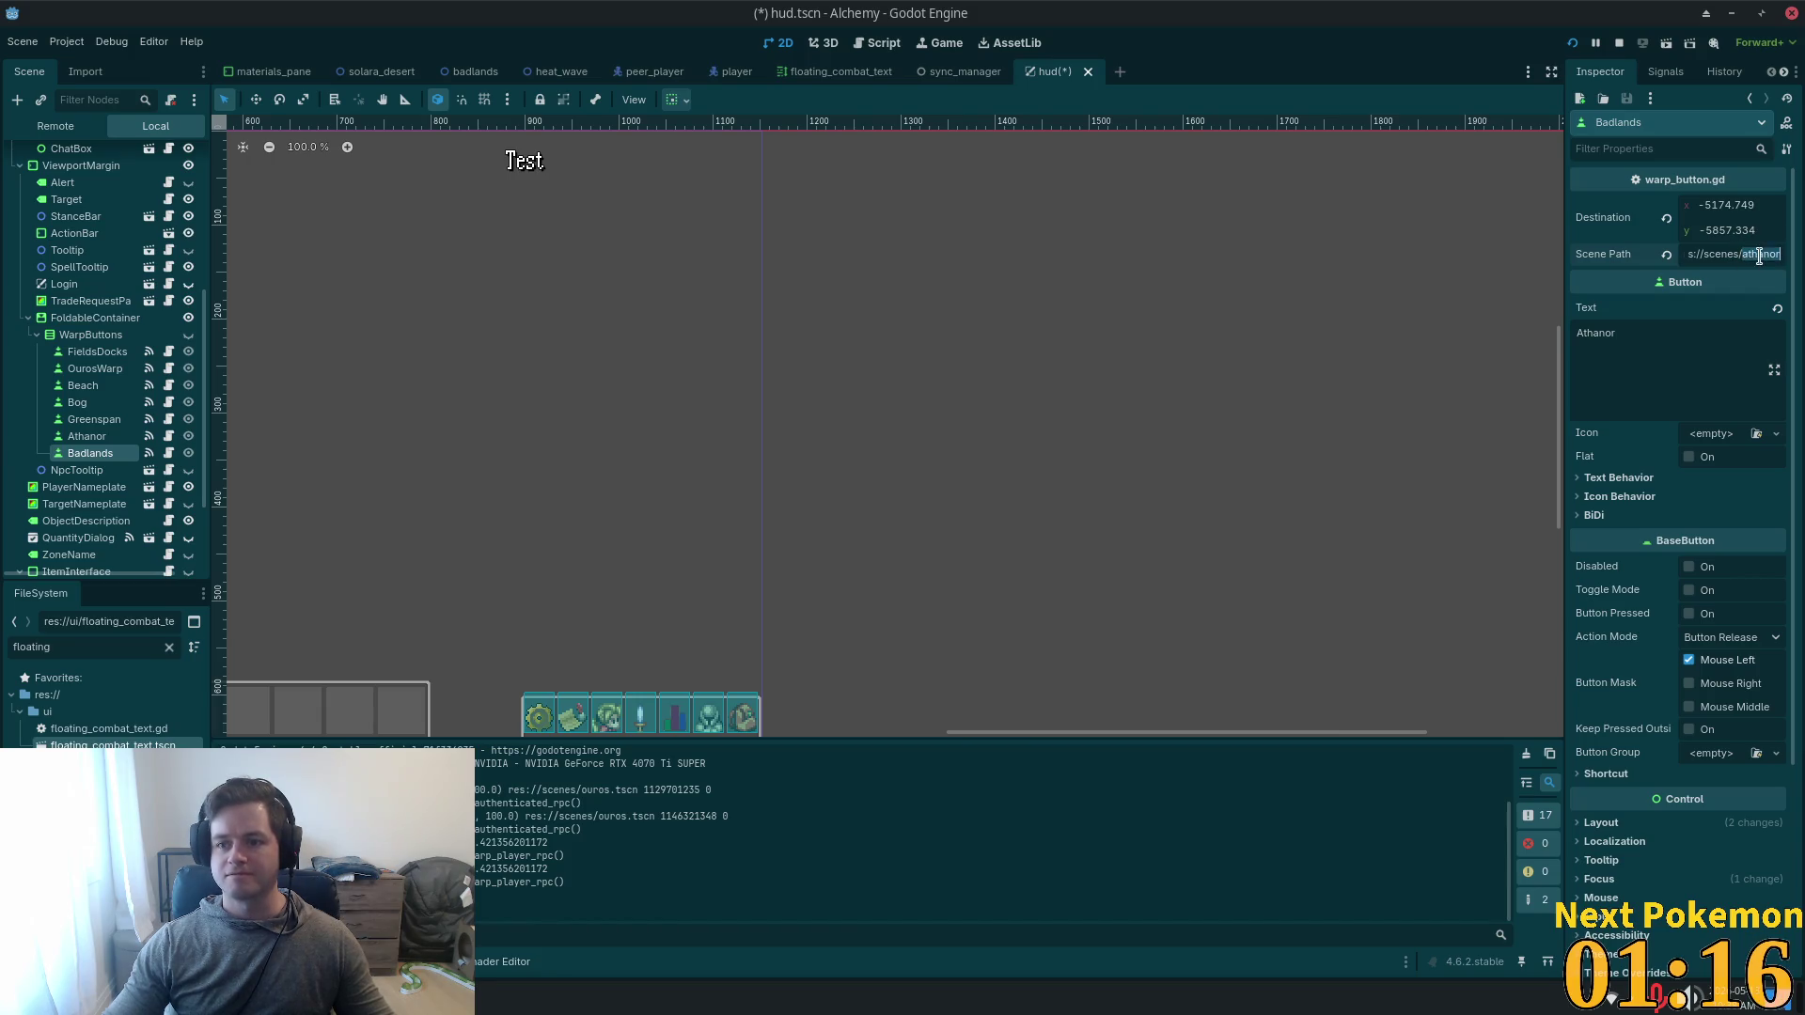
left_click_drag(1561, 241, 1170, 241)
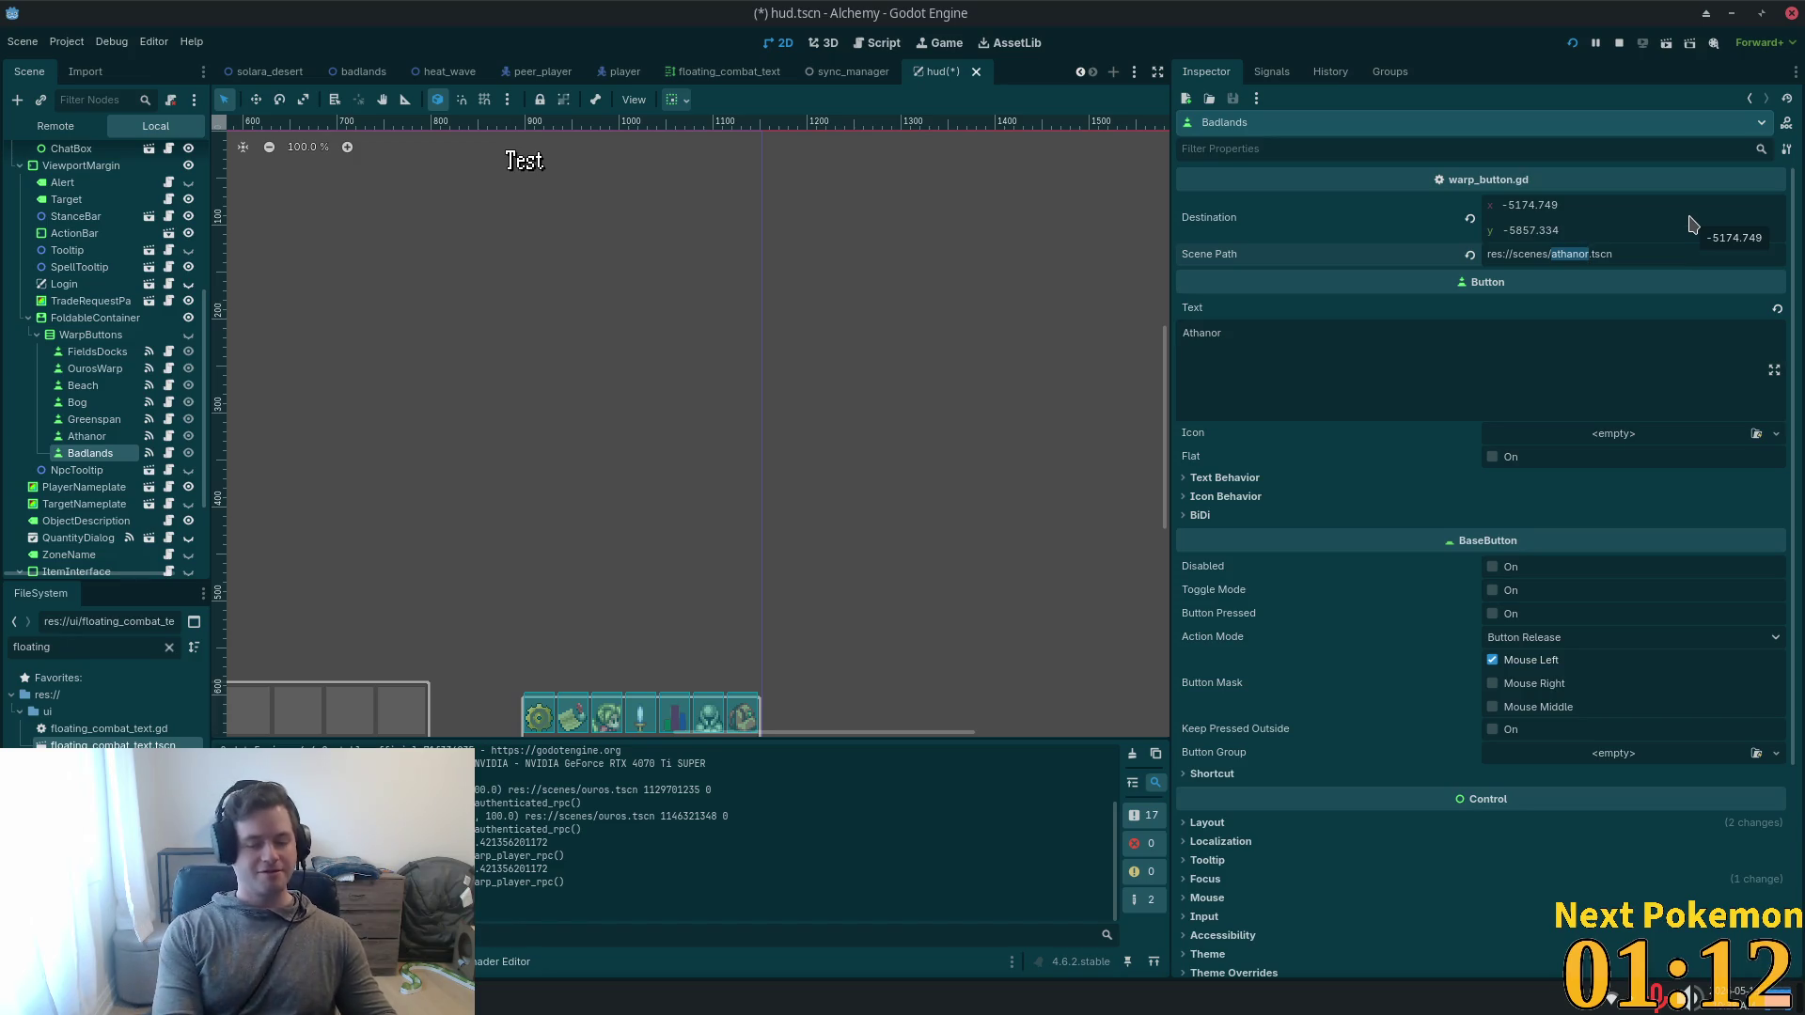
type("badlands")
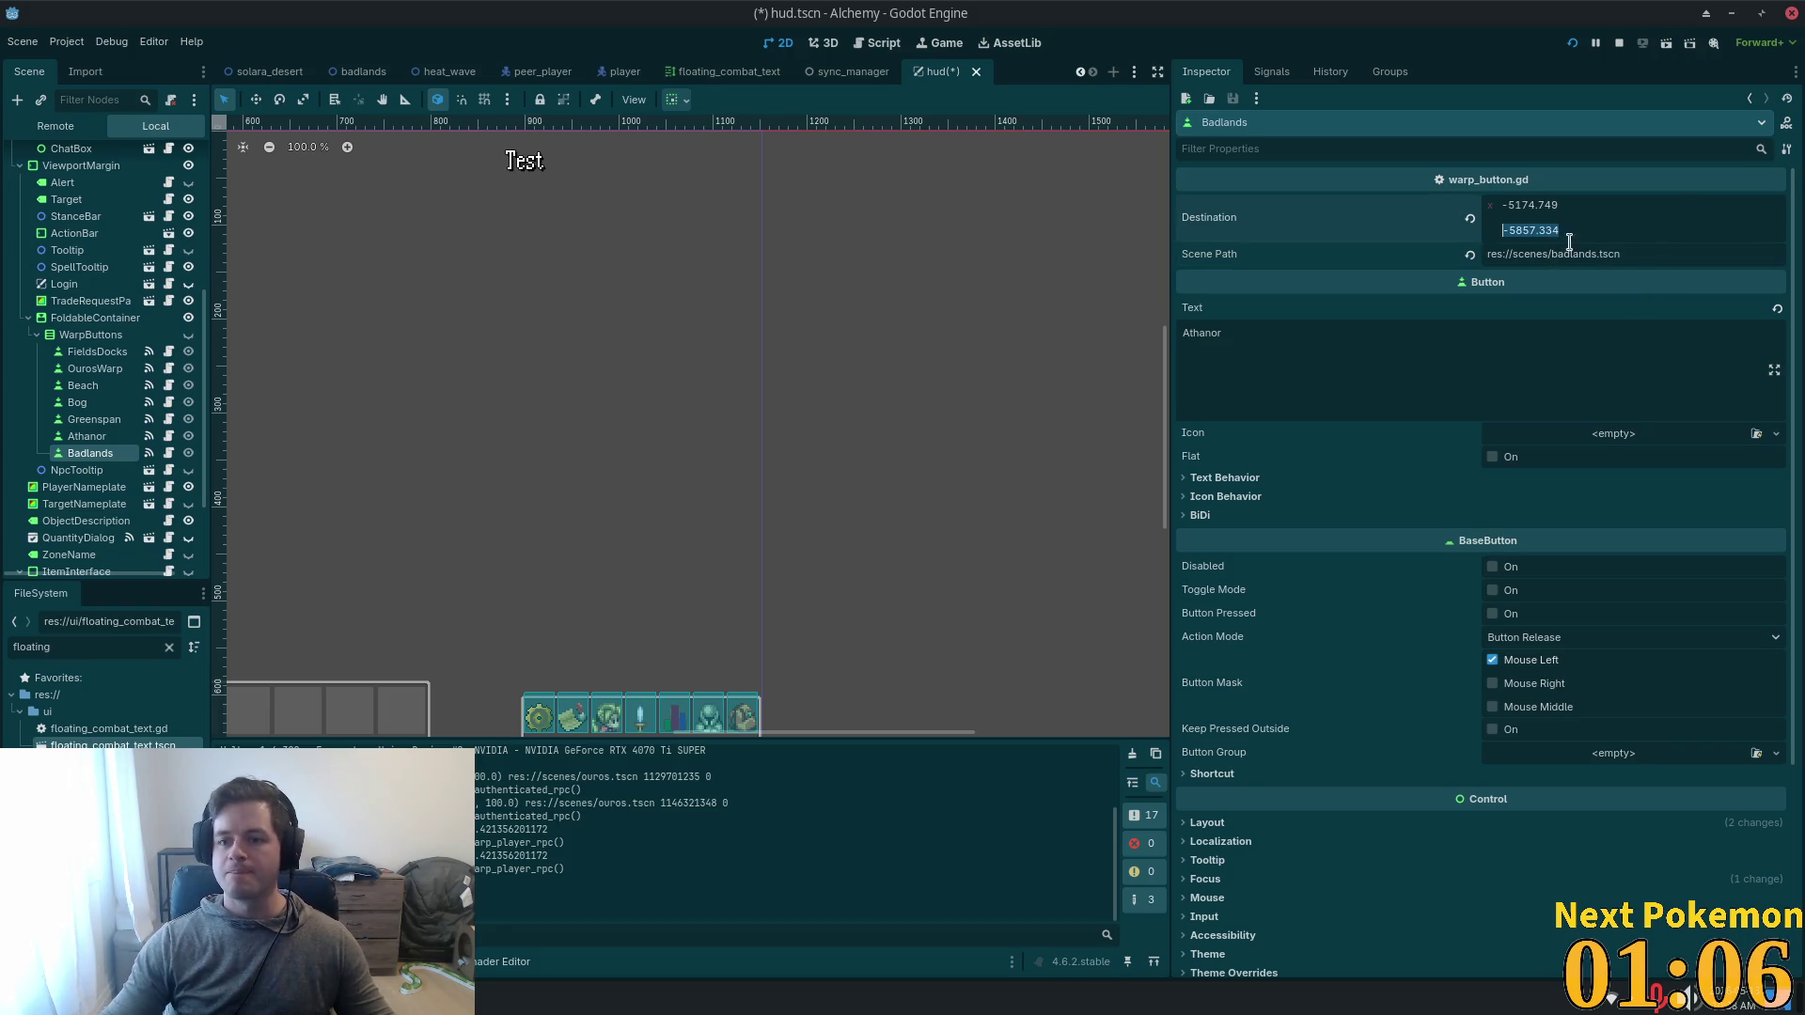
key("ctrl+s")
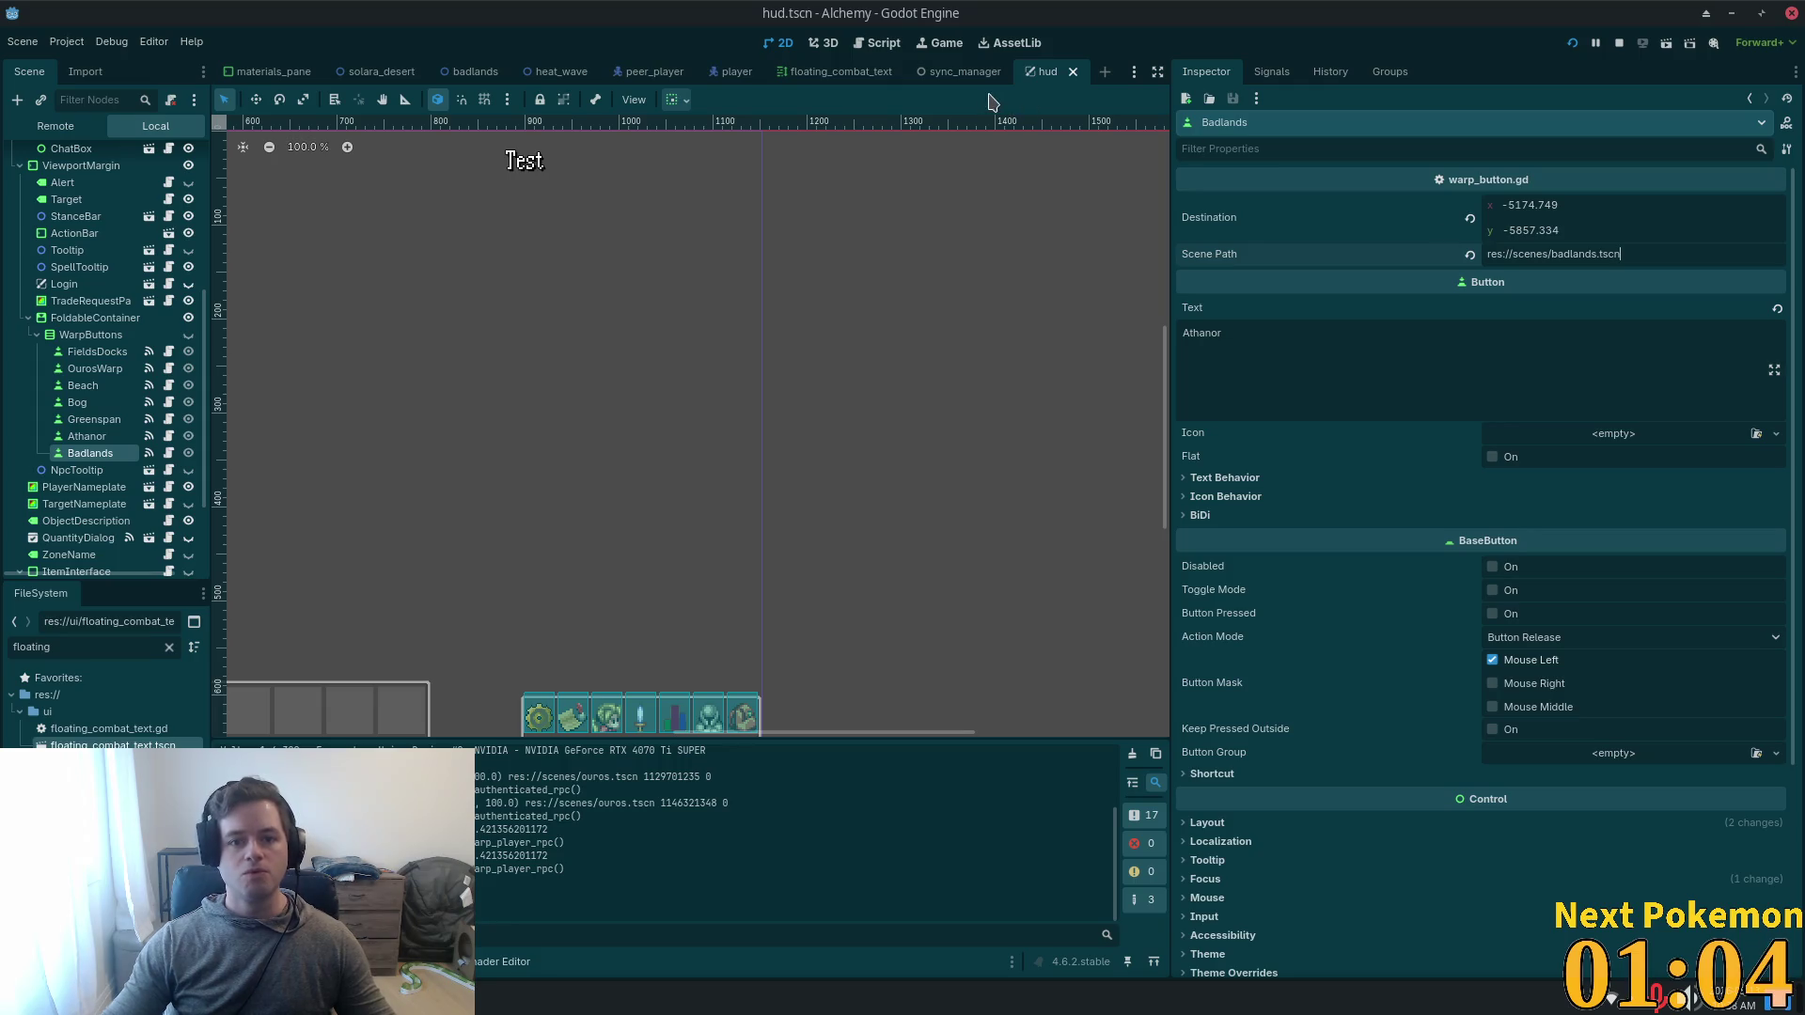
In the badlands scene, add a Node2D on the cobblestones between the obelisks.
left_click(474, 71)
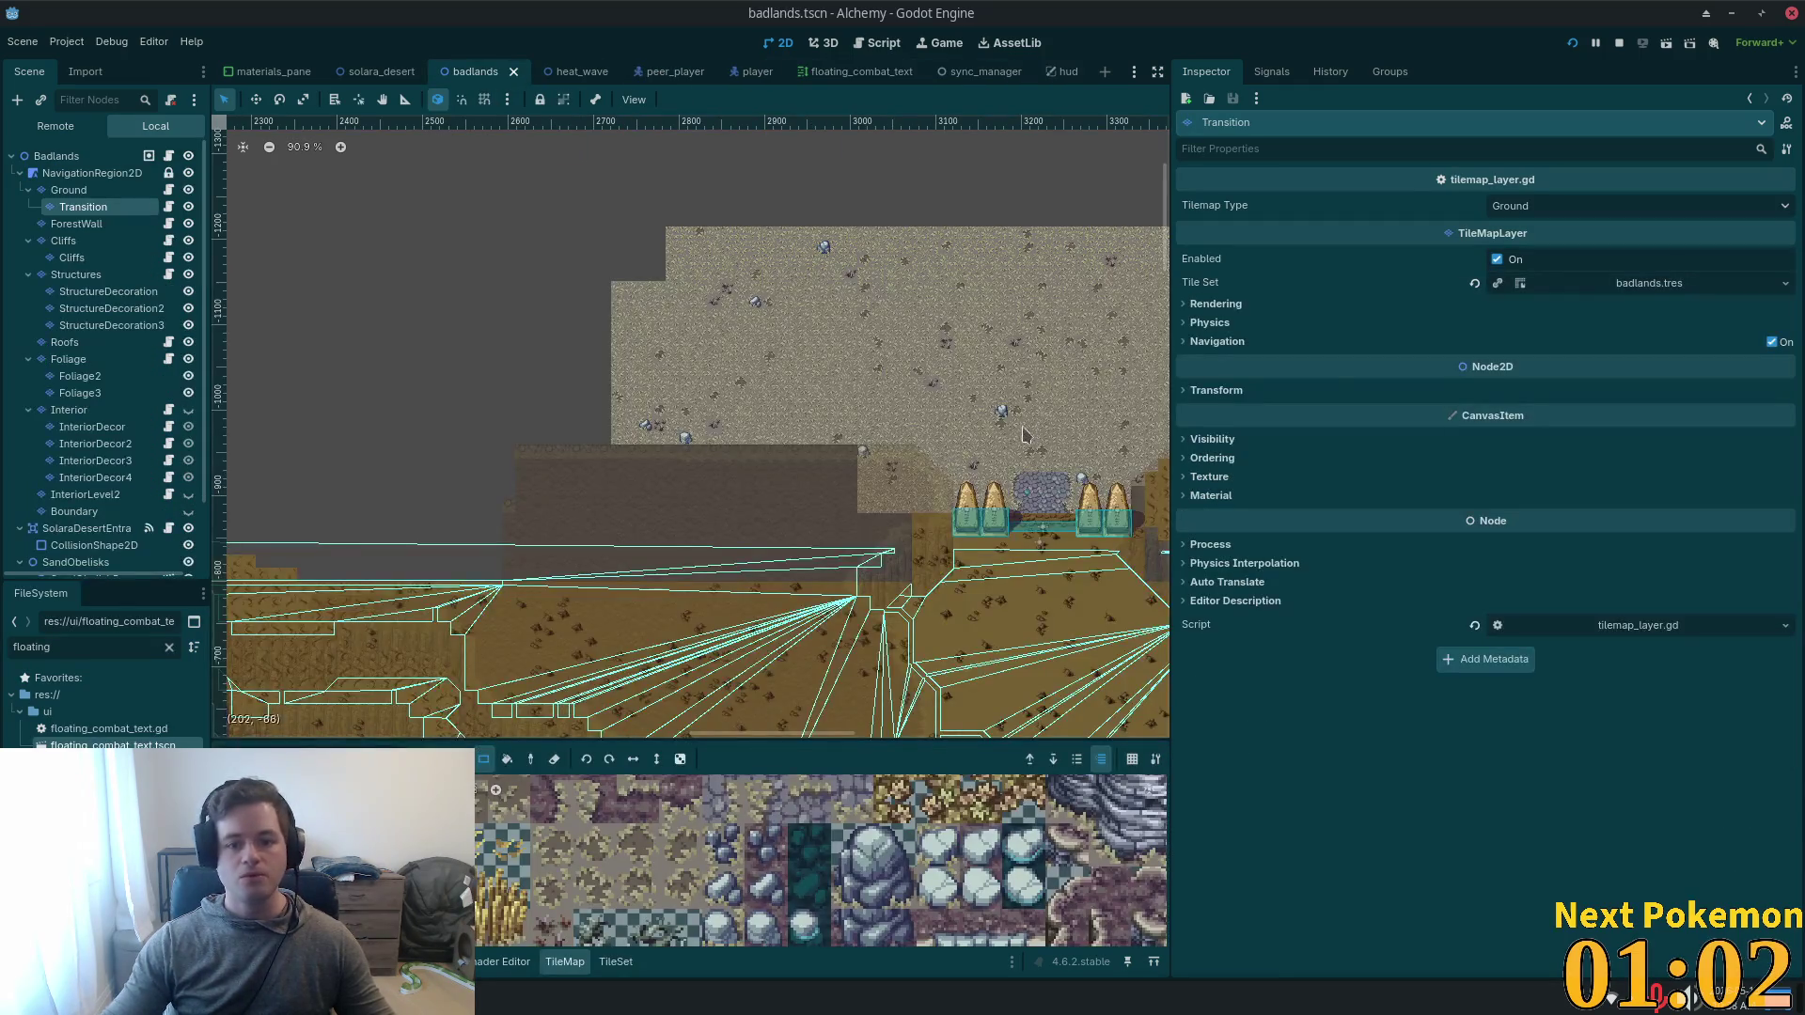
scroll(1024, 434, "up", 5)
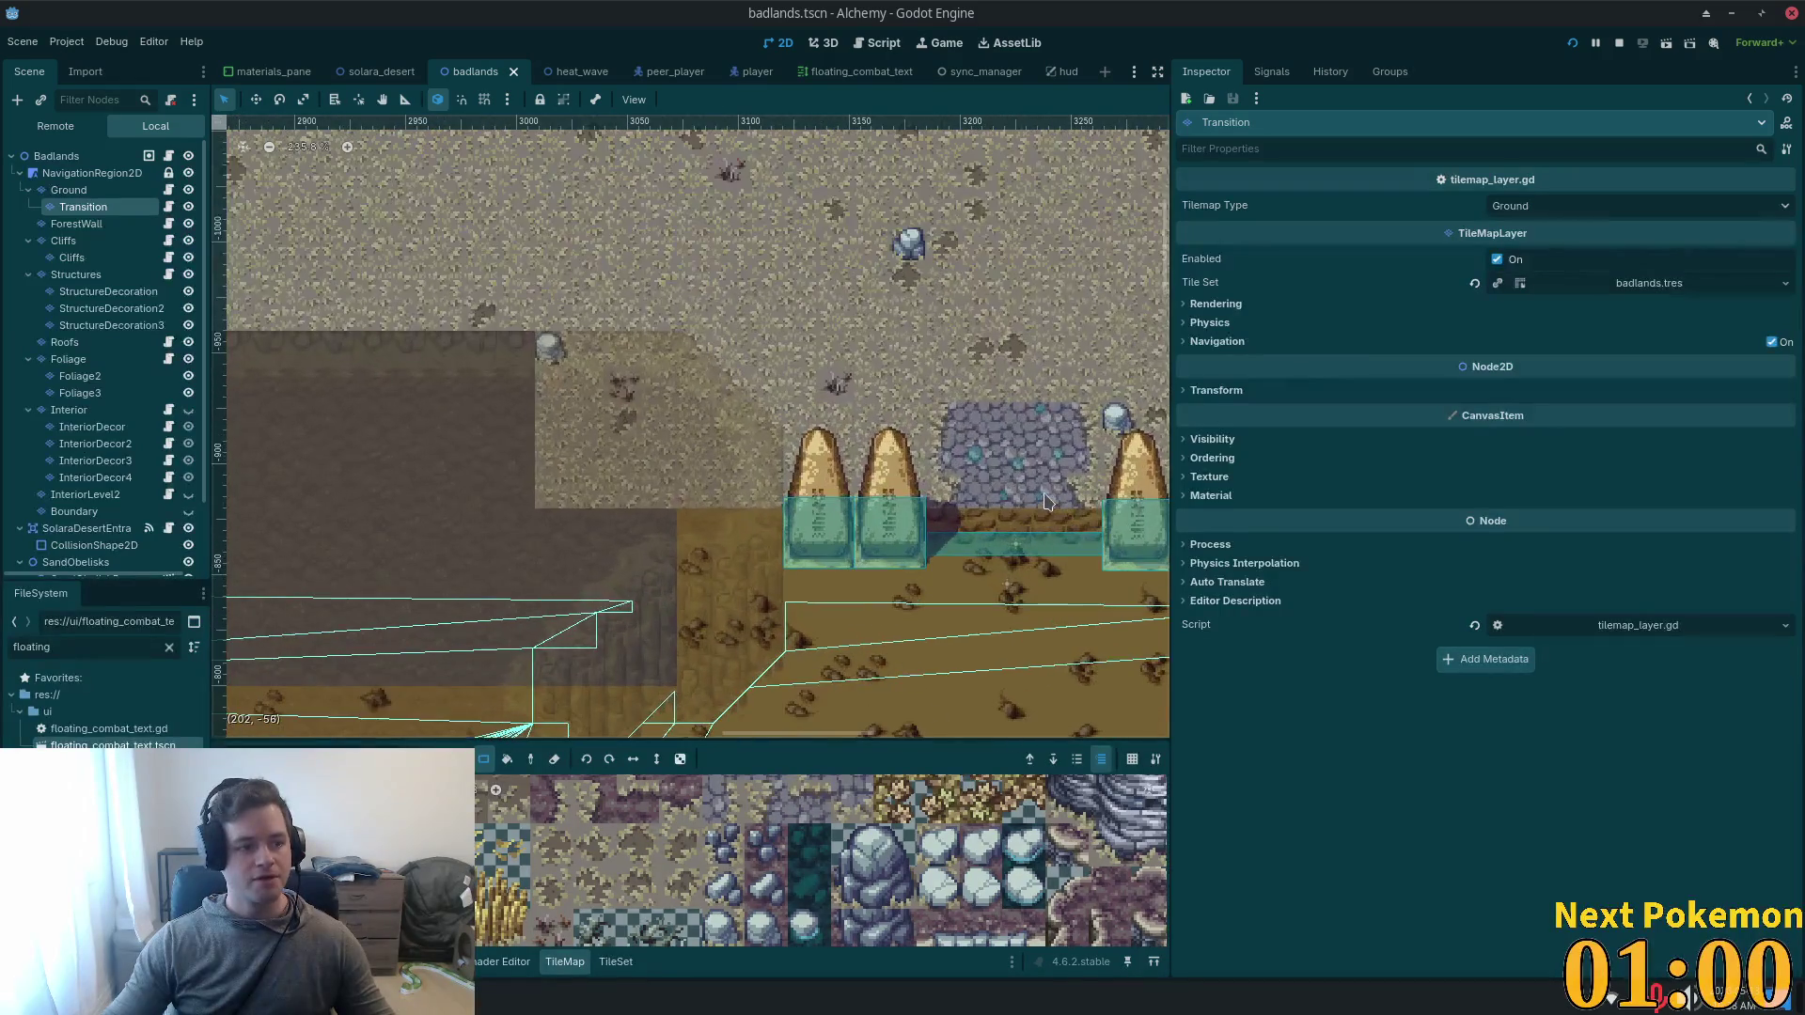
scroll(1047, 502, "up", 2)
scroll(847, 470, "right", 3)
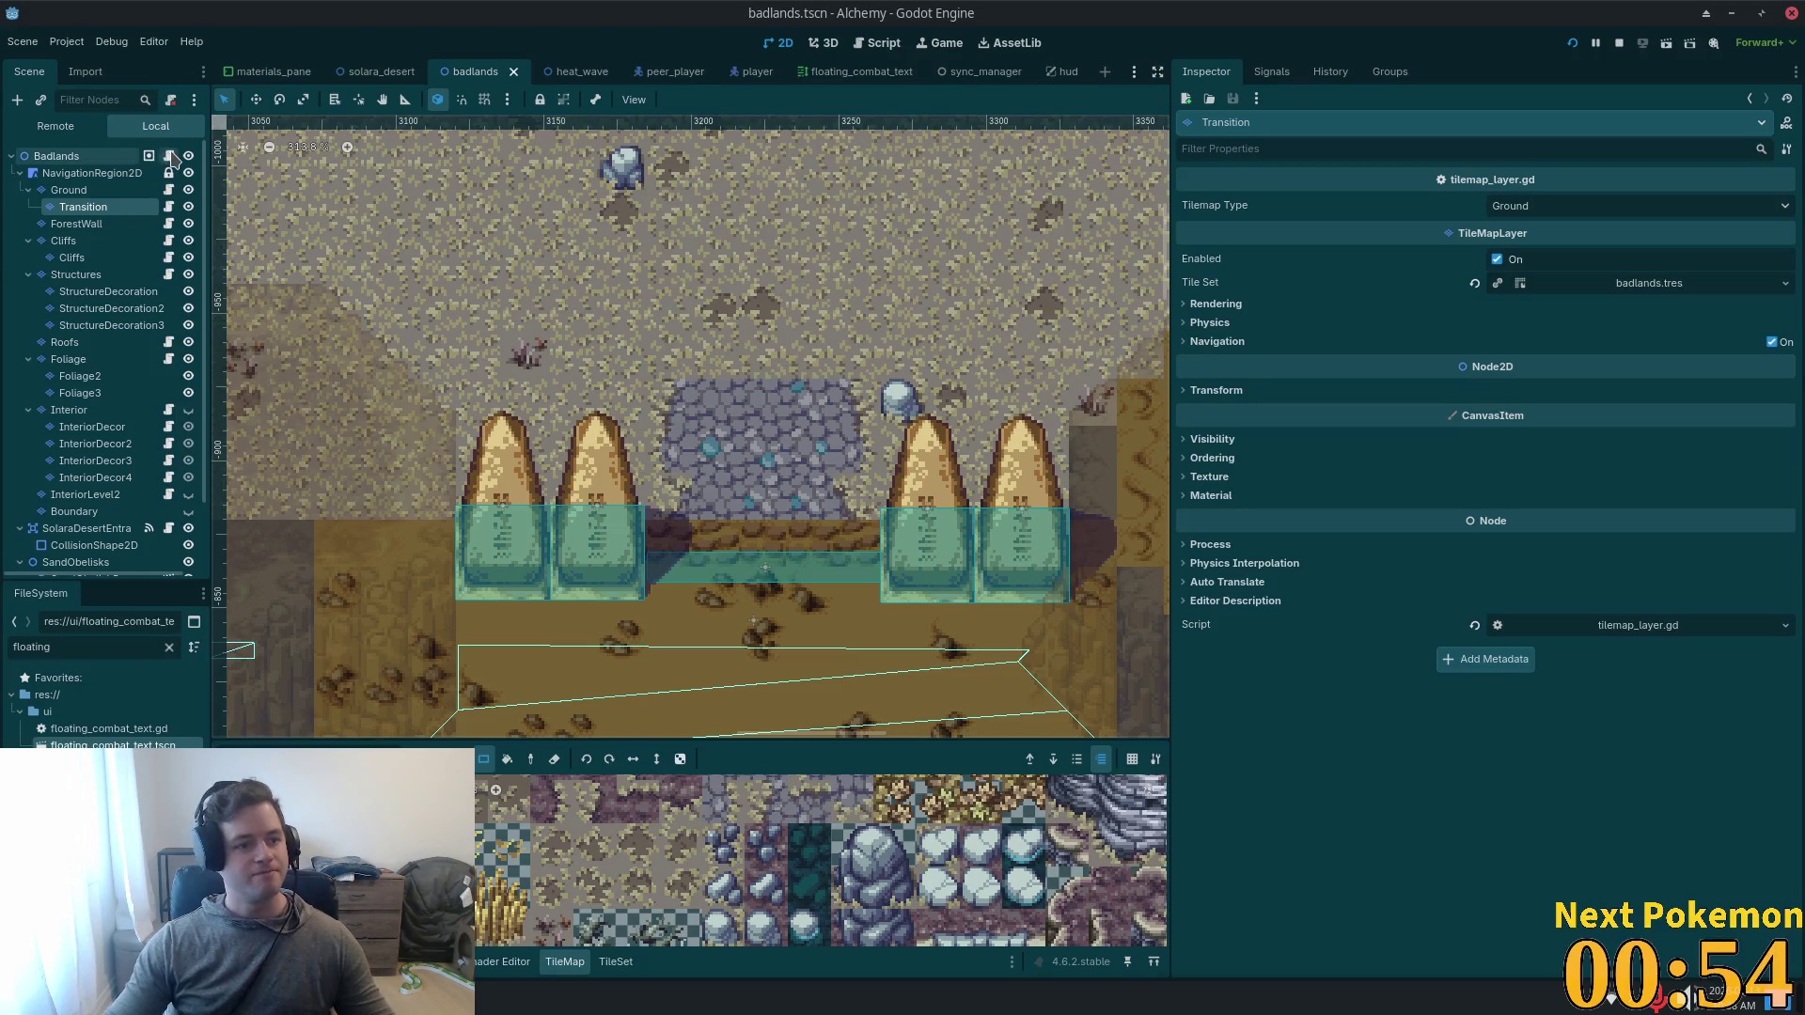
left_click(94, 156)
right_click(783, 360)
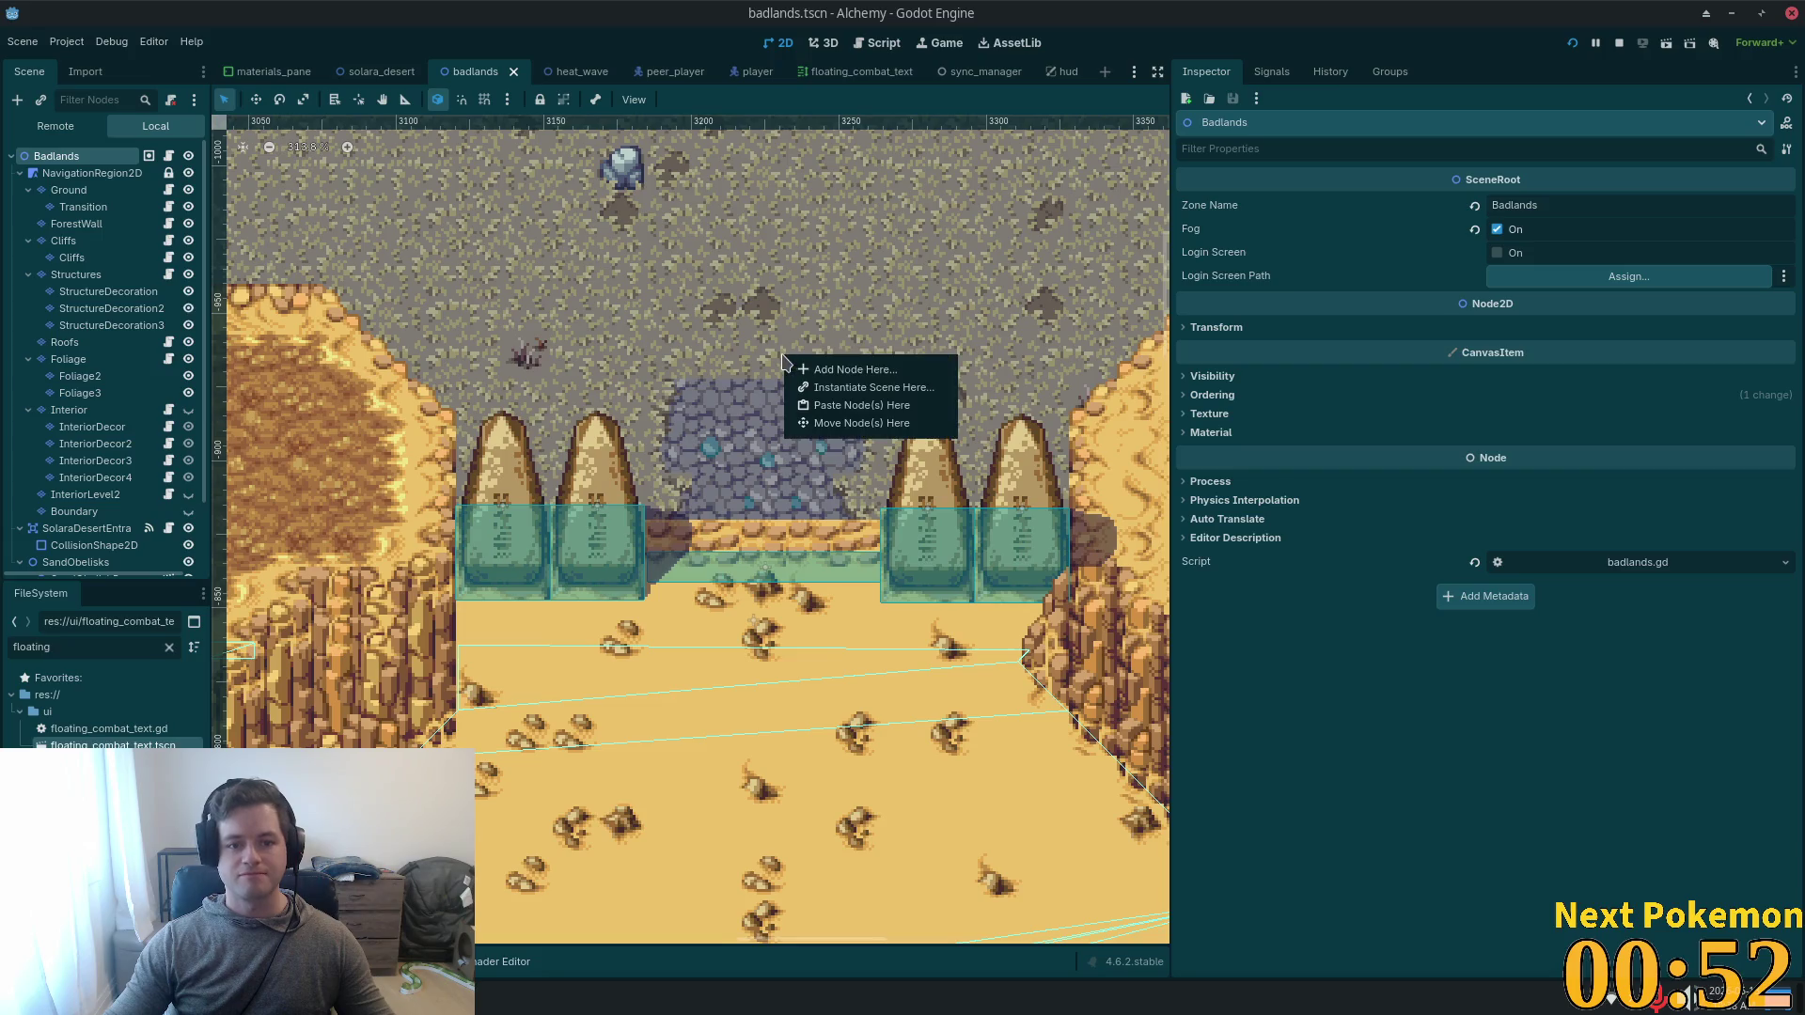
right_click(759, 337)
right_click(759, 333)
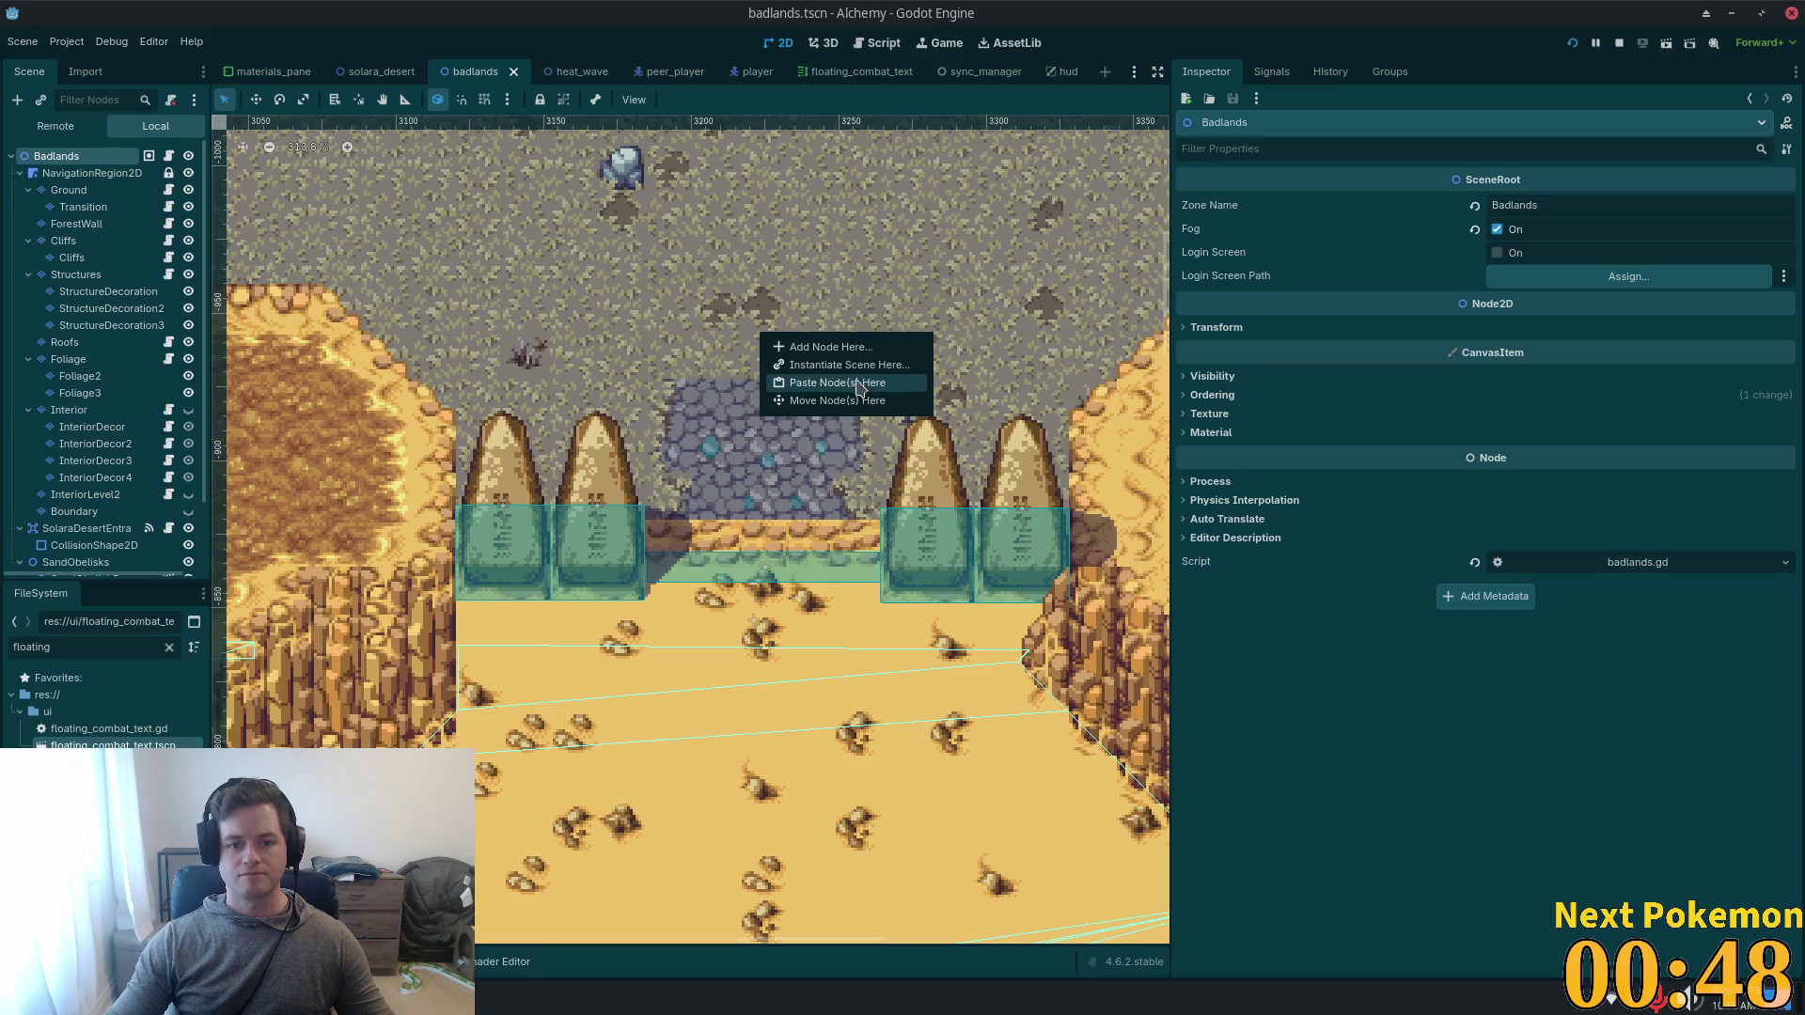
left_click(847, 347)
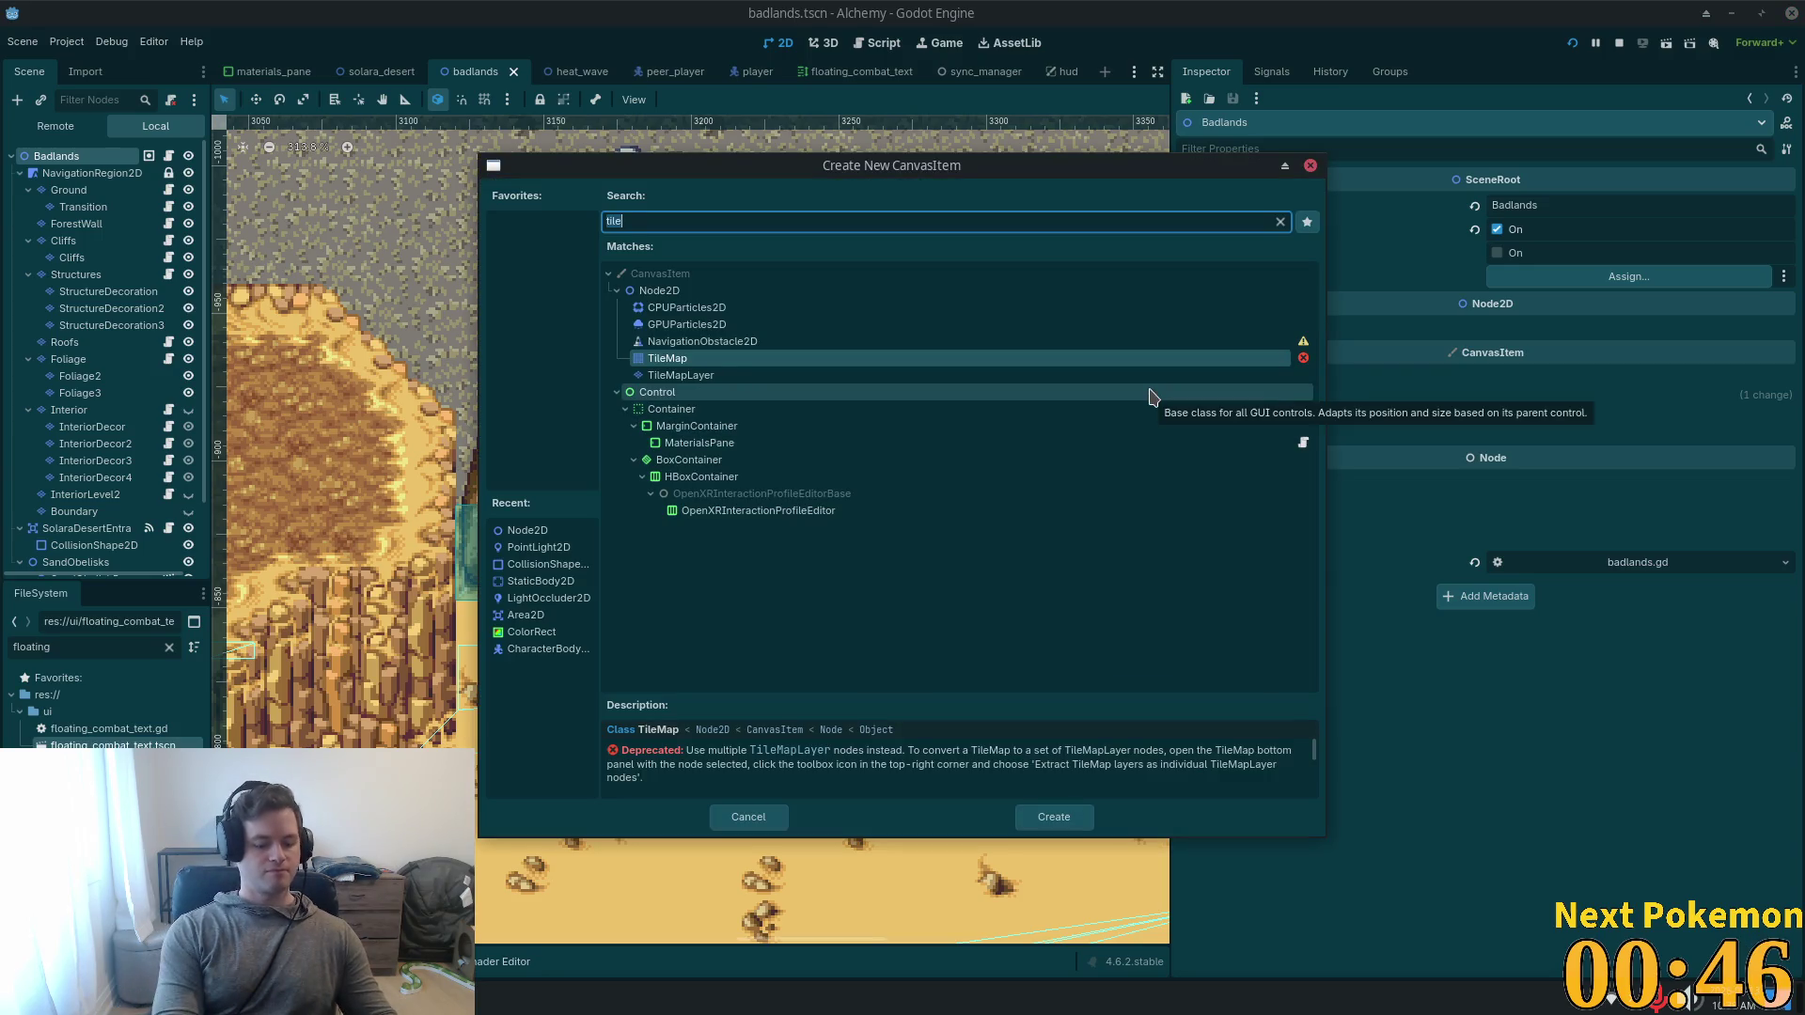
type("node")
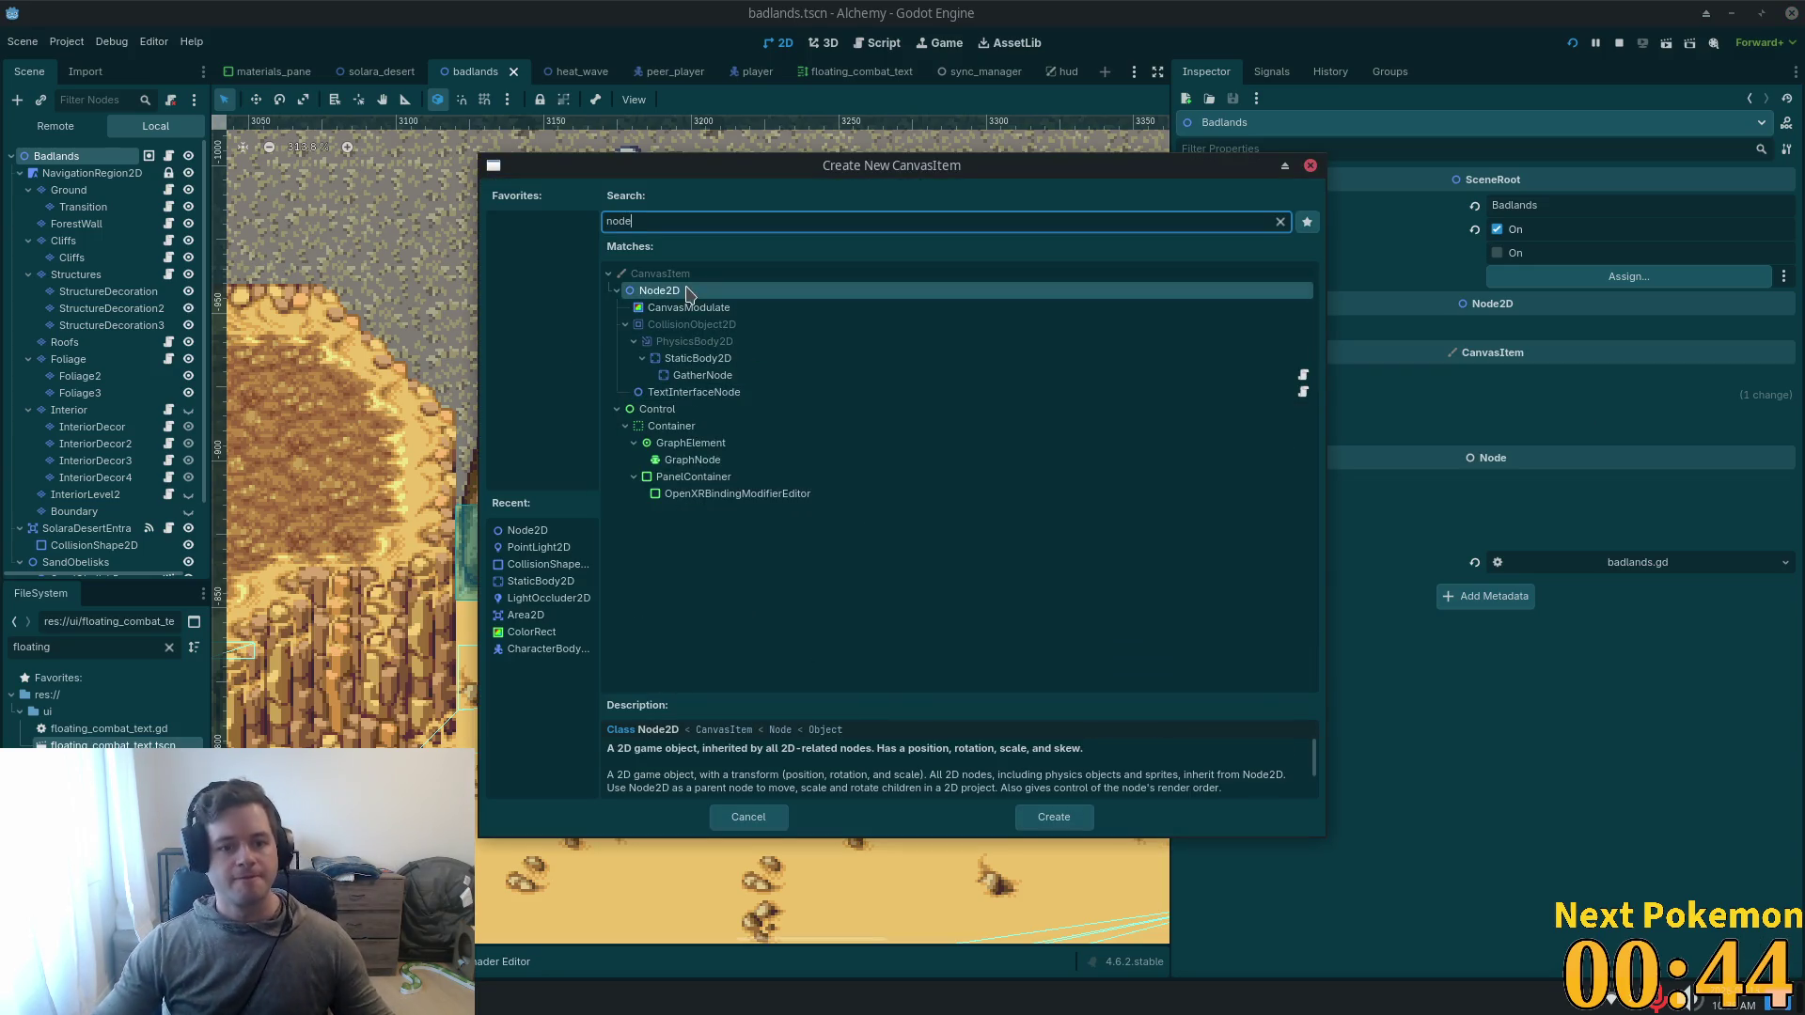
double_click(686, 292)
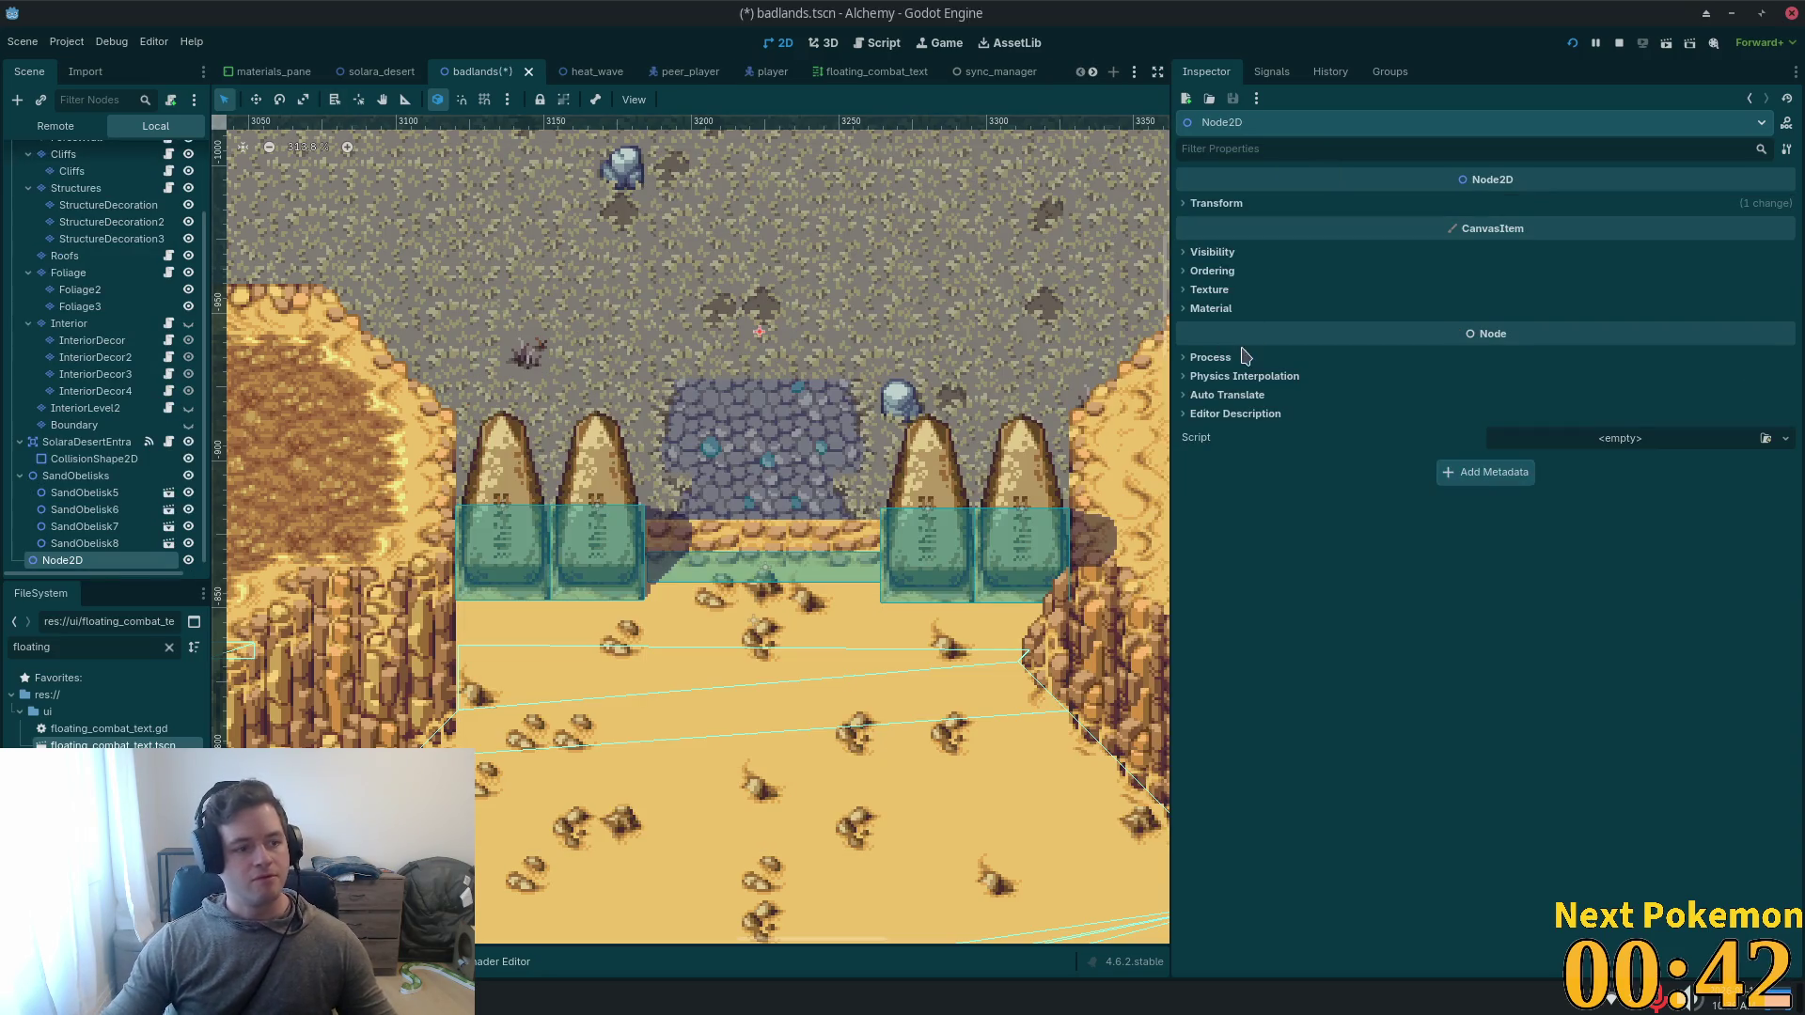
Copy the new node's Position (3223.035, -943.877) and return to the hud scene.
left_click(1204, 205)
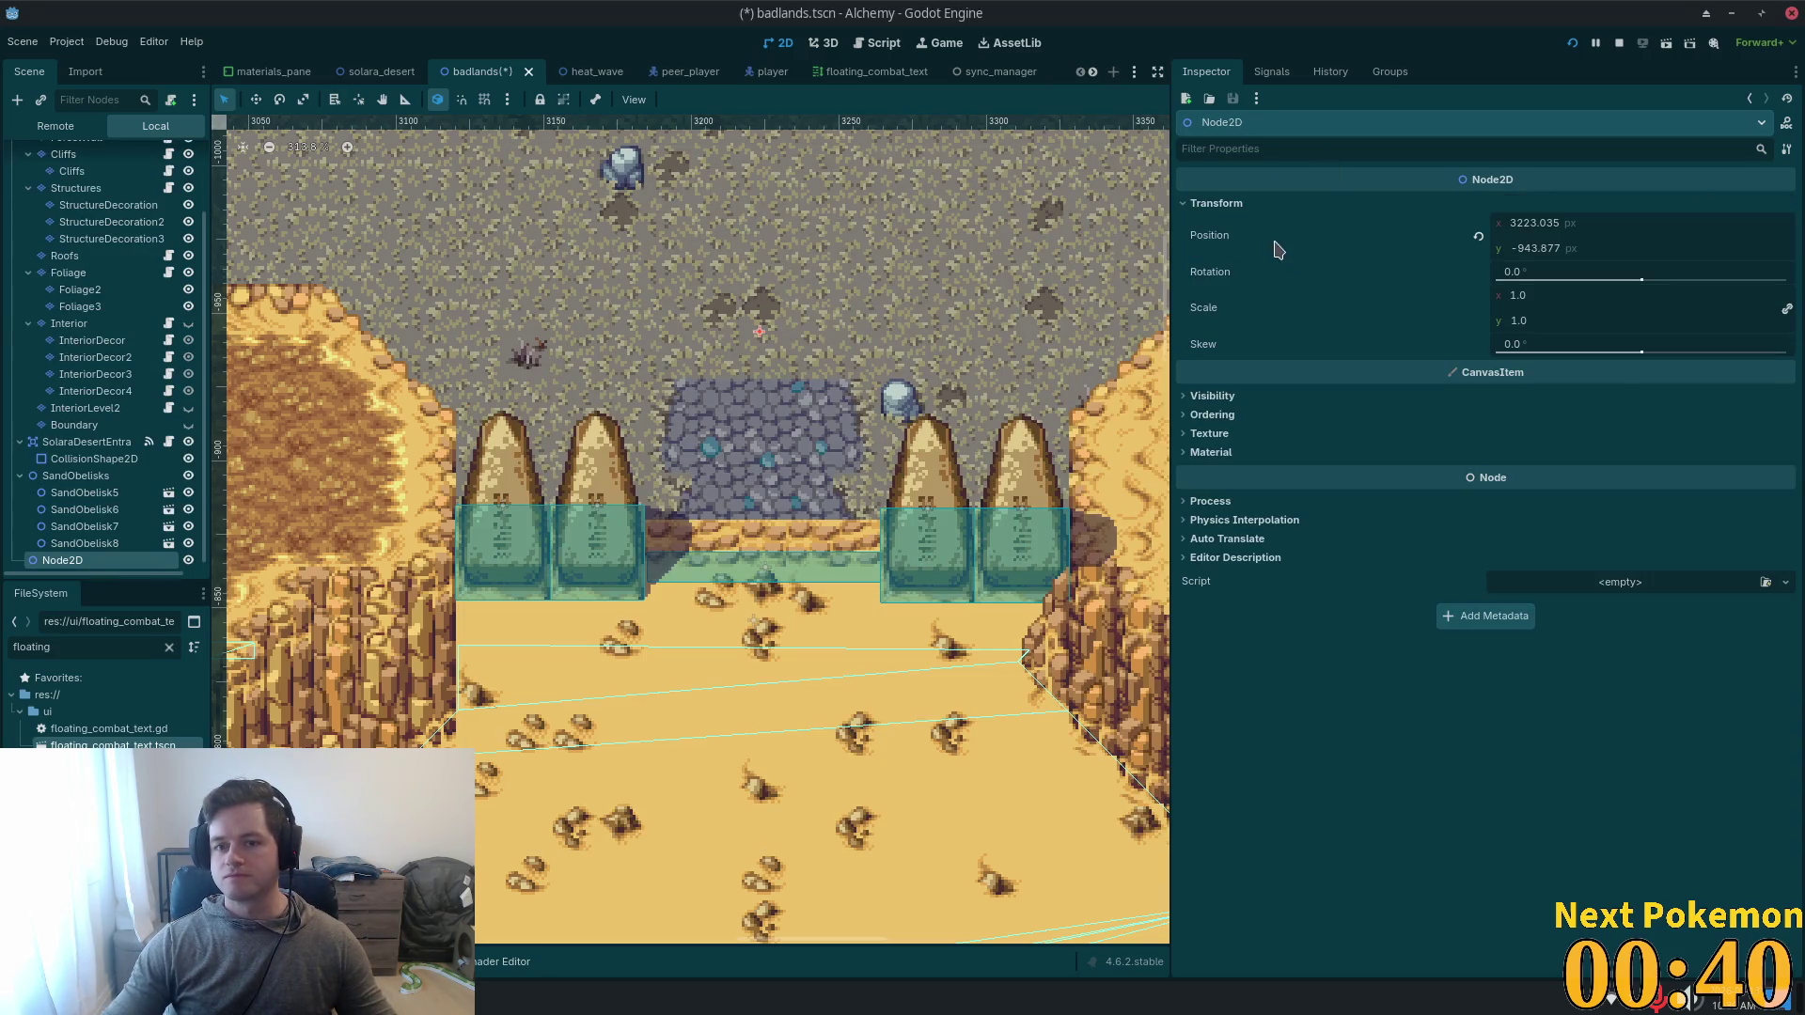
right_click(1211, 237)
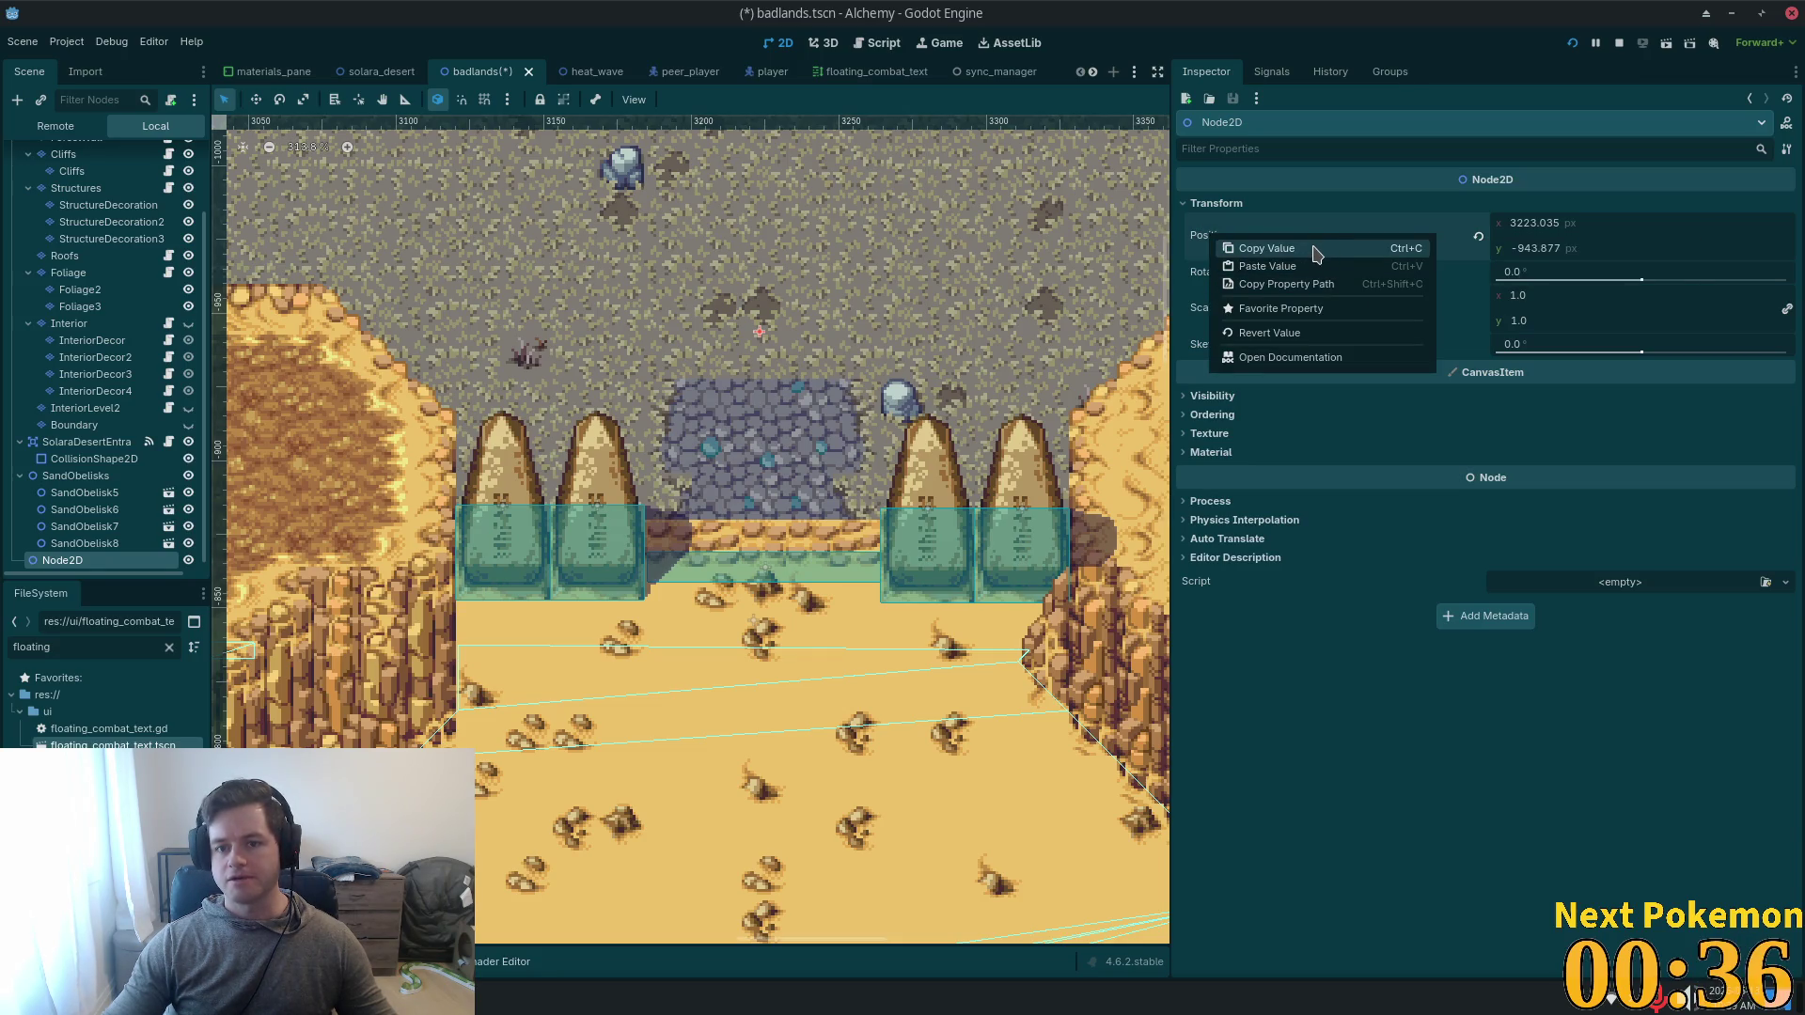
left_click(1315, 252)
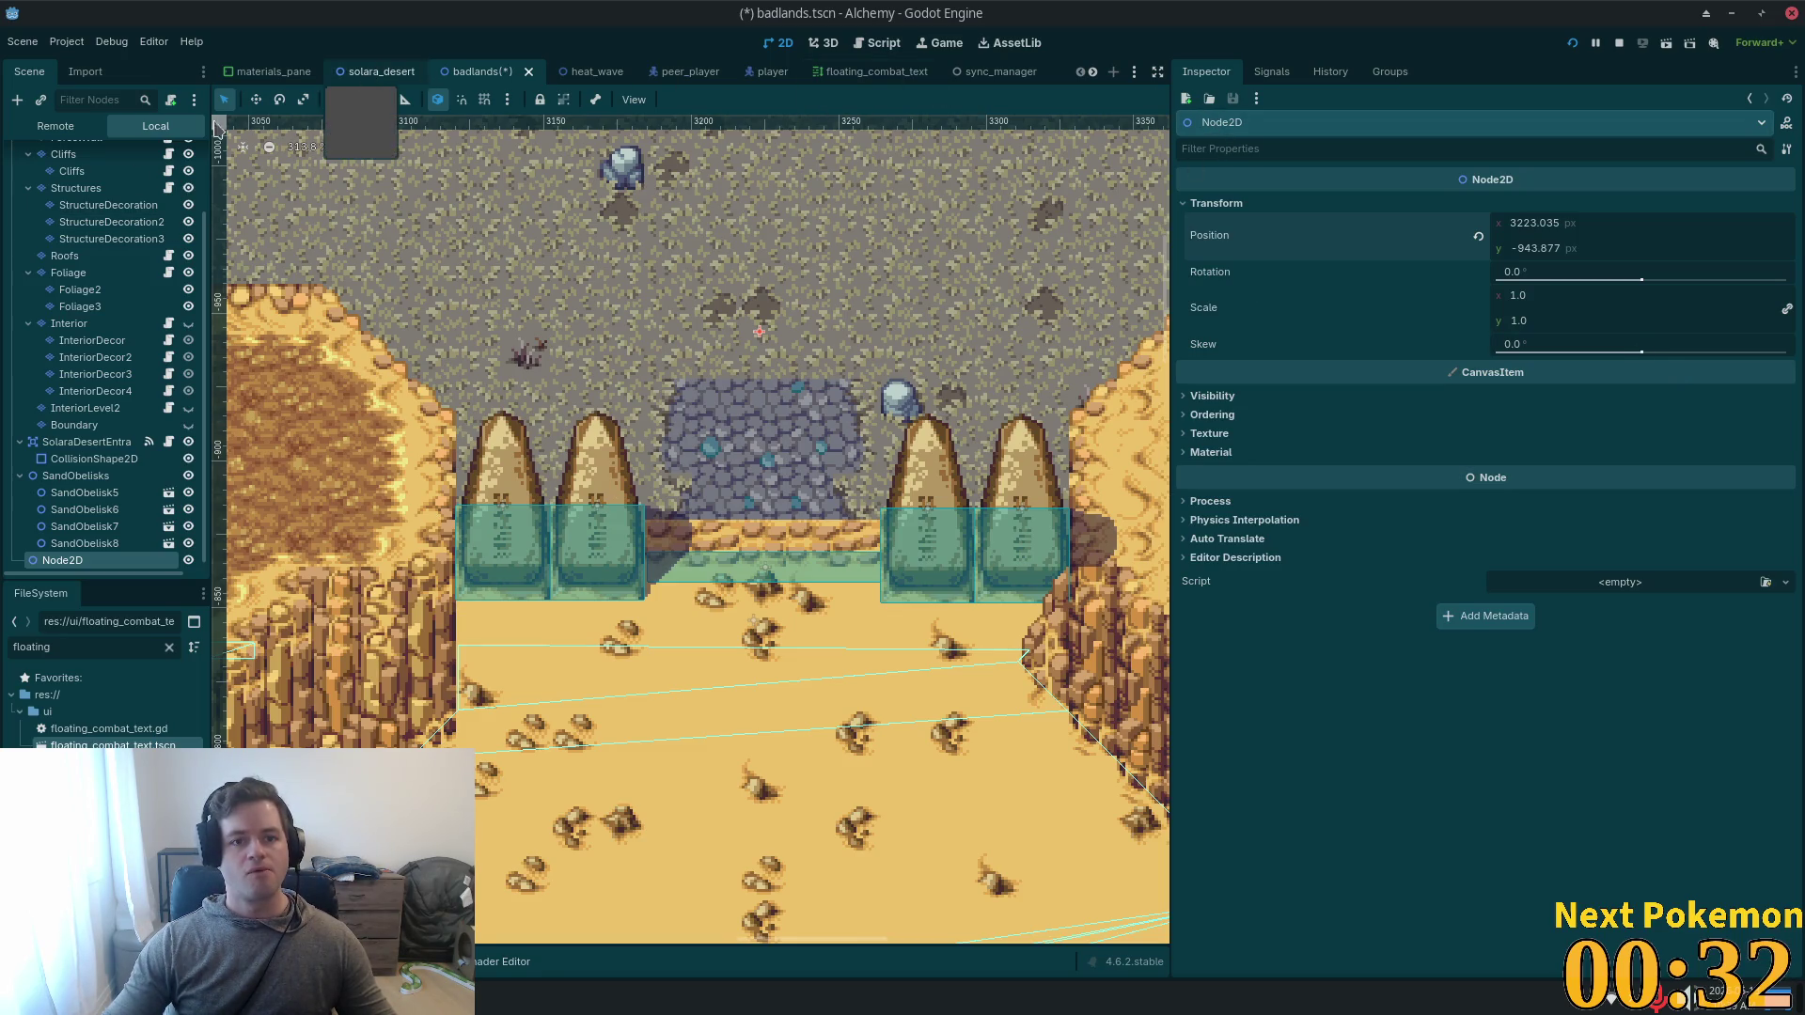
left_click(1093, 72)
left_click(950, 71)
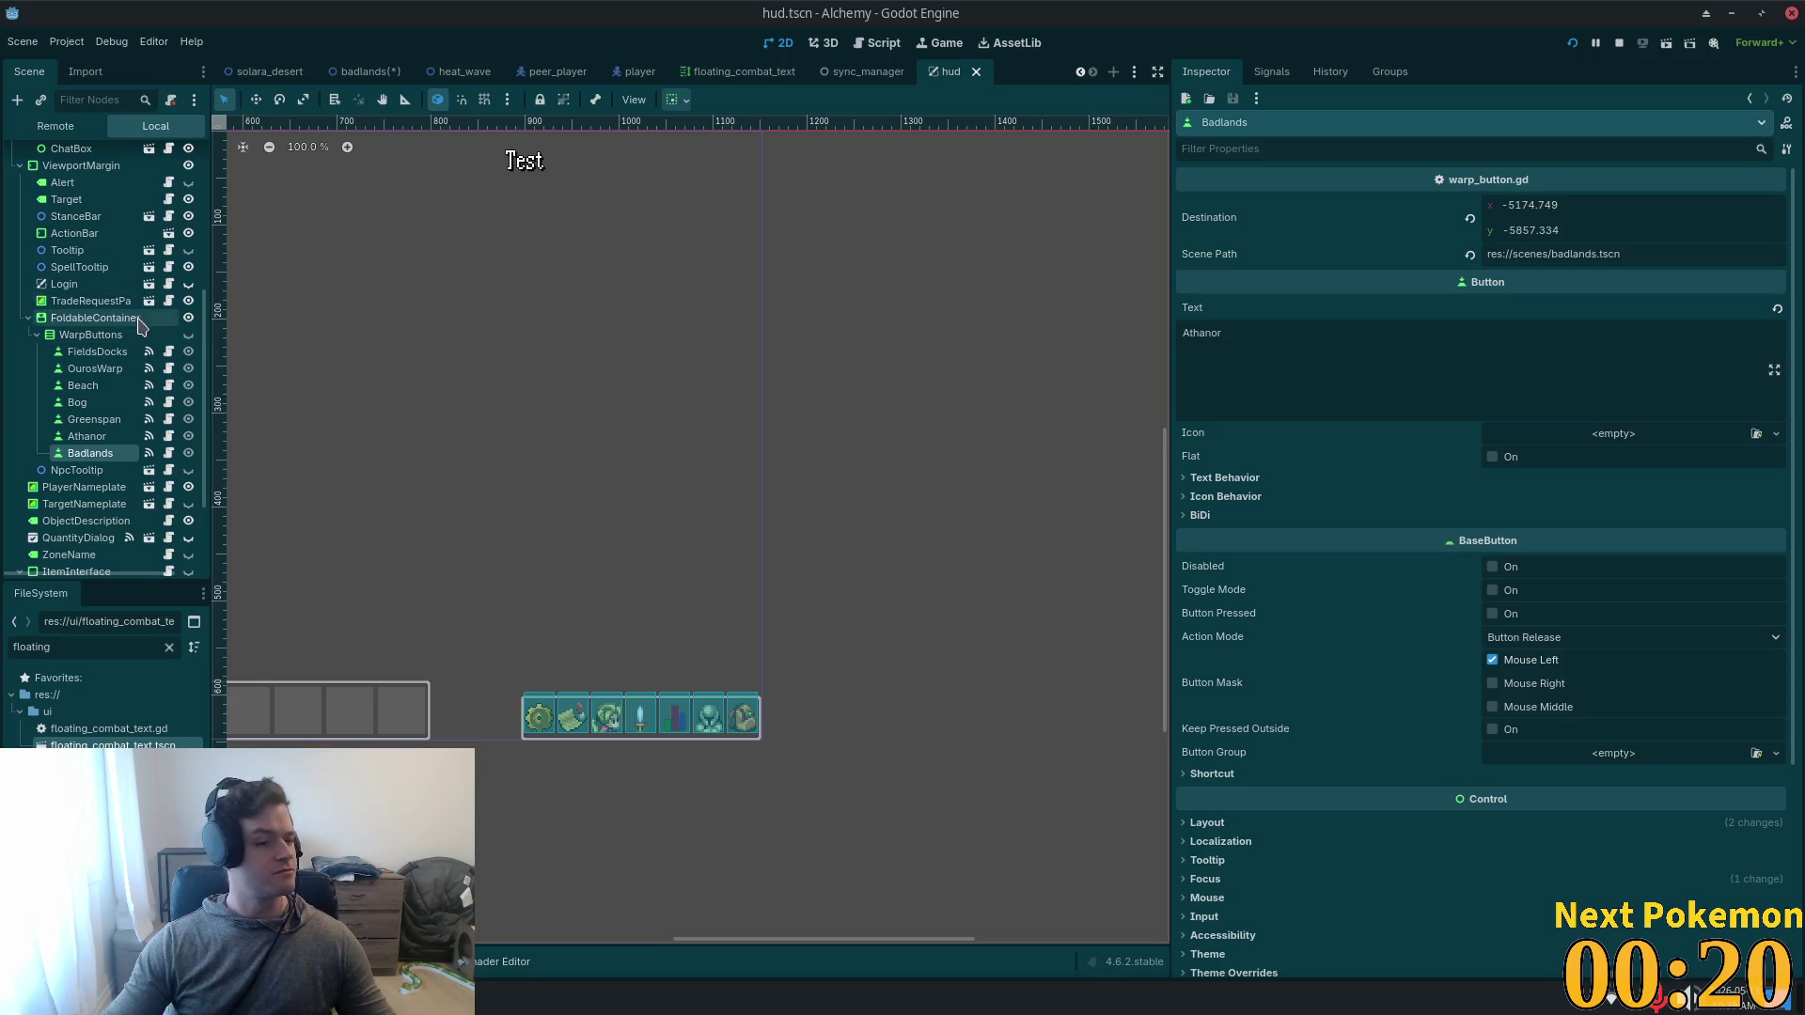
Paste 3223.035, -943.877 into the Badlands warp button's Destination and save hud.tscn.
left_click(188, 335)
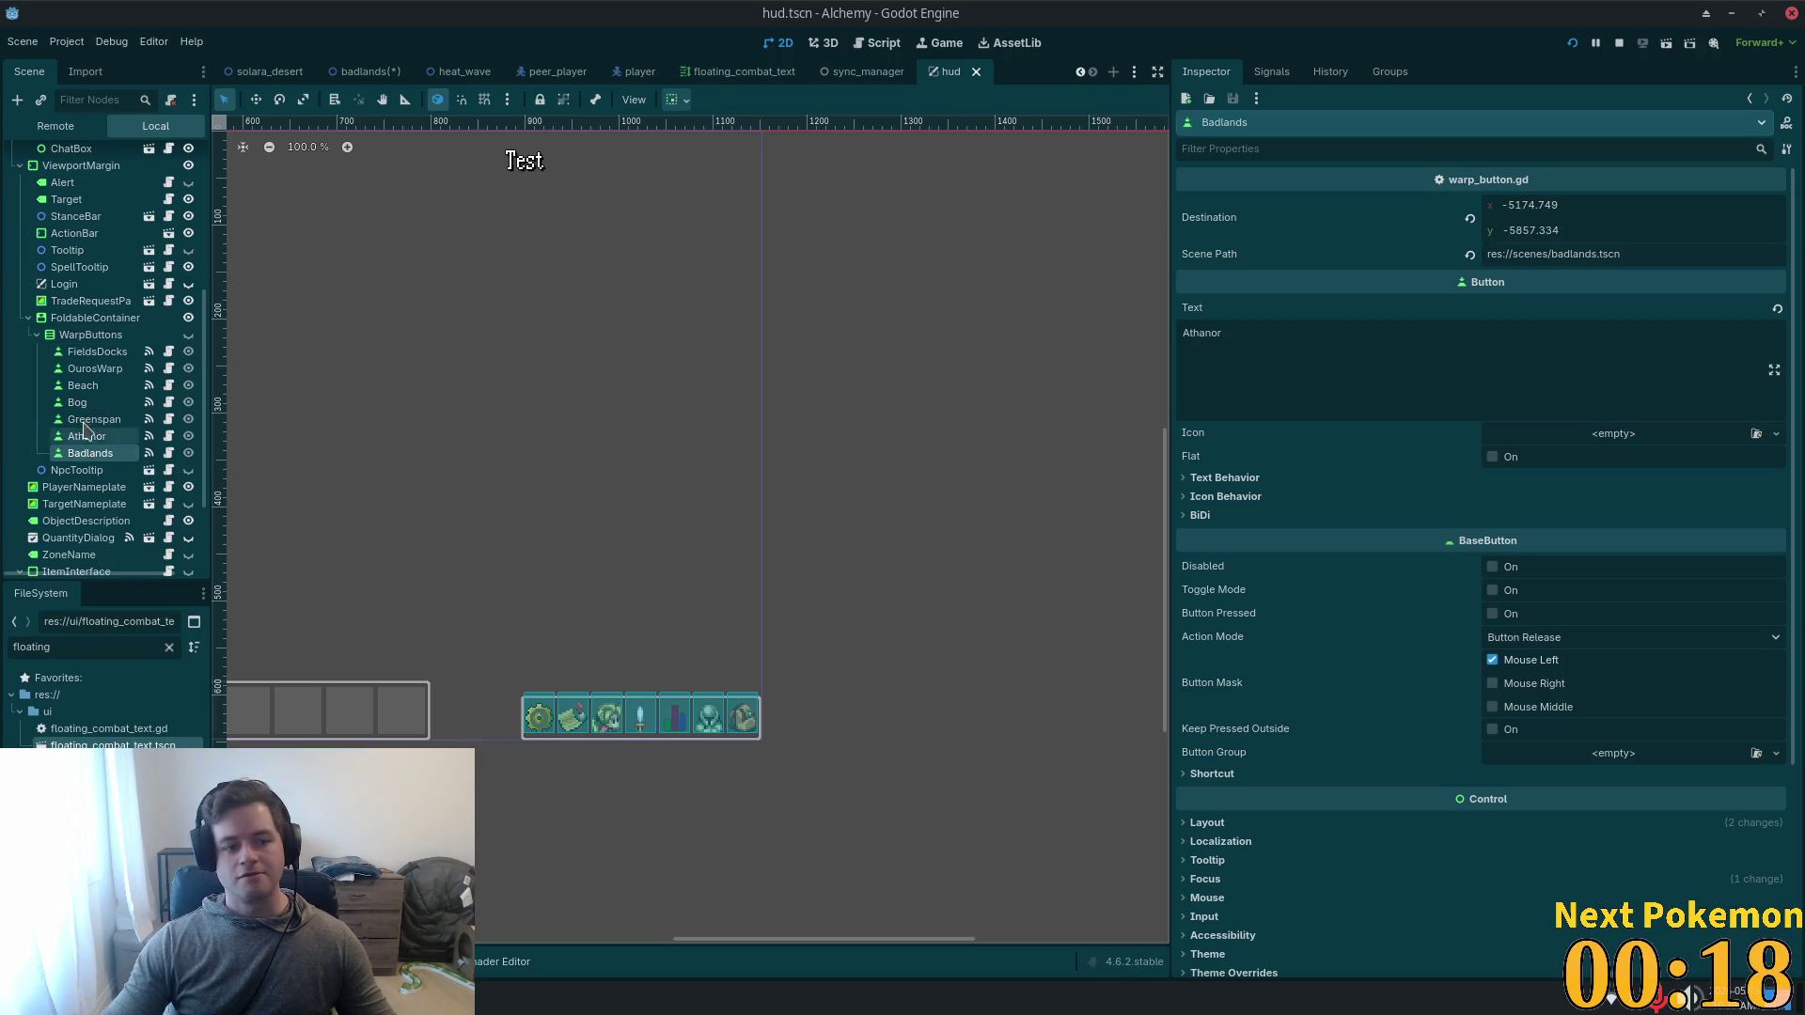
right_click(1202, 222)
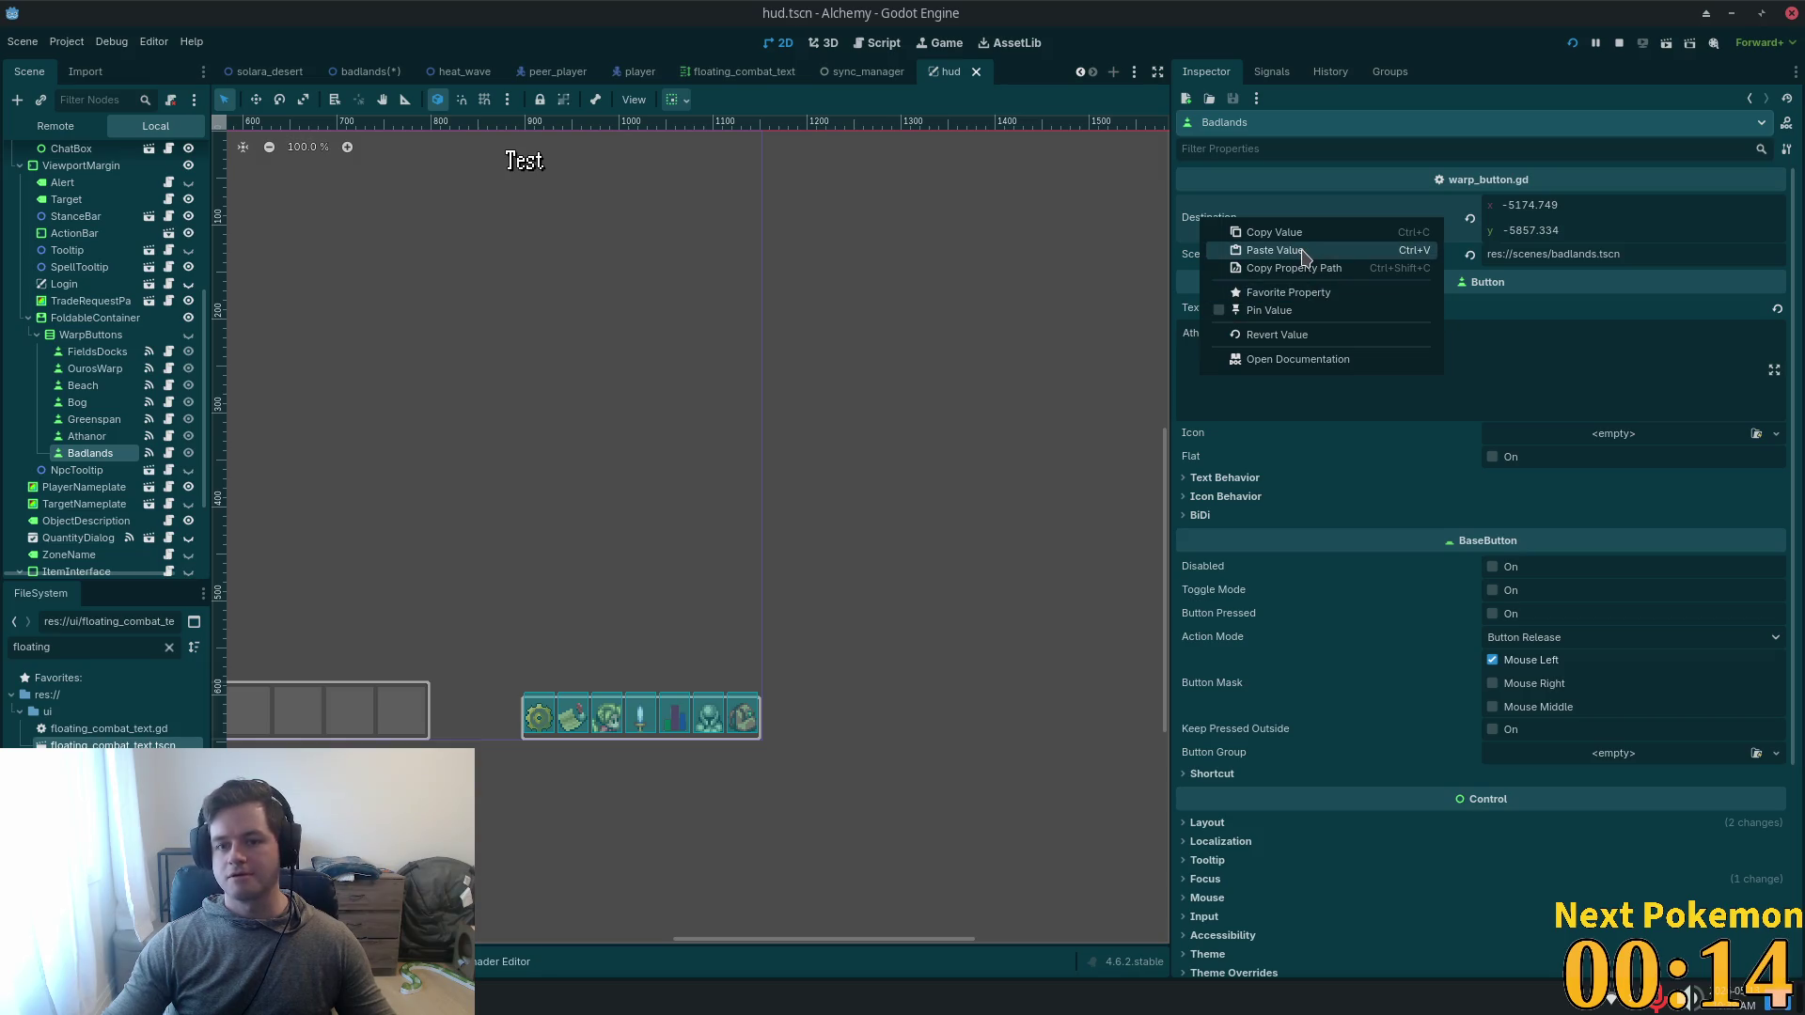
left_click(1303, 251)
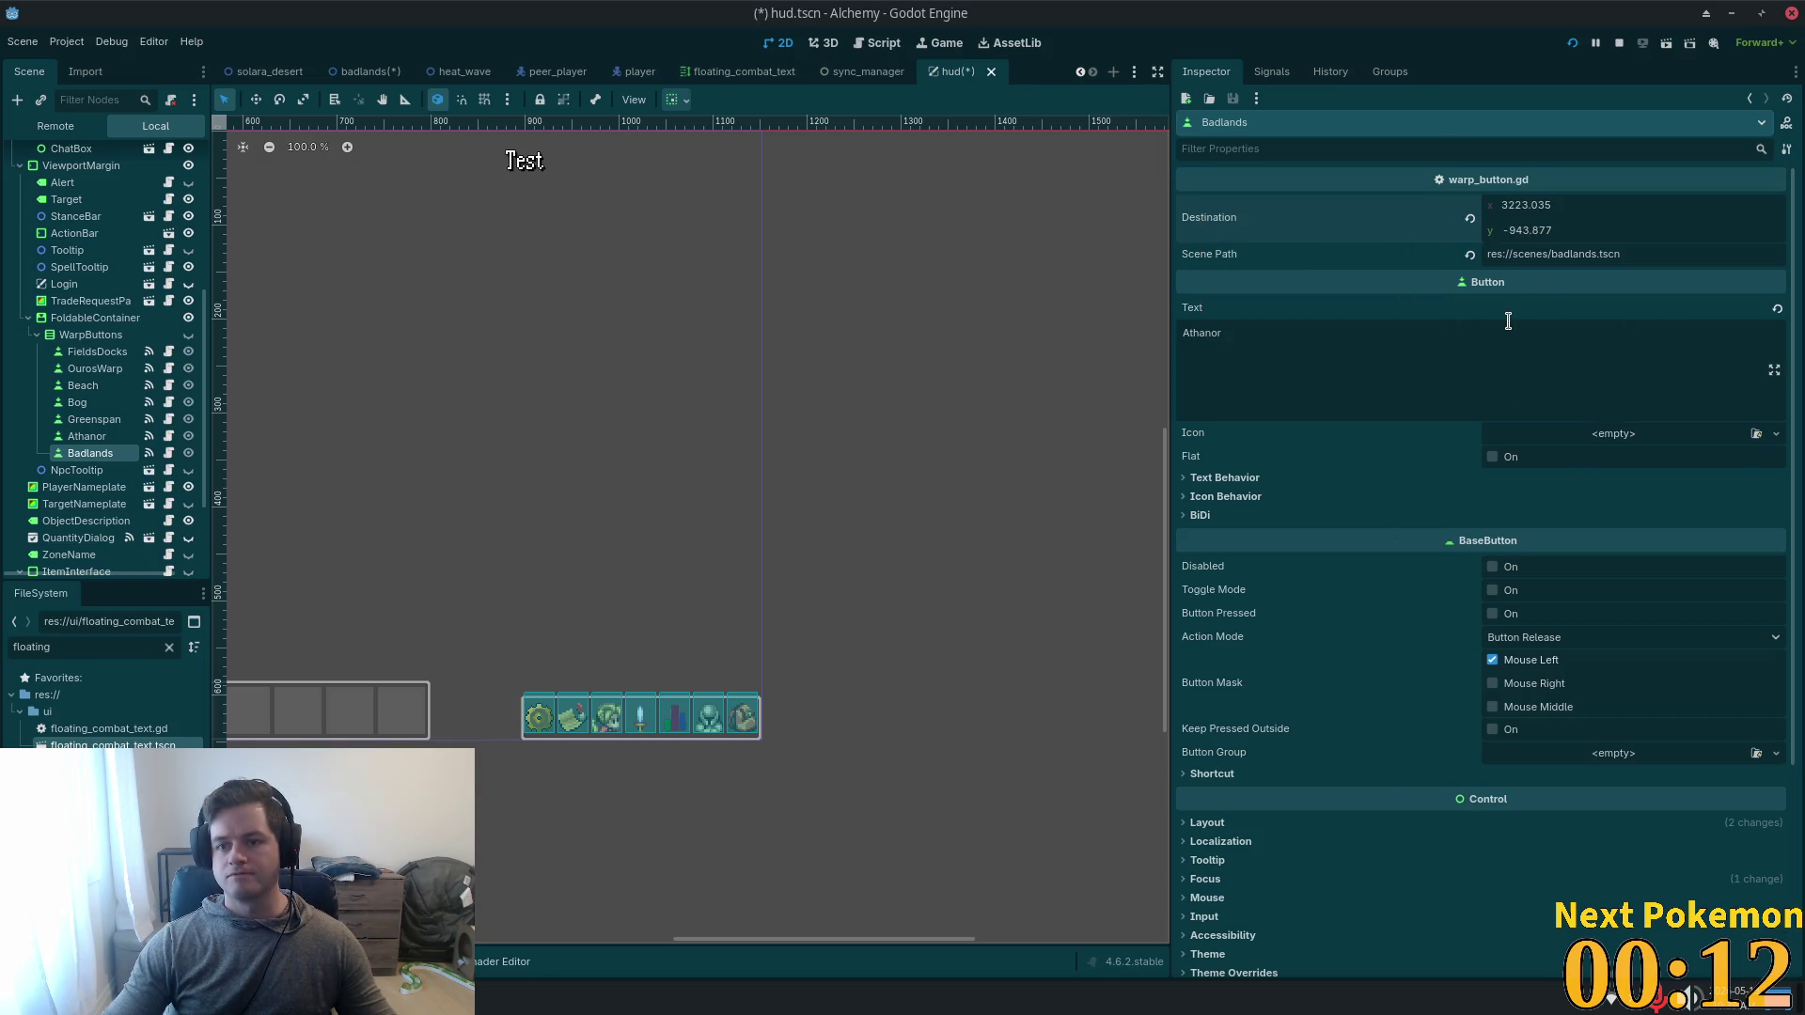
key("ctrl+s")
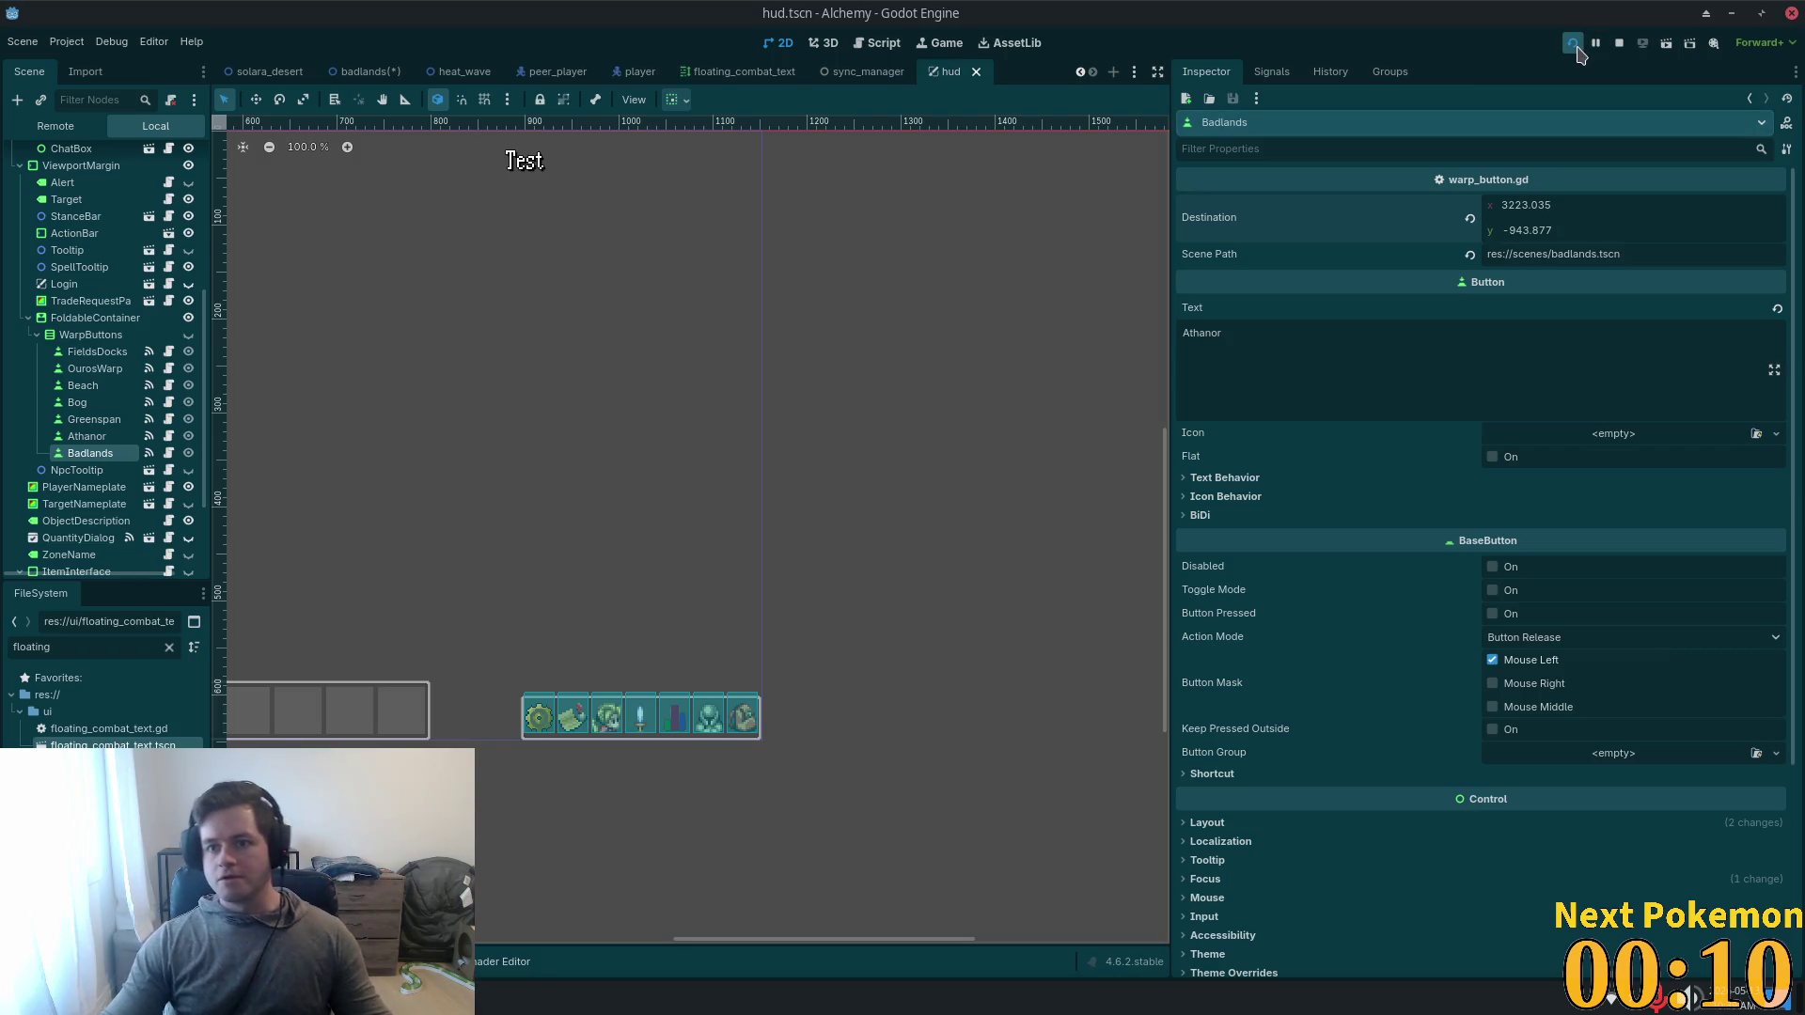
left_click(1572, 47)
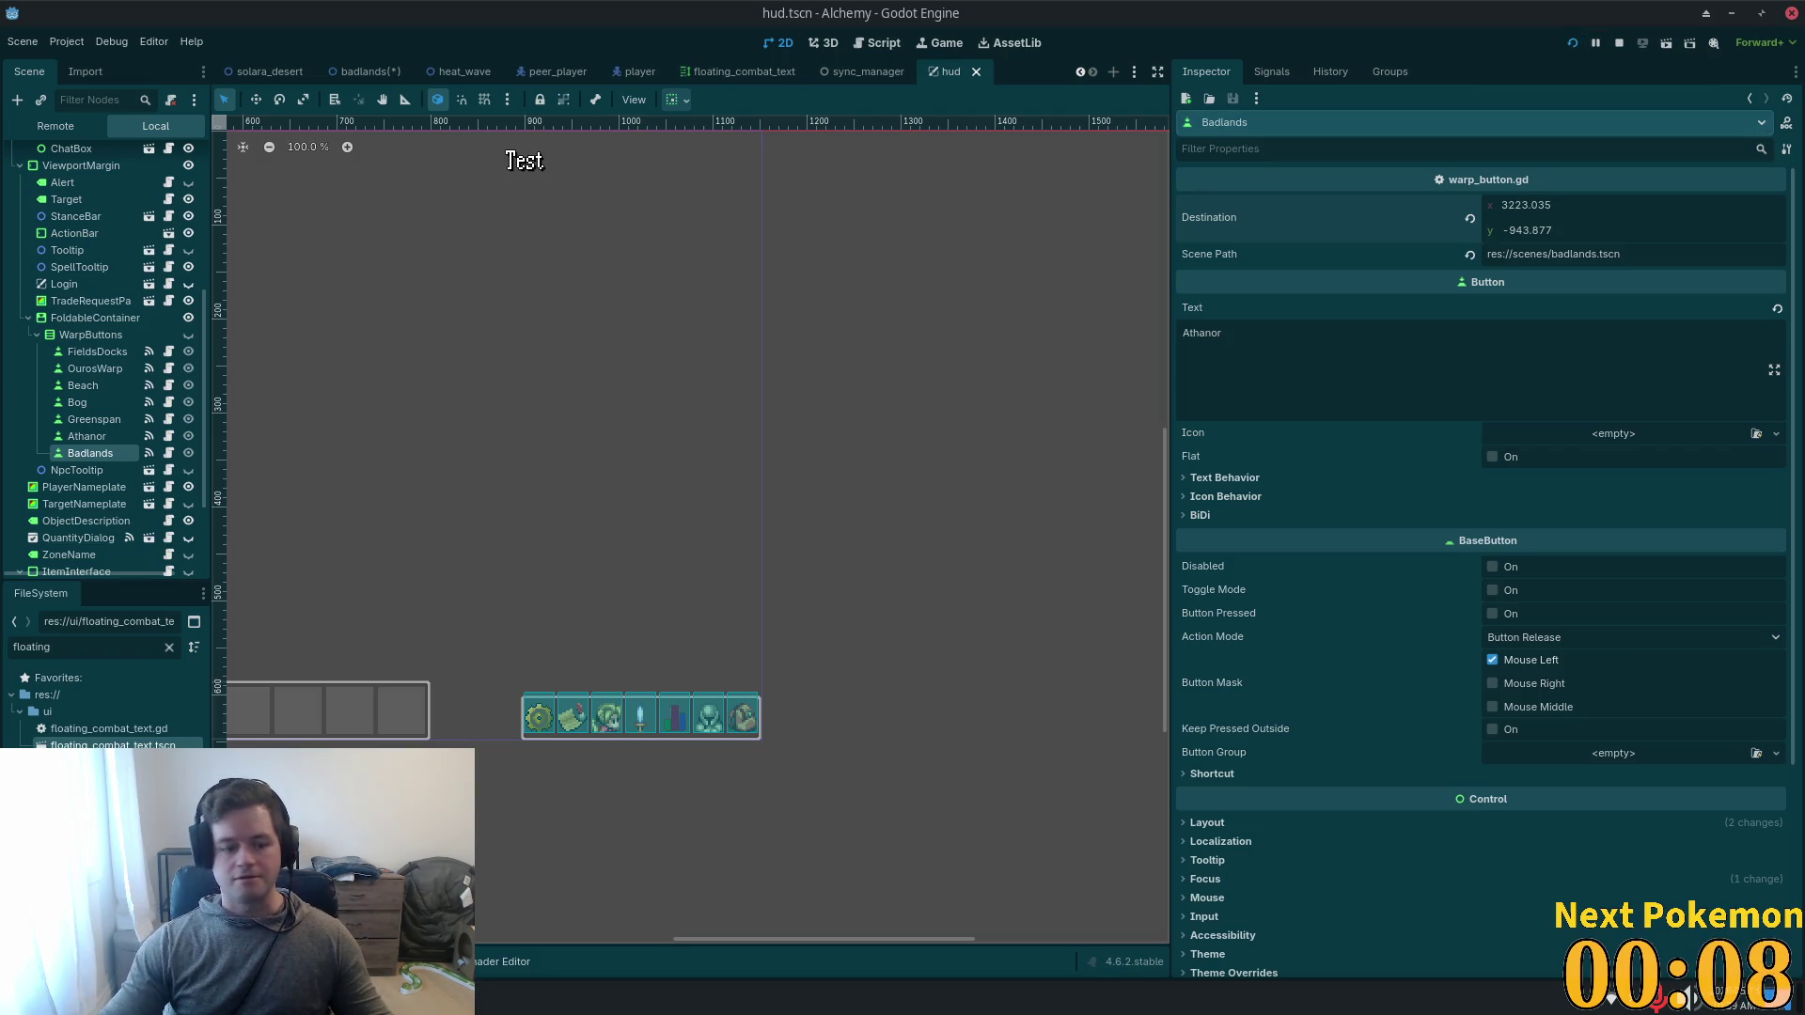
left_click(1572, 44)
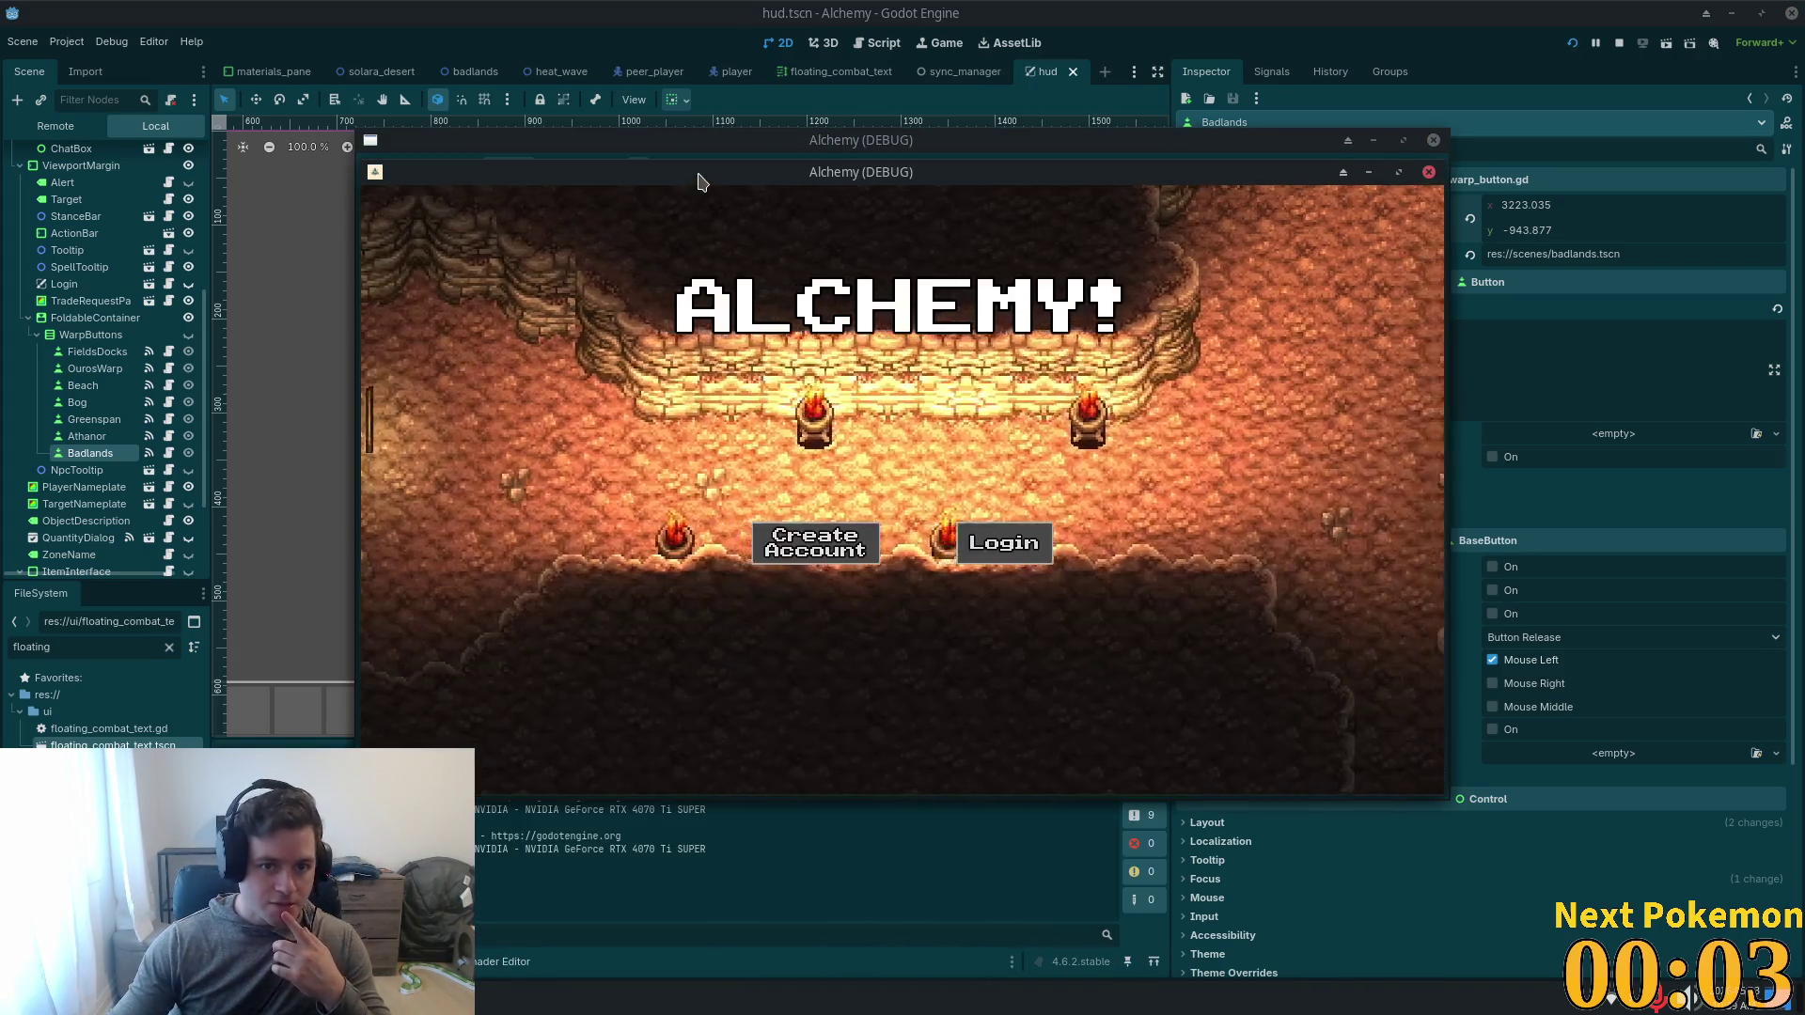
mouse_move(697, 174)
left_mouse_down()
mouse_move(1128, 314)
mouse_move(987, 335)
mouse_move(1021, 336)
left_mouse_up()
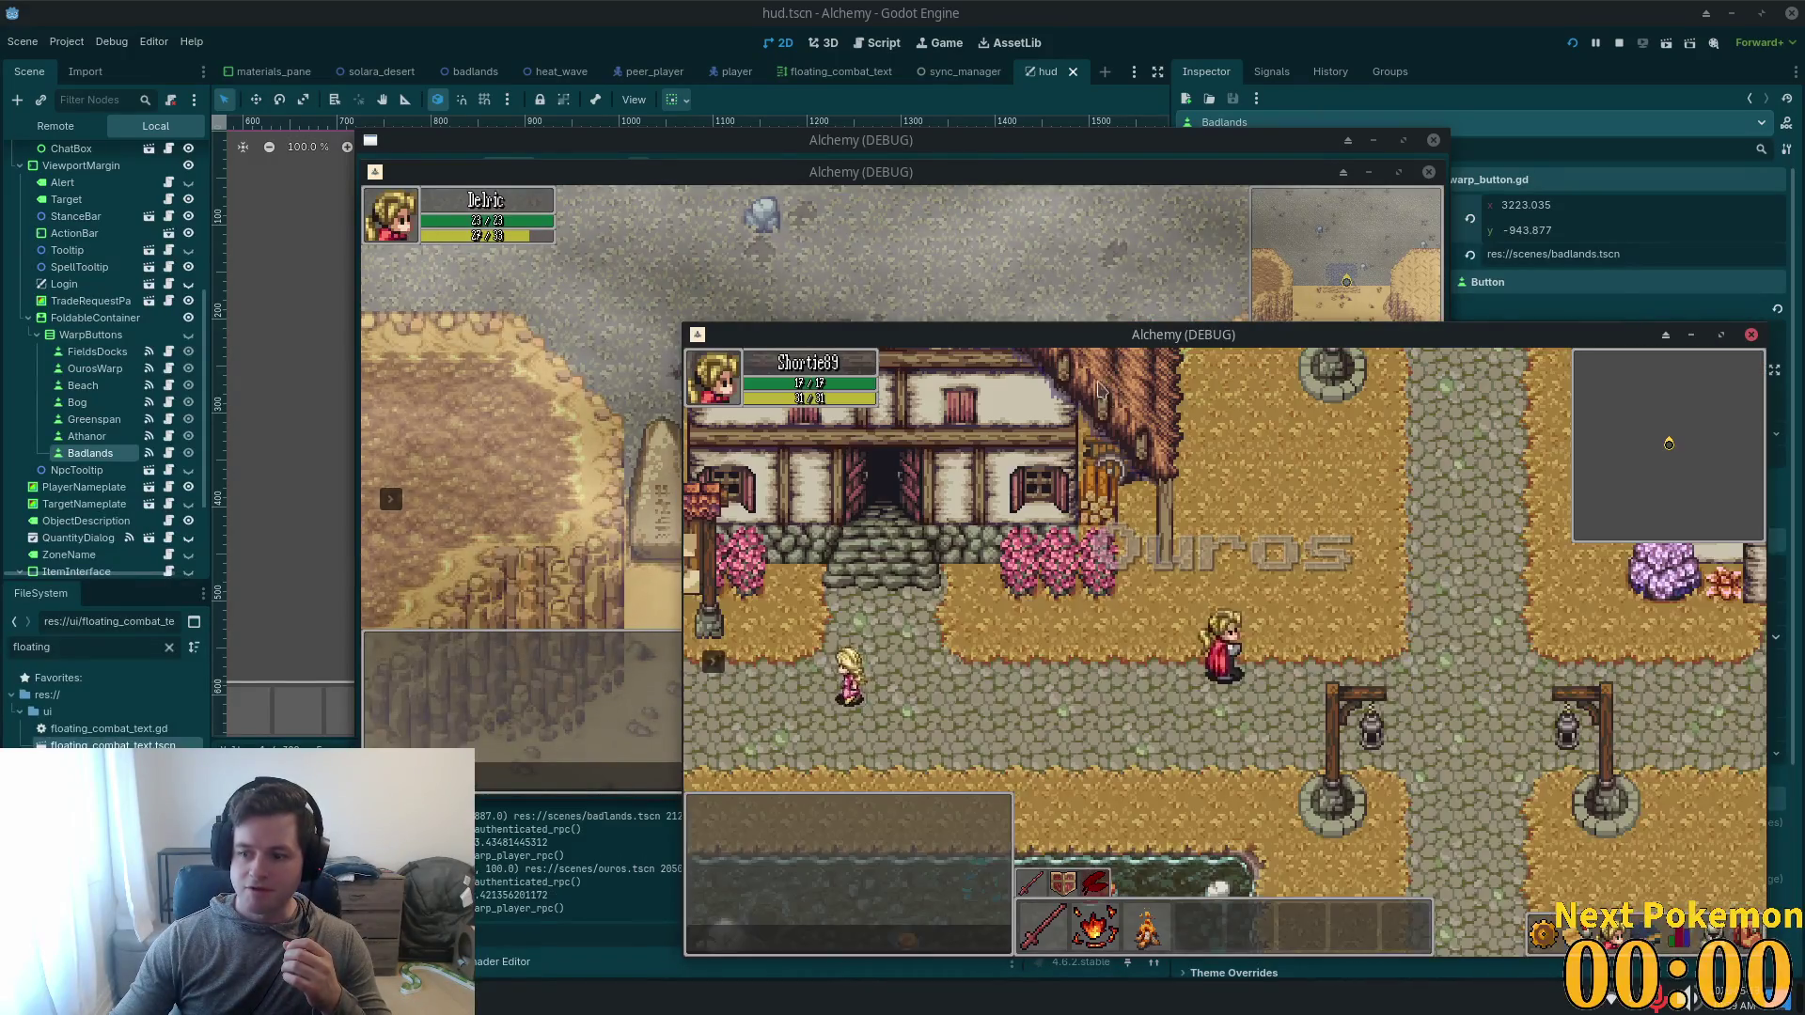
left_click_drag(649, 173, 322, 62)
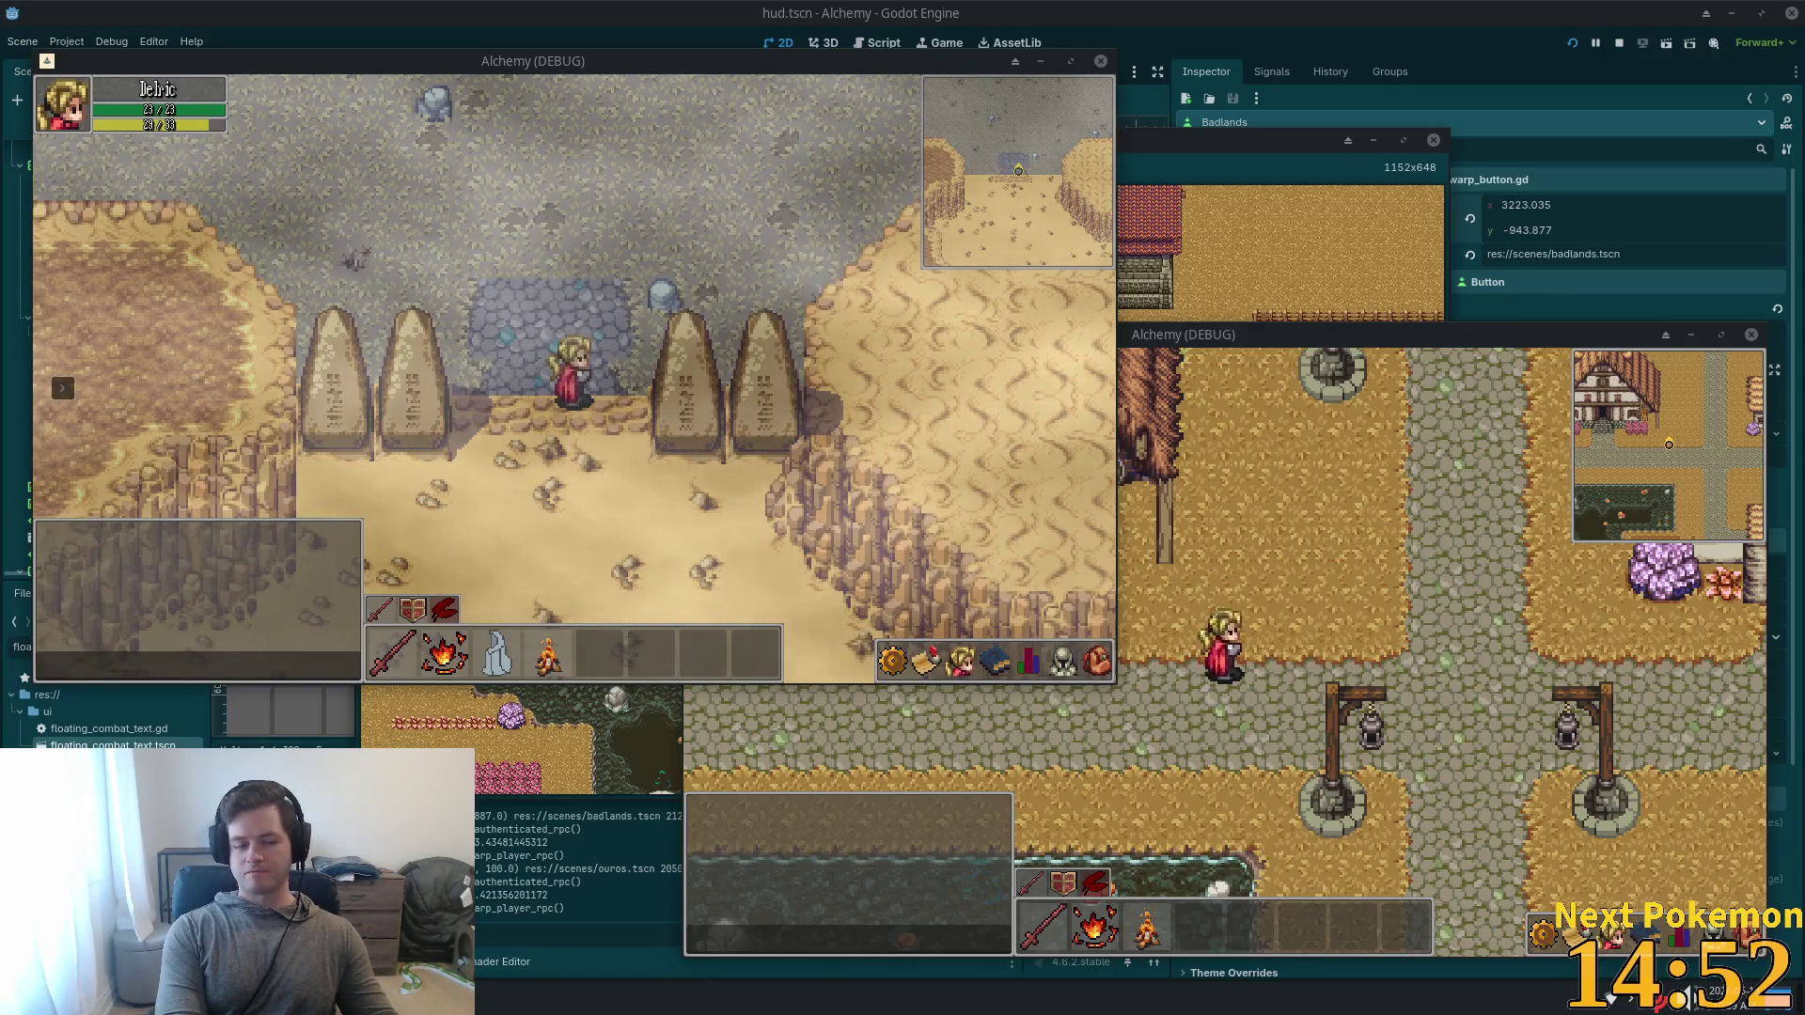
left_click(1462, 412)
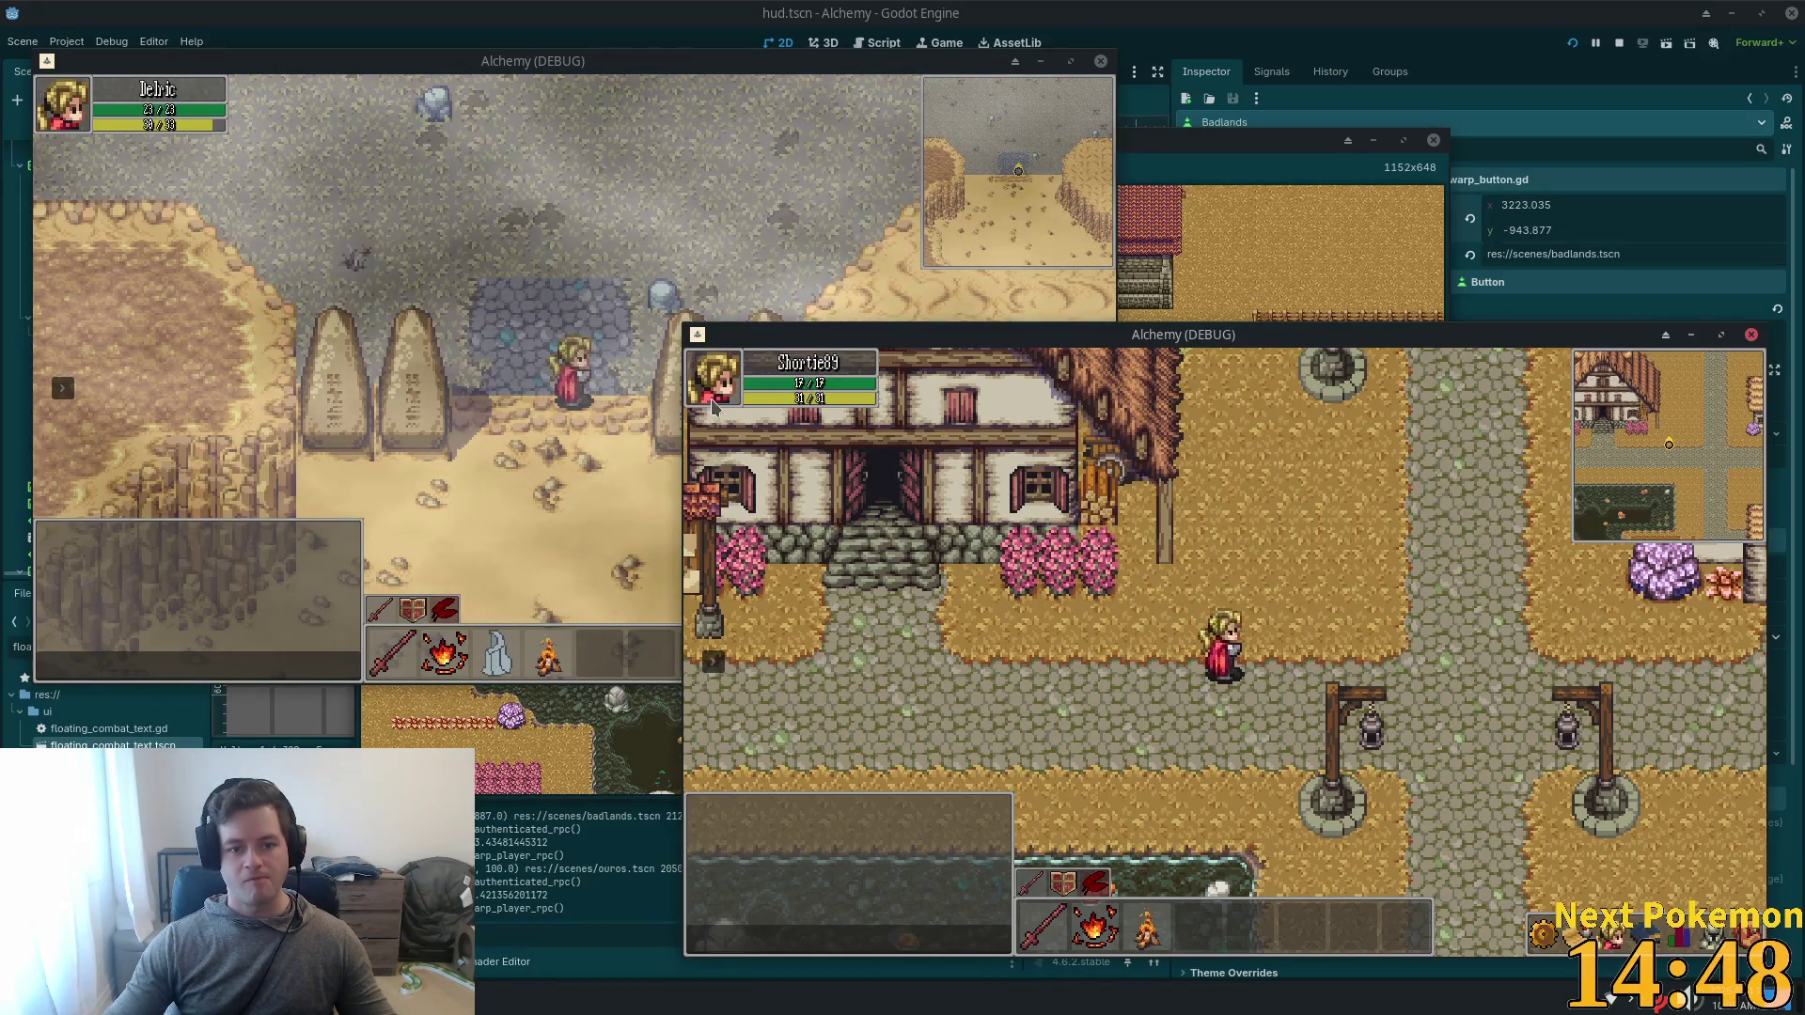
left_click(714, 661)
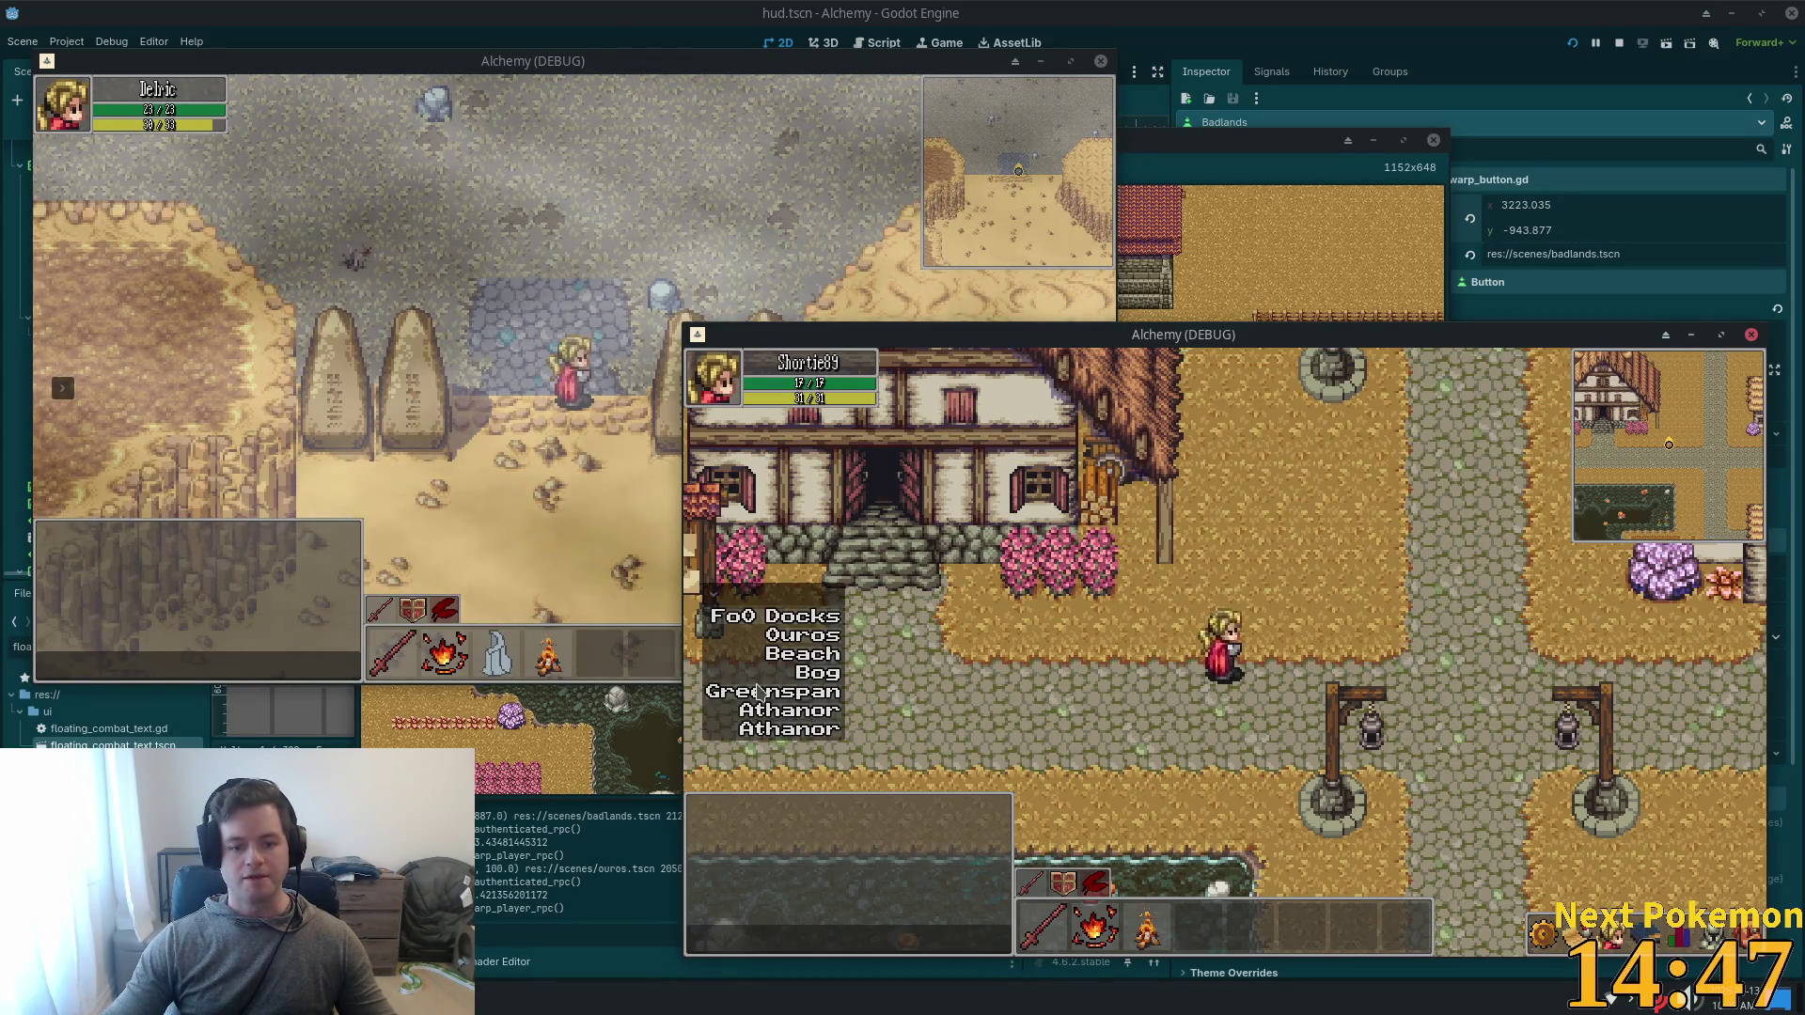
left_click(827, 730)
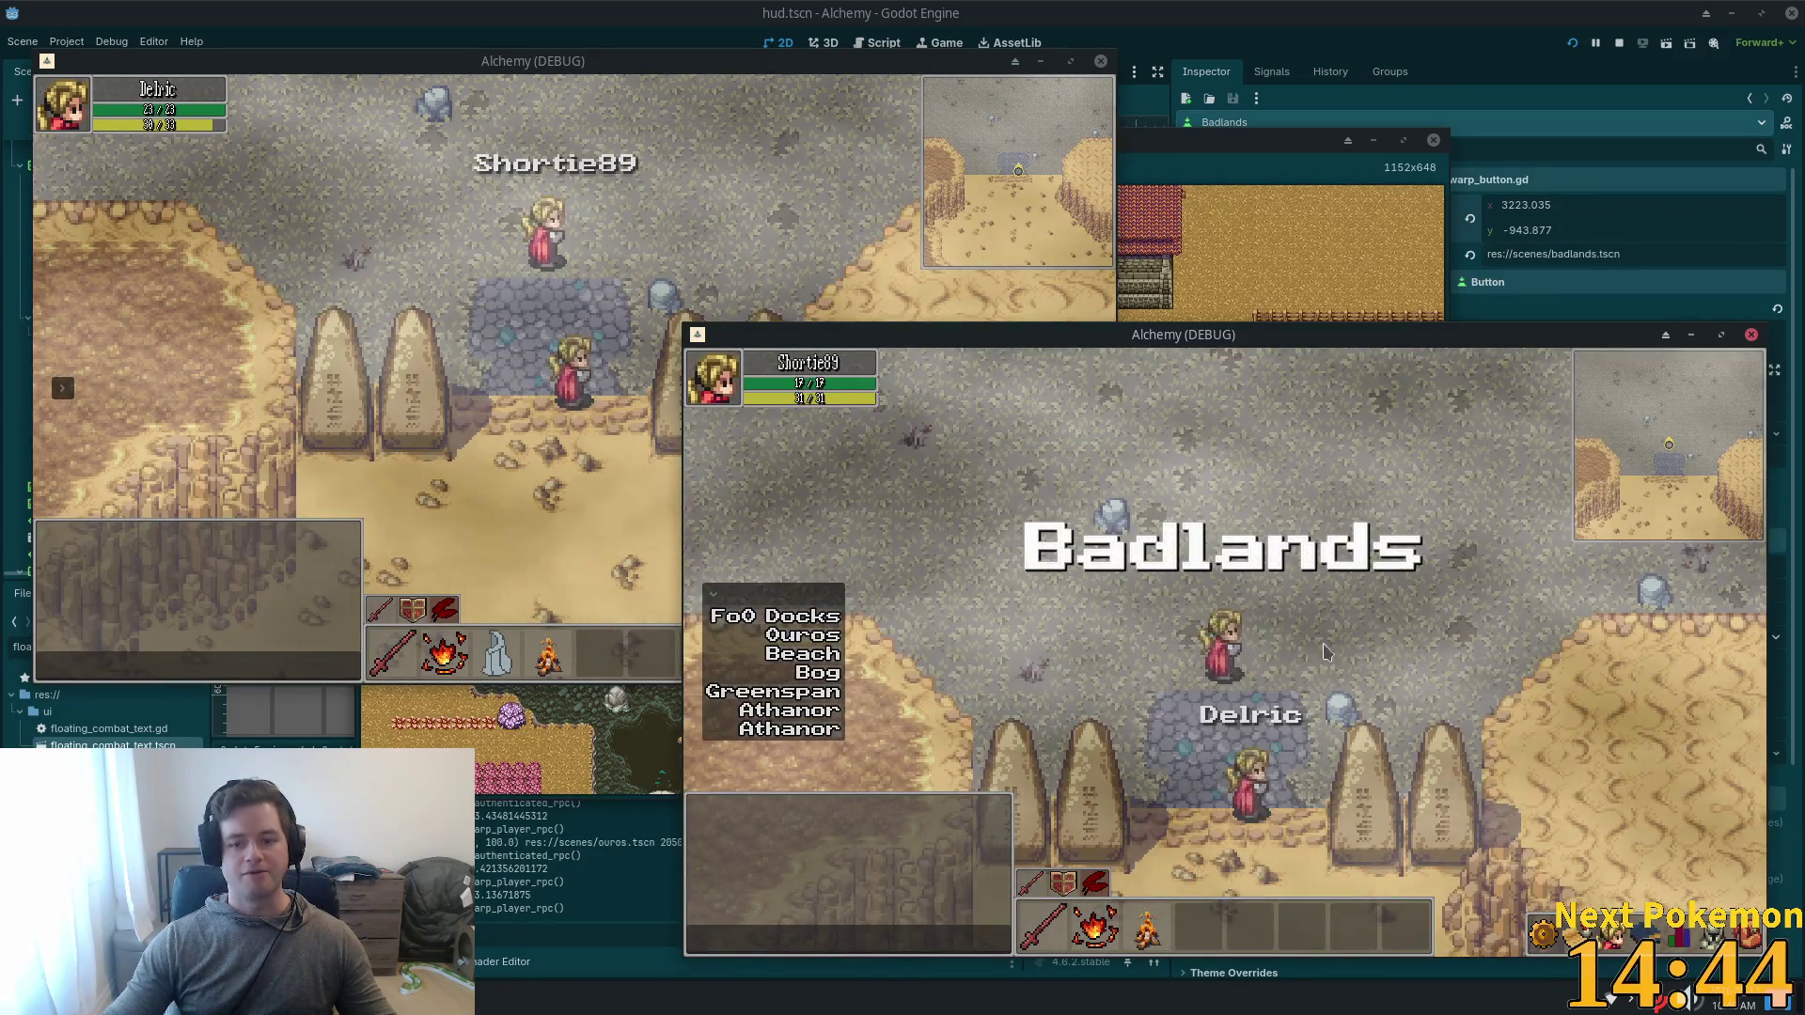
left_click(489, 350)
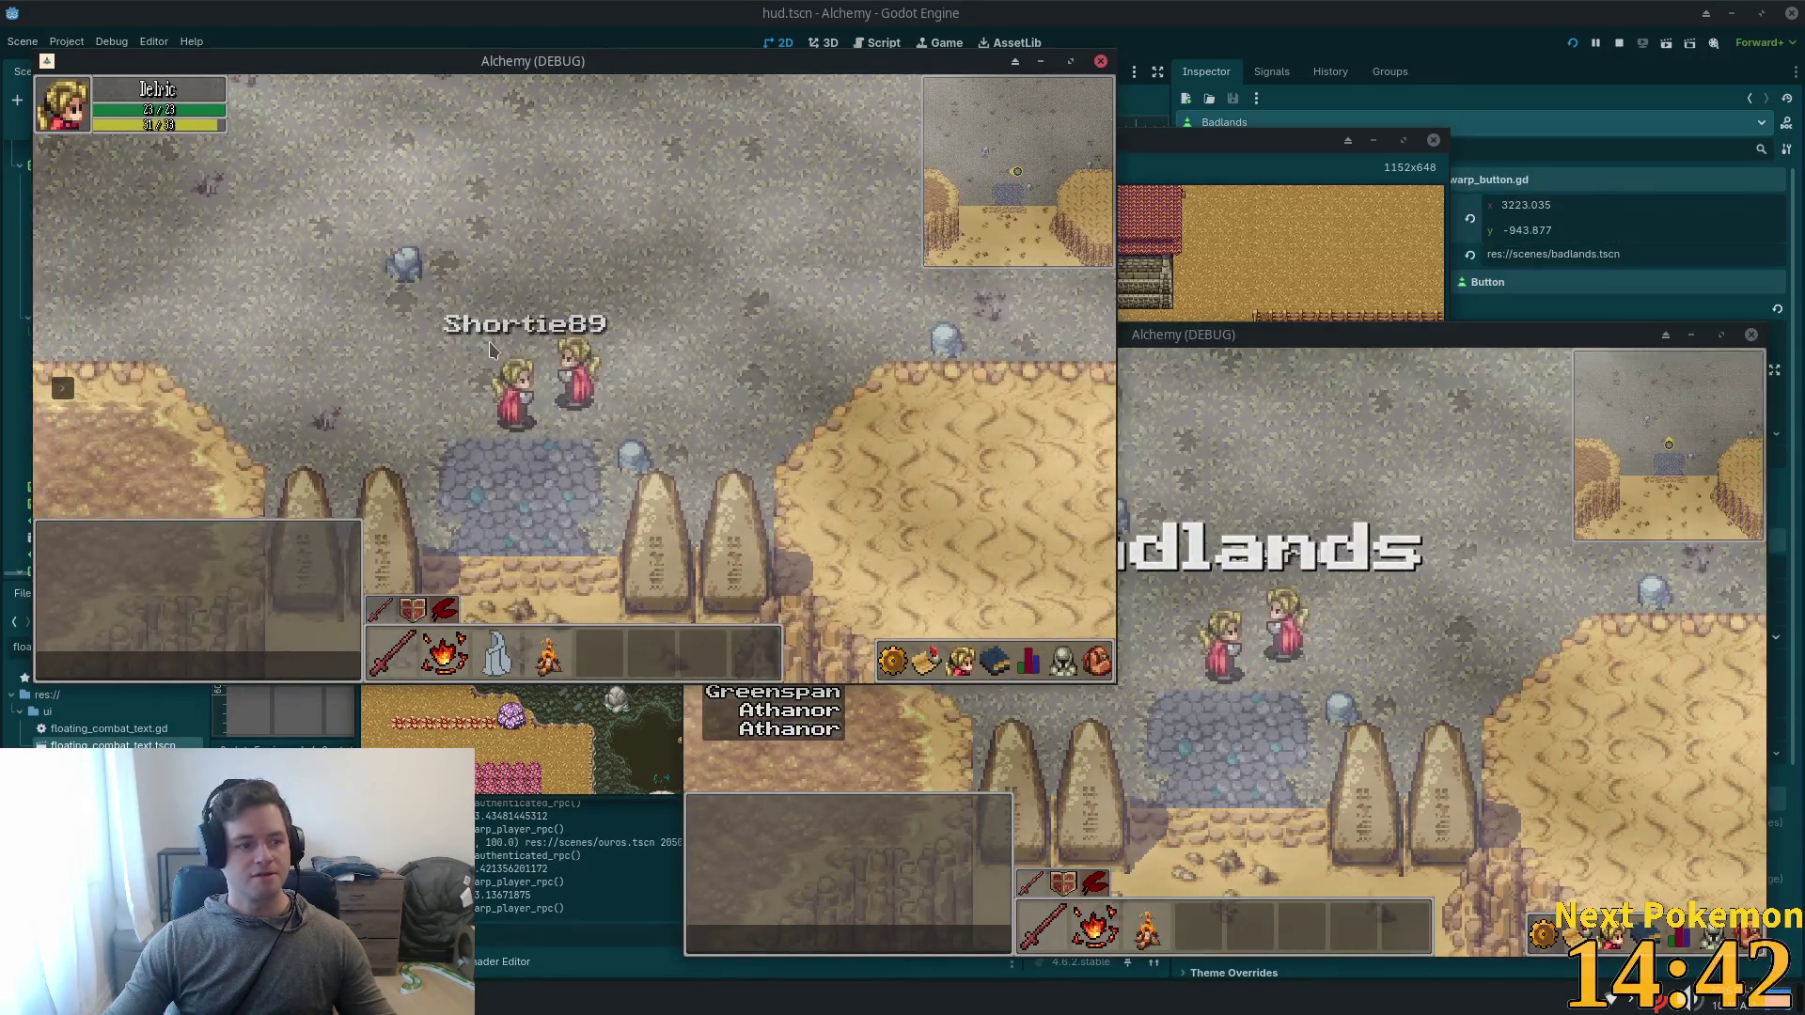
left_click(628, 395)
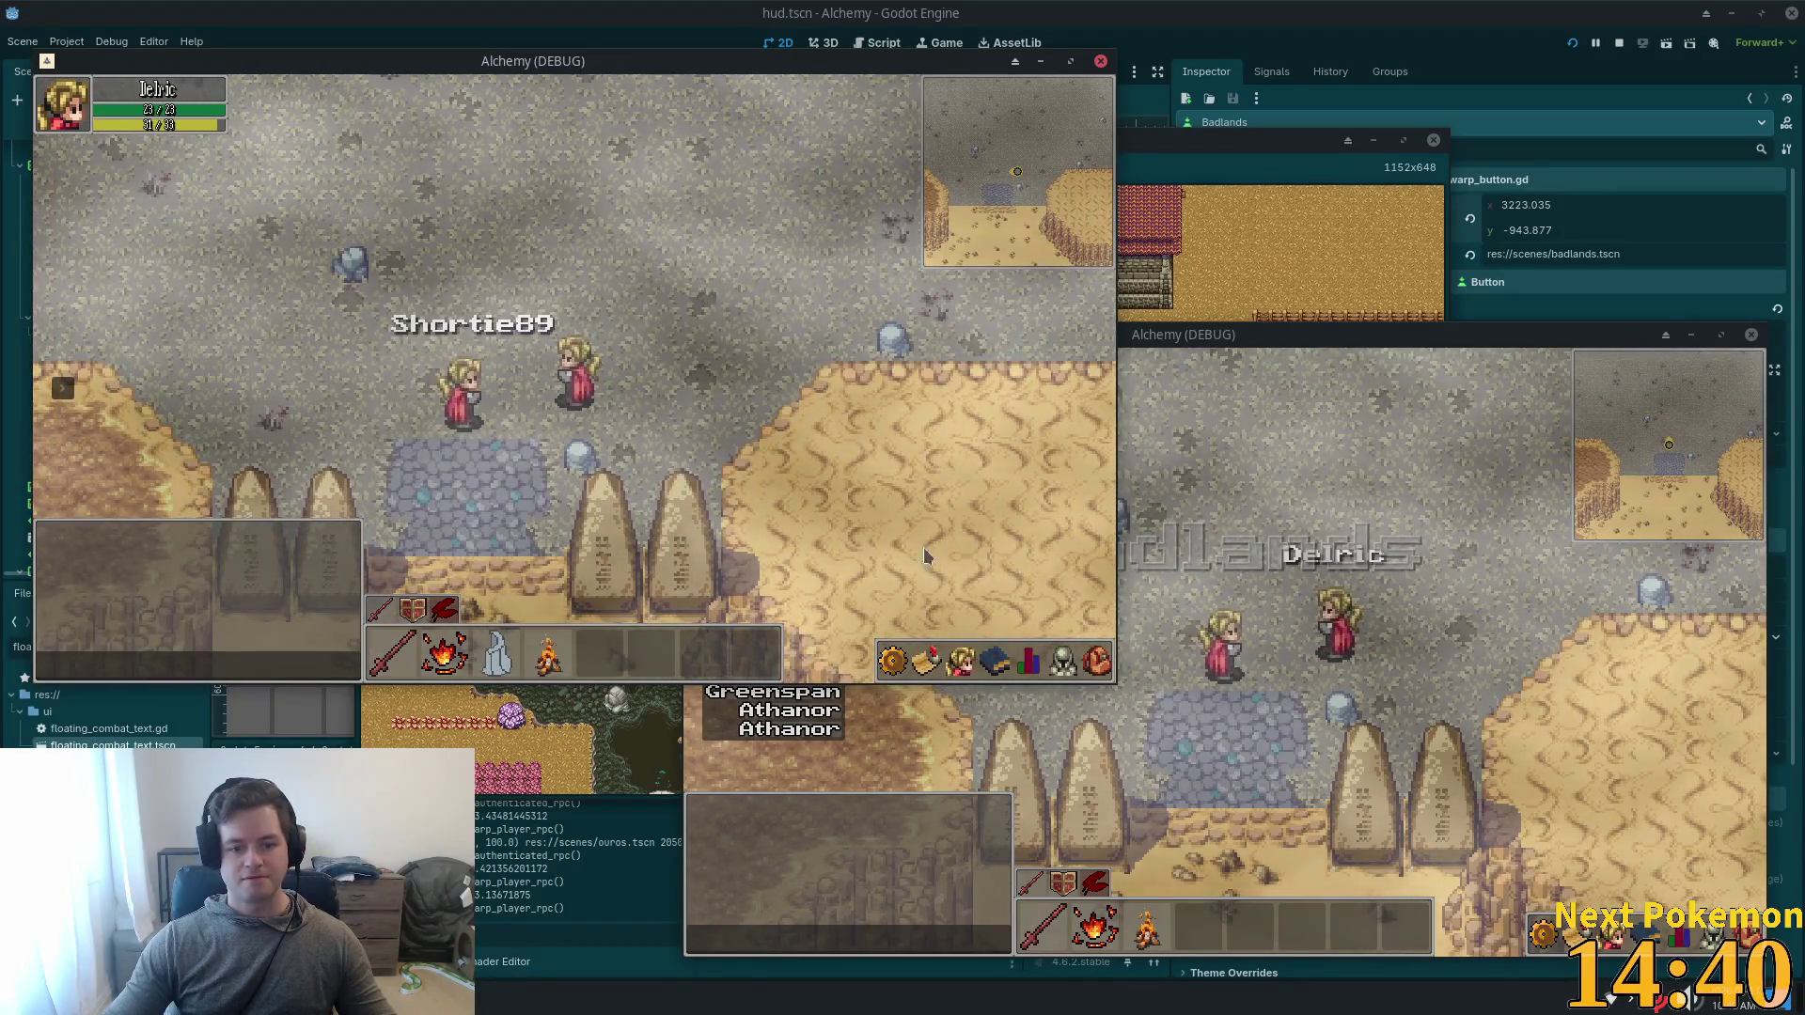
key("alt+Tab")
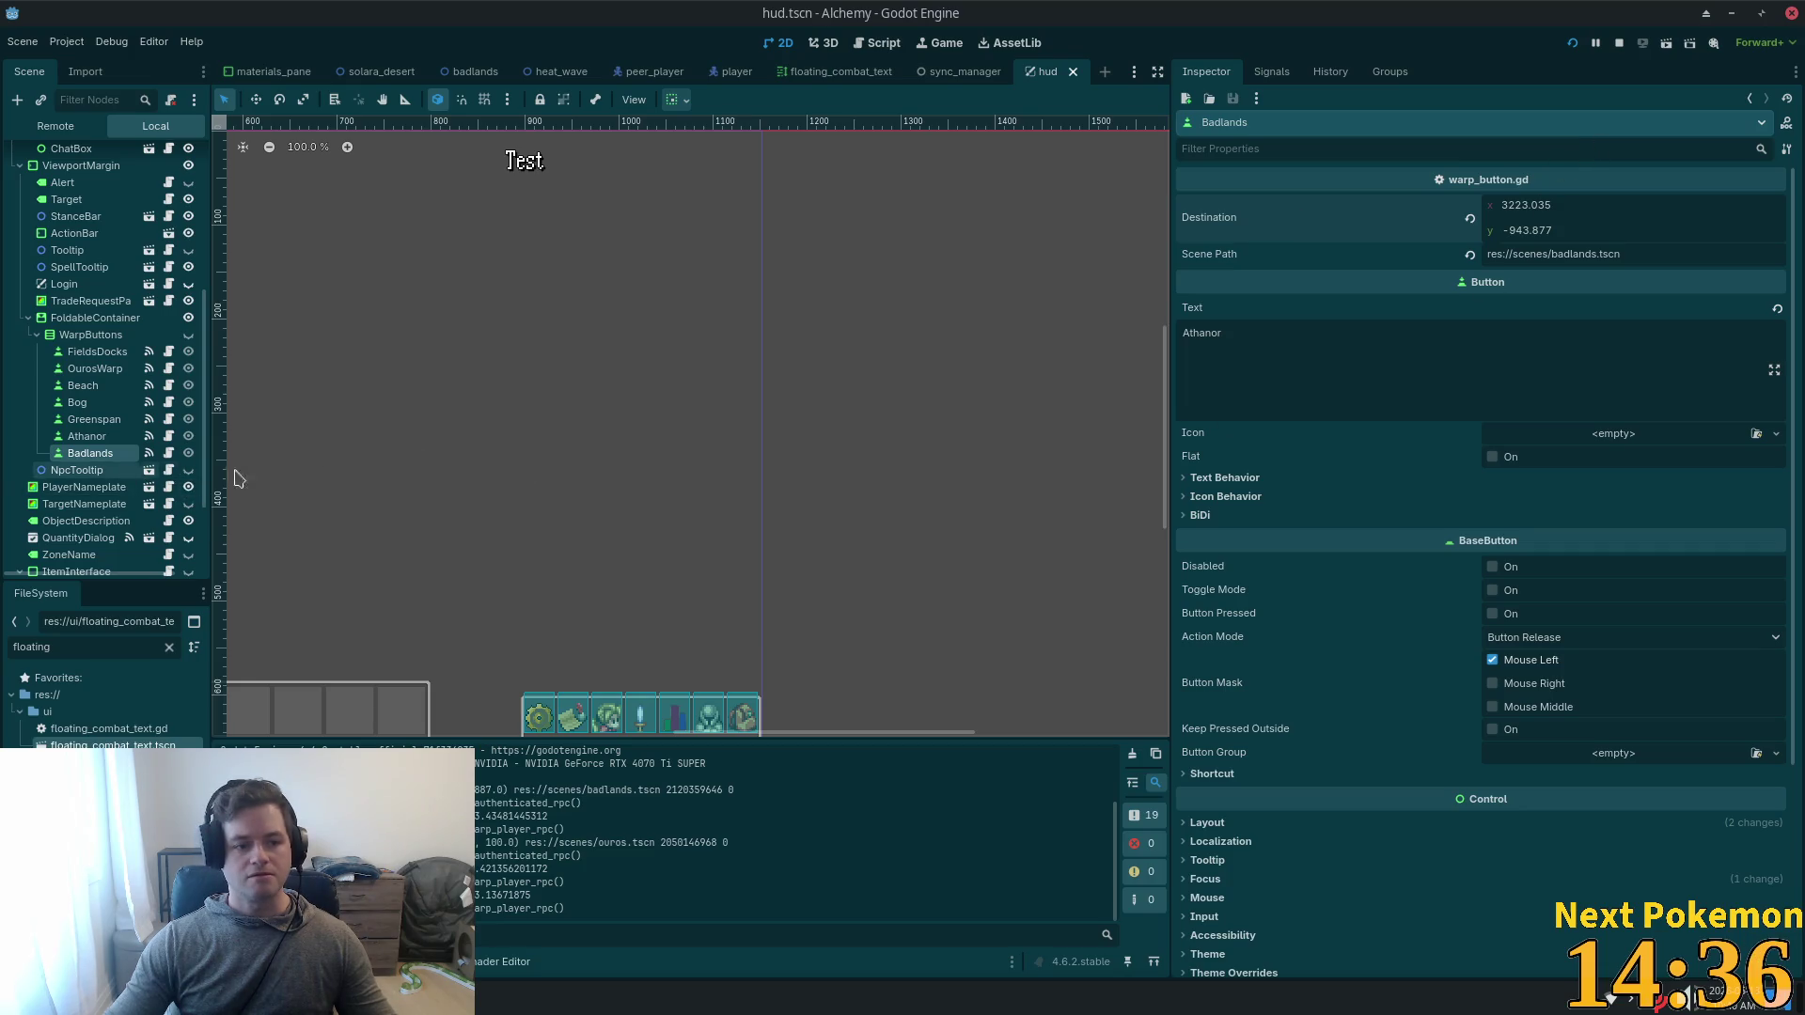
Change the Badlands button's text from Athanor to 'Badlands' with no trailing newline, then save.
left_click(1446, 382)
key("ctrl+a")
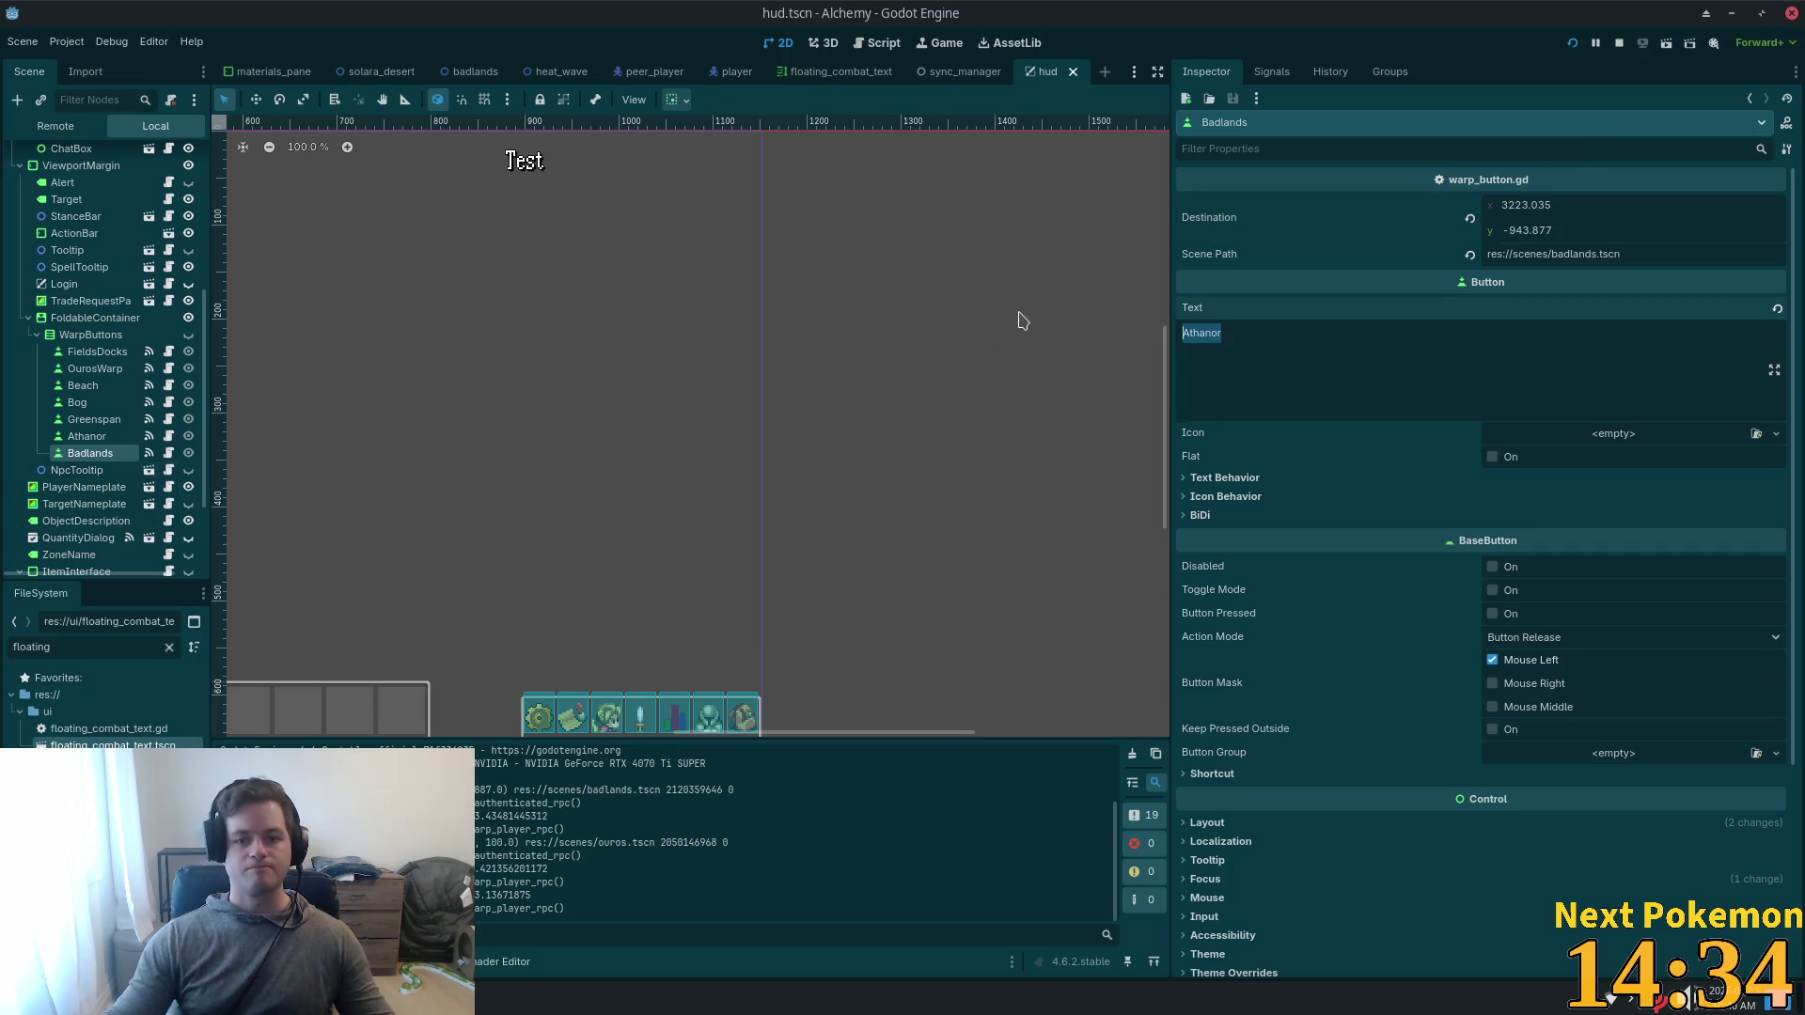
type("Badlands")
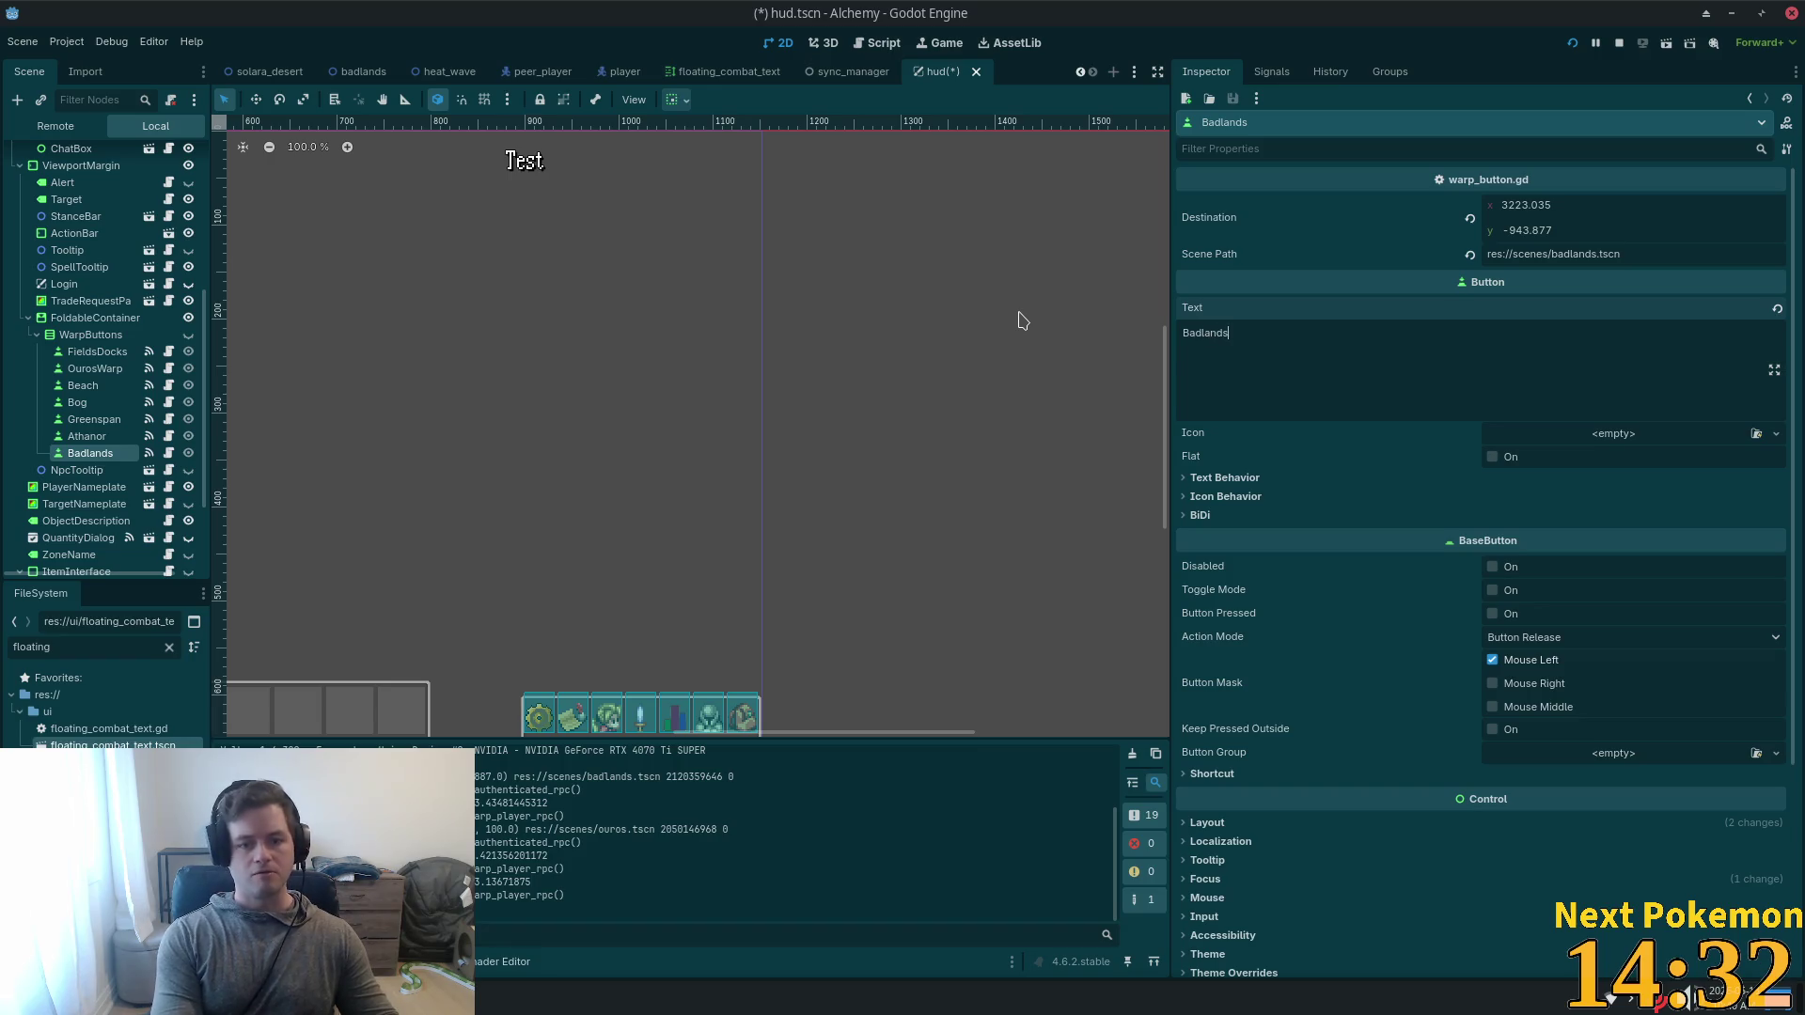
key("BackSpace")
key("ctrl+s")
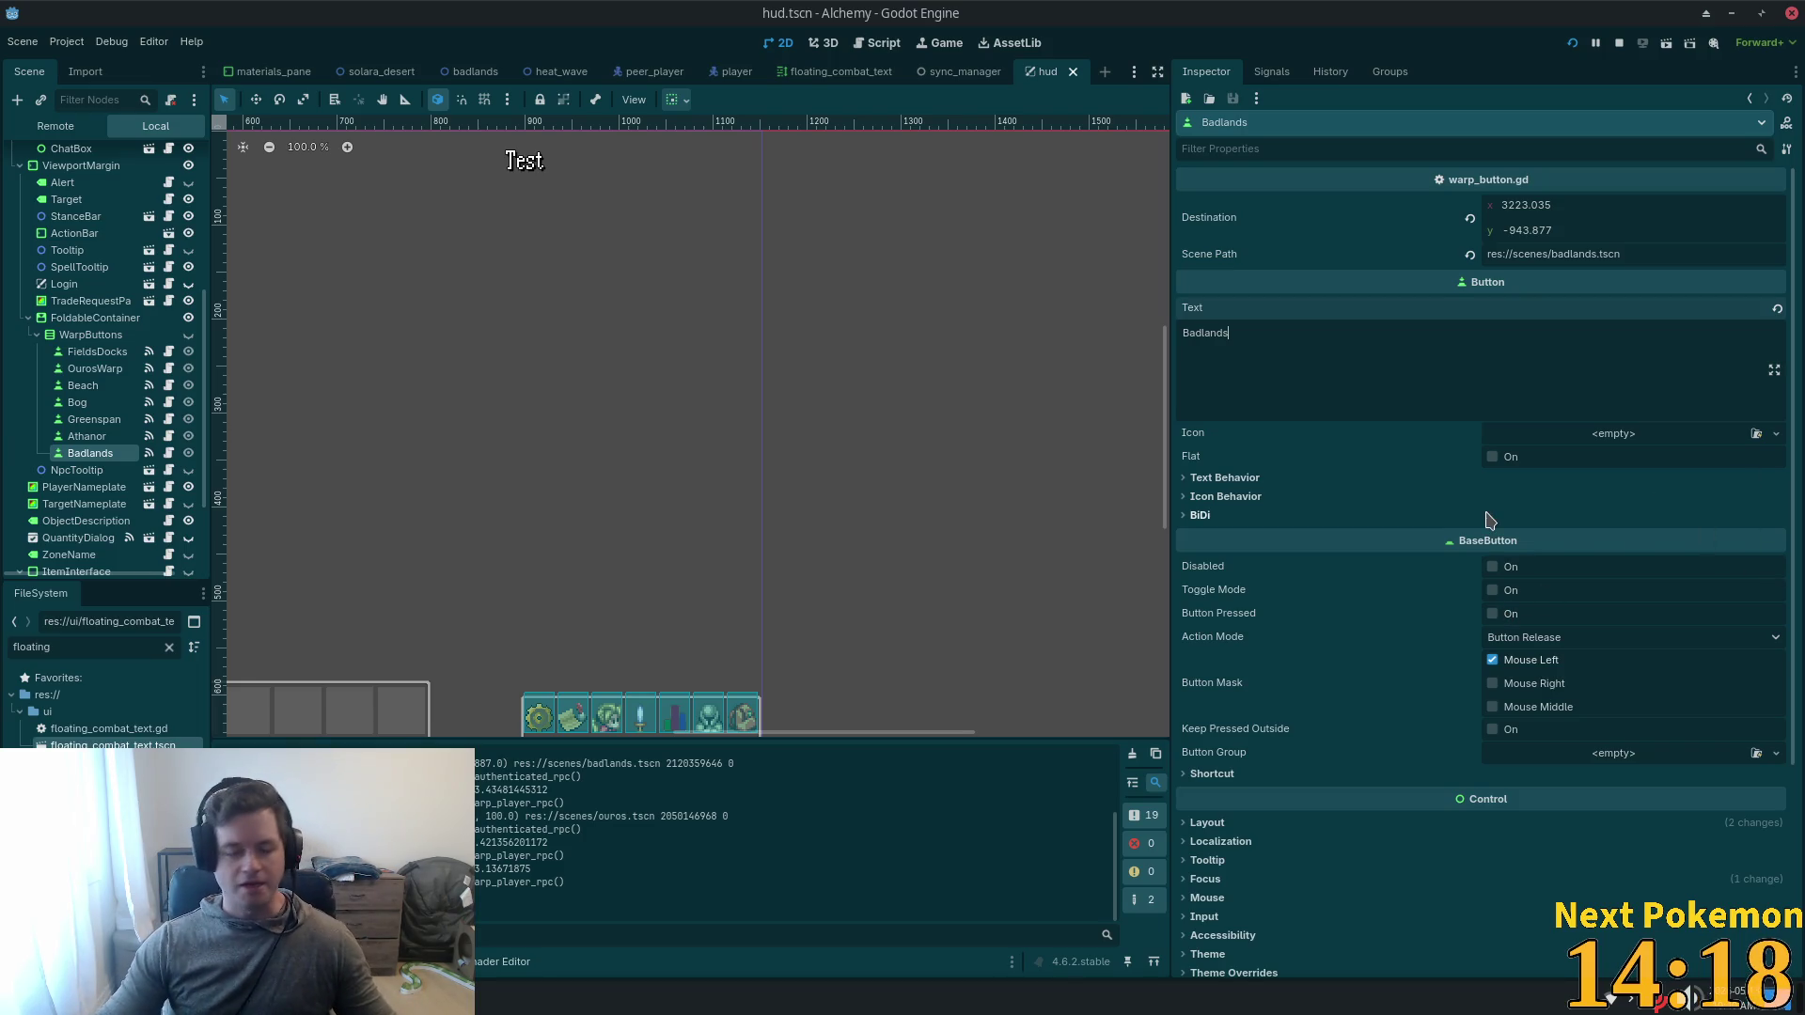
mouse_move(846, 733)
left_mouse_down()
mouse_move(340, 721)
mouse_move(637, 749)
left_mouse_up()
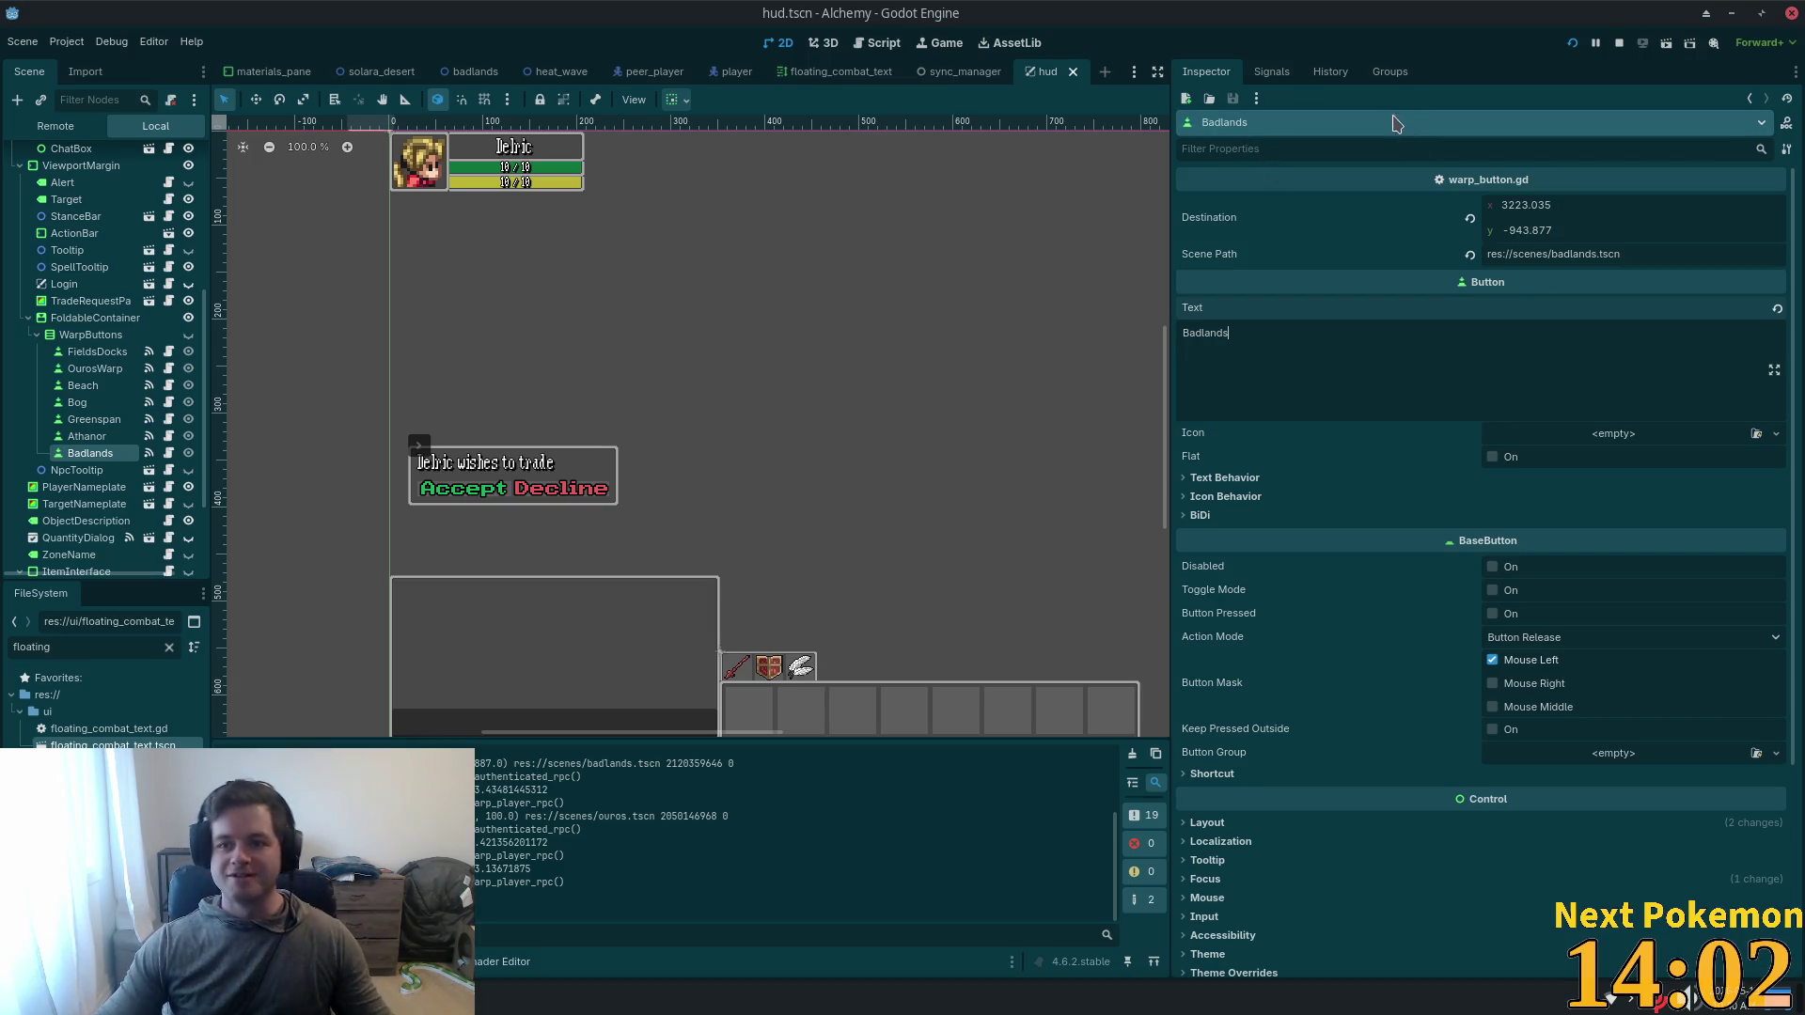
Walk the character down and left beside the other player, then stop the game with F8.
scroll(982, 381, "down", 2)
scroll(983, 381, "down", 3)
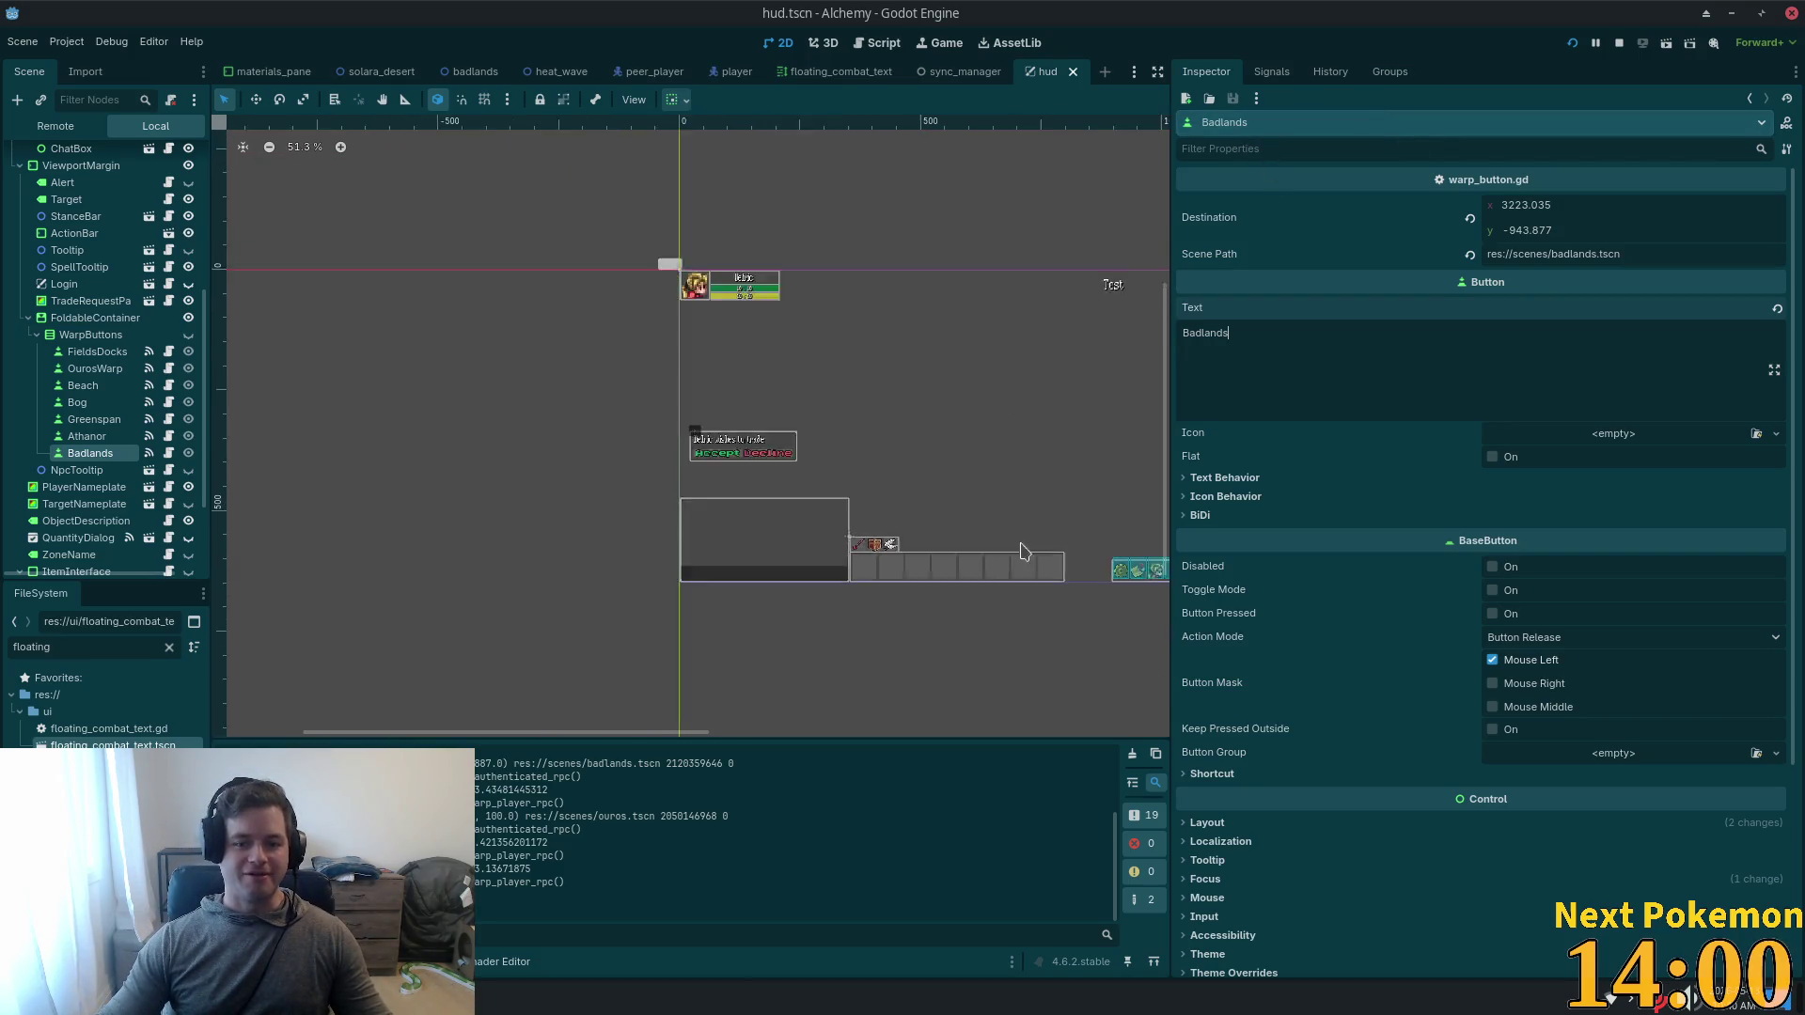
scroll(940, 649, "right", 3)
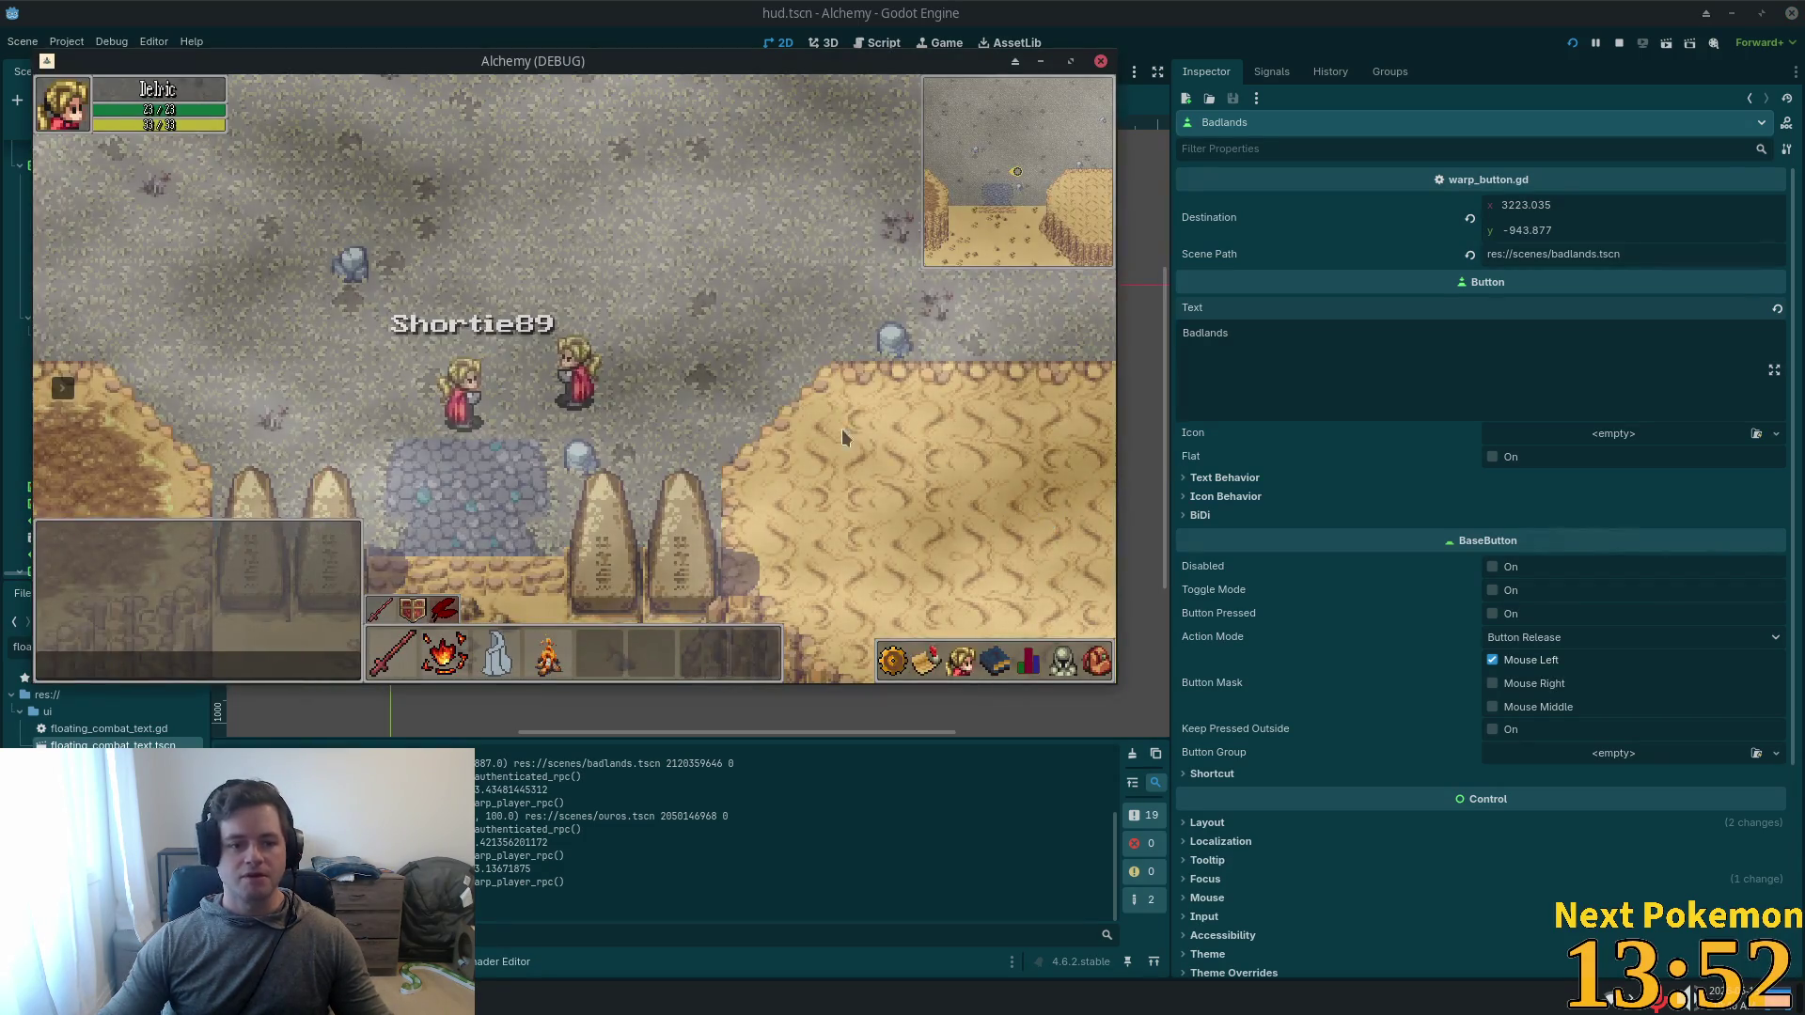
left_click(623, 391)
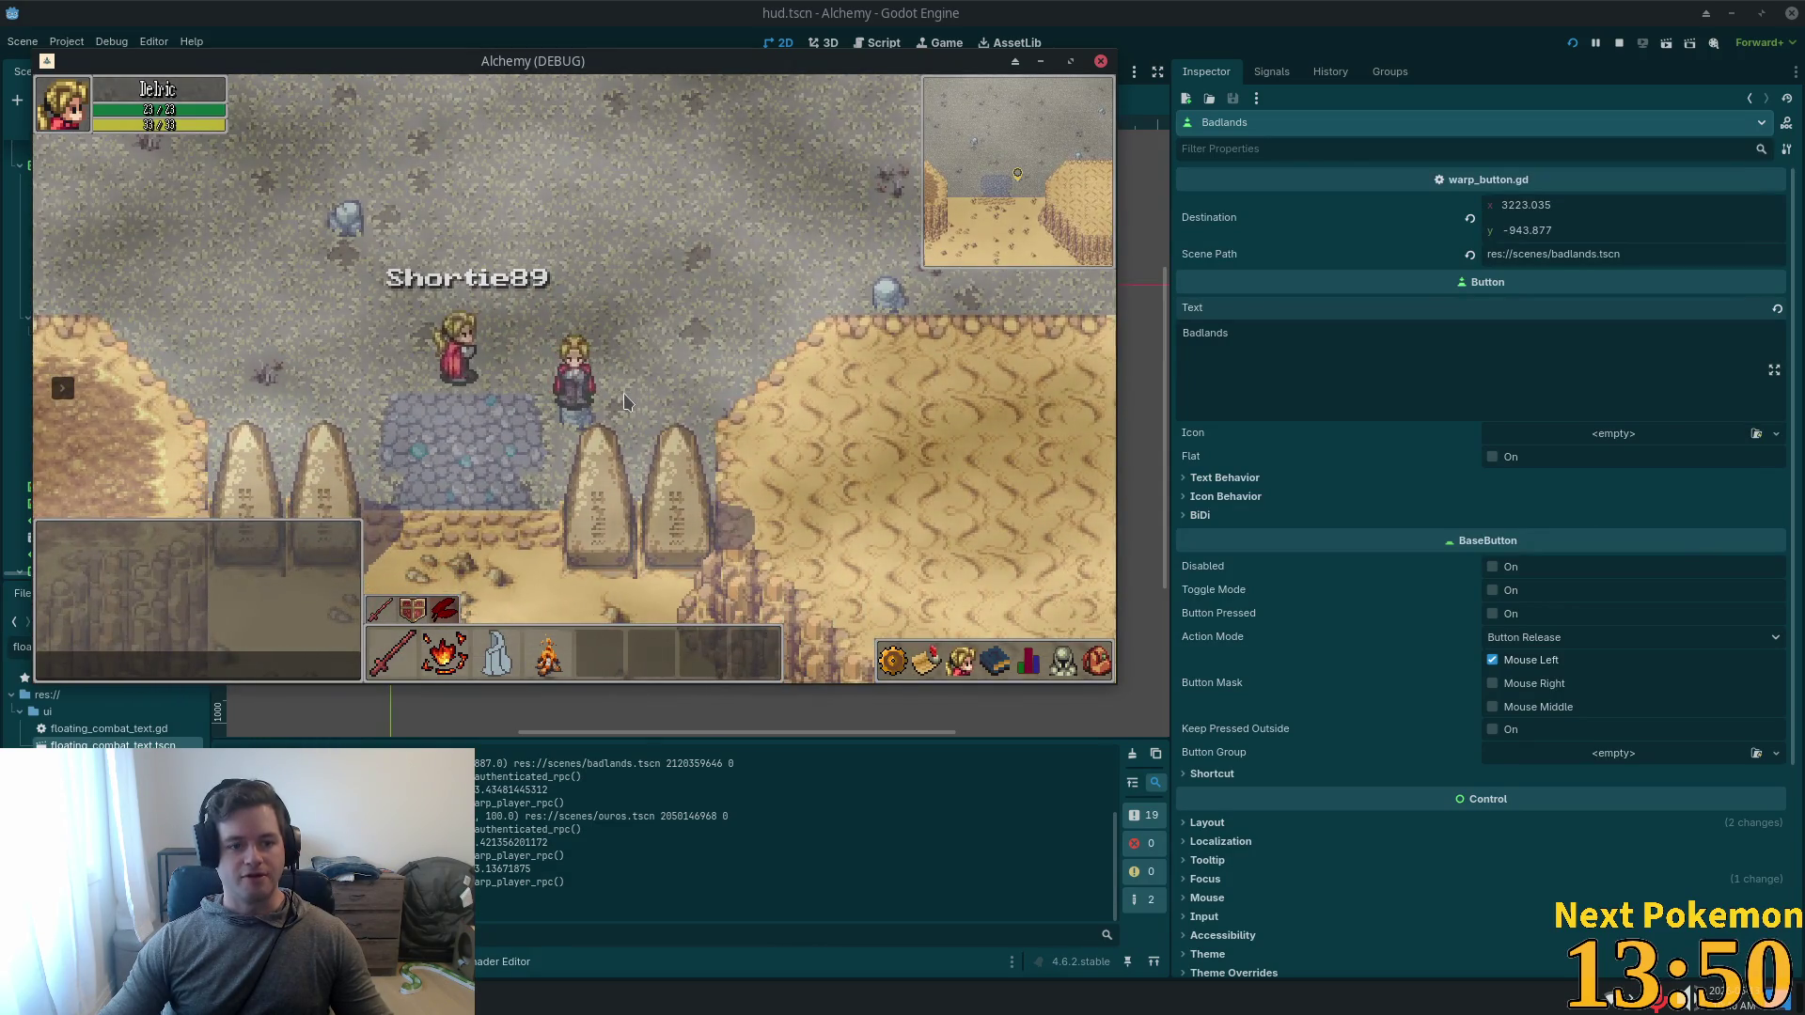
key("Left")
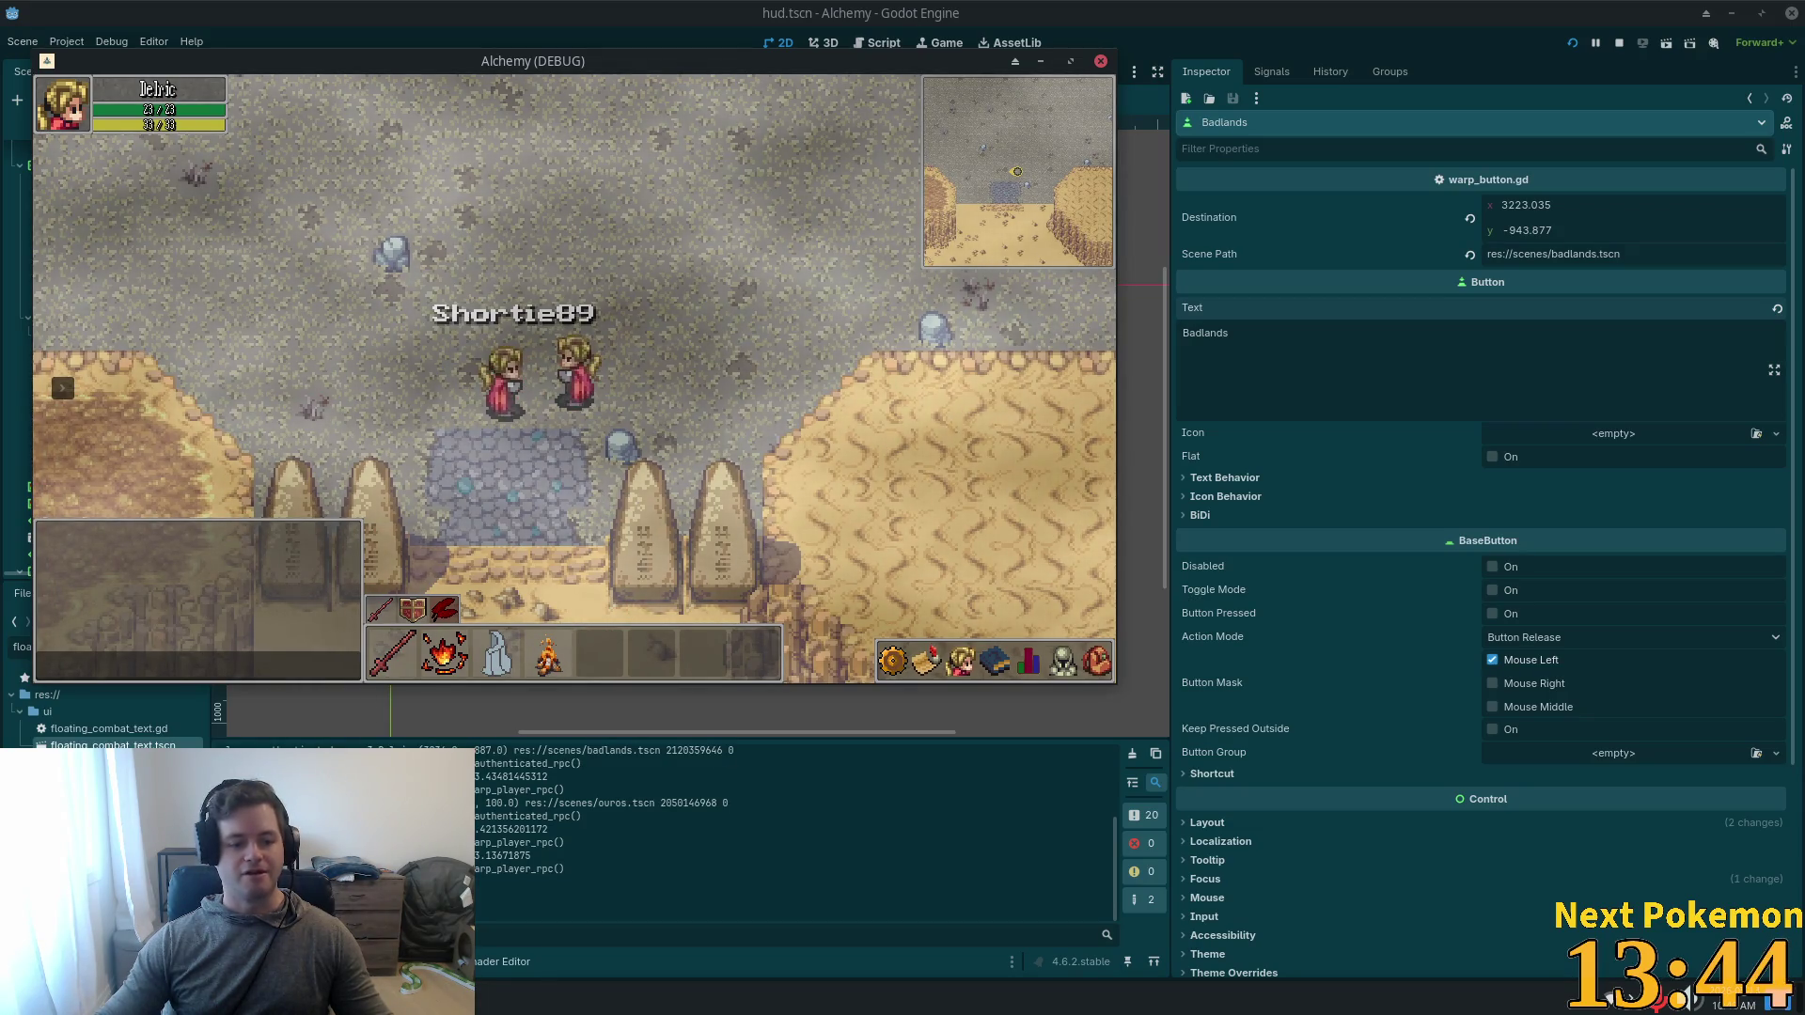
key("F8")
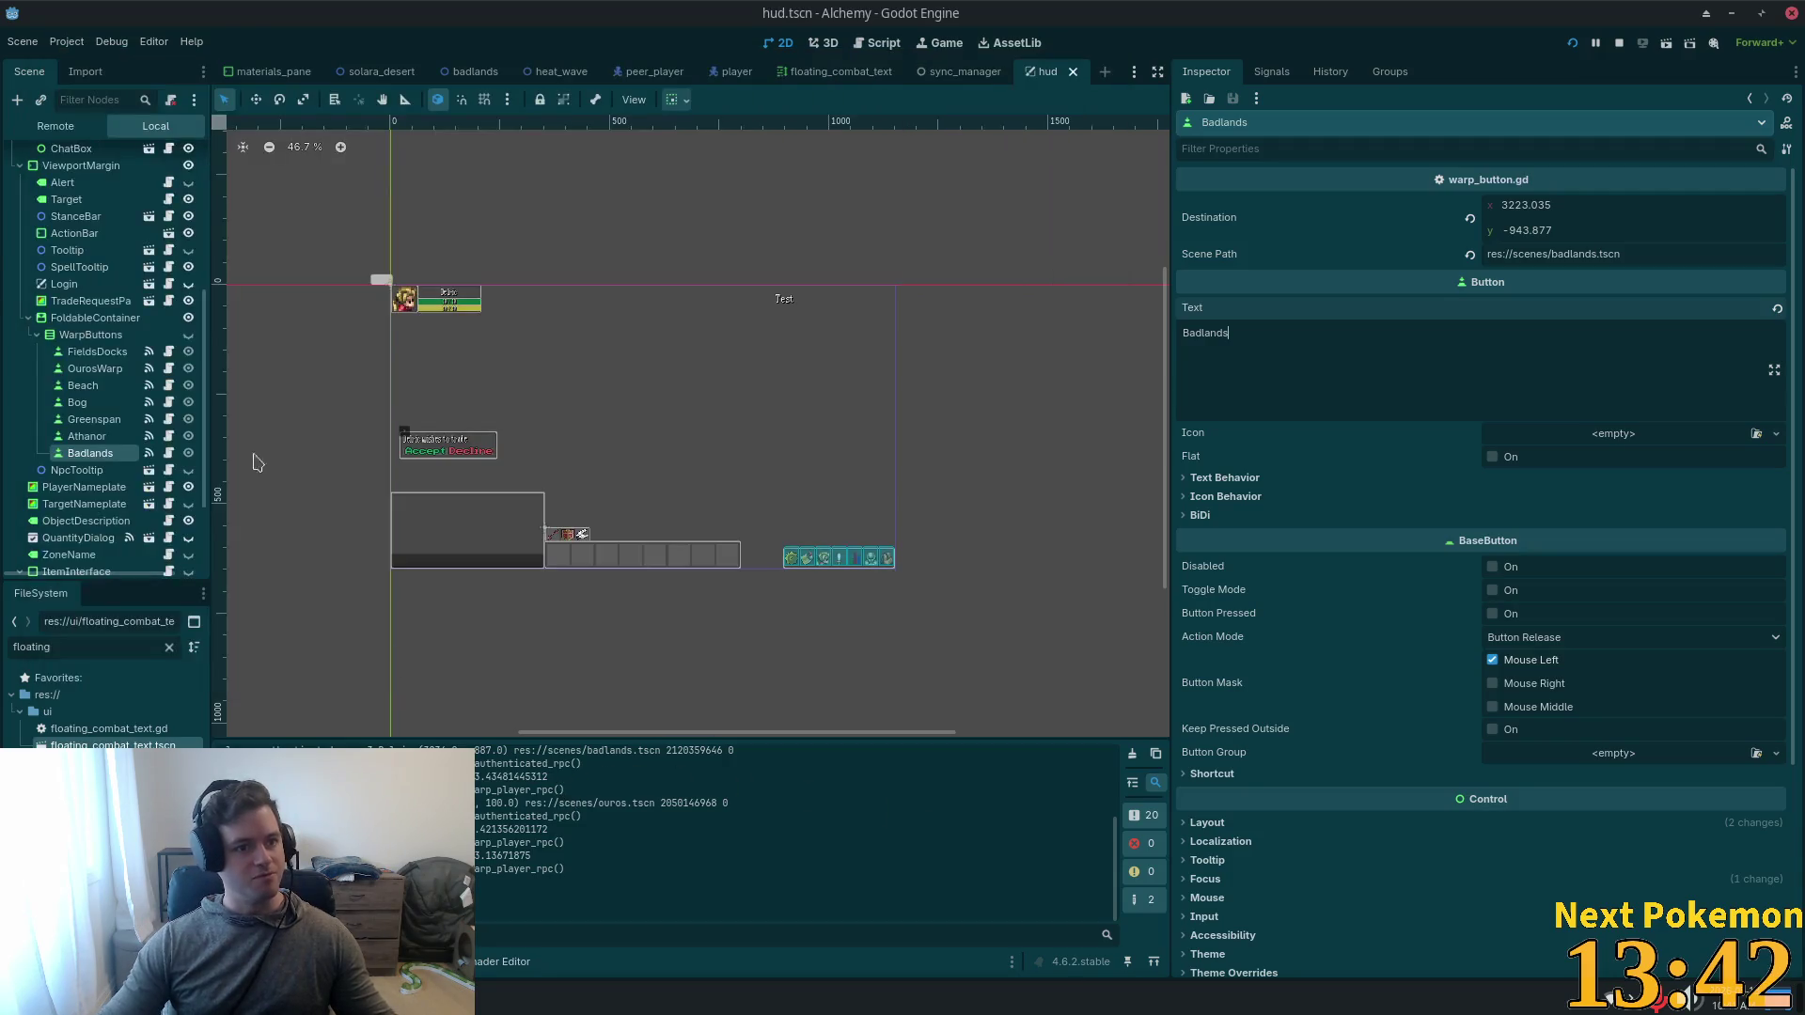
key("alt+Tab")
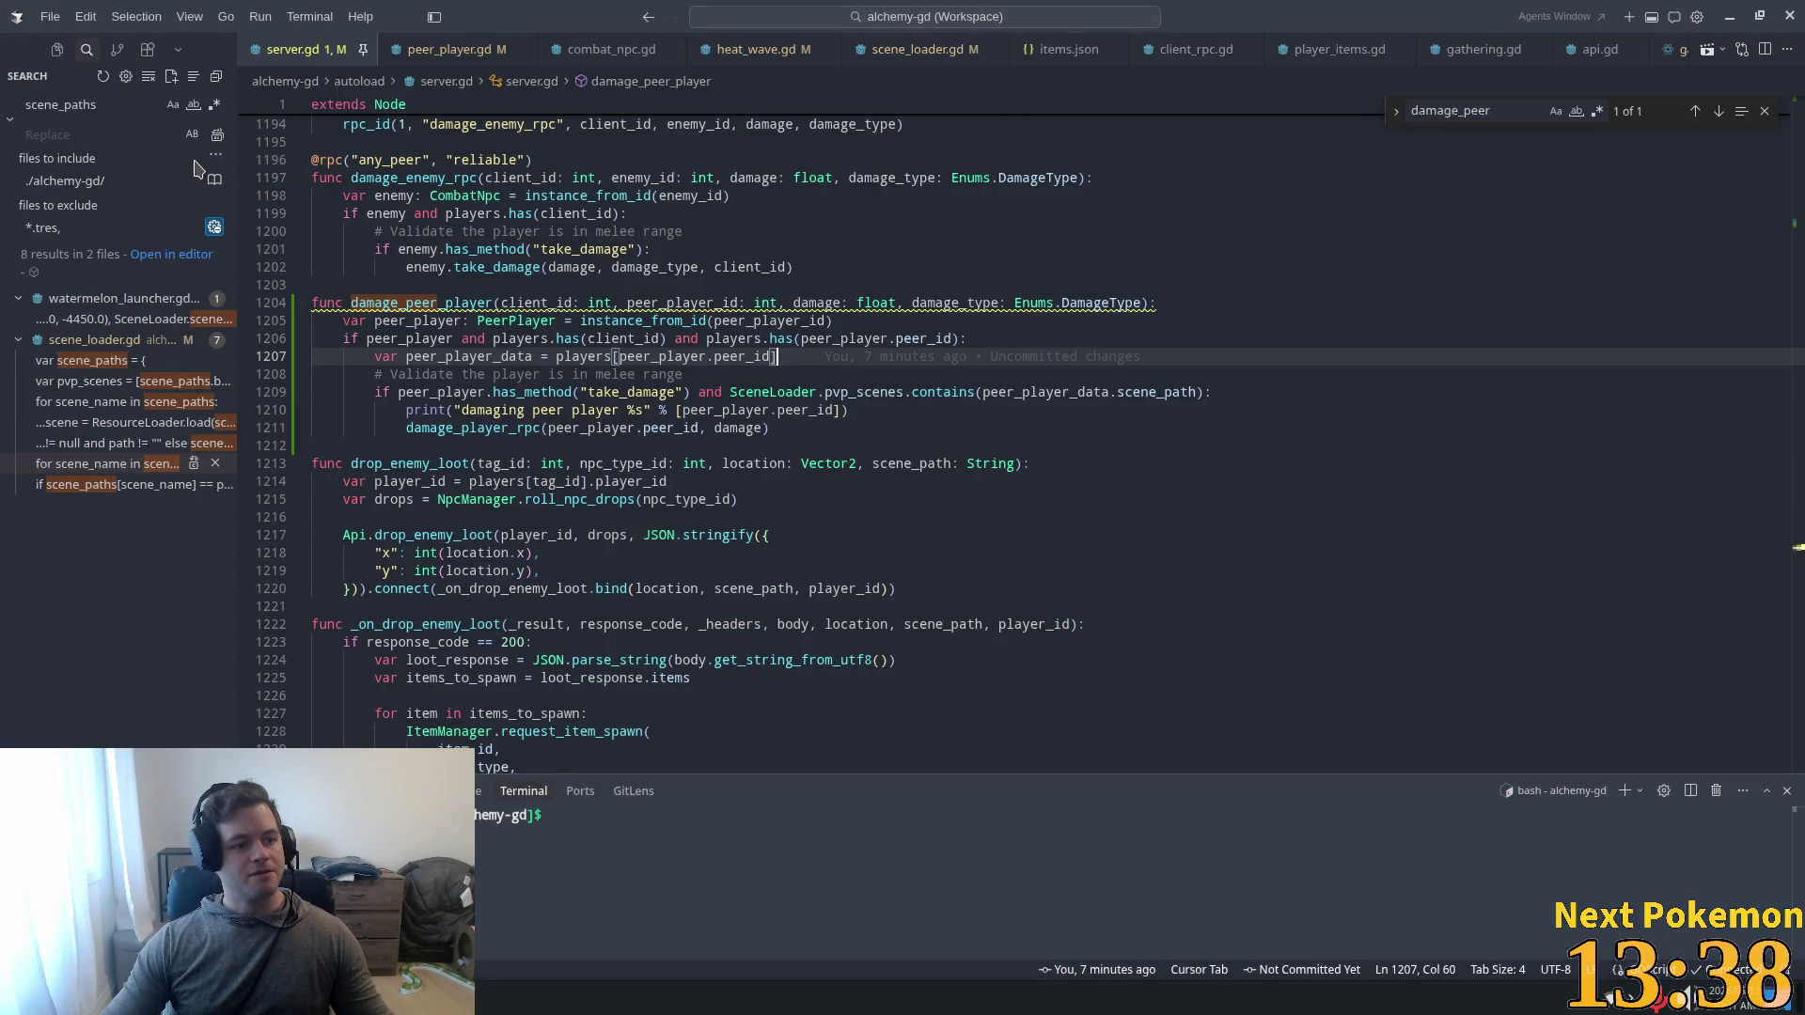
Search the workspace for the placeholder print and select it in heat_wave.gd's PeerPlayer branch.
left_click(103, 104)
double_click(102, 104)
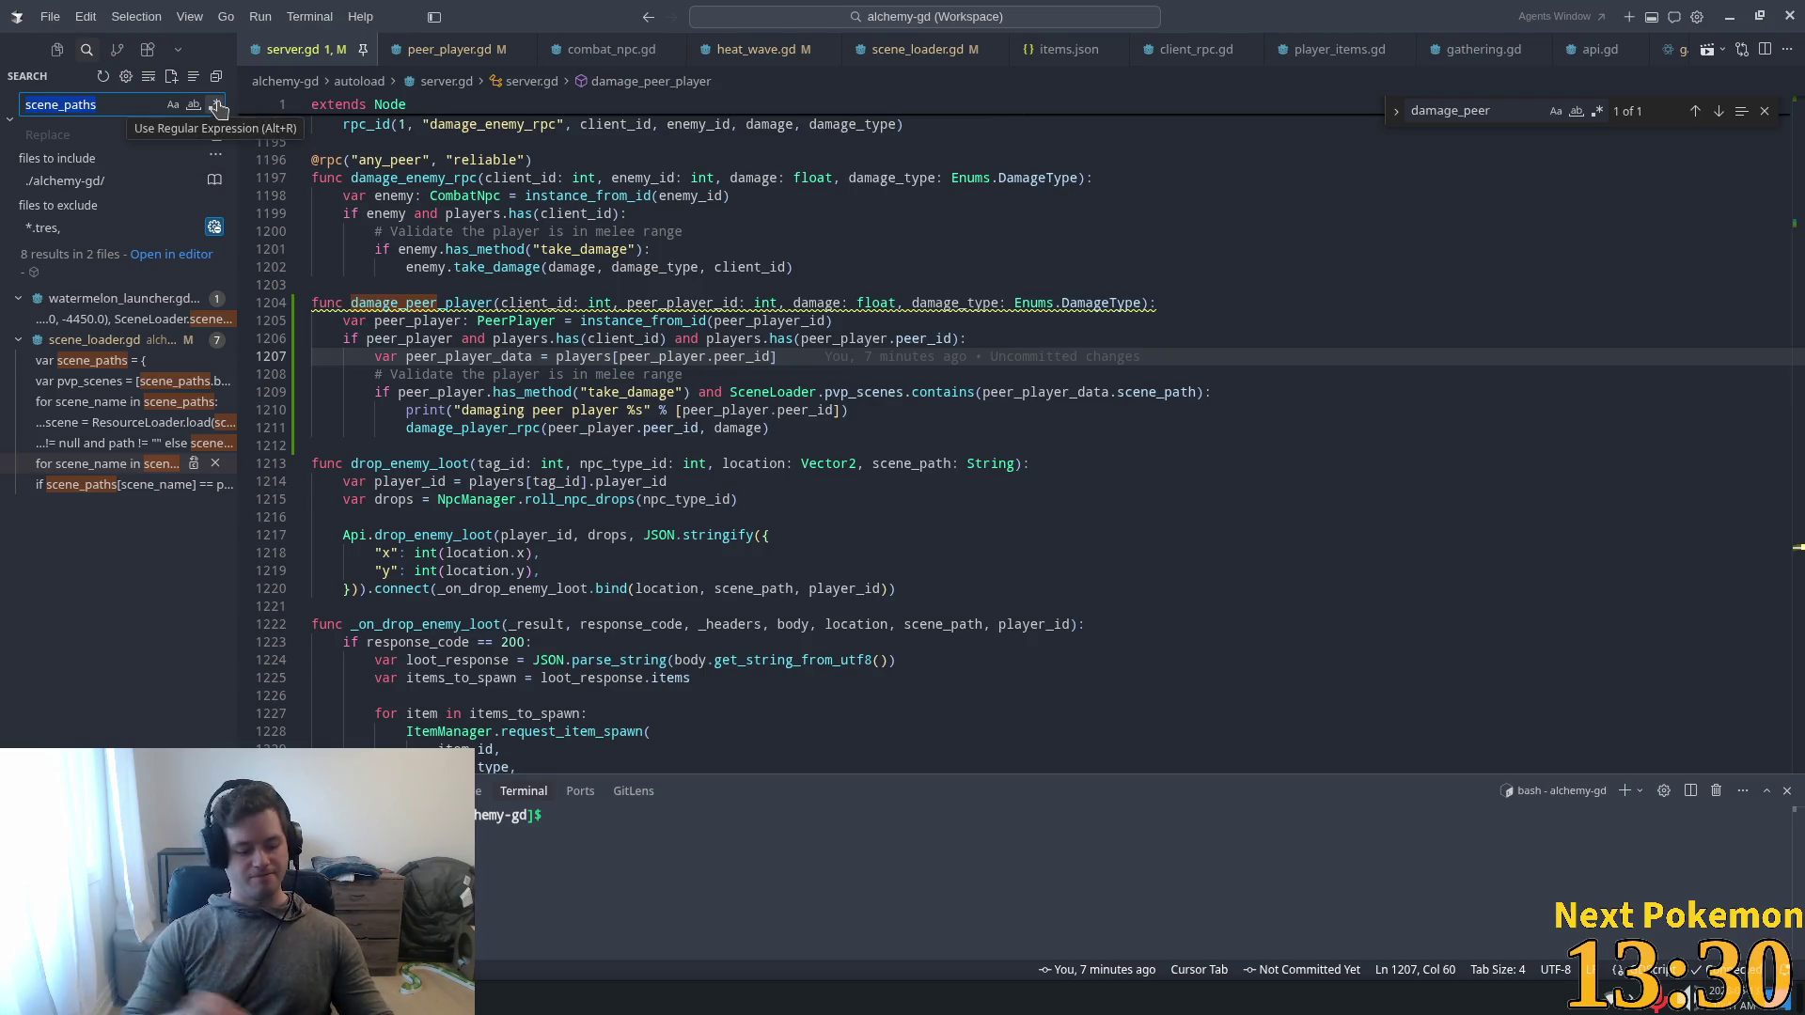
type("fuck face")
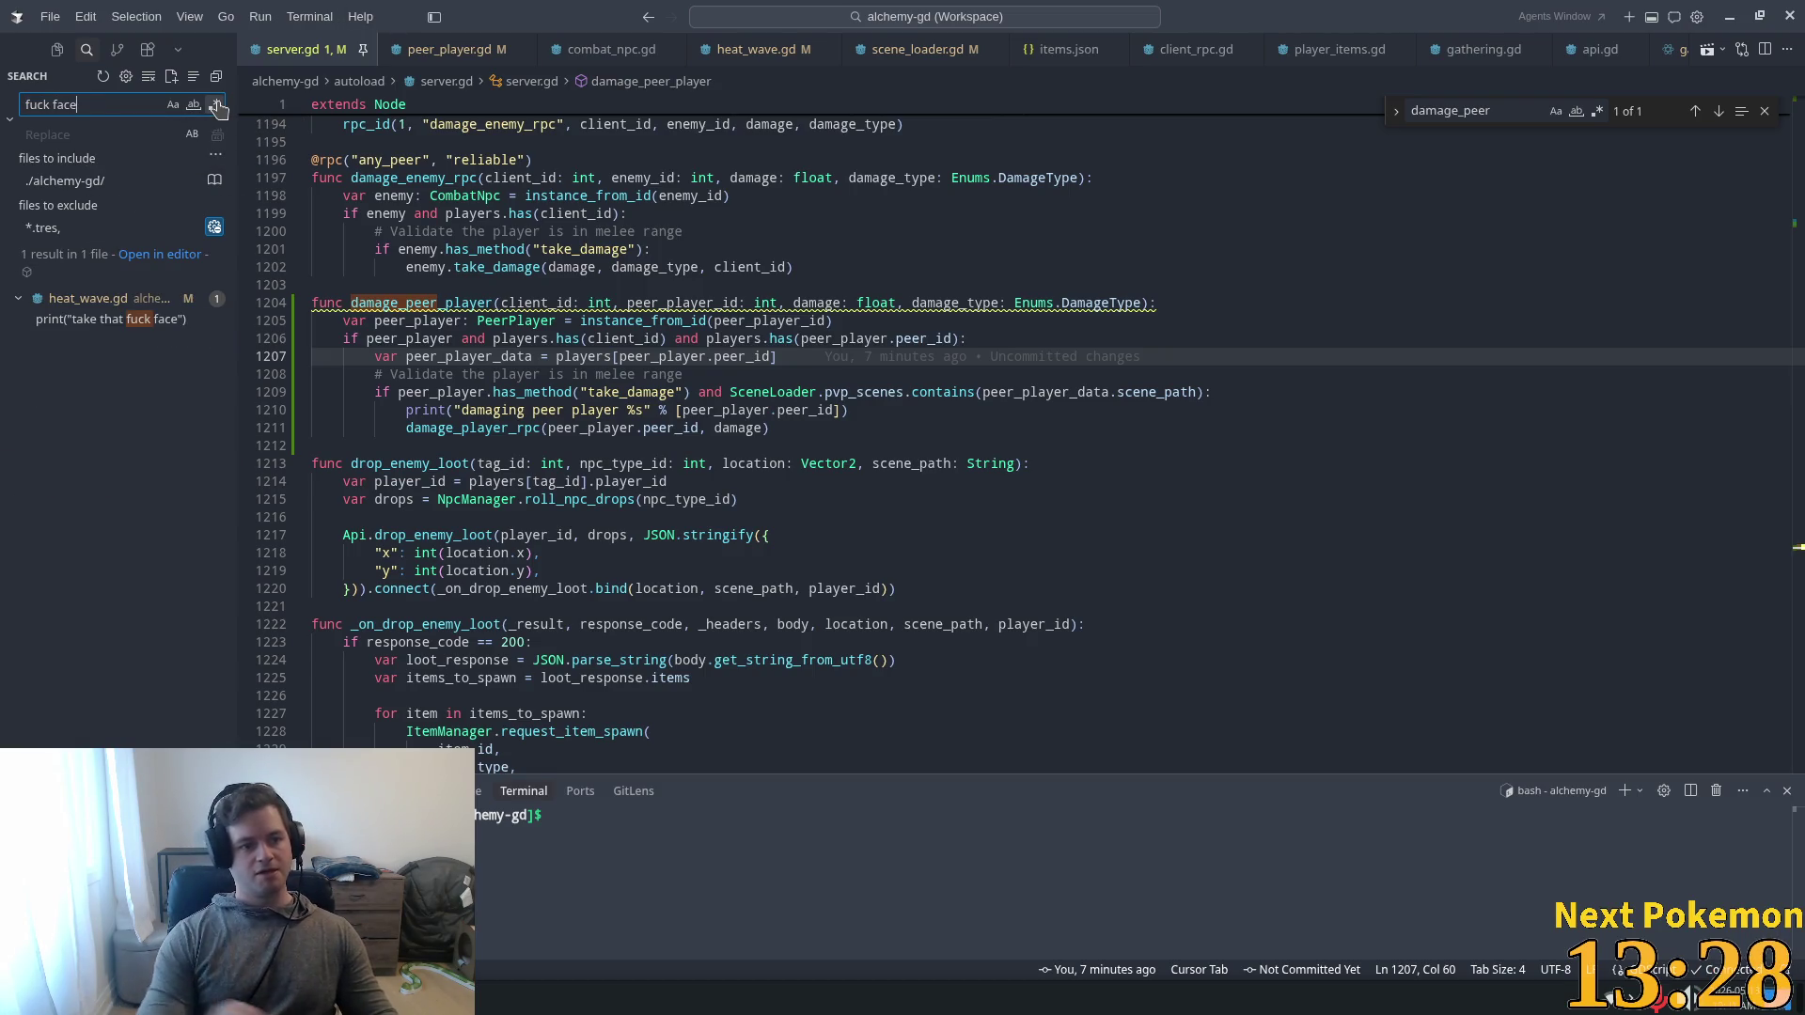
left_click(85, 321)
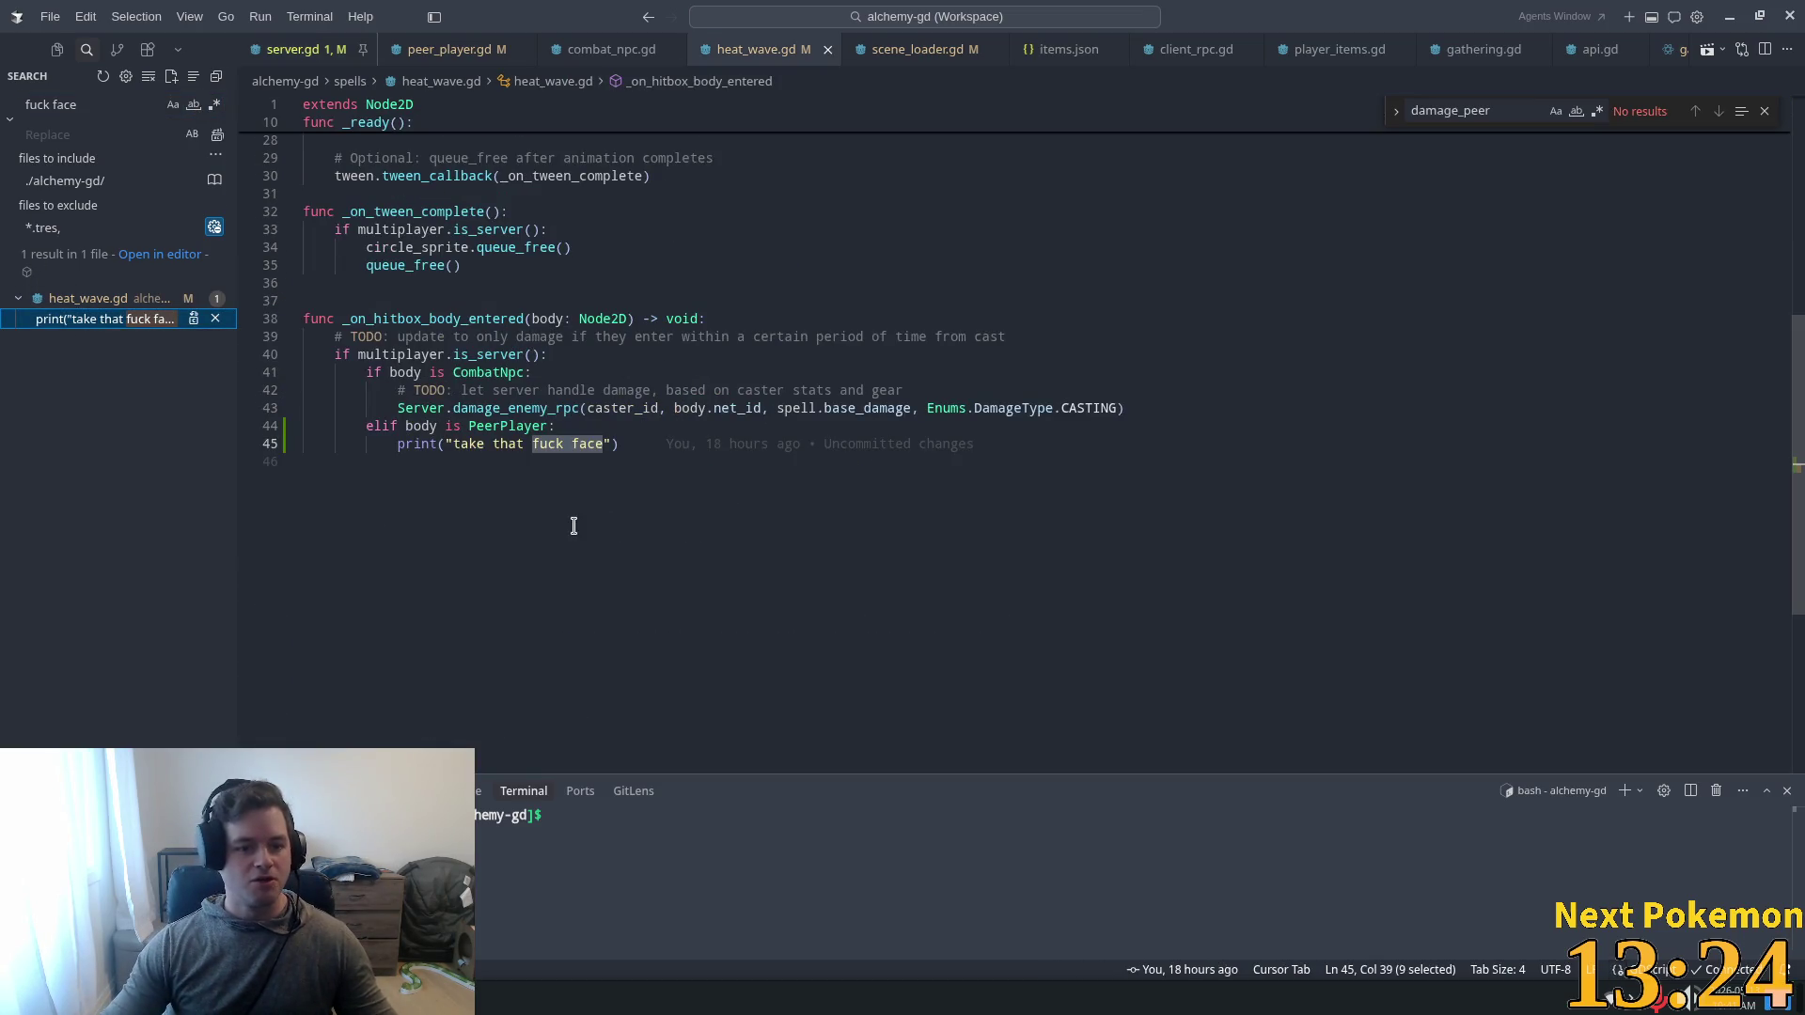
left_click_drag(636, 443, 404, 443)
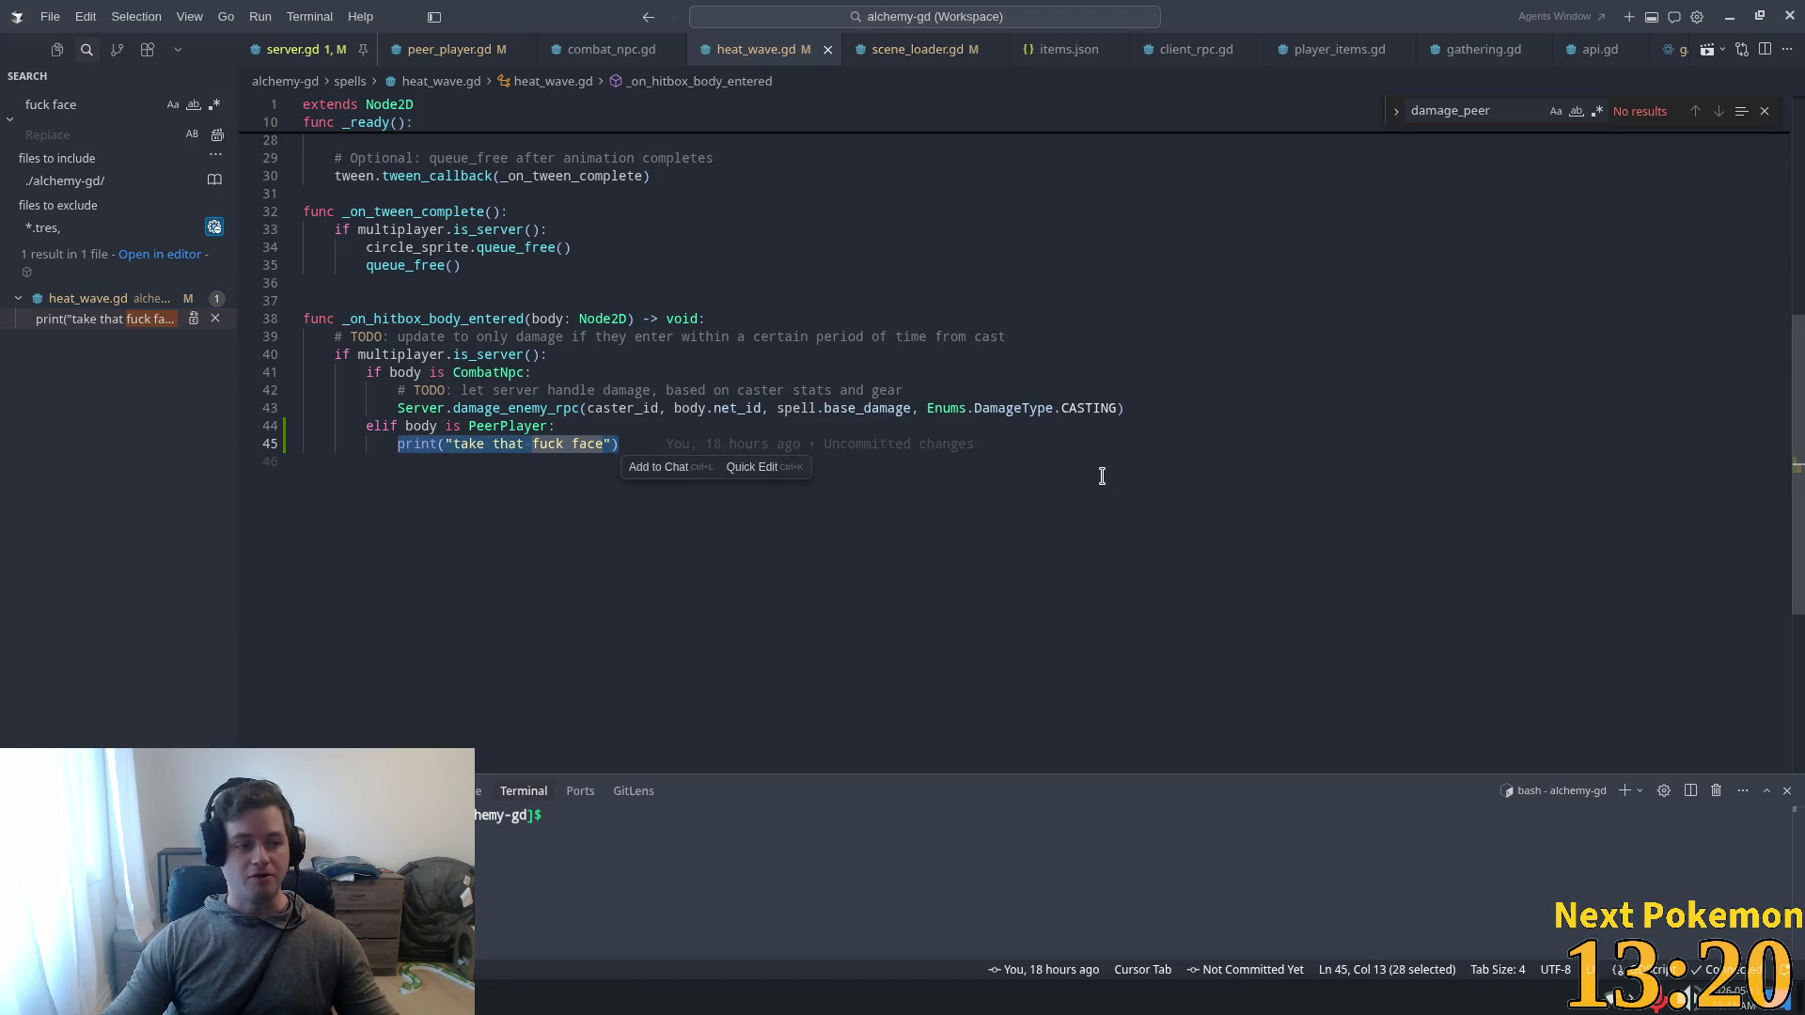
key("alt+Tab")
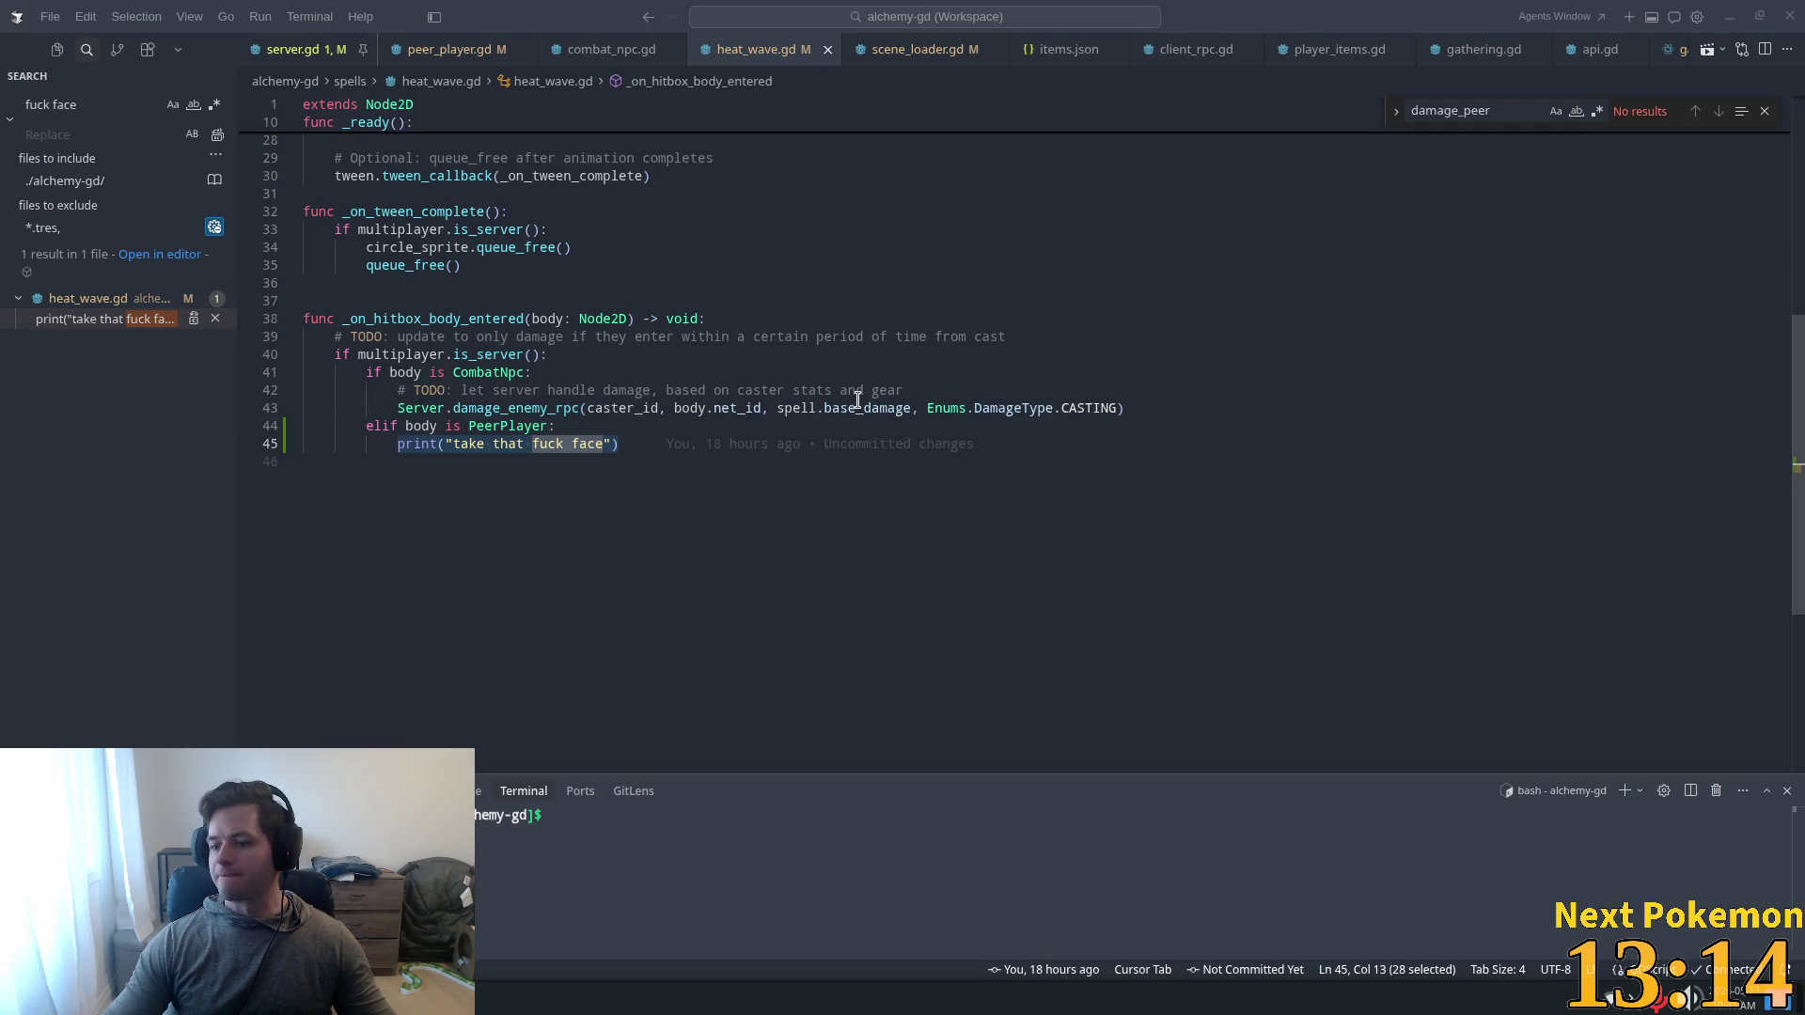
Replace line 45's print with Server.damage_peer_player(caster_id, body.net_id, spell.base_damage, Enums.DamageType.CASTING).
left_click(685, 462)
left_click_drag(620, 444, 389, 444)
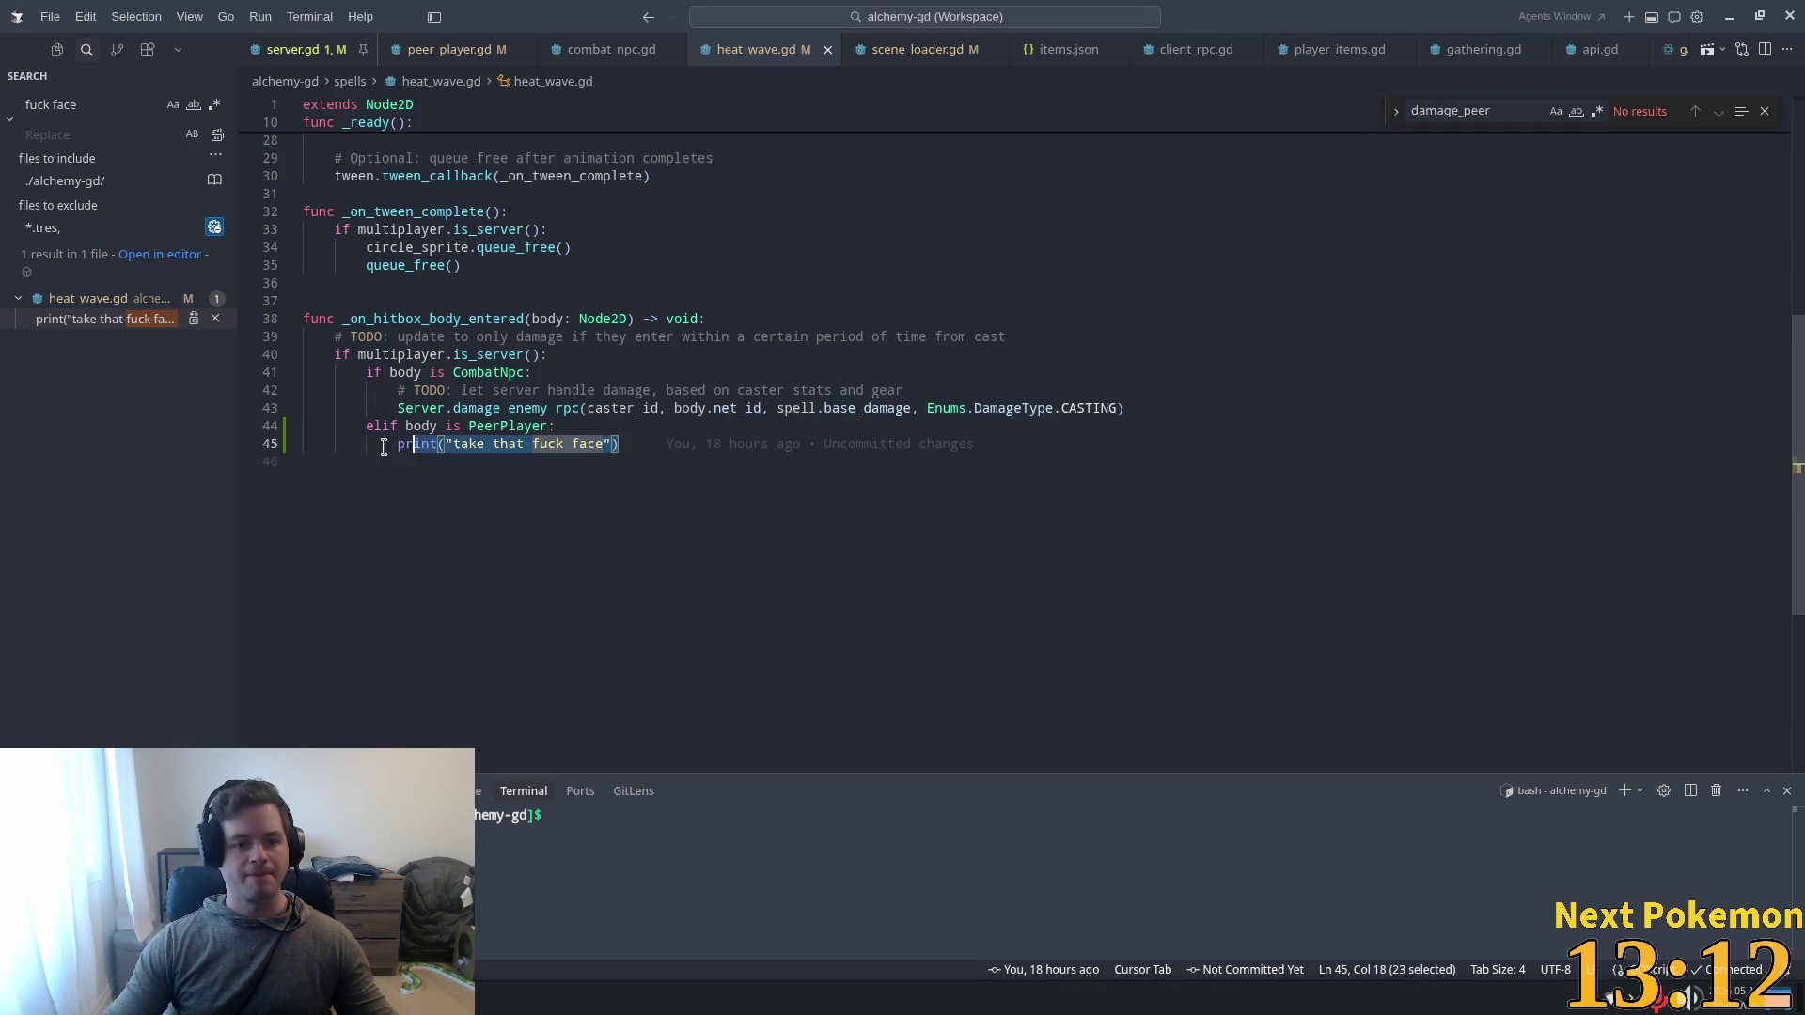
type("Server")
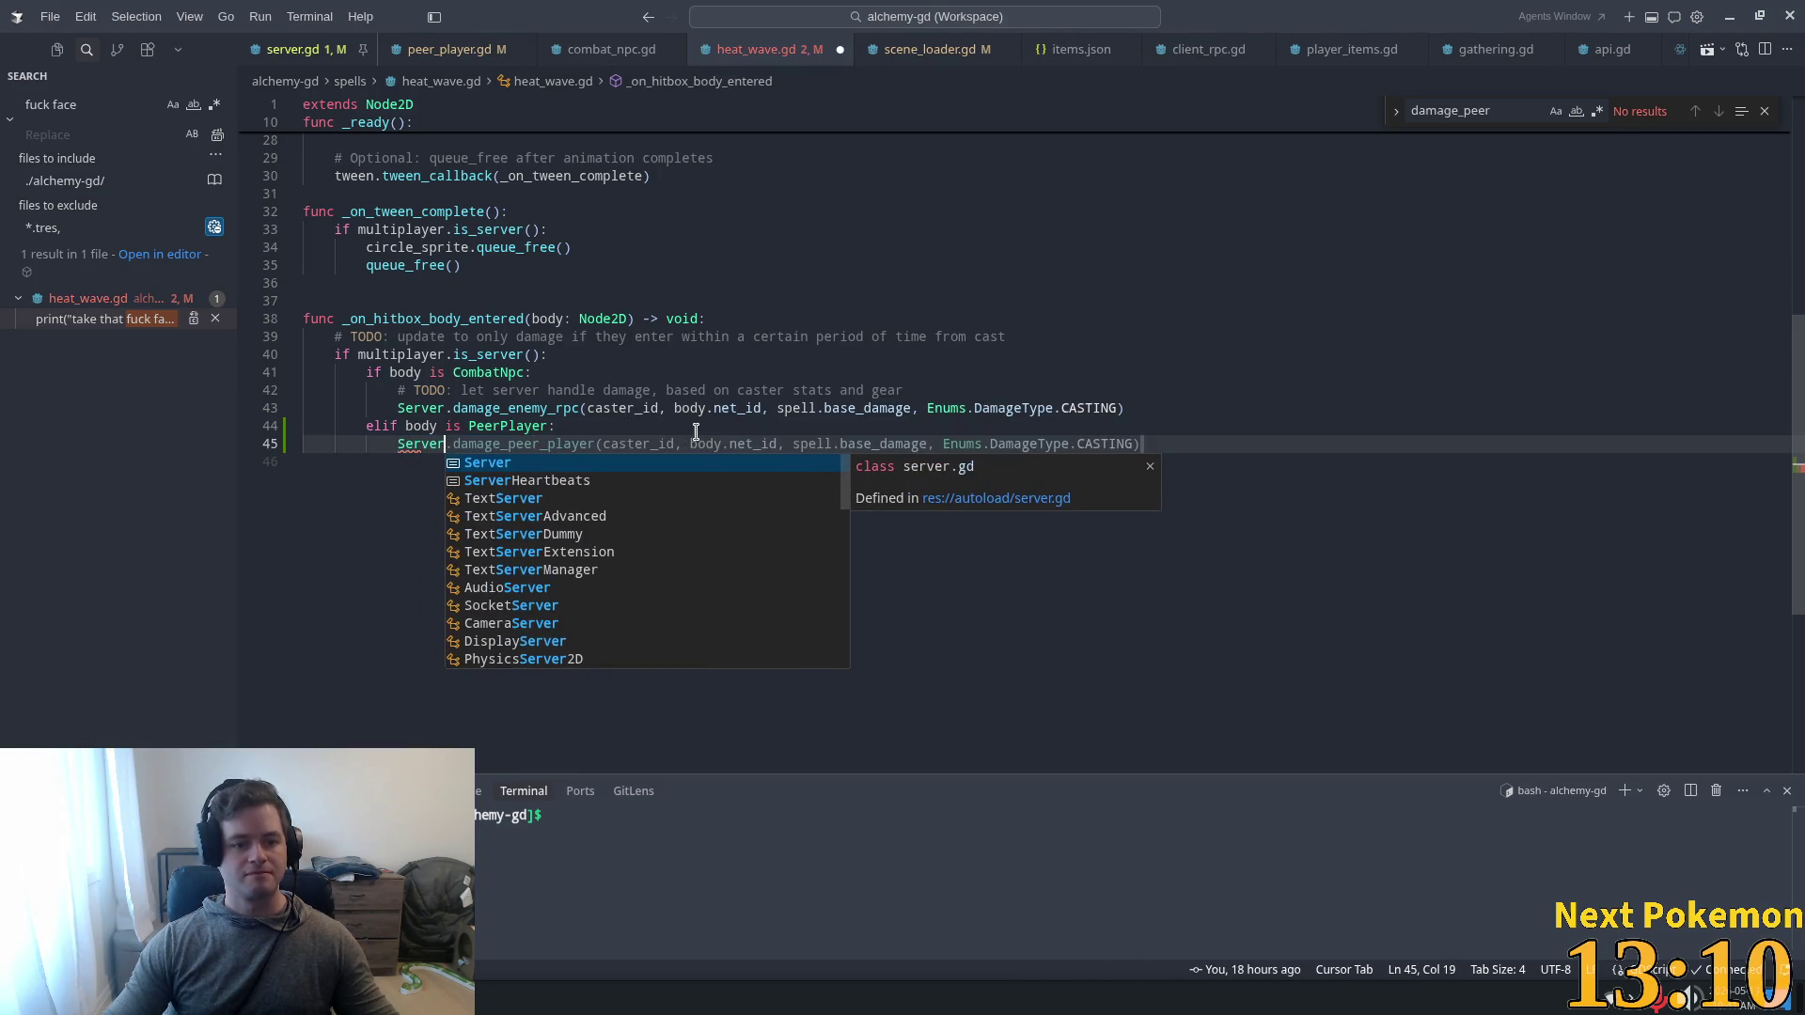
key("Tab")
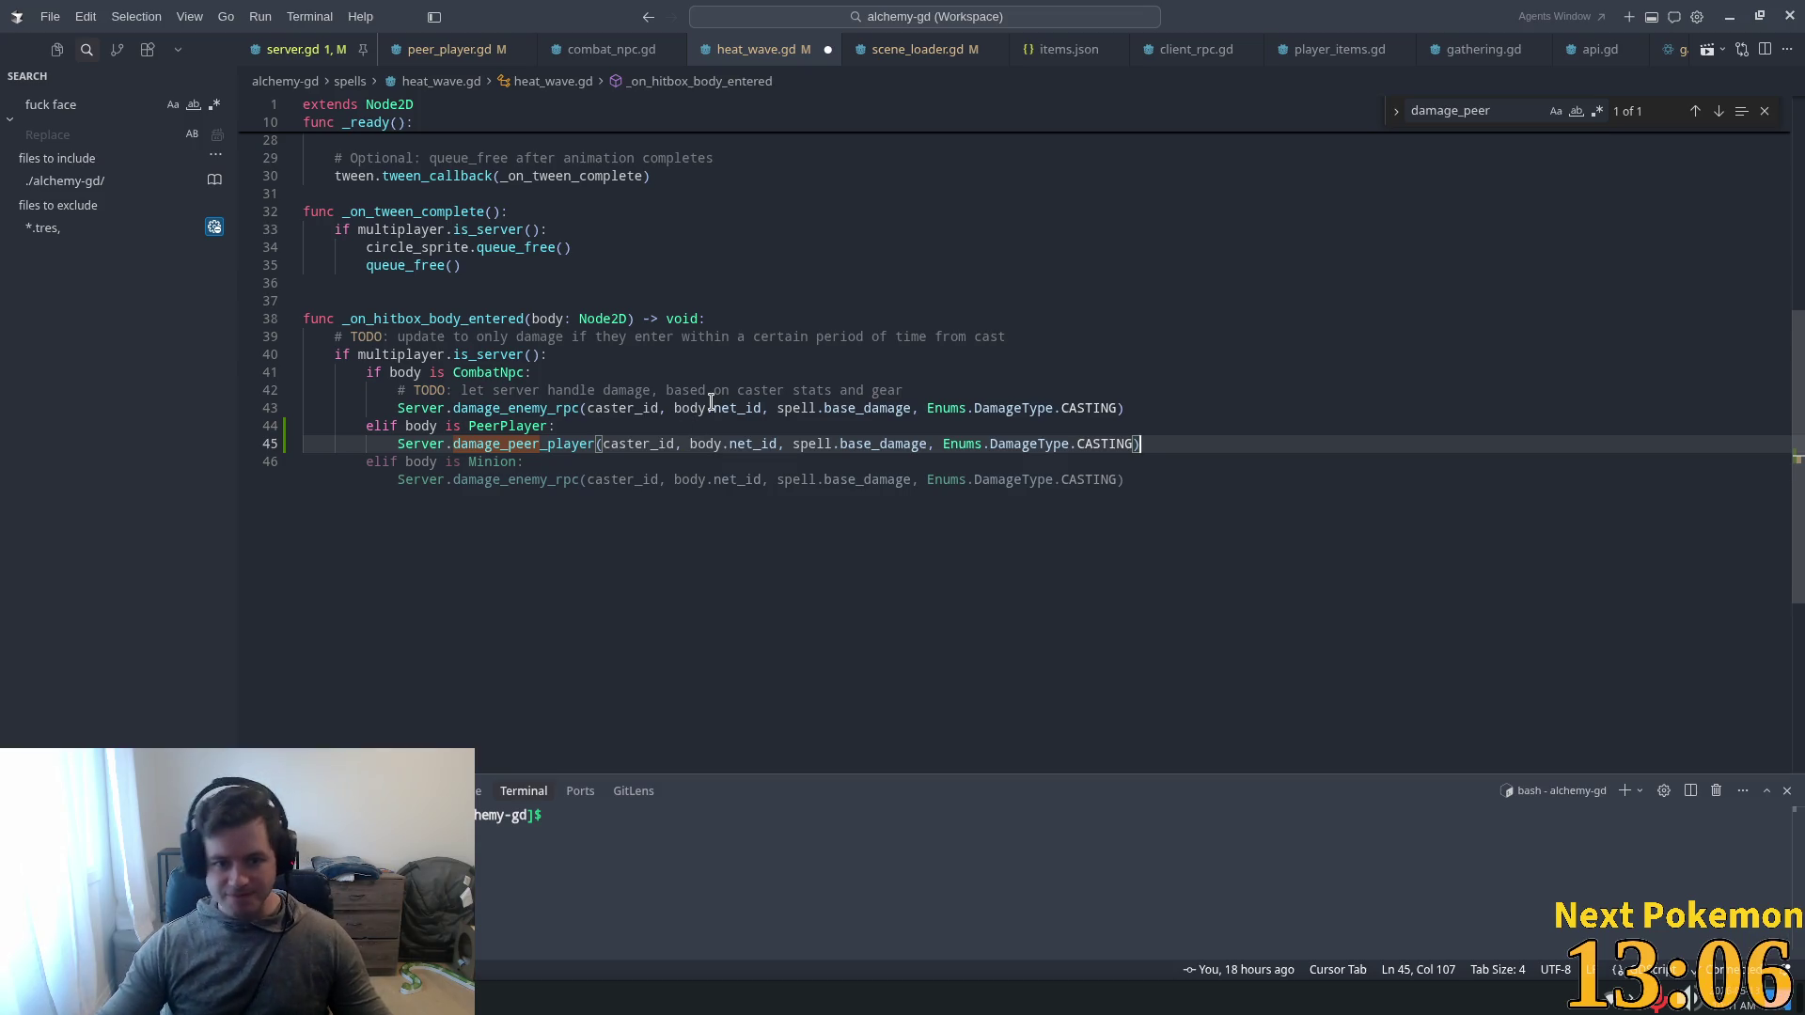
left_click(713, 408)
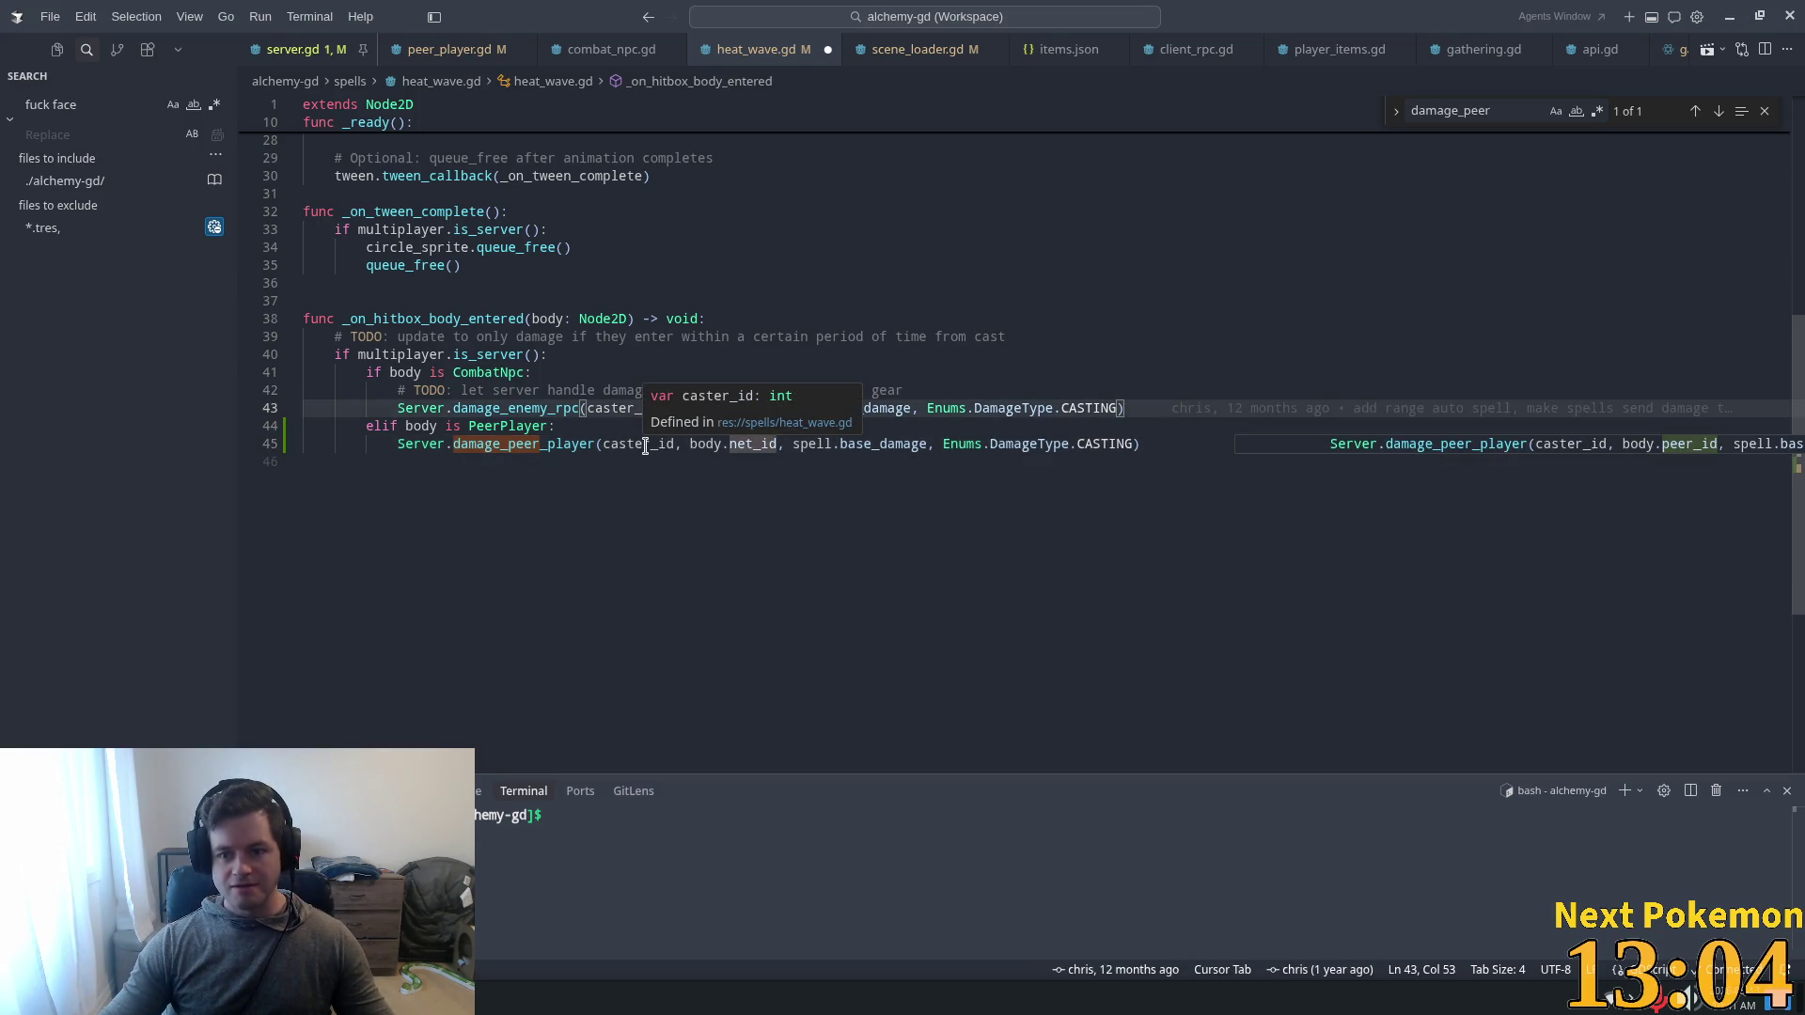
mouse_move(519, 445)
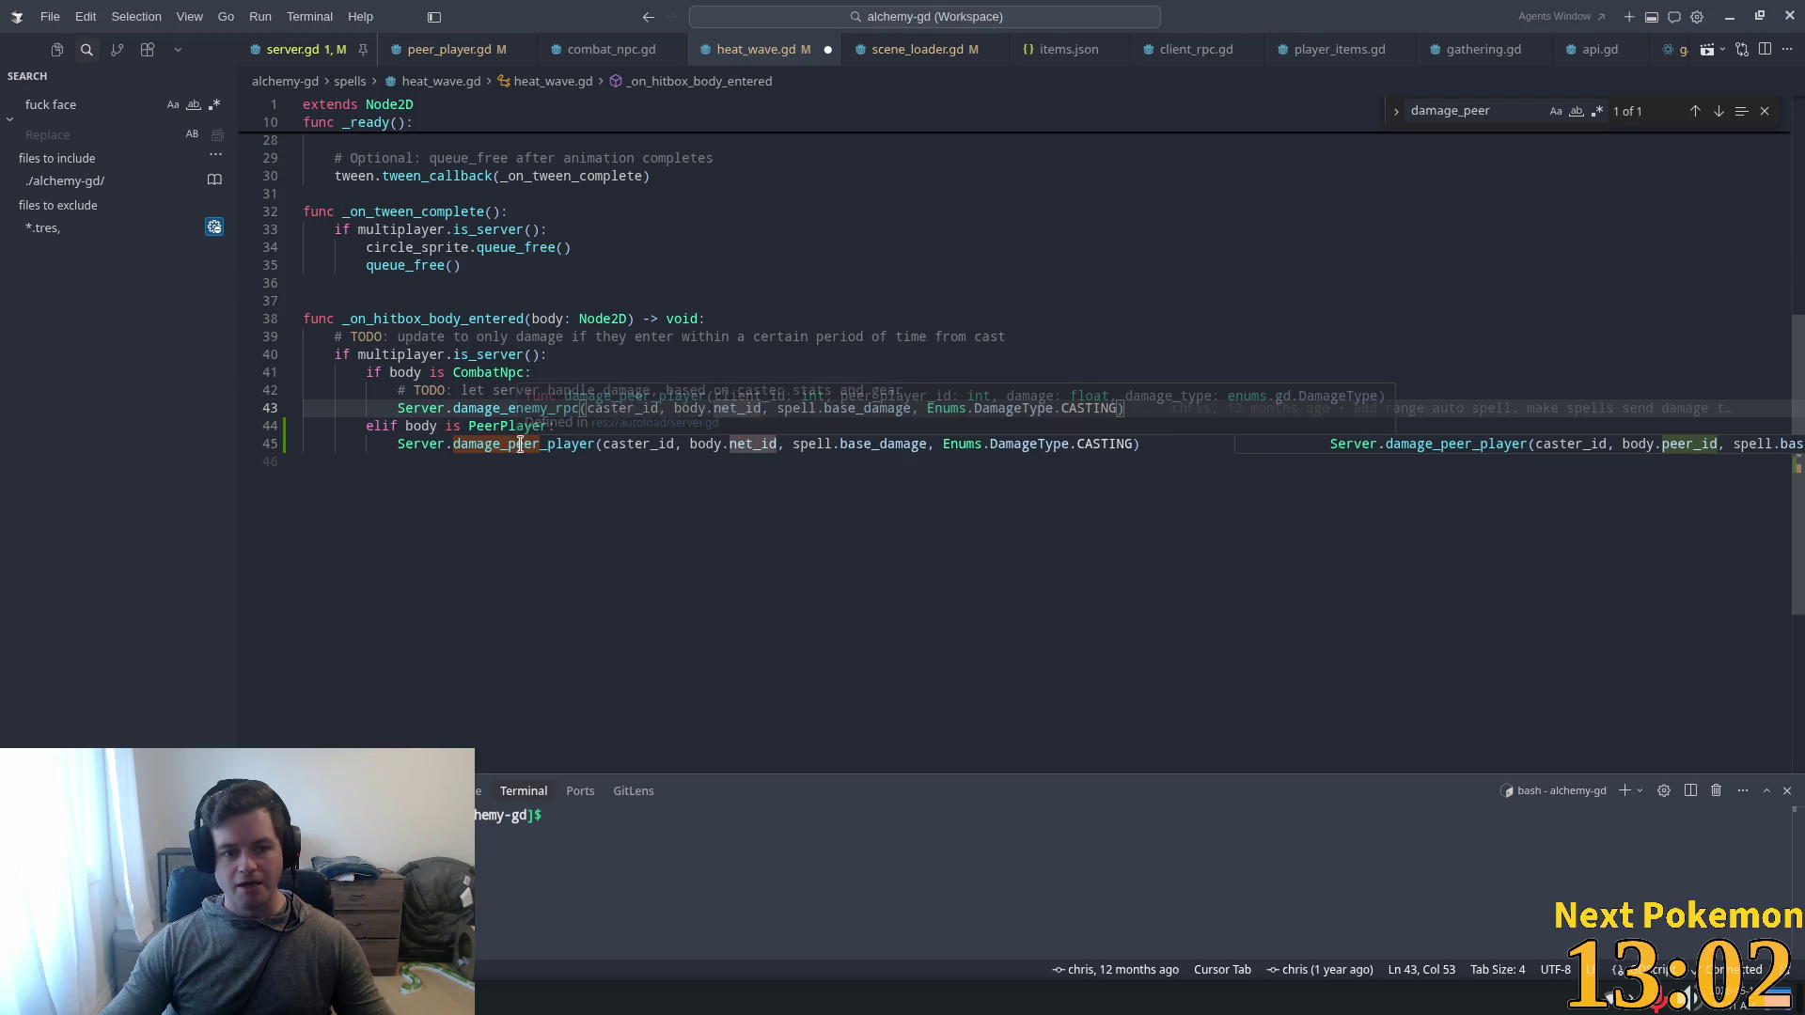
double_click(519, 445)
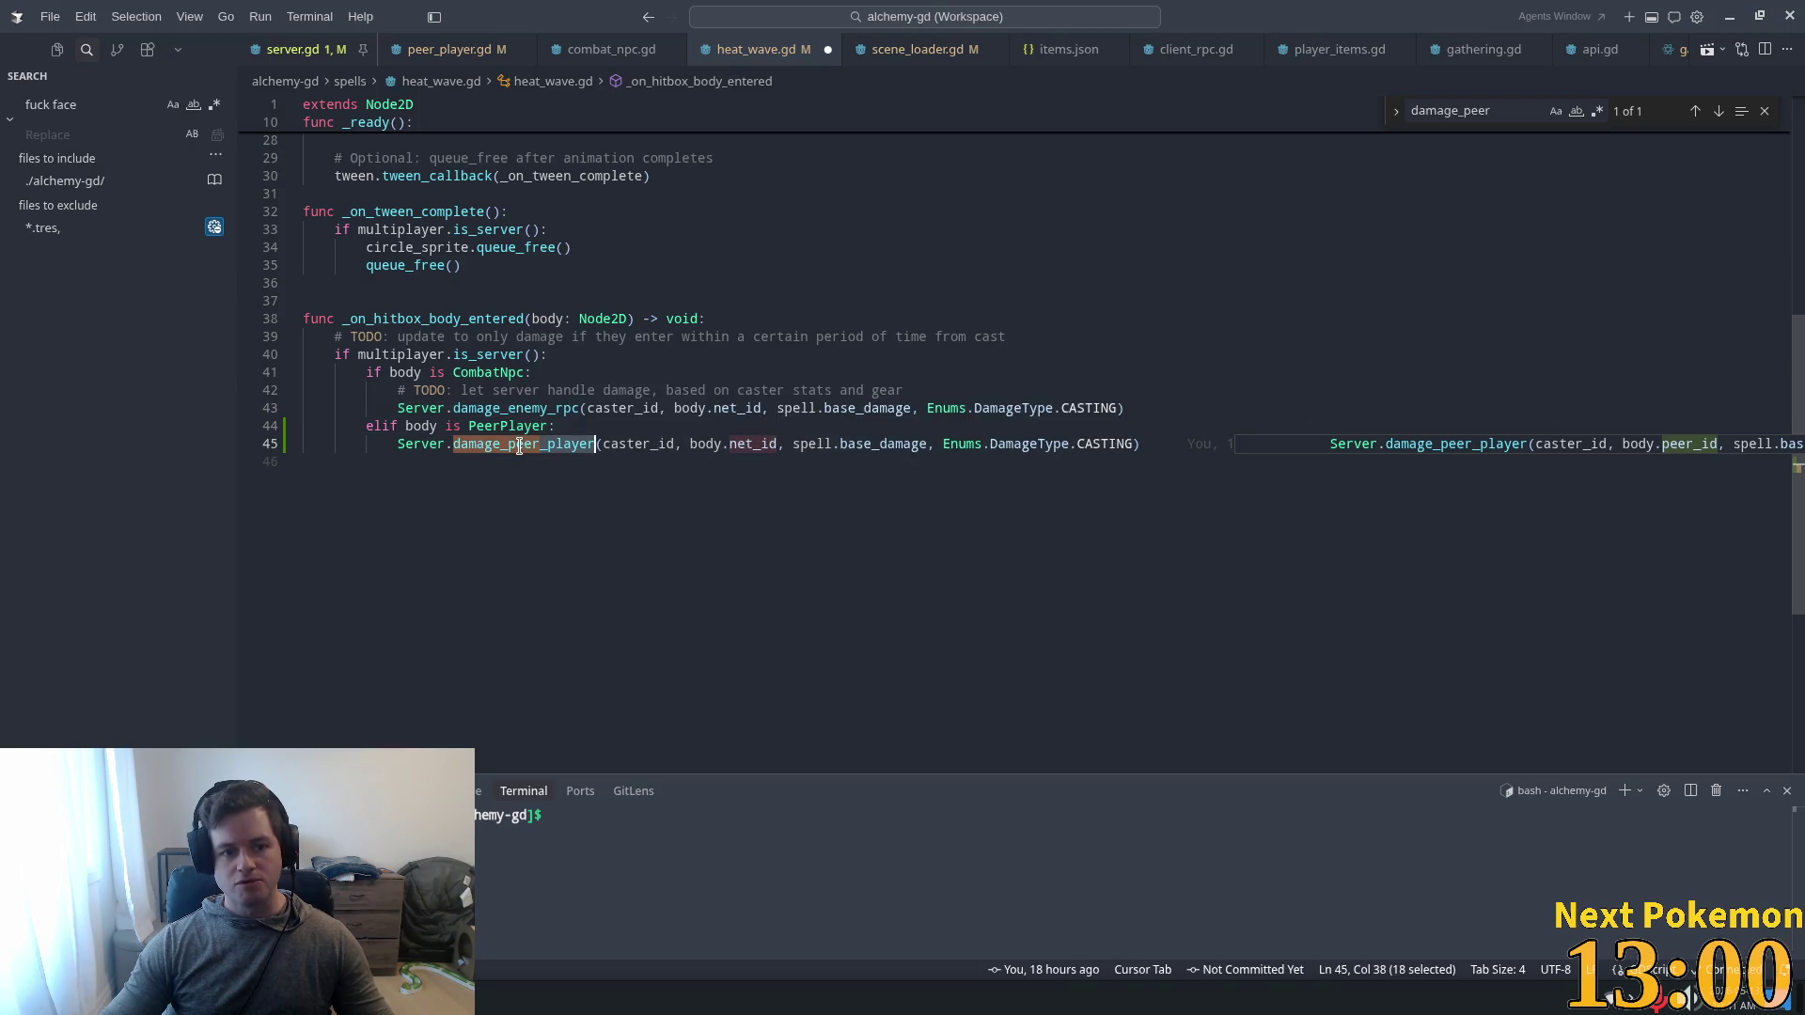
double_click(643, 443)
scroll(551, 364, "up", 5)
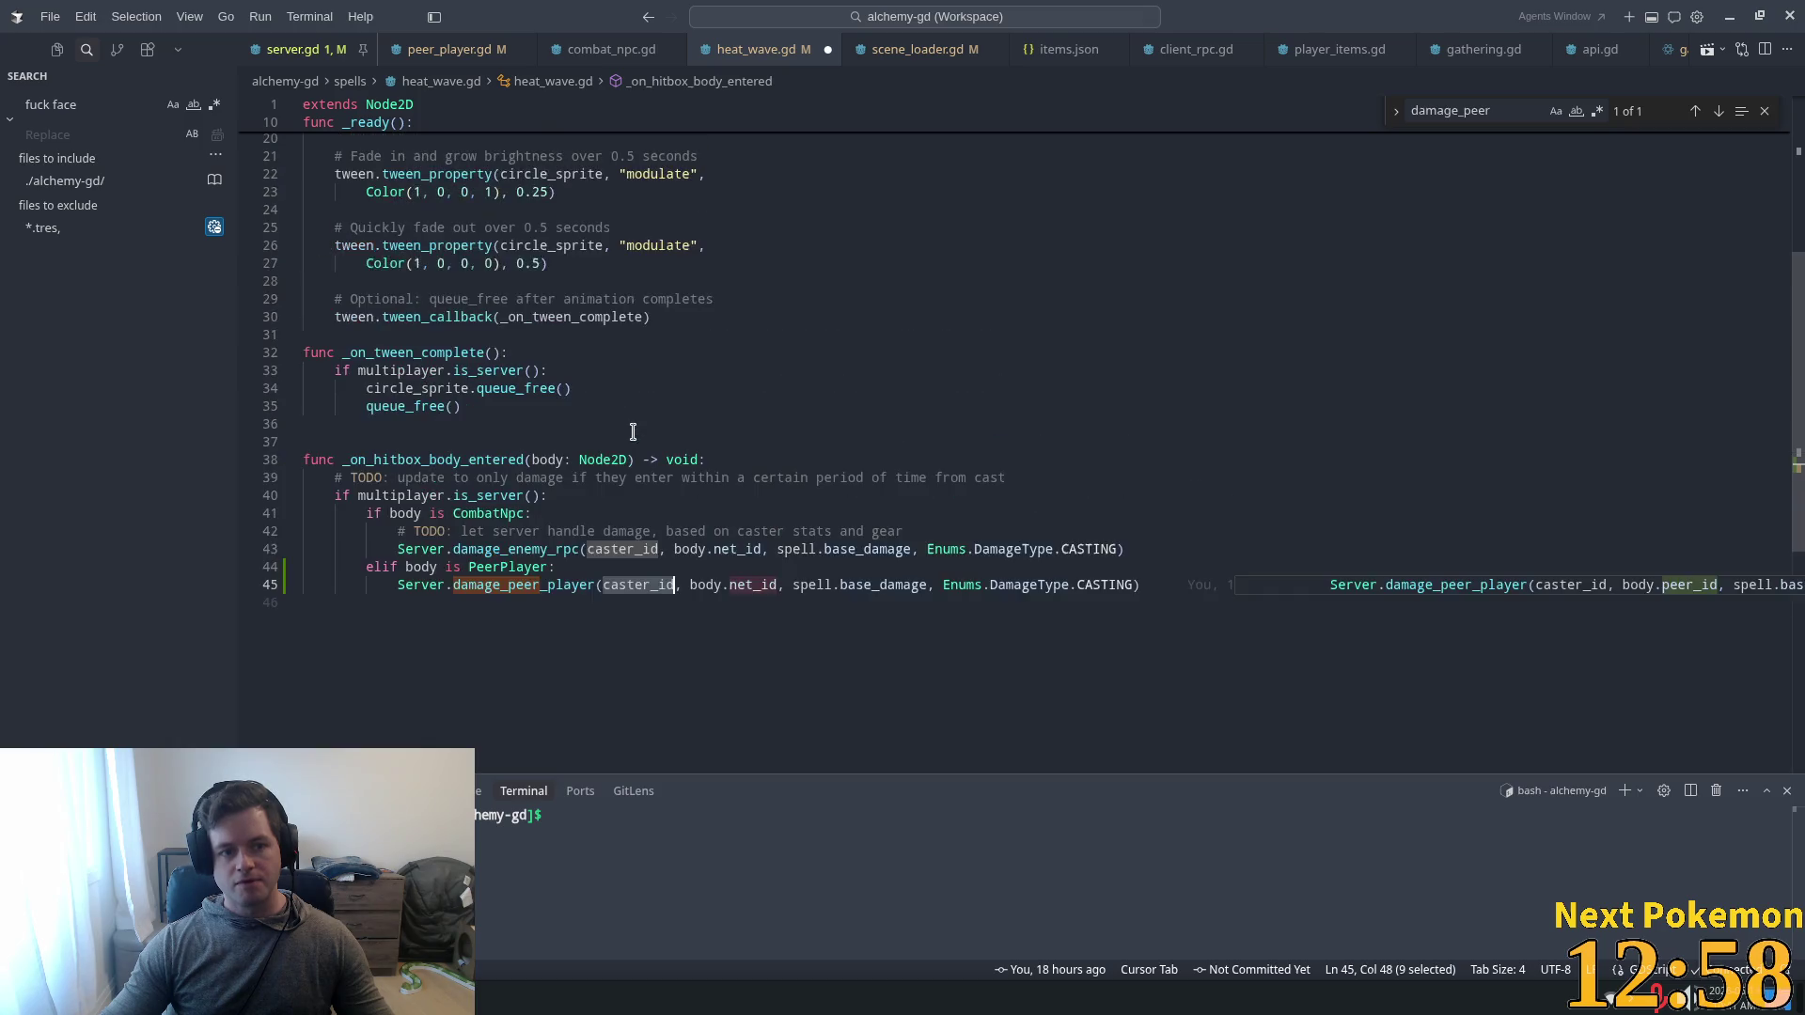
scroll(776, 573, "down", 2)
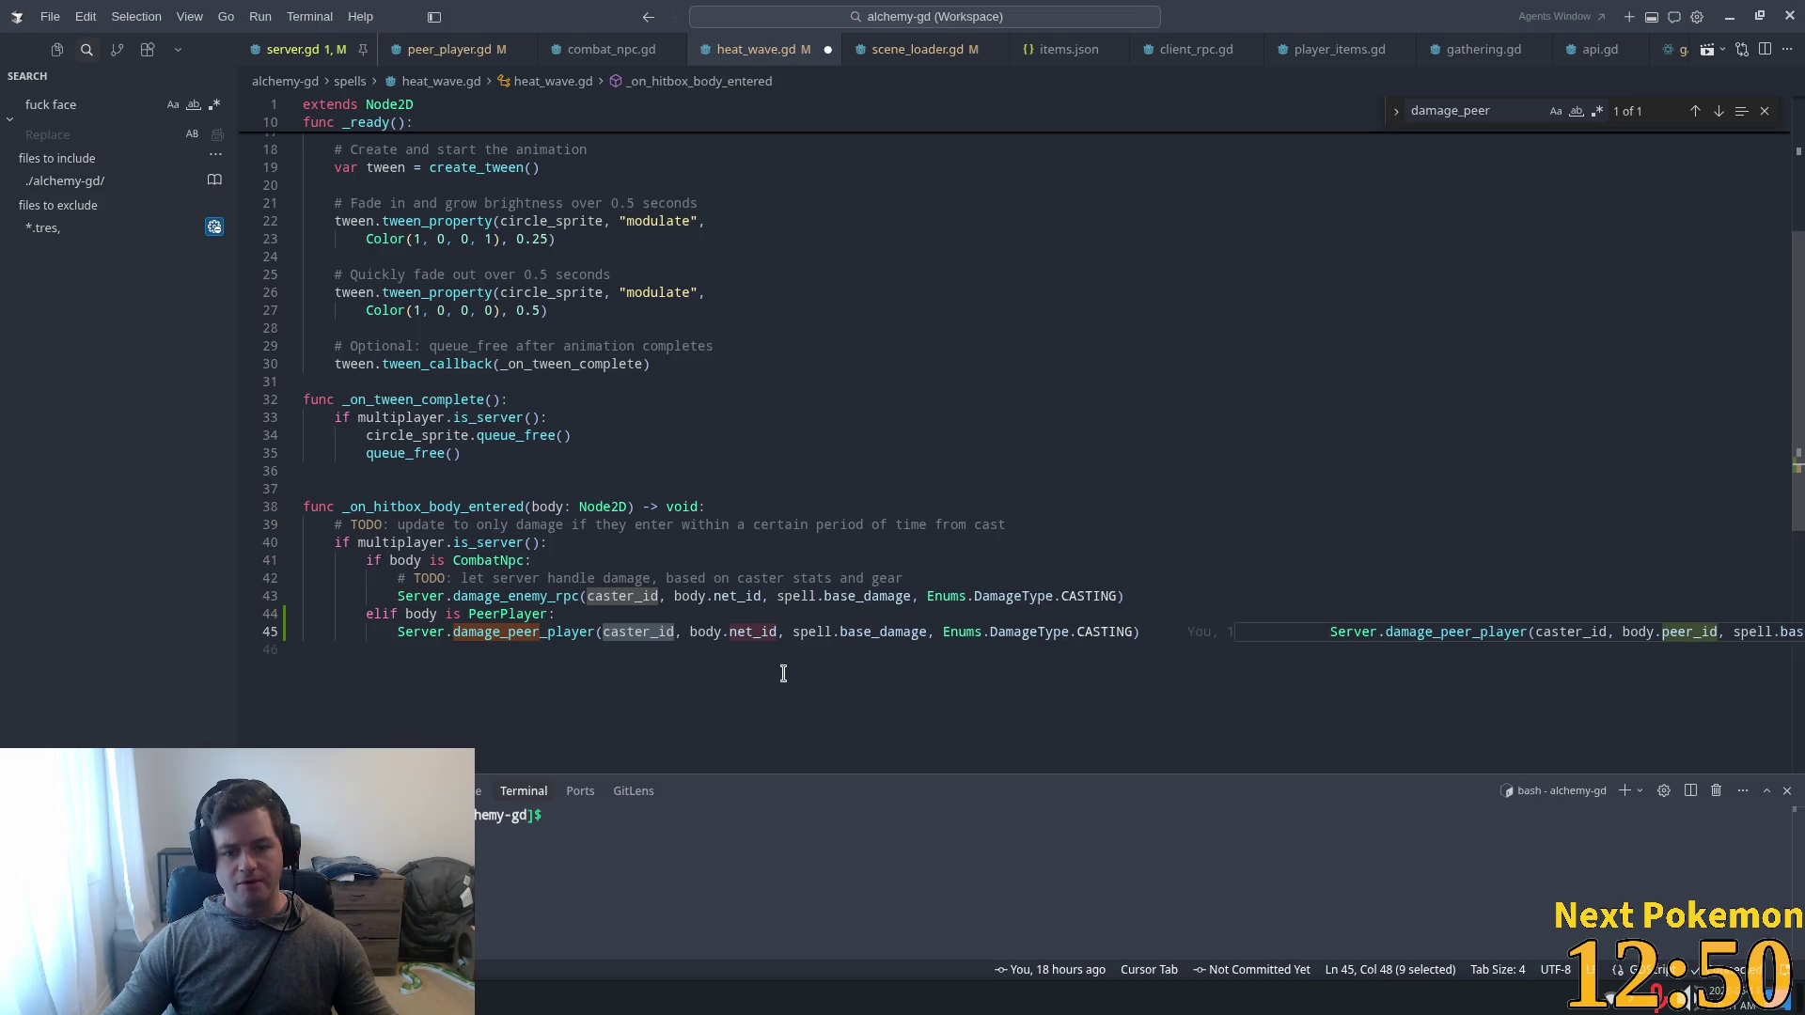
Save heat_wave.gd and jump to the damage_peer_player definition in server.gd.
mouse_move(535, 637)
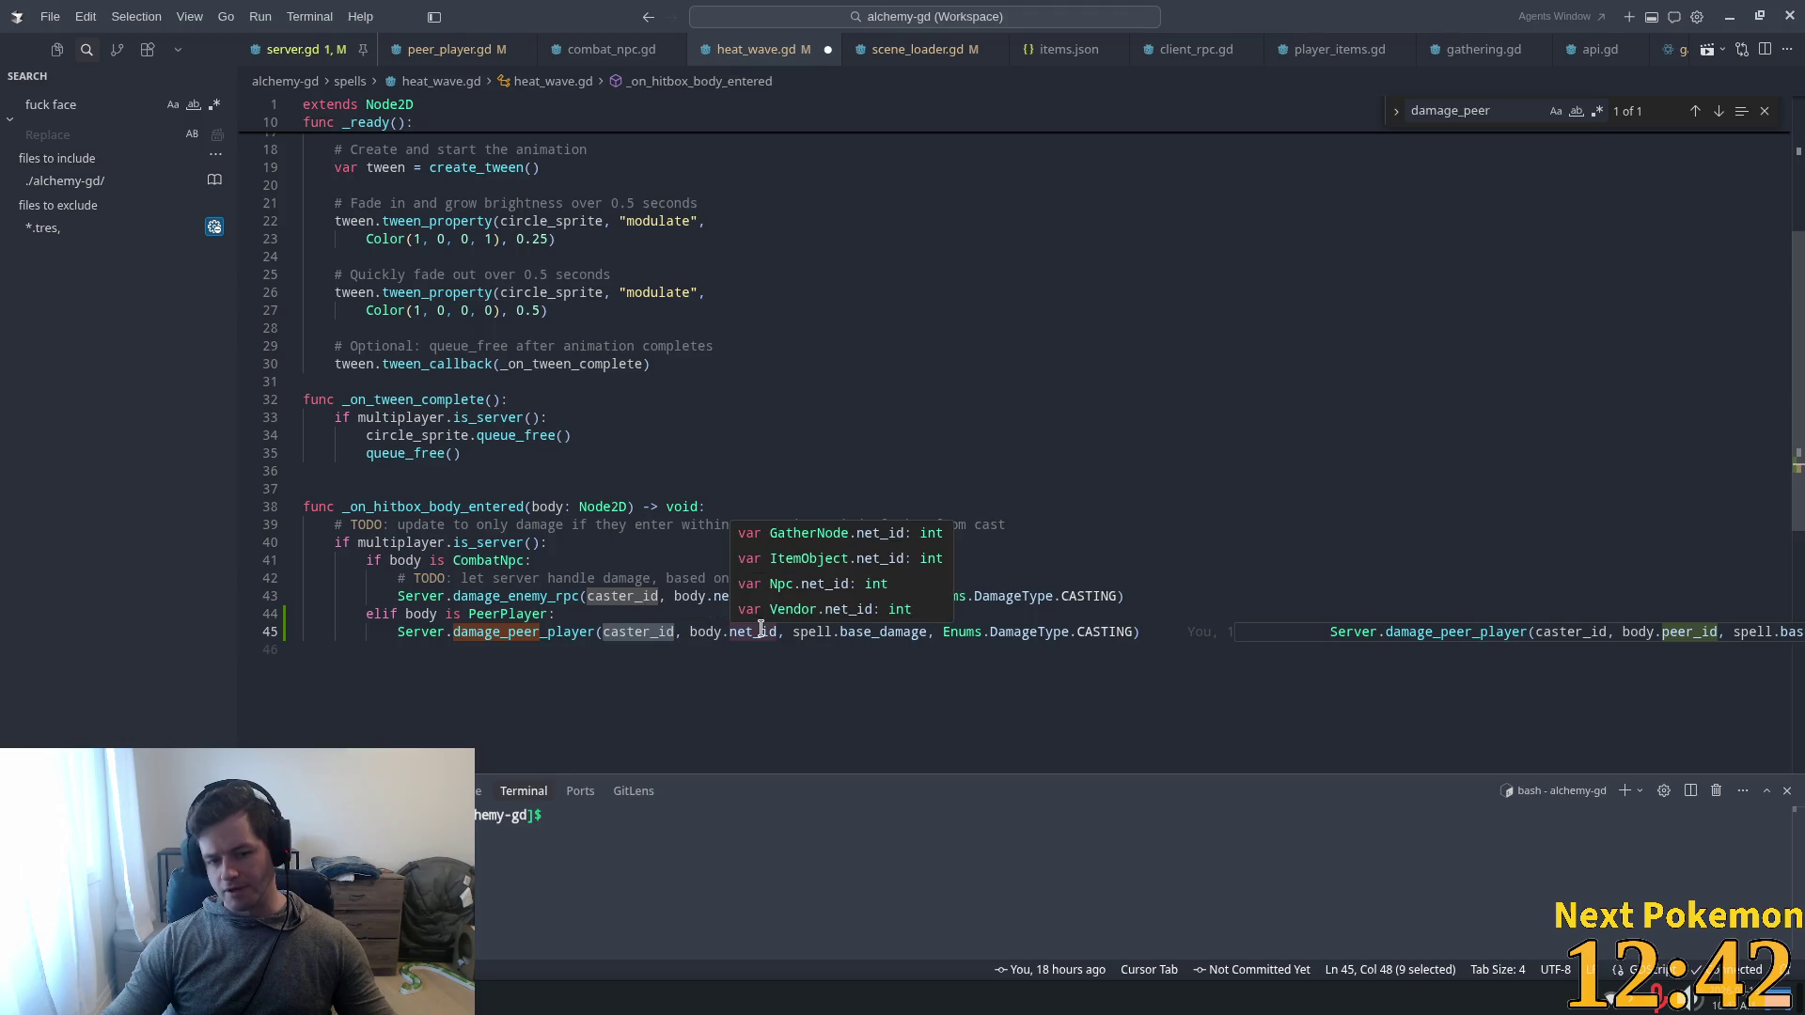
left_click(693, 634)
key("ctrl+s")
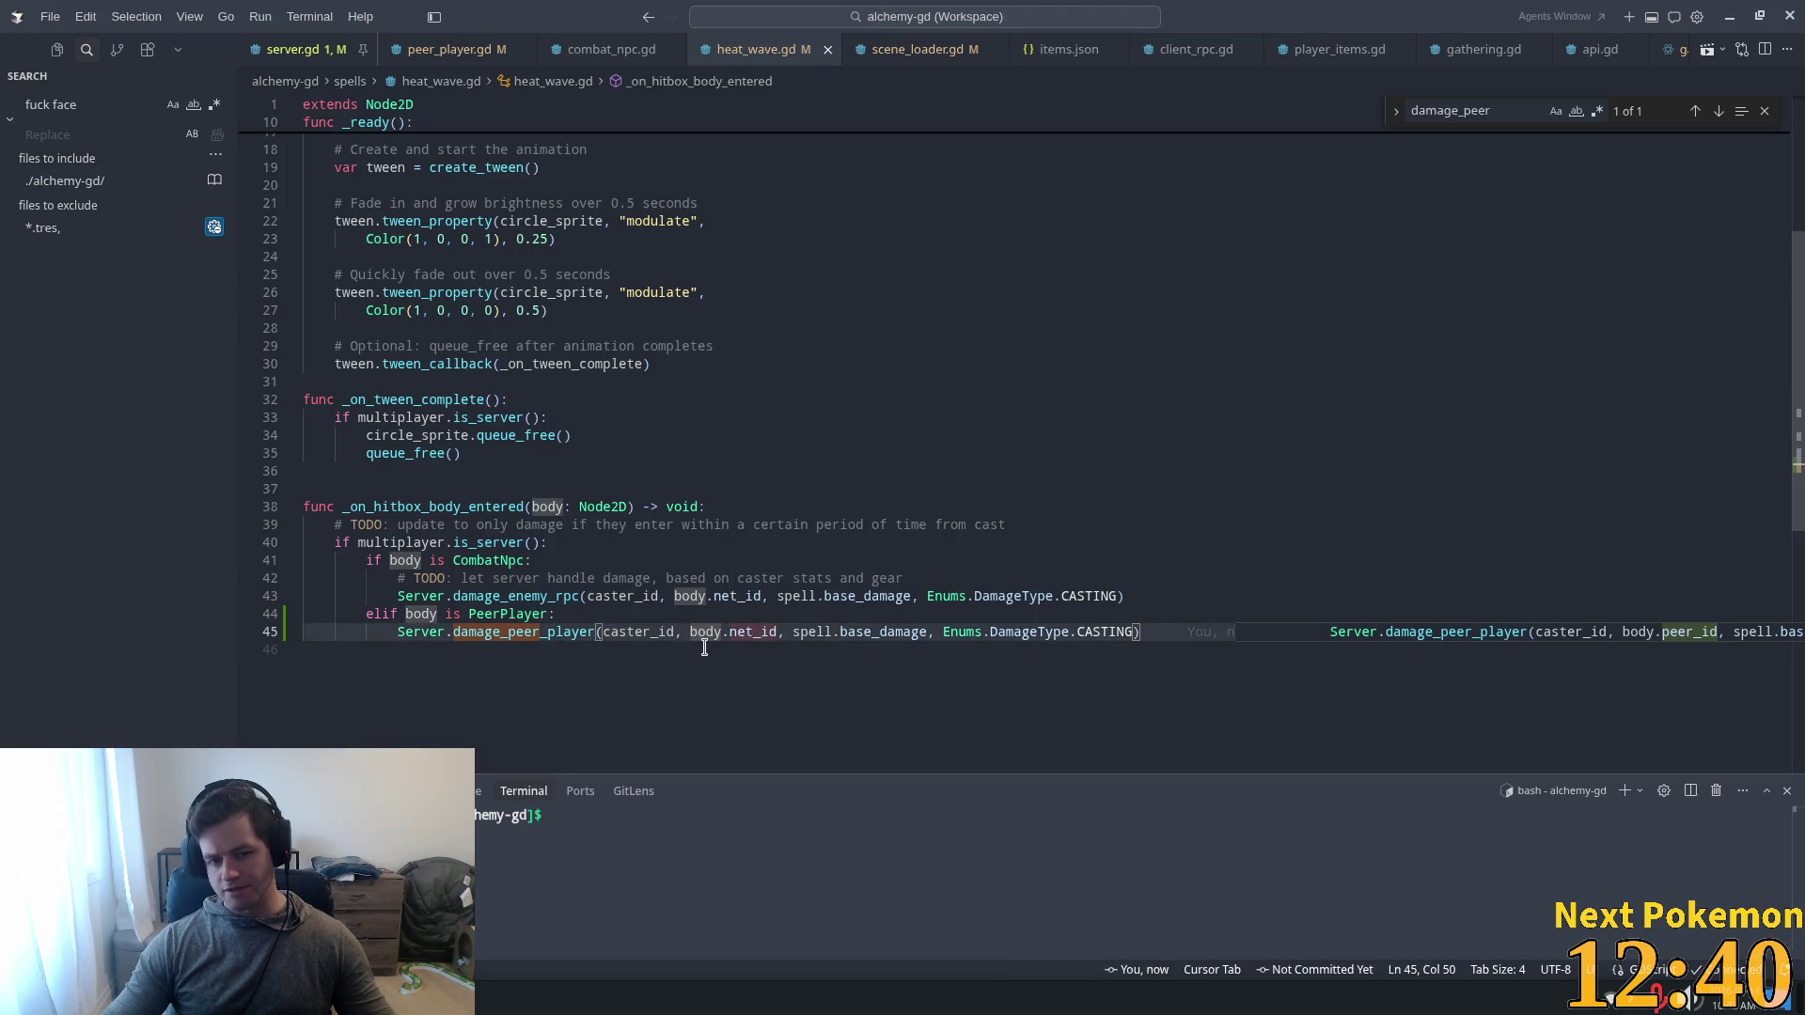
left_click(853, 580)
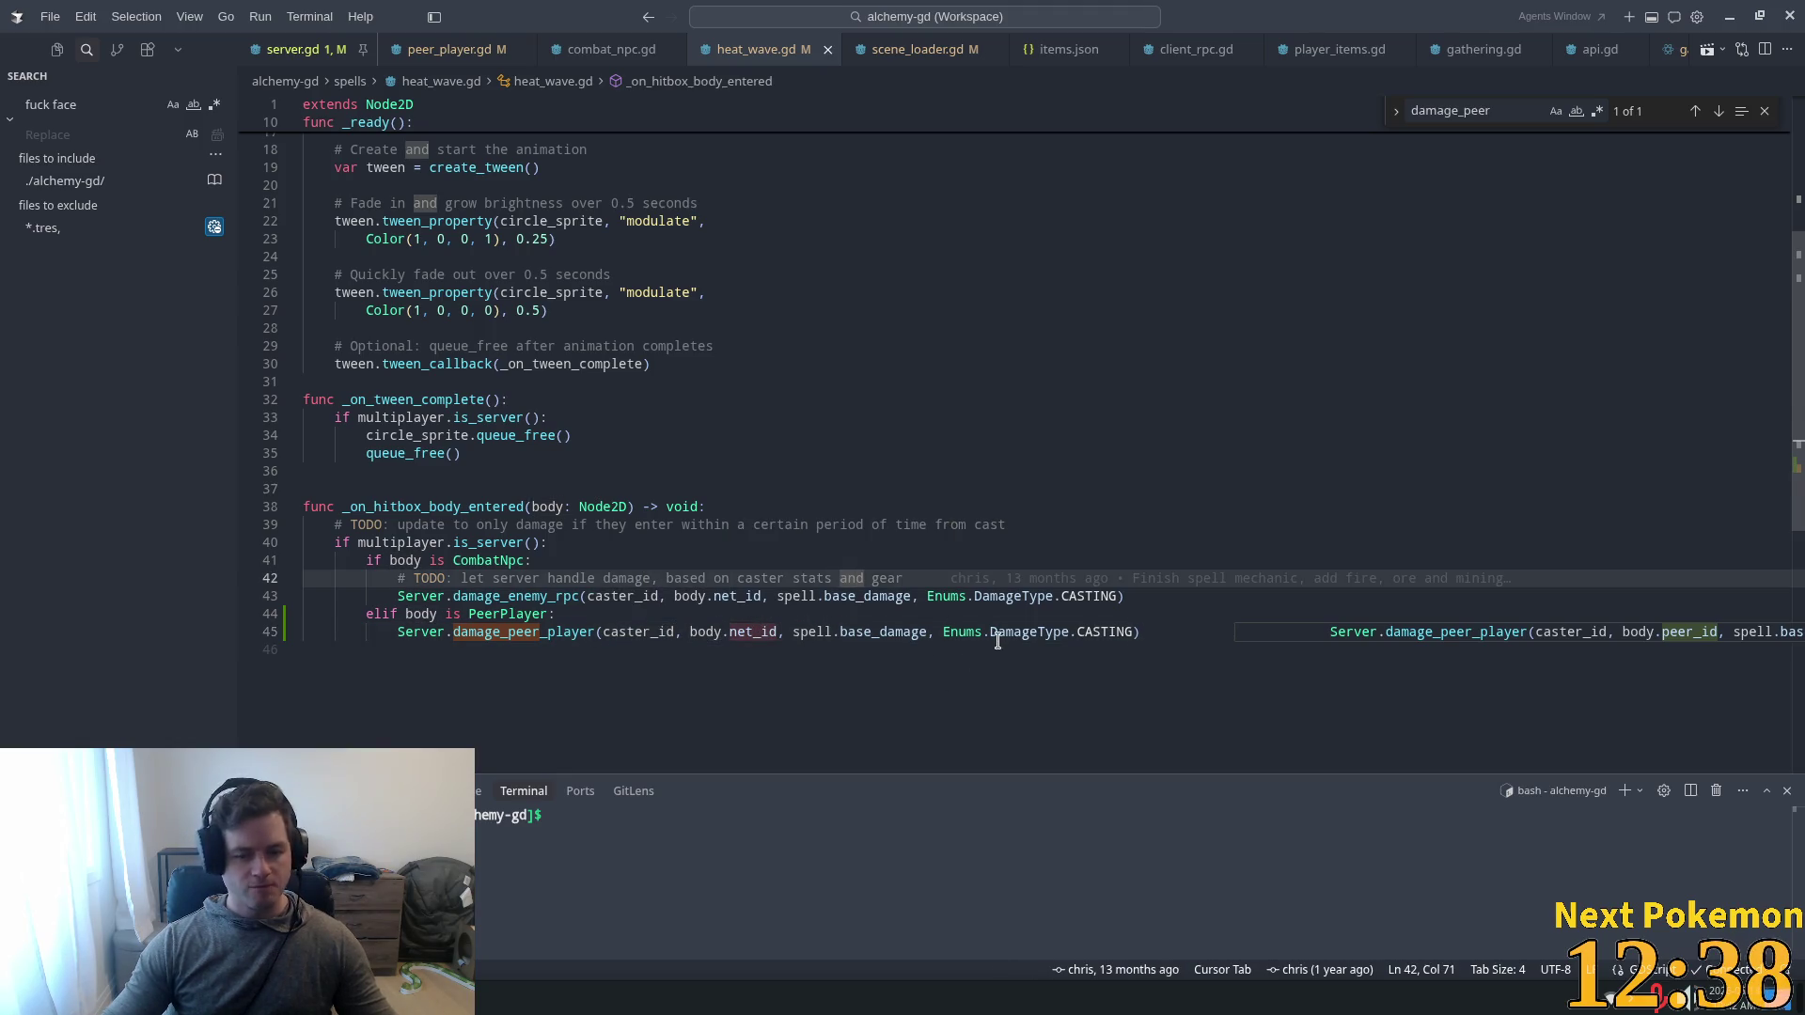
left_click(528, 633, "ctrl")
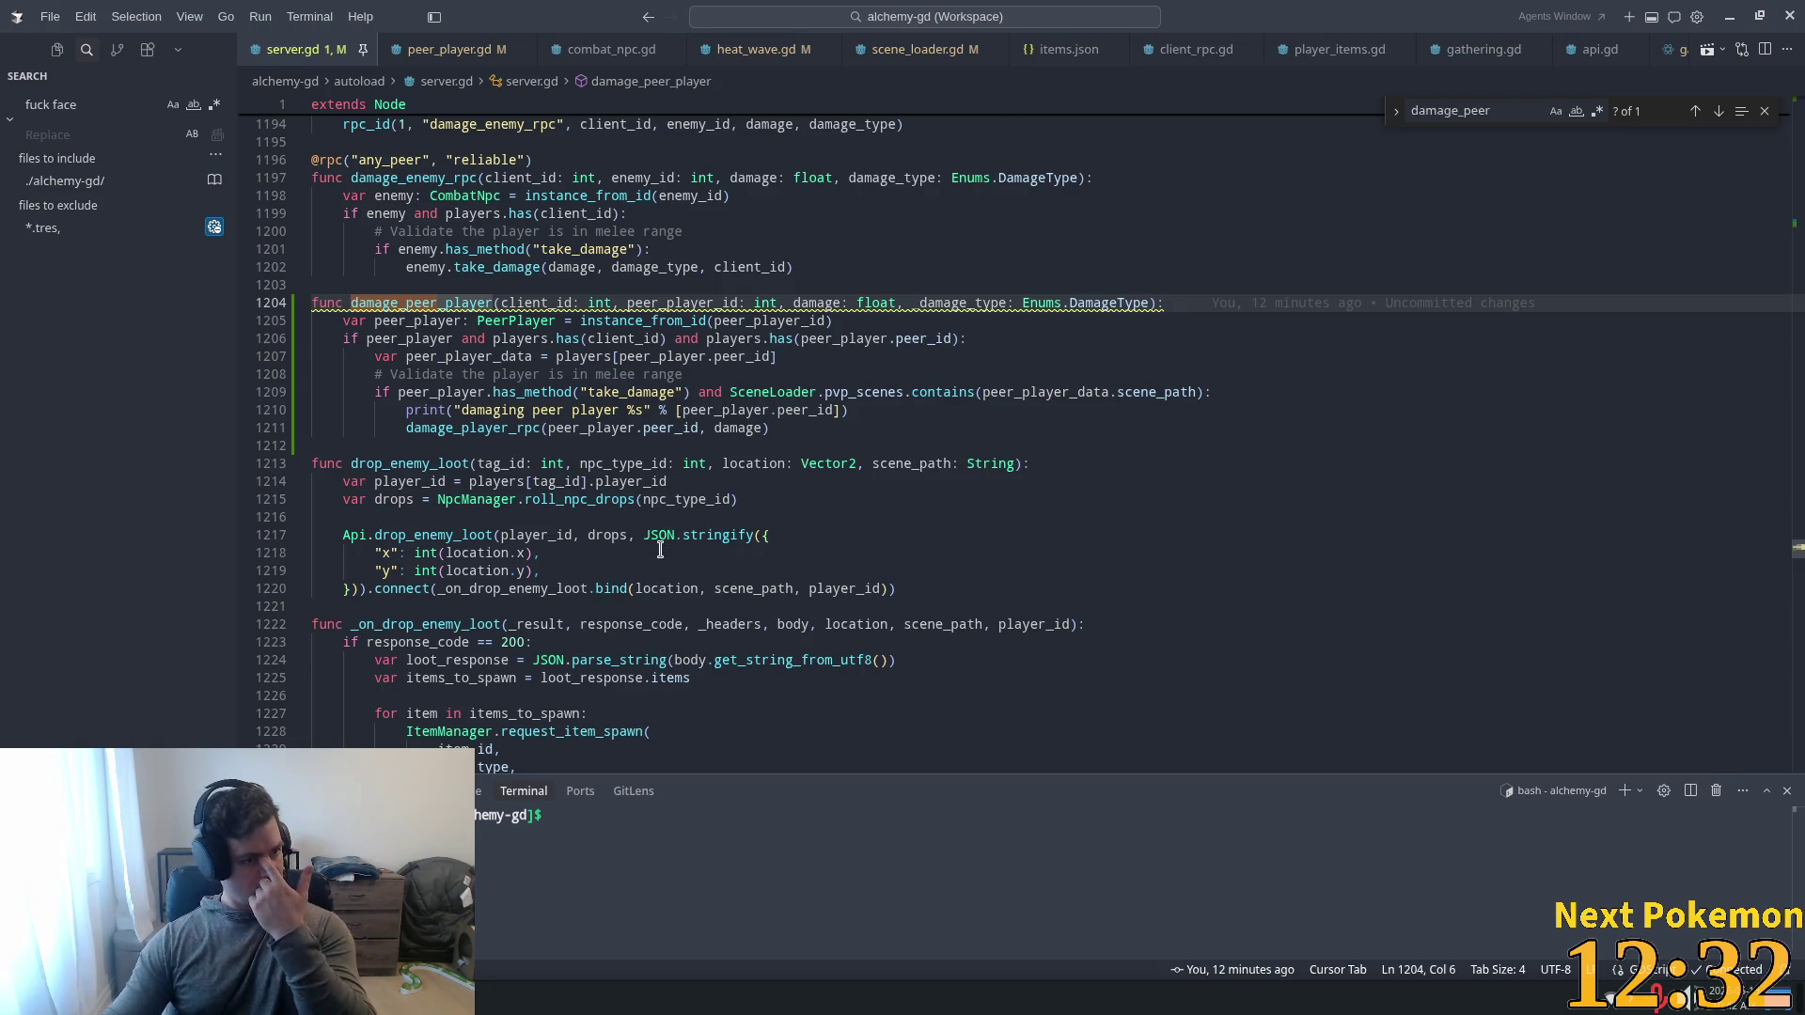
Inspect npc_type_id and the damage_player_rpc damage argument in server.gd, then relaunch the game in Godot.
mouse_move(690, 497)
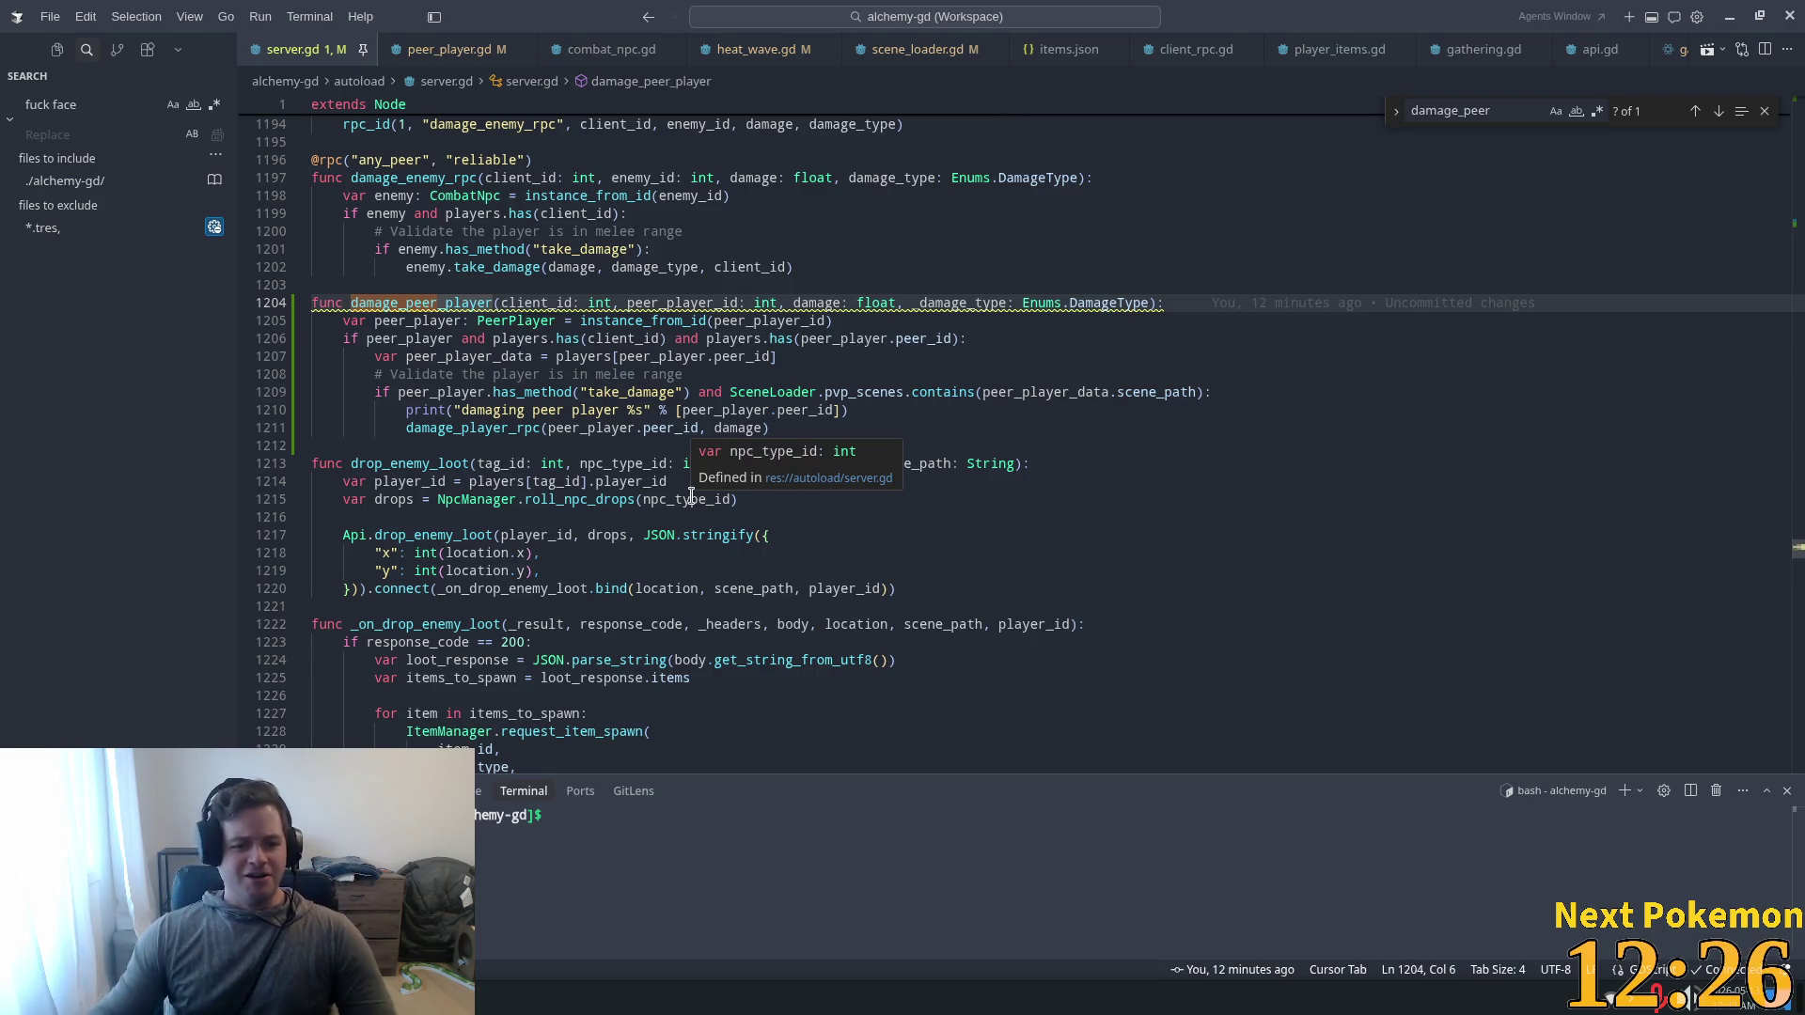
mouse_move(488, 425)
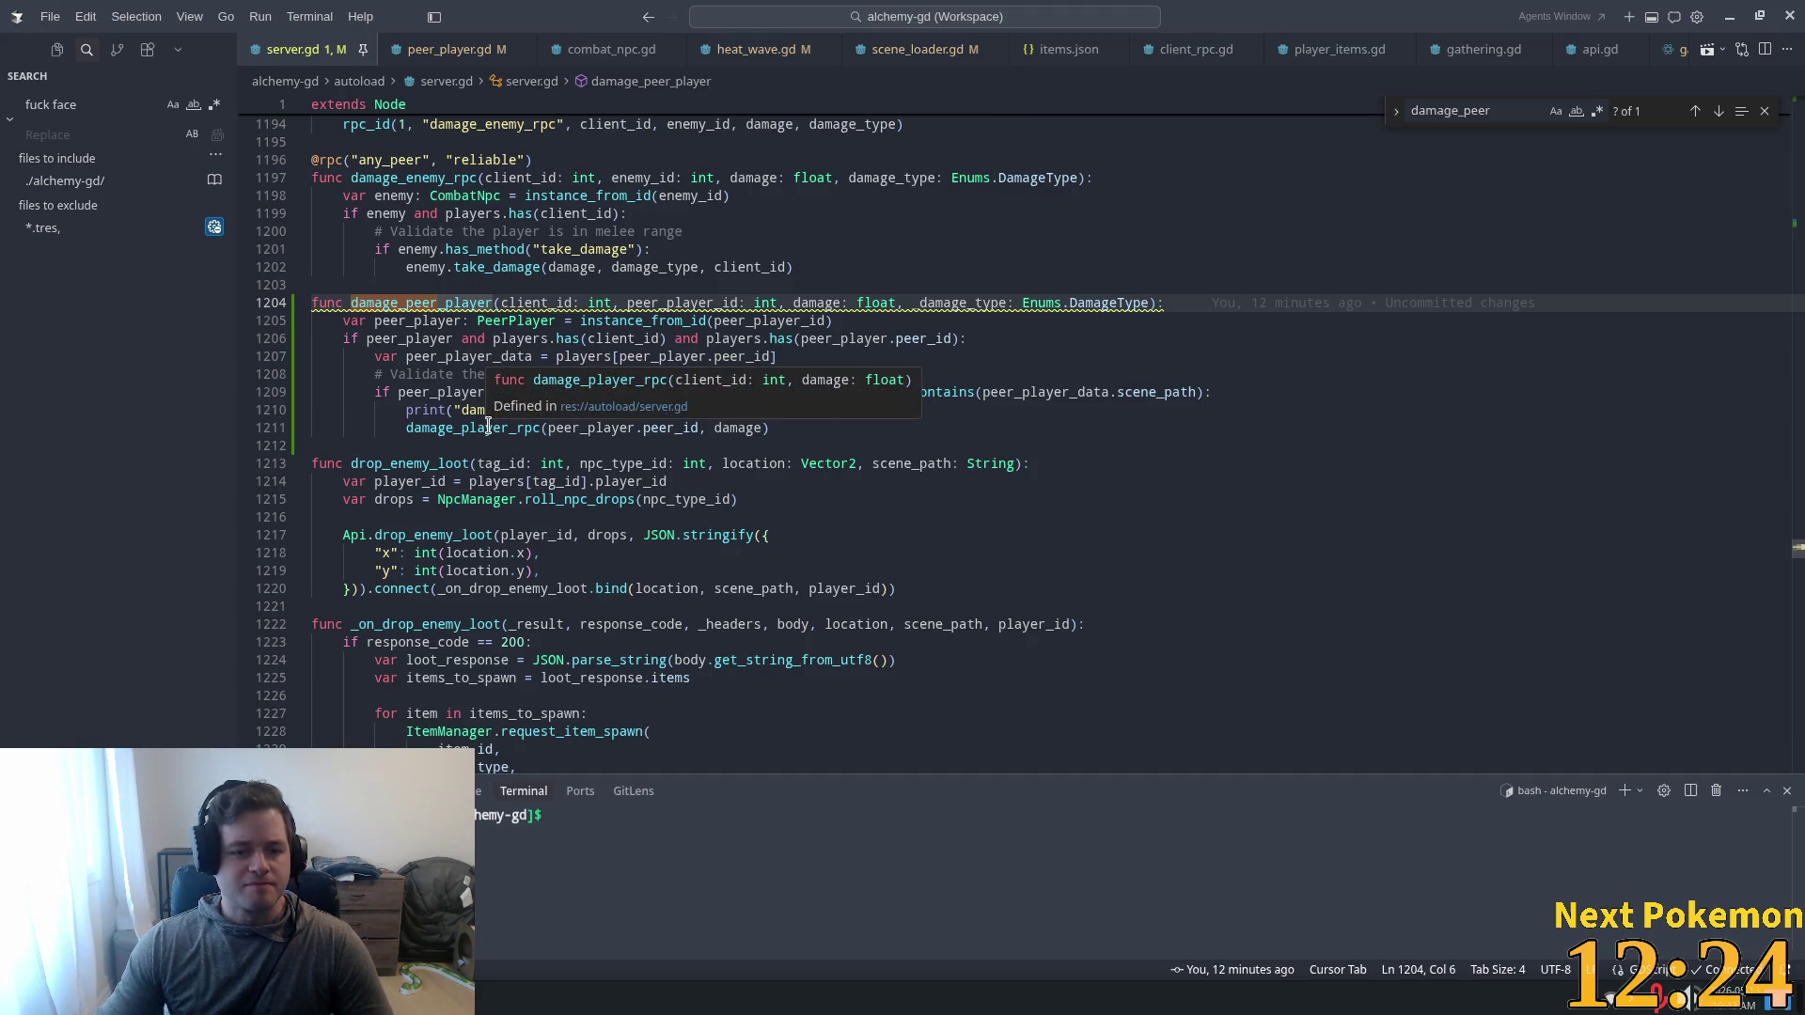
double_click(737, 428)
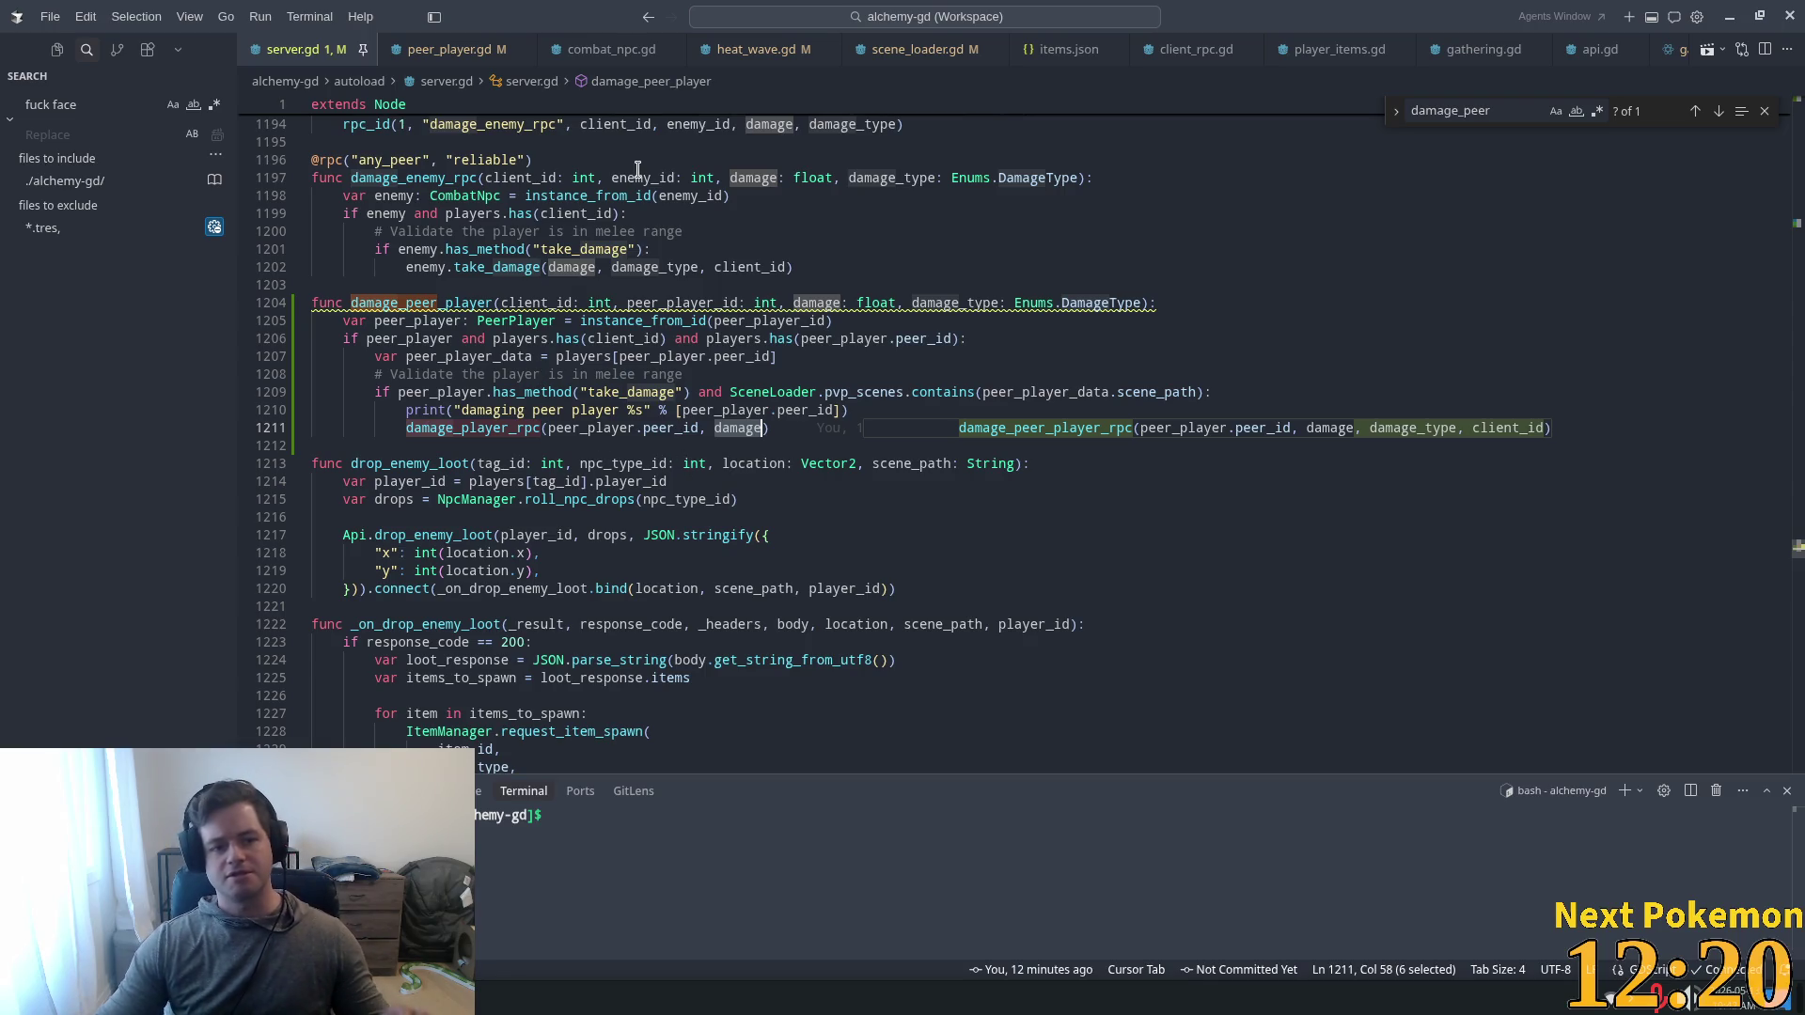
left_click(727, 324)
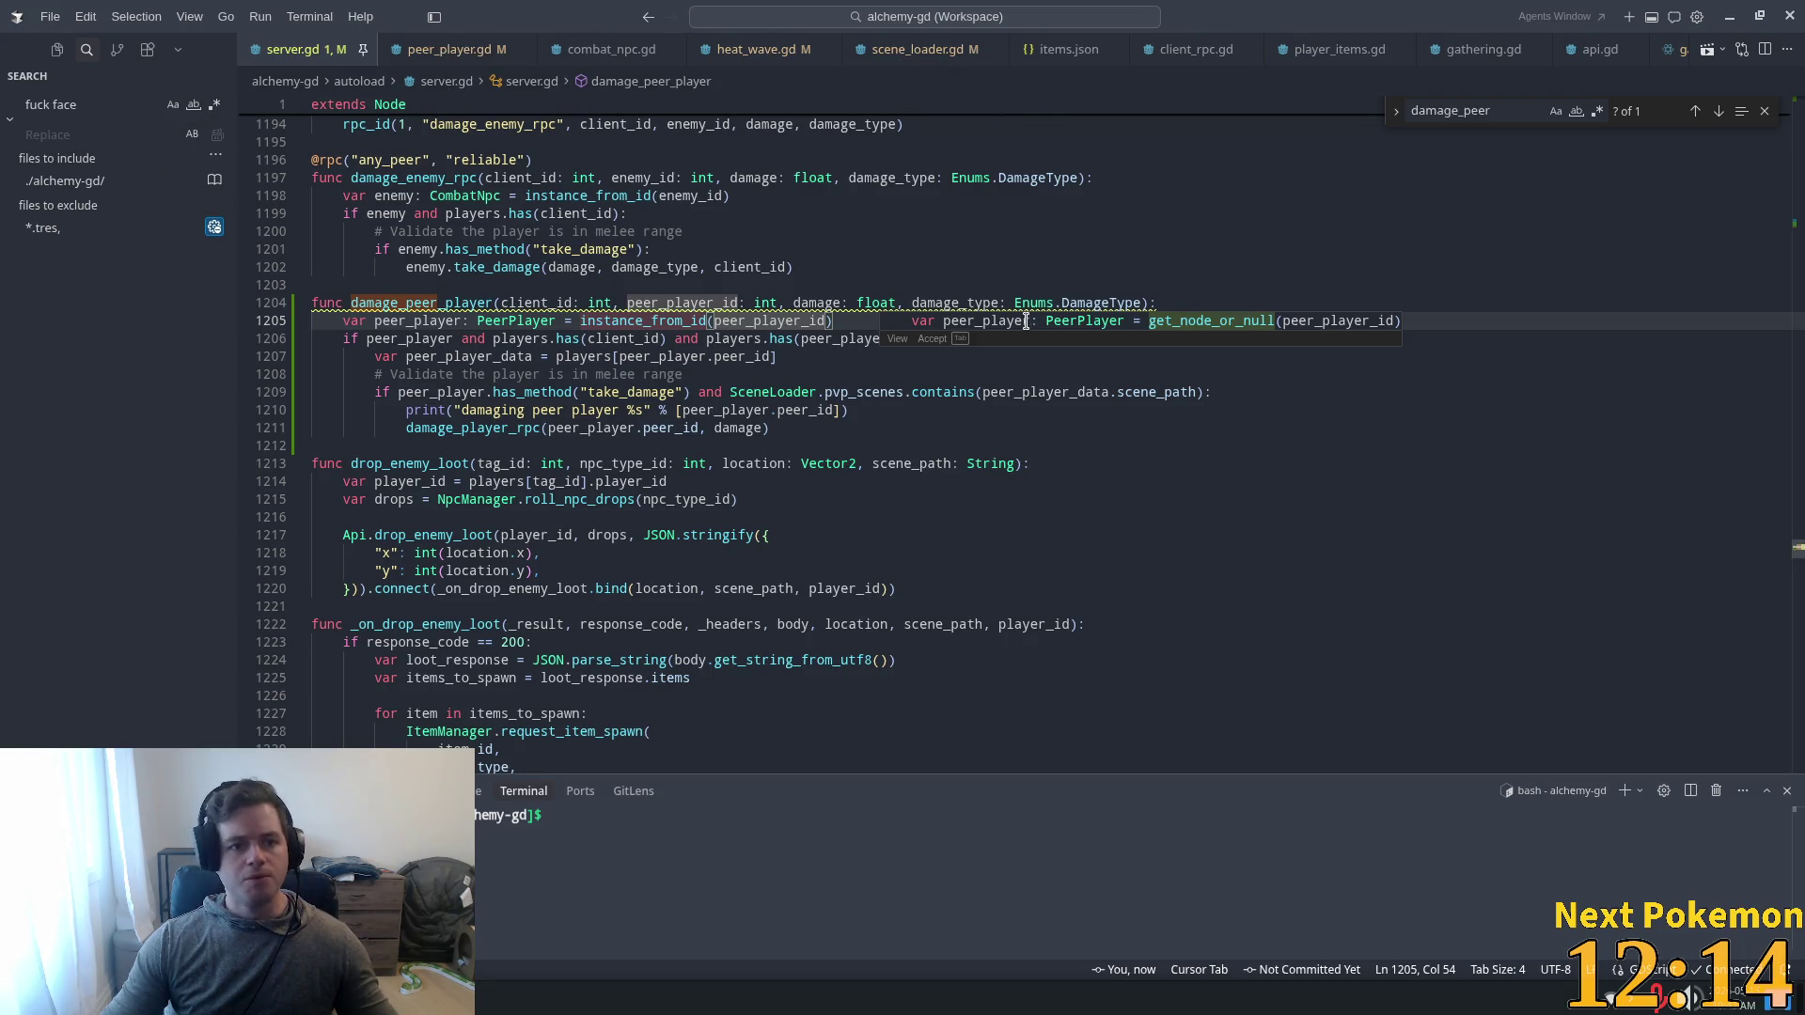
key("alt+Tab")
left_click(1573, 43)
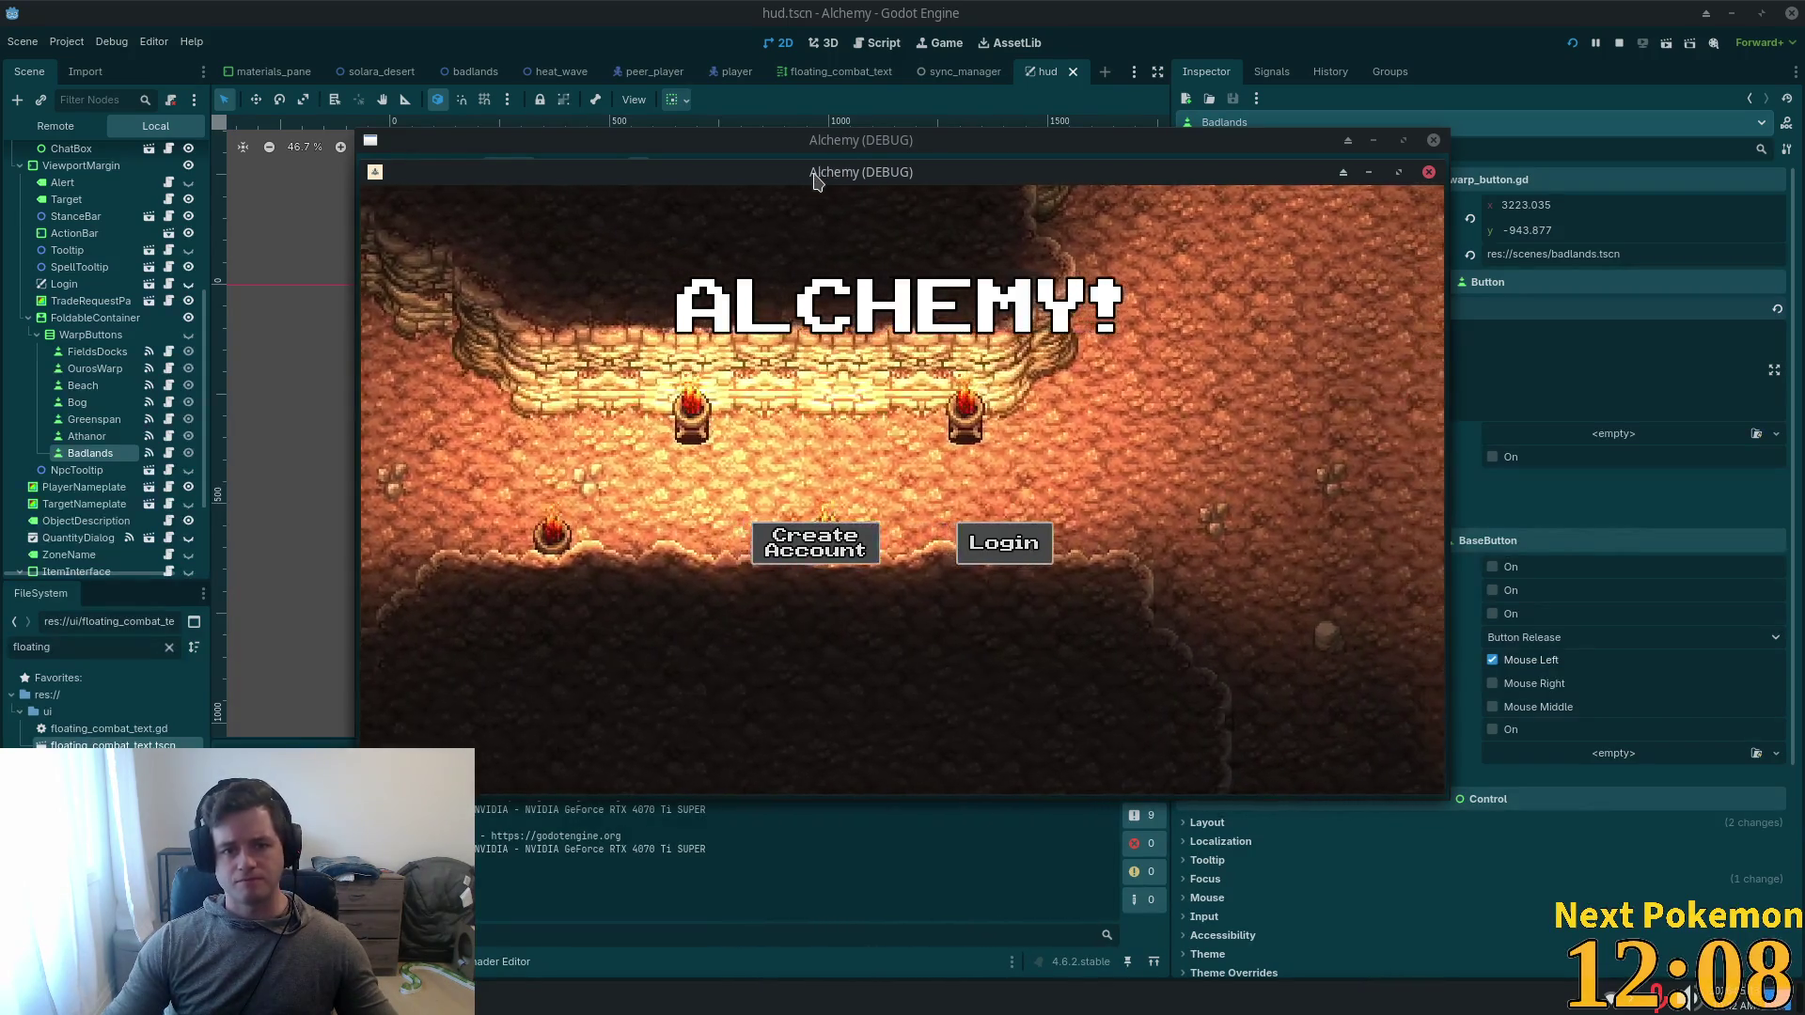
Move the first Alchemy (DEBUG) window to the top-left and bring it to the front.
mouse_move(1187, 174)
left_mouse_down()
mouse_move(800, 69)
mouse_move(855, 45)
left_mouse_up()
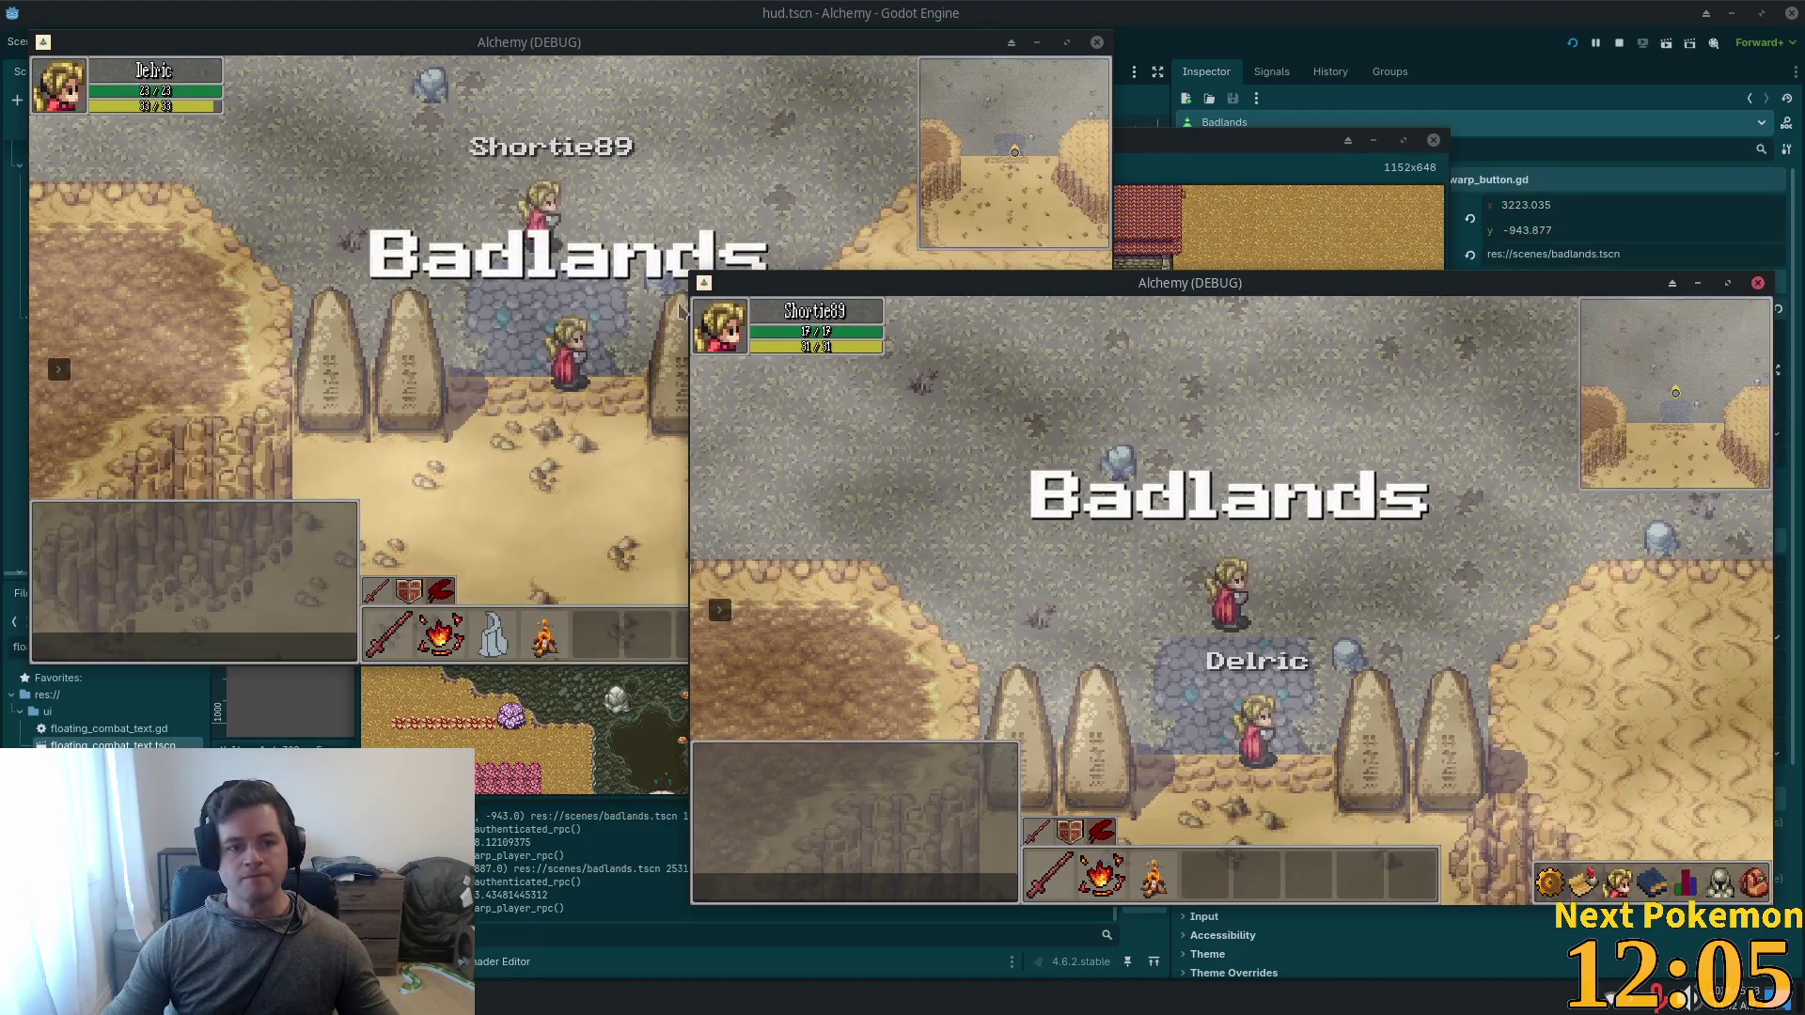
left_click(681, 311)
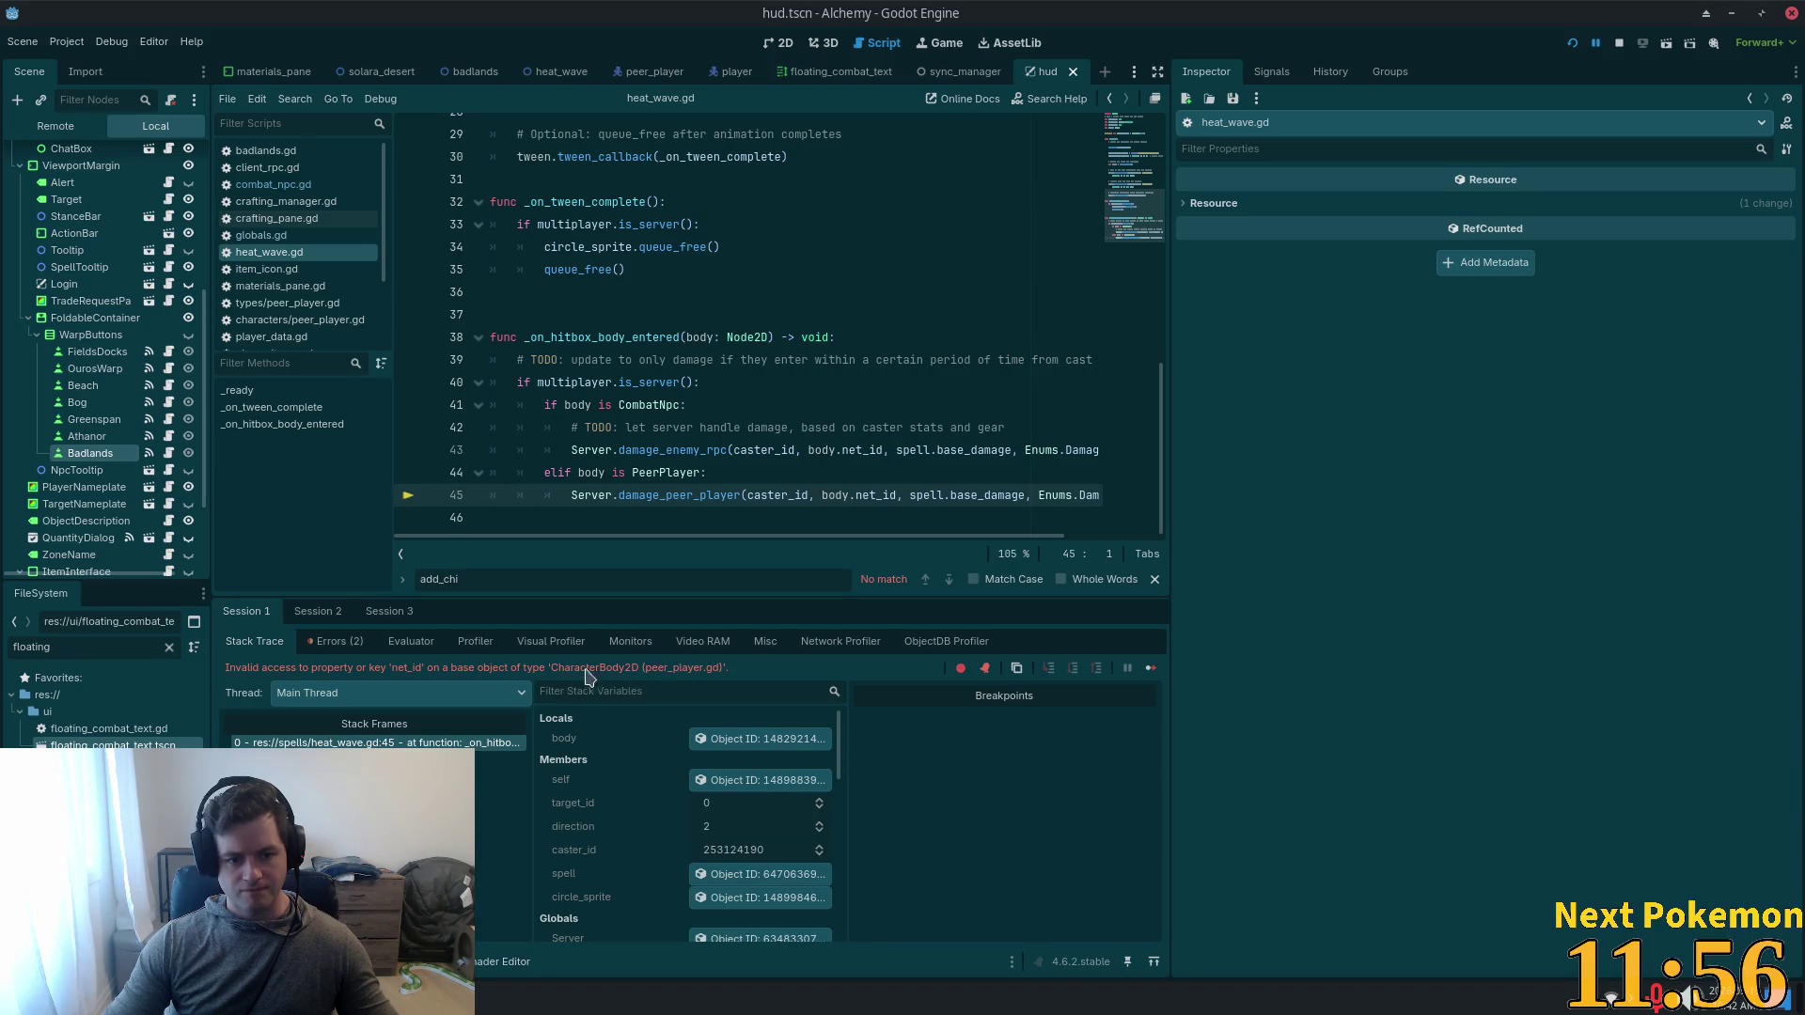
Replace net_id with peer_id in heat_wave.gd line 45's damage call, save, and rerun the project.
left_click(859, 501)
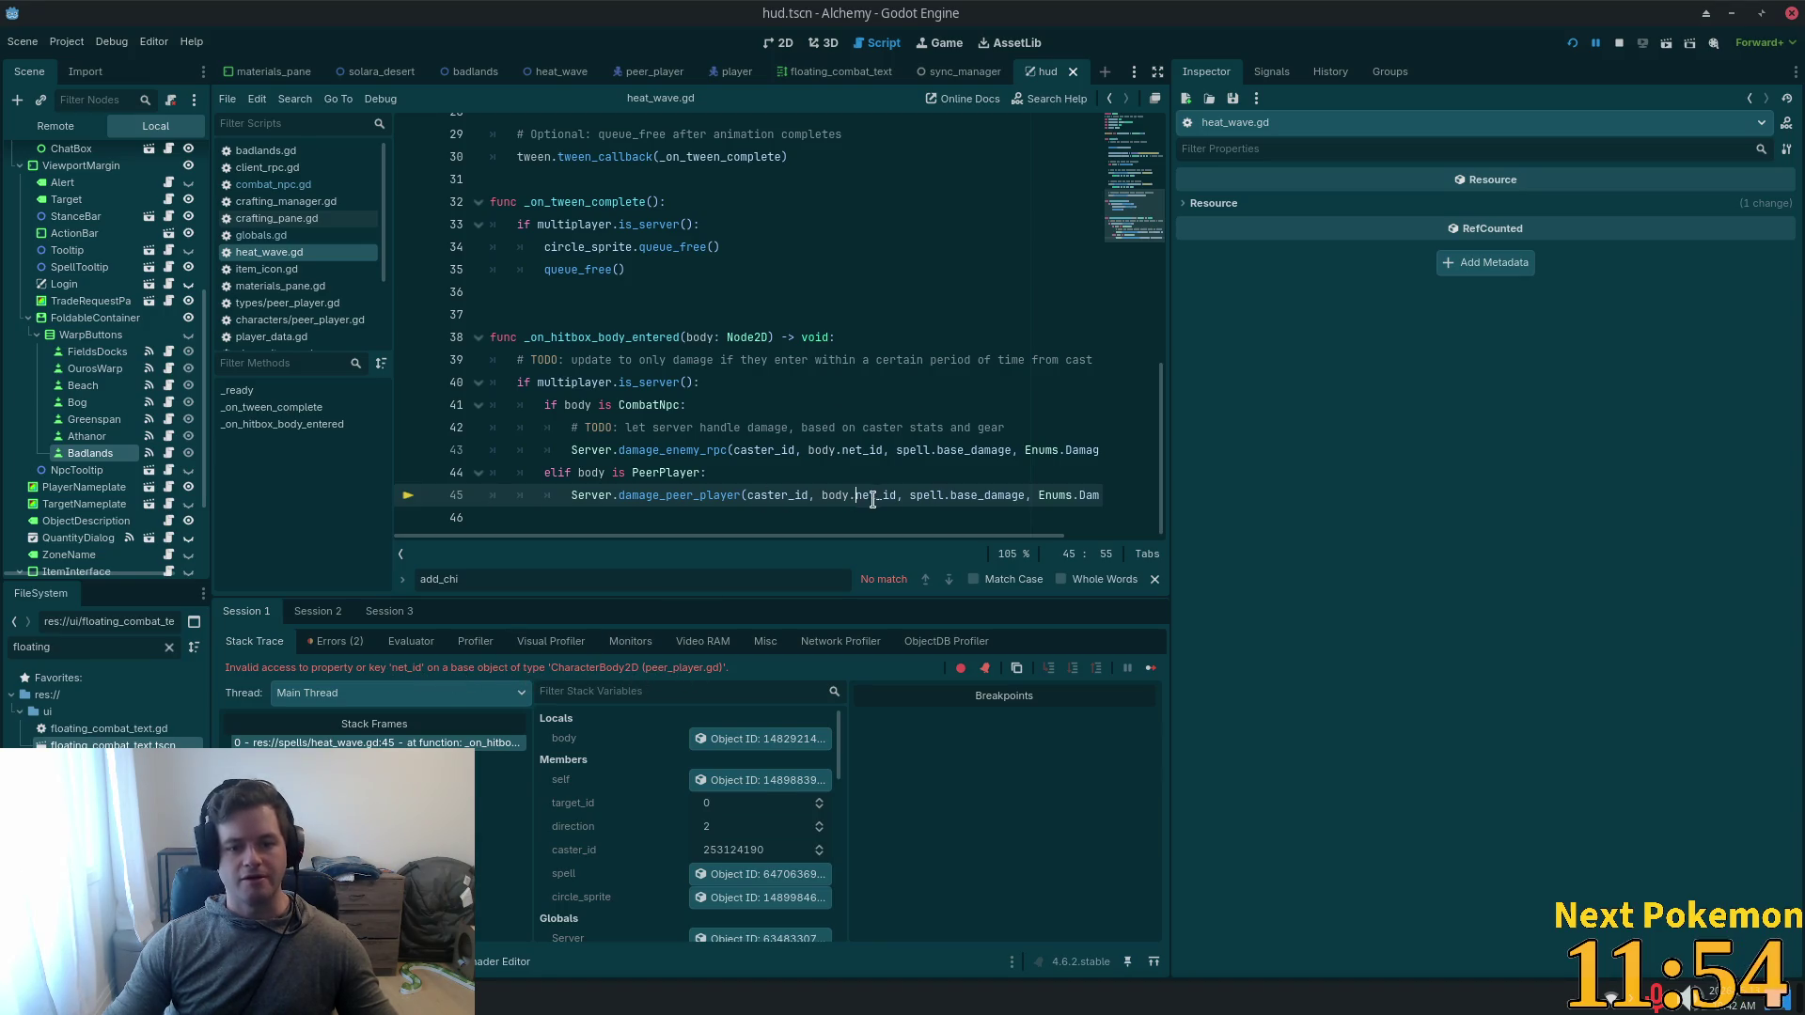
type("peer_id")
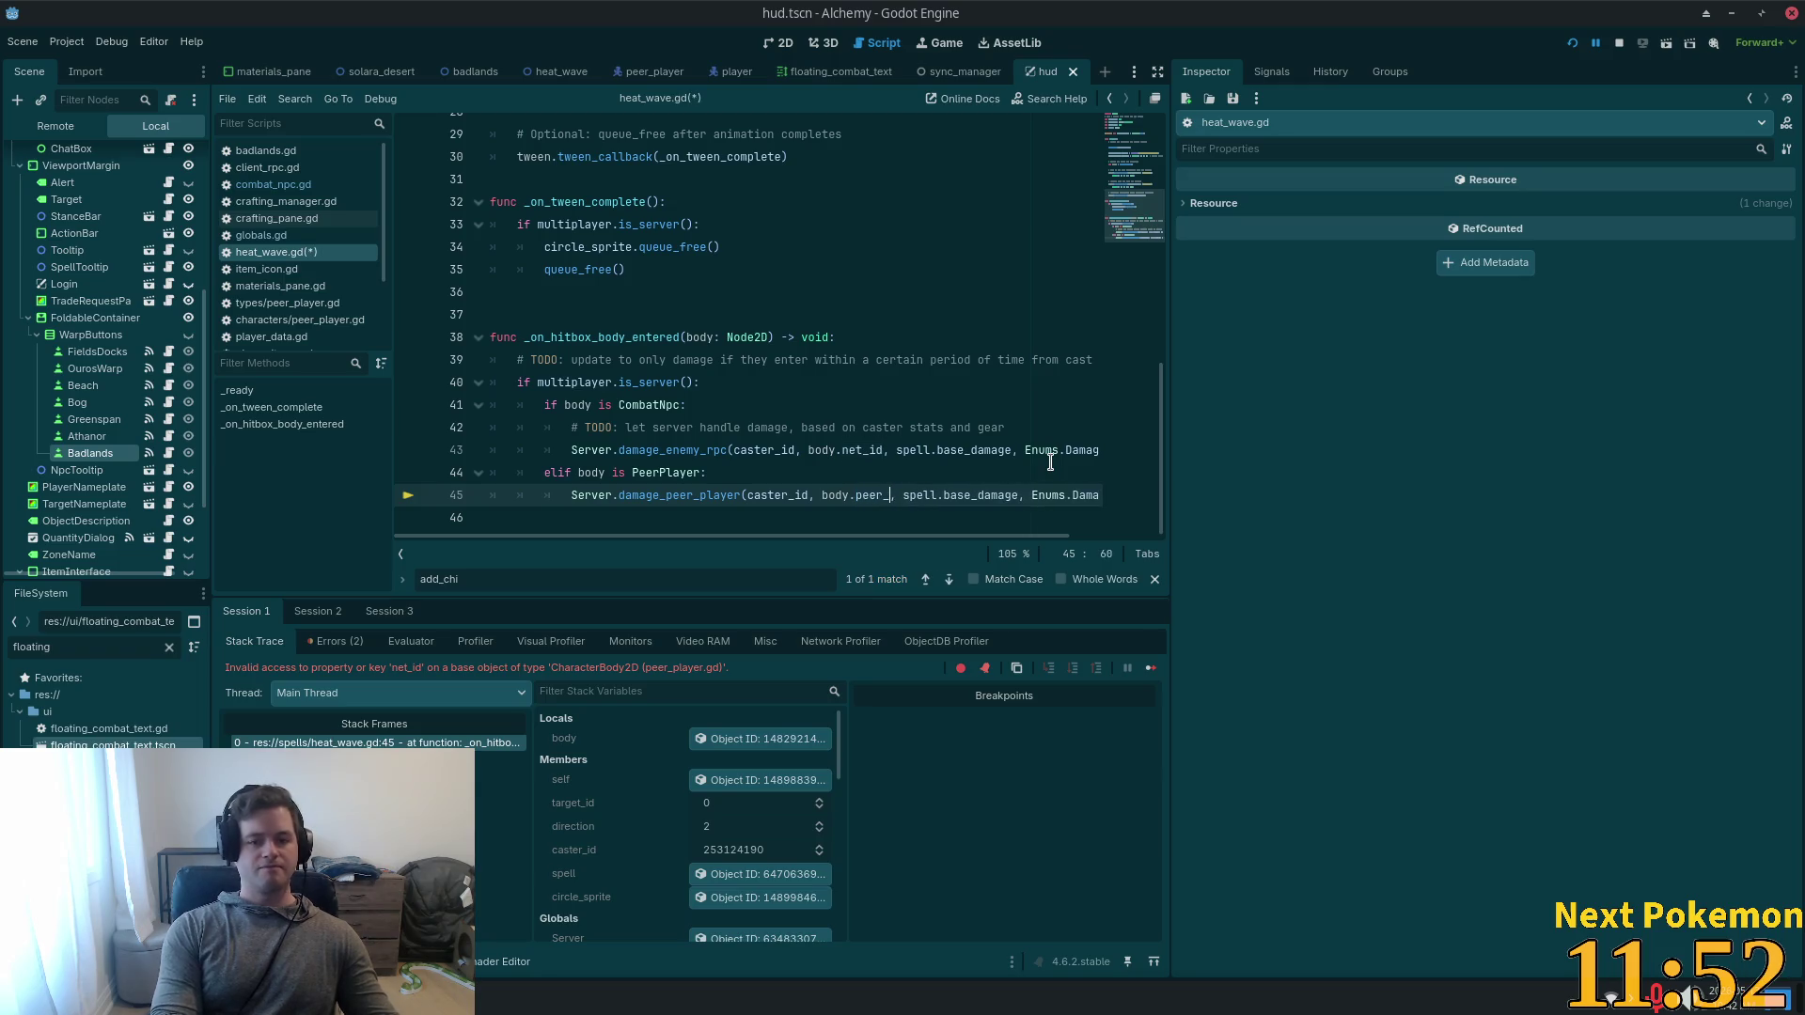
left_click(564, 405)
key("ctrl+s")
left_click(1572, 47)
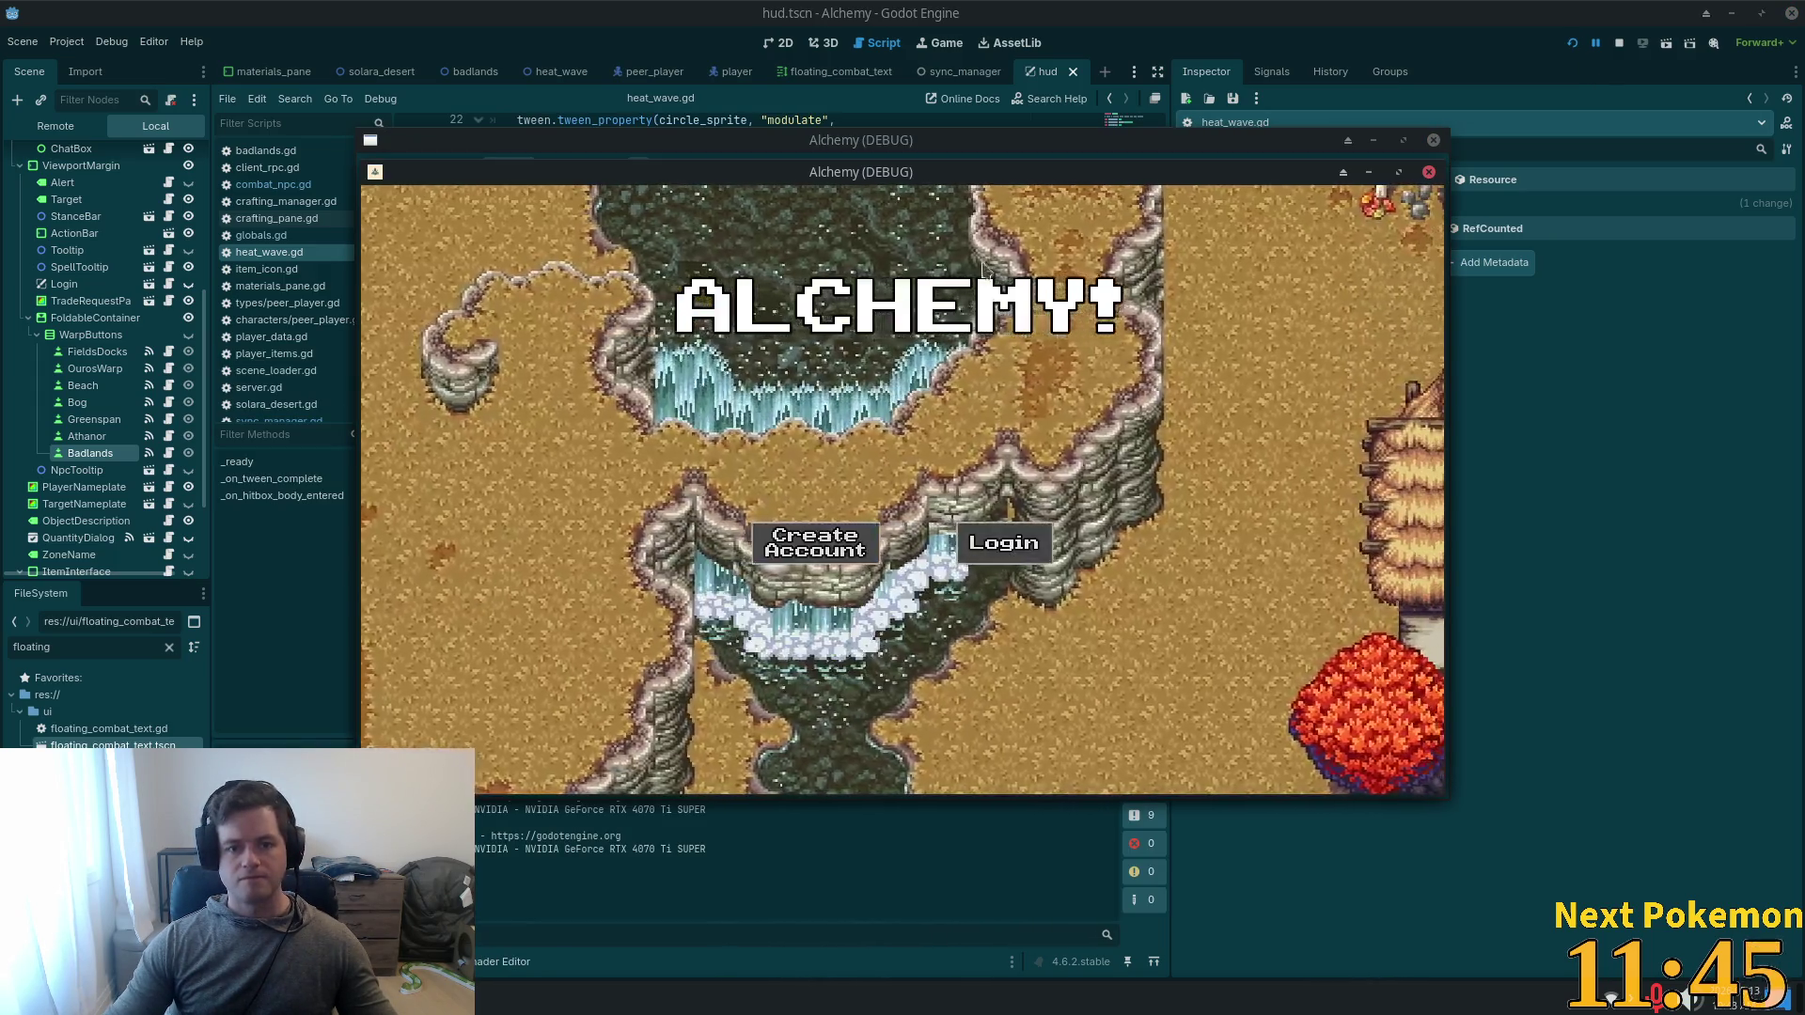
Walk the character down, right and up beside the other player, then stop the game with F8.
mouse_move(858, 173)
left_mouse_down()
mouse_move(818, 176)
mouse_move(528, 54)
left_mouse_up()
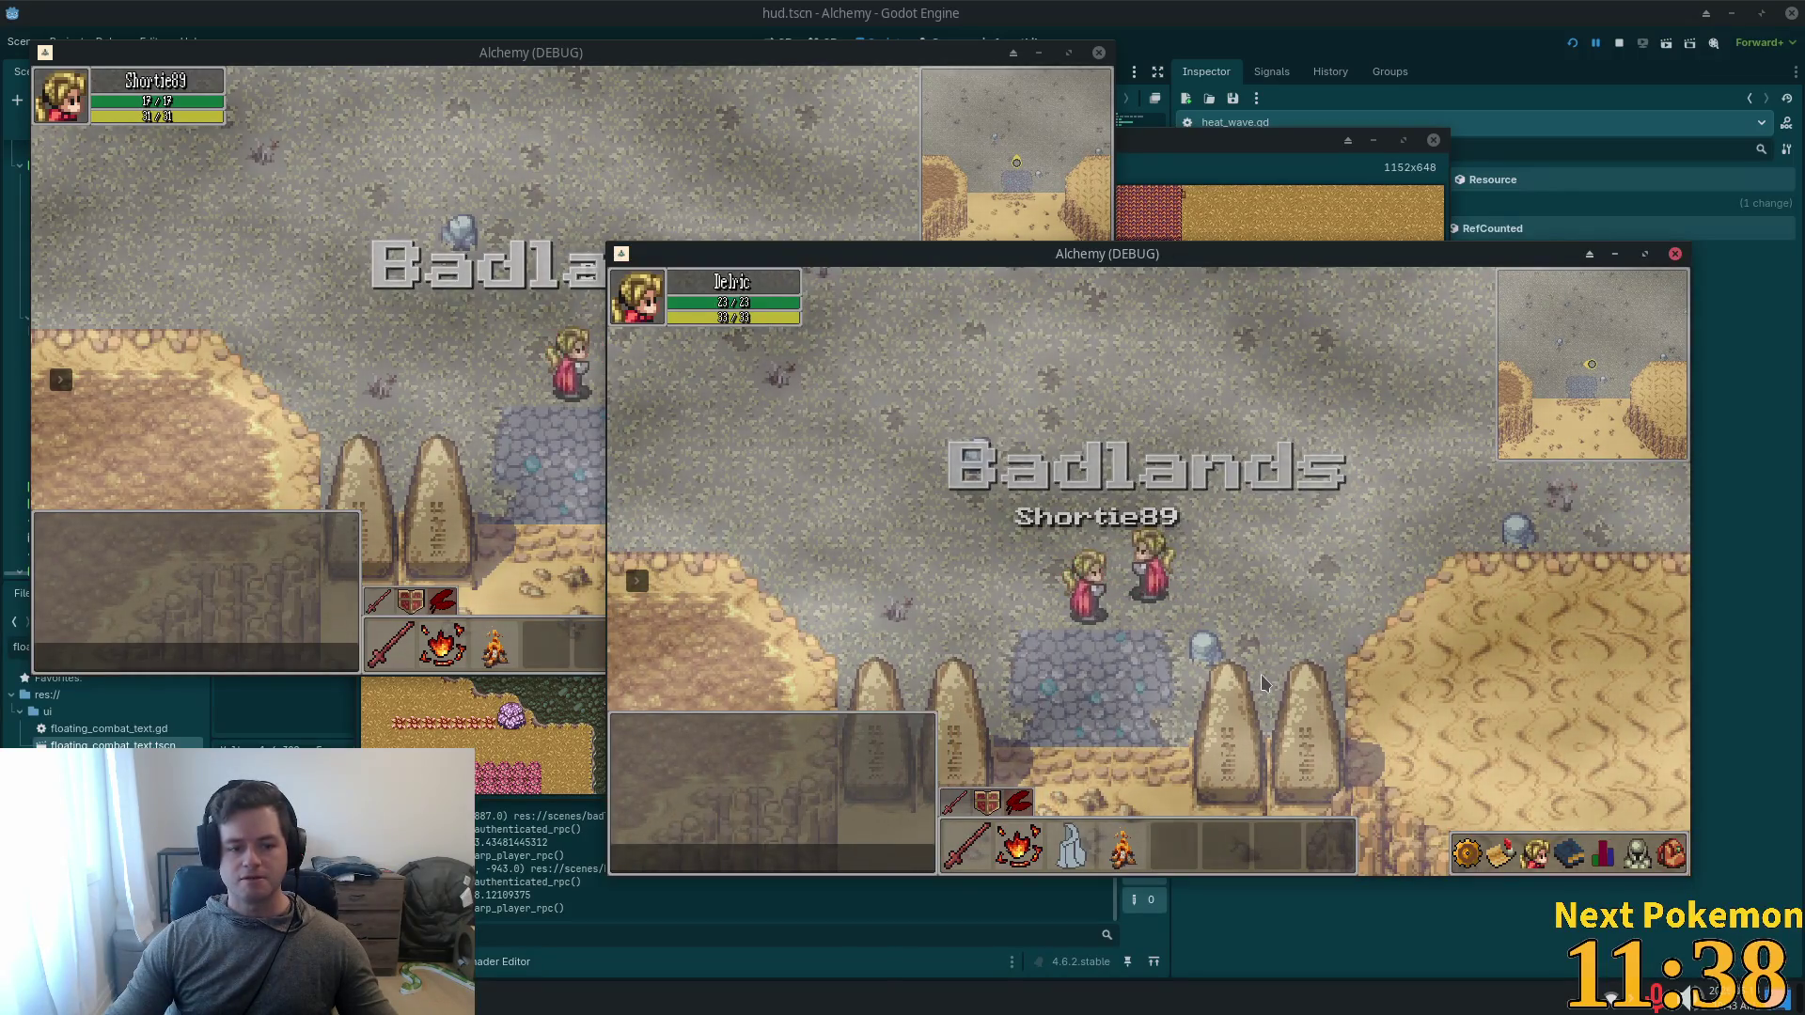
key("Down")
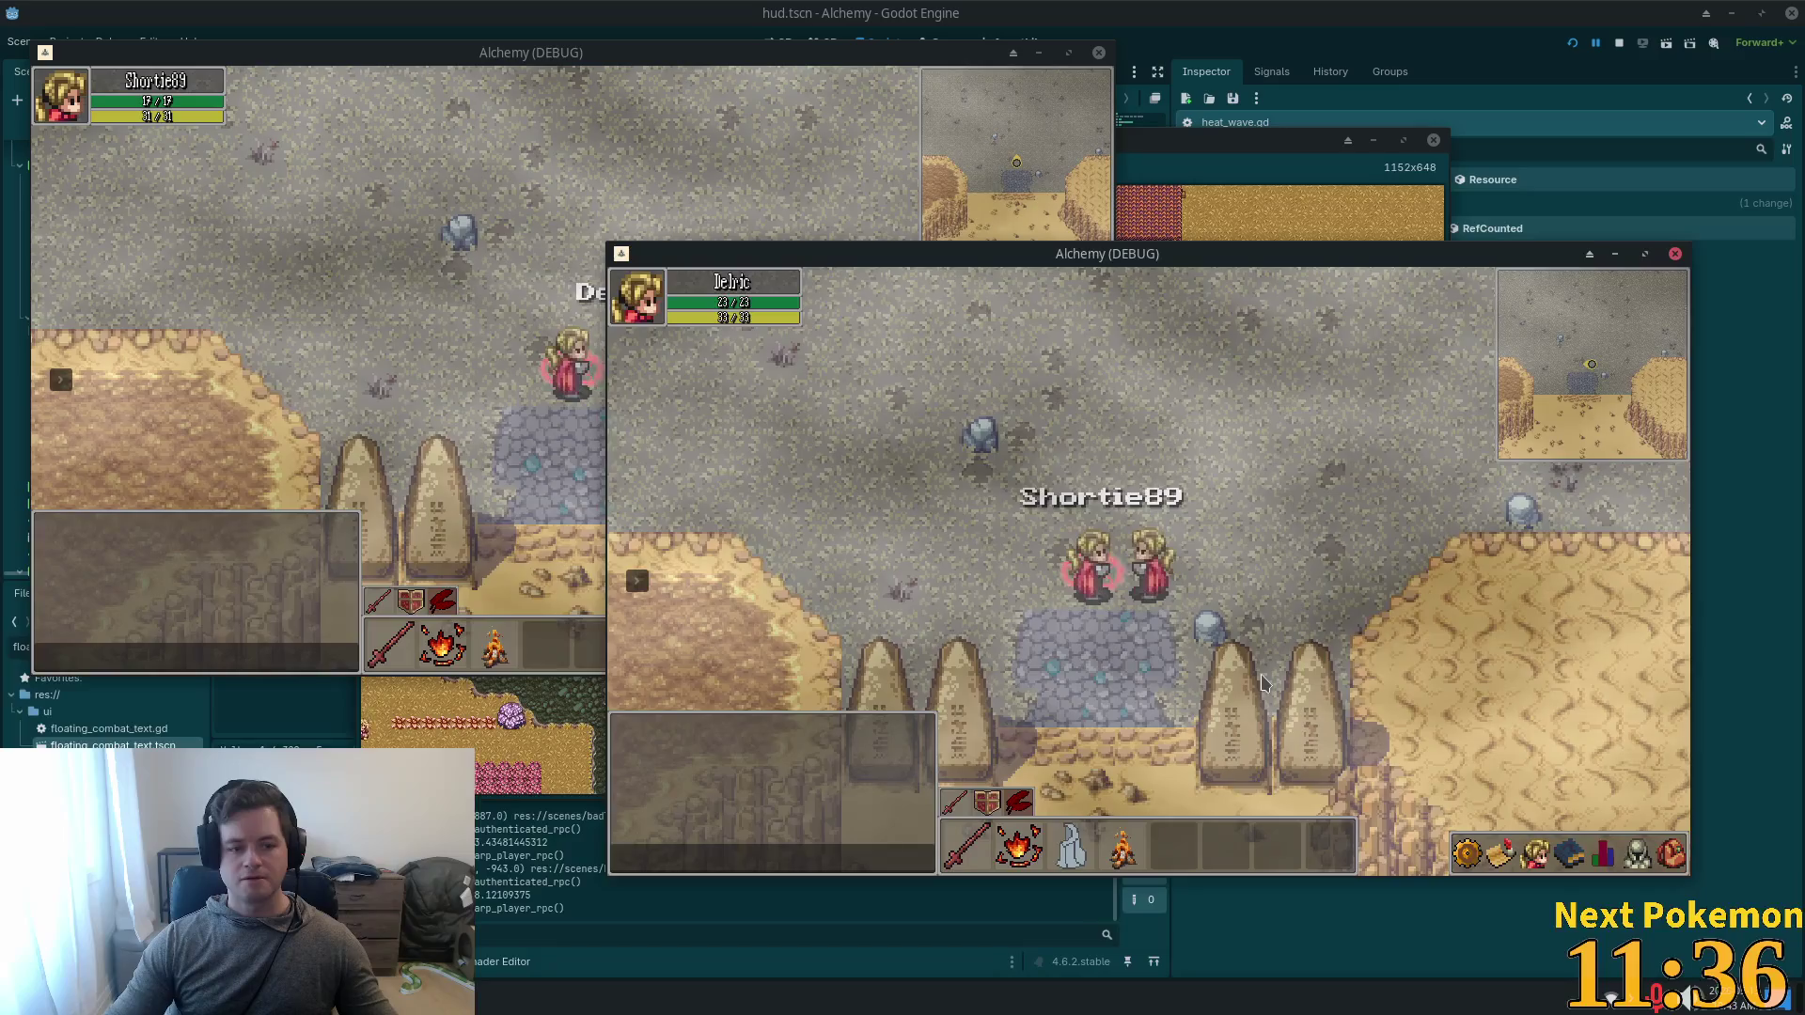
key("Right")
key("Right")
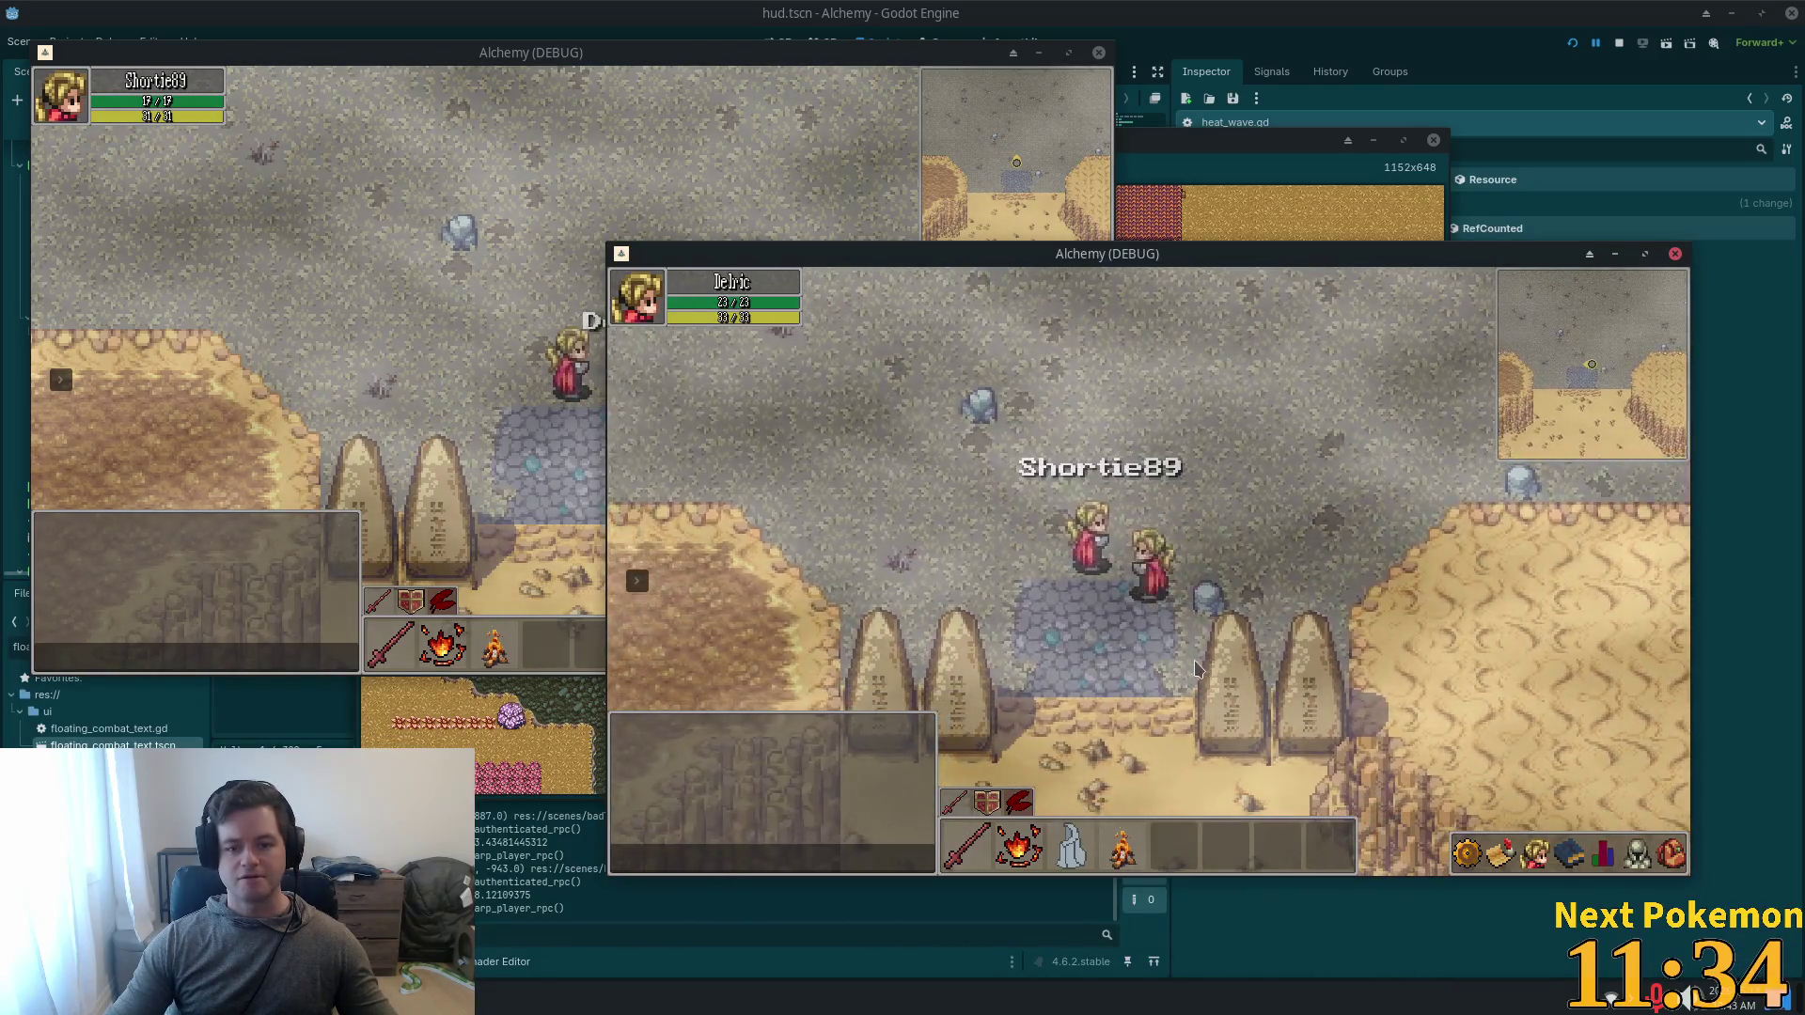
key("Up")
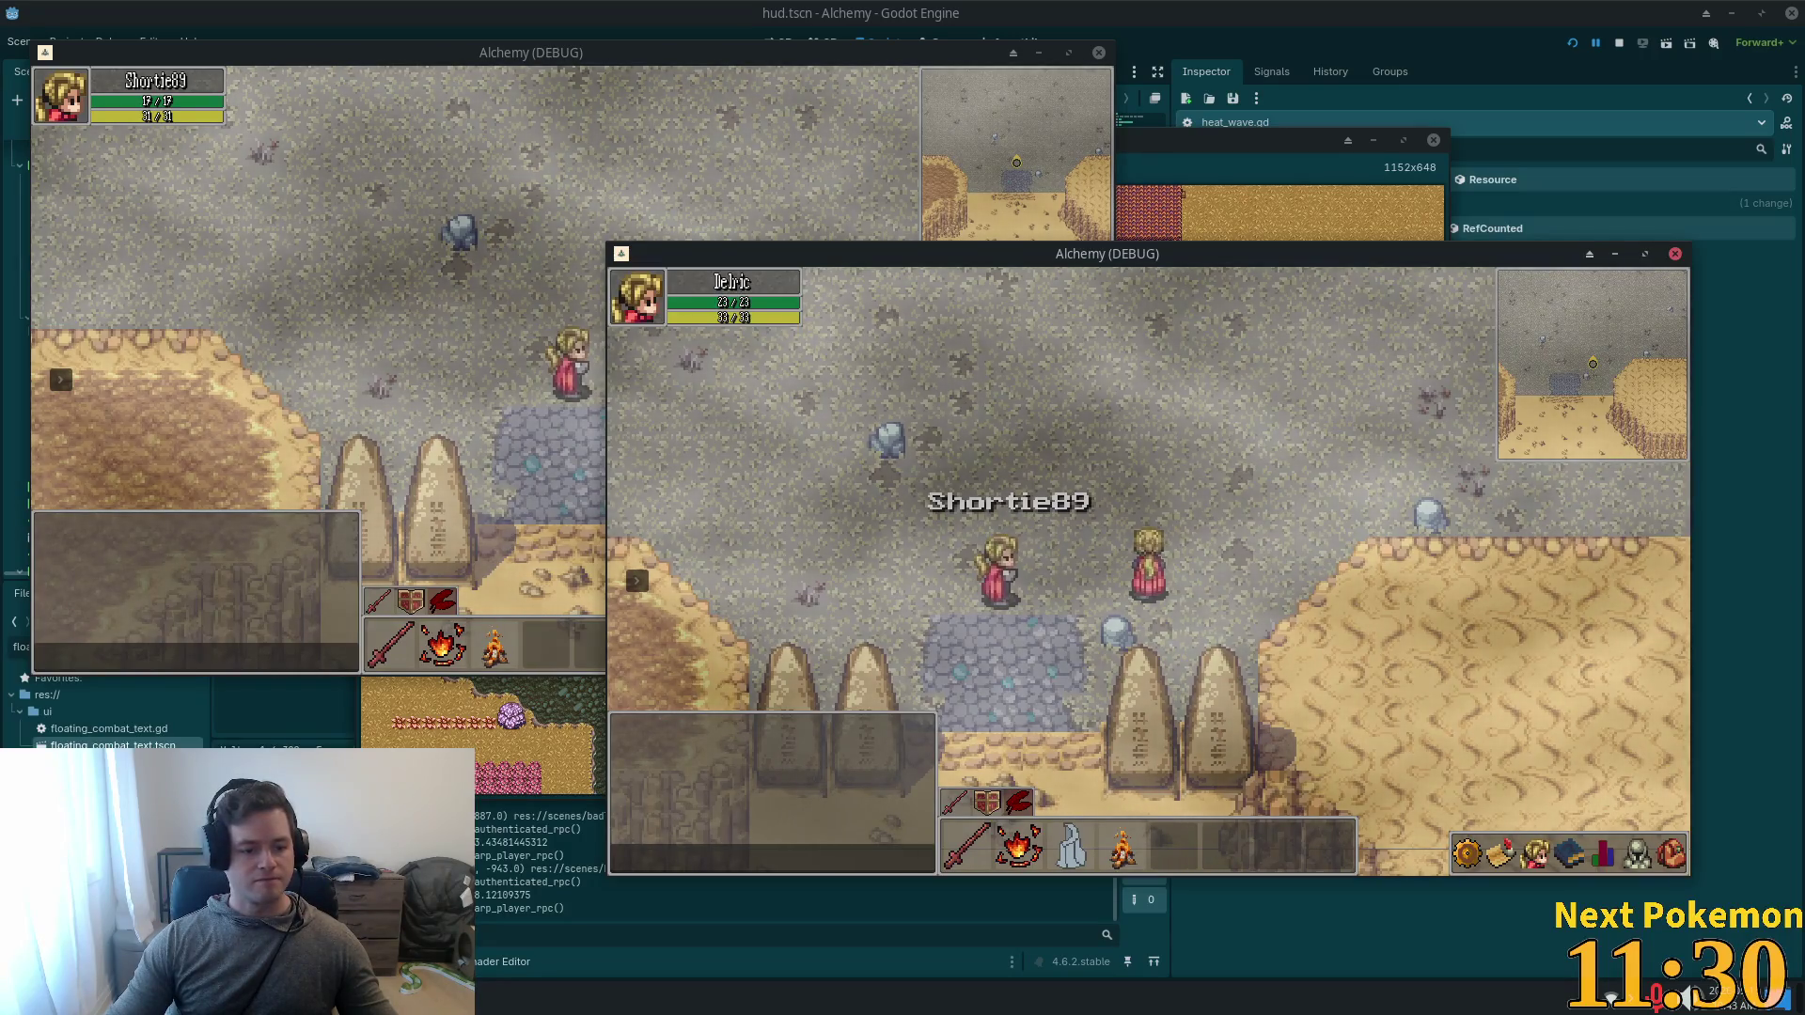
key("F8")
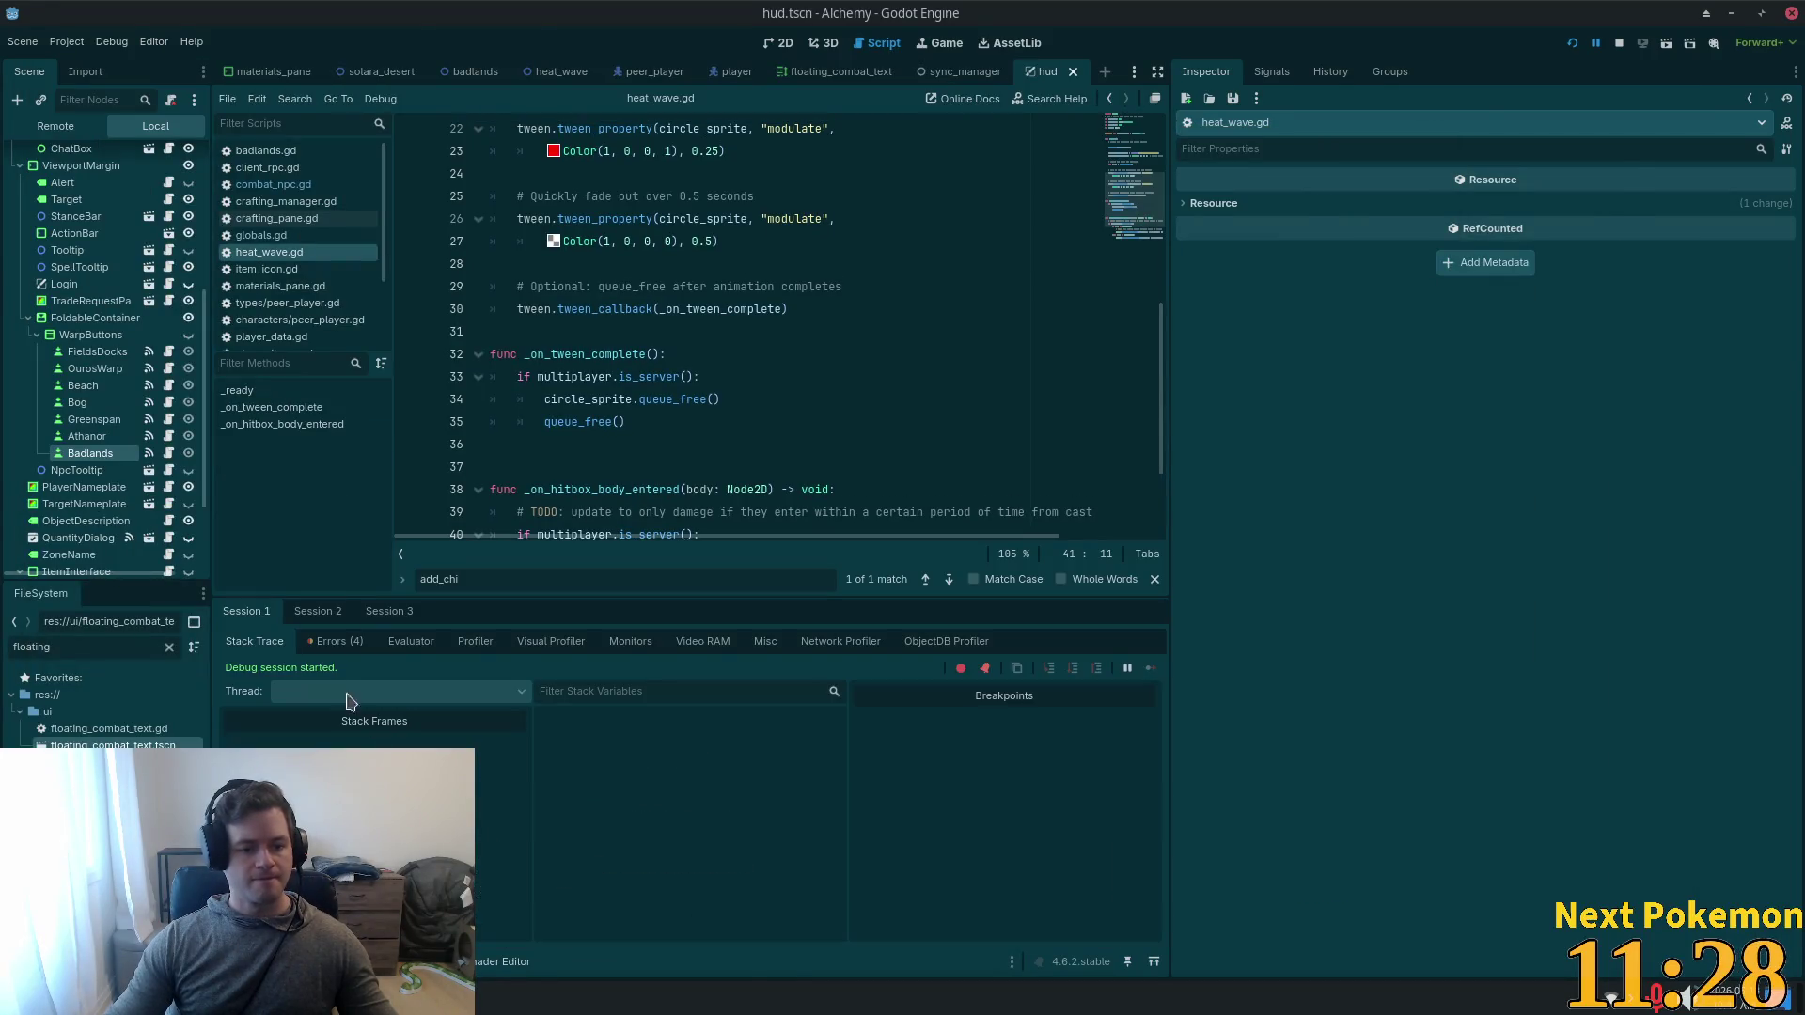
Jump from the Debugger's Errors list to the server.gd:1205 error in damage_peer_player.
left_click(336, 642)
double_click(489, 732)
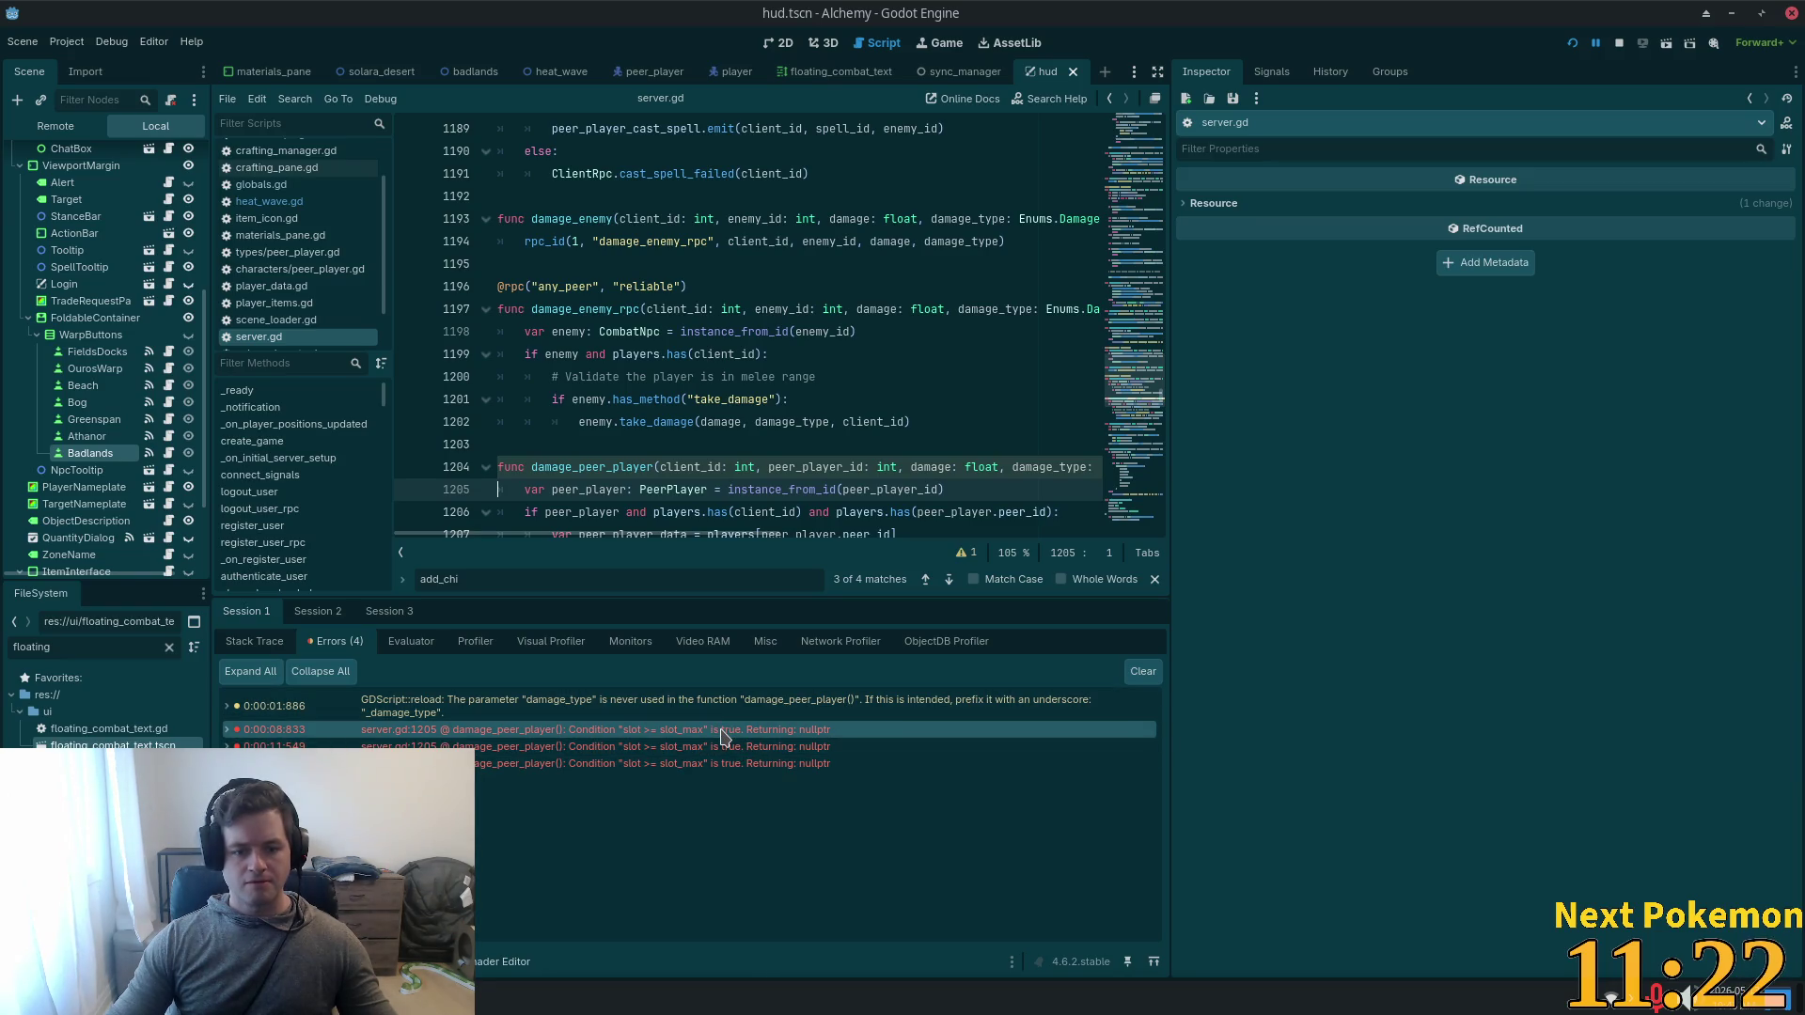
mouse_move(724, 737)
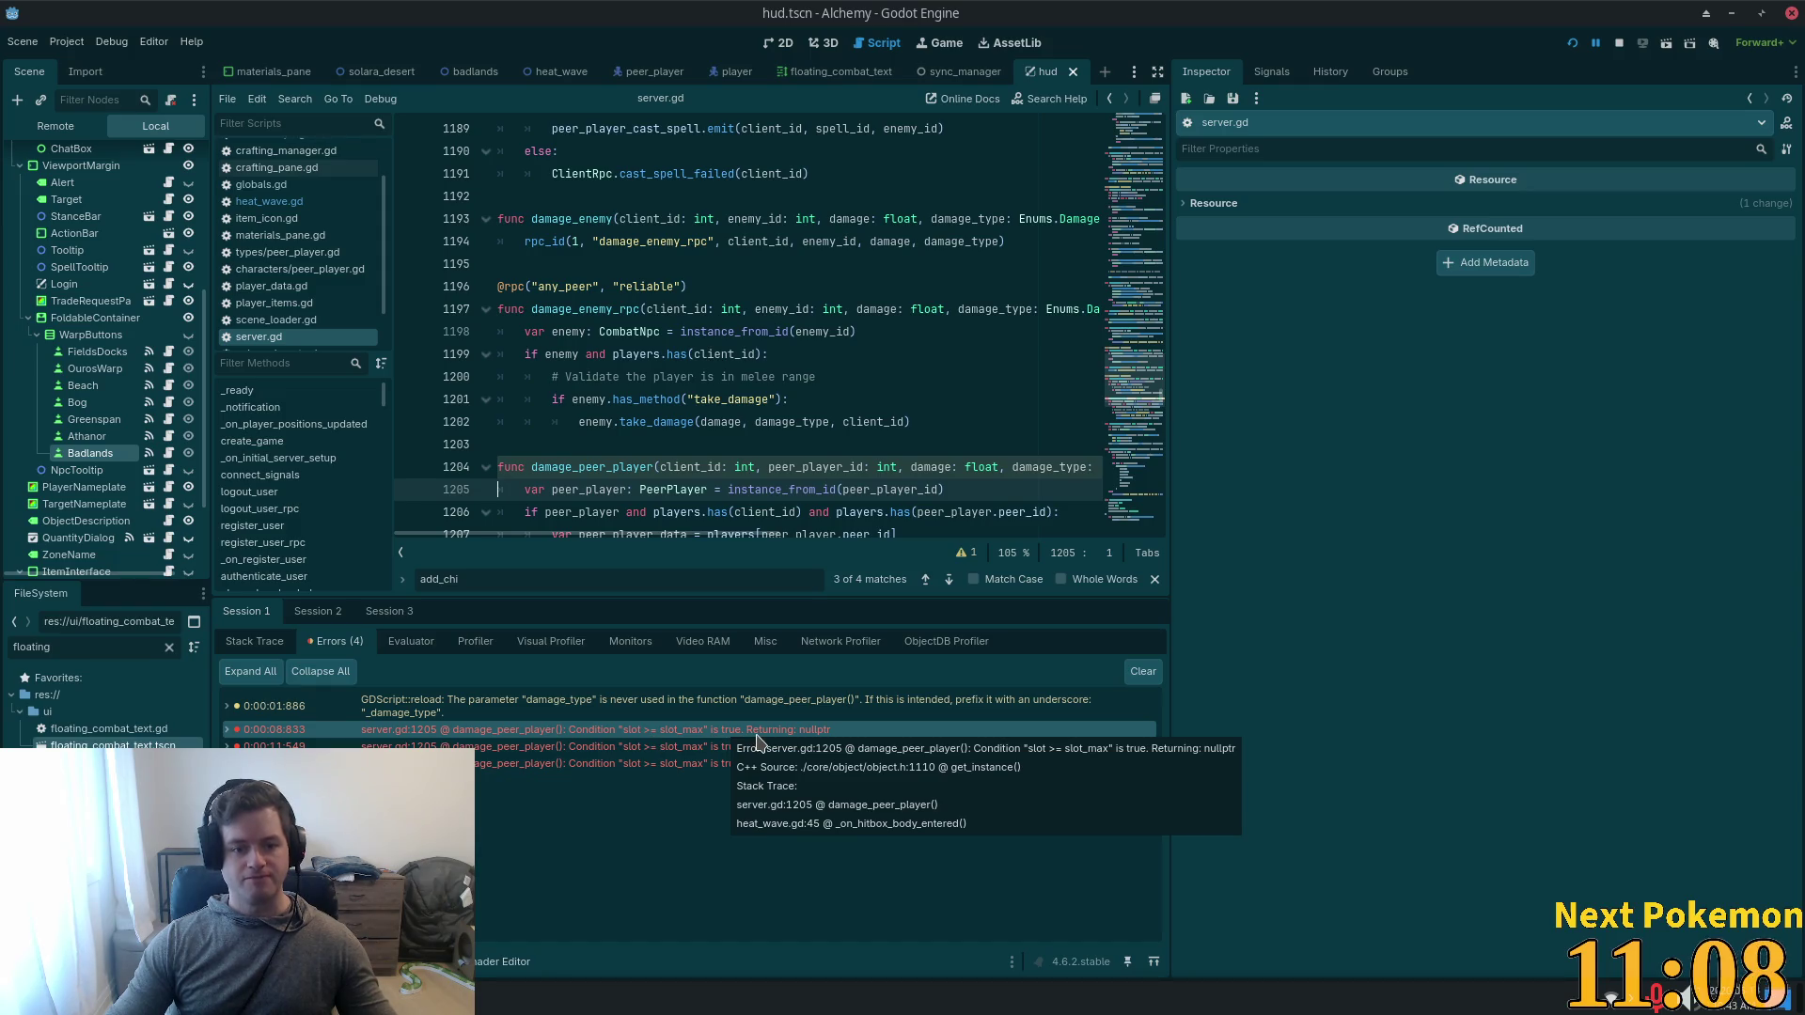
double_click(780, 493)
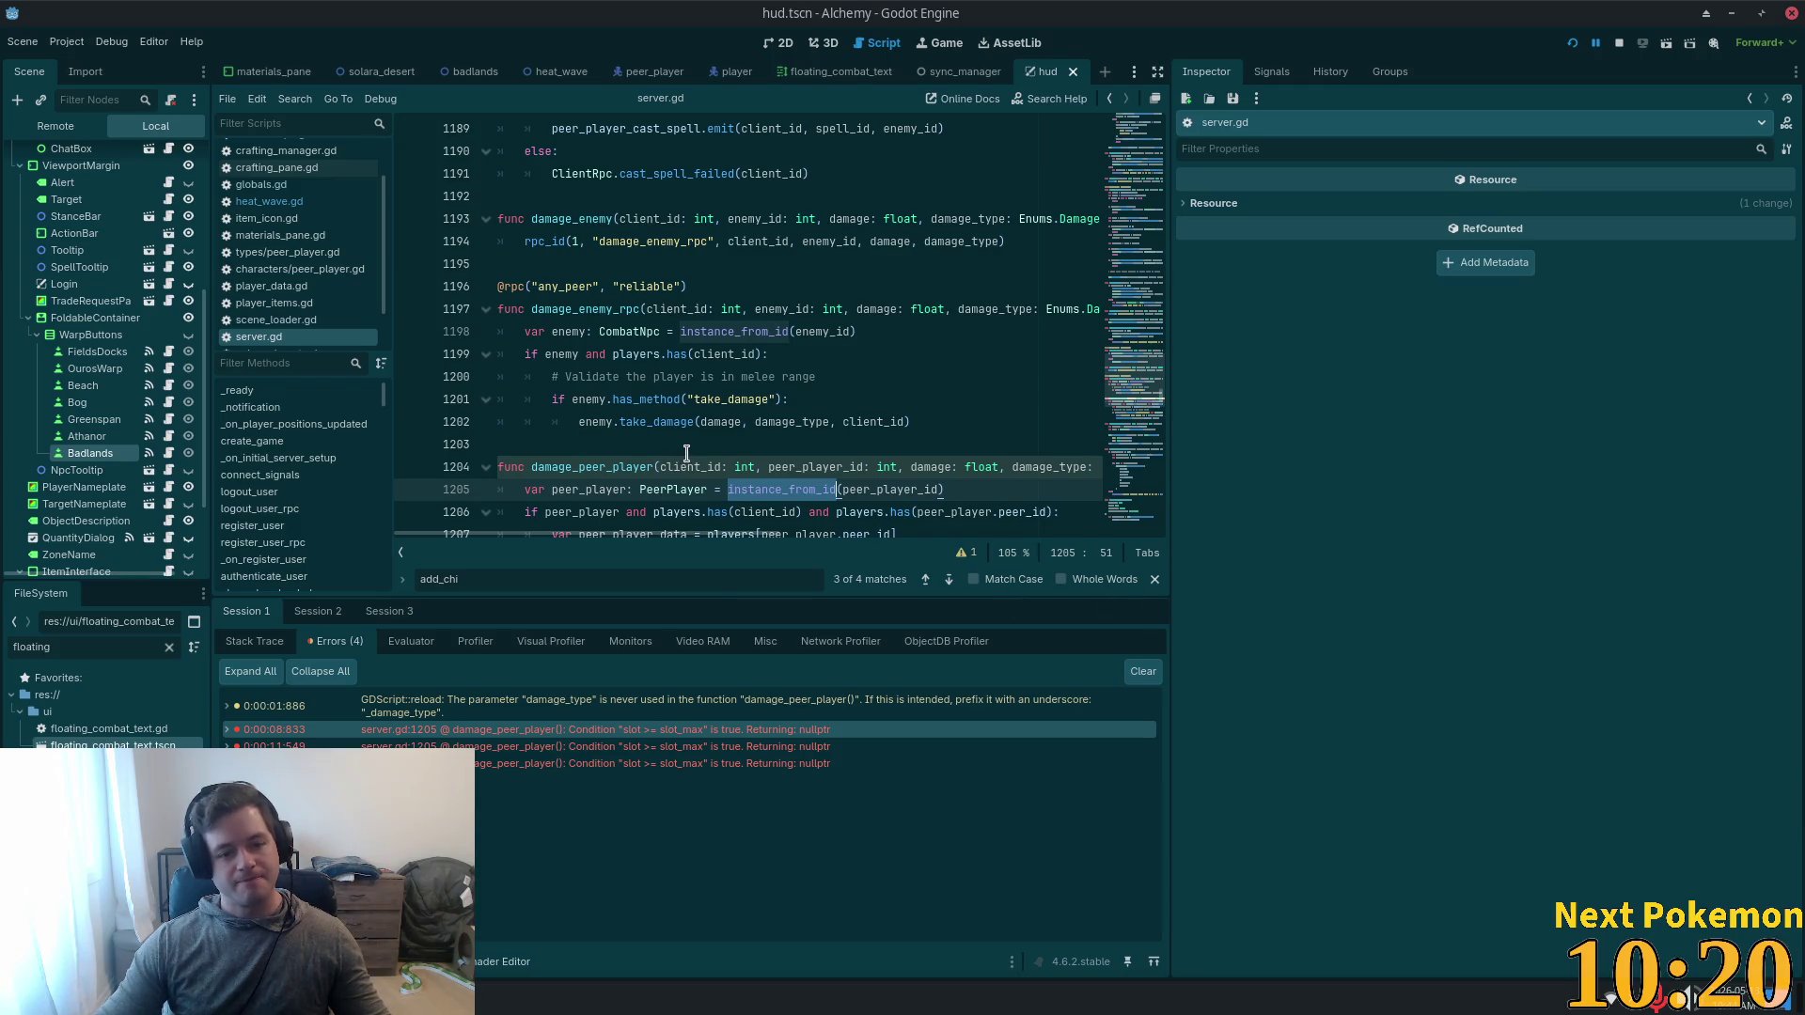
Inspect peer_player_id and instance_from_id on line 1205, then return to the other code editor.
left_click(656, 467)
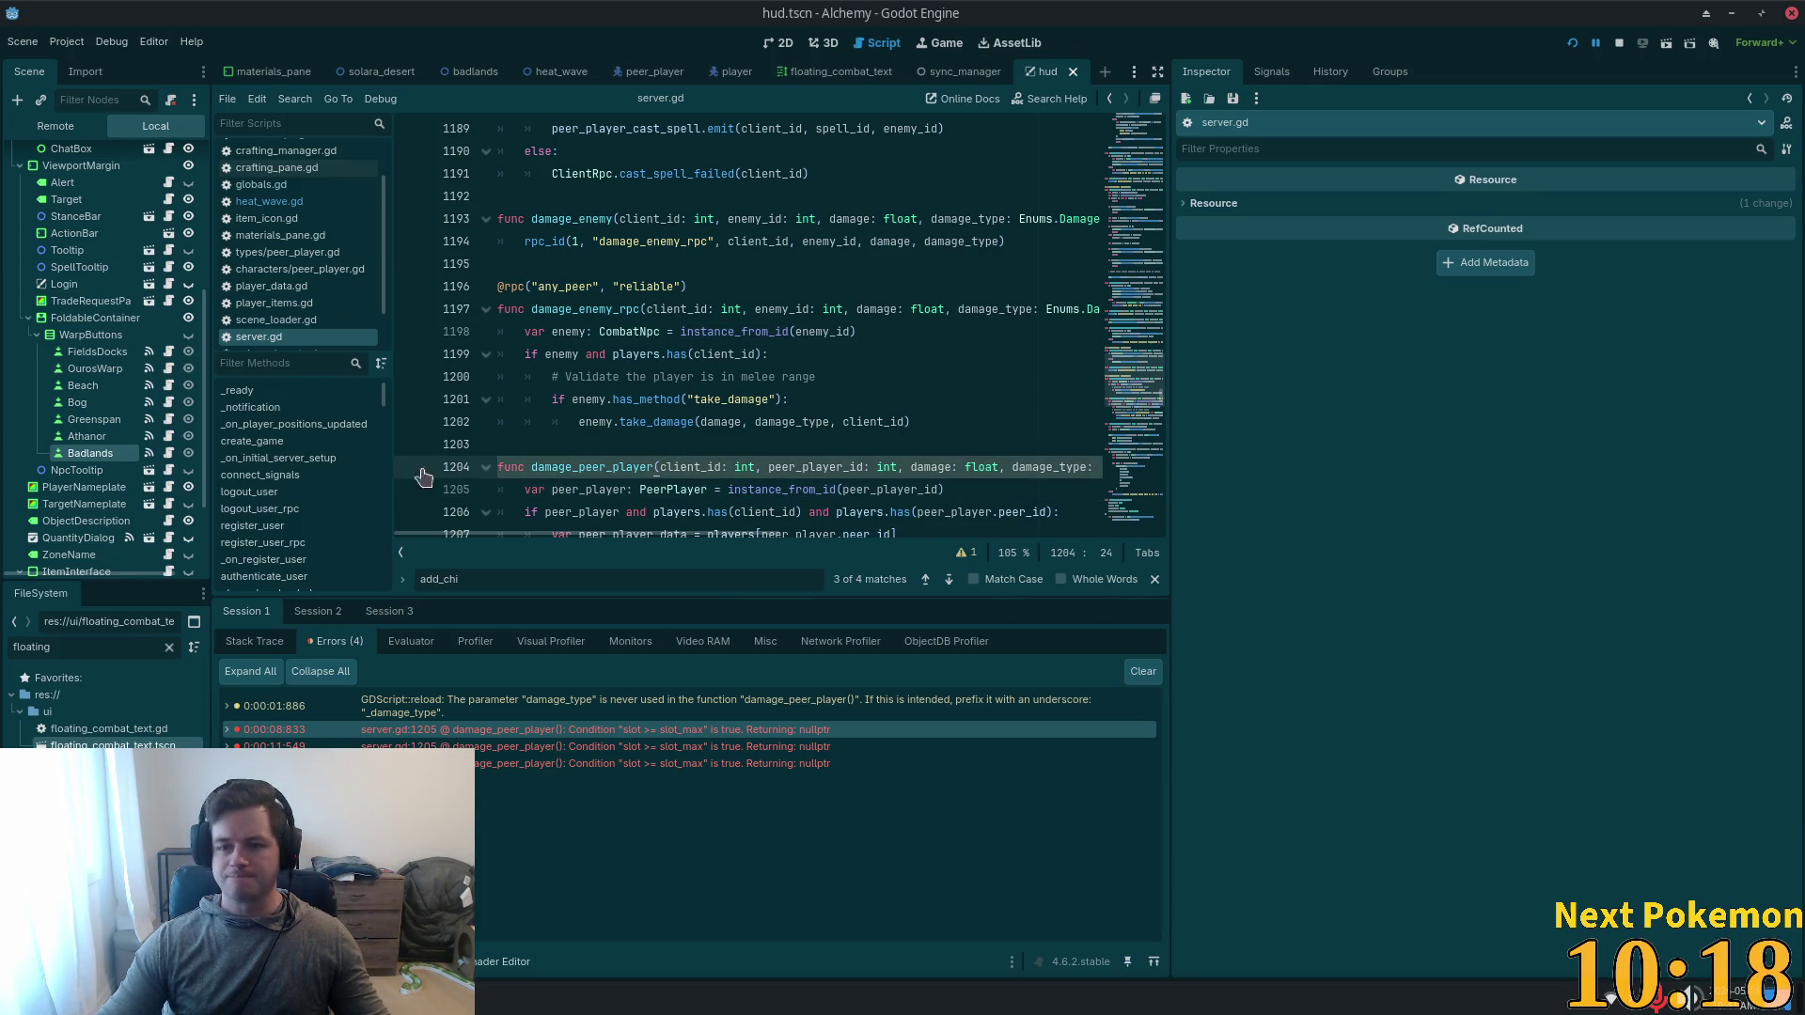
left_click(593, 438)
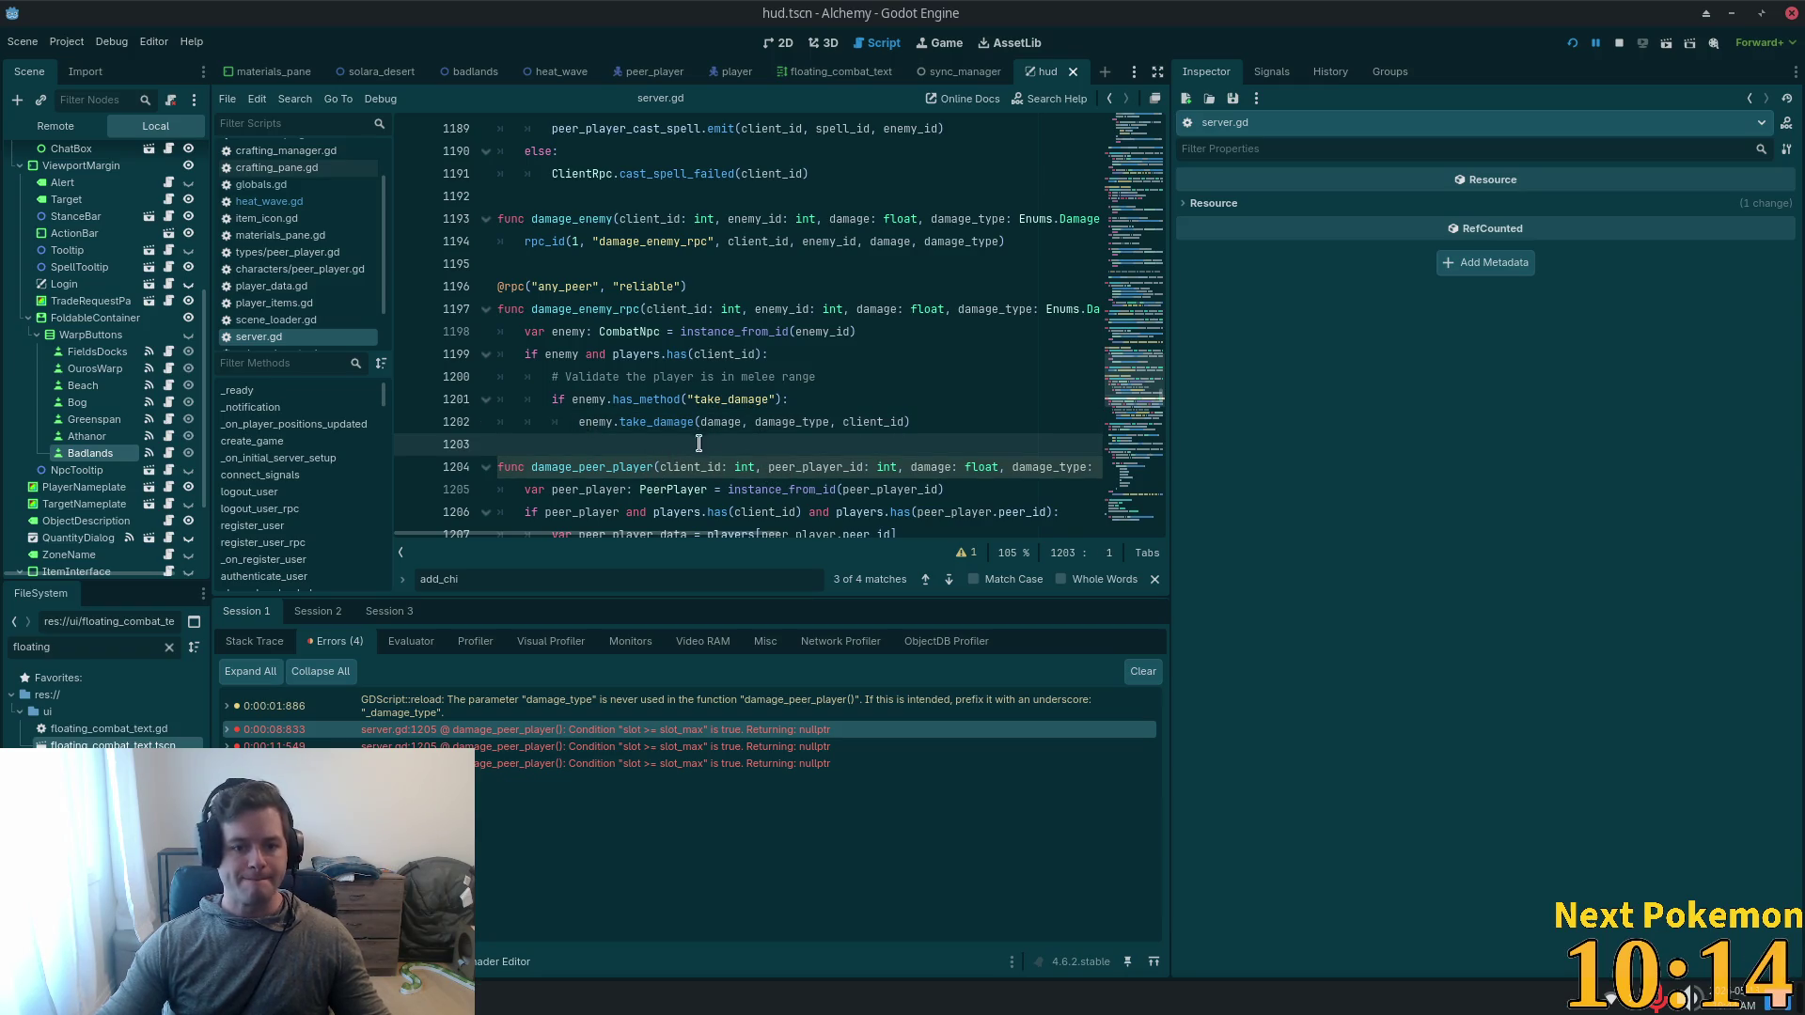
left_click(671, 490)
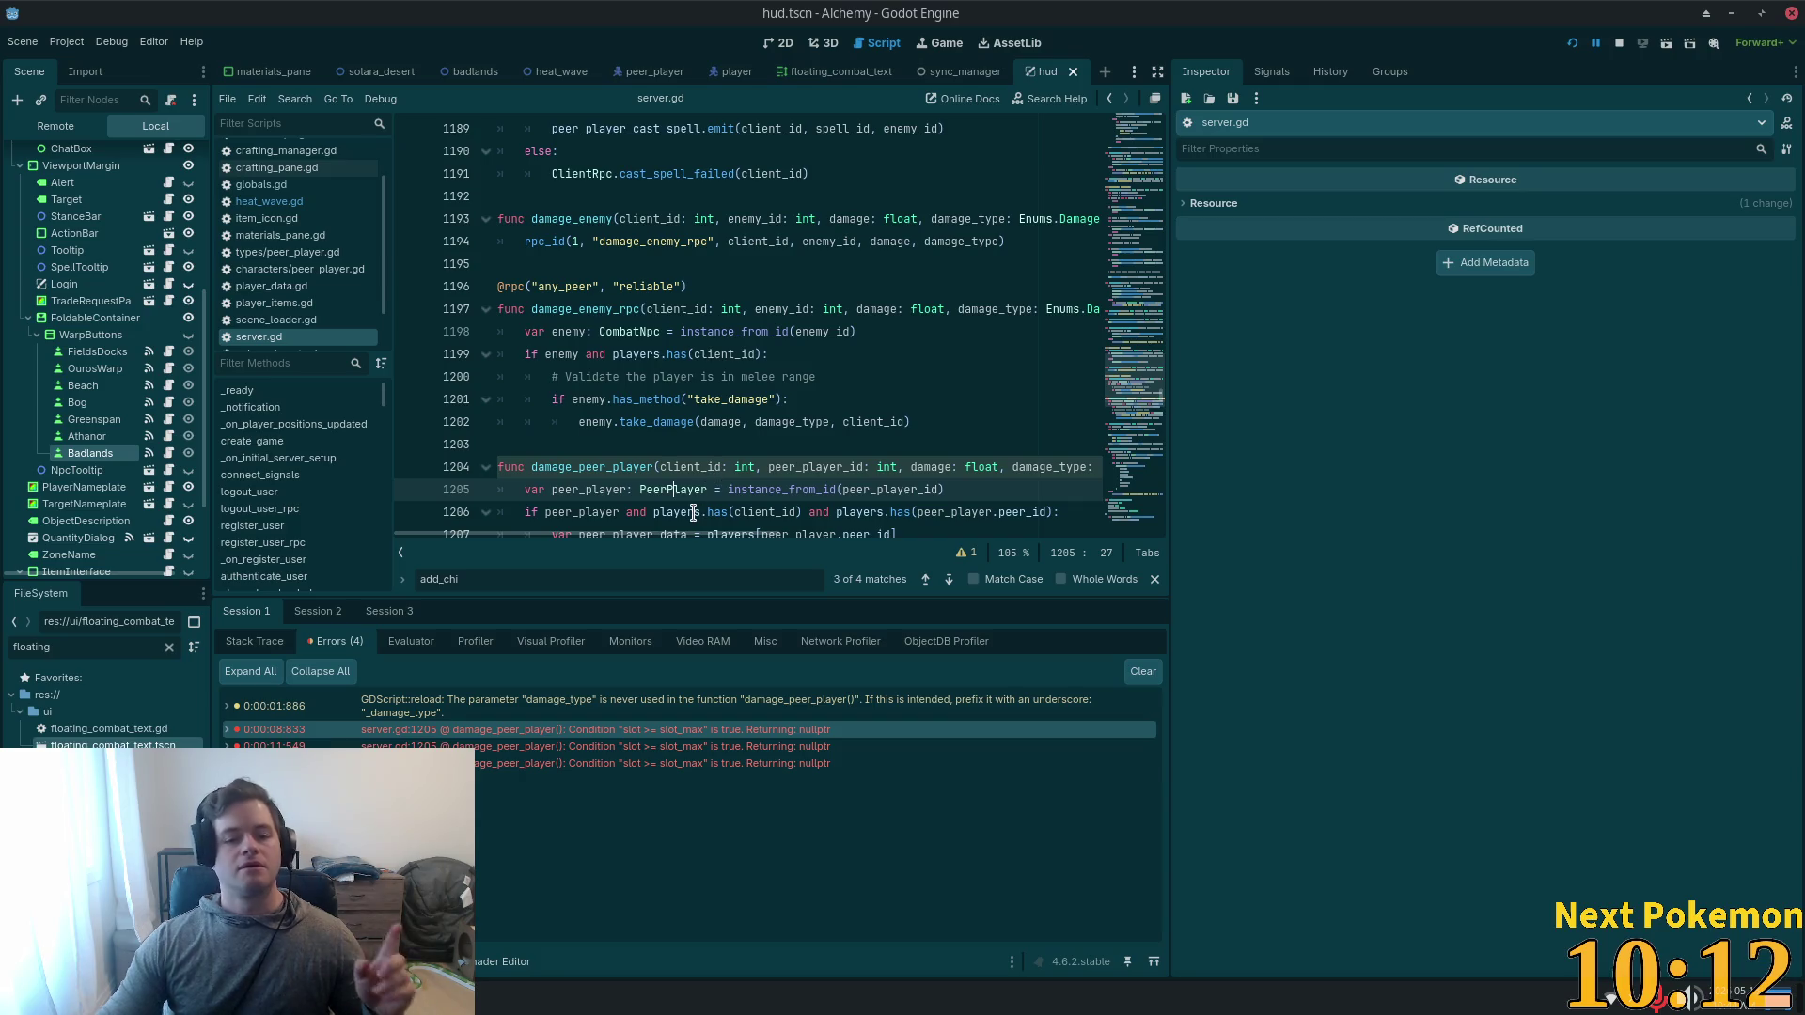
double_click(869, 491)
double_click(819, 490)
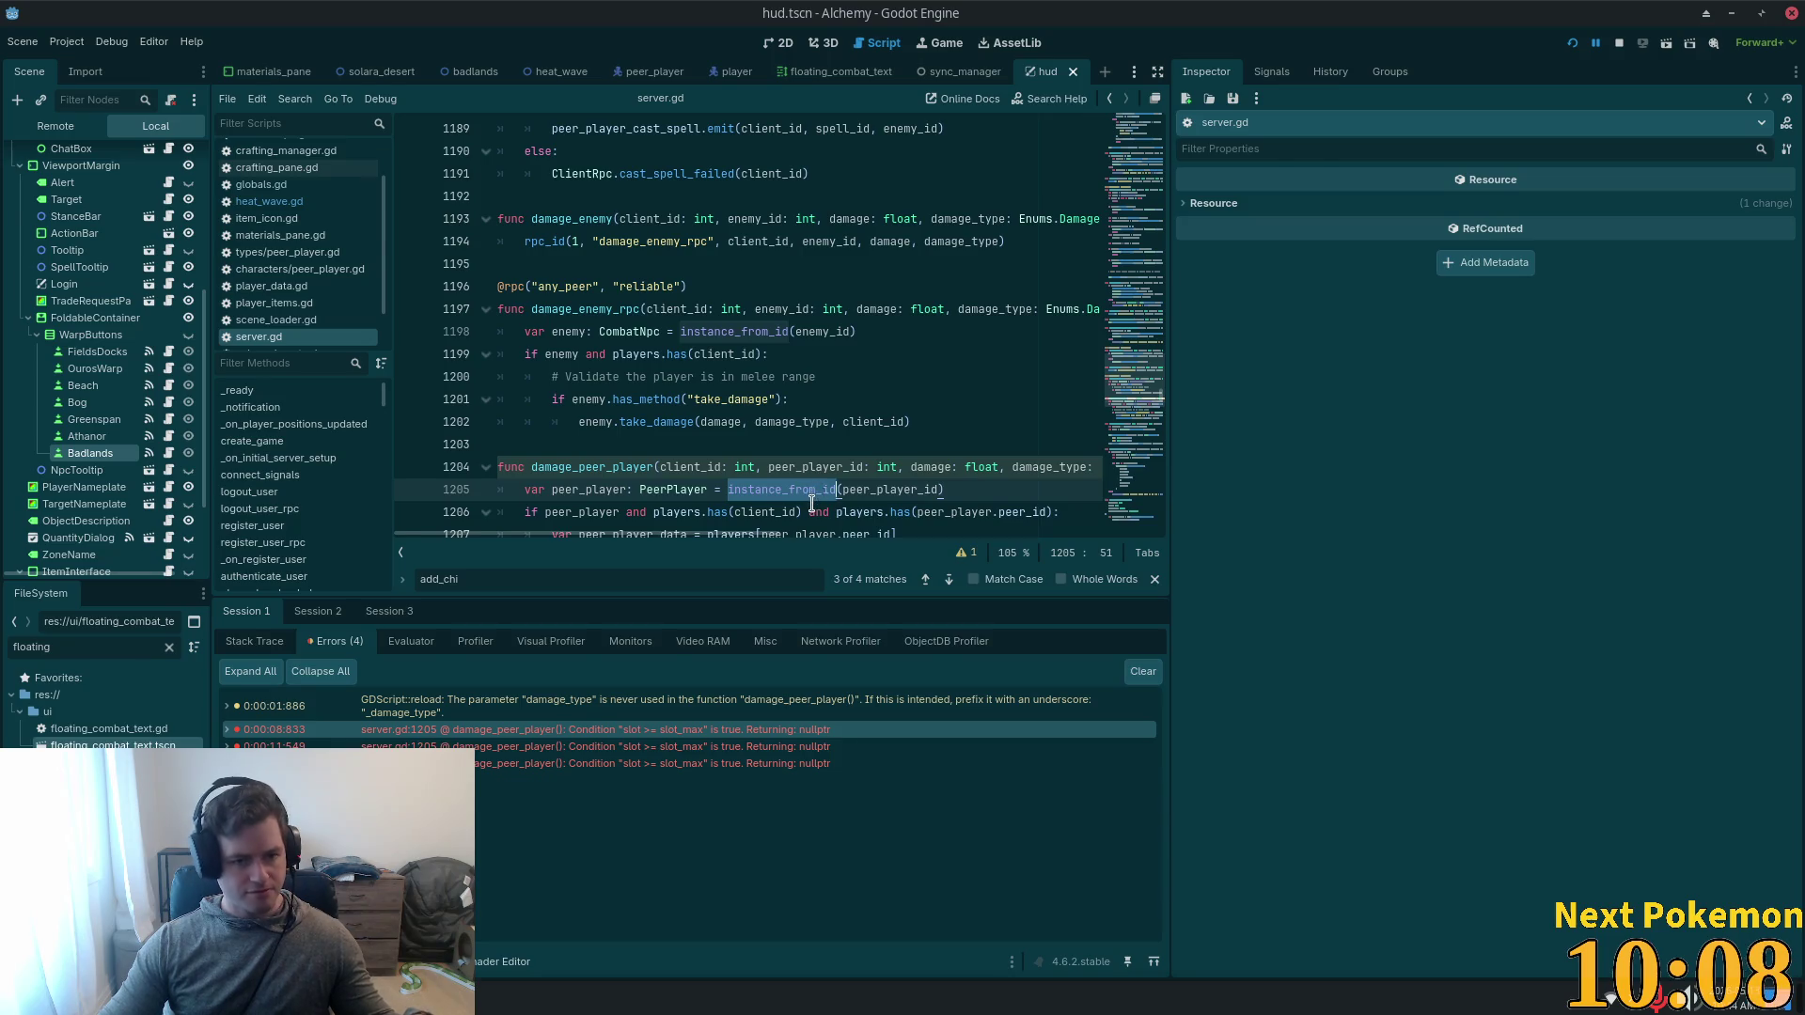
key("alt+Tab")
key("alt+Tab")
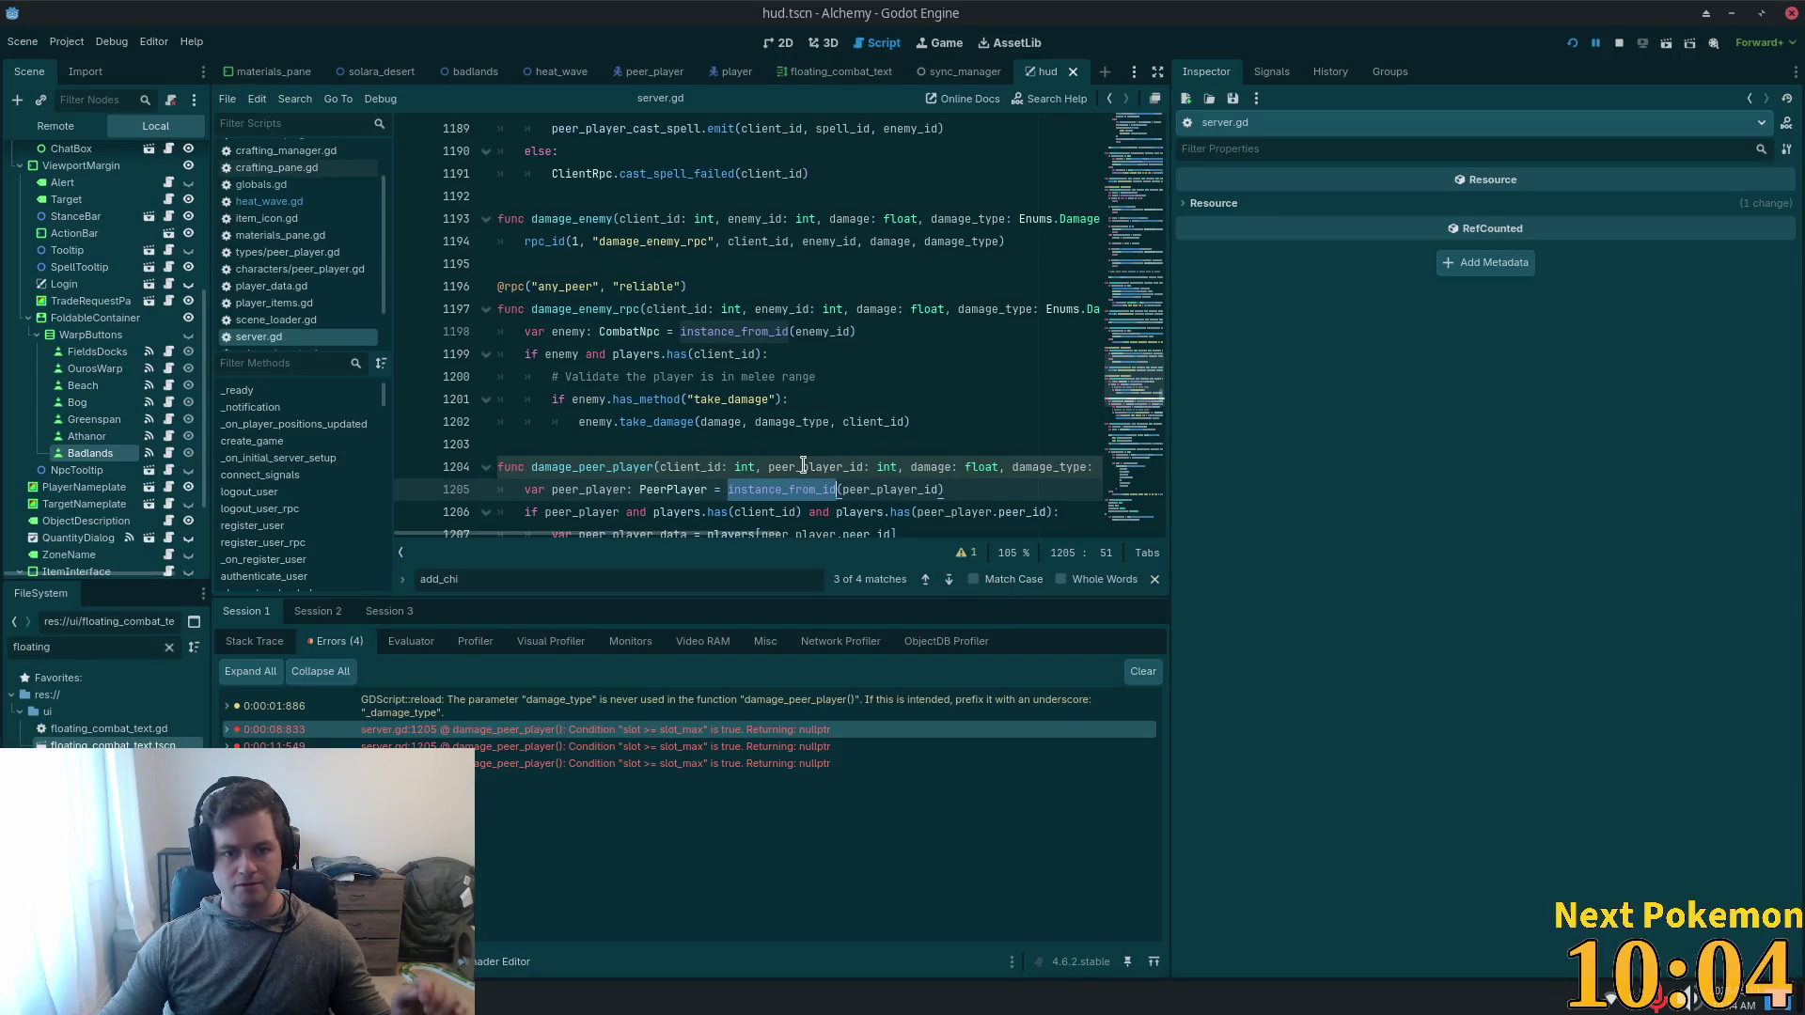
key("alt+Tab")
key("alt+Tab")
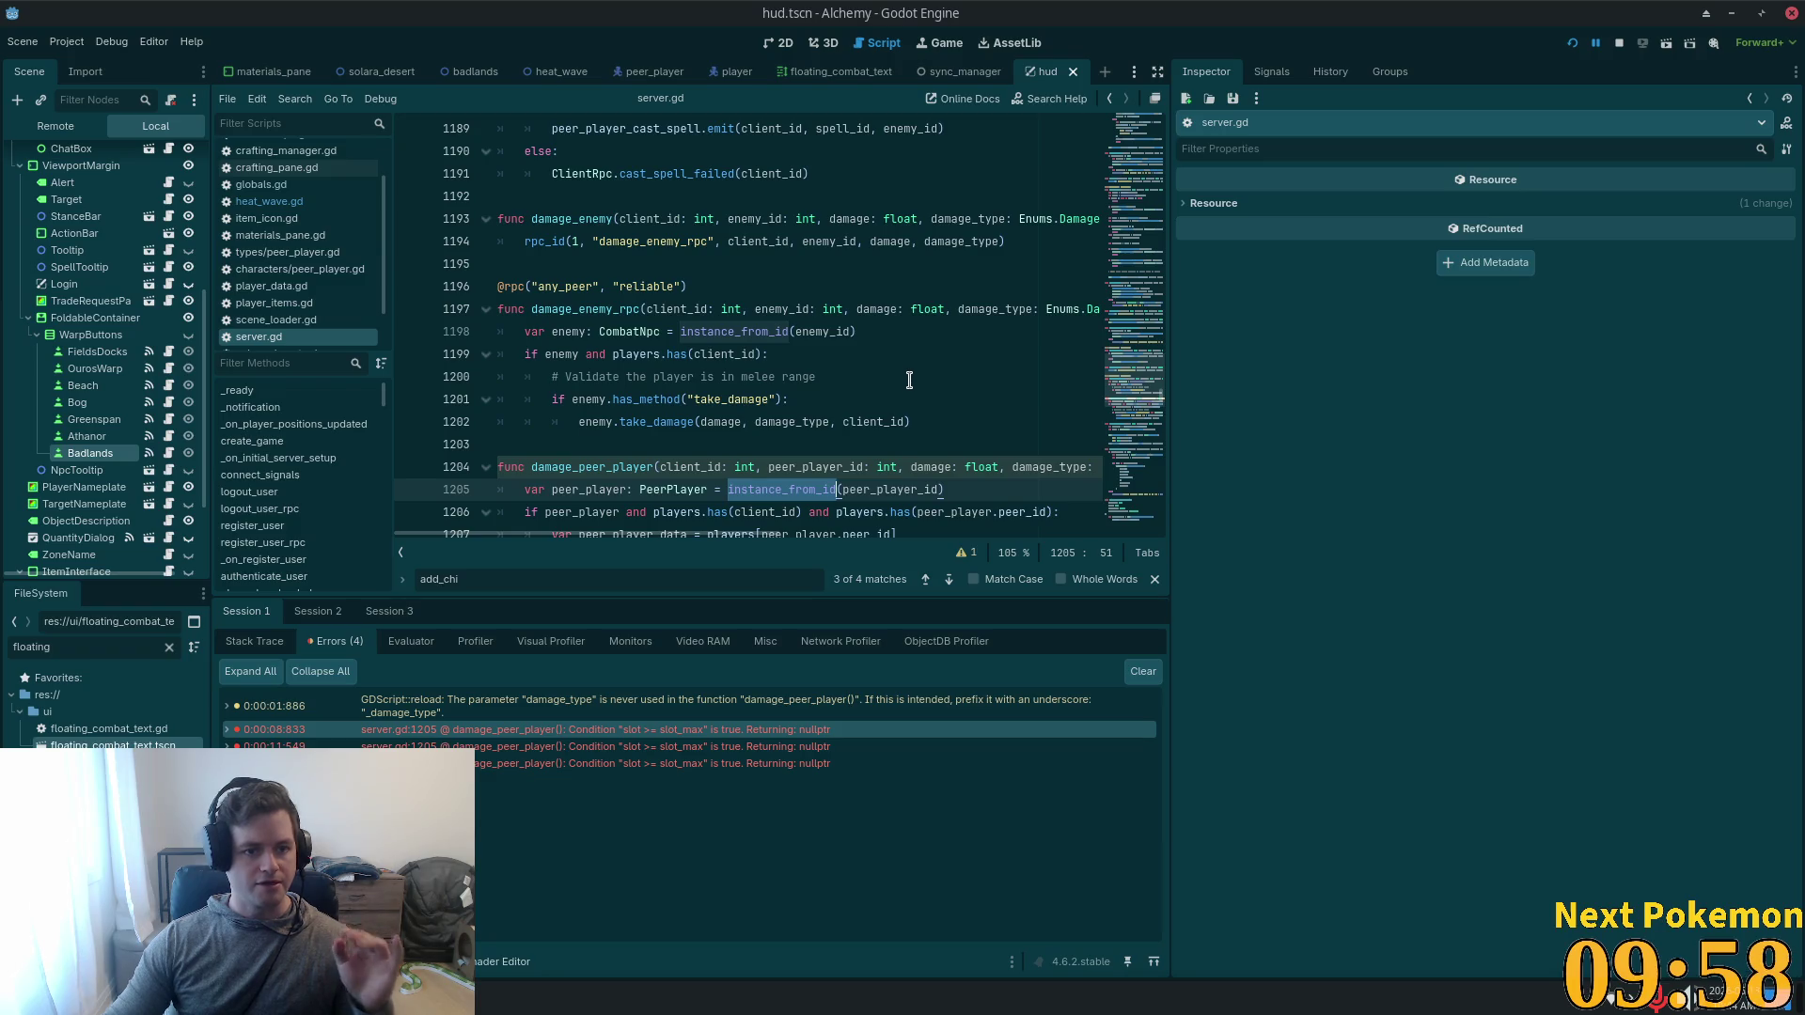
key("shift+alt+o")
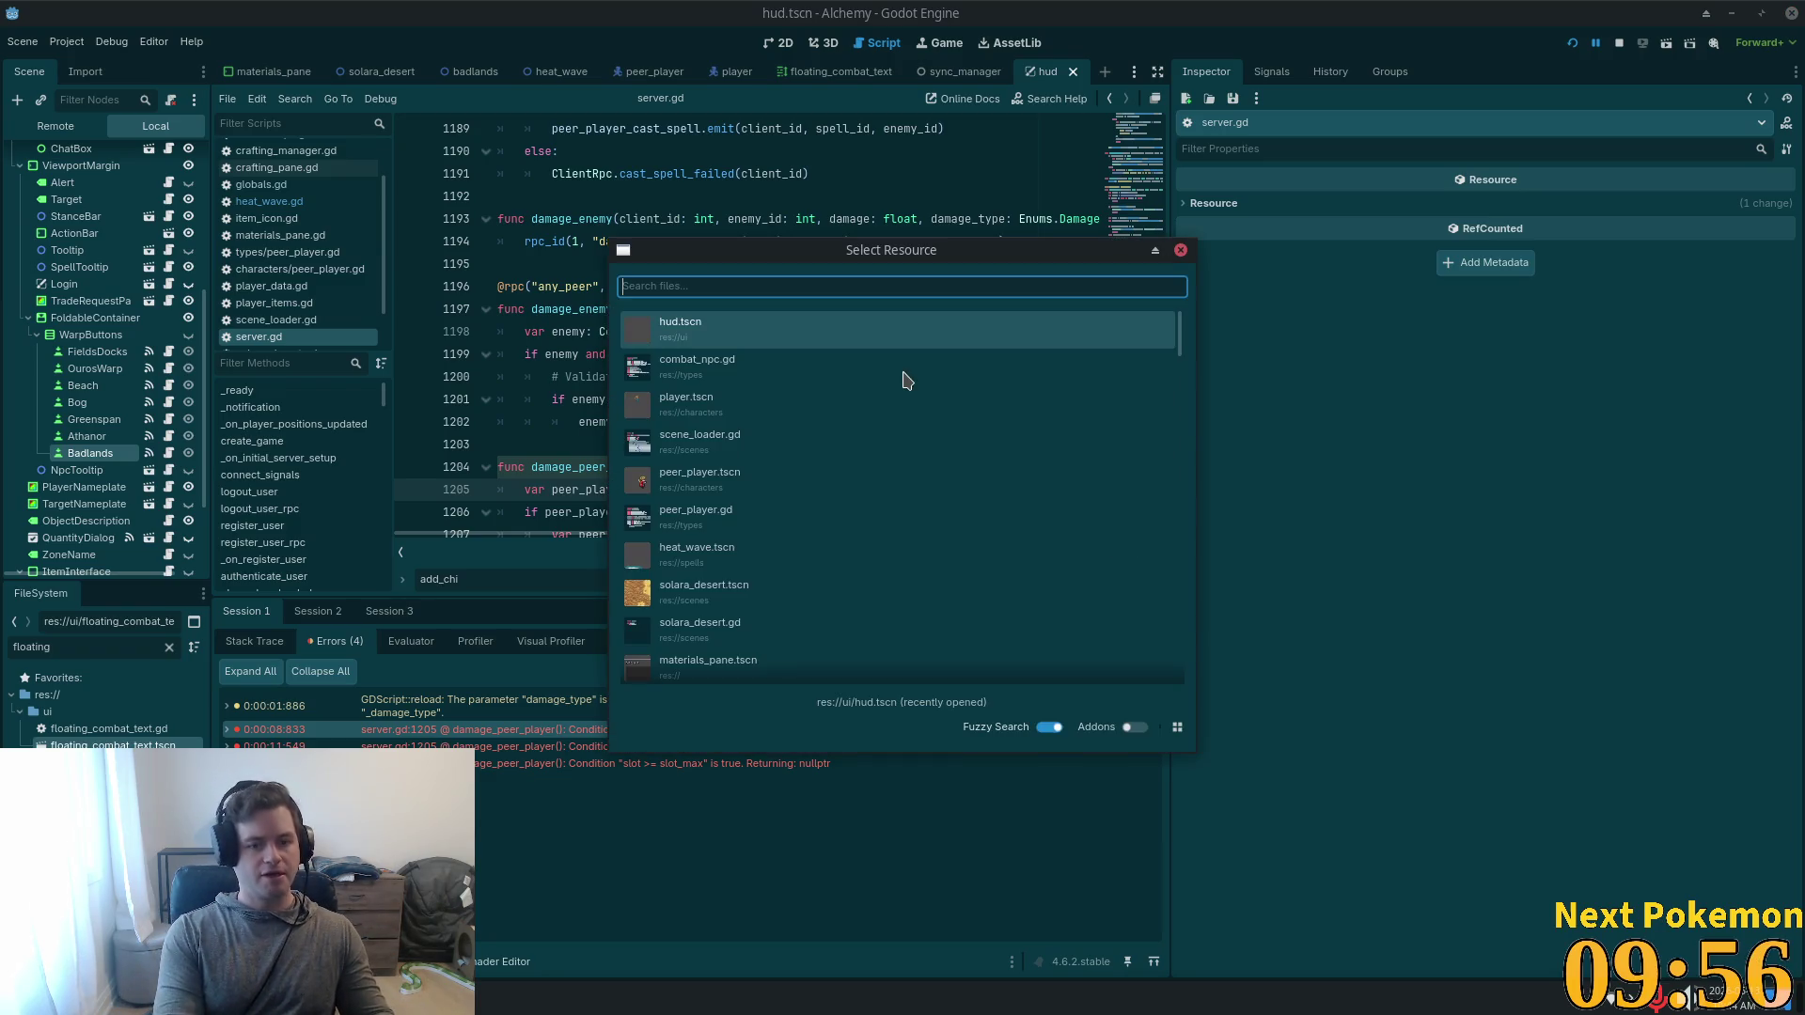
key("Escape")
key("alt+Tab")
Open npc.gd through the quick file opener.
left_click(904, 374)
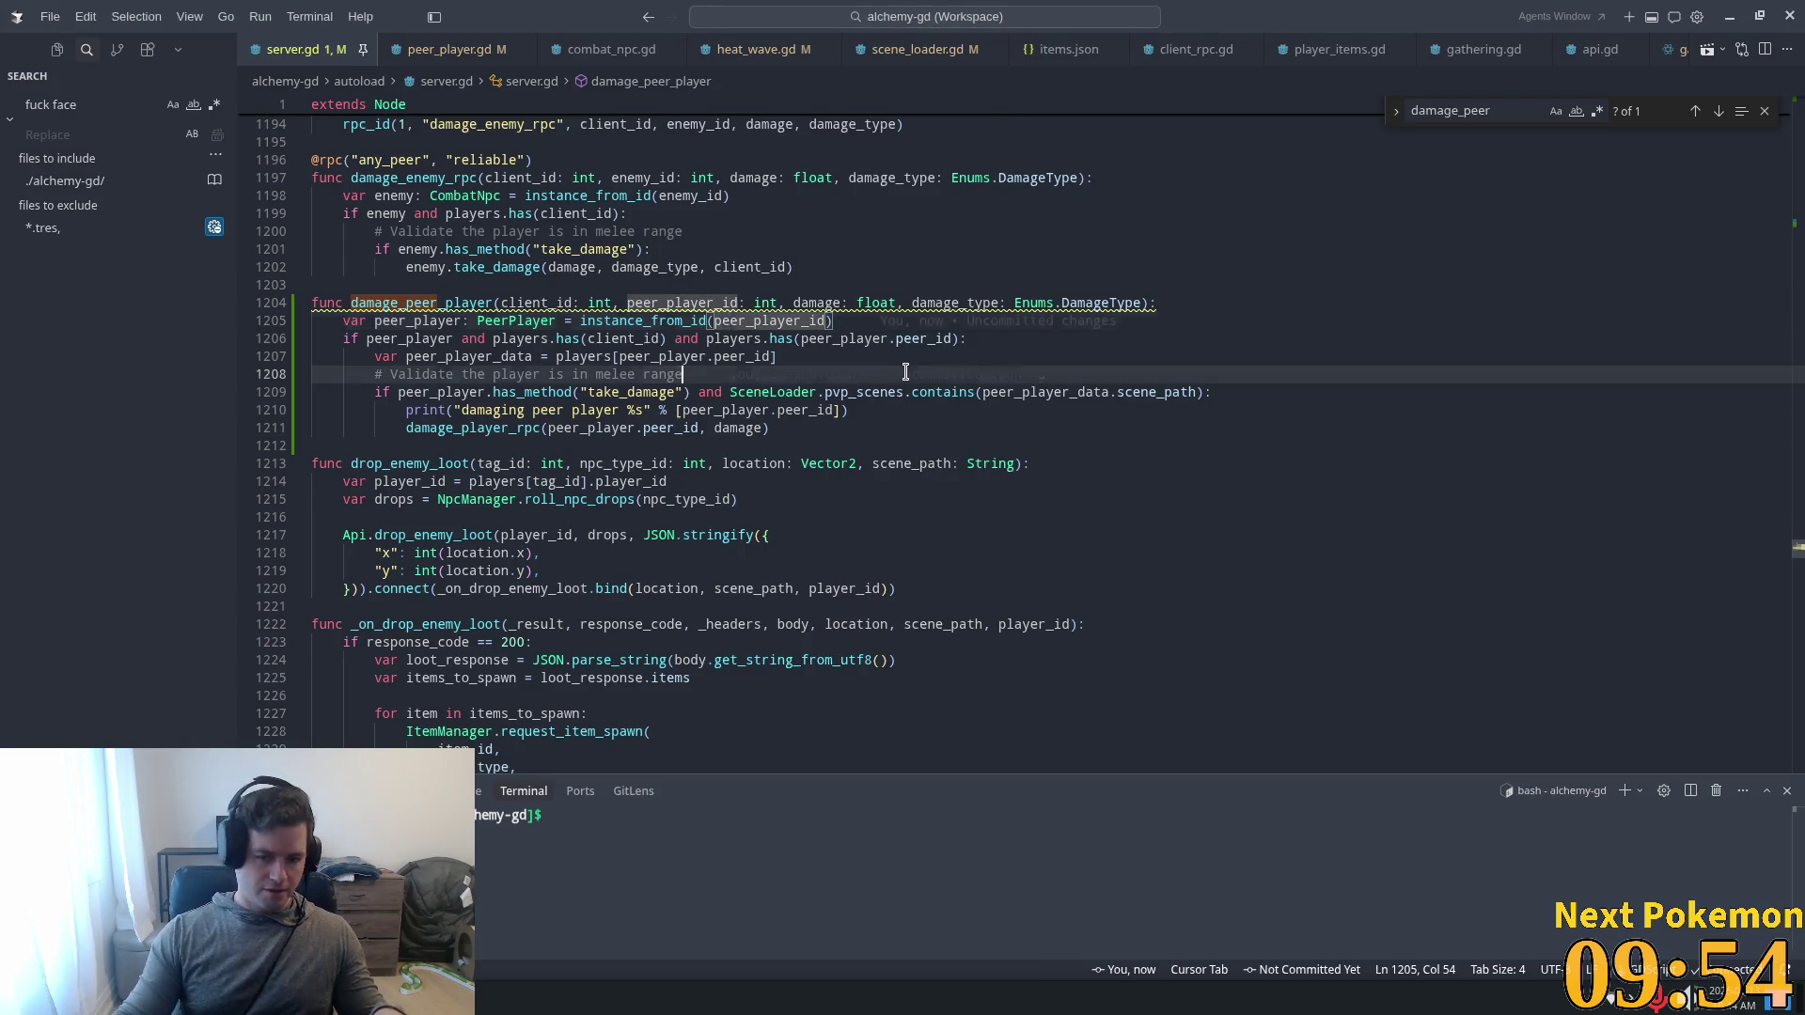
key("ctrl+p")
type("comba")
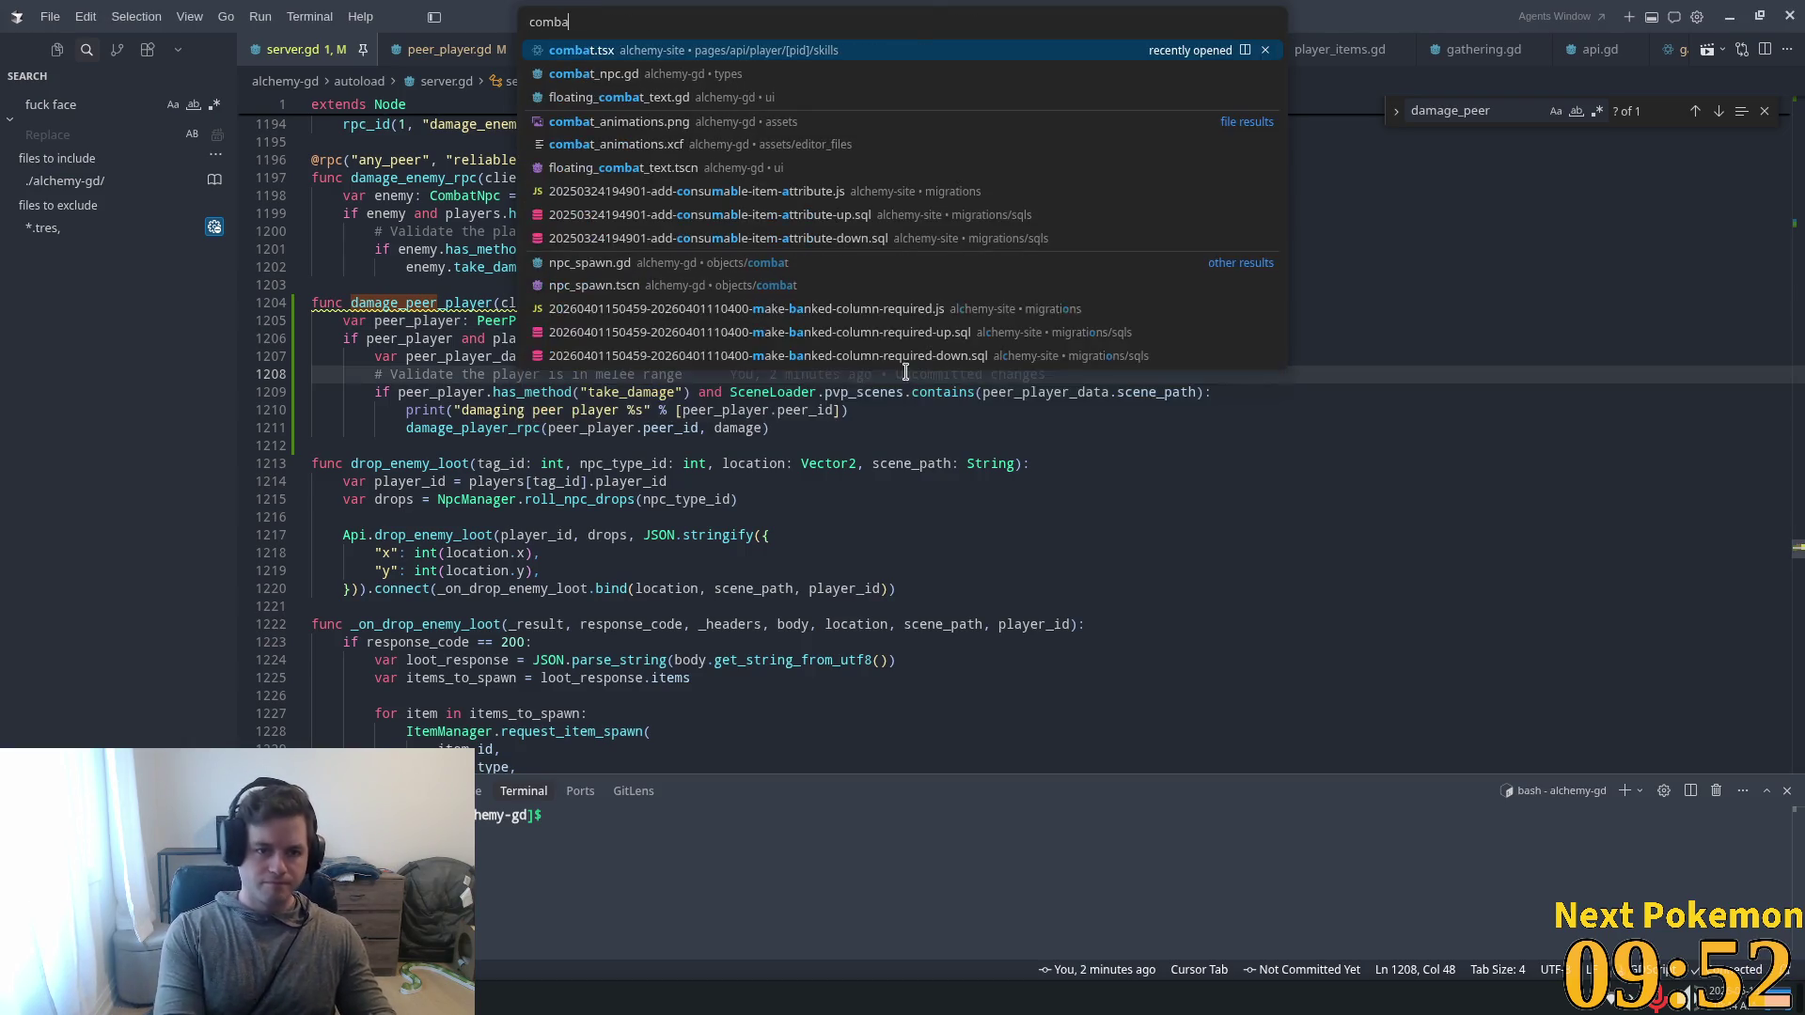
key("BackSpace")
key("BackSpace")
key("BackSpace")
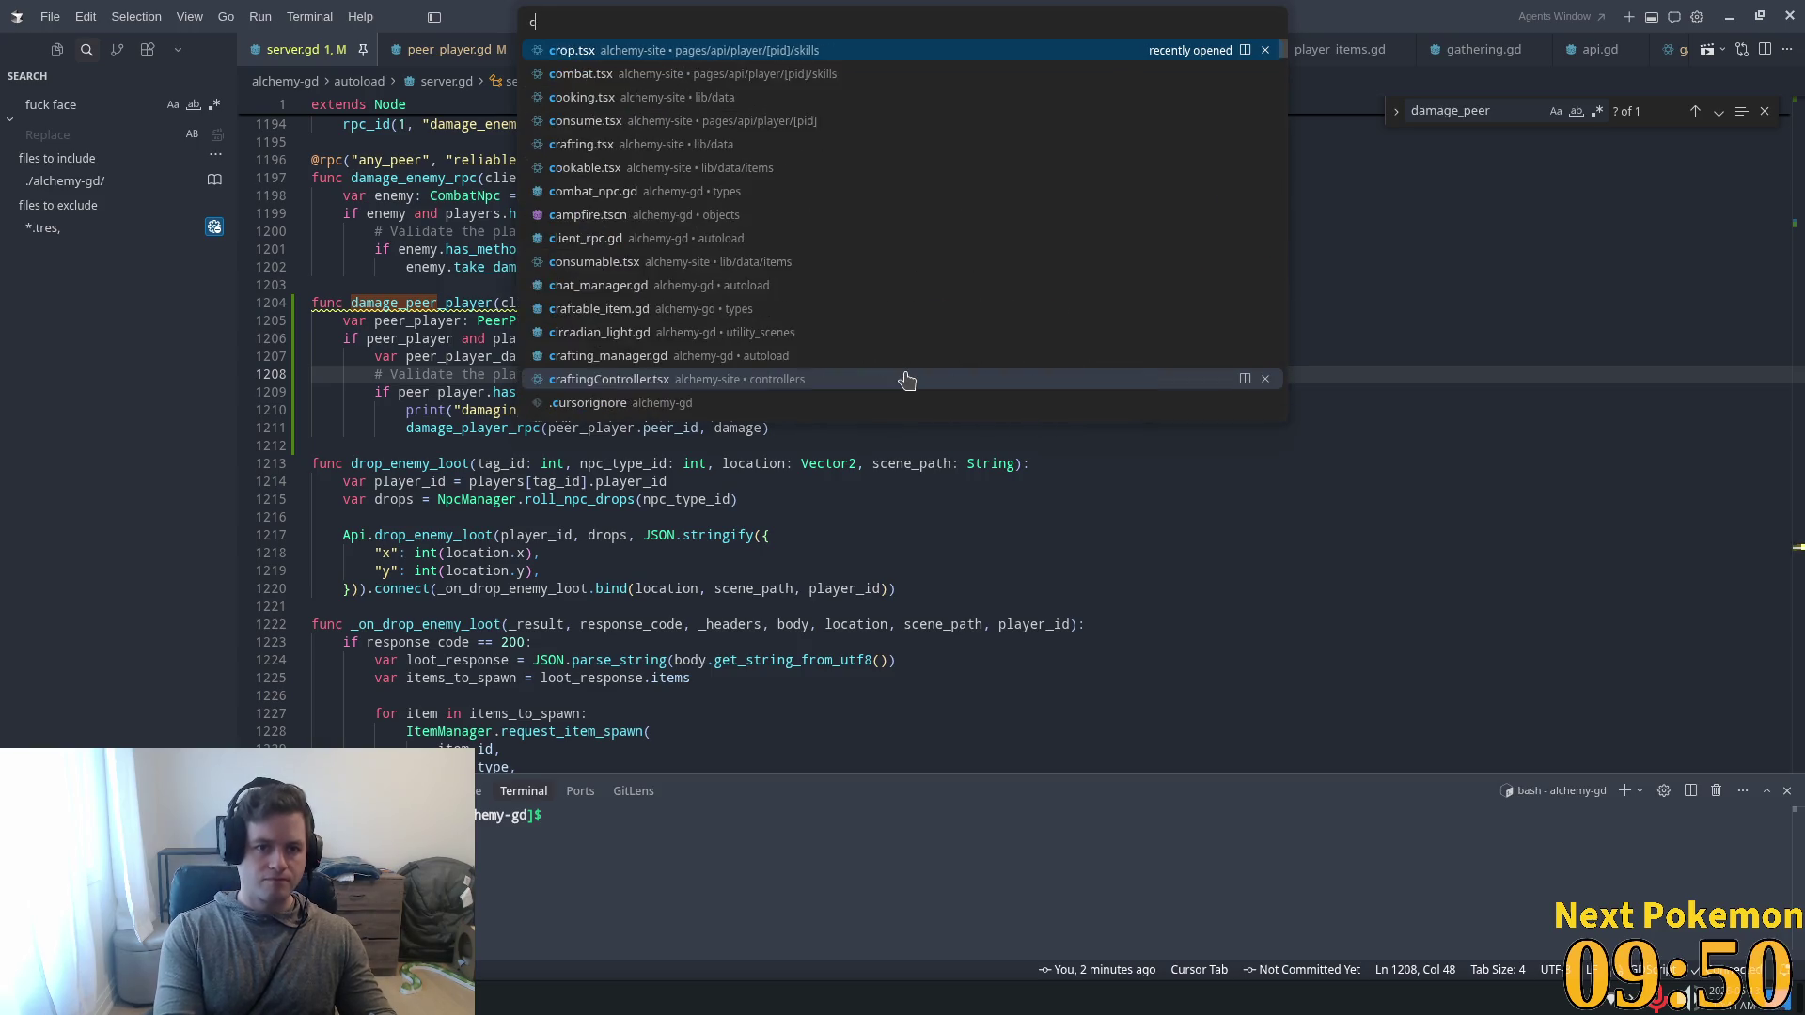
type("np")
key("Return")
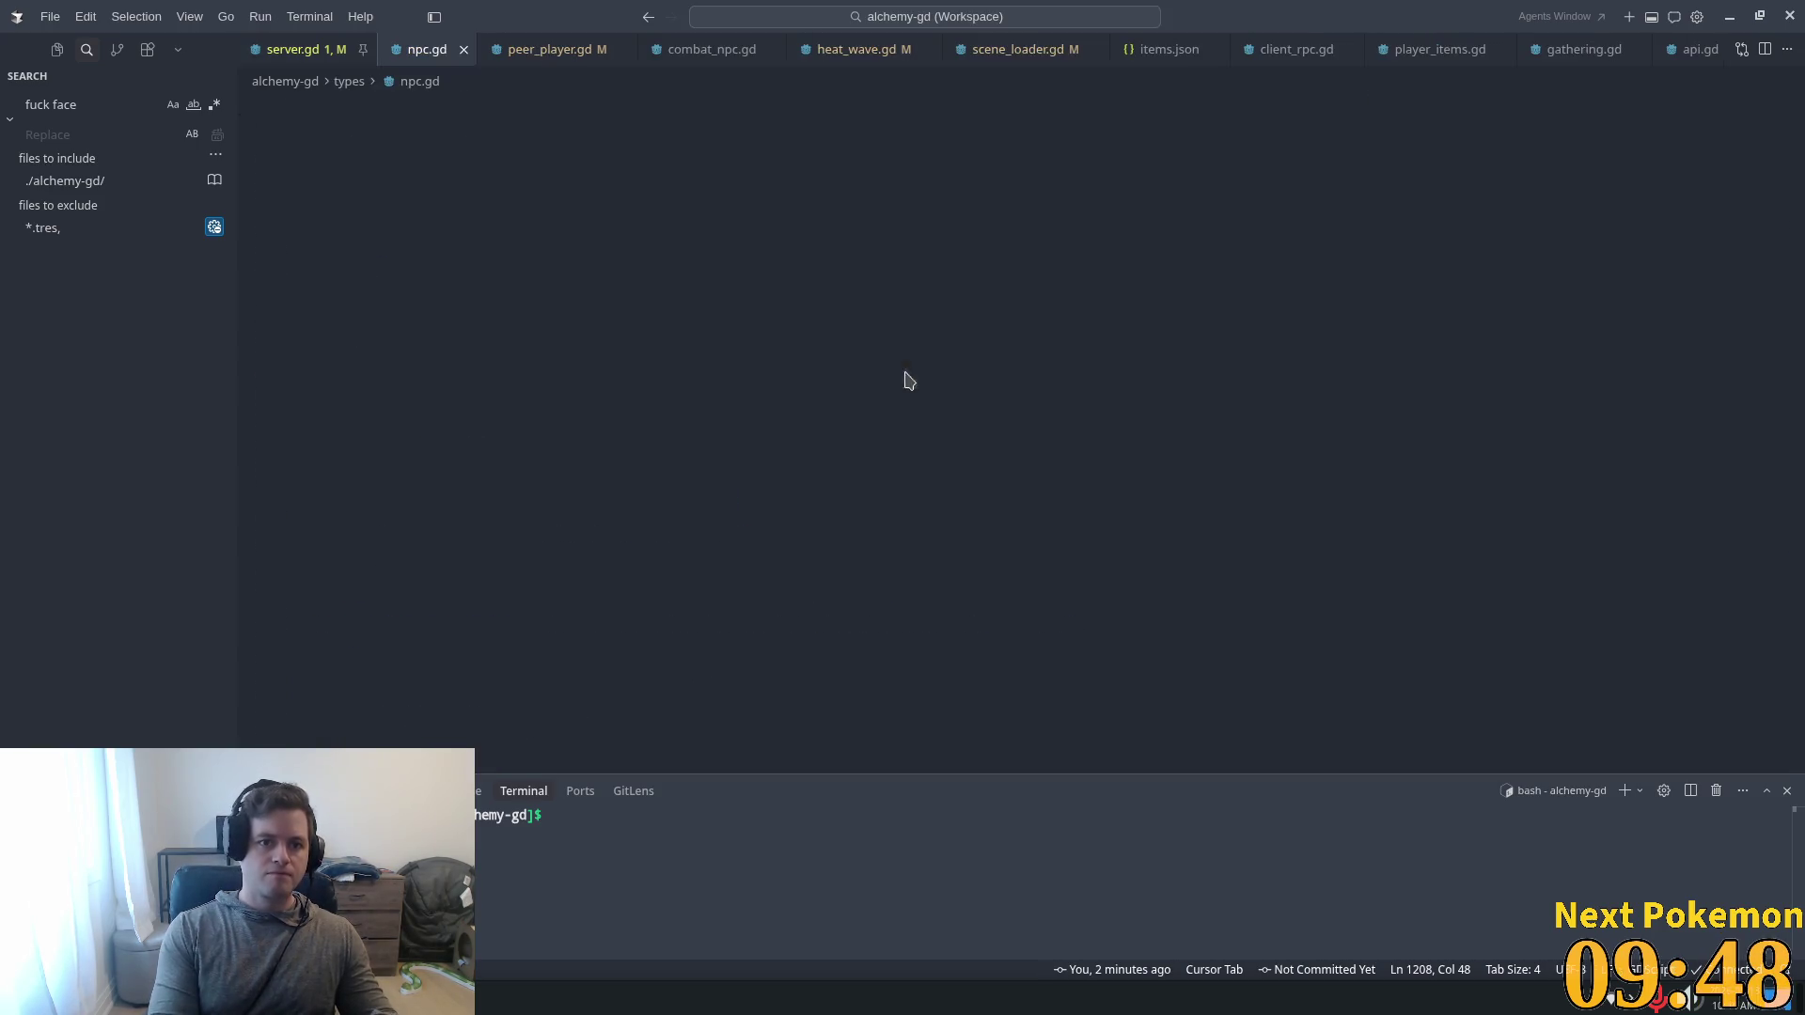
Select net_id on npc.gd line 14 and compare it with server.gd in Godot.
left_click(807, 339)
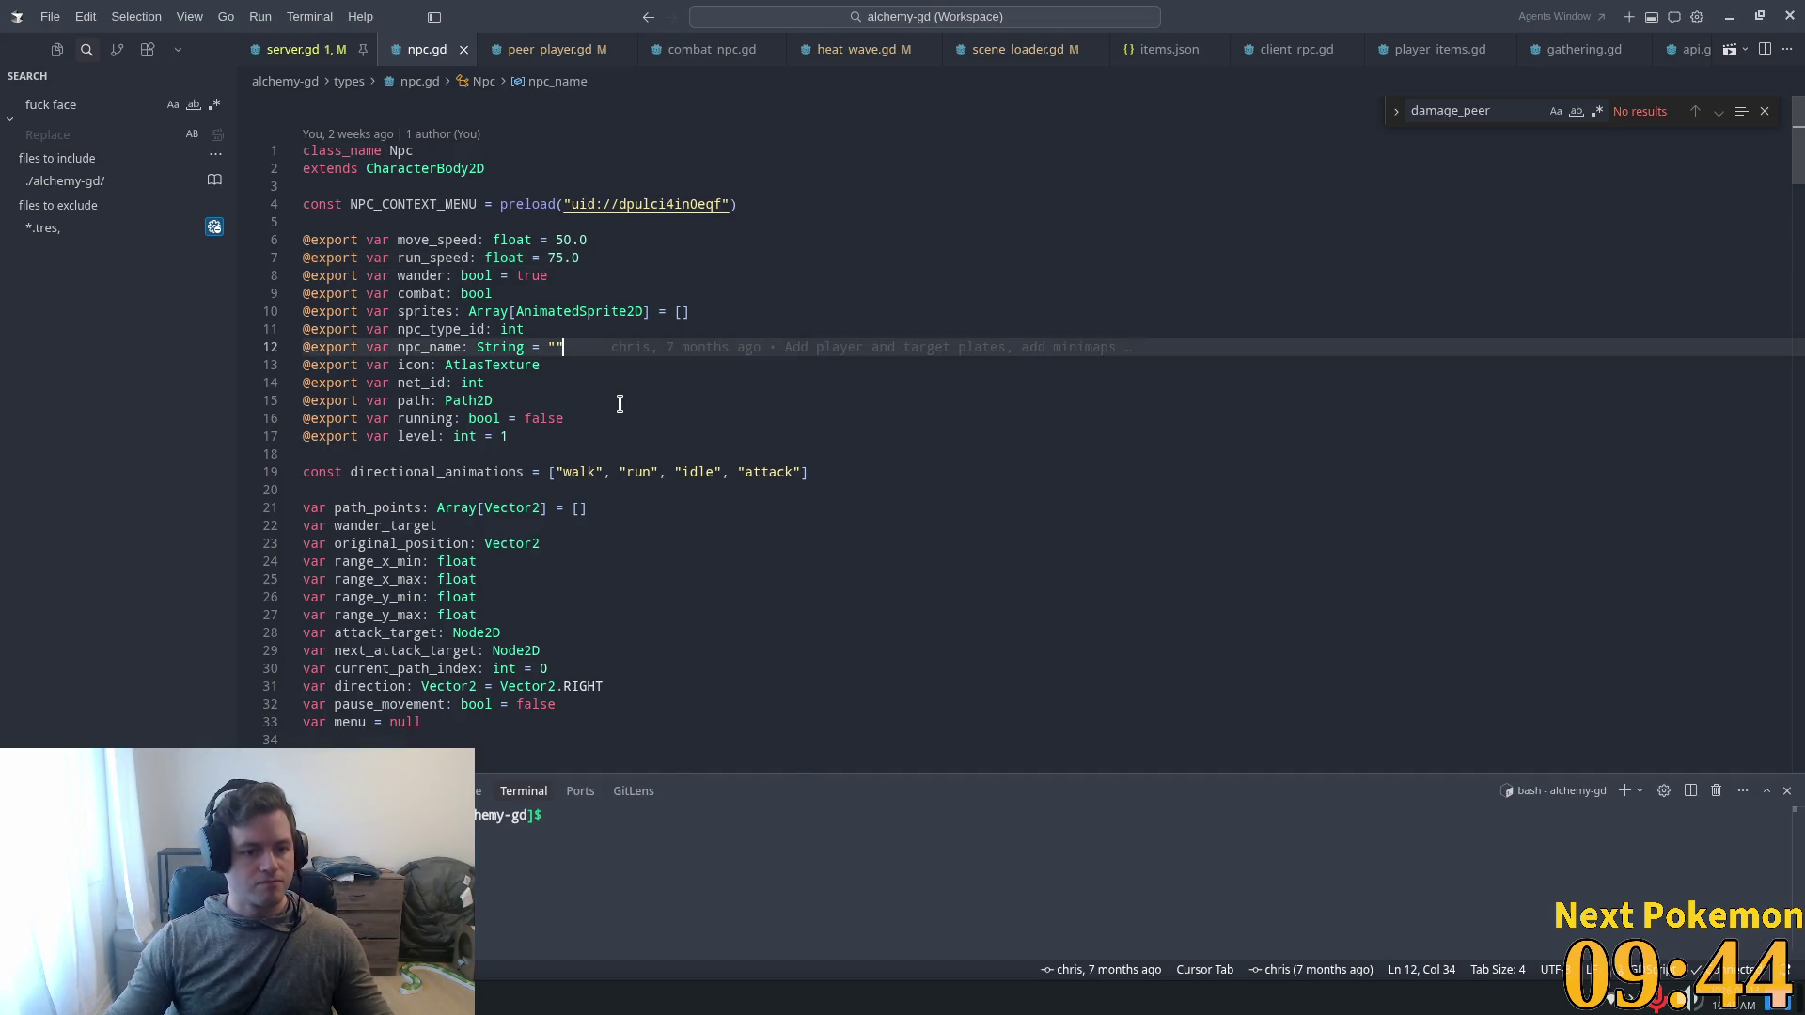
scroll(574, 461, "down", 2)
left_click(484, 340)
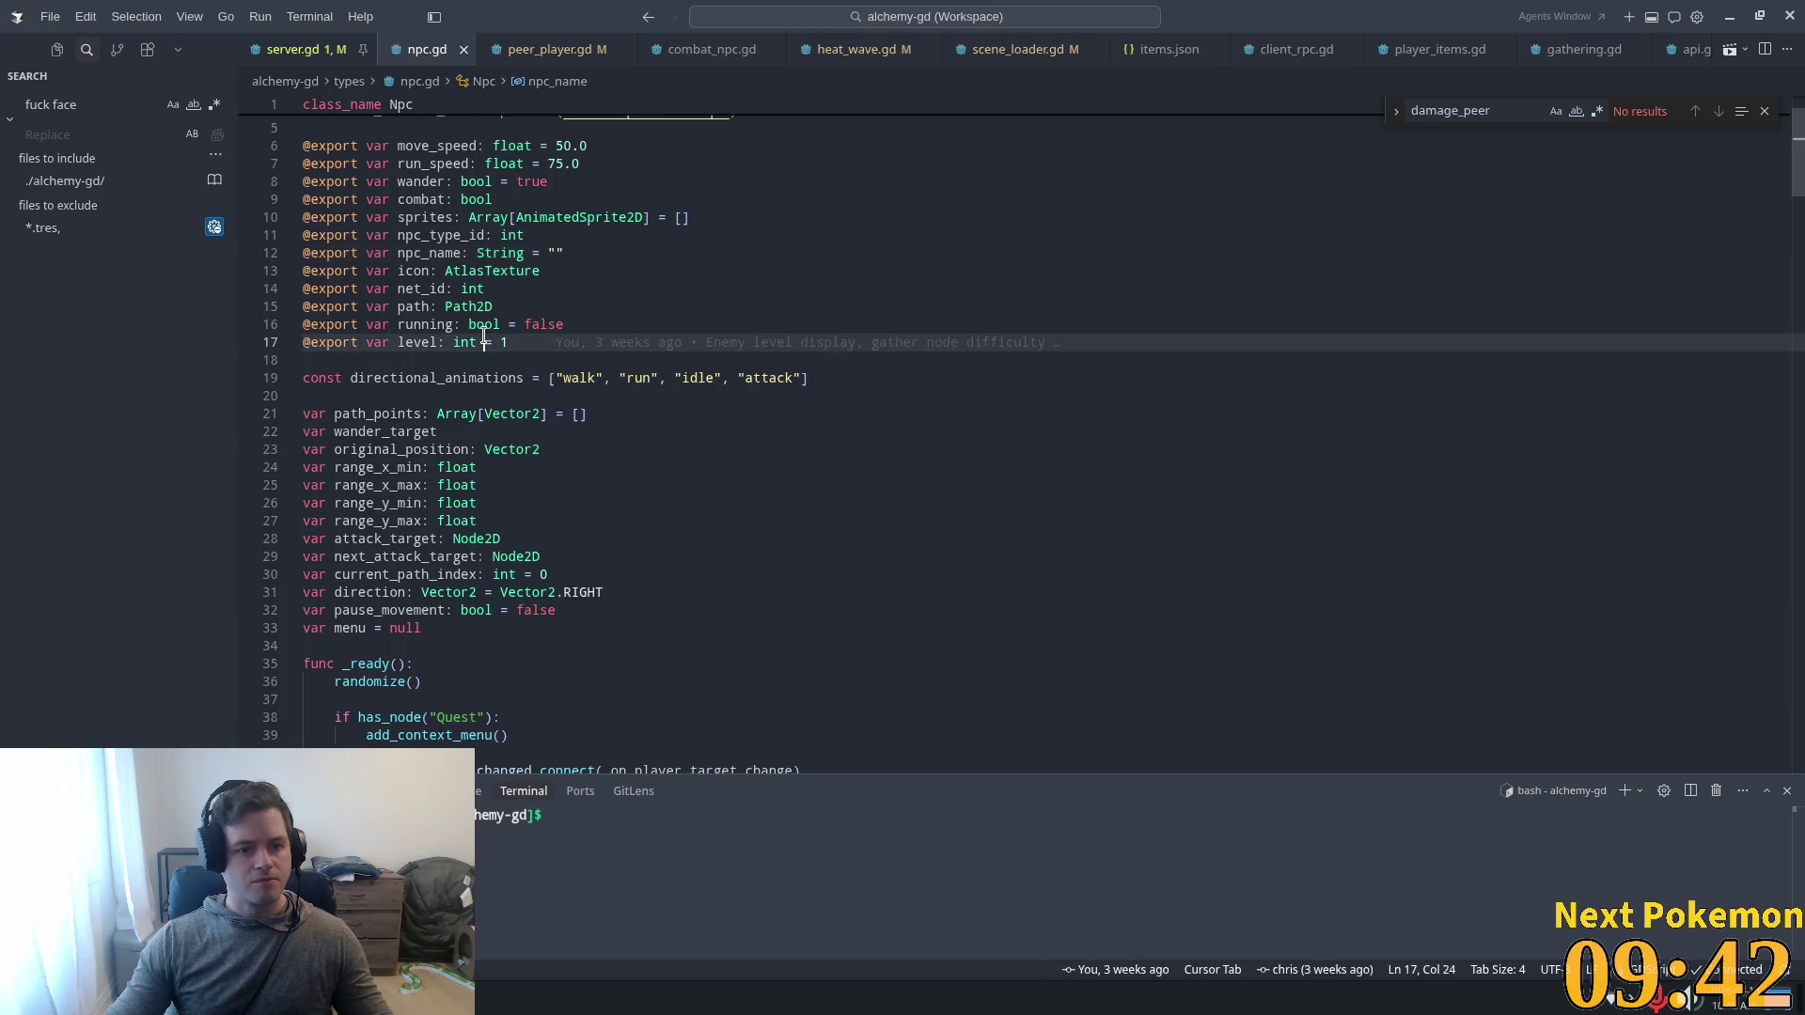
double_click(443, 287)
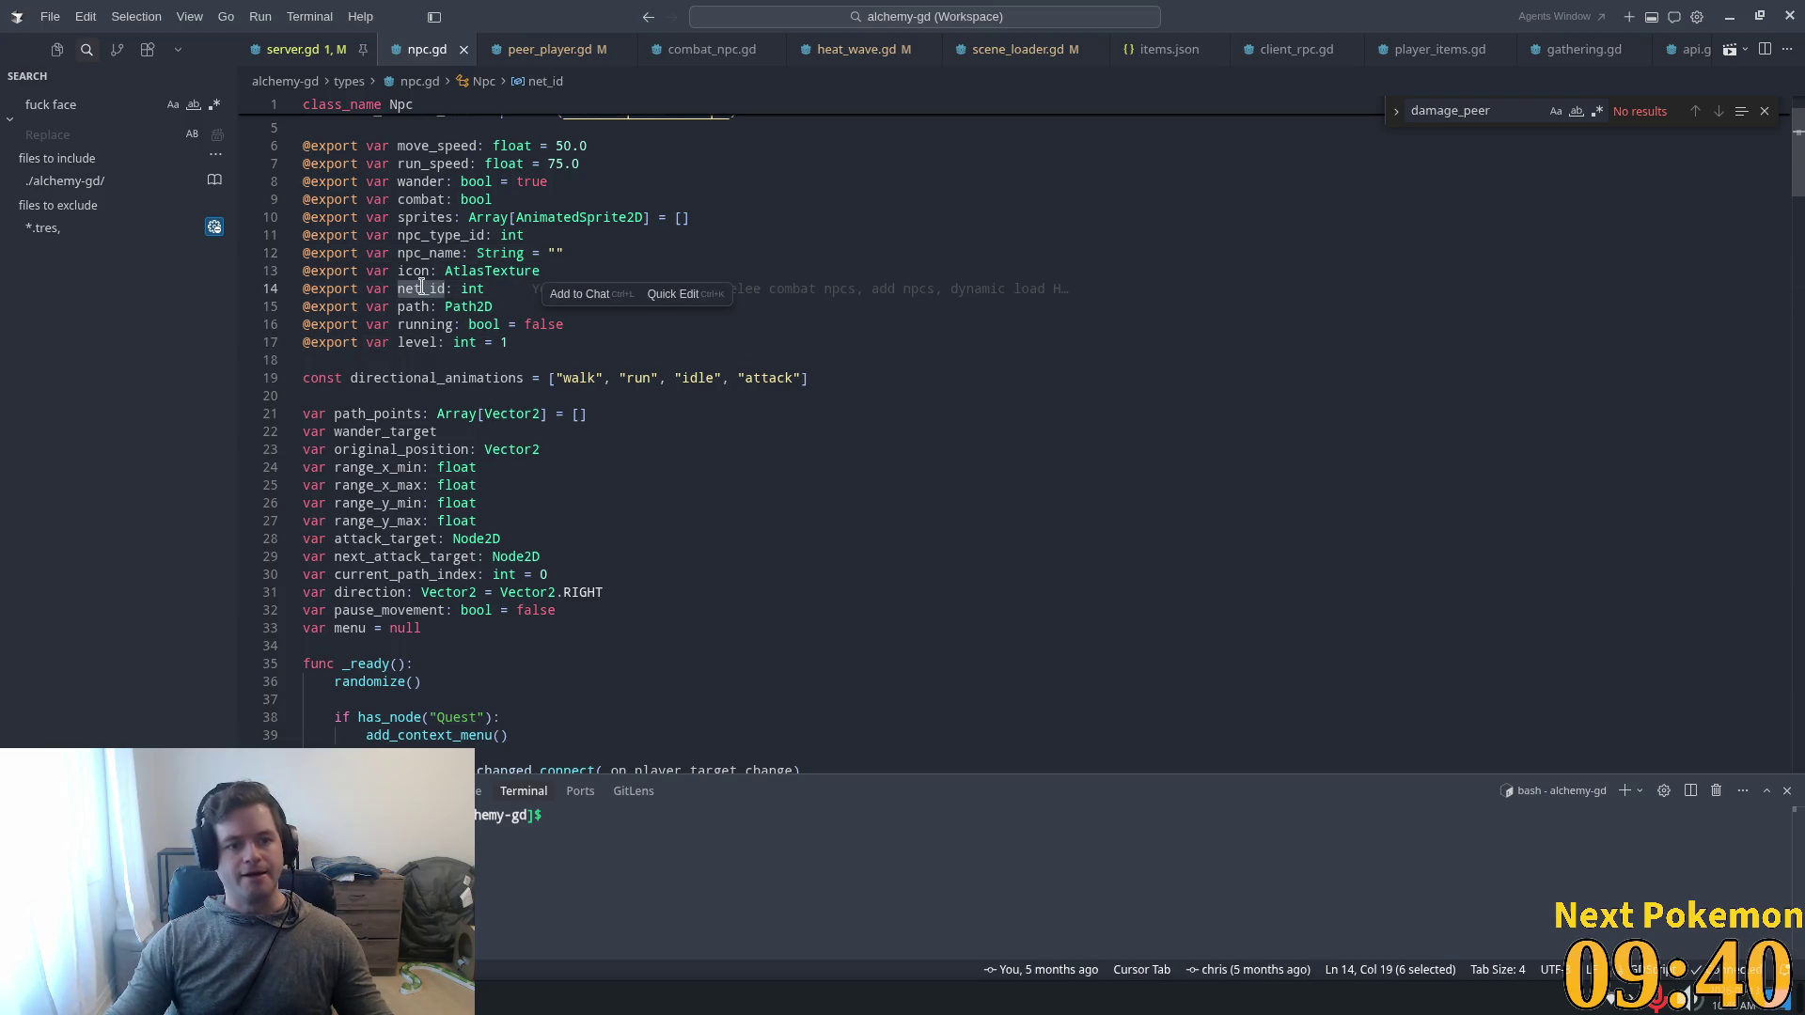
left_click(492, 307)
double_click(421, 289)
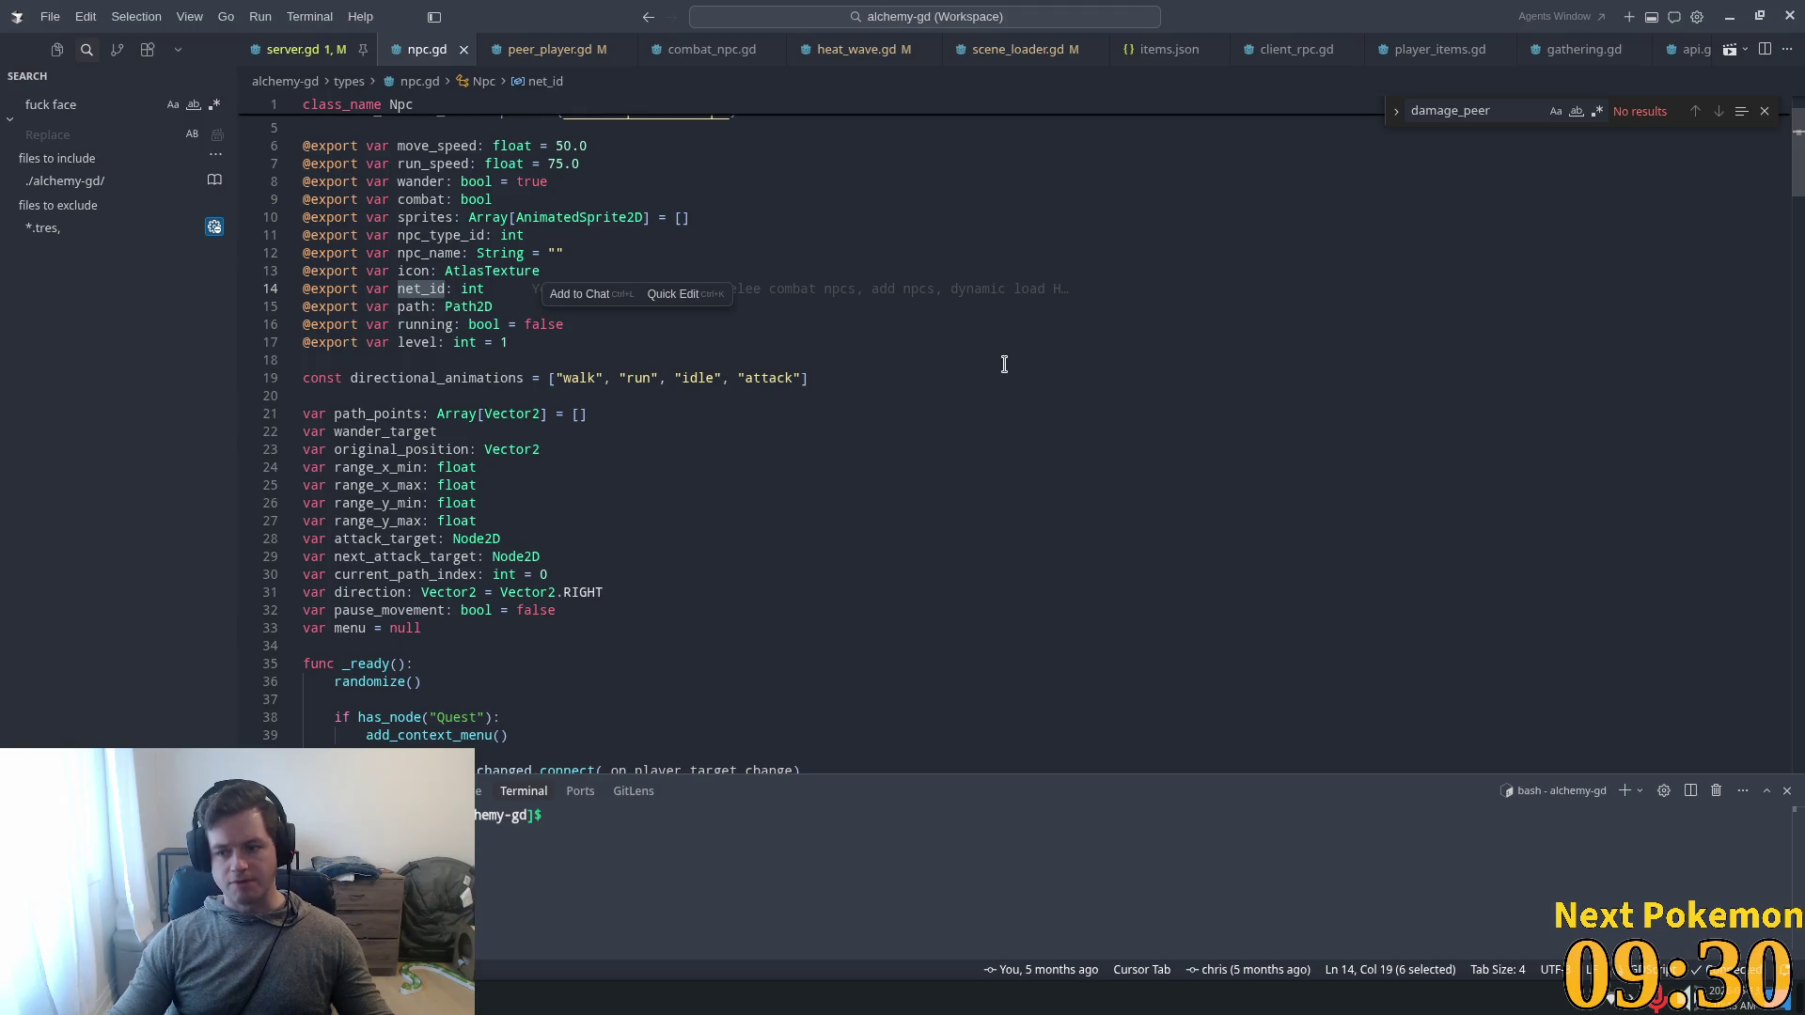
key("alt+Tab")
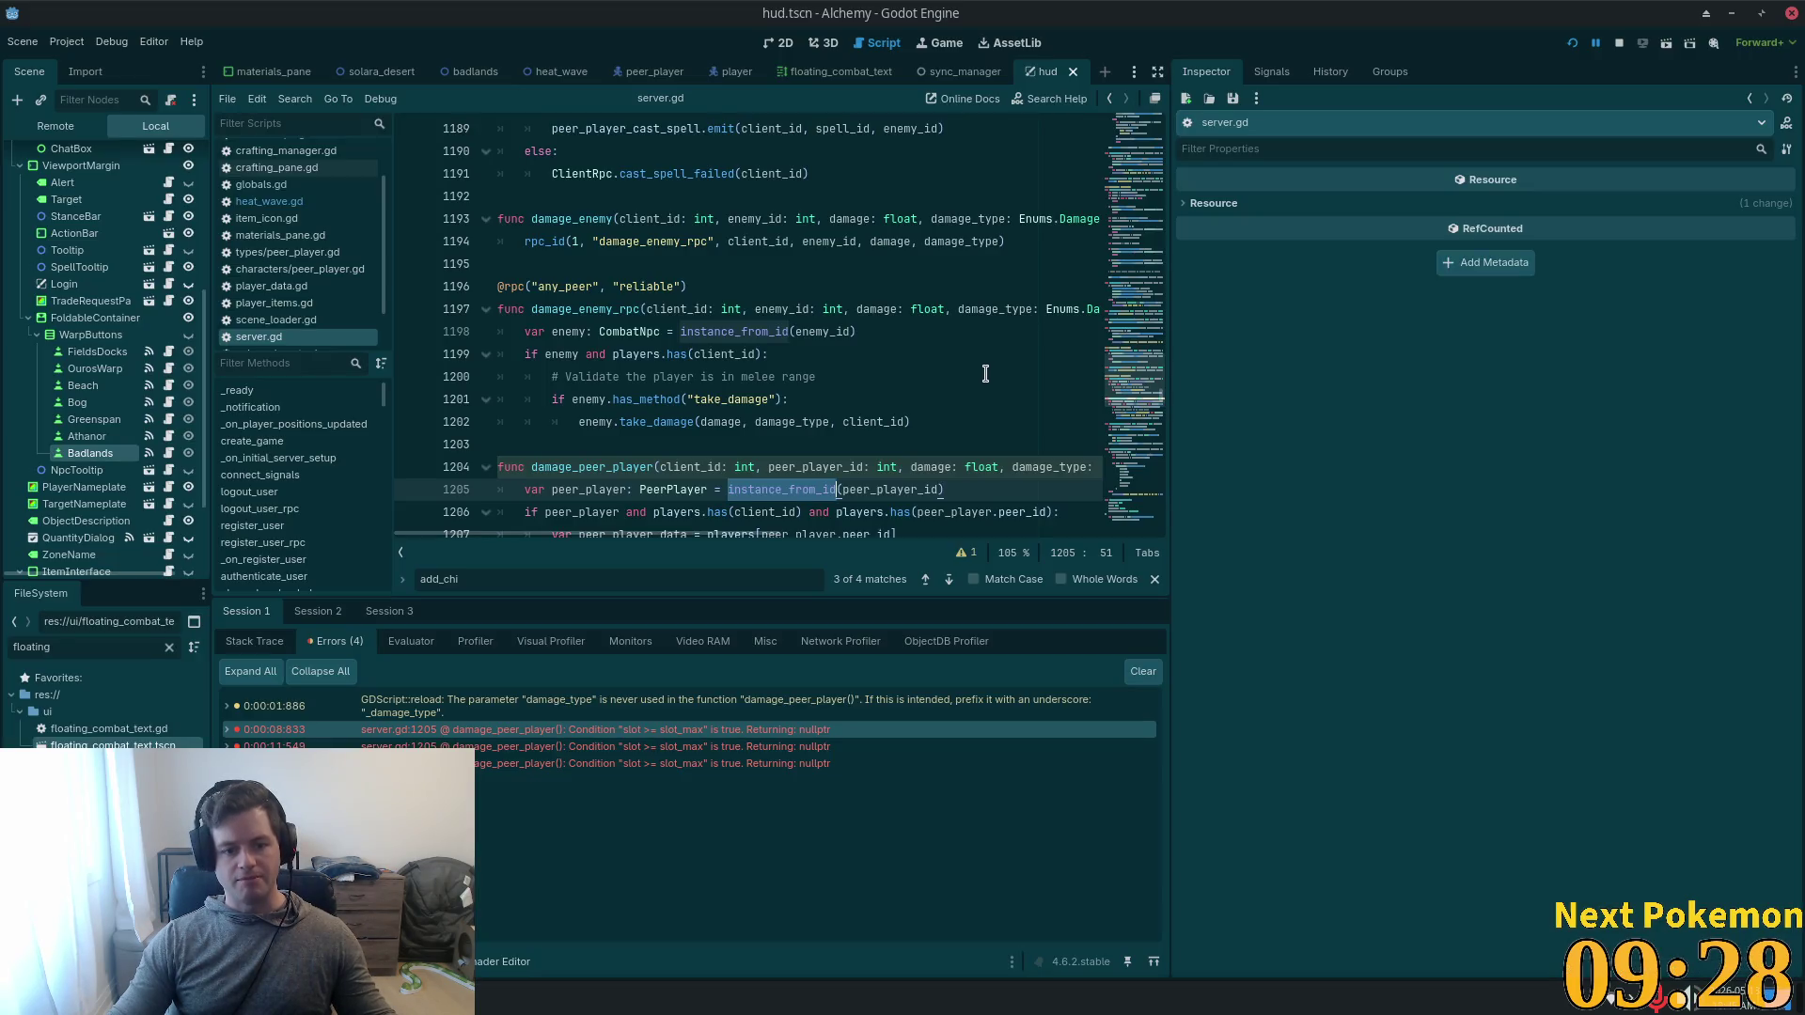
key("alt+Tab")
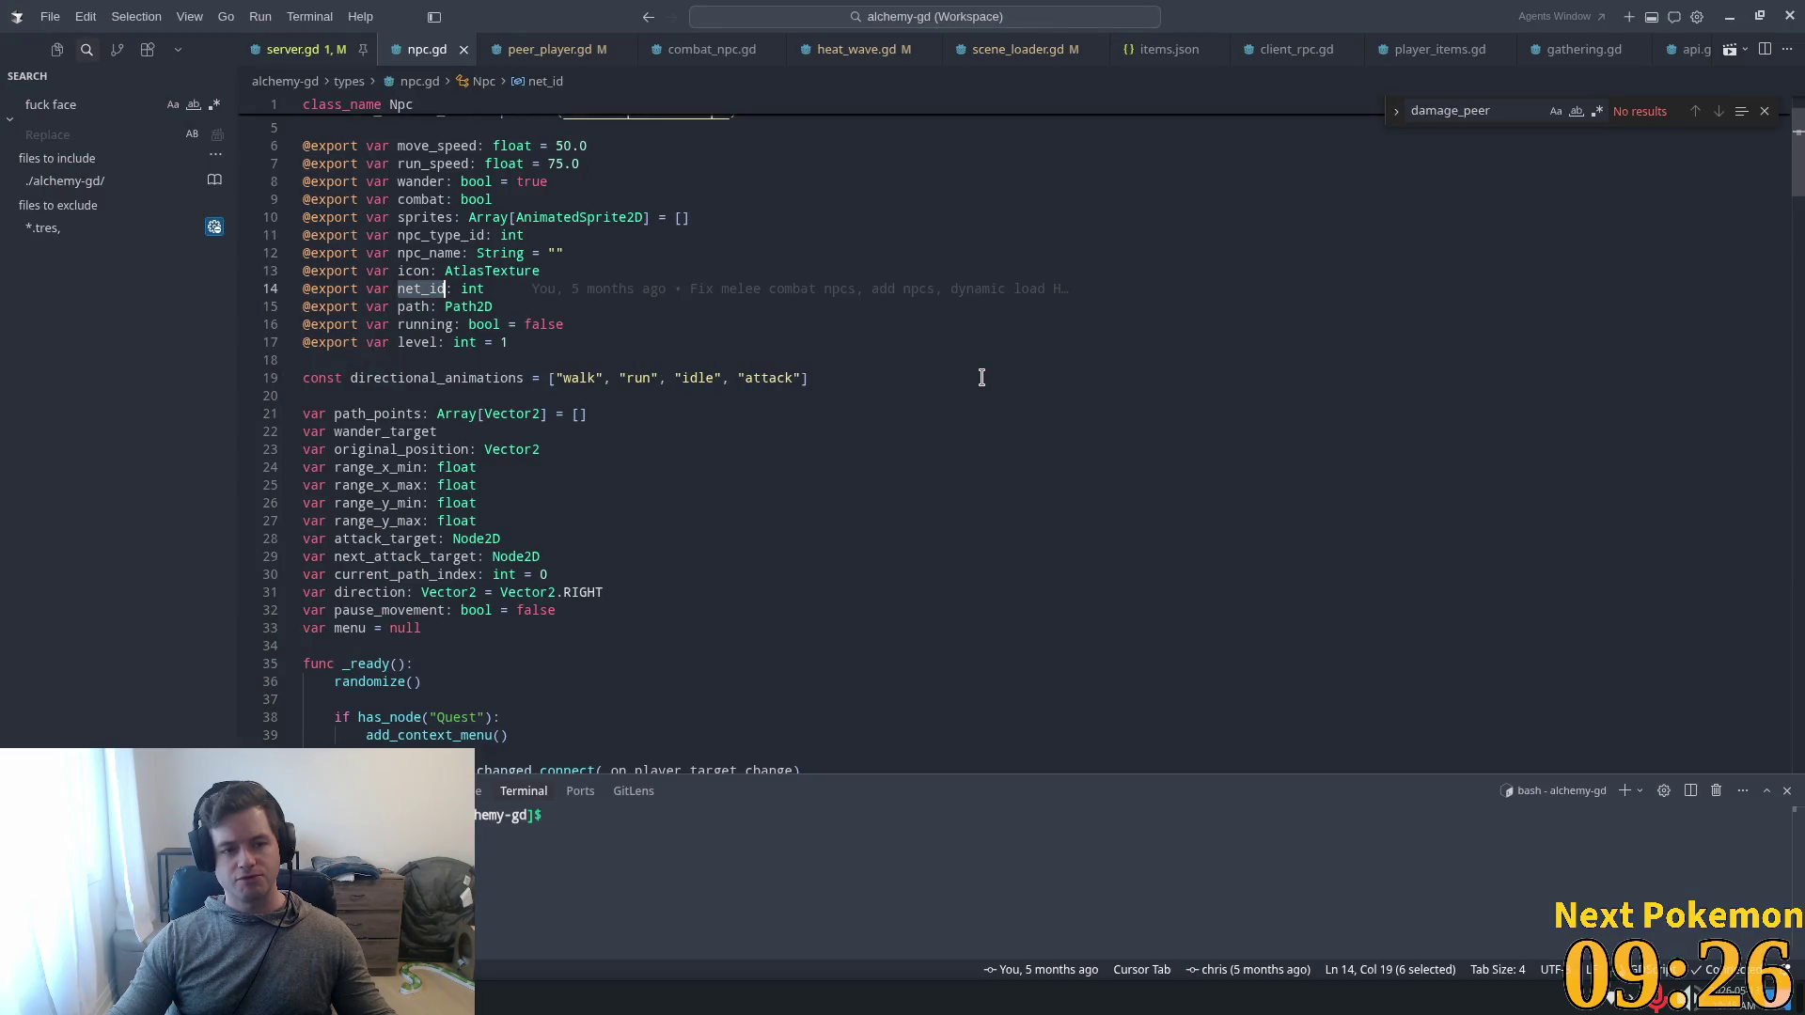
Search the workspace for "net_id =" to list every assignment.
triple_click(124, 105)
type("net_id")
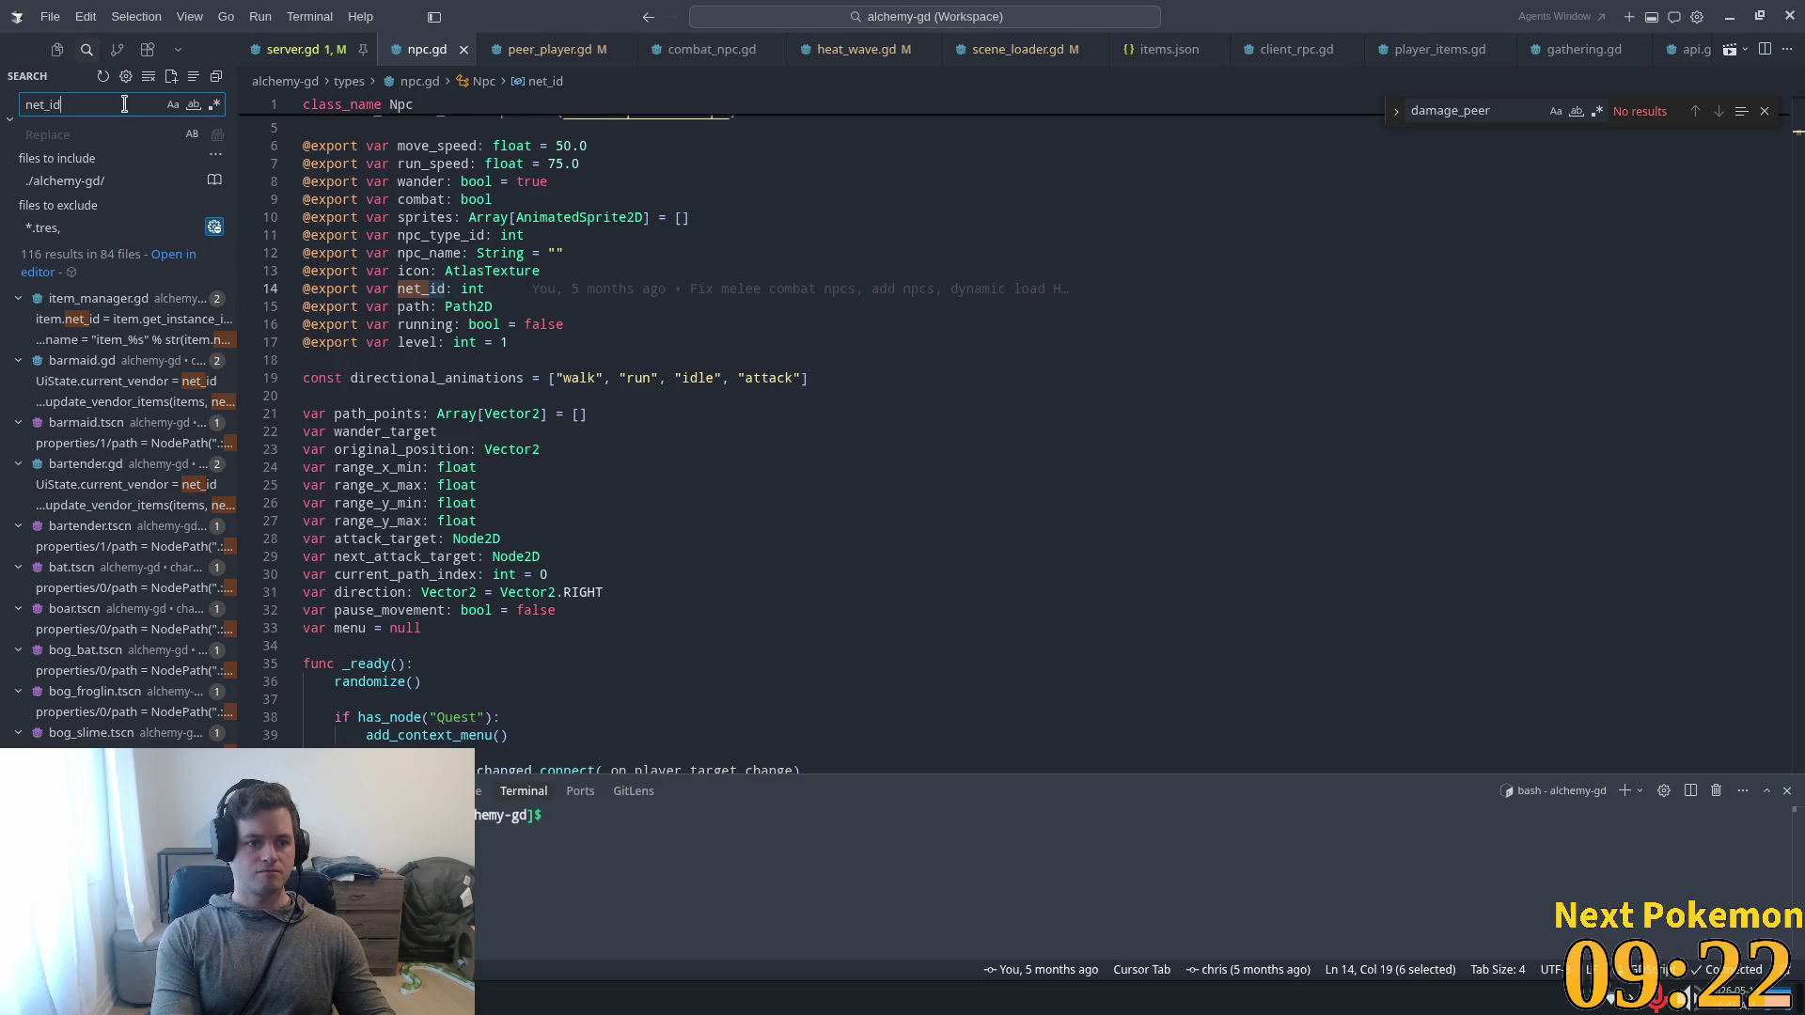
type(" =")
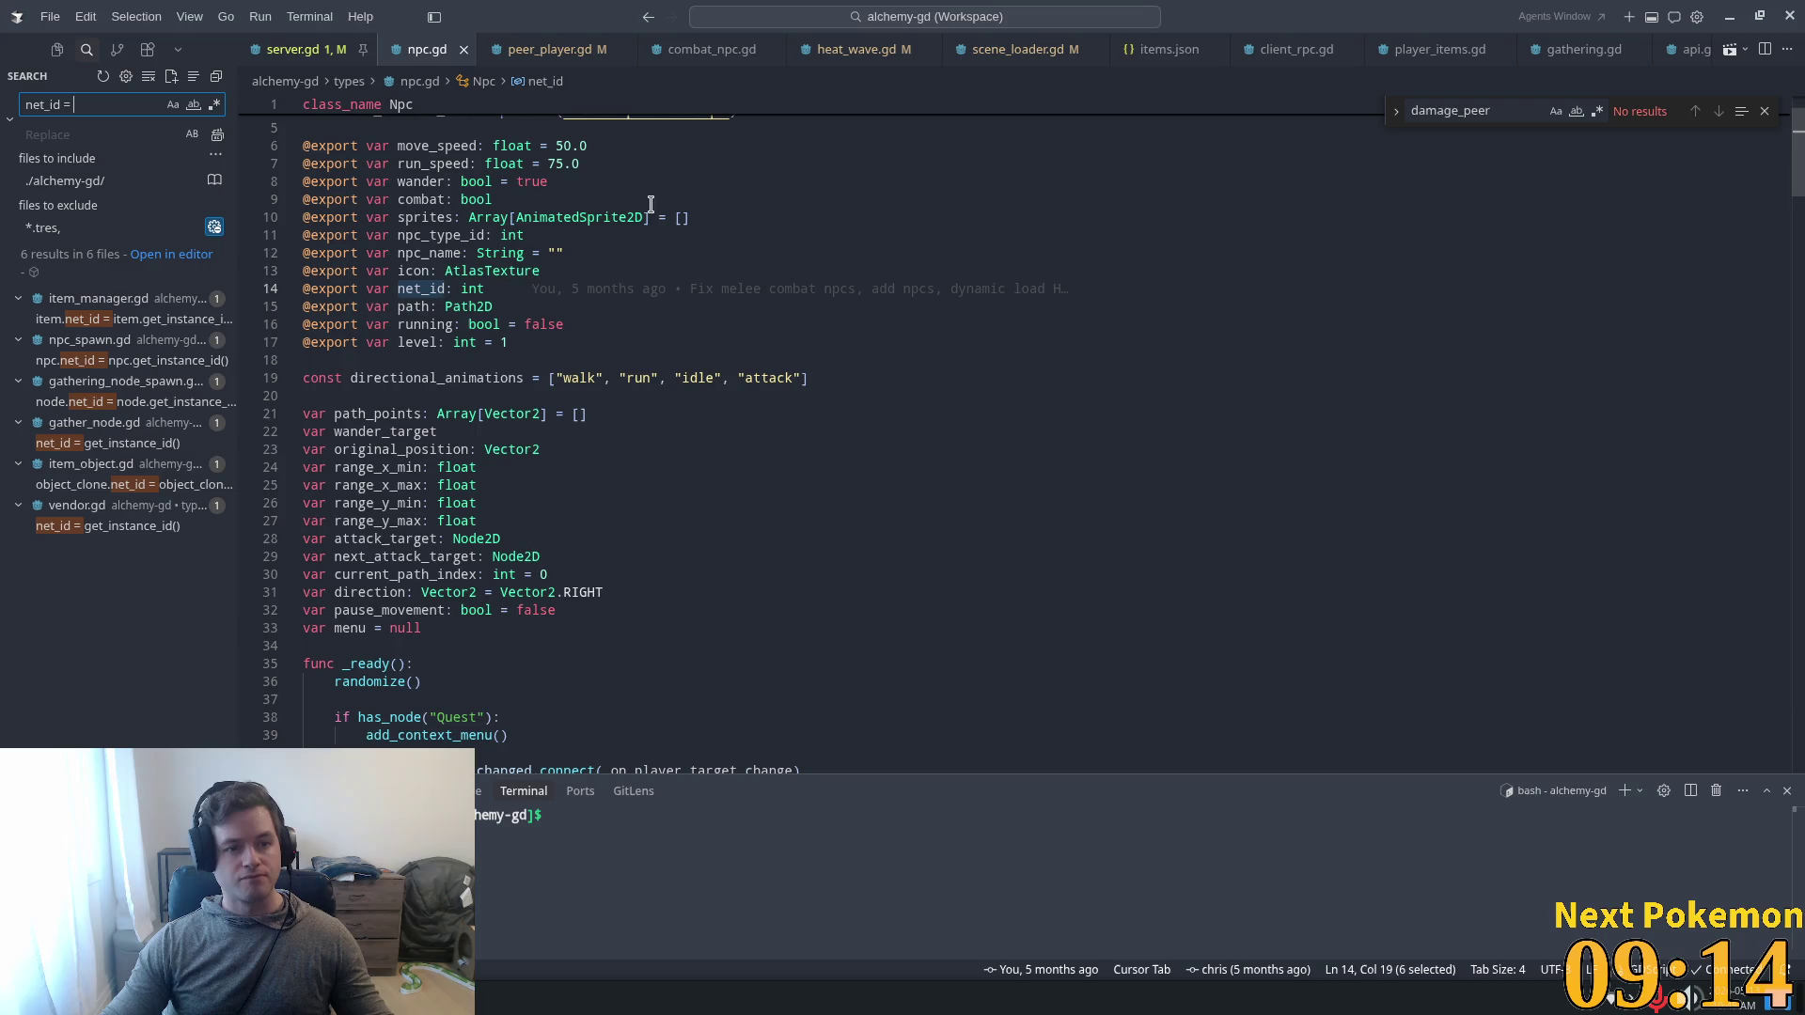
mouse_move(740, 282)
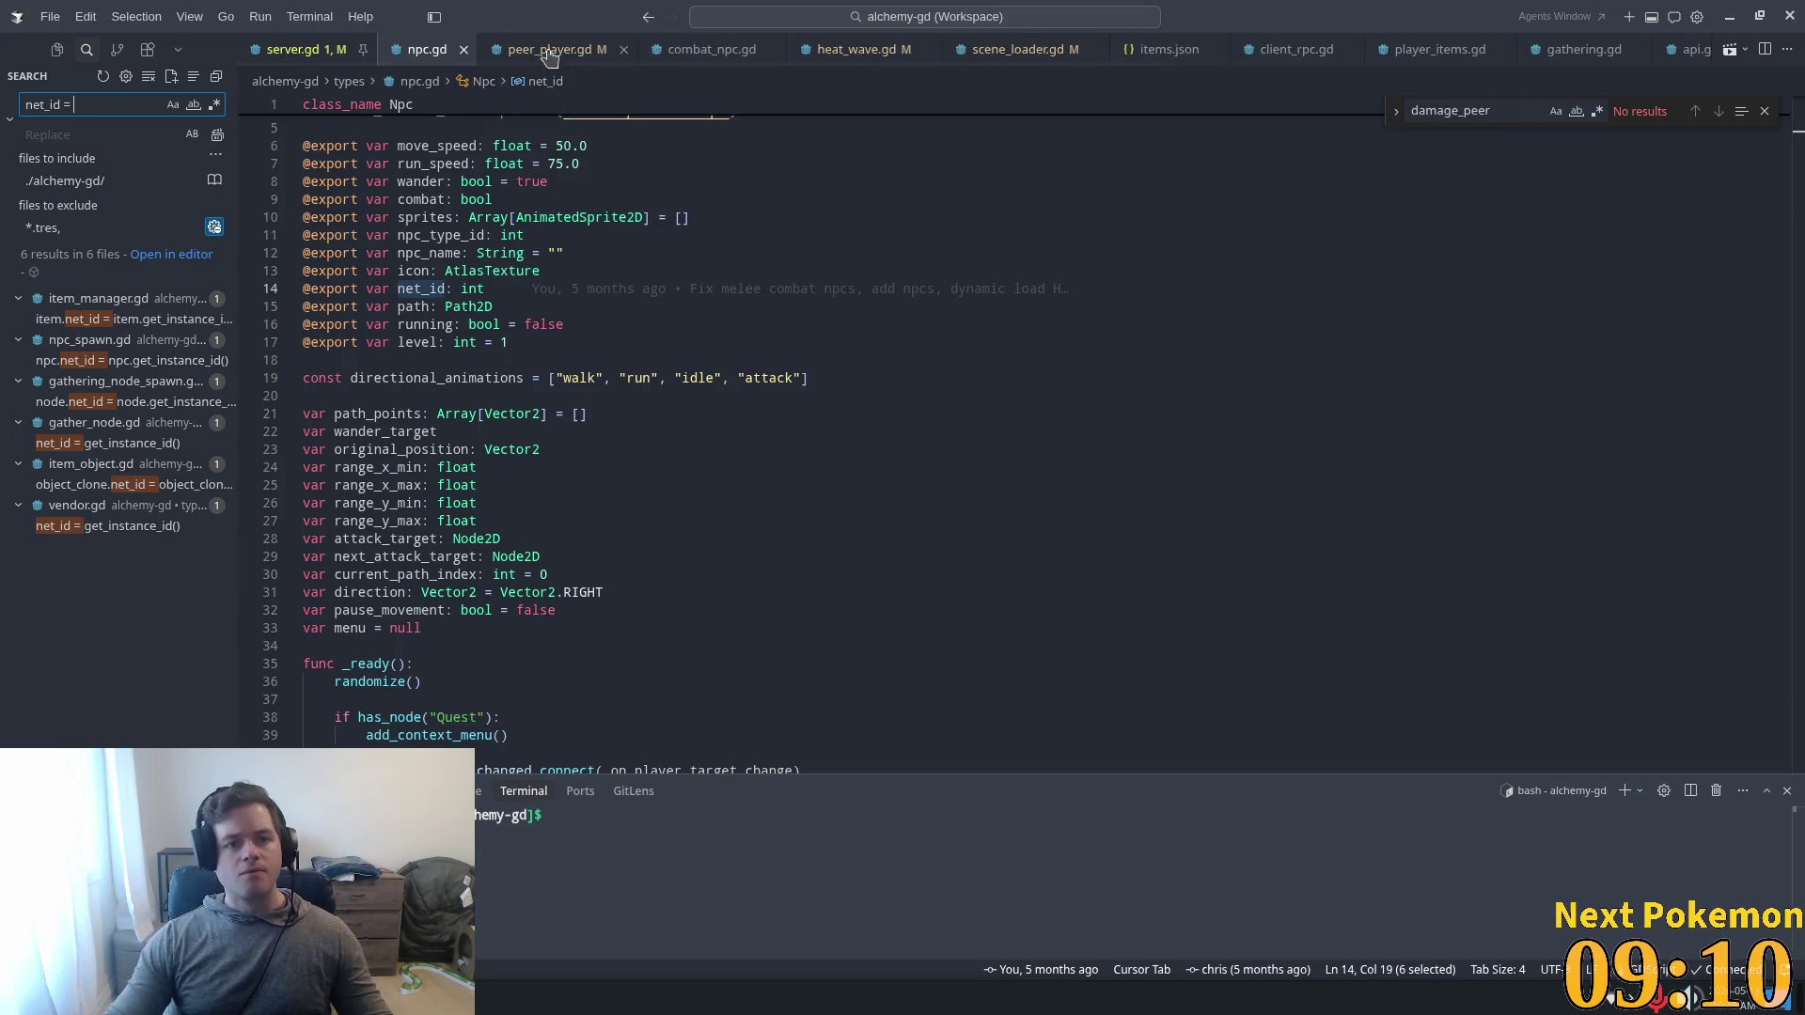
Open peer_player.gd and find the occurrences of peer_id.
key("ctrl+alt+minus")
scroll(816, 446, "up", 5)
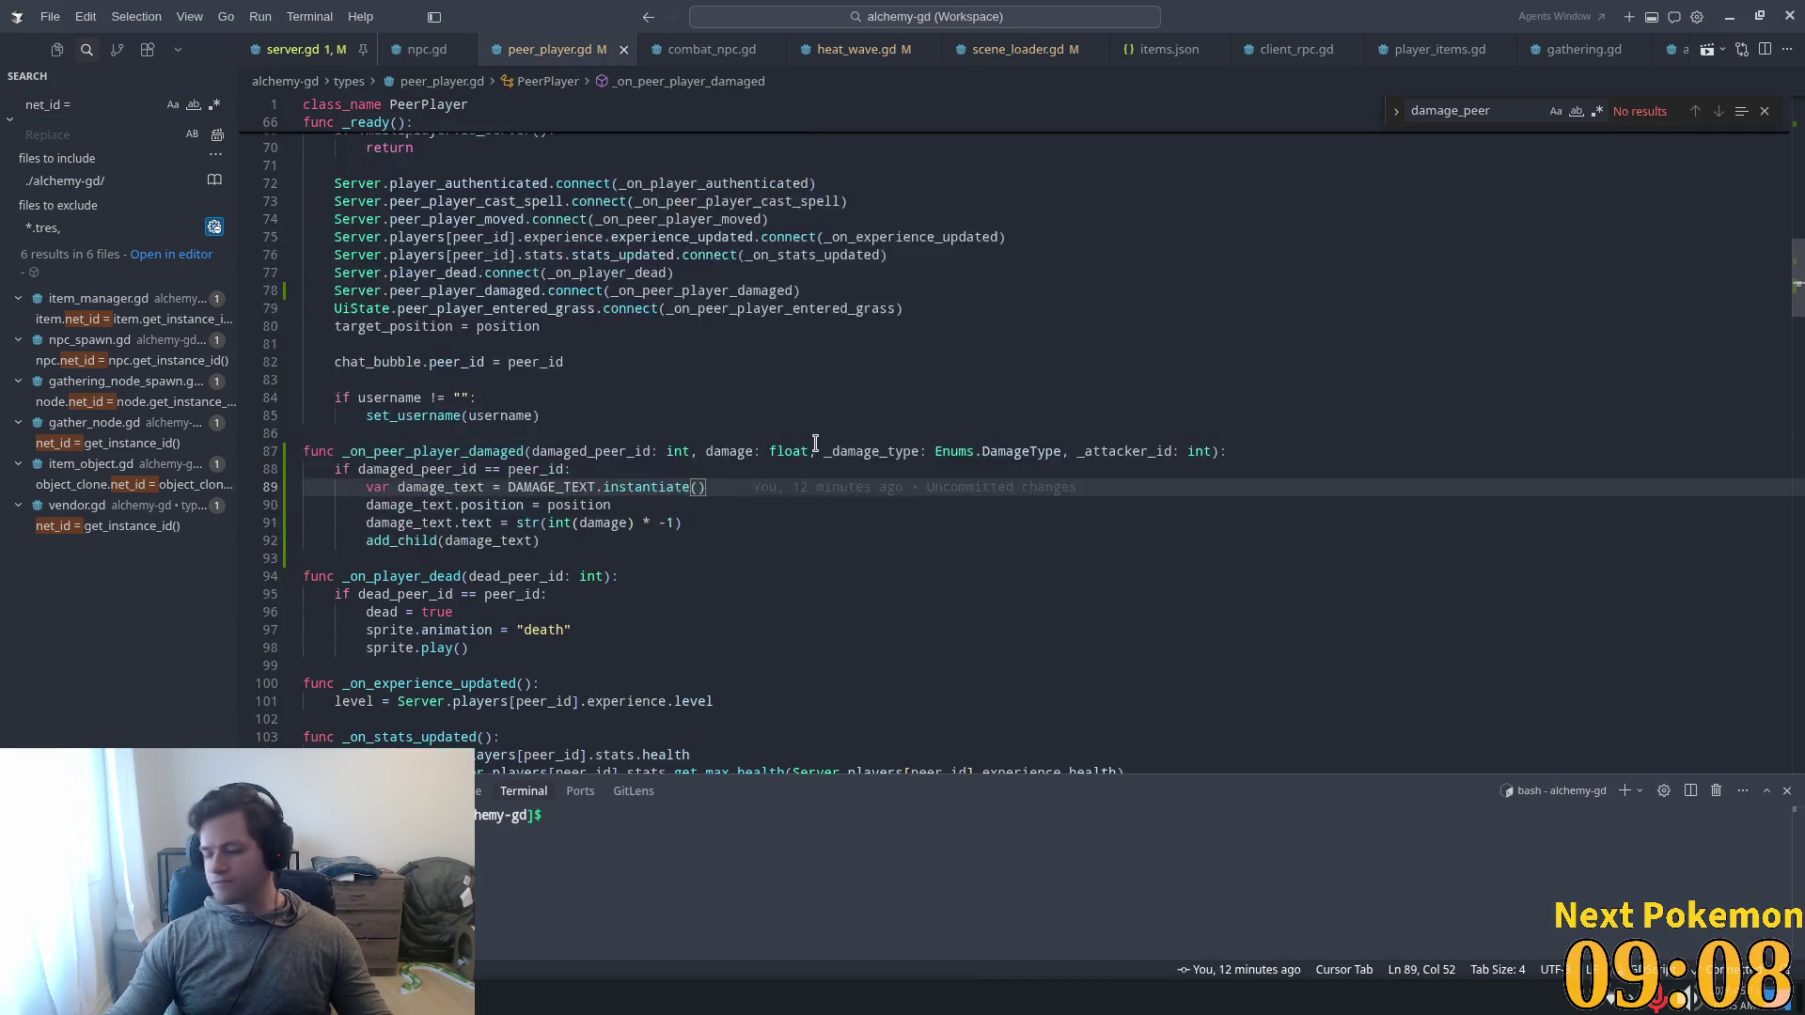
scroll(656, 376, "up", 5)
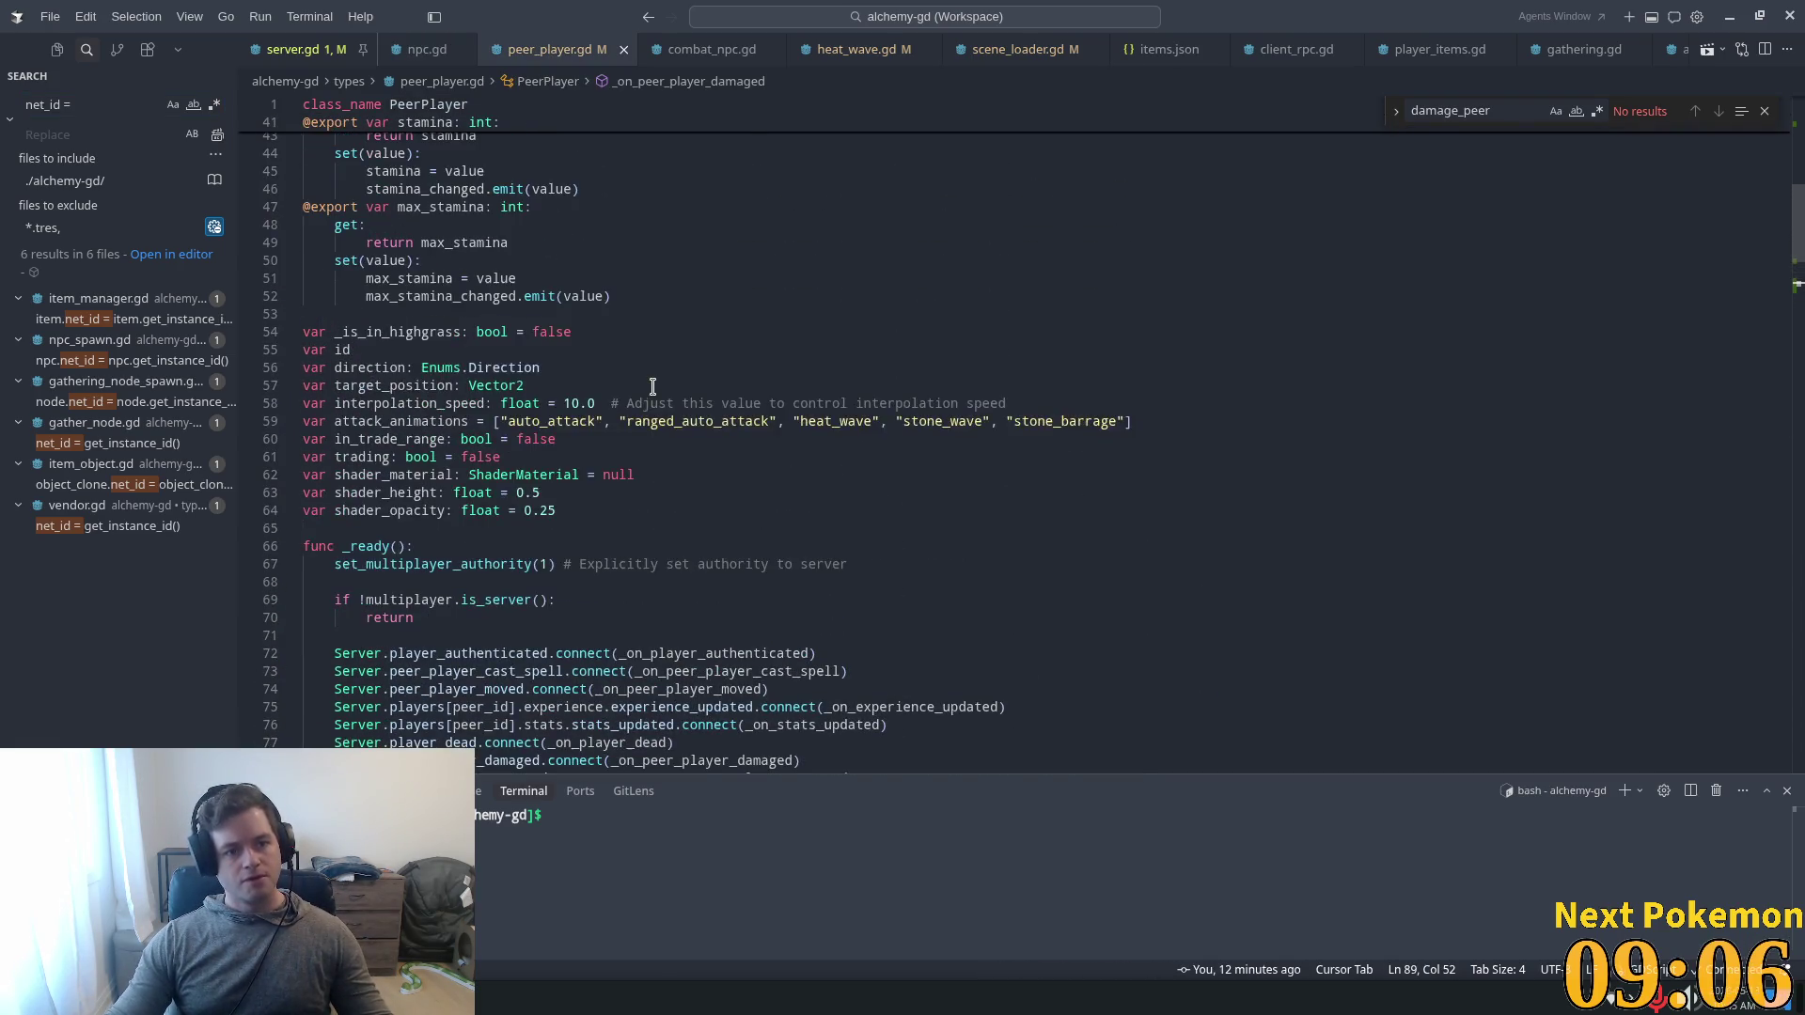
scroll(663, 399, "up", 1)
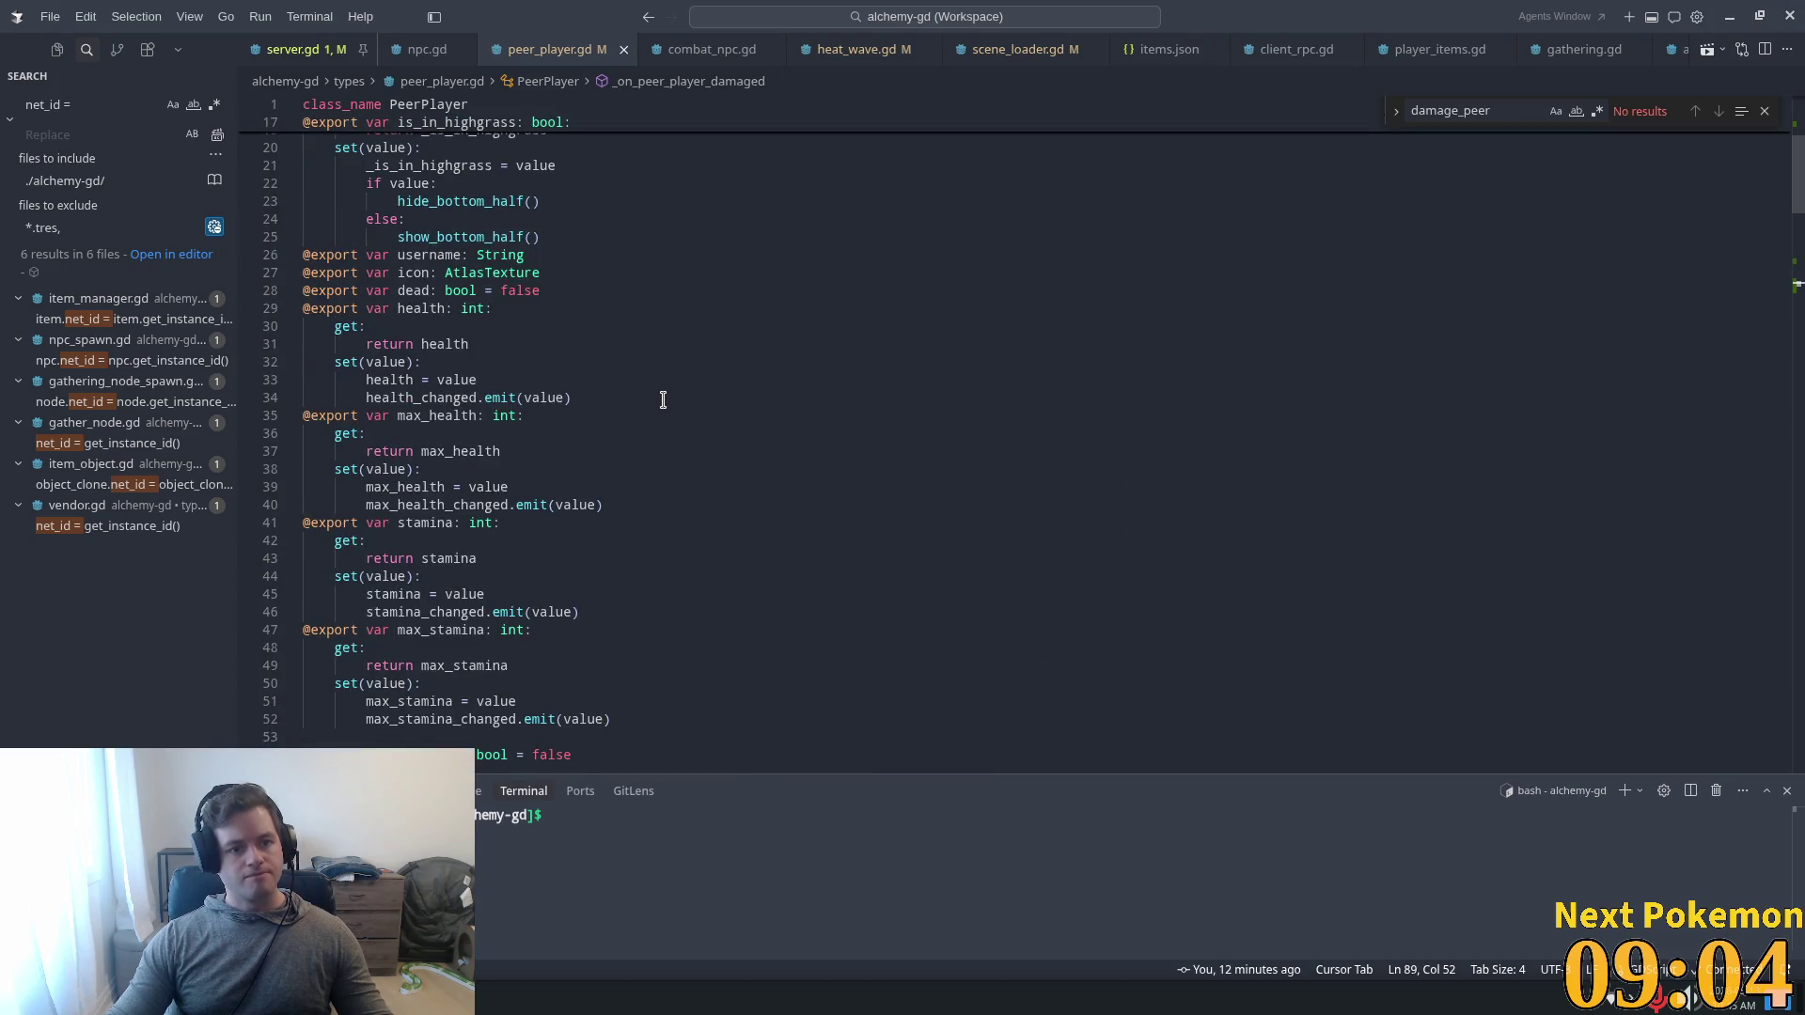
scroll(686, 355, "up", 3)
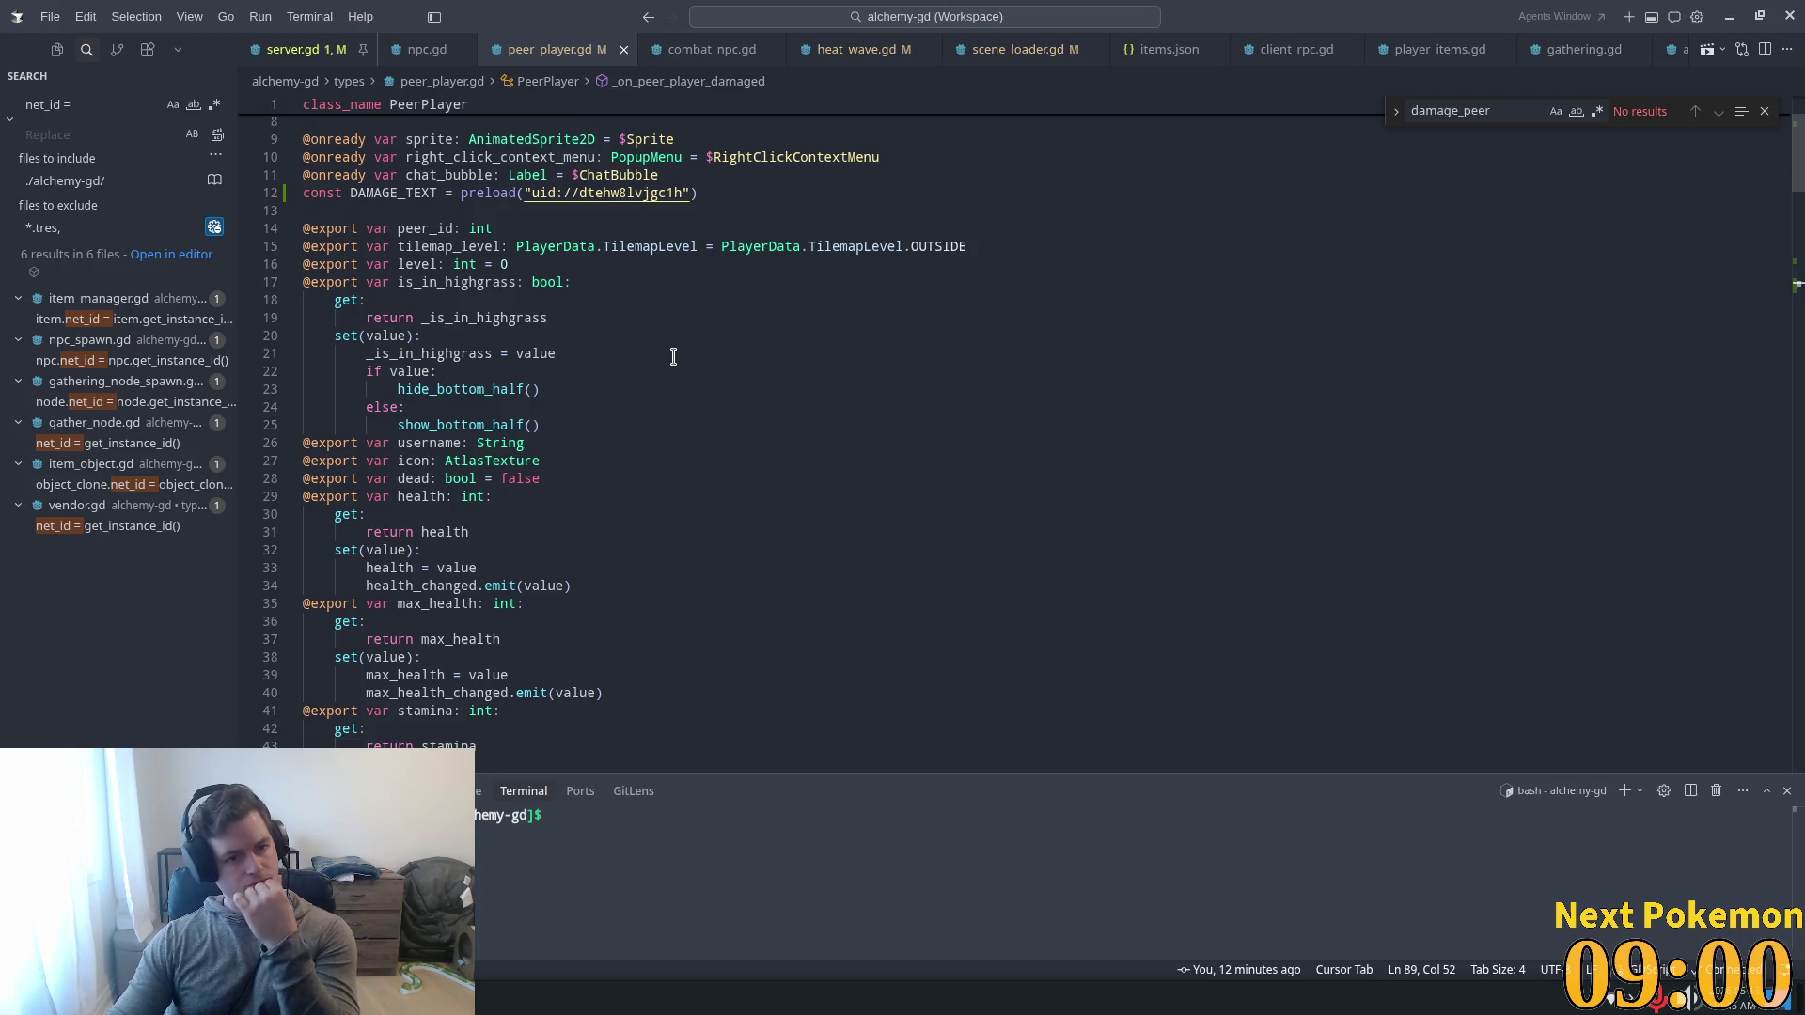
scroll(658, 324, "up", 2)
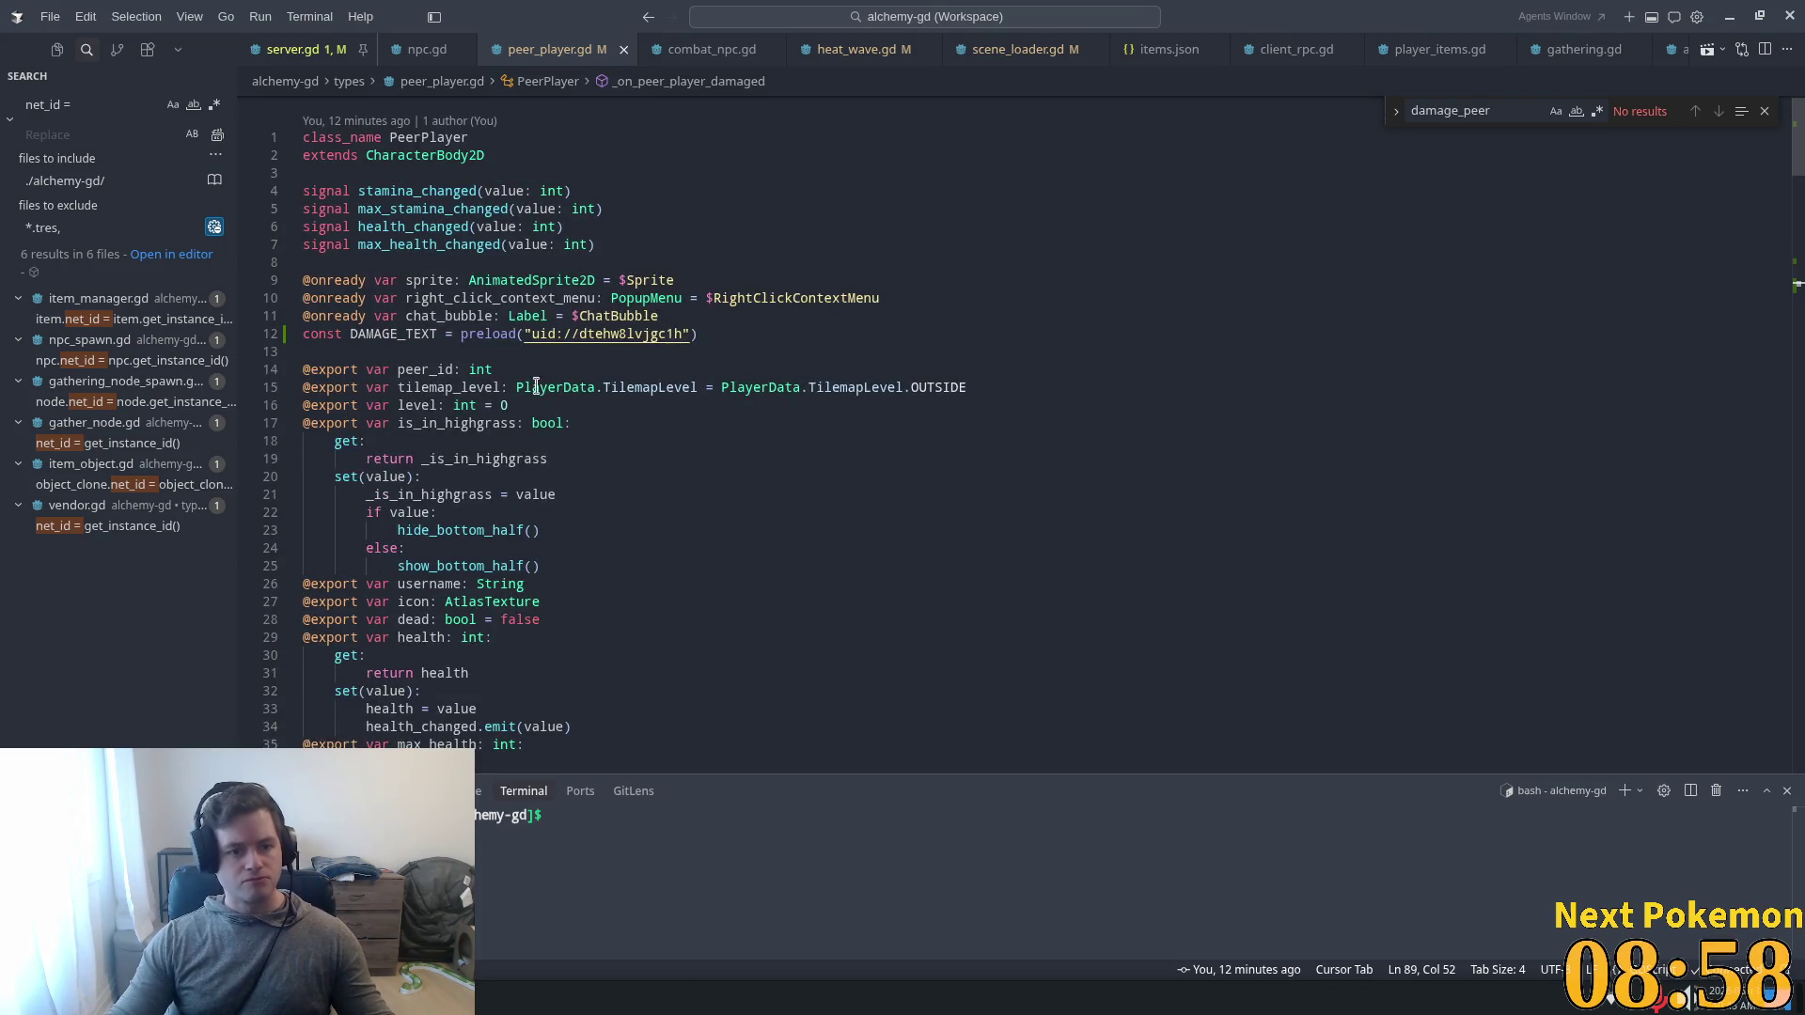
double_click(428, 369)
key("ctrl+f")
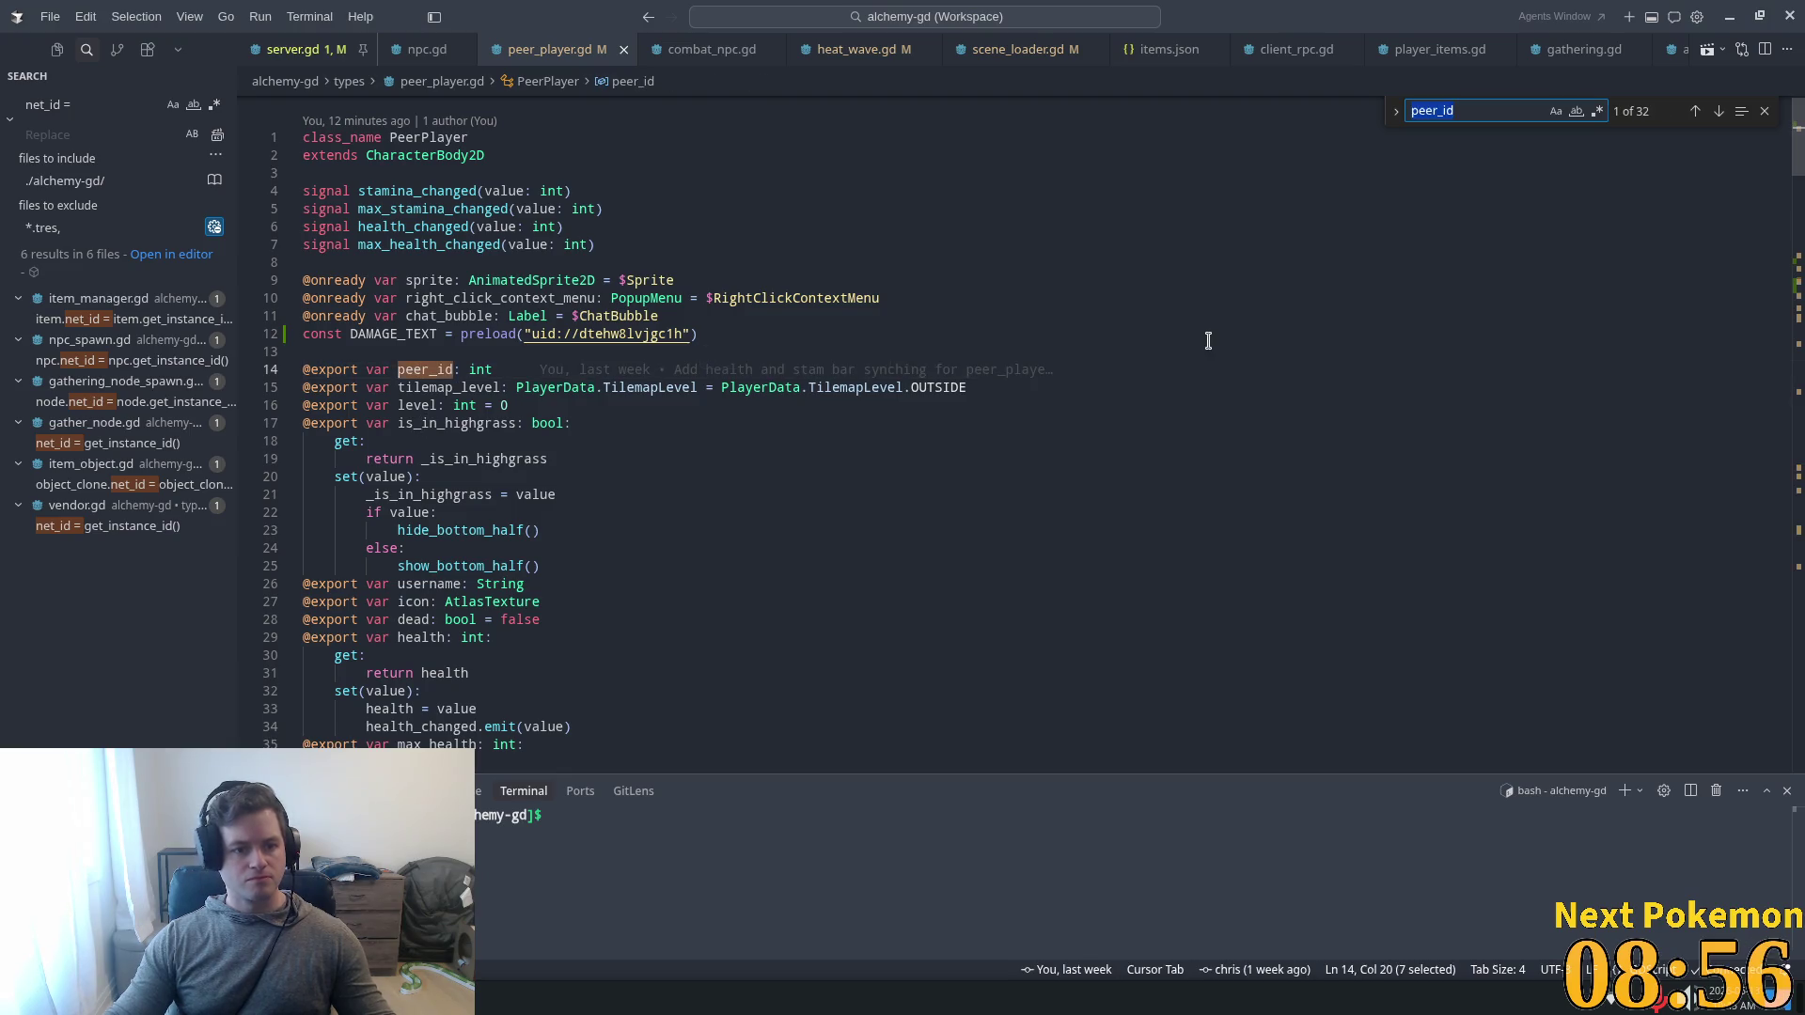
key("Return")
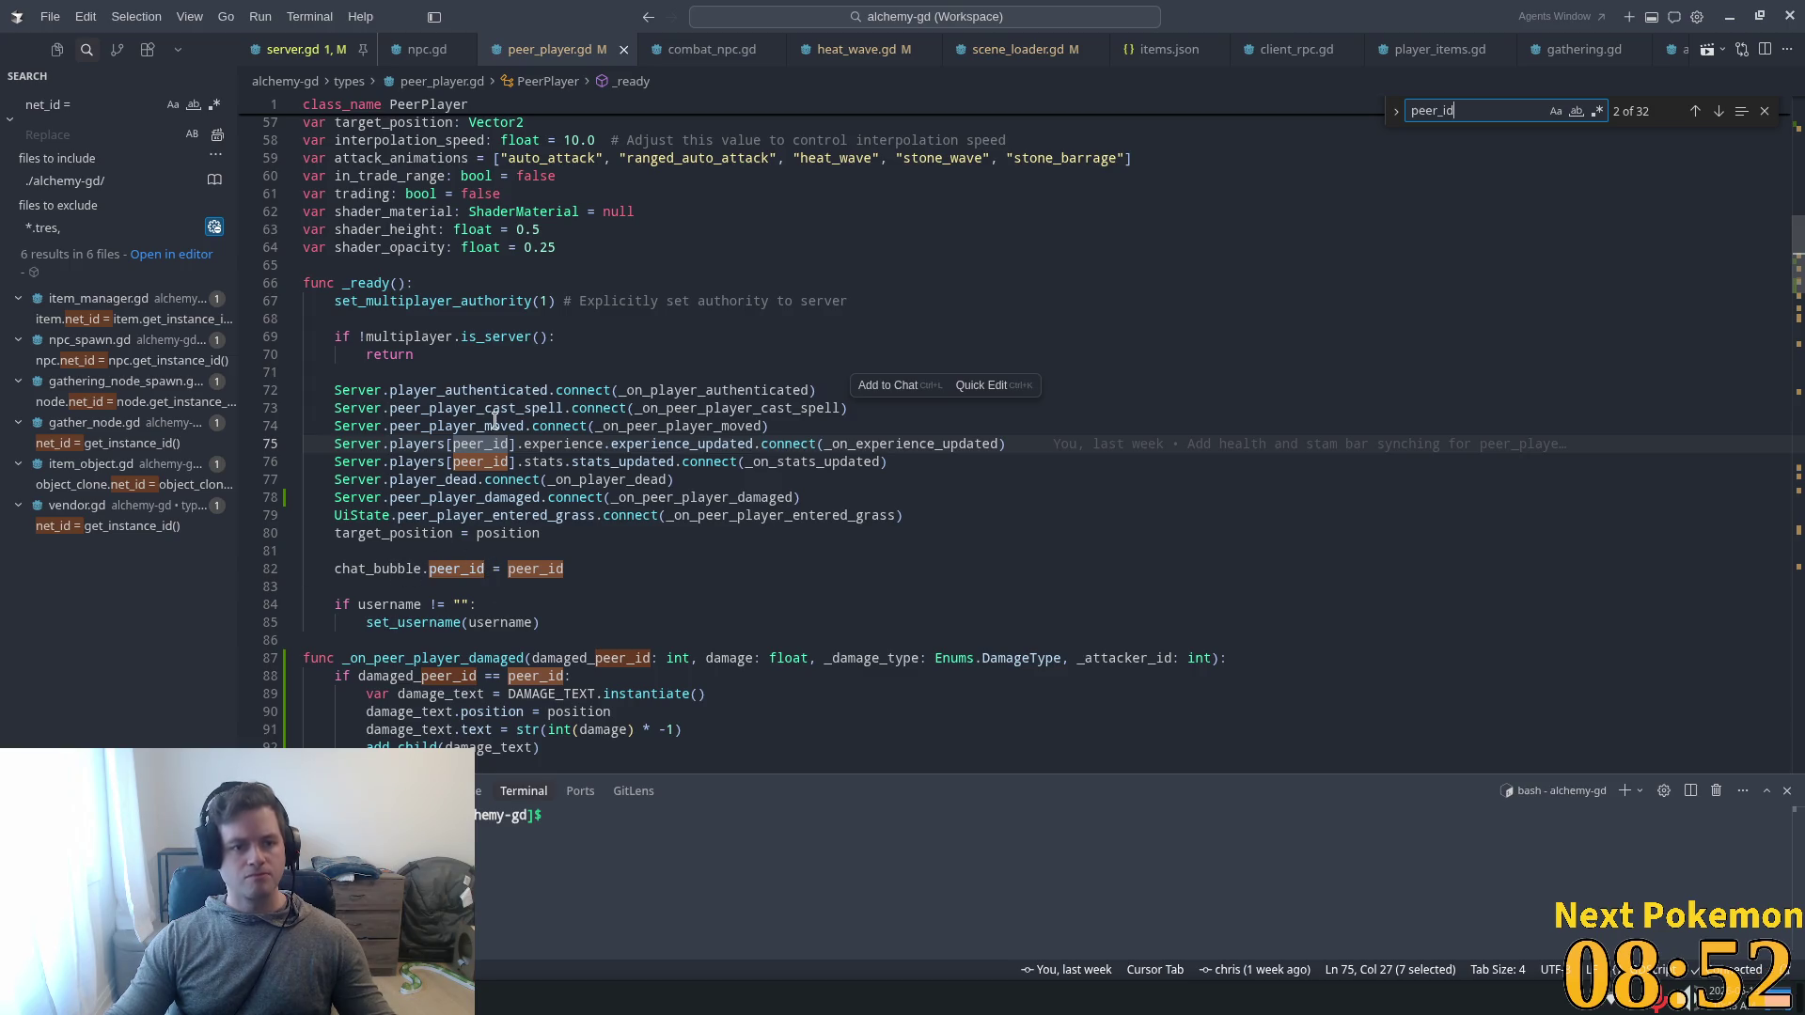
scroll(495, 419, "up", 5)
Declare var net_id: int below shader_opacity, assign net_id = get_instance_id() in _ready, and save.
left_click(662, 528)
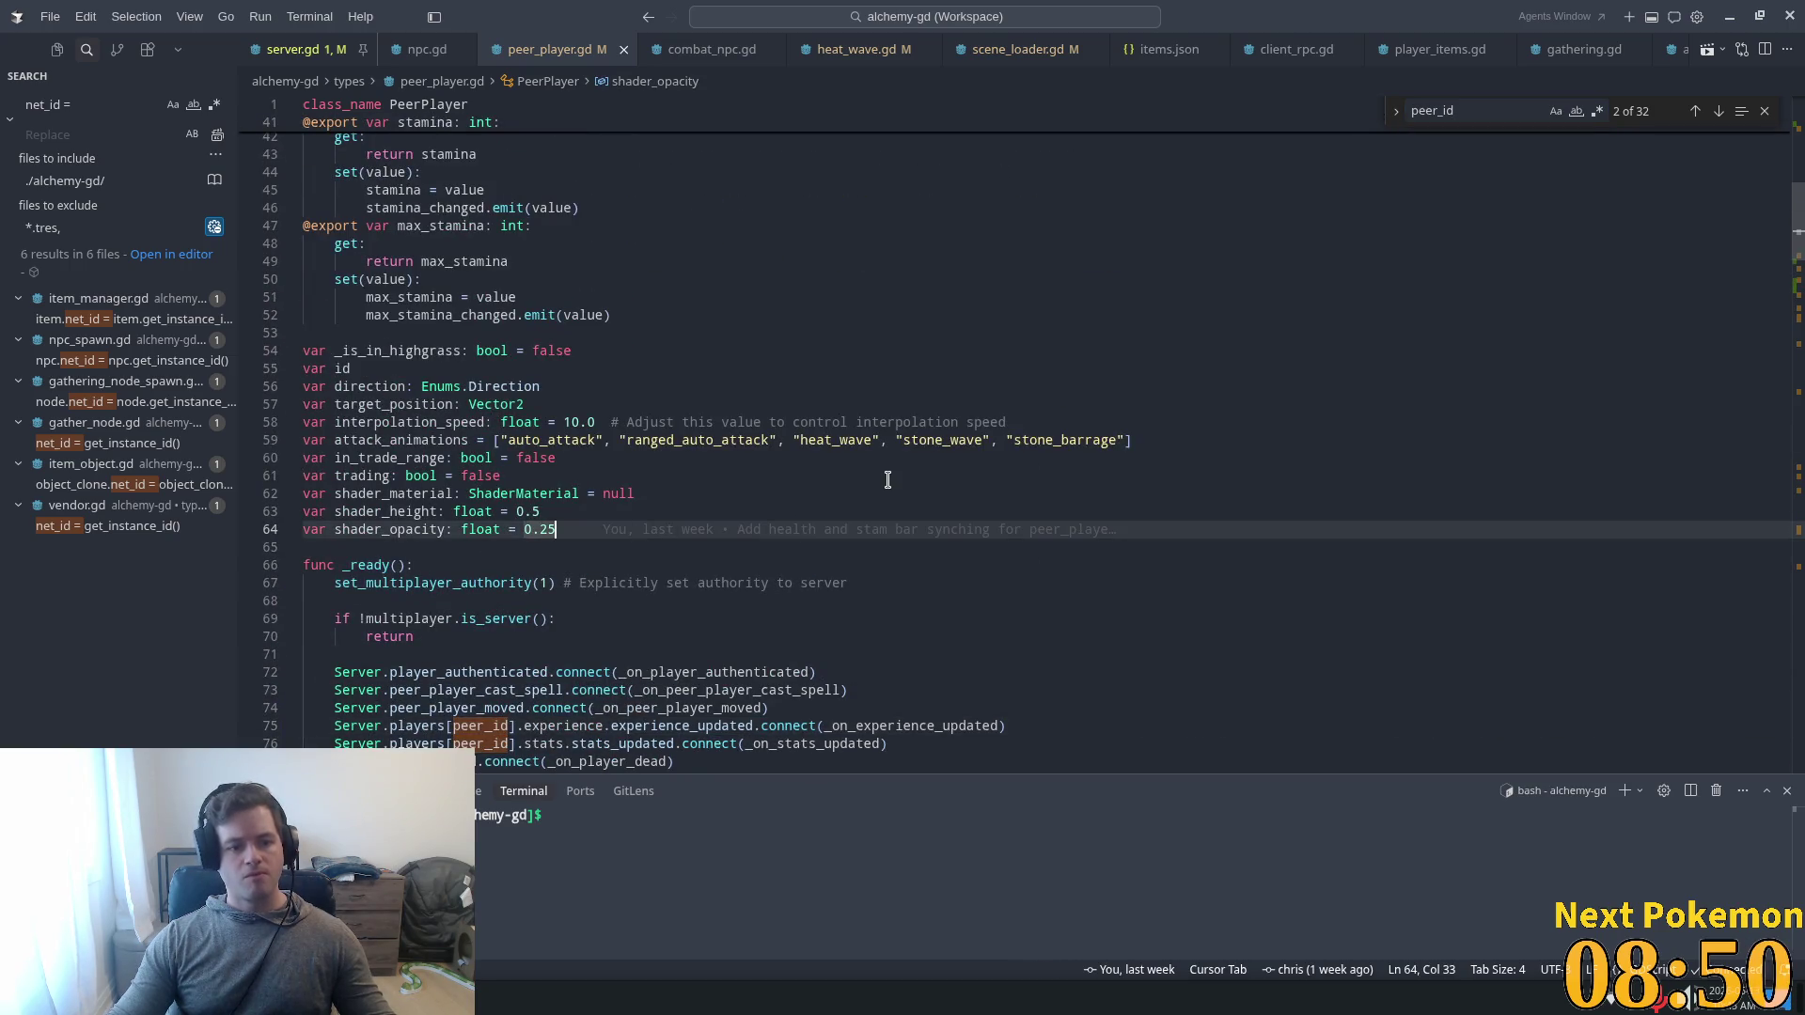
key("Return")
type("var net_id: int")
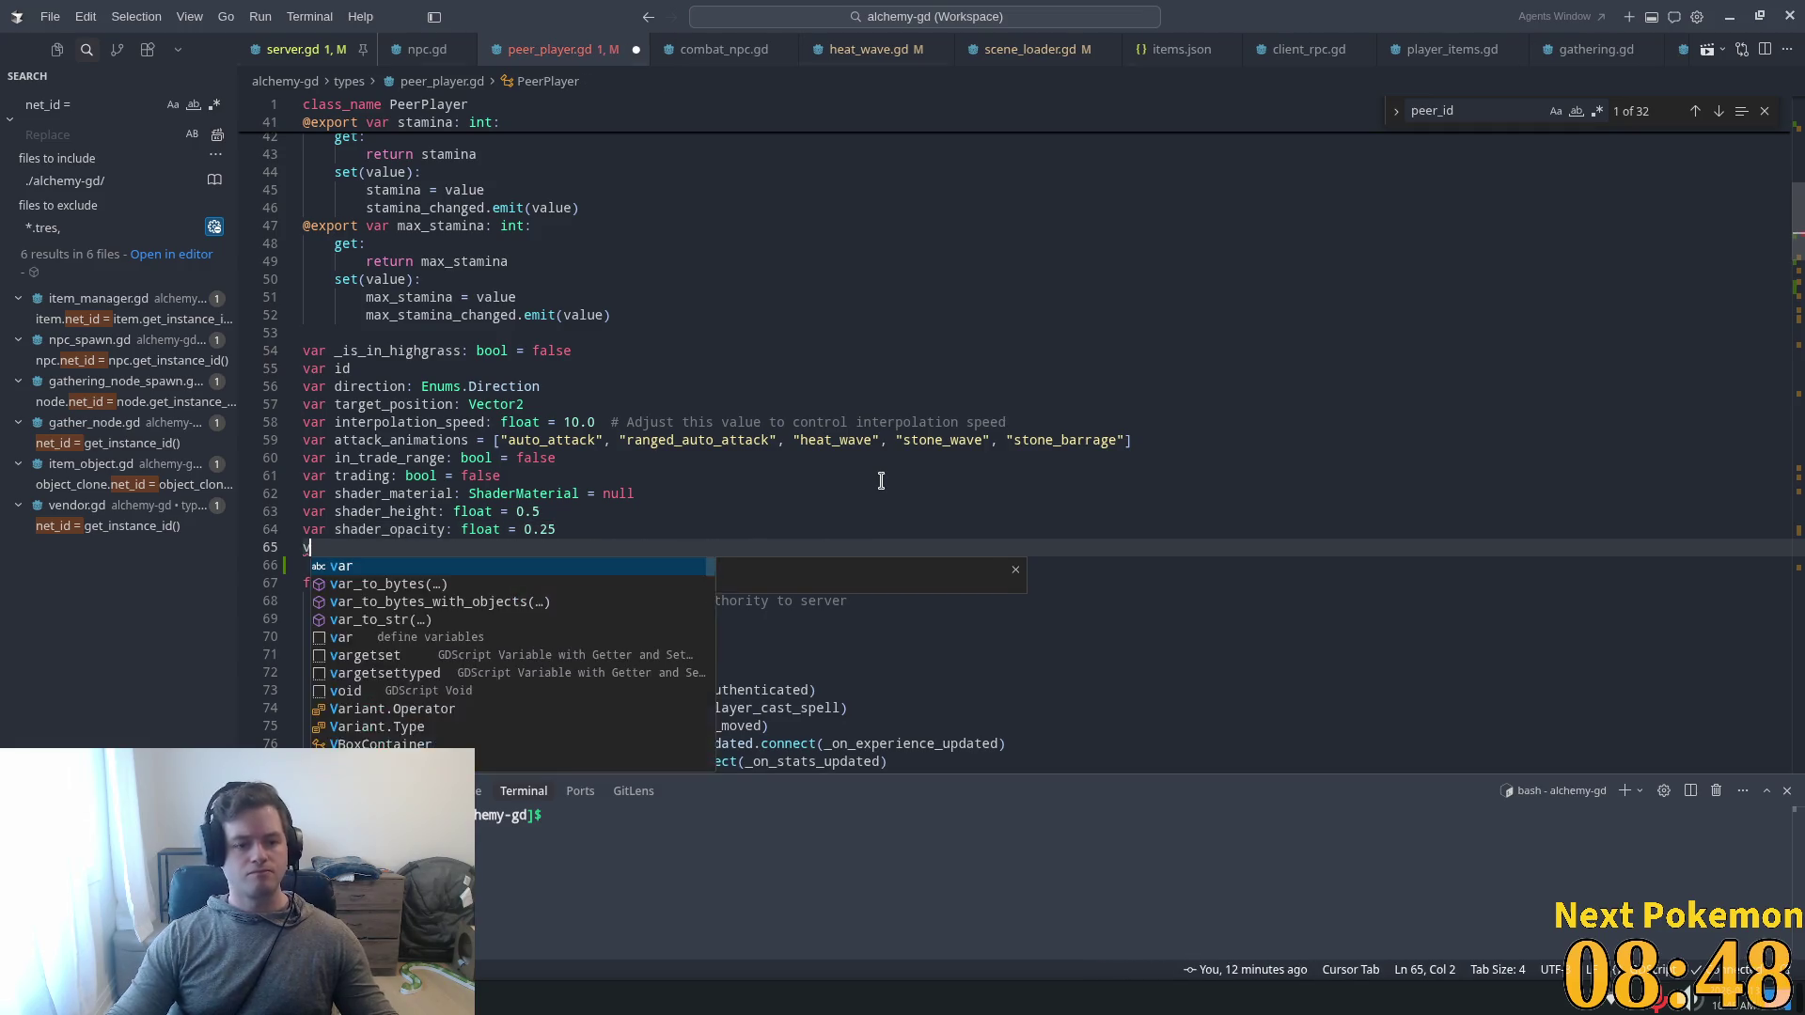
scroll(819, 465, "down", 5)
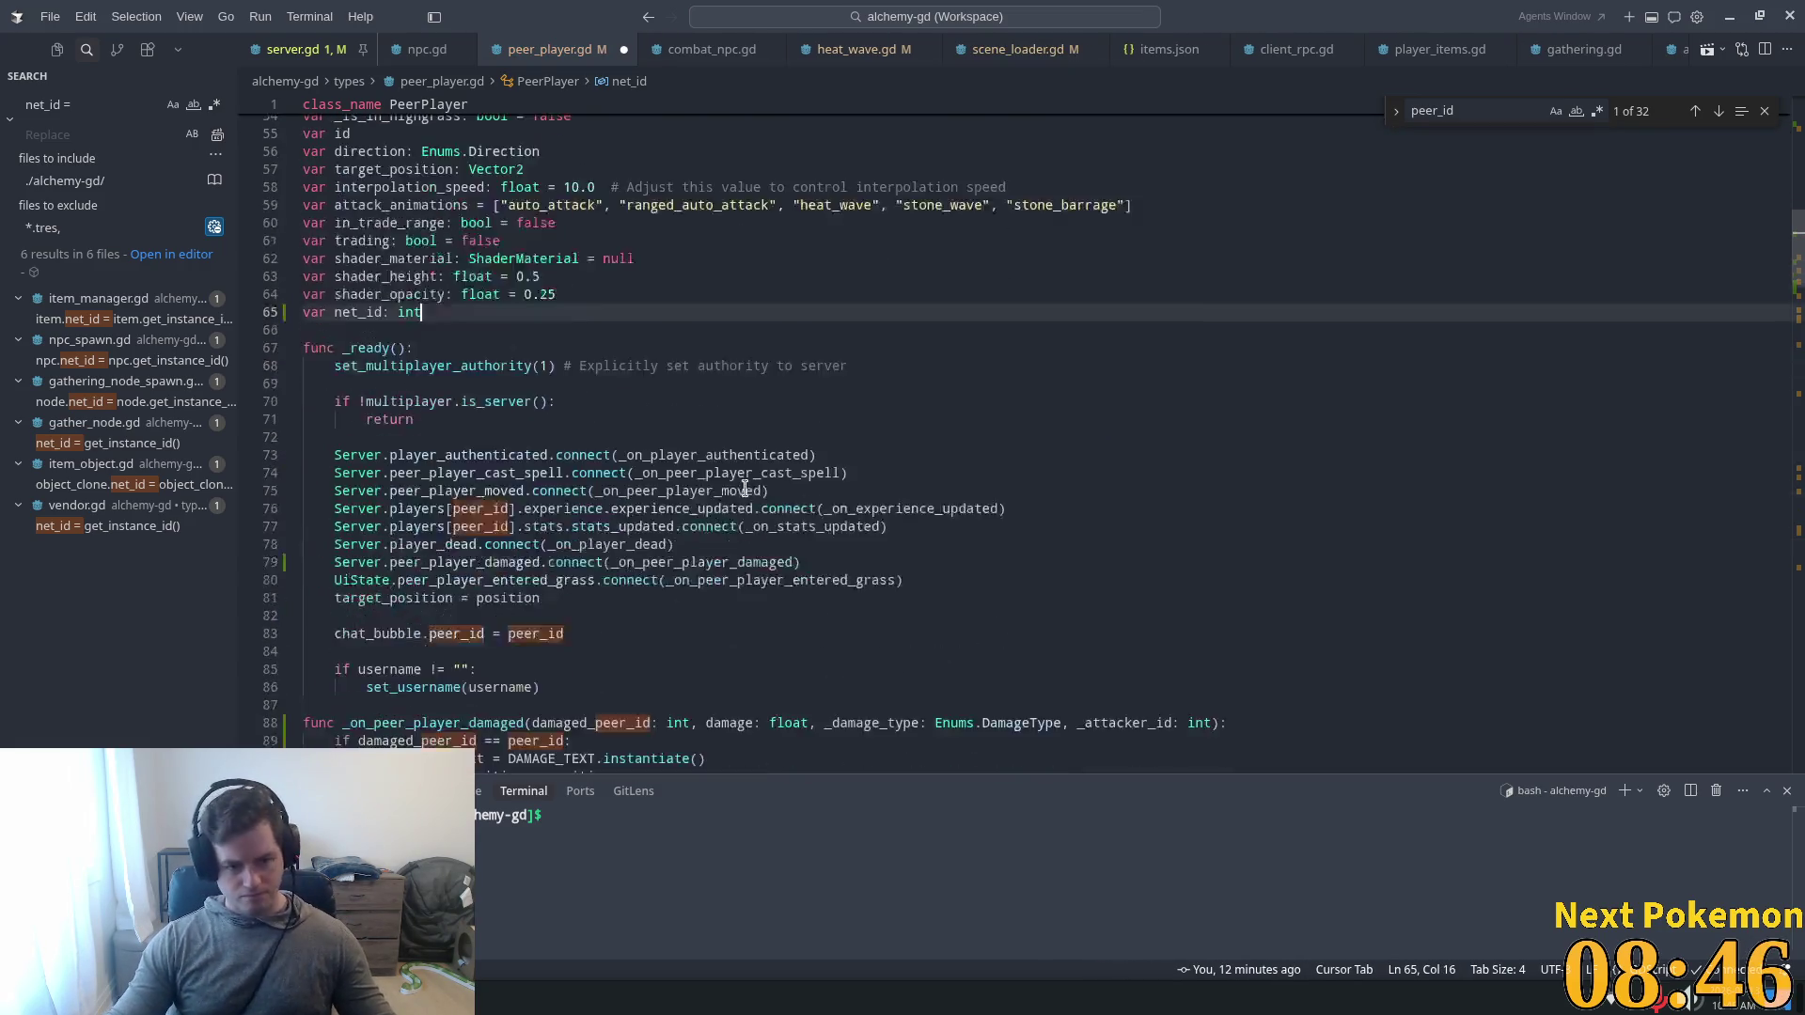
left_click(587, 640)
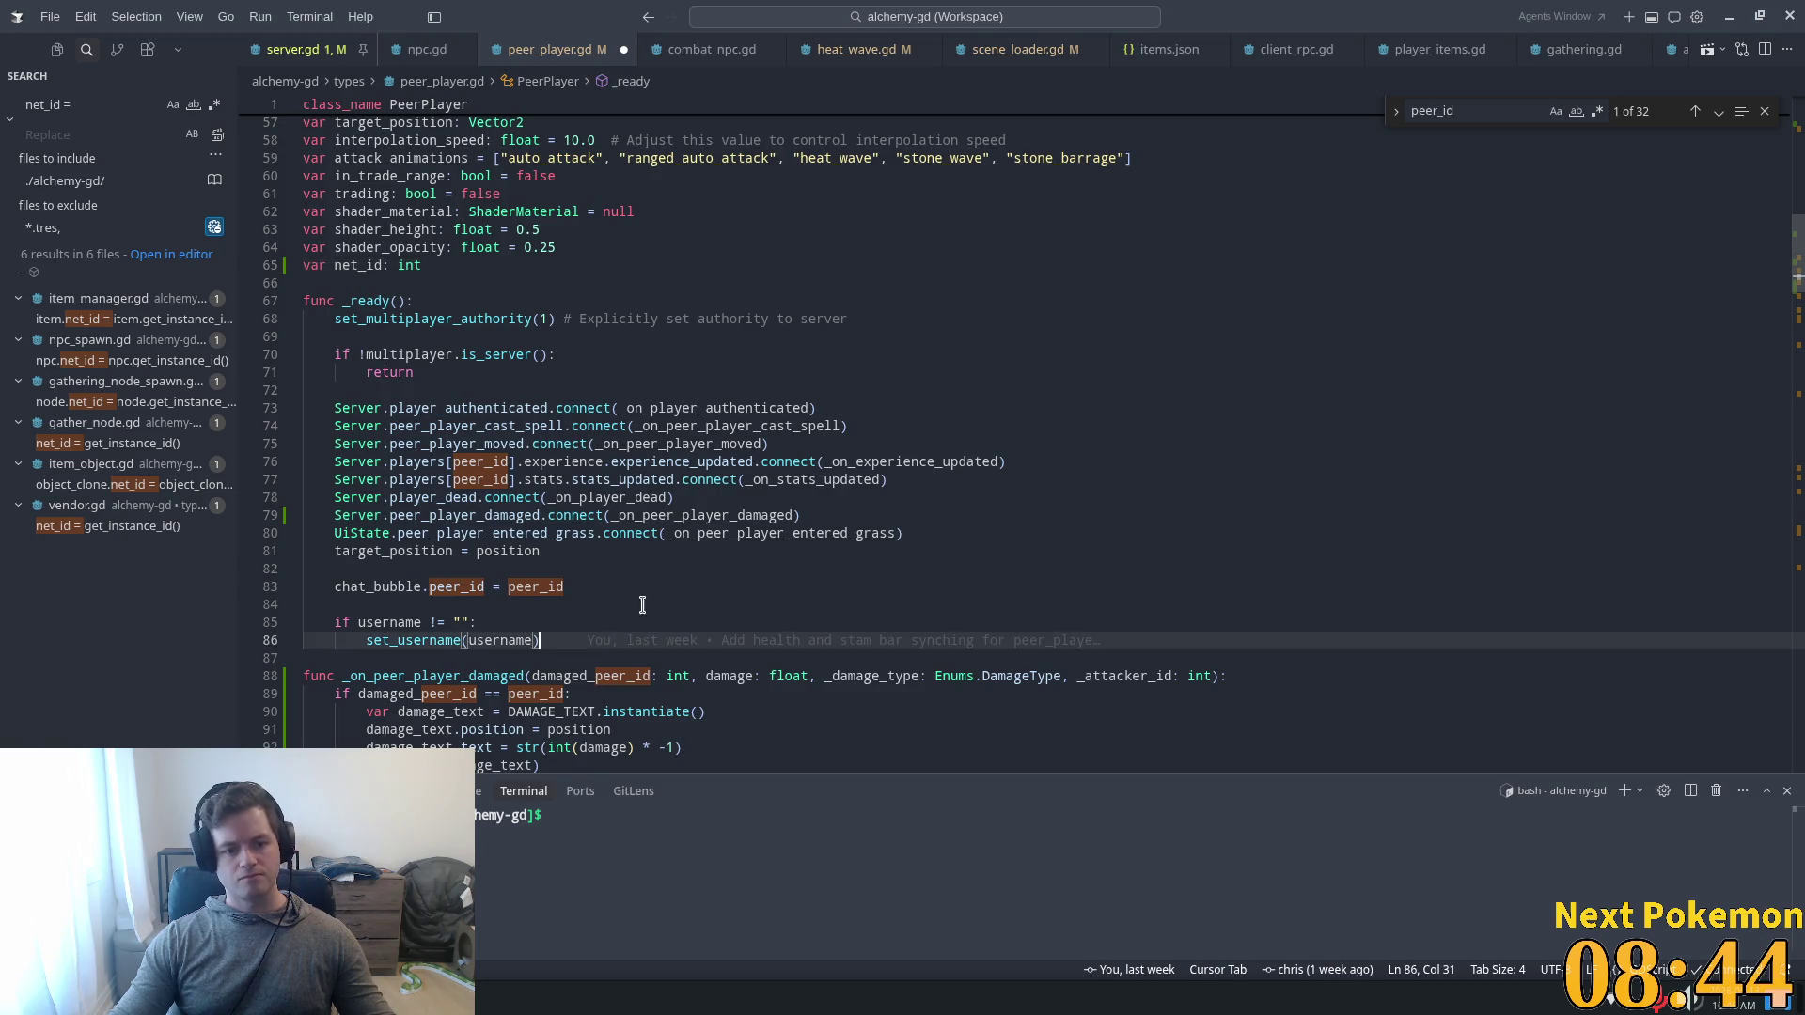
left_click(628, 585)
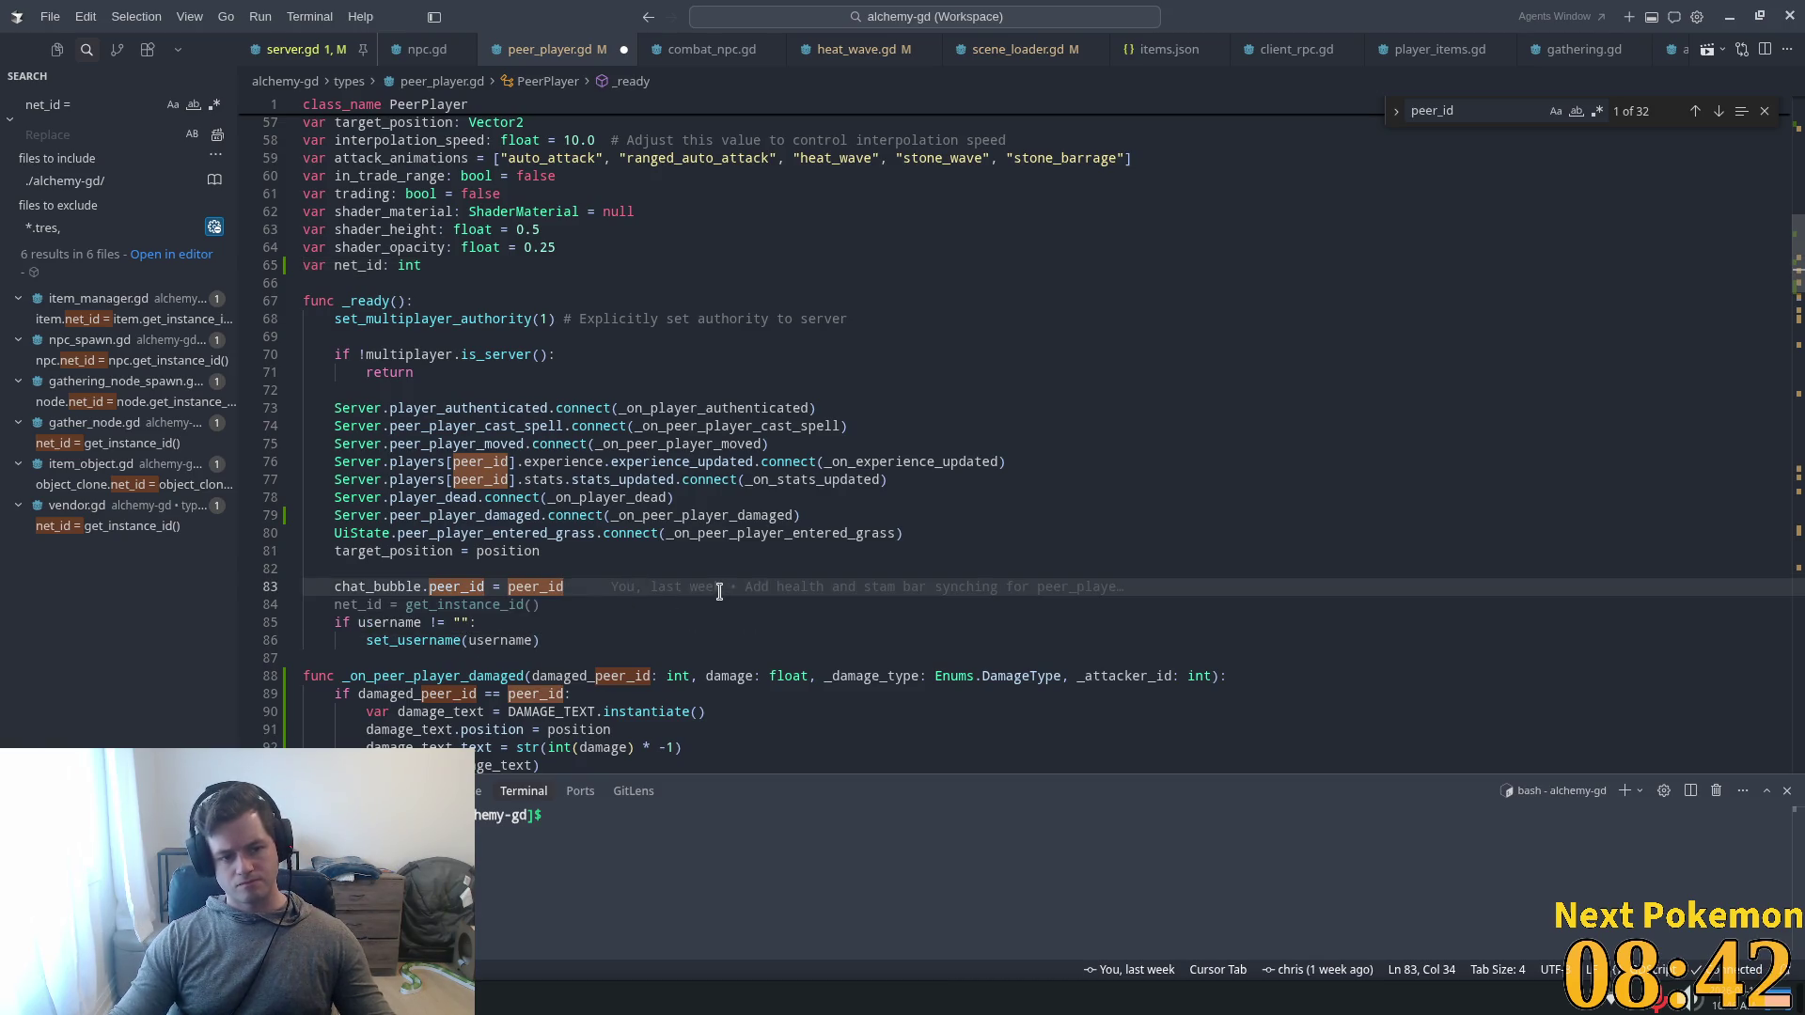
key("Tab")
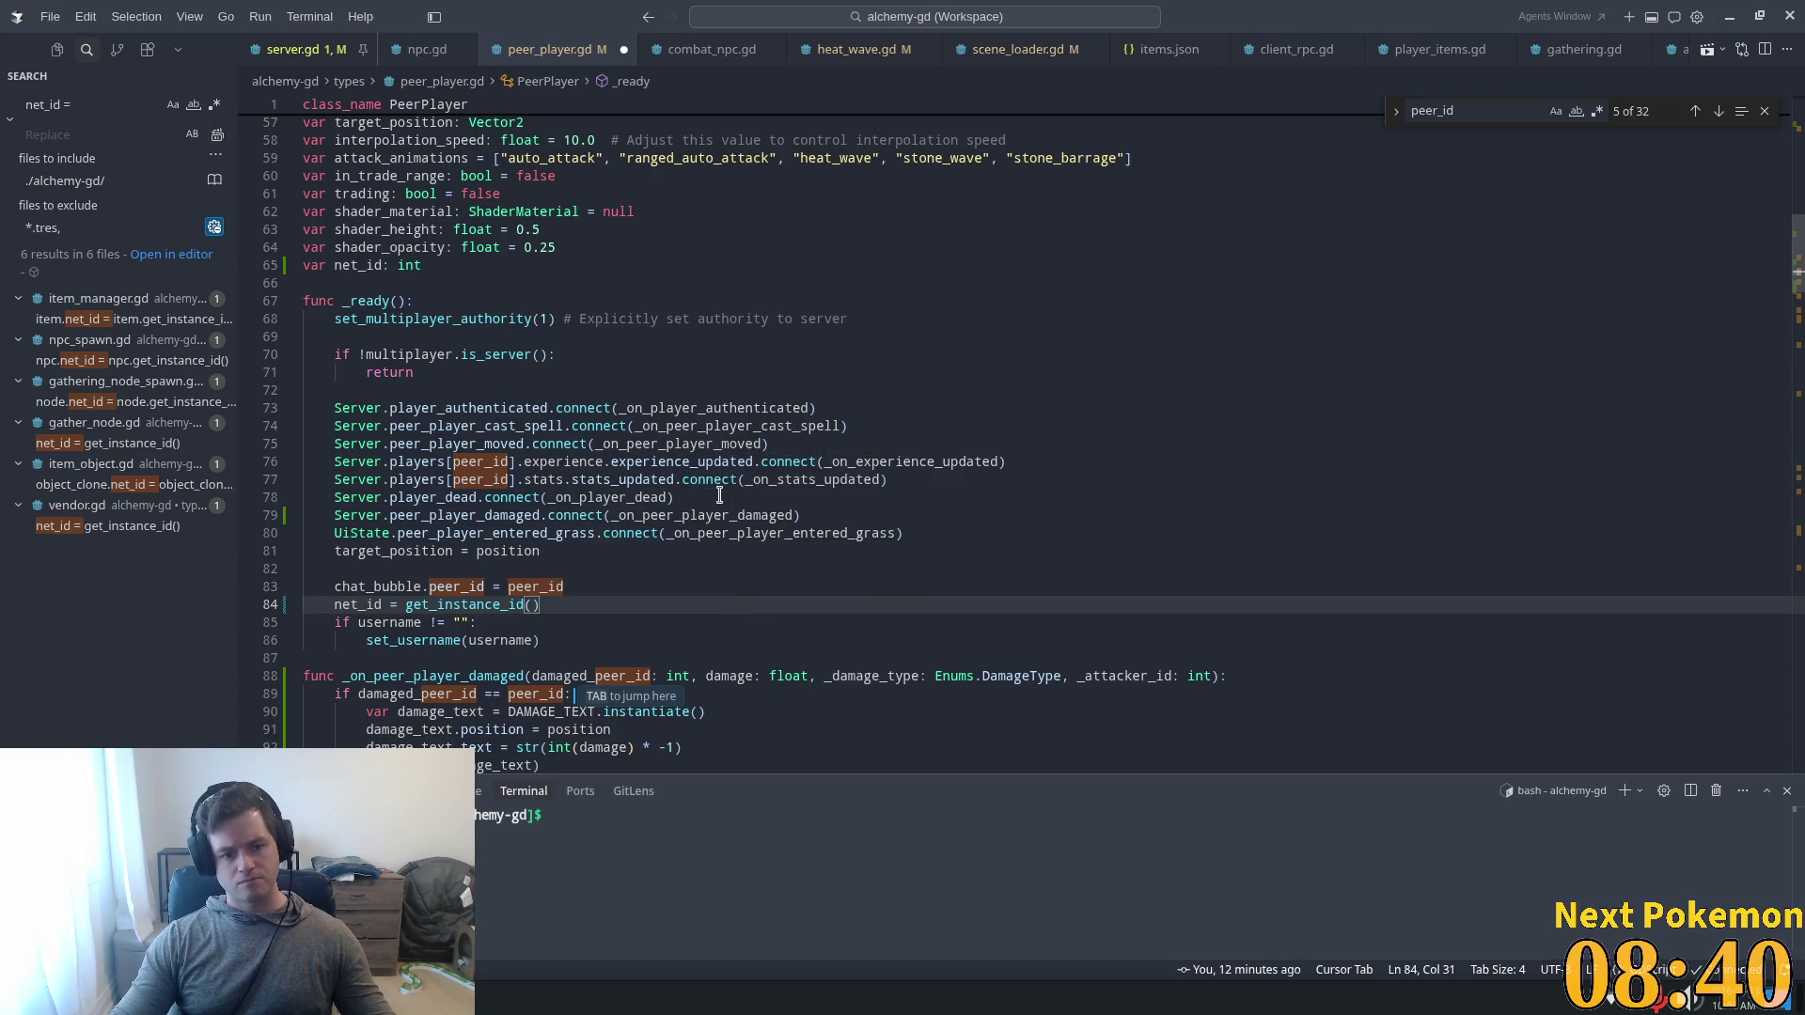
key("ctrl+s")
left_click(1108, 336)
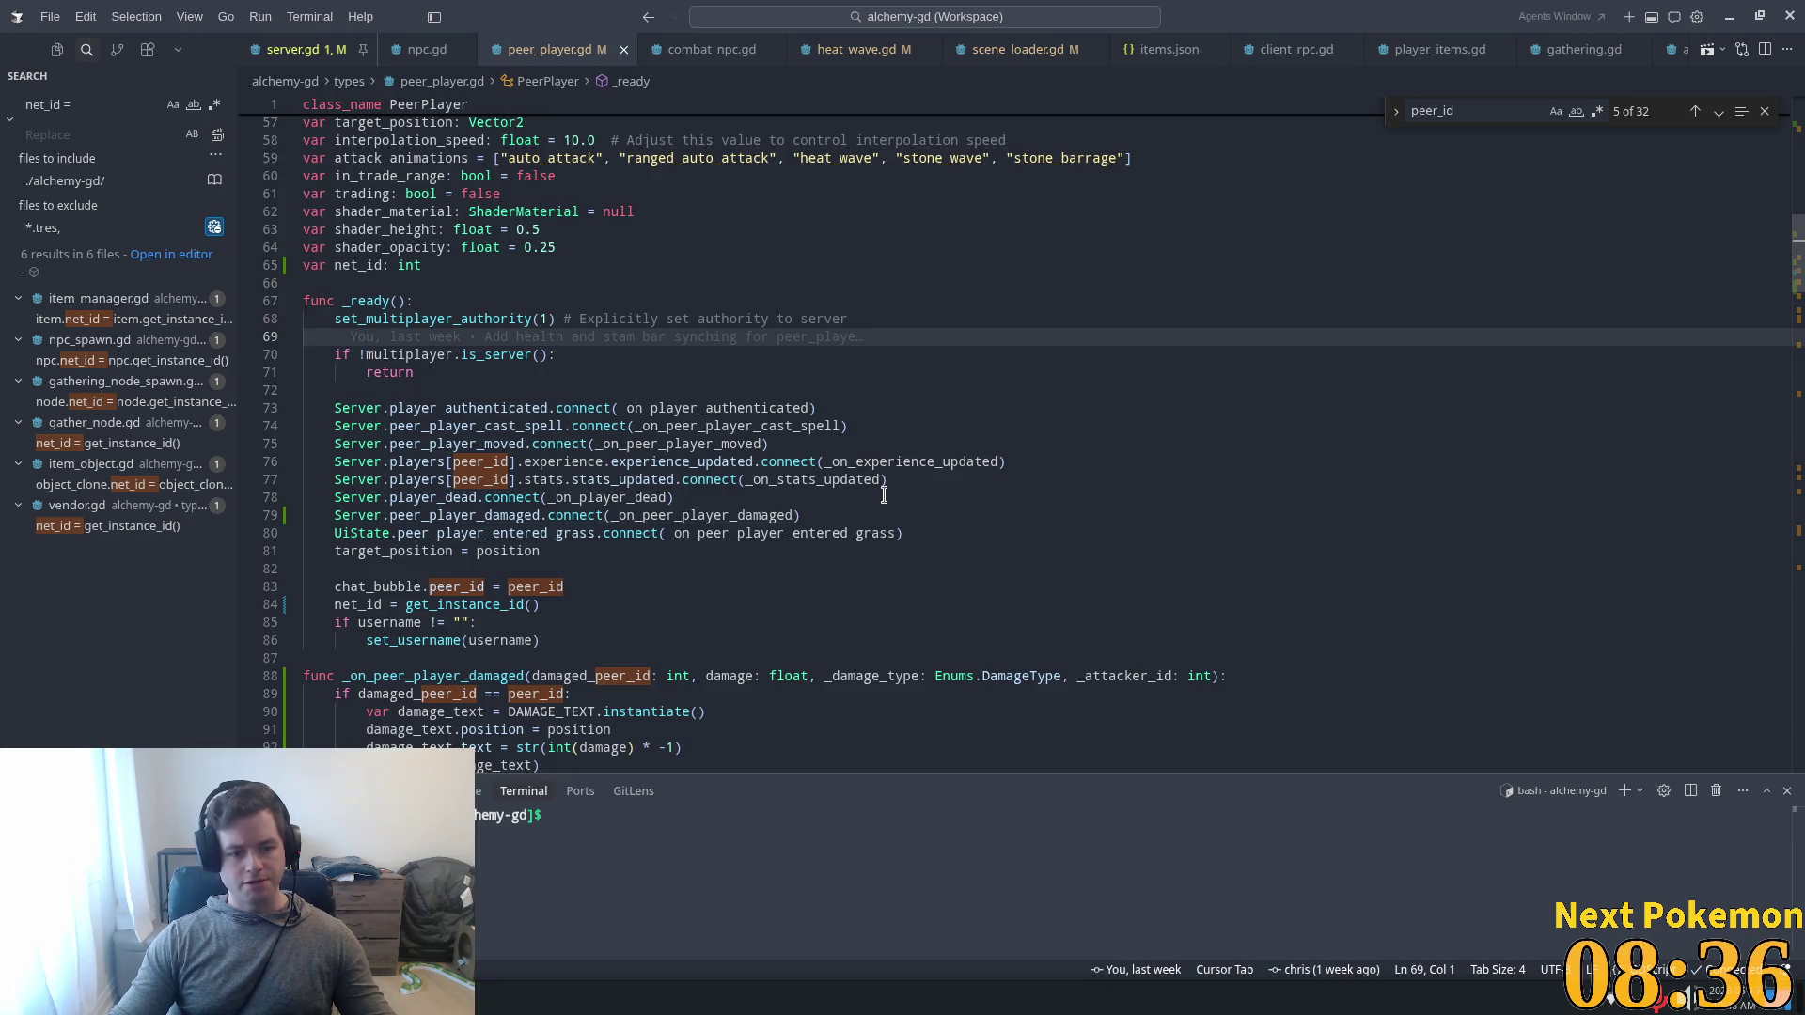
Review the peer_id damage check and the chat_bubble.peer_id line history, declining the net_id suggestion.
scroll(847, 469, "down", 3)
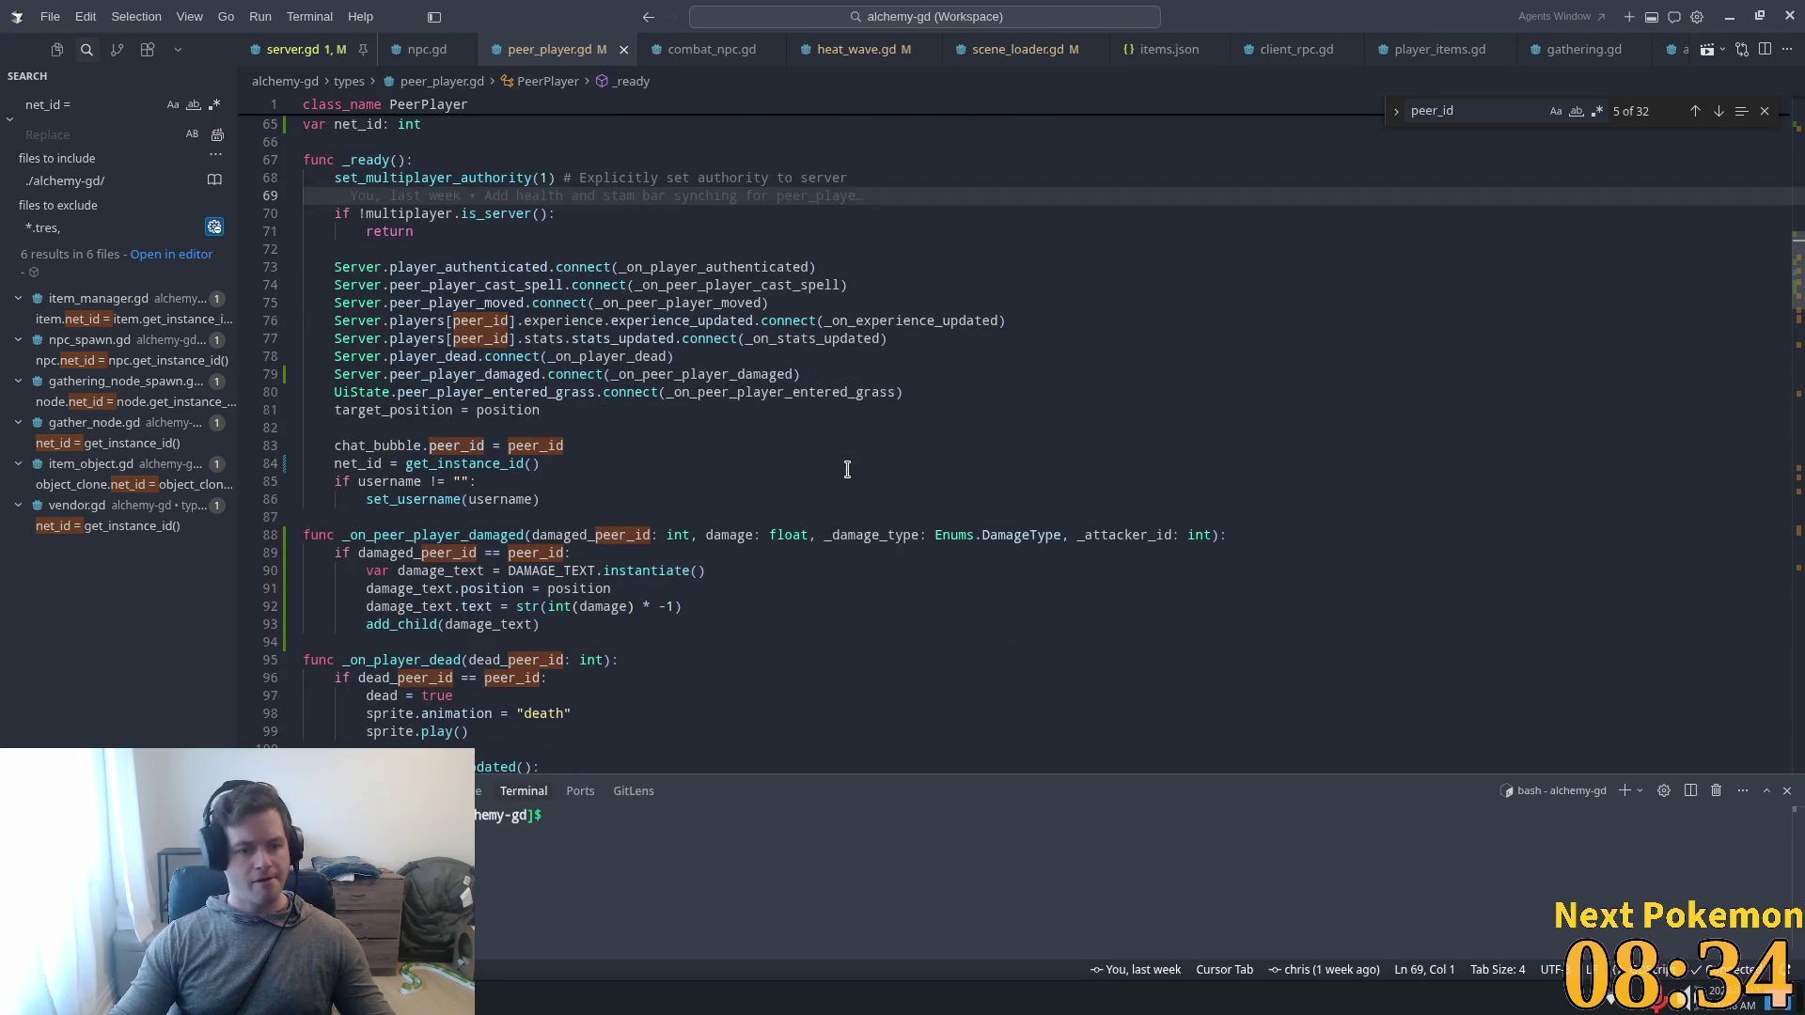
double_click(522, 555)
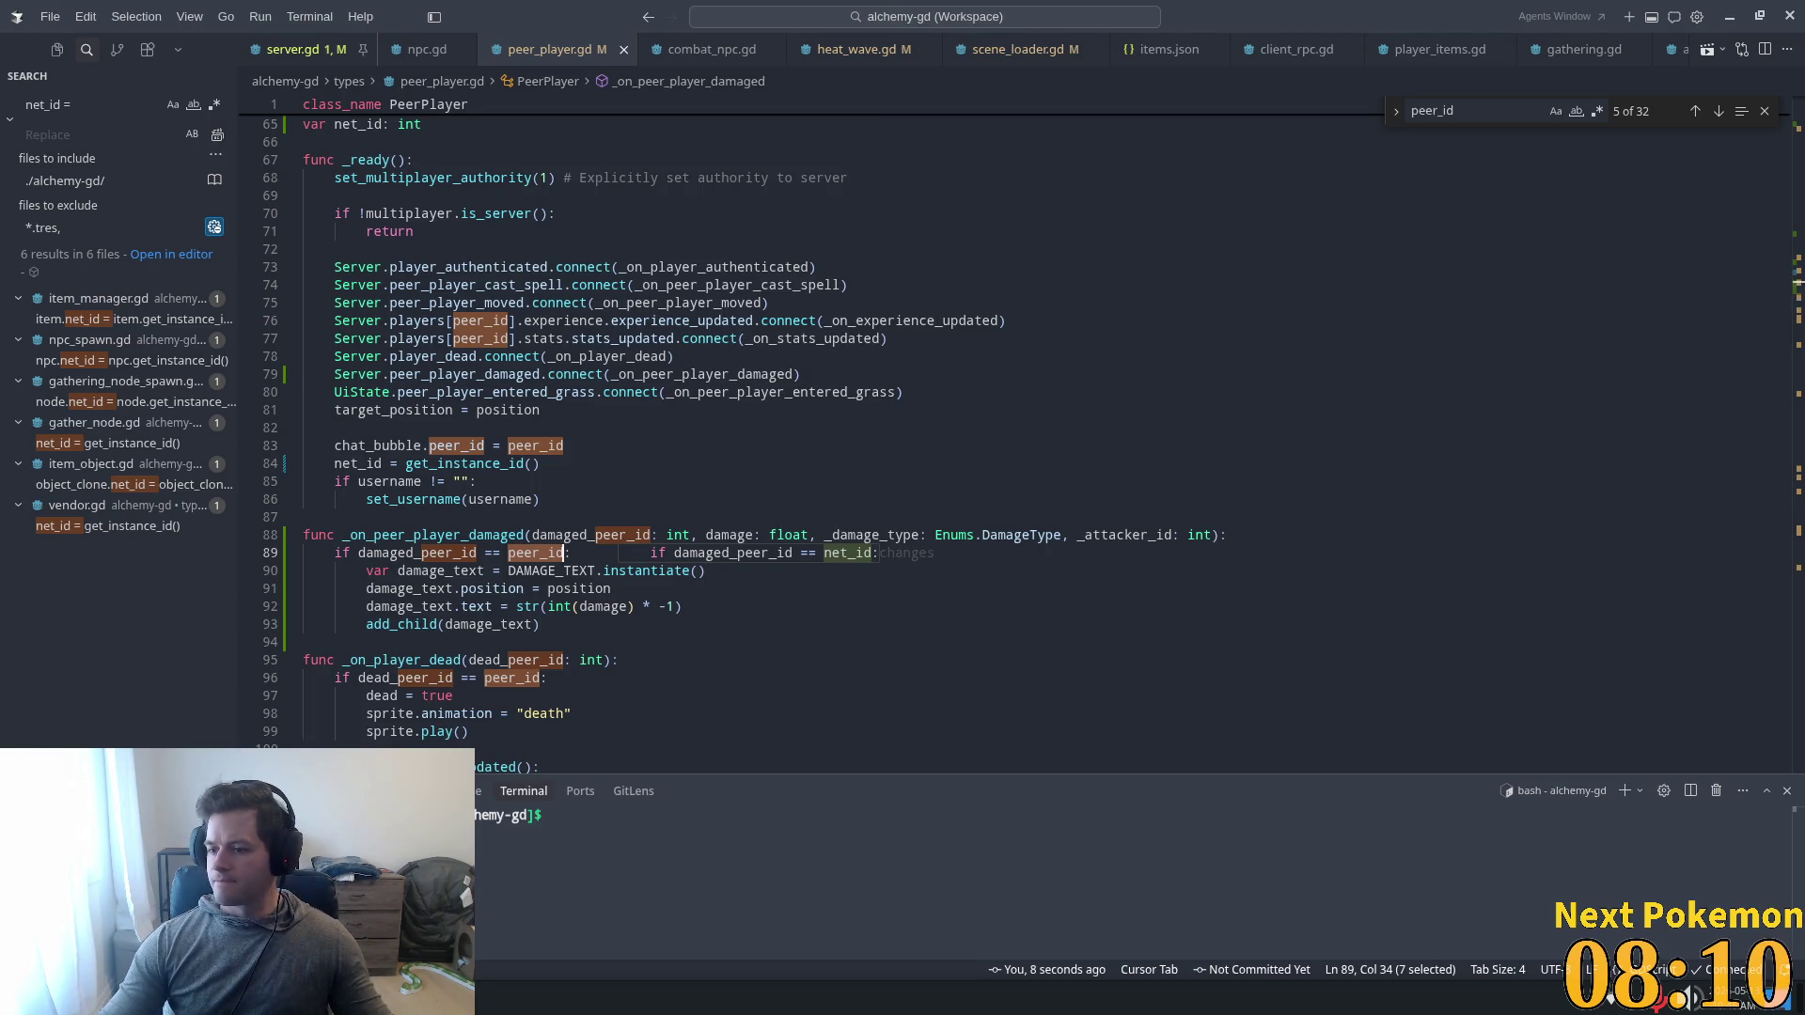
key("Escape")
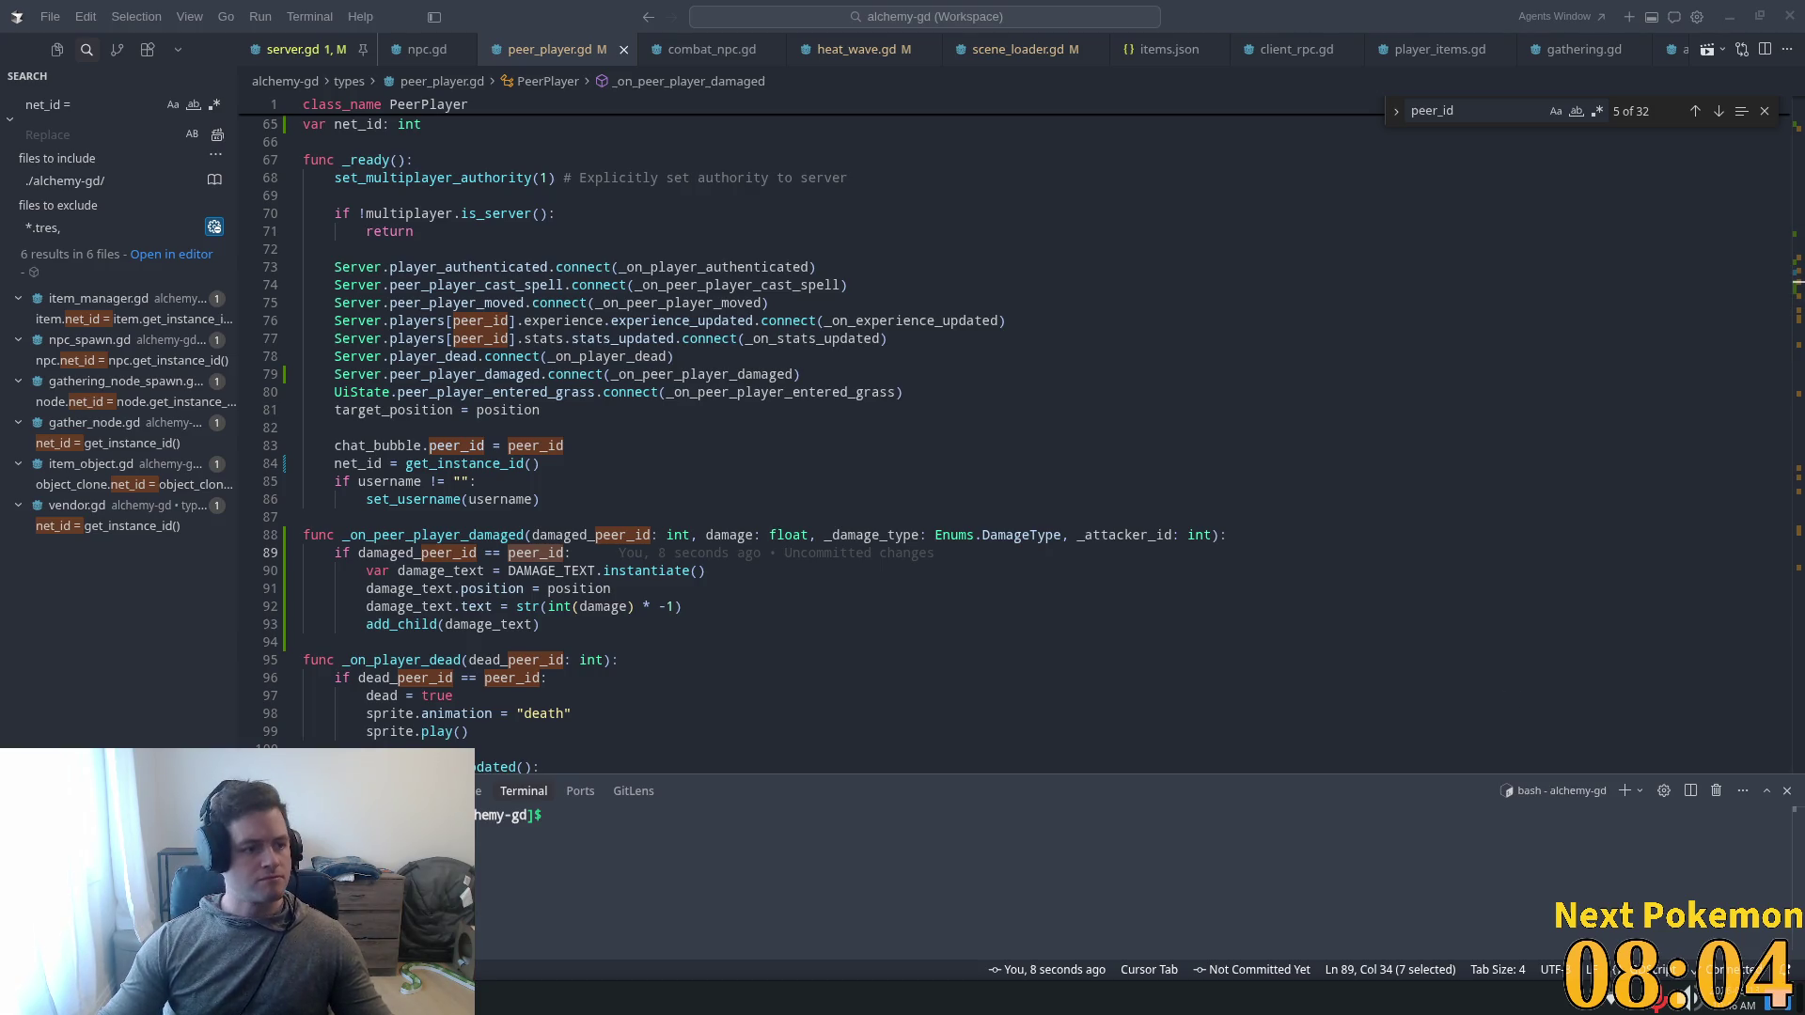
left_click(695, 433)
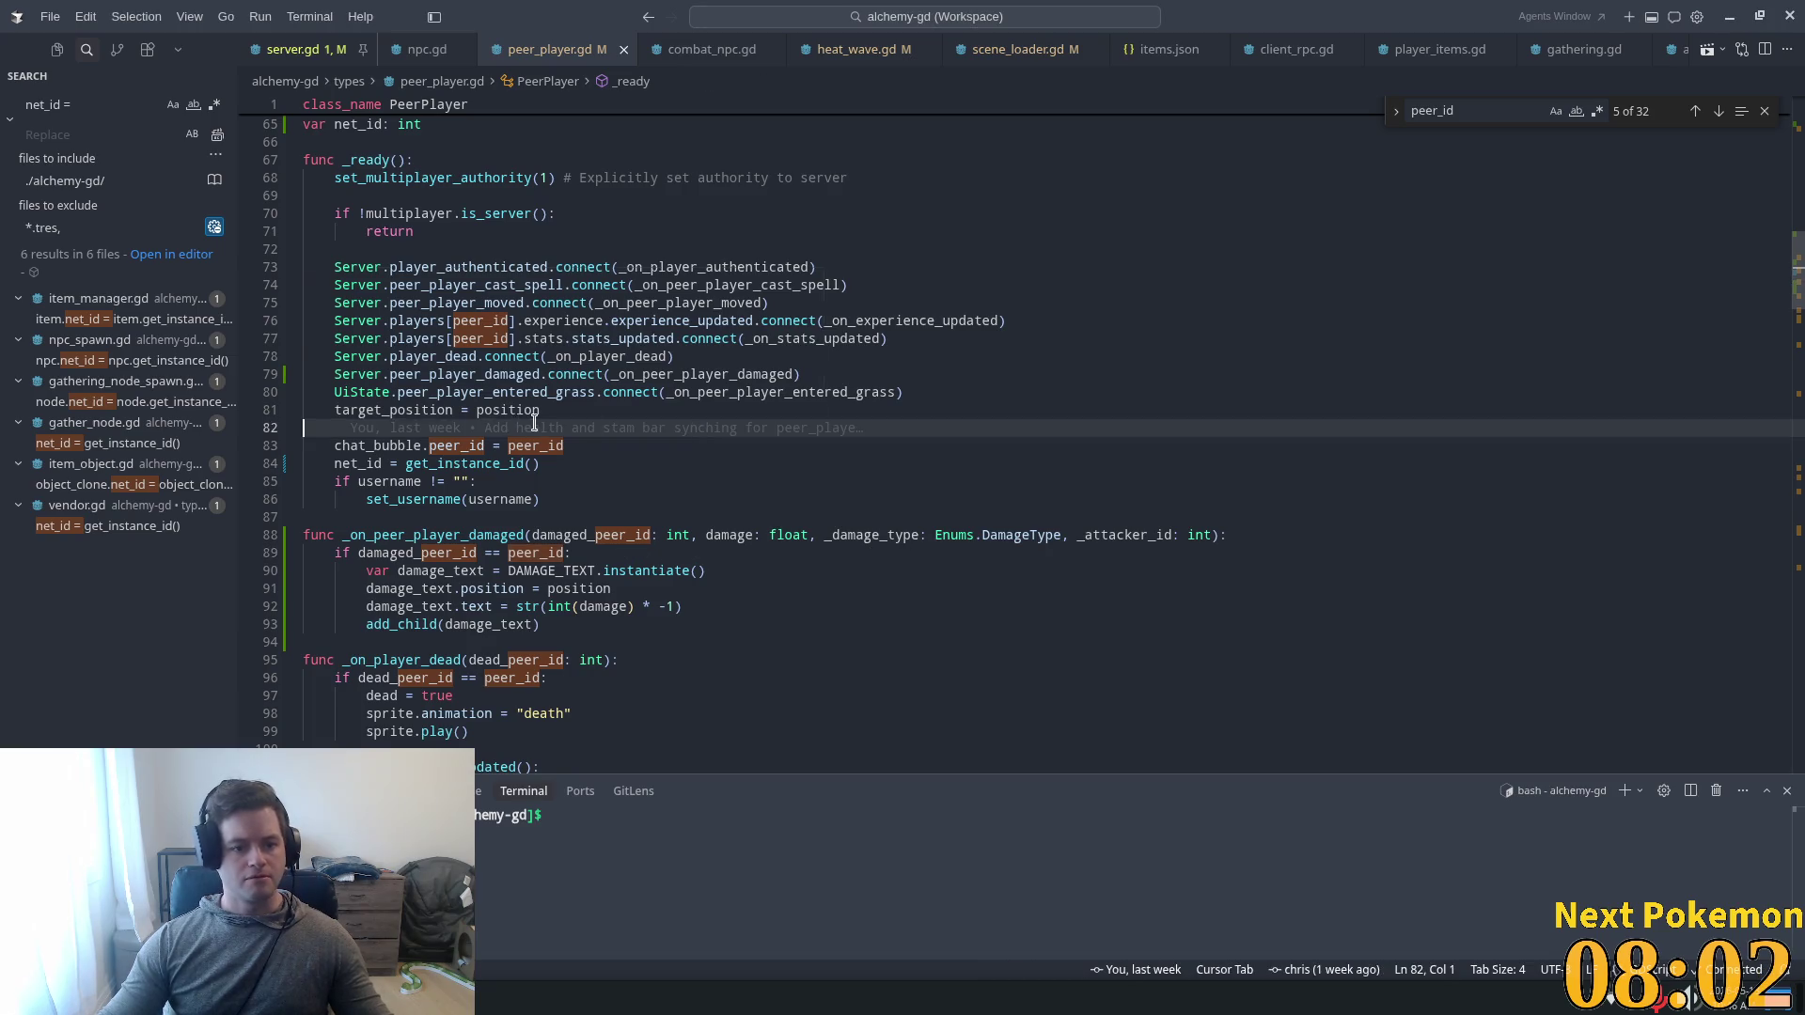
scroll(540, 401, "down", 1)
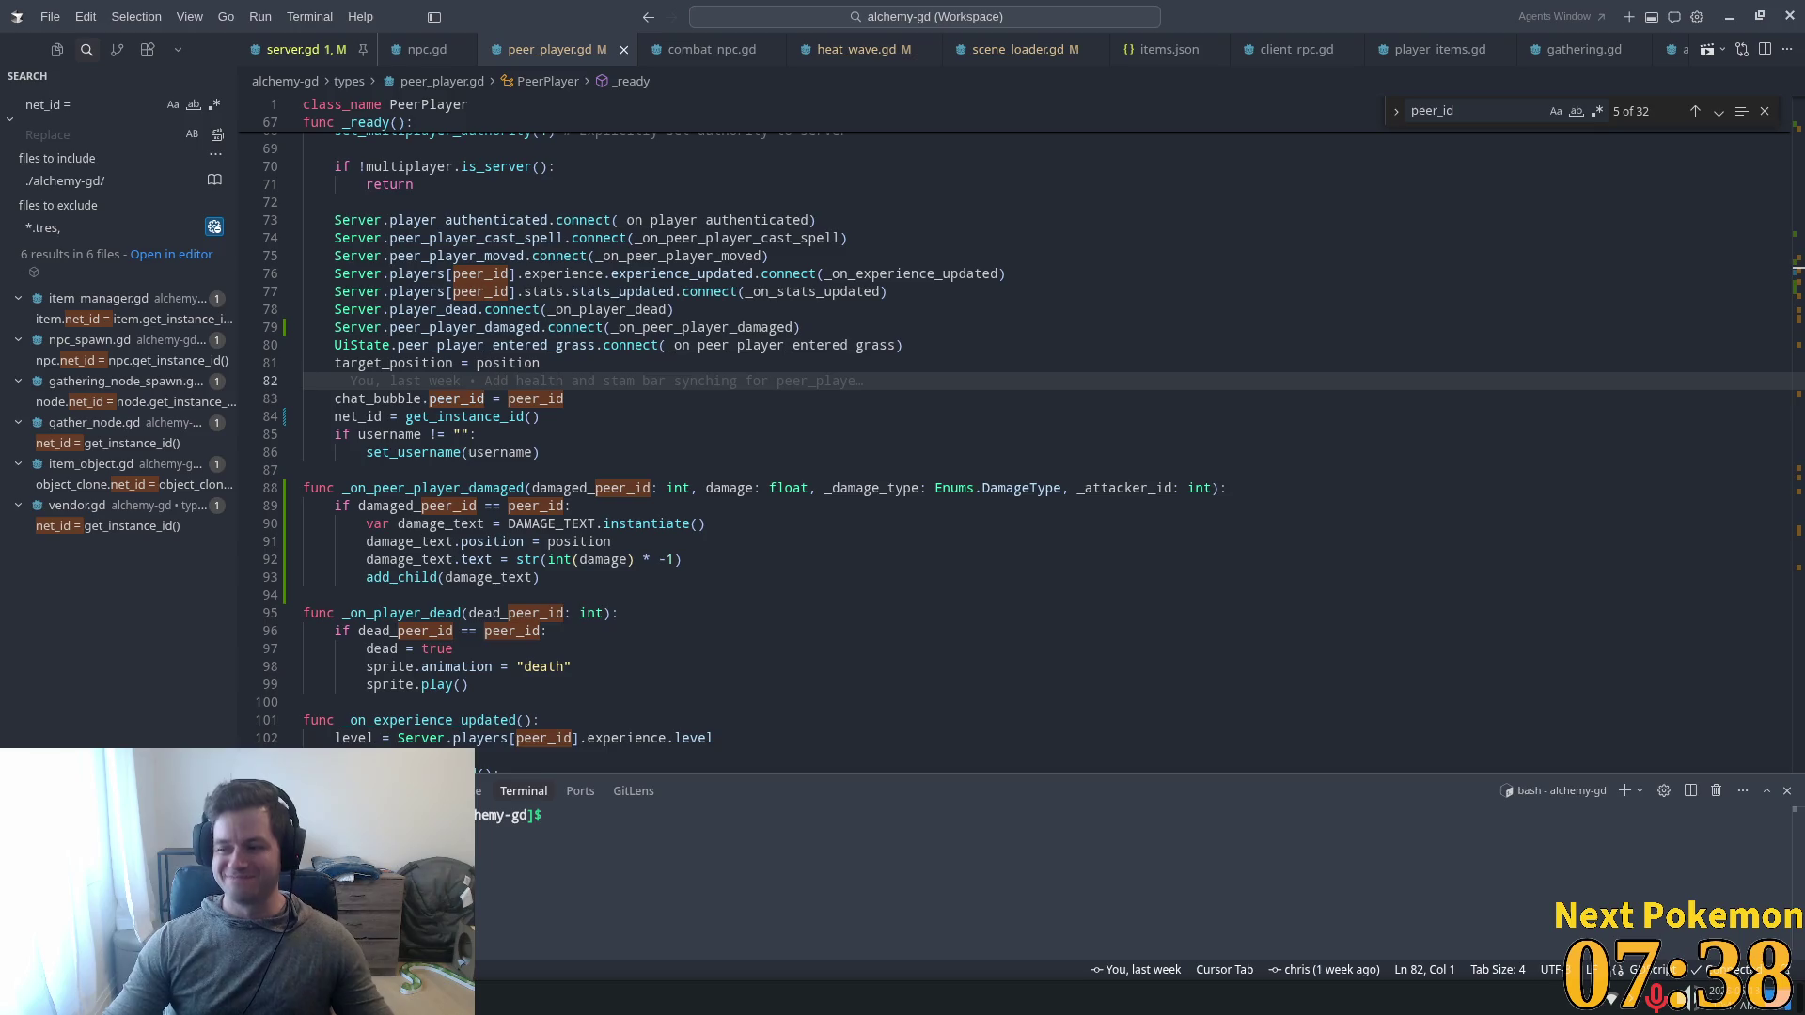
left_click(657, 595)
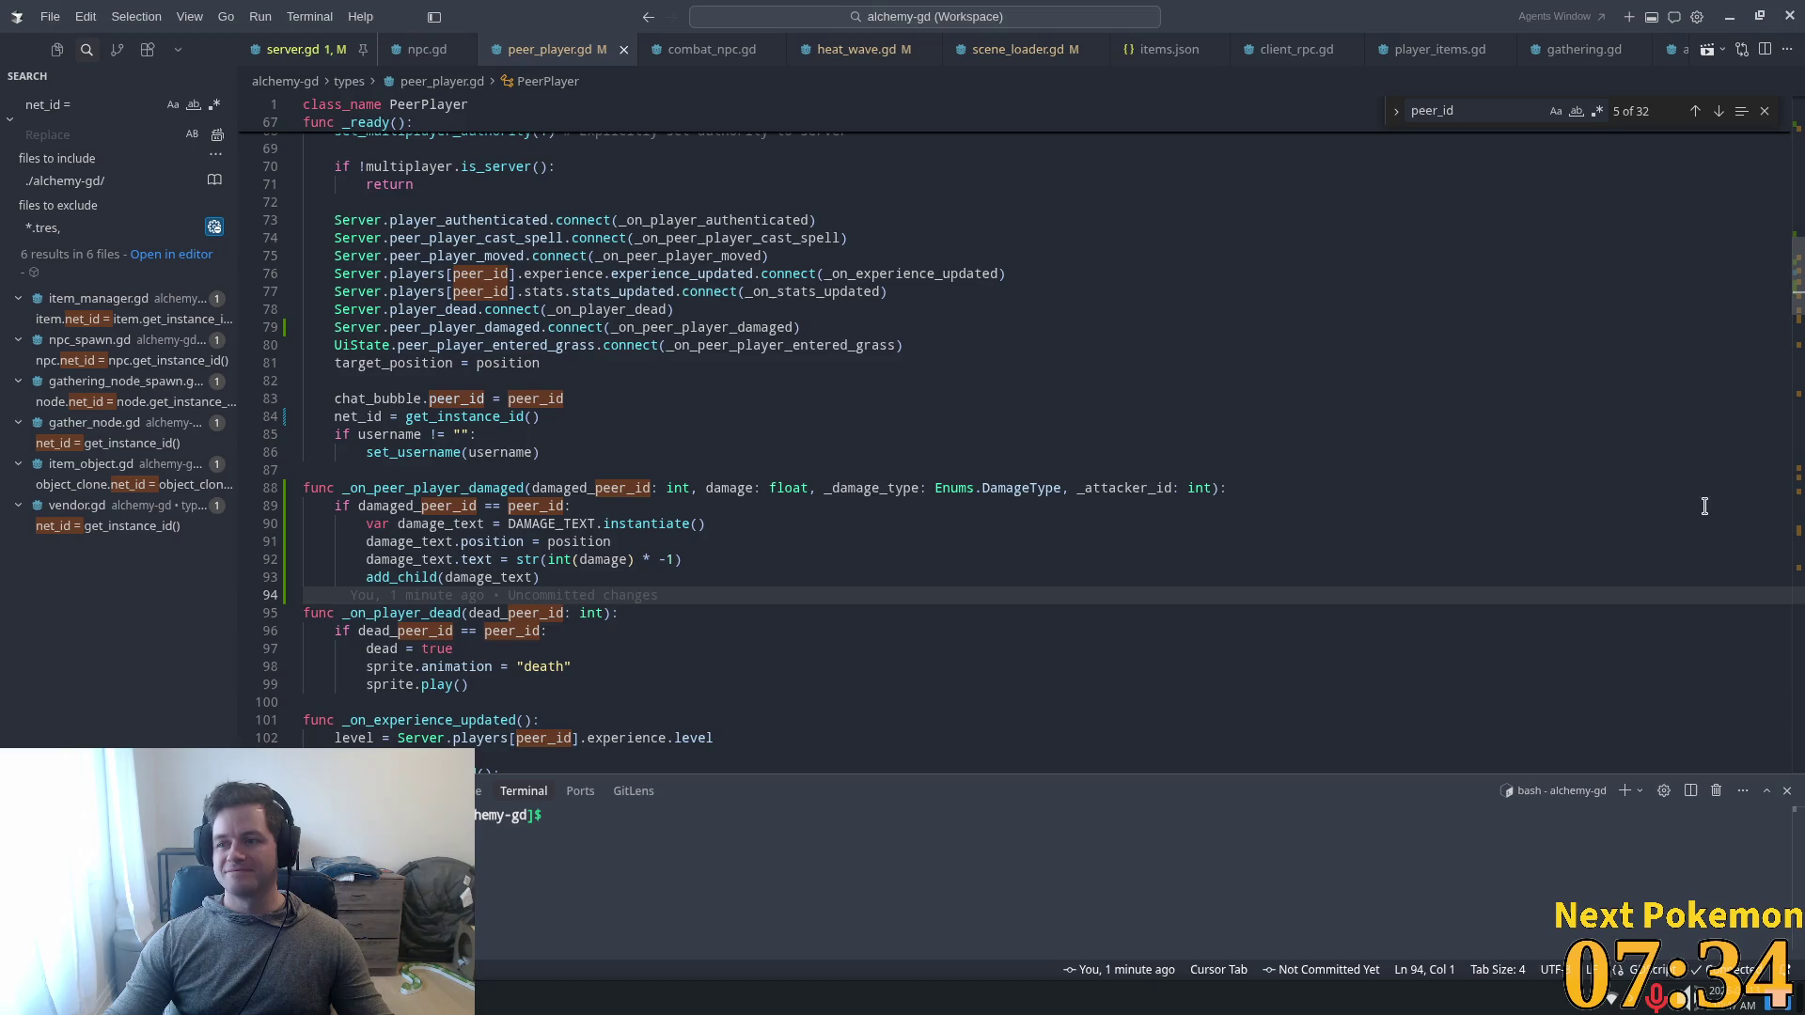
left_click(887, 399)
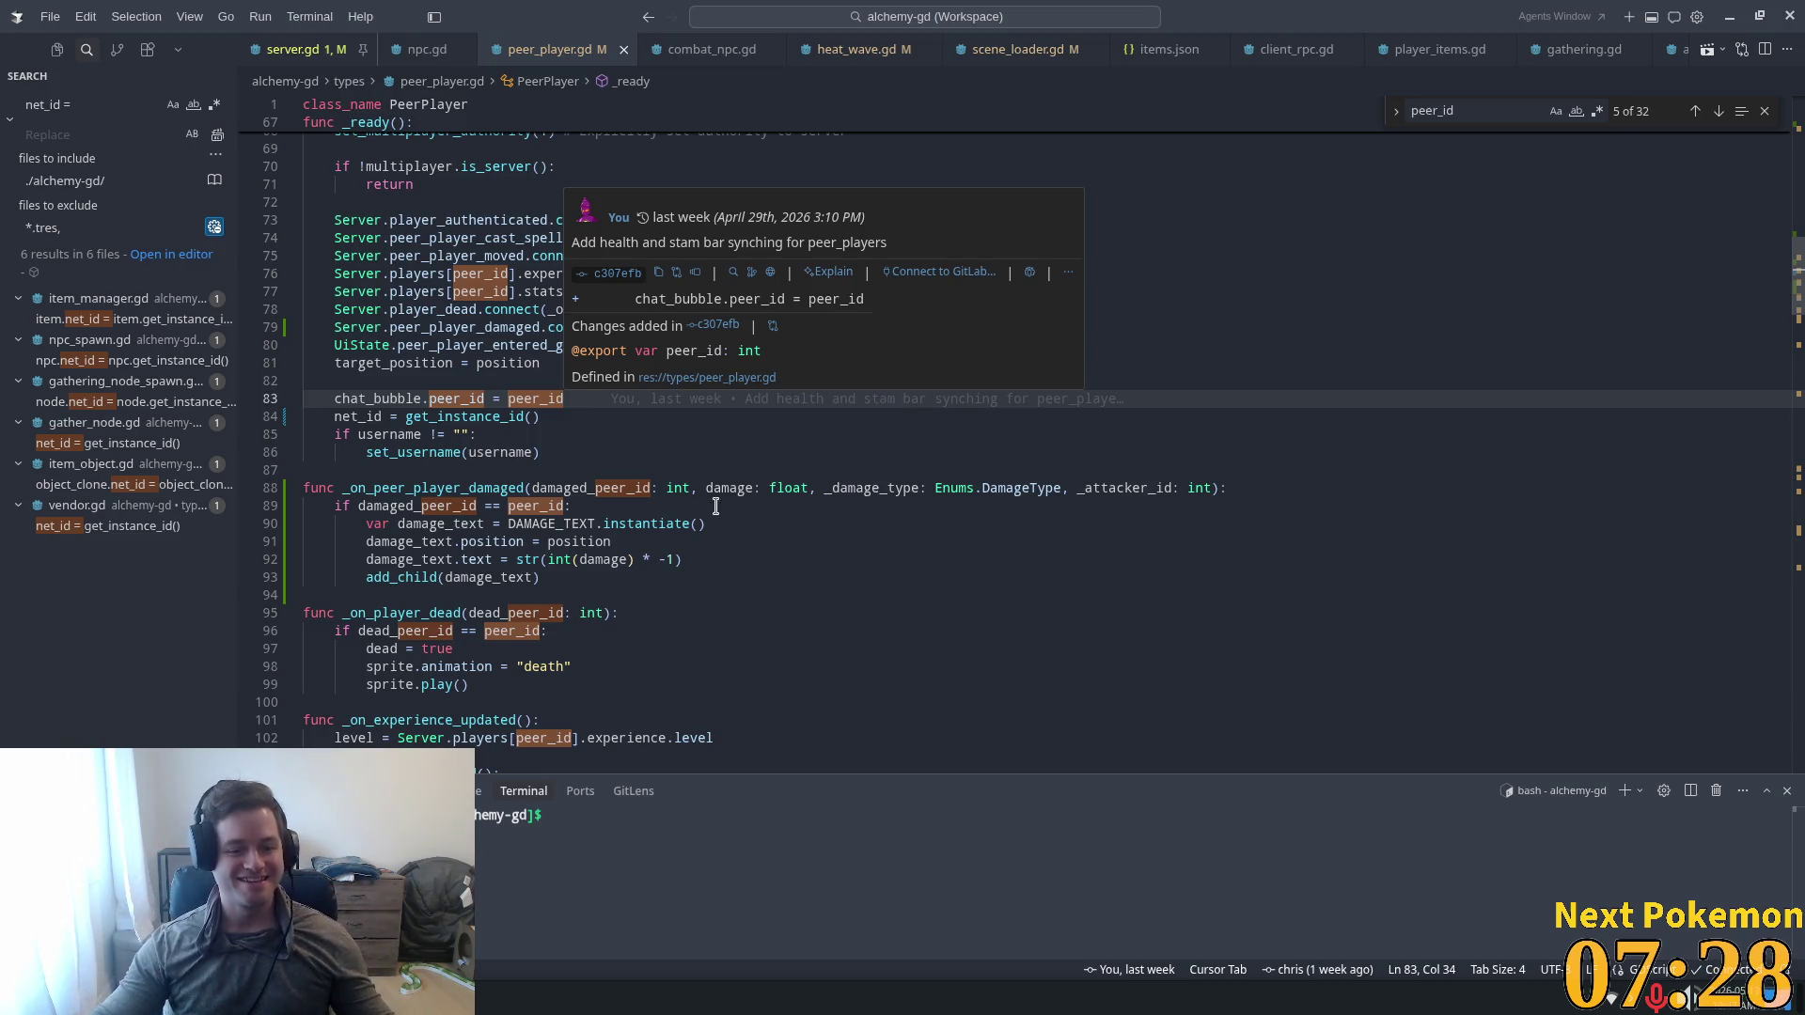
left_click(636, 450)
left_click(529, 416)
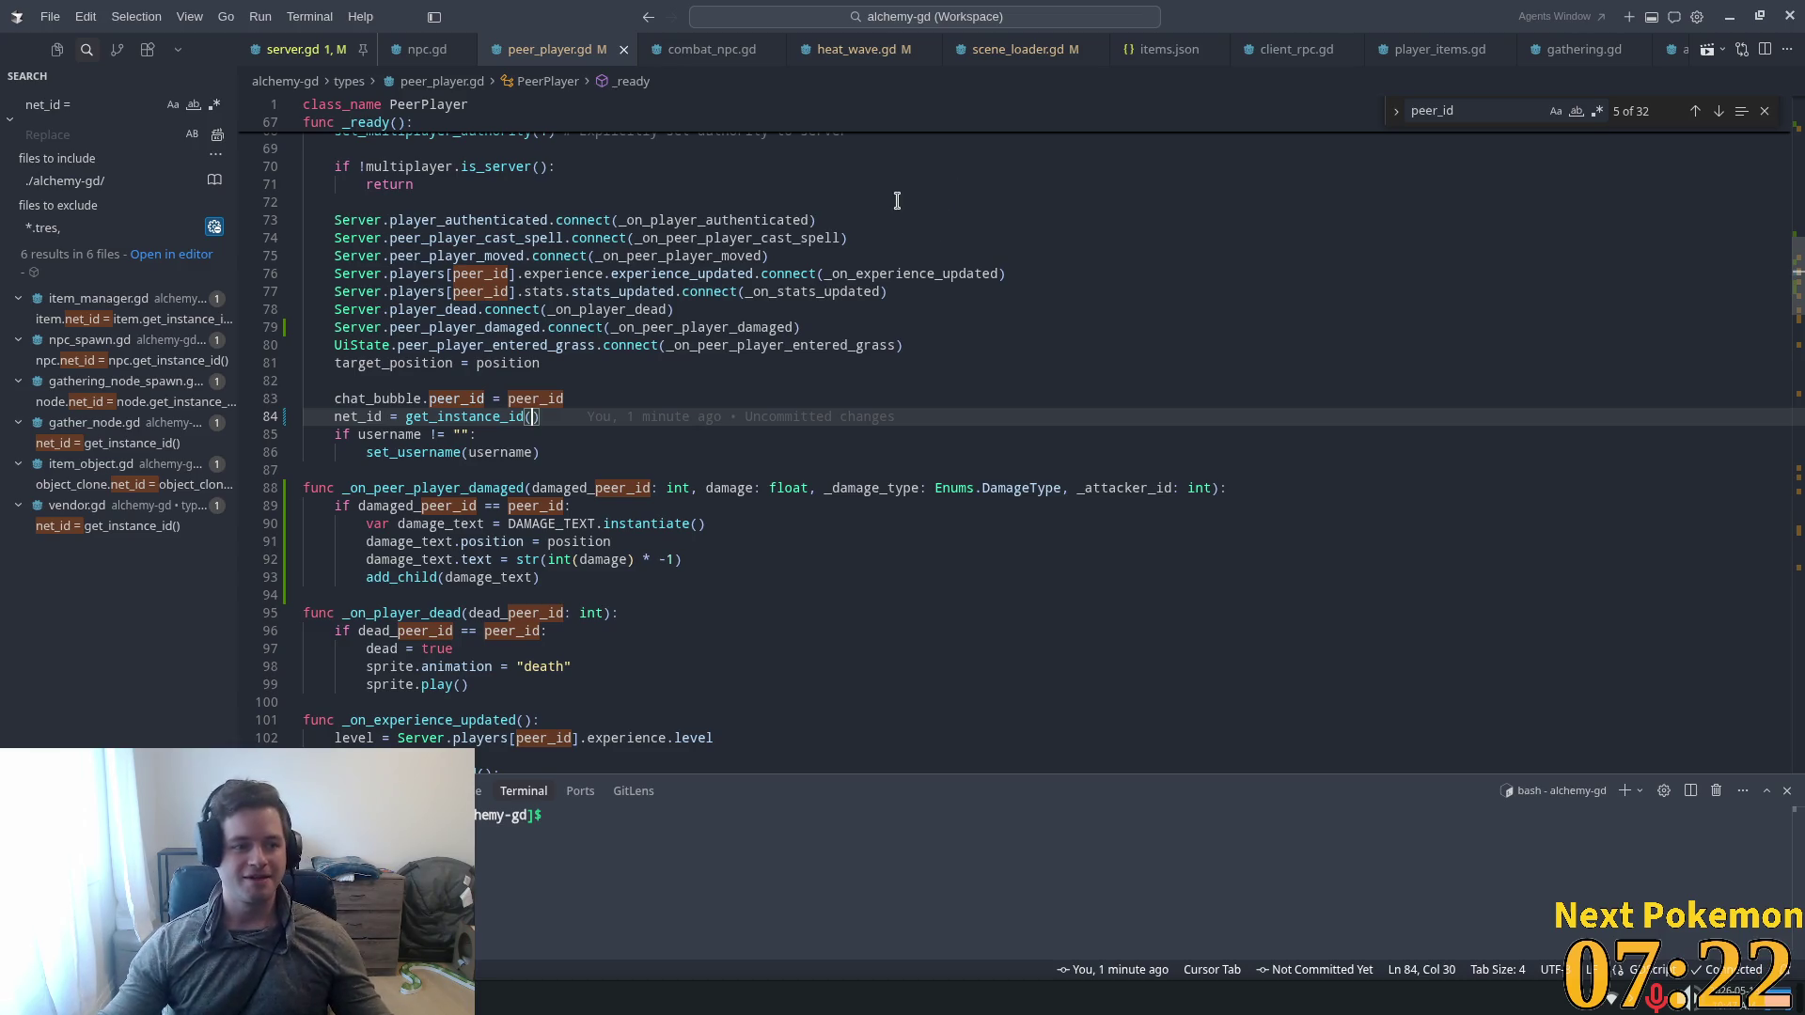
Examine the damaged_peer_id comparison and parameter, then return to server.gd's damage_peer_player.
left_click(837, 326)
left_click(697, 381)
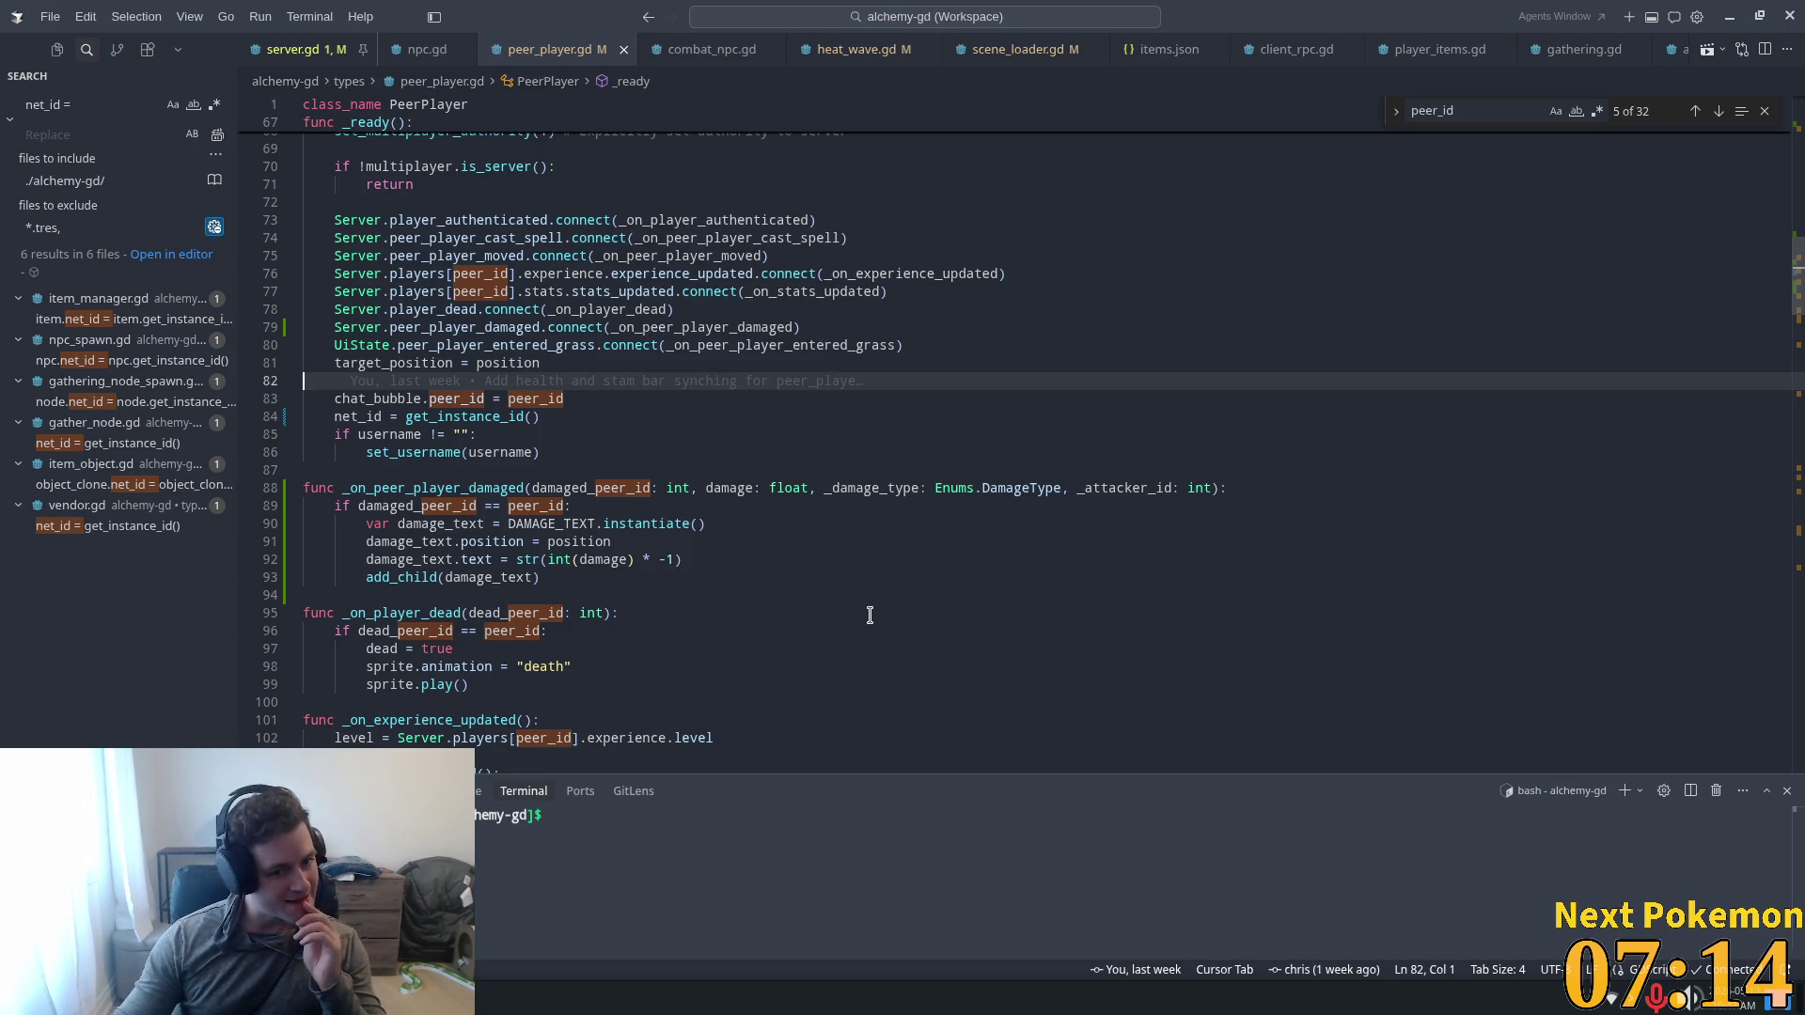
left_click(583, 509)
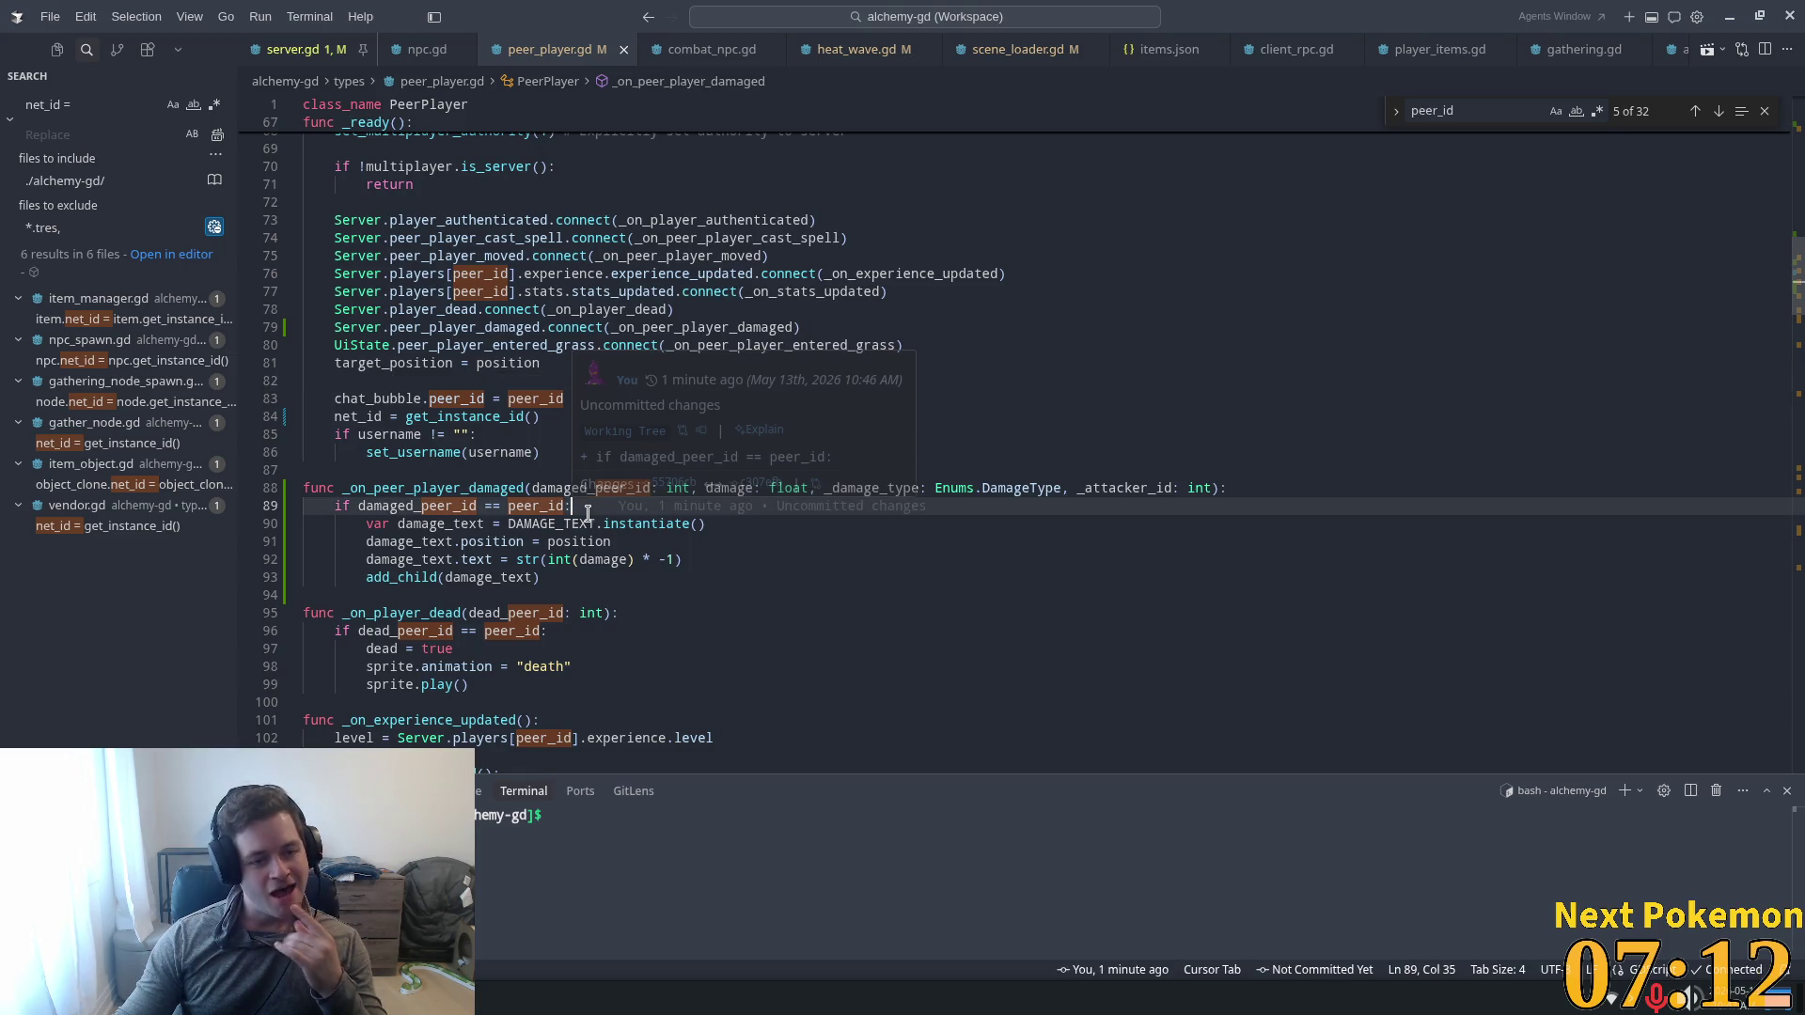
left_click(695, 417)
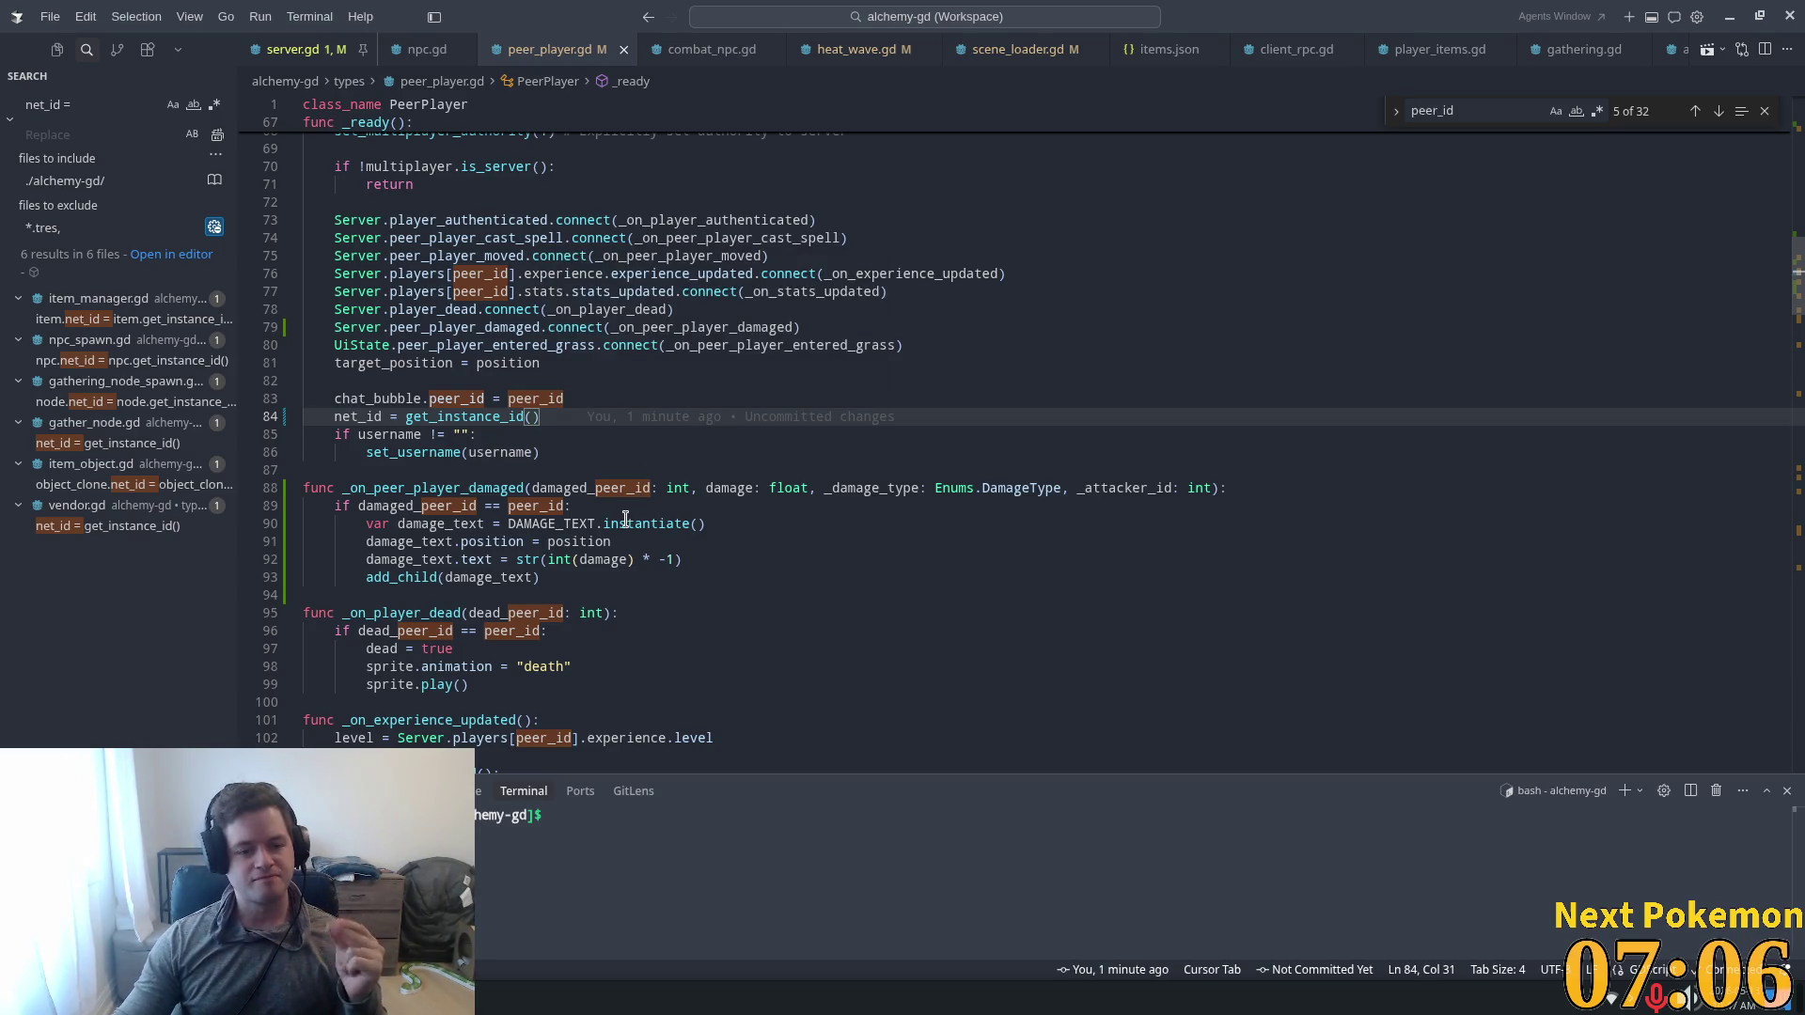
mouse_move(625, 523)
double_click(590, 488)
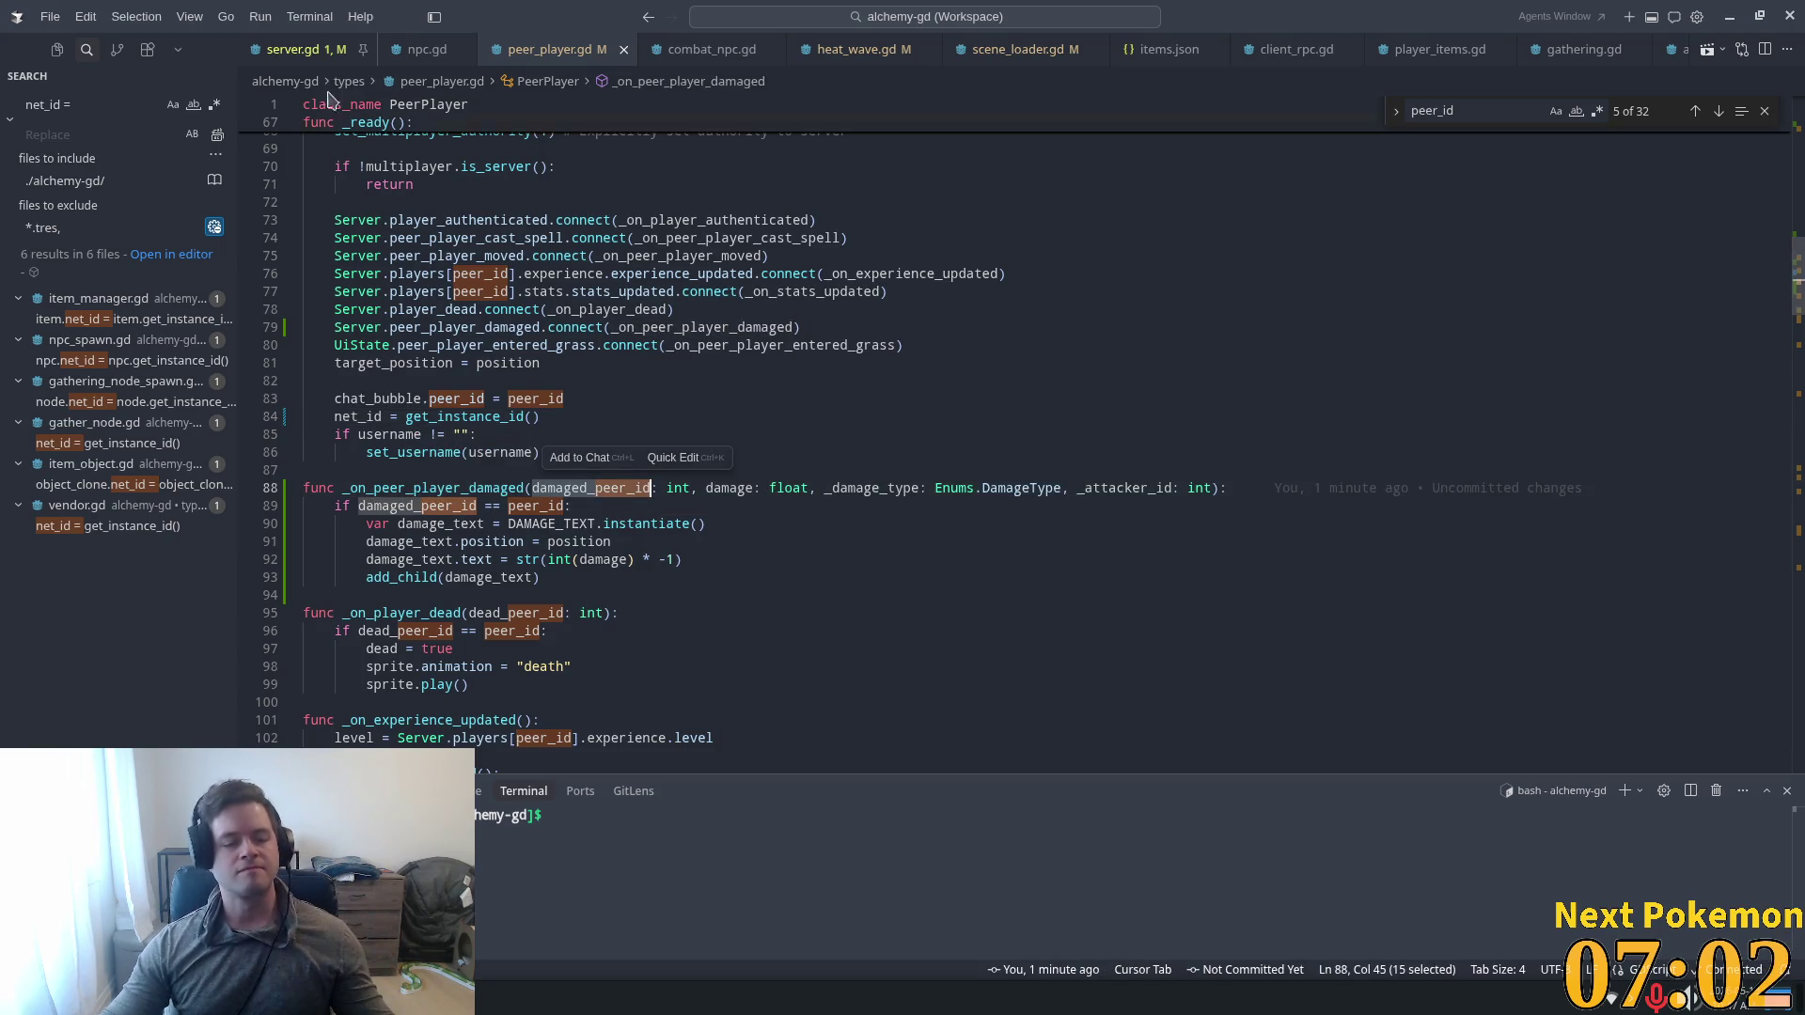
left_click(343, 59)
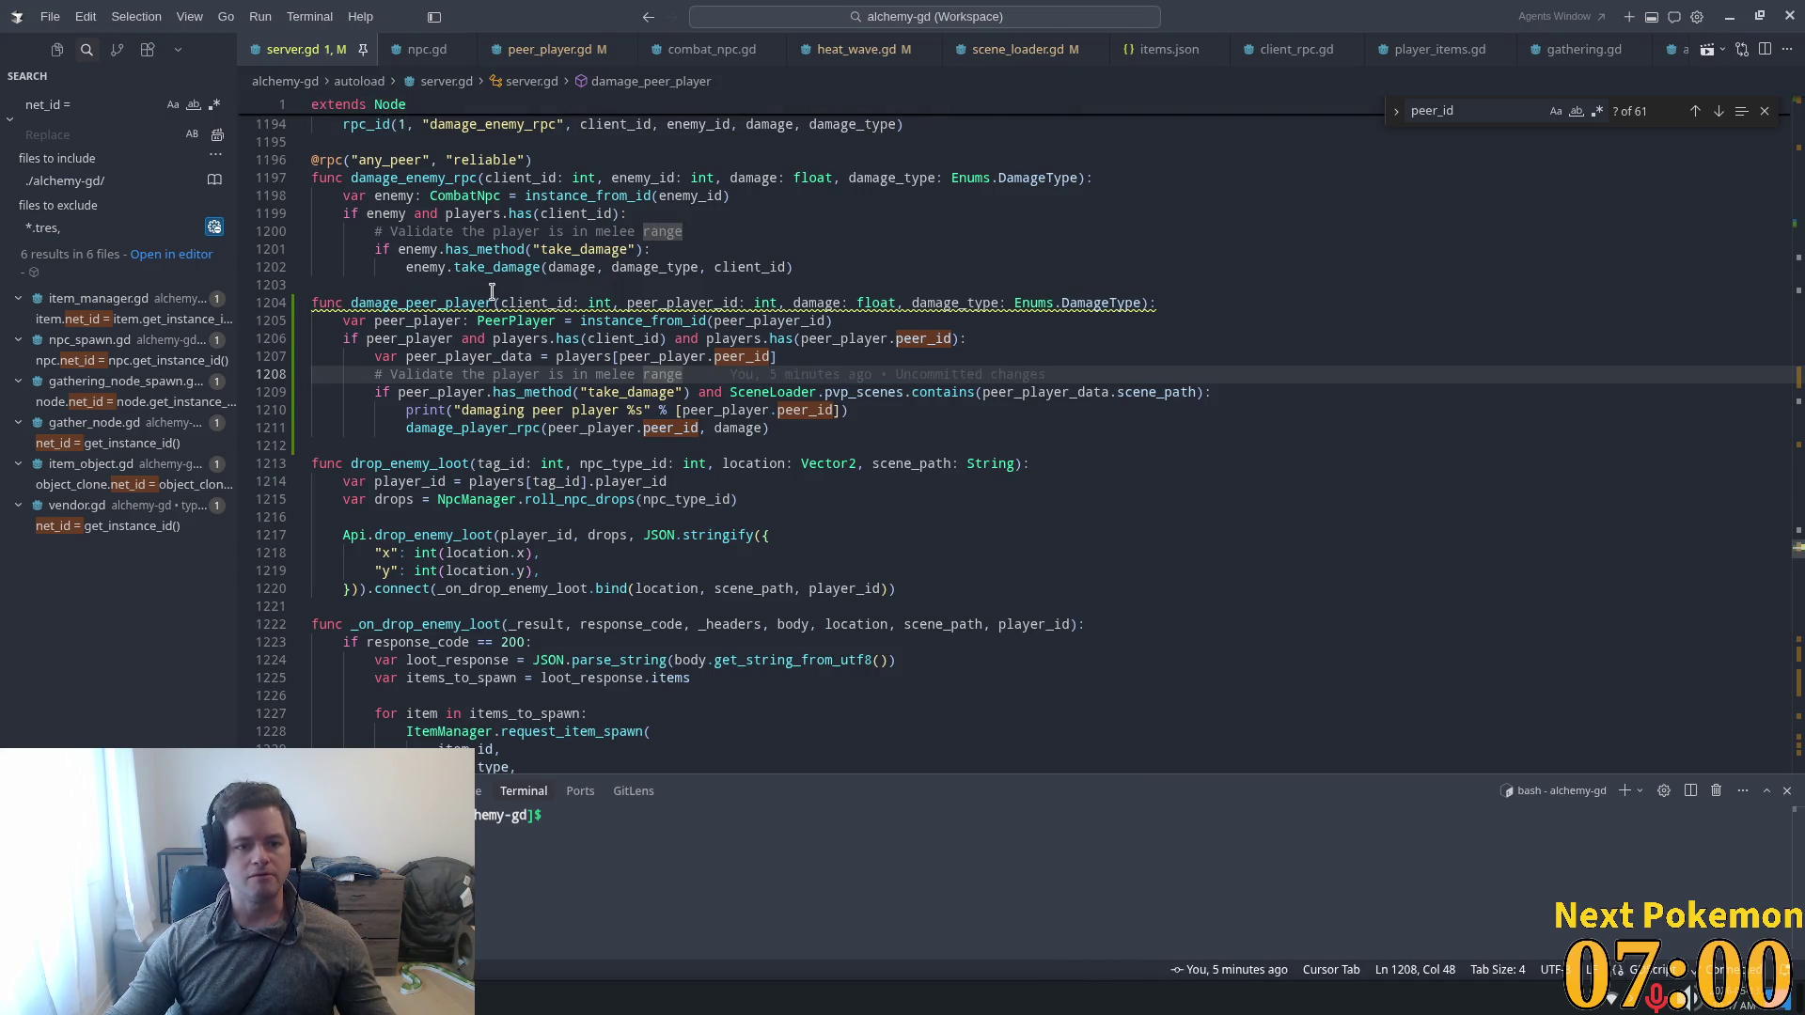
Add a peer_net_id: int parameter to the damage_peer_player signature before damage.
left_click(926, 303)
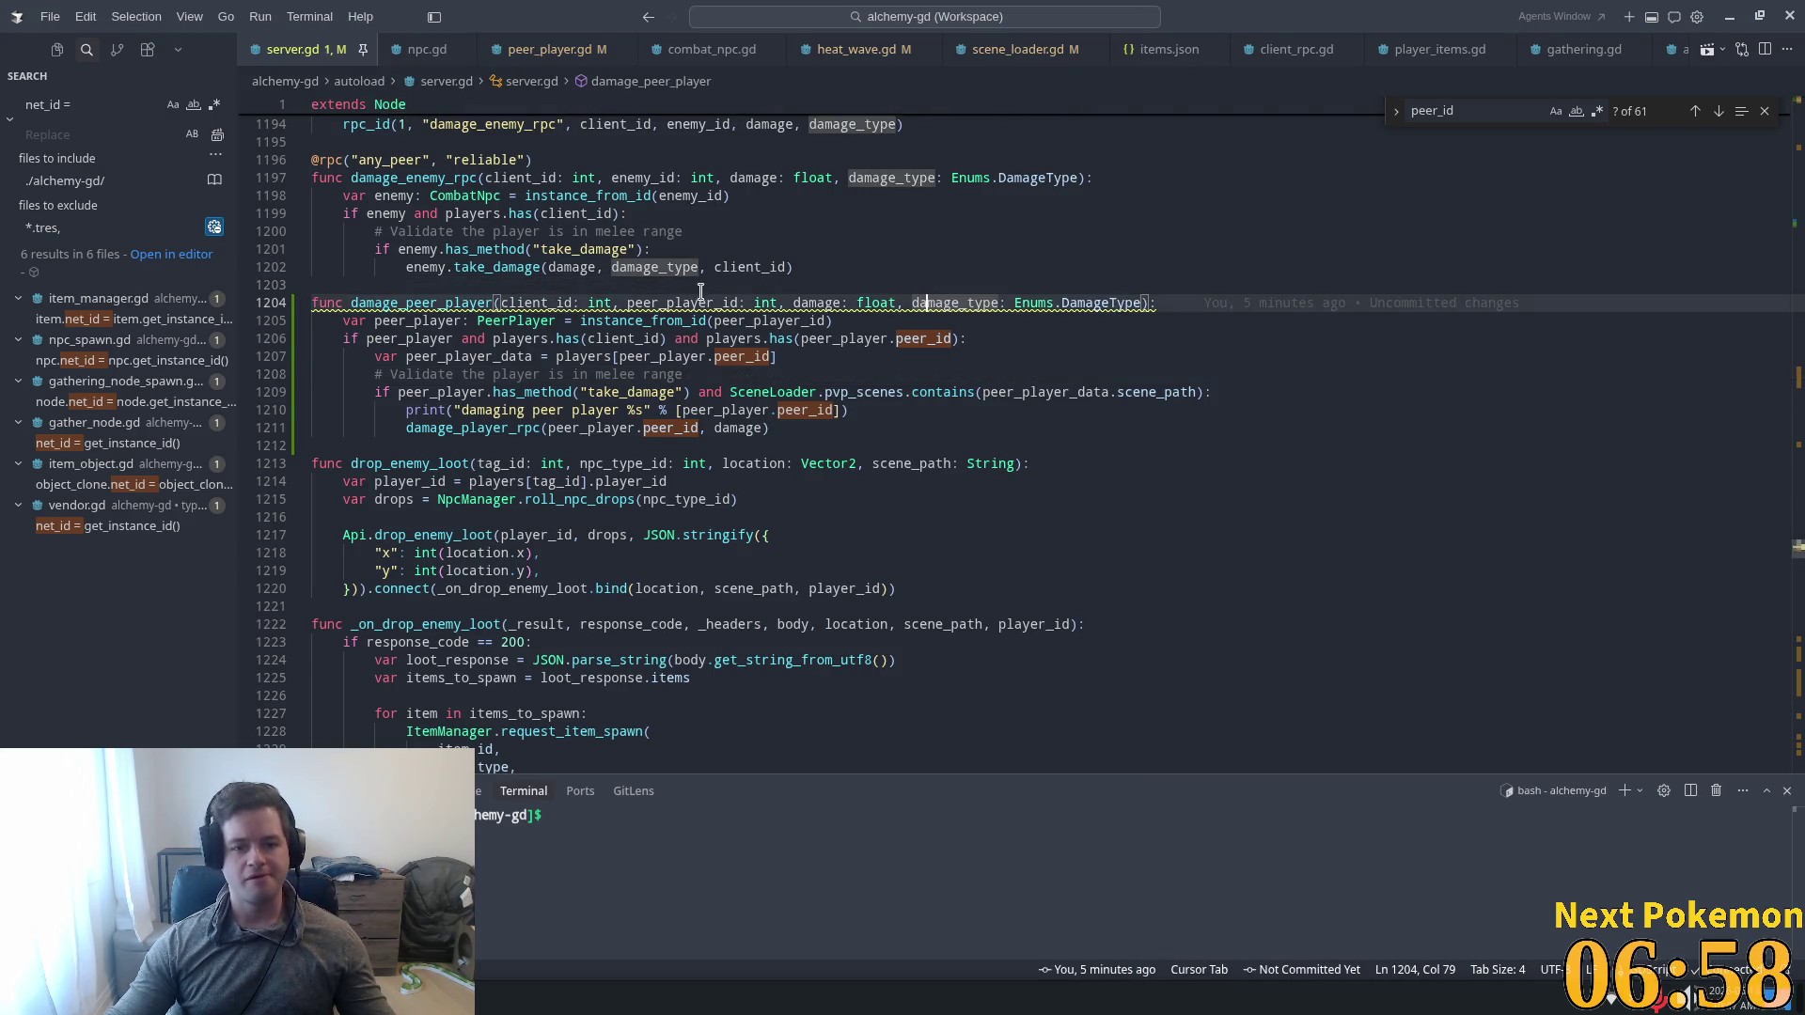
left_click(789, 302)
scroll(846, 342, "up", 2)
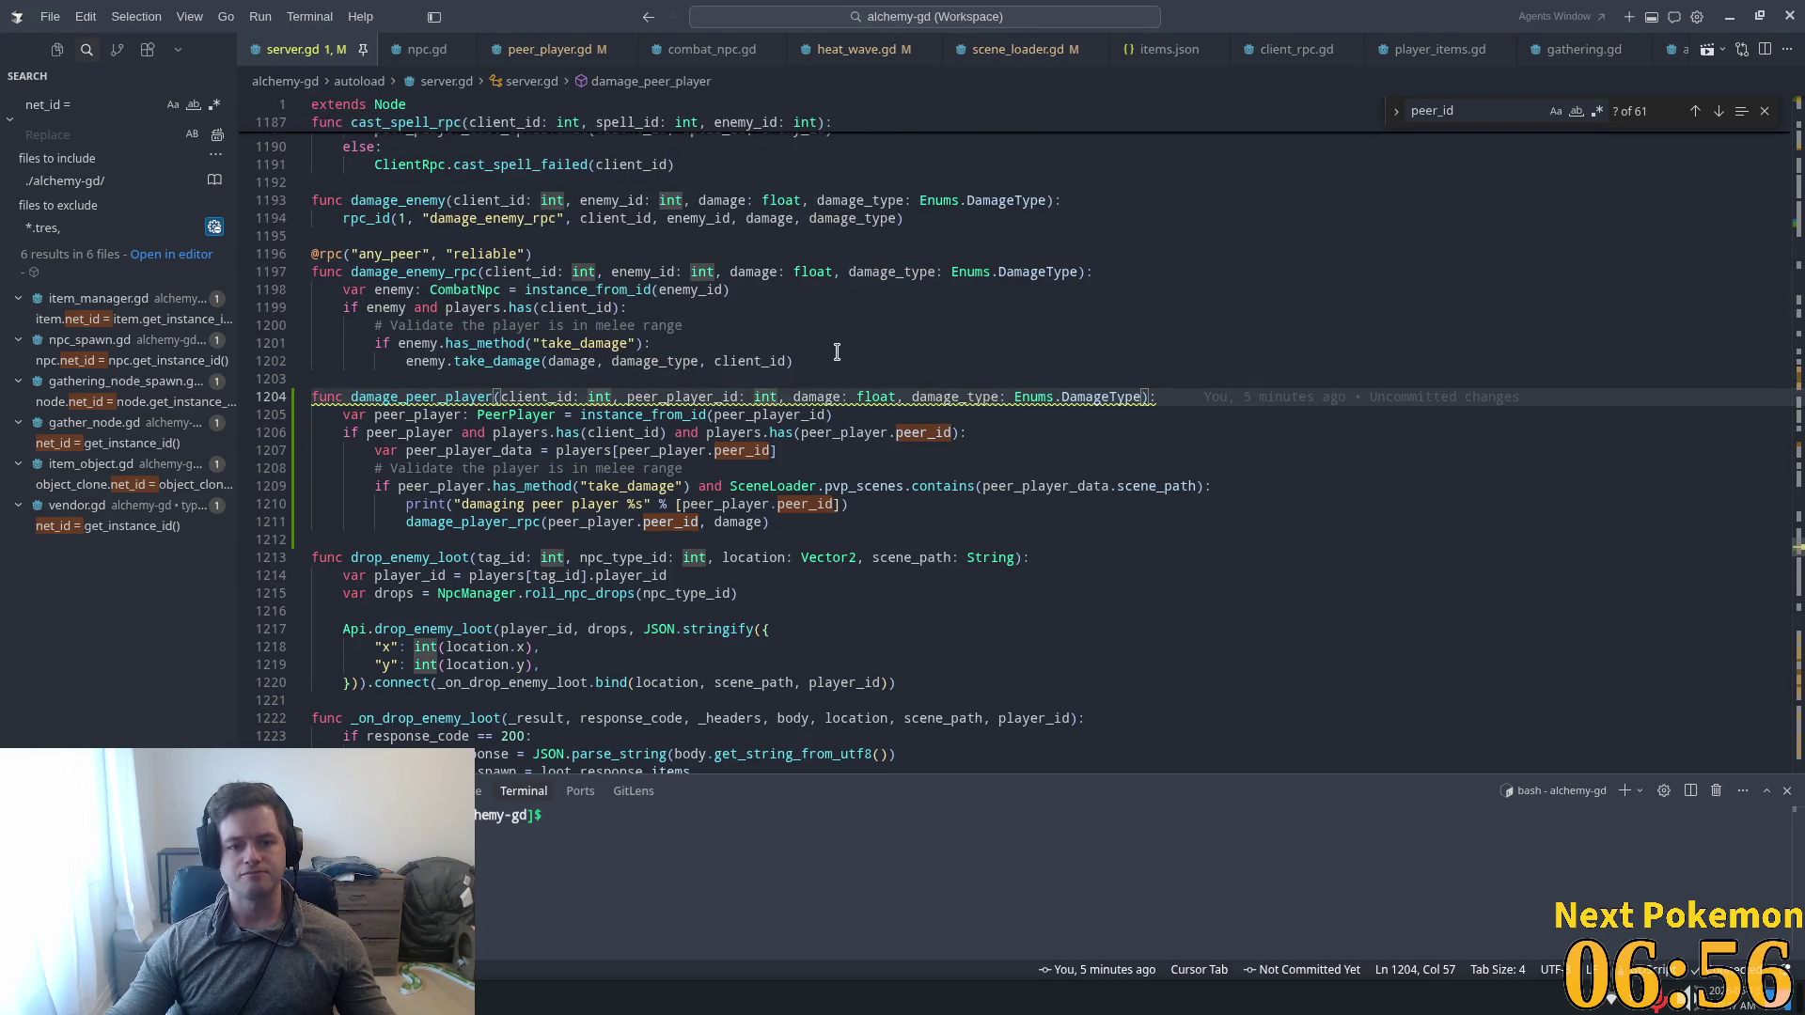
key("Right")
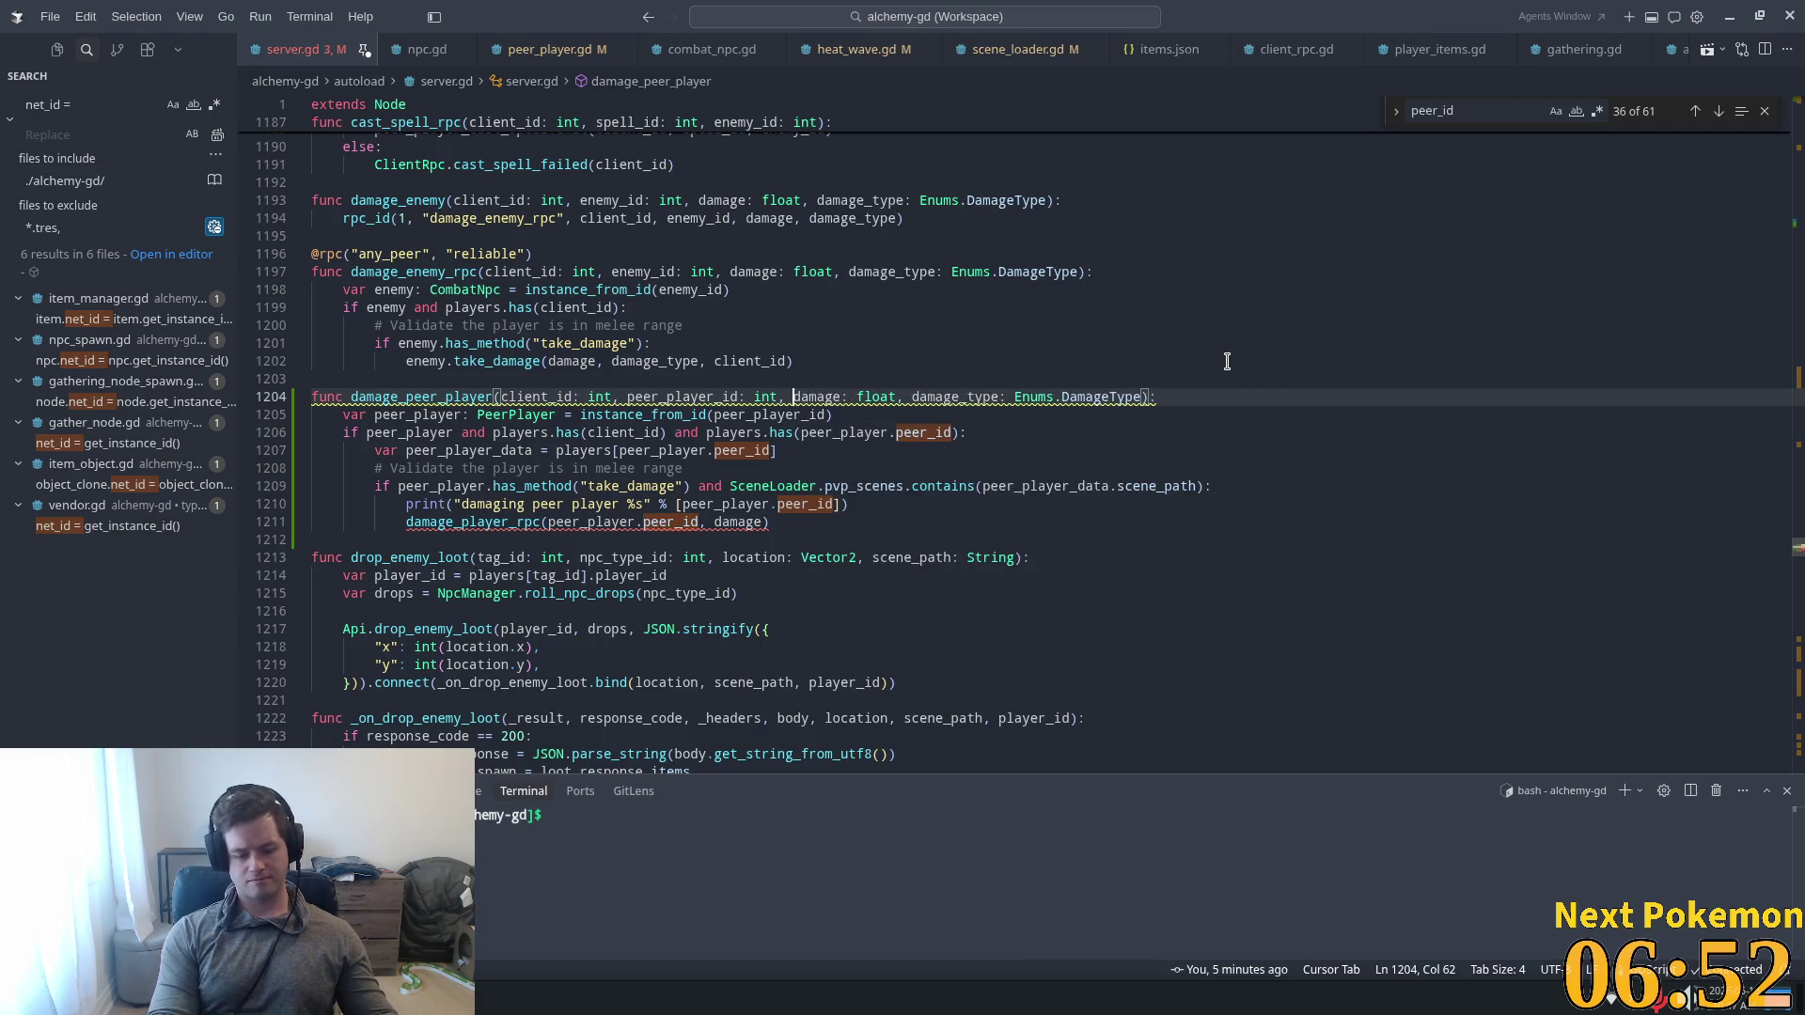
key("BackSpace")
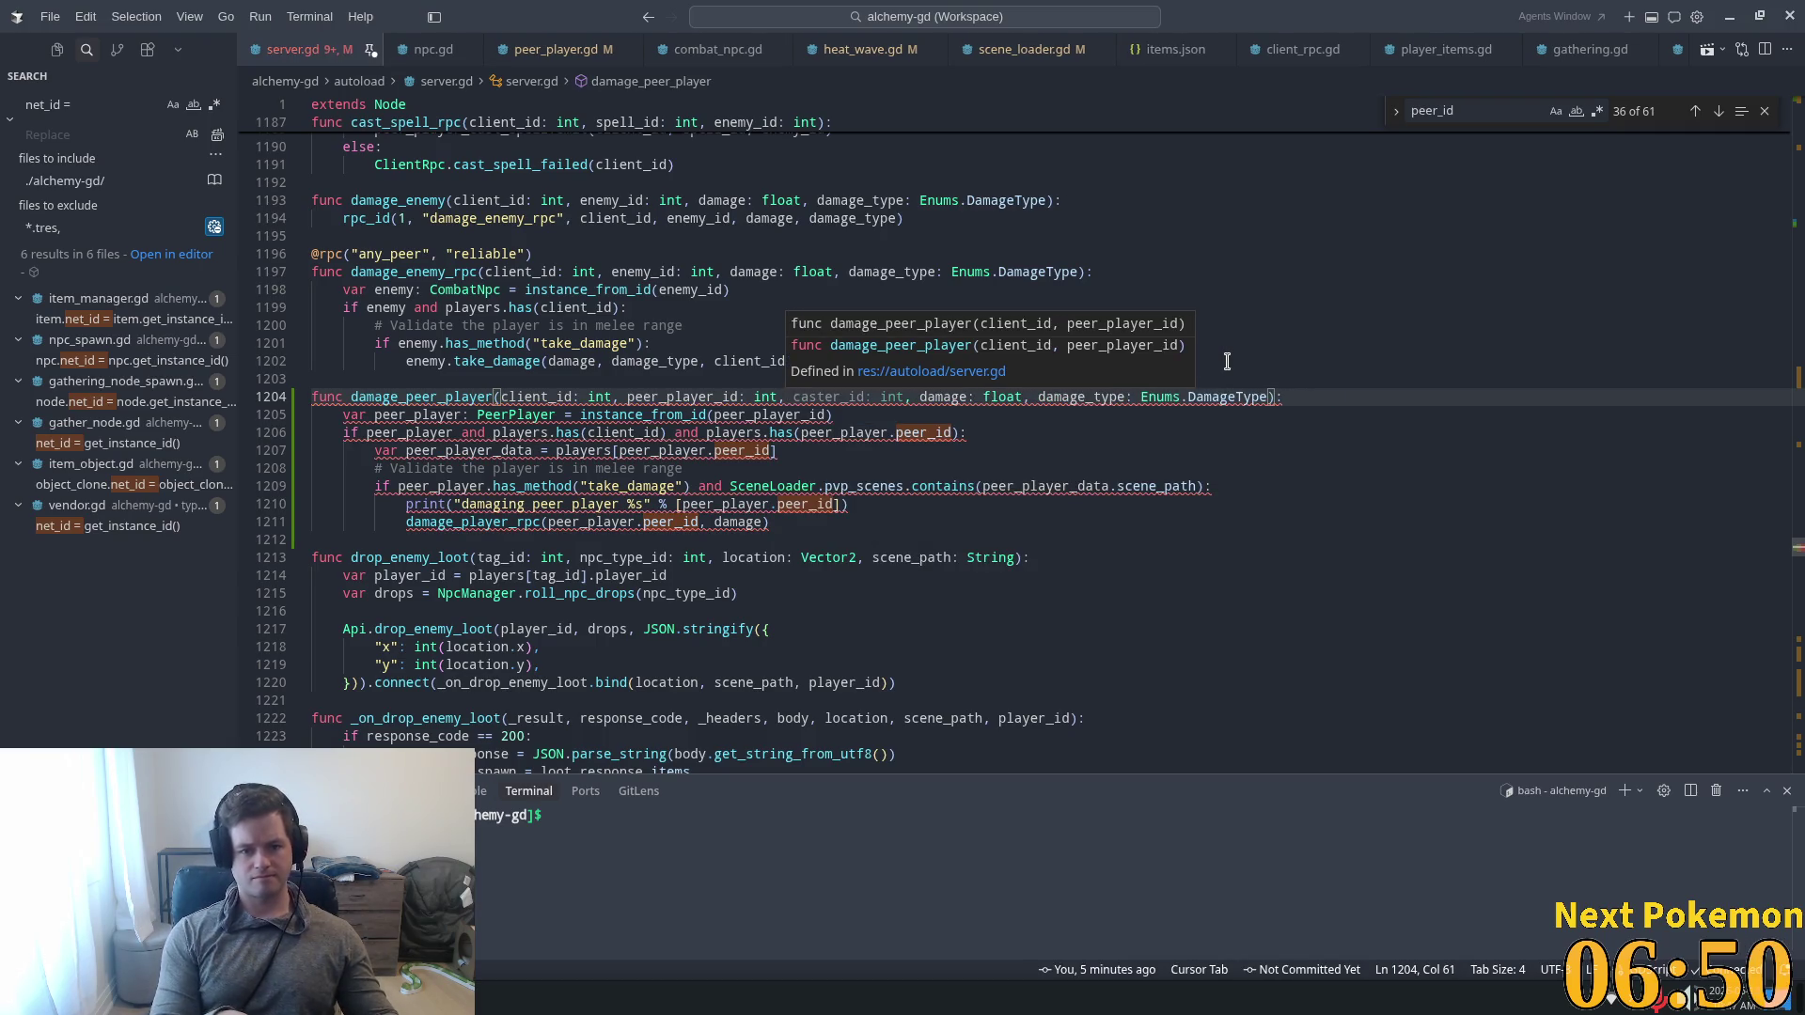
type("pee")
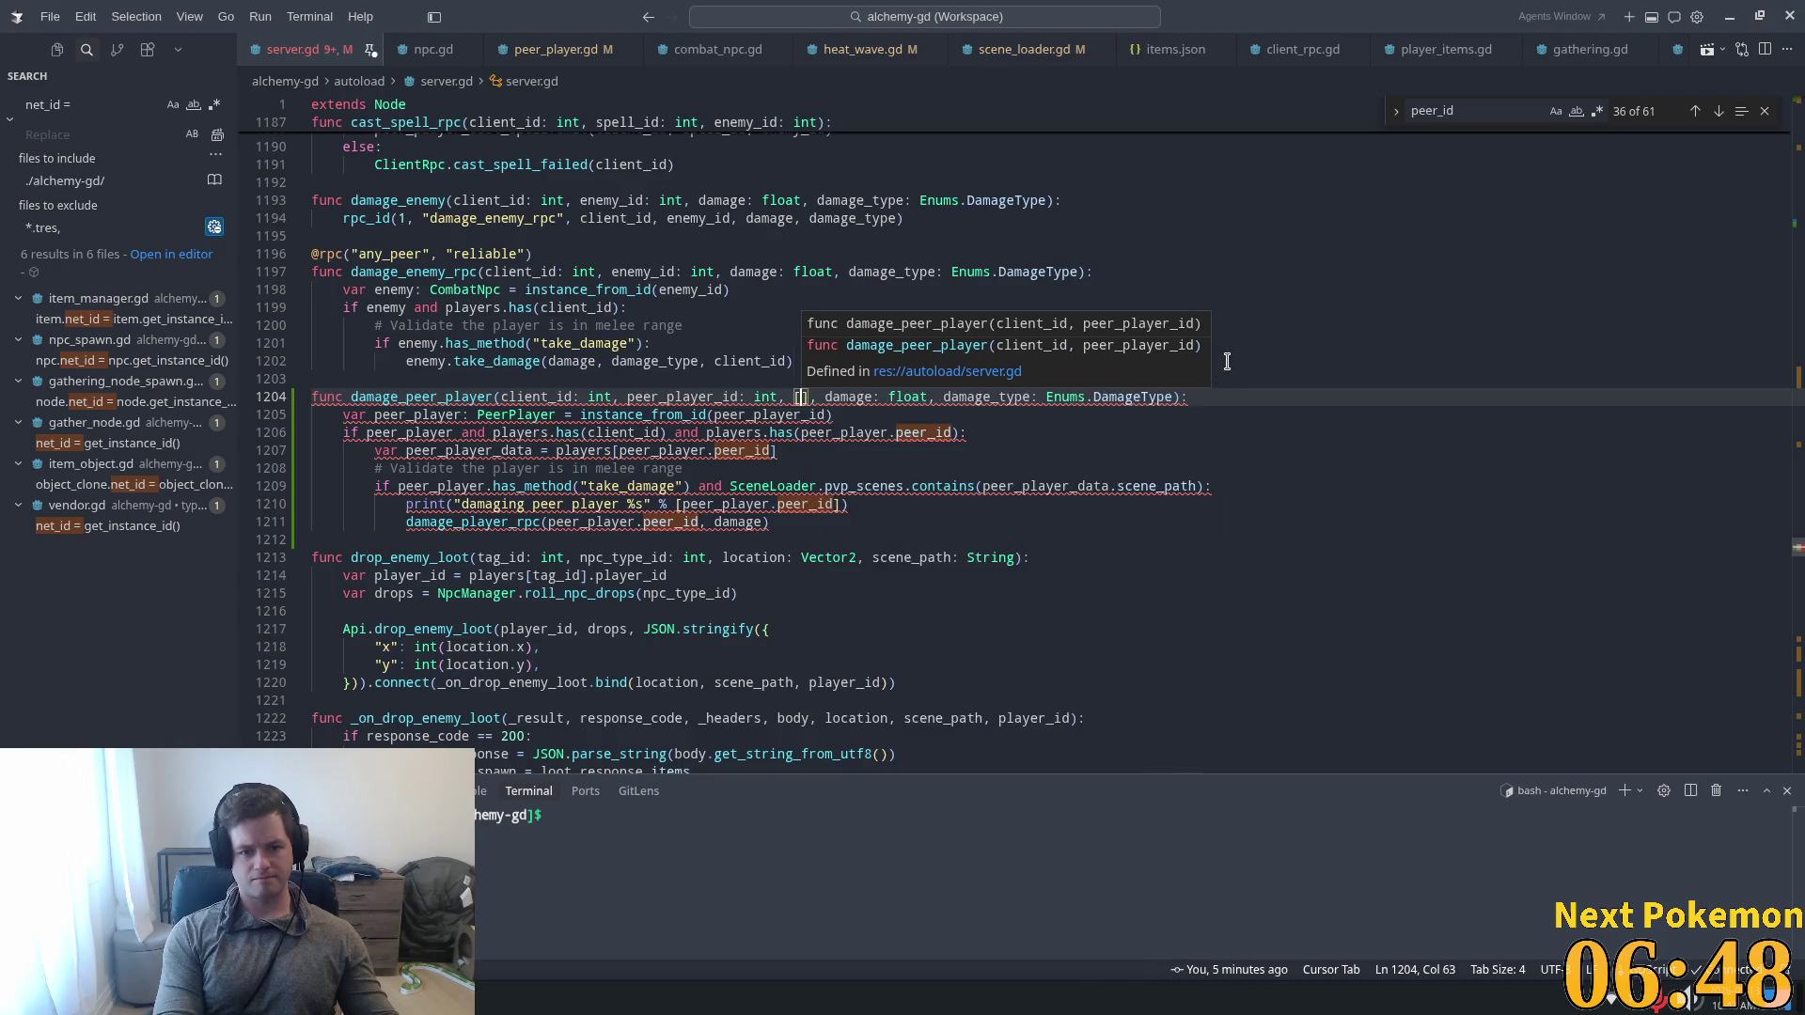
type("r_n, damage")
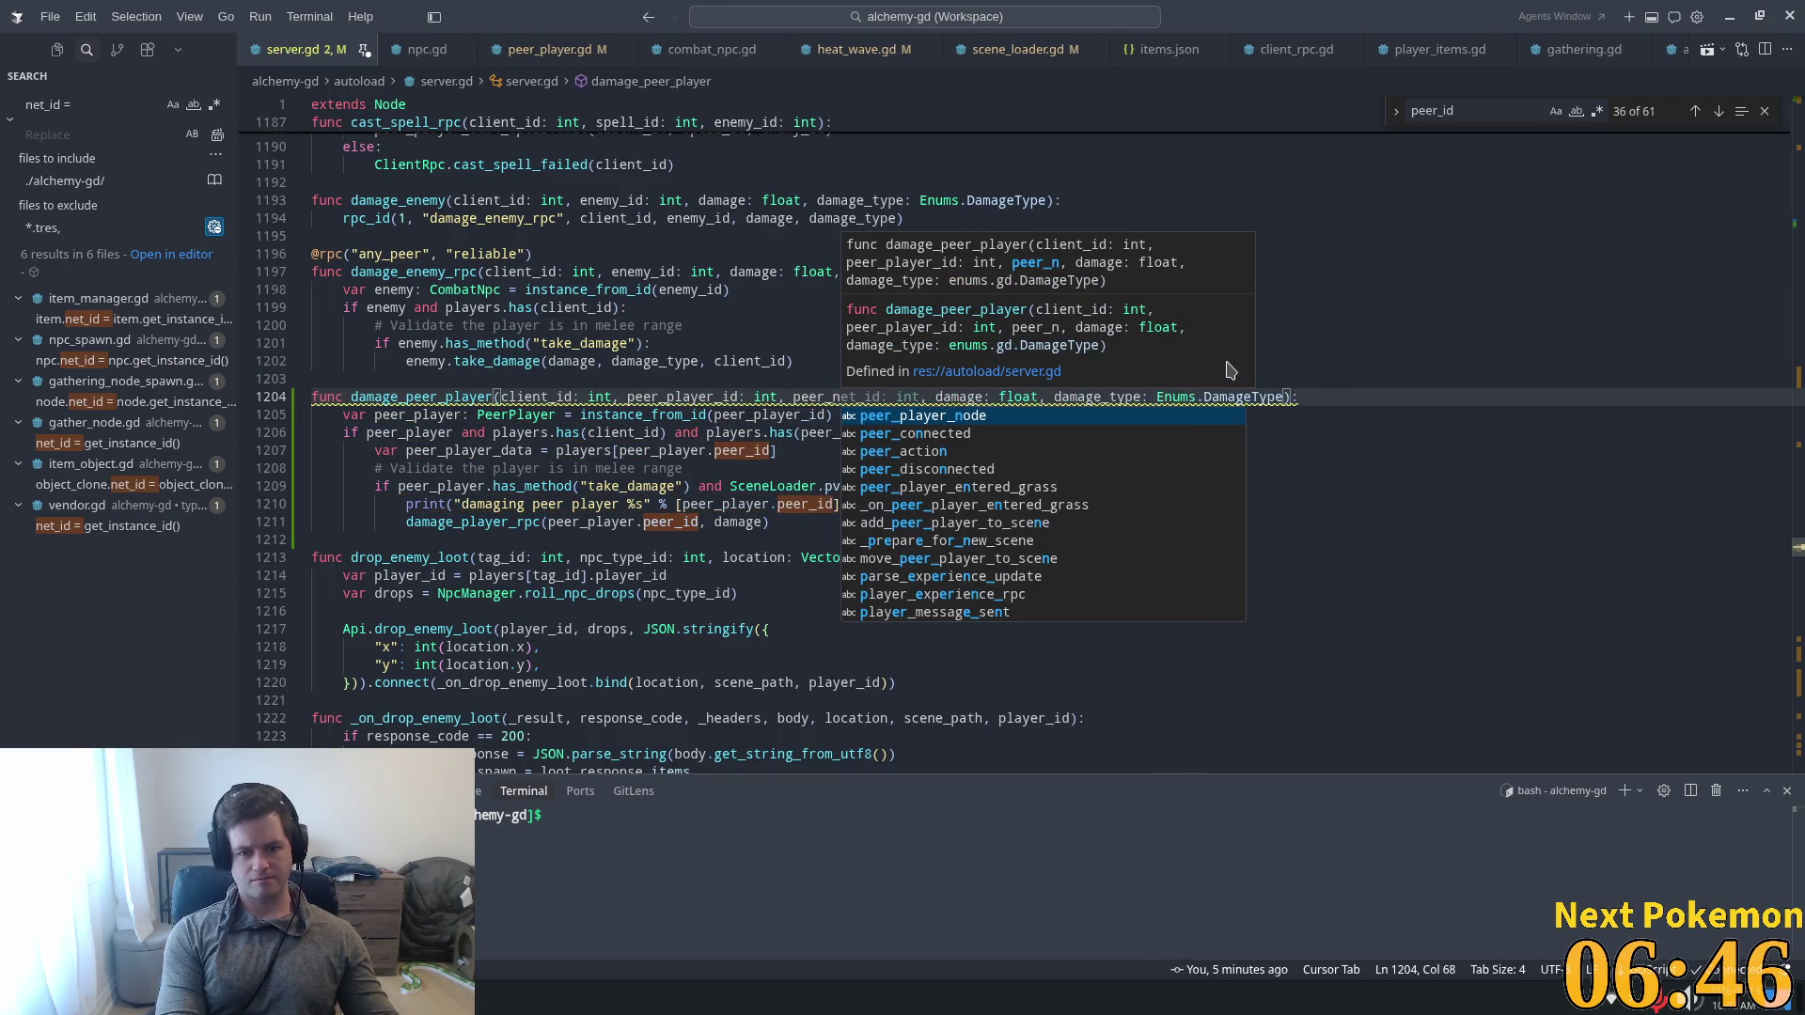
key("Tab")
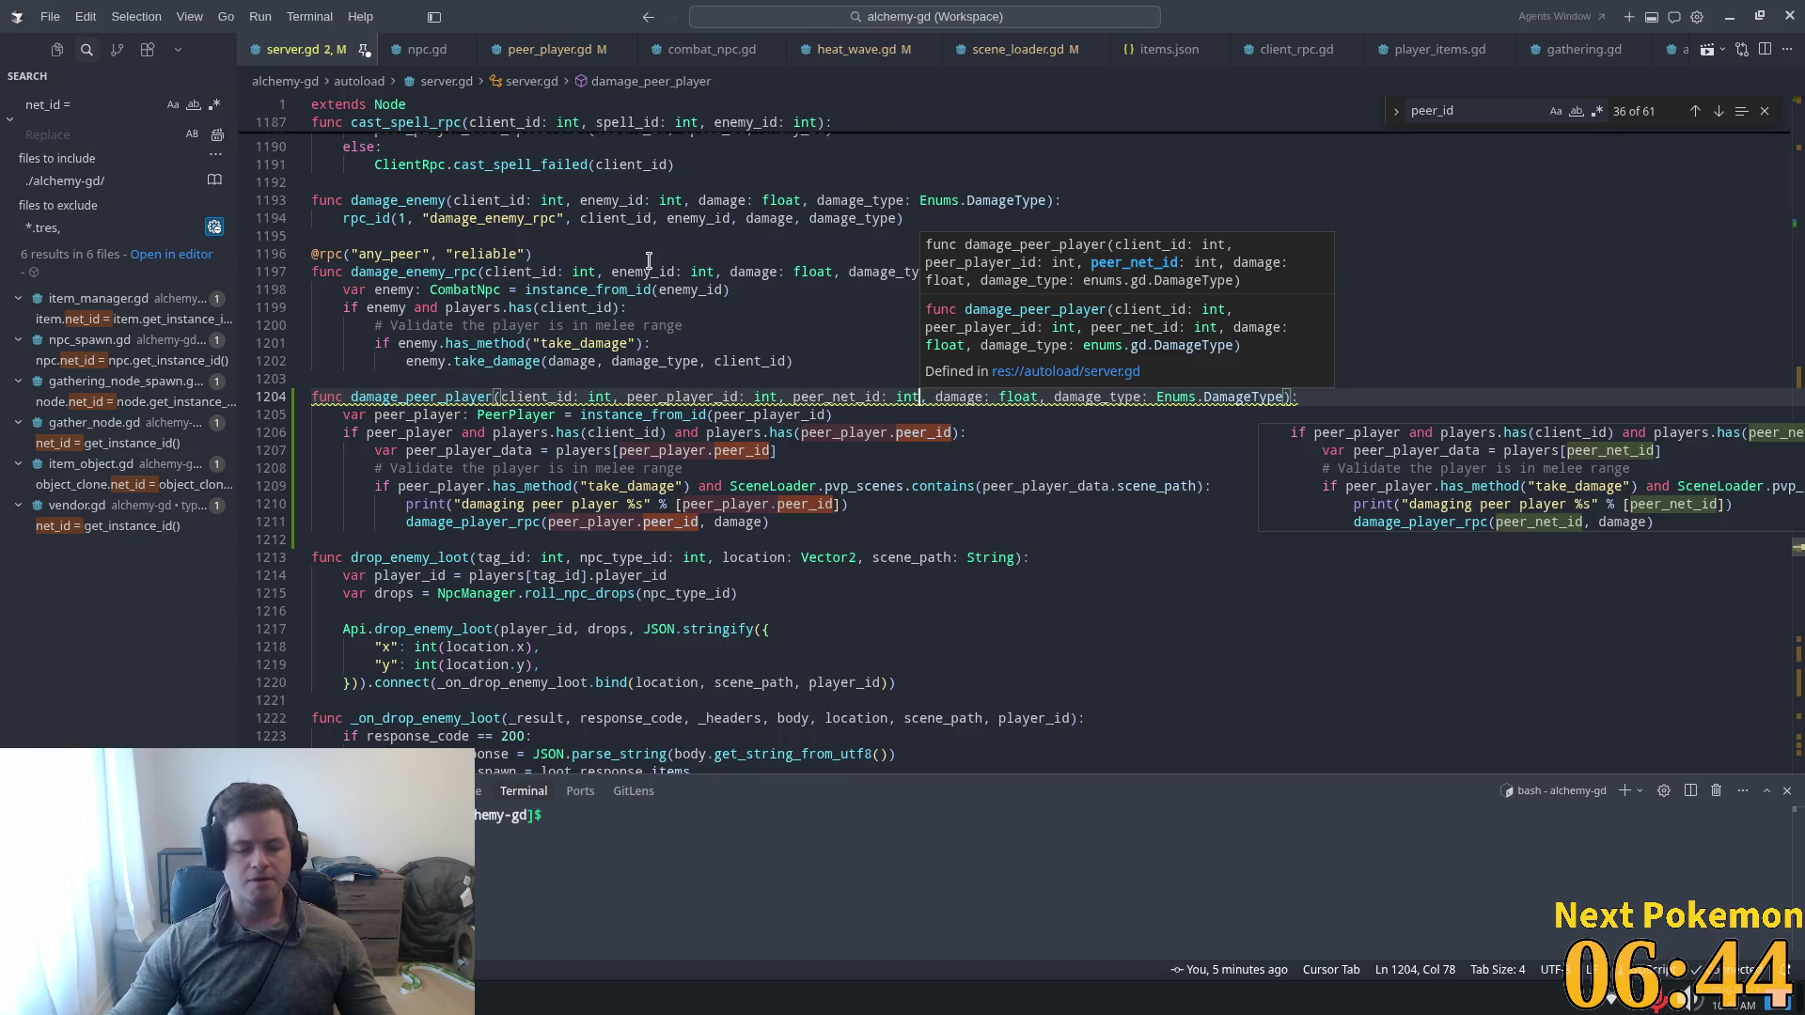
key("Up")
key("Up")
key("Up")
Pass peer_net_id instead of peer_player_id to instance_from_id().
double_click(836, 396)
key("ctrl+c")
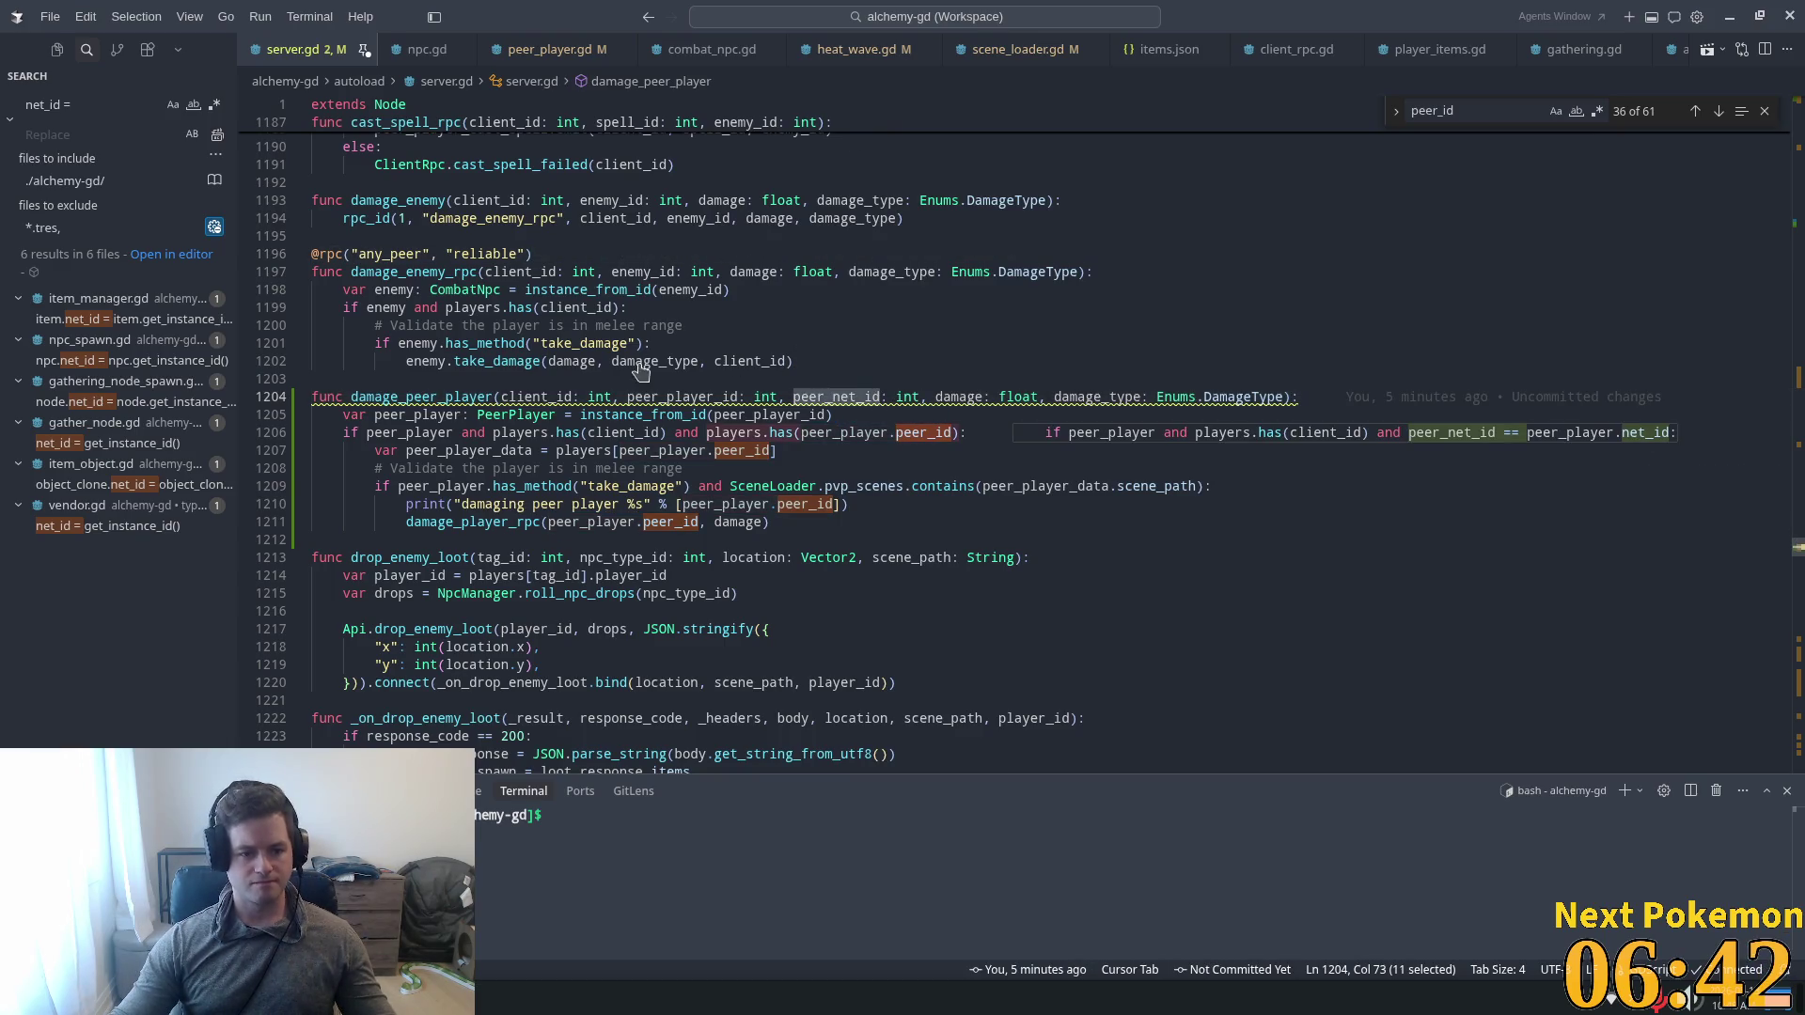
left_click(532, 470)
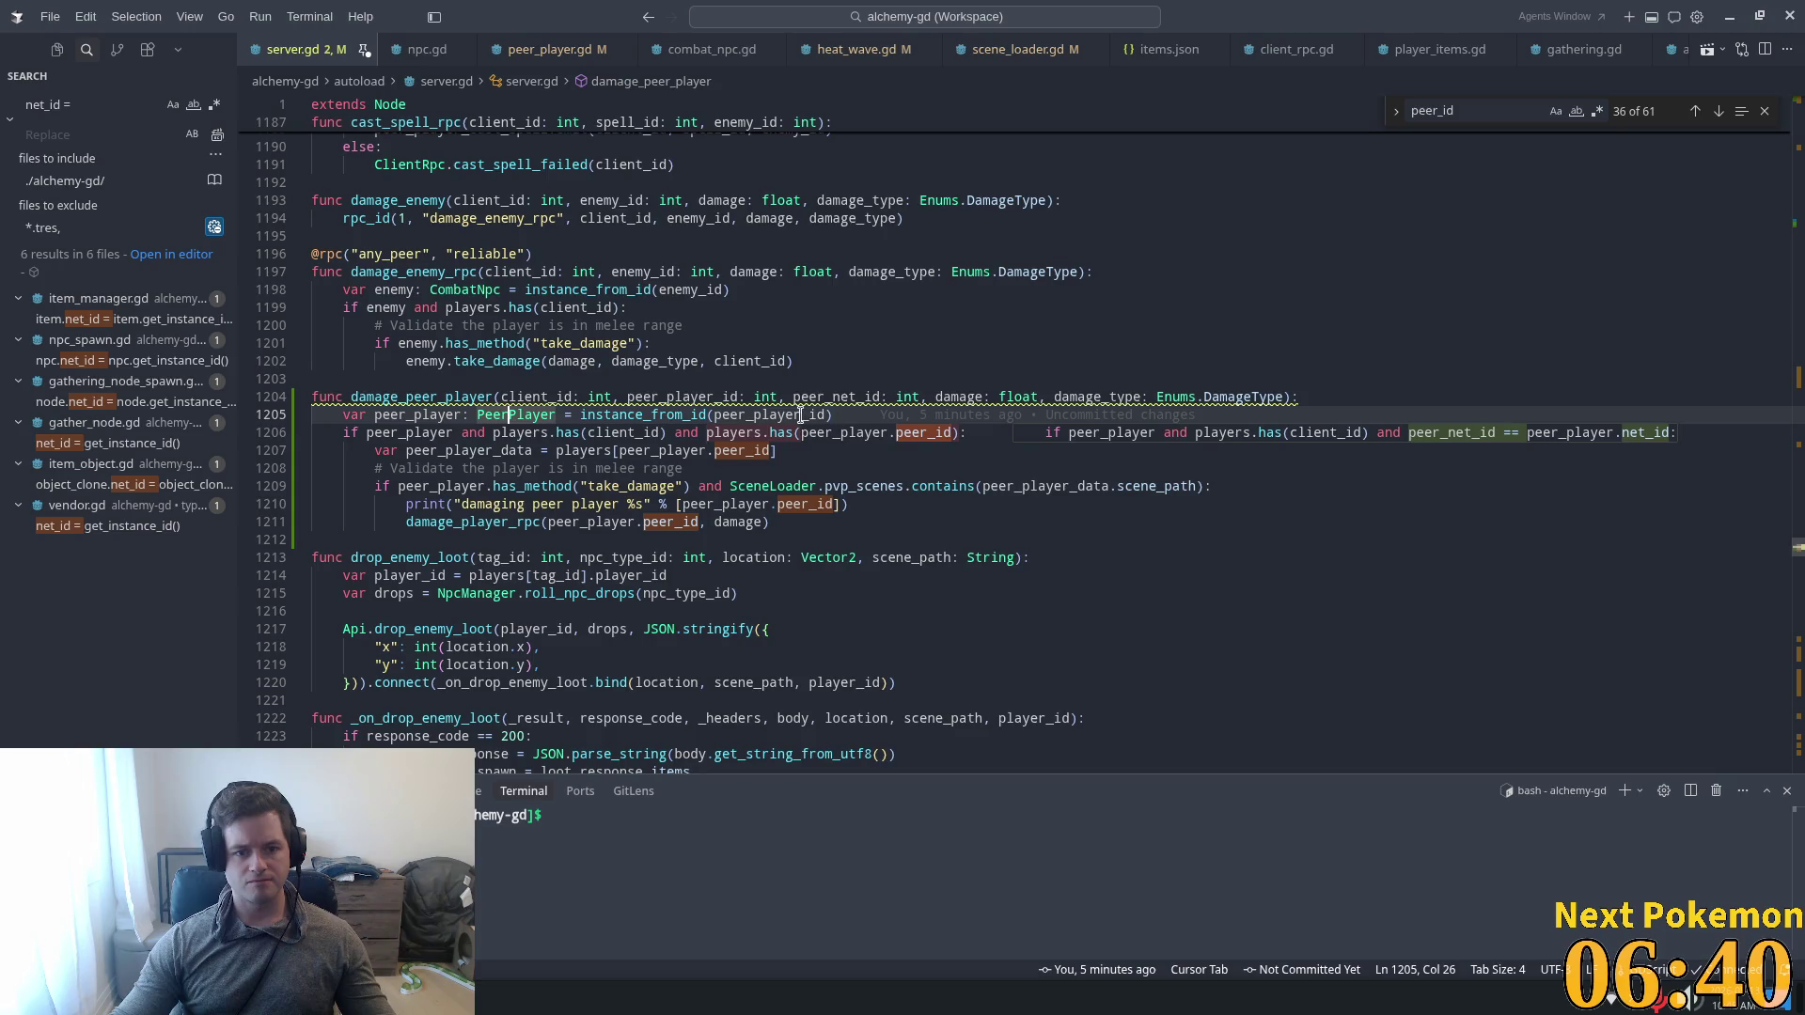
double_click(769, 414)
key("ctrl+v")
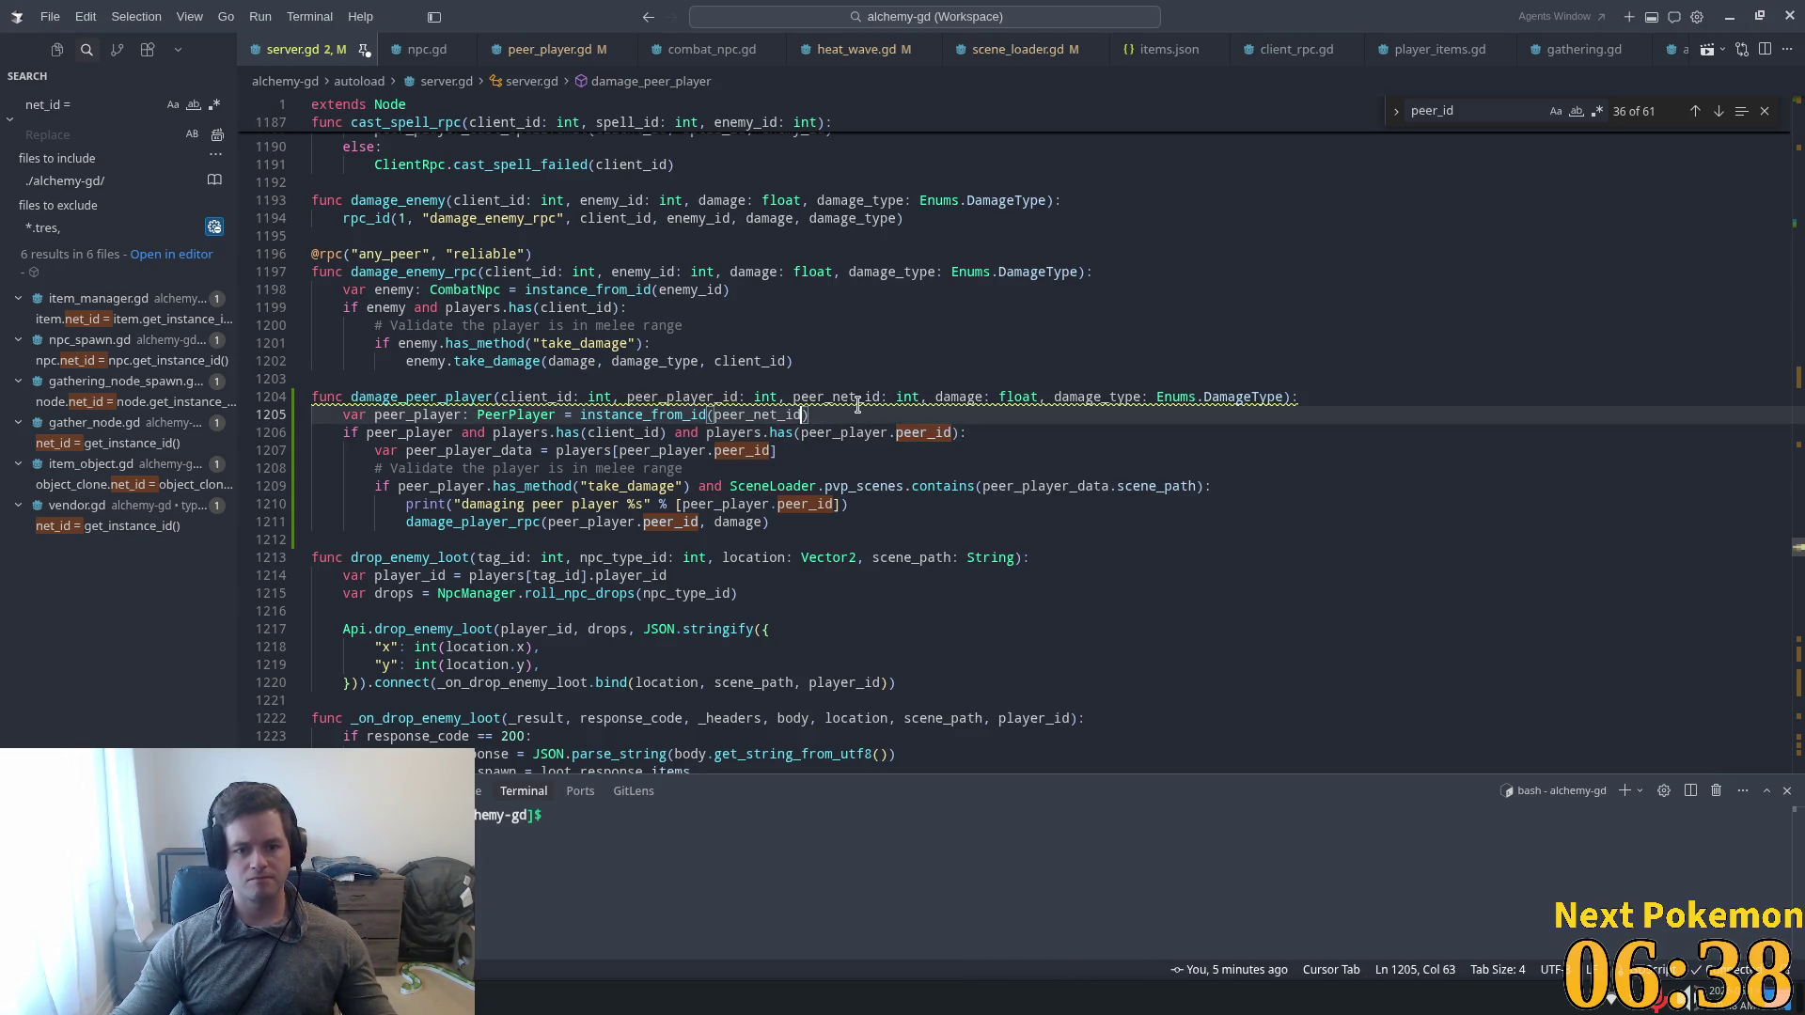
Delete the has_method("take_damage") condition from the pvp scene check.
left_click(745, 521)
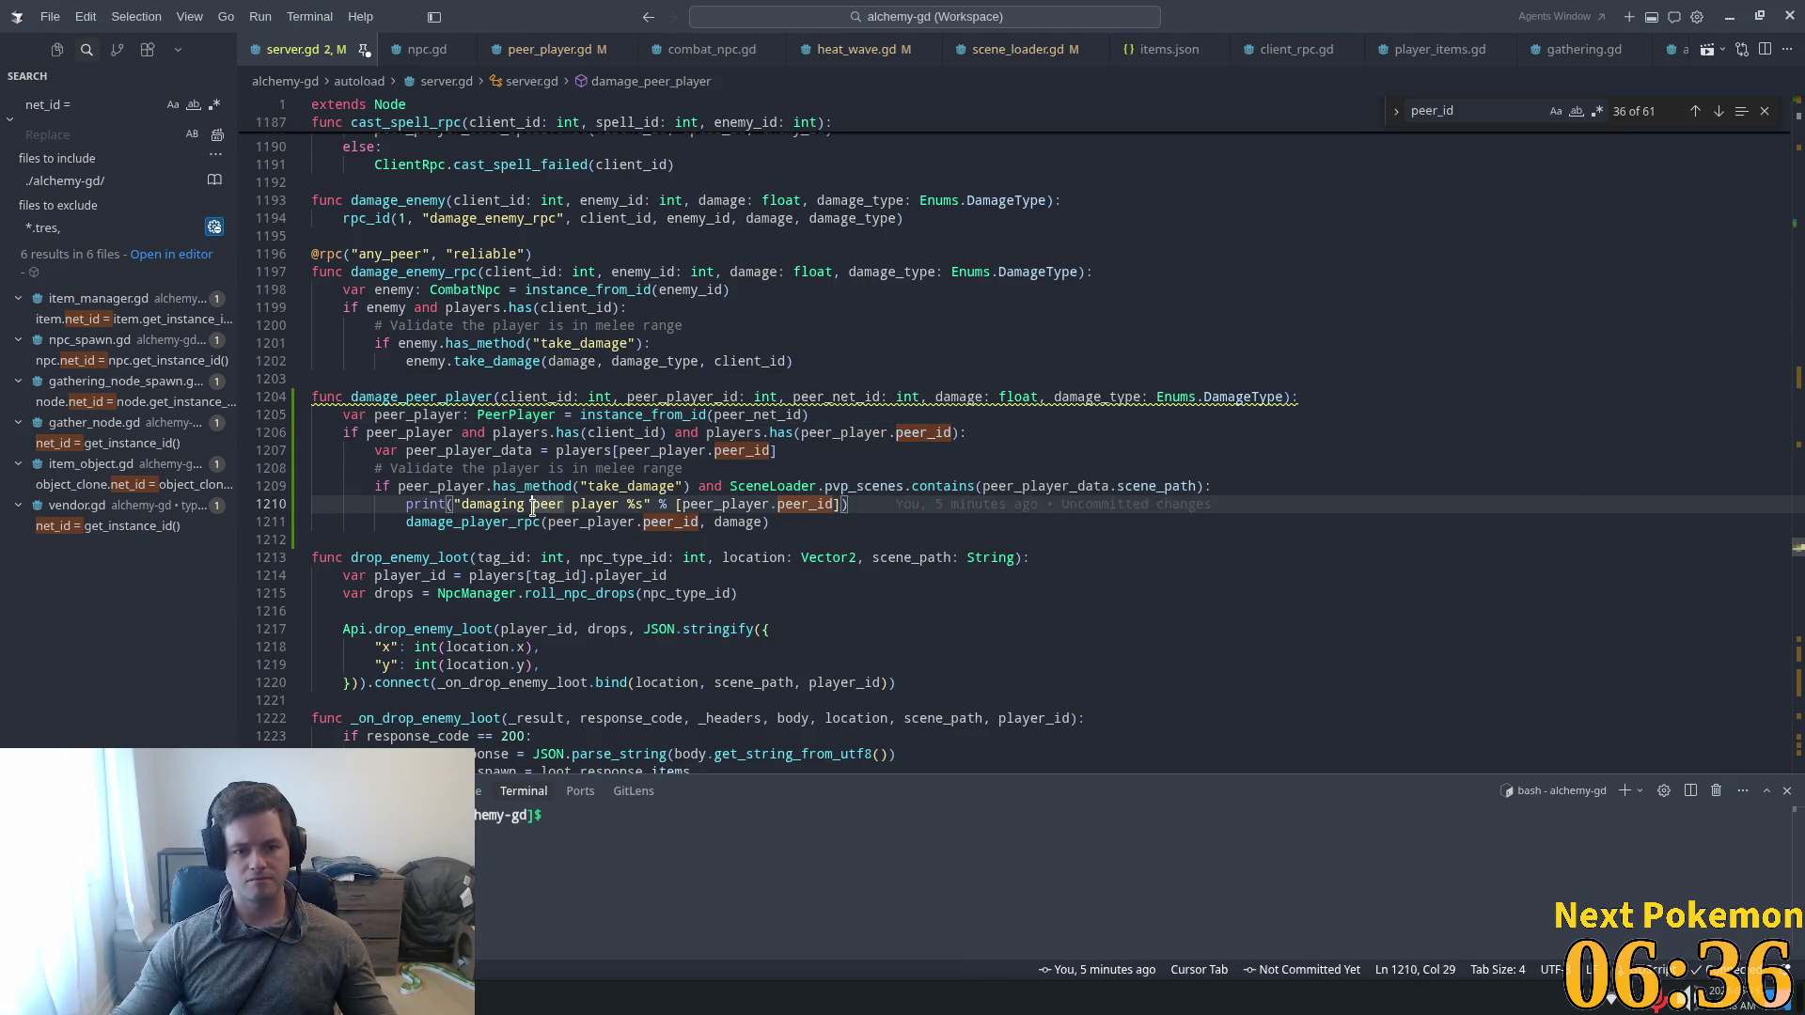
left_click(585, 521)
double_click(490, 523)
left_click(583, 522)
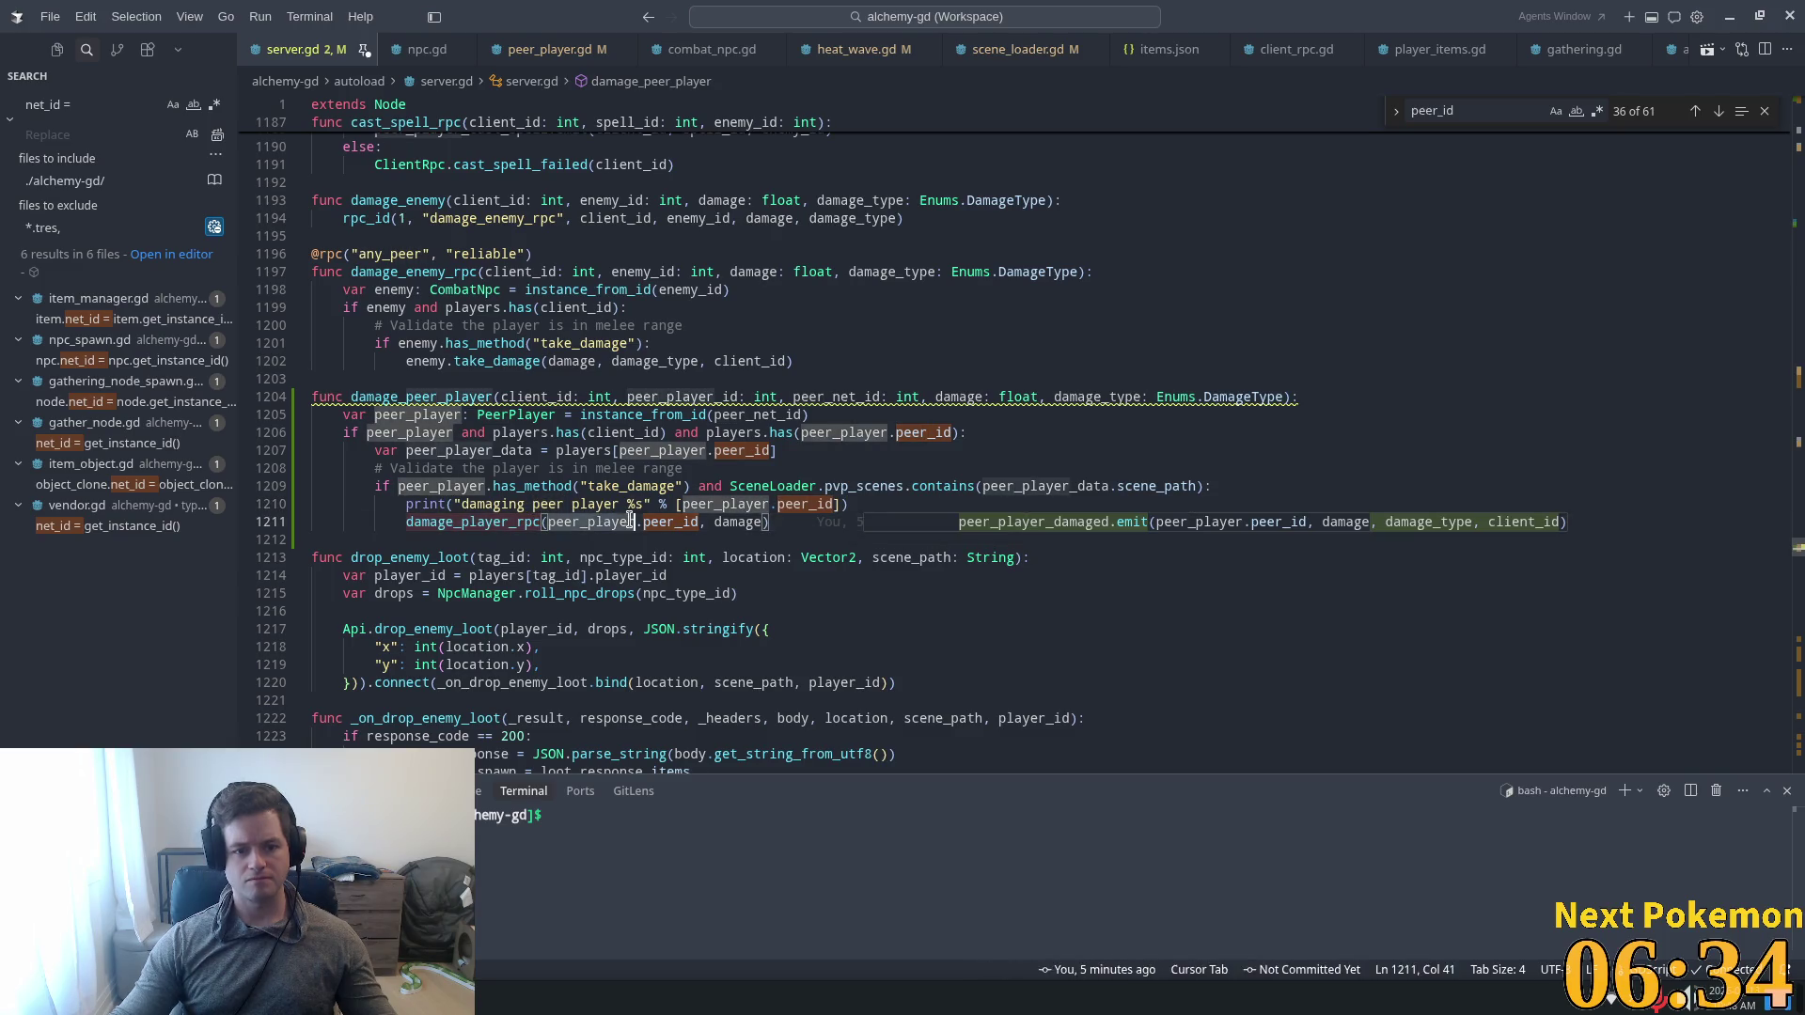
left_click(824, 486)
left_click(527, 451)
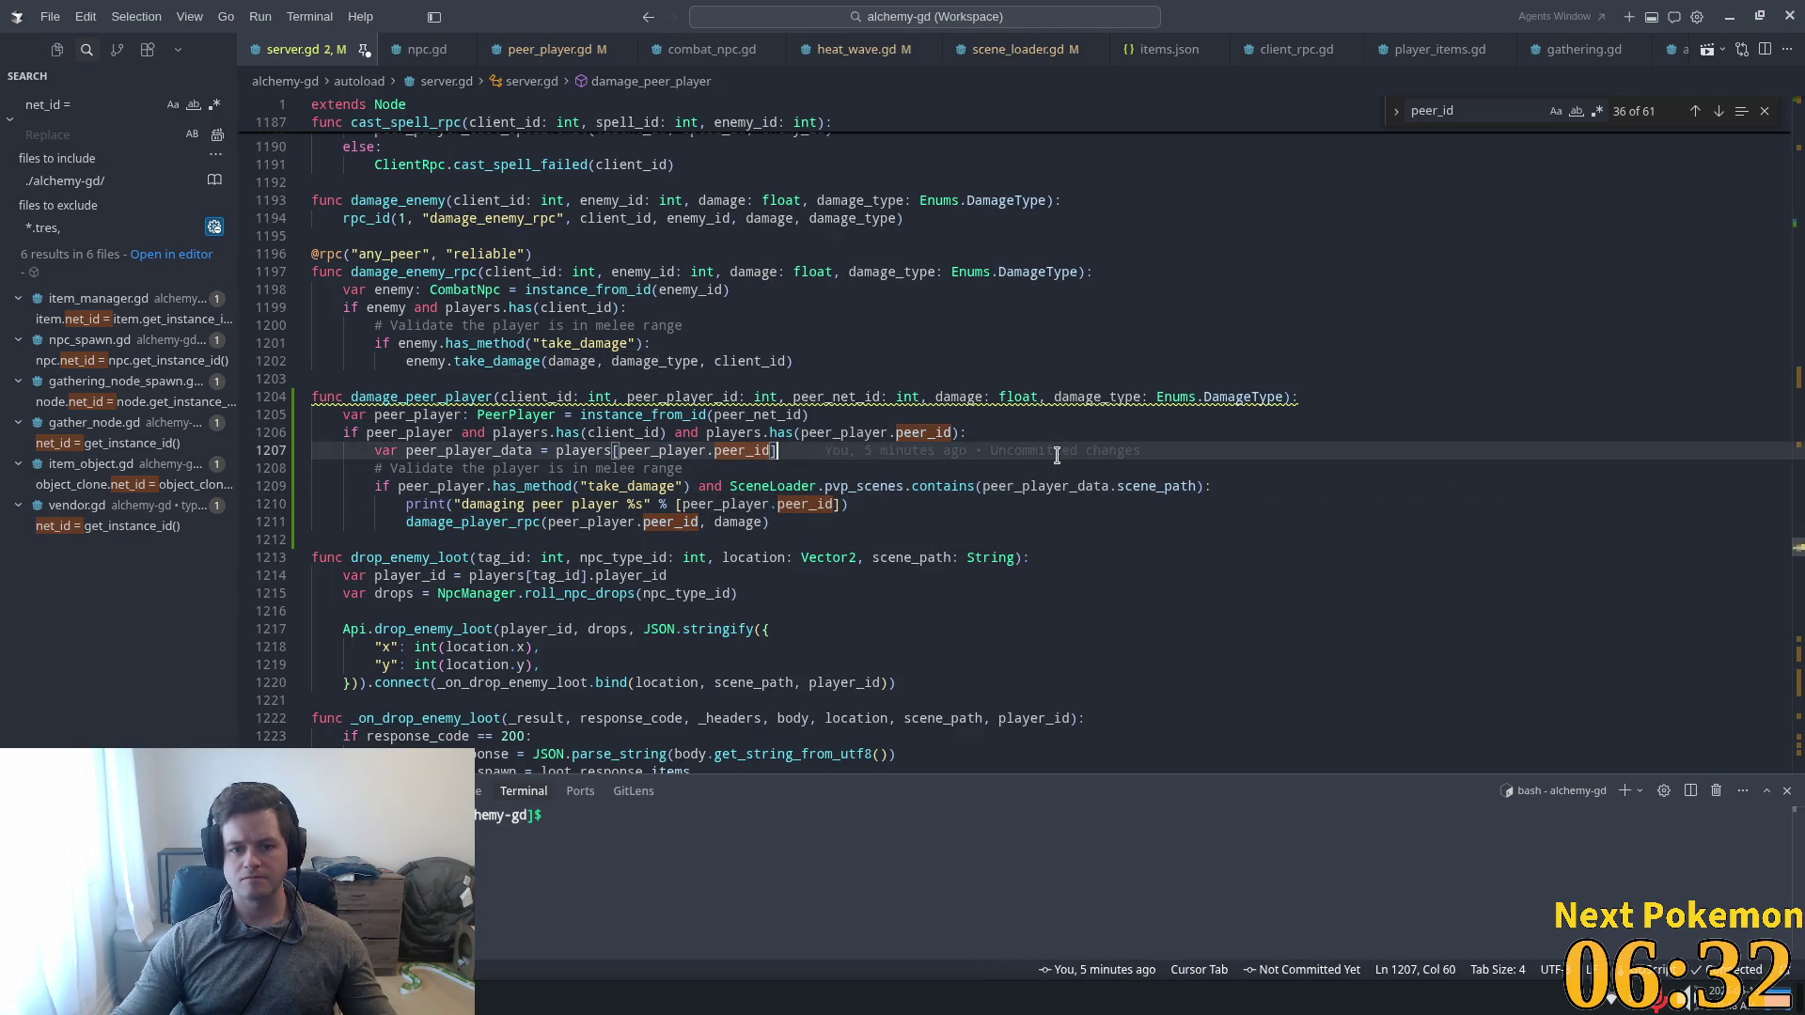
double_click(443, 451)
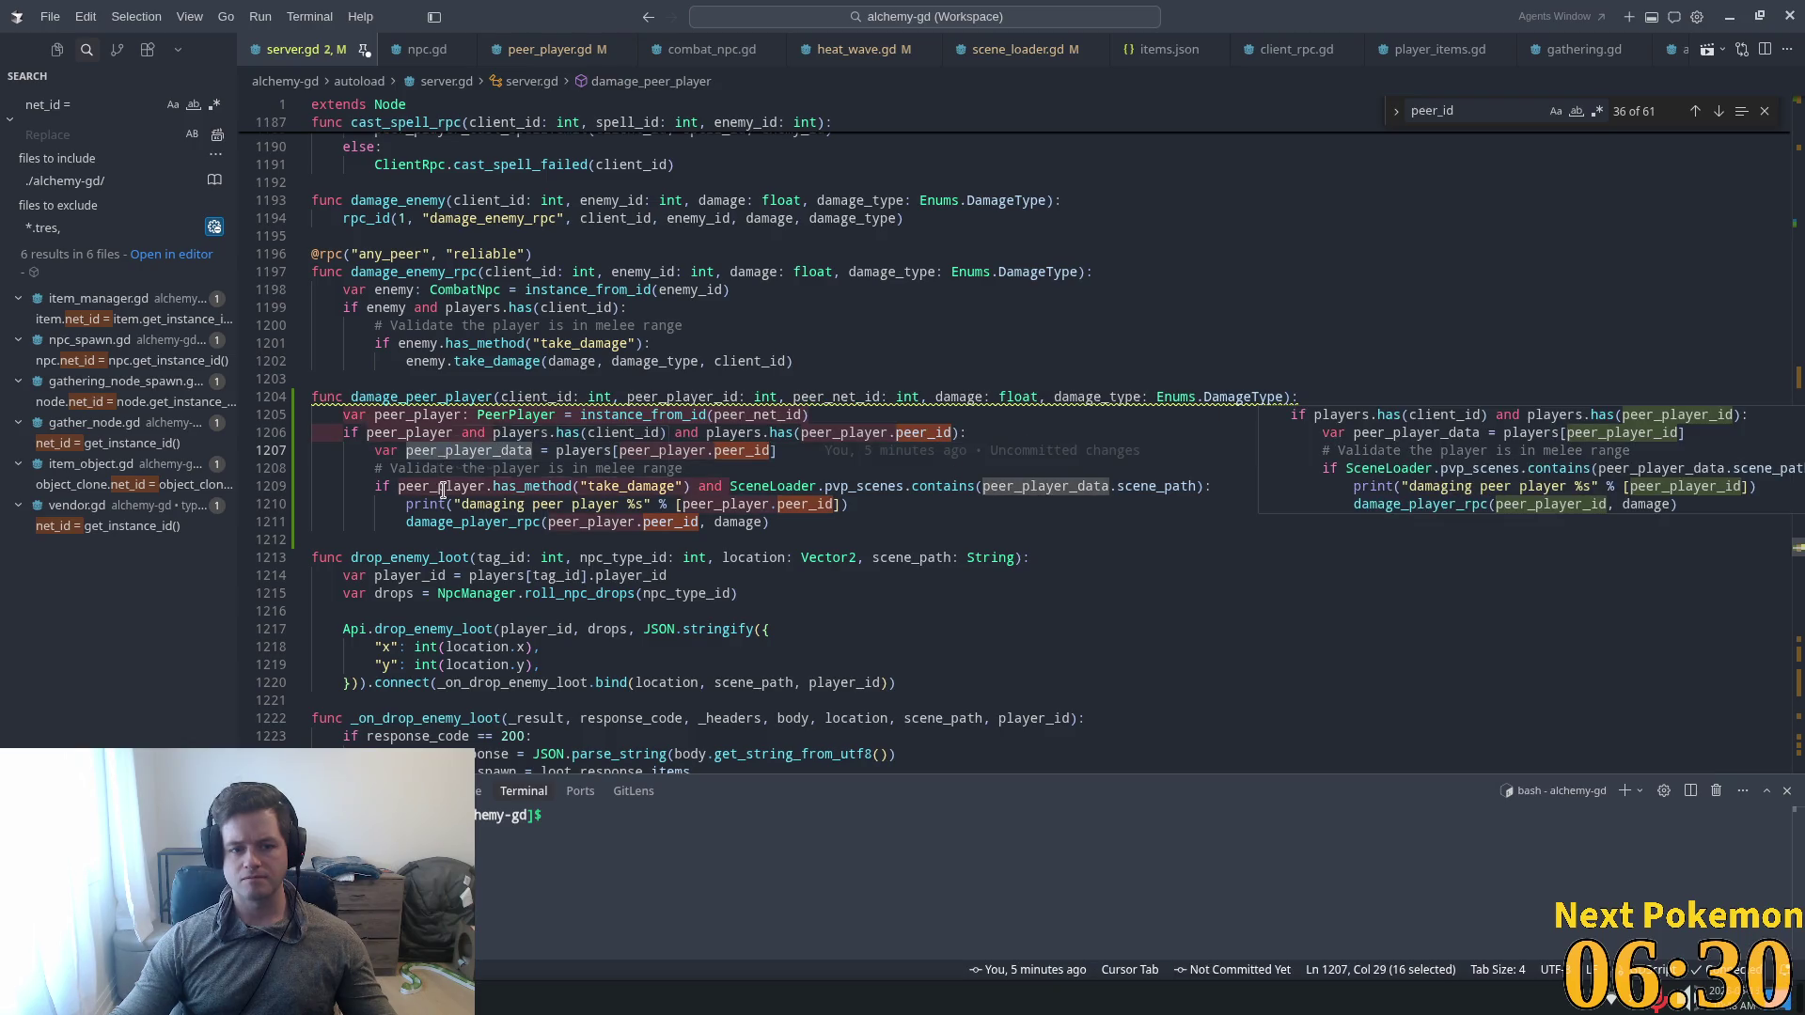
left_click(674, 486)
left_click_drag(729, 486, 436, 486)
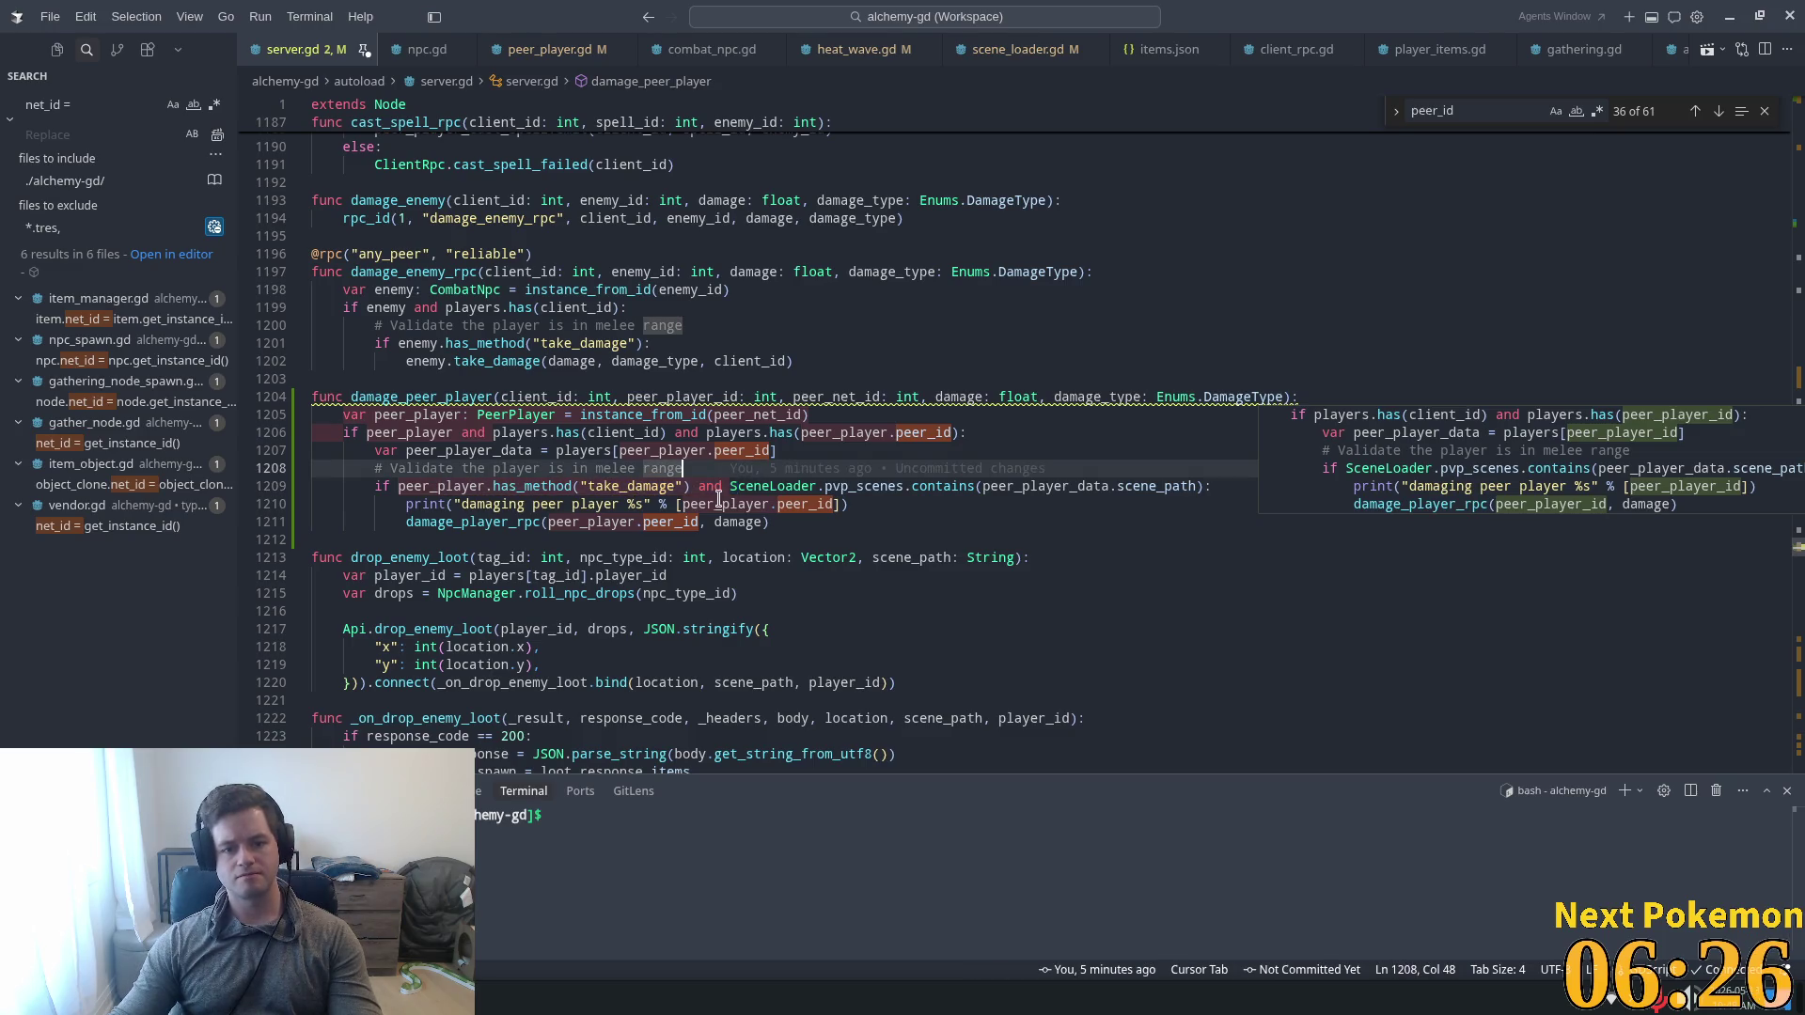
left_click_drag(730, 486, 517, 488)
left_click_drag(517, 488, 398, 488)
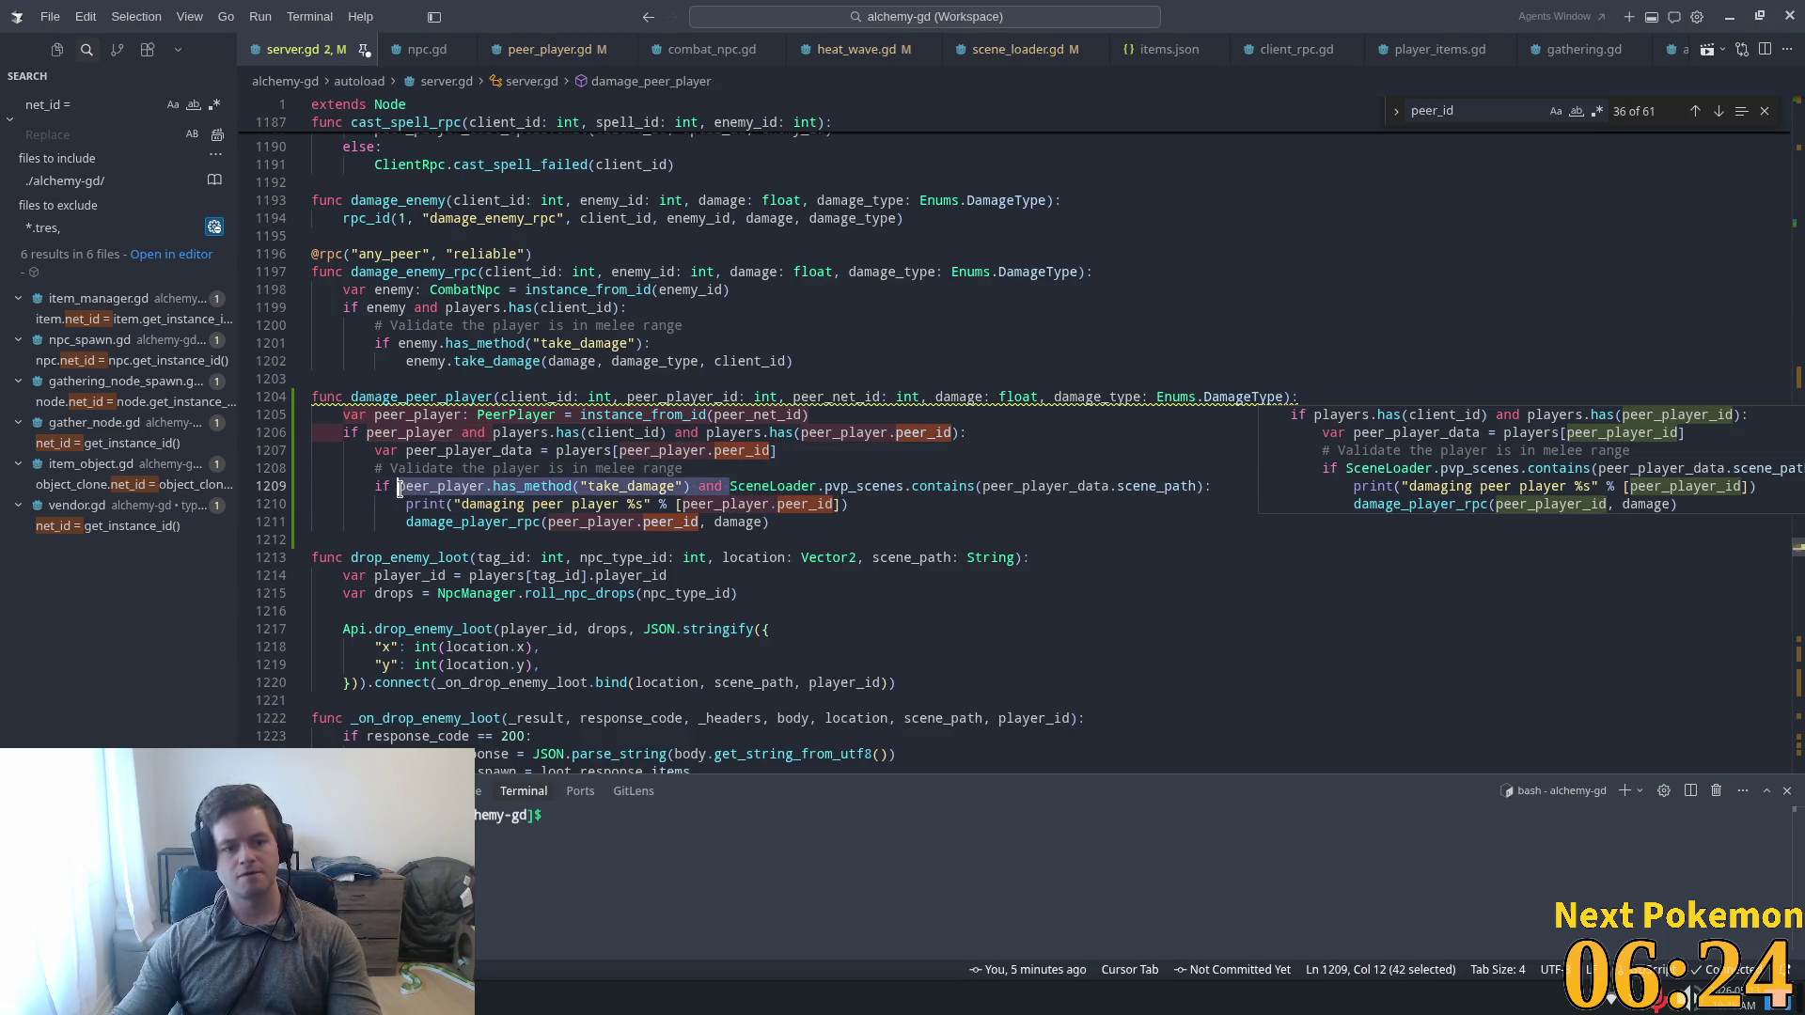
key("BackSpace")
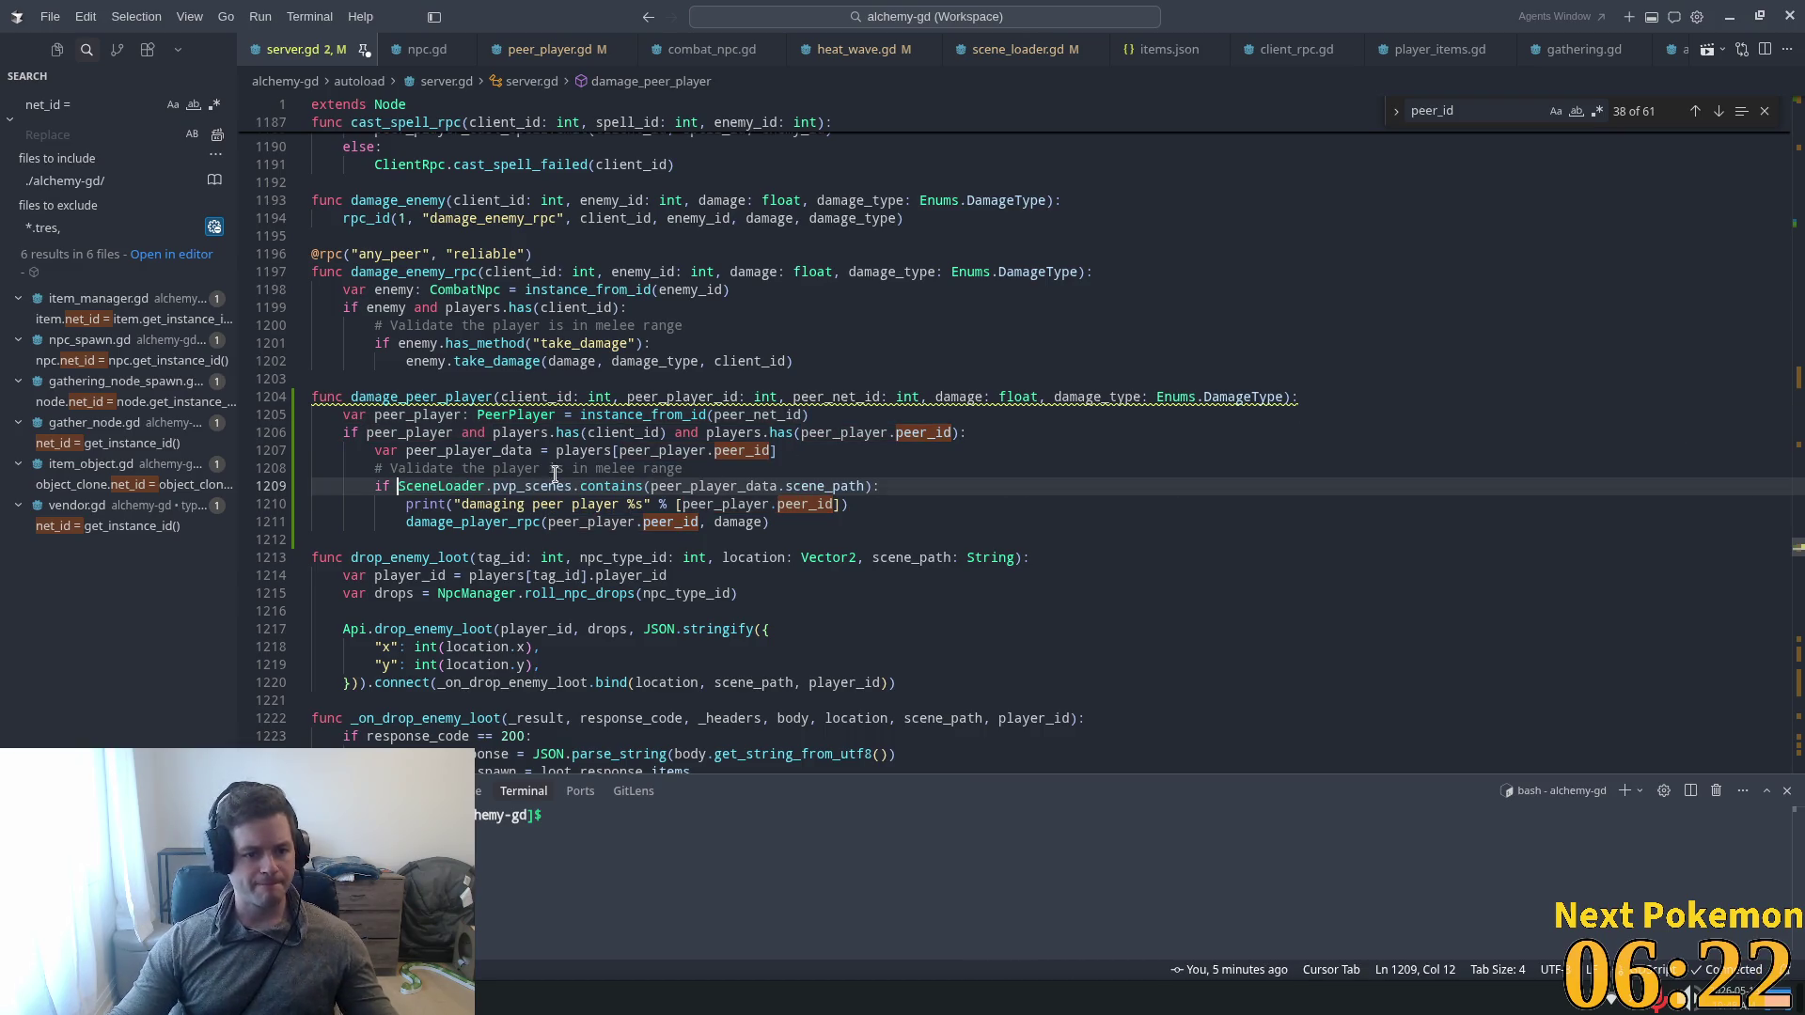
Review the players check, print line and PeerPlayer lookup in damage_peer_player.
left_click(431, 432)
double_click(432, 433)
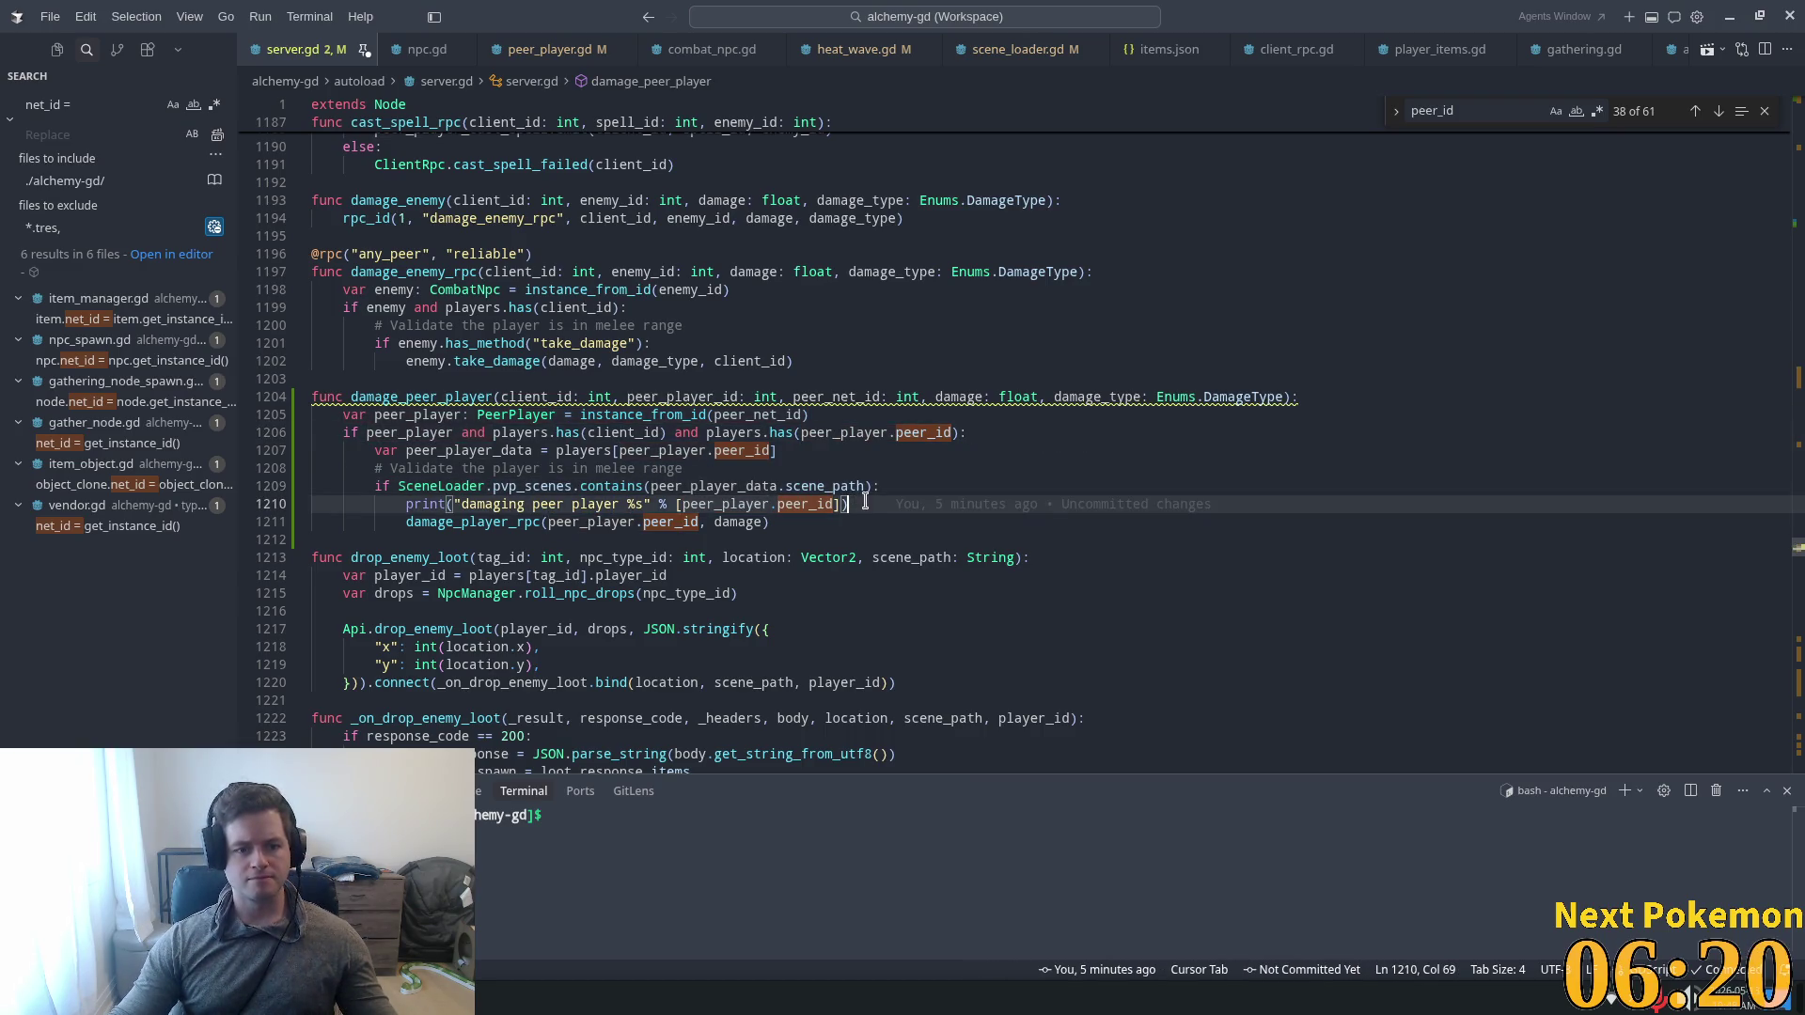
double_click(446, 467)
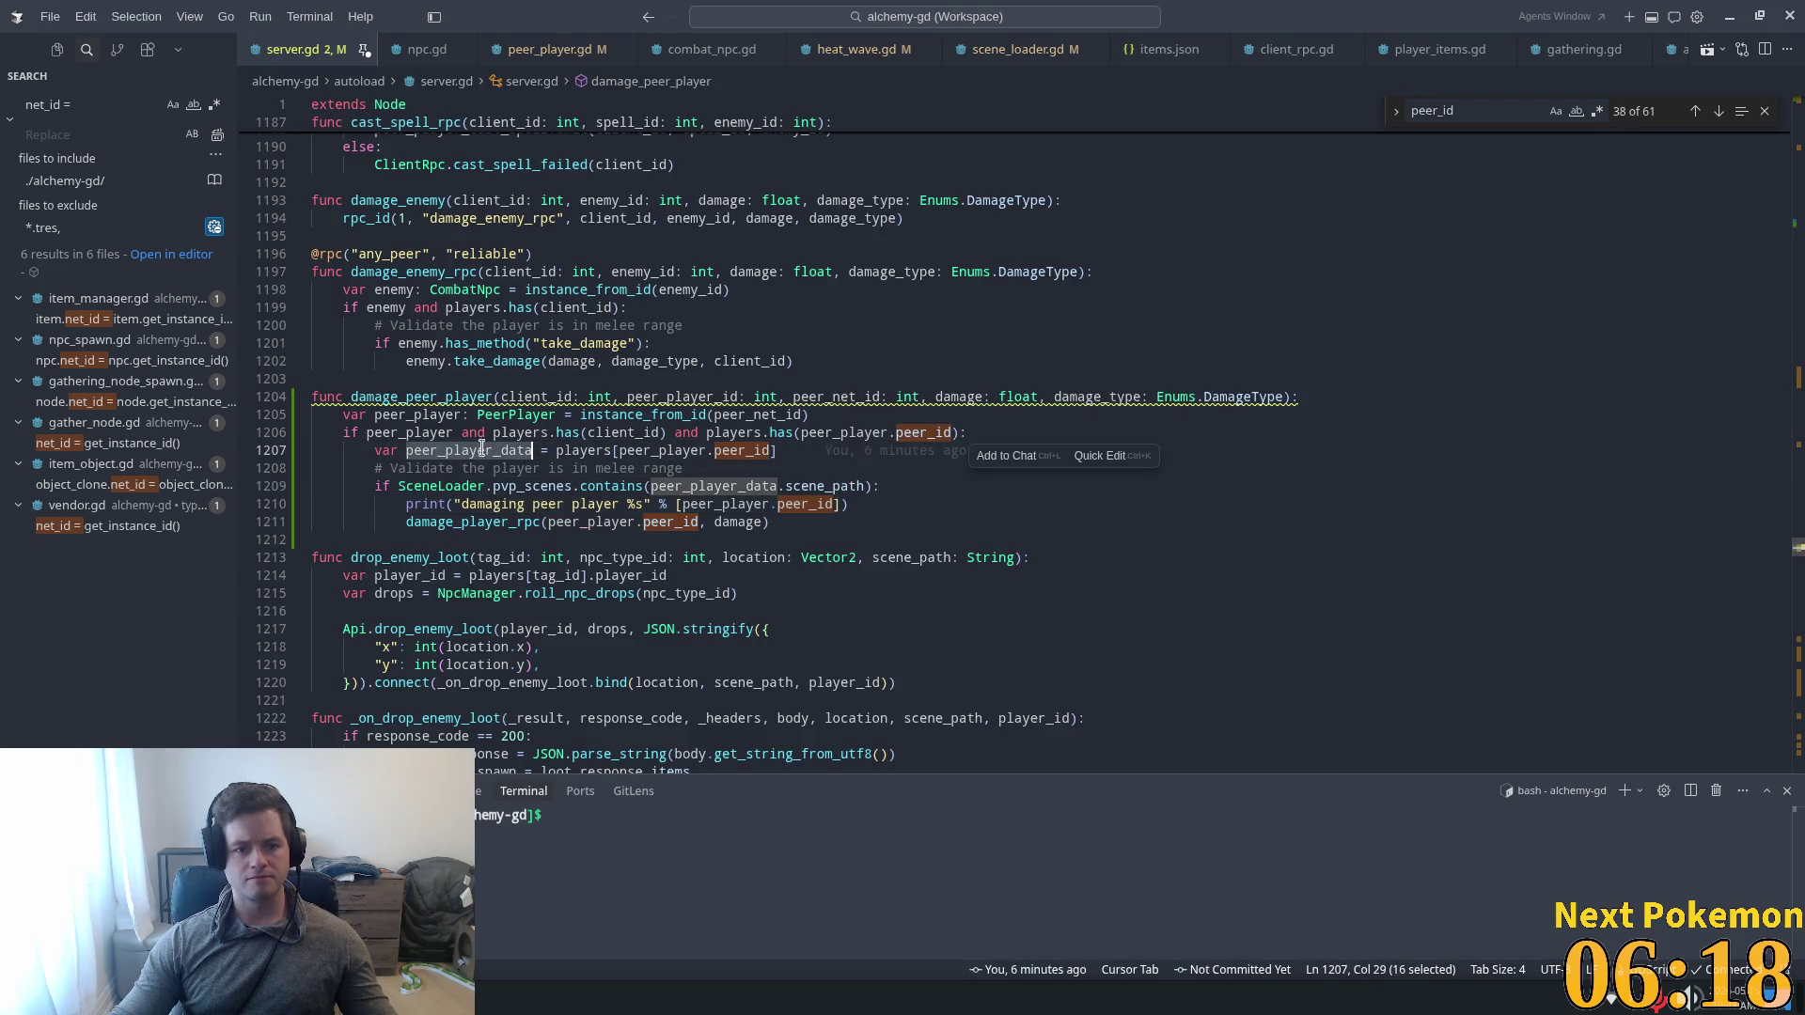
left_click(815, 433)
left_click(982, 505)
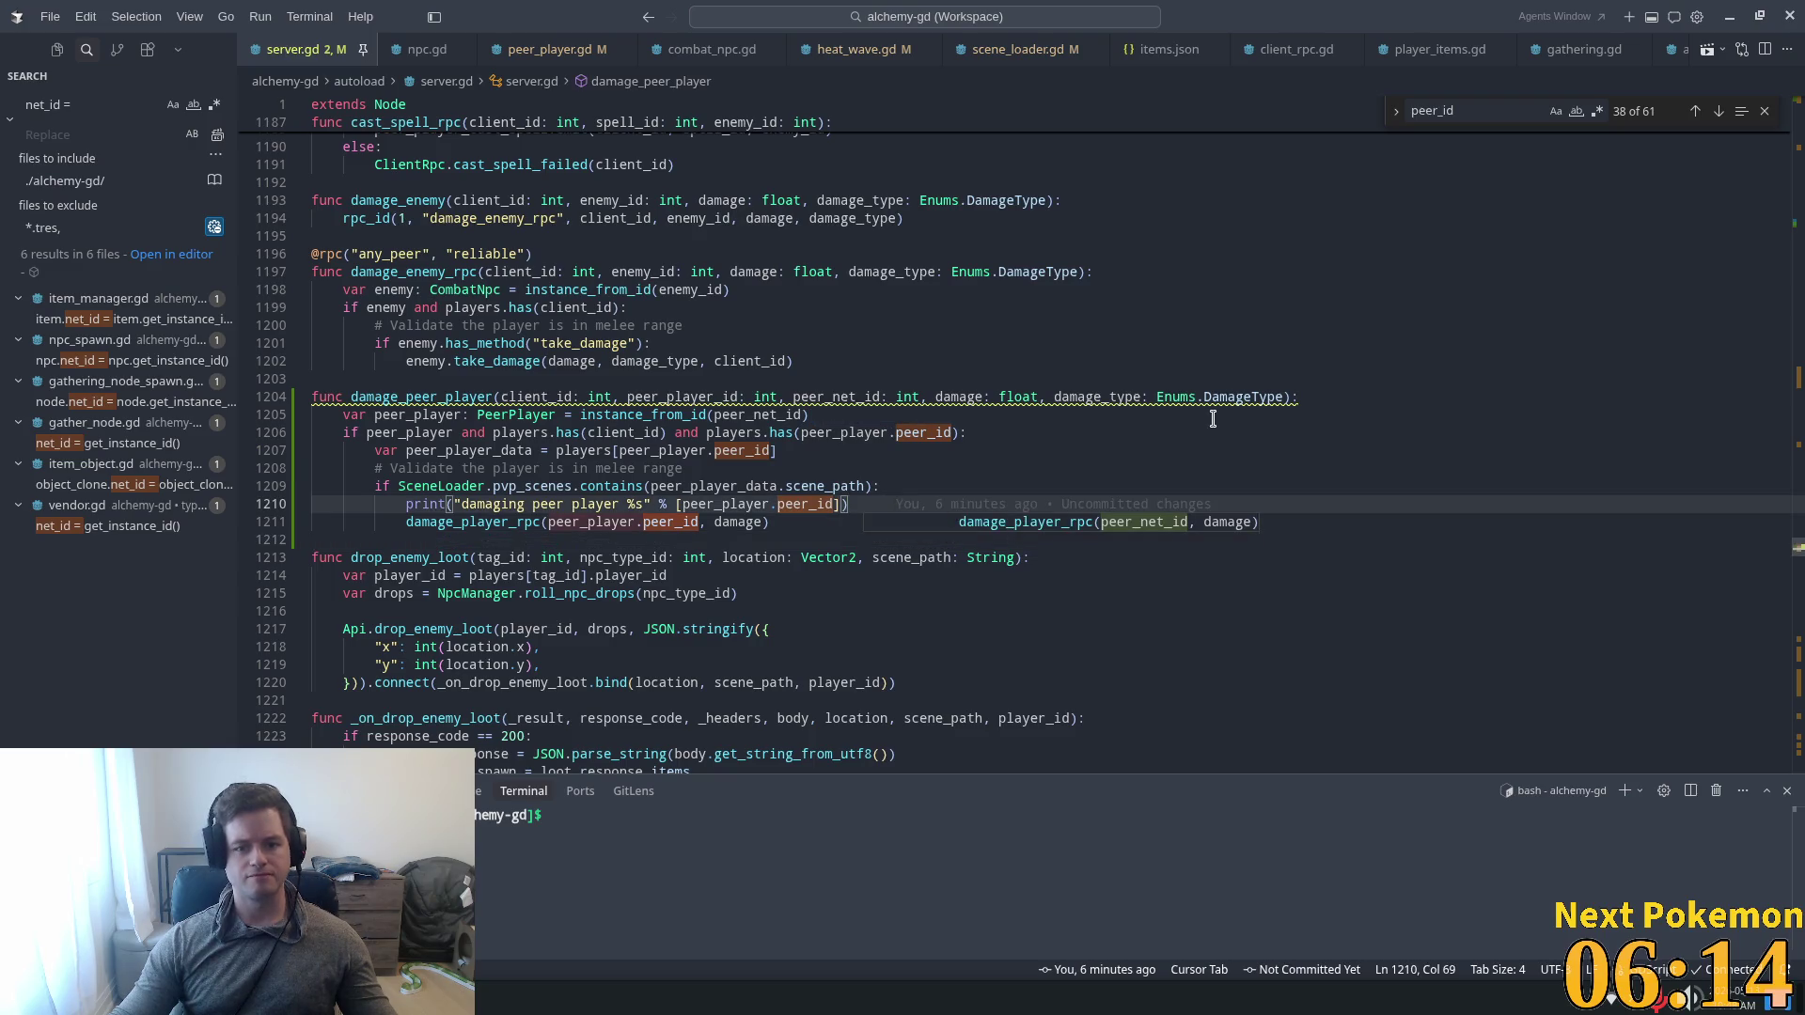
left_click(1082, 415)
left_click(787, 320)
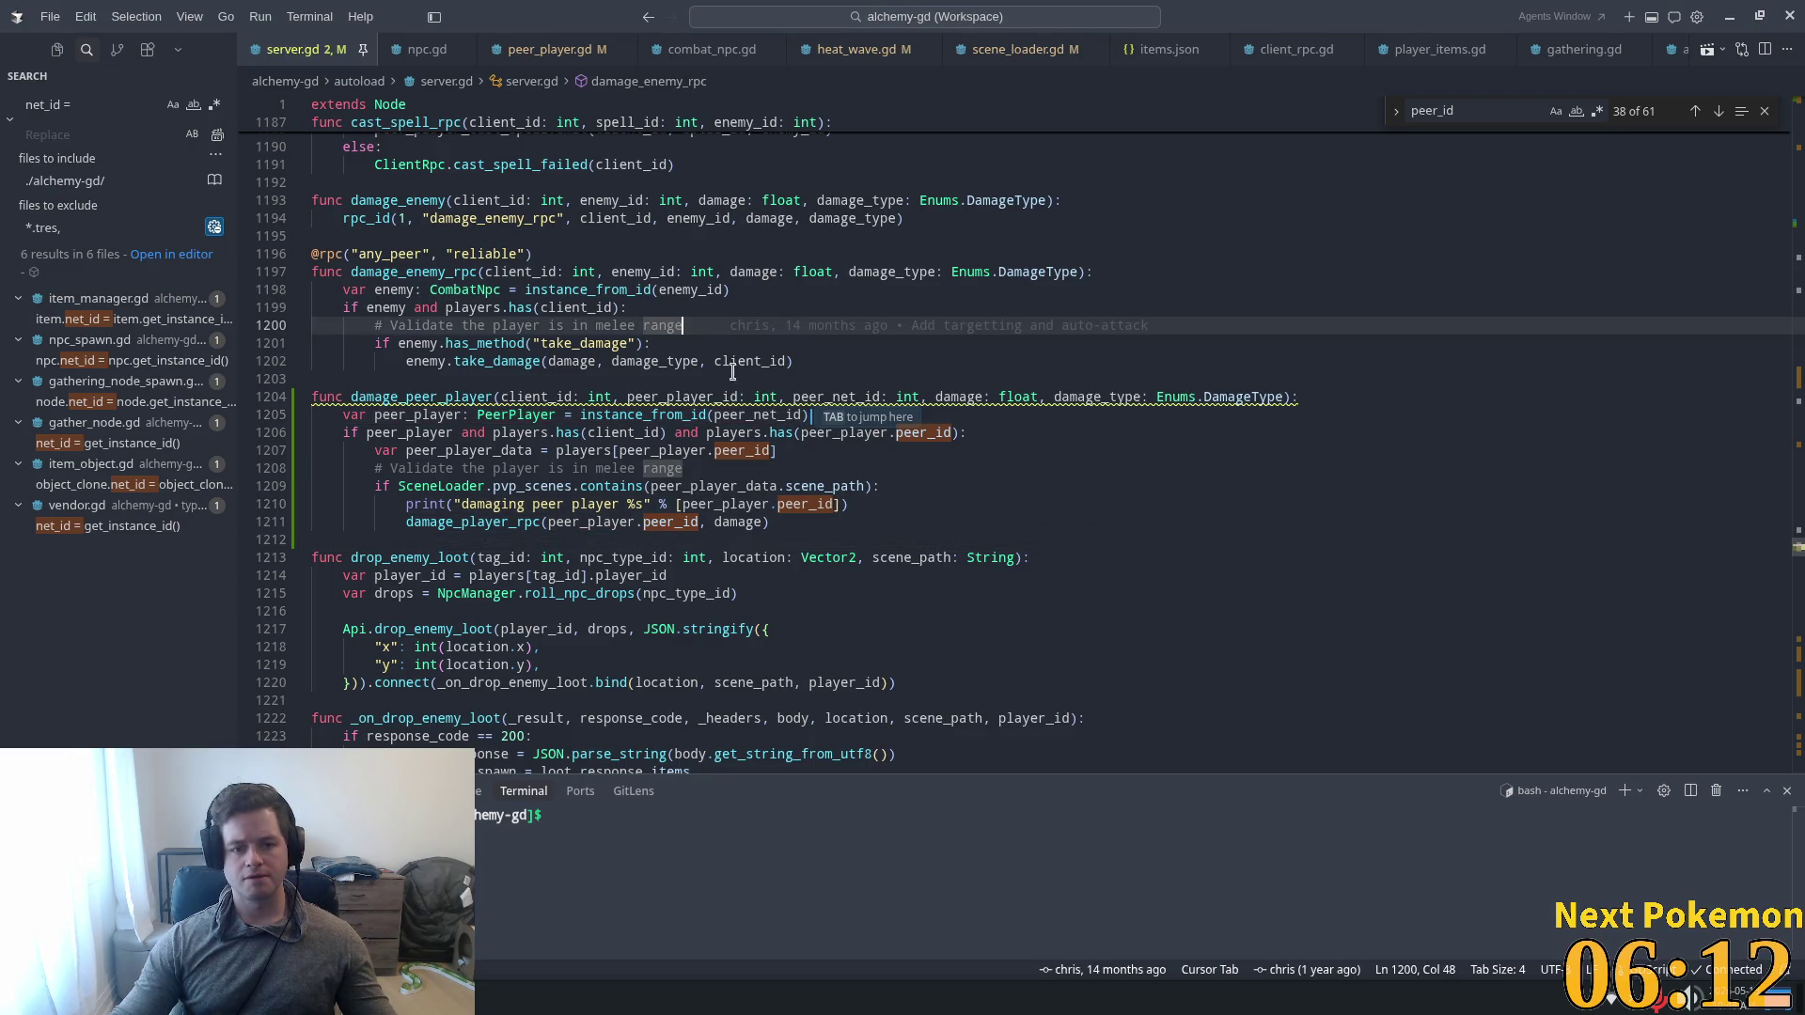
mouse_move(699, 390)
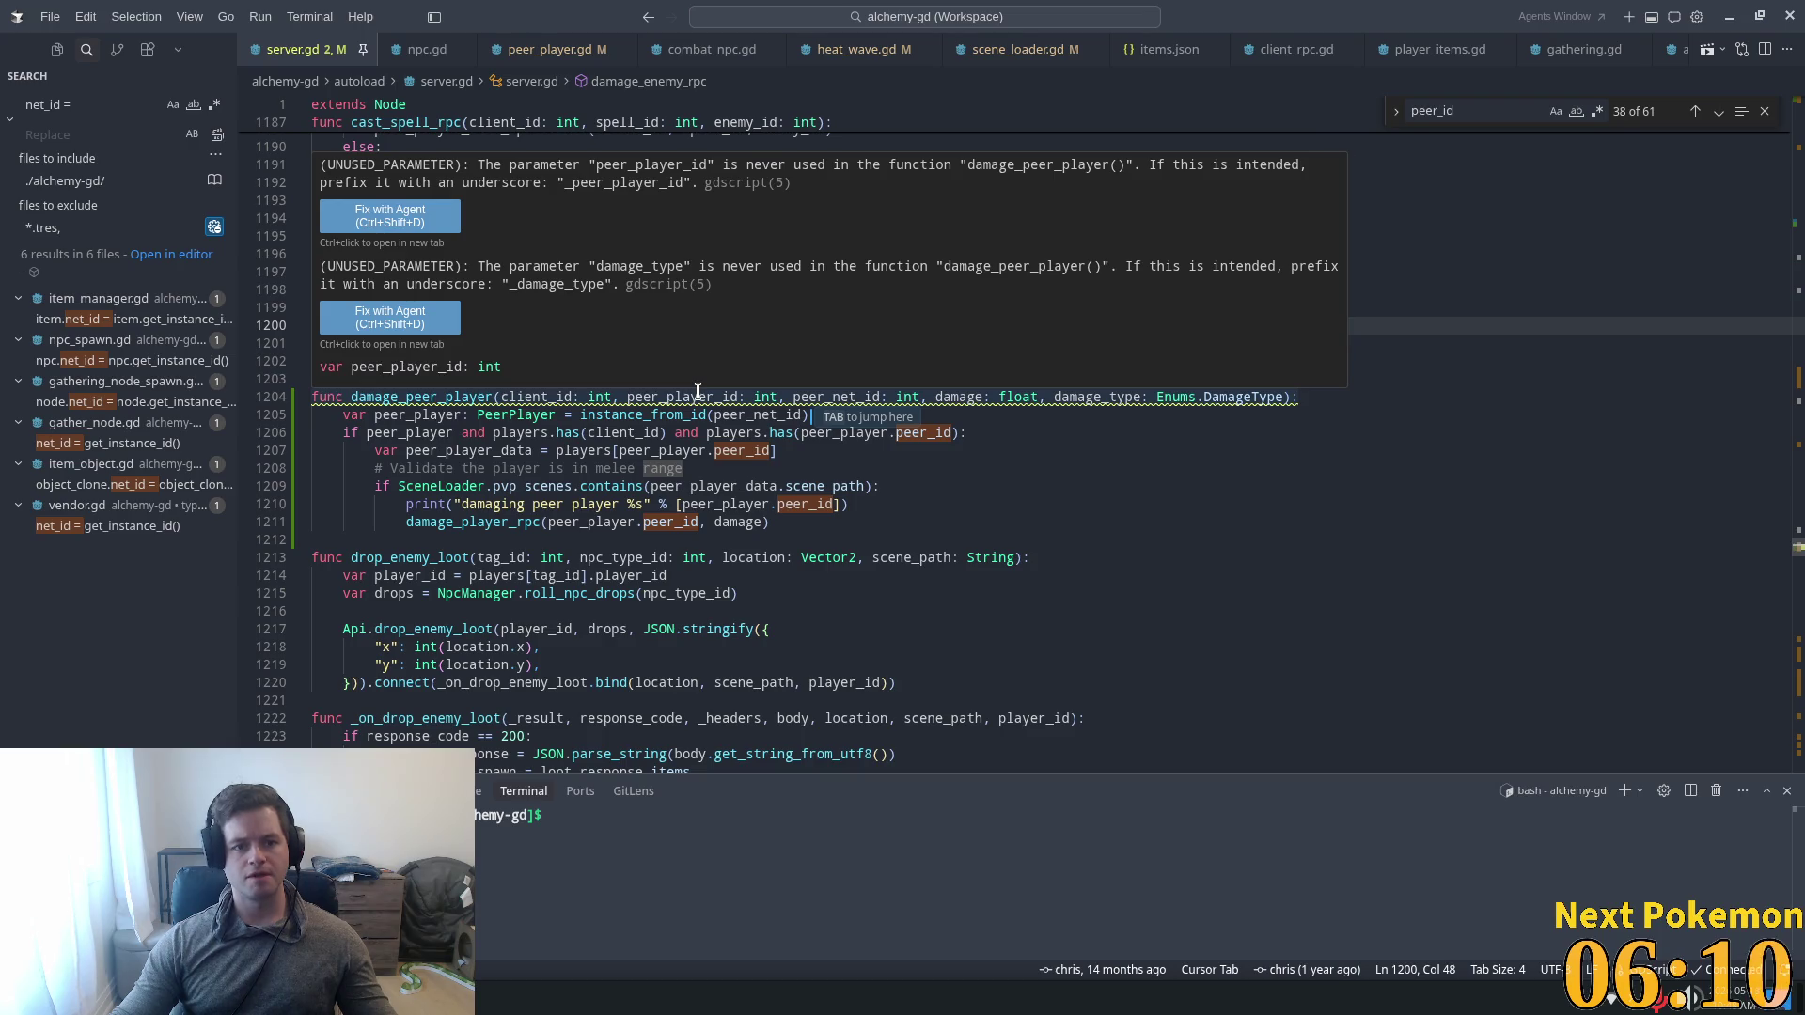
Delete the unused peer_player_id parameter from the damage_peer_player signature.
double_click(693, 398)
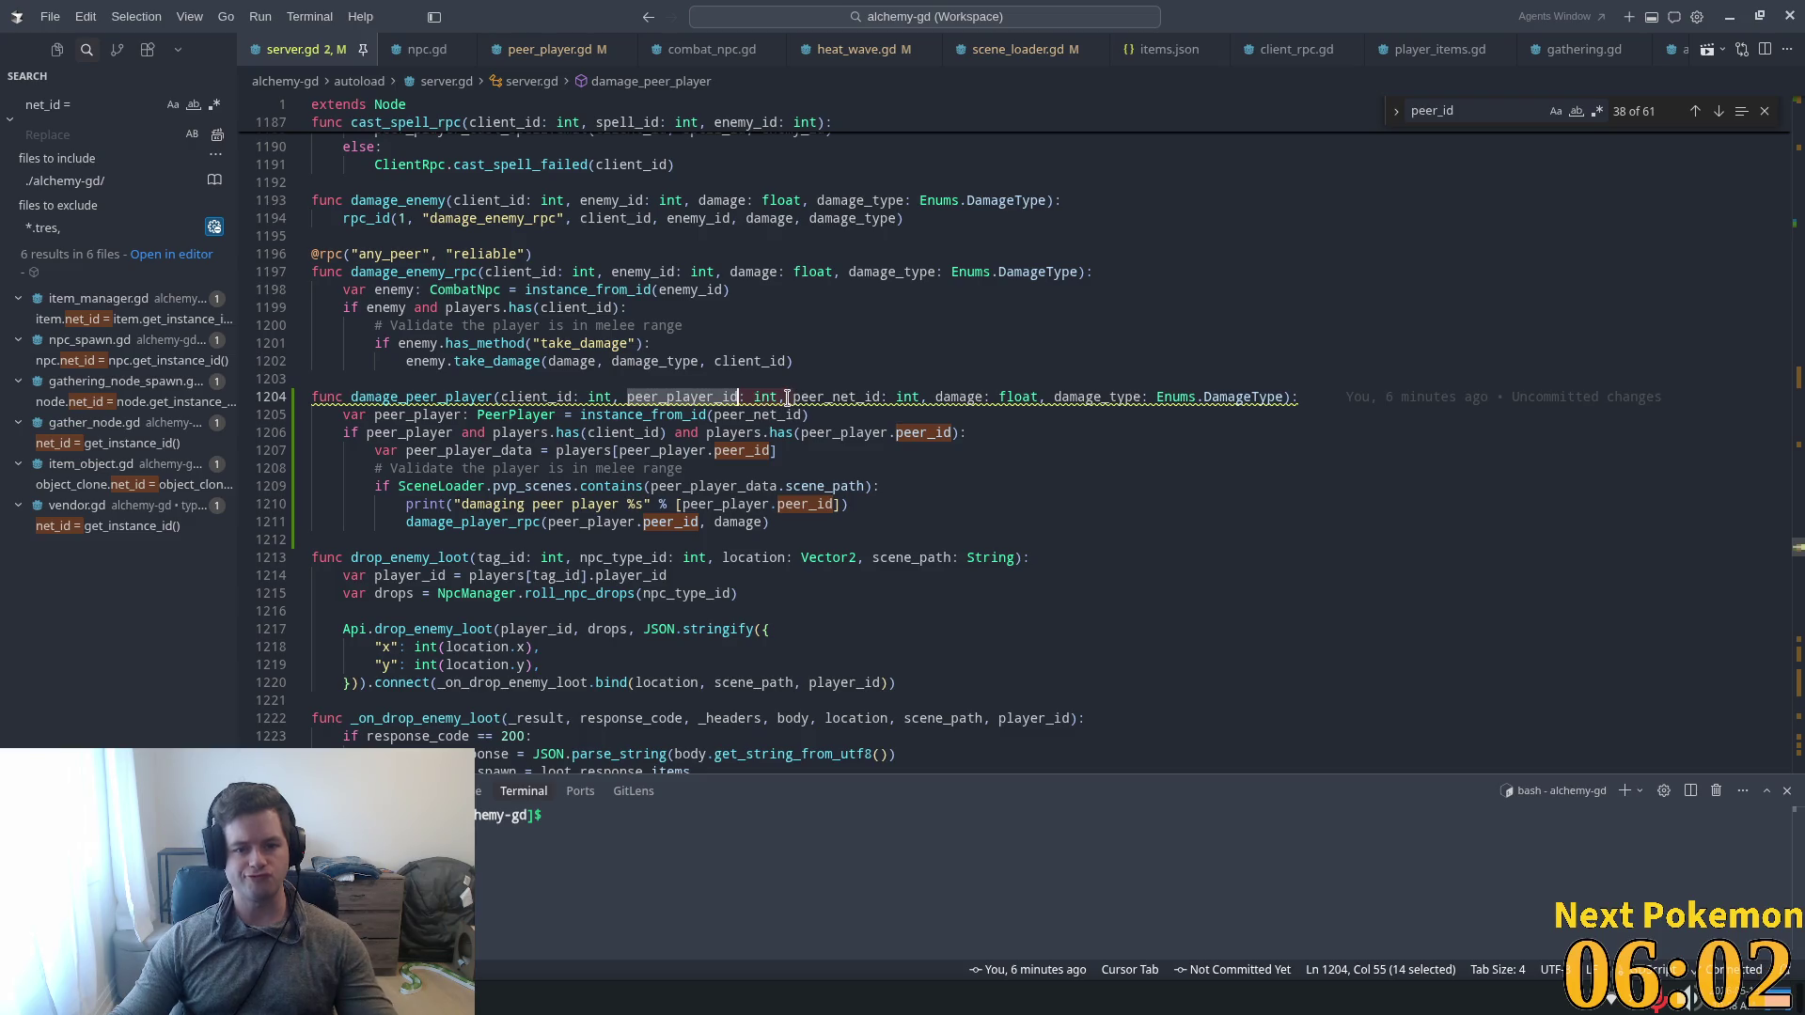
key("BackSpace")
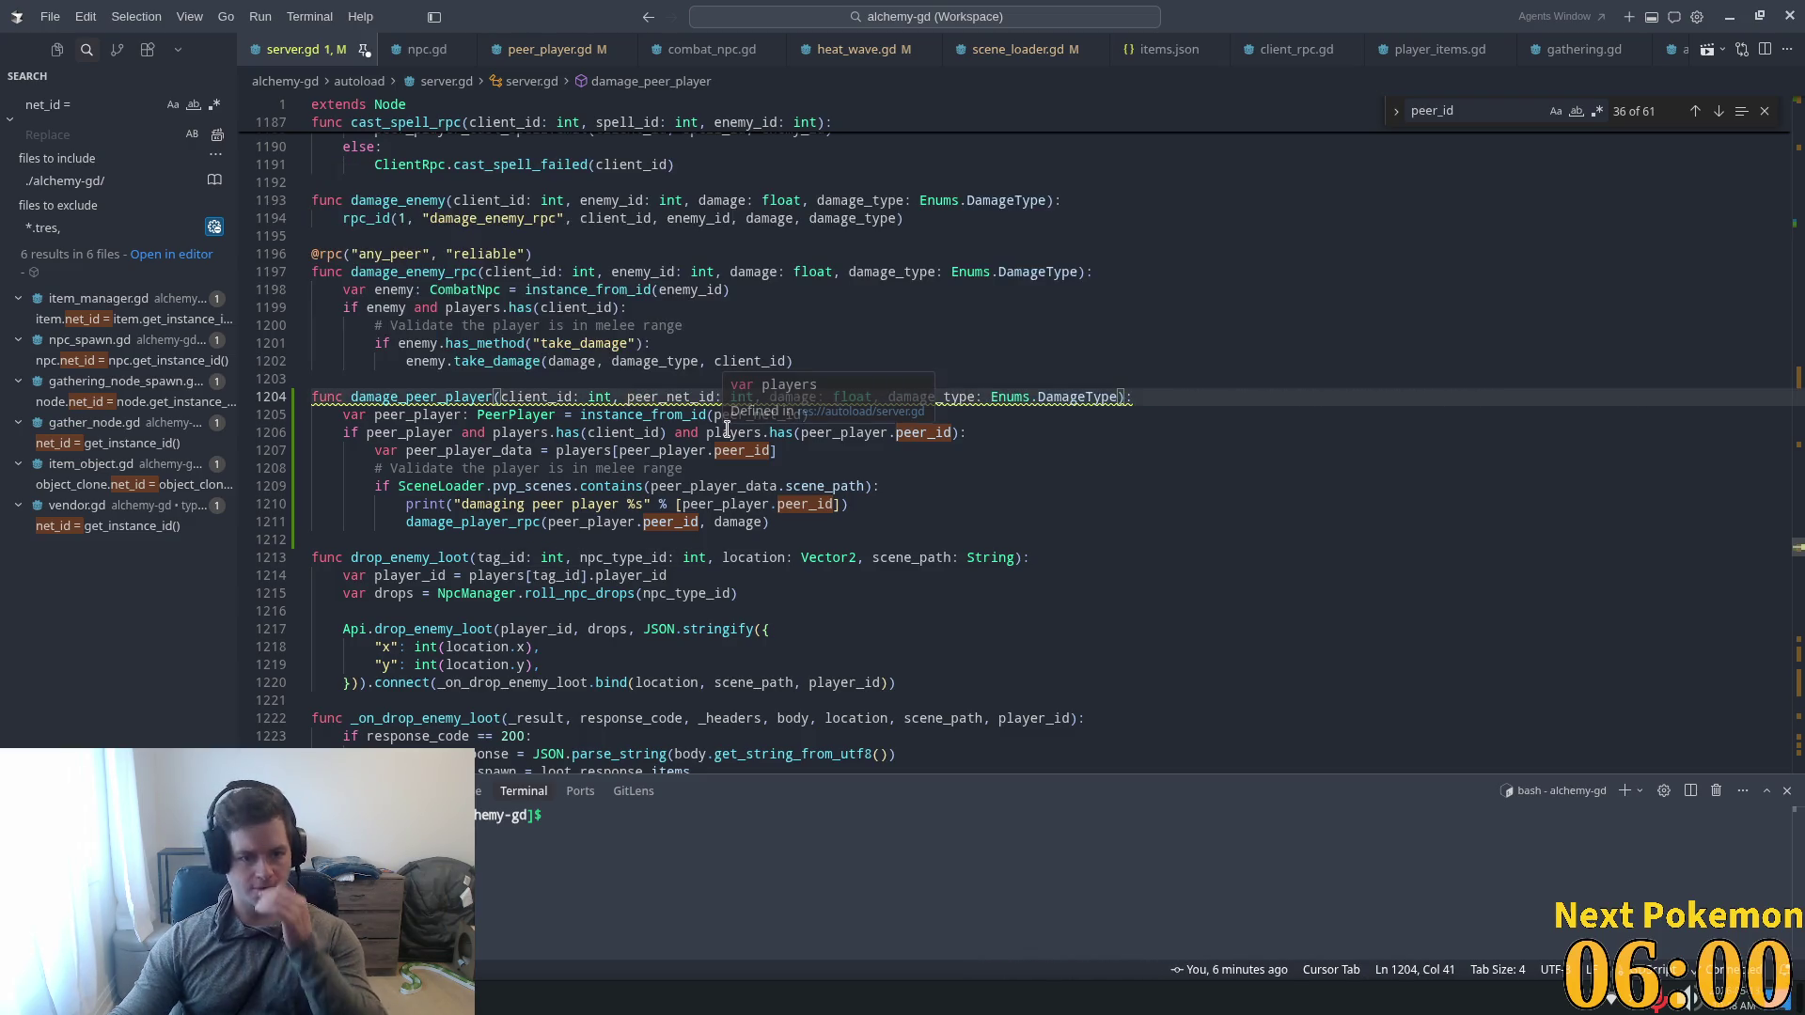
key("ctrl+shift+Right")
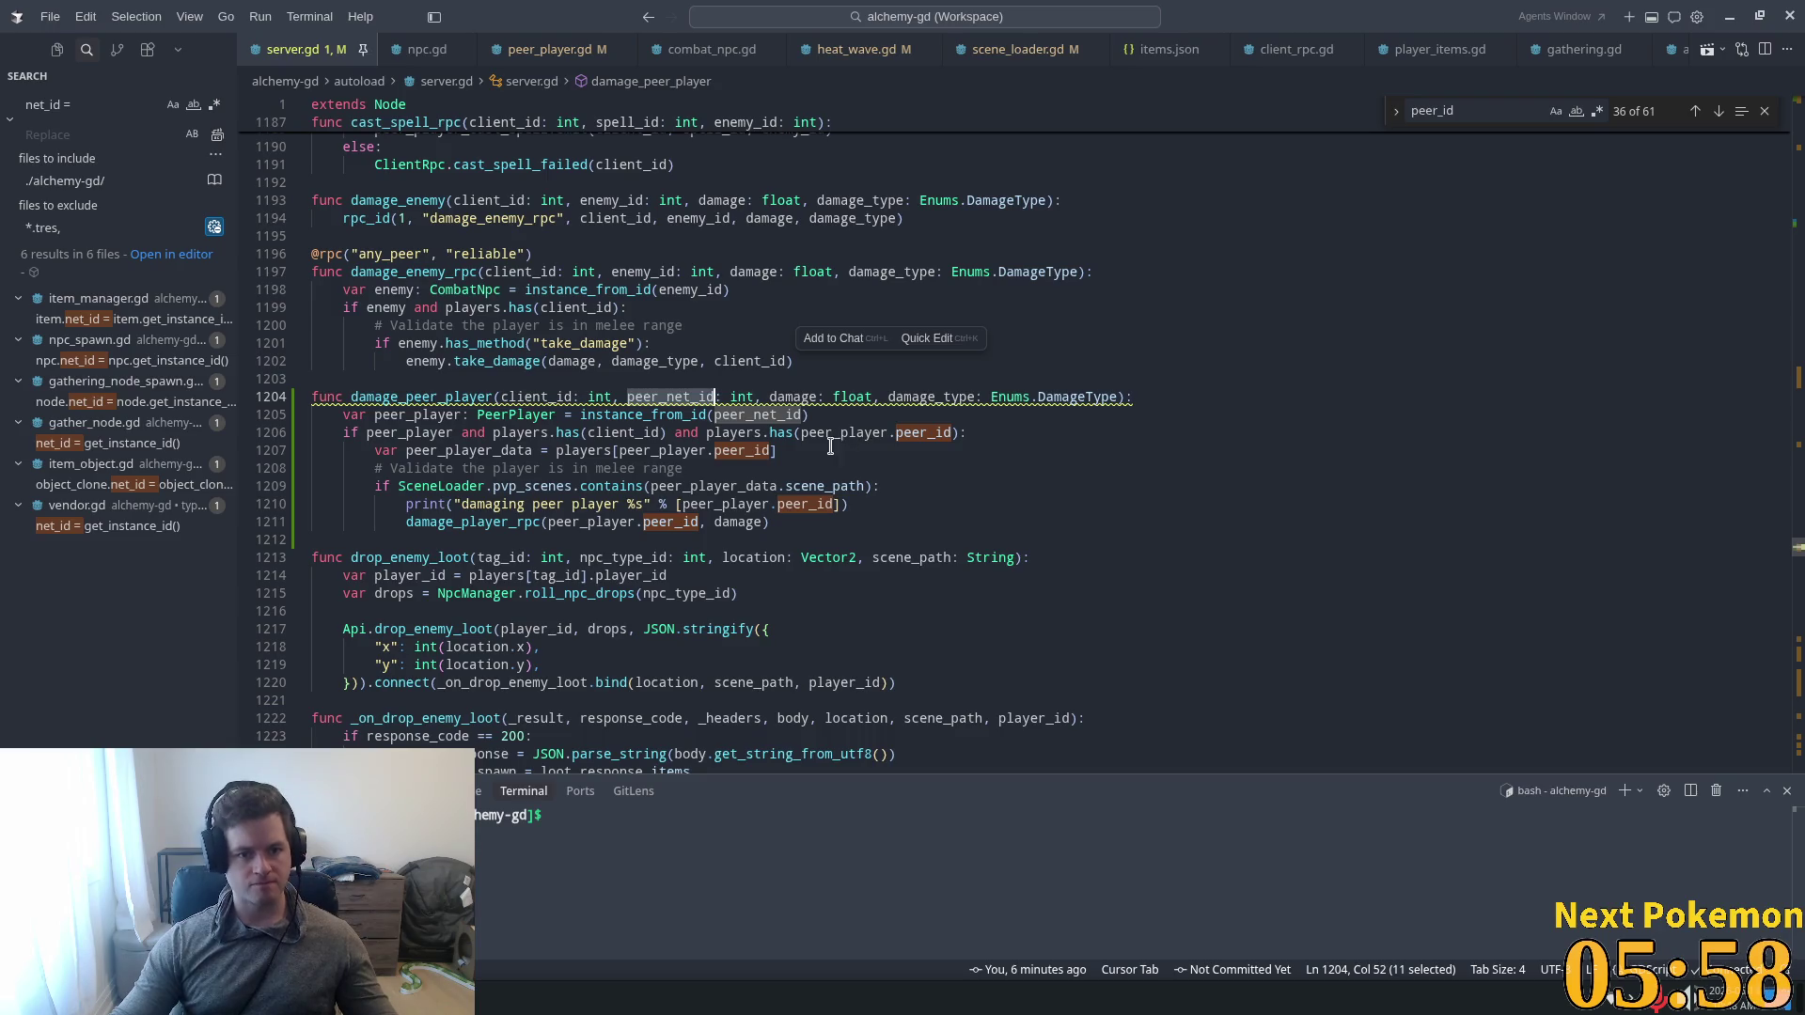
mouse_move(637, 398)
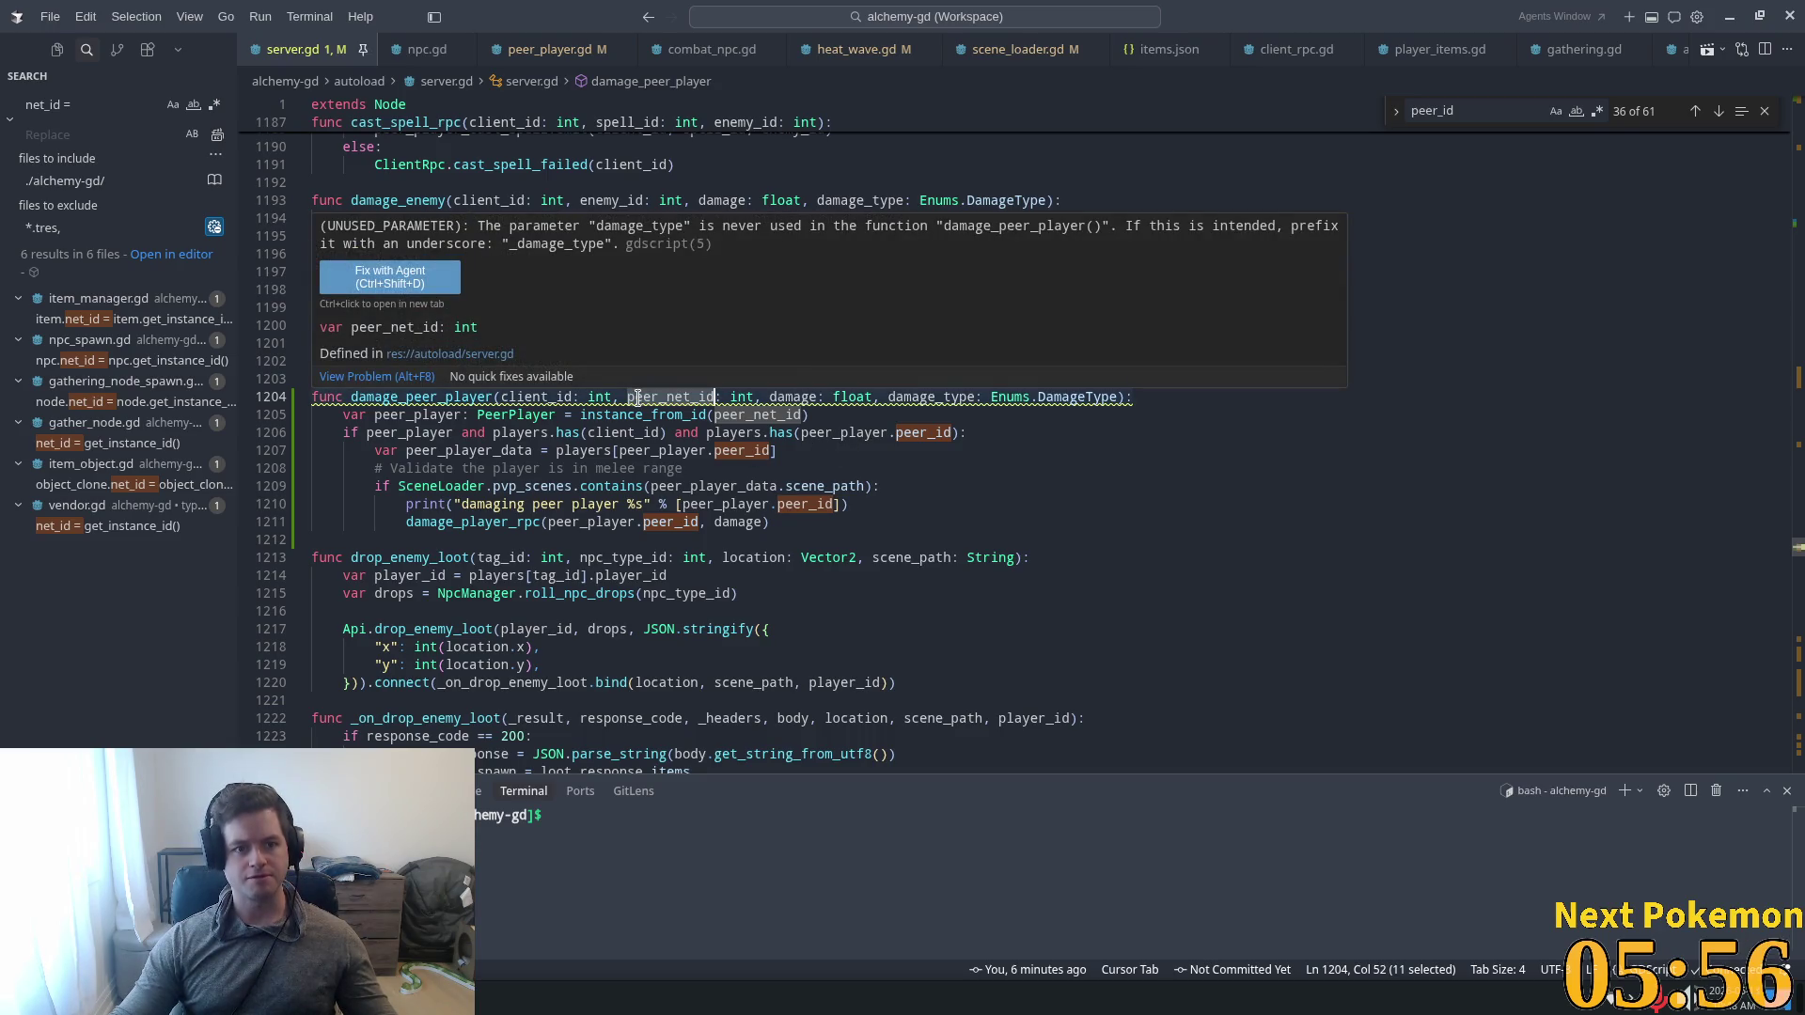
Rename damage_type to _damage_type with the quick fix, then select the function name.
left_click(786, 396)
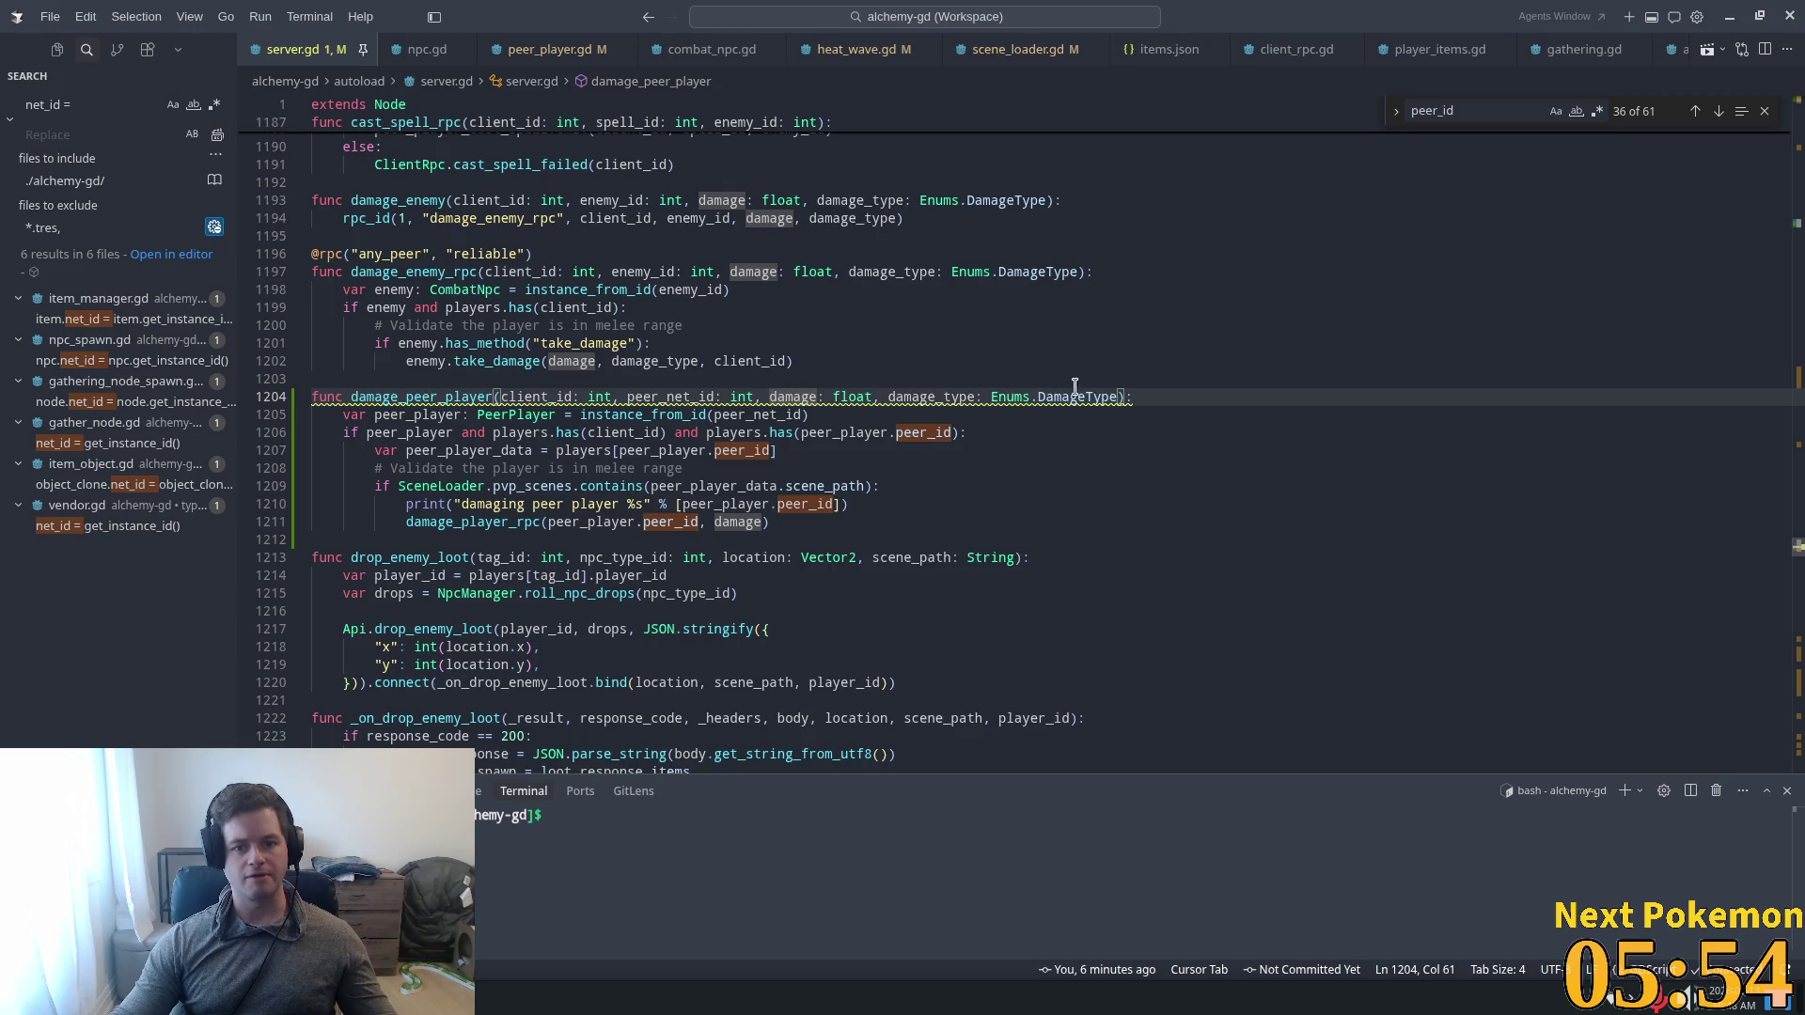
left_click(894, 396)
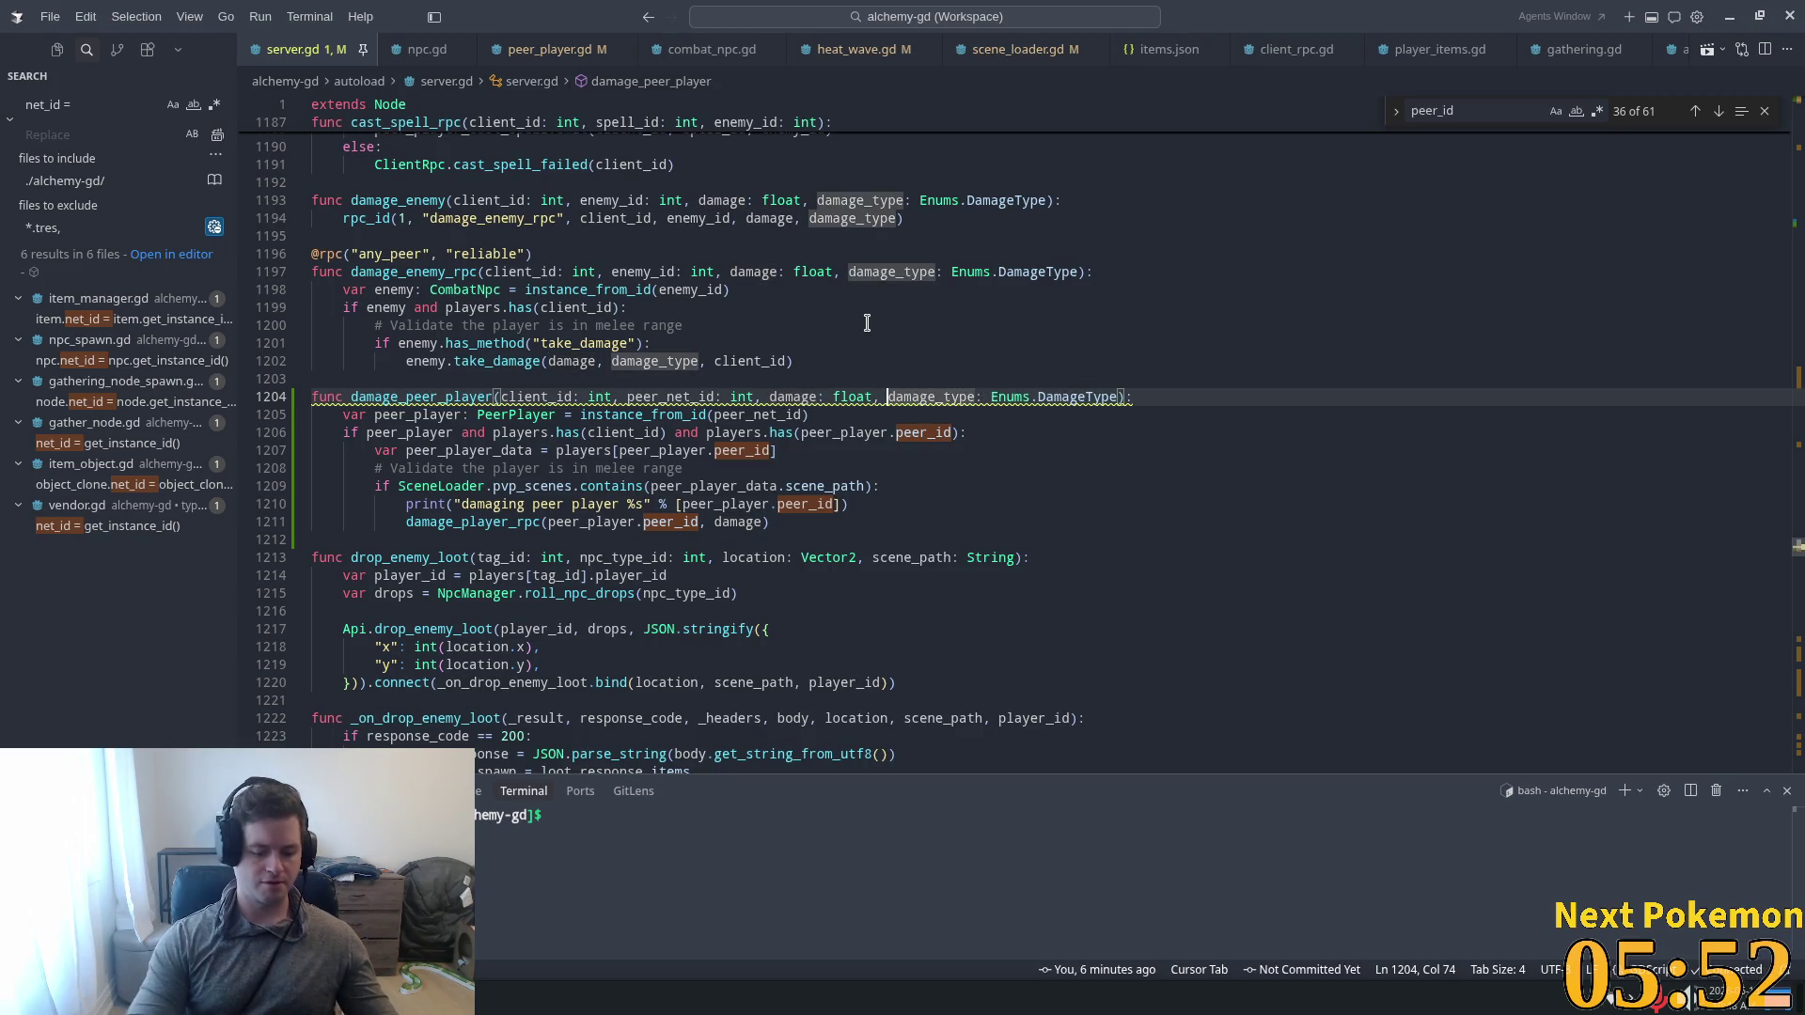
key("ctrl+period")
key("Return")
left_click(662, 373)
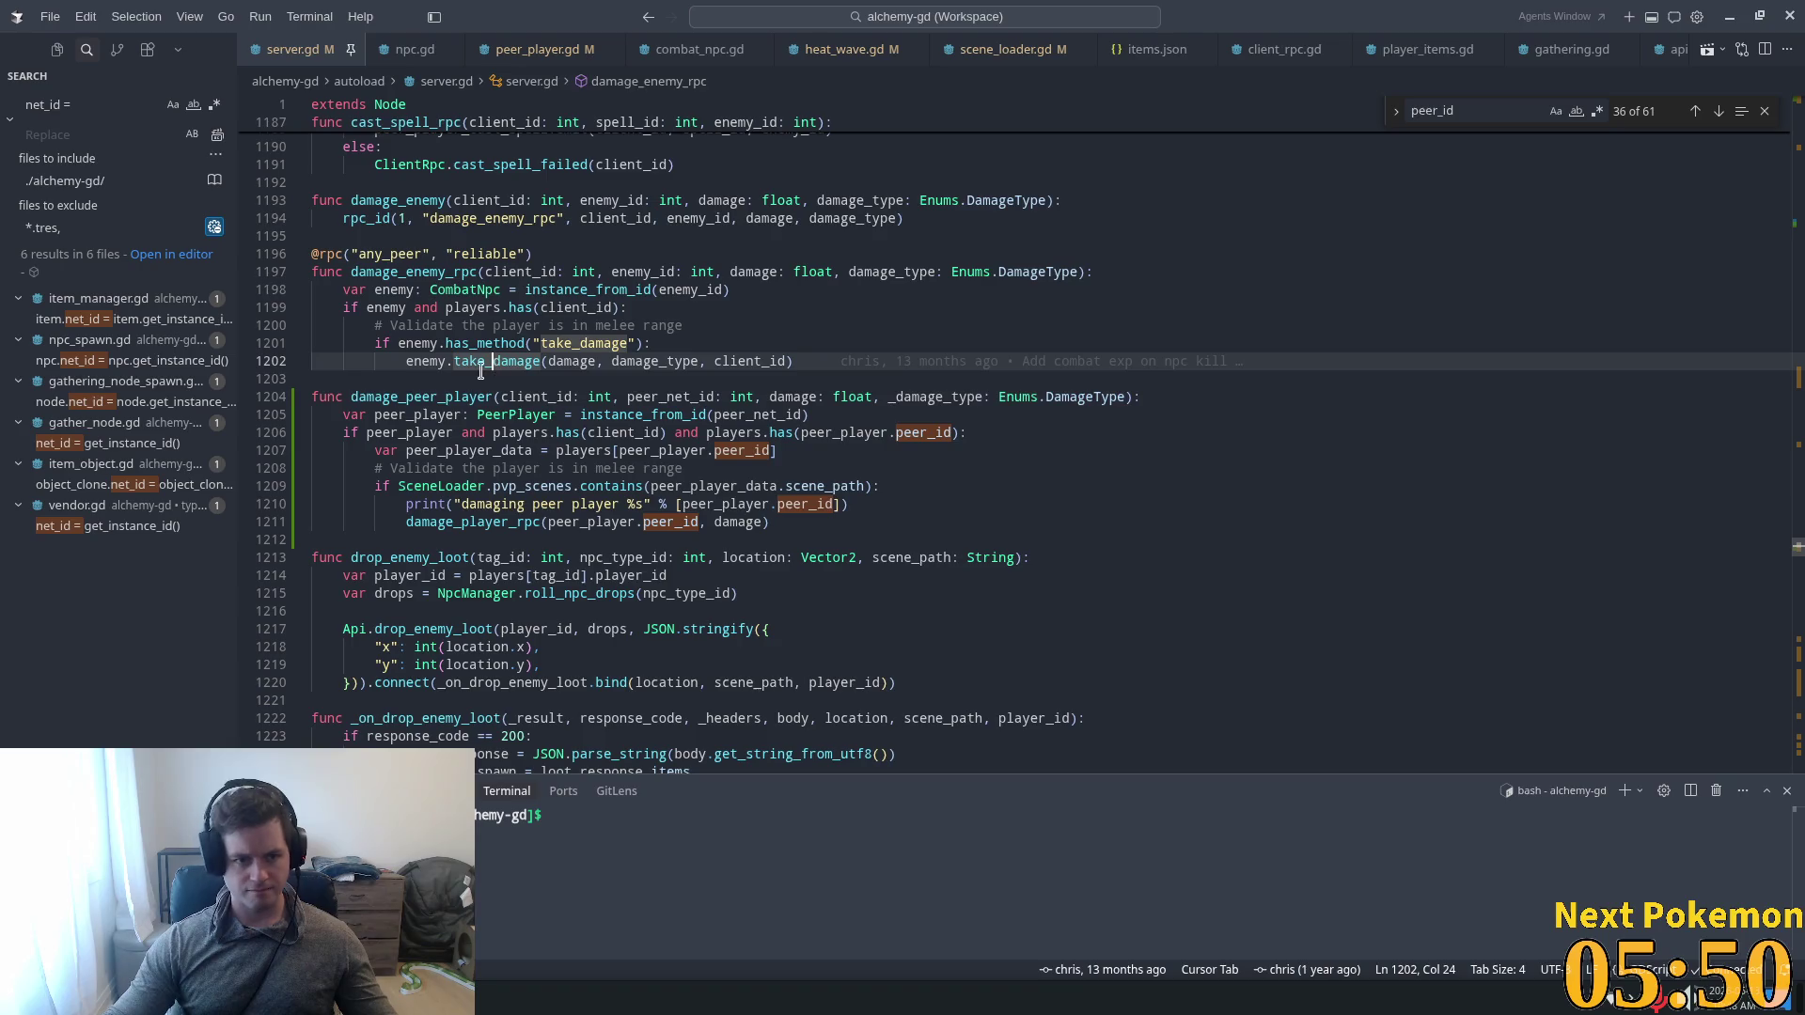
double_click(421, 397)
key("ctrl+c")
triple_click(108, 106)
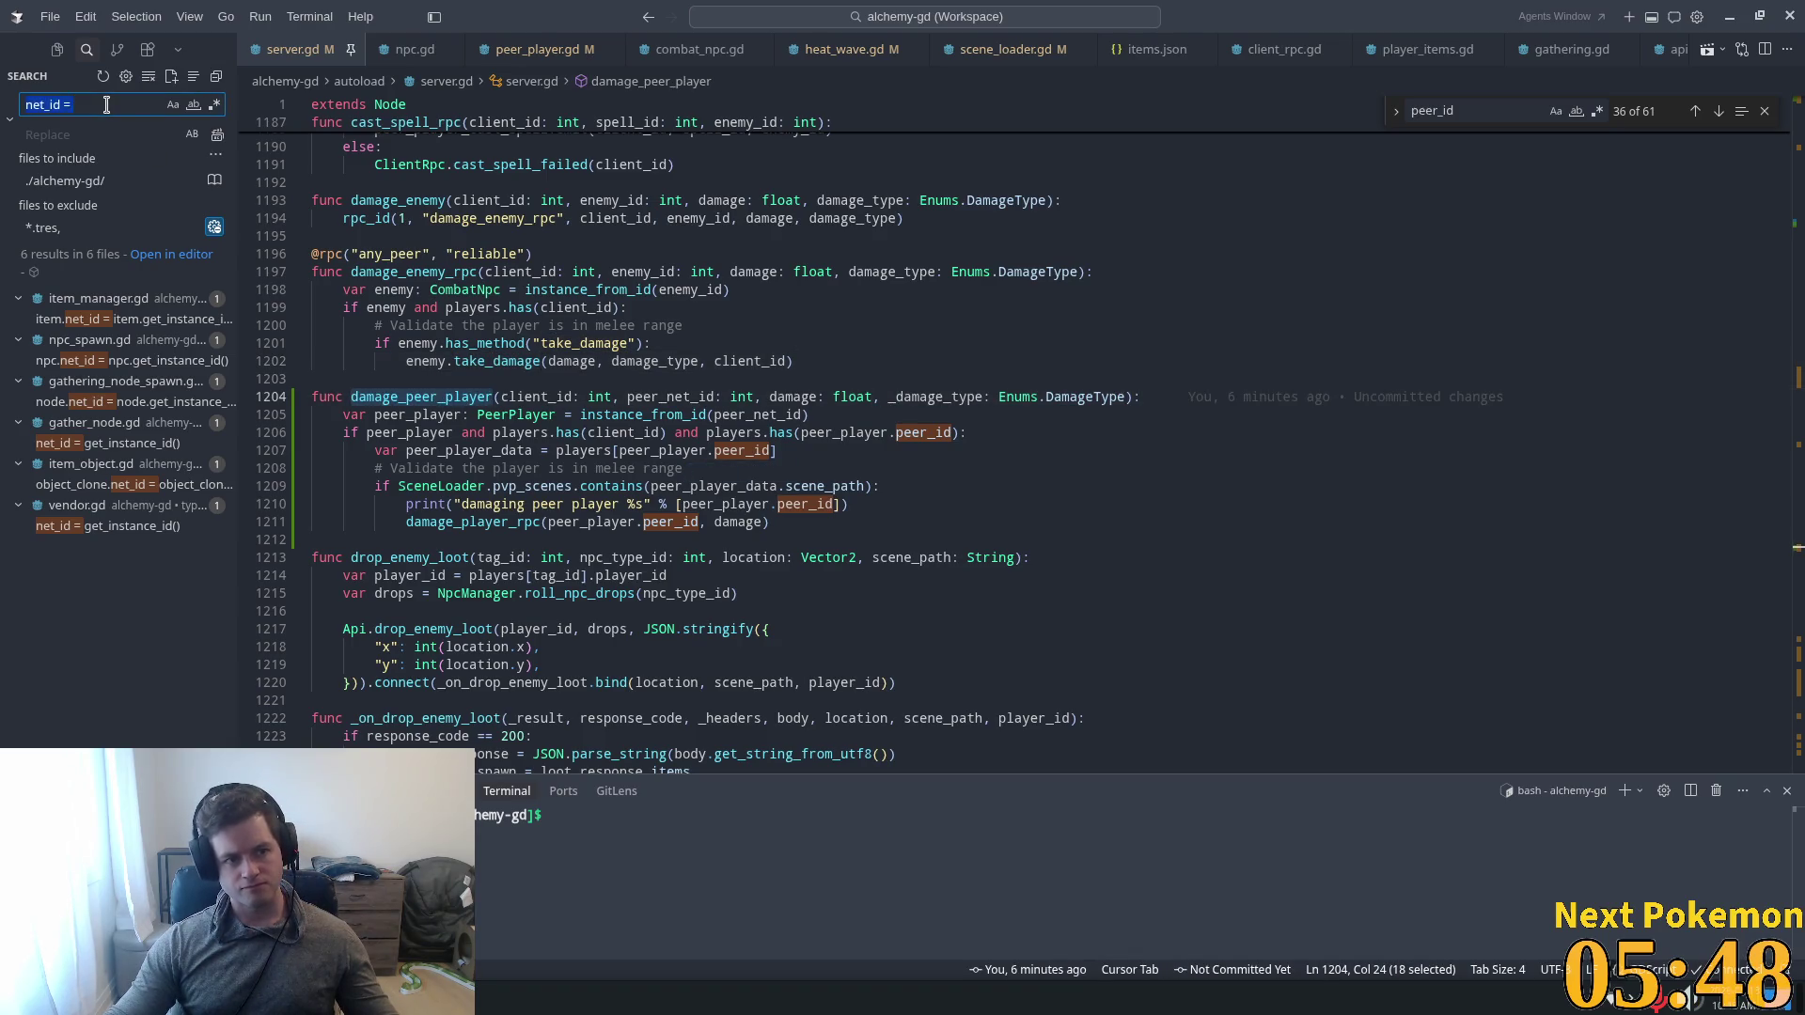
Find damage_peer_player's heat_wave.gd call and switch line 45 from body.peer_id to body.net_id.
key("ctrl+v")
left_click(97, 360)
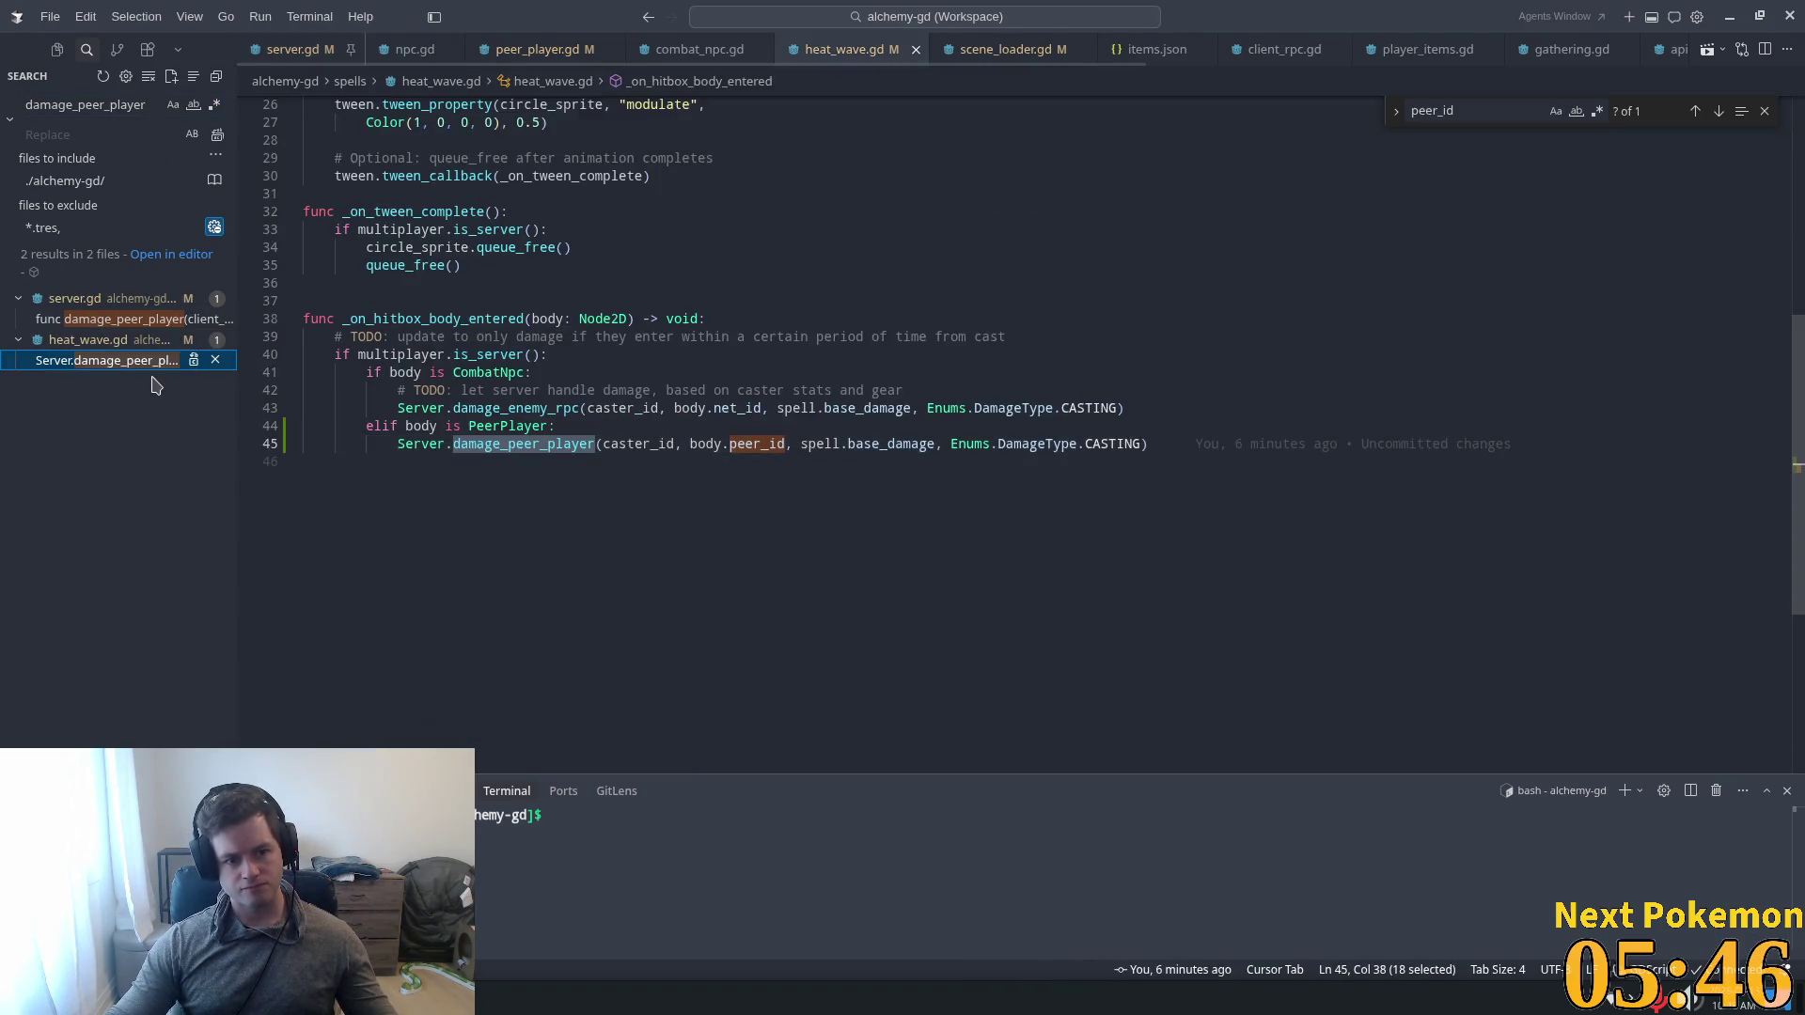
left_click(718, 388)
double_click(759, 449)
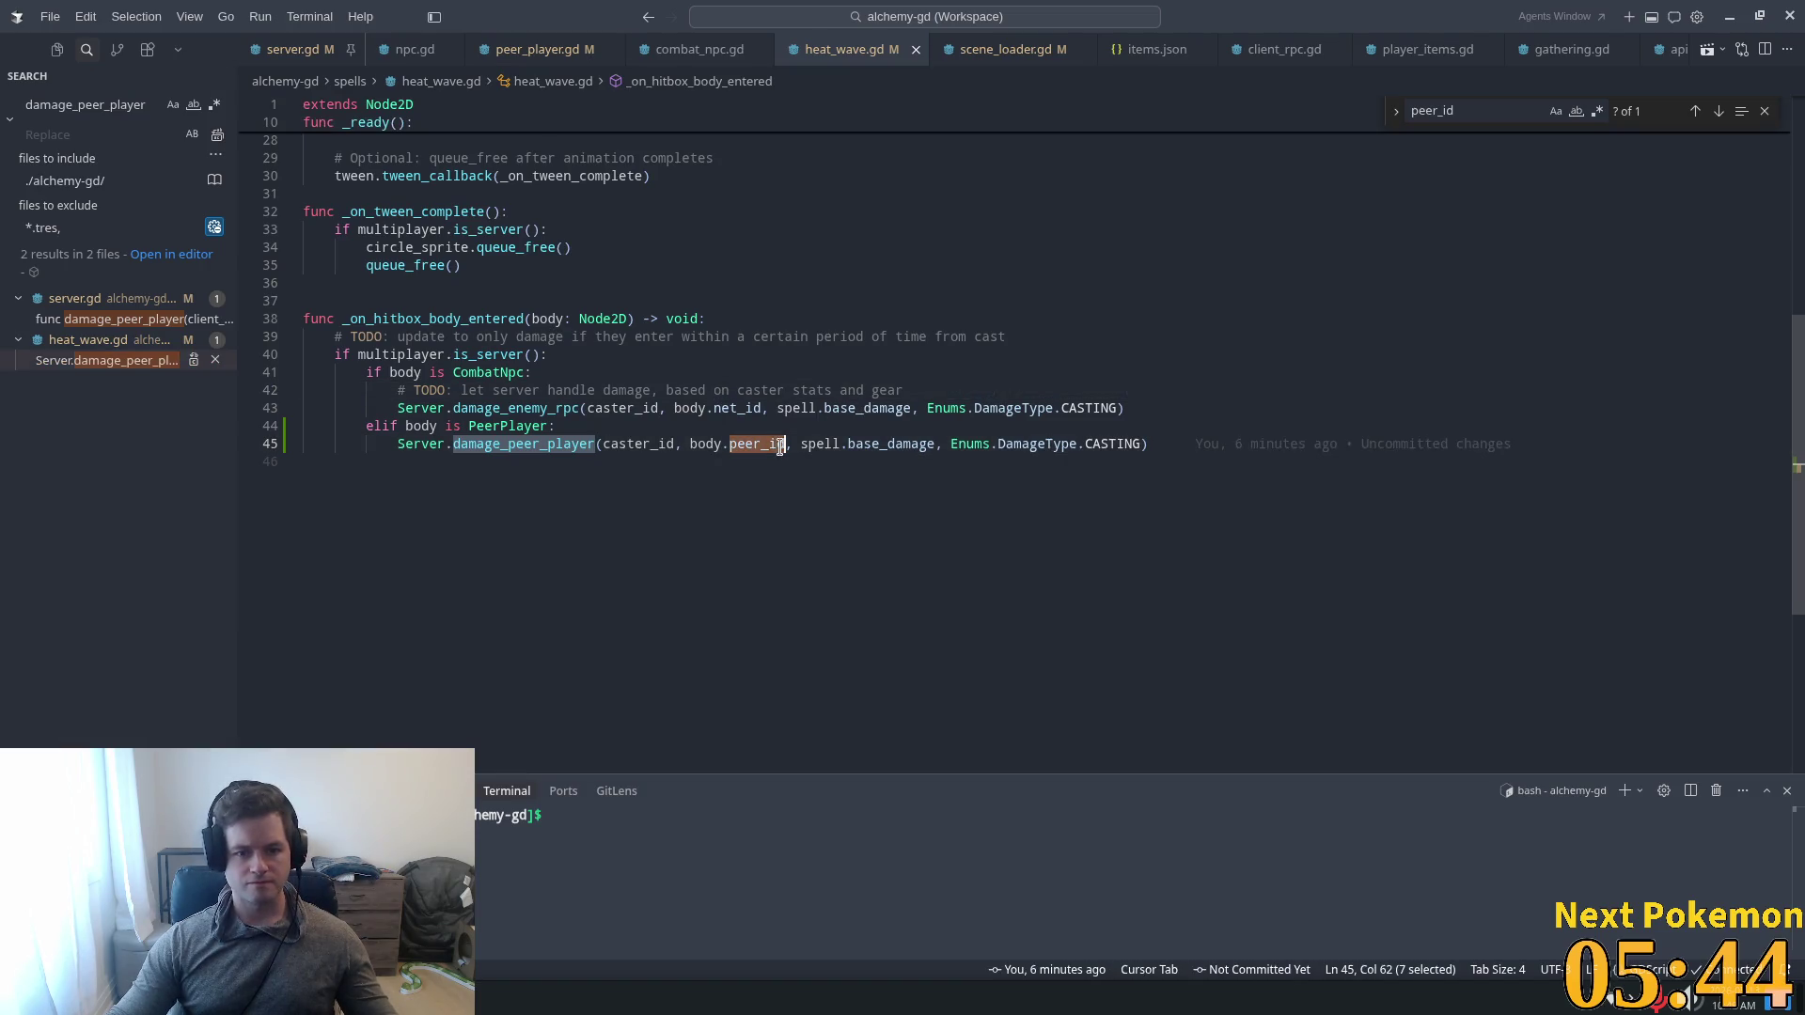
key("Tab")
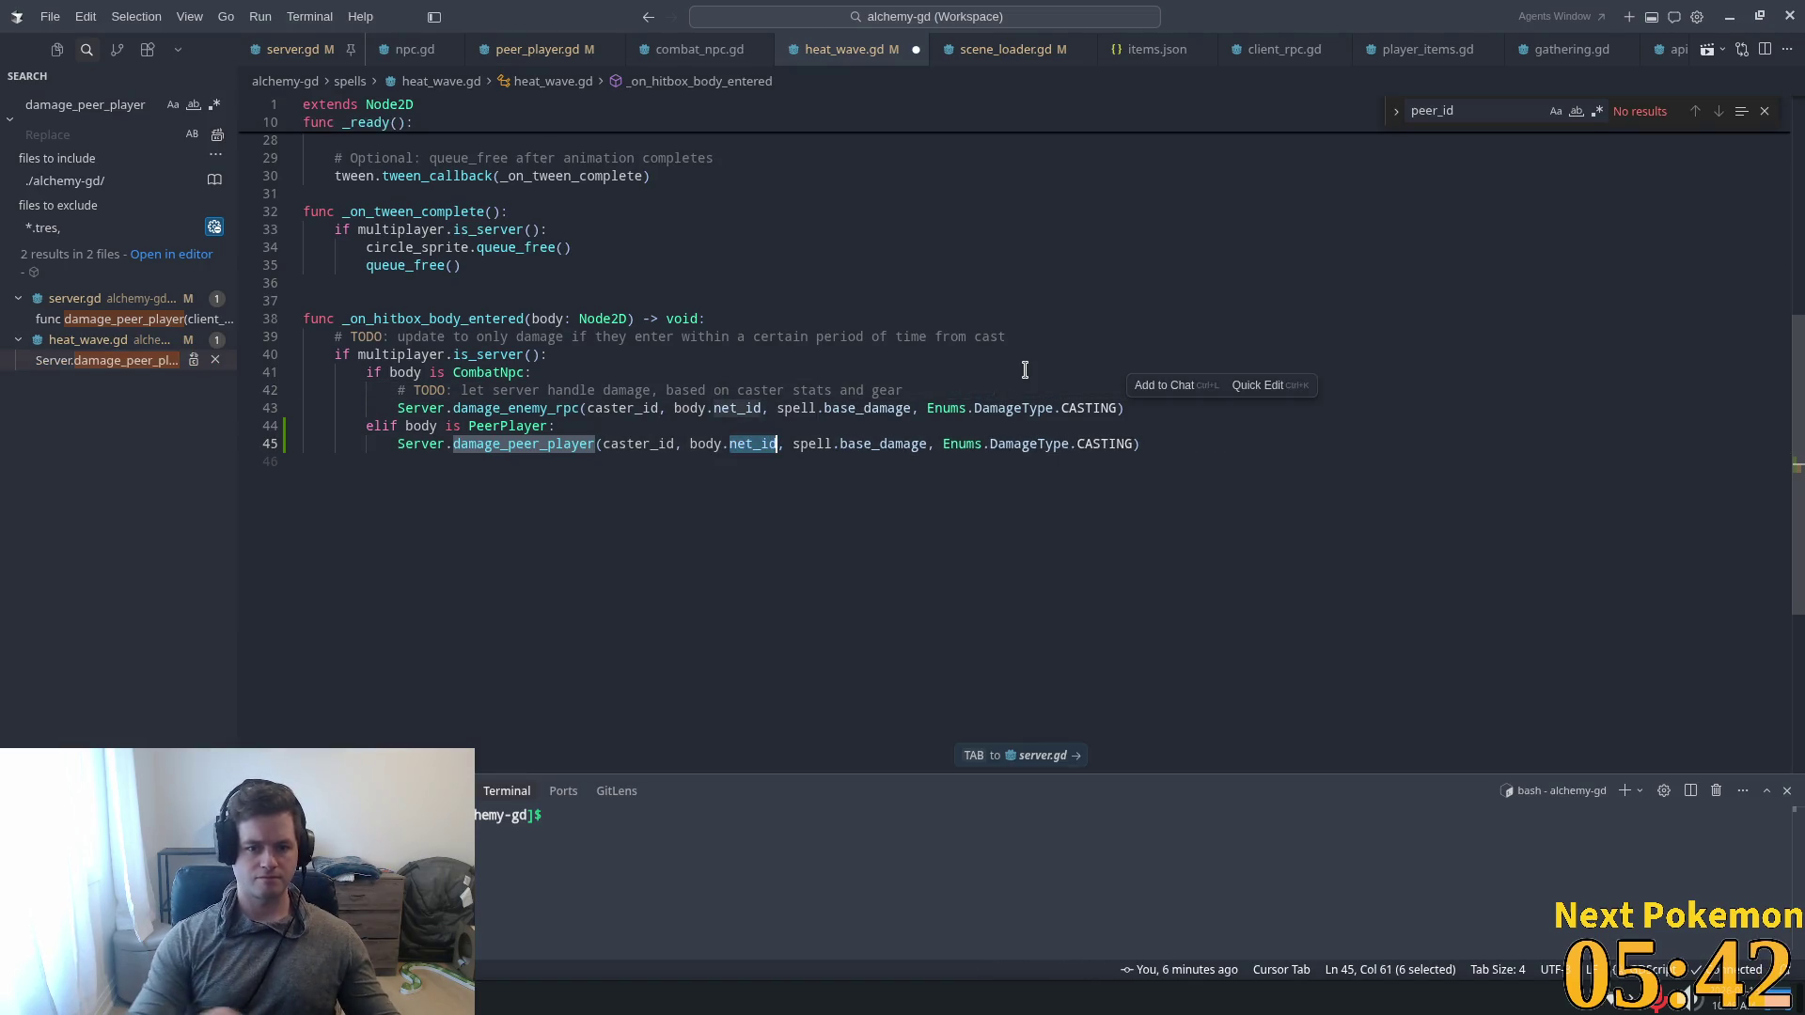
left_click(927, 321)
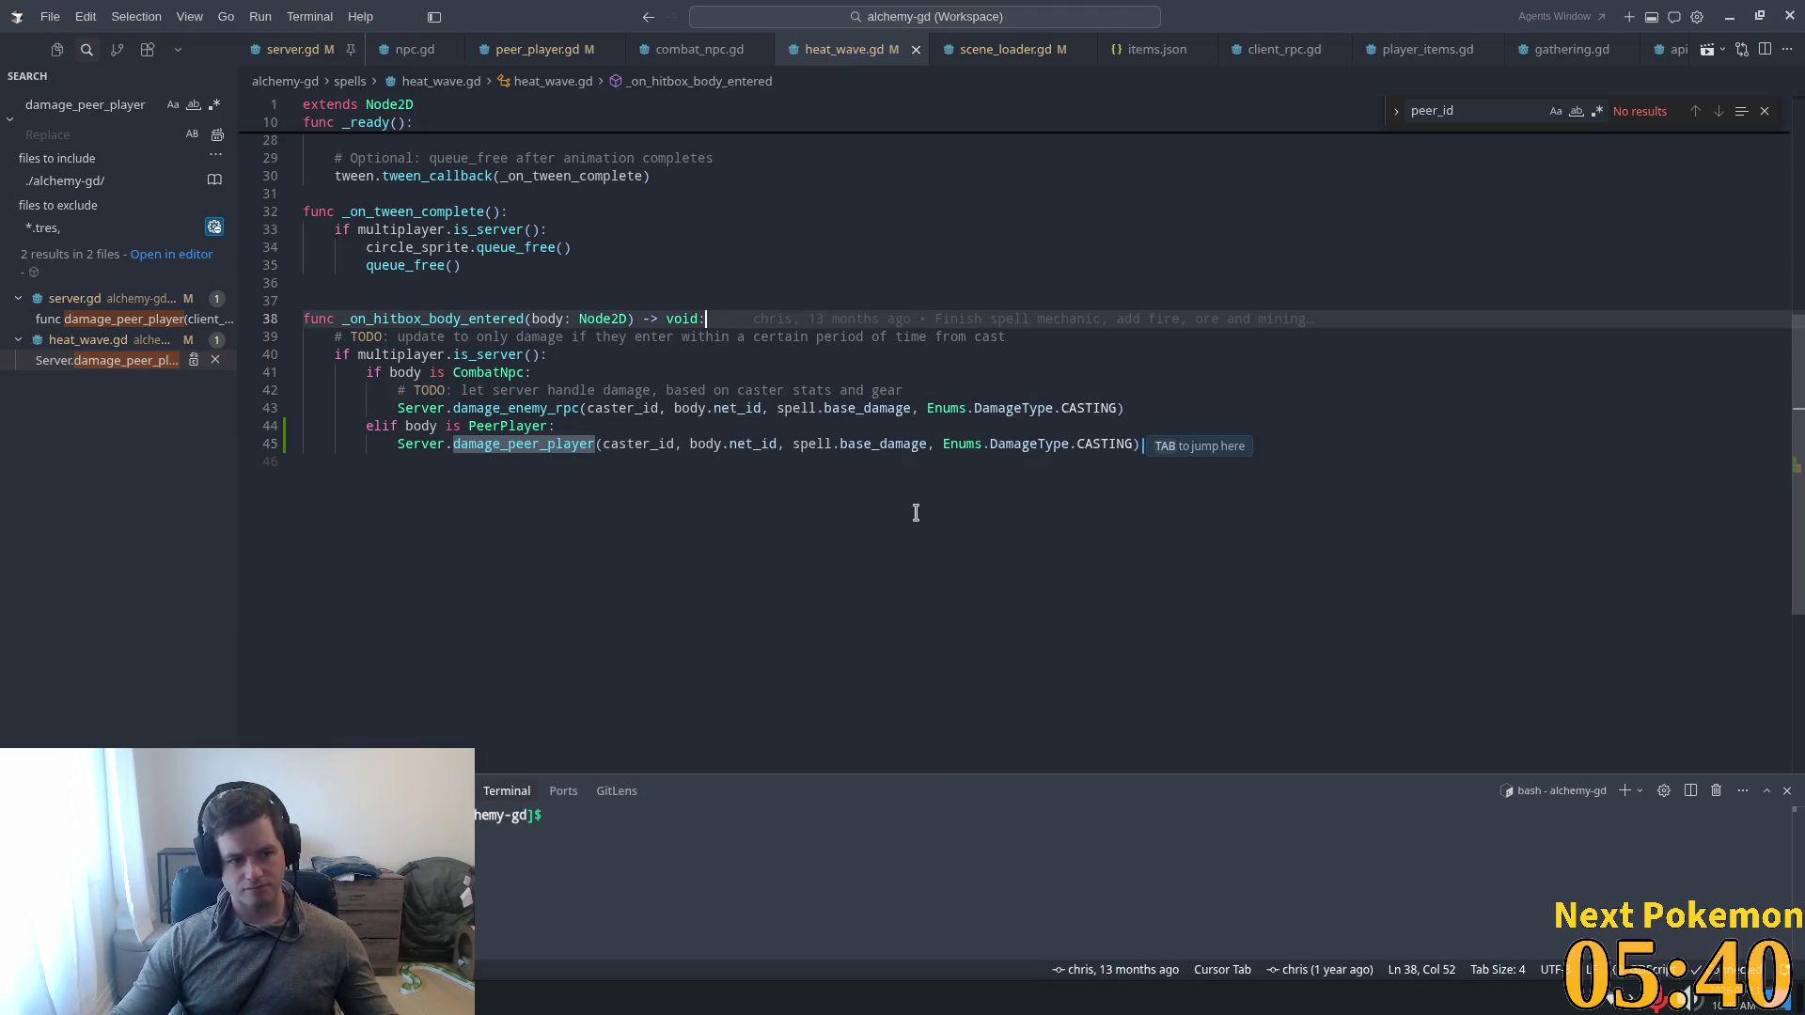
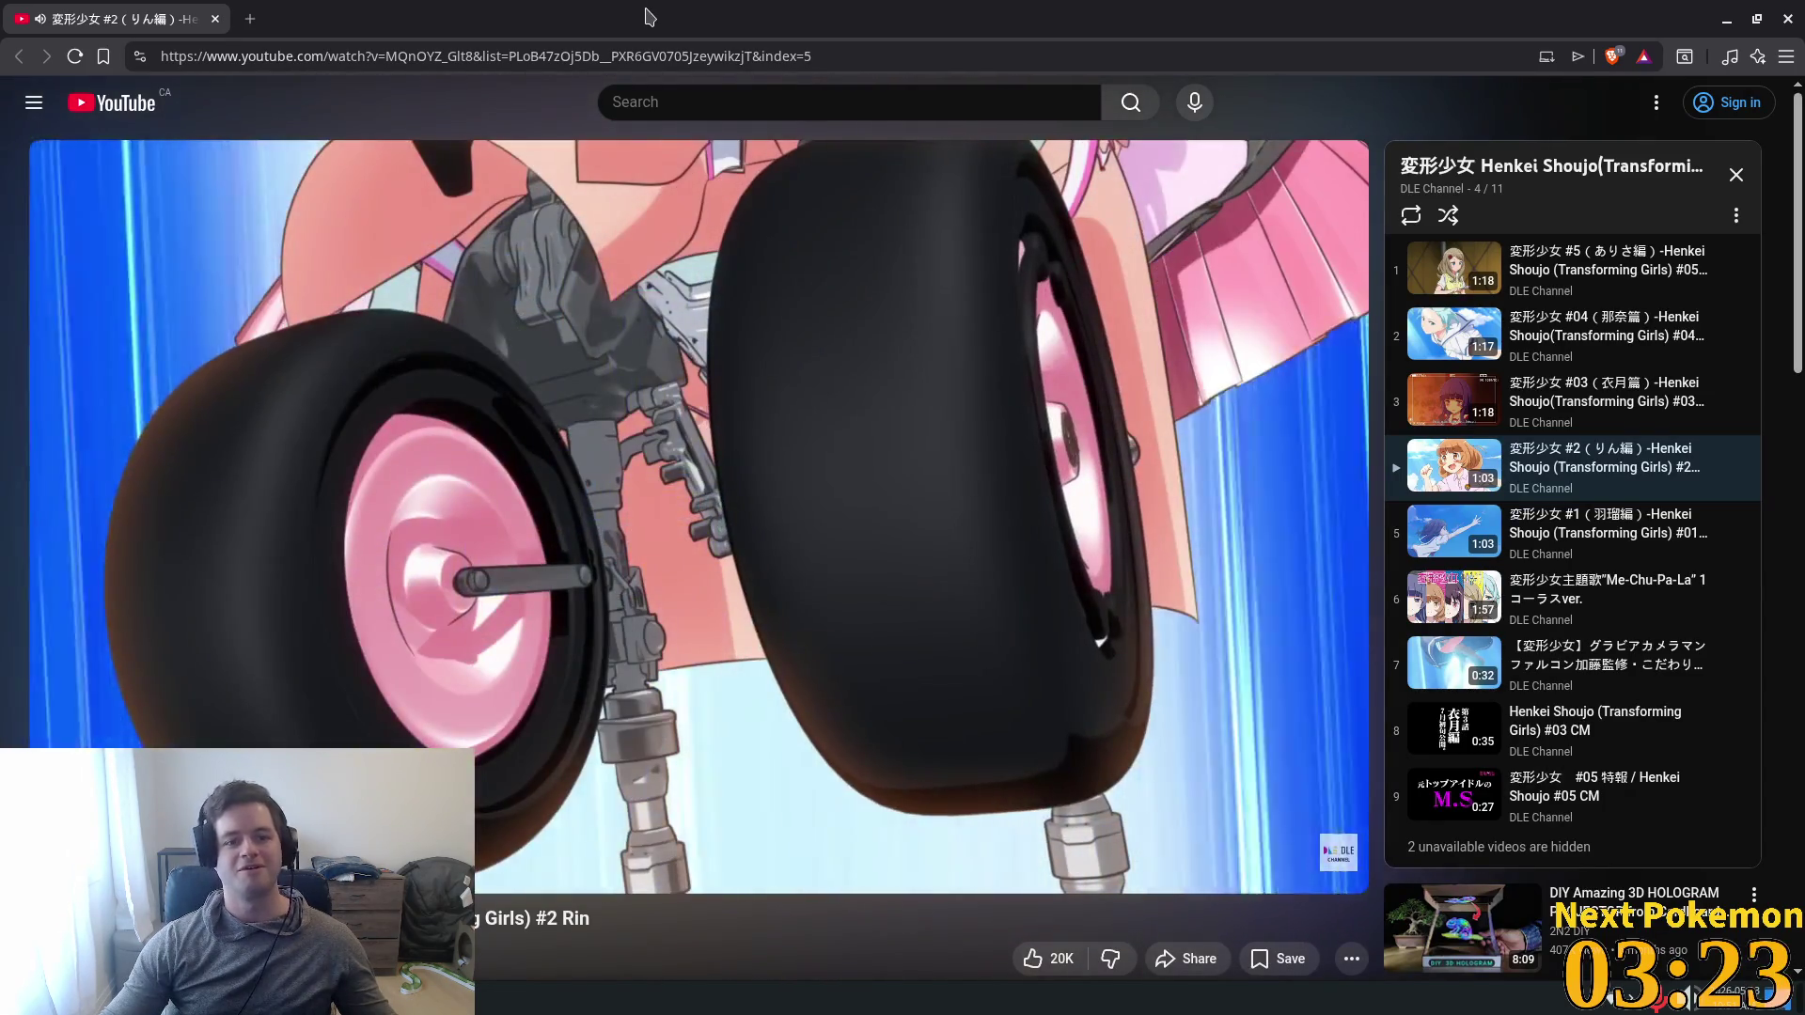
Restore the browser to a smaller window and return to heat_wave.gd in the code editor.
mouse_move(847, 19)
left_mouse_down()
mouse_move(1304, 162)
mouse_move(965, 10)
left_mouse_up()
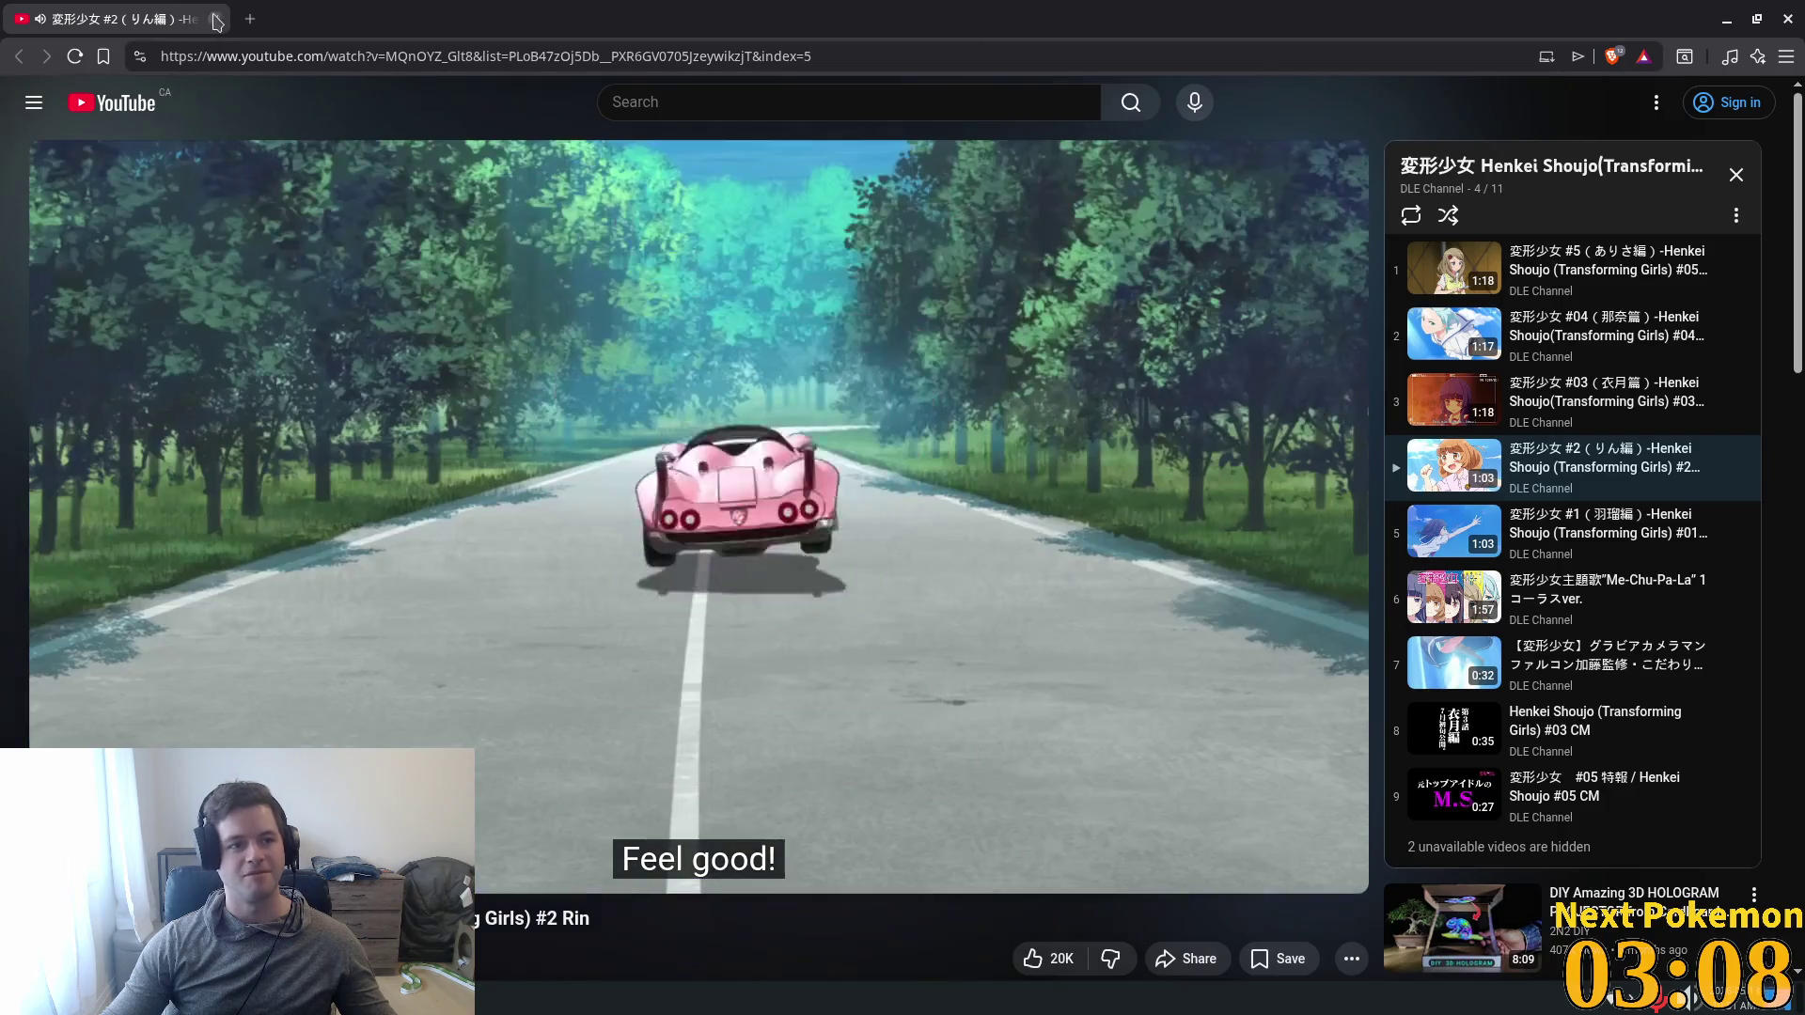
key("alt+Tab")
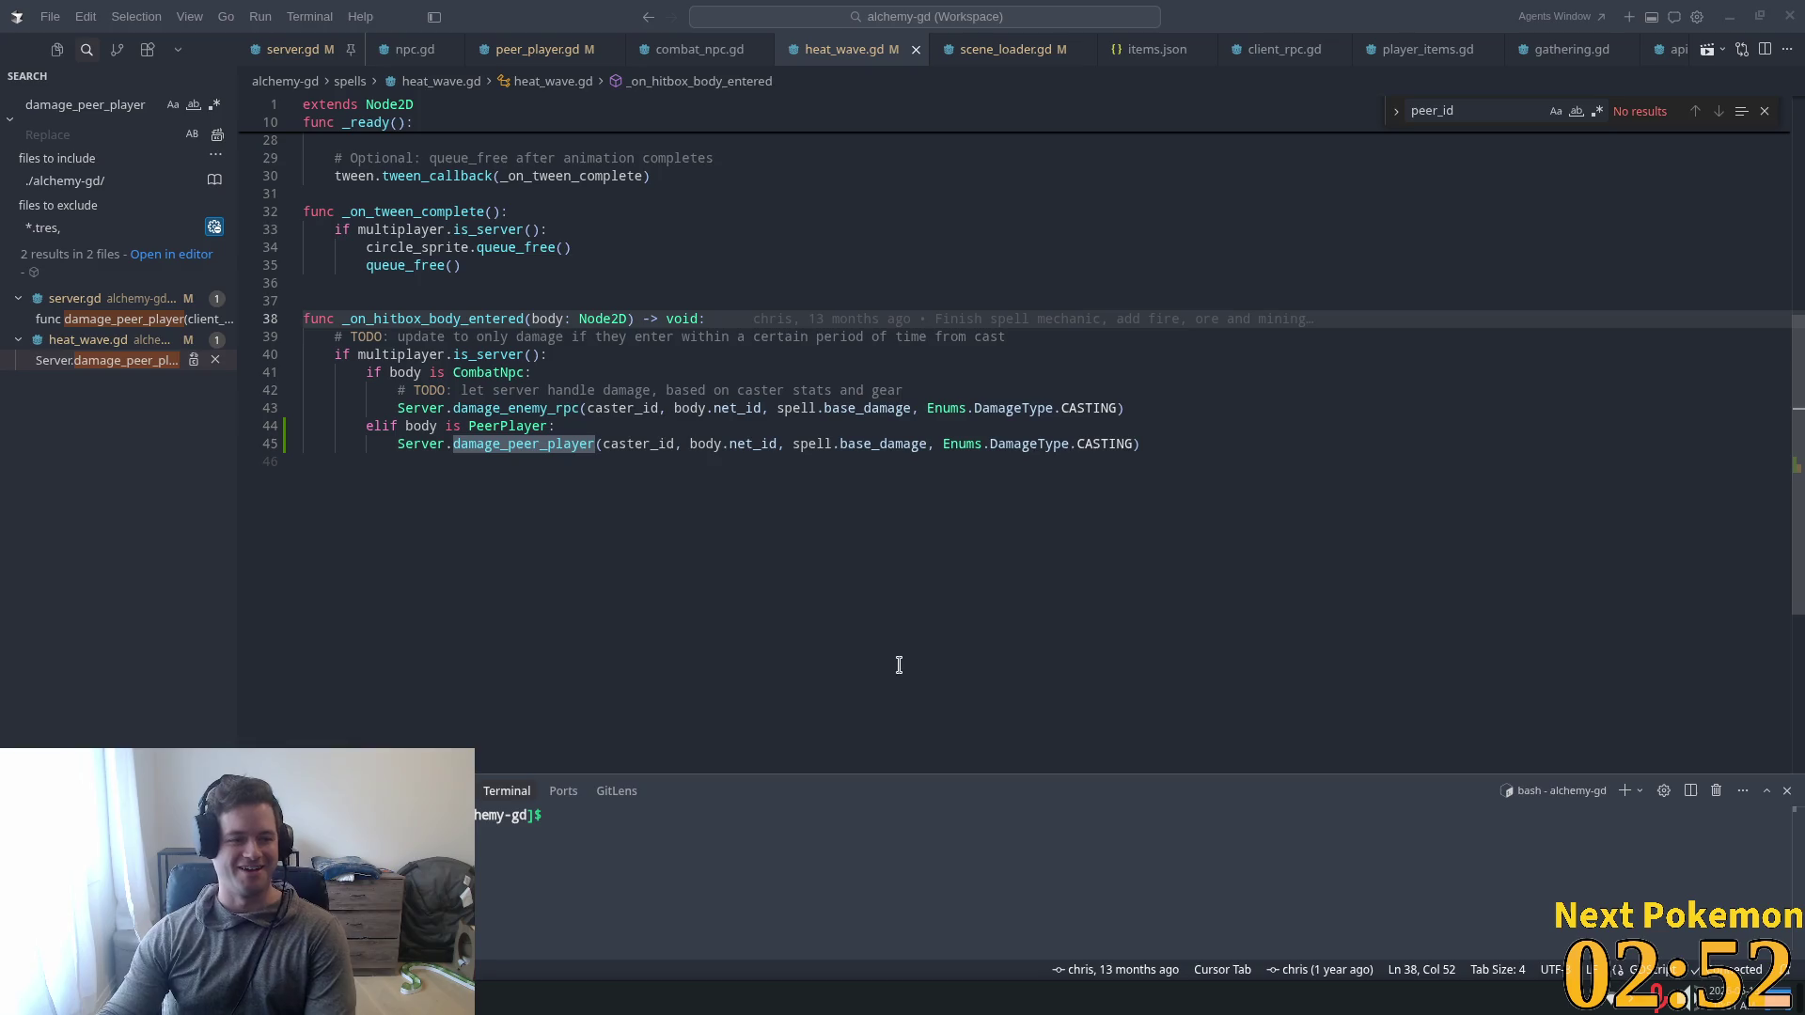
Review heat_wave.gd lines 45, 41 and 34: damage_peer_player call, CombatNpc damage and queue_free.
left_click(912, 447)
key("End")
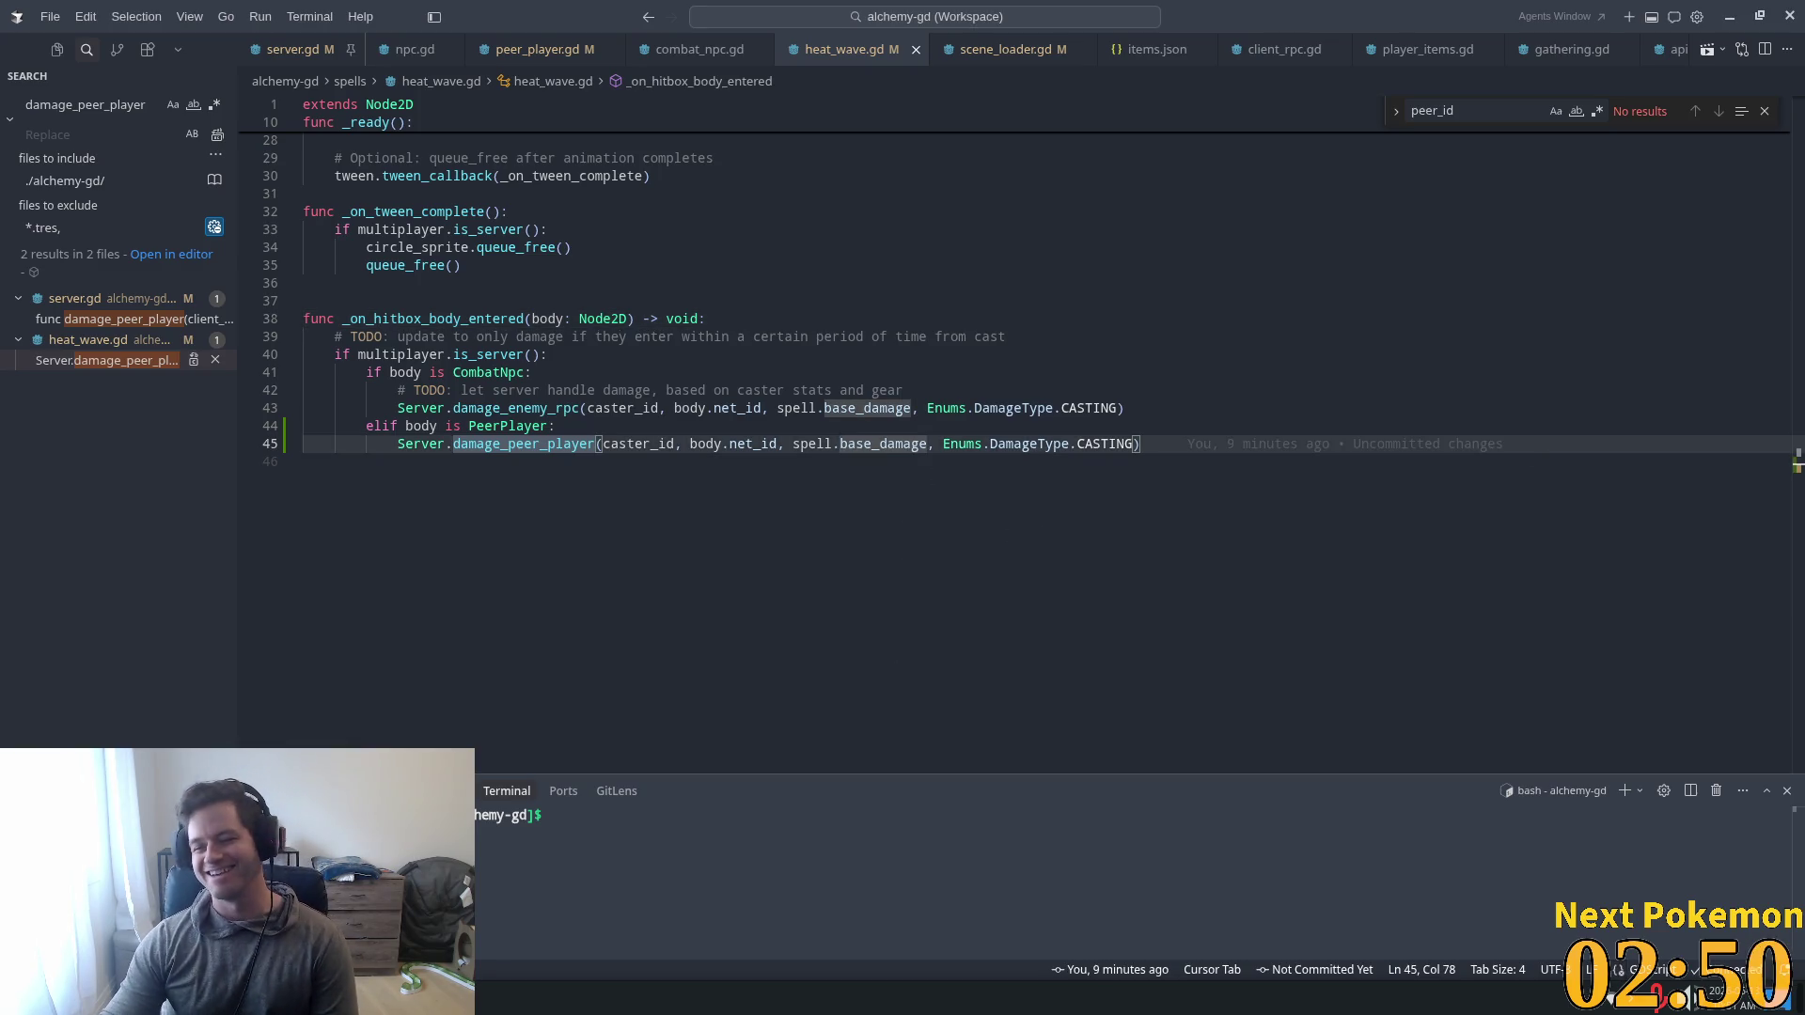
left_click(1157, 373)
left_click(851, 249)
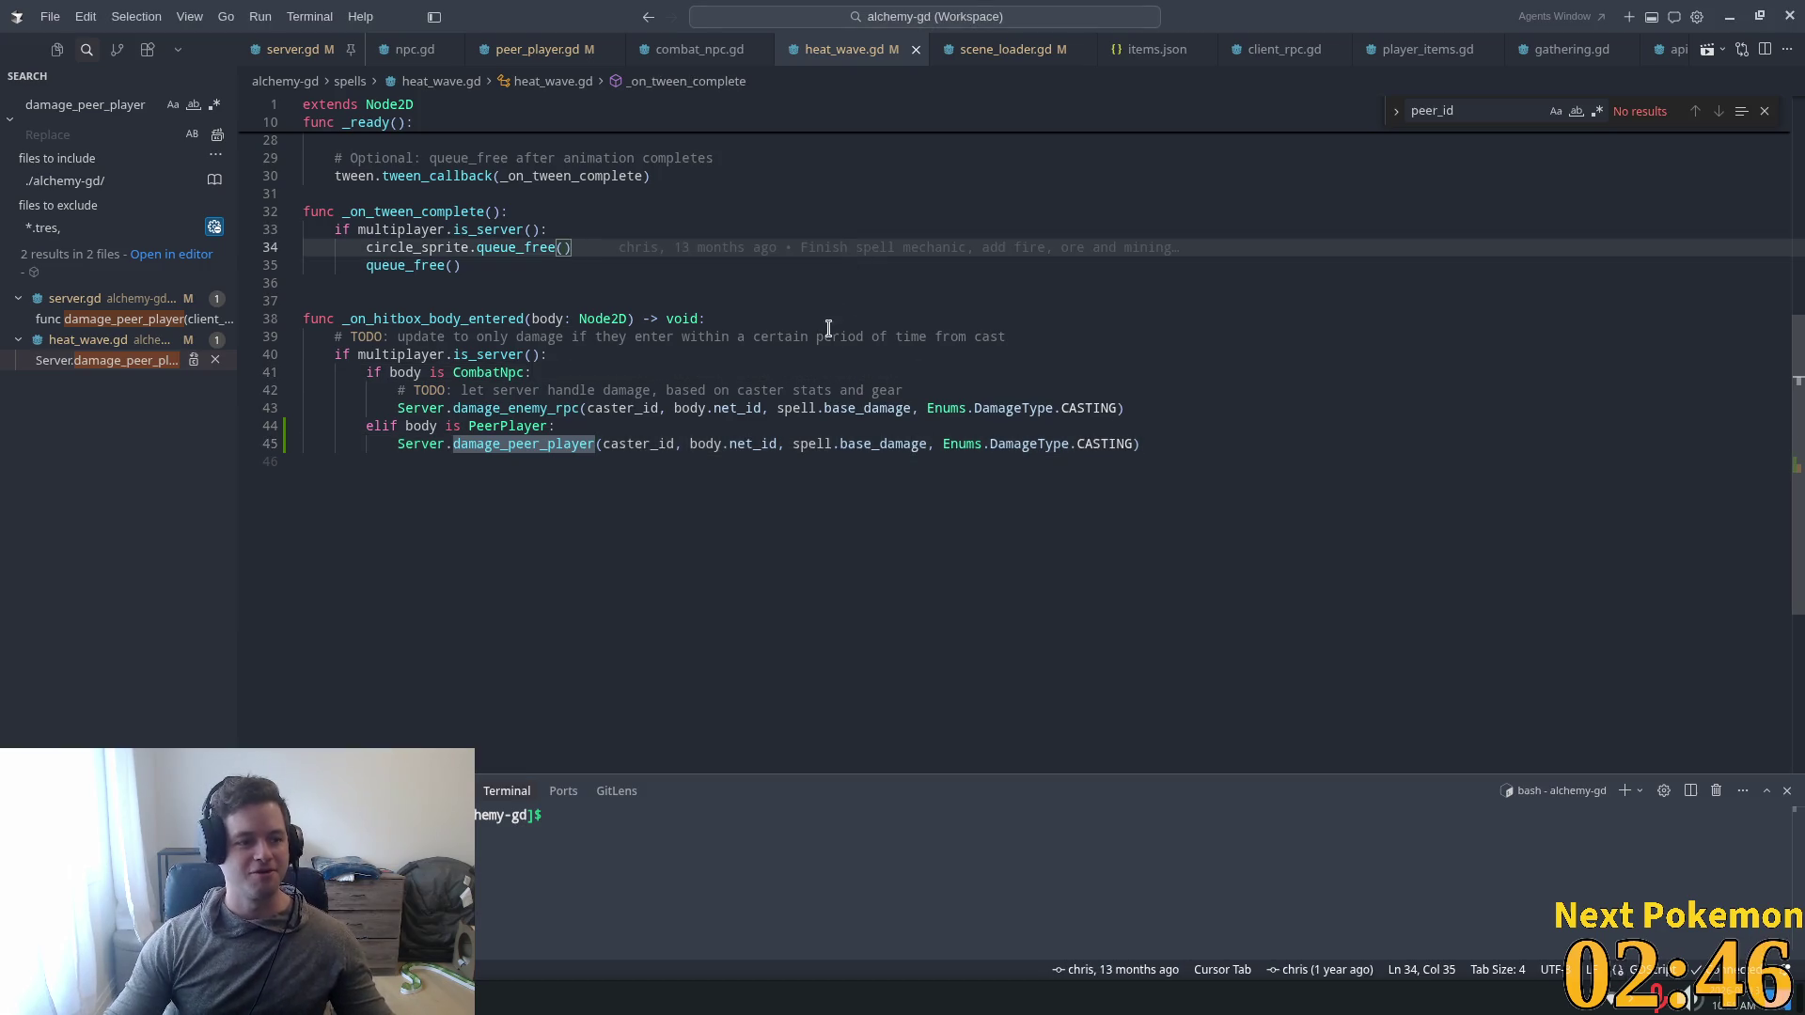
key("alt+Tab")
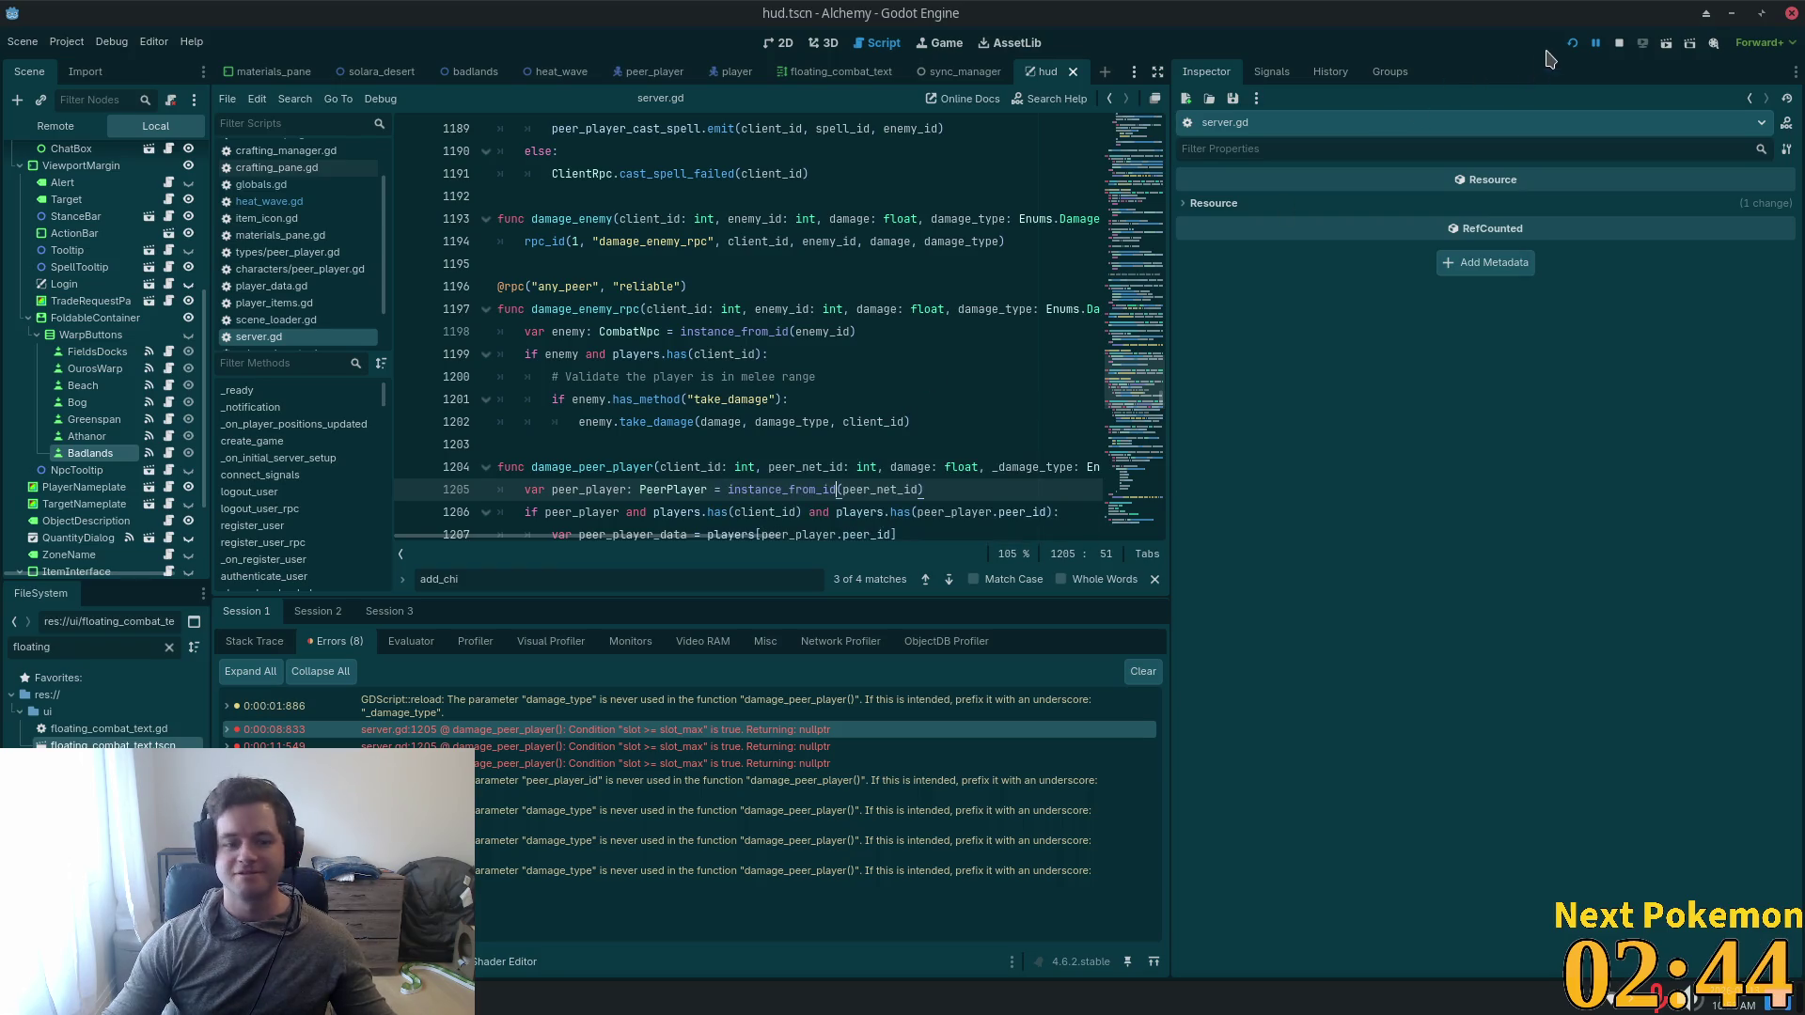
Relaunch the project and place the two game windows top-left and bottom-right.
left_click(1577, 45)
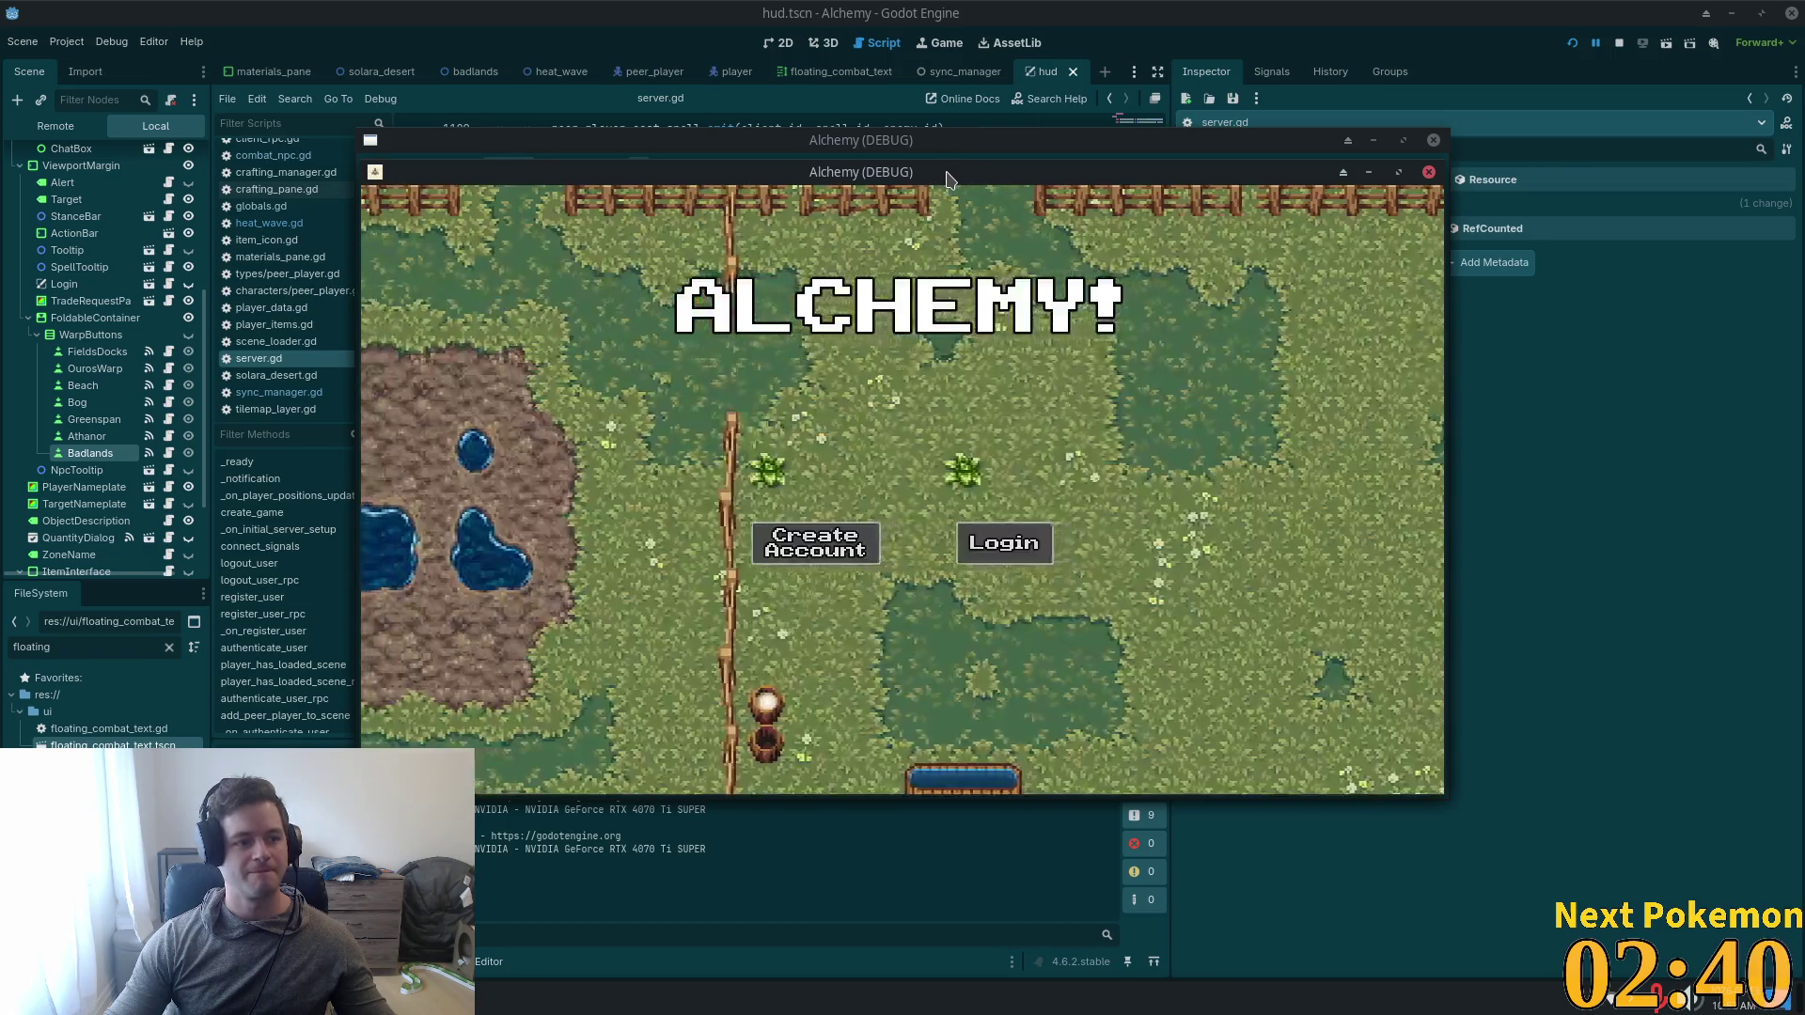
mouse_move(954, 177)
left_mouse_down()
mouse_move(671, 16)
mouse_move(614, 43)
left_mouse_up()
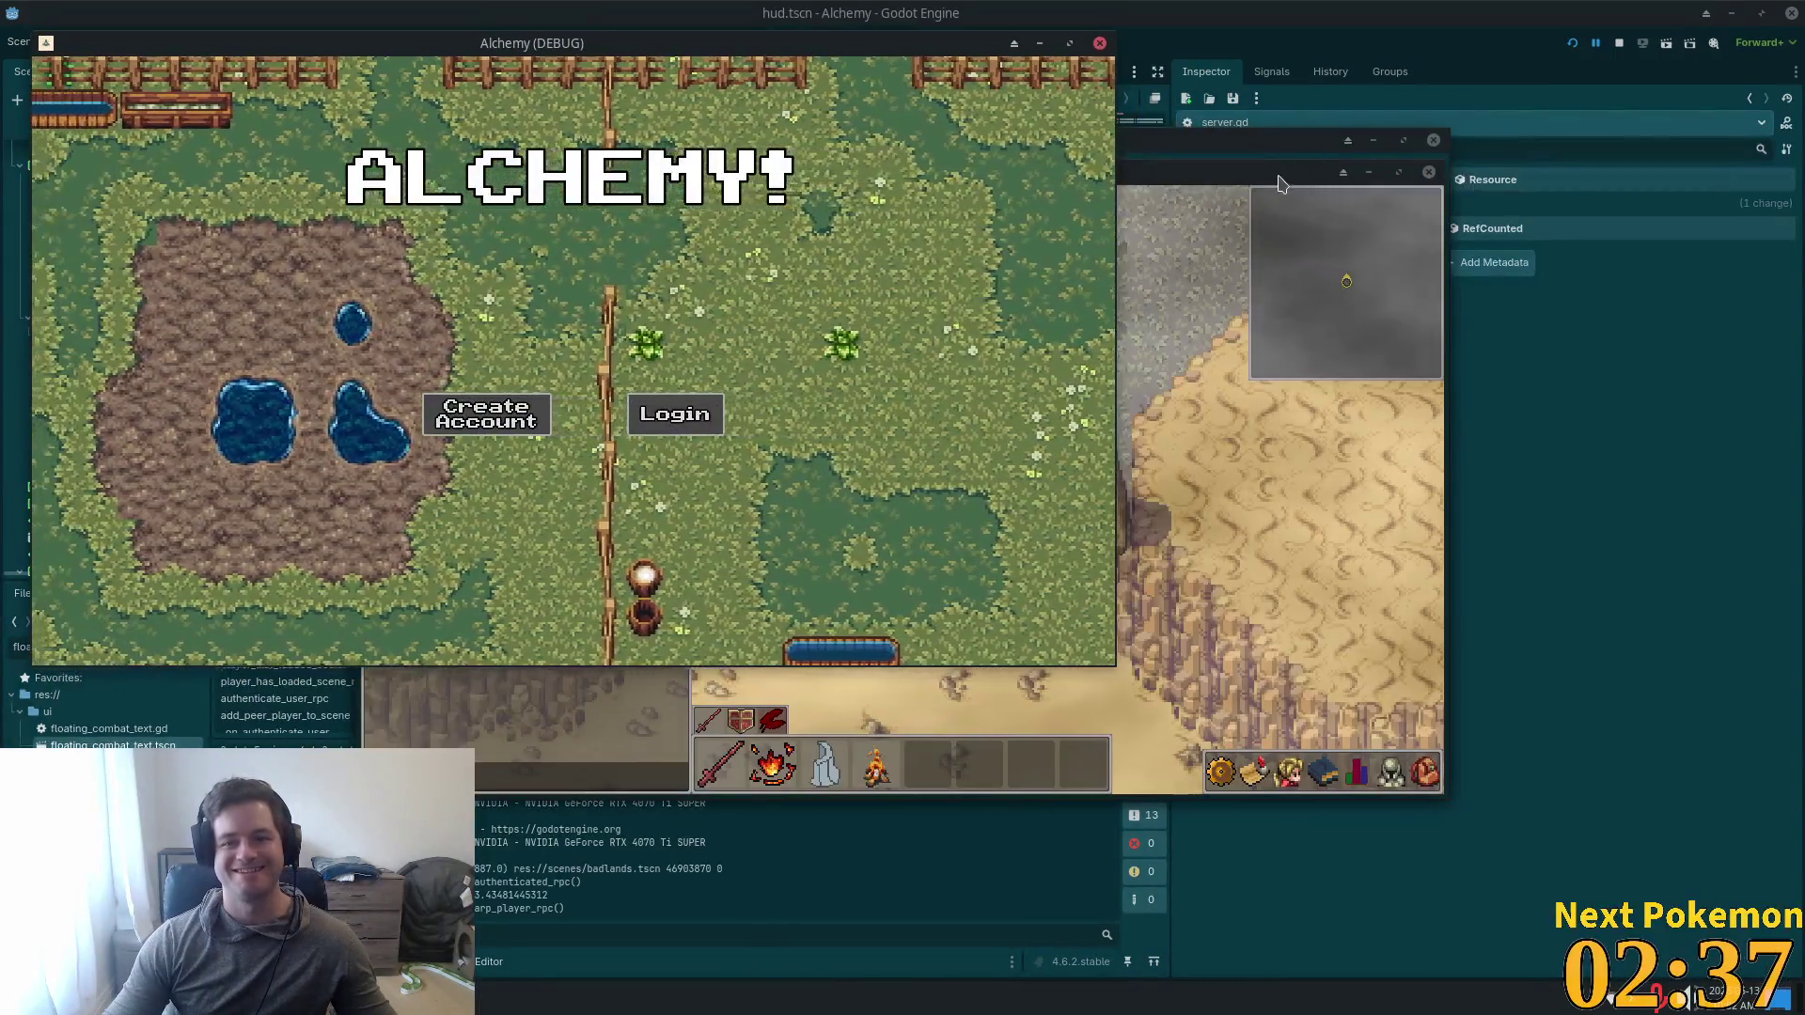
mouse_move(1280, 179)
left_mouse_down()
mouse_move(1627, 242)
mouse_move(1629, 298)
mouse_move(1604, 283)
left_mouse_up()
Walk the character onto the other player and copy the 'contains' on Array debugger error.
left_click(616, 364)
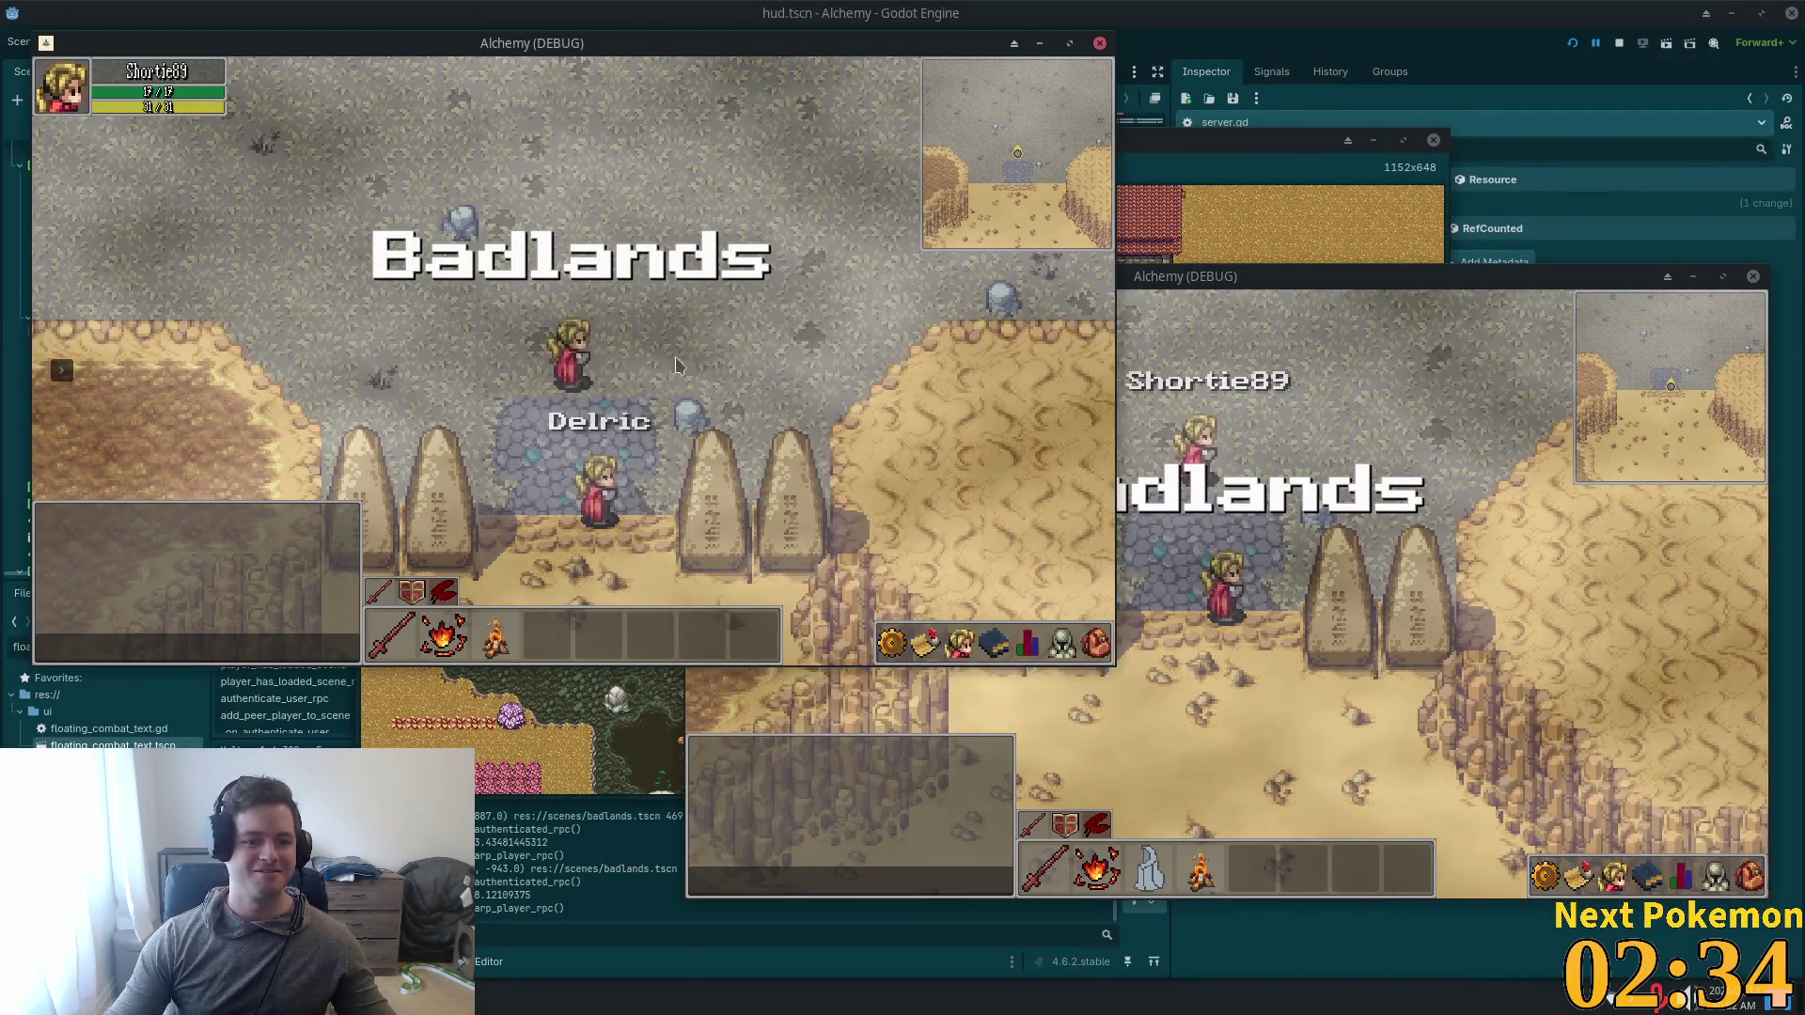
left_click(1475, 482)
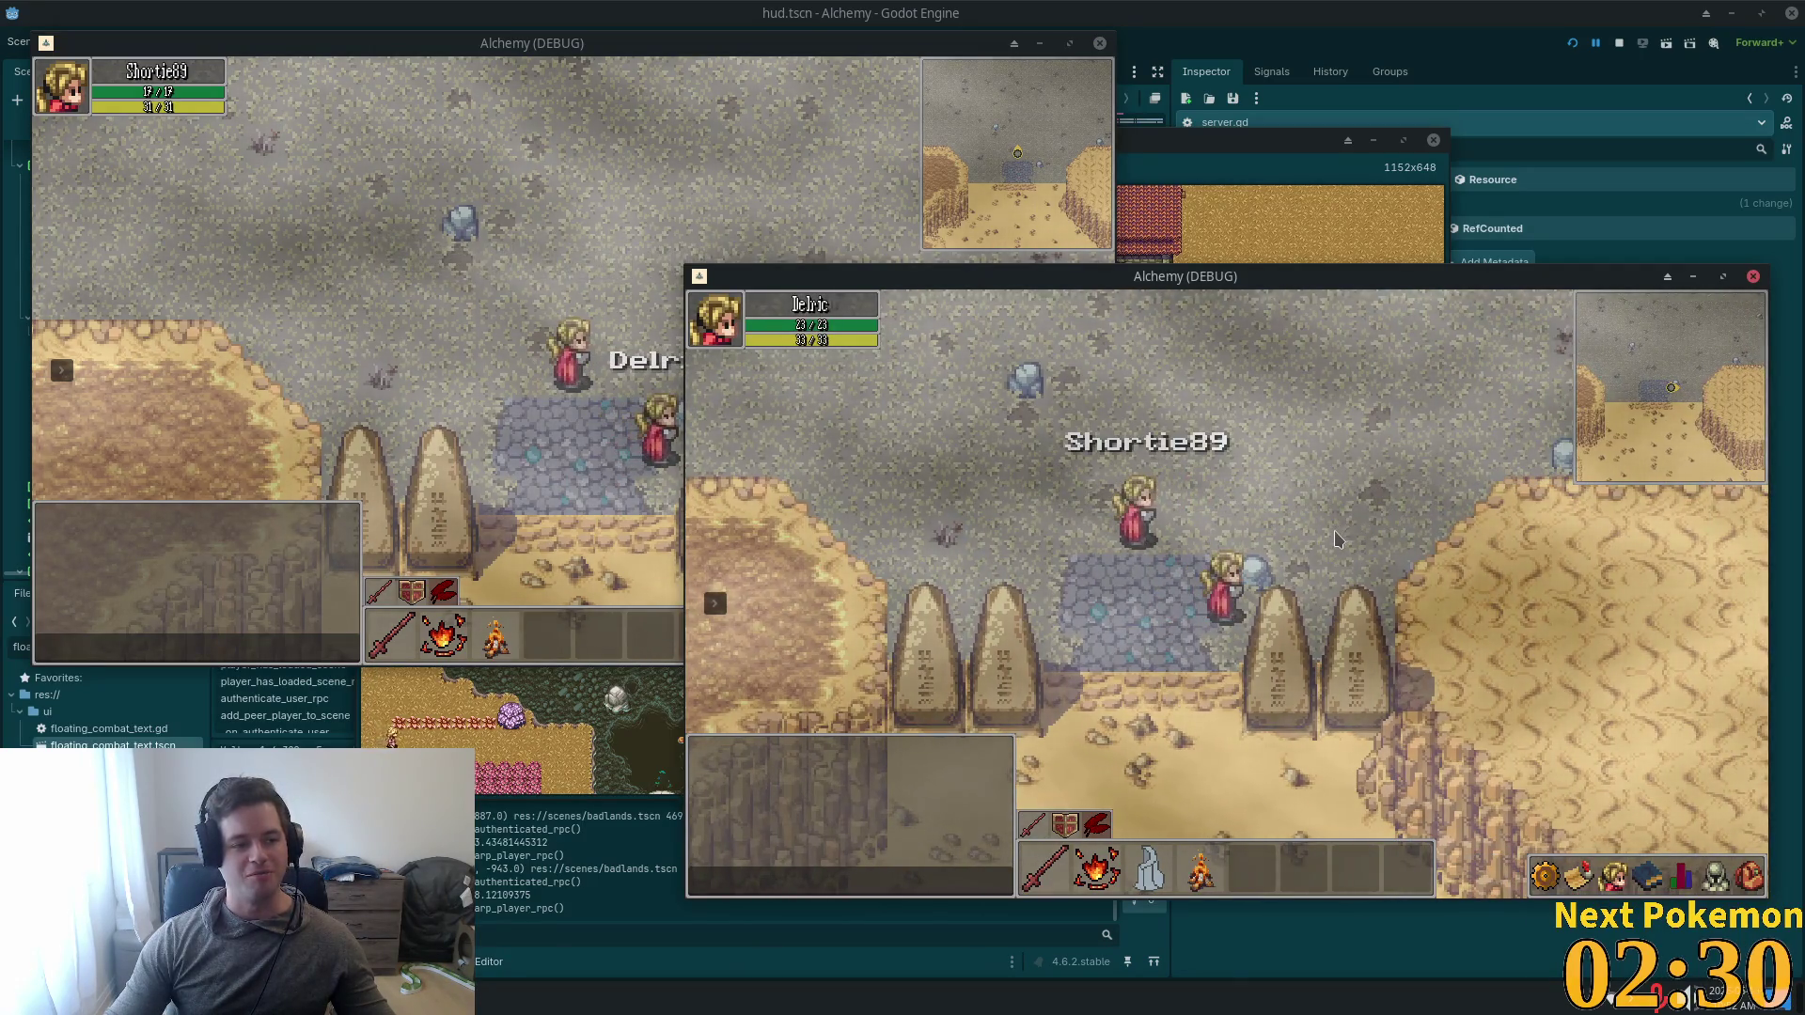
left_click(1229, 541)
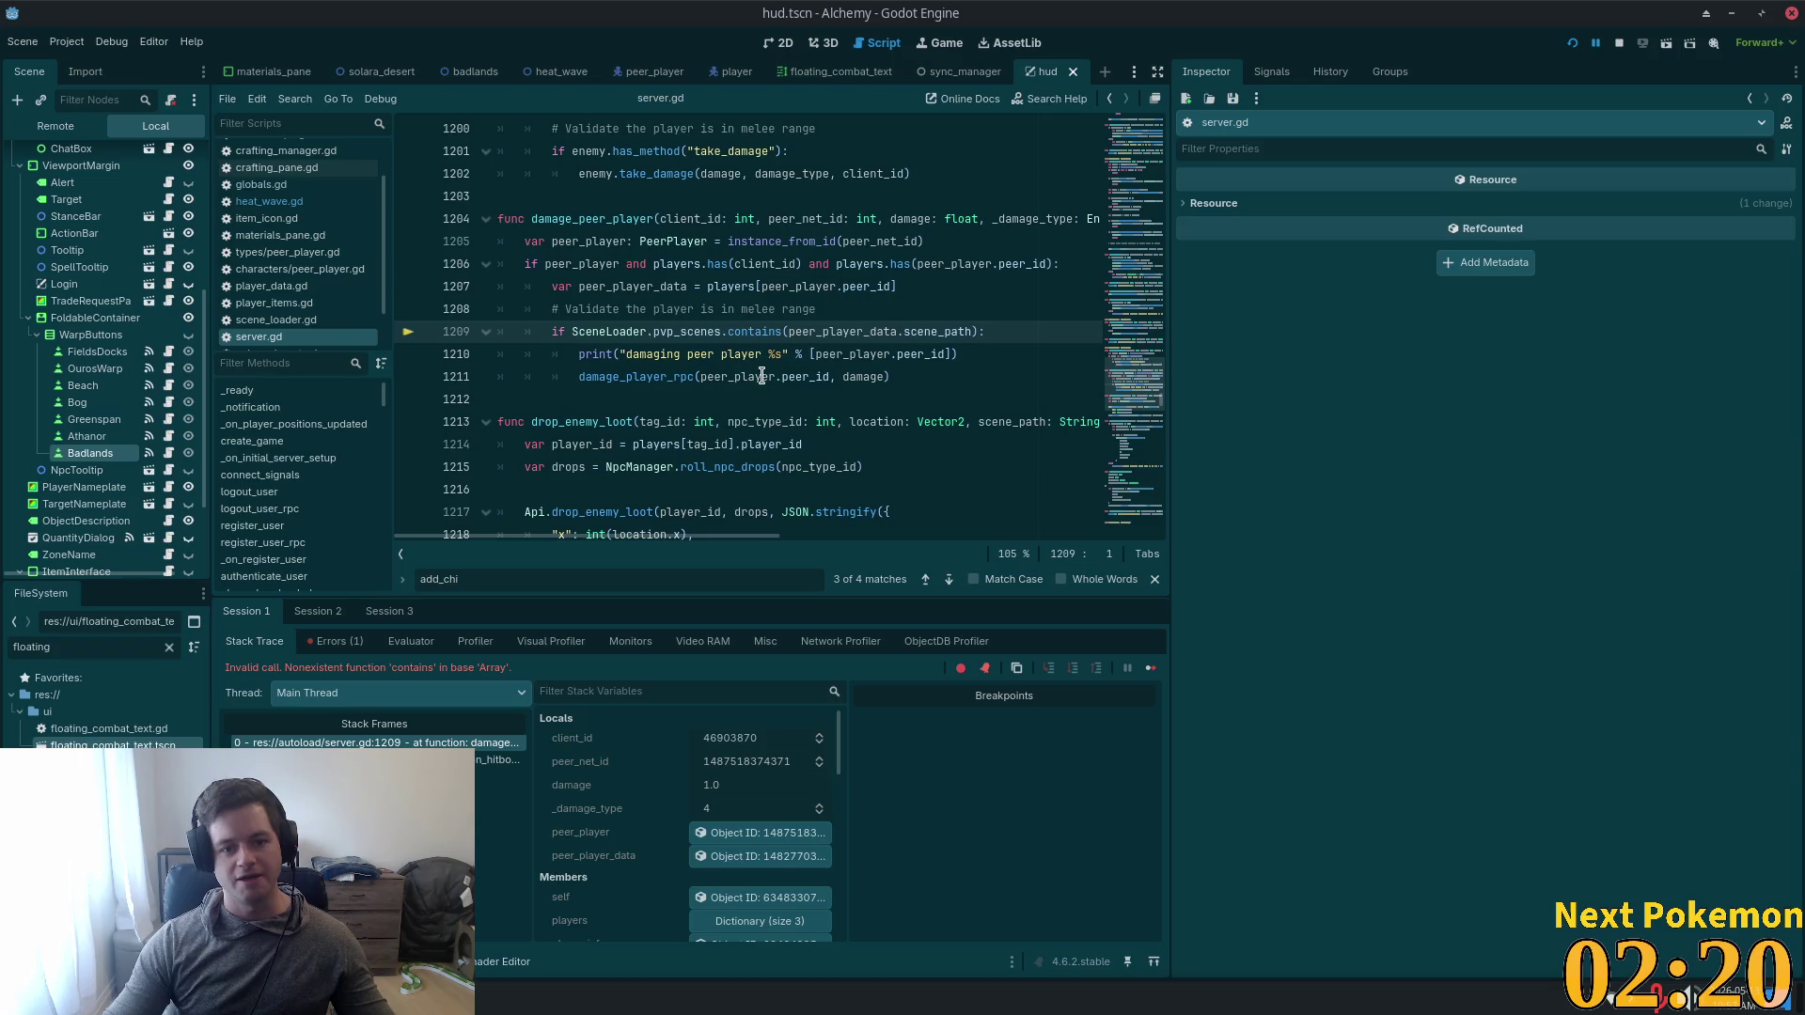
left_click_drag(513, 668, 214, 673)
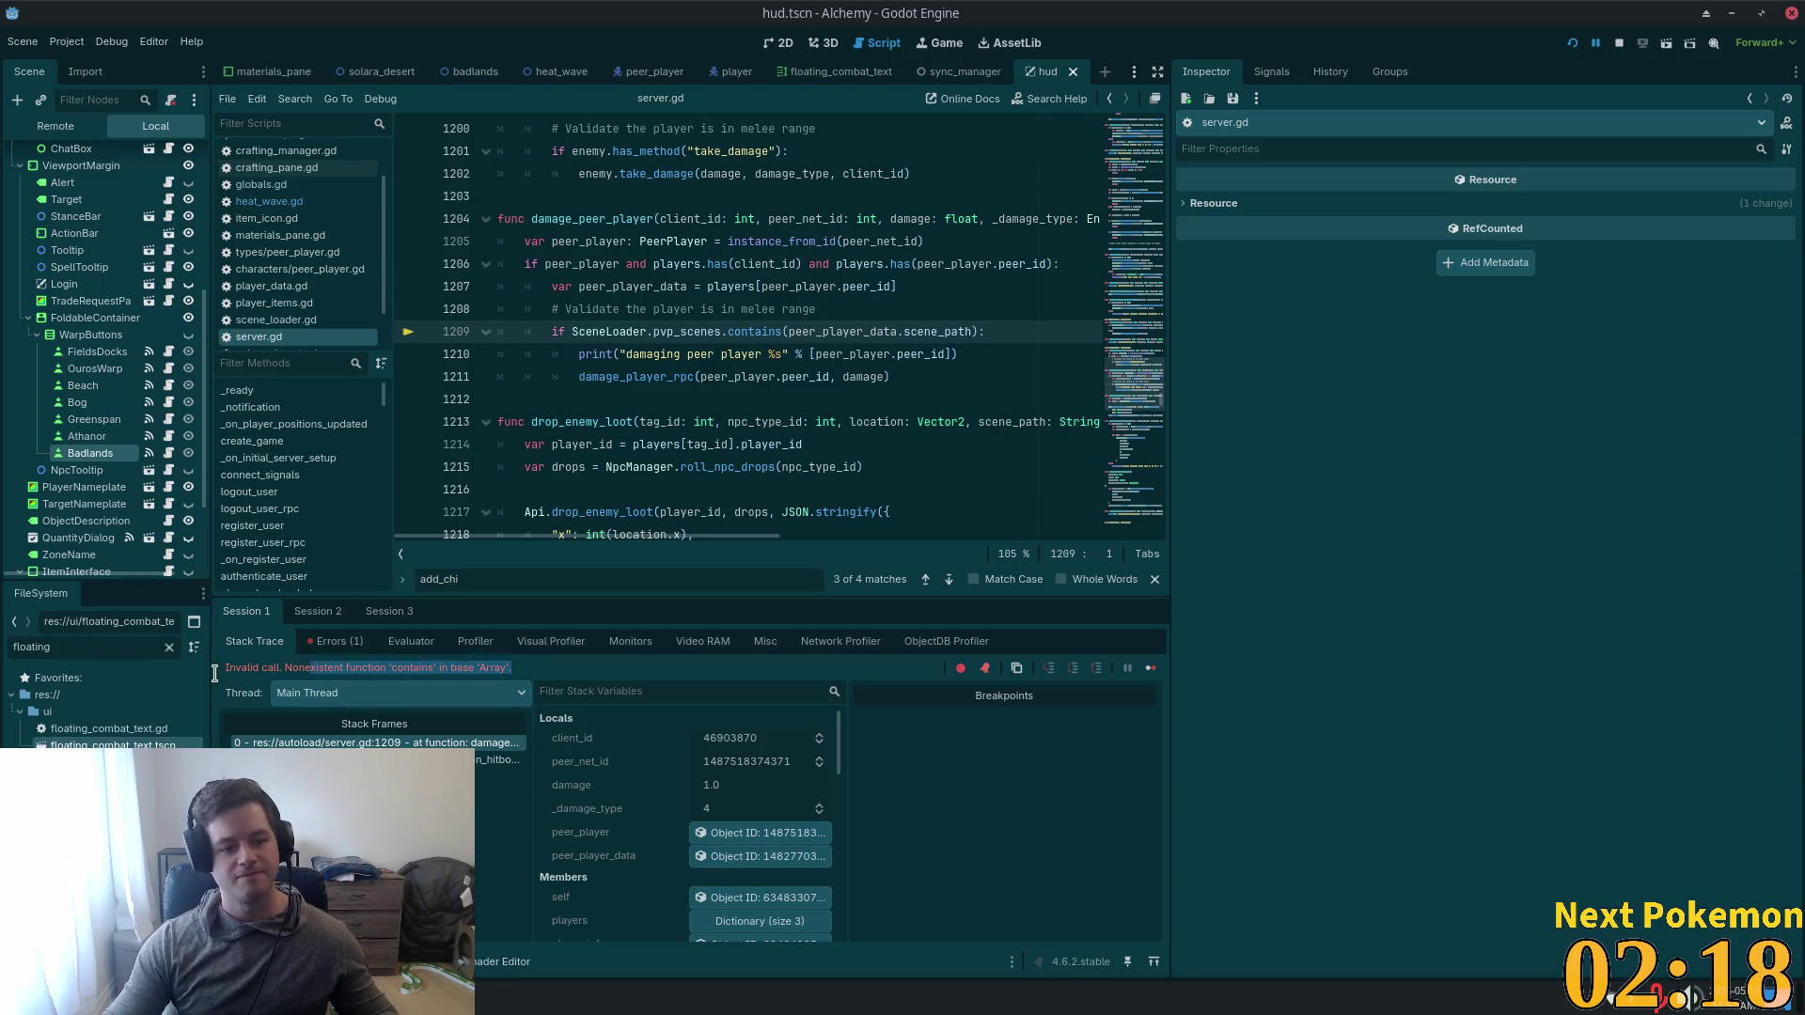
key("alt+Tab")
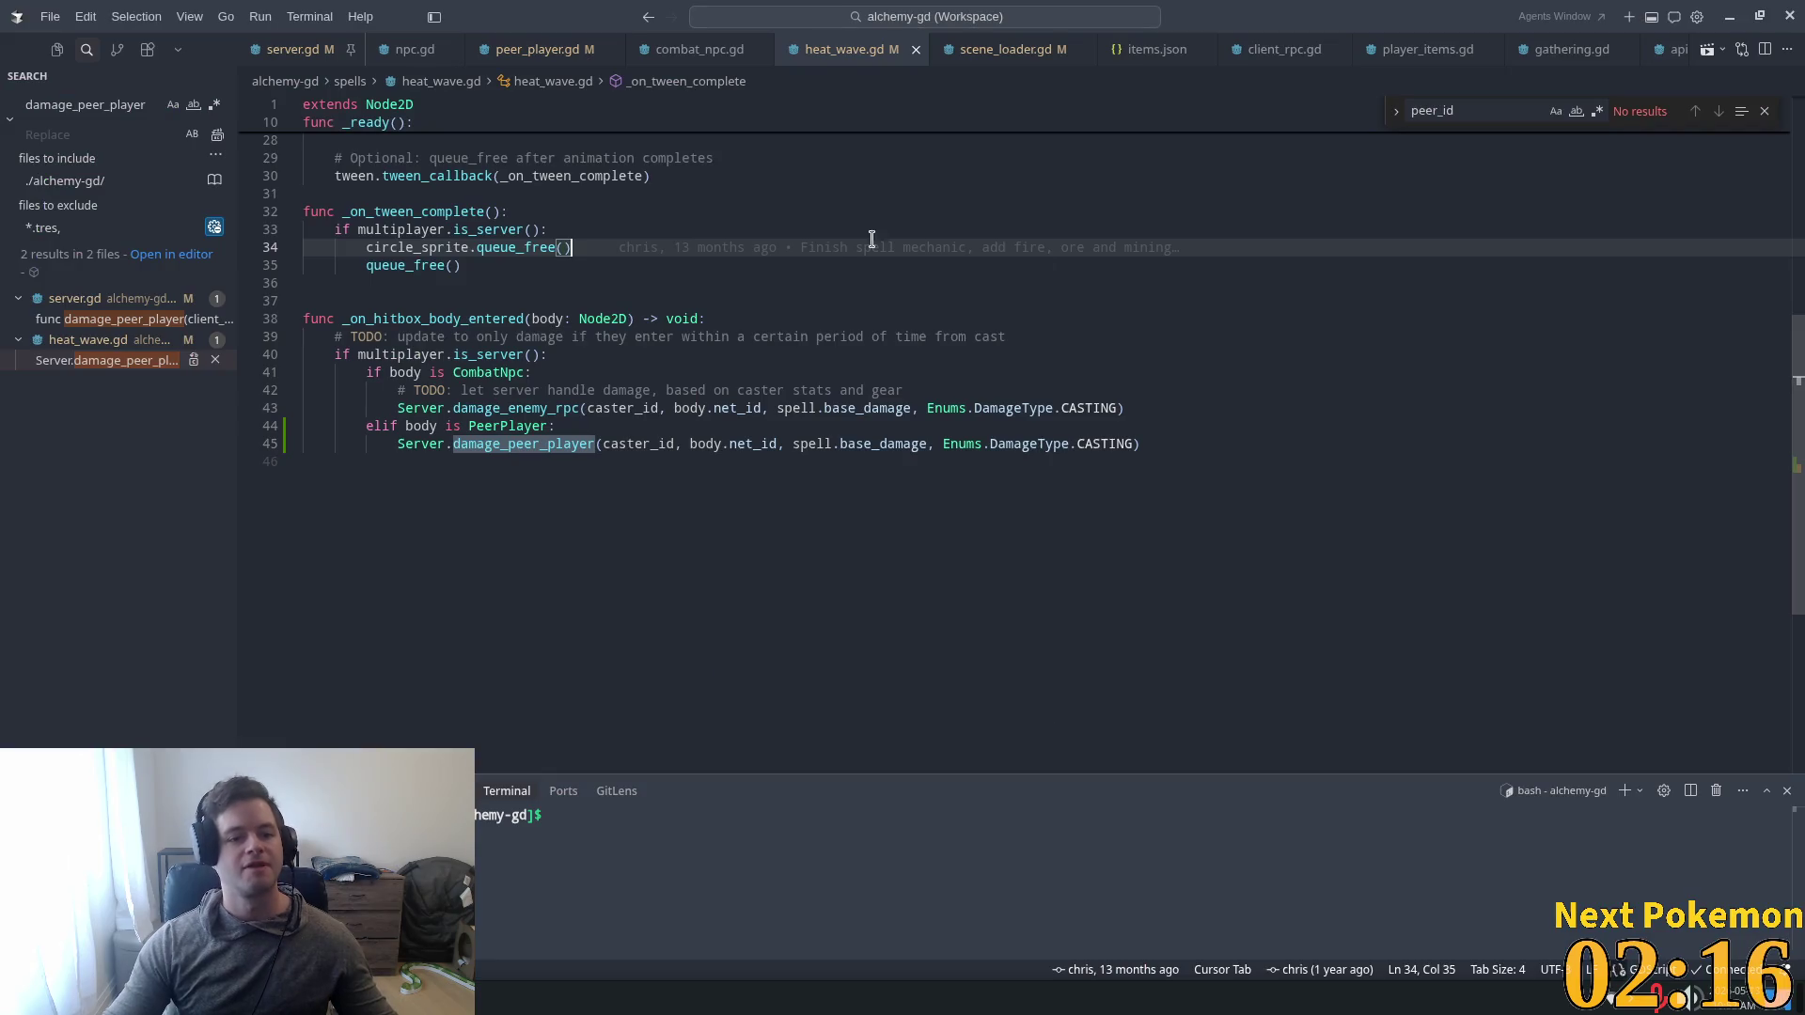
Send server.gd line 1209's if condition with the pasted contains error to a new Cursor agent.
left_click(523, 443, "ctrl")
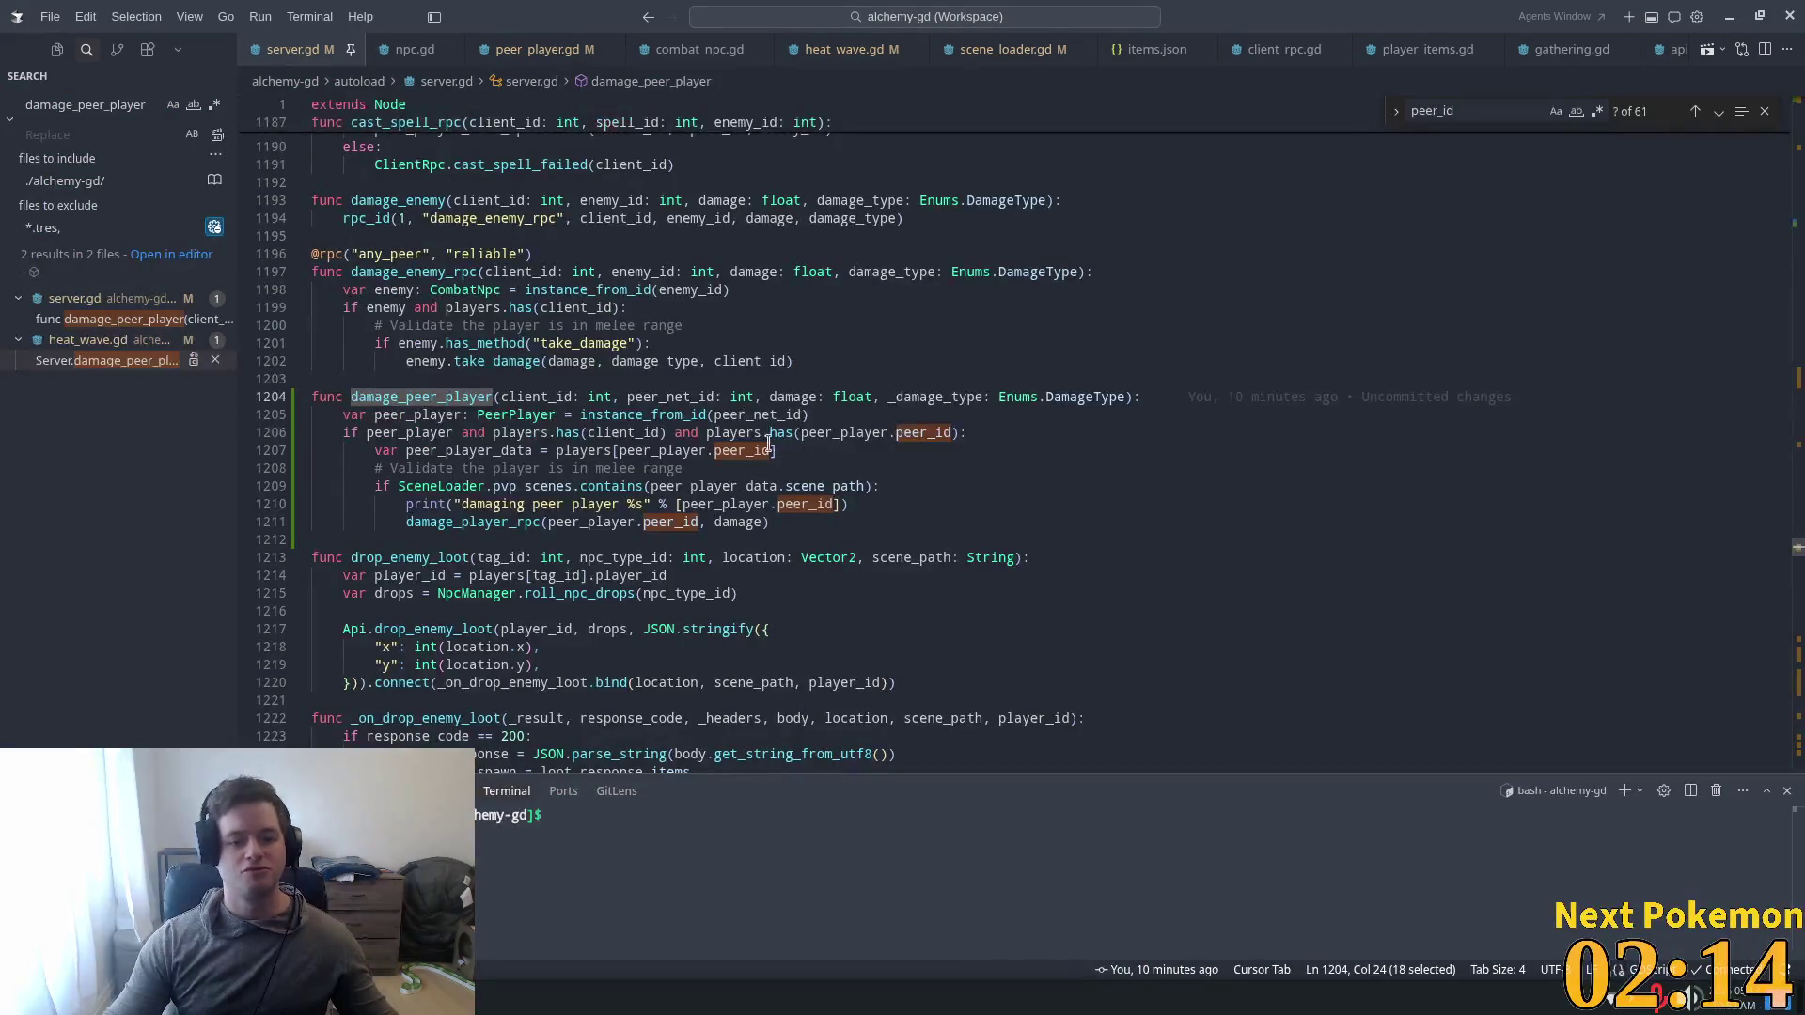
left_click(720, 490)
left_click_drag(917, 486, 372, 486)
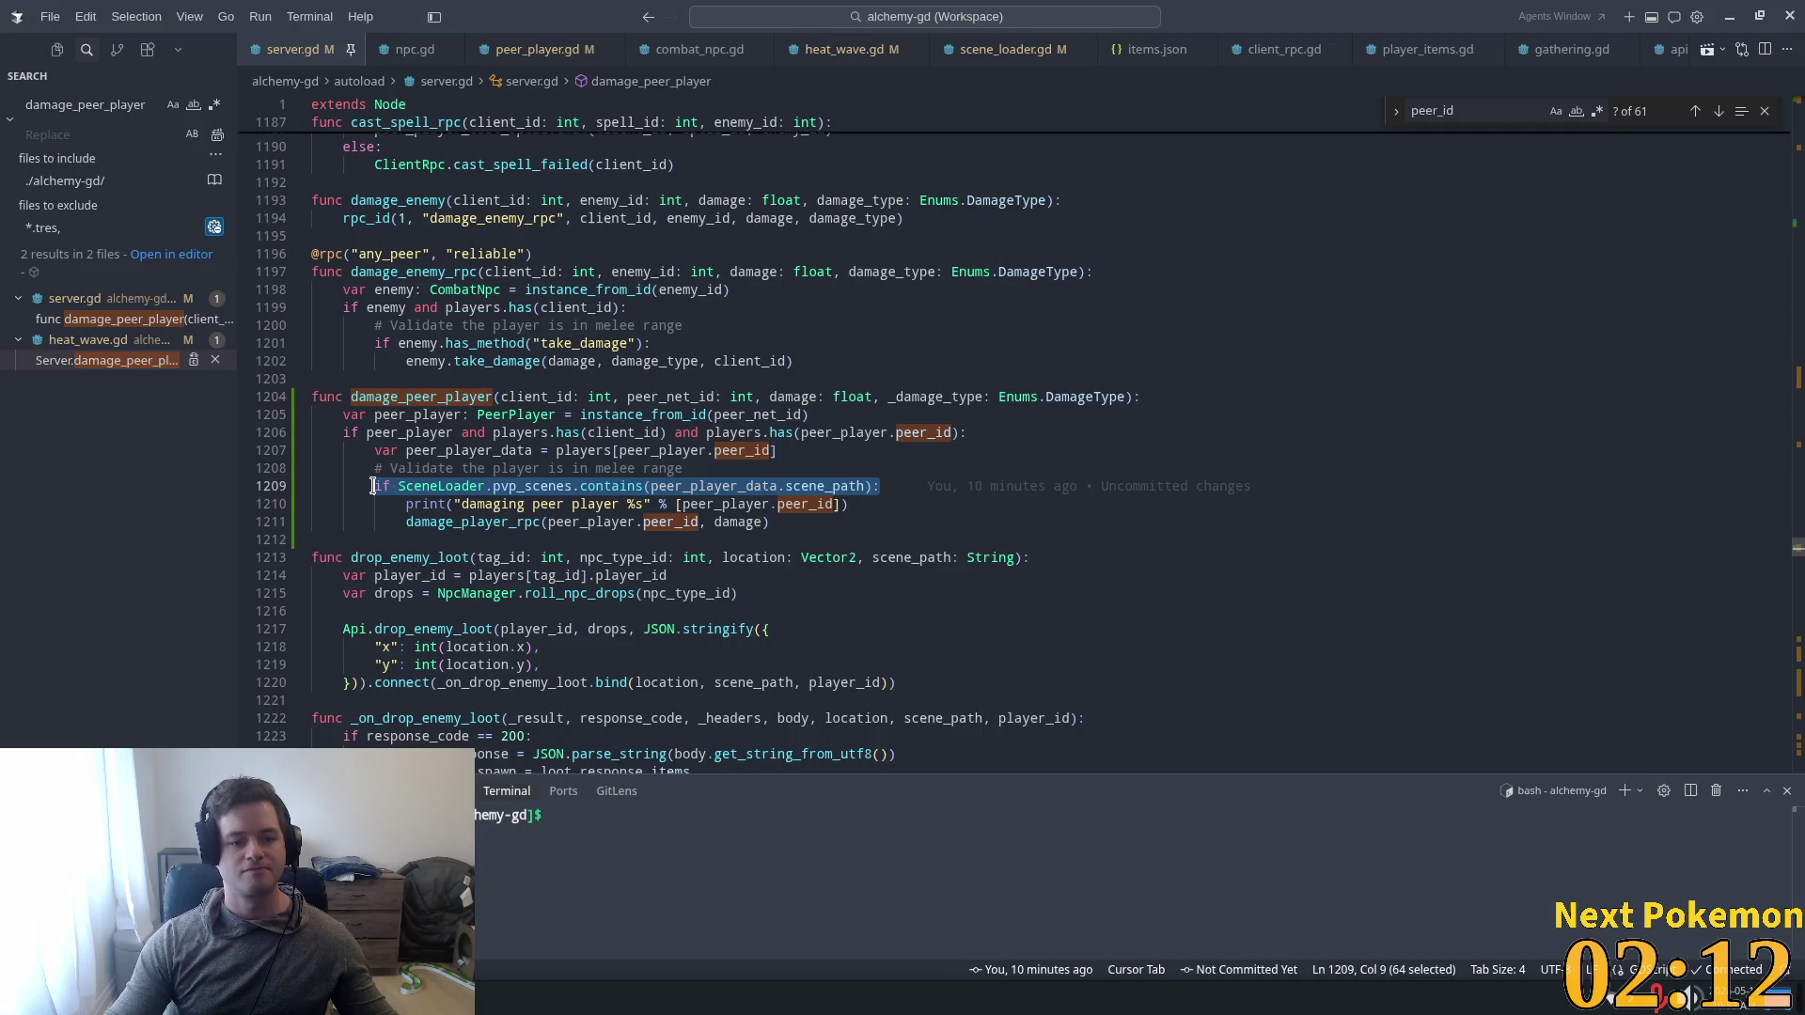
key("ctrl+l")
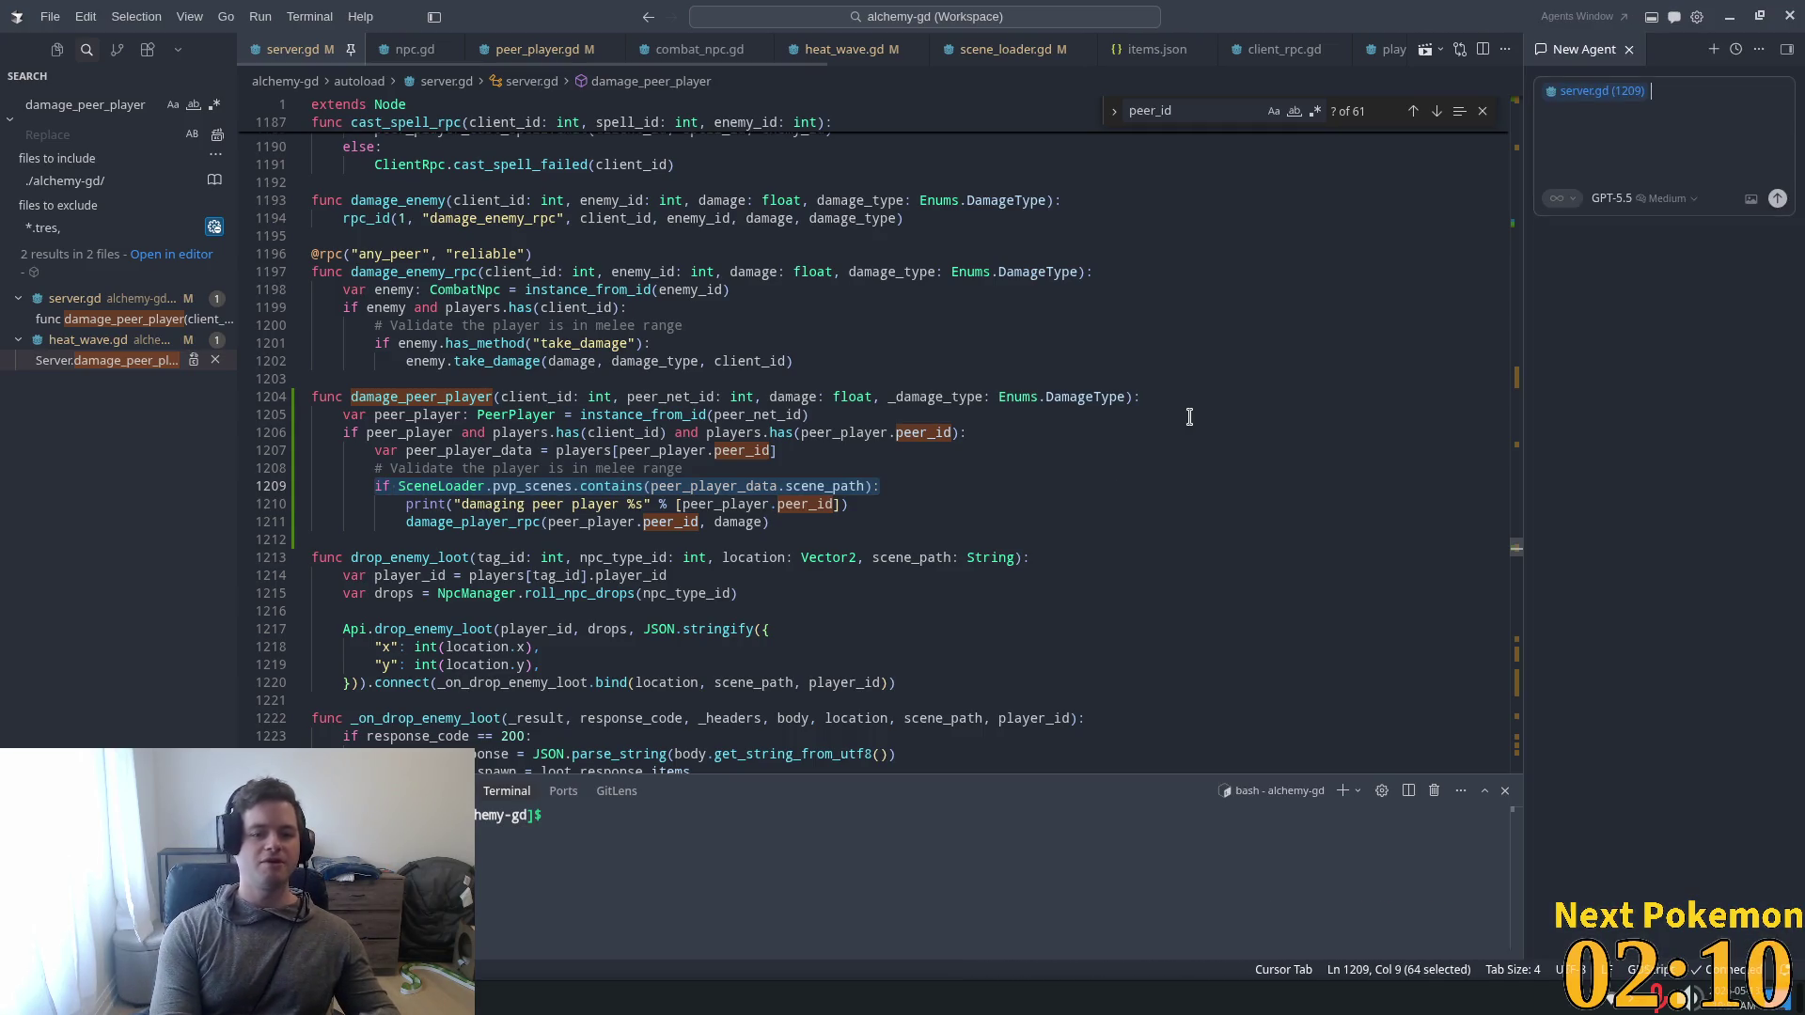
type("Invalid call. Nonexistent function 'contains' in base 'Array'.")
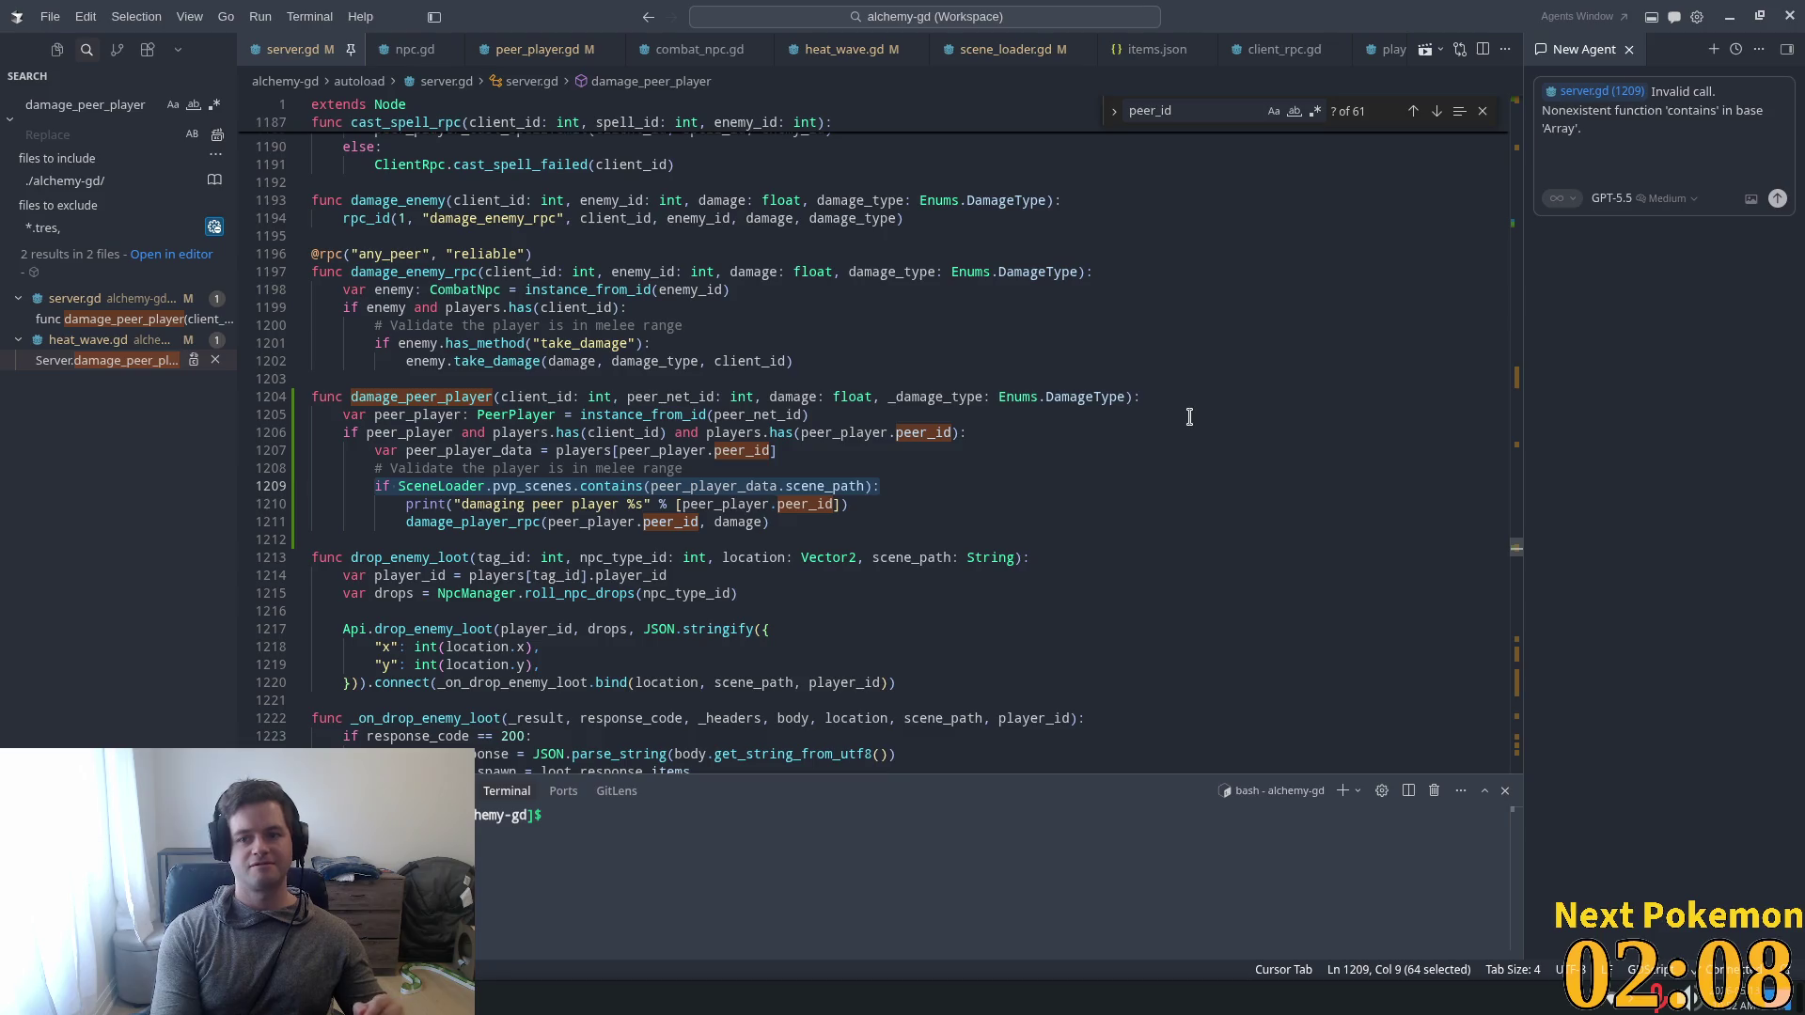
key("Return")
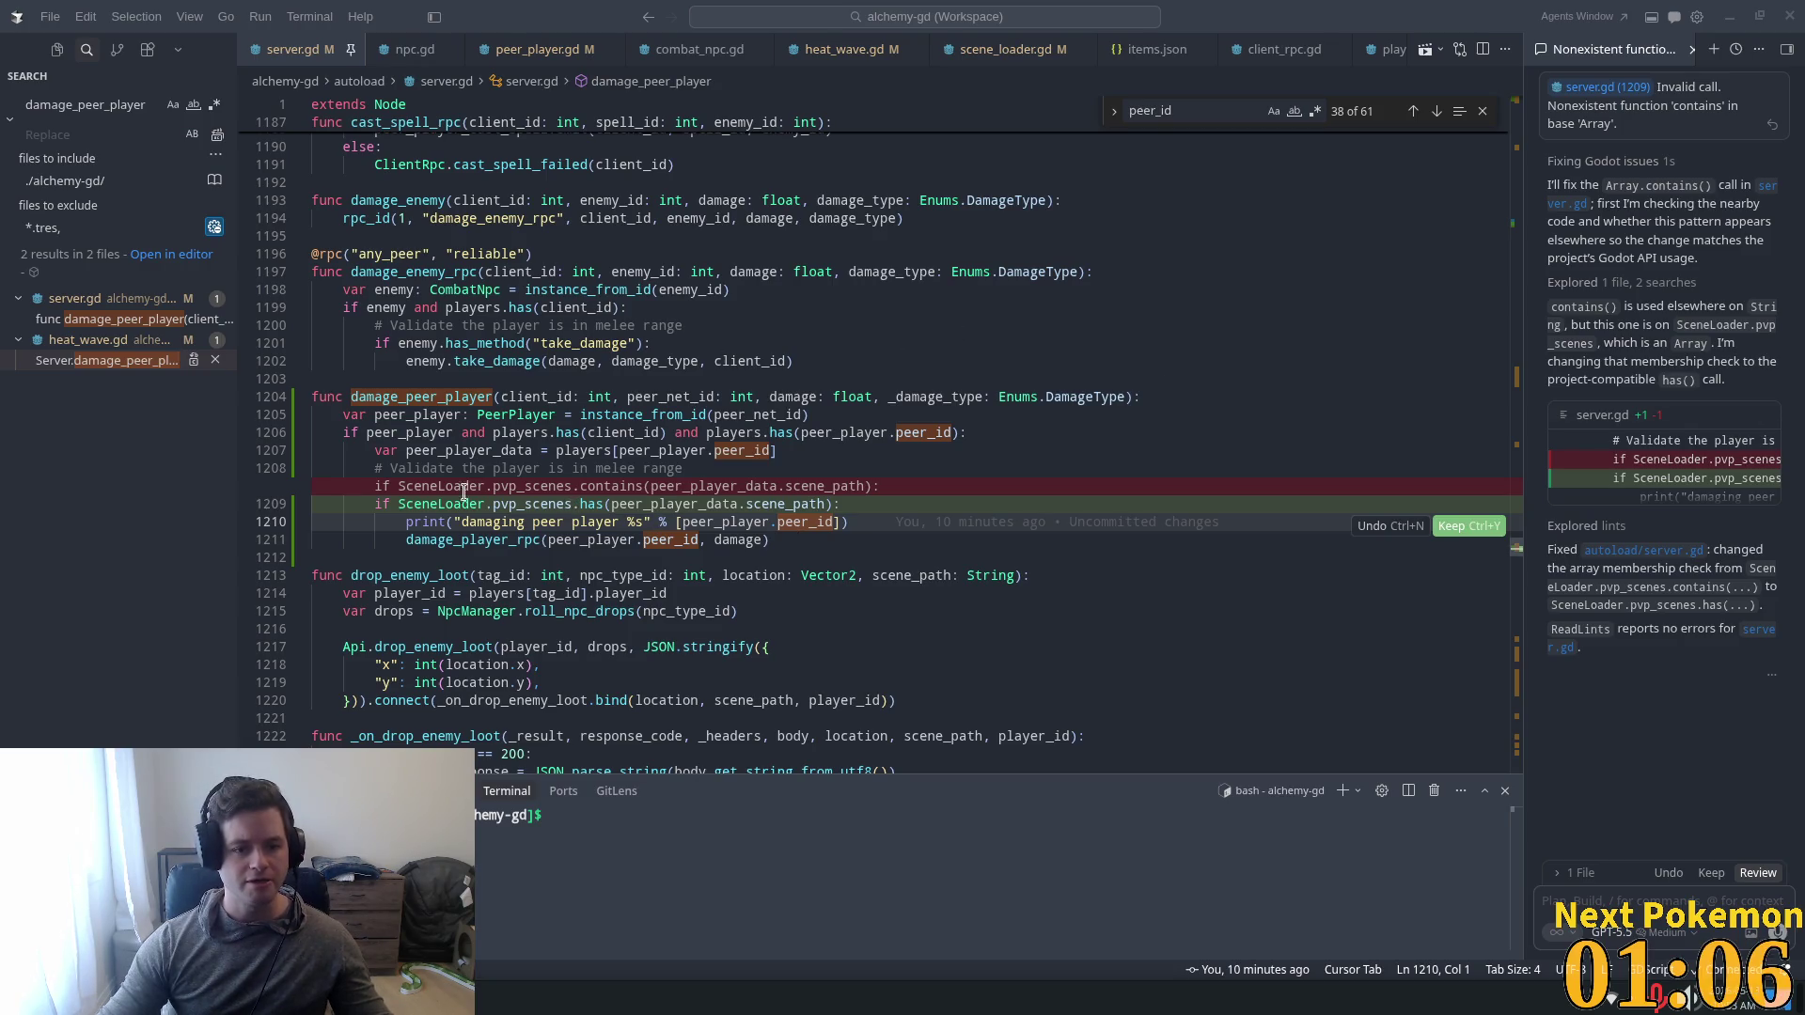
Keep the agent's fix replacing contains() with has() on line 1209.
double_click(586, 504)
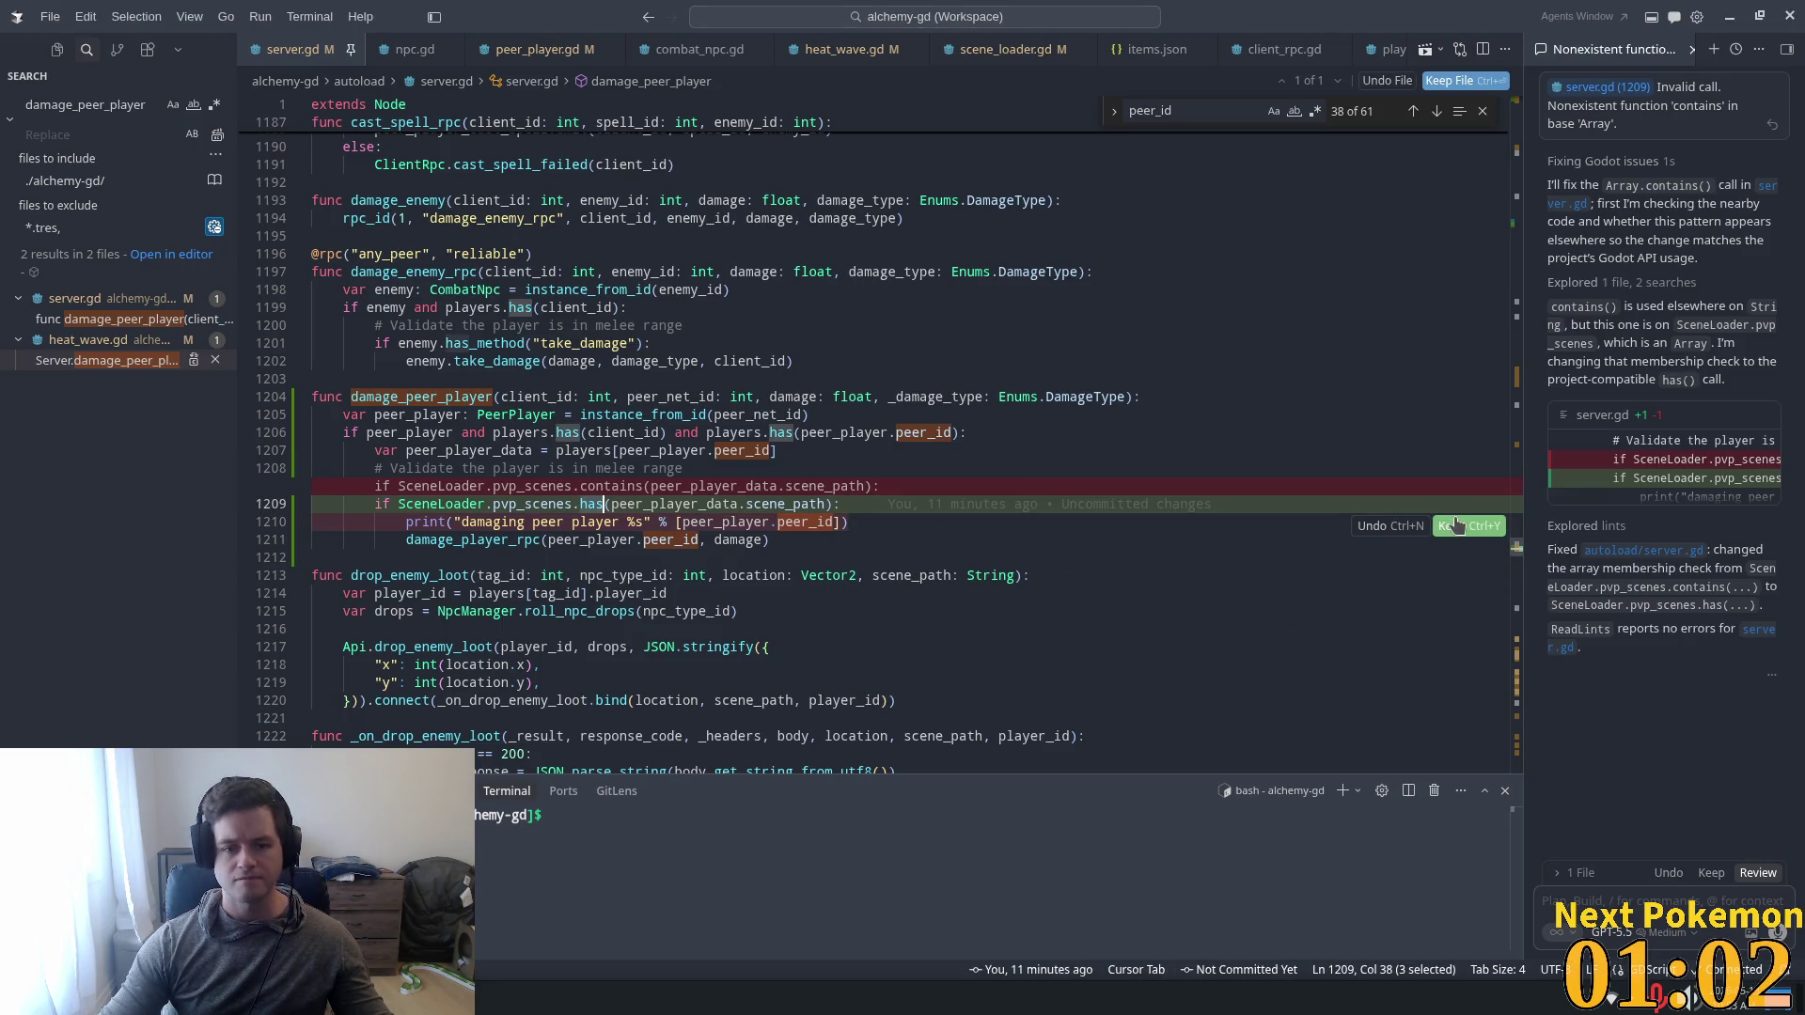
left_click(1455, 524)
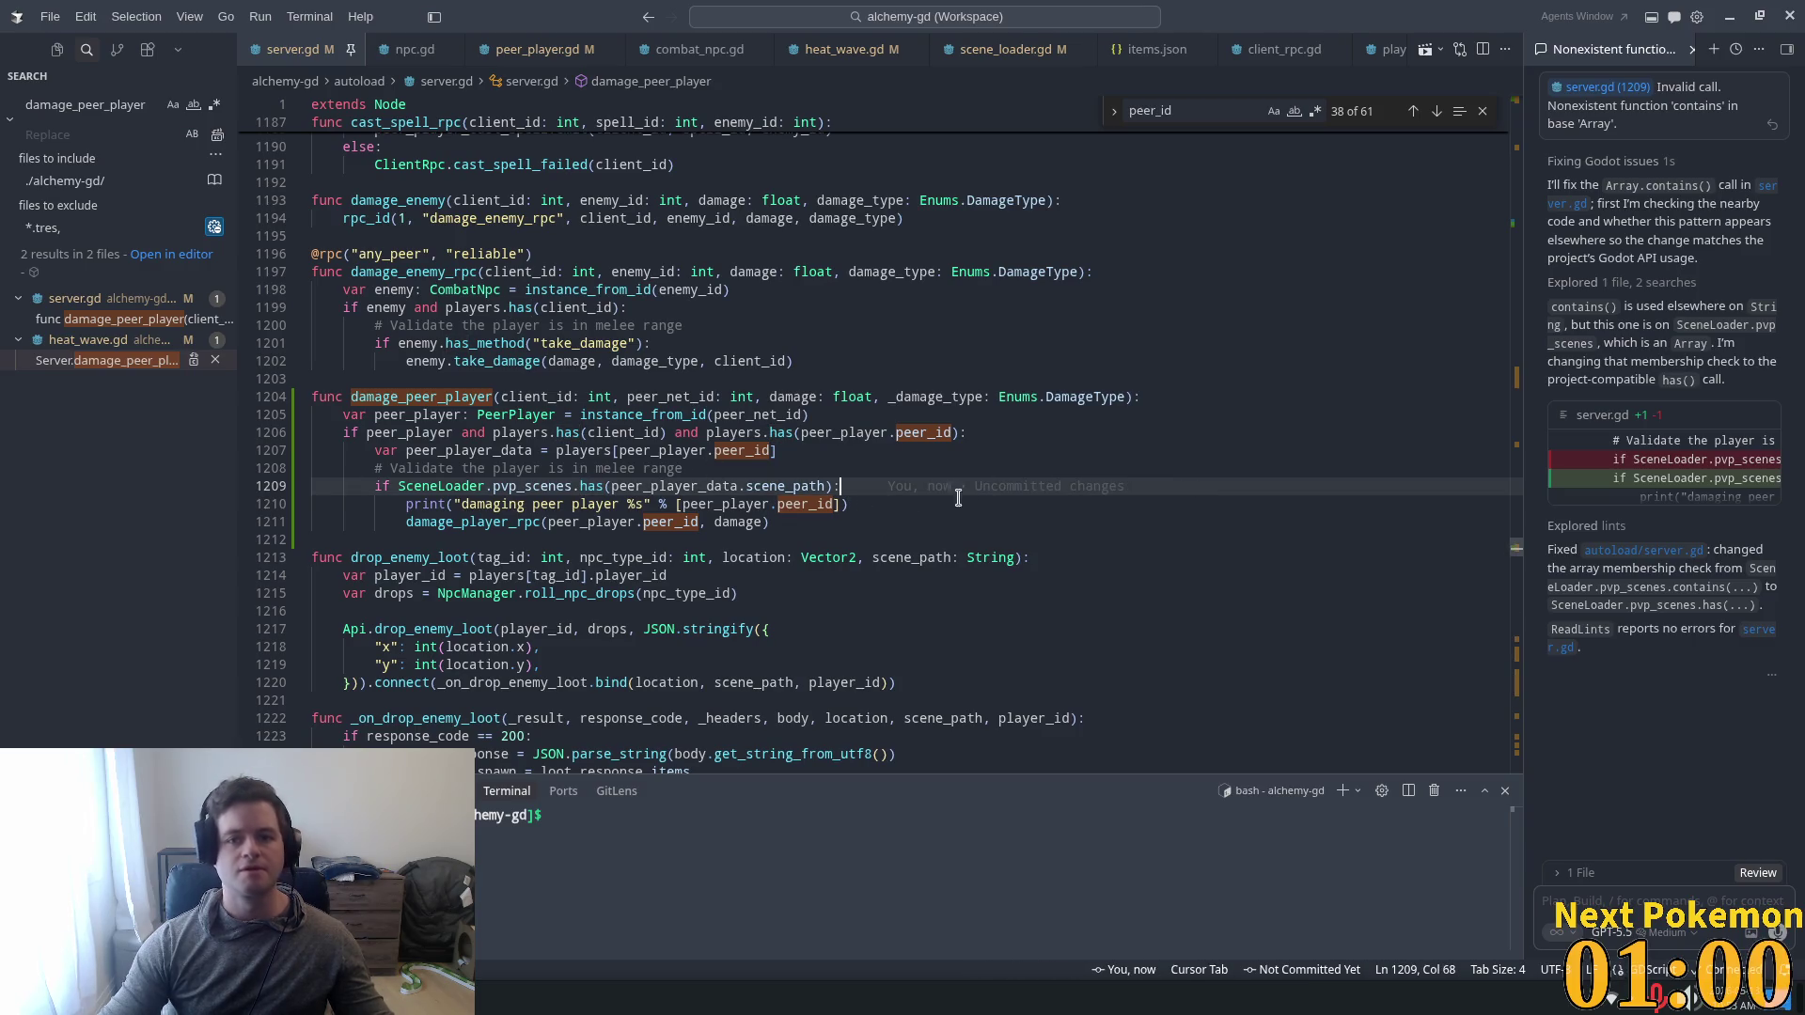
key("alt+Tab")
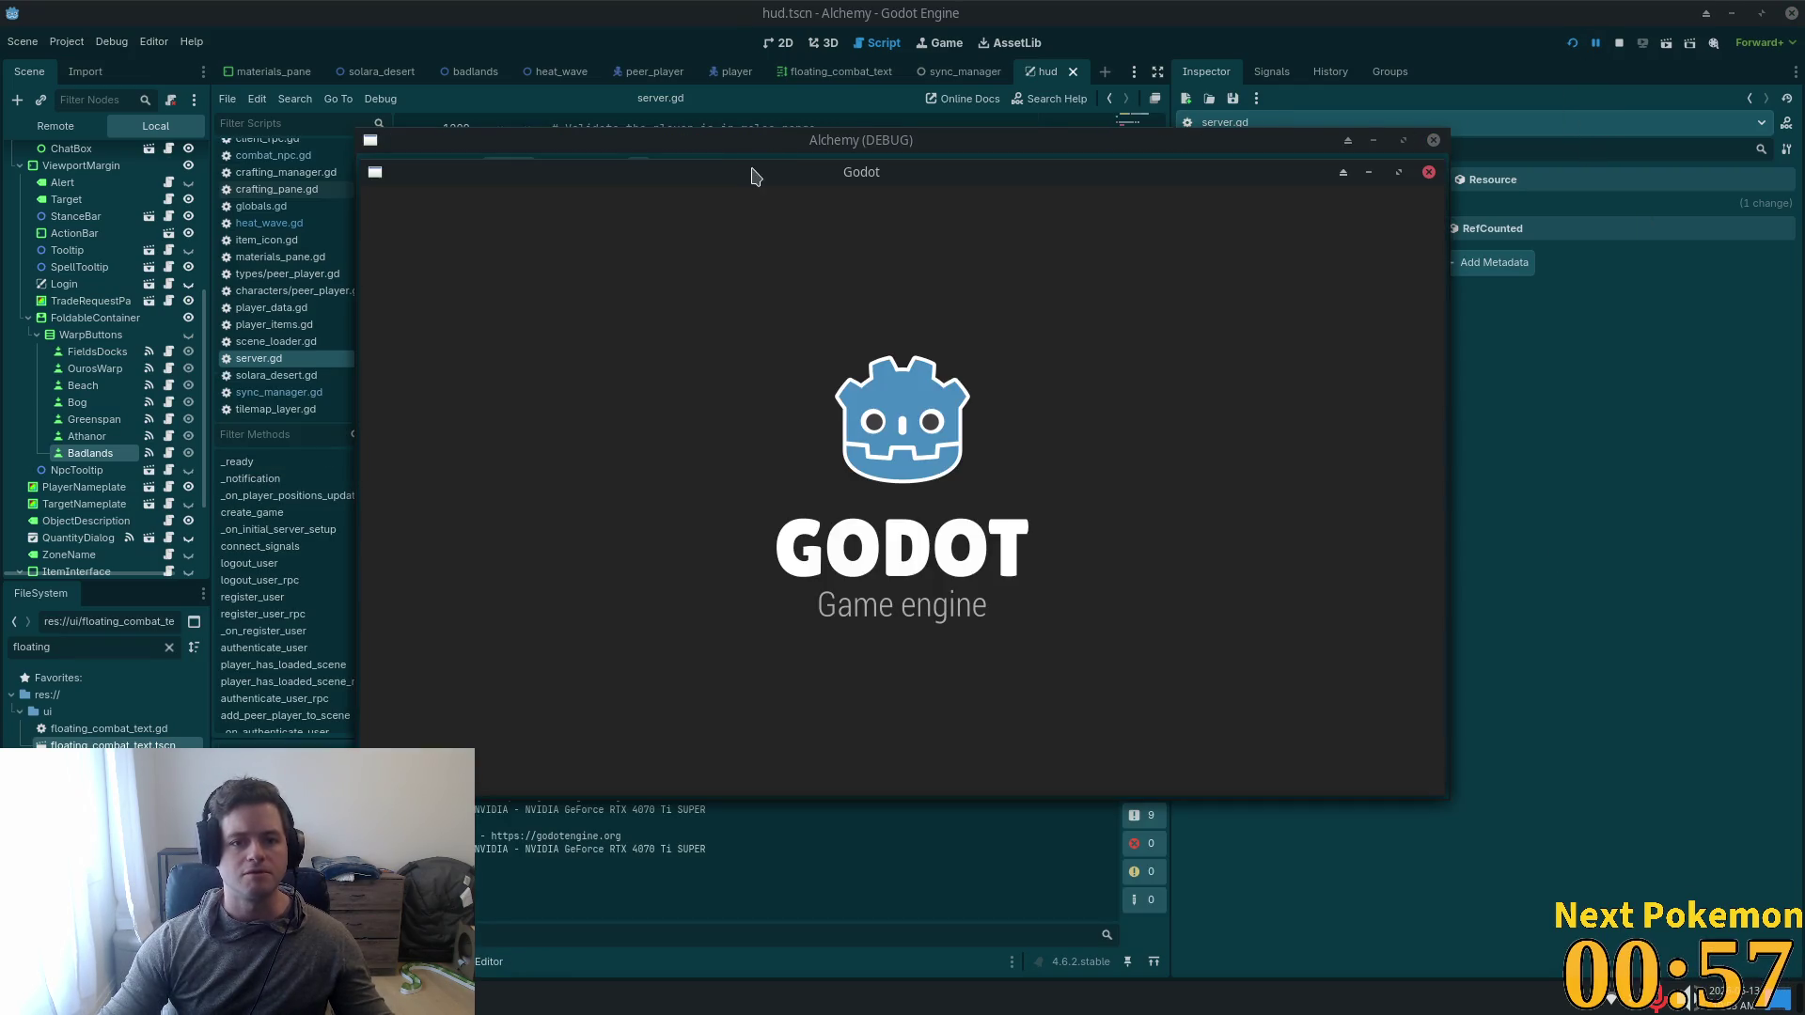
Arrange the two game windows and walk the character next to the other player.
left_click_drag(745, 169, 429, 65)
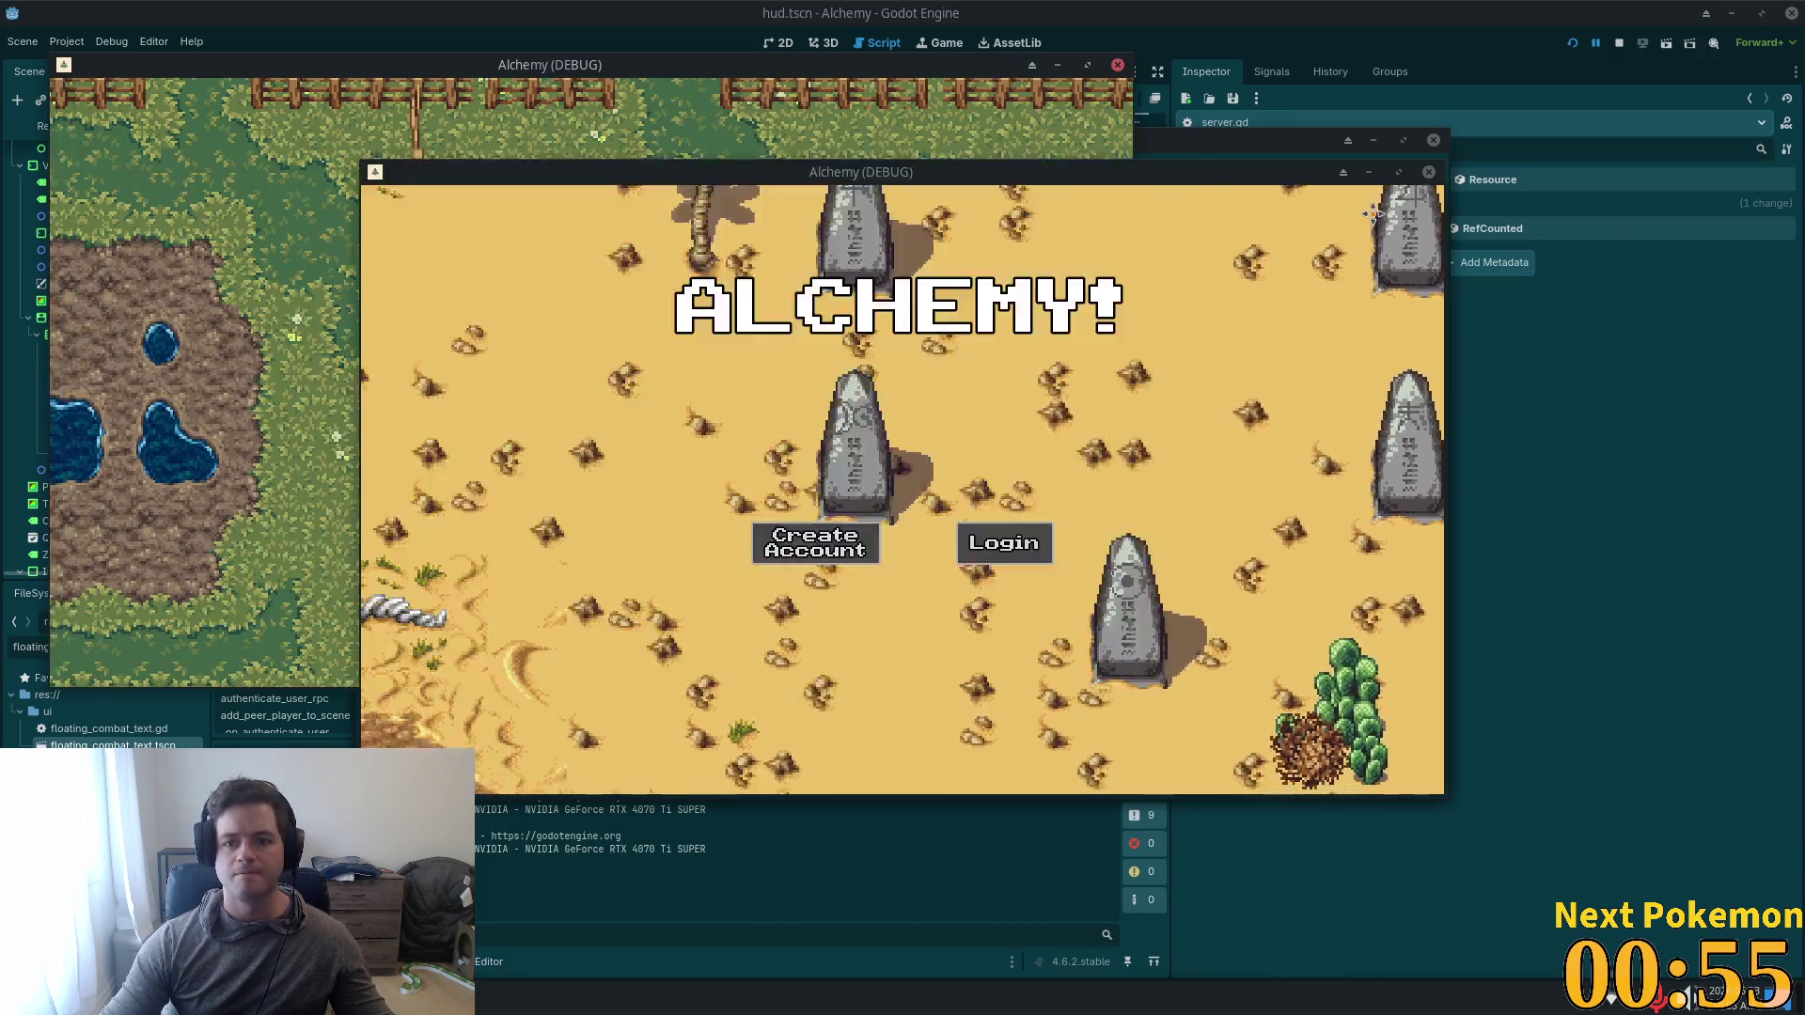
mouse_move(1195, 200)
left_mouse_down()
mouse_move(1532, 313)
mouse_move(1522, 360)
left_mouse_up()
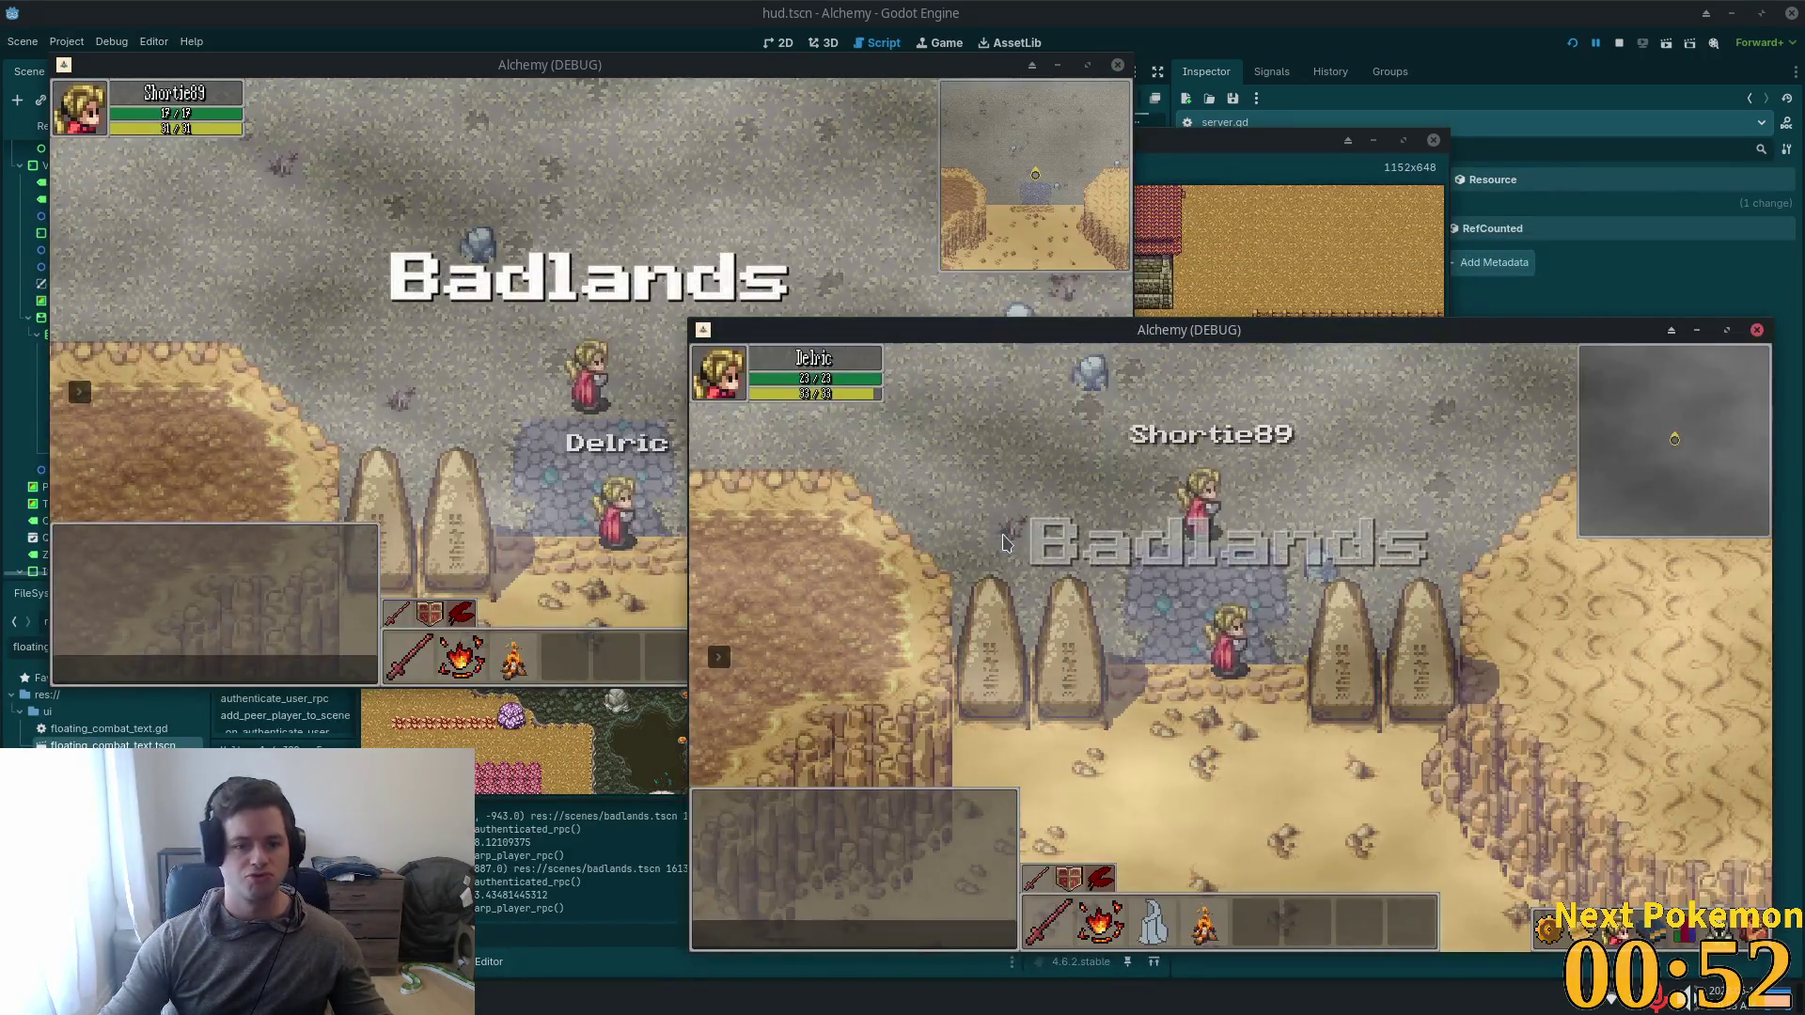
left_click(1258, 553)
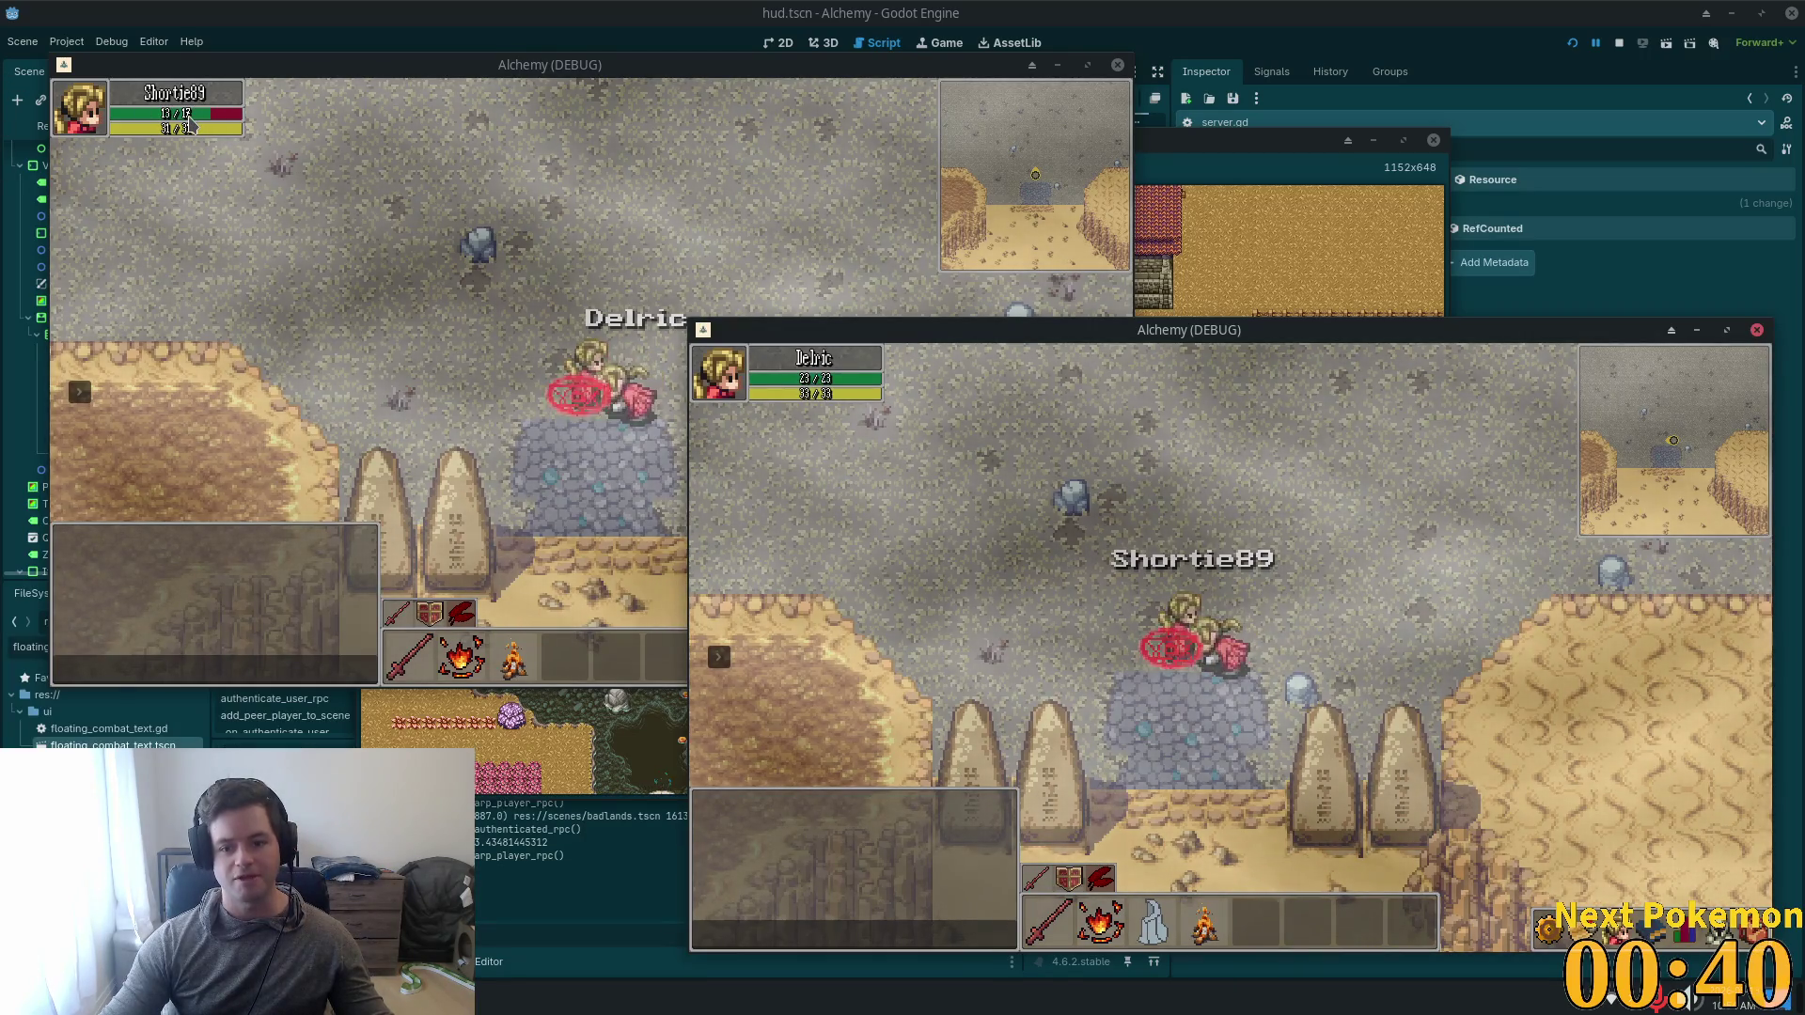
key("d")
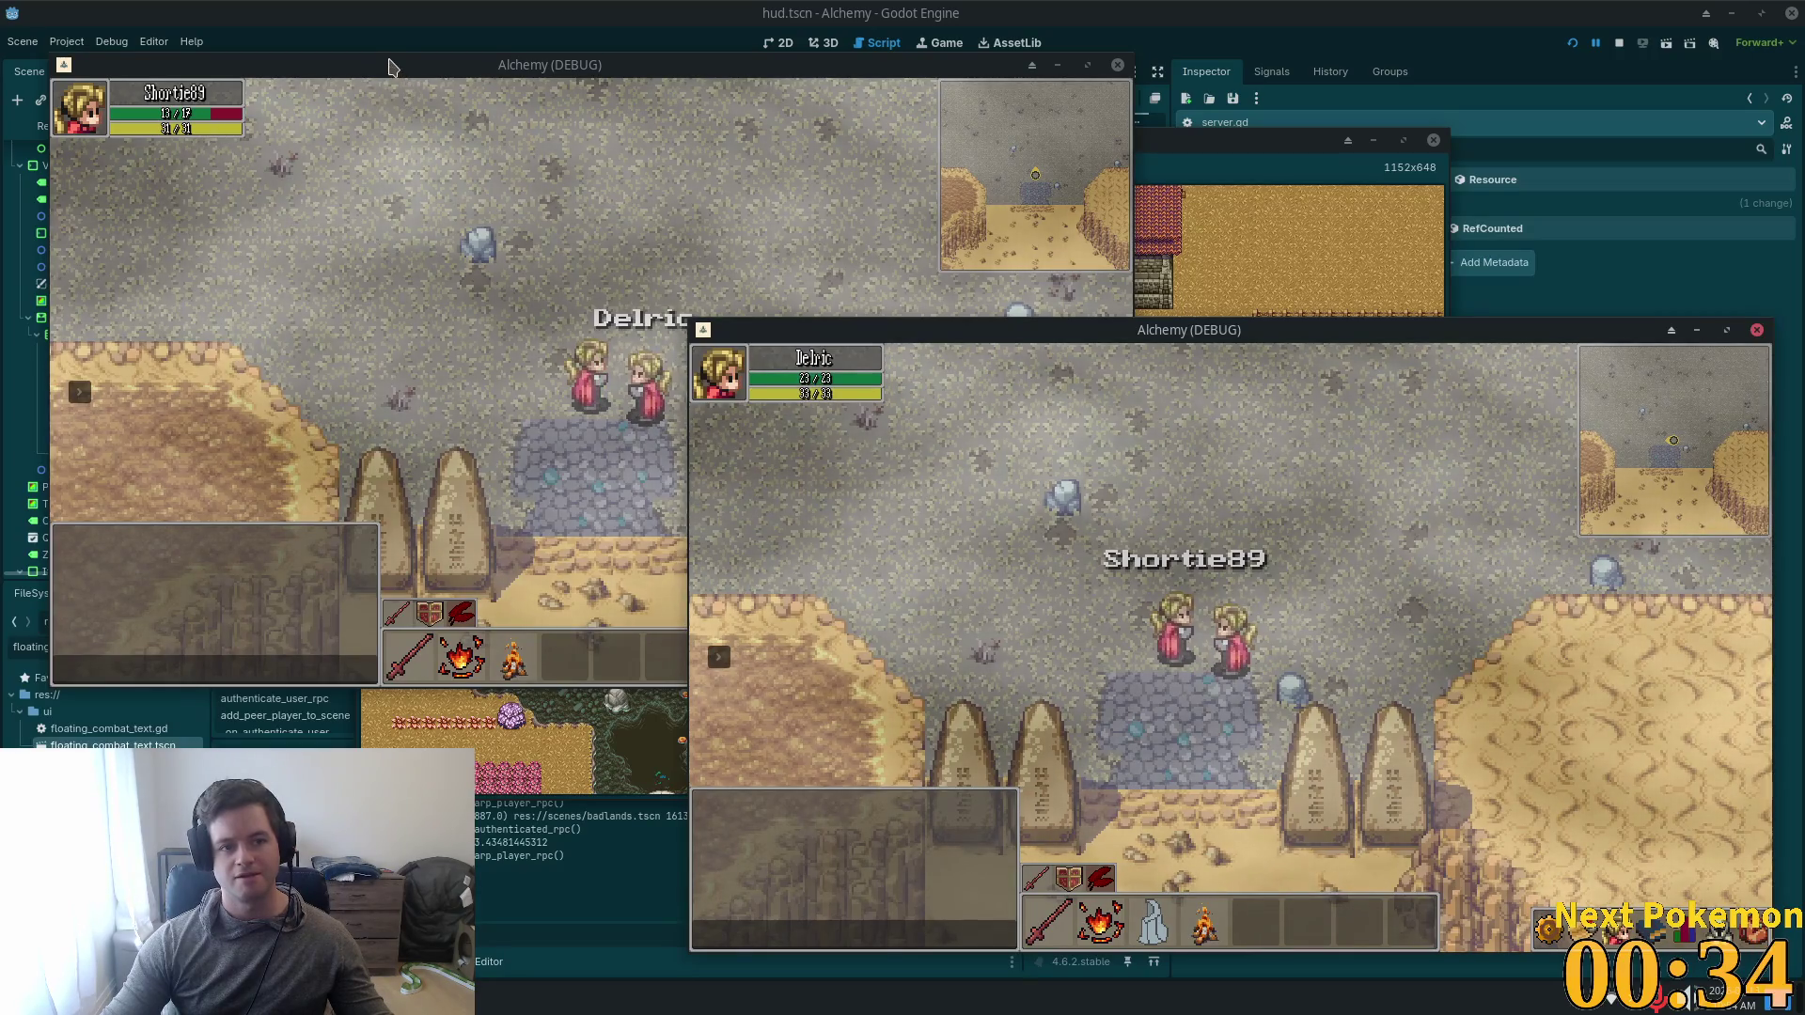
Attack Shortie89 as Delric, then check Shortie89's window for the death screen.
left_click(382, 101)
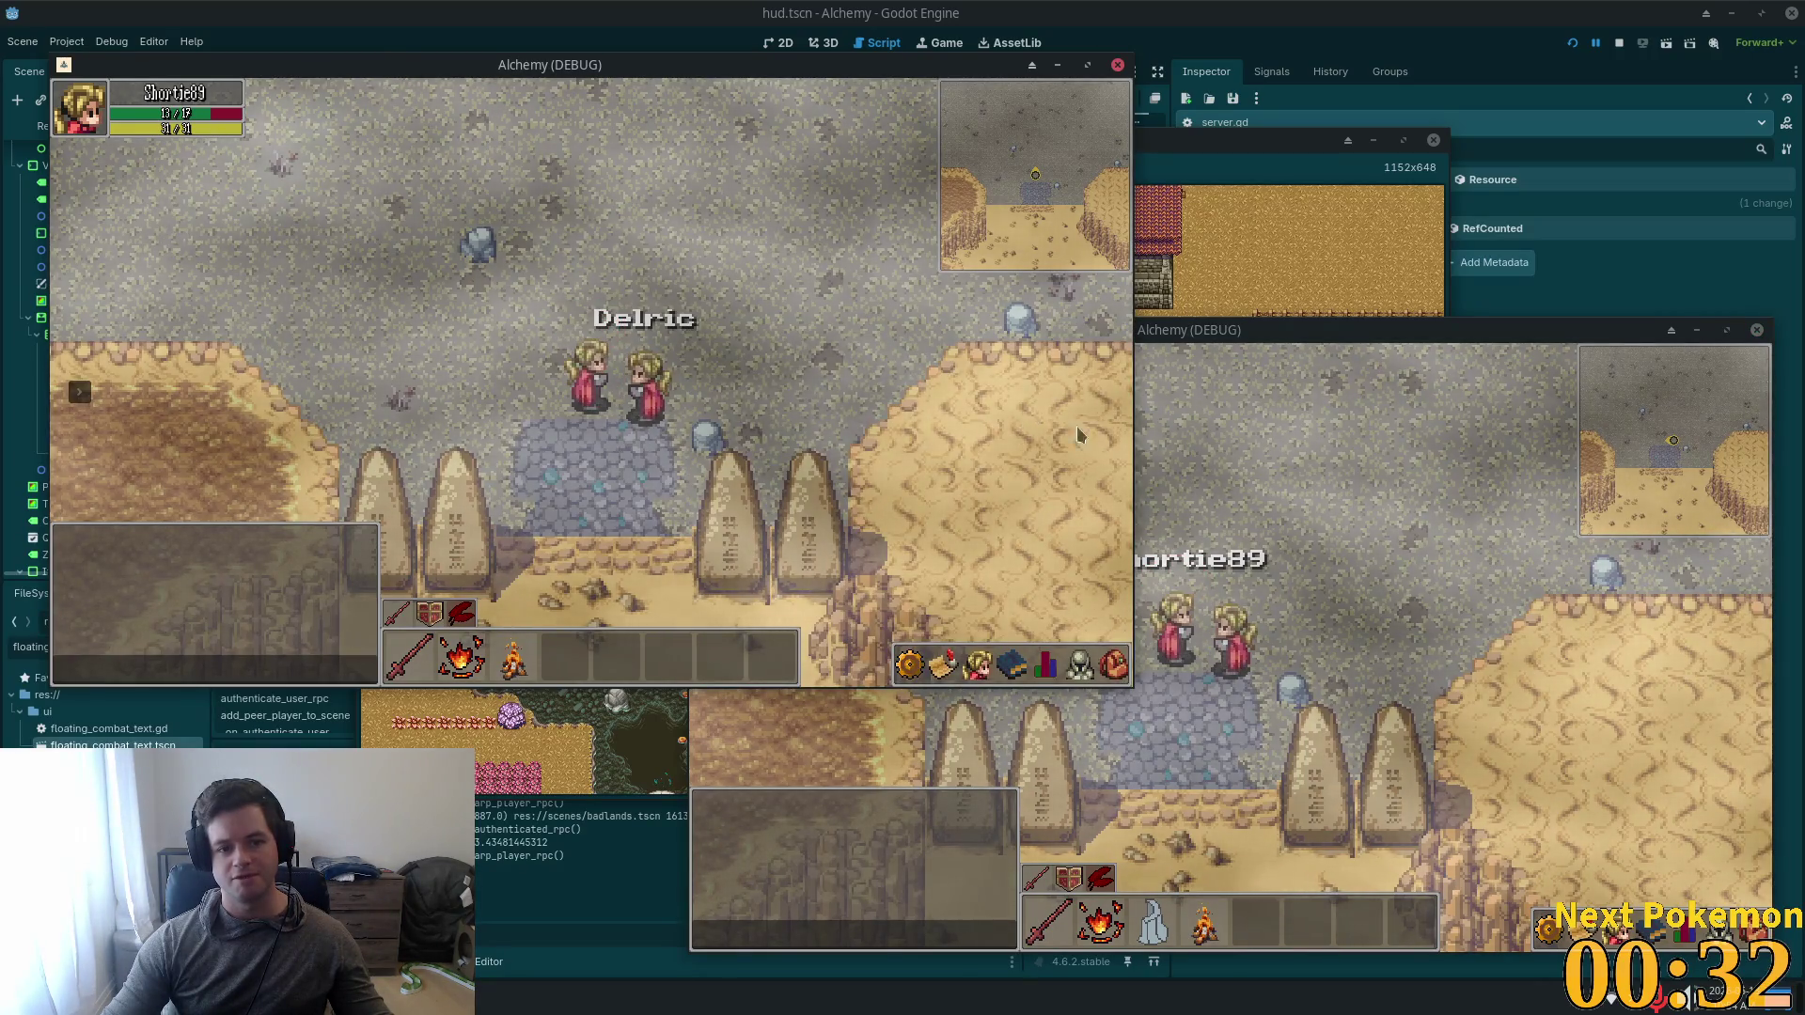
left_click(1023, 412)
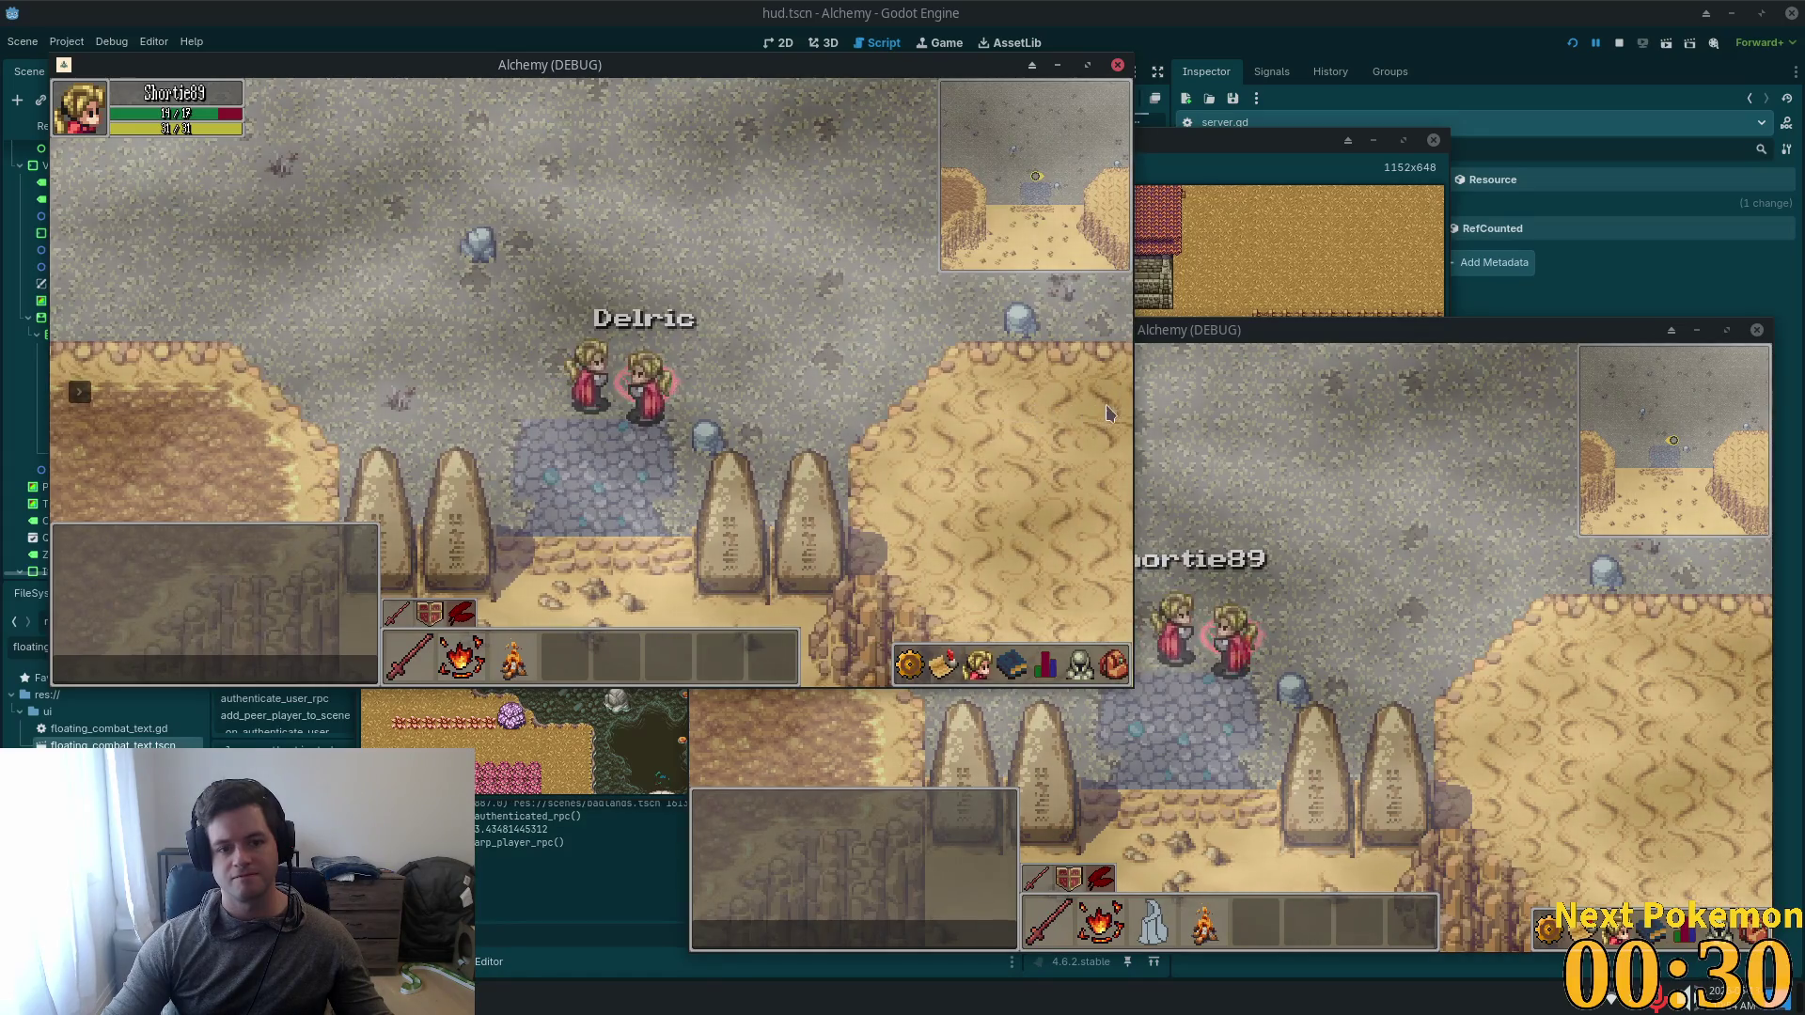
left_click(1336, 395)
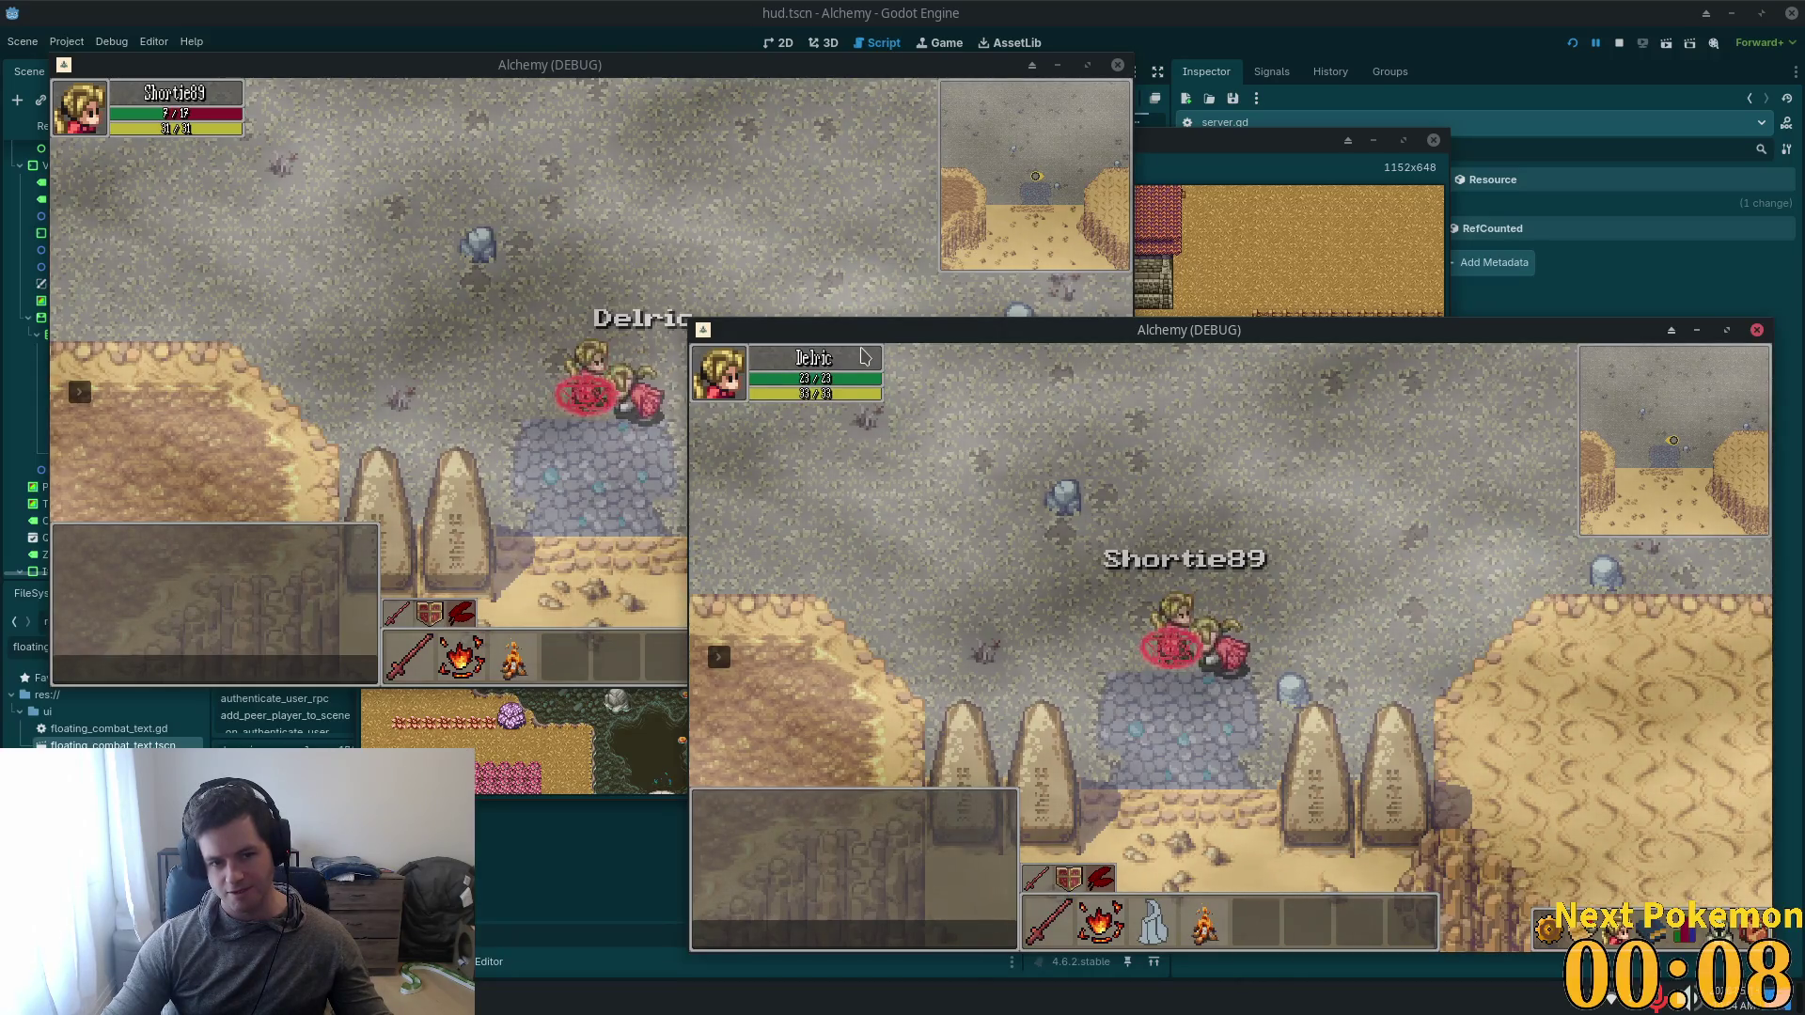
left_click(537, 299)
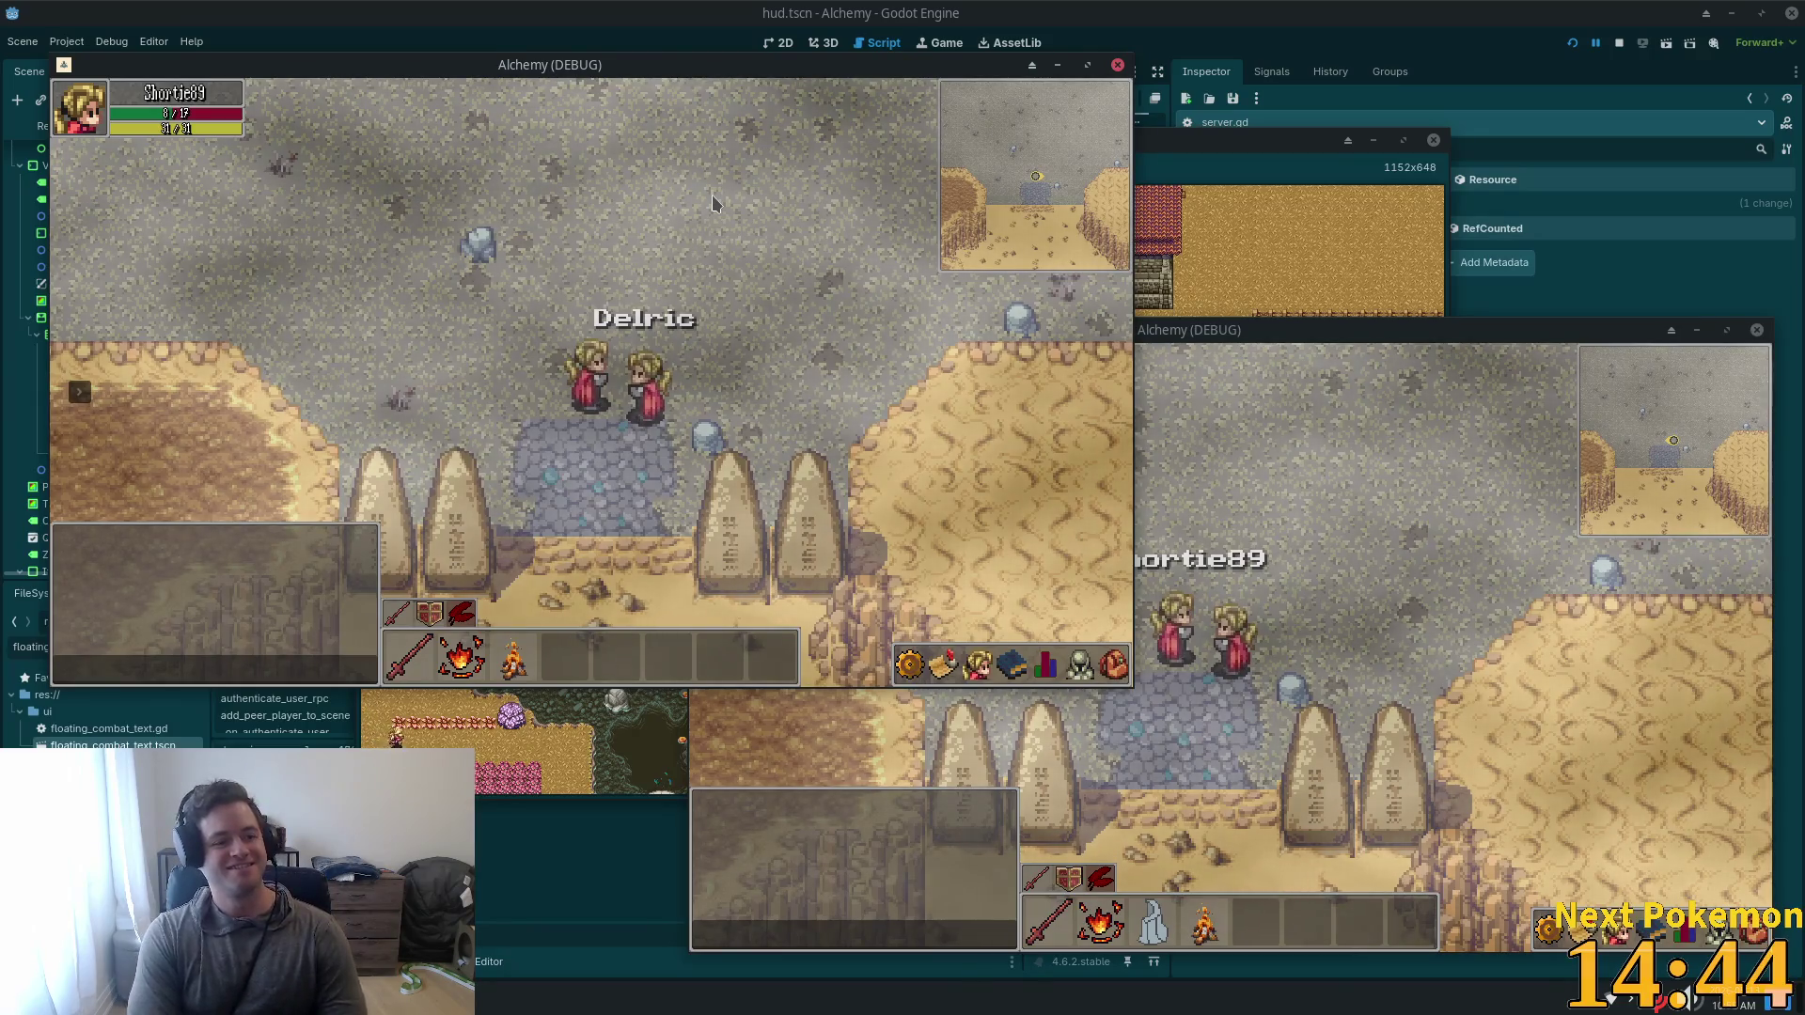
left_click(1265, 360)
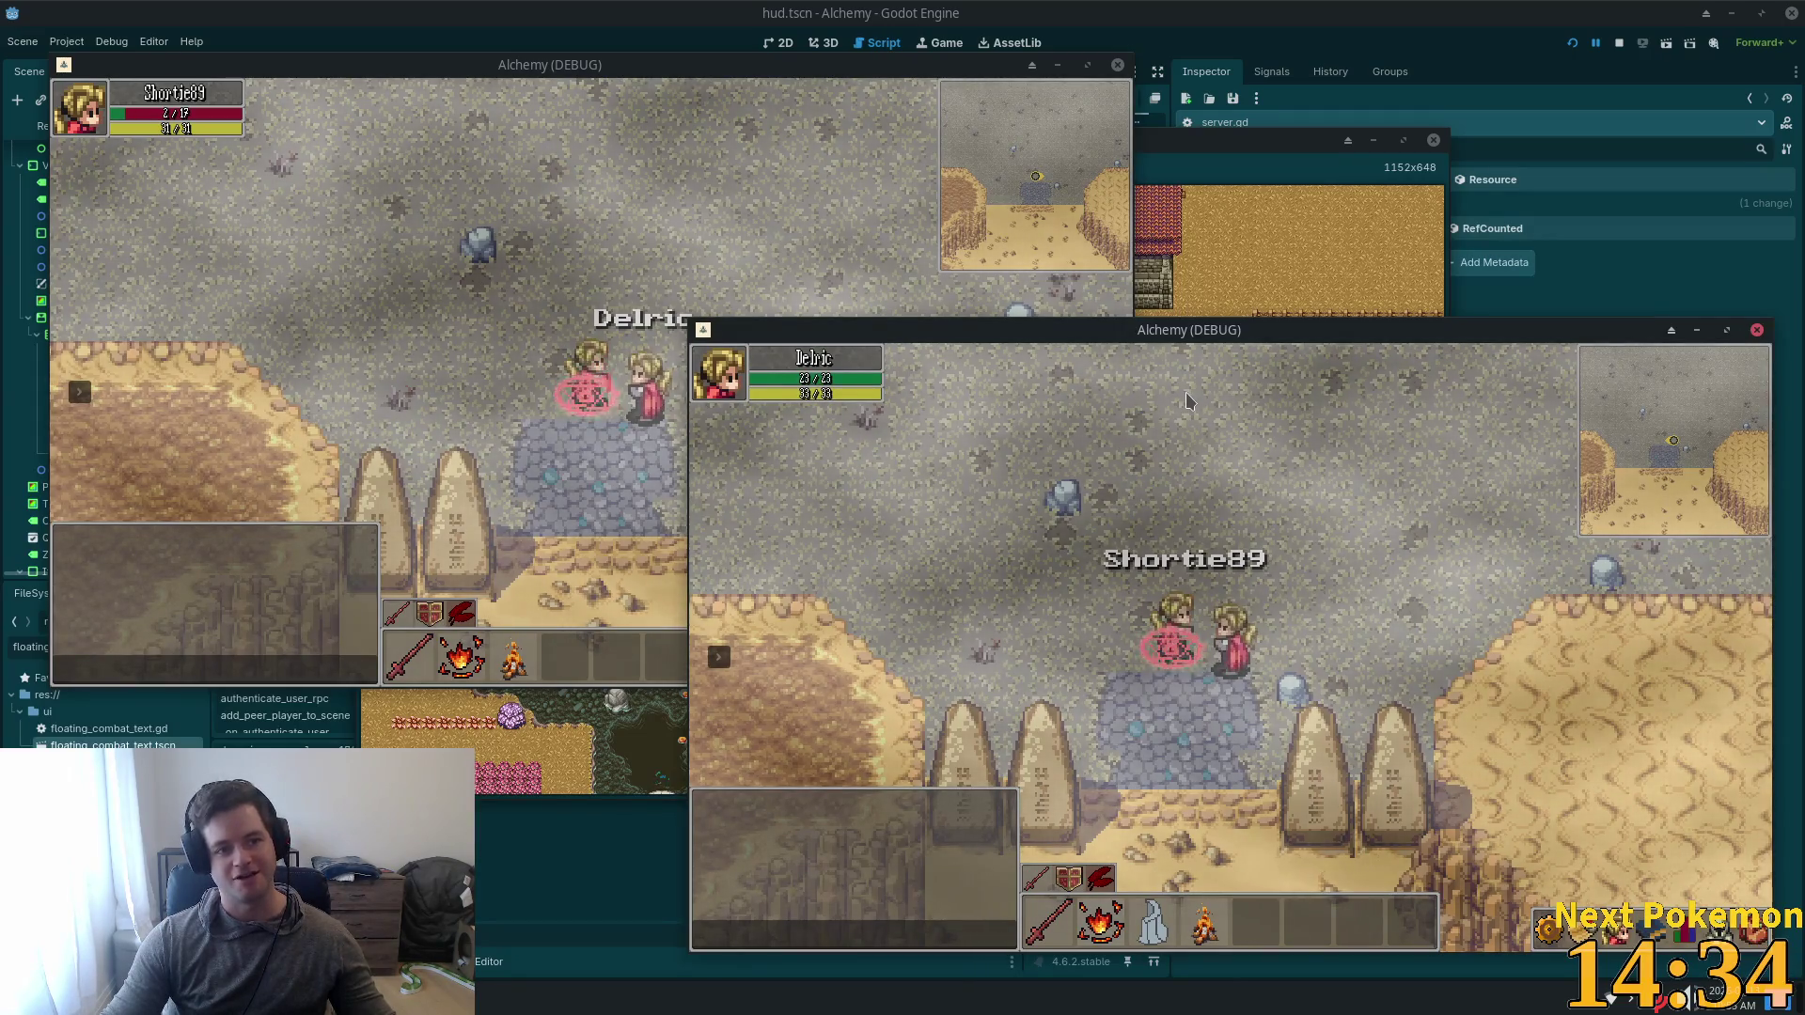
left_click(448, 239)
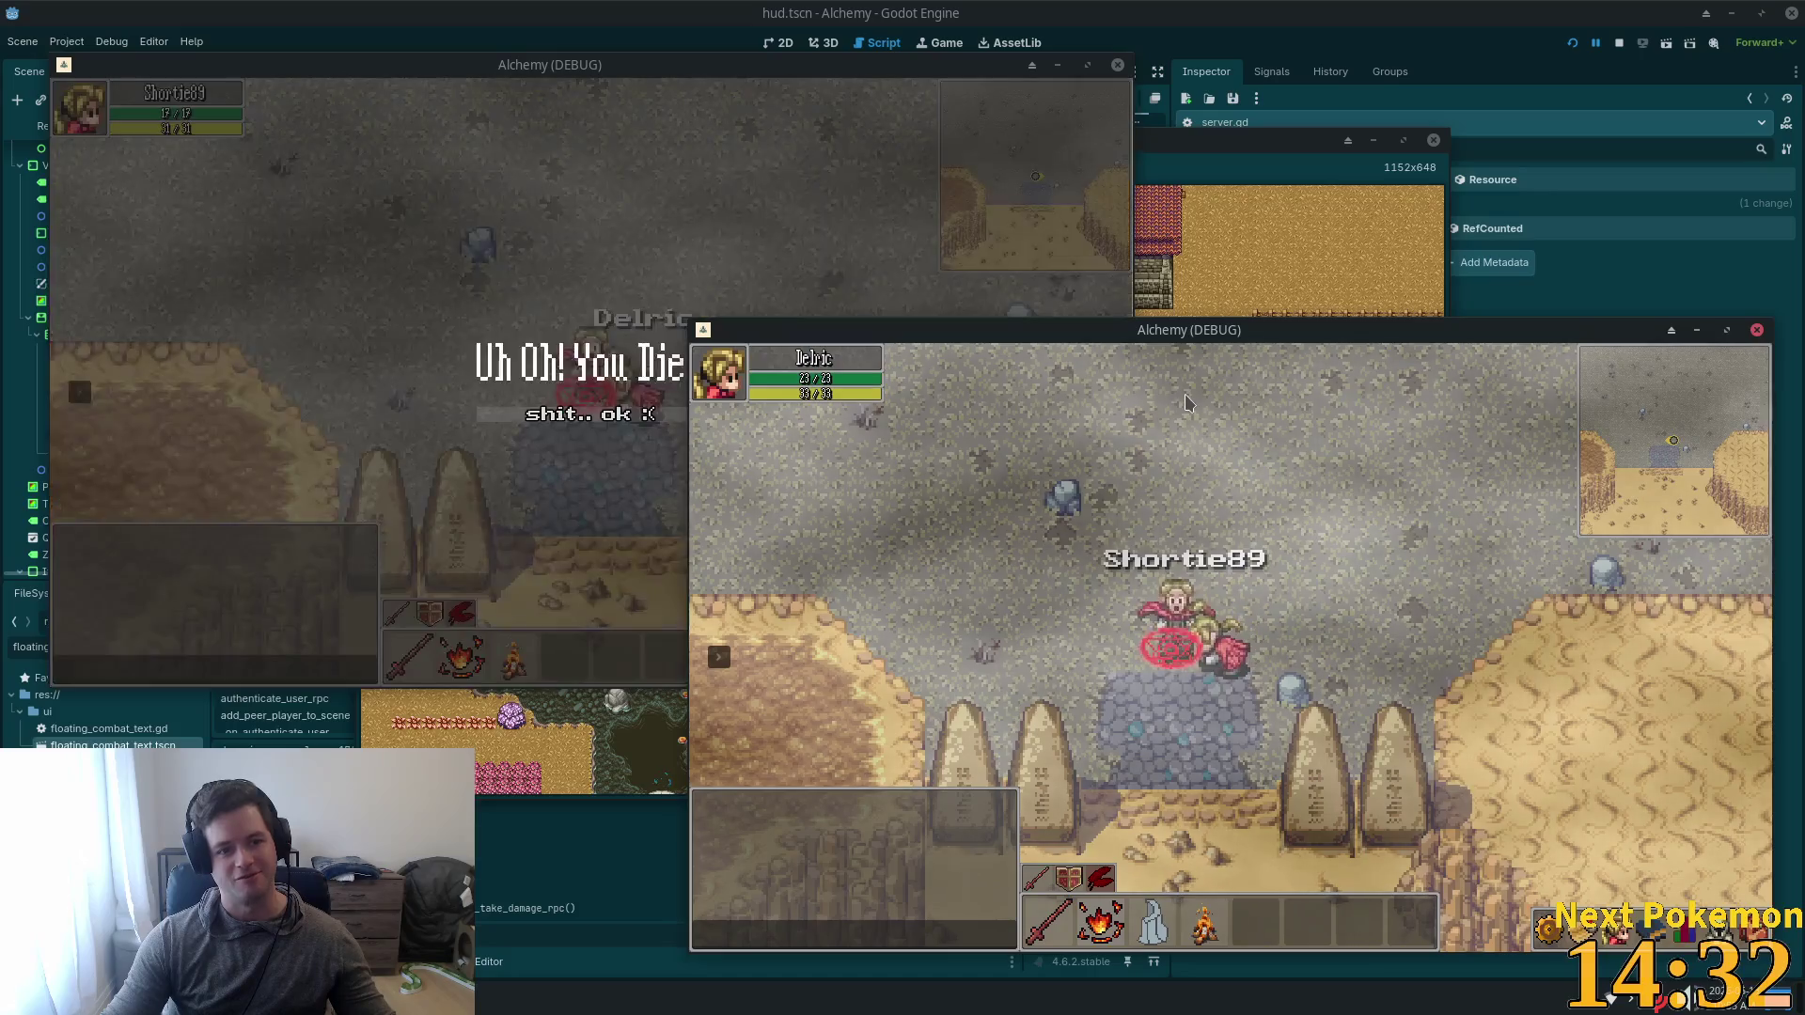
Dismiss the death screen with 'shit.. ok :(' and respawn Shortie89 in town.
left_click(602, 414)
key("s")
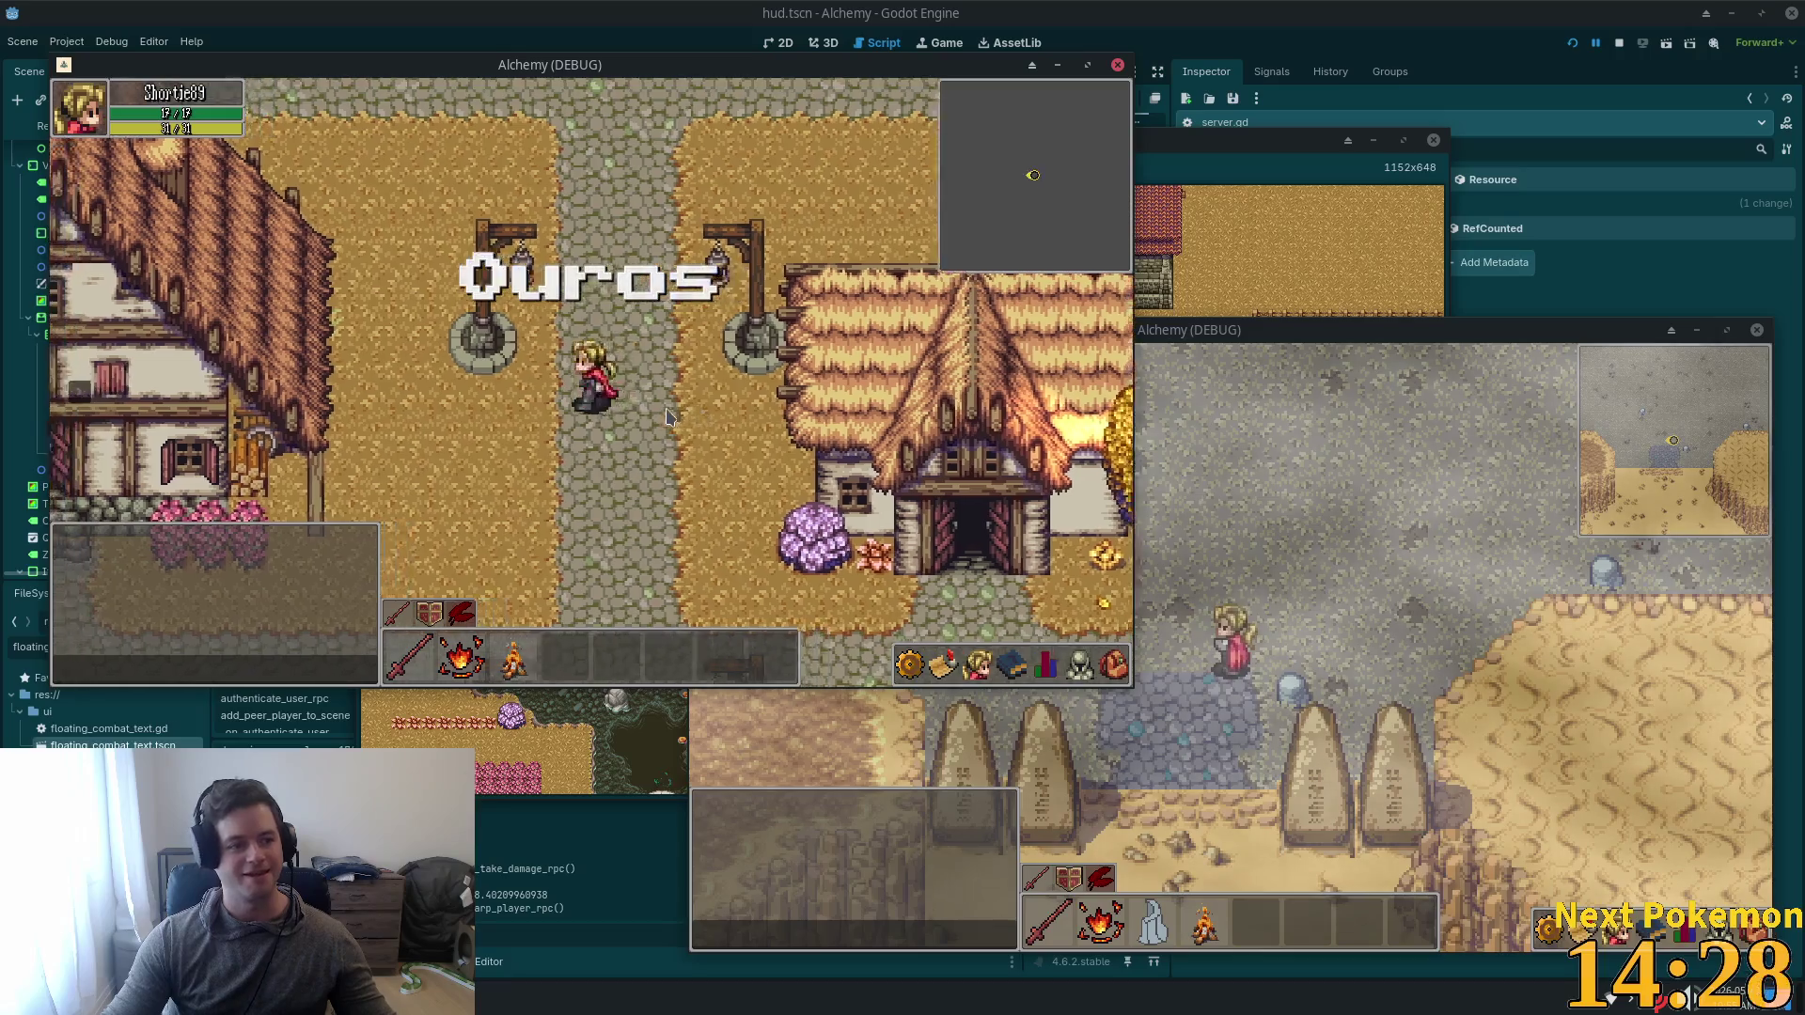
key("w")
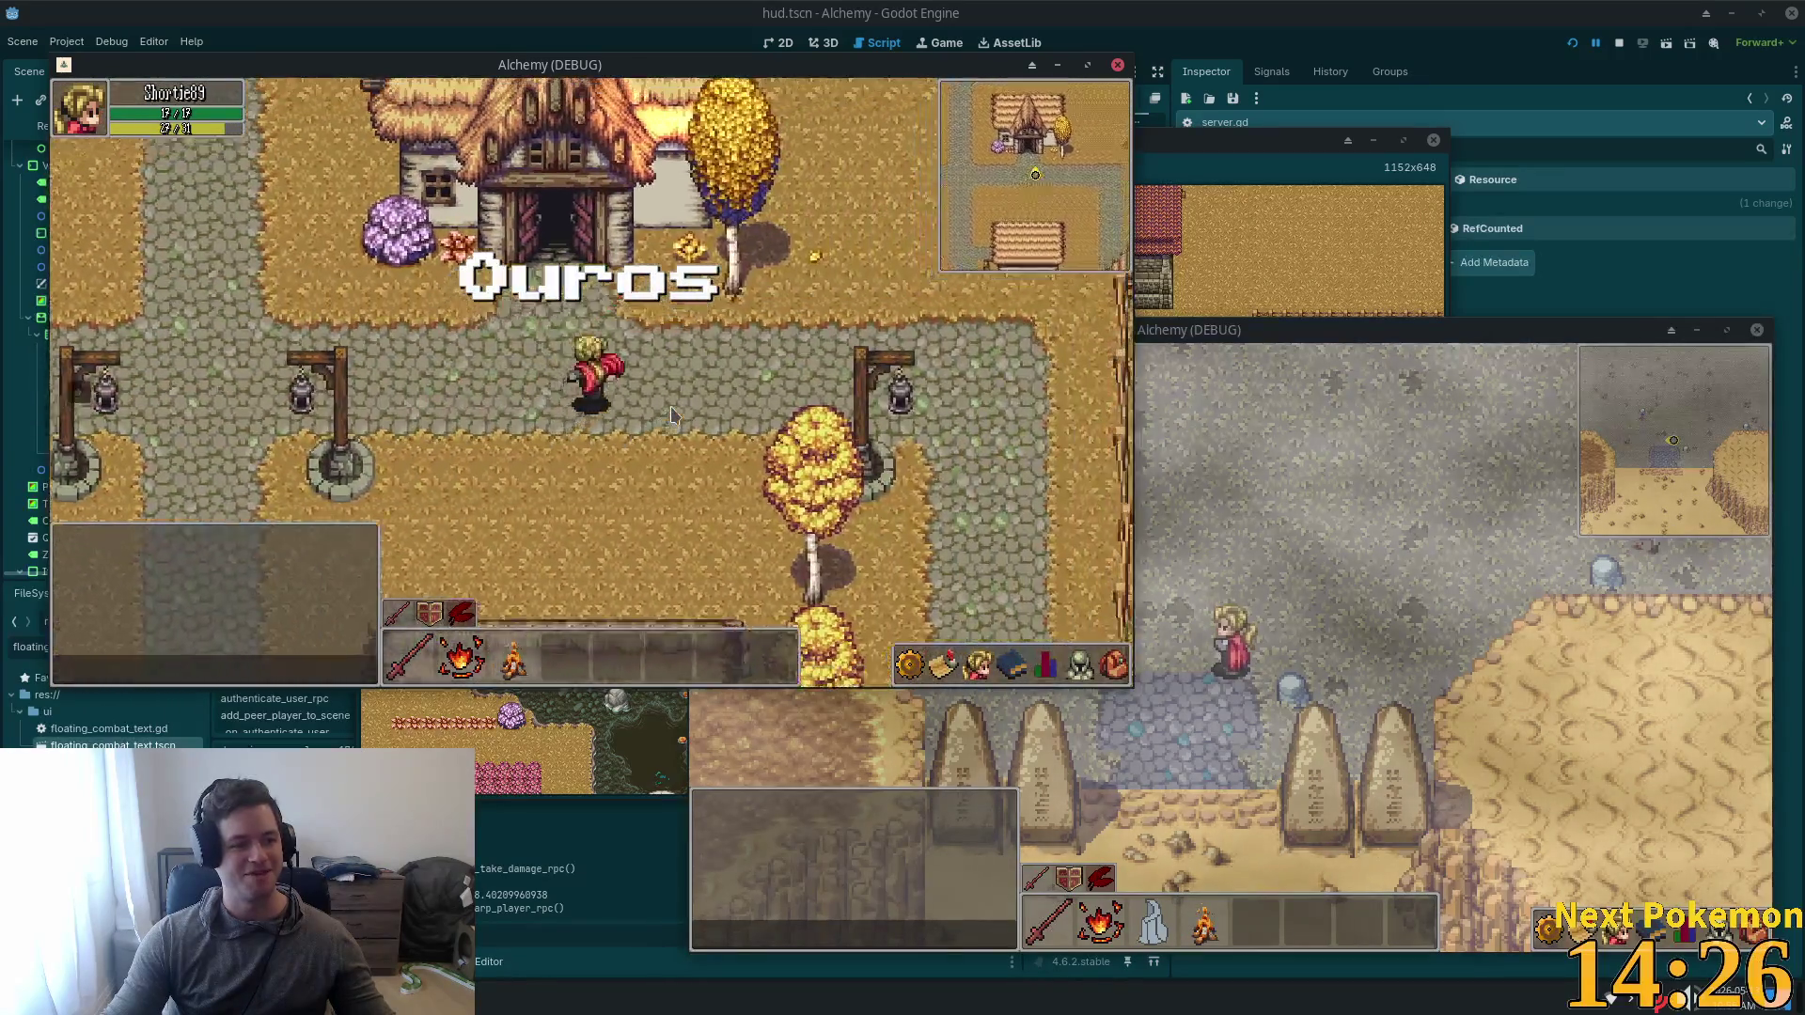
key("s")
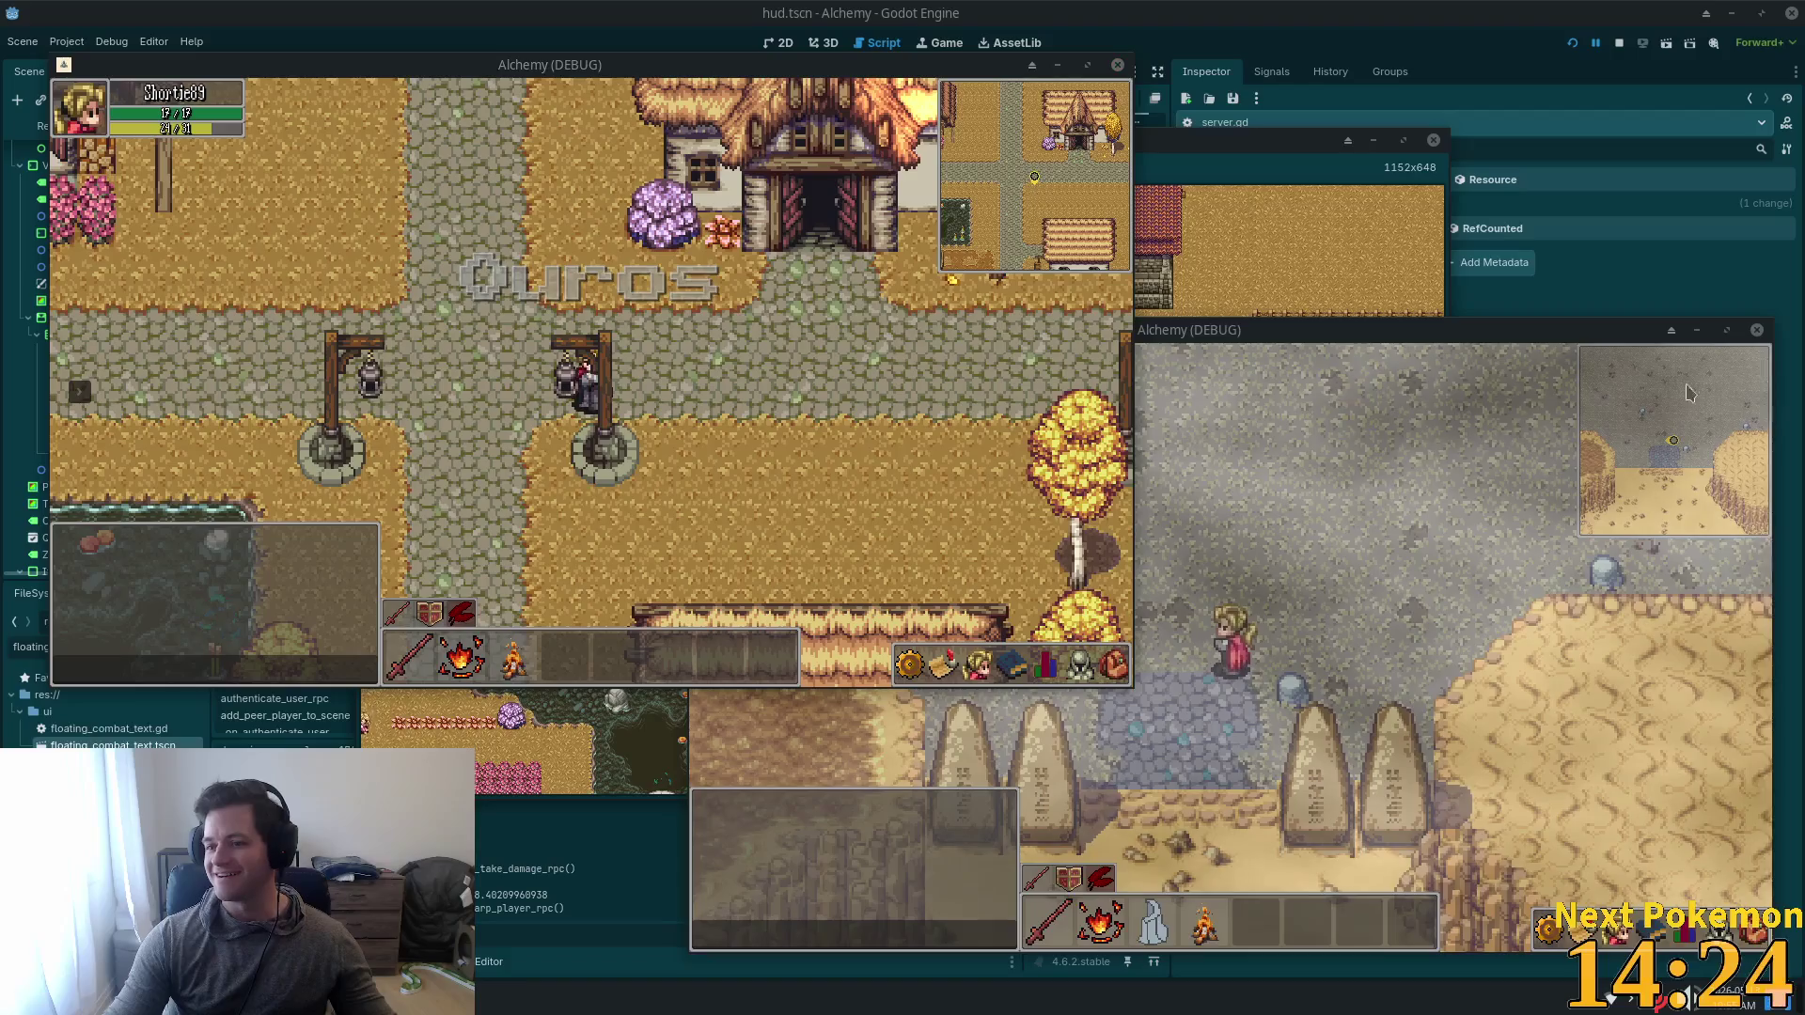
key("d")
key("a")
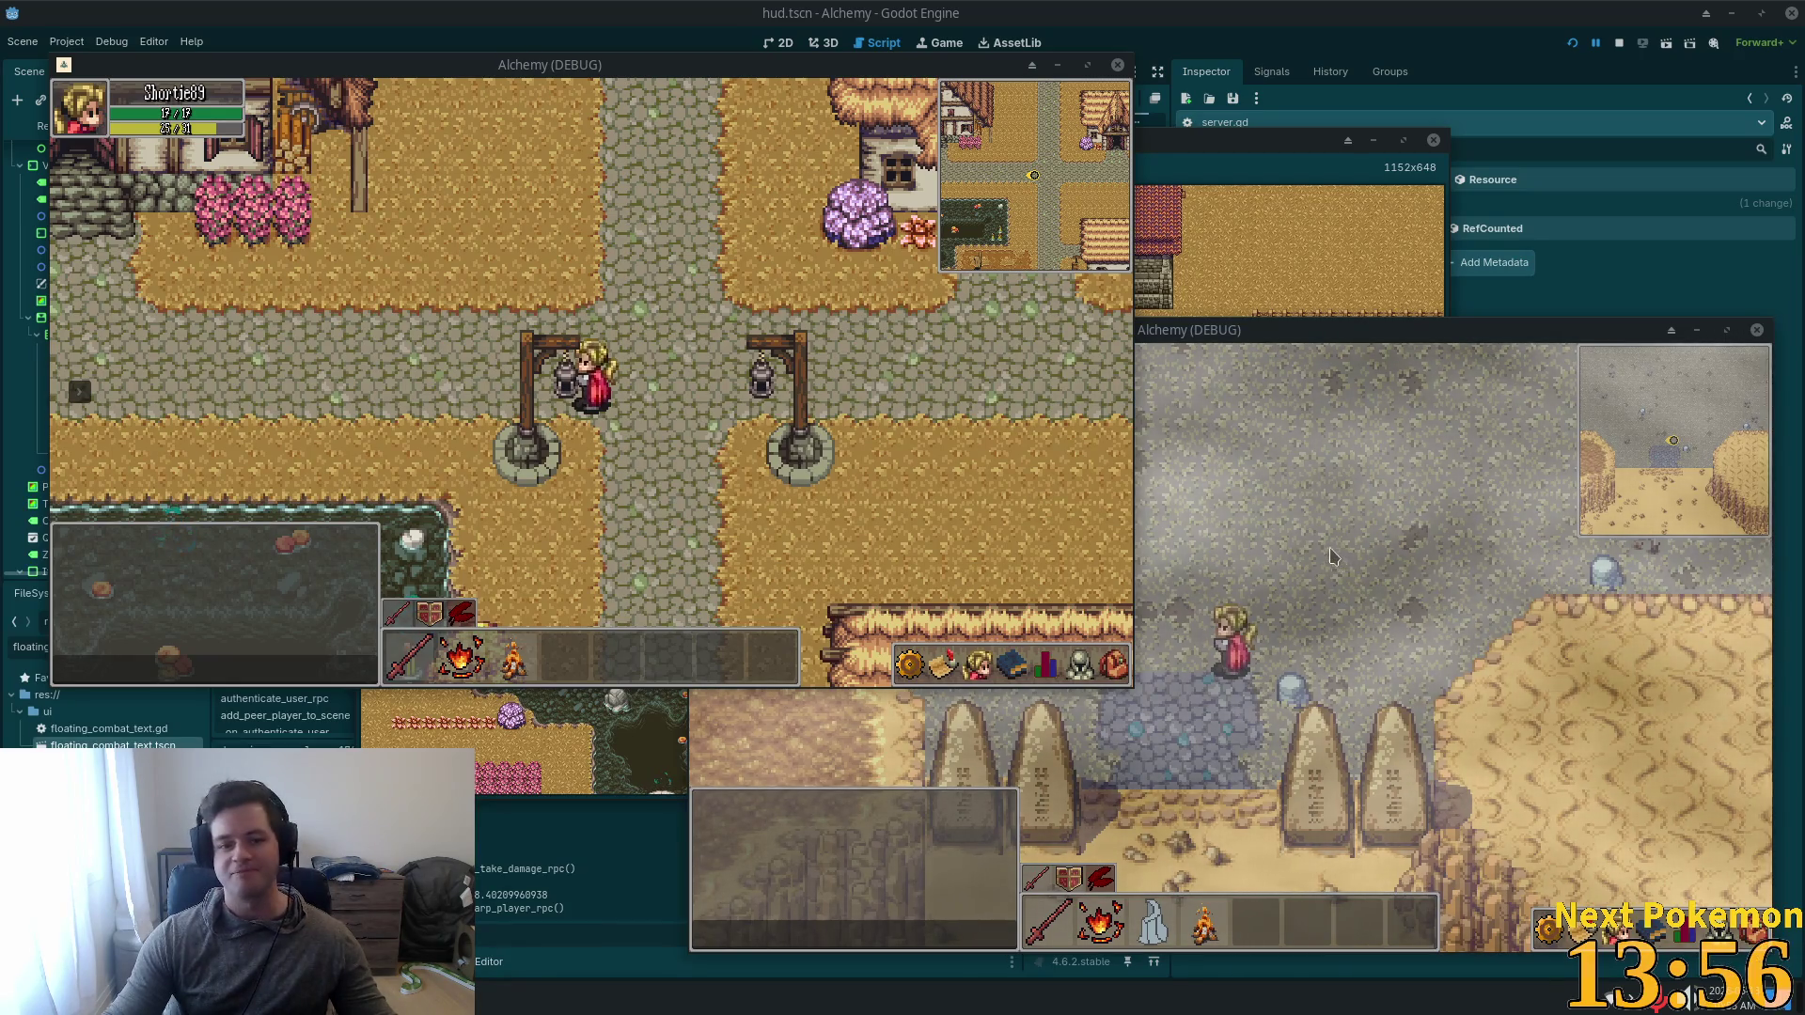
Walk Shortie89 through town past the houses toward the fenced field.
mouse_move(455, 657)
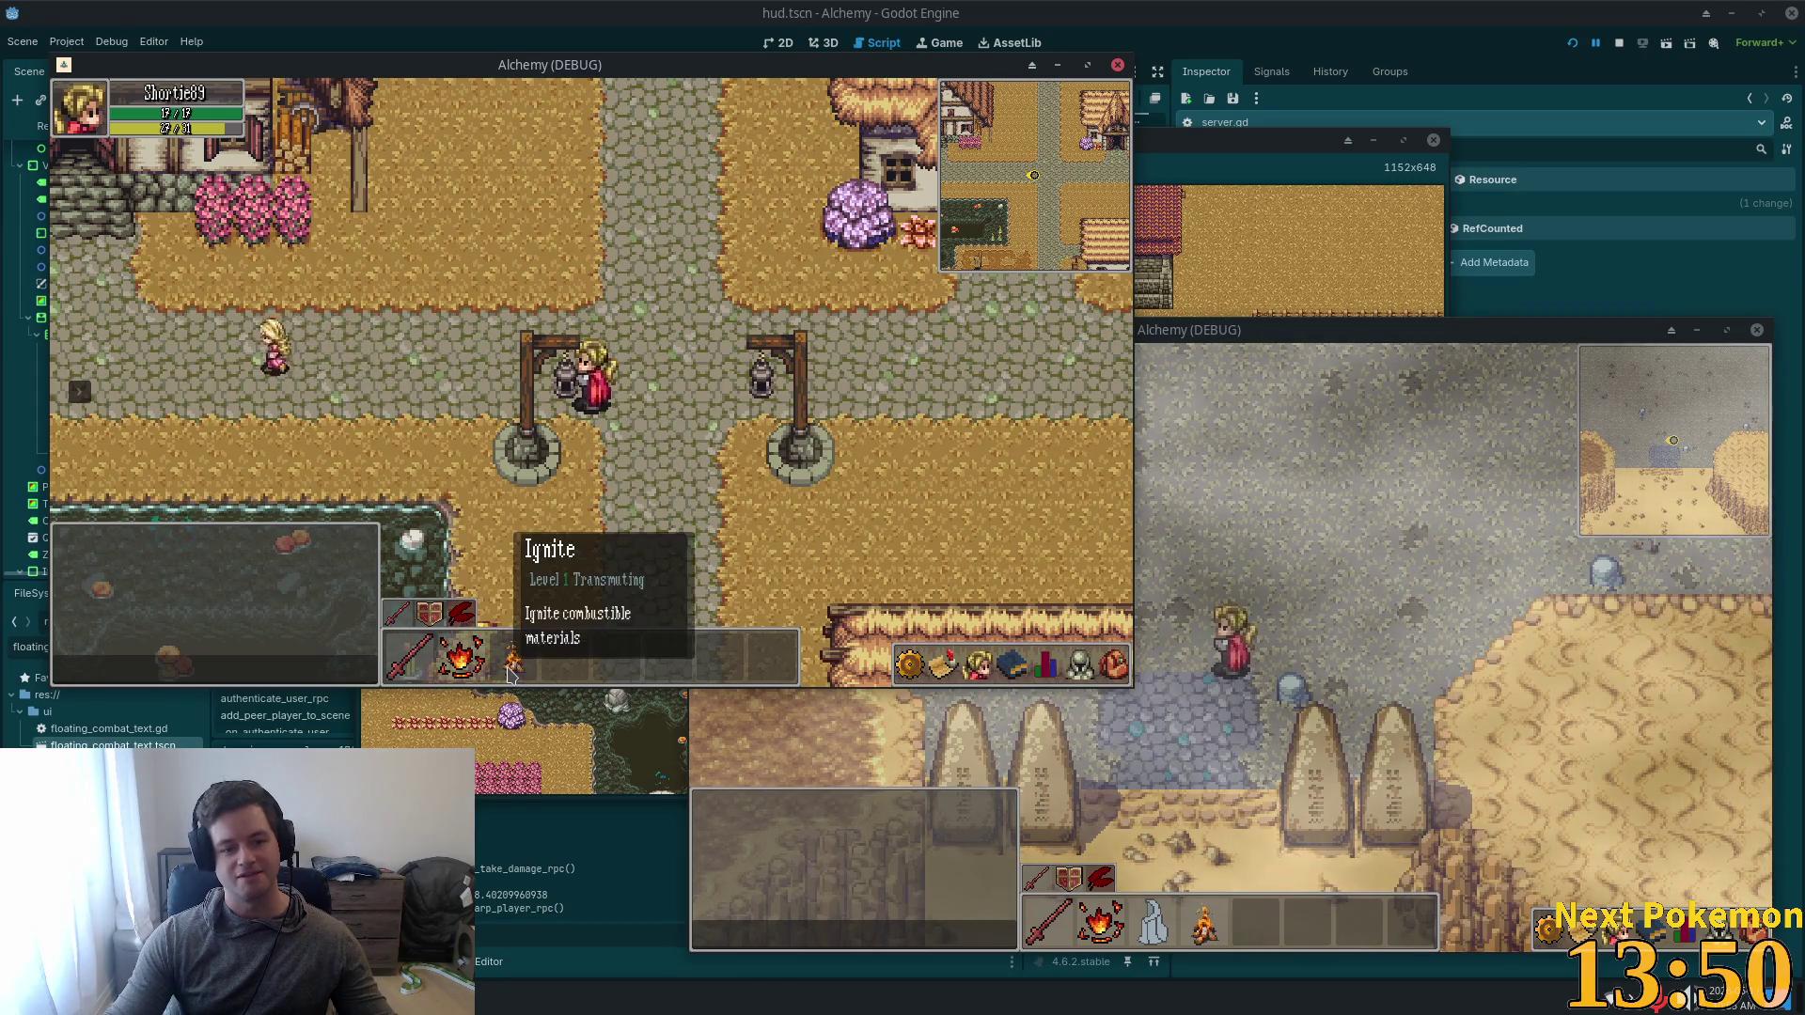
mouse_move(518, 673)
key("d")
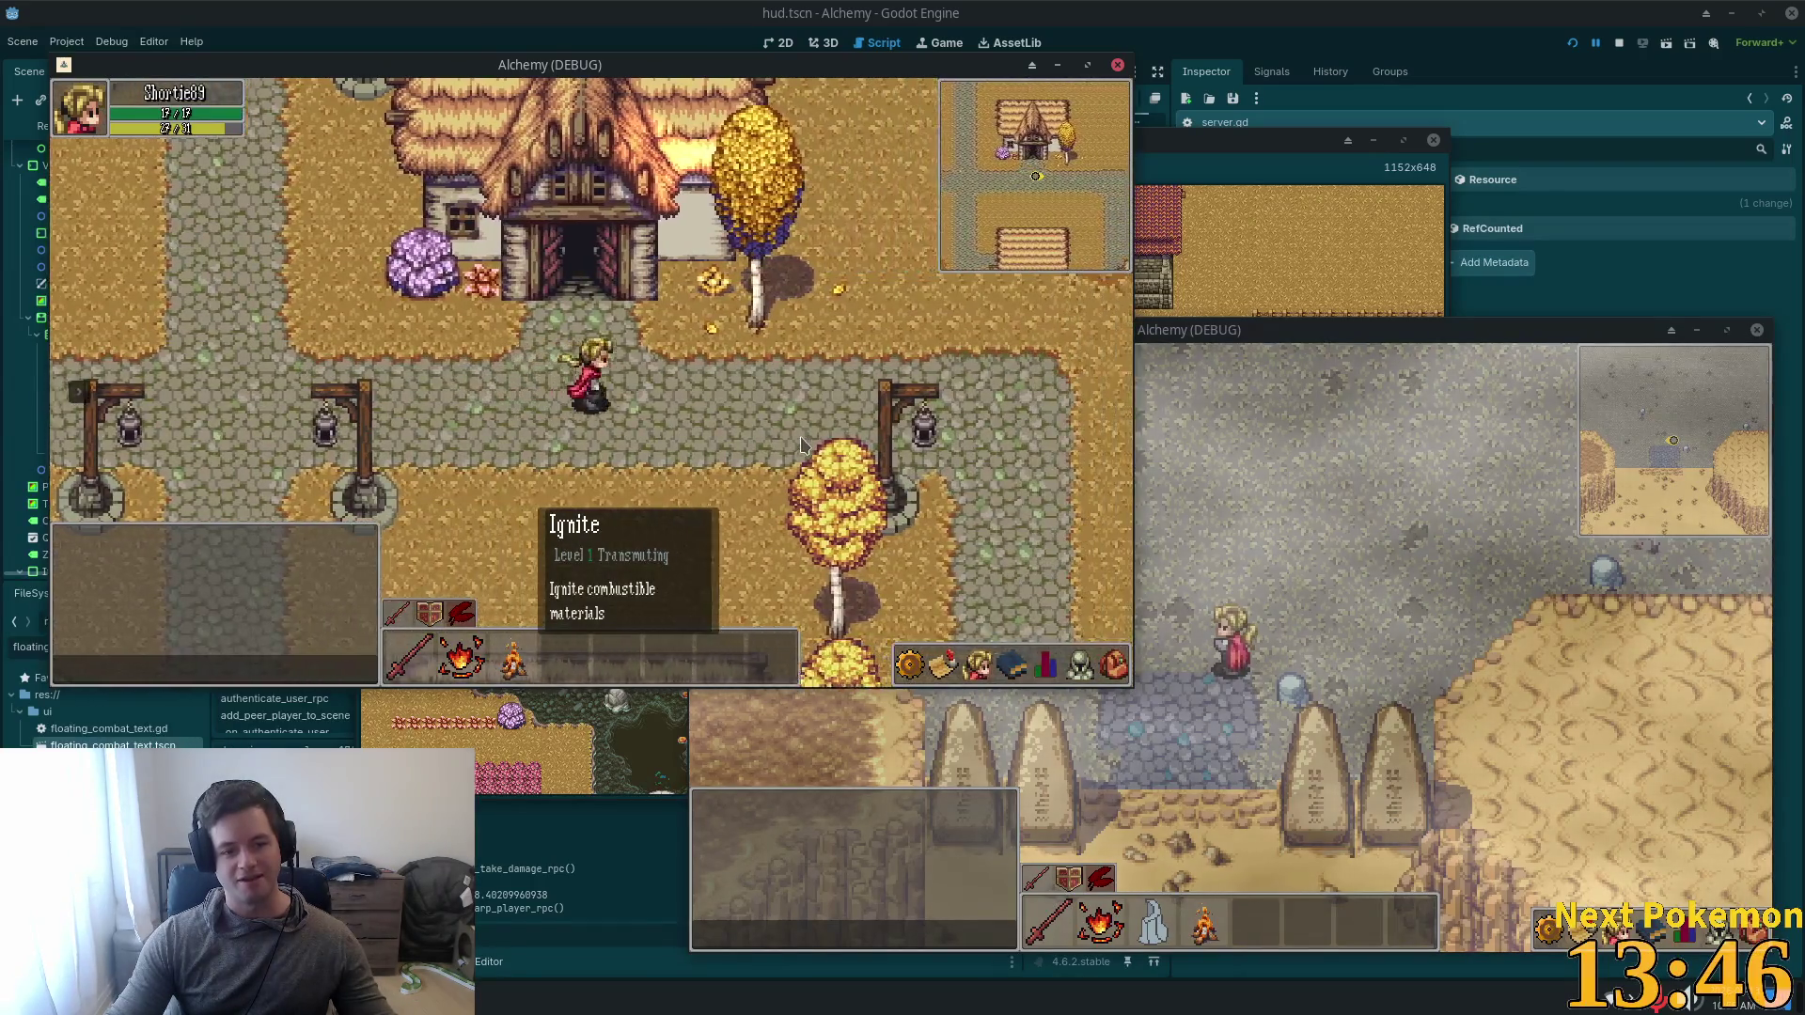
key("i")
key("w")
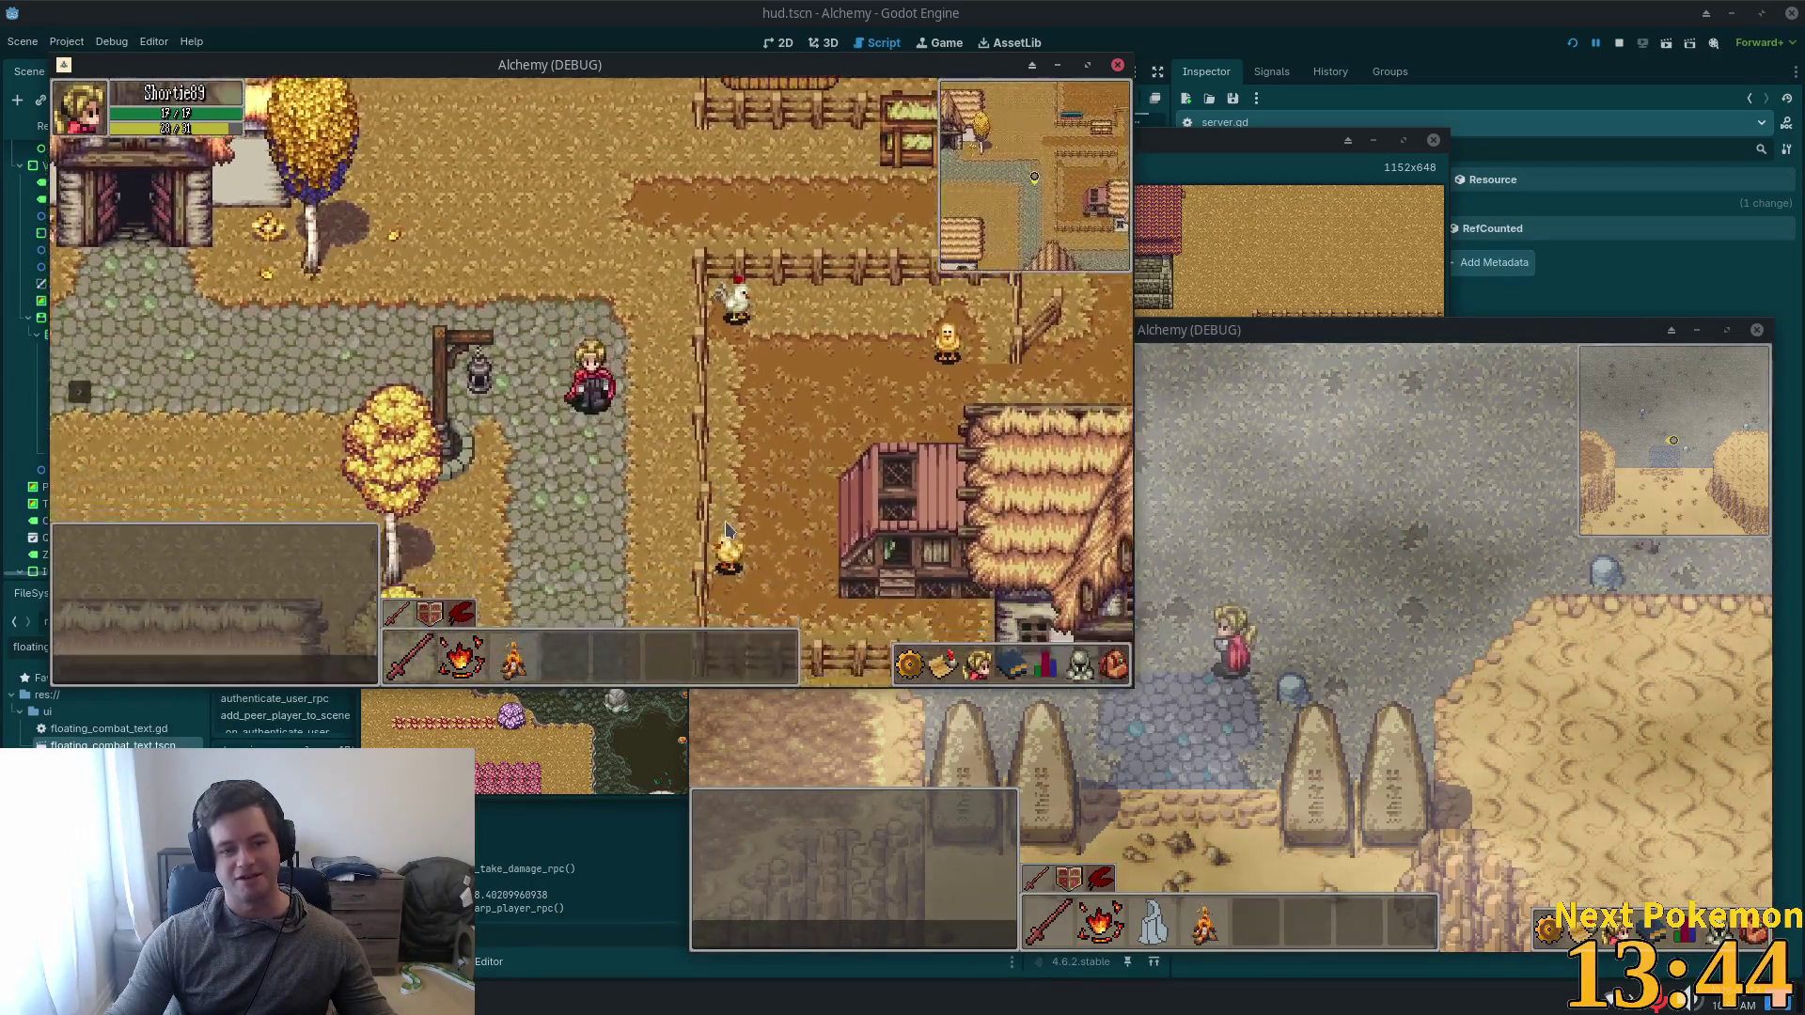
key("s")
key("d")
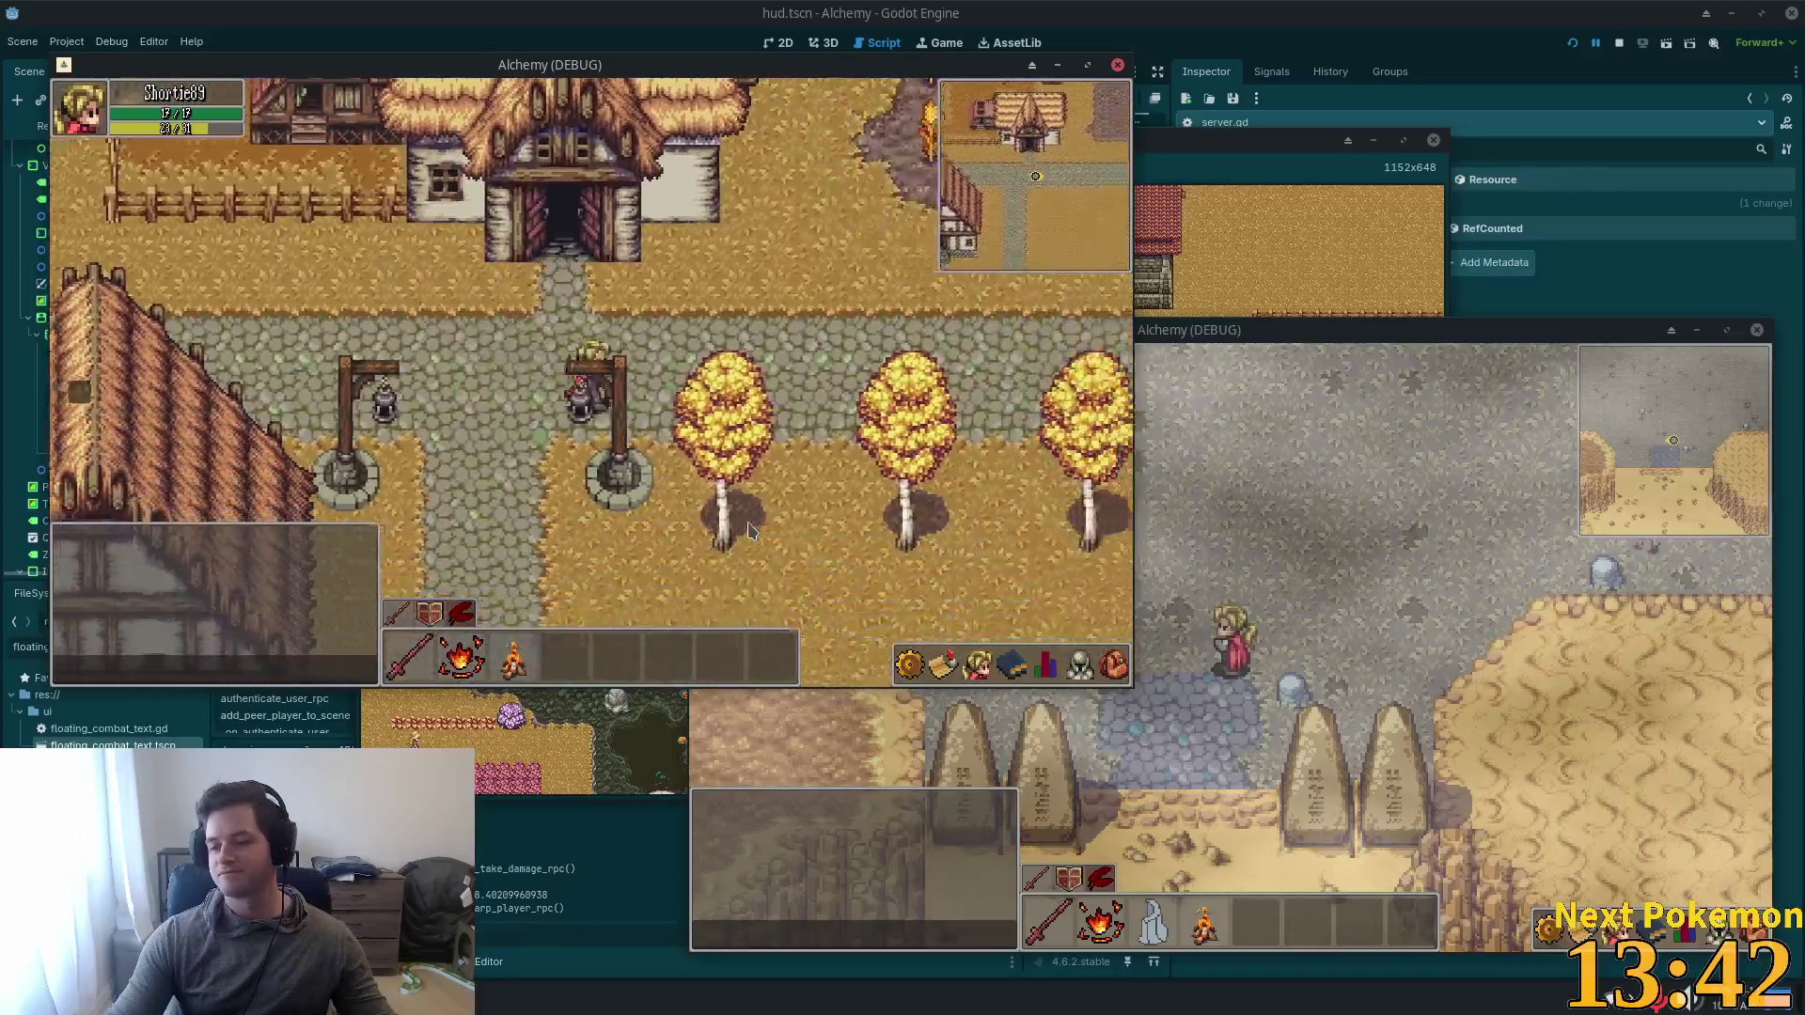
key("d")
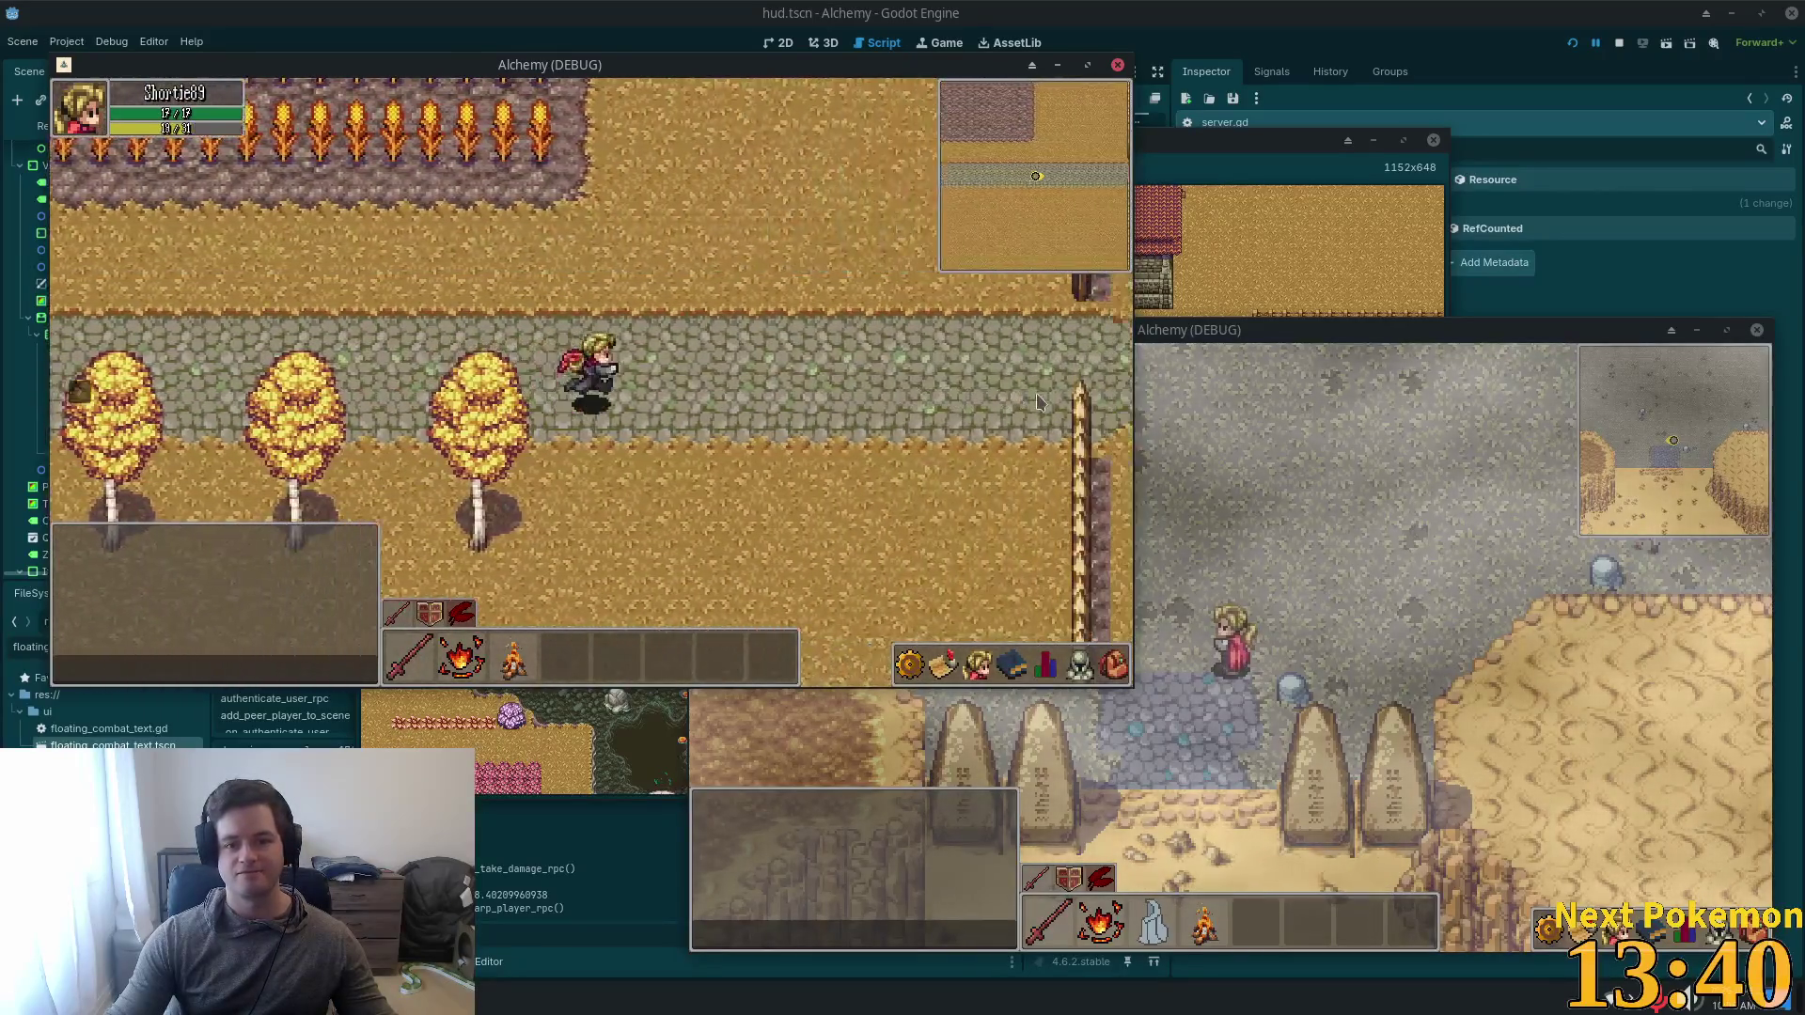
key("a")
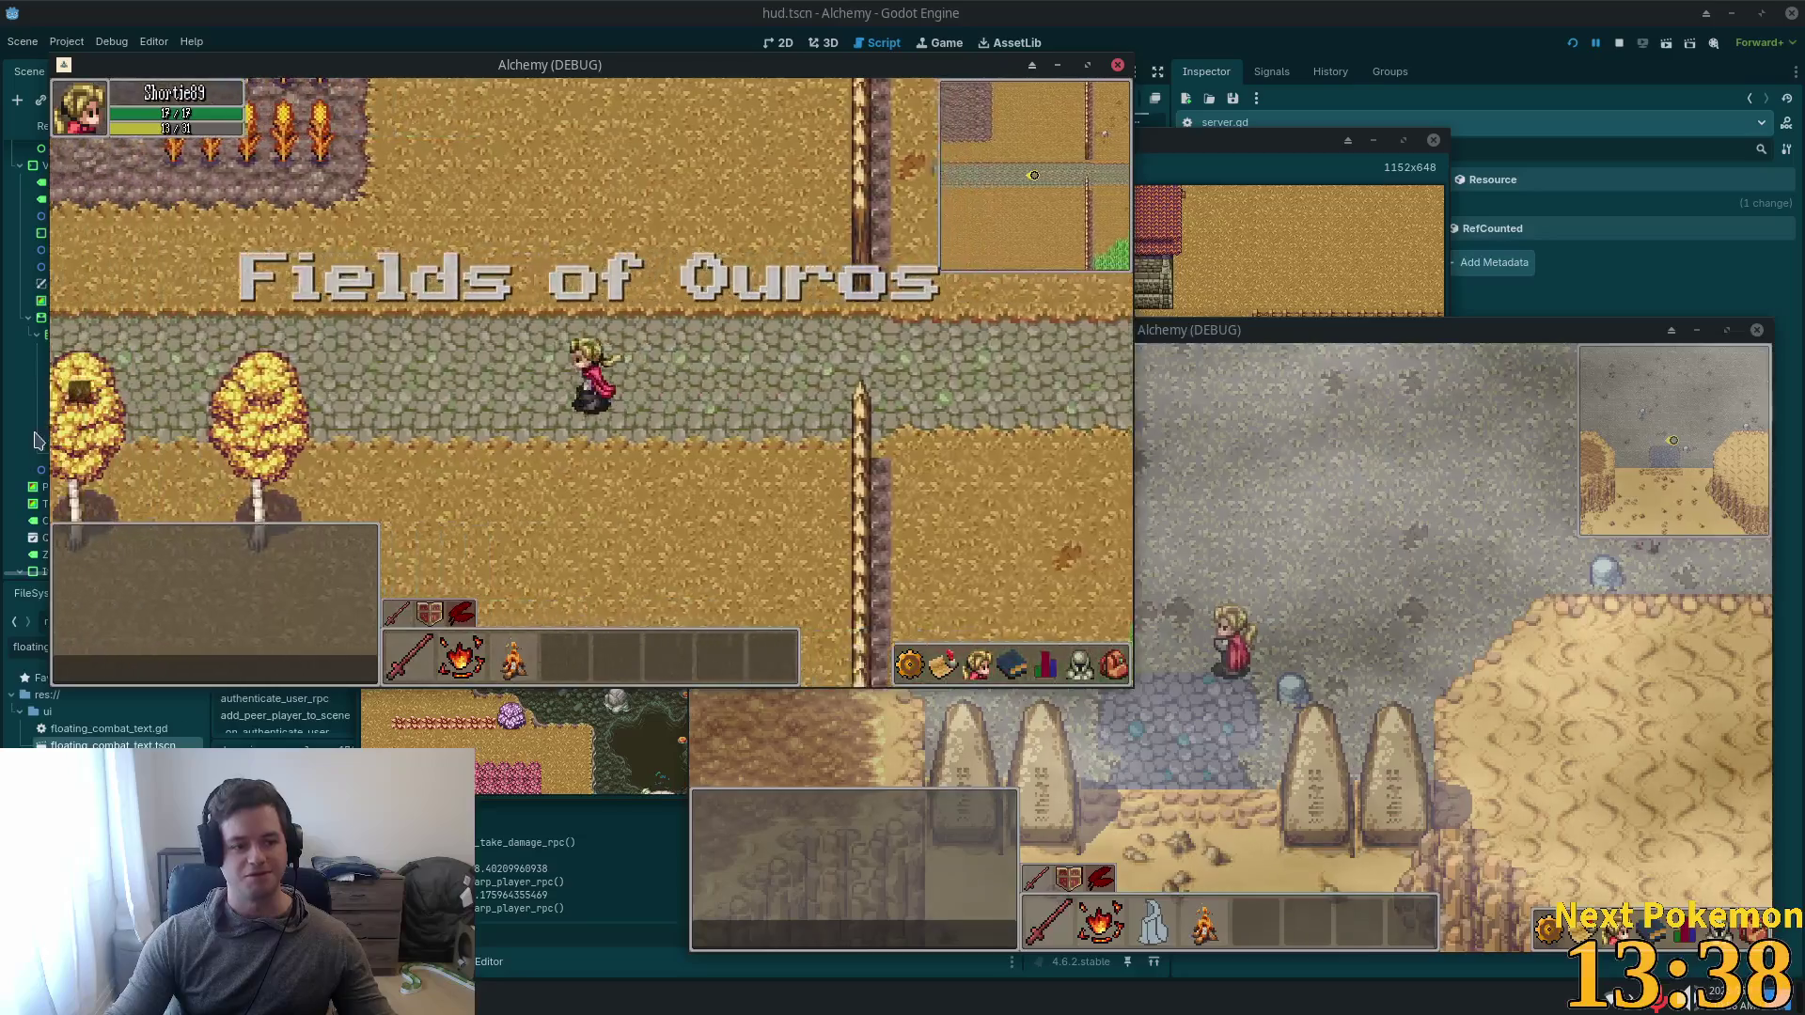
Warp Shortie89 to the Badlands beside Delric and bring server.gd back into view.
right_click(151, 470)
left_click(149, 465)
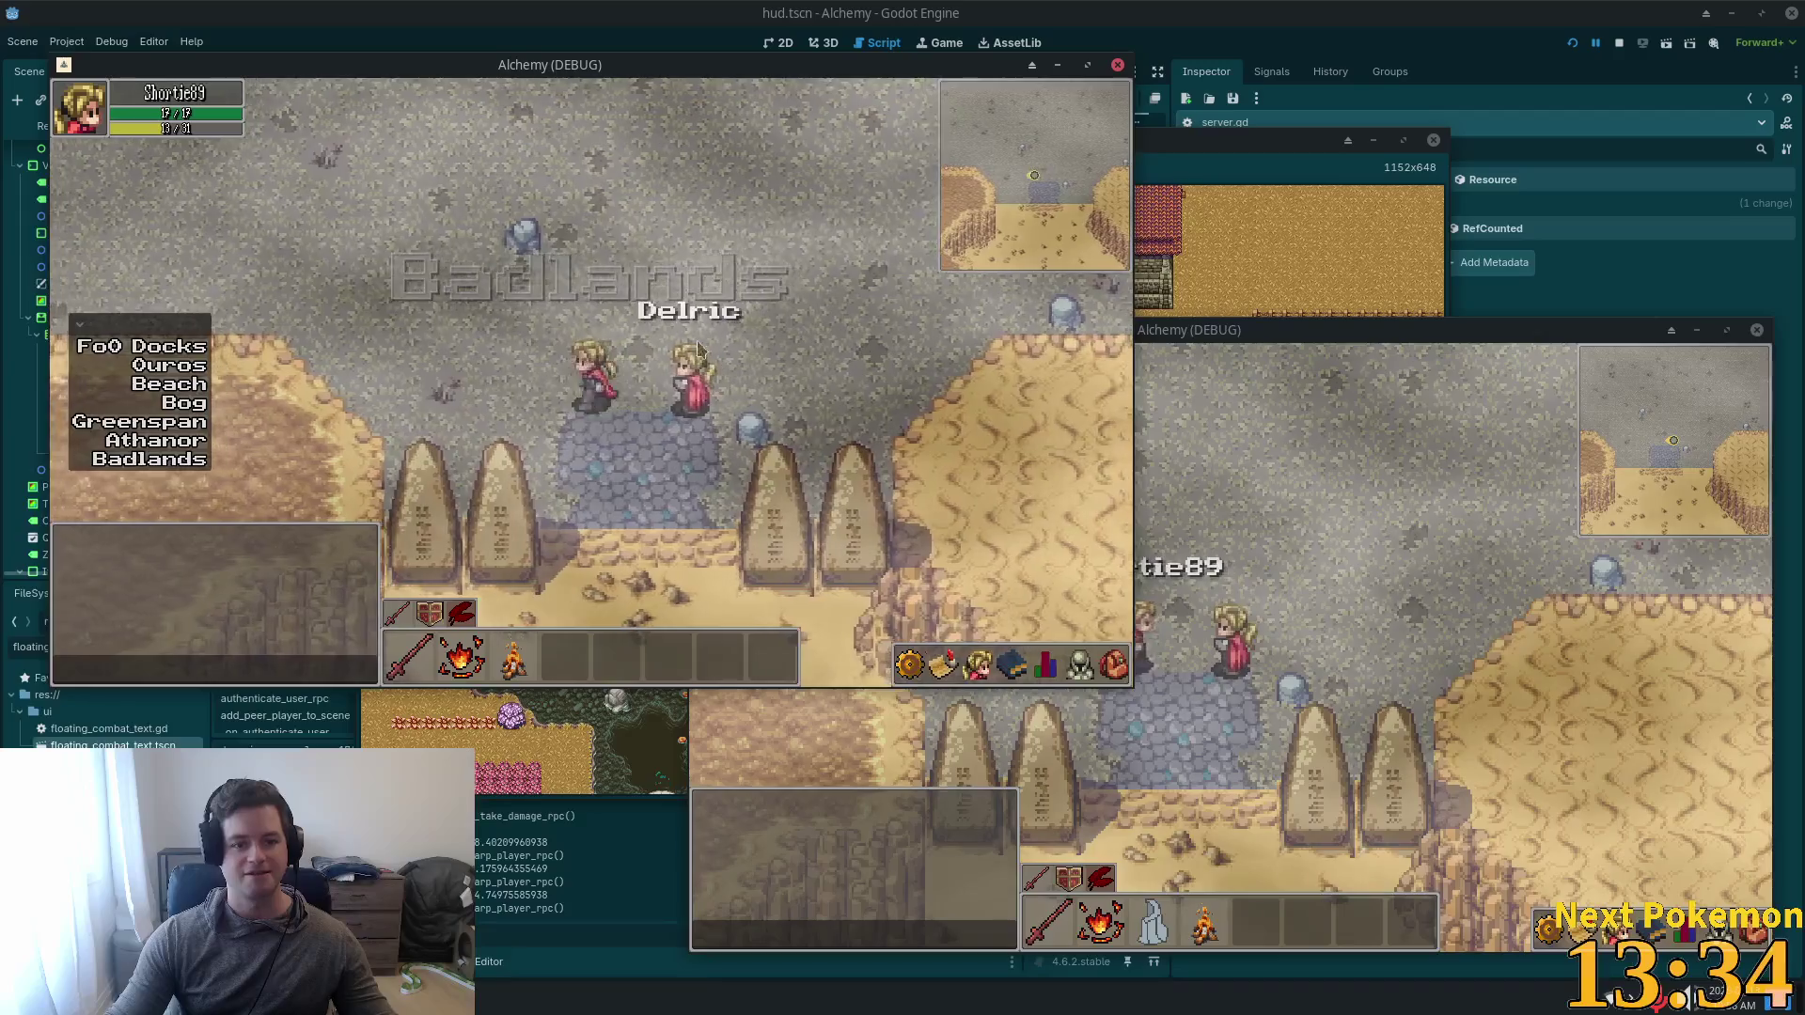
key("d")
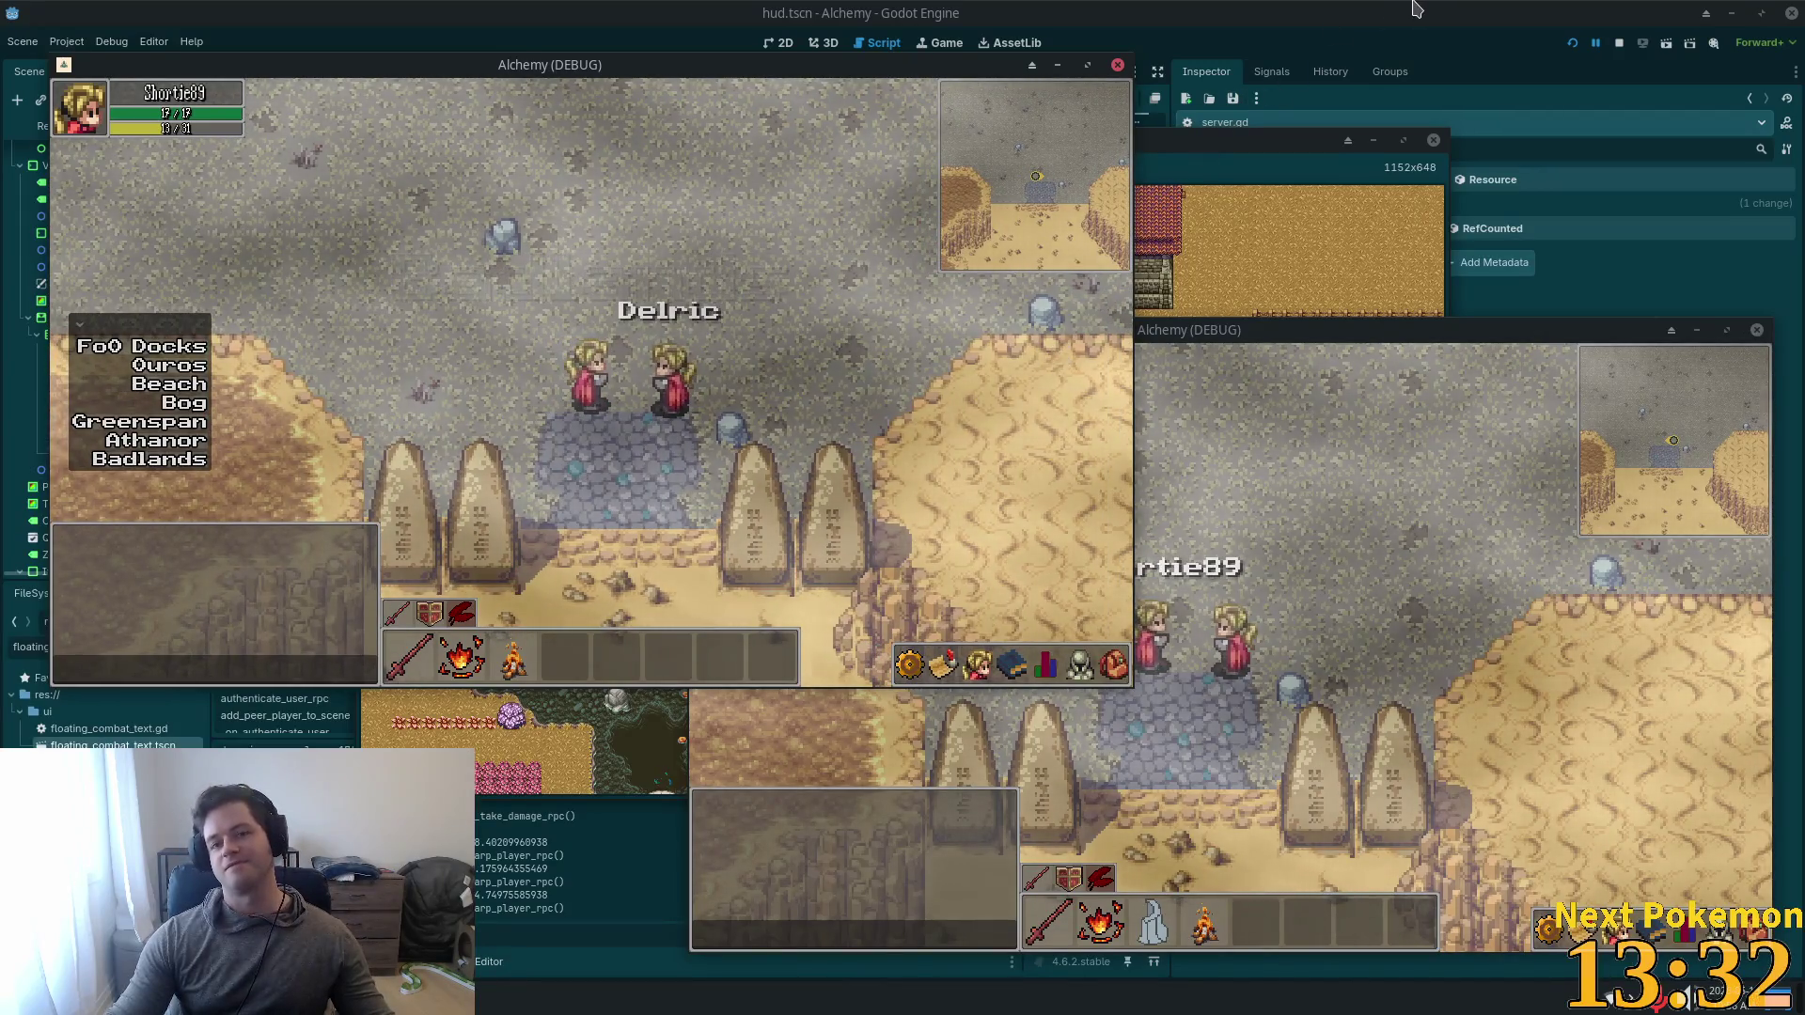
left_click(1395, 48)
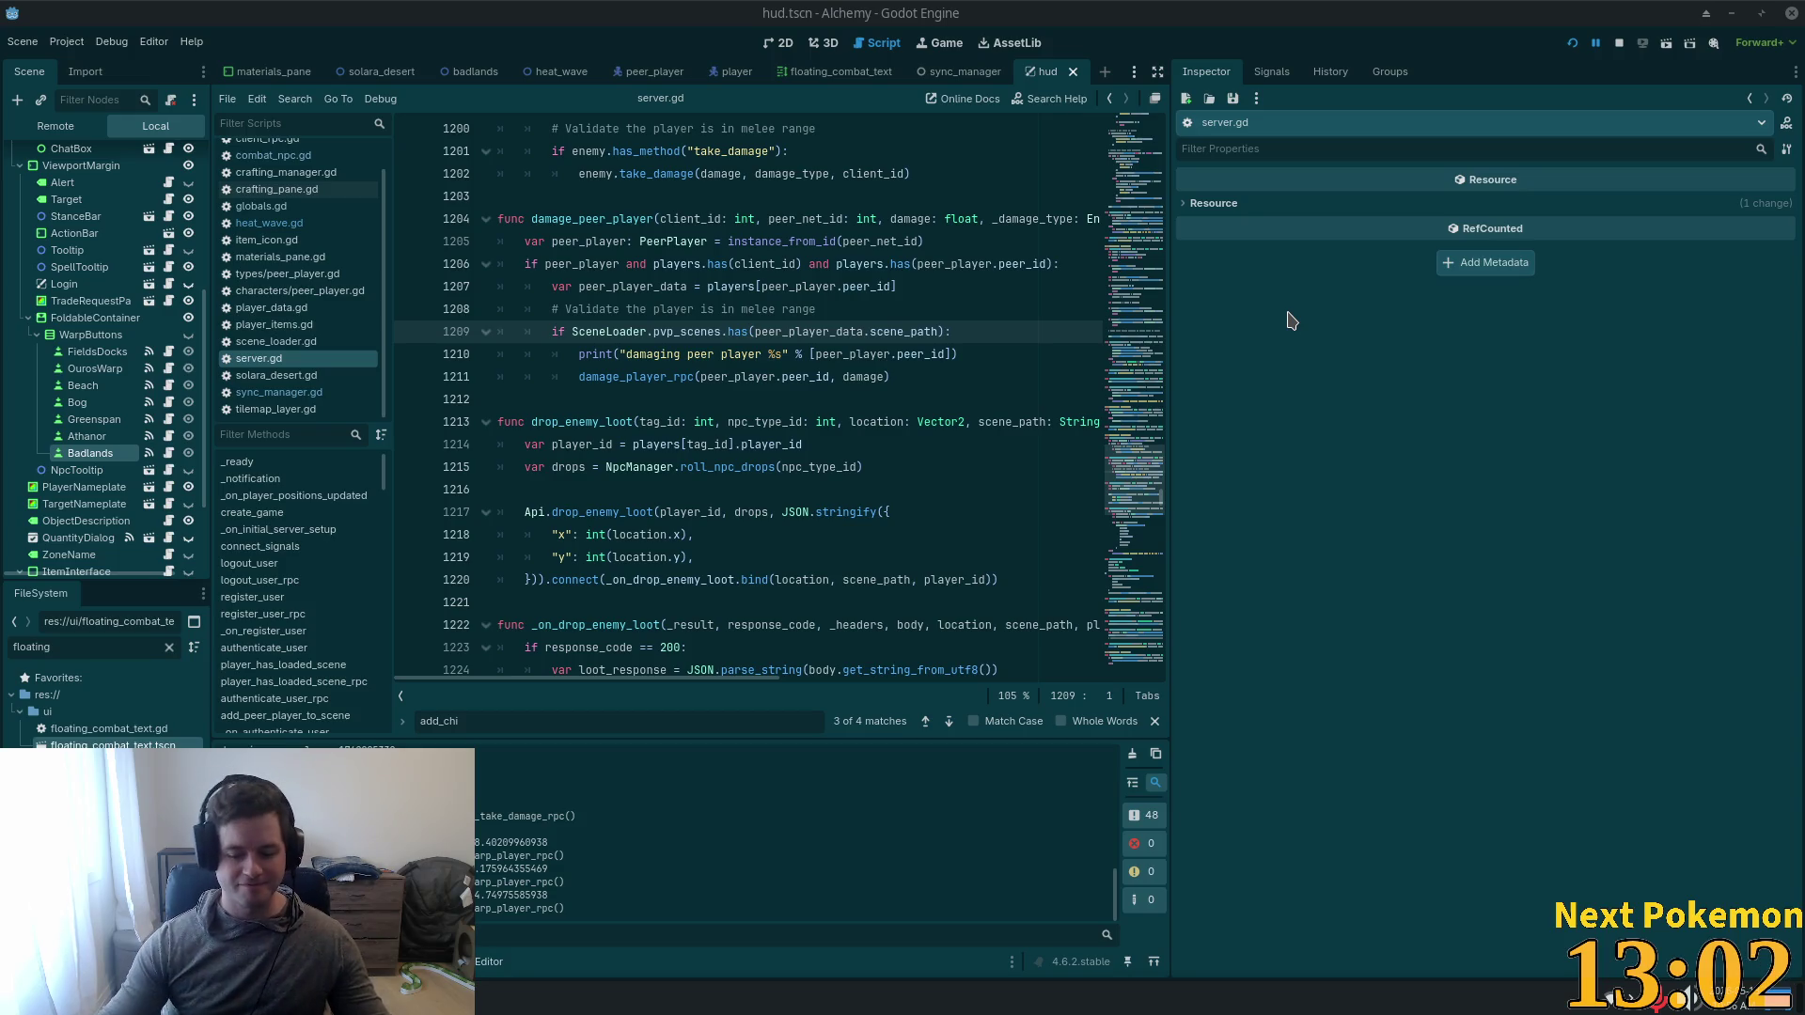
Delete the debug print on line 1210 of server.gd's damage_peer_player.
left_click(849, 286)
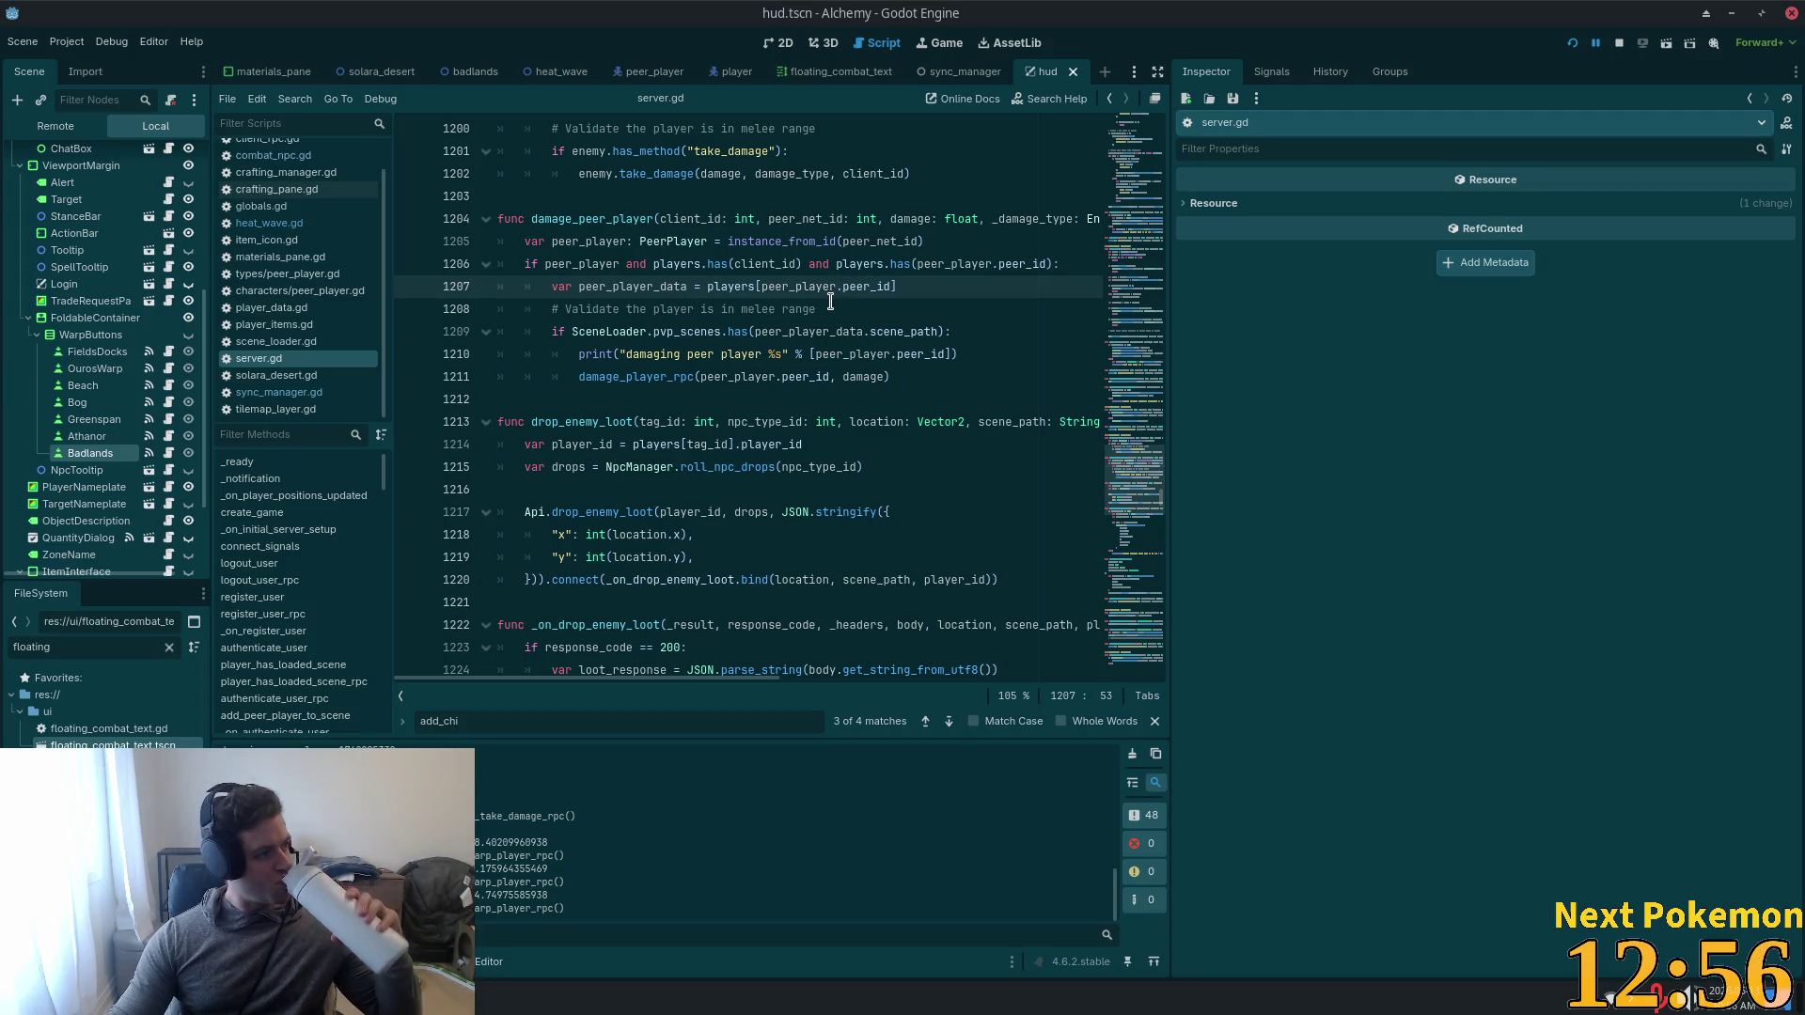
mouse_move(825, 288)
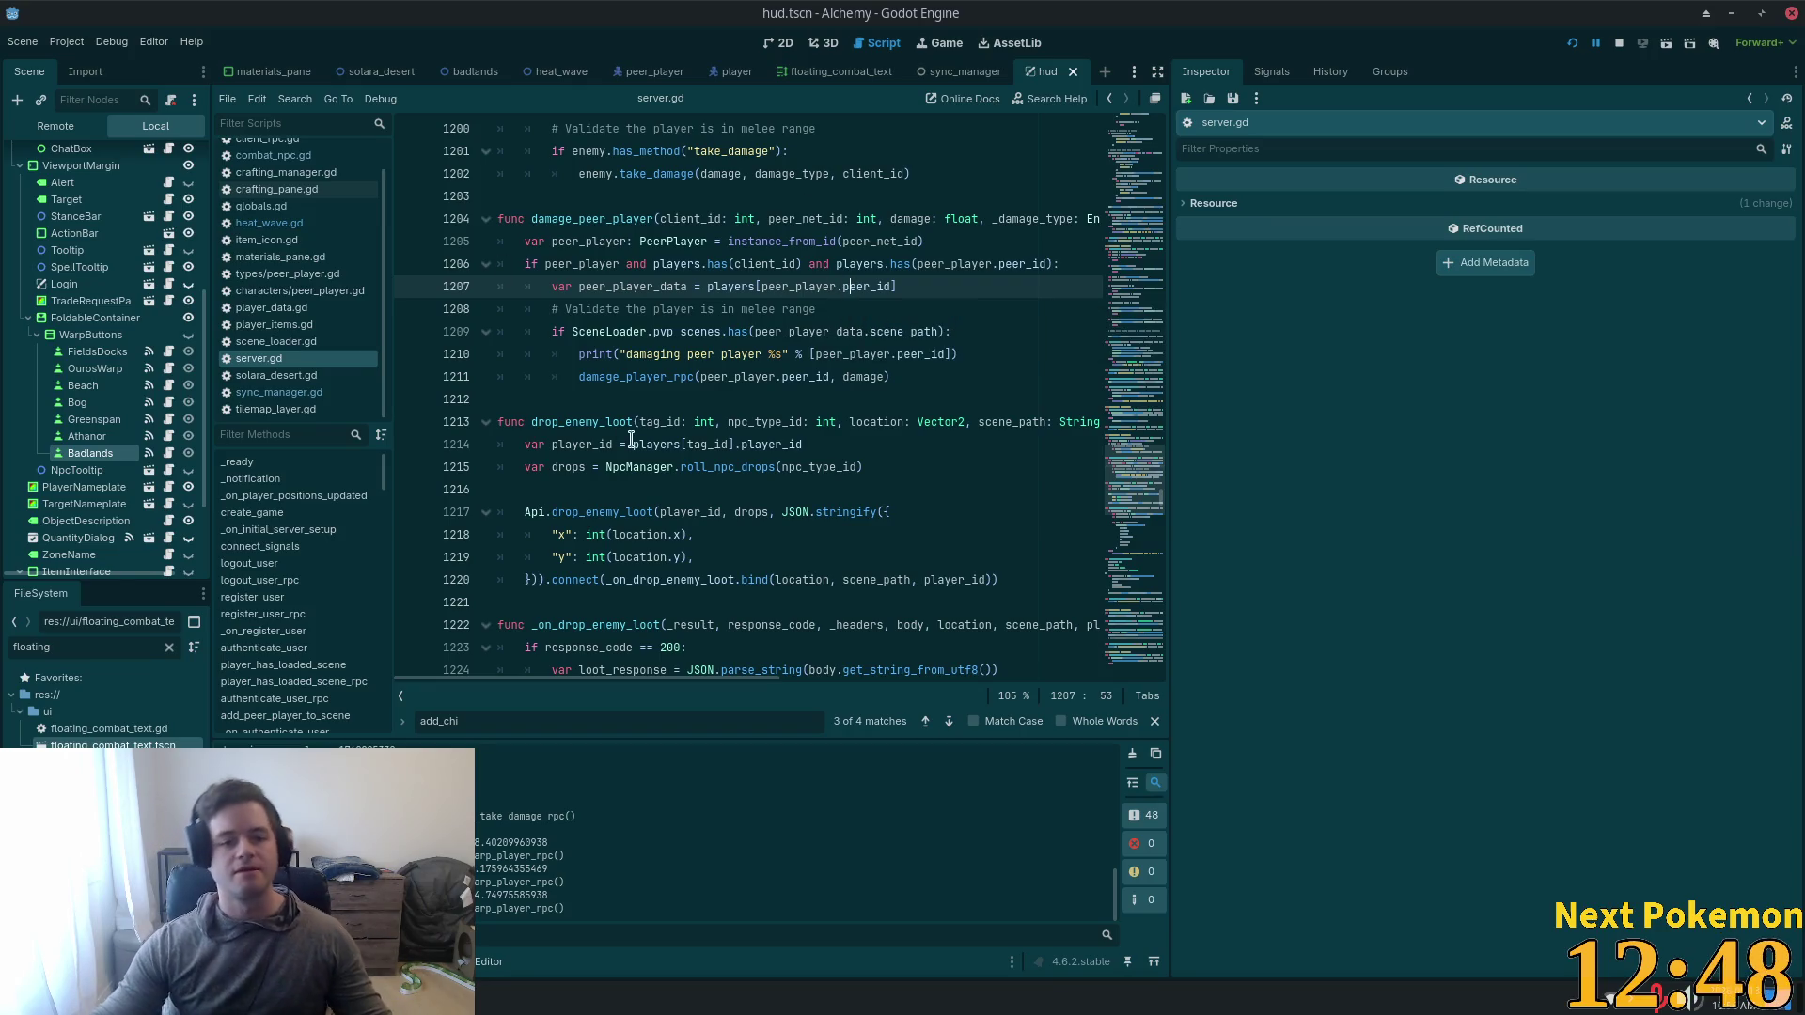
left_click(677, 357)
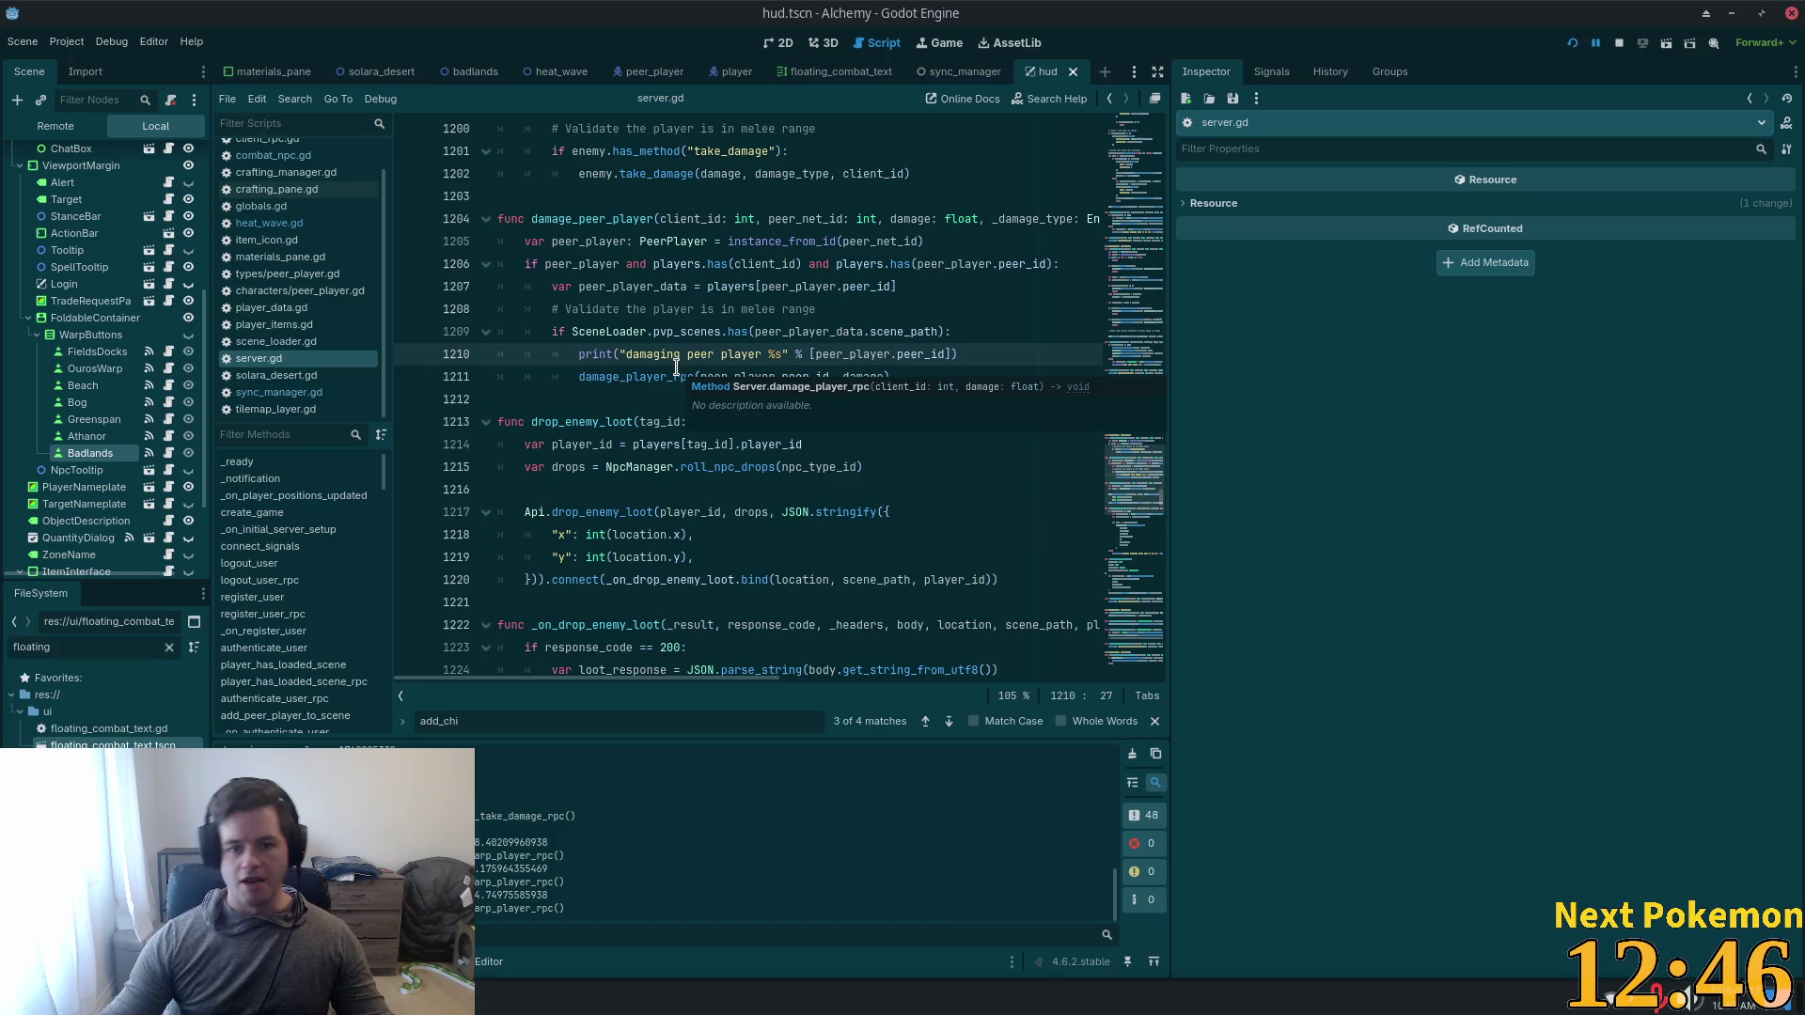
mouse_move(961, 353)
left_mouse_down()
mouse_move(414, 334)
mouse_move(411, 359)
left_mouse_up()
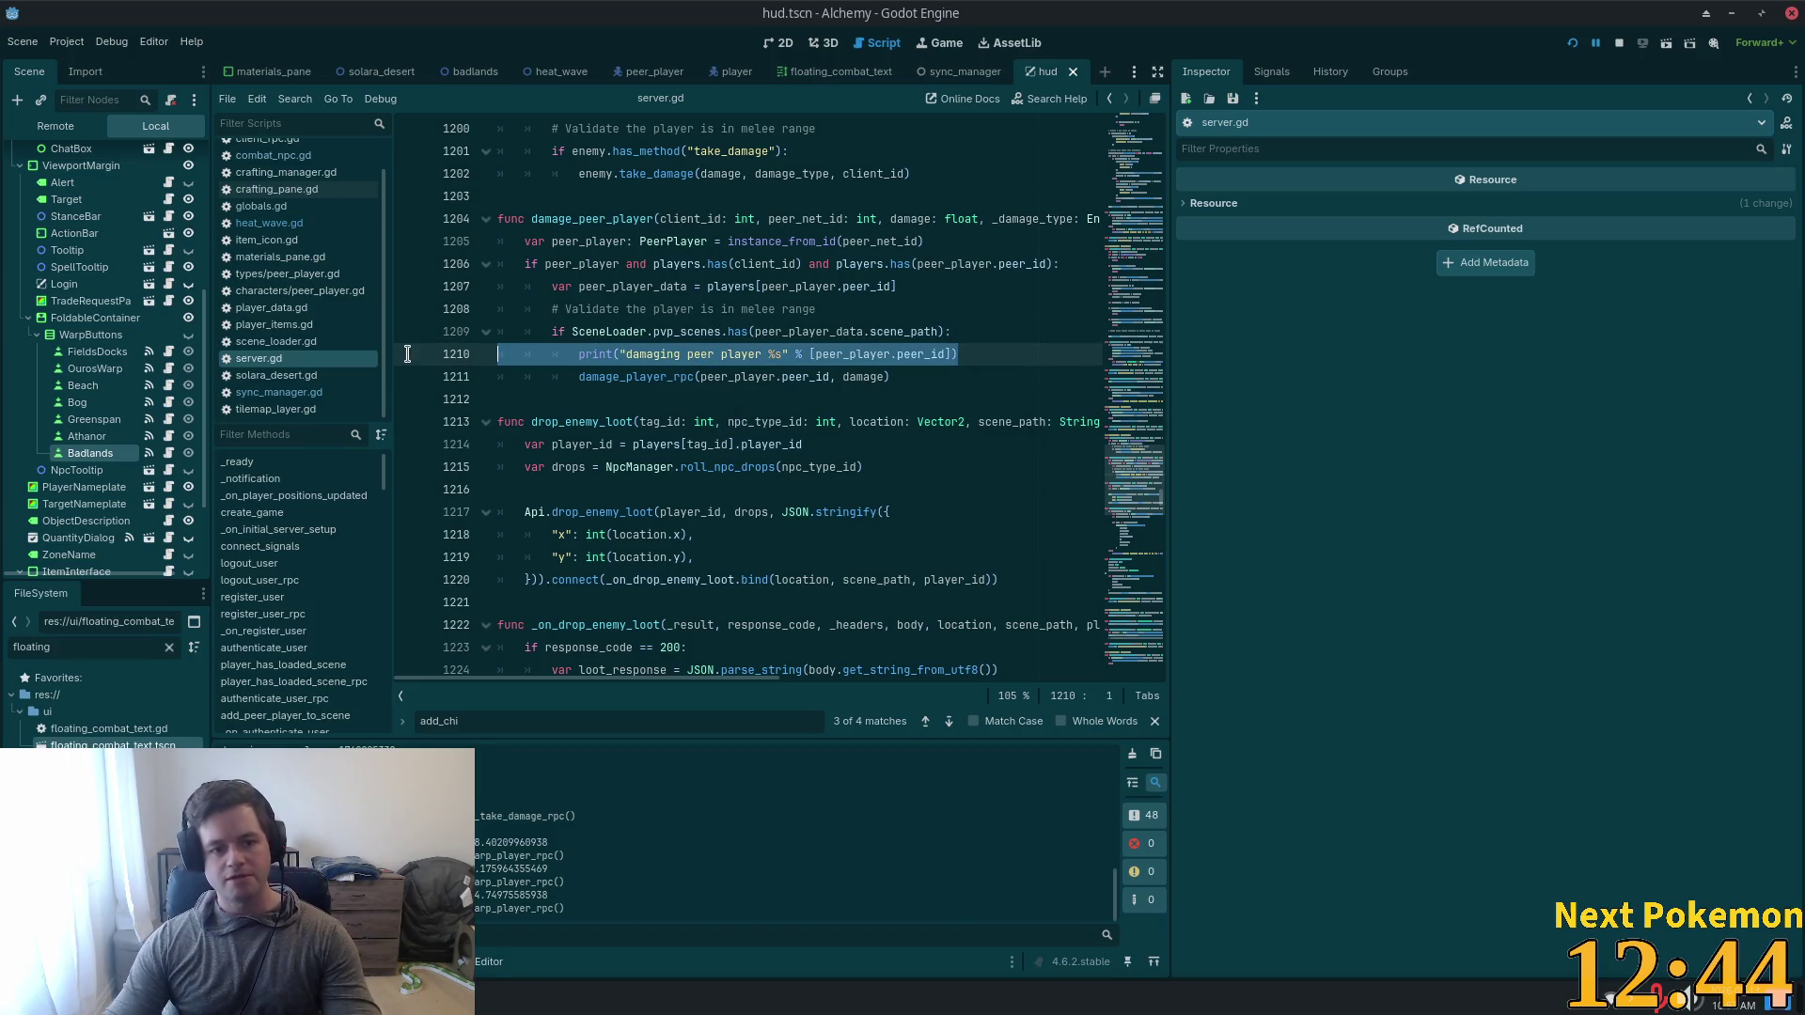
key("BackSpace")
key("BackSpace")
scroll(1164, 446, "up", 6)
left_click_drag(1164, 445, 1140, 118)
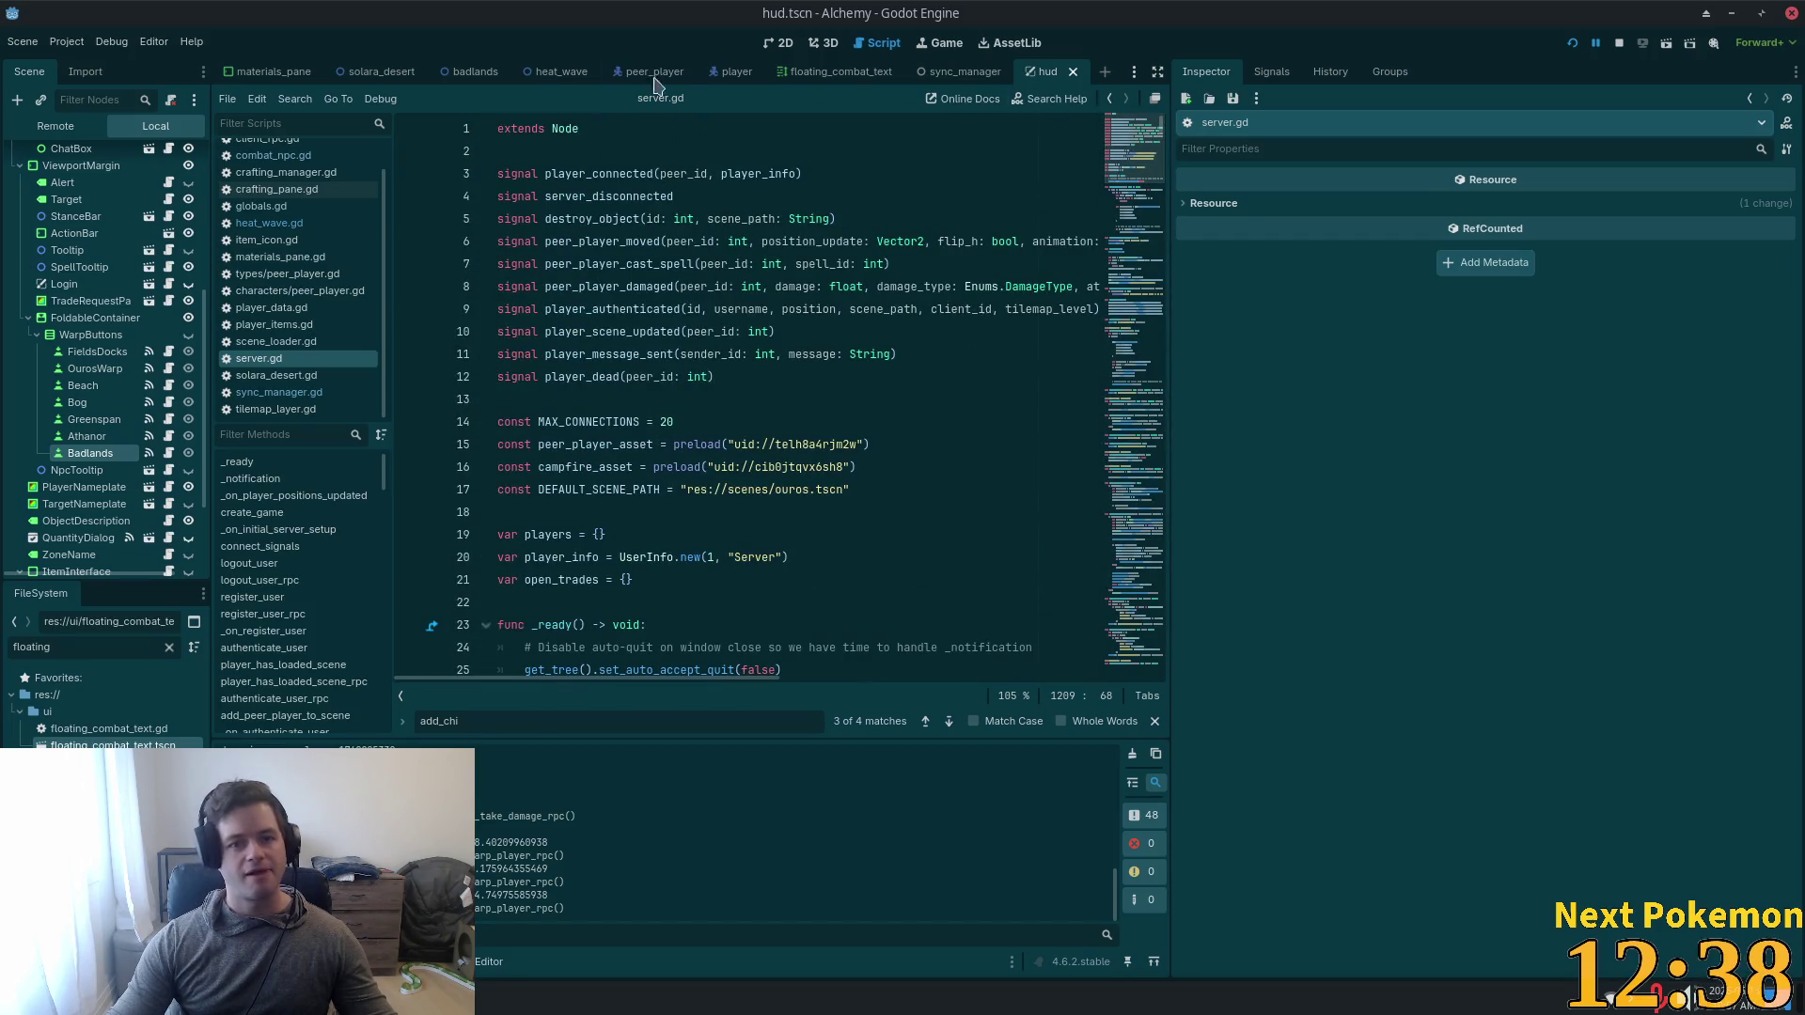
key("alt+Tab")
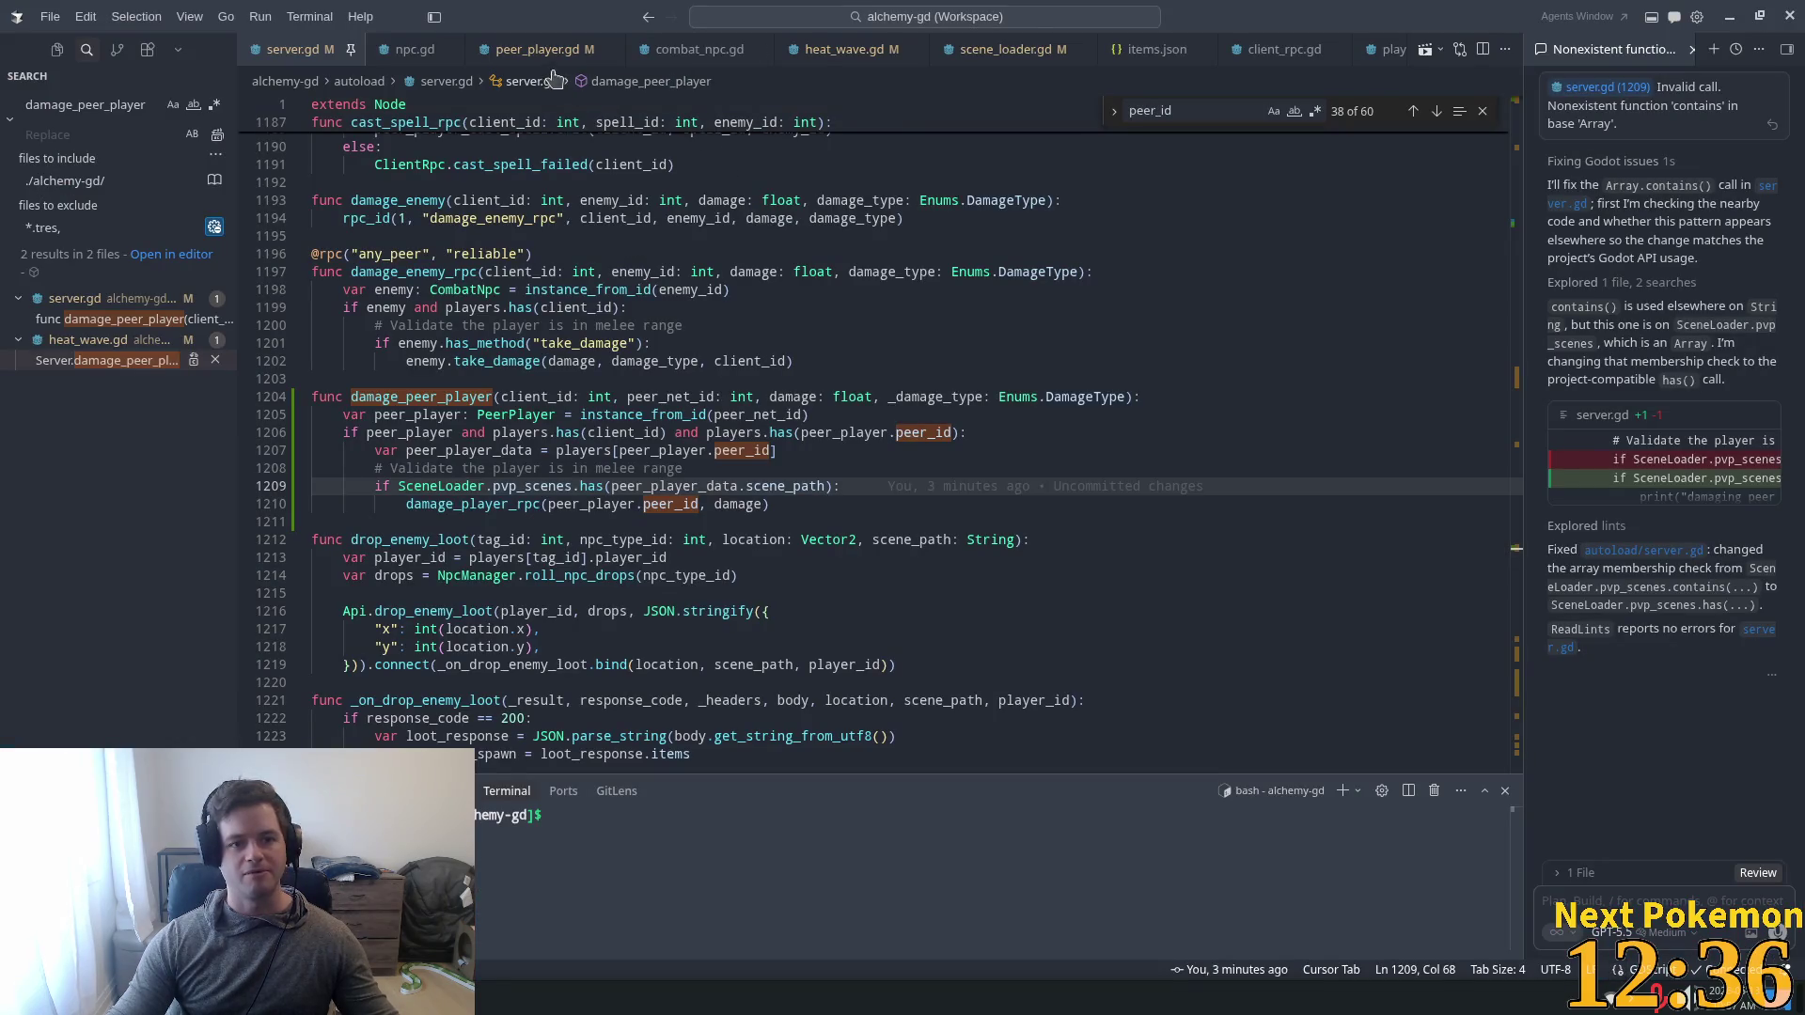
Open peer_player.gd and inspect its damage_text position line.
left_click(536, 49)
left_click(768, 367)
scroll(649, 580, "down", 2)
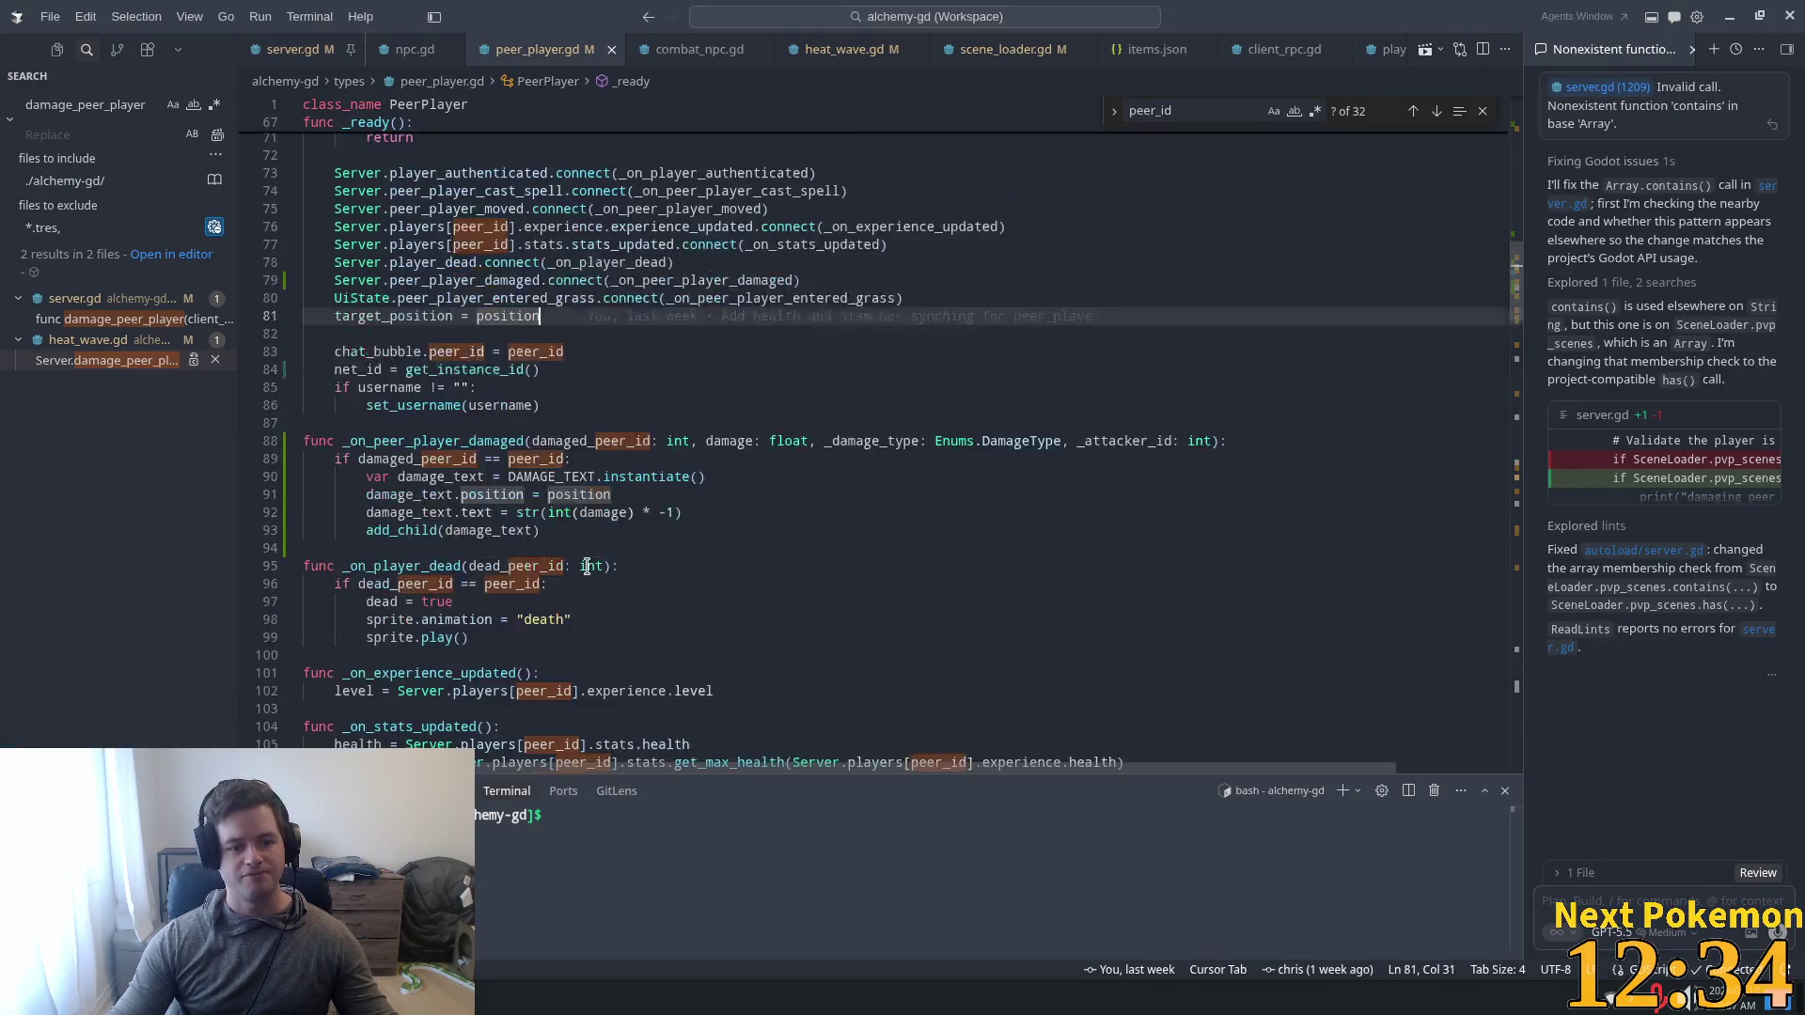
left_click(422, 447)
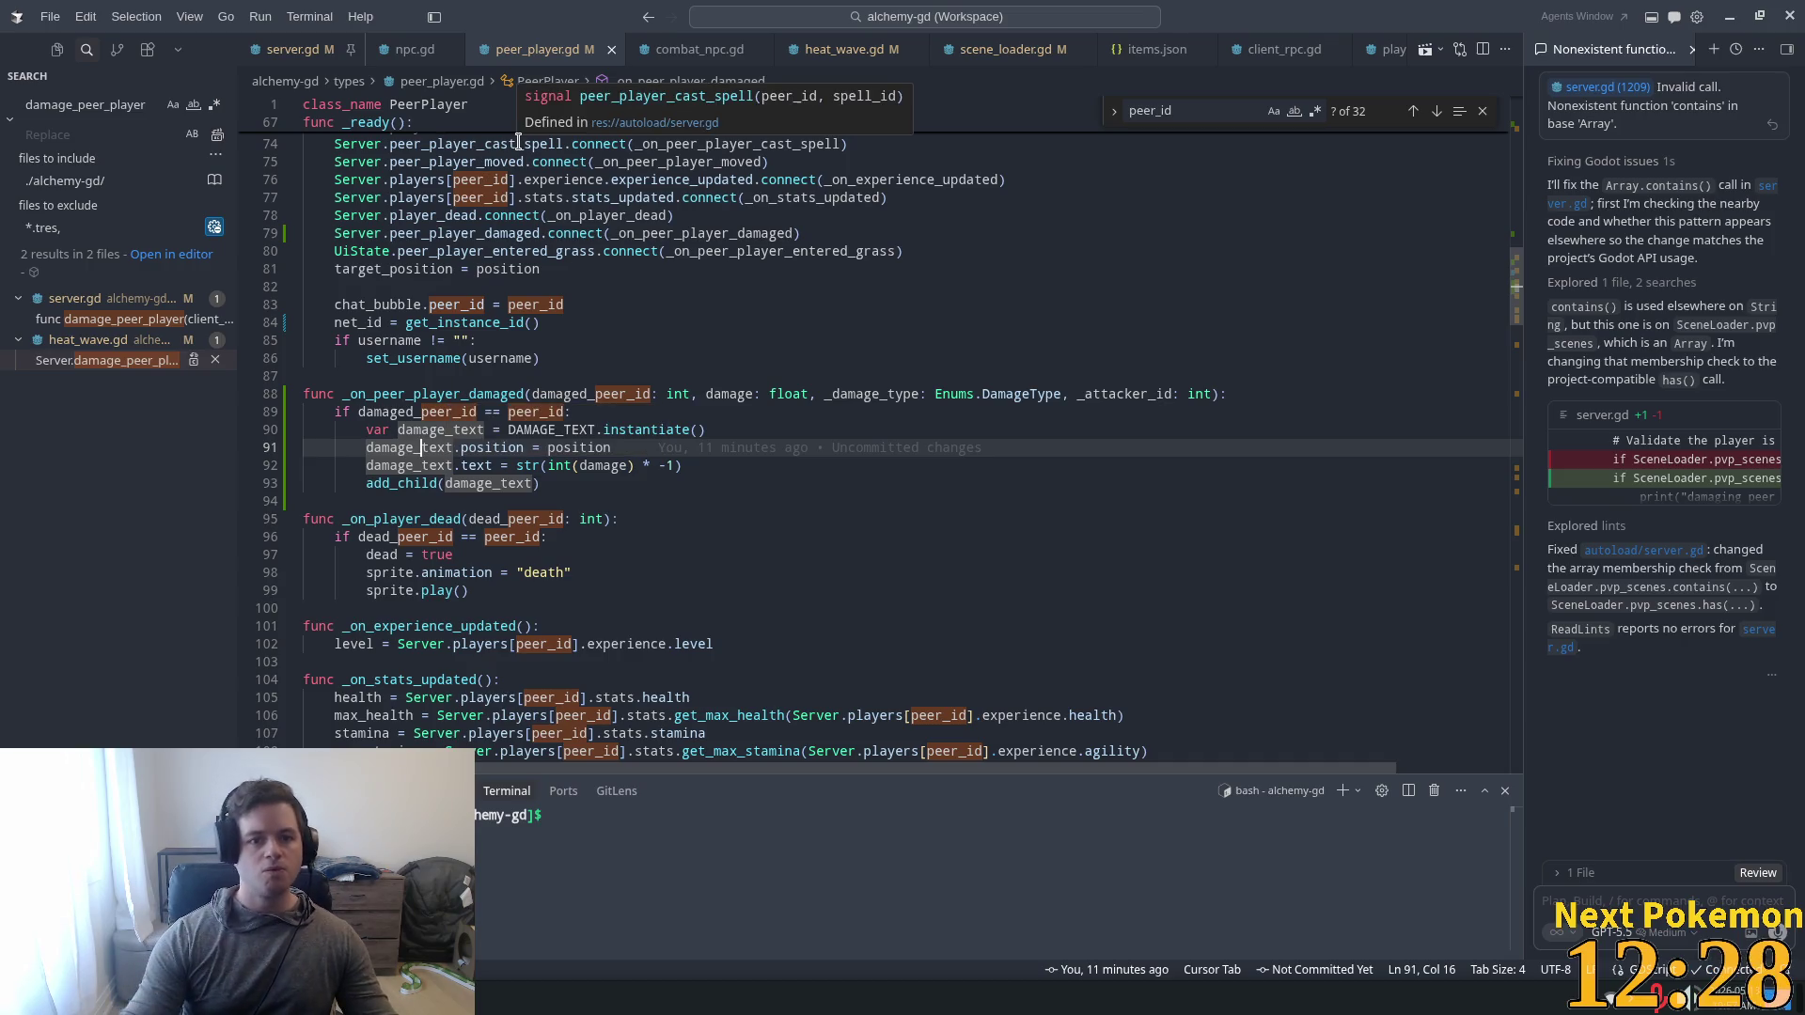
Compare combat_npc.gd's floating damage text code, selecting get_parent() on line 105.
left_click(700, 49)
left_click(685, 376)
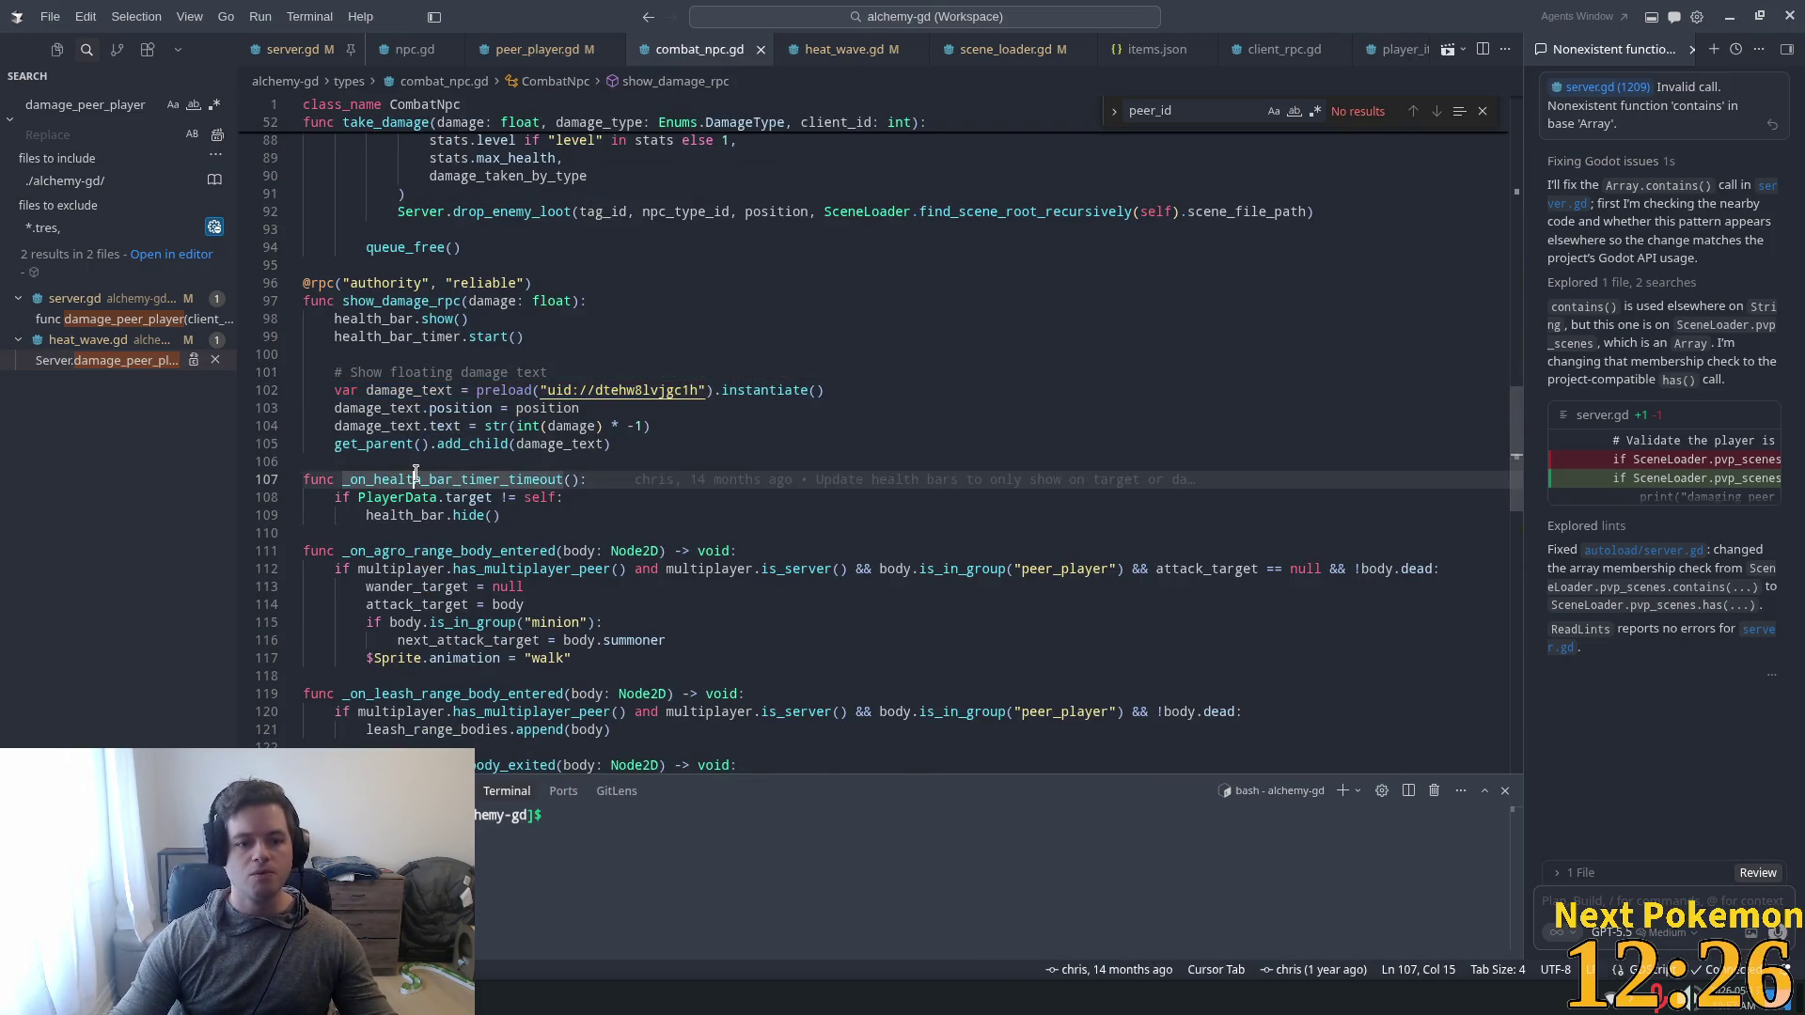
triple_click(386, 428)
left_click(430, 443)
left_click(334, 445, "shift")
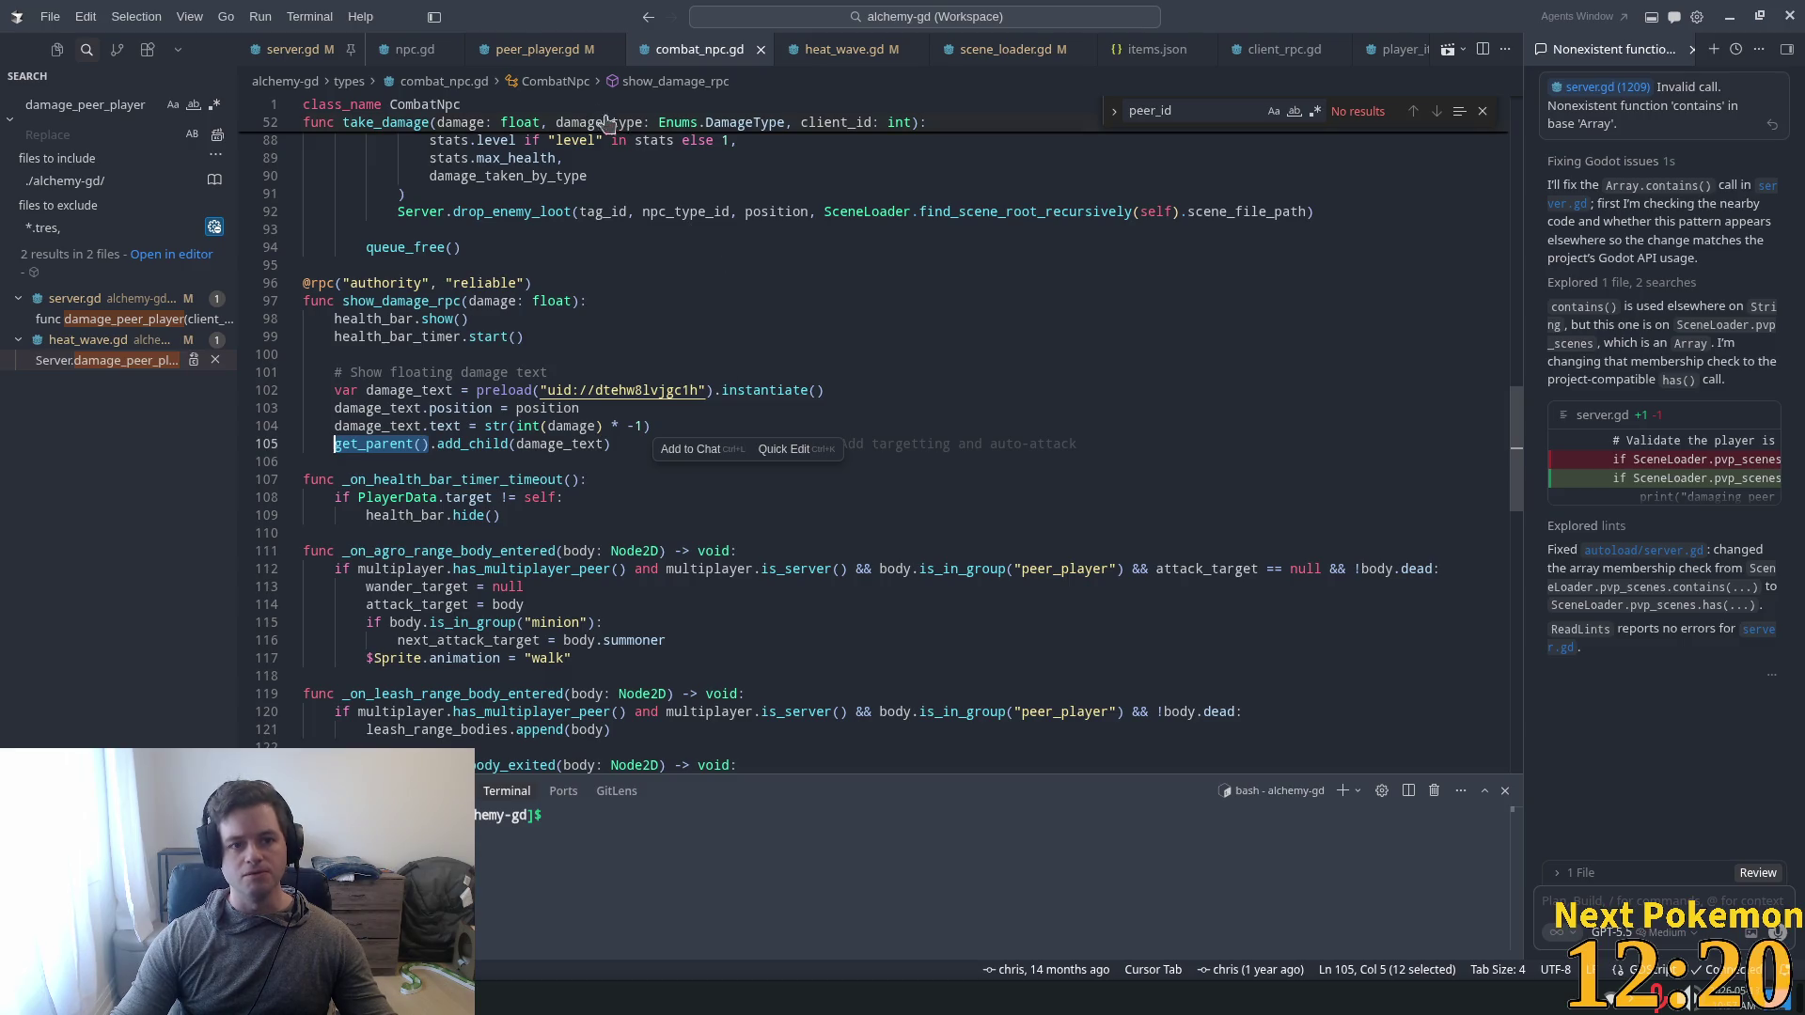
In peer_player.gd, review lines 90–93 that add damage text and mark the player dead.
left_click(506, 52)
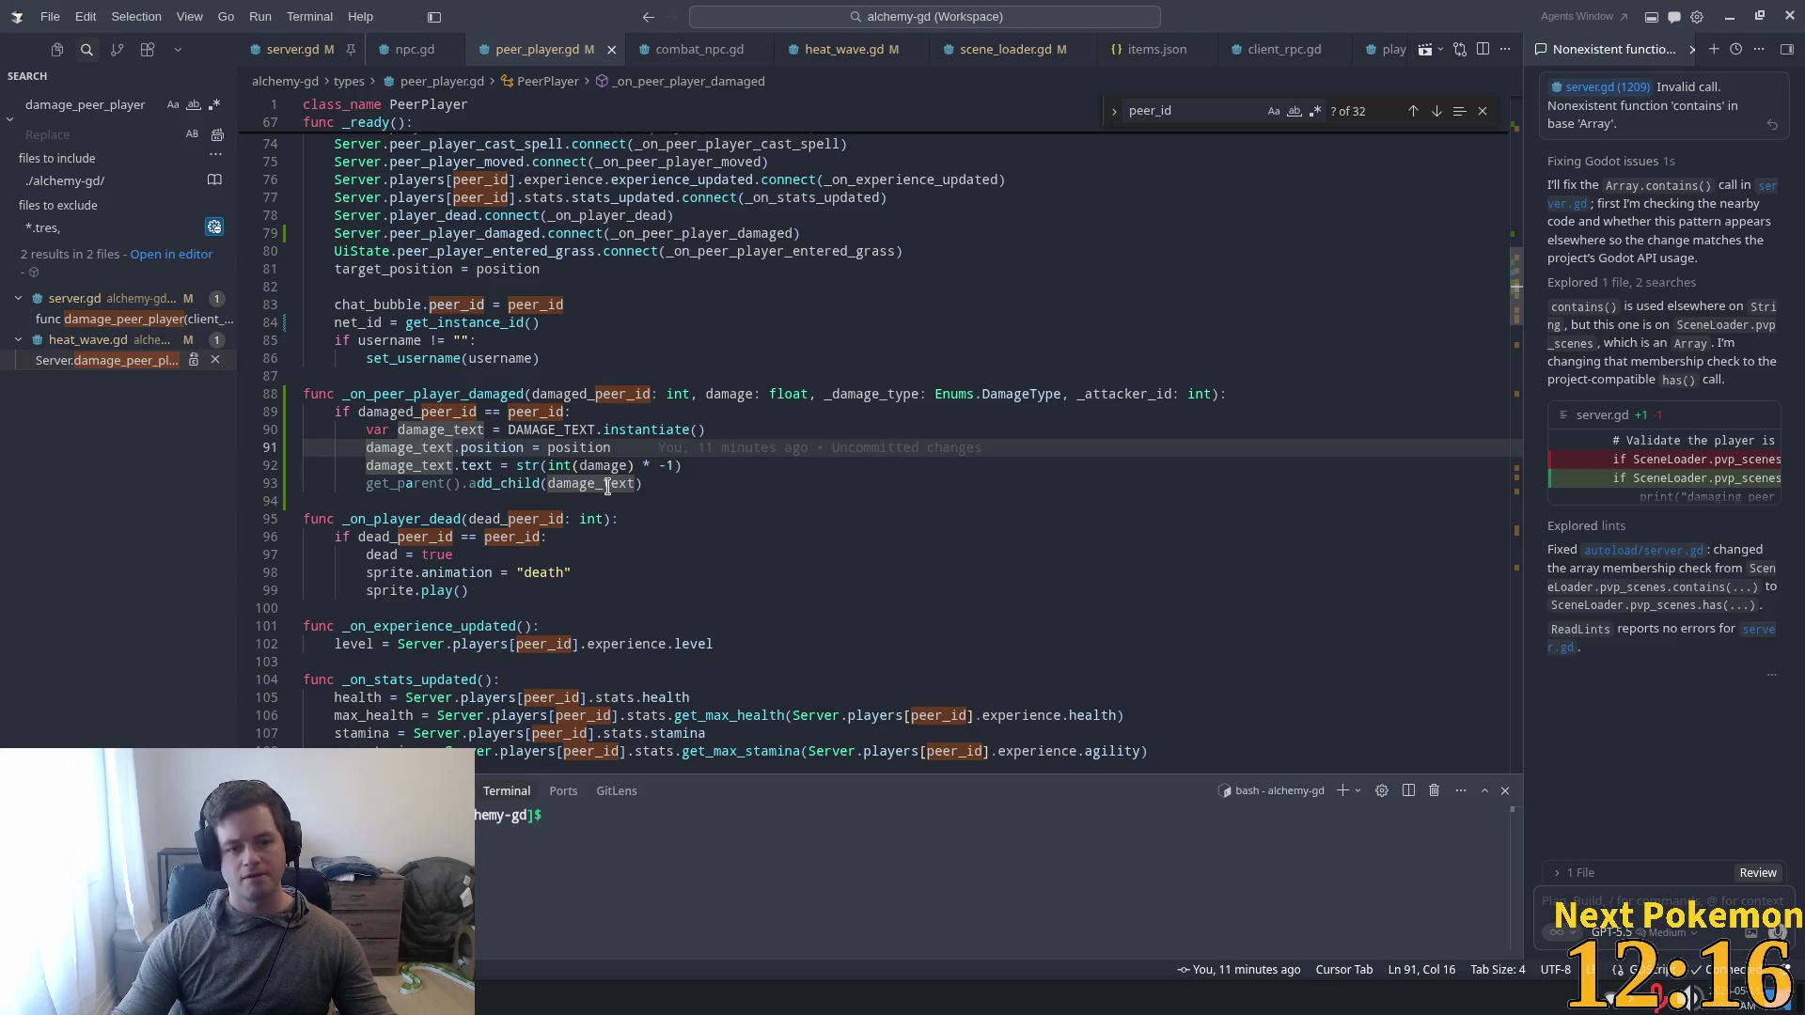
left_click(830, 432)
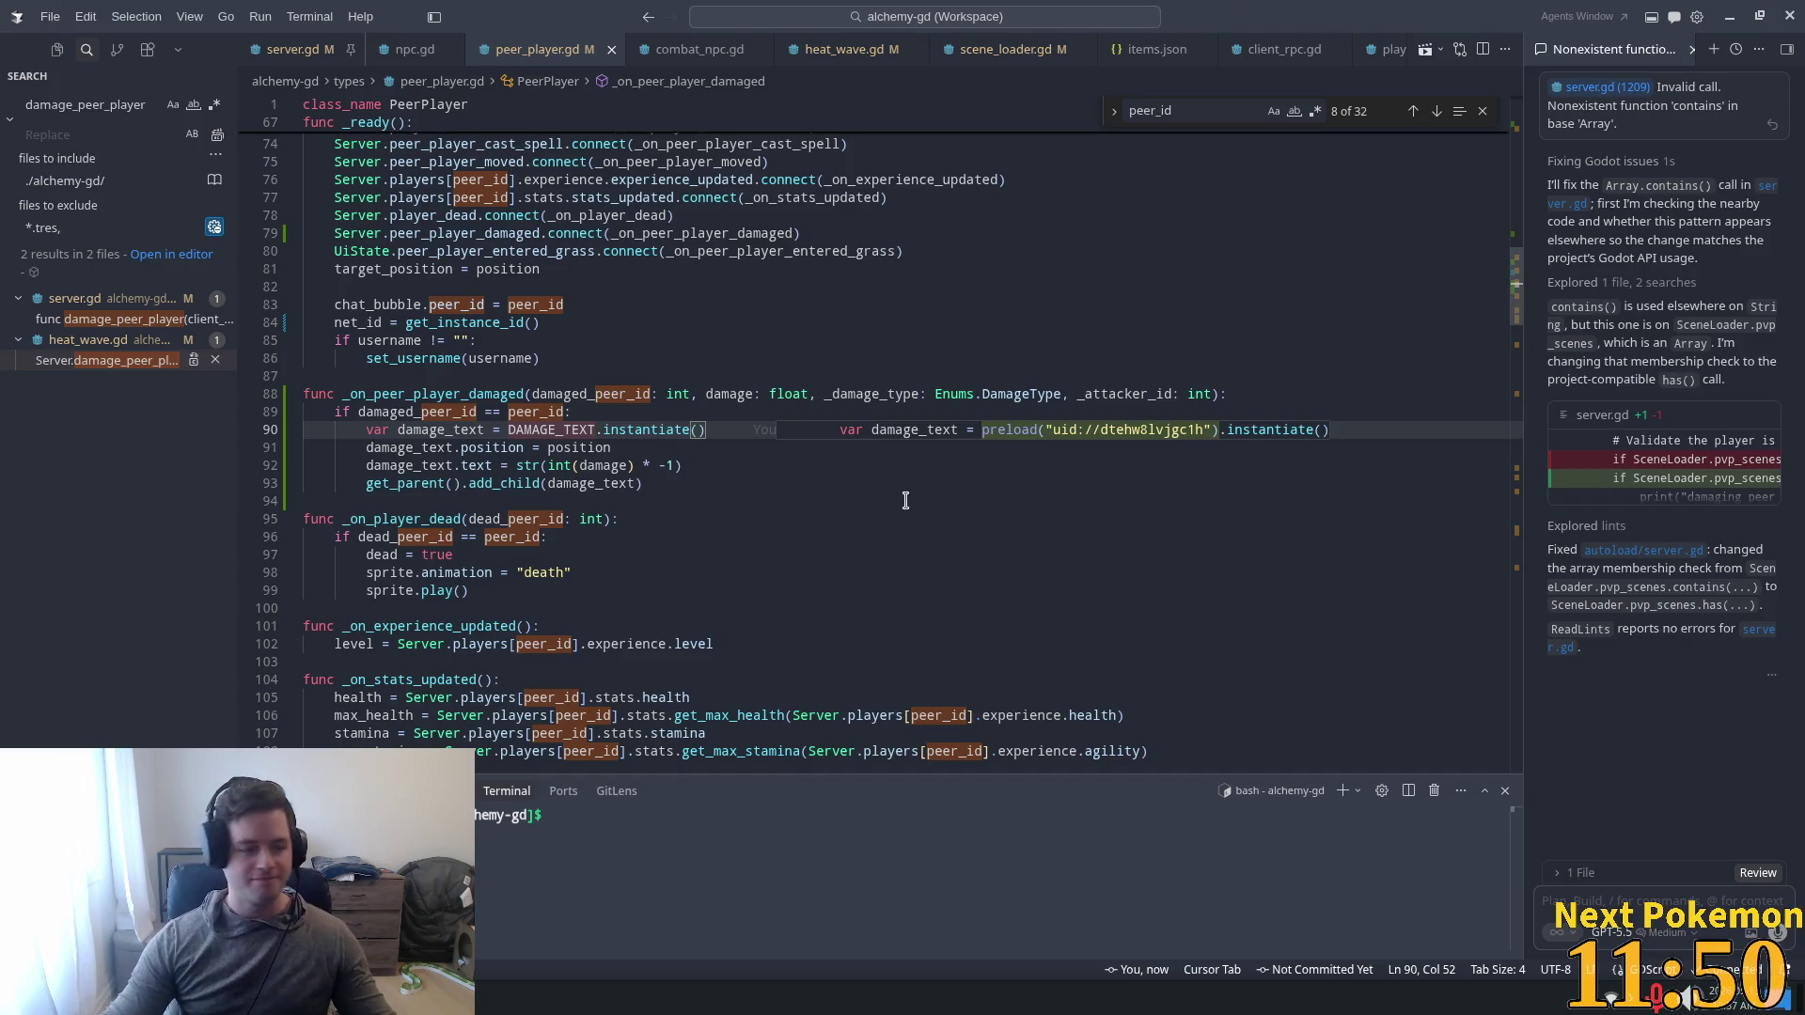
left_click(939, 444)
left_click(668, 490)
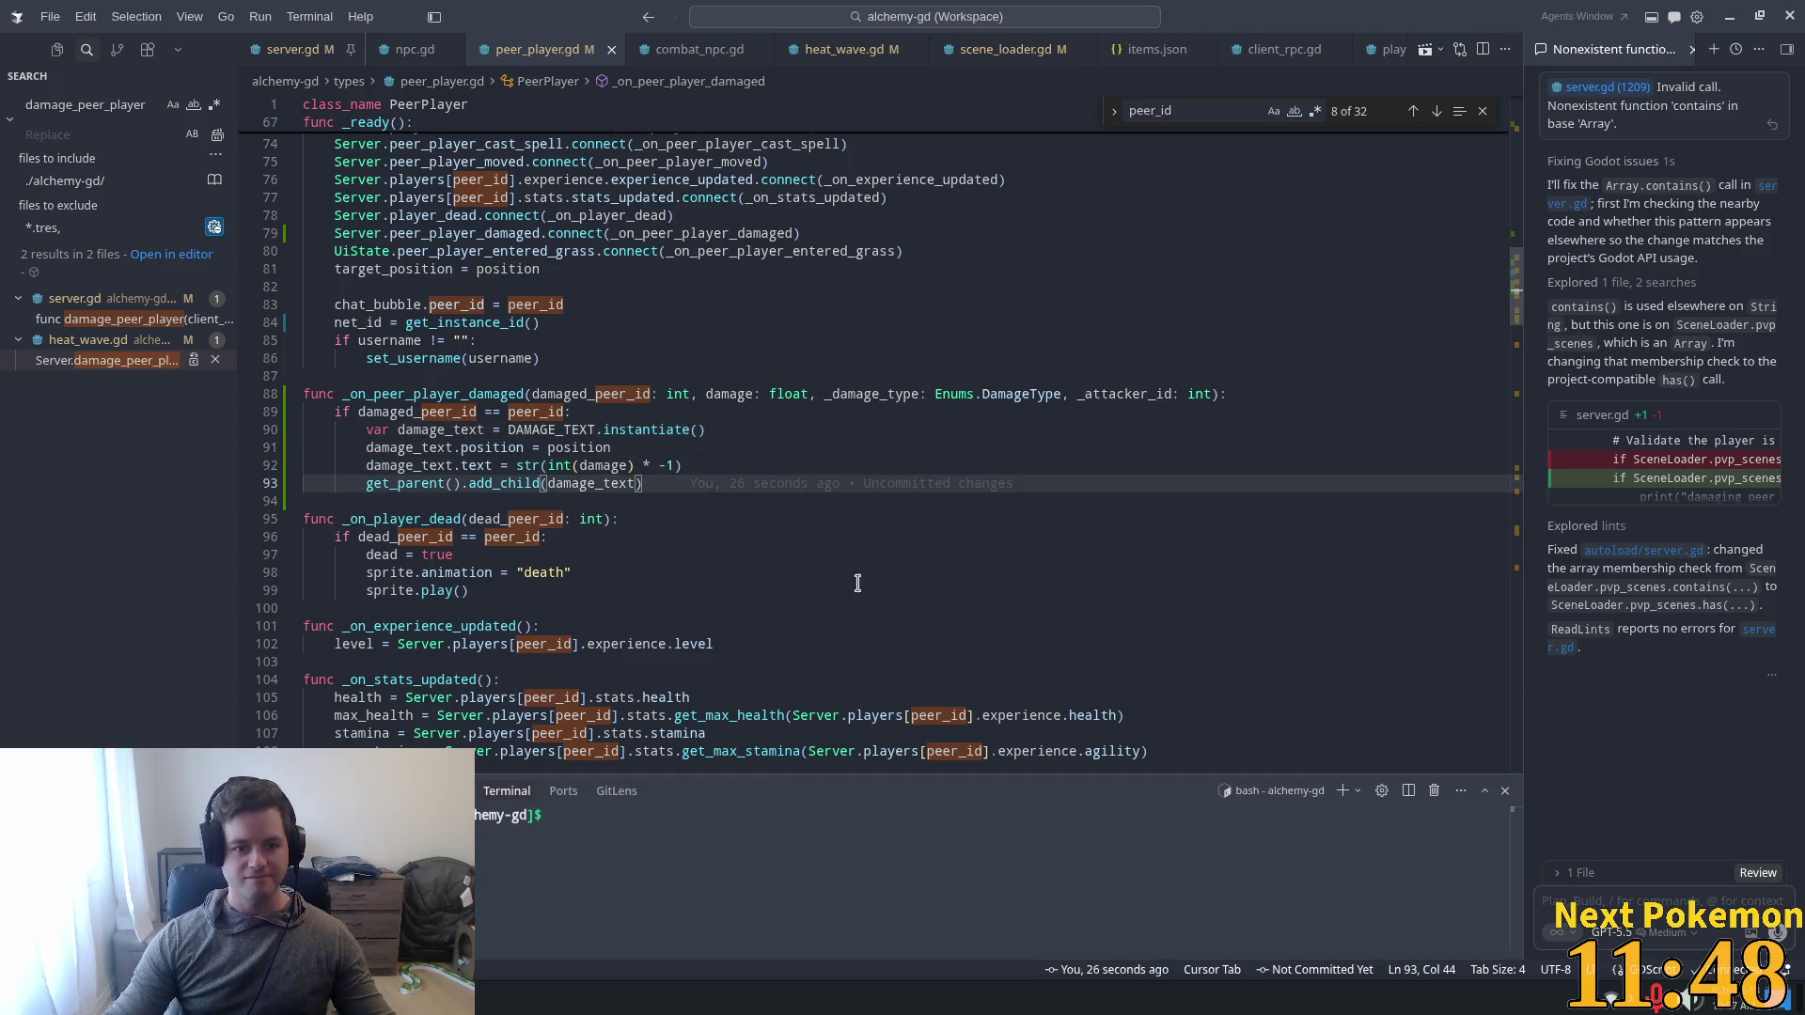
left_click(729, 554)
mouse_move(728, 551)
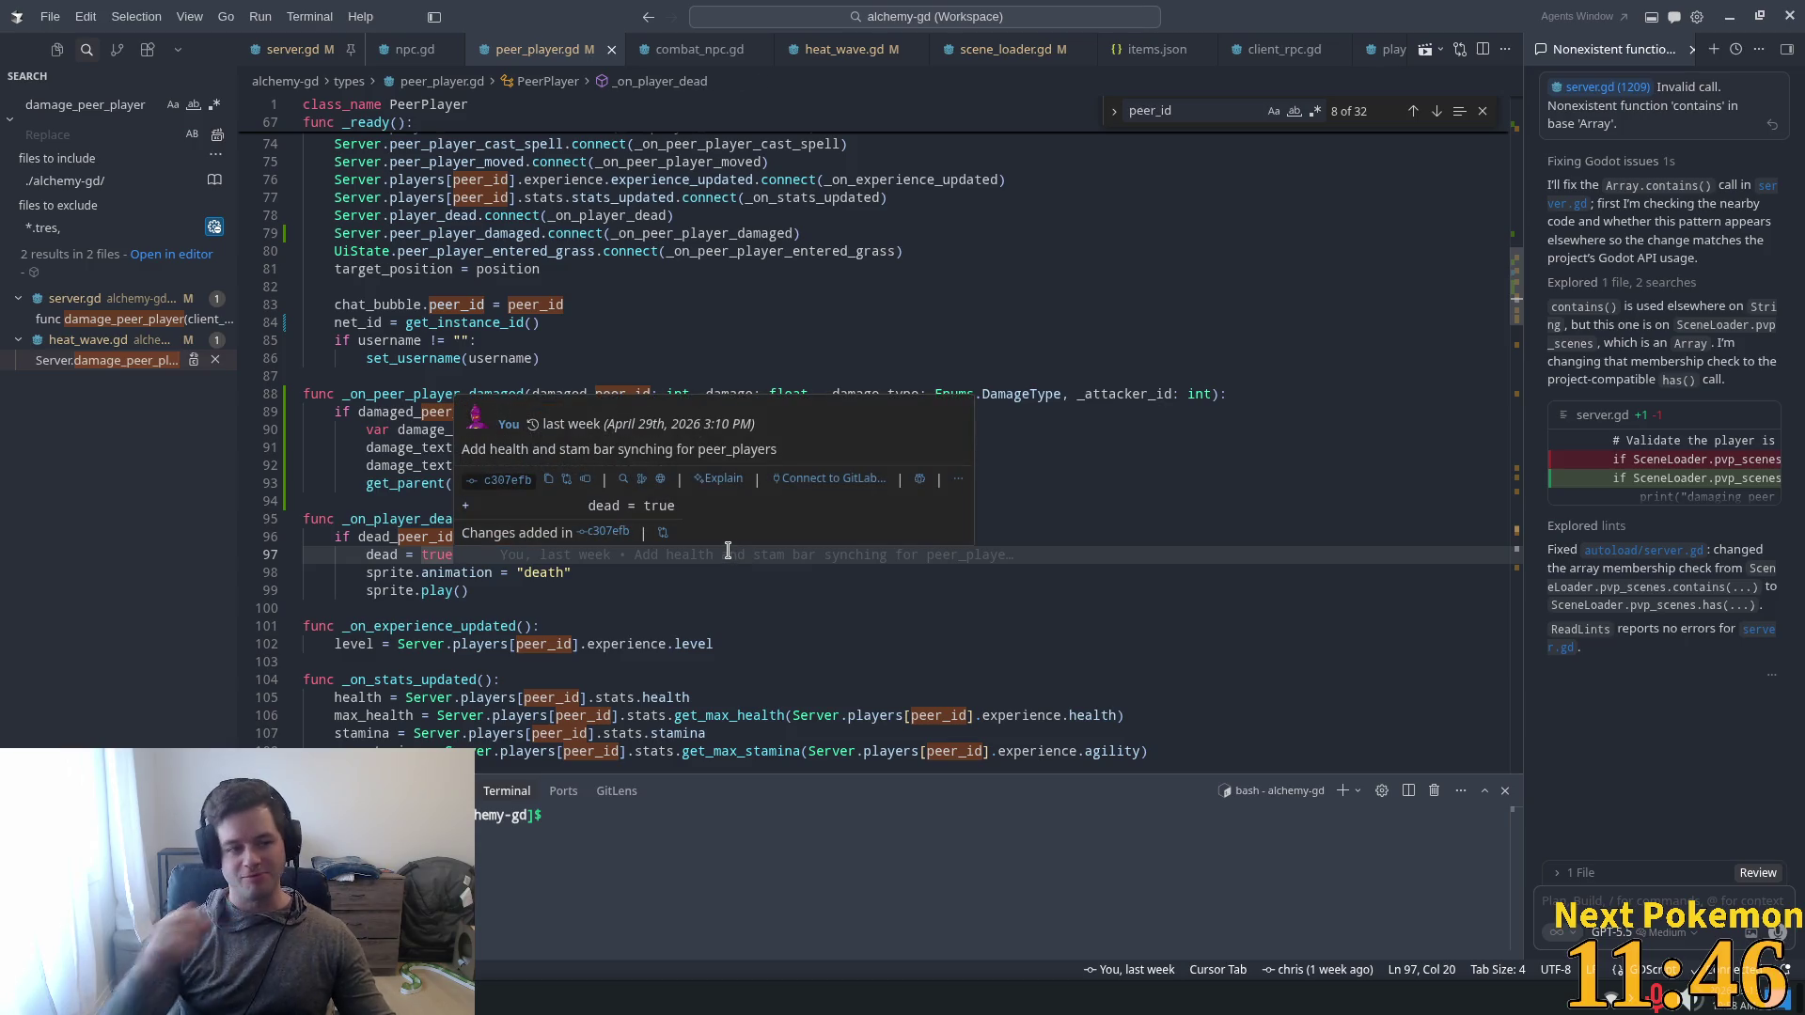
Check the entered-grass signal, damaged player id check and _on_peer_player_damaged signature.
left_click(891, 246)
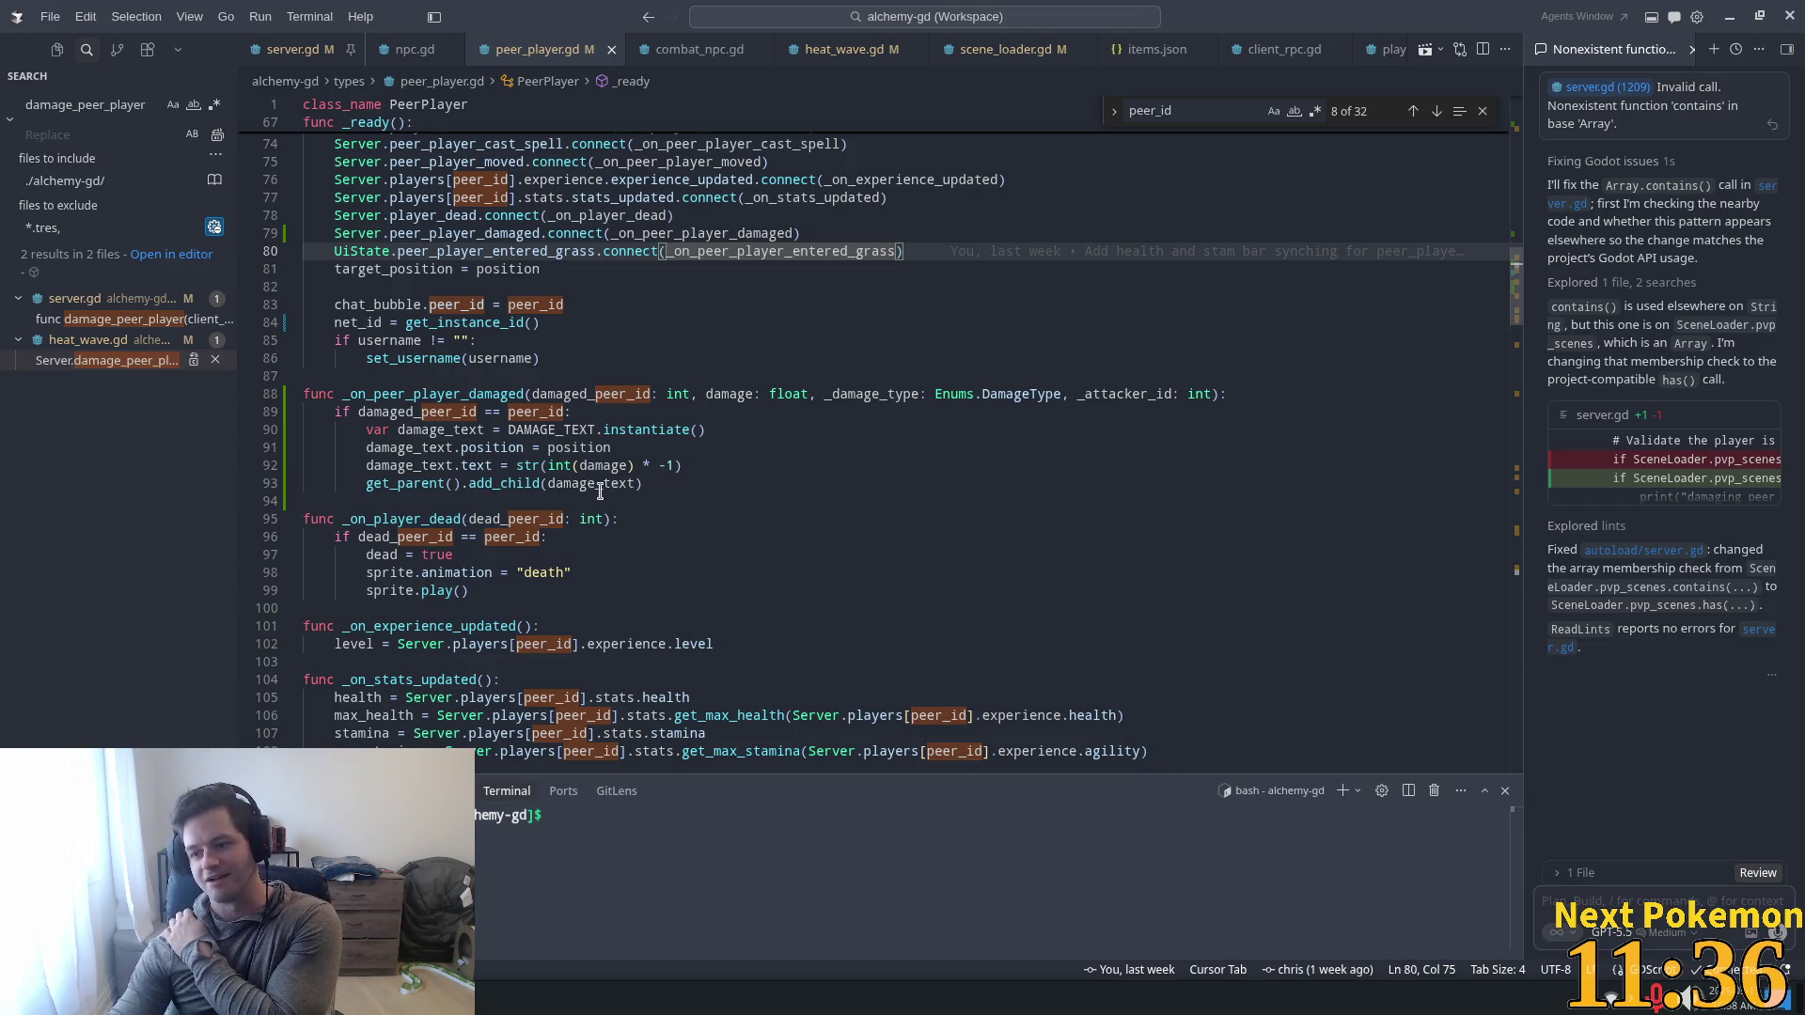
mouse_move(596, 523)
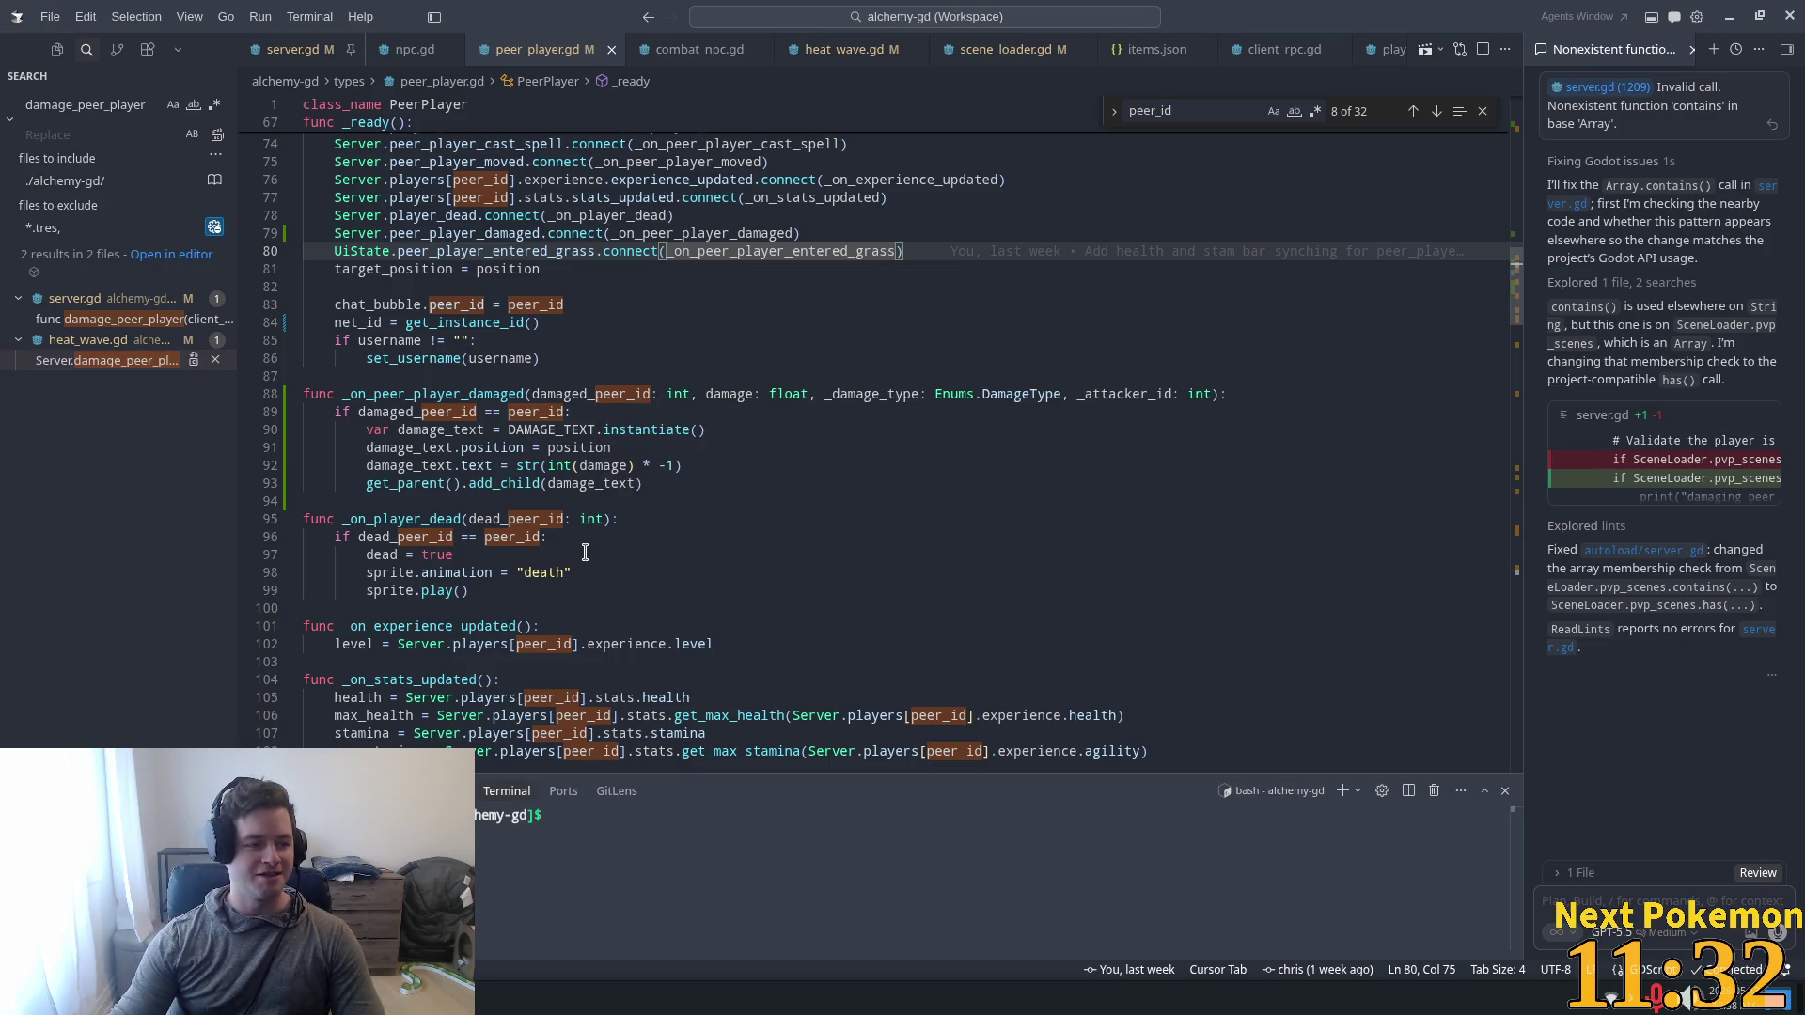
left_click(931, 448)
key("Up")
key("Up")
key("Up")
key("Up")
left_click(1270, 399)
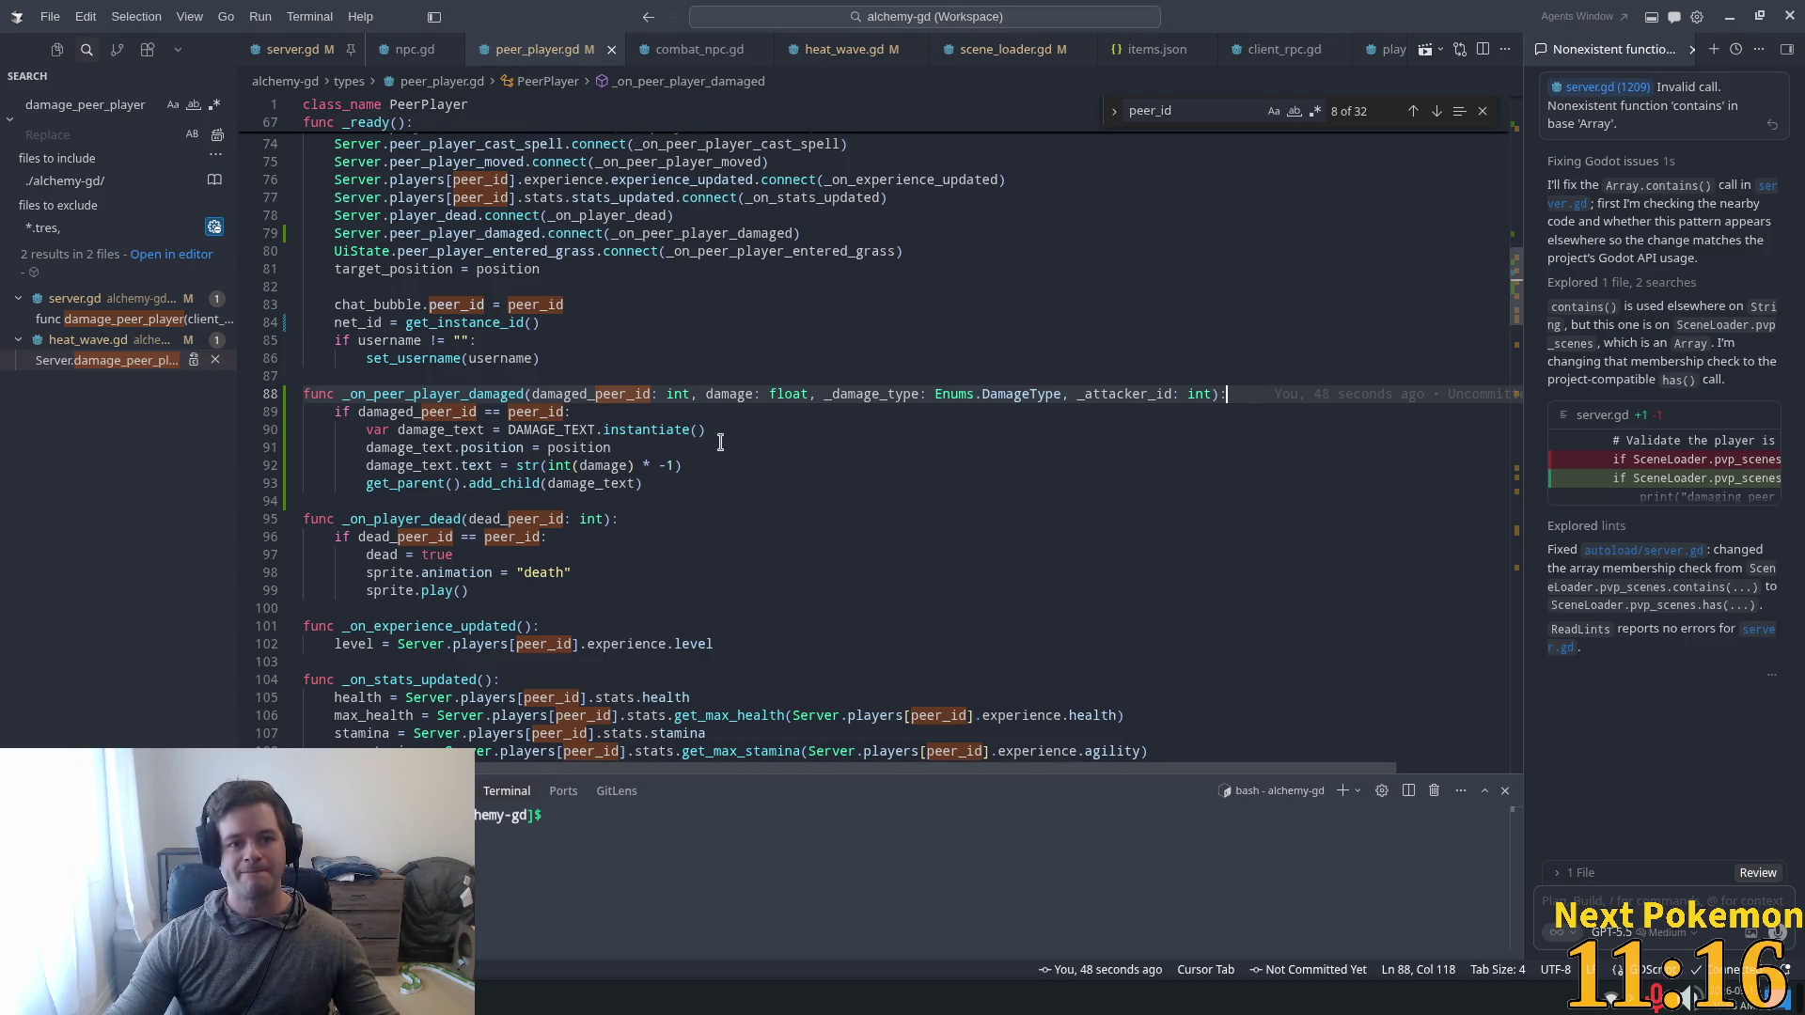
key("alt+Tab")
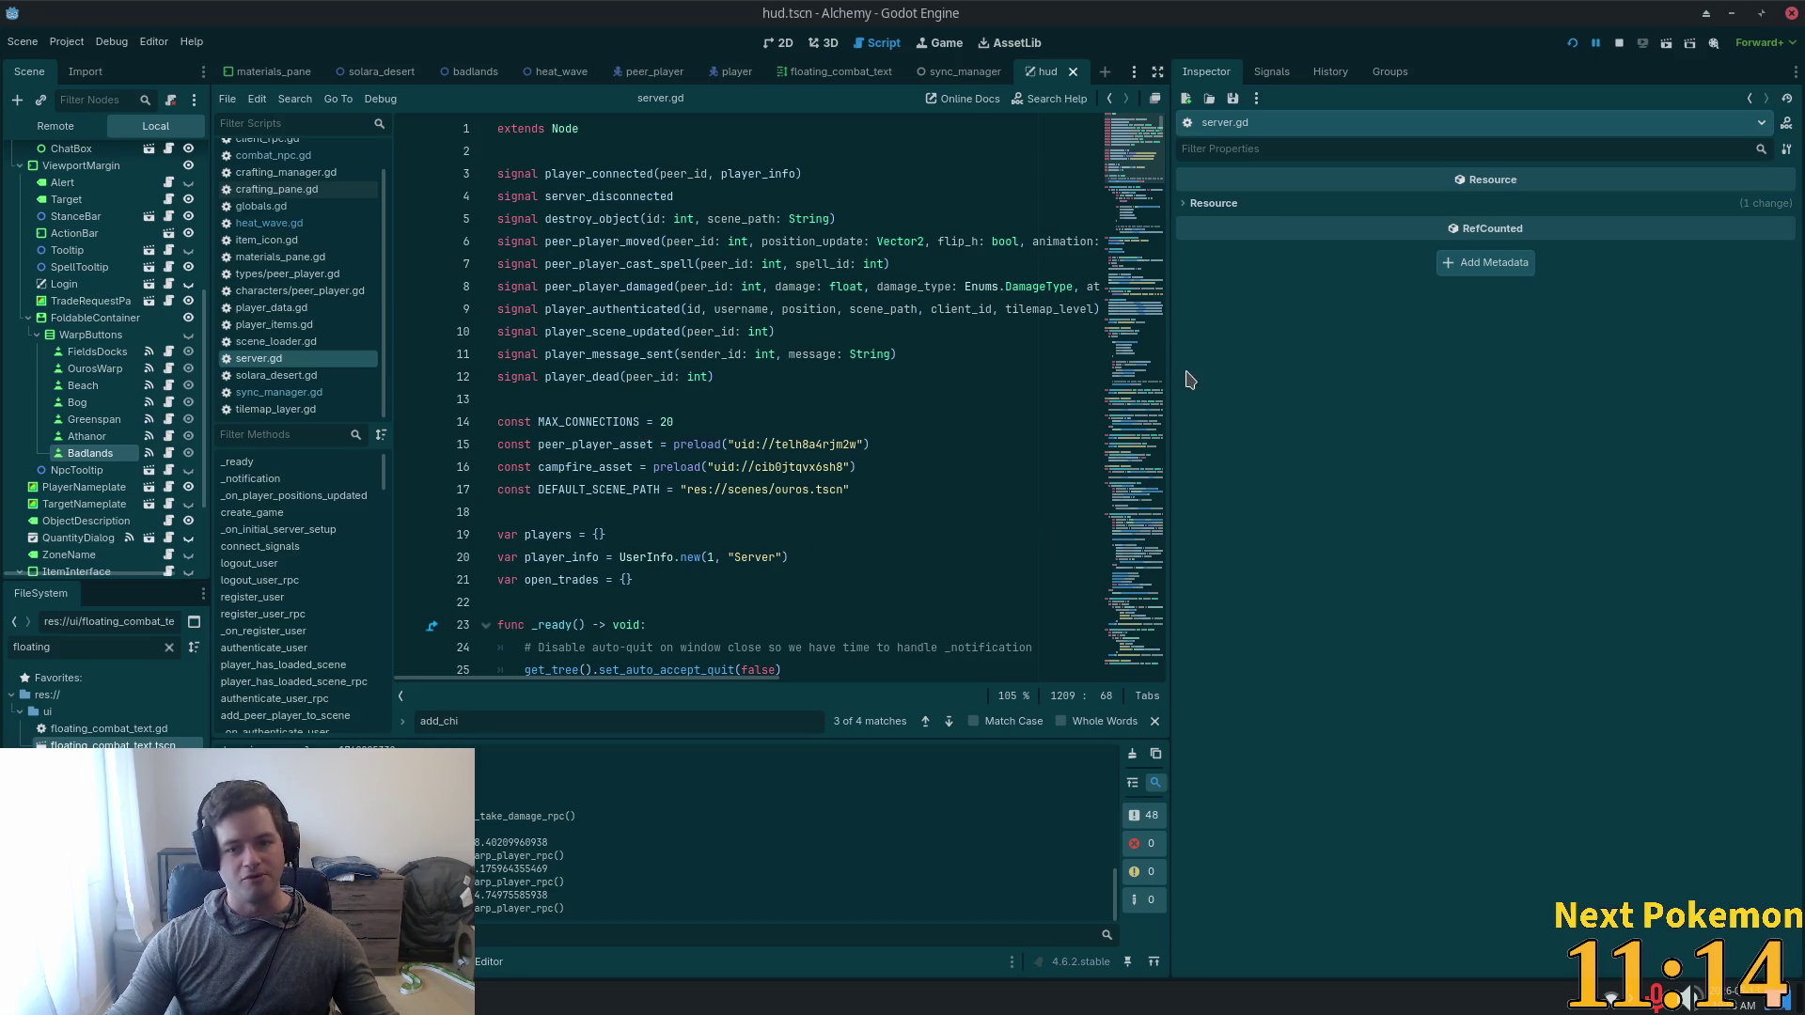
Widen the code area, then read the peer_player_cast_spell, peer_player_moved and destroy_object signals.
left_click_drag(1172, 367, 1550, 356)
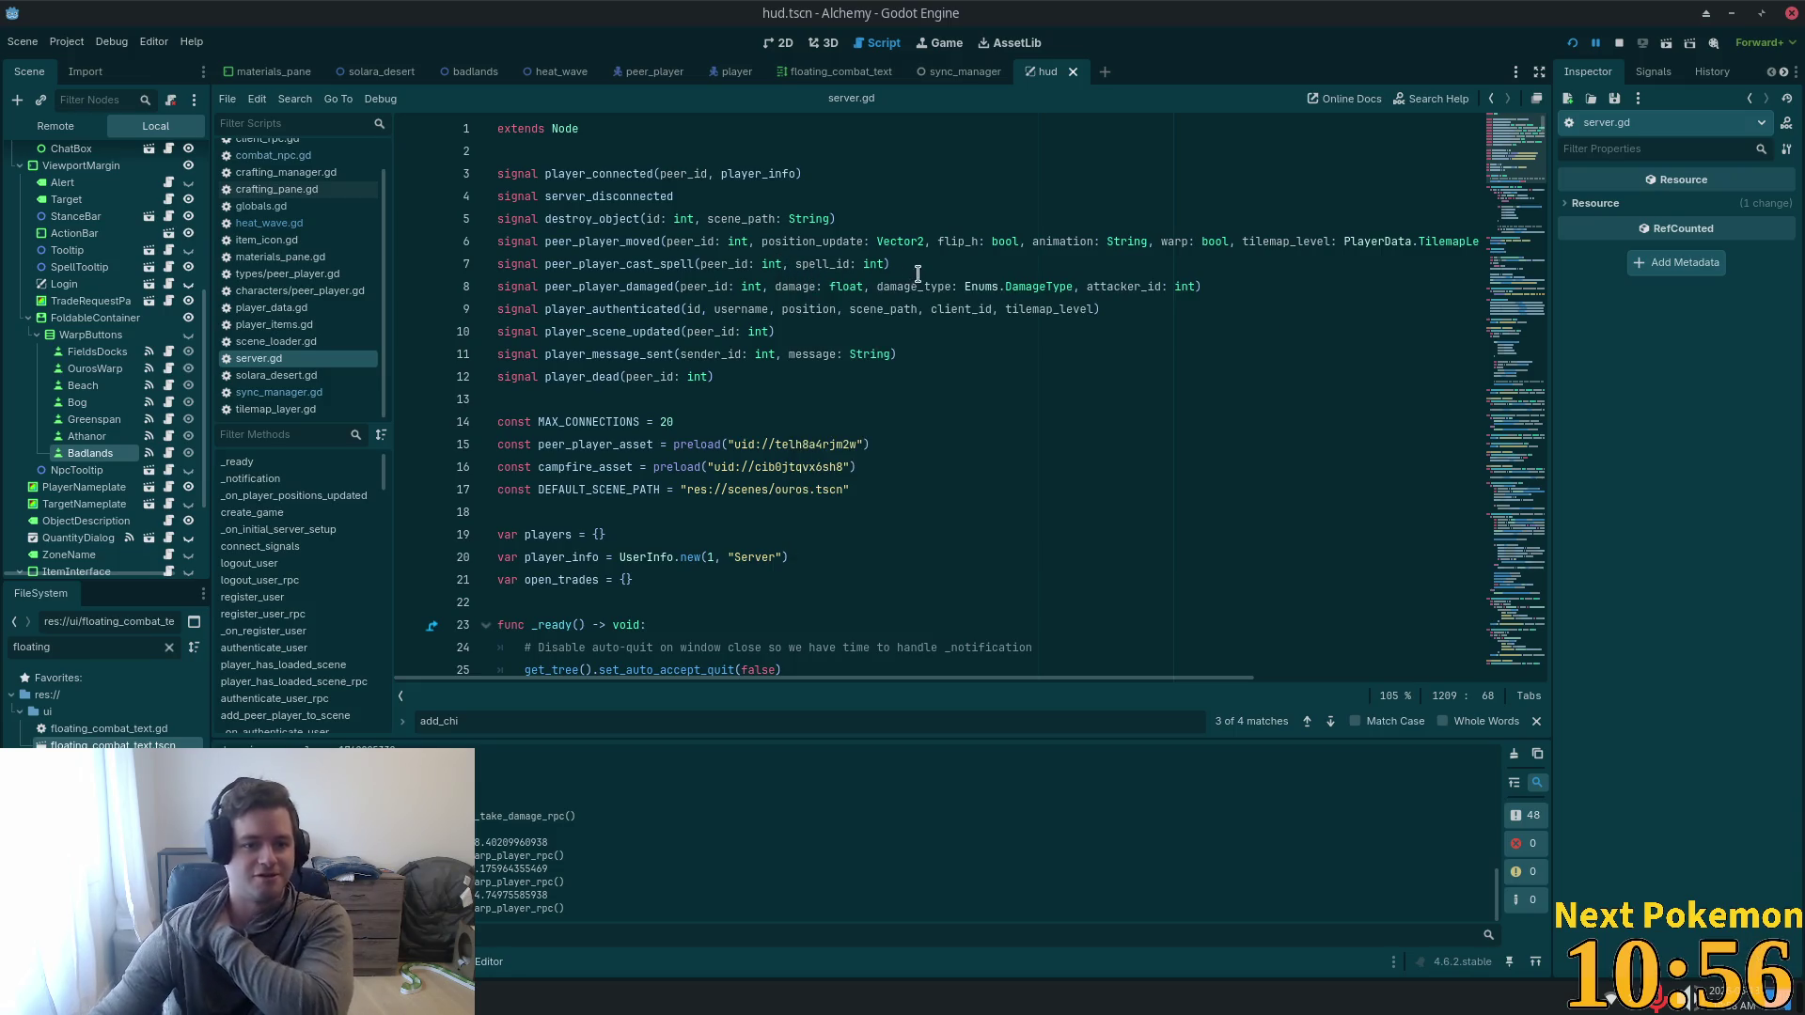
left_click(674, 264)
left_click(825, 235)
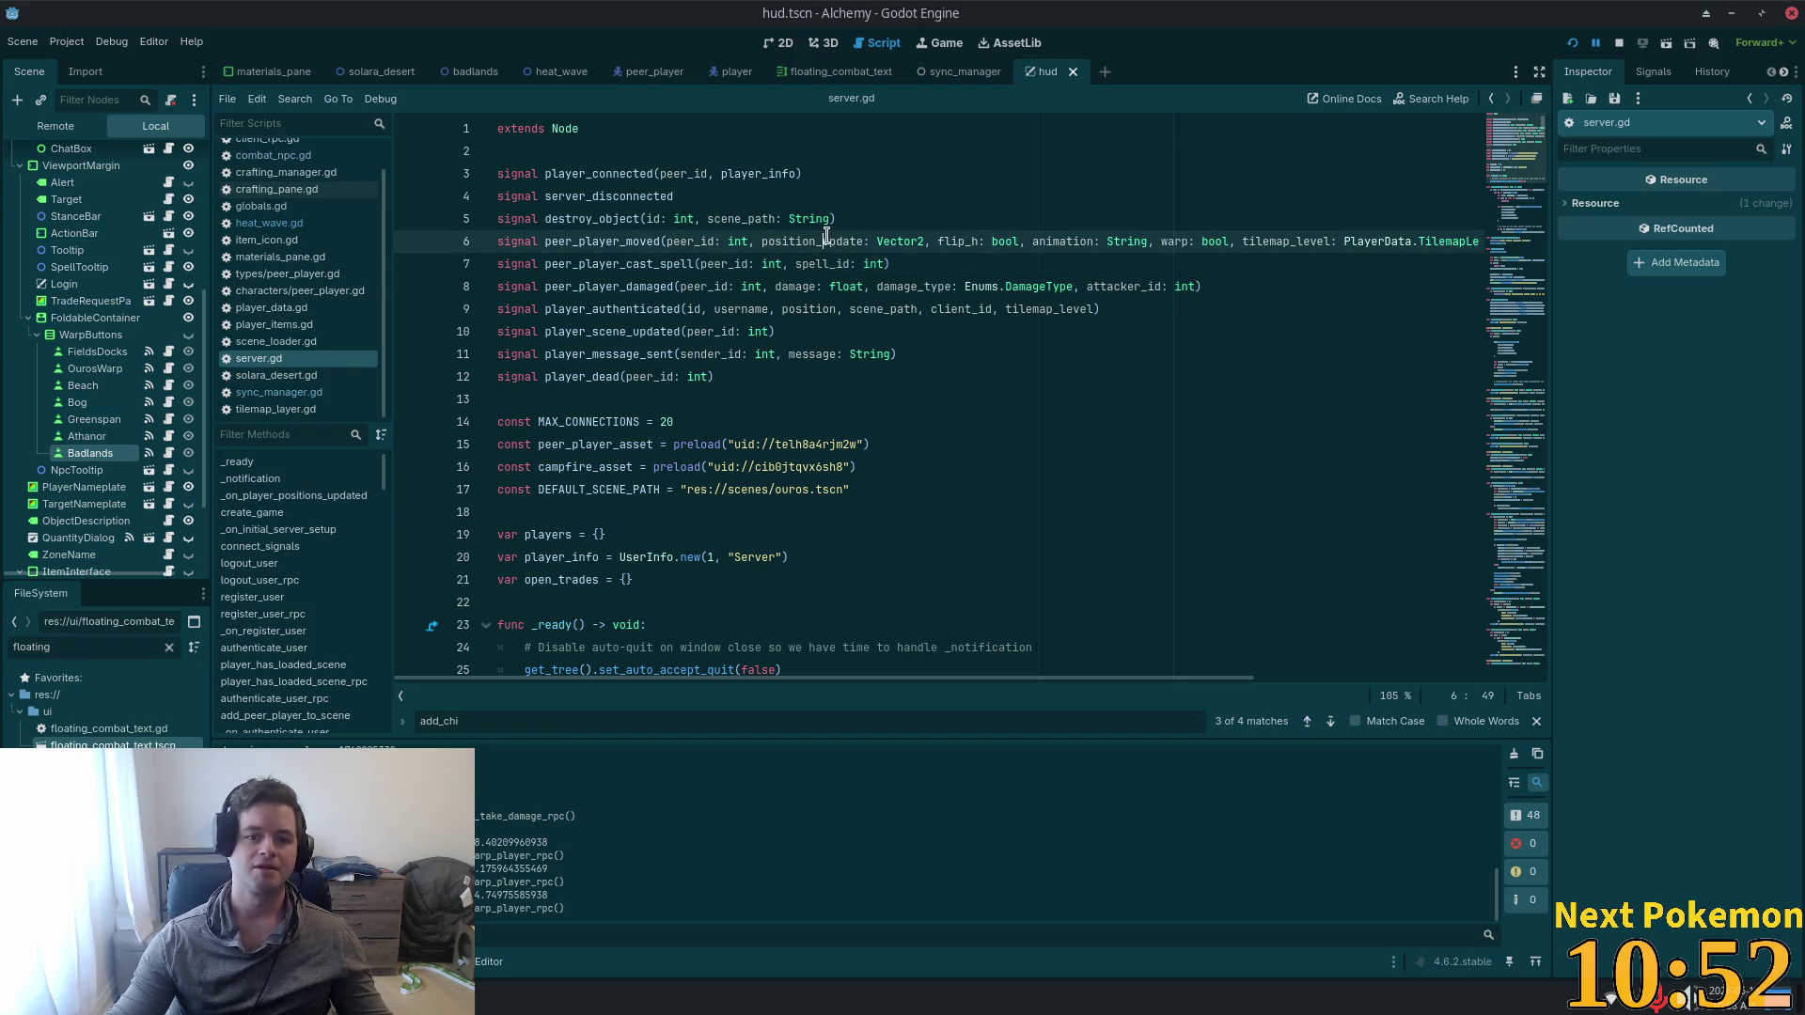
left_click(888, 220)
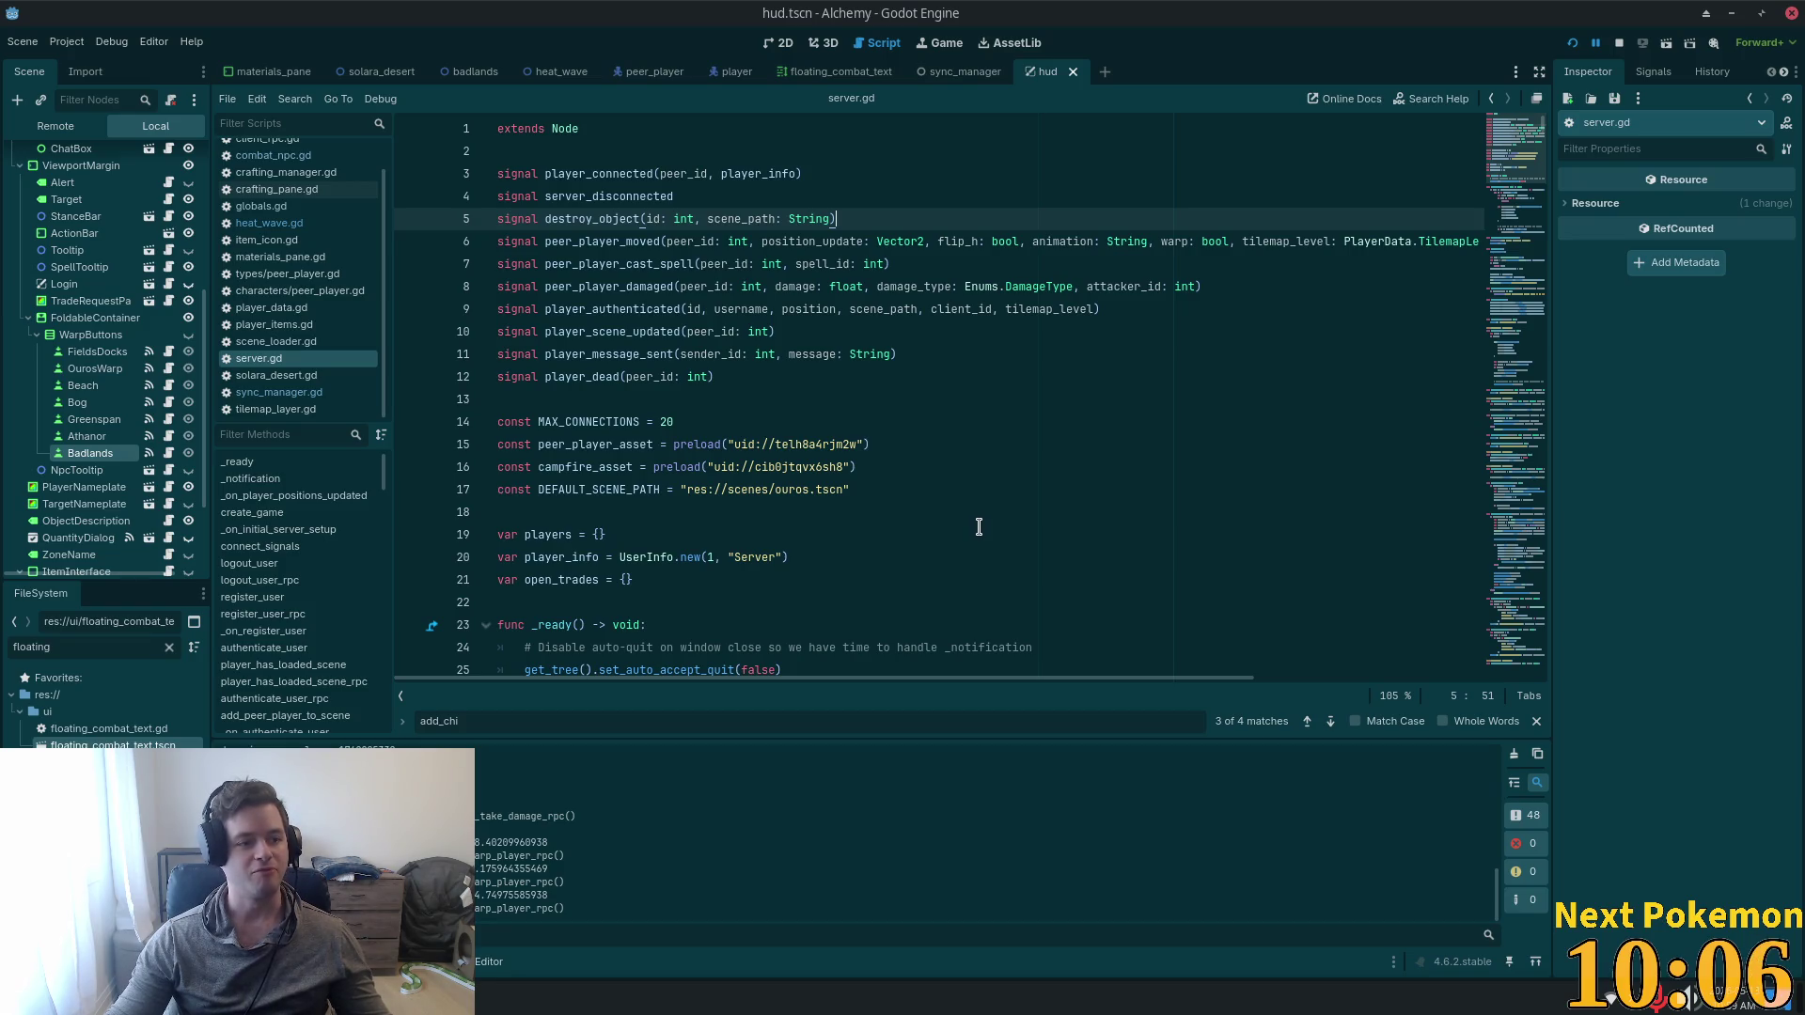
left_click(1002, 499)
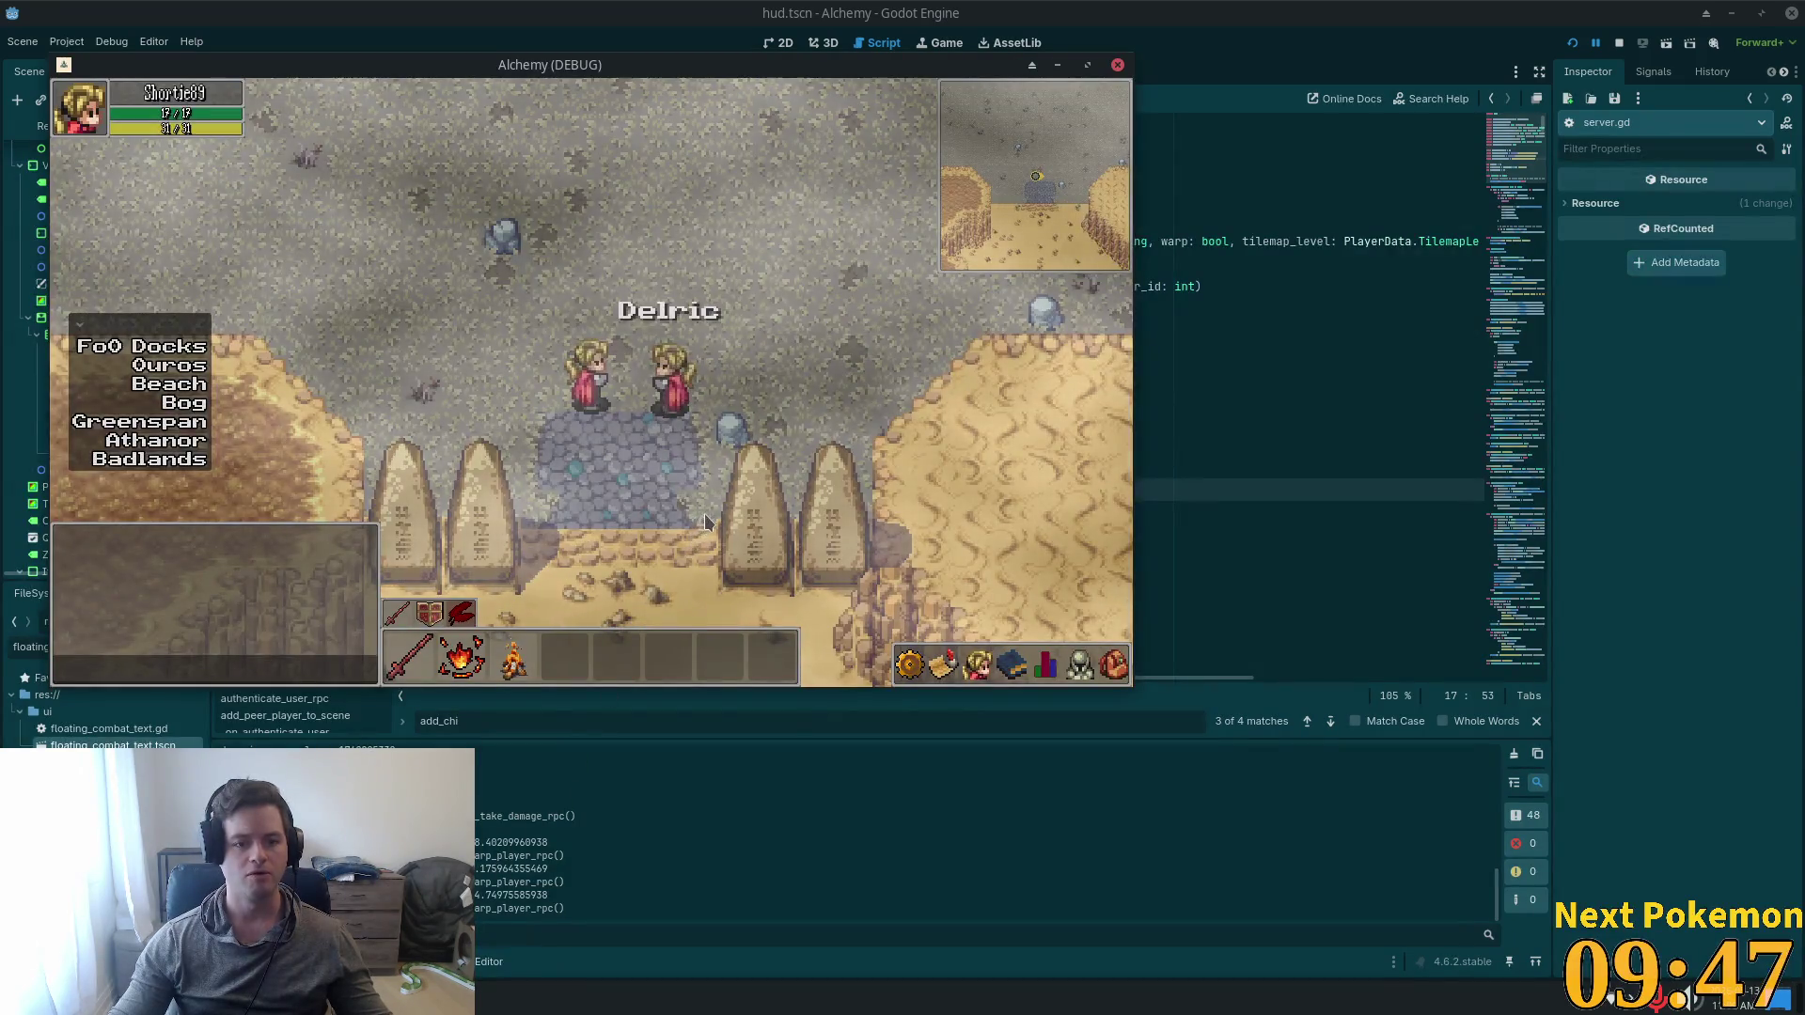
Walk the player up-left and place the second game window beside the first.
key("w+a")
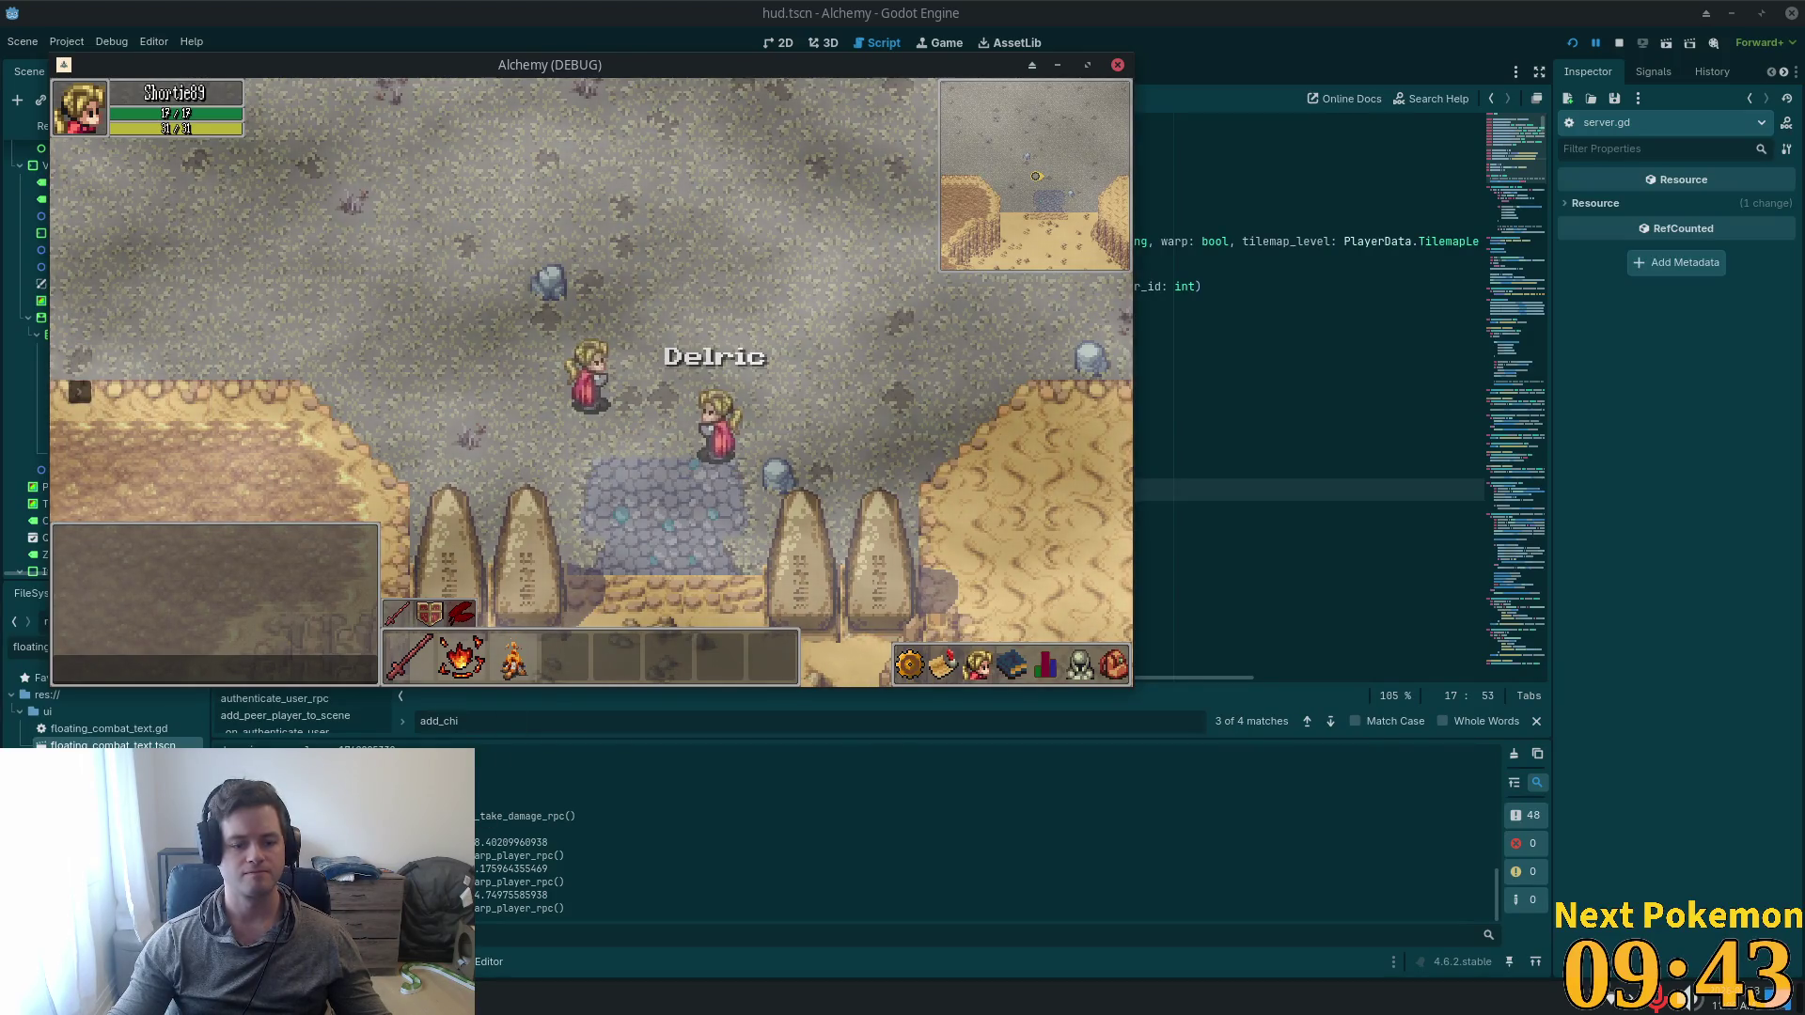
left_click(507, 996)
left_click(515, 925)
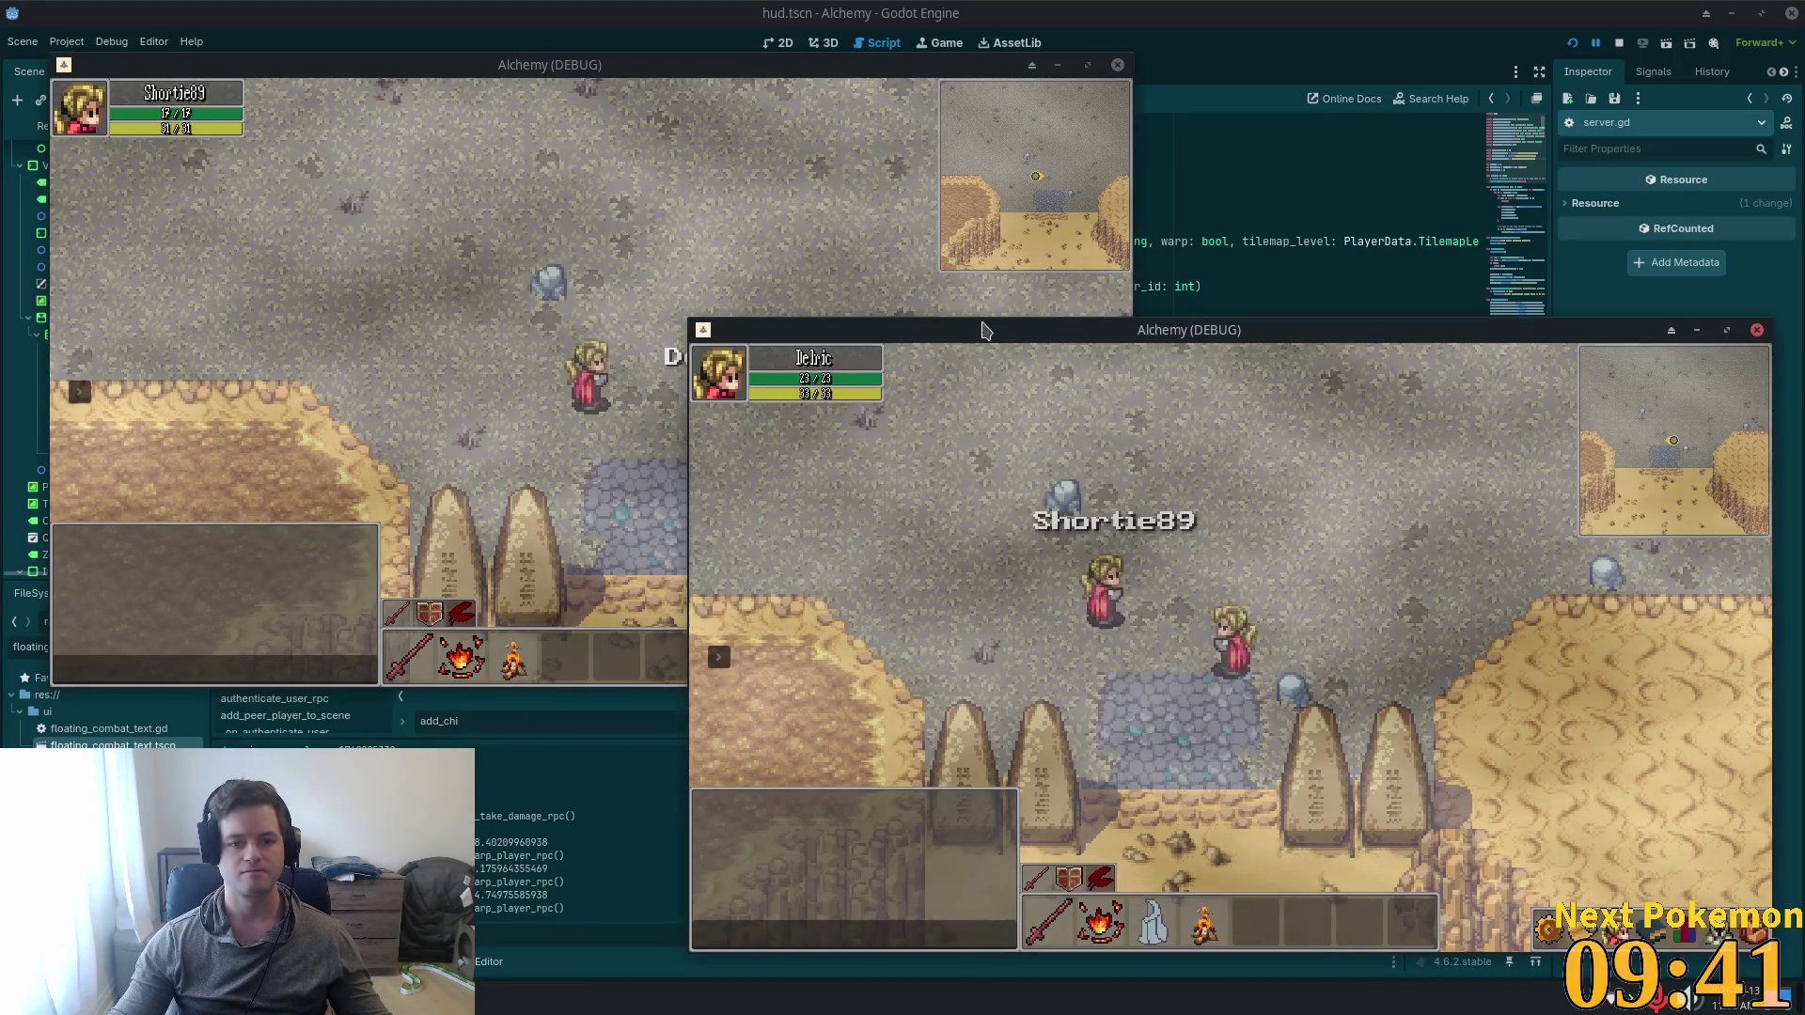
mouse_move(993, 329)
left_mouse_down()
mouse_move(1234, 254)
mouse_move(1174, 310)
left_mouse_up()
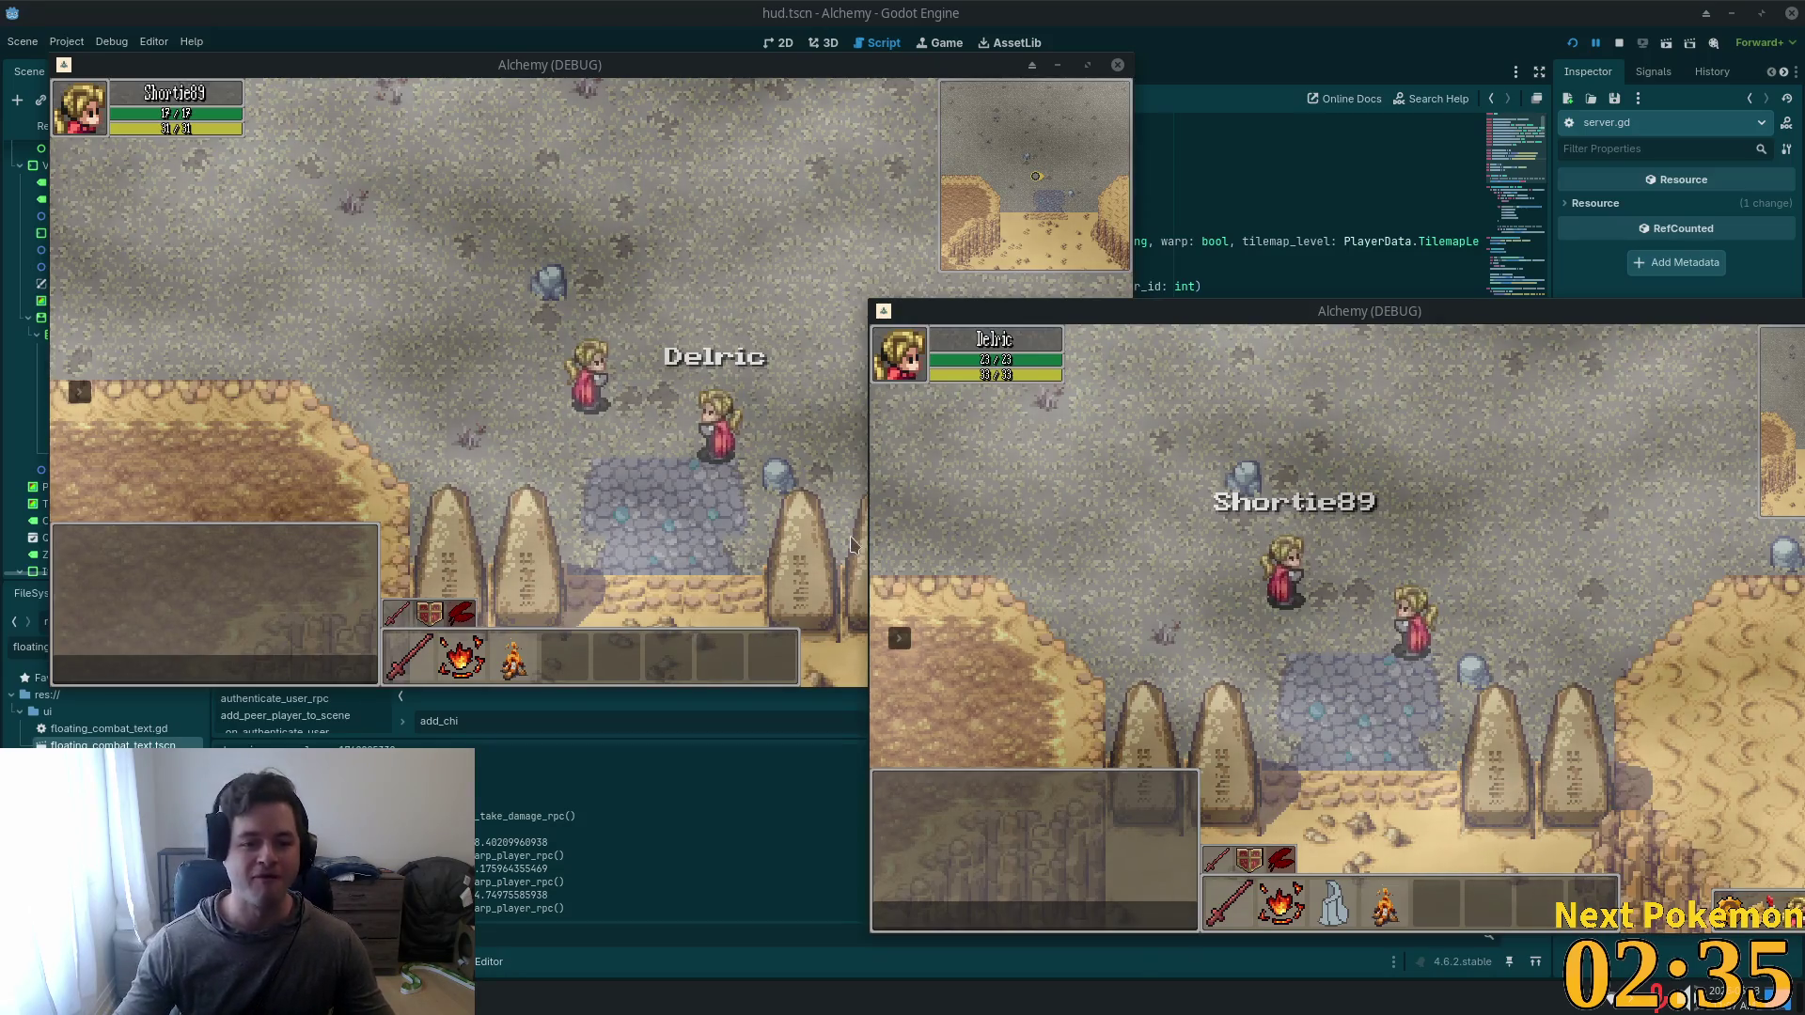
Walk the character onto the other player, step left, and stop the project with F8.
left_click(671, 416)
left_click(671, 417)
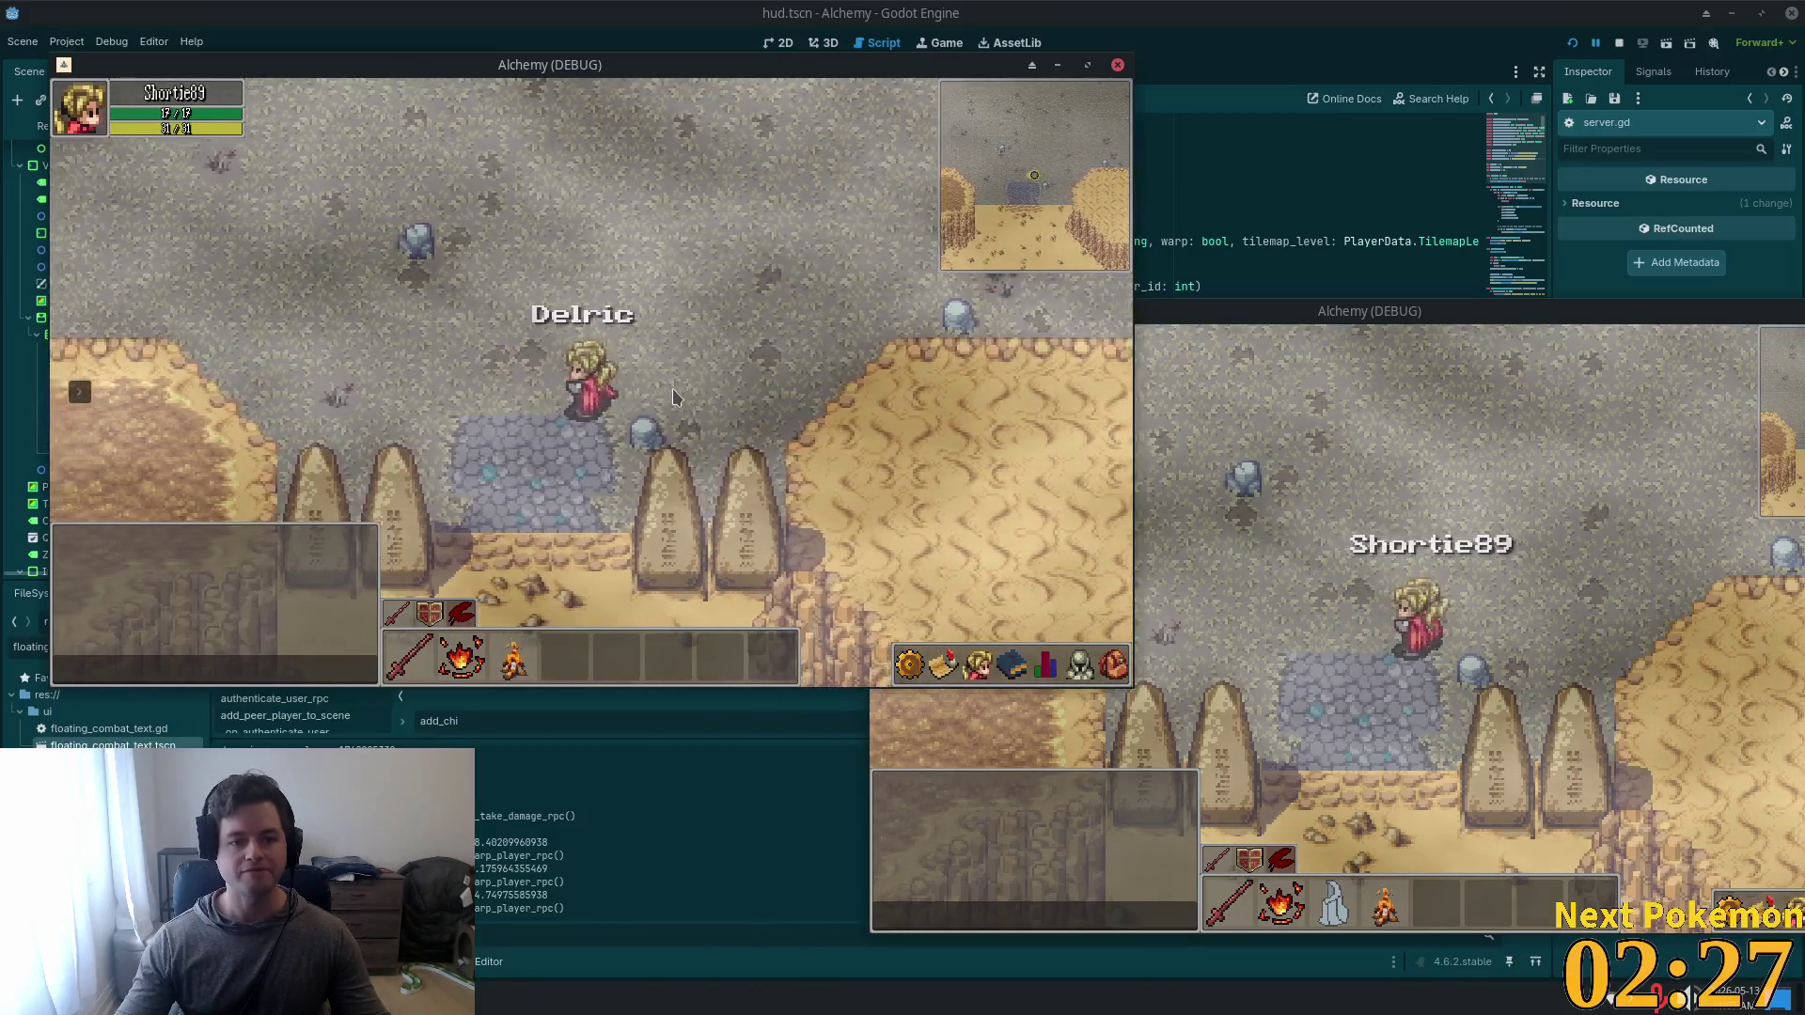
key("Left")
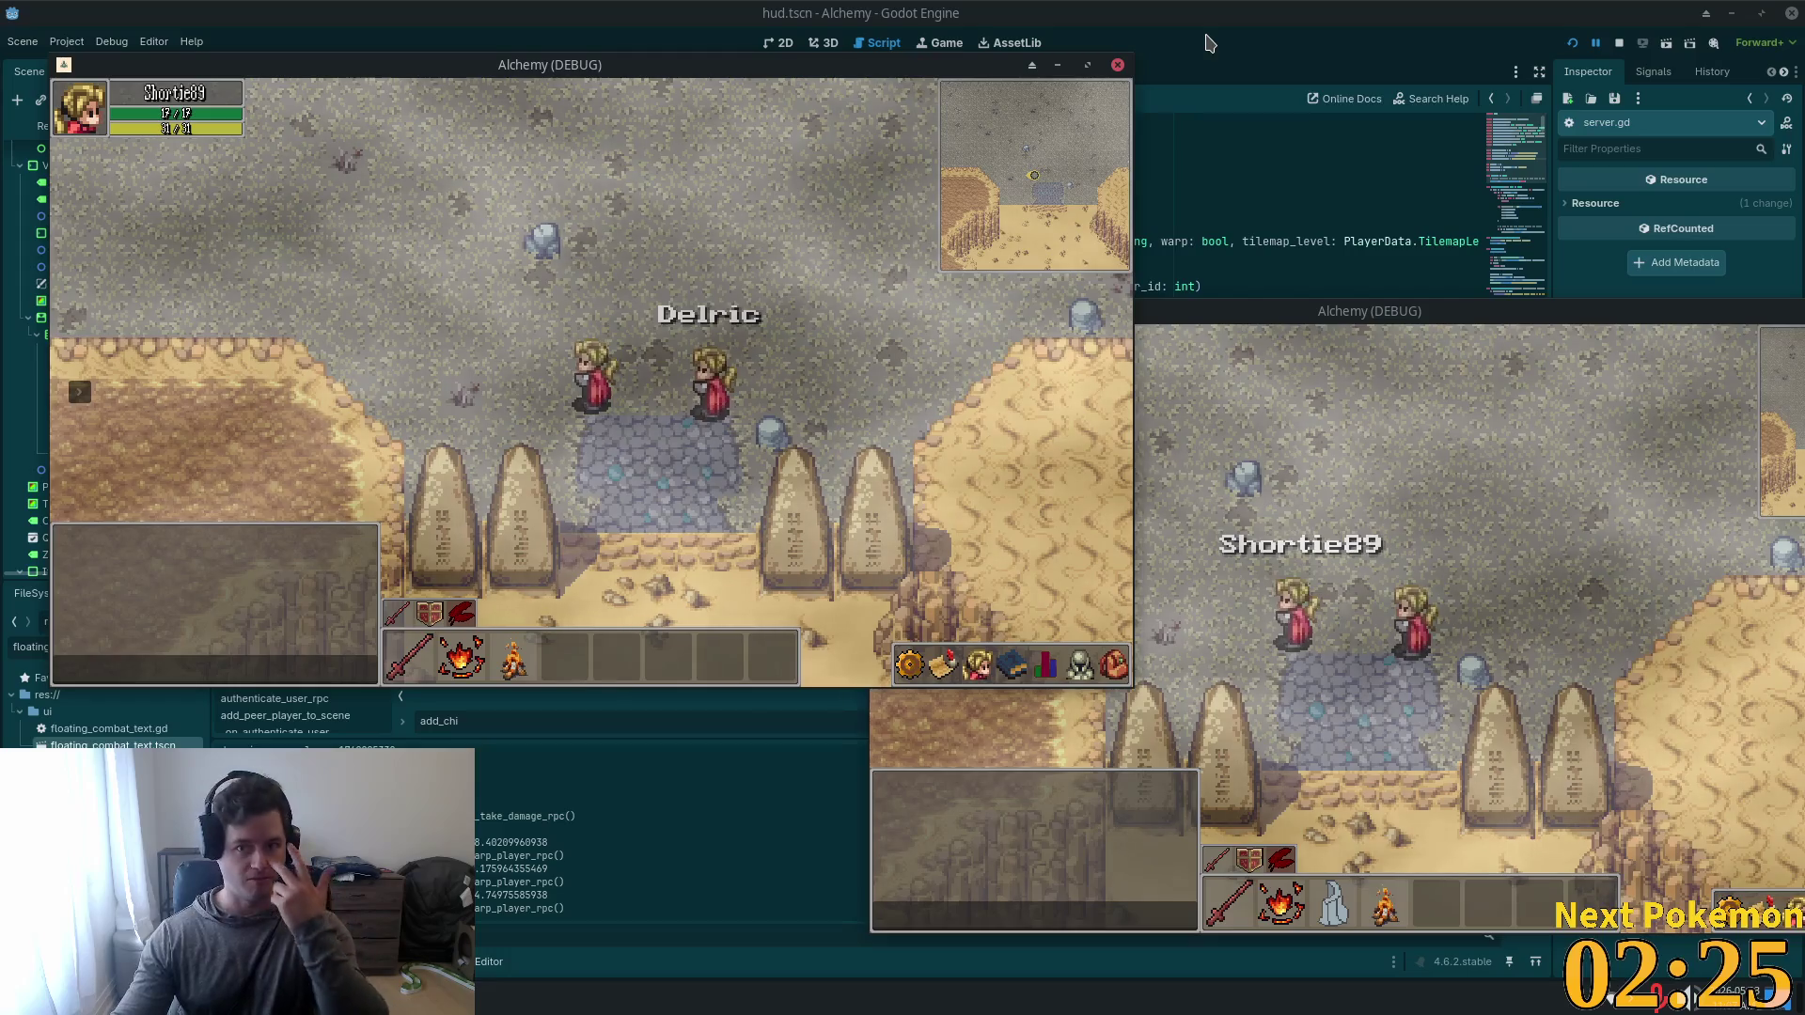
key("F8")
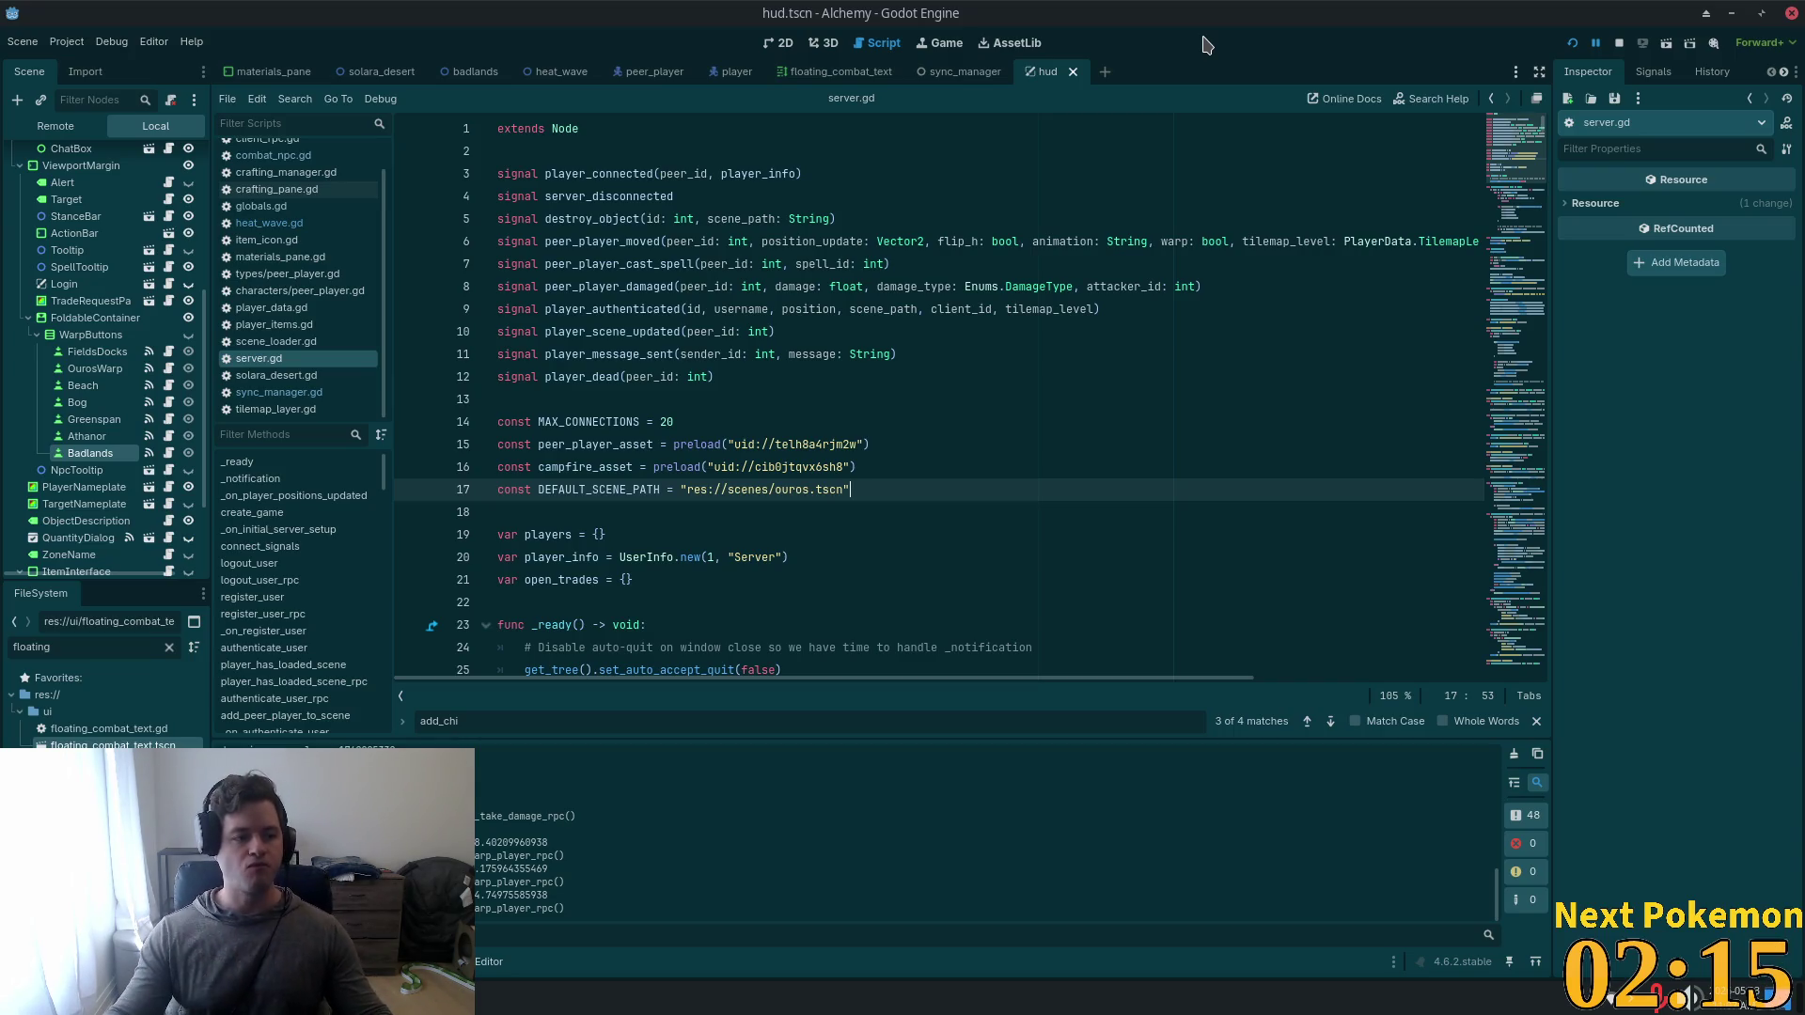
Show peer_player.tscn in the 2D editor and select its ChatBubble node.
left_click(778, 44)
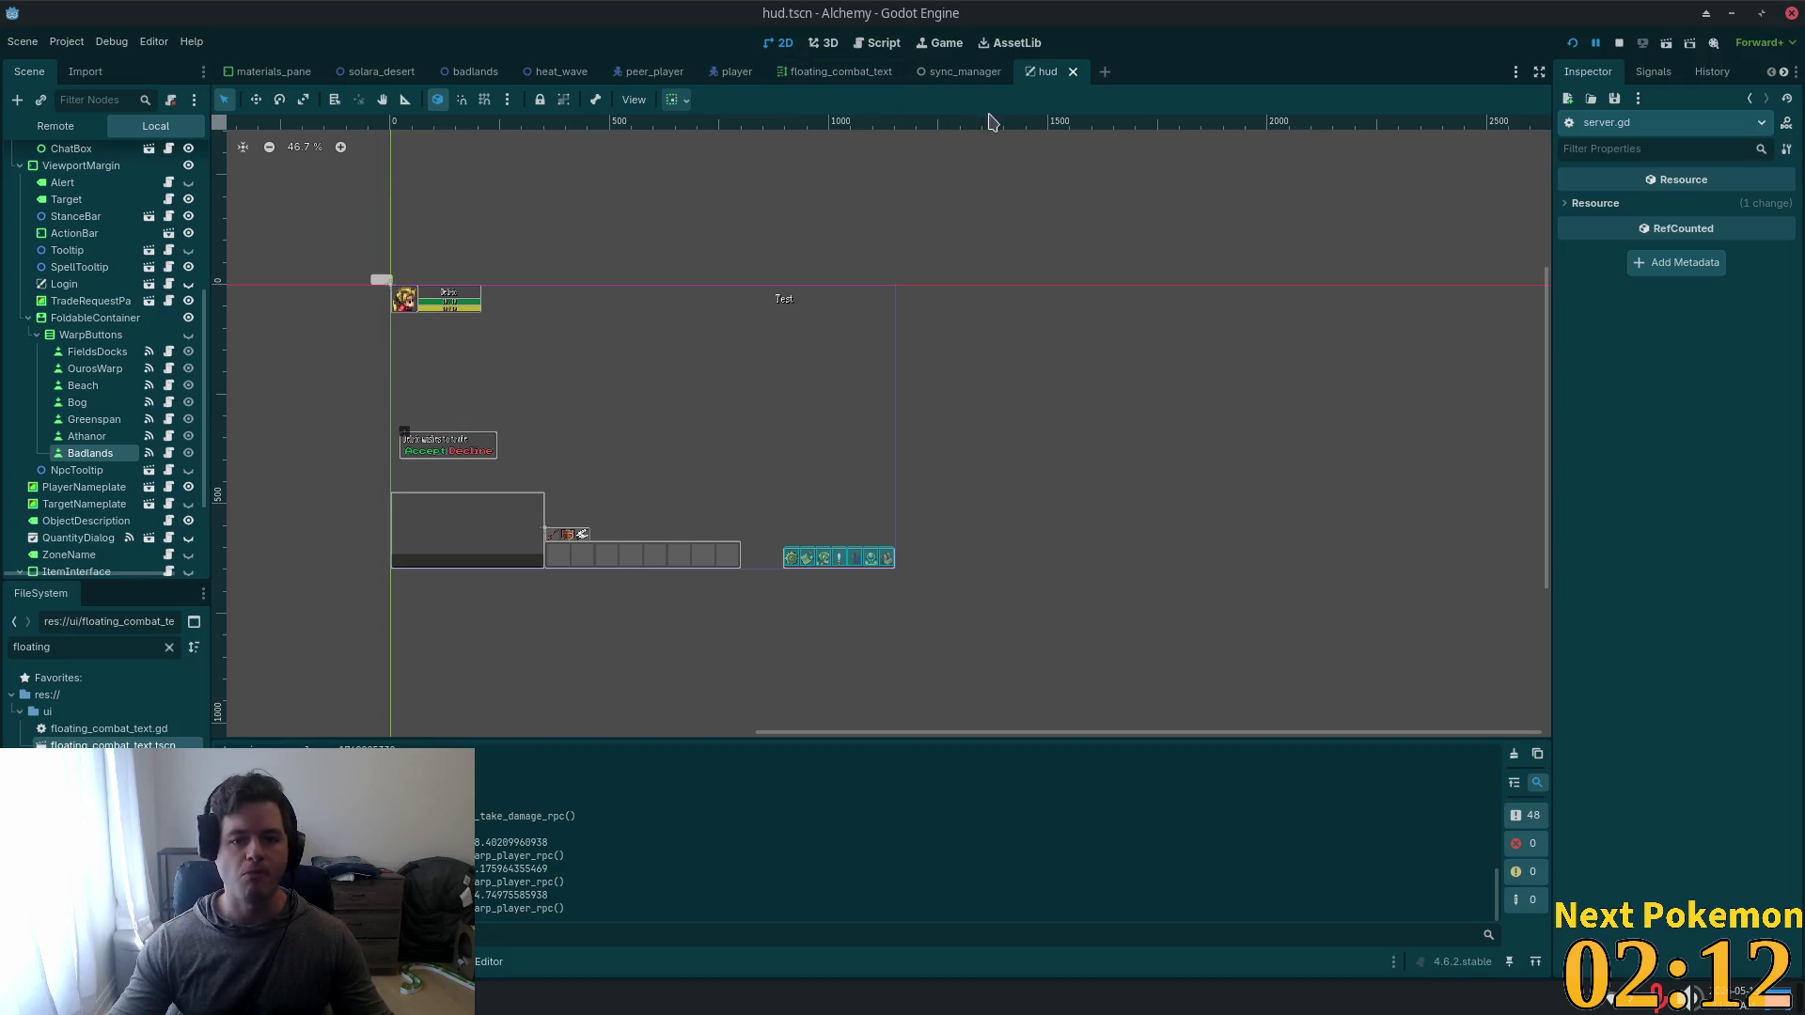
left_click(632, 73)
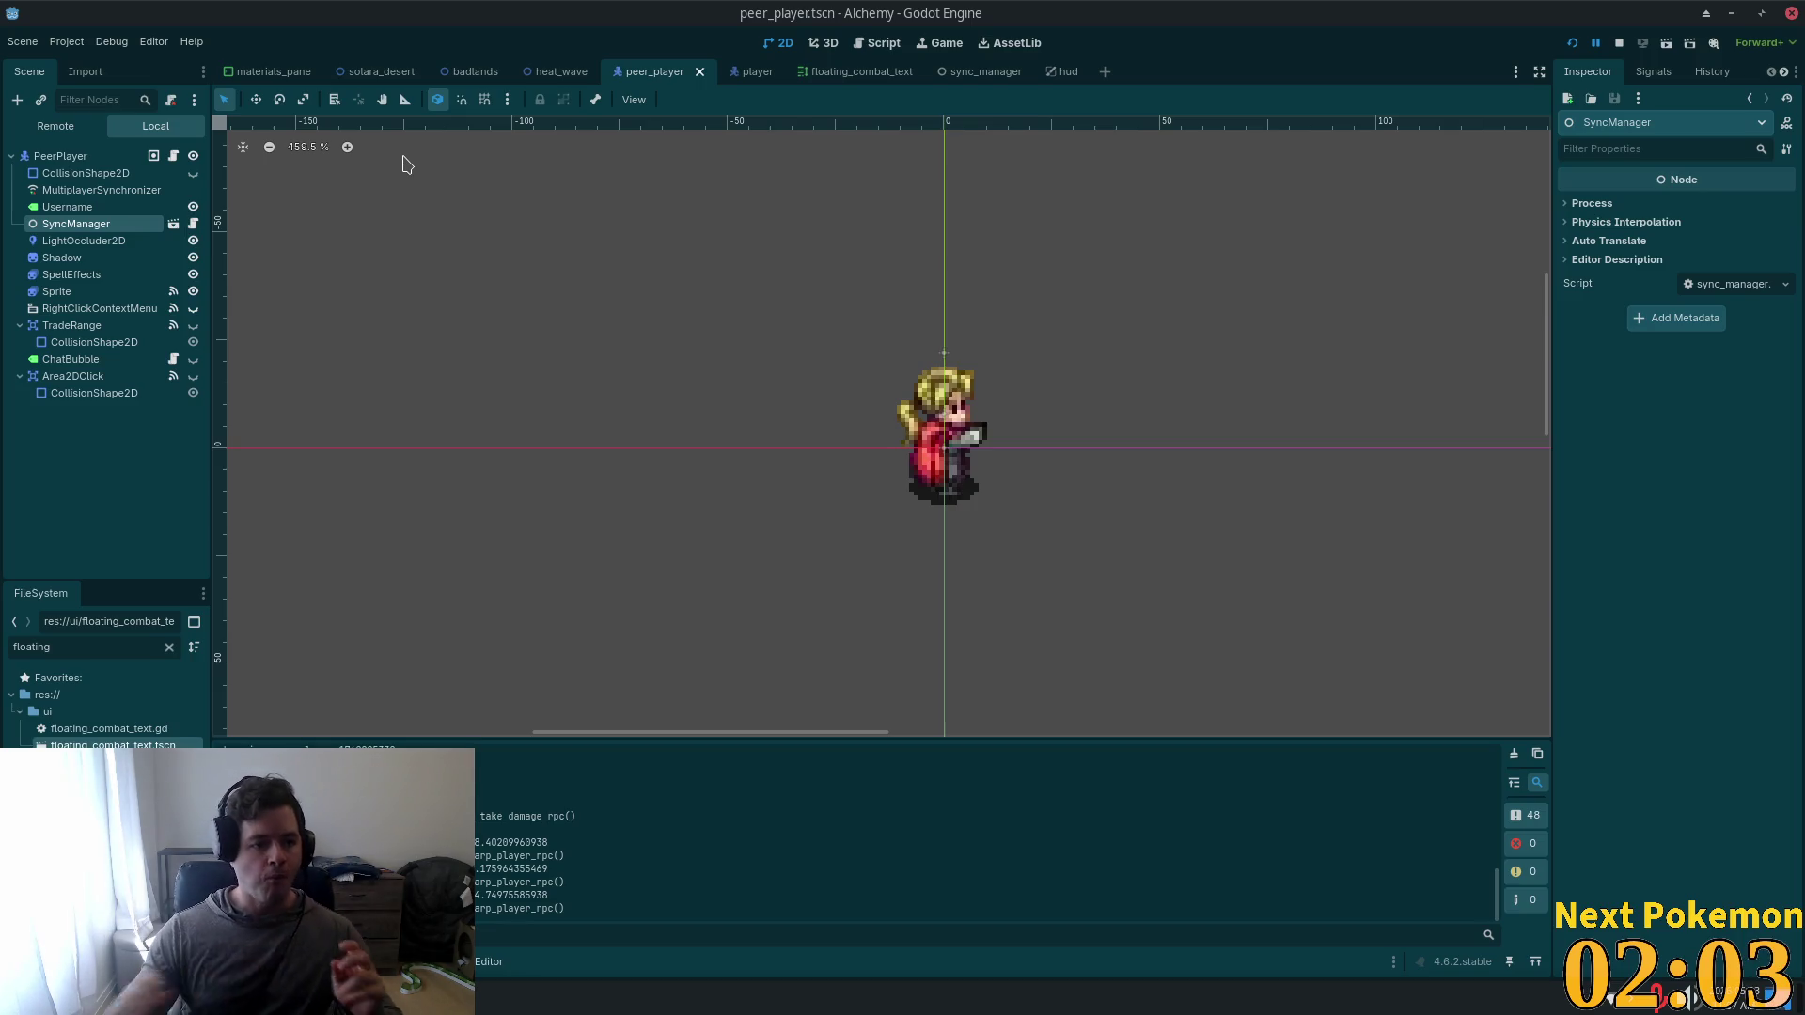
left_click(108, 370)
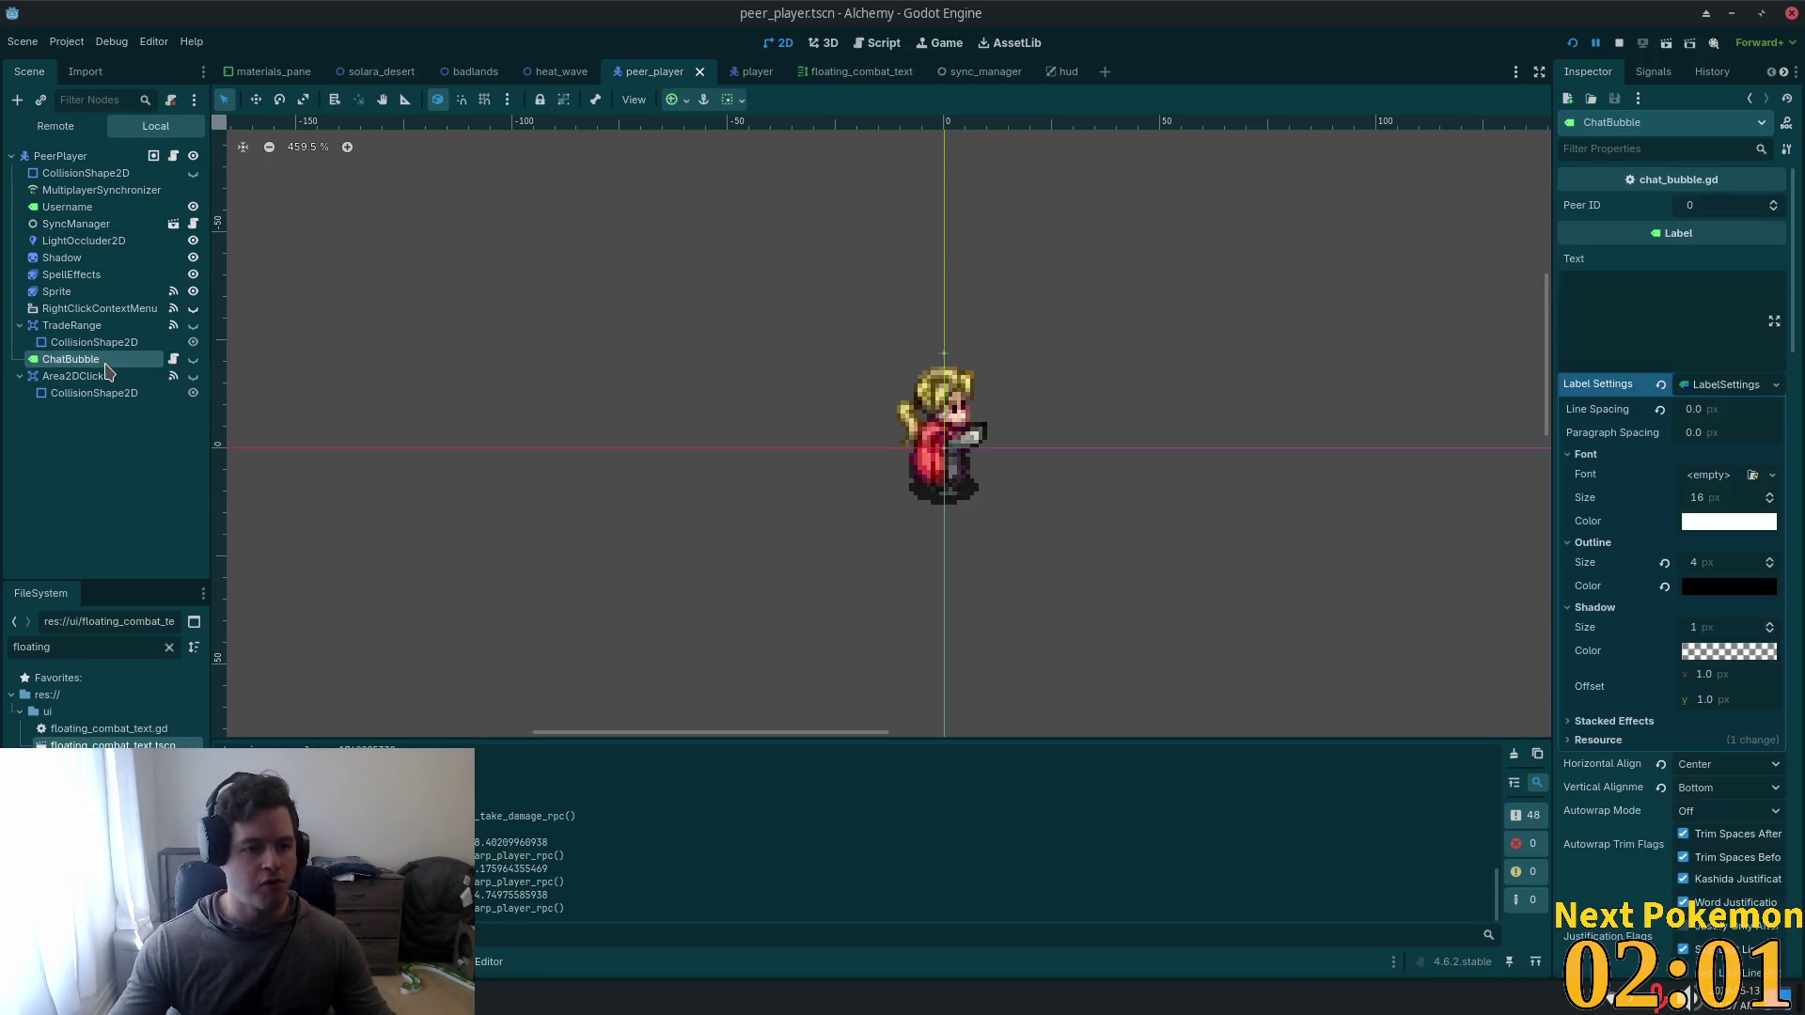
Inspect Area2DClick, toggling its collision shape visibility and checking its connected signals.
left_click(103, 378)
left_click(192, 393)
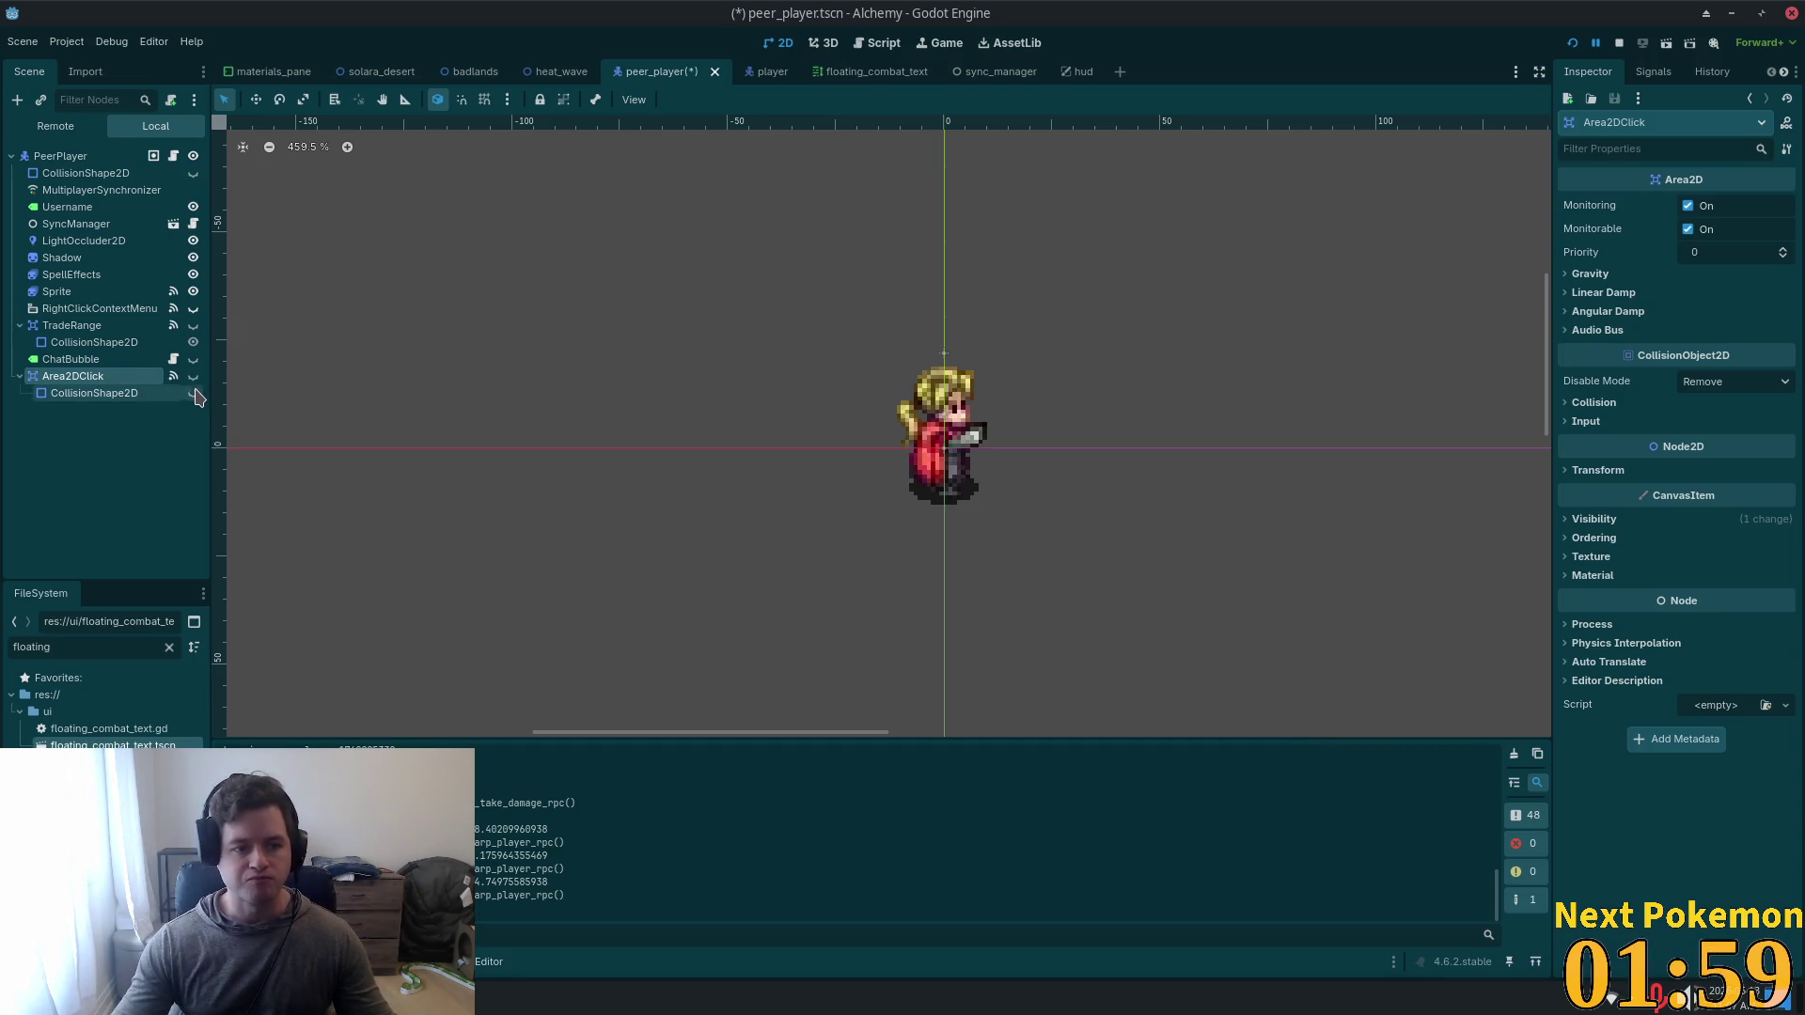
left_click(193, 393)
left_click(193, 393)
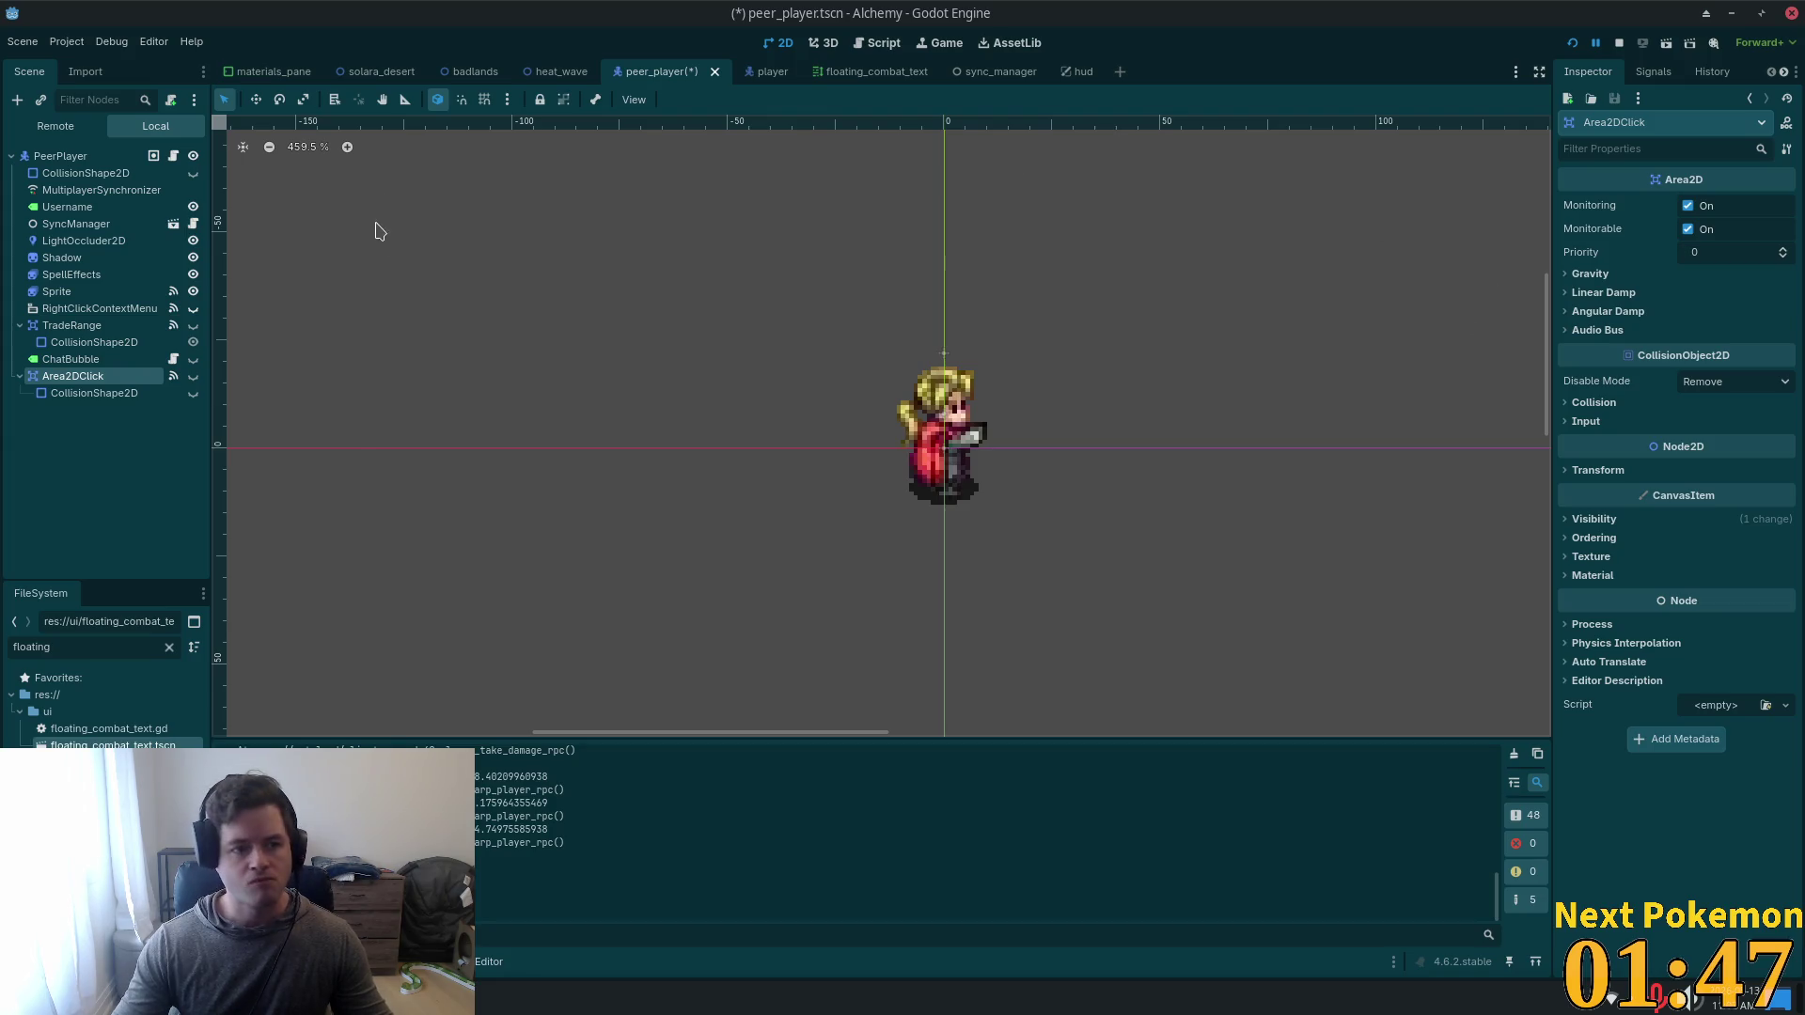
left_click(169, 378)
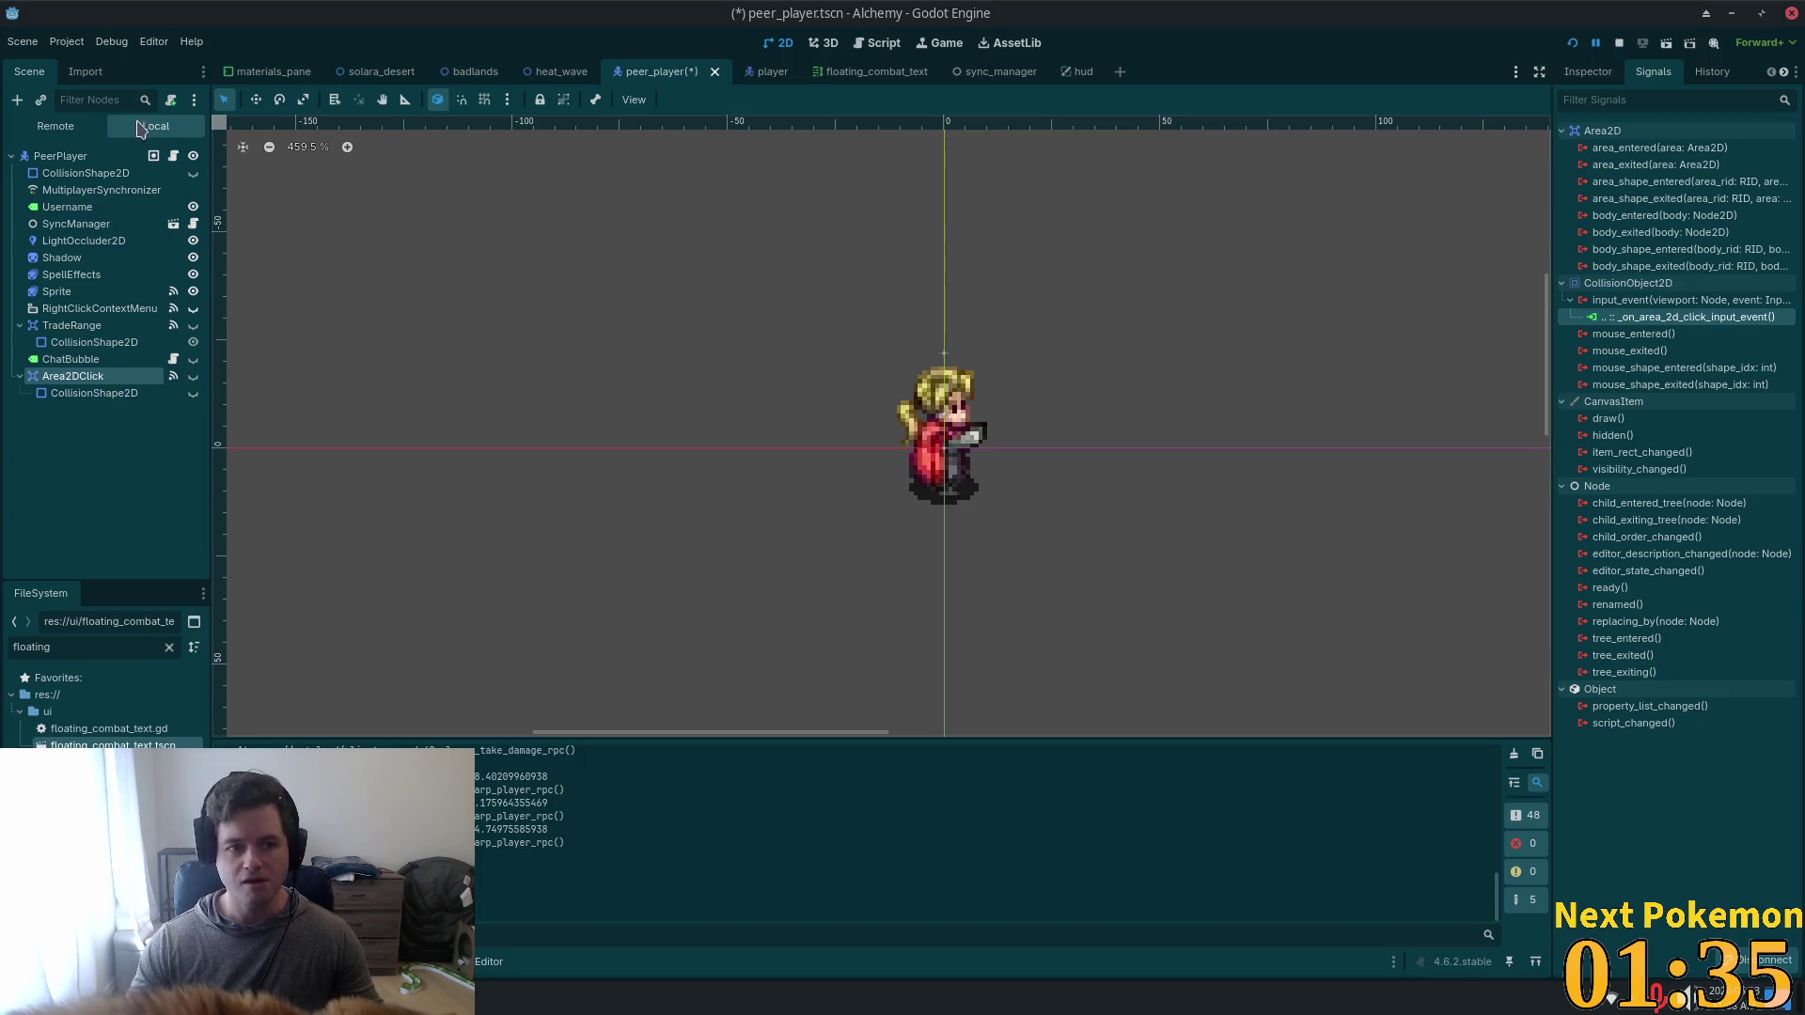
Open PeerPlayer's script and jump to the base types/peer_player.gd class definition.
left_click(176, 156)
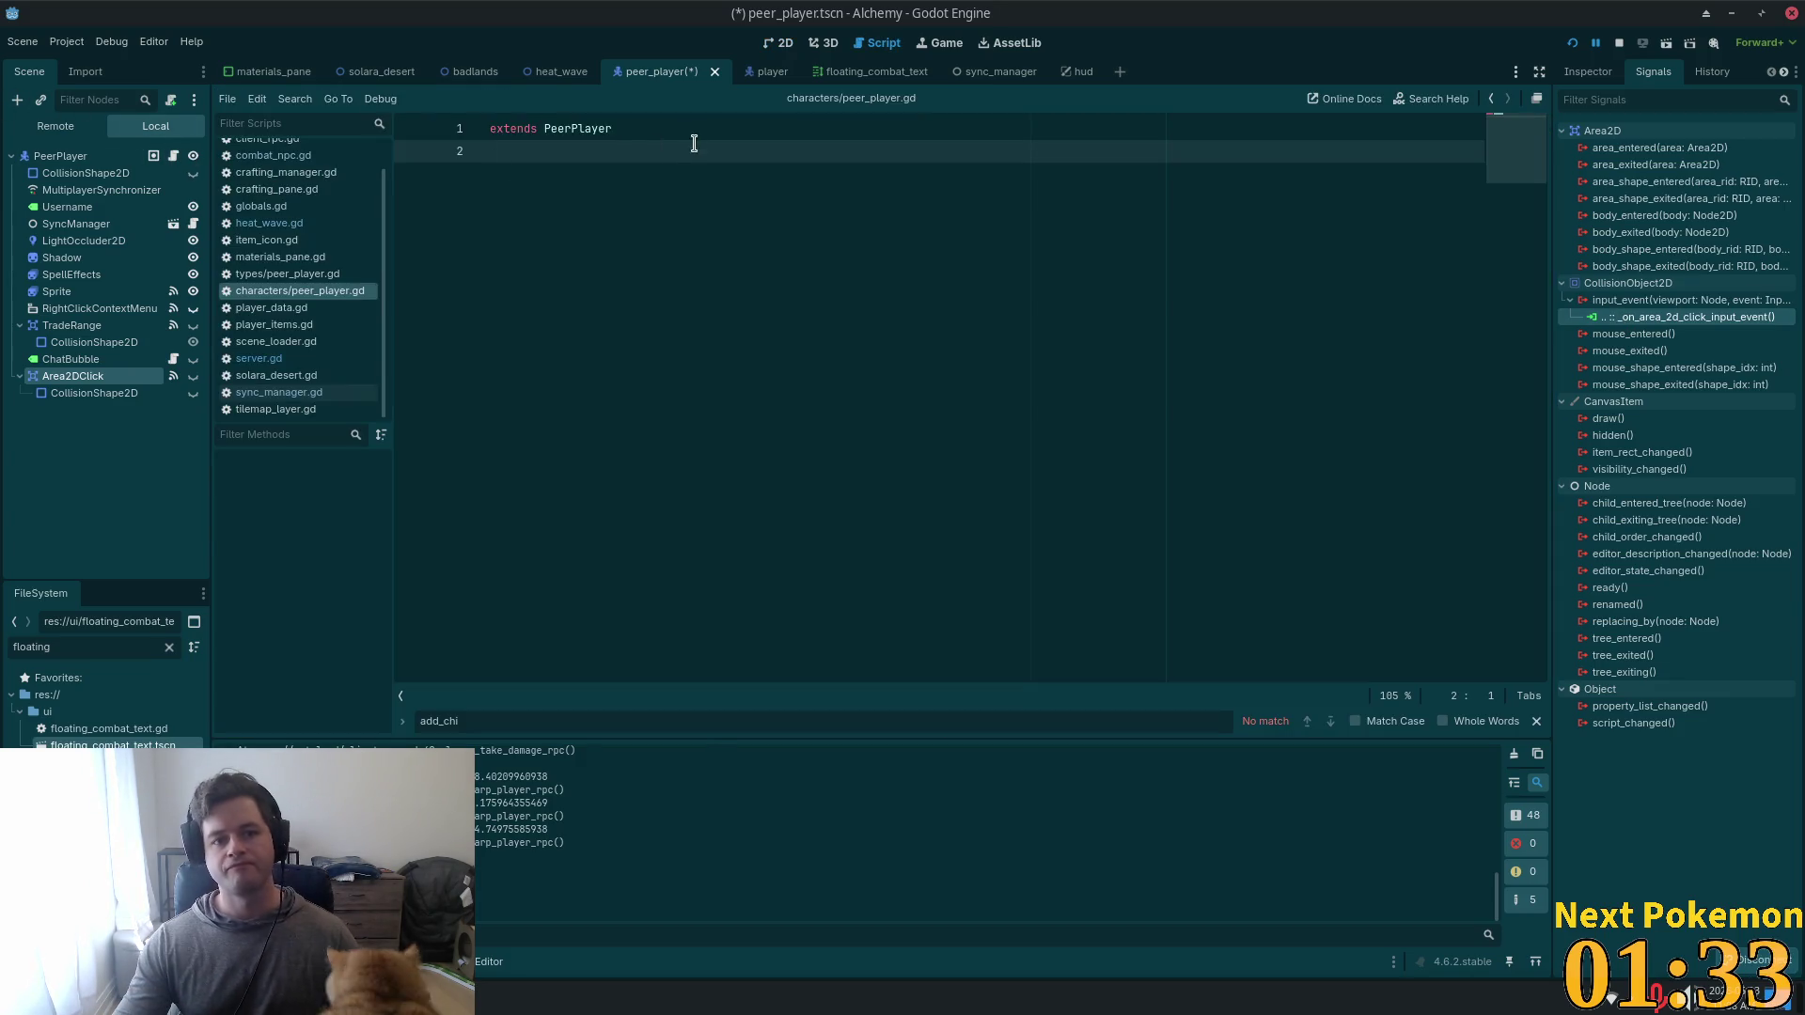
double_click(570, 131)
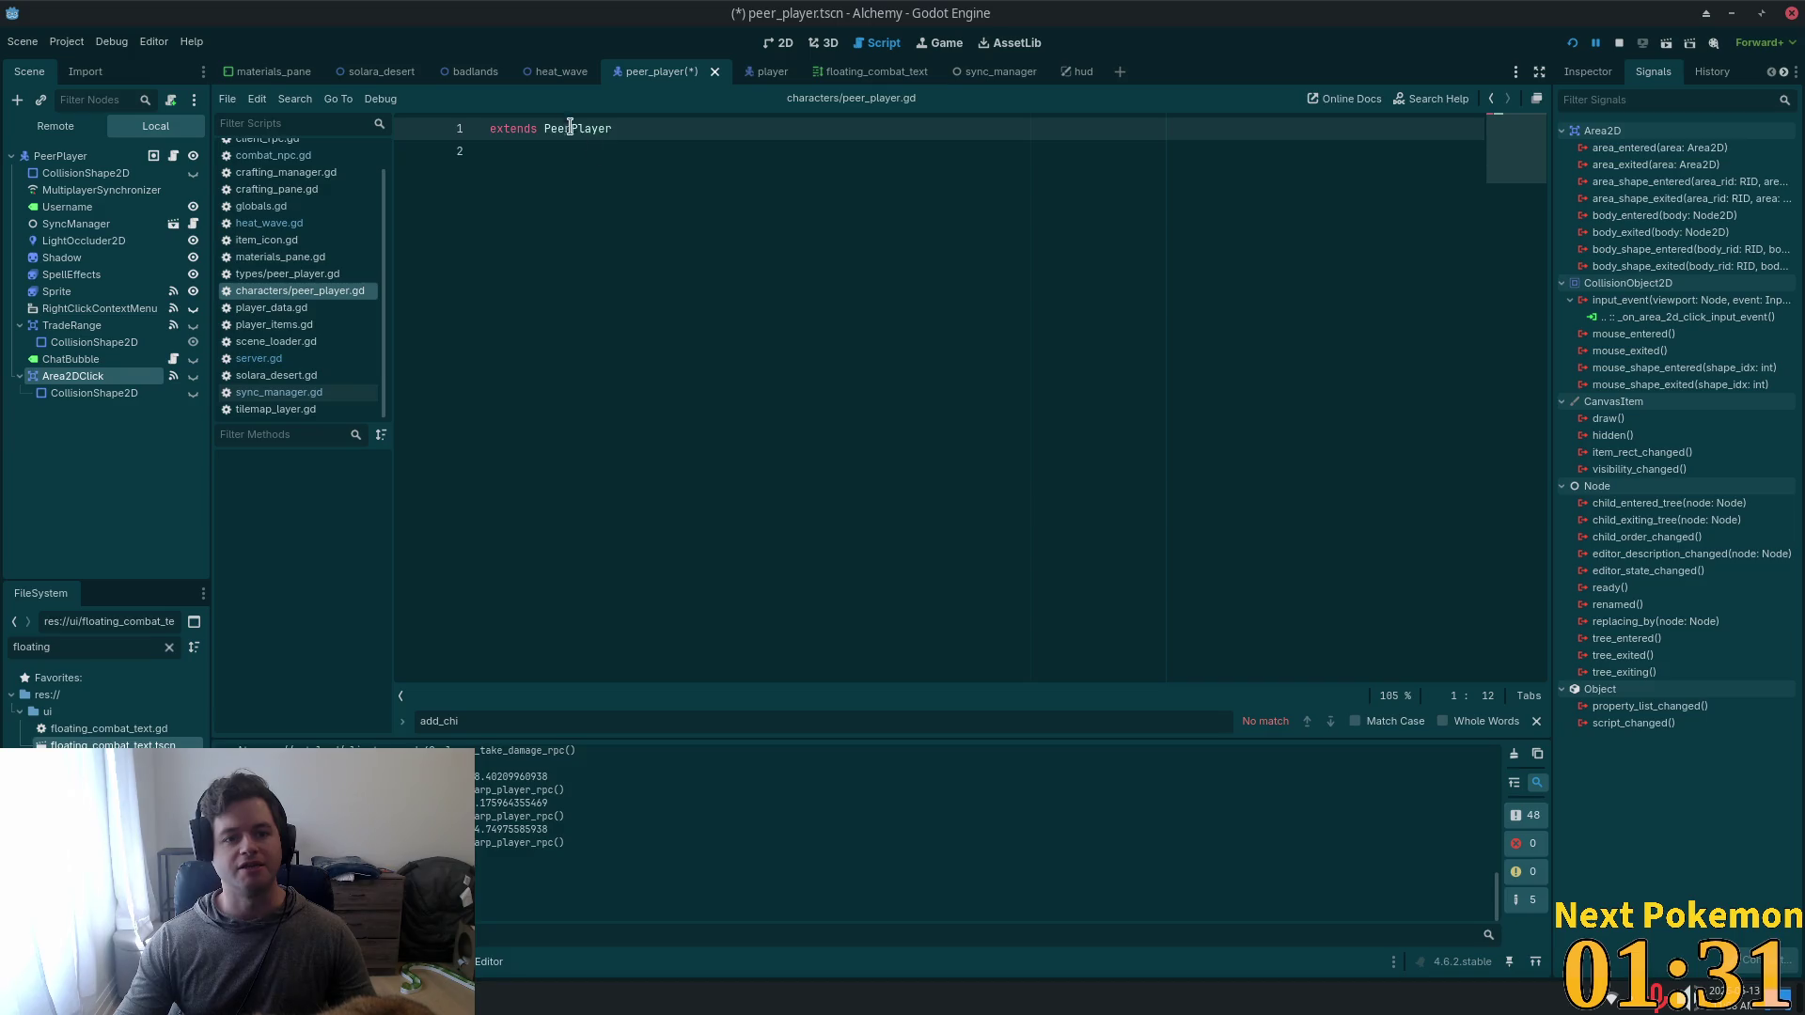
left_click(570, 128, "ctrl")
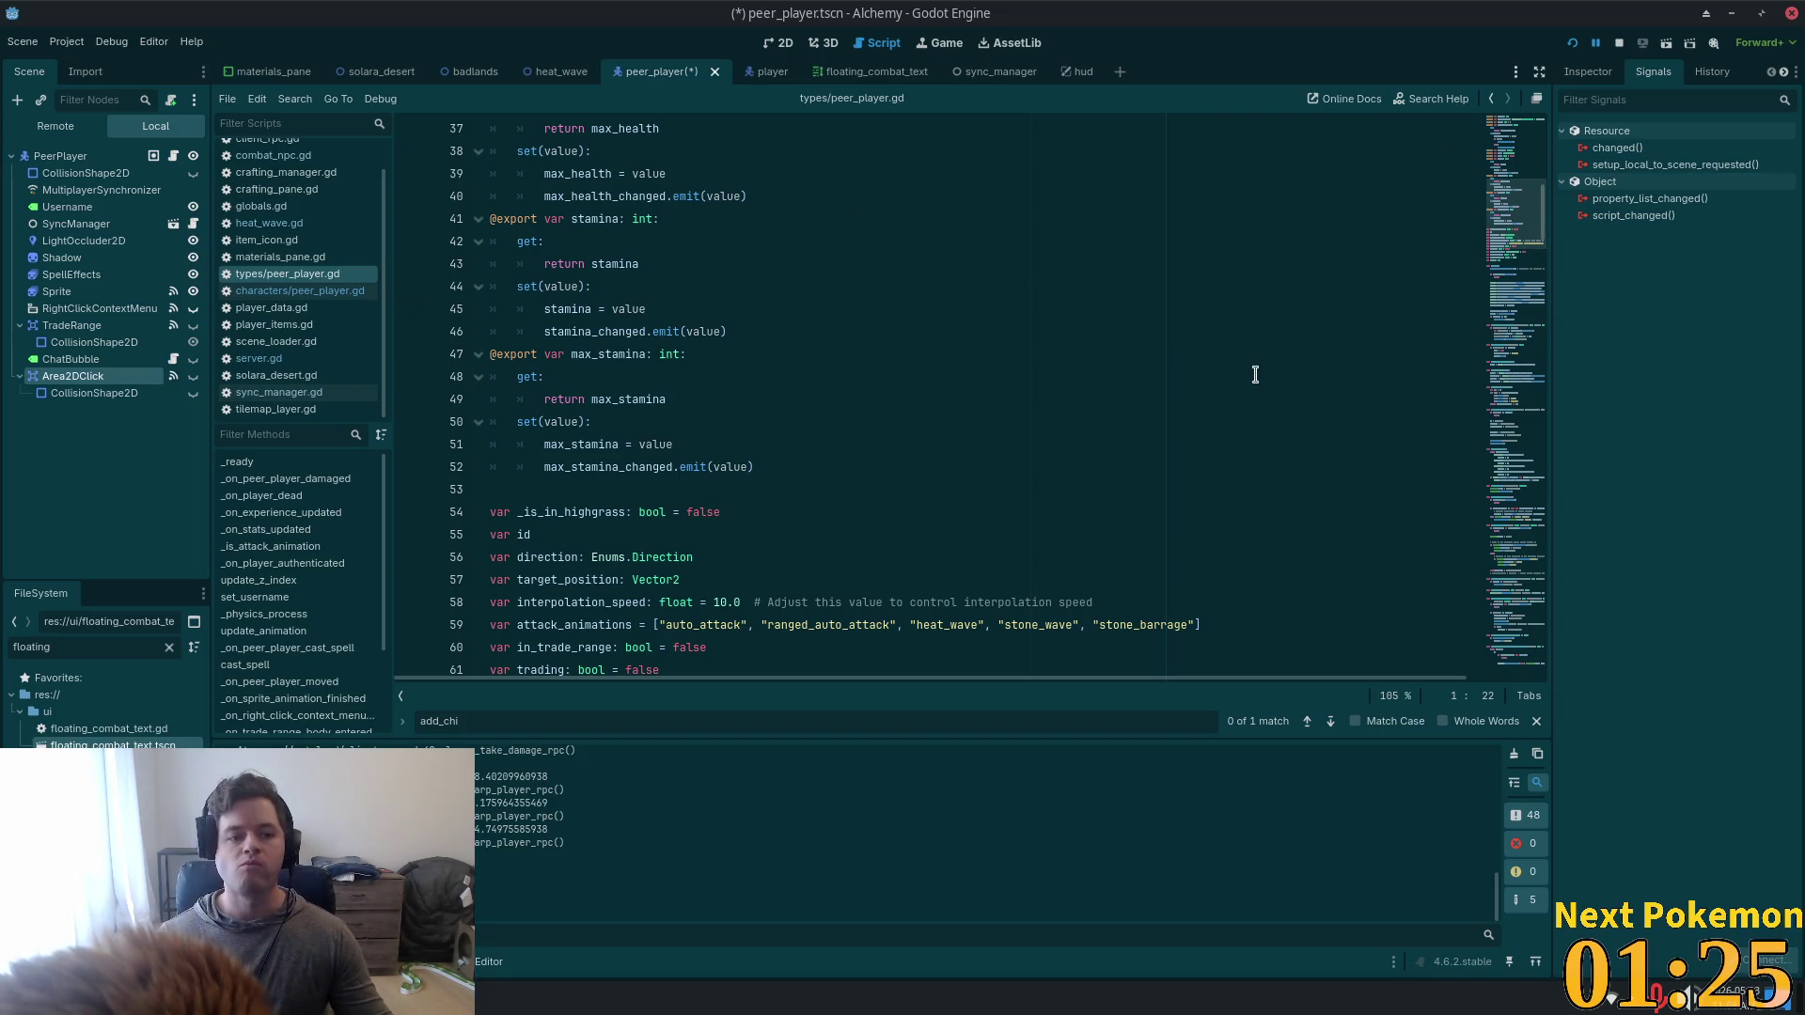
scroll(1034, 390, "down", 5)
Search peer_player.gd for 'area' to find the click handler.
left_click(1041, 368)
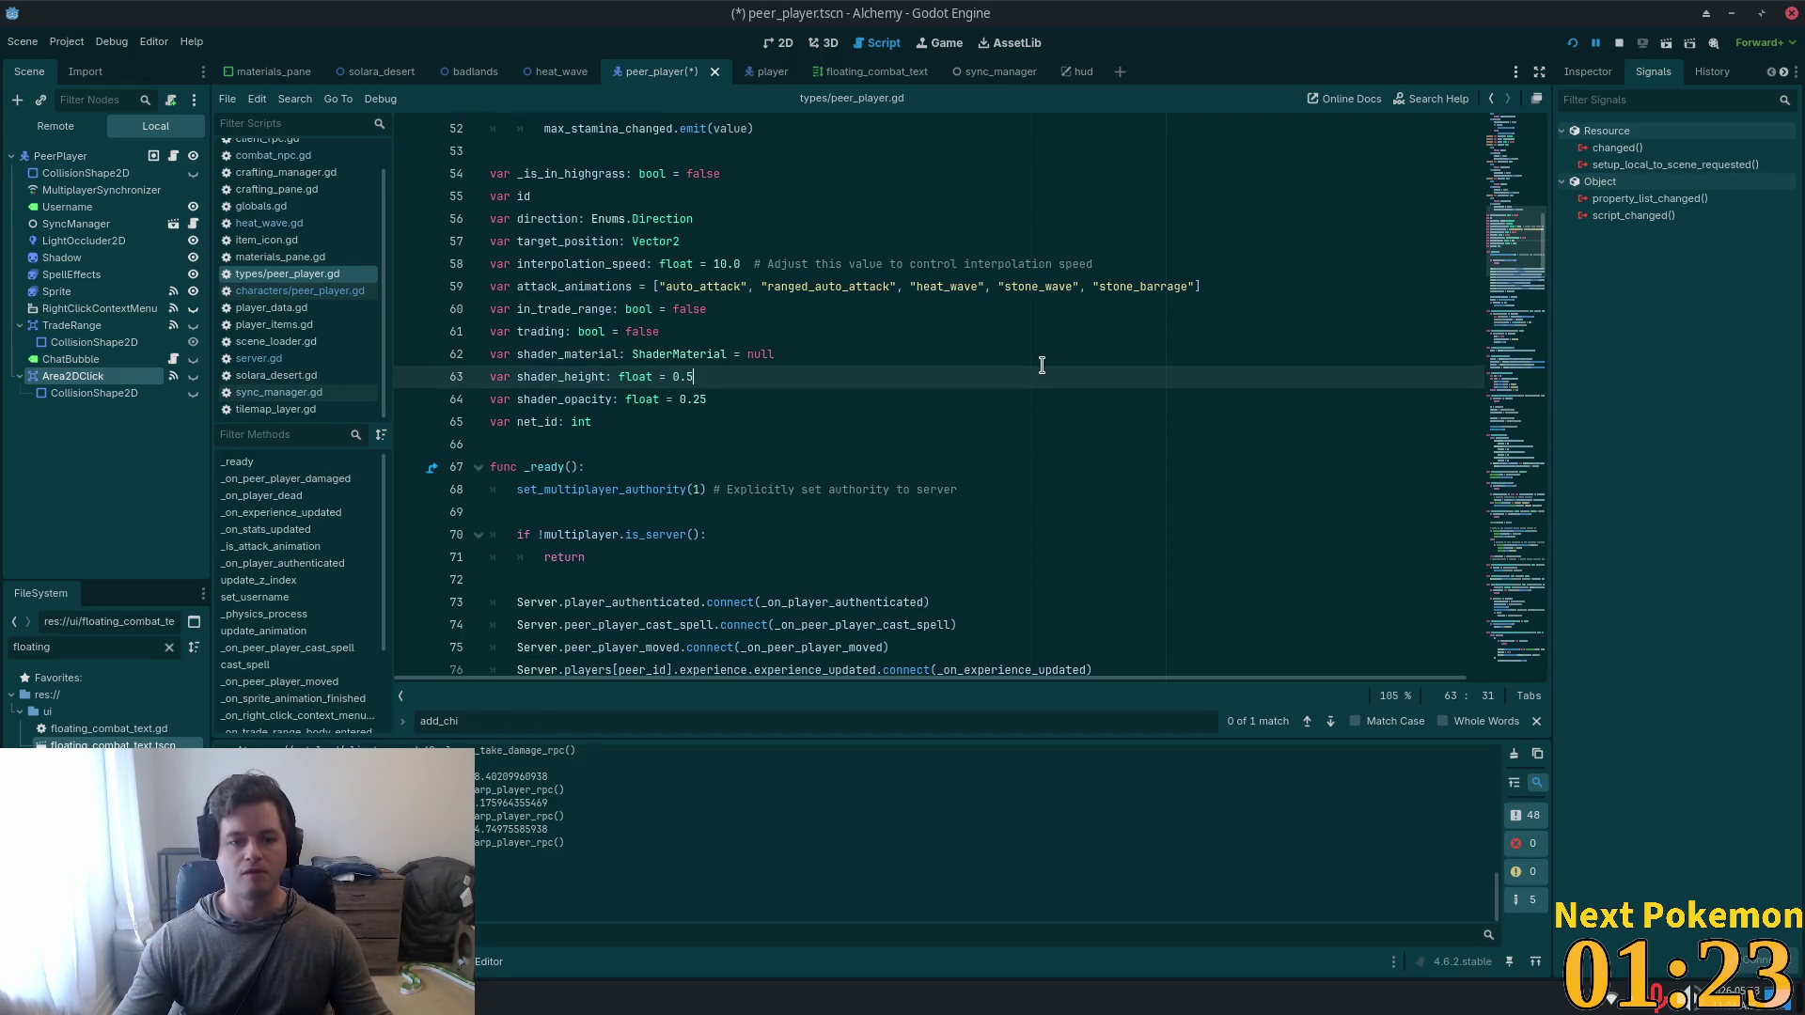
key("ctrl+f")
type("area")
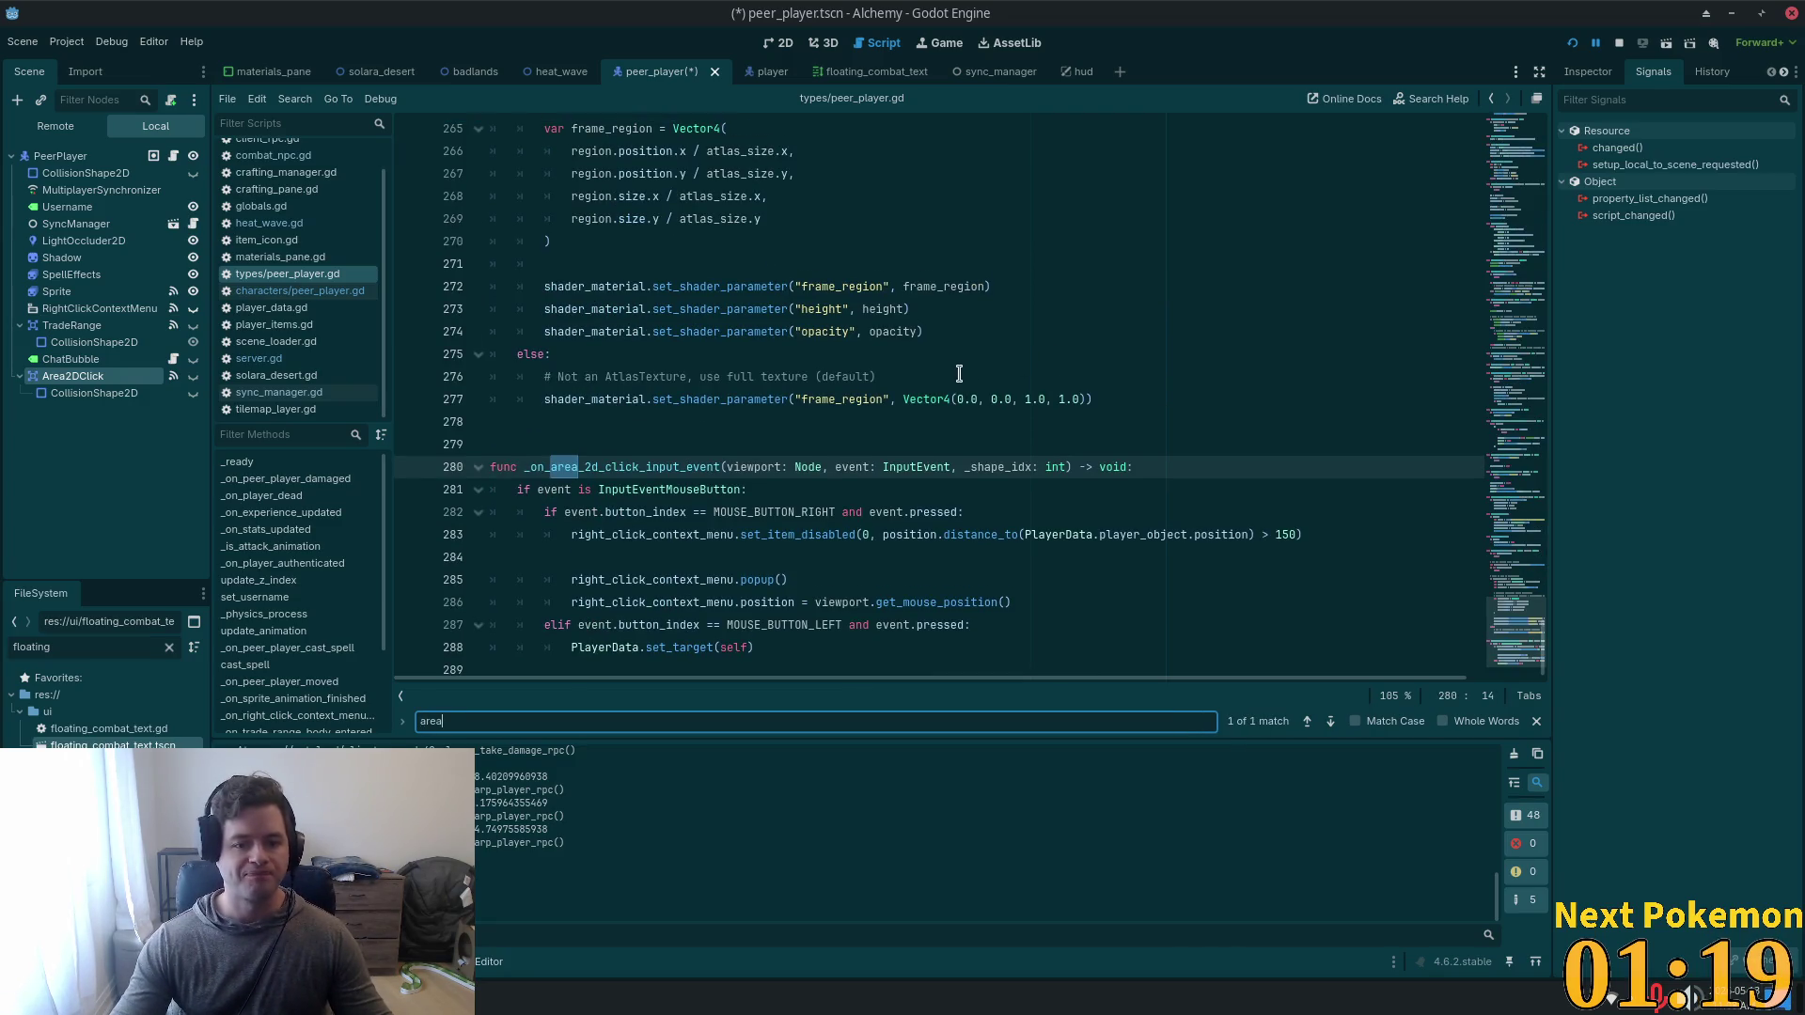
Highlight PlayerData.set_target(self) on line 288, then switch to the running Alchemy game.
left_click(882, 561)
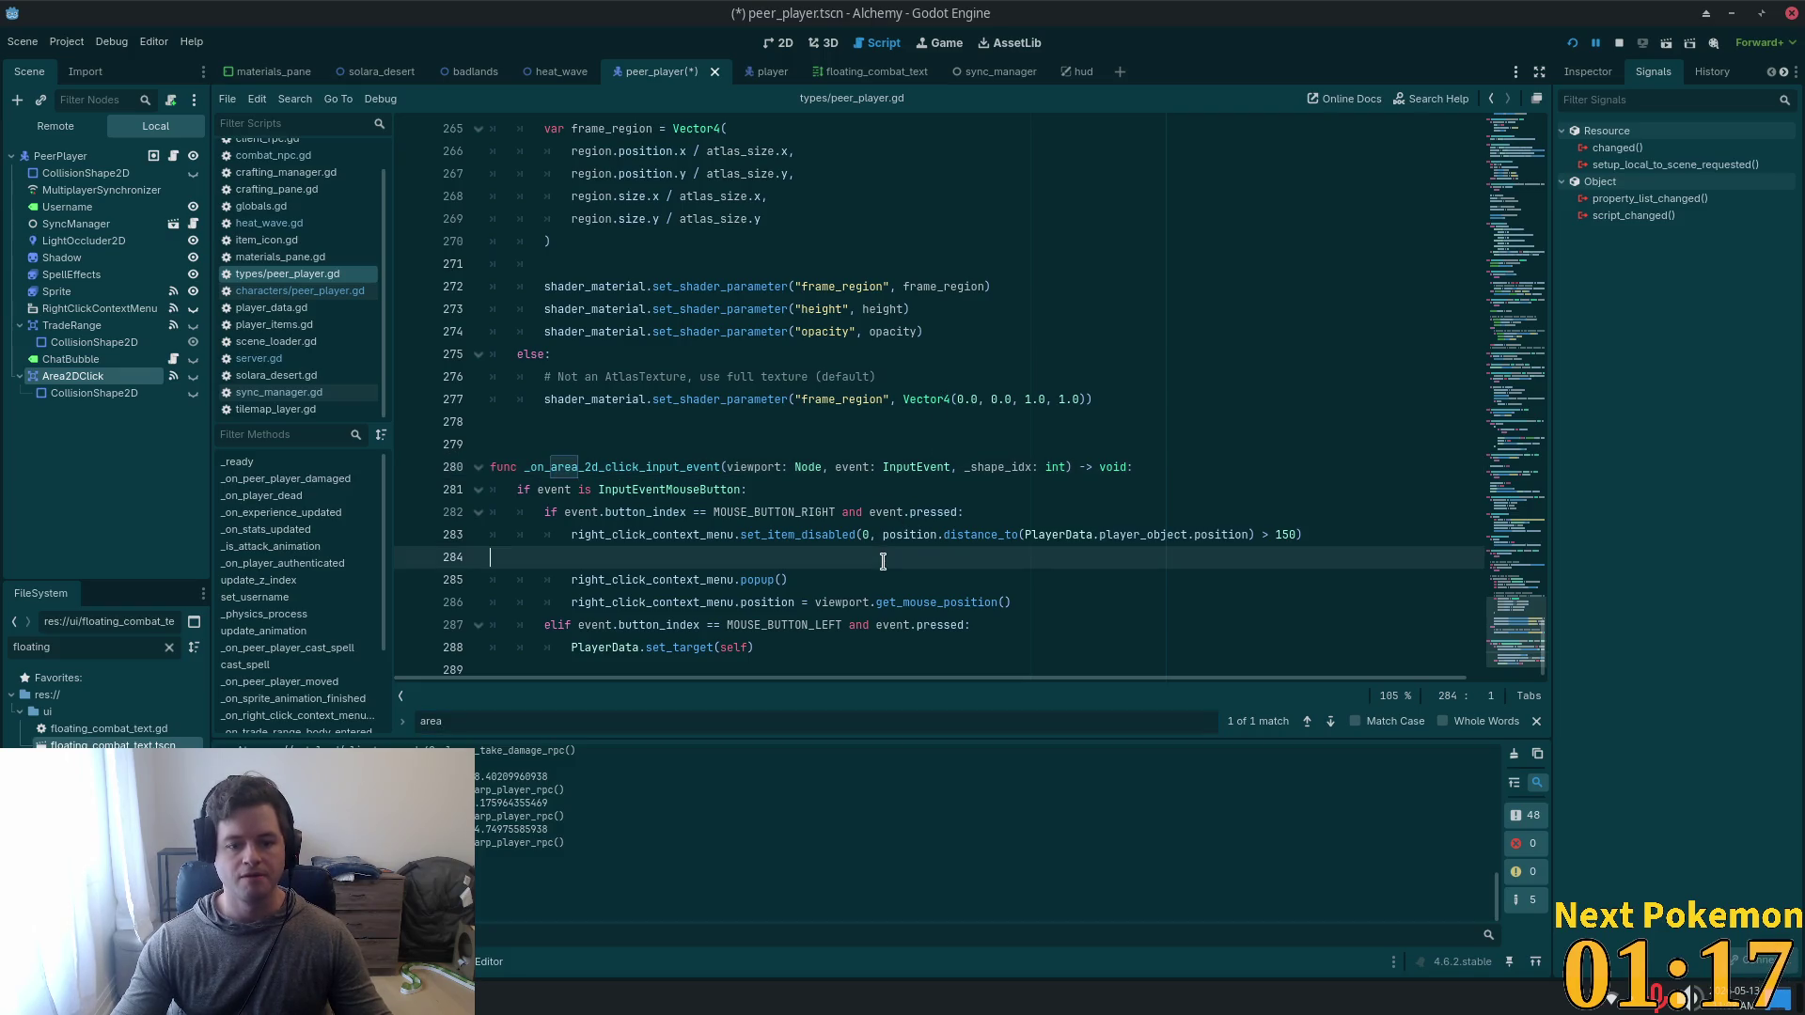
double_click(705, 647)
double_click(621, 647)
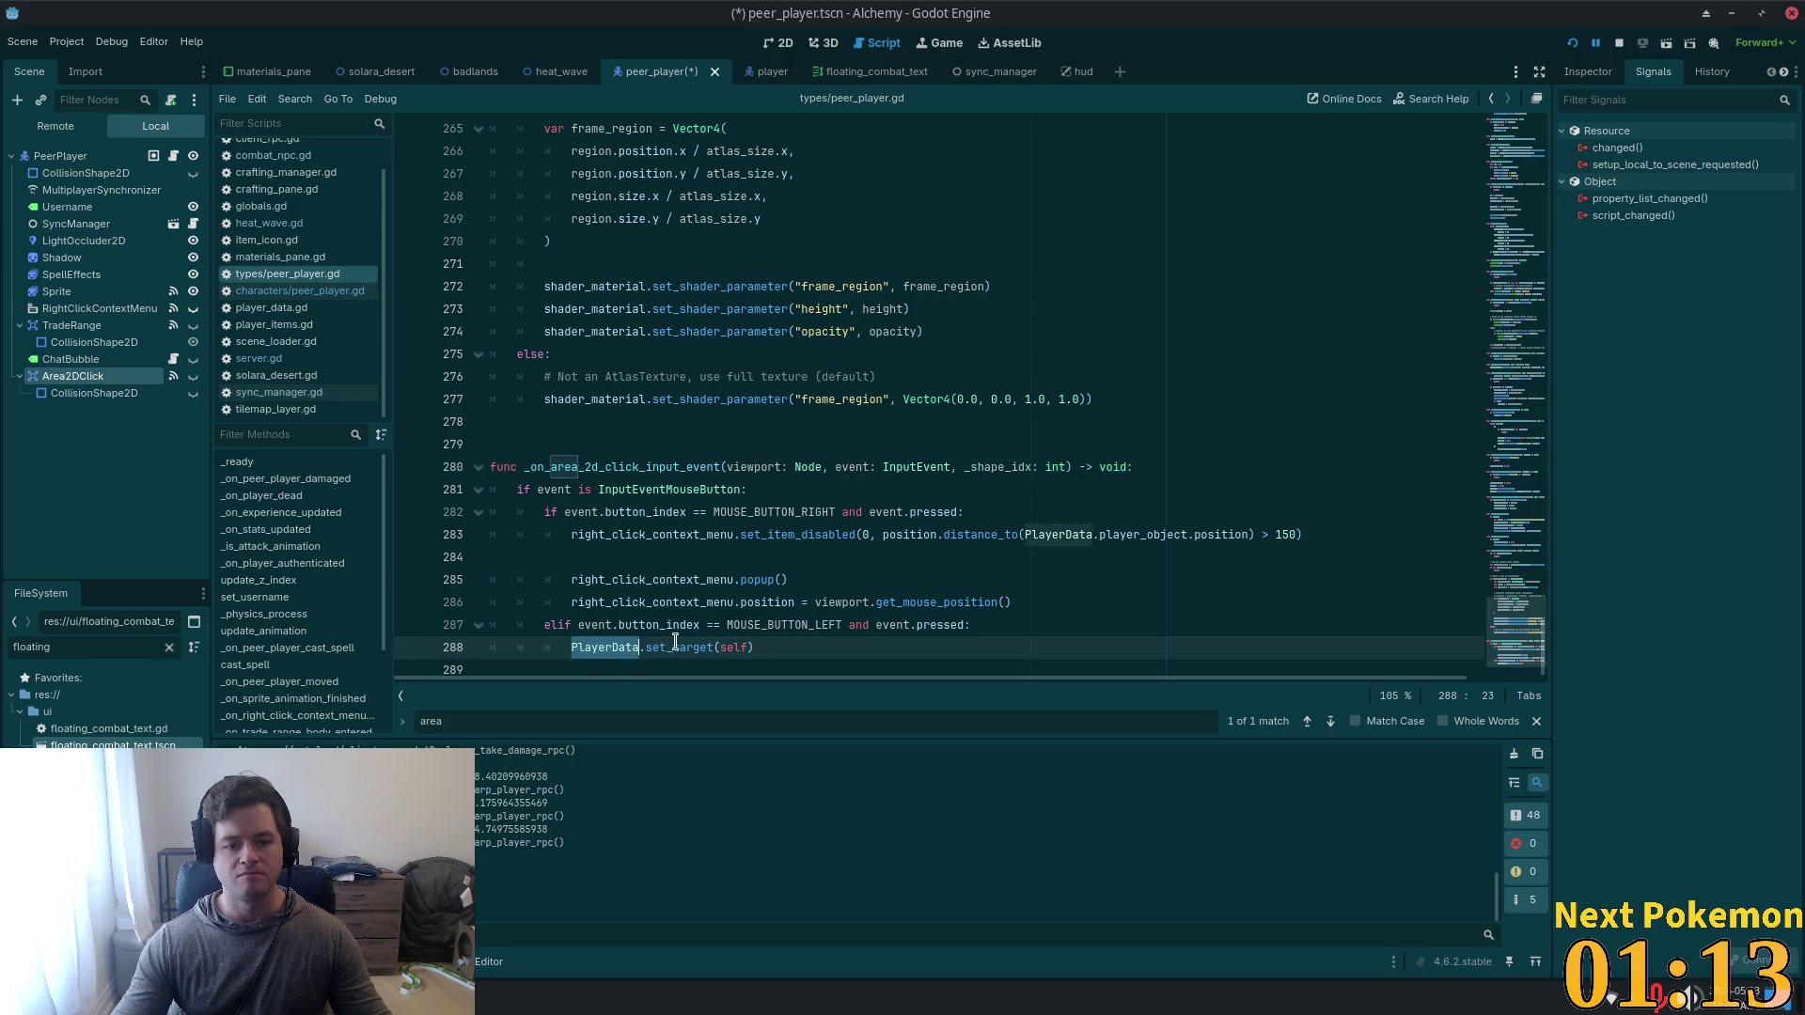
left_click(755, 647)
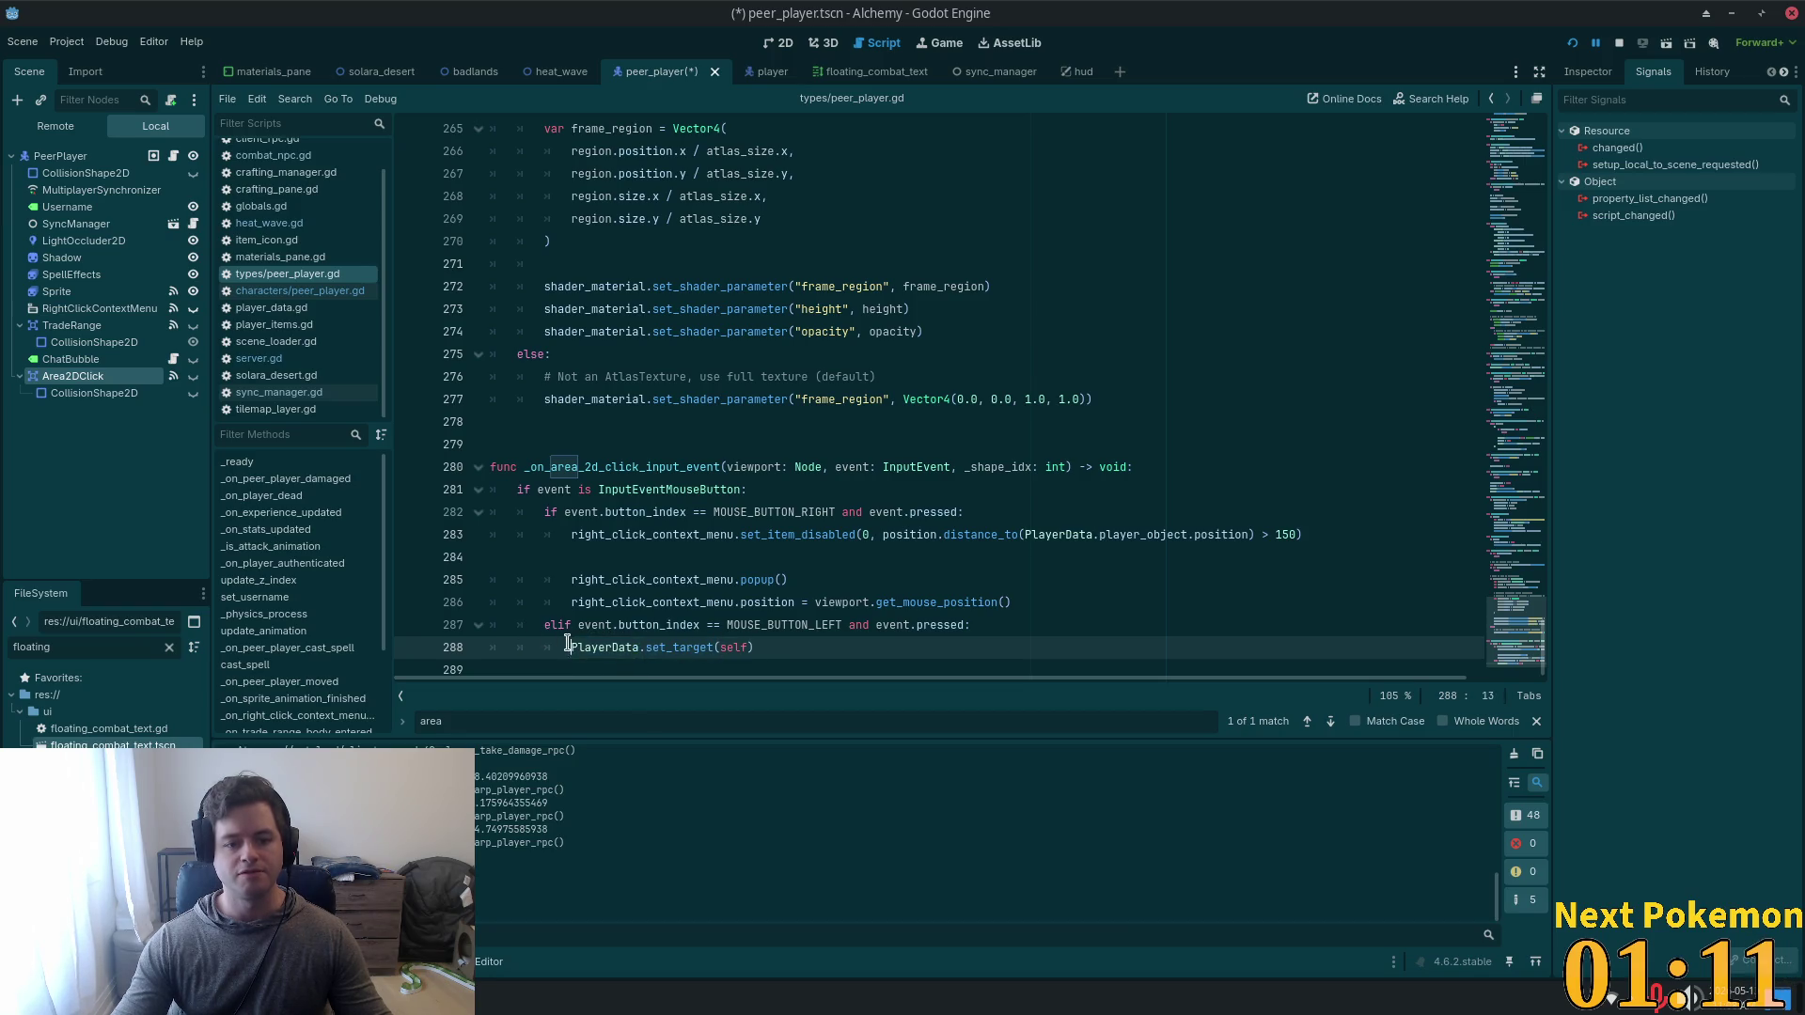
left_click_drag(568, 647, 754, 647)
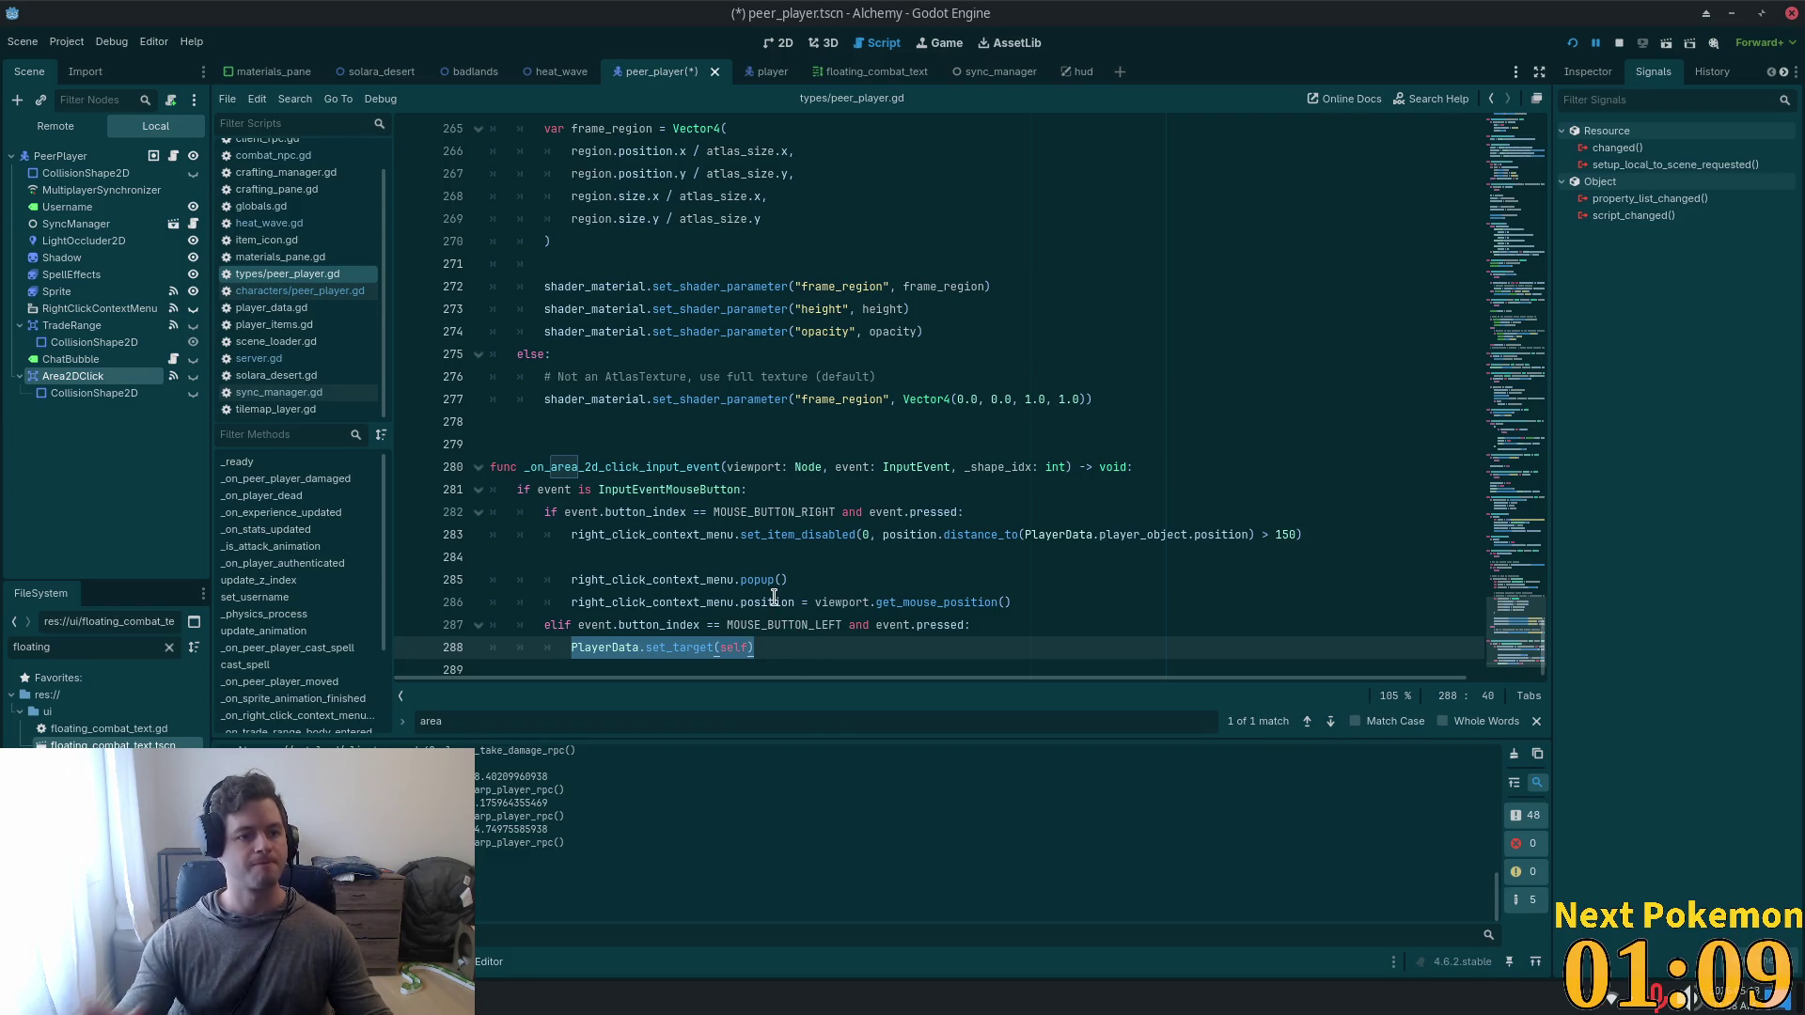
mouse_move(774, 598)
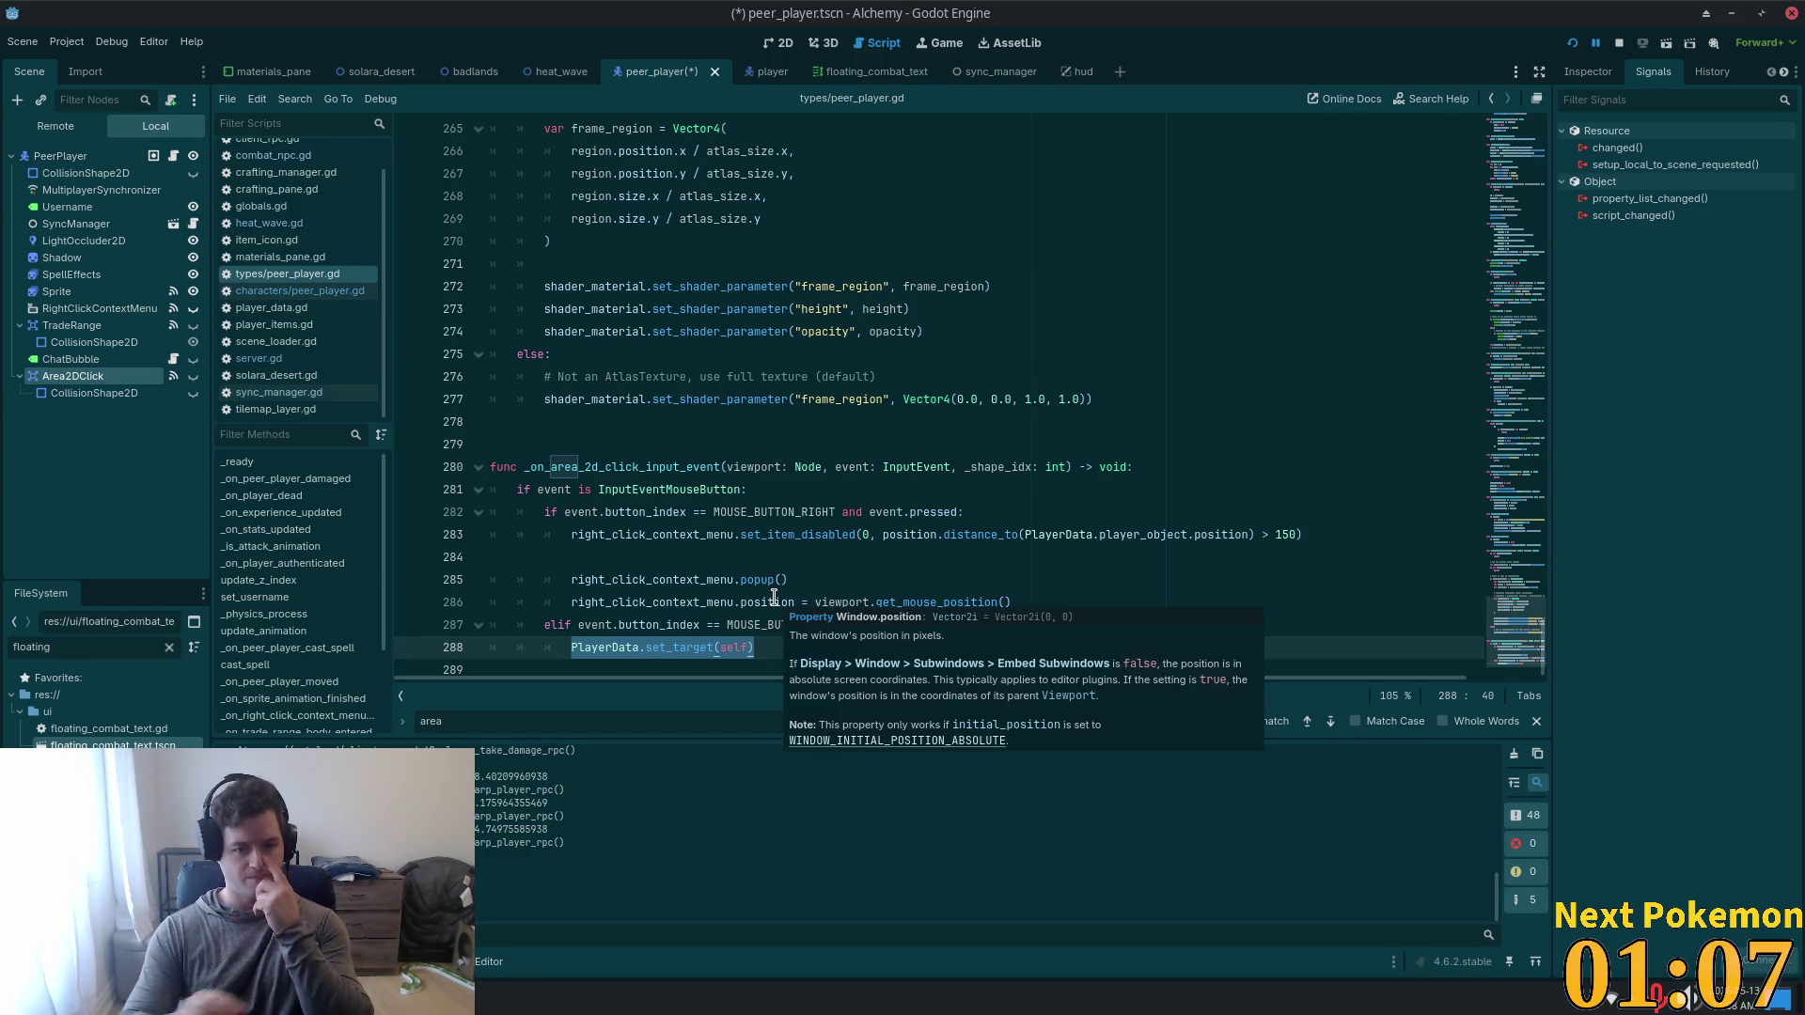
key("alt+Tab")
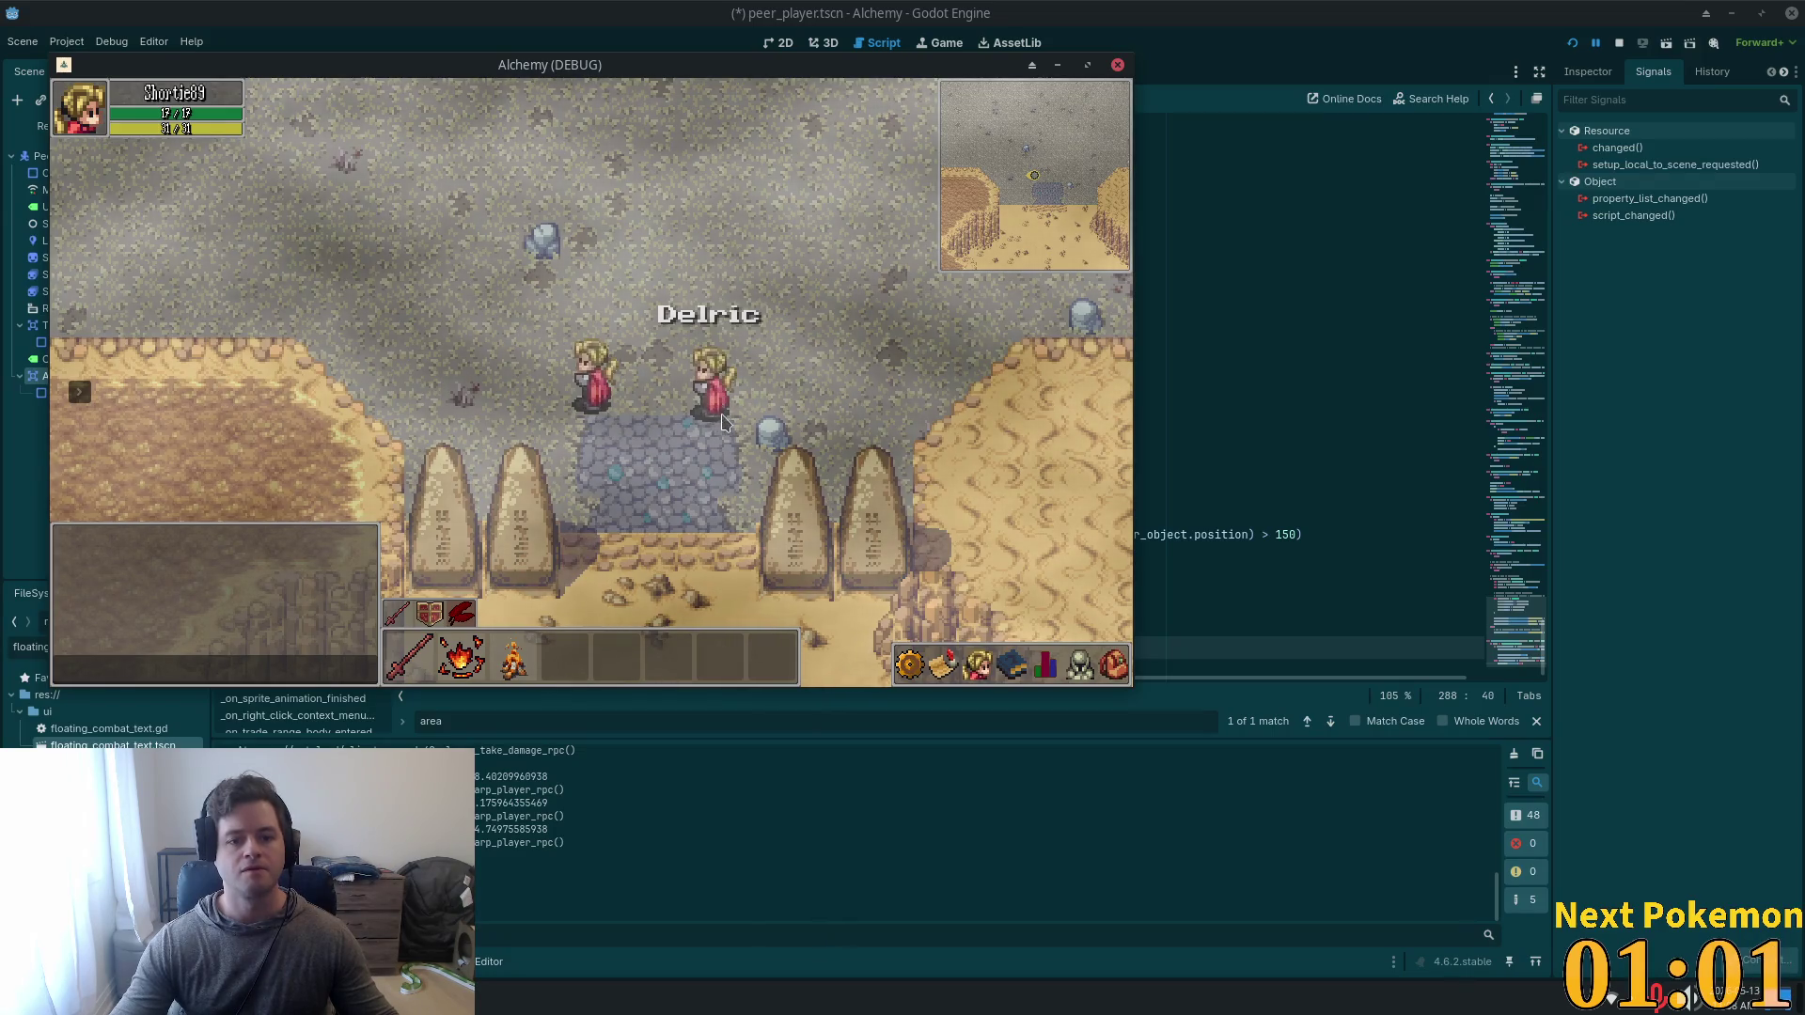
Walk the player beside Delric, move the game window aside, and return to peer_player.gd.
key("w")
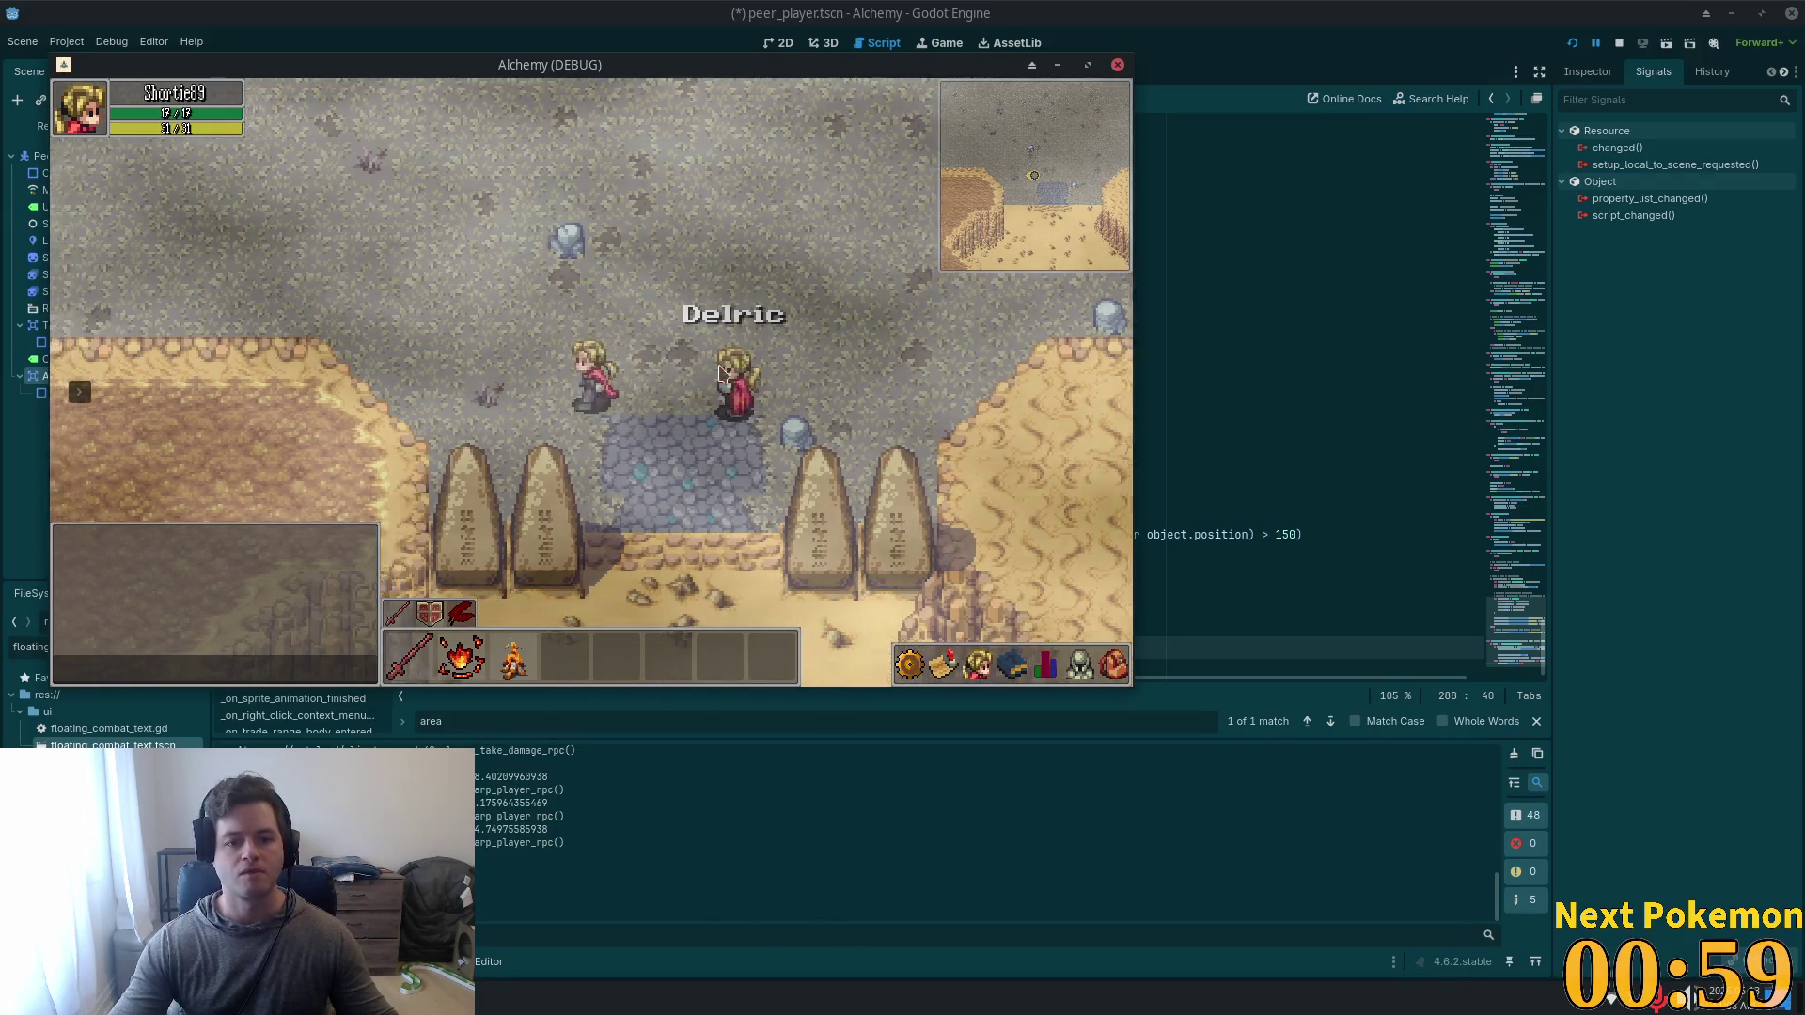
key("s")
key("d")
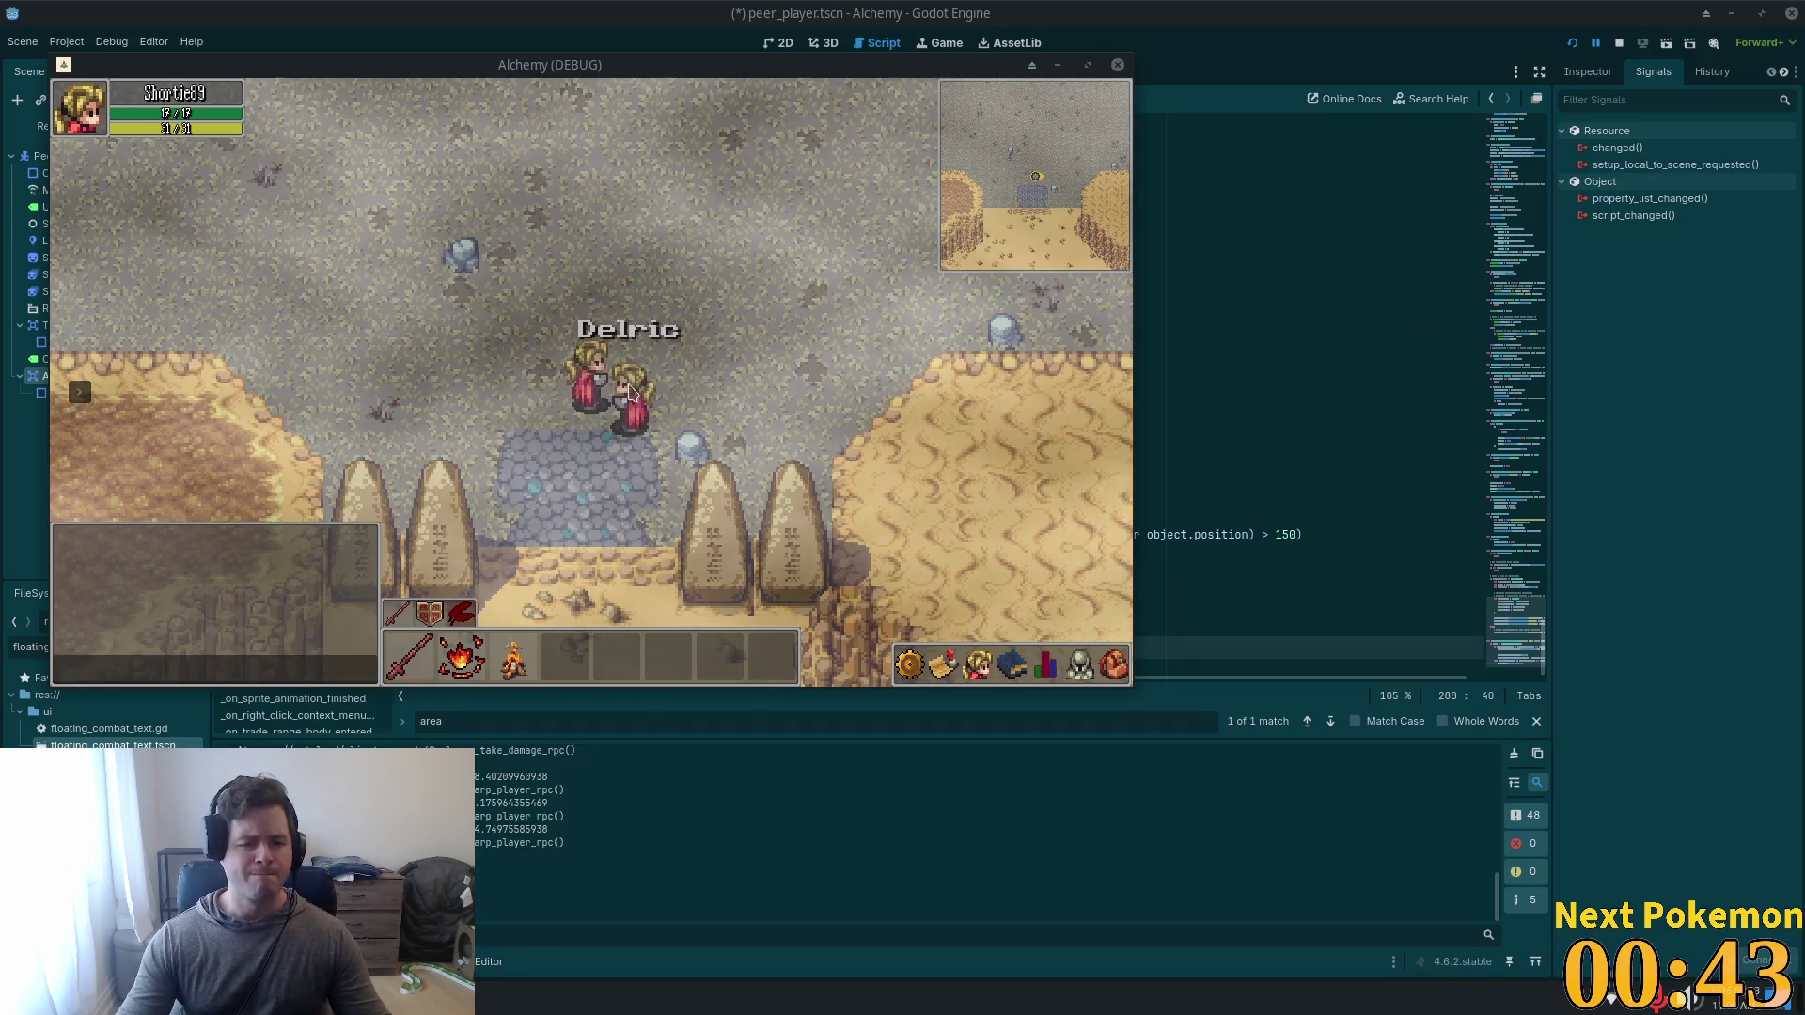
left_click(629, 414)
left_click_drag(658, 64, 1021, 162)
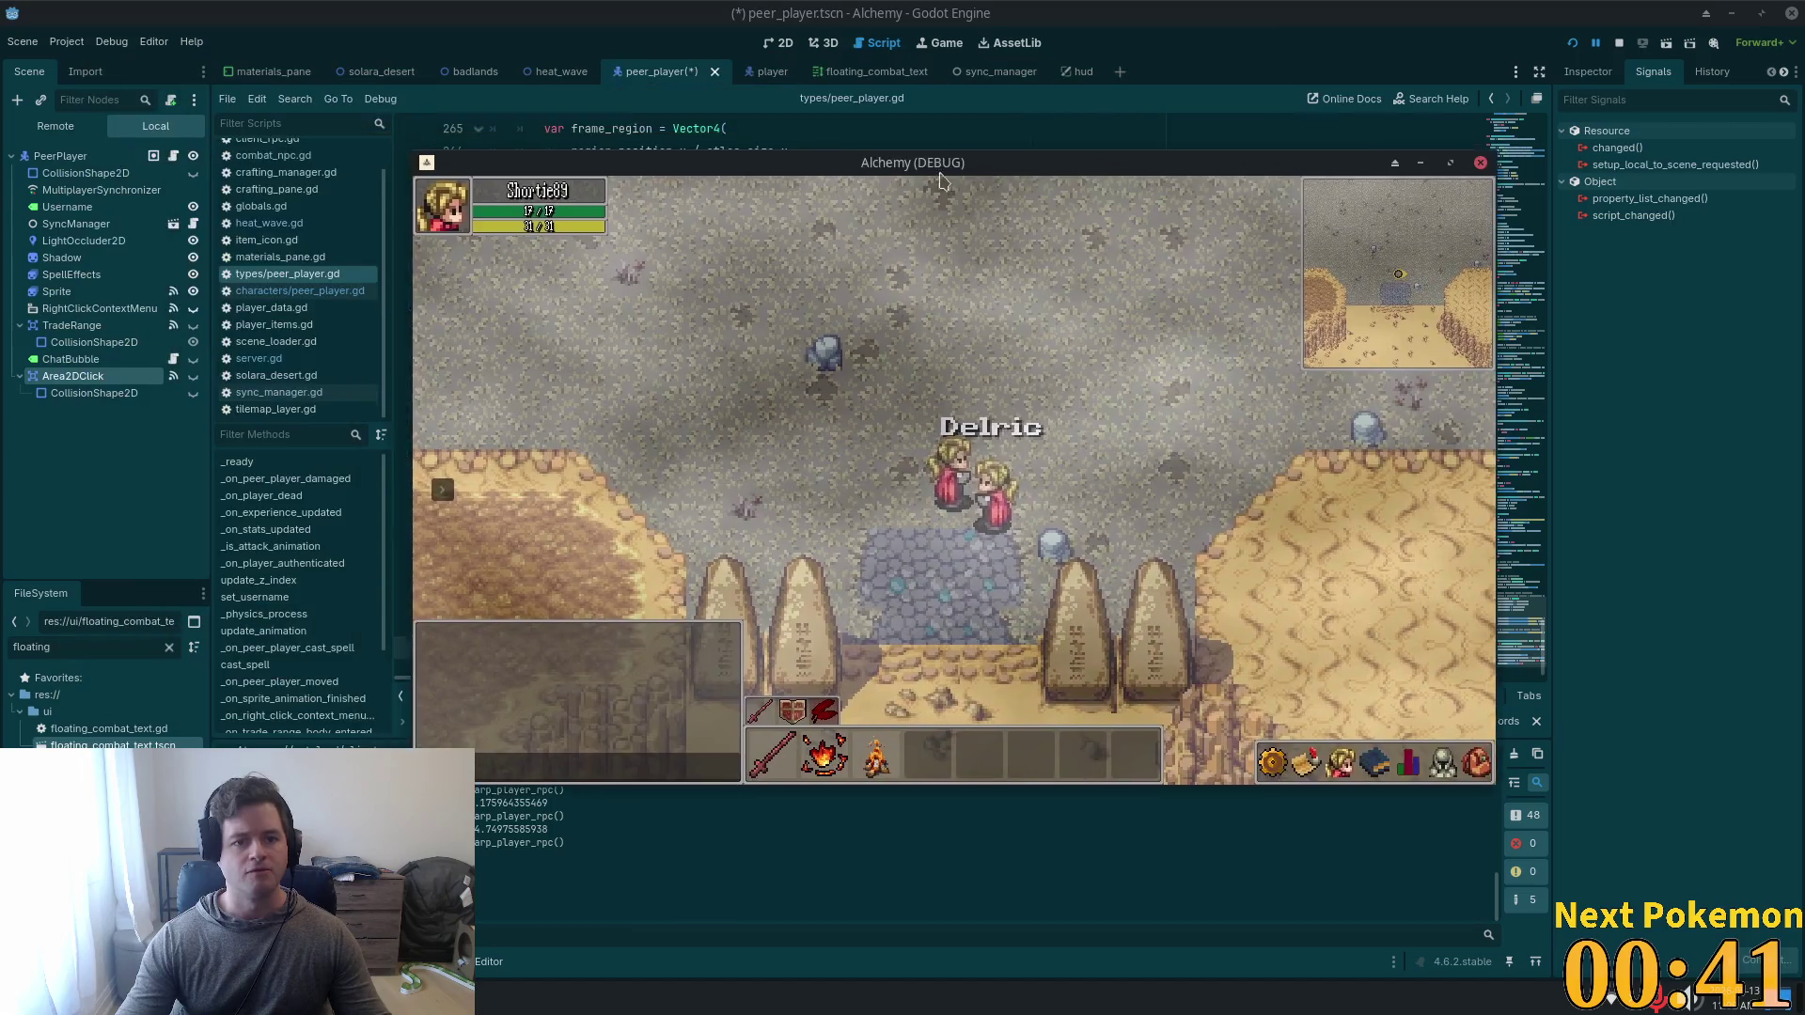
left_click(1255, 4)
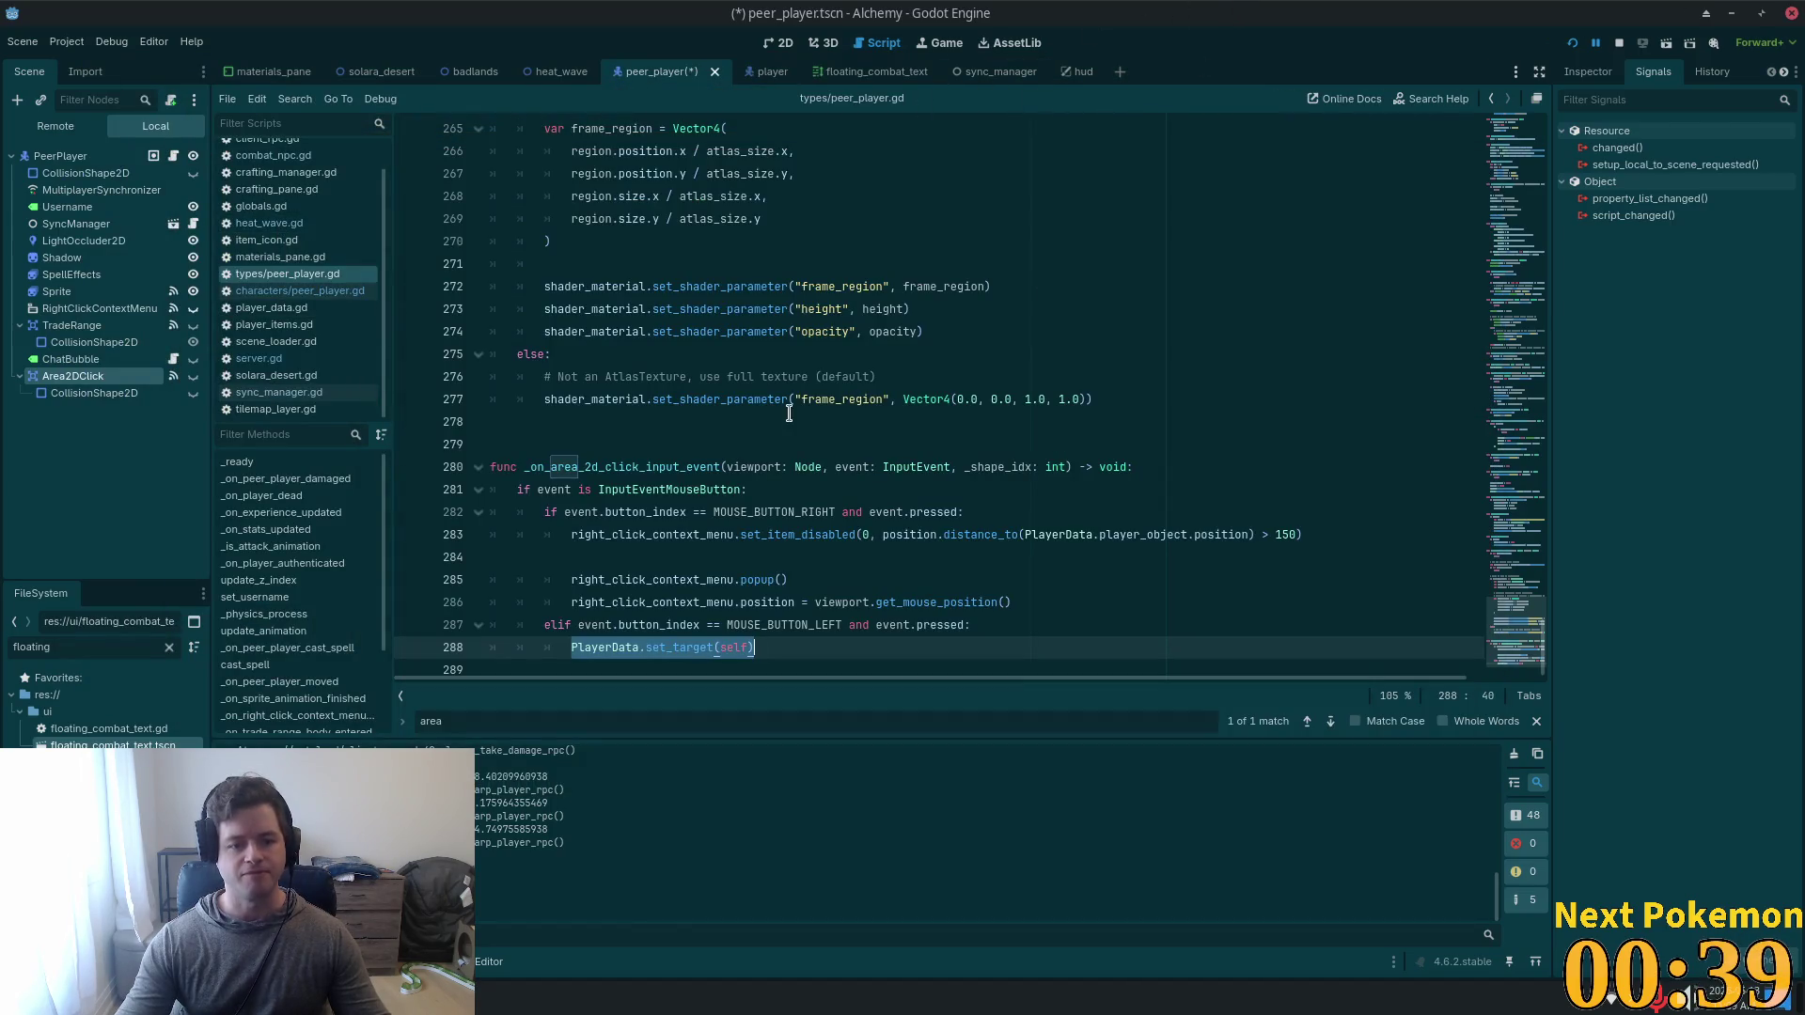
Examine the button_index and event checks on lines 282–287, then open the Select Resource quick-open.
double_click(647, 512)
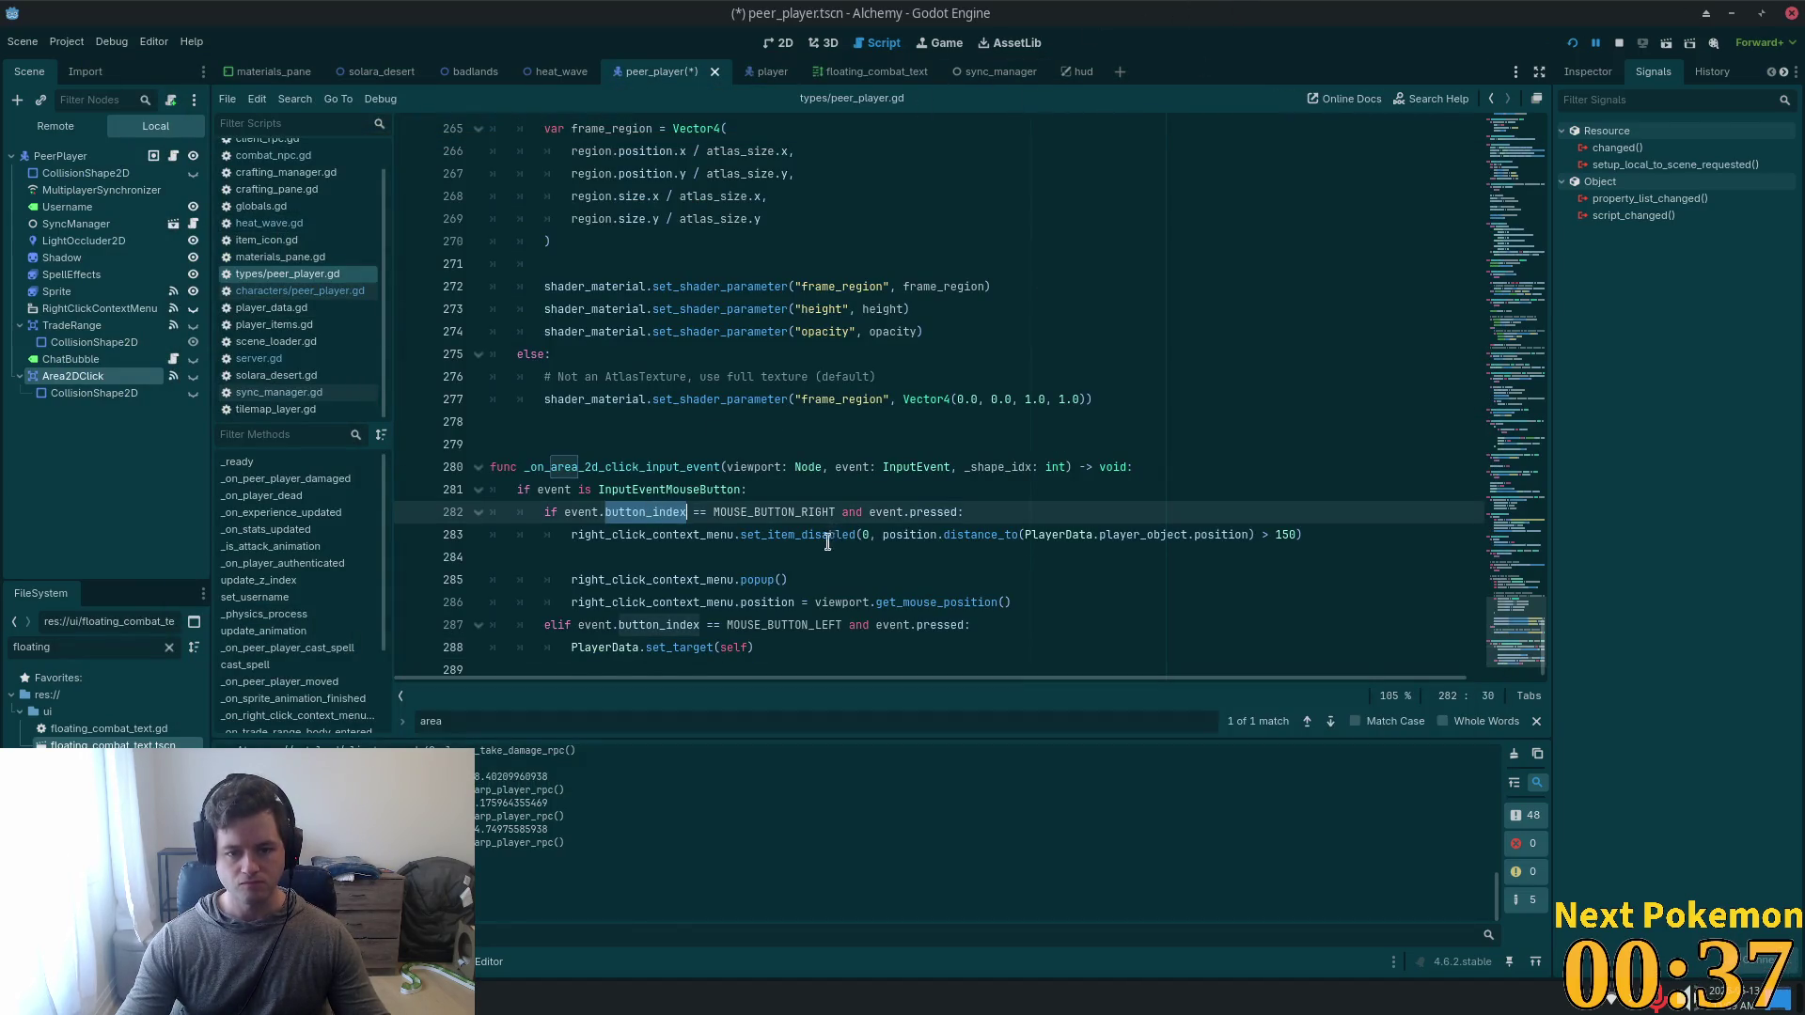
double_click(737, 626)
double_click(897, 625)
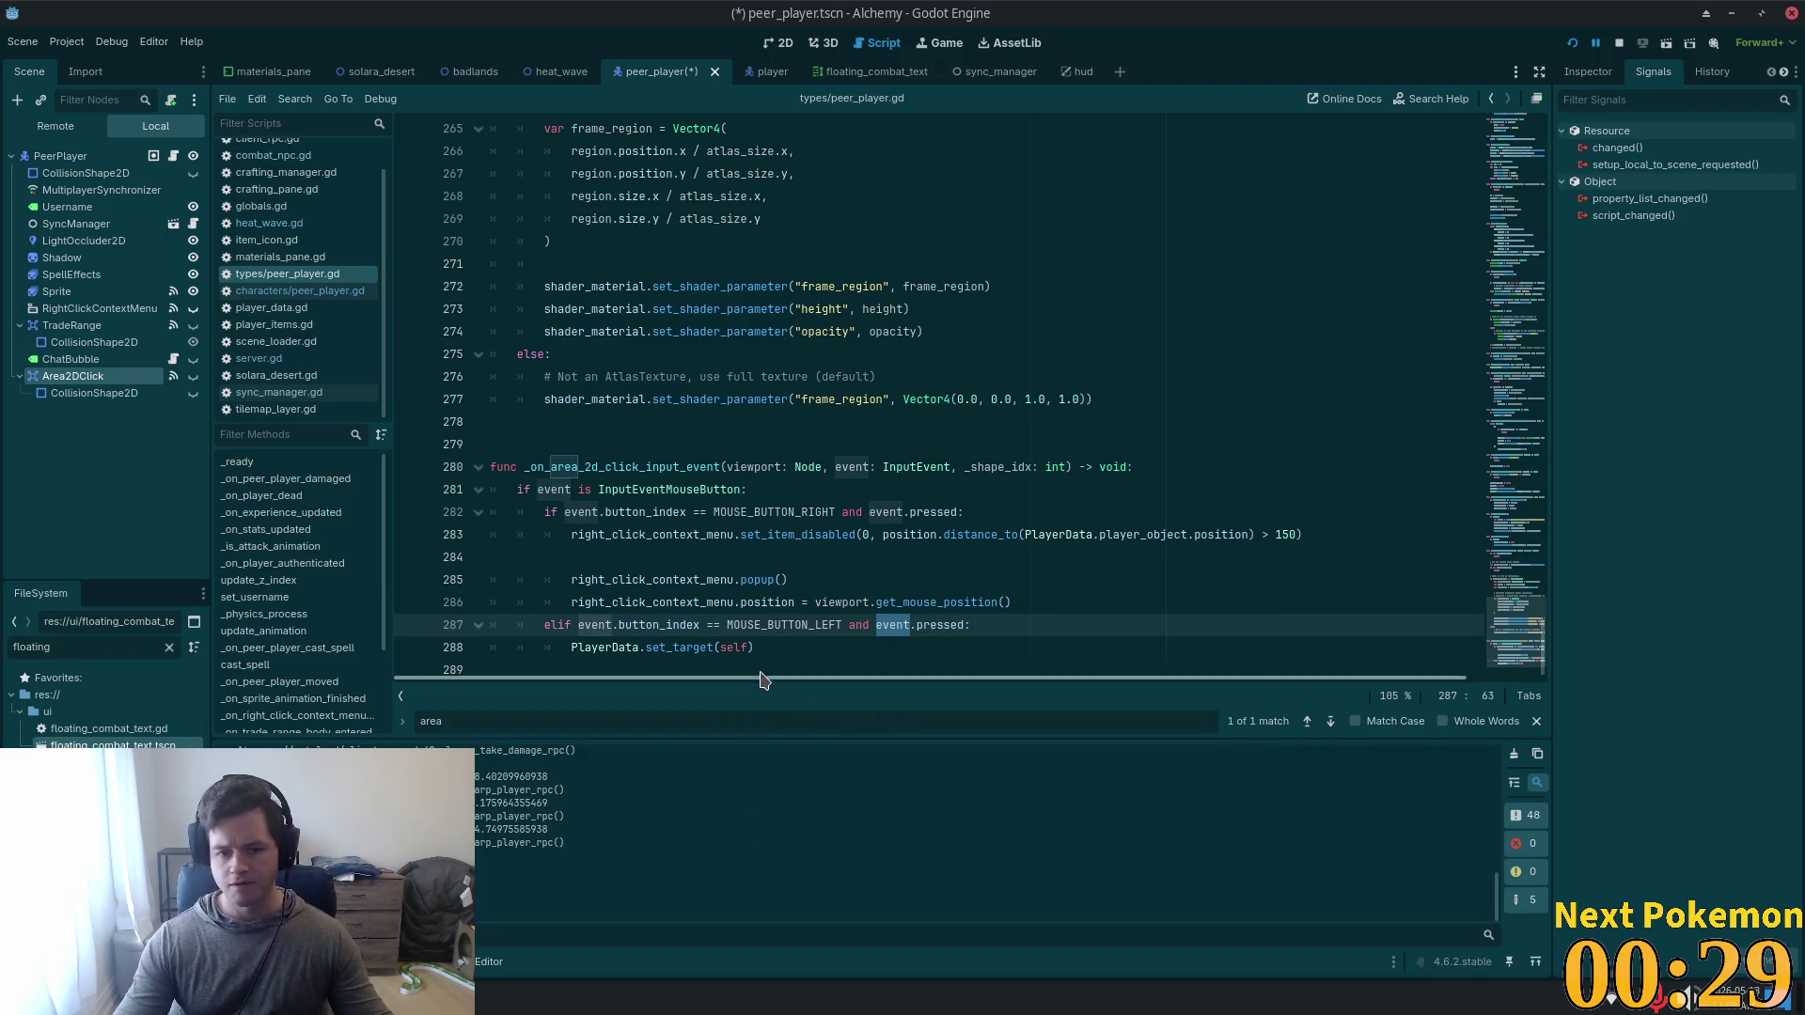
left_click(738, 628)
left_click(987, 640)
left_click(989, 626)
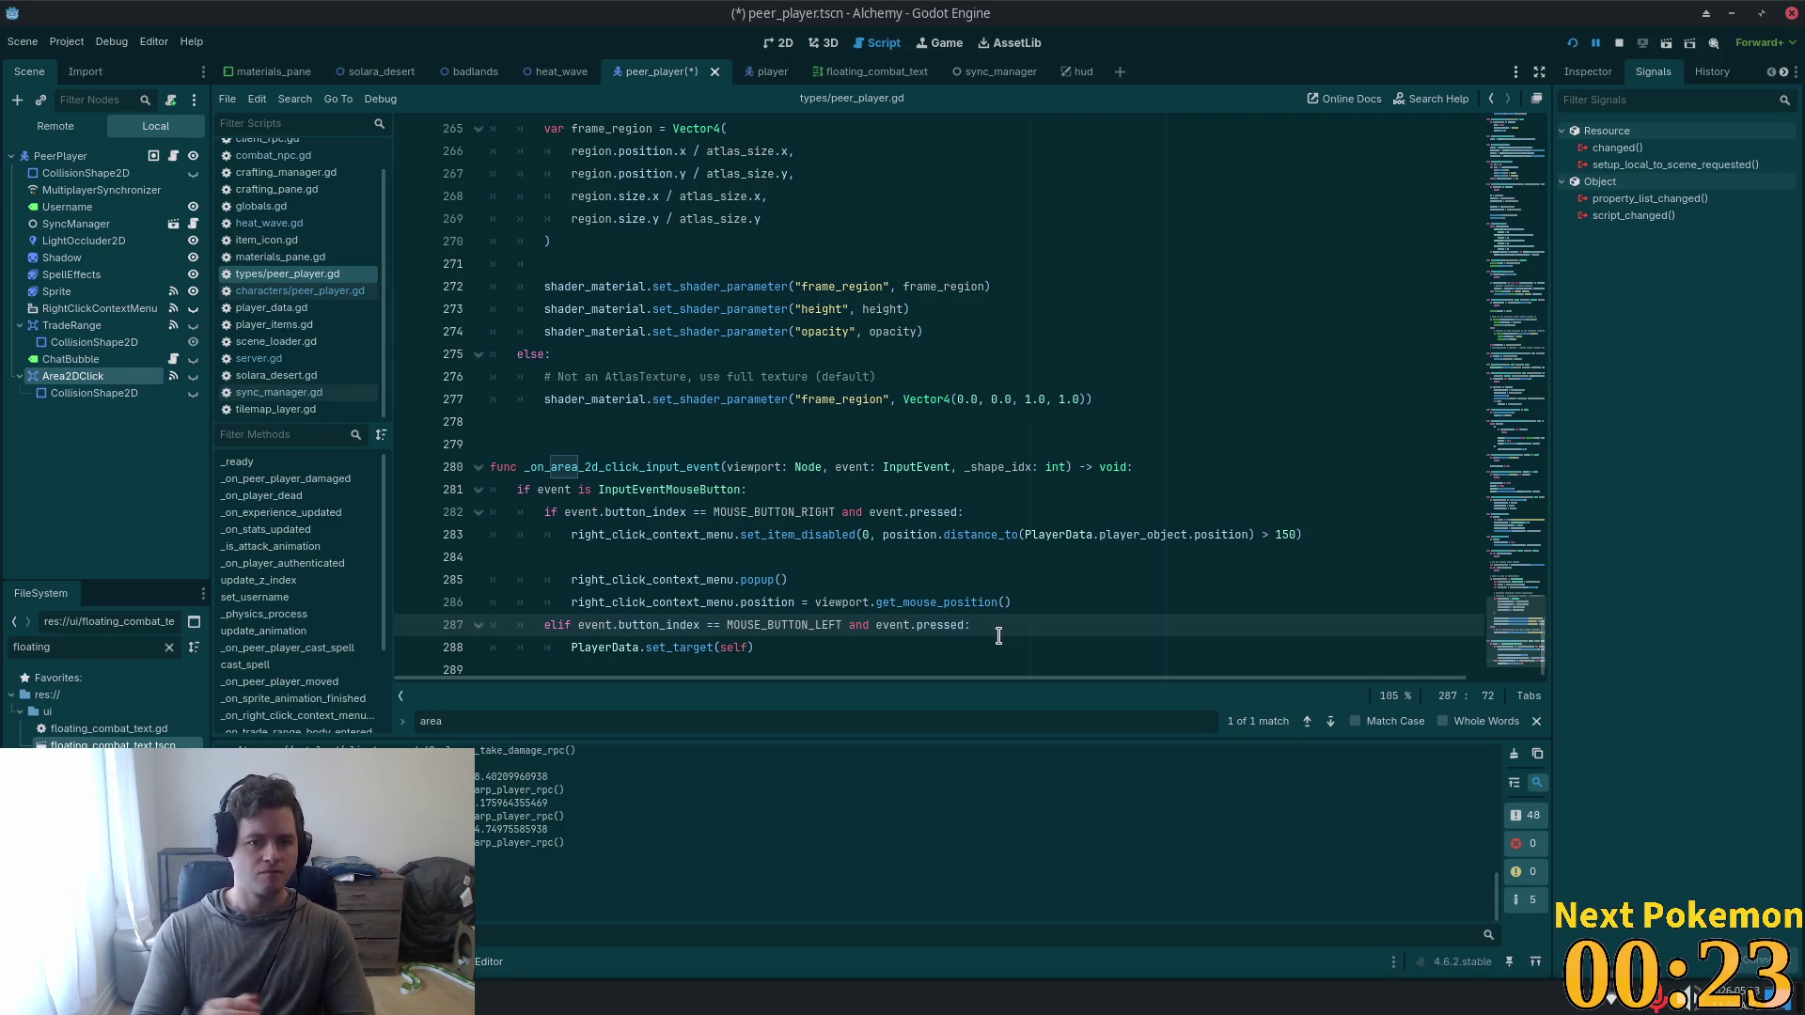
key("BackSpace")
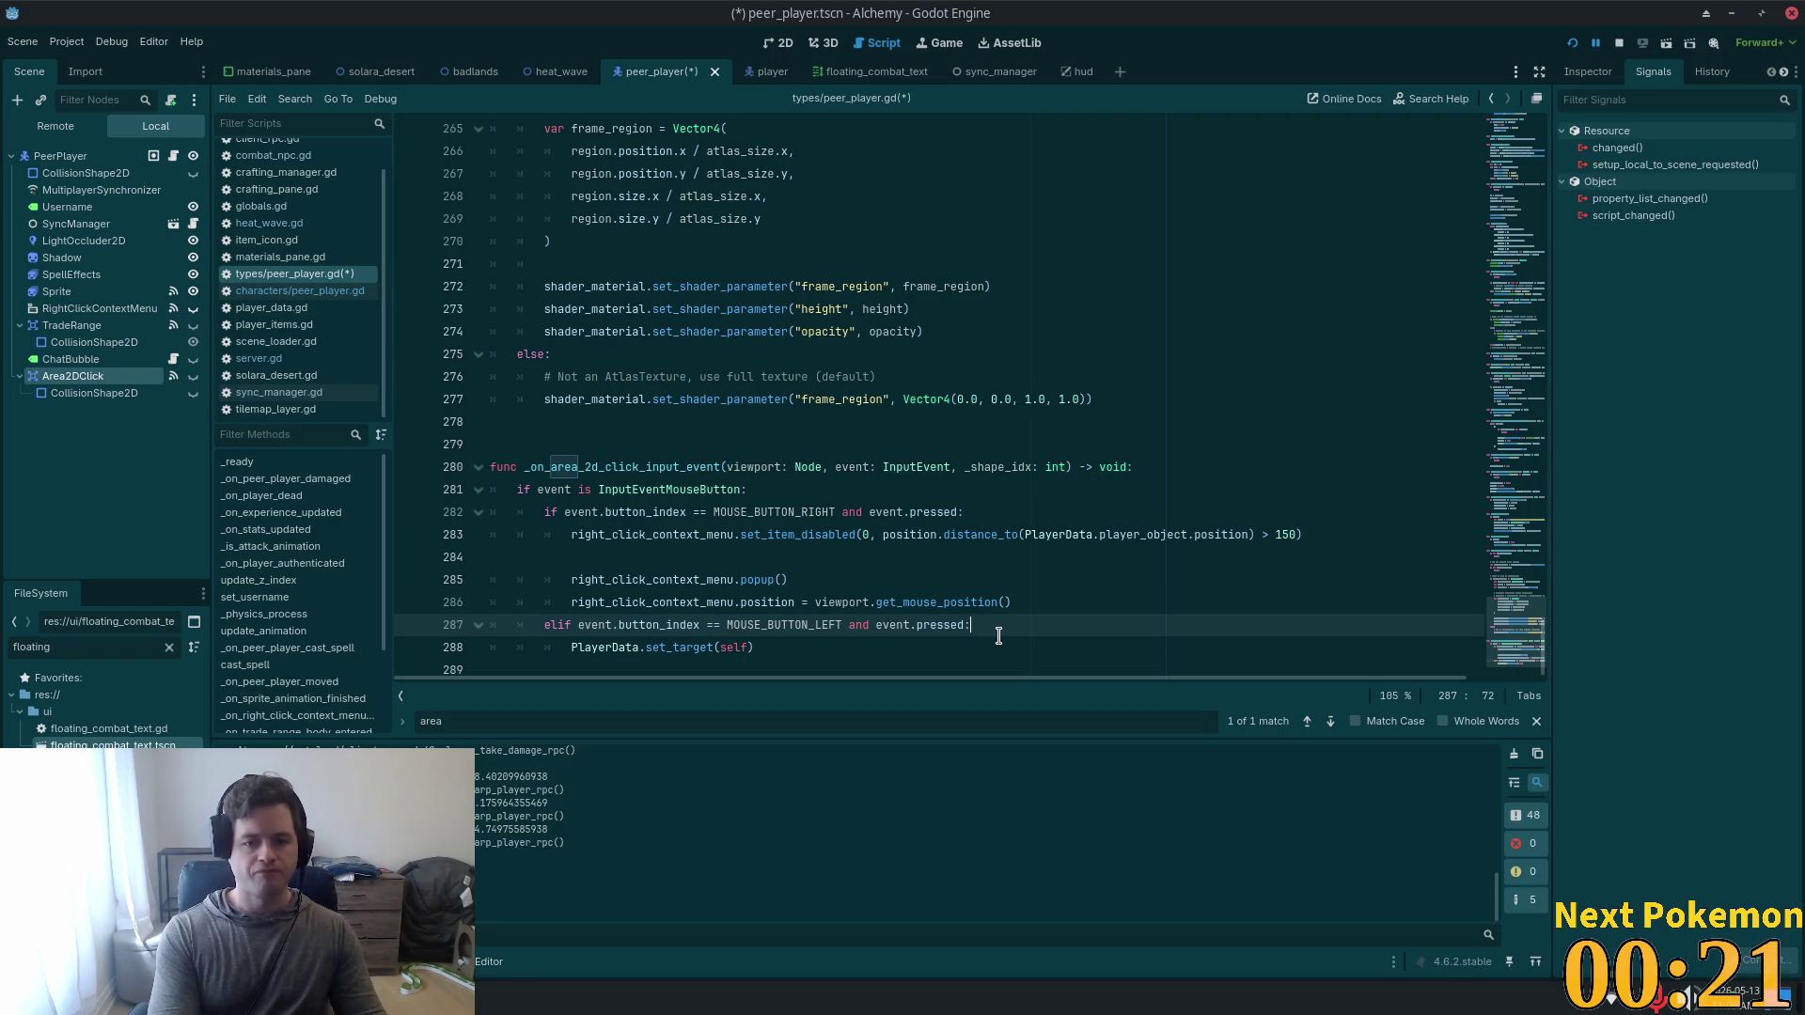
key("shift+alt+o")
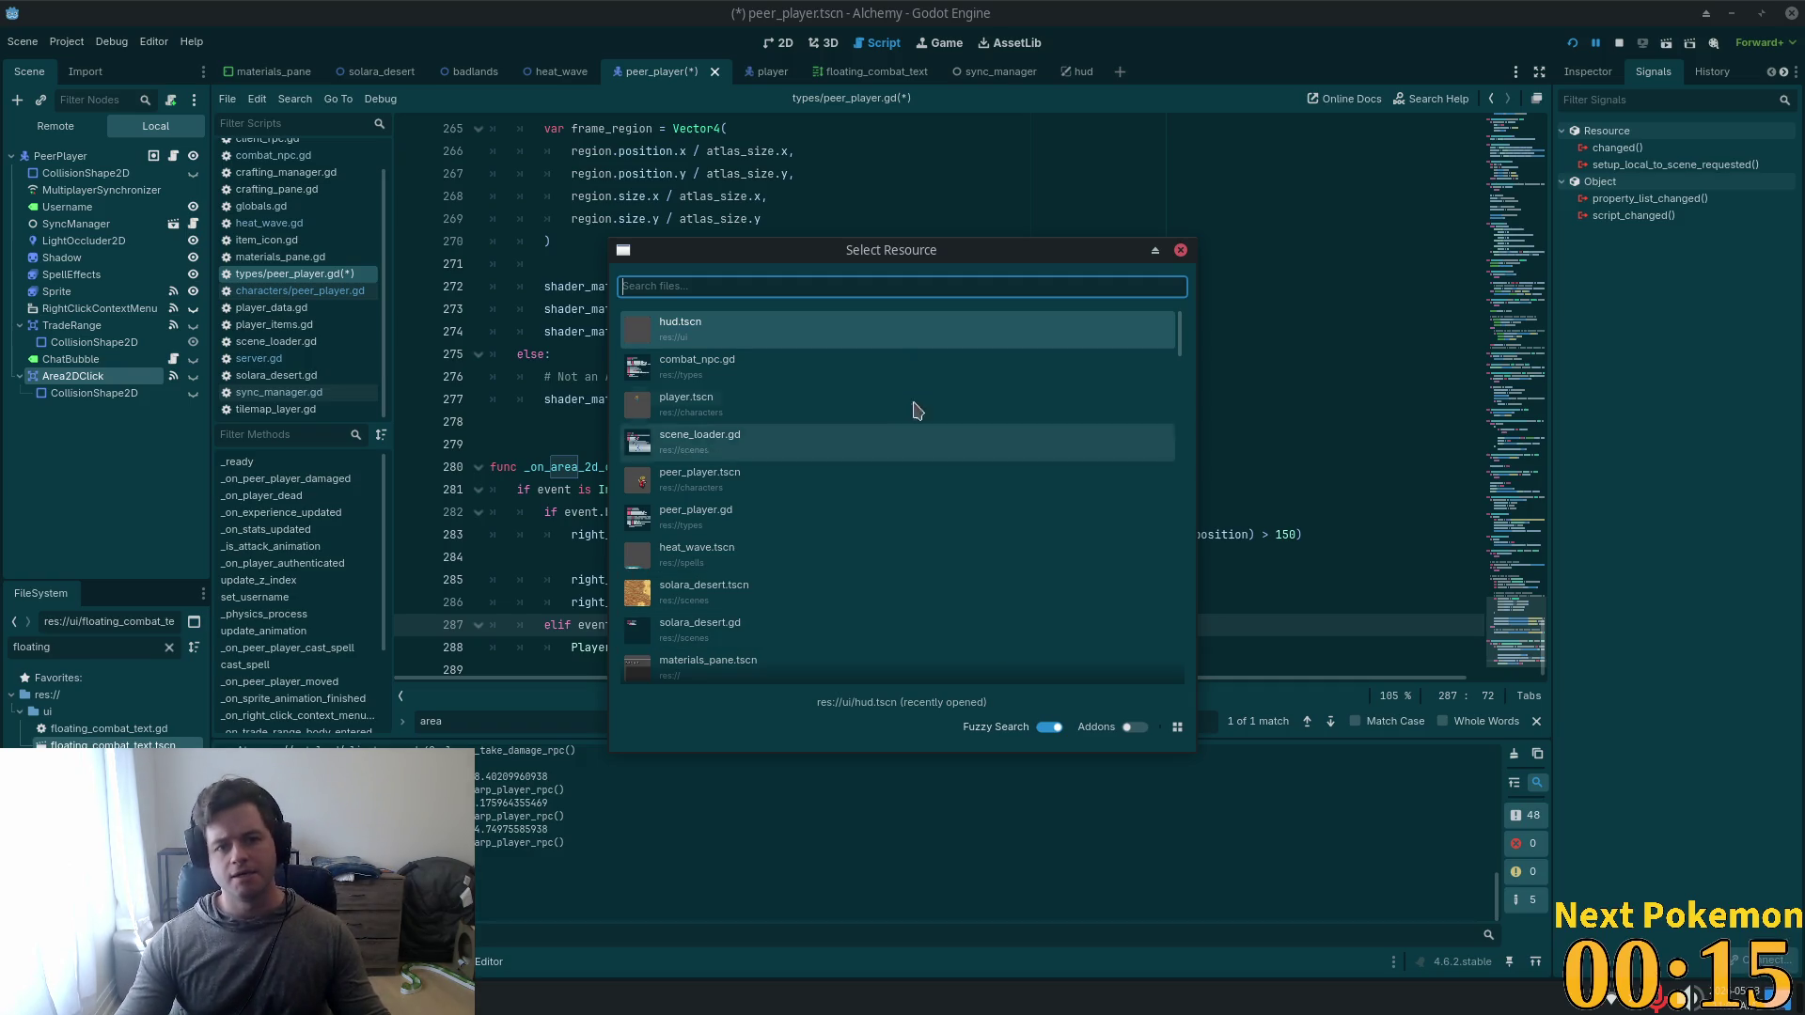
Find 'cow' in Select Resource, open cow.tscn and its cow.gd script.
type("cow")
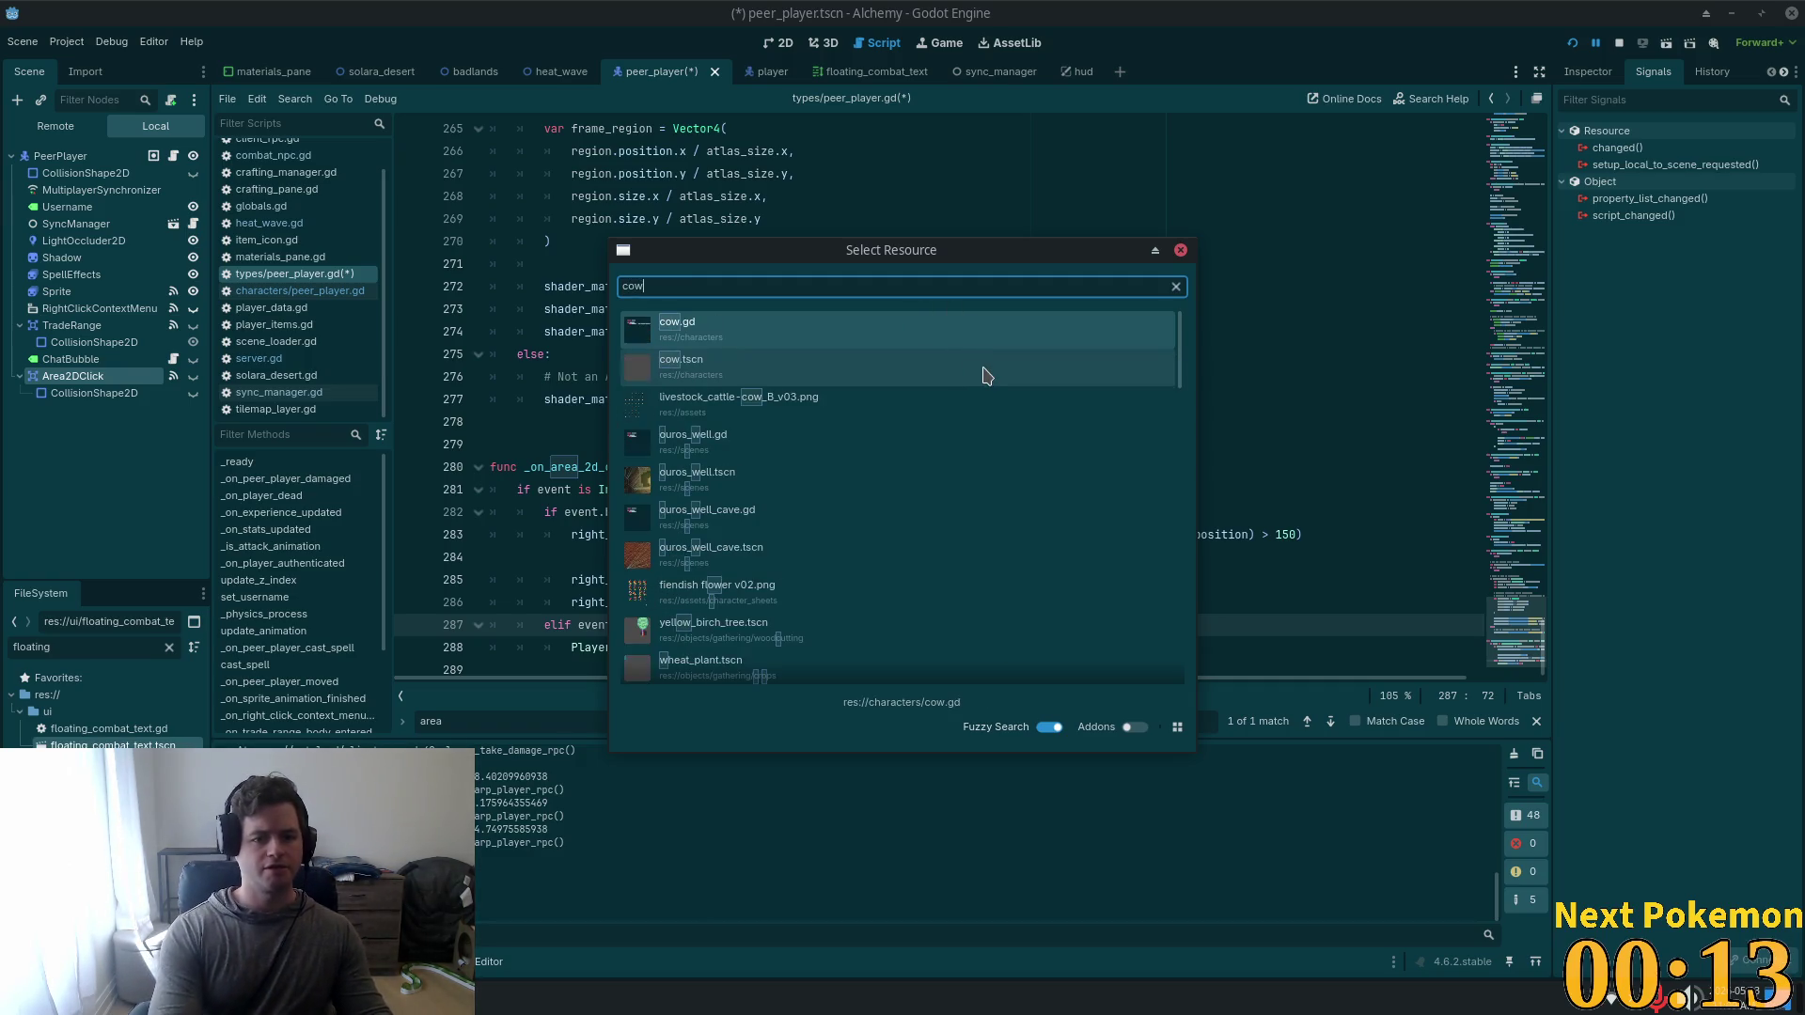
left_click(910, 367)
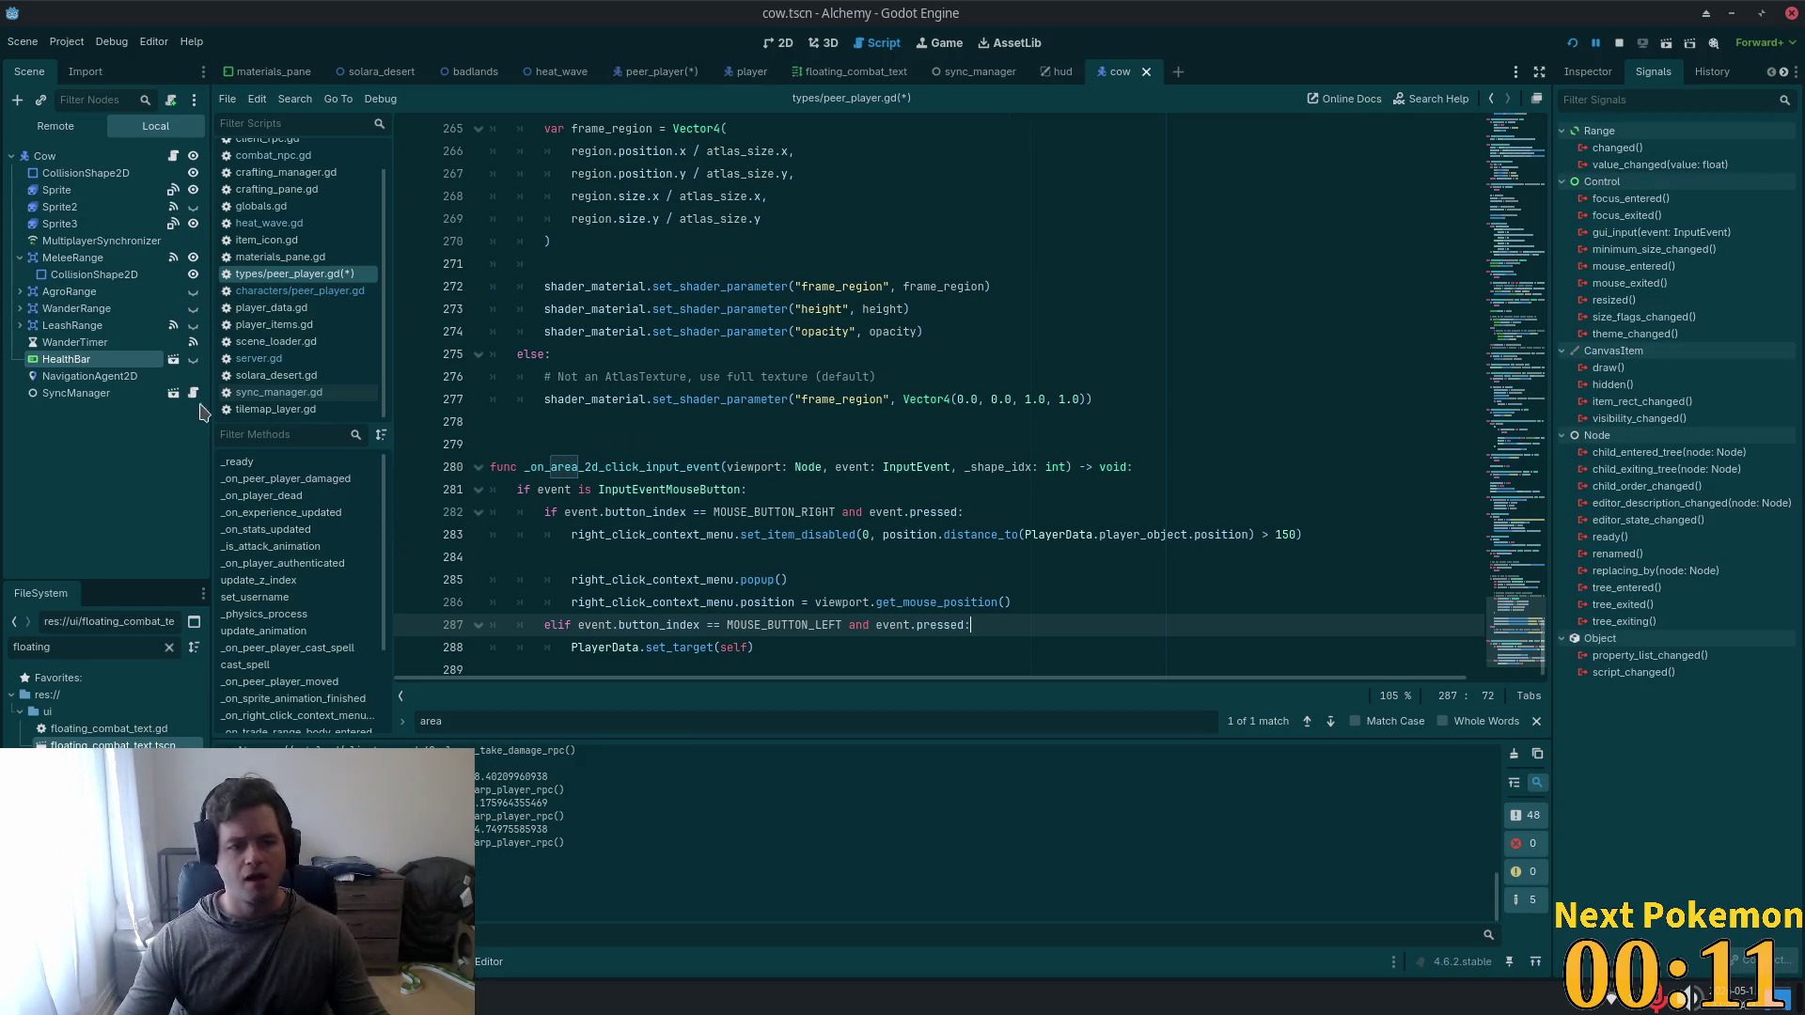
left_click(173, 155)
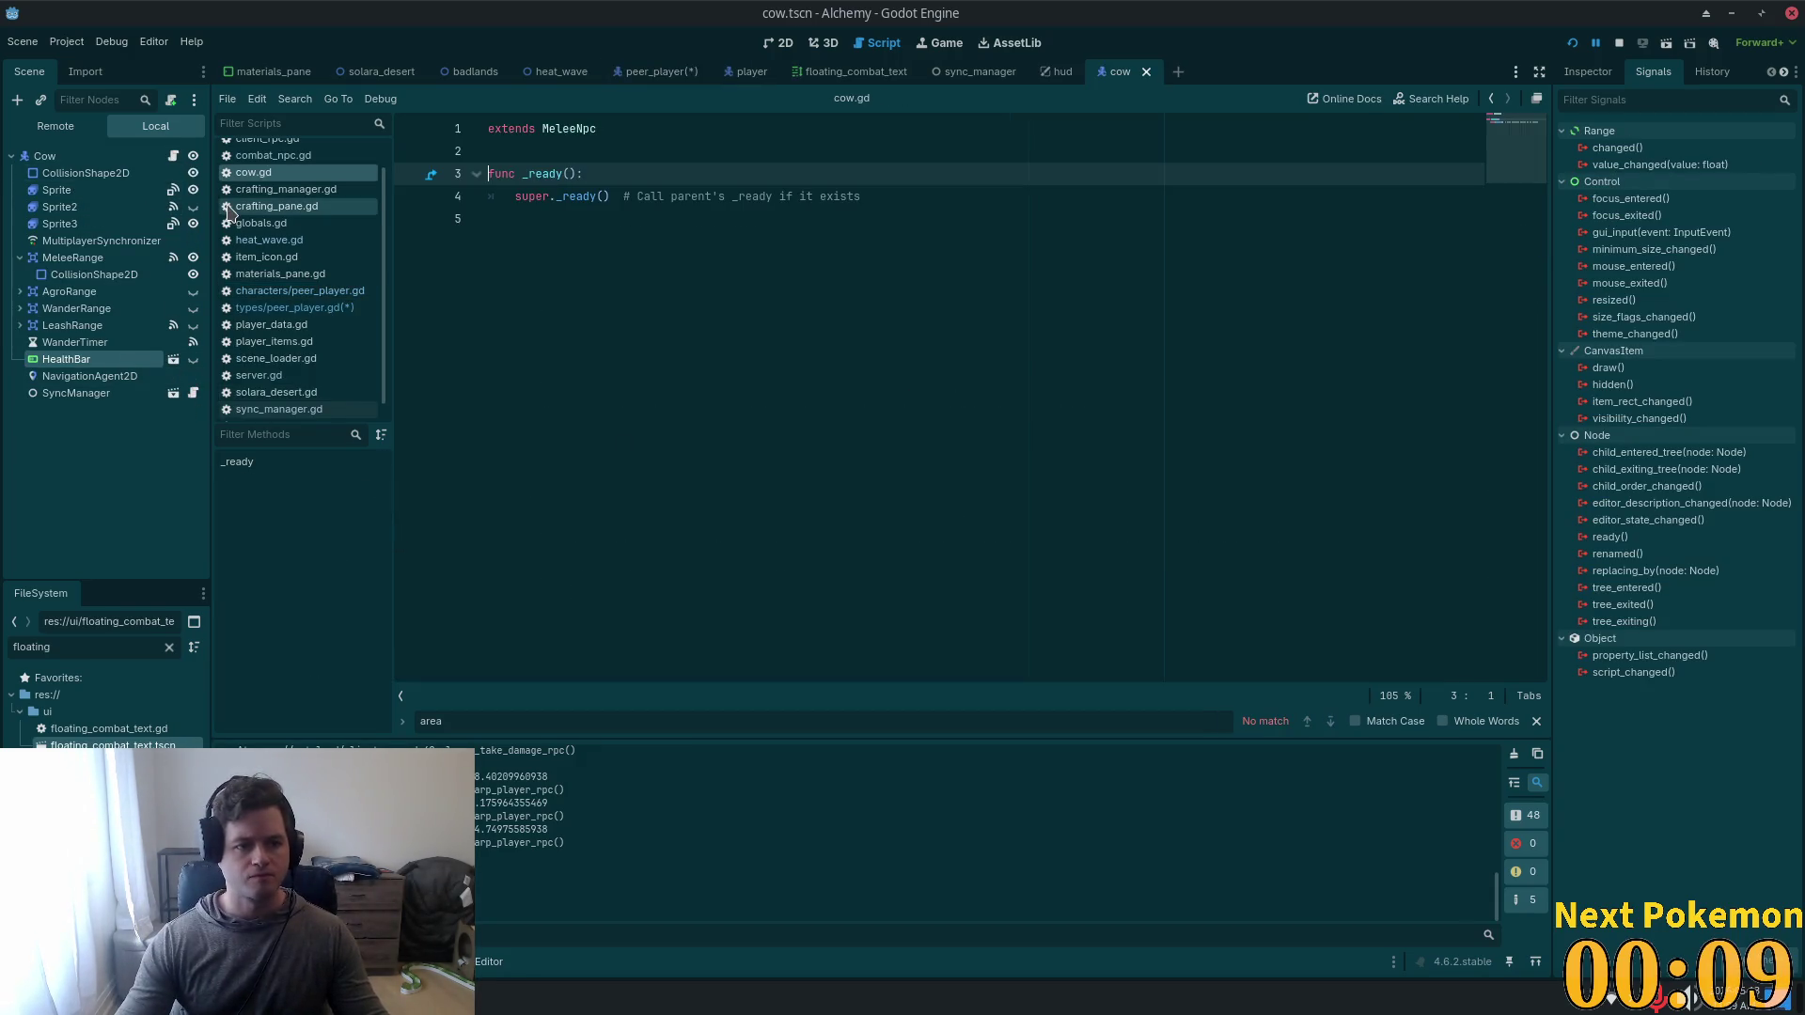
left_click(628, 215)
Follow the MeleeNpc parent class to combat_npc.gd, then jump to its Npc base class.
left_click(576, 146)
left_click(569, 129, "ctrl")
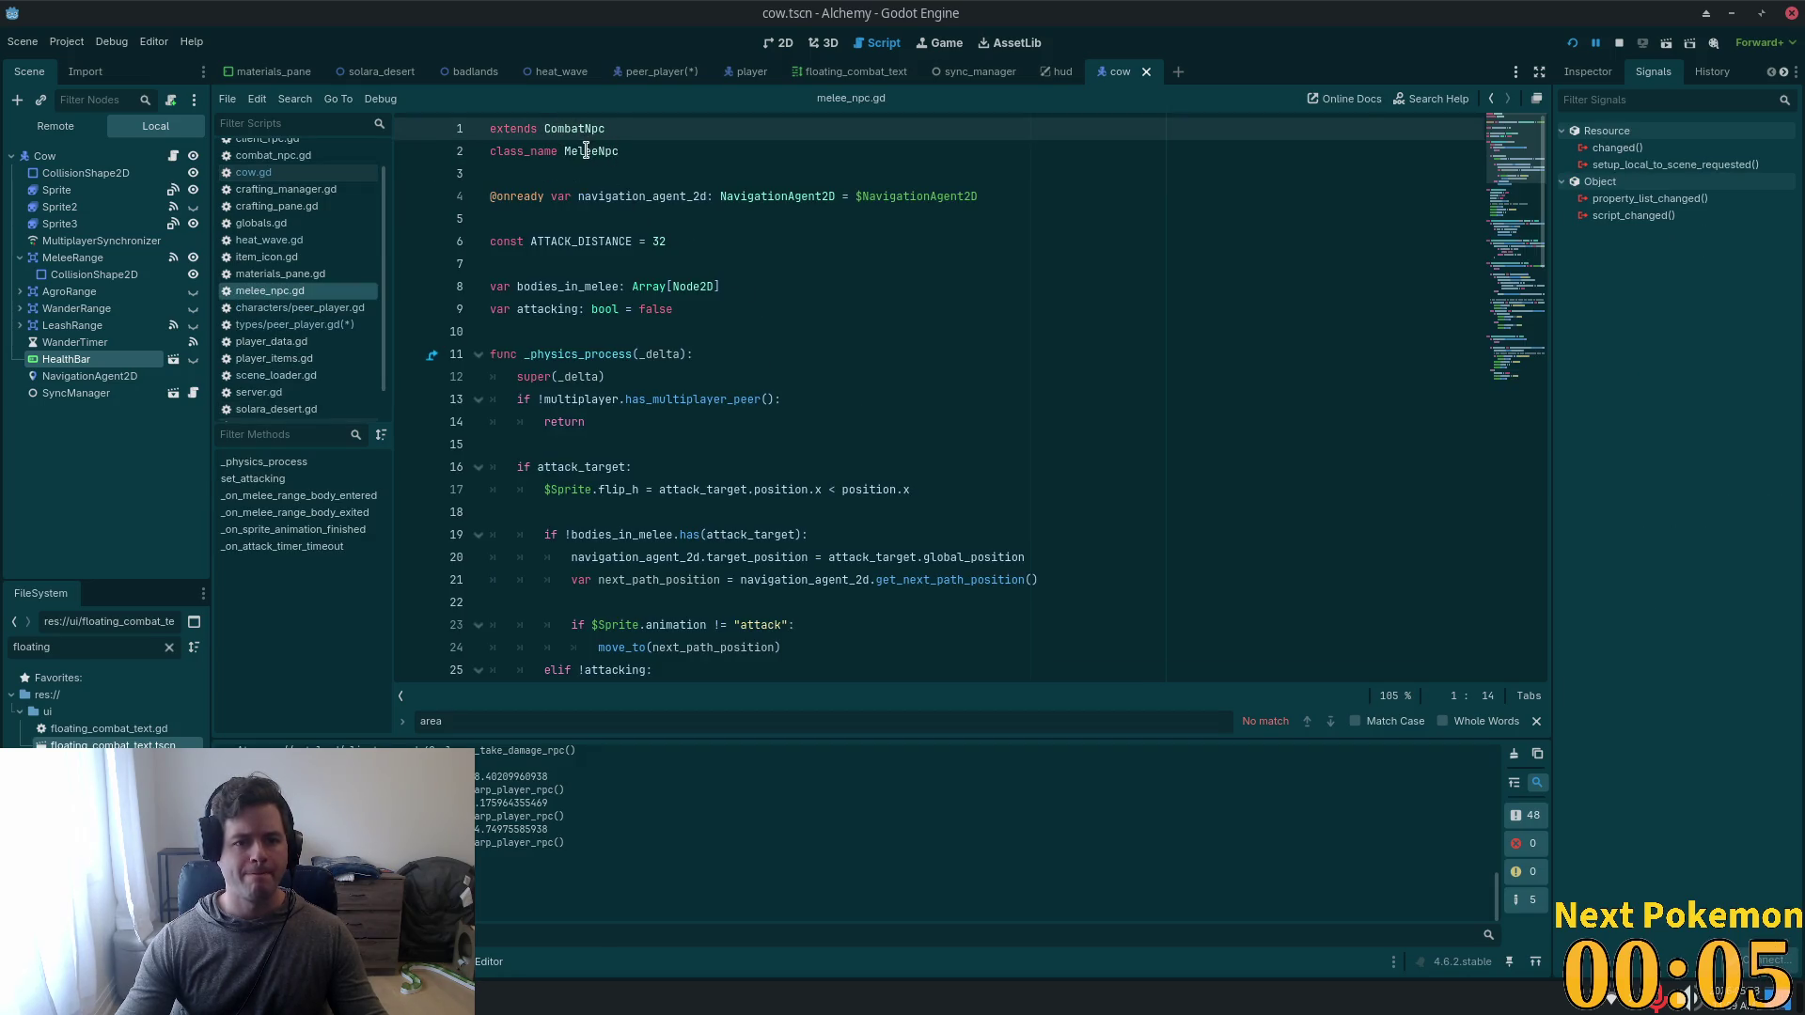
left_click(567, 132, "ctrl")
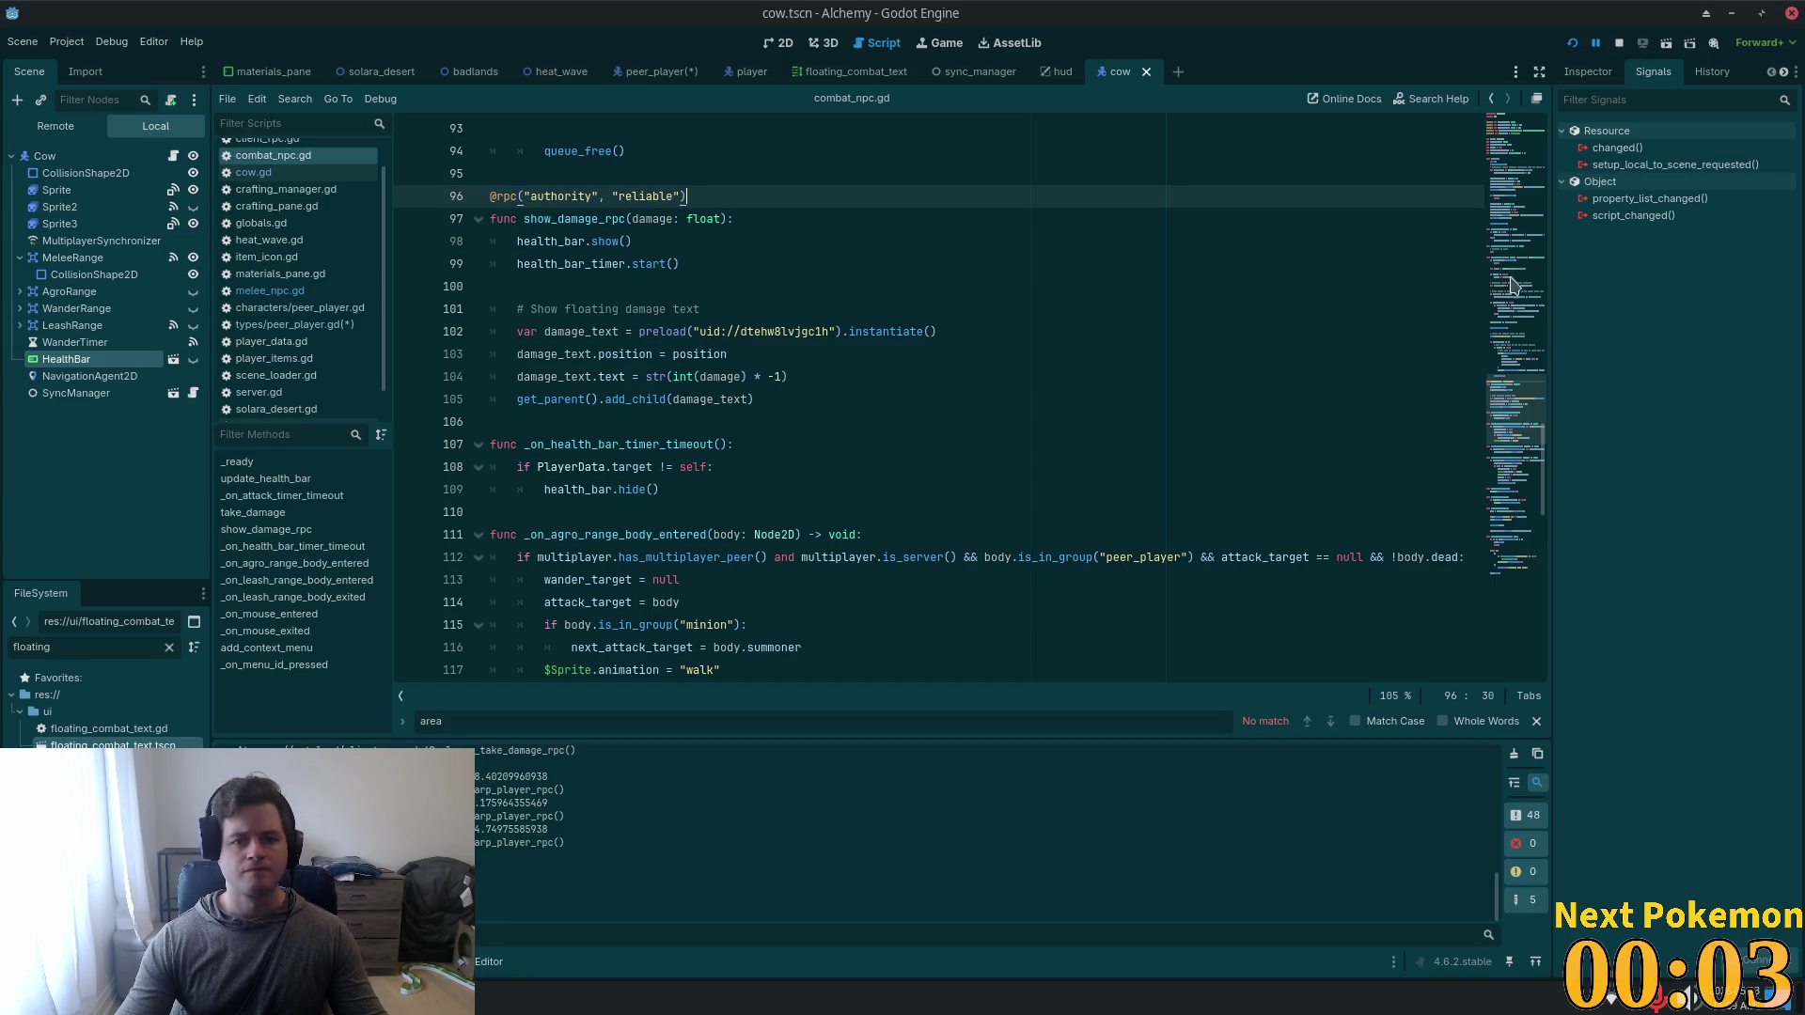
left_click(1512, 121)
left_click(555, 152)
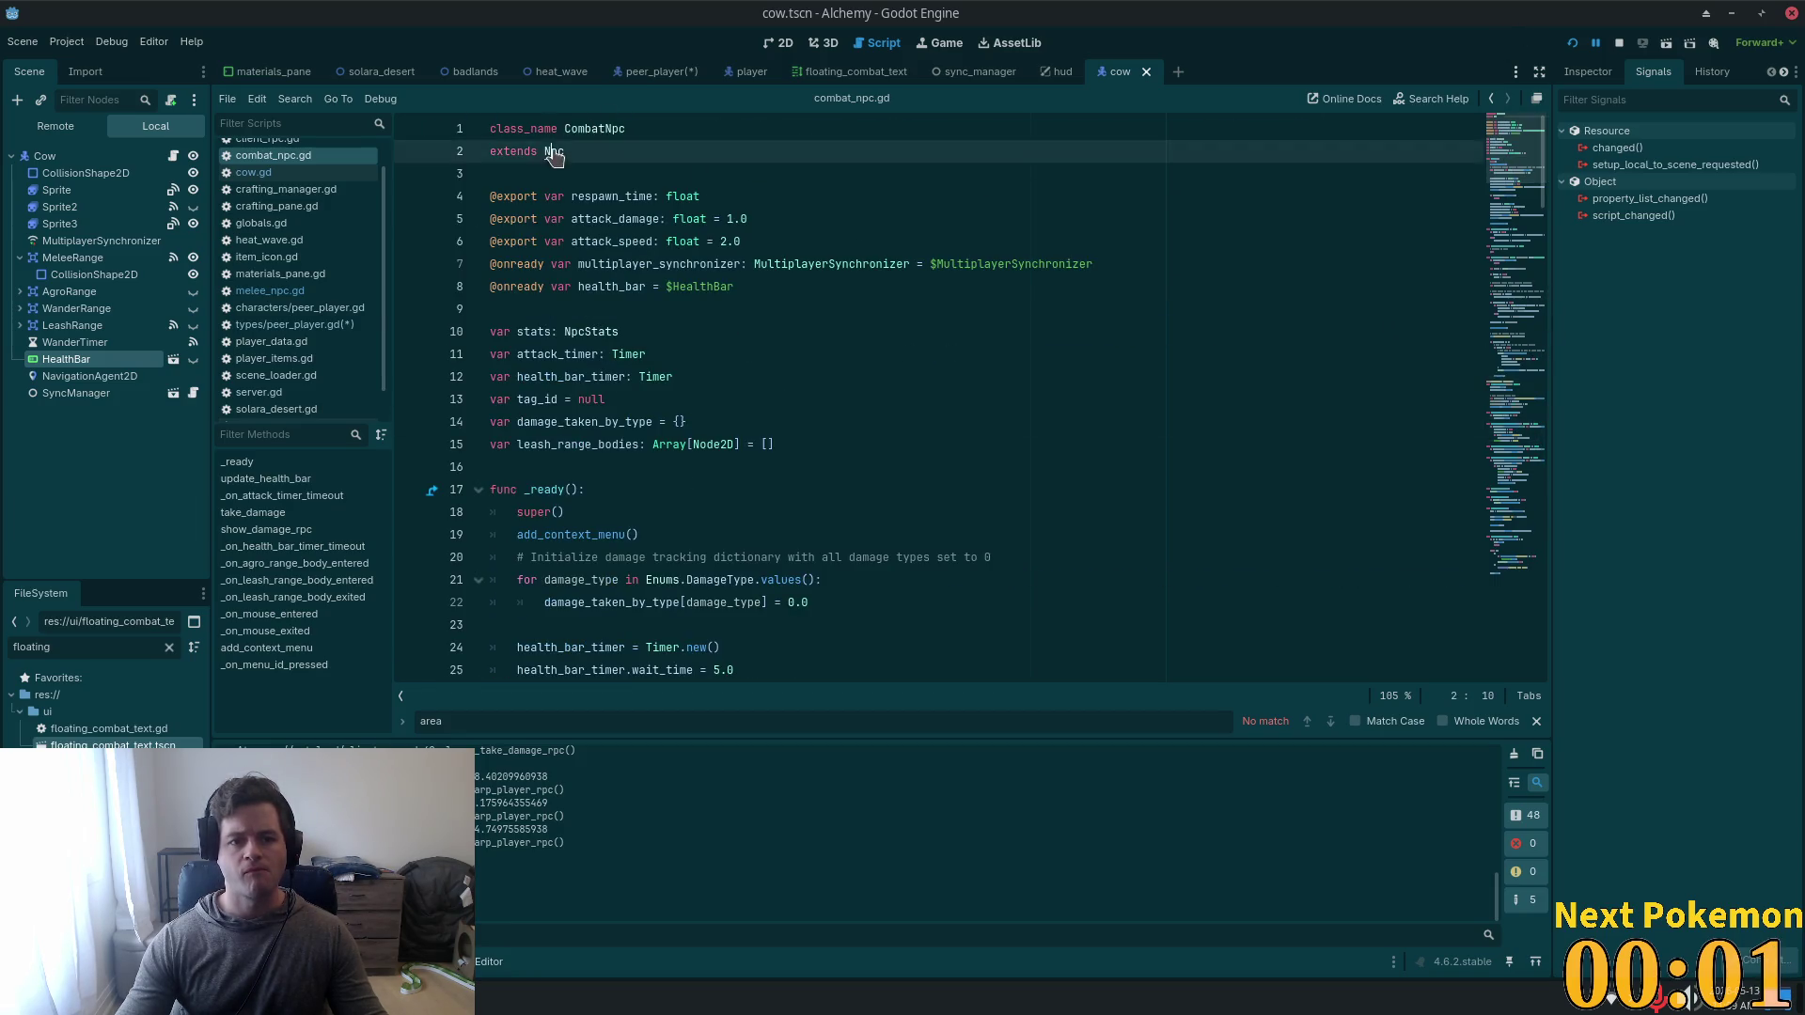
left_click(555, 152, "ctrl")
scroll(1501, 282, "down", 10)
Scroll npc.gd down to the _randomize_sprites function around line 116.
left_click_drag(1501, 294, 1500, 390)
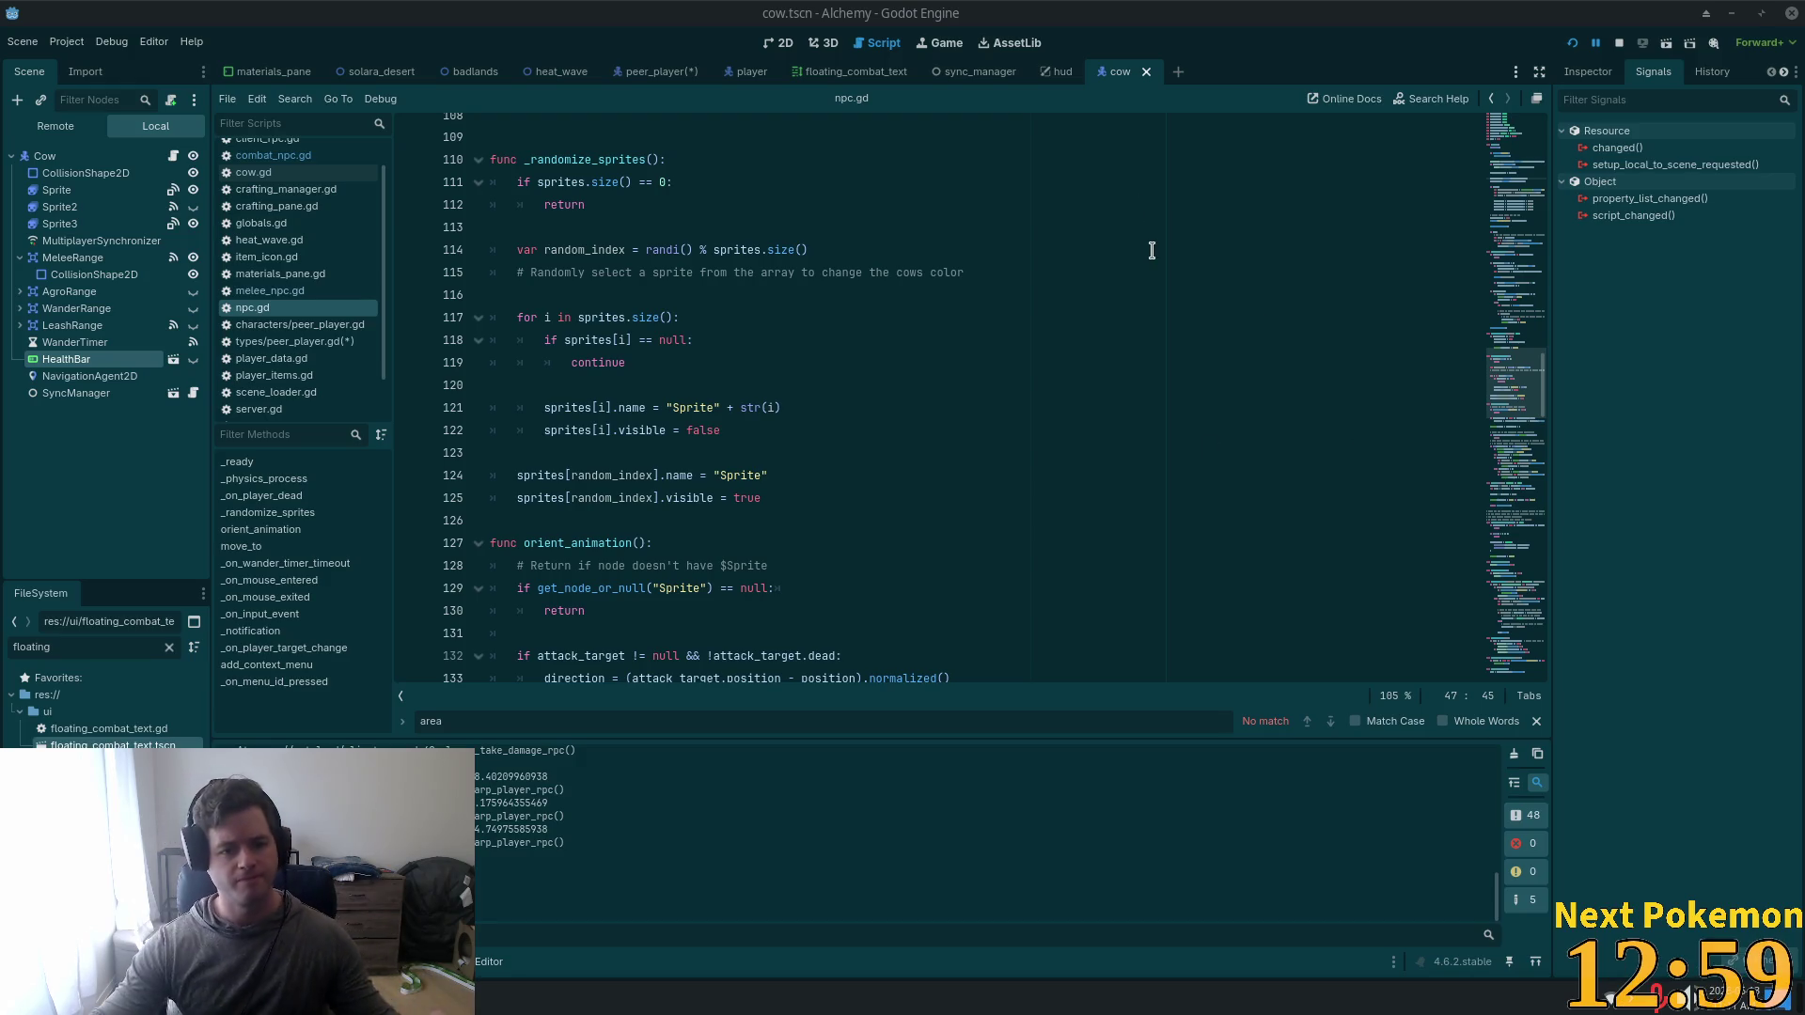
left_click(969, 294)
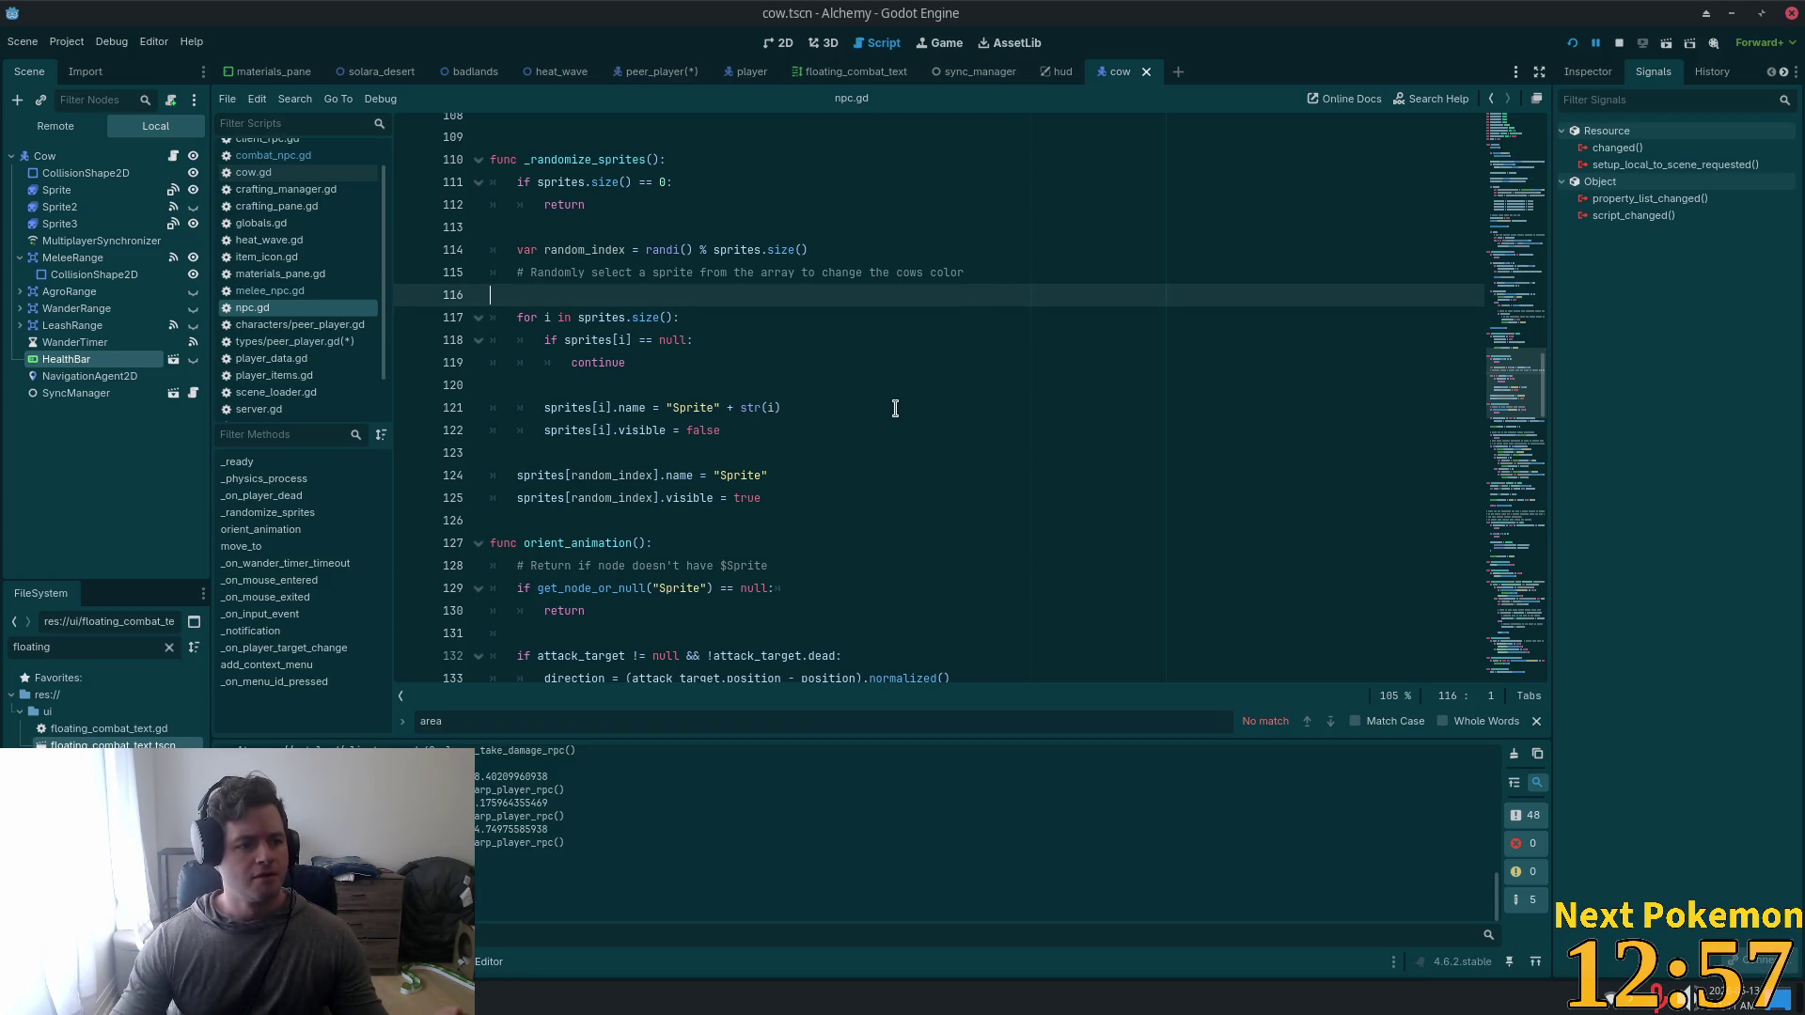
Scroll npc.gd to _on_input_event, where a left click calls PlayerData.set_target(self).
scroll(903, 414, "up", 5)
scroll(898, 420, "up", 11)
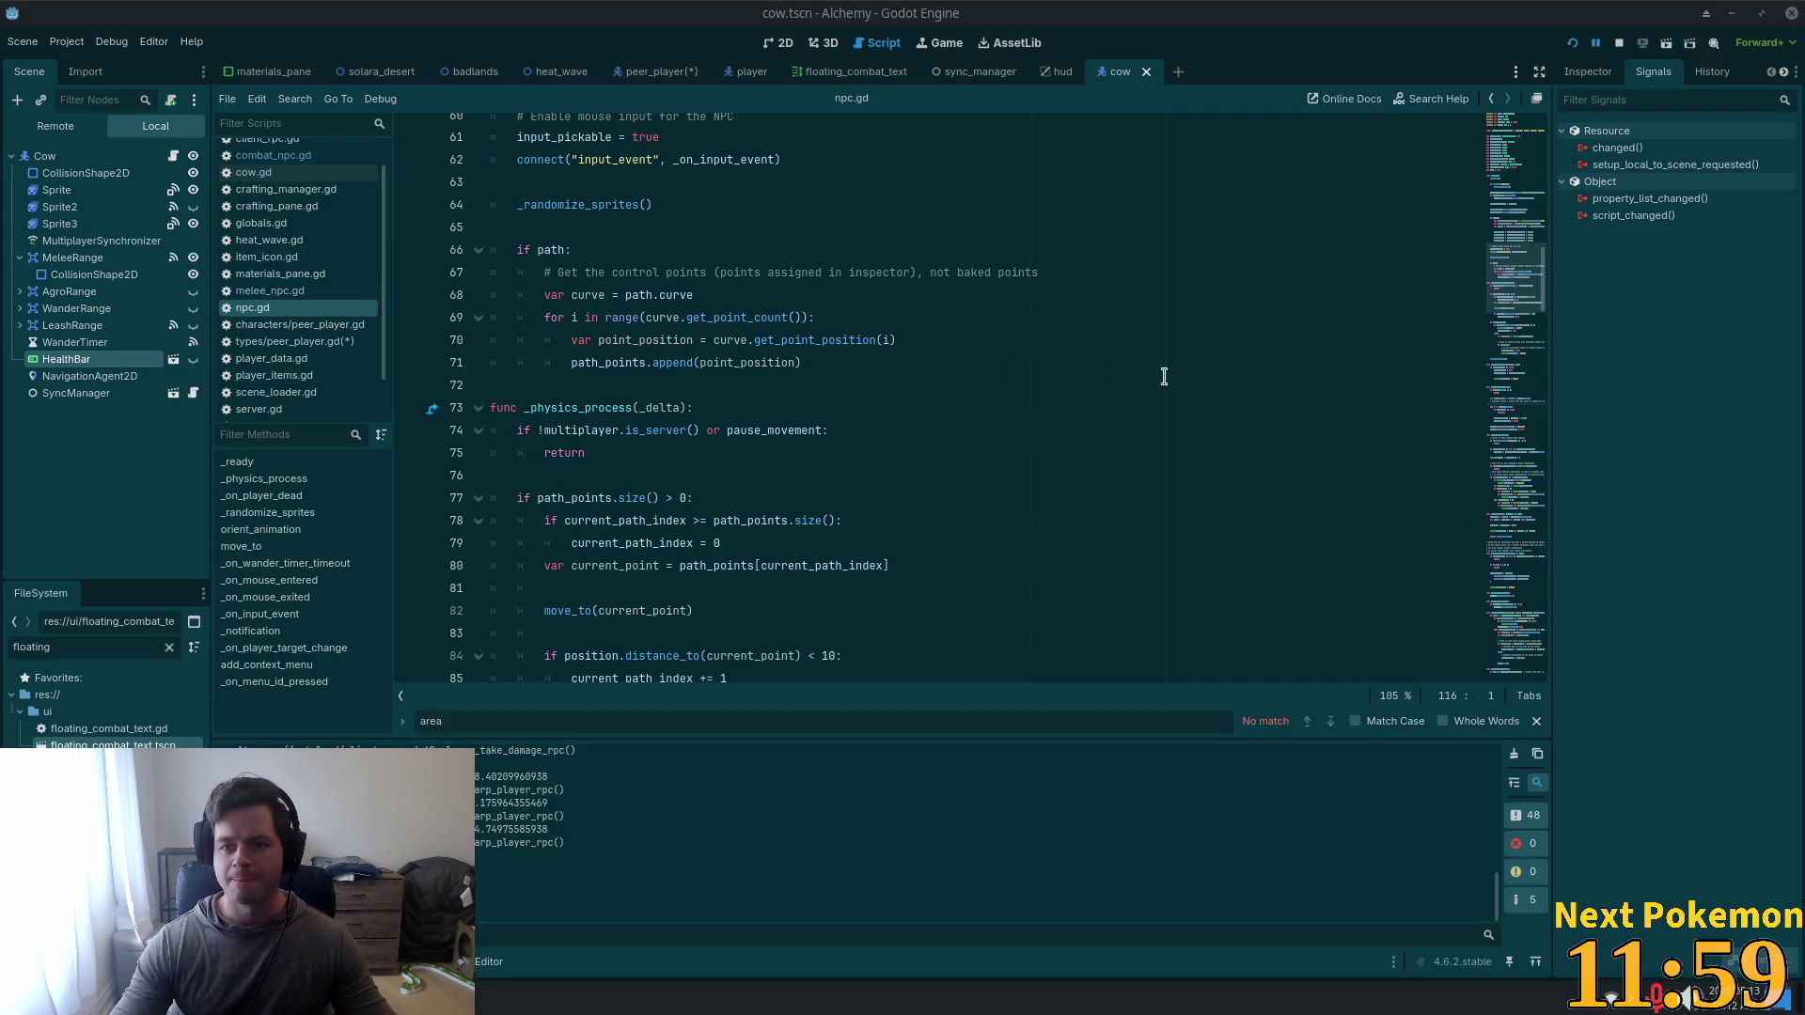
mouse_move(1516, 301)
left_mouse_down()
mouse_move(1518, 489)
mouse_move(1566, 698)
mouse_move(1579, 566)
mouse_move(1585, 583)
left_mouse_up()
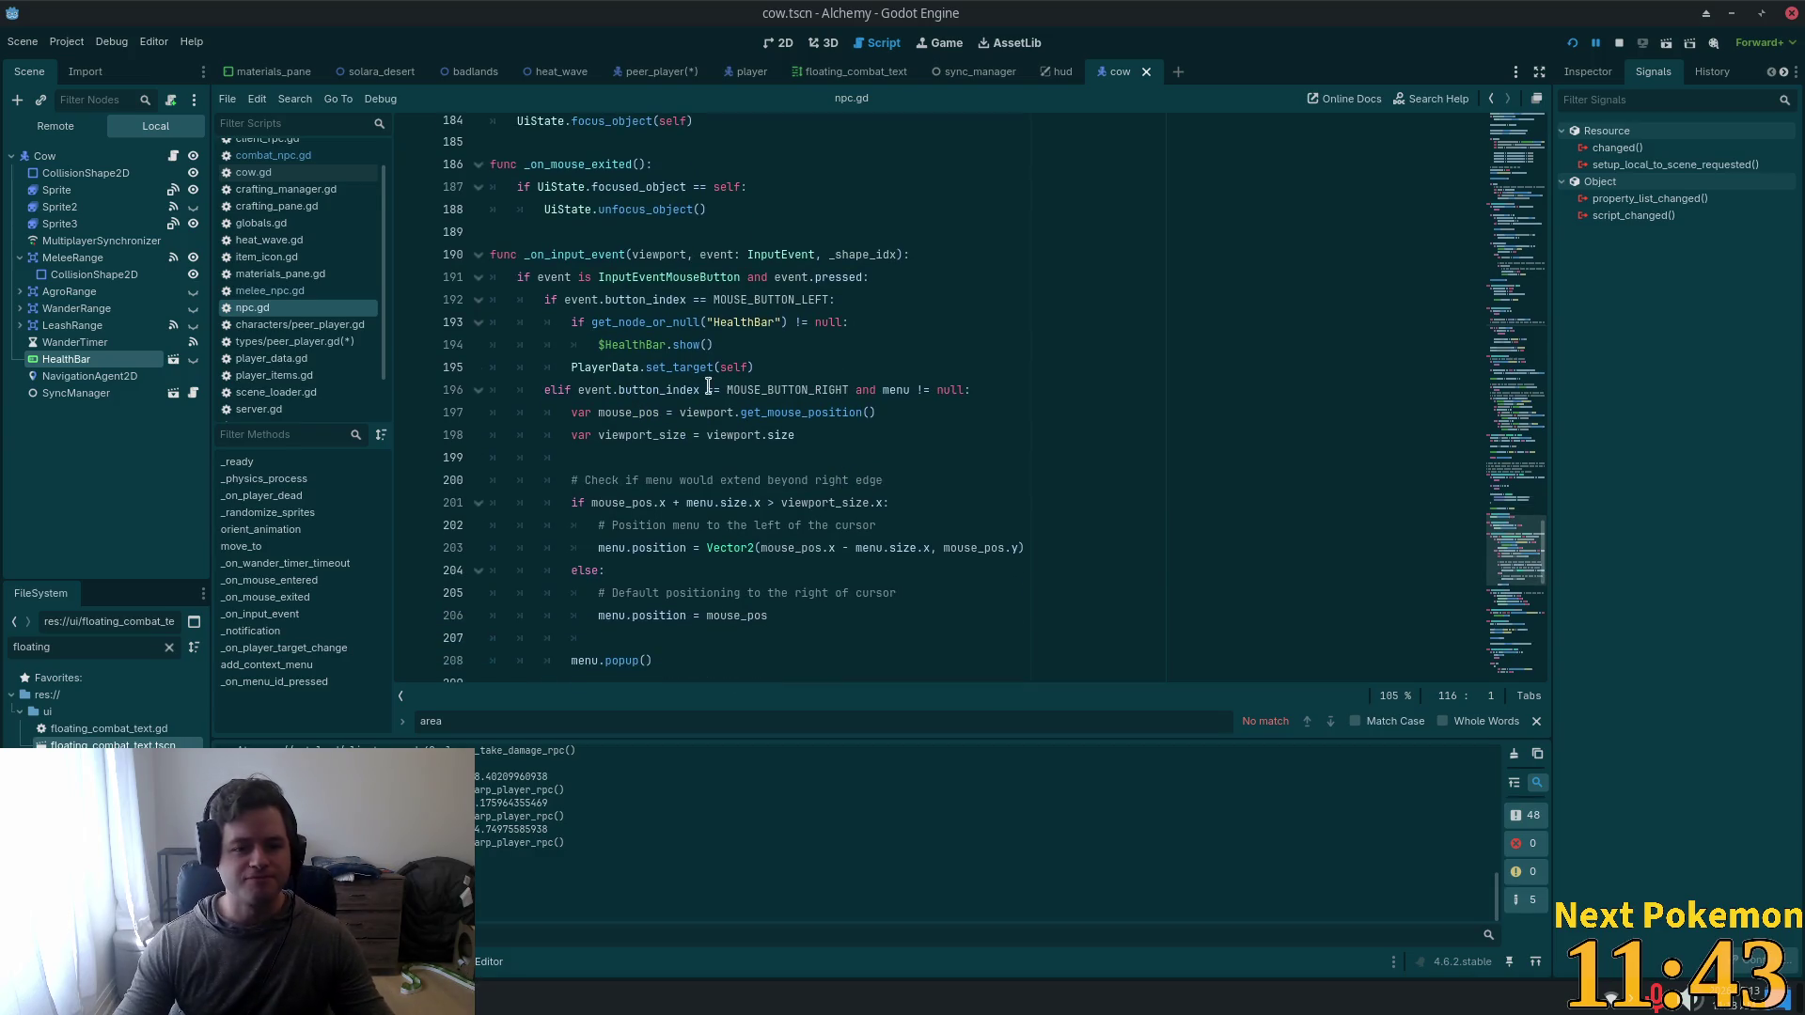
left_click(740, 389)
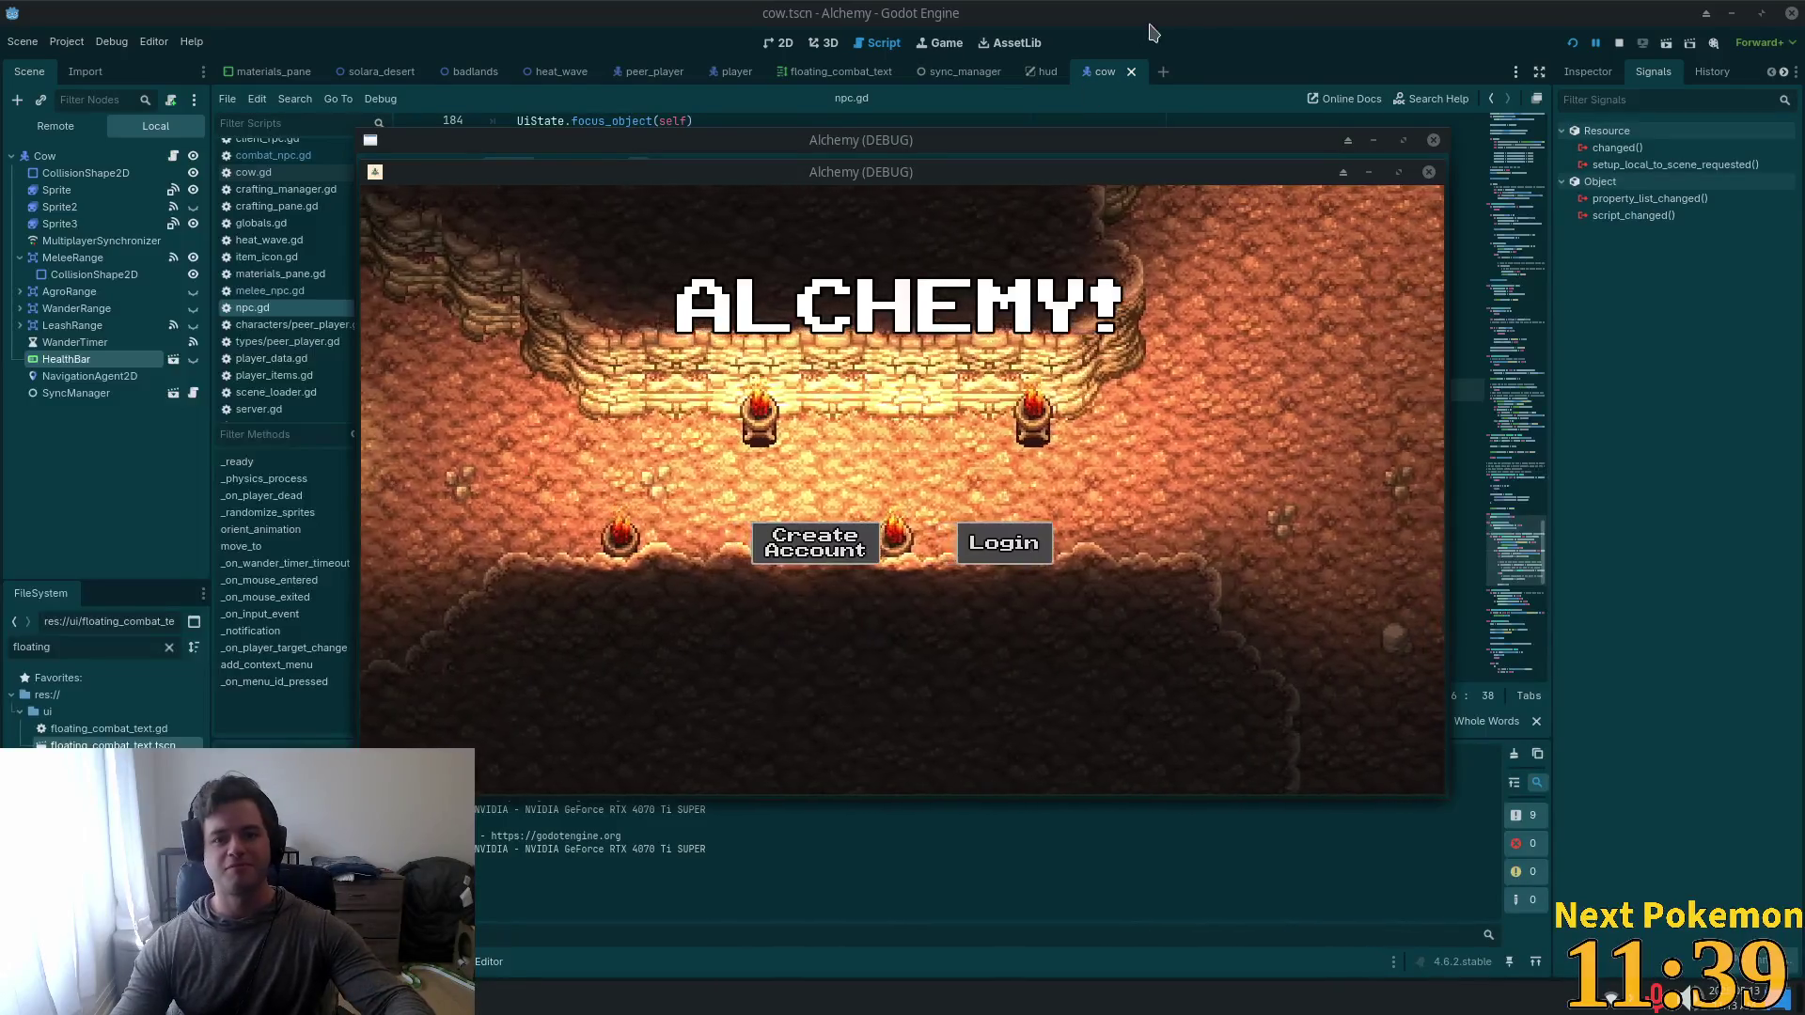
Stop the game, select line 195's PlayerData.set_target(self), and switch to the peer_player scene.
key("F8")
left_click(777, 348)
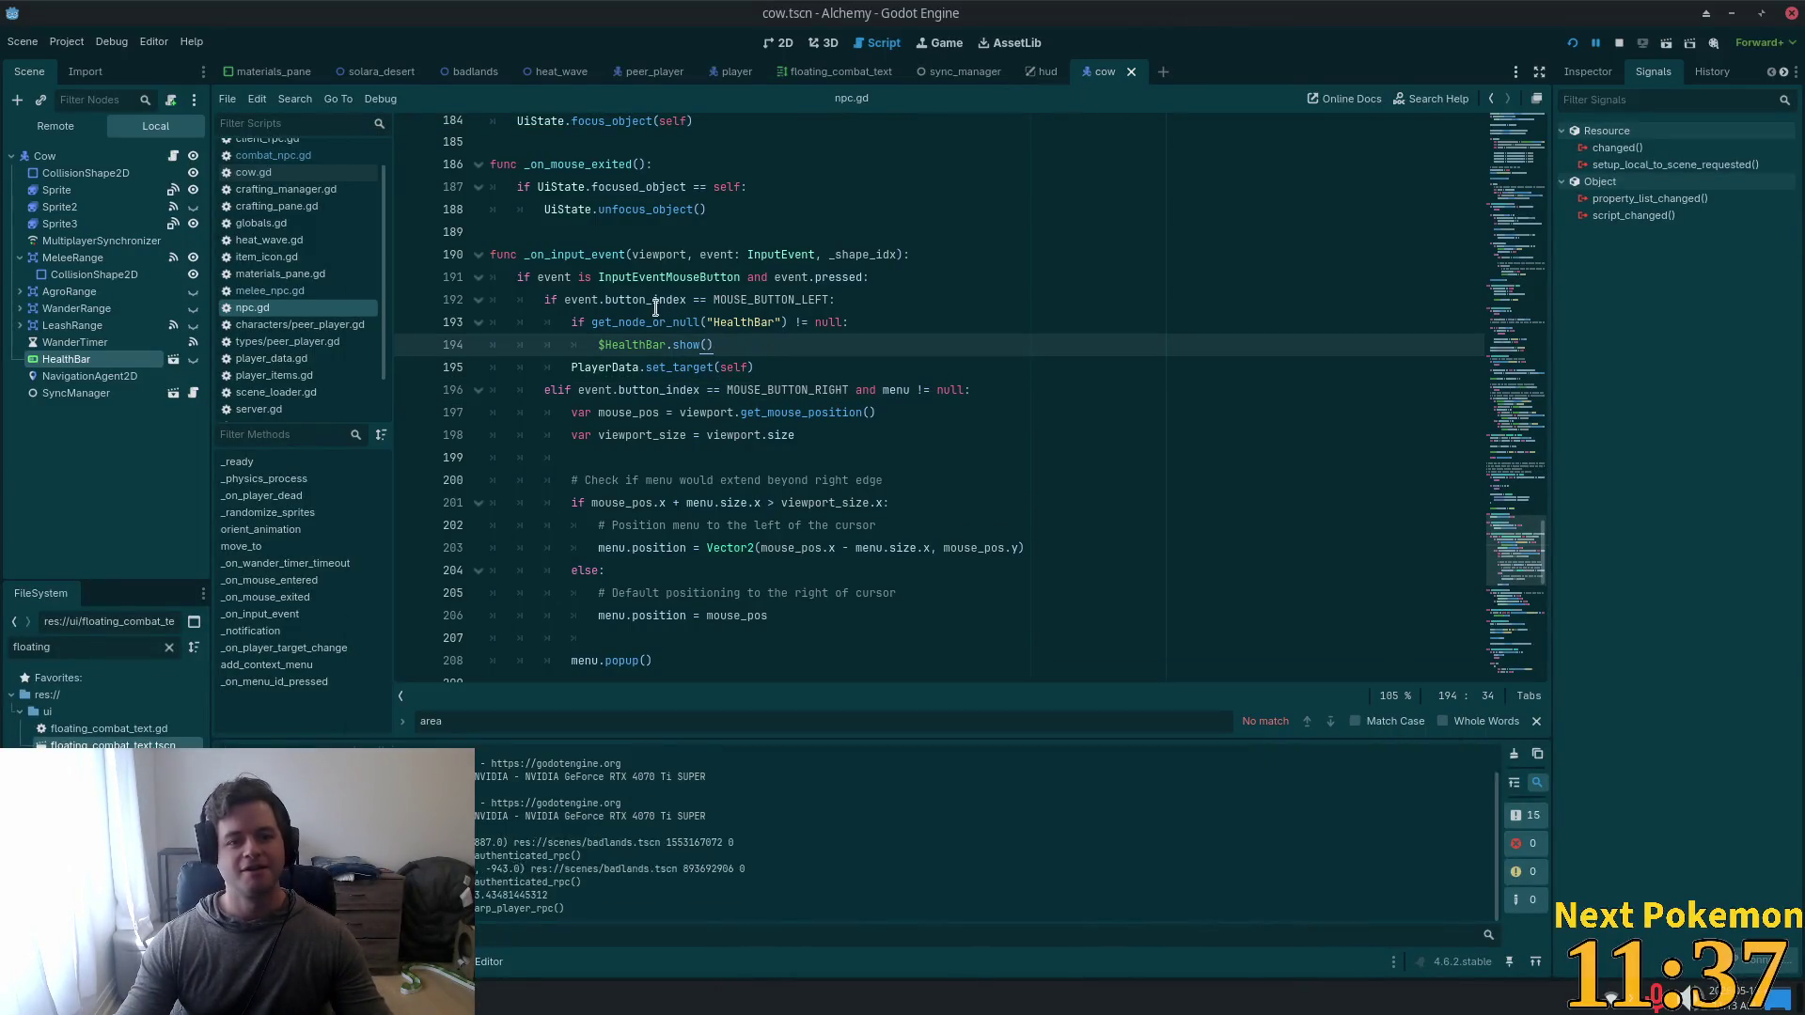
left_click_drag(573, 369, 758, 368)
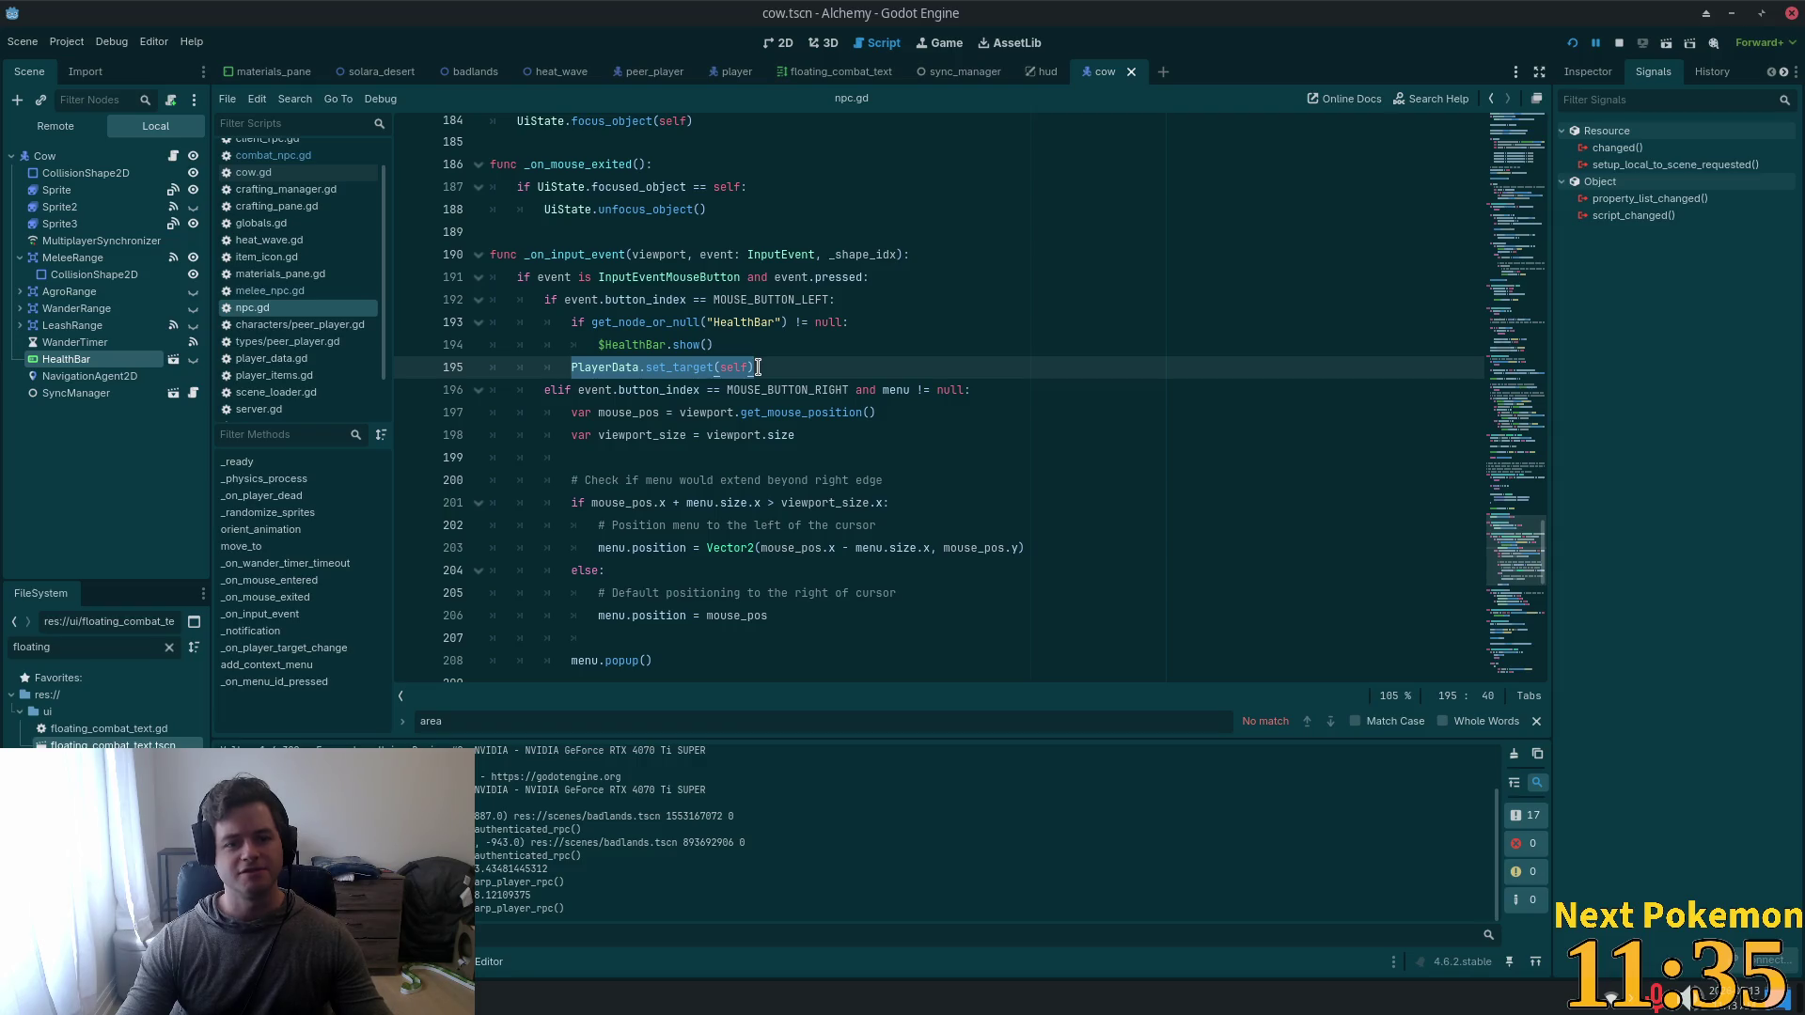
triple_click(605, 370)
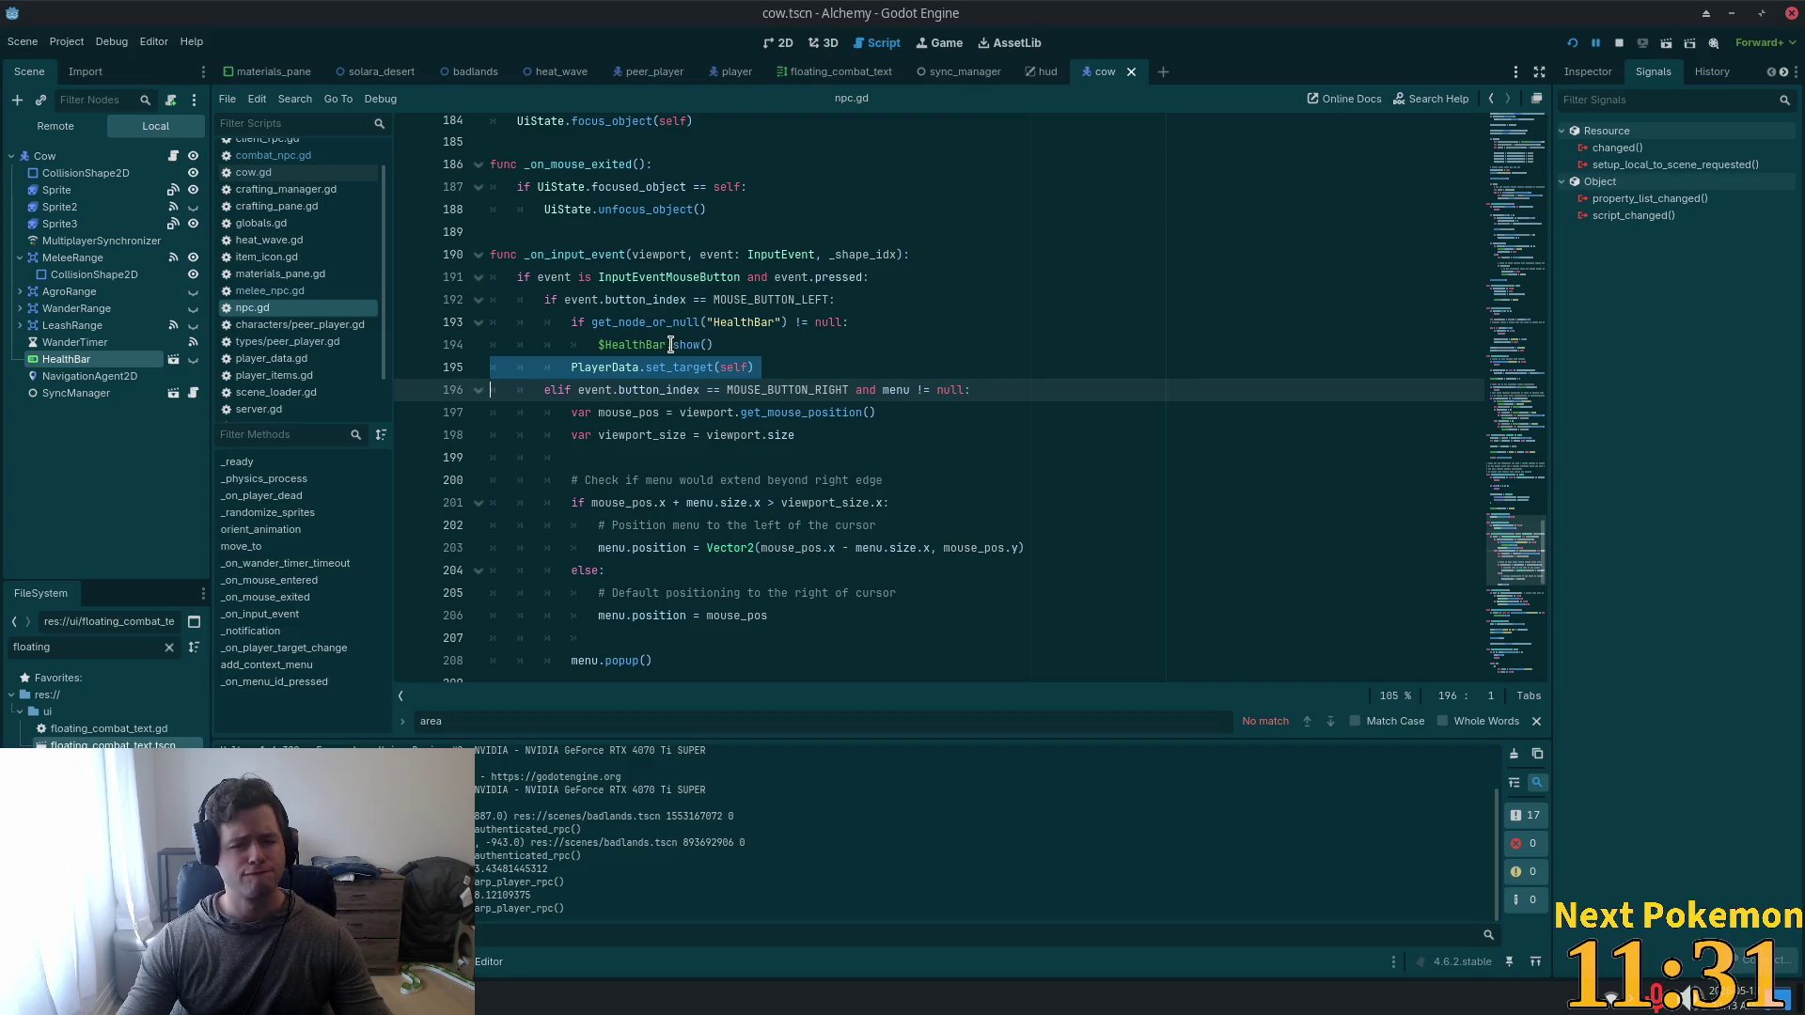
left_click(651, 79)
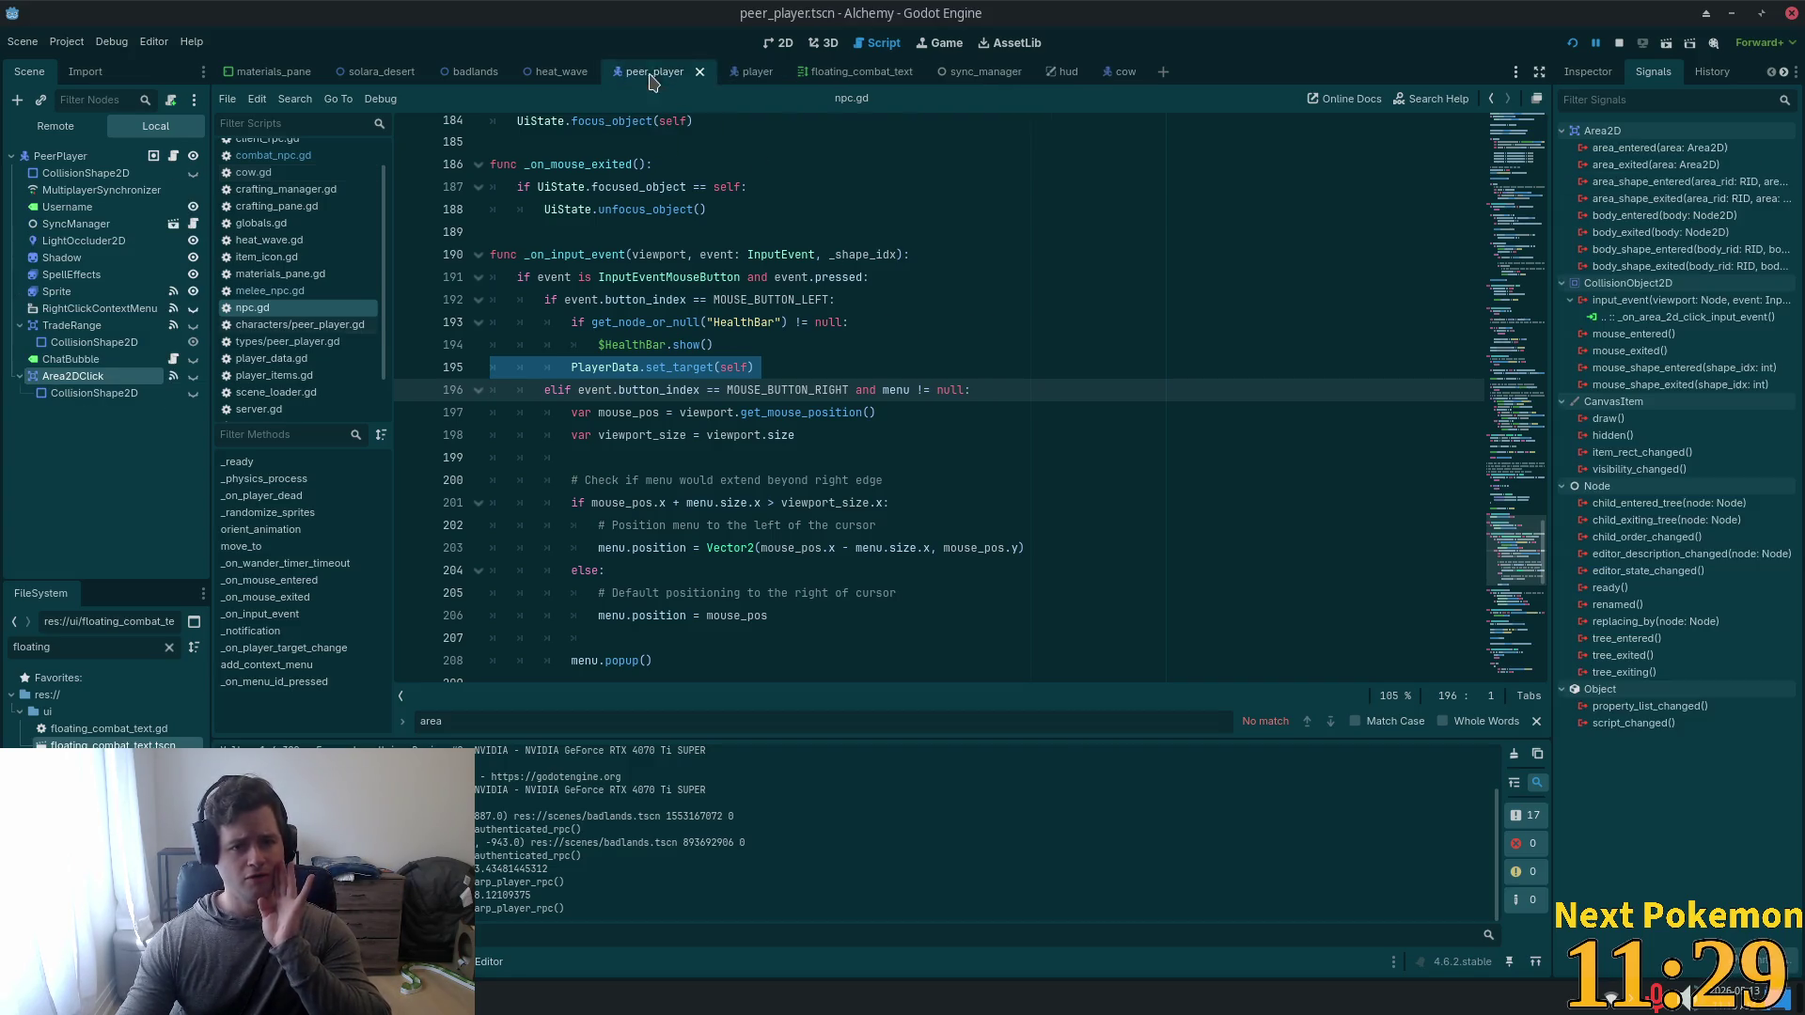
Select the PeerPlayer root in 2D view, open its script, and jump to types/peer_player.gd.
left_click(778, 42)
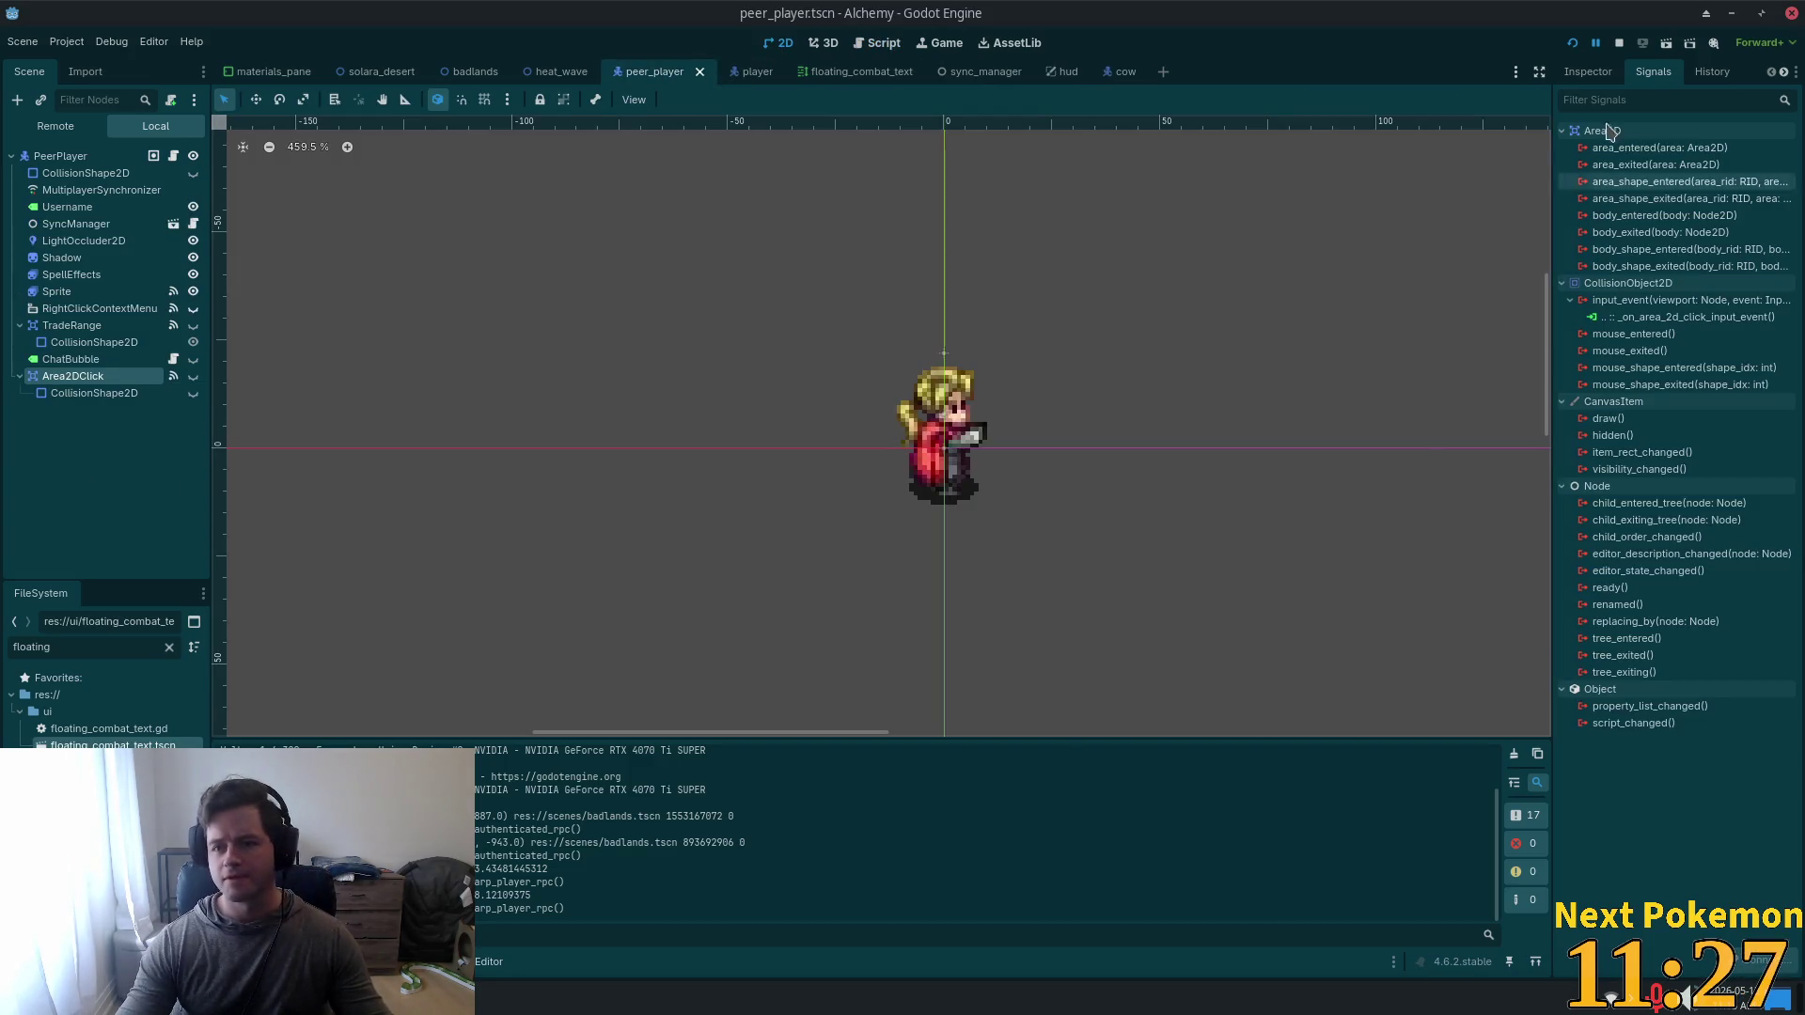
left_click(72, 158)
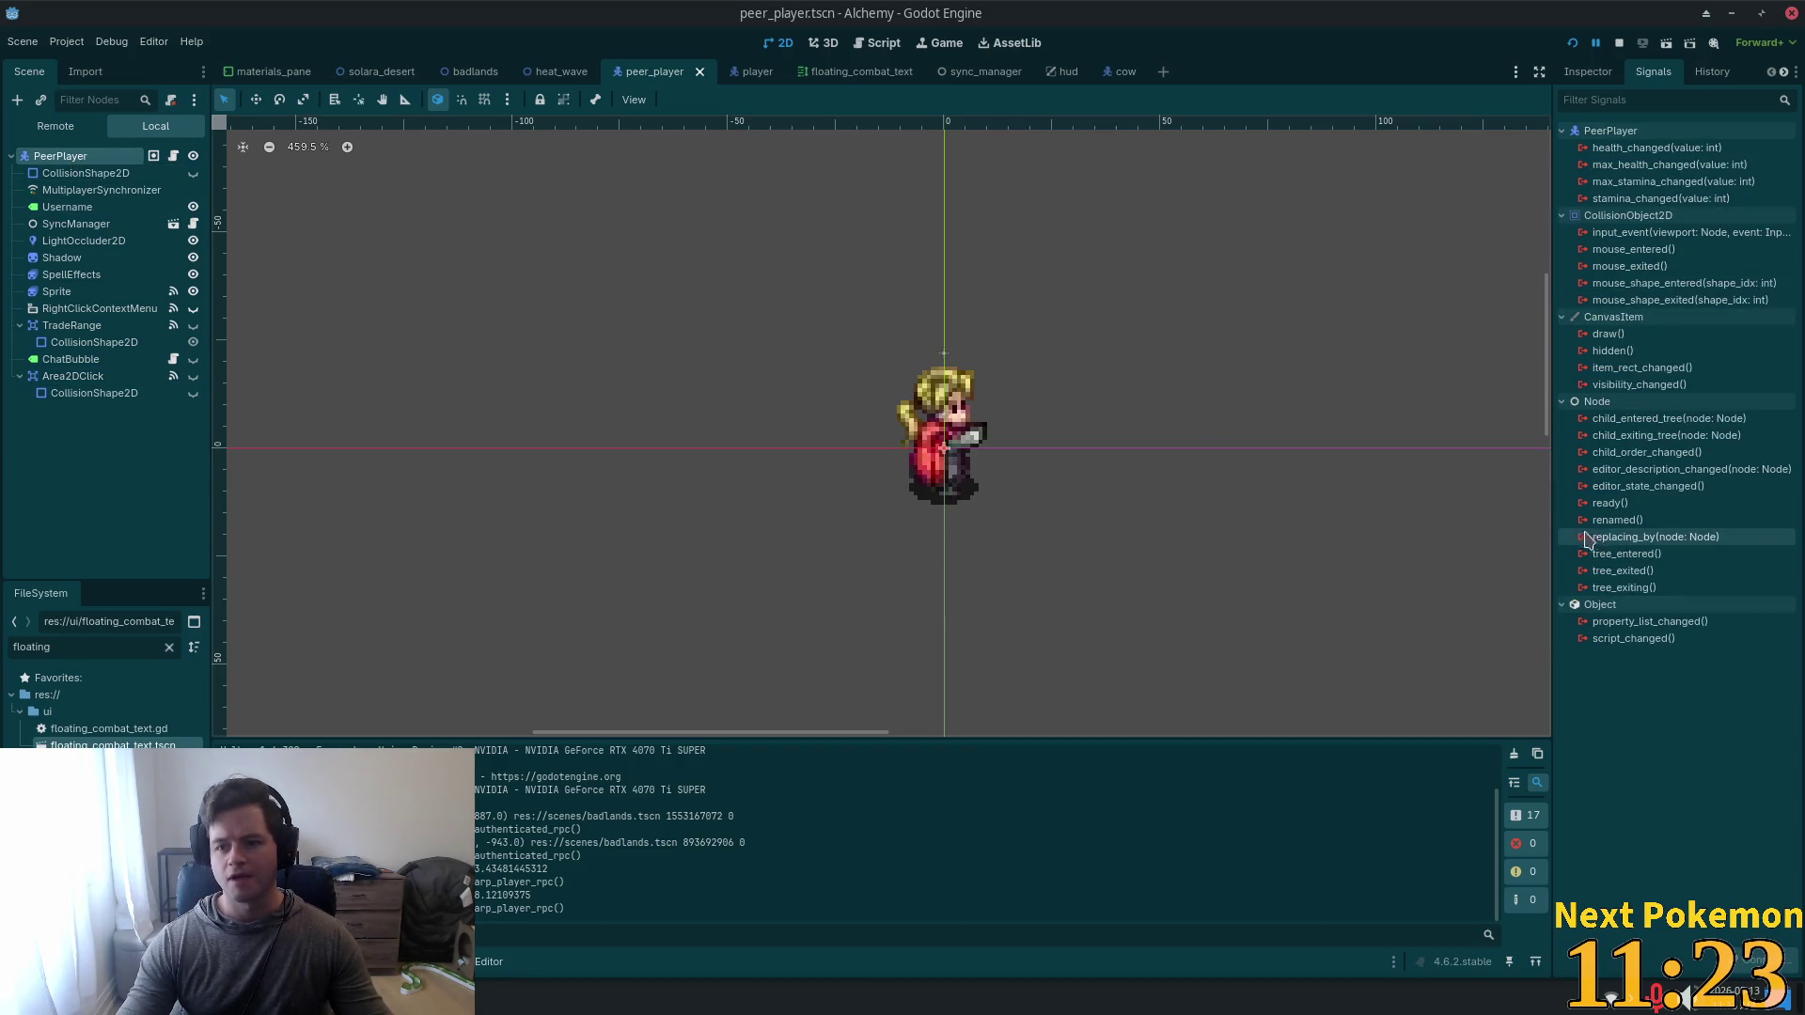
left_click(1589, 72)
scroll(1738, 622, "down", 3)
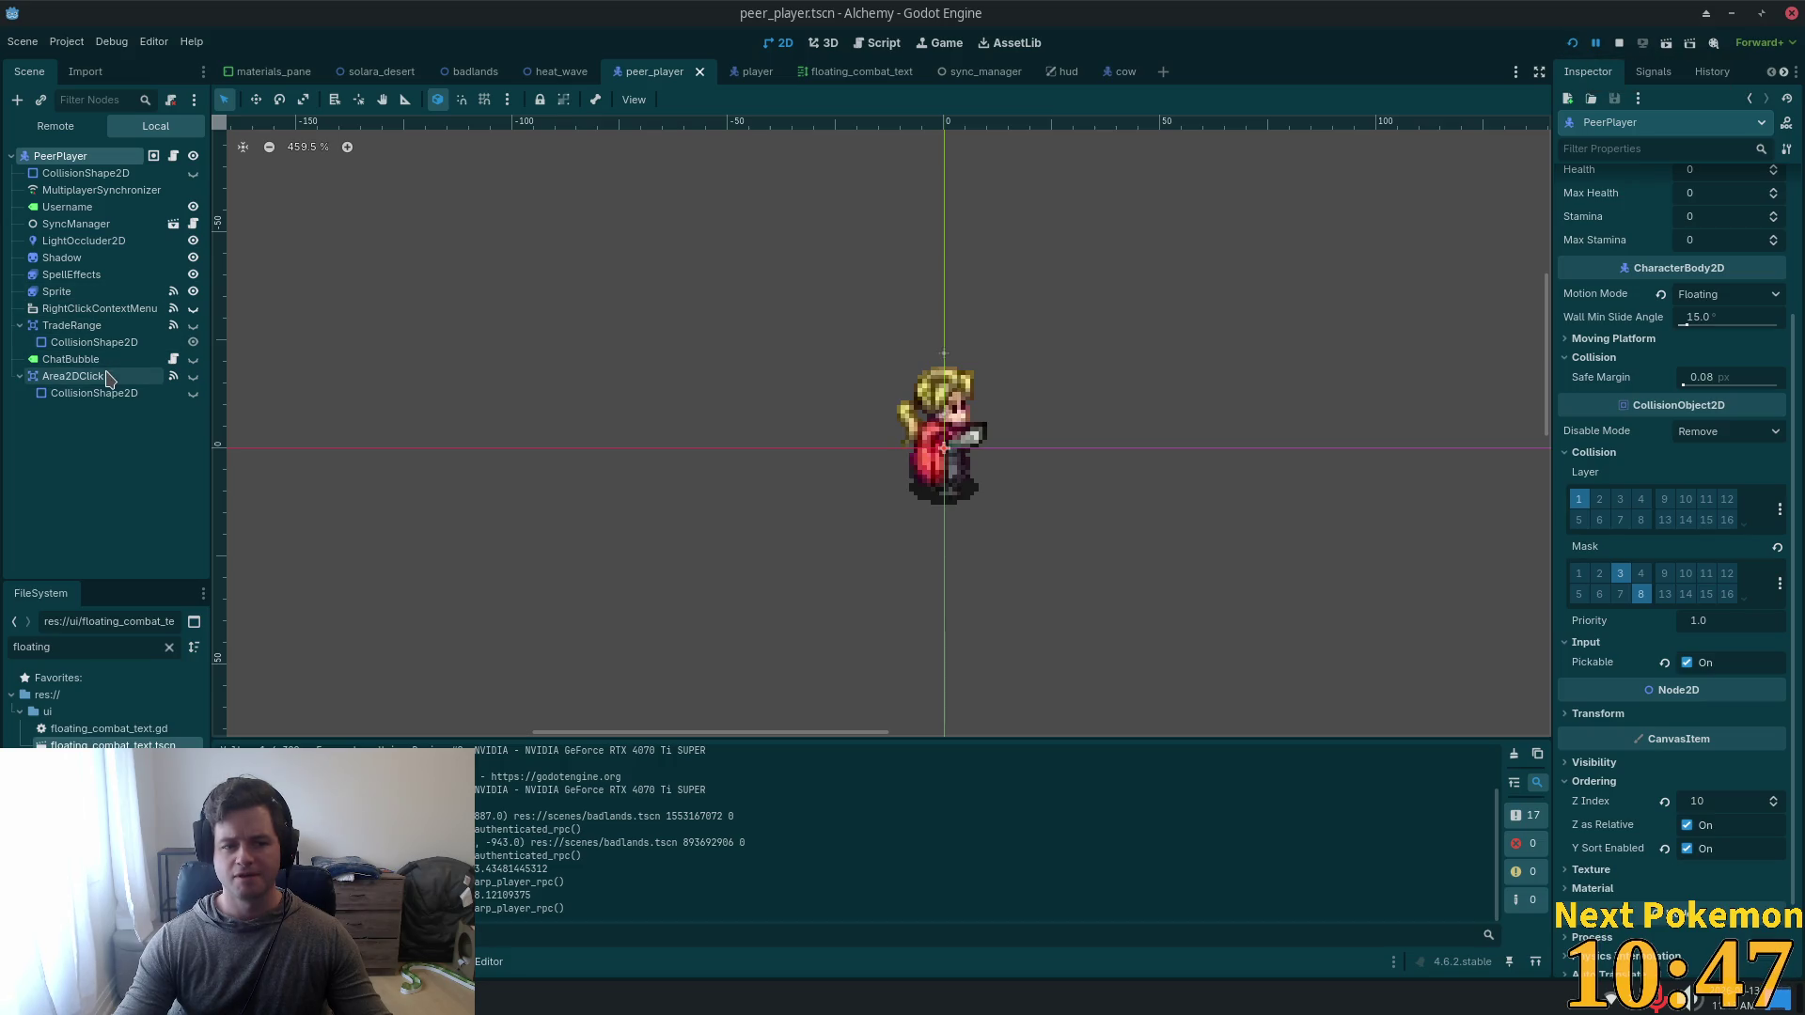
left_click(173, 158)
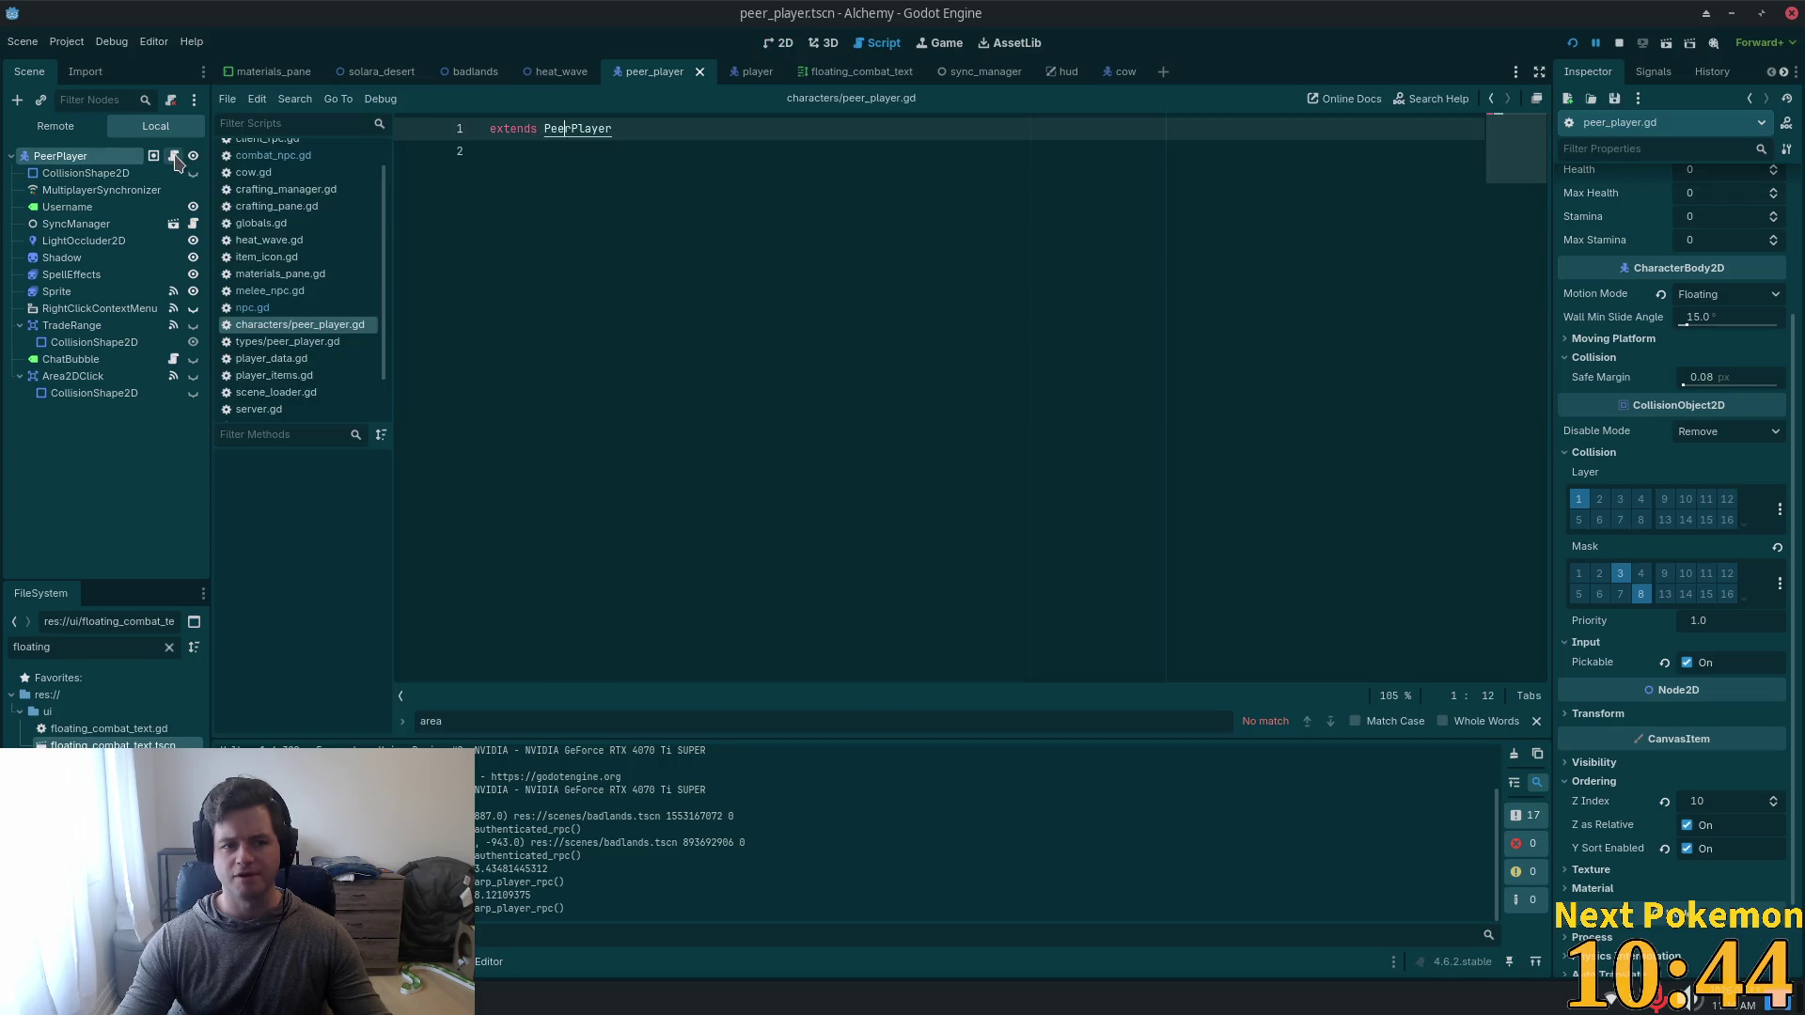
left_click(580, 132, "ctrl")
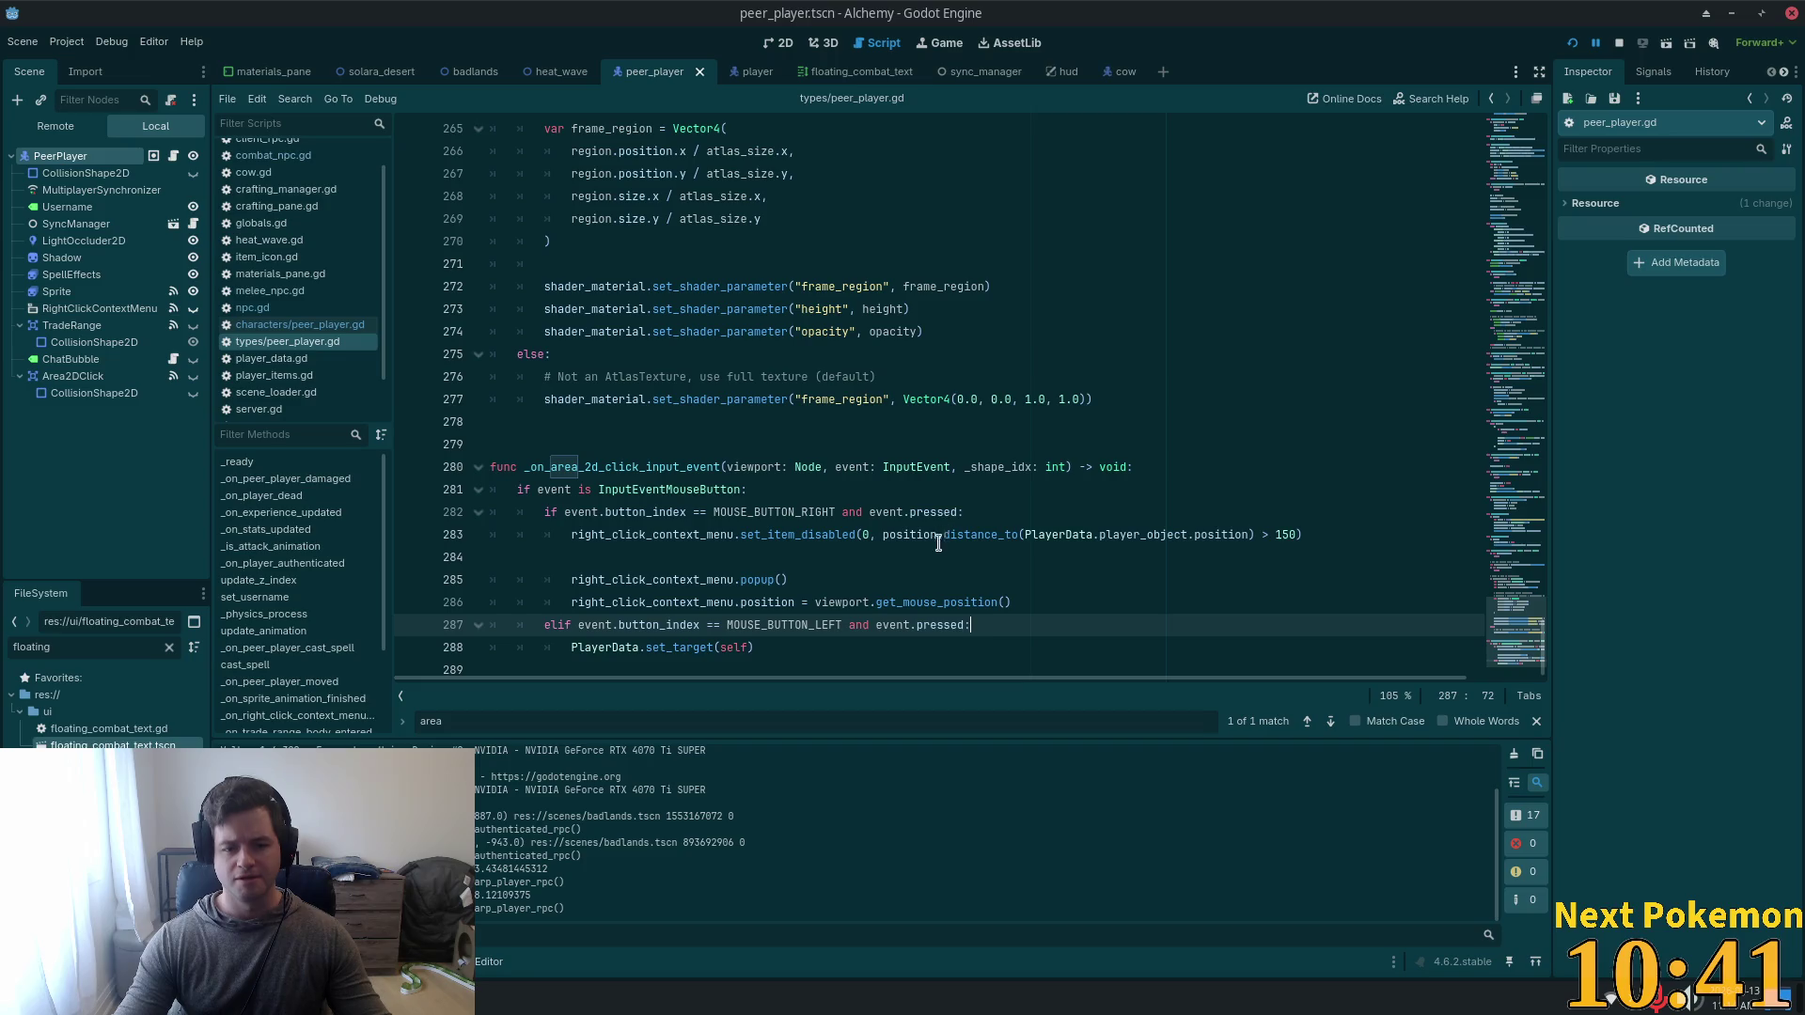
Insert print("yoooooo") on line 288 before PlayerData.set_target(self) and save peer_player.gd.
key("Return")
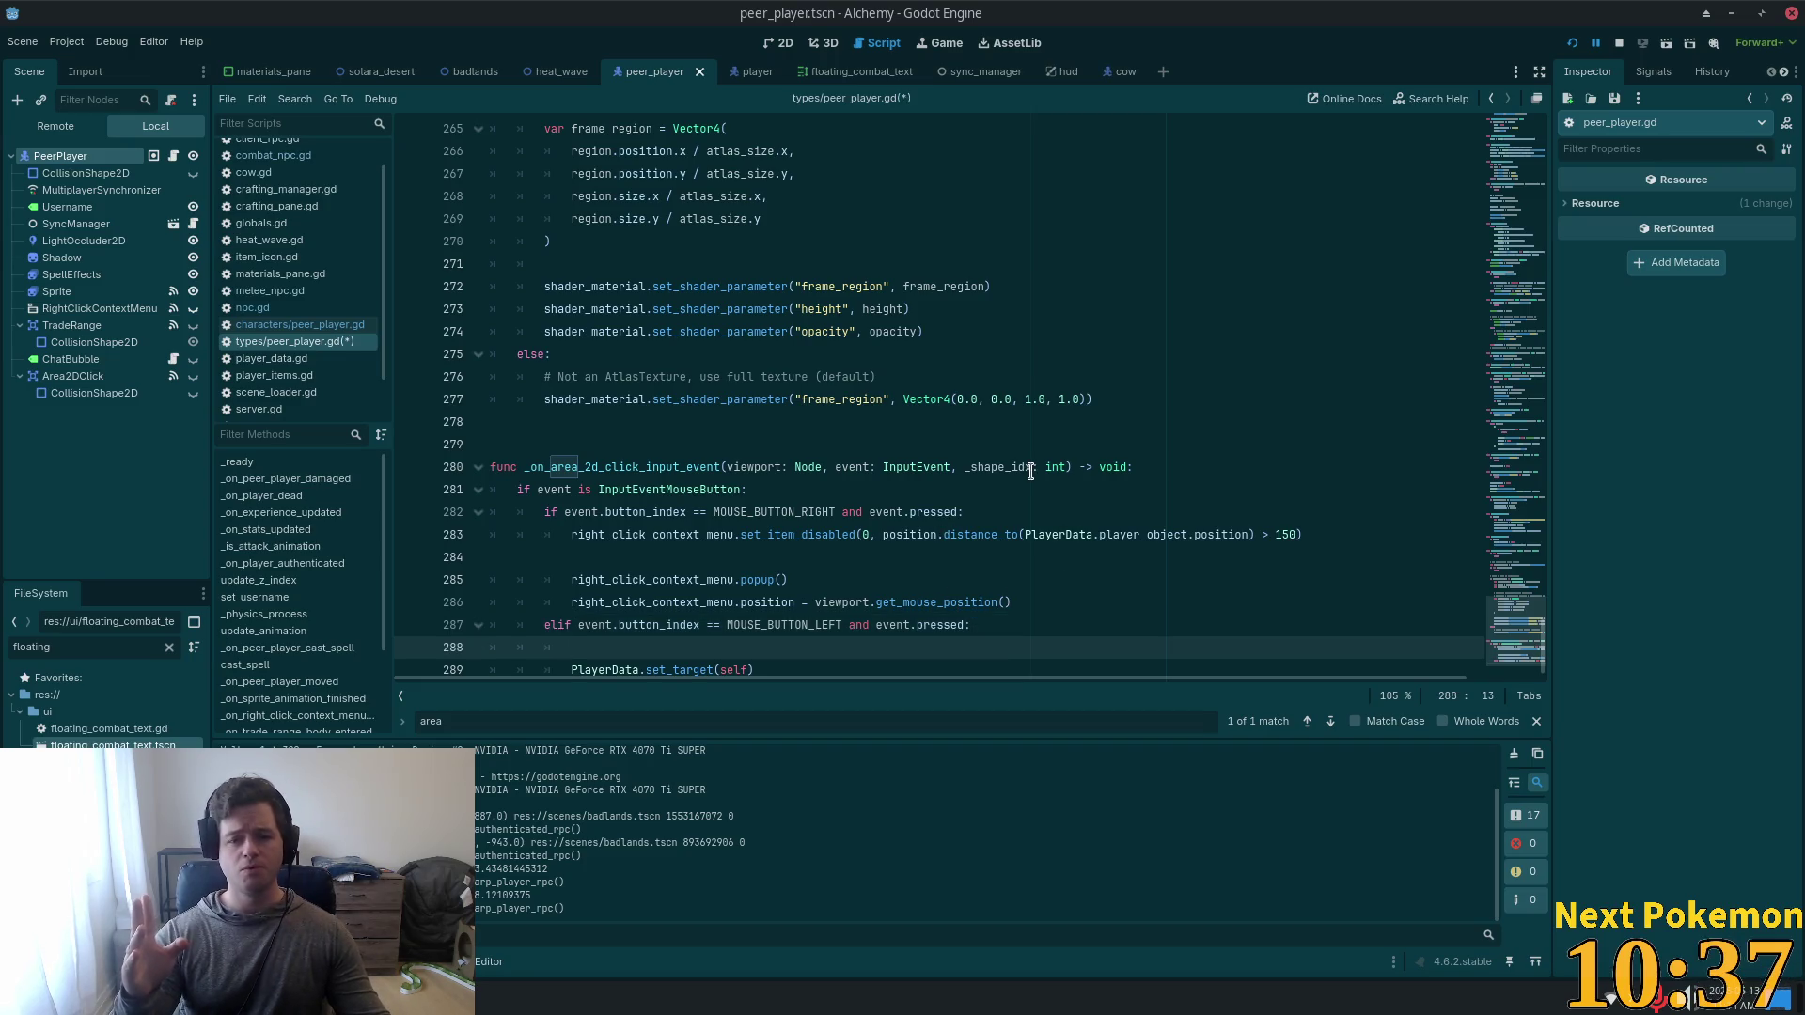
scroll(1005, 459, "down", 1)
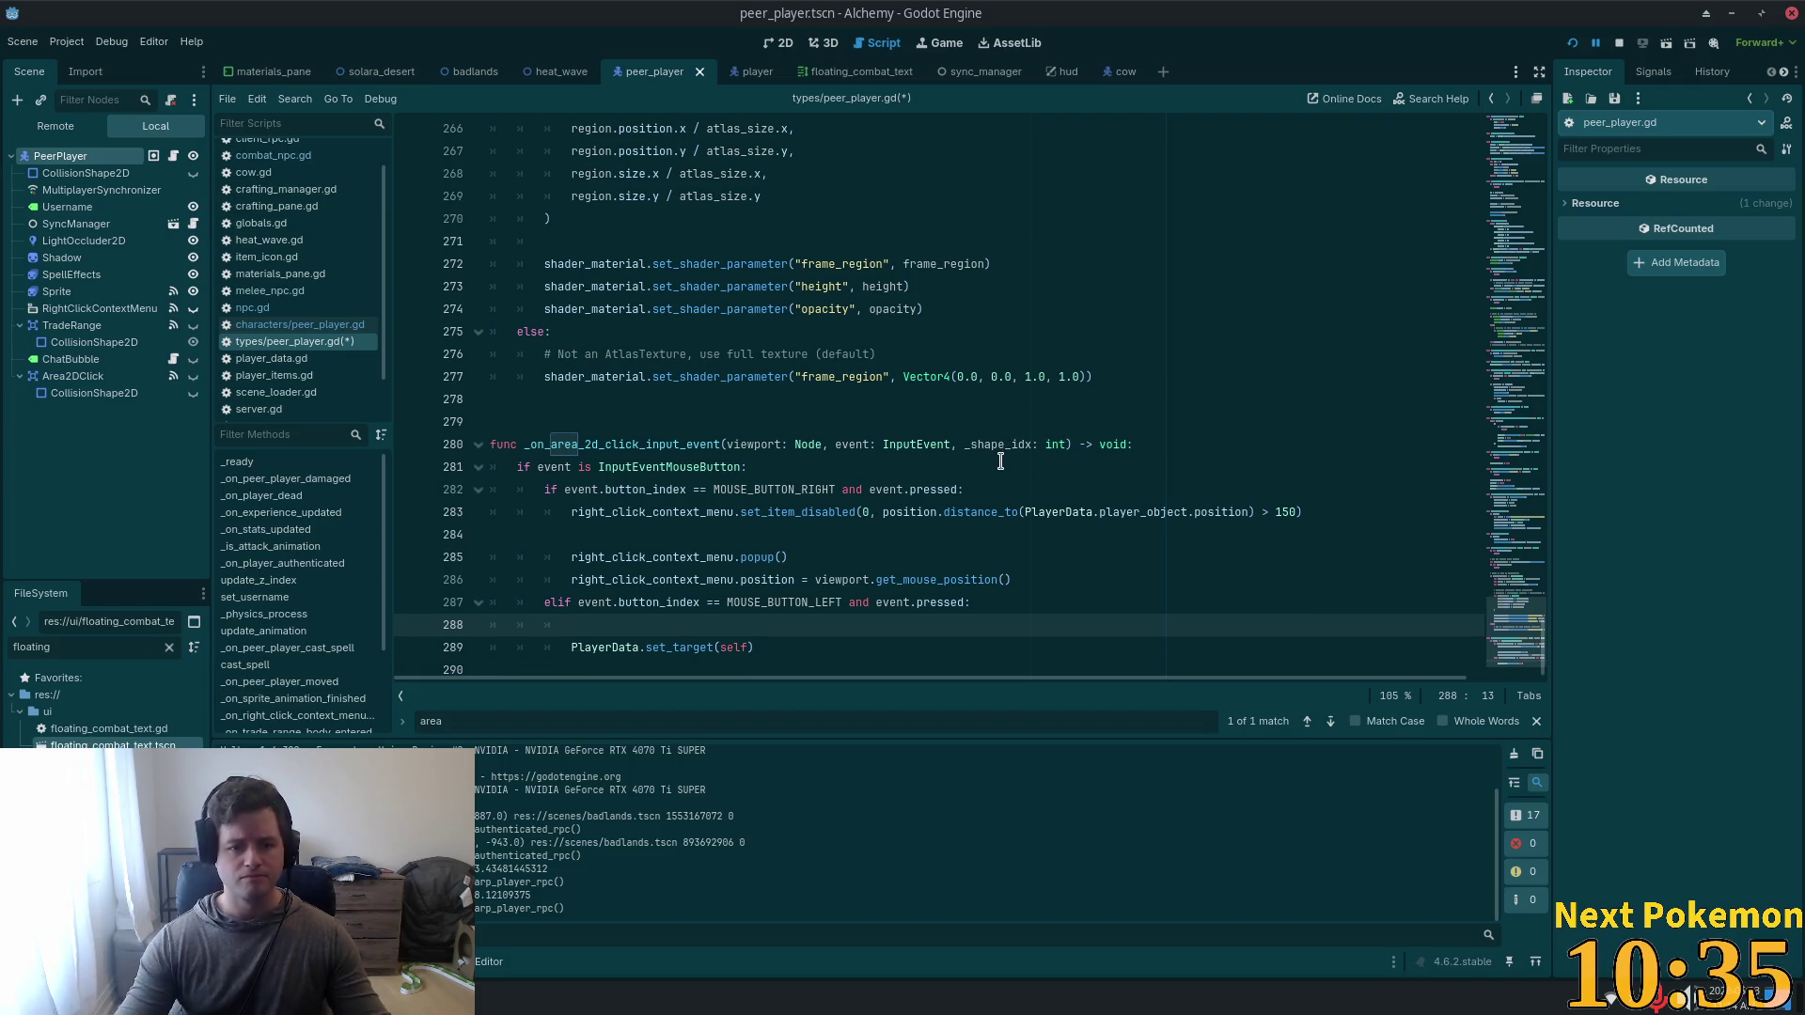
type("[romt")
key("BackSpace")
key("BackSpace")
key("BackSpace")
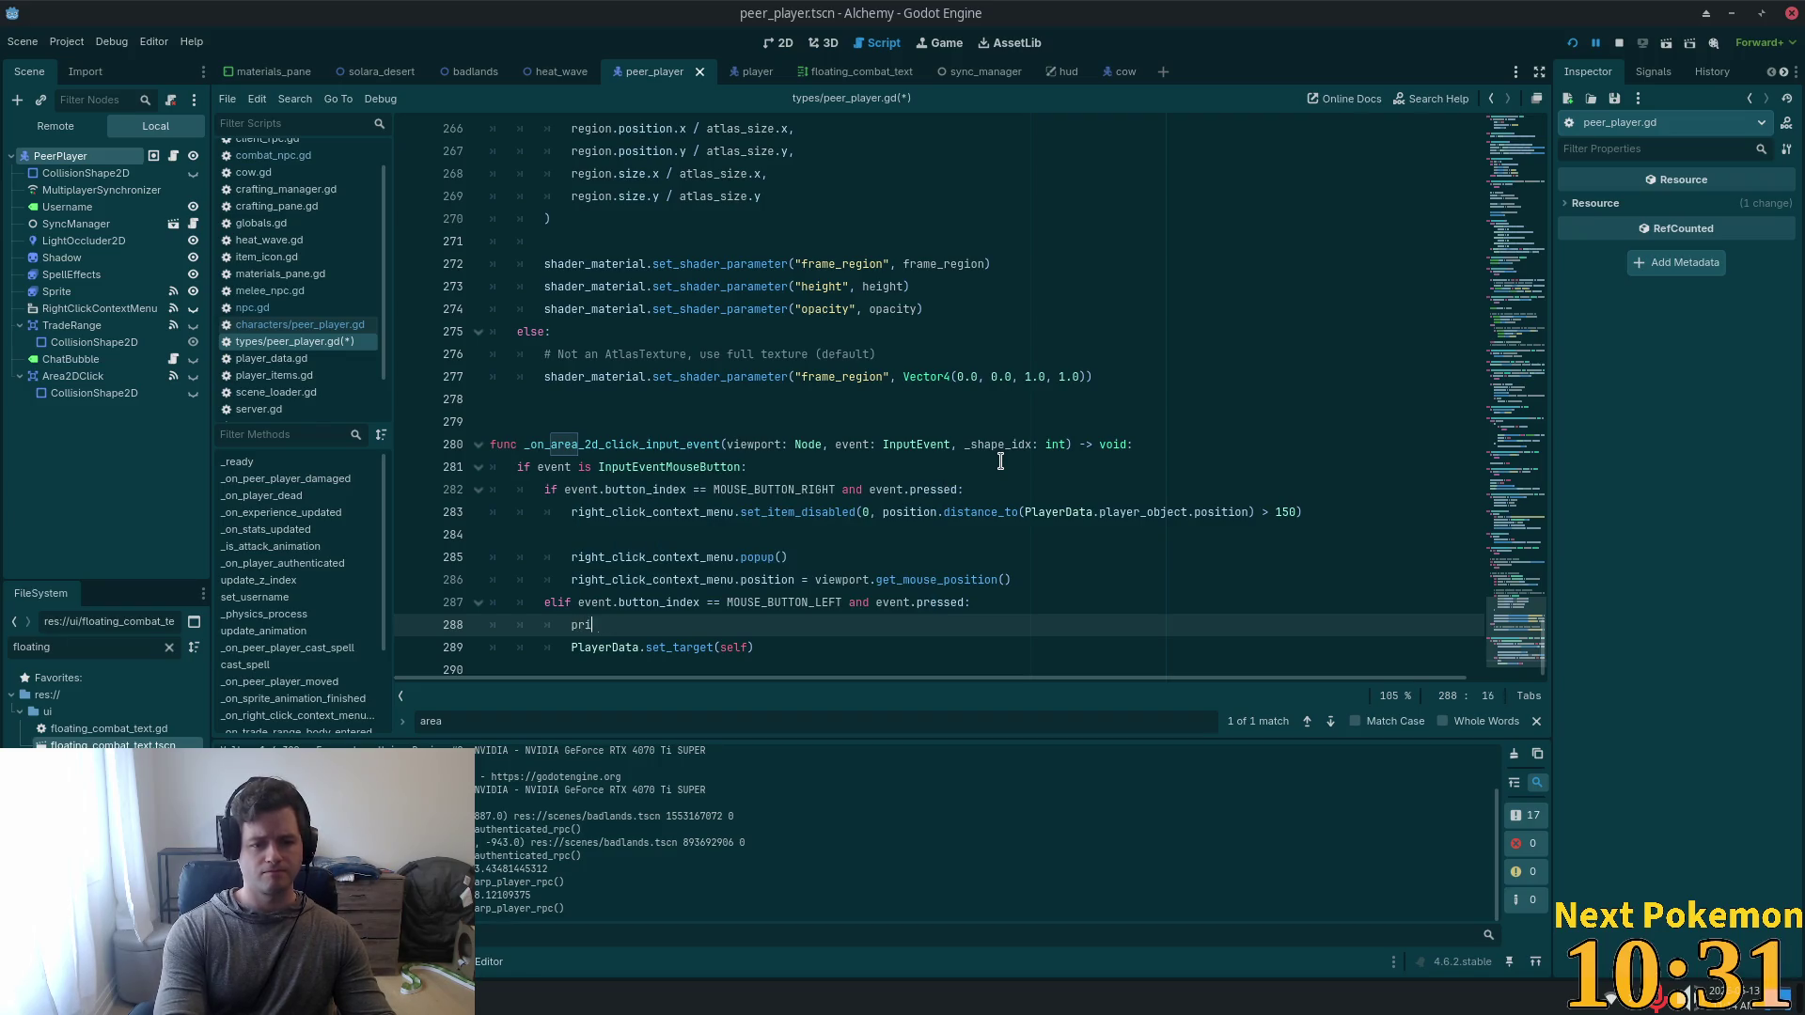
type("nt(\"")
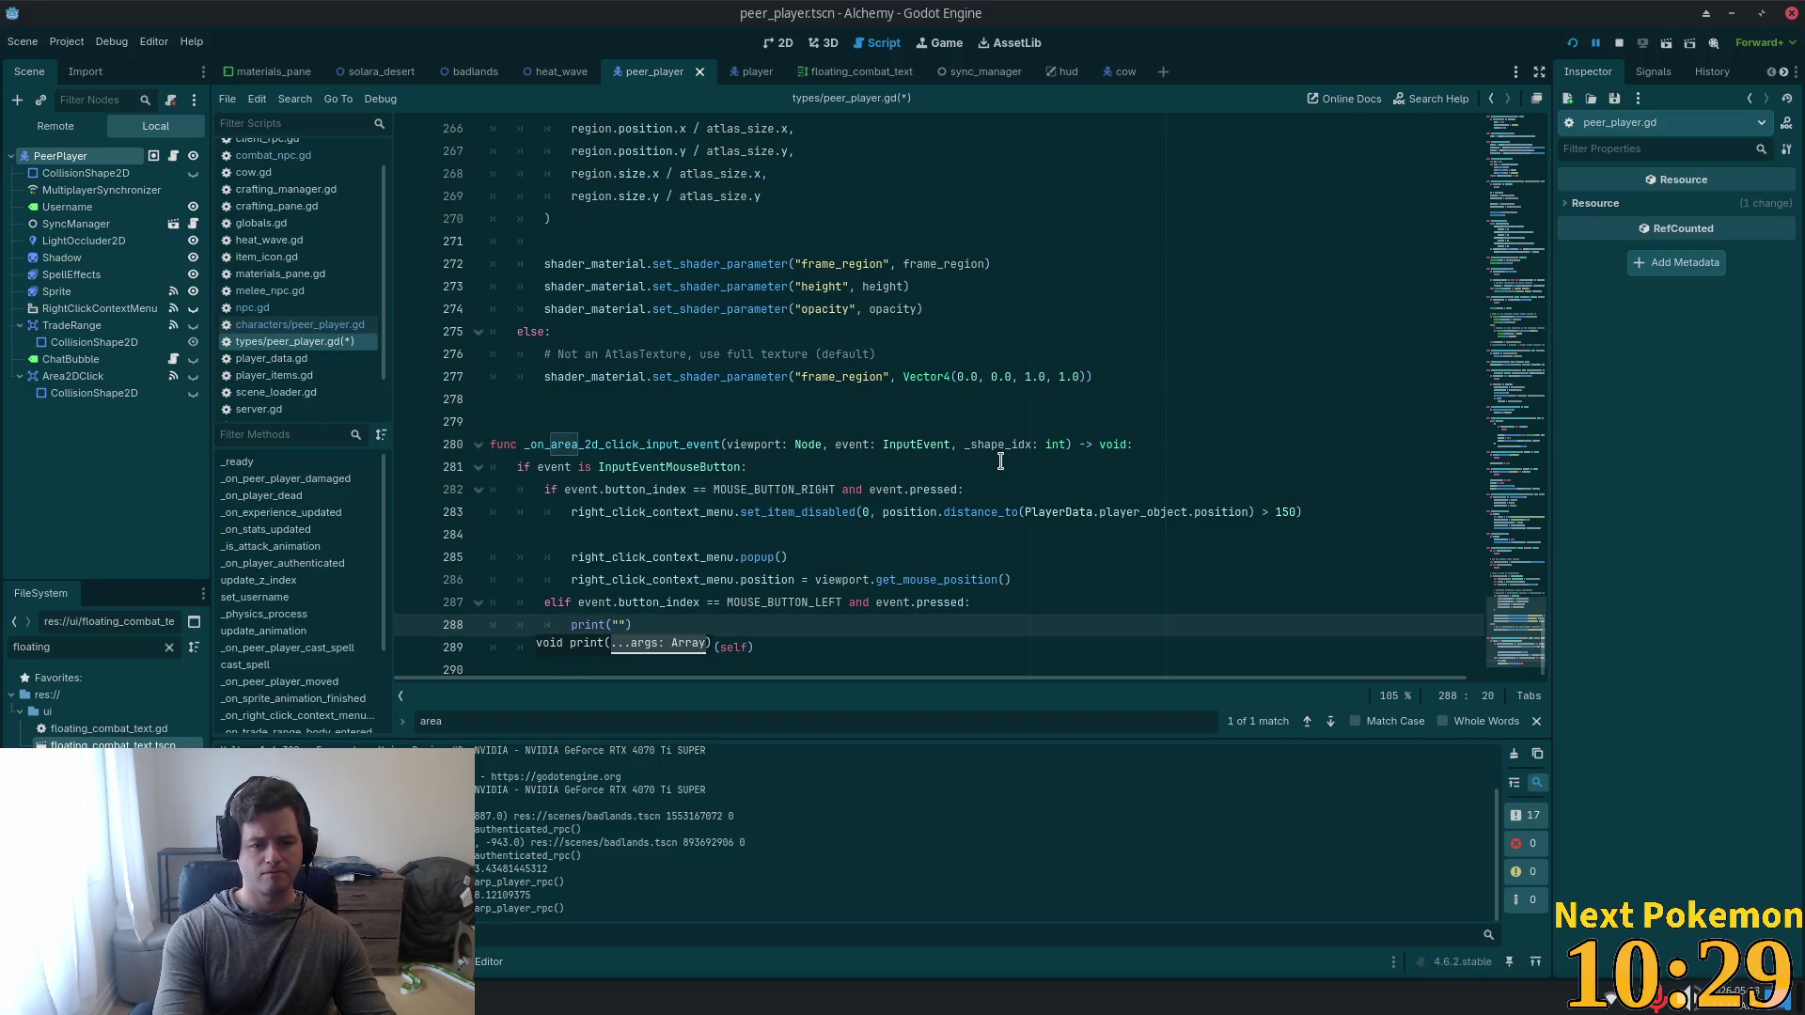
type("yo")
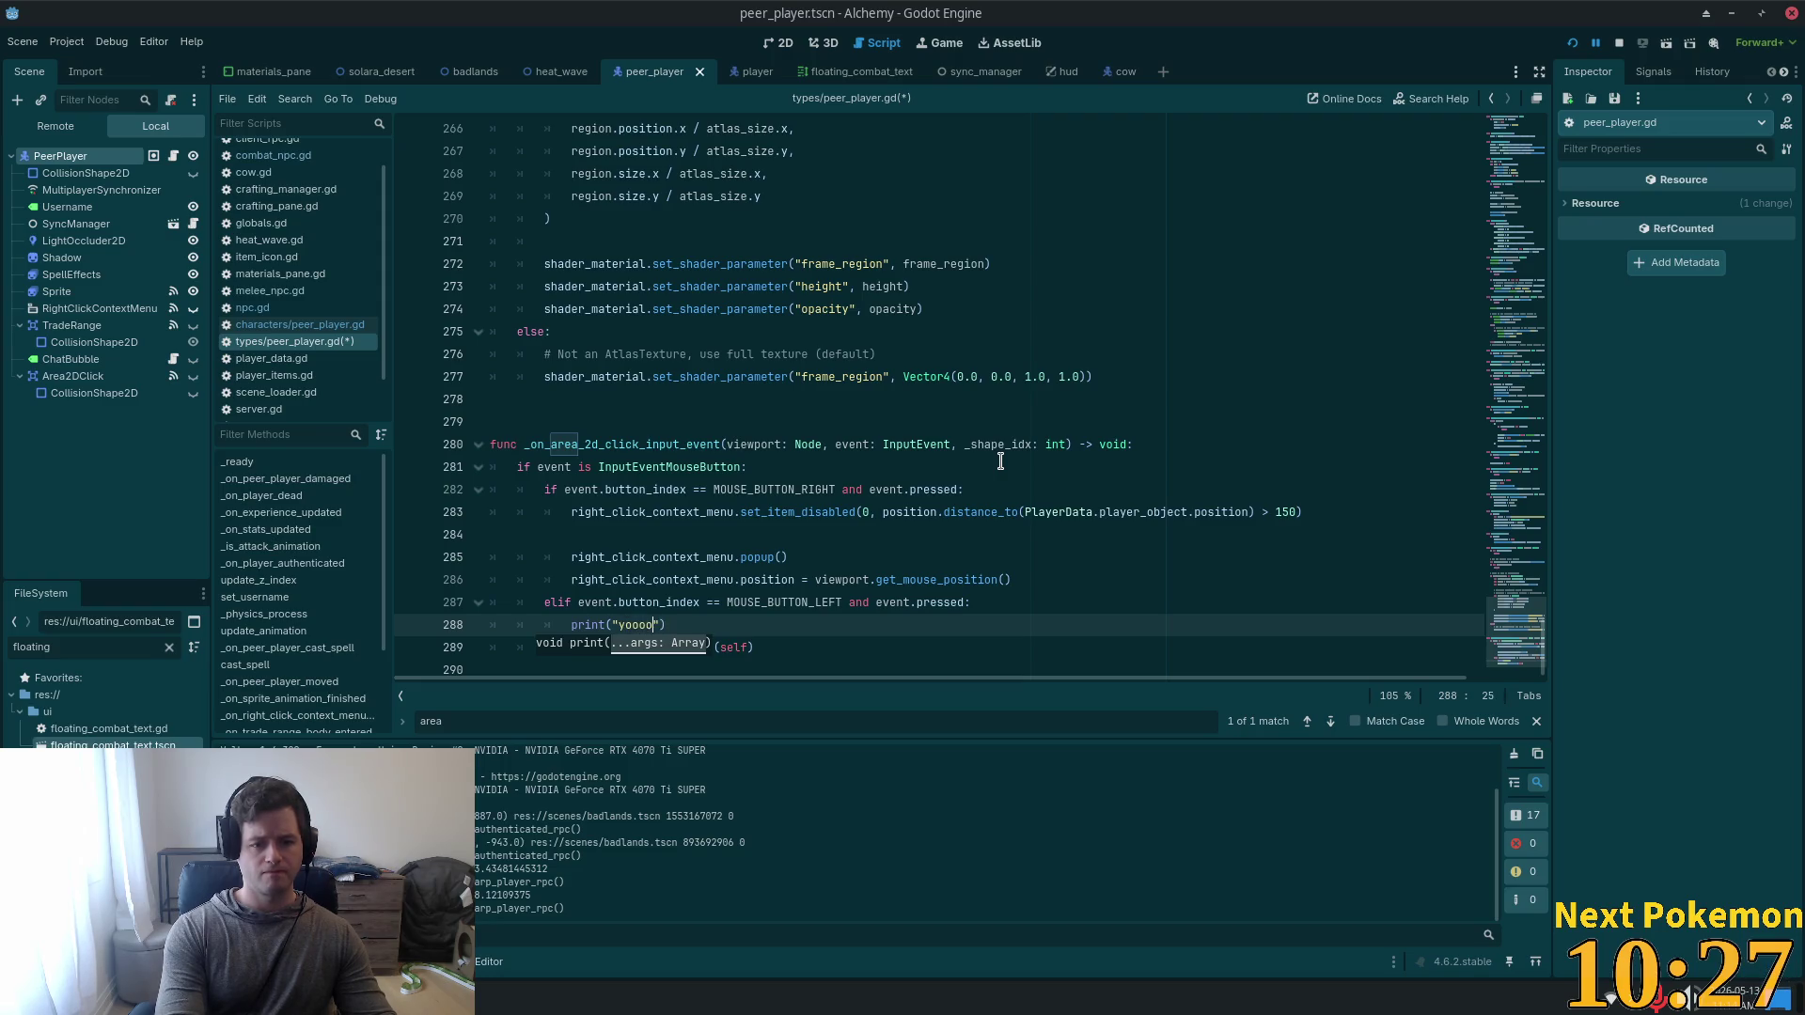
type("oo")
key("ctrl+s")
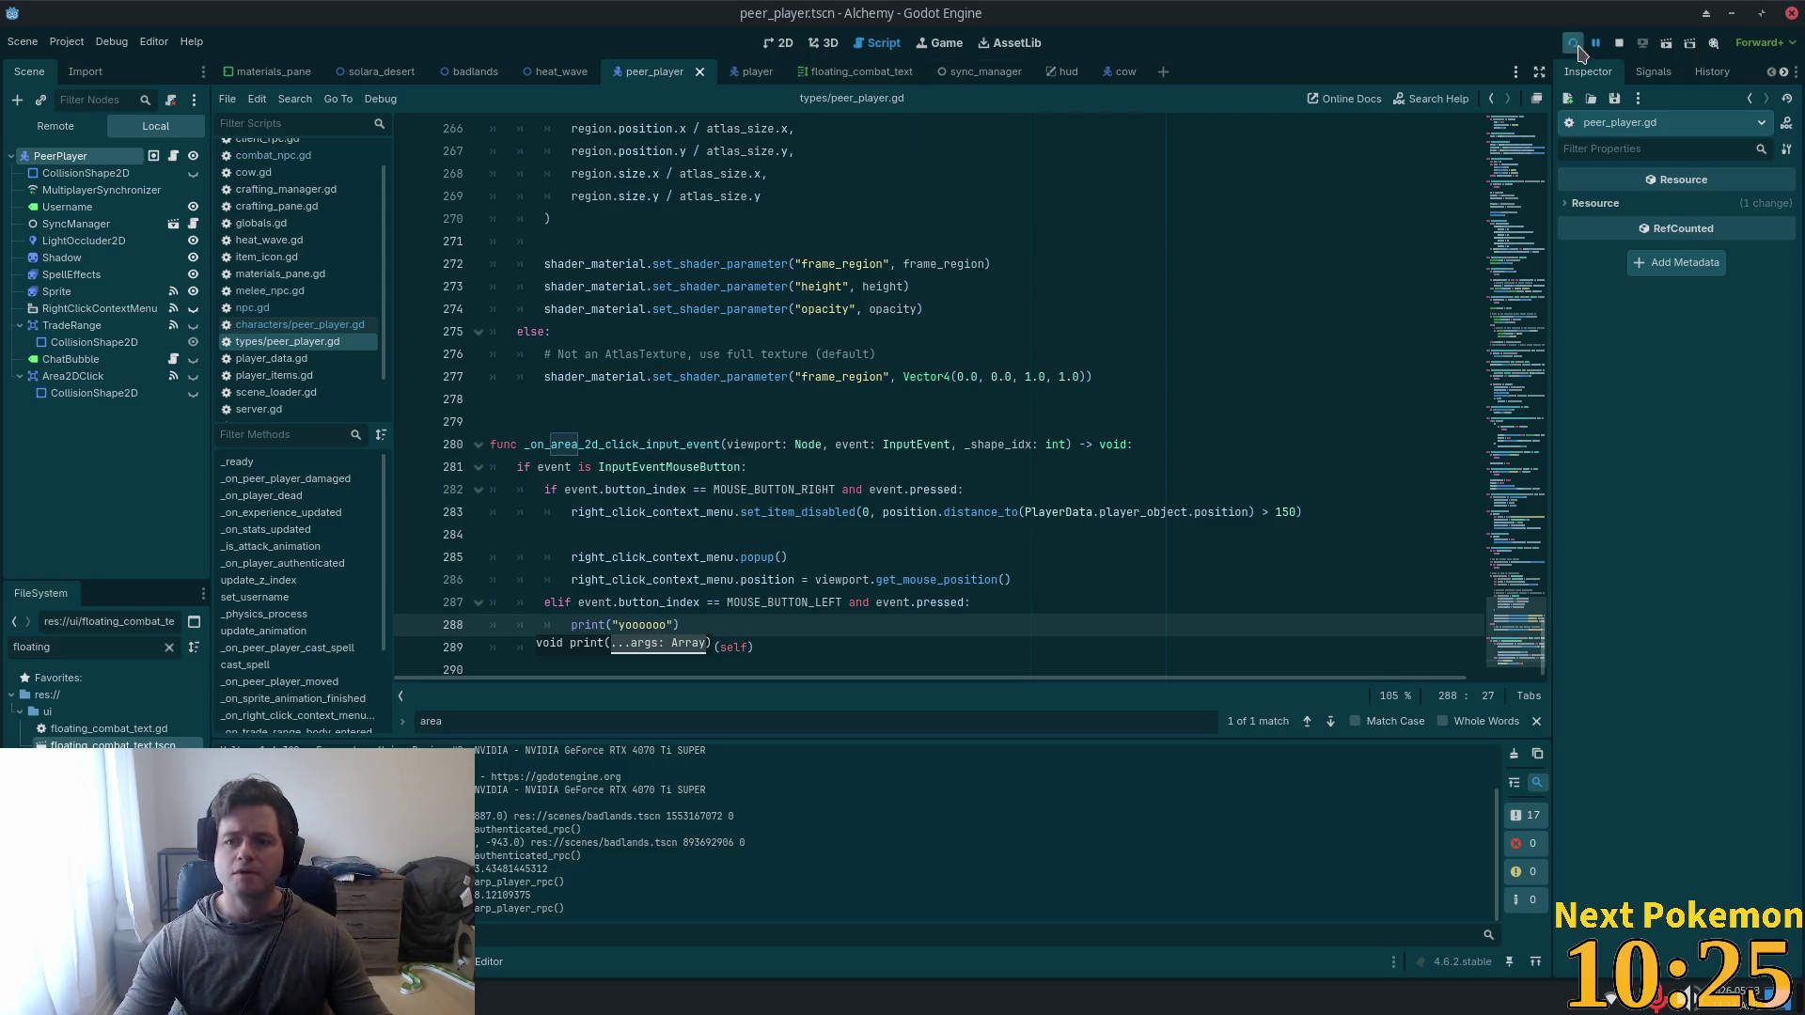
Run the project and walk the character past the stones toward the other player in Badlands.
left_click(1576, 47)
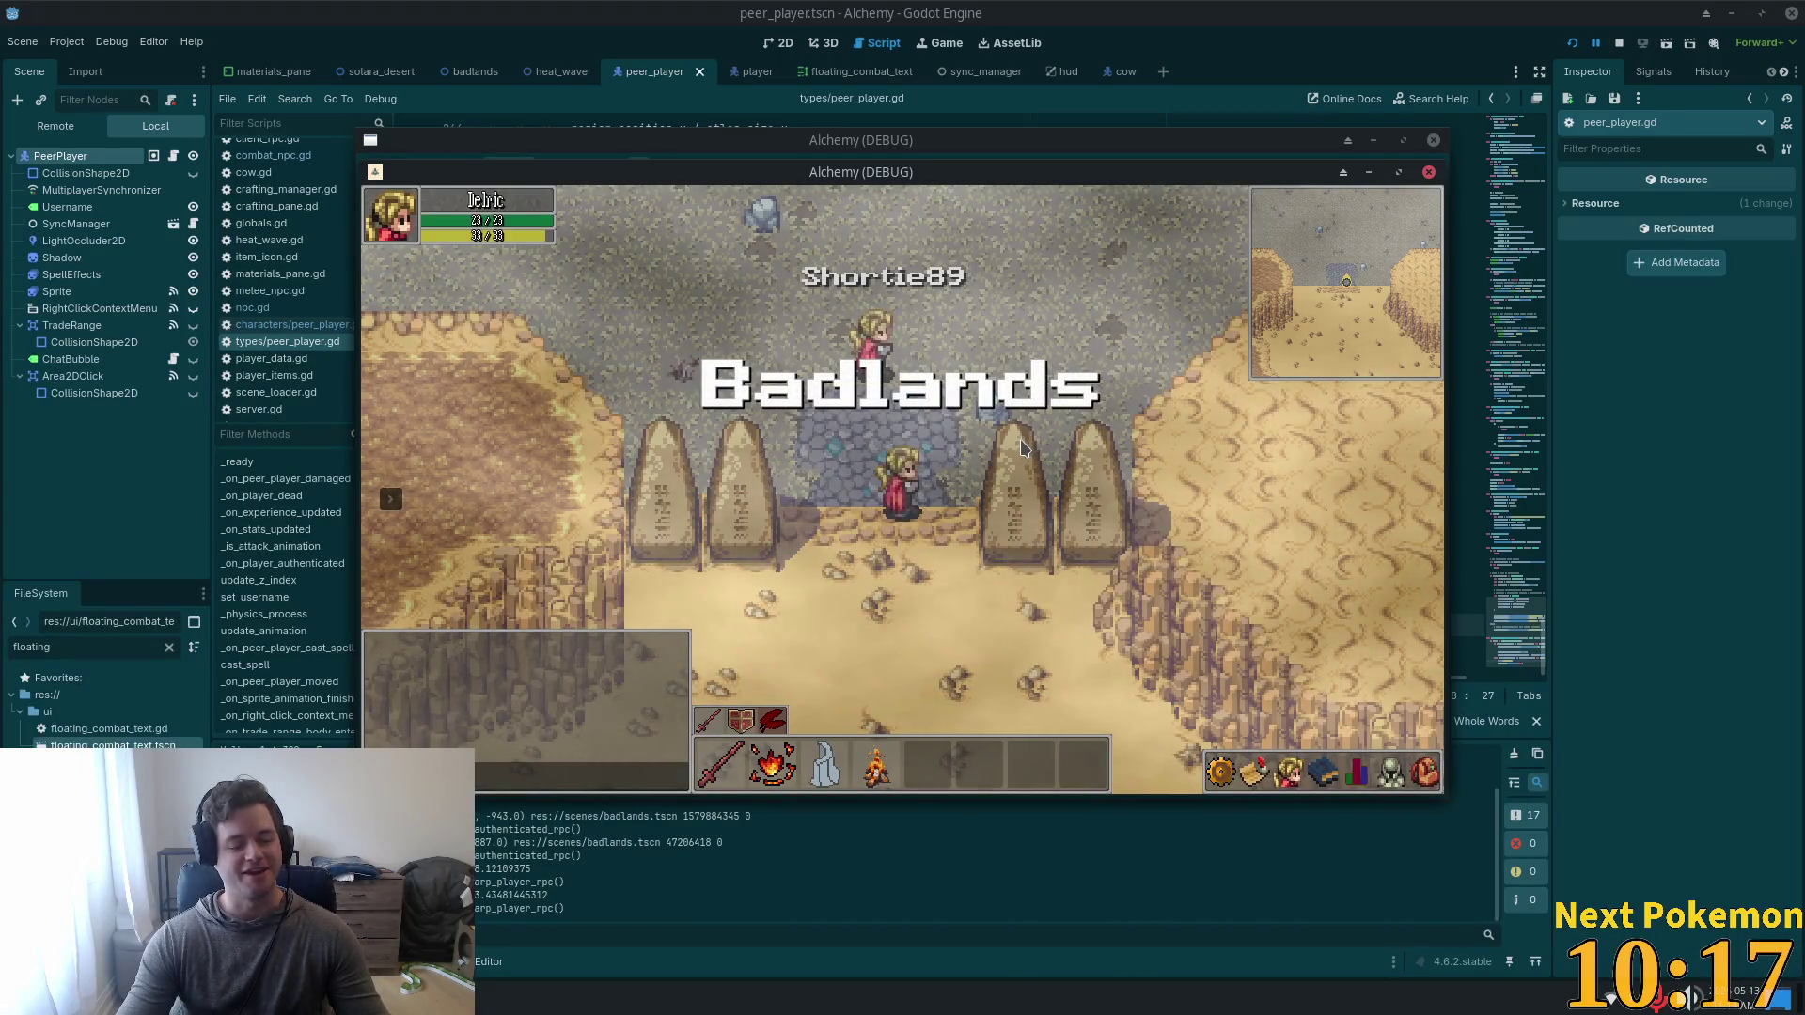
key("d")
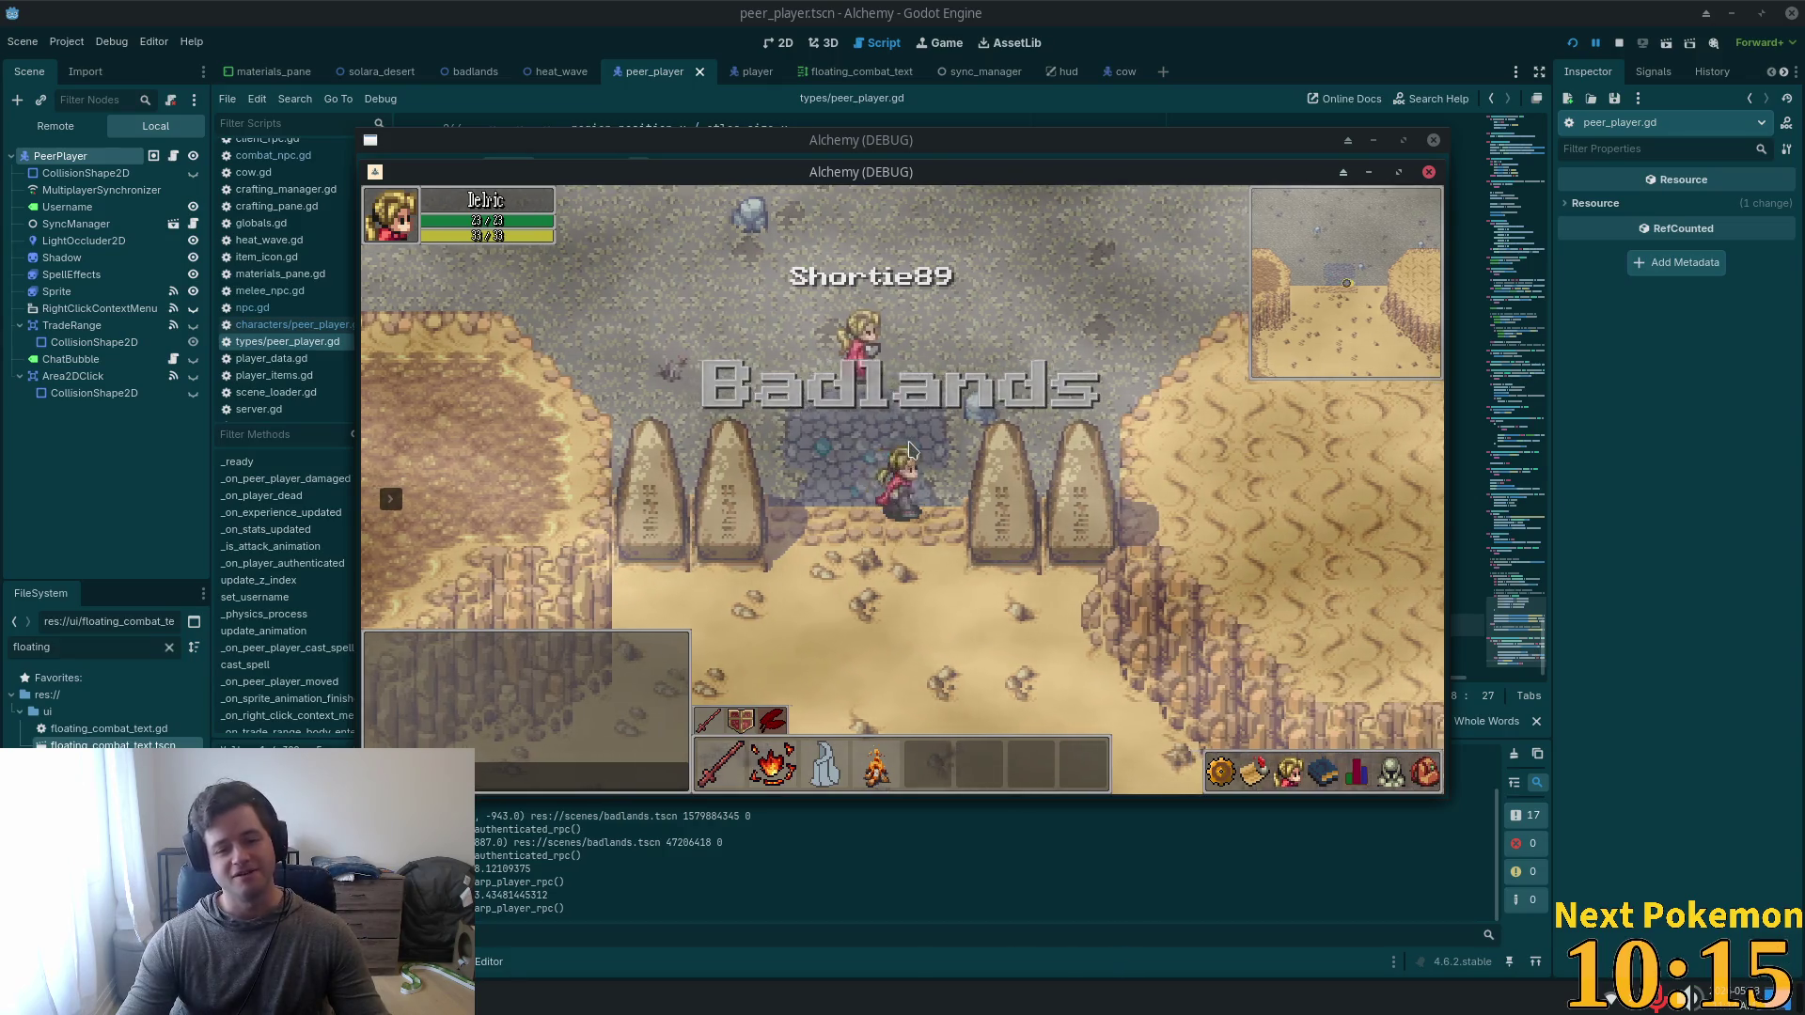
key("w")
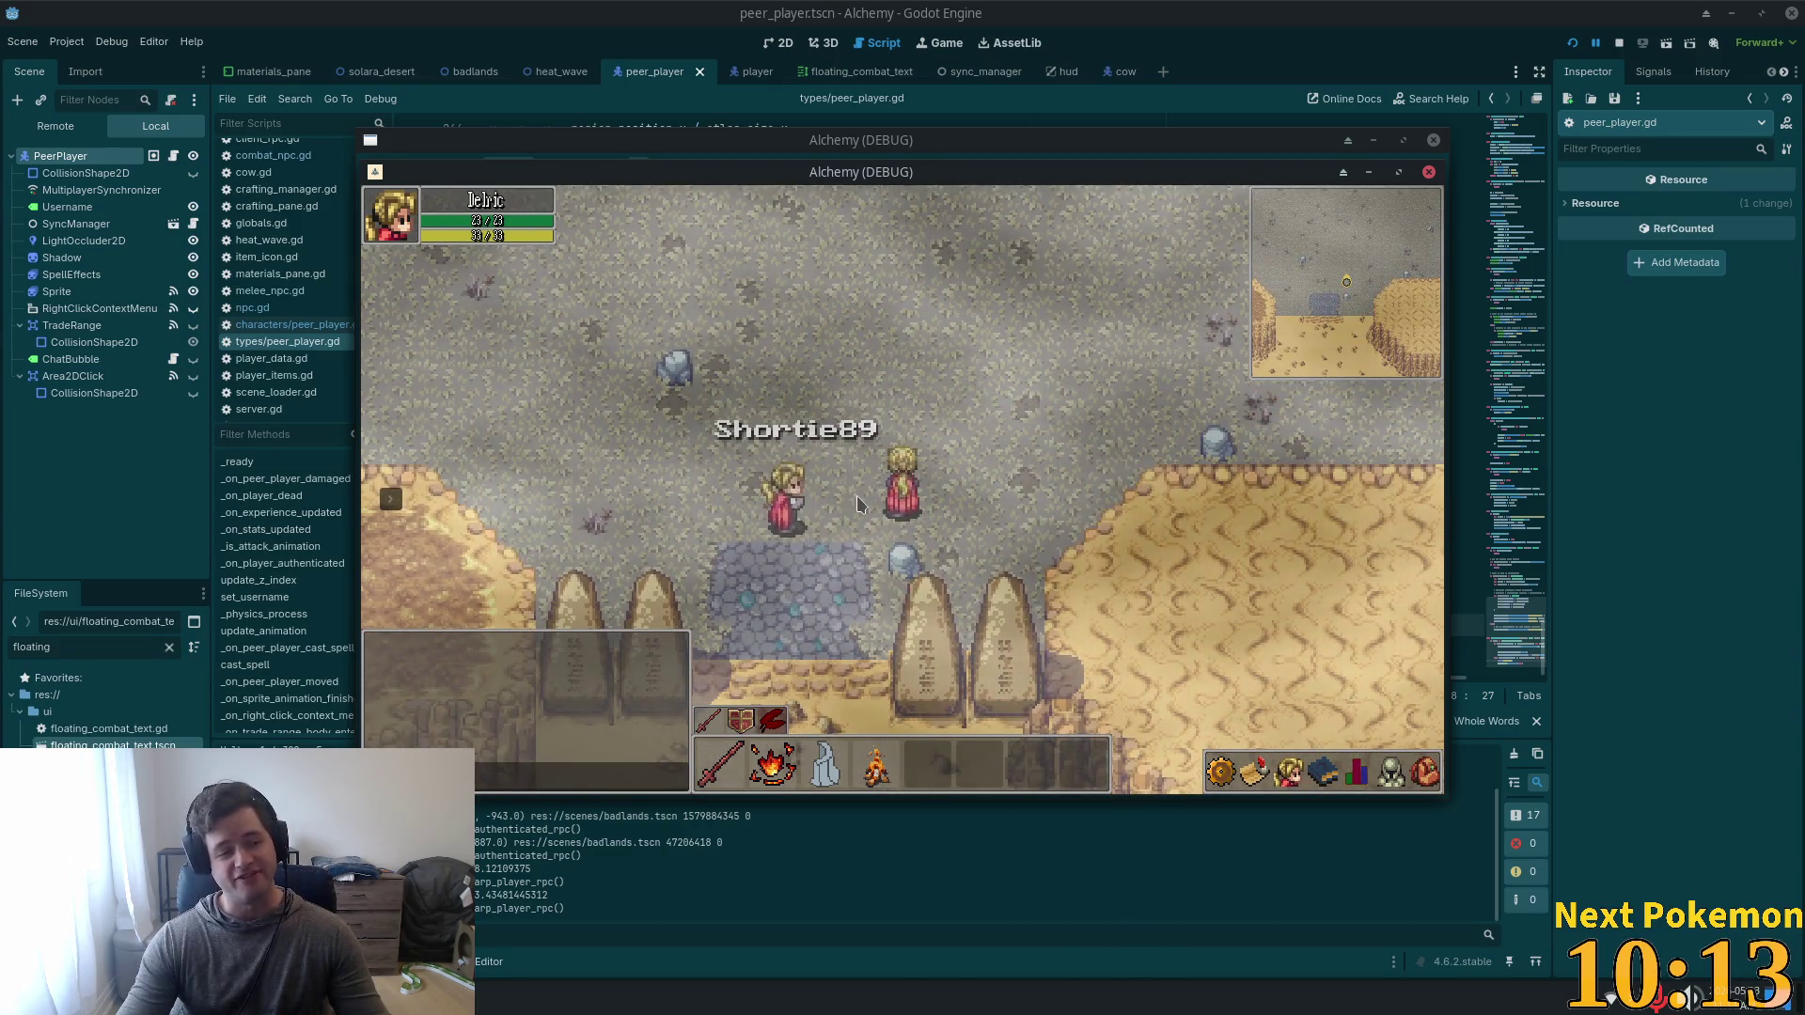
key("s")
key("a")
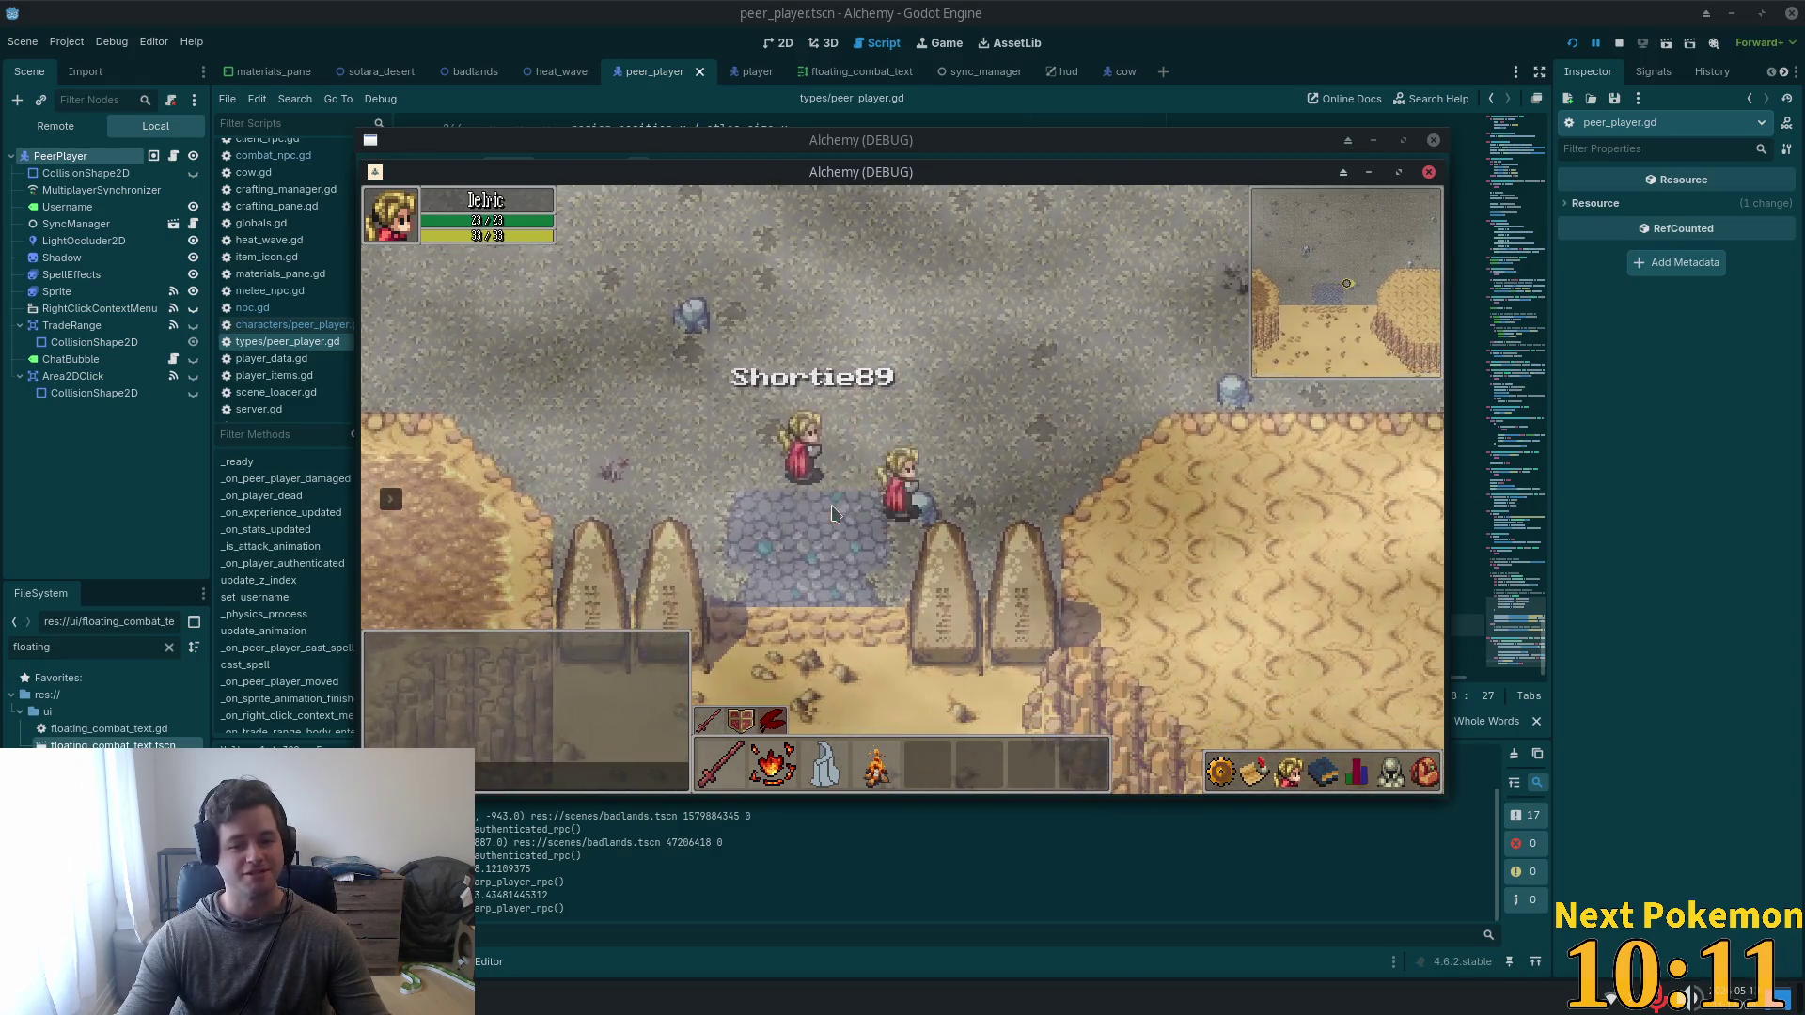
key("w")
key("a")
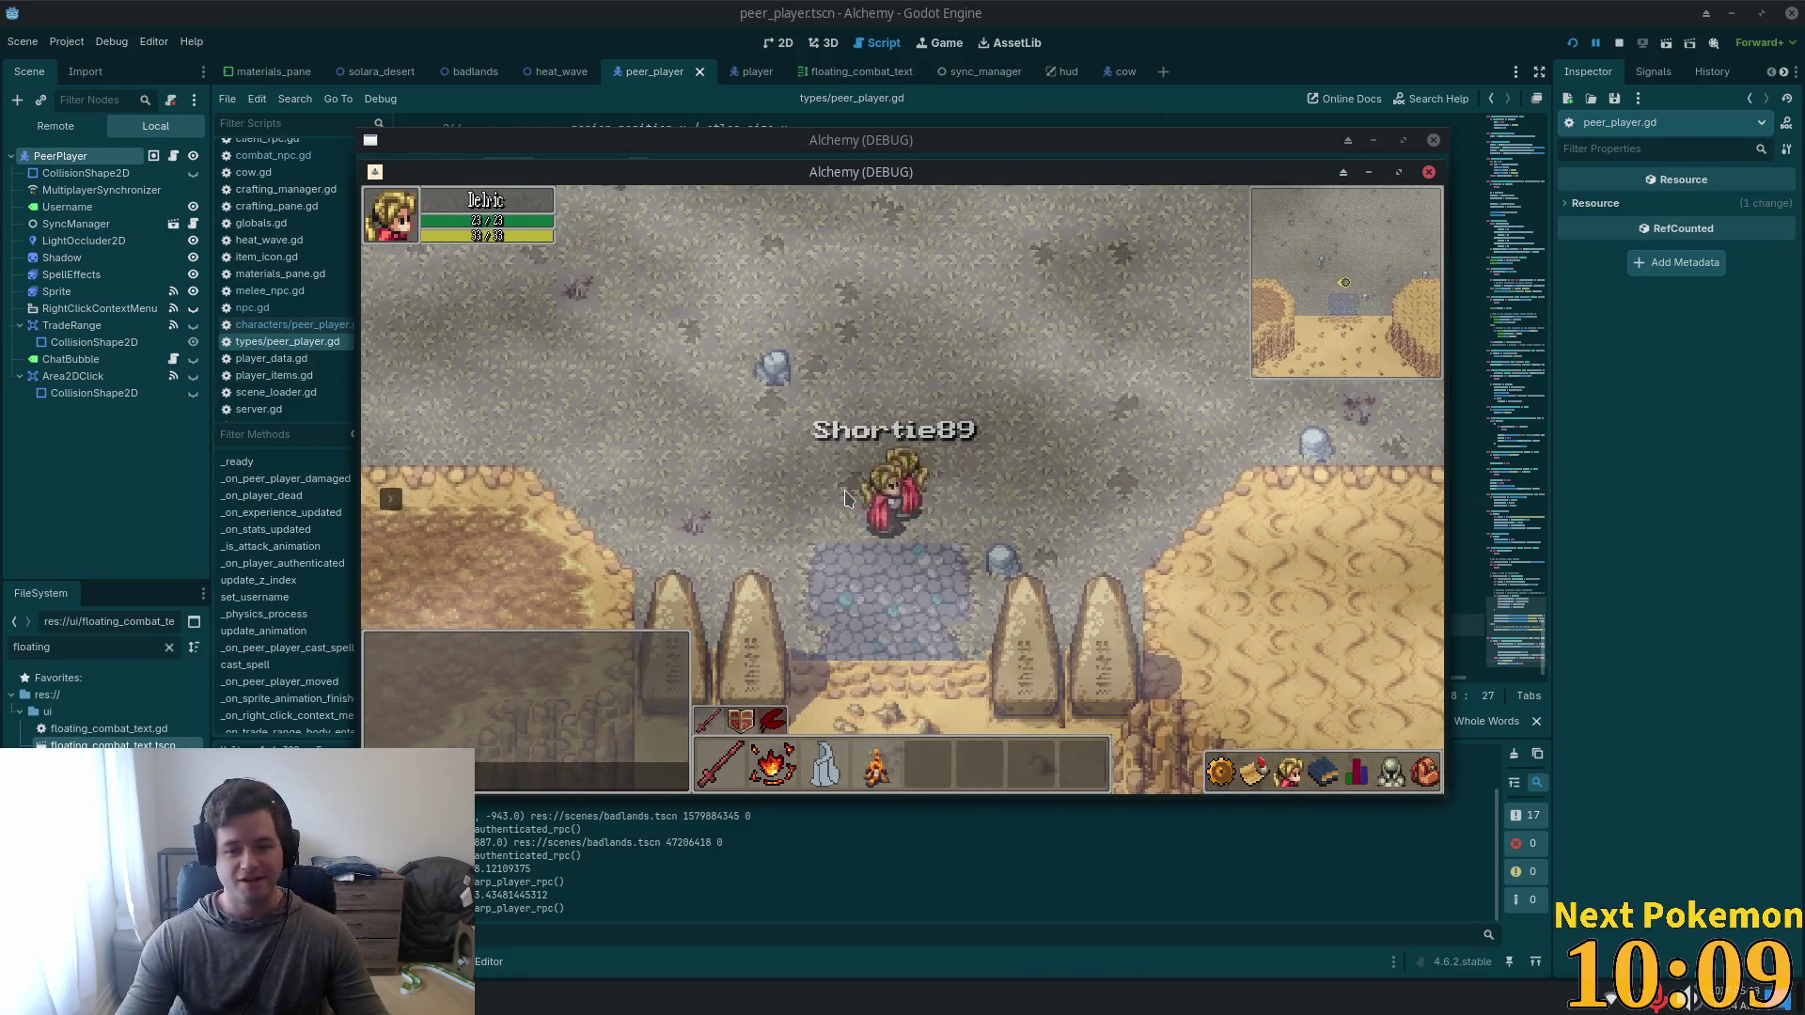
Walk onto the other player and back, then return to the script editor.
key("d")
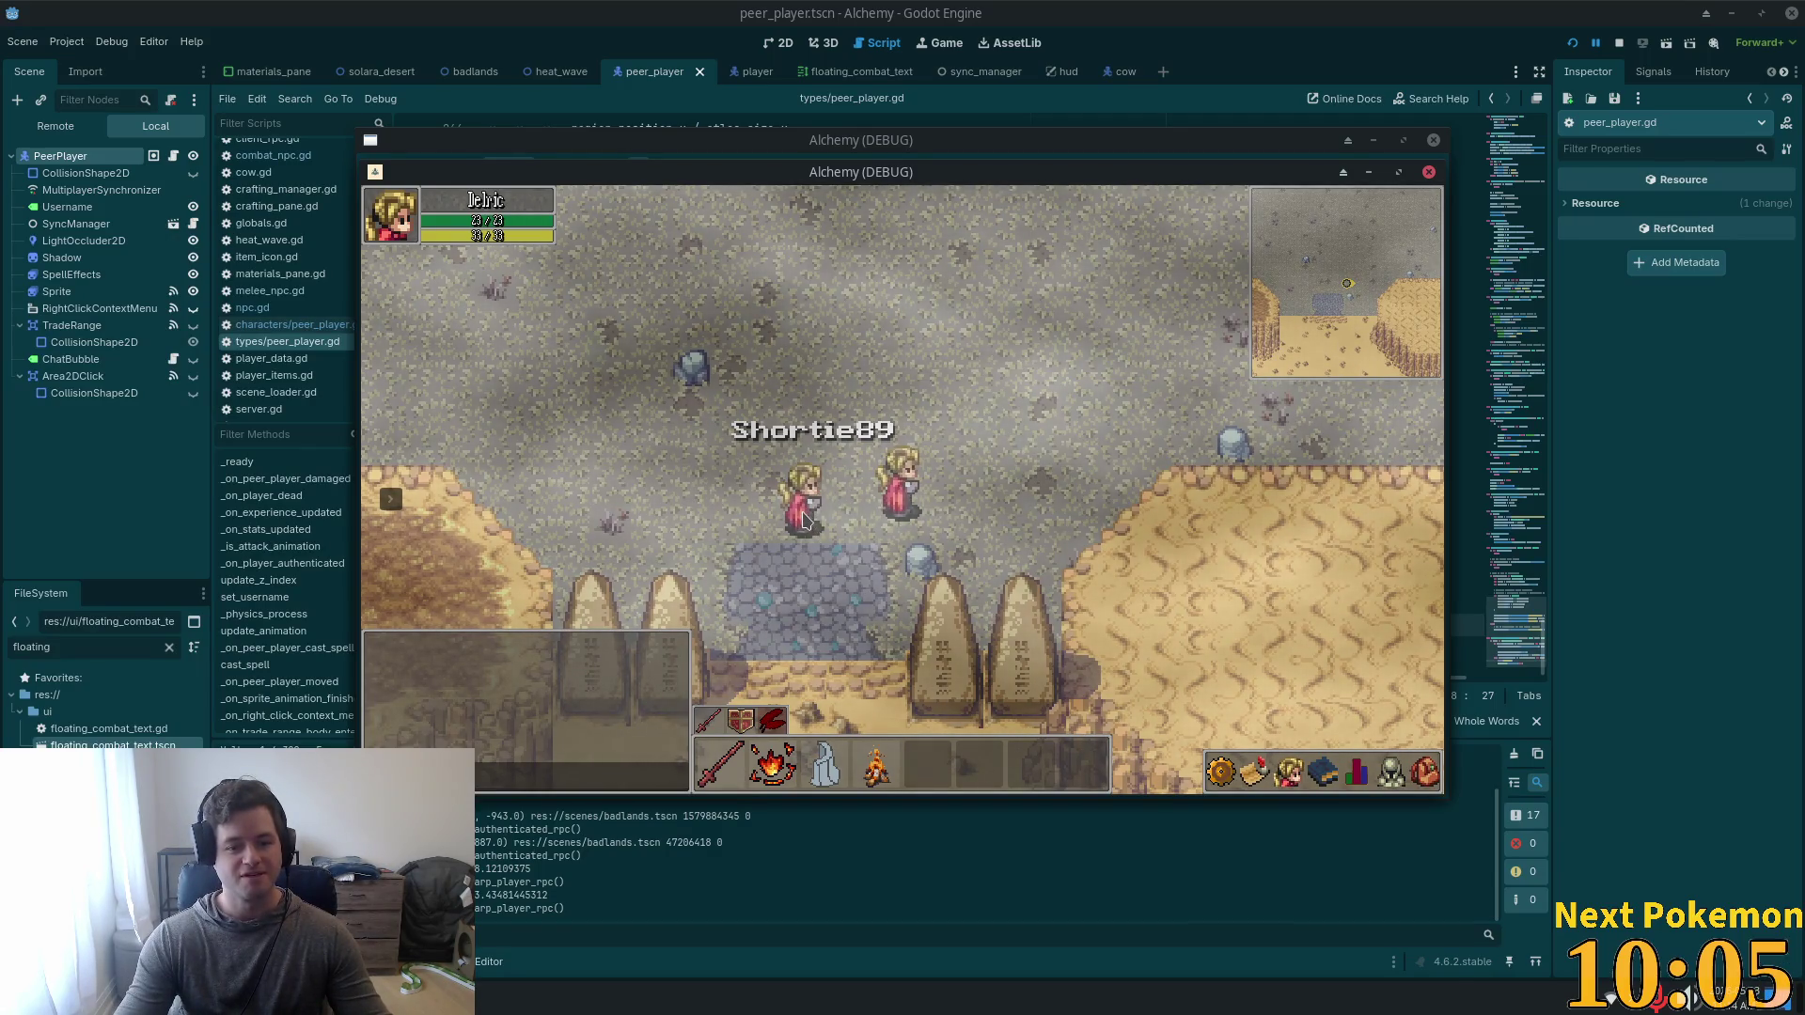
key("d")
key("s")
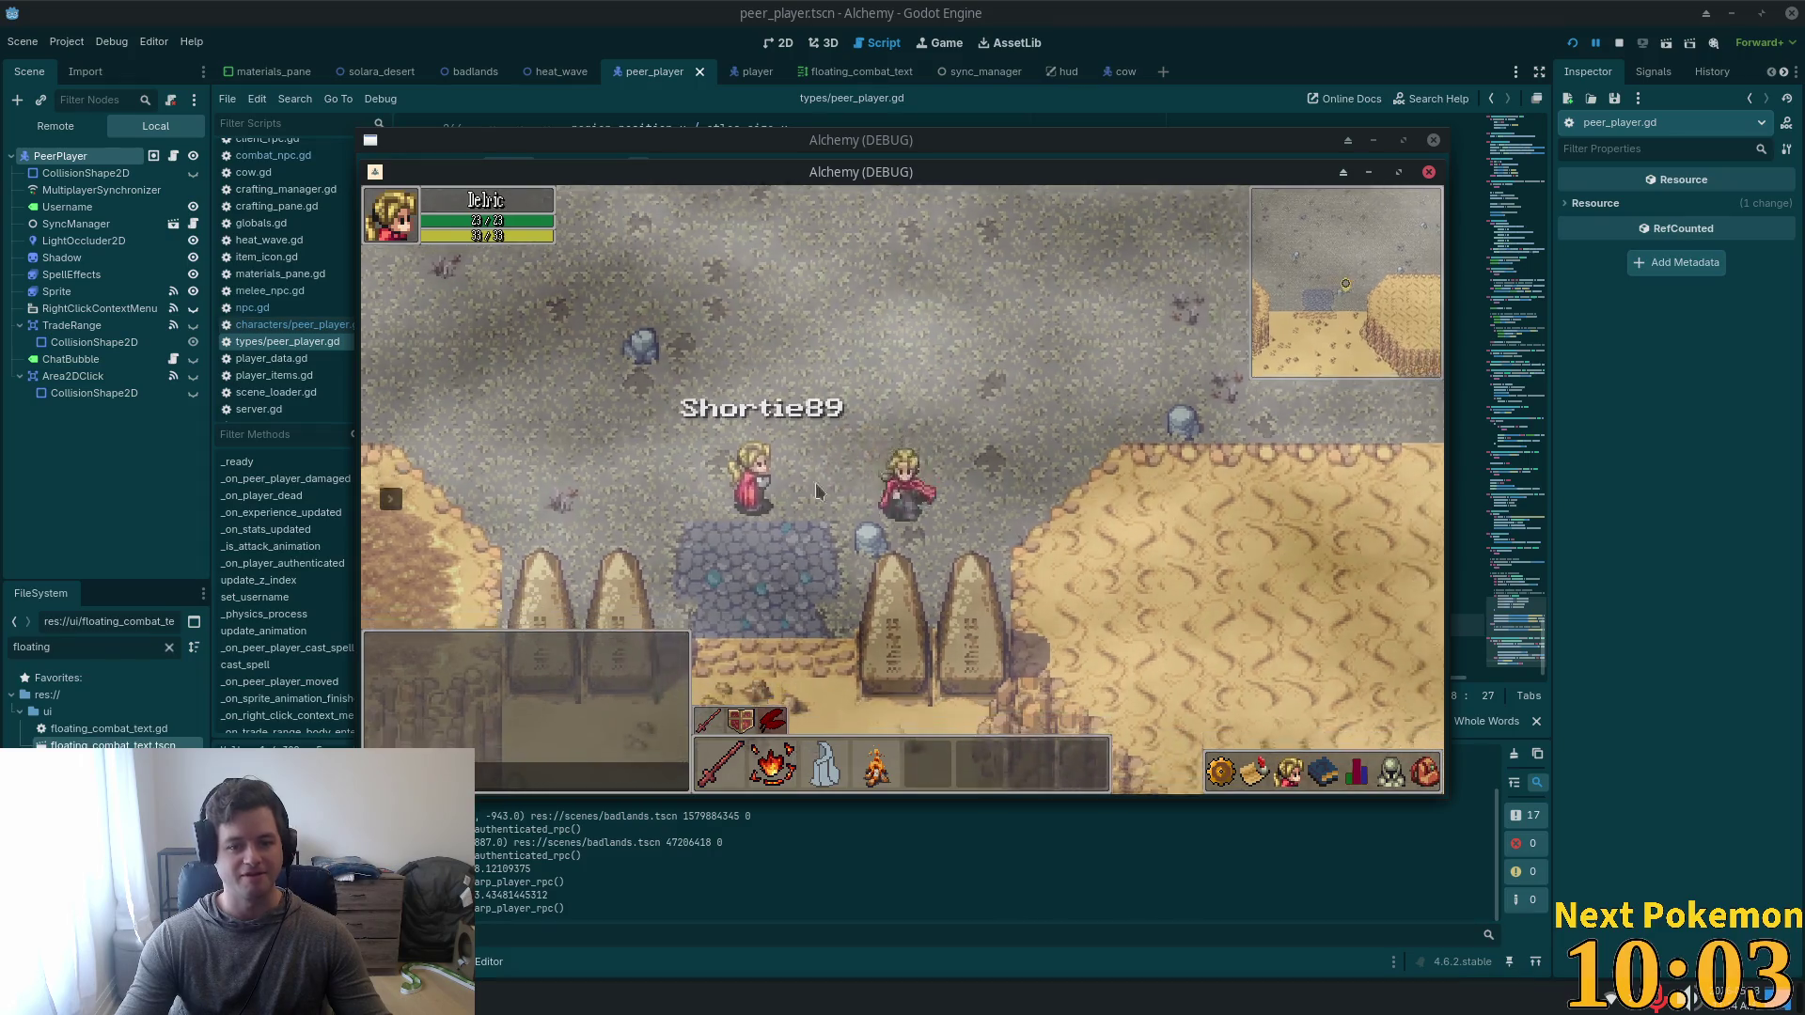
key("a")
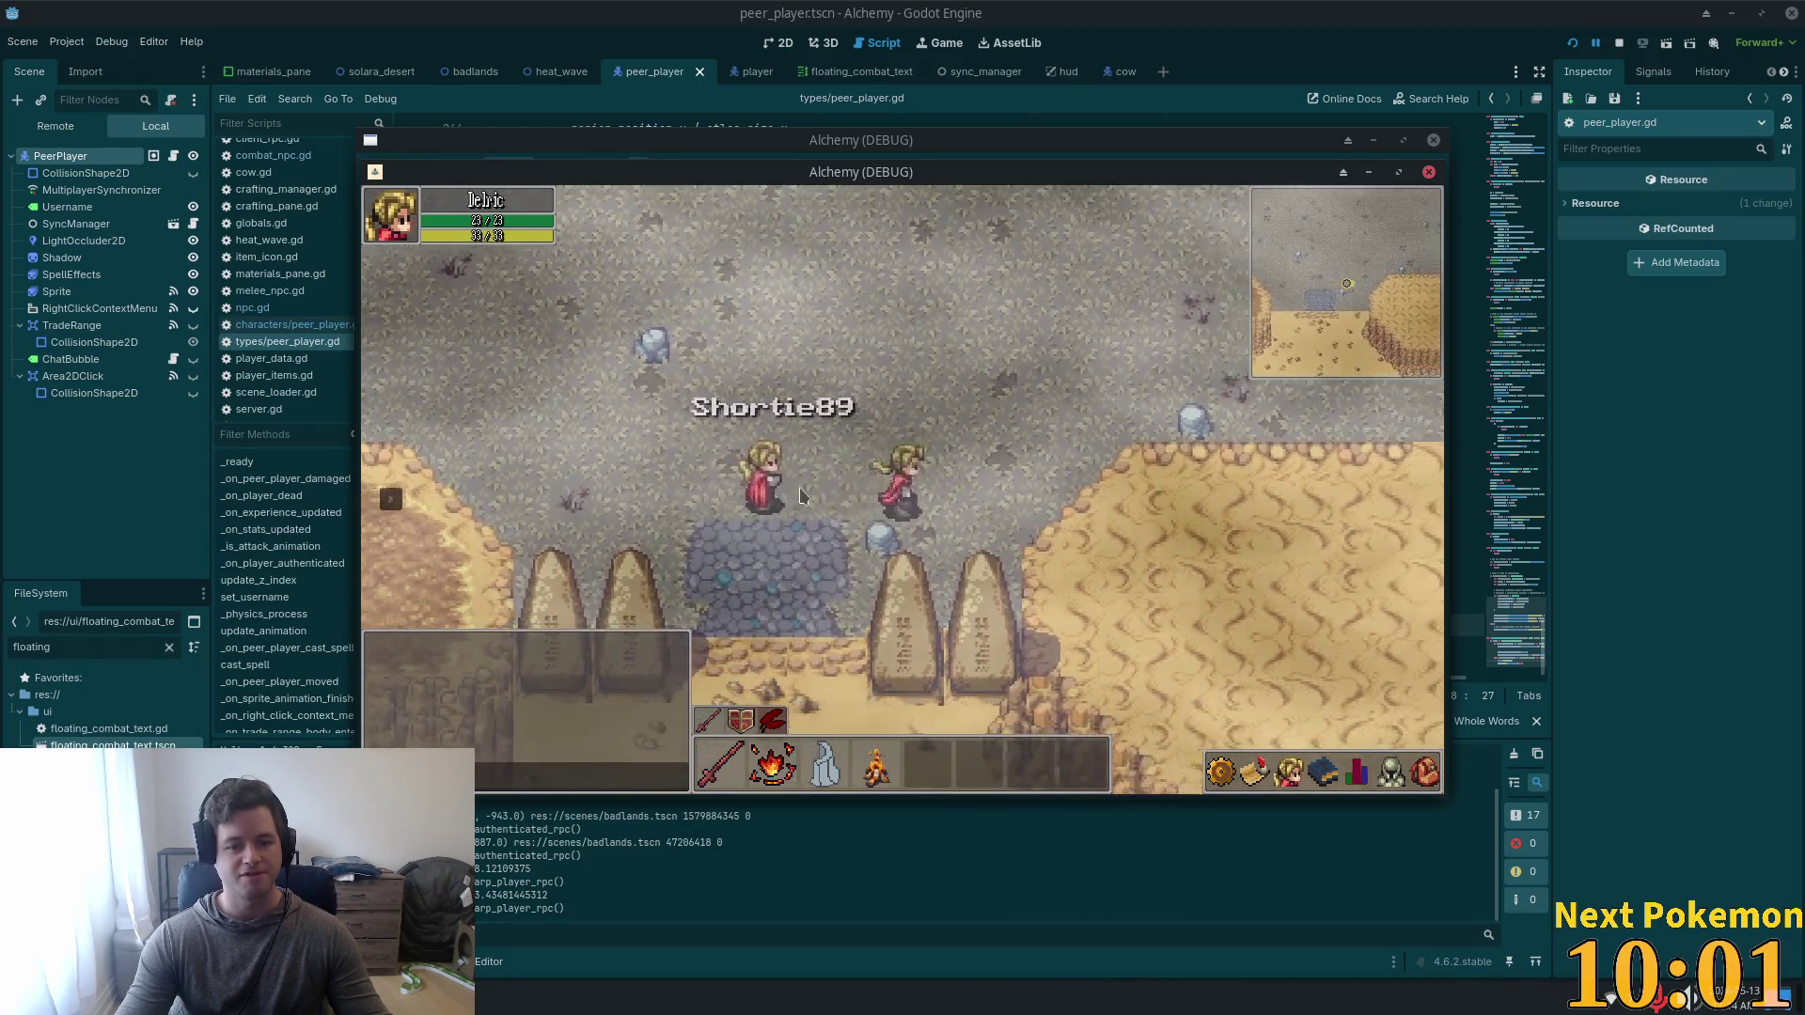
key("a")
key("d")
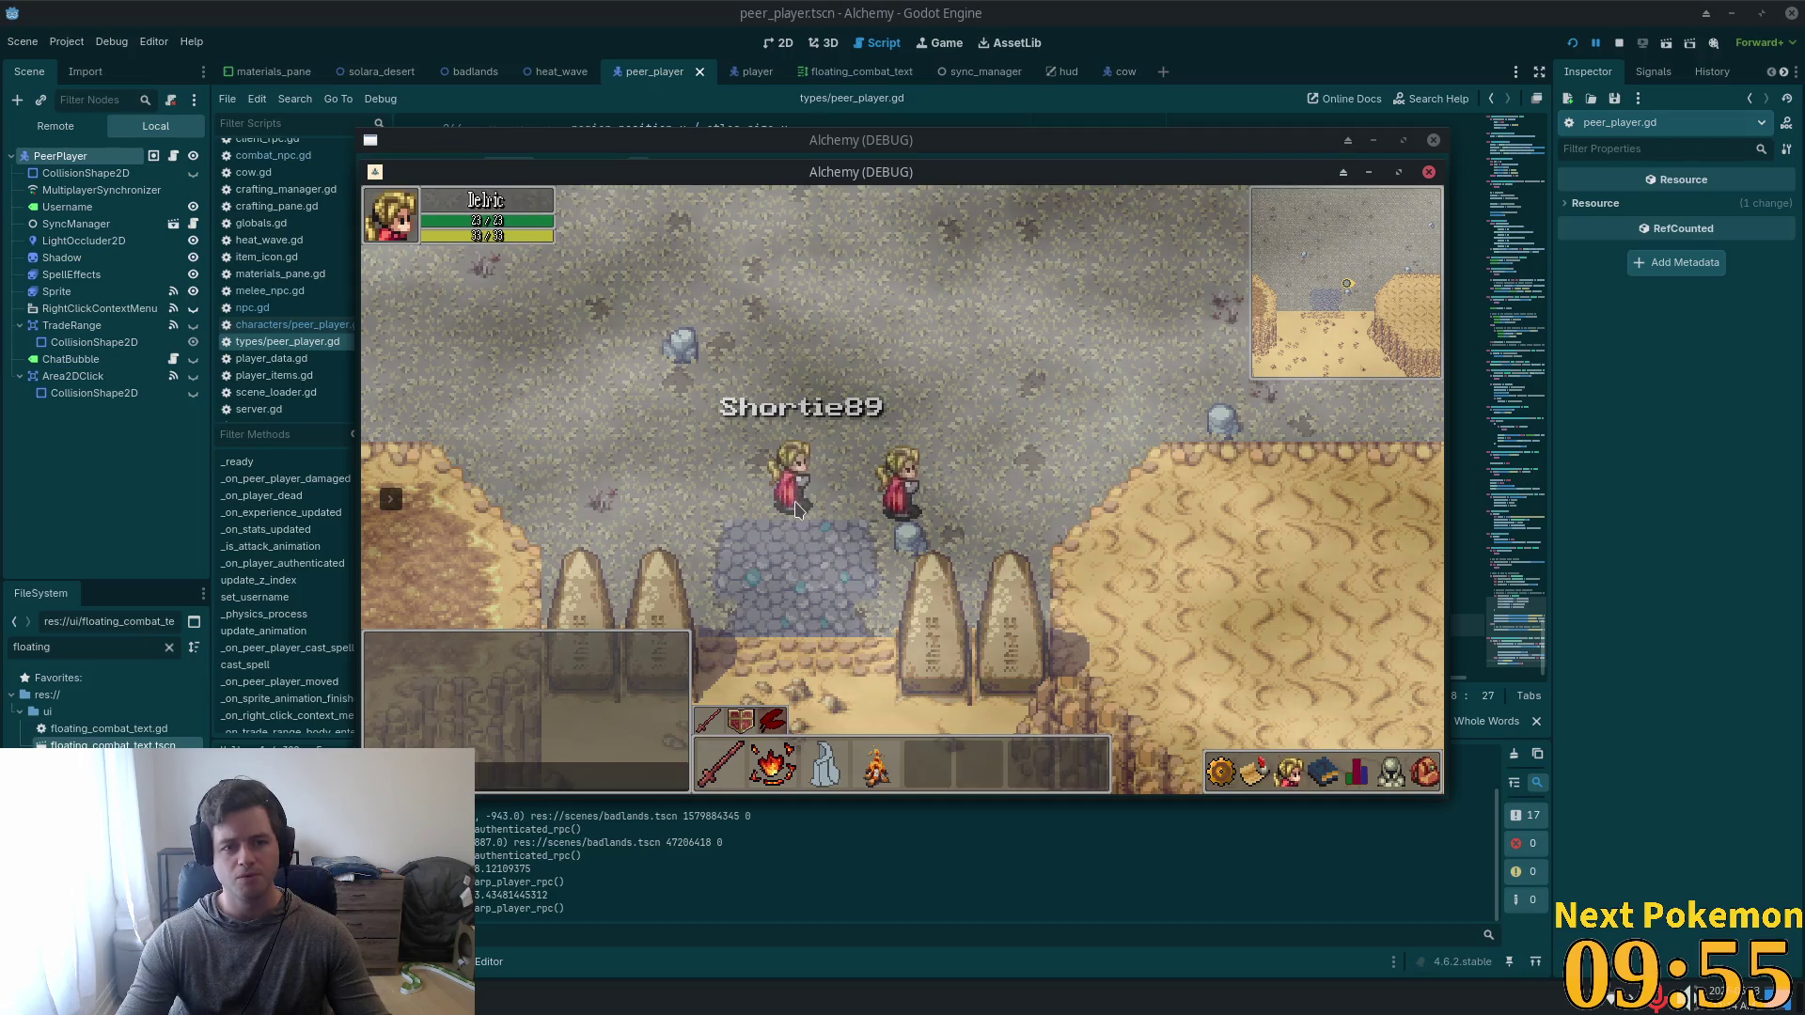
key("alt+Tab")
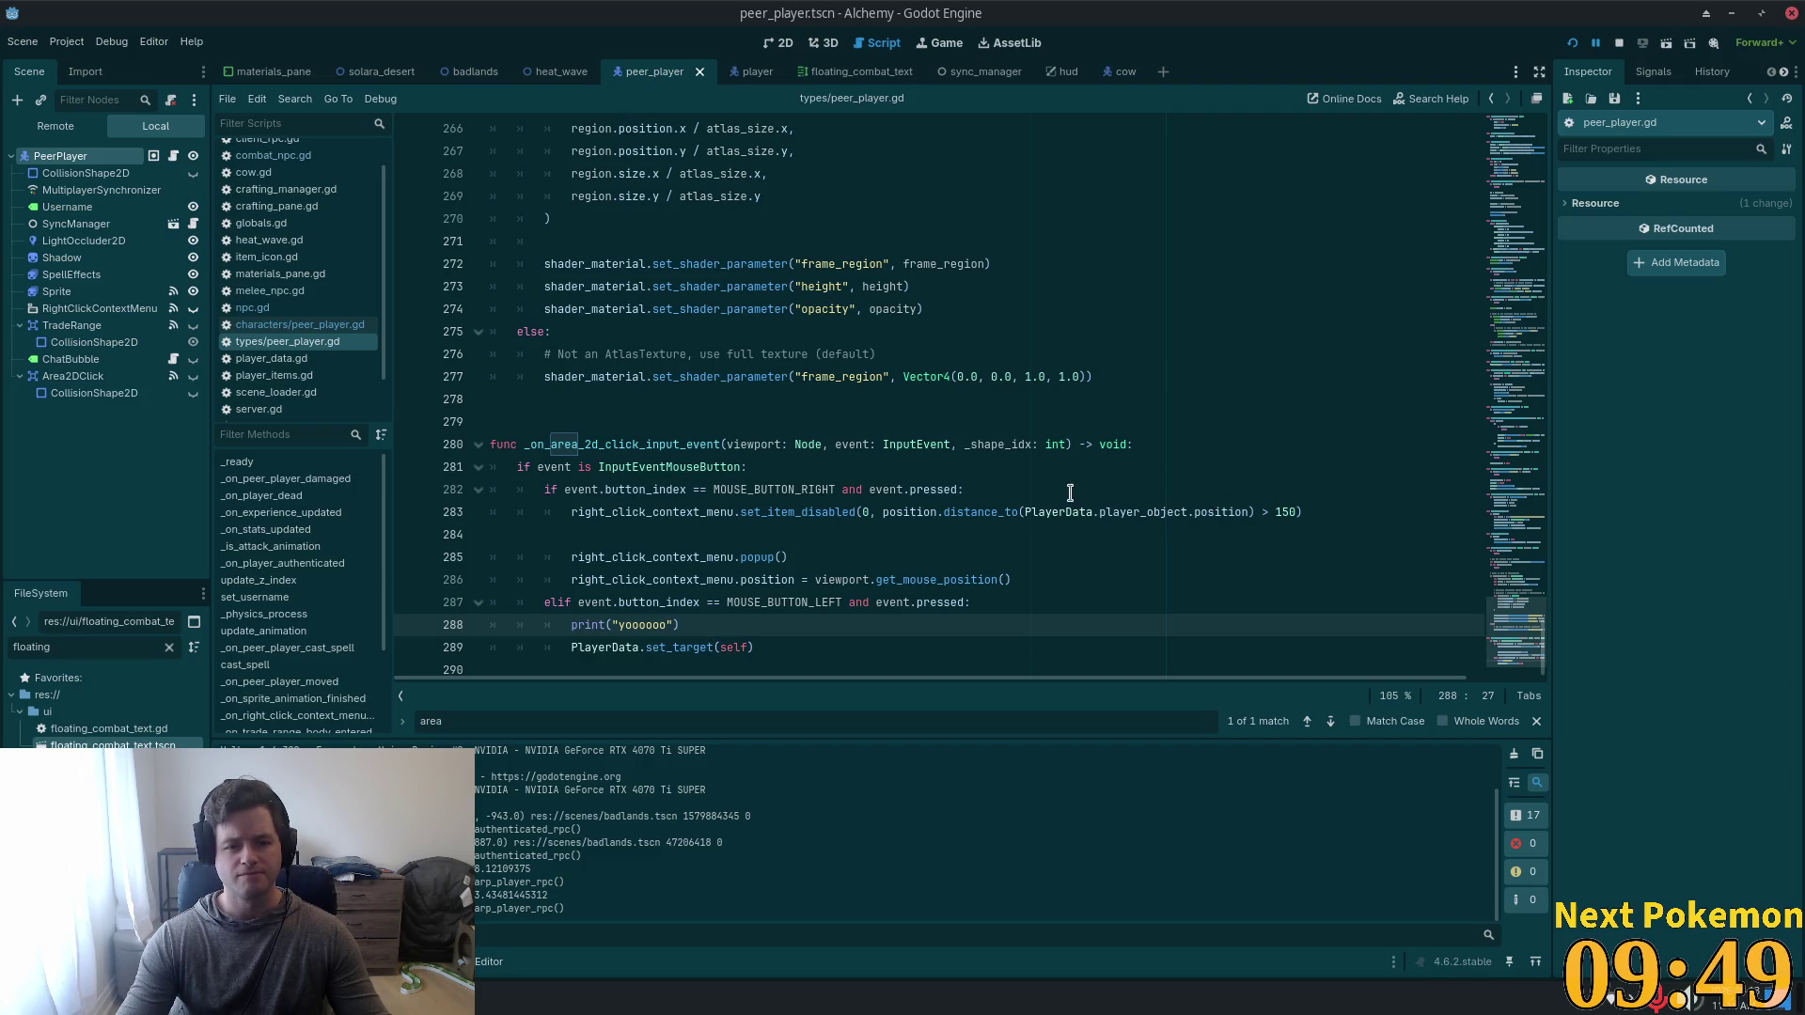
Add a temporary print line at the top of the click handler, then delete it.
key("Escape")
double_click(638, 447)
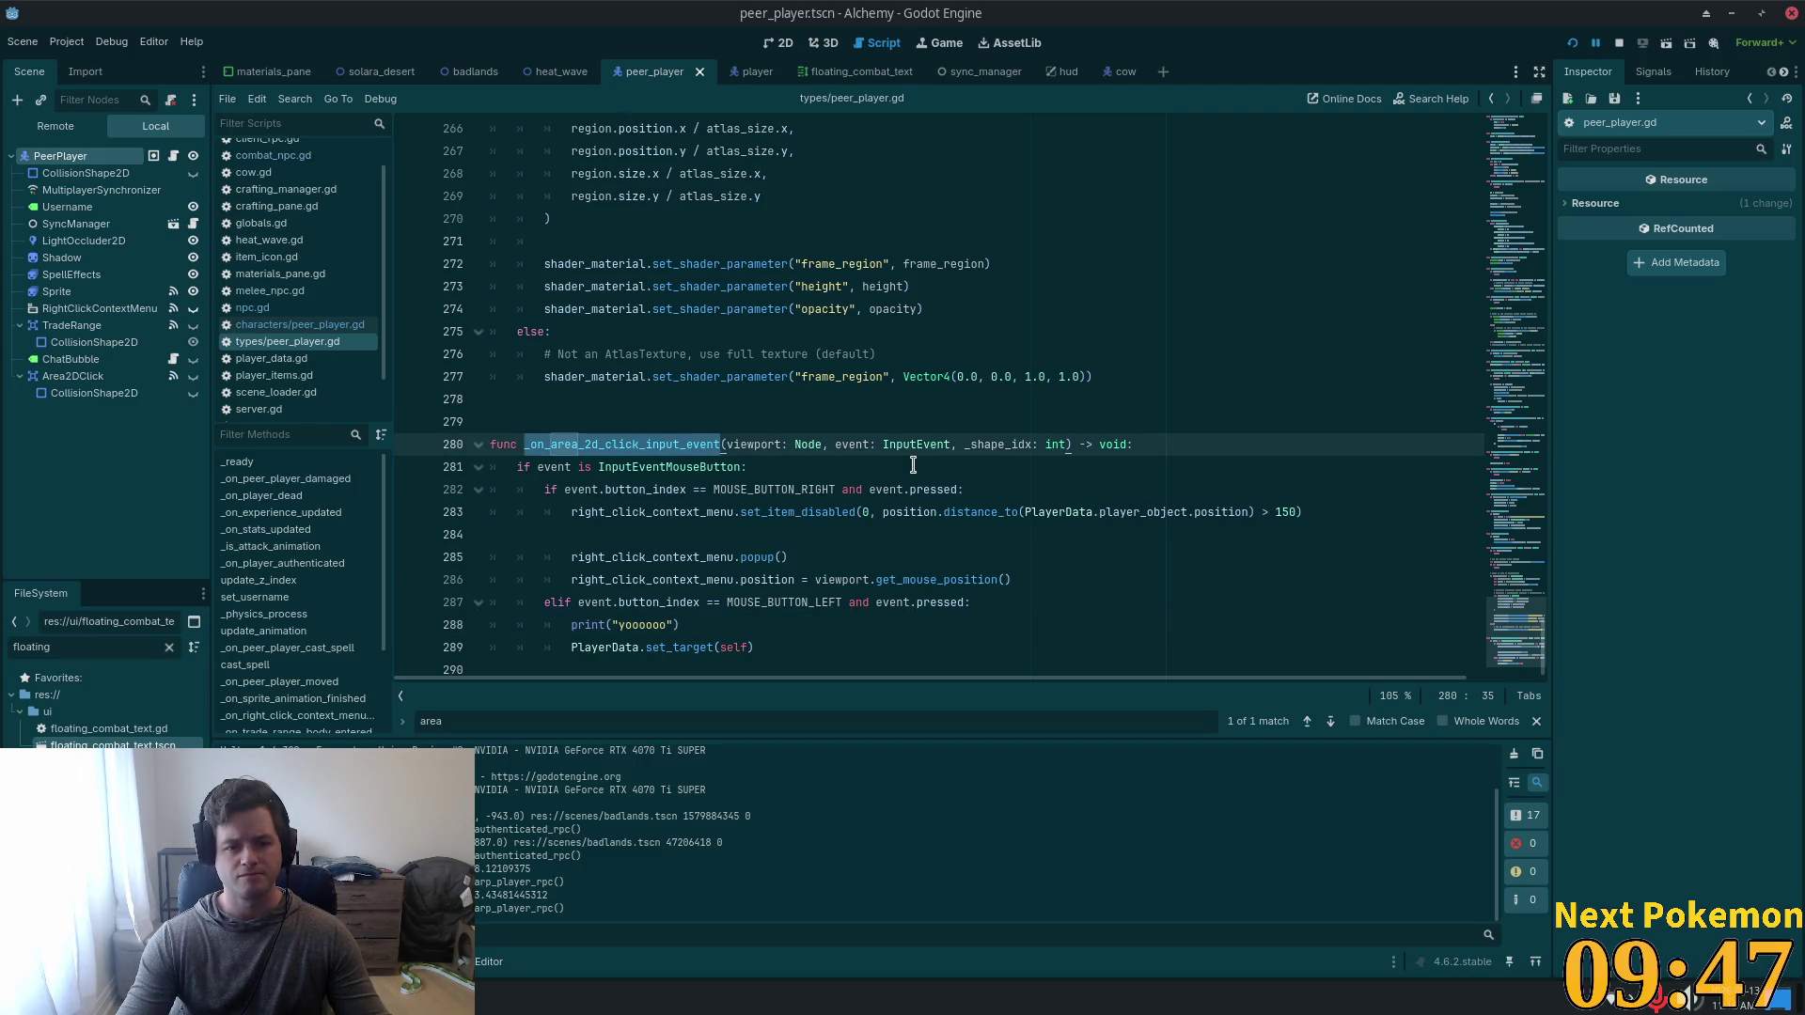
left_click(1187, 444)
key("Return")
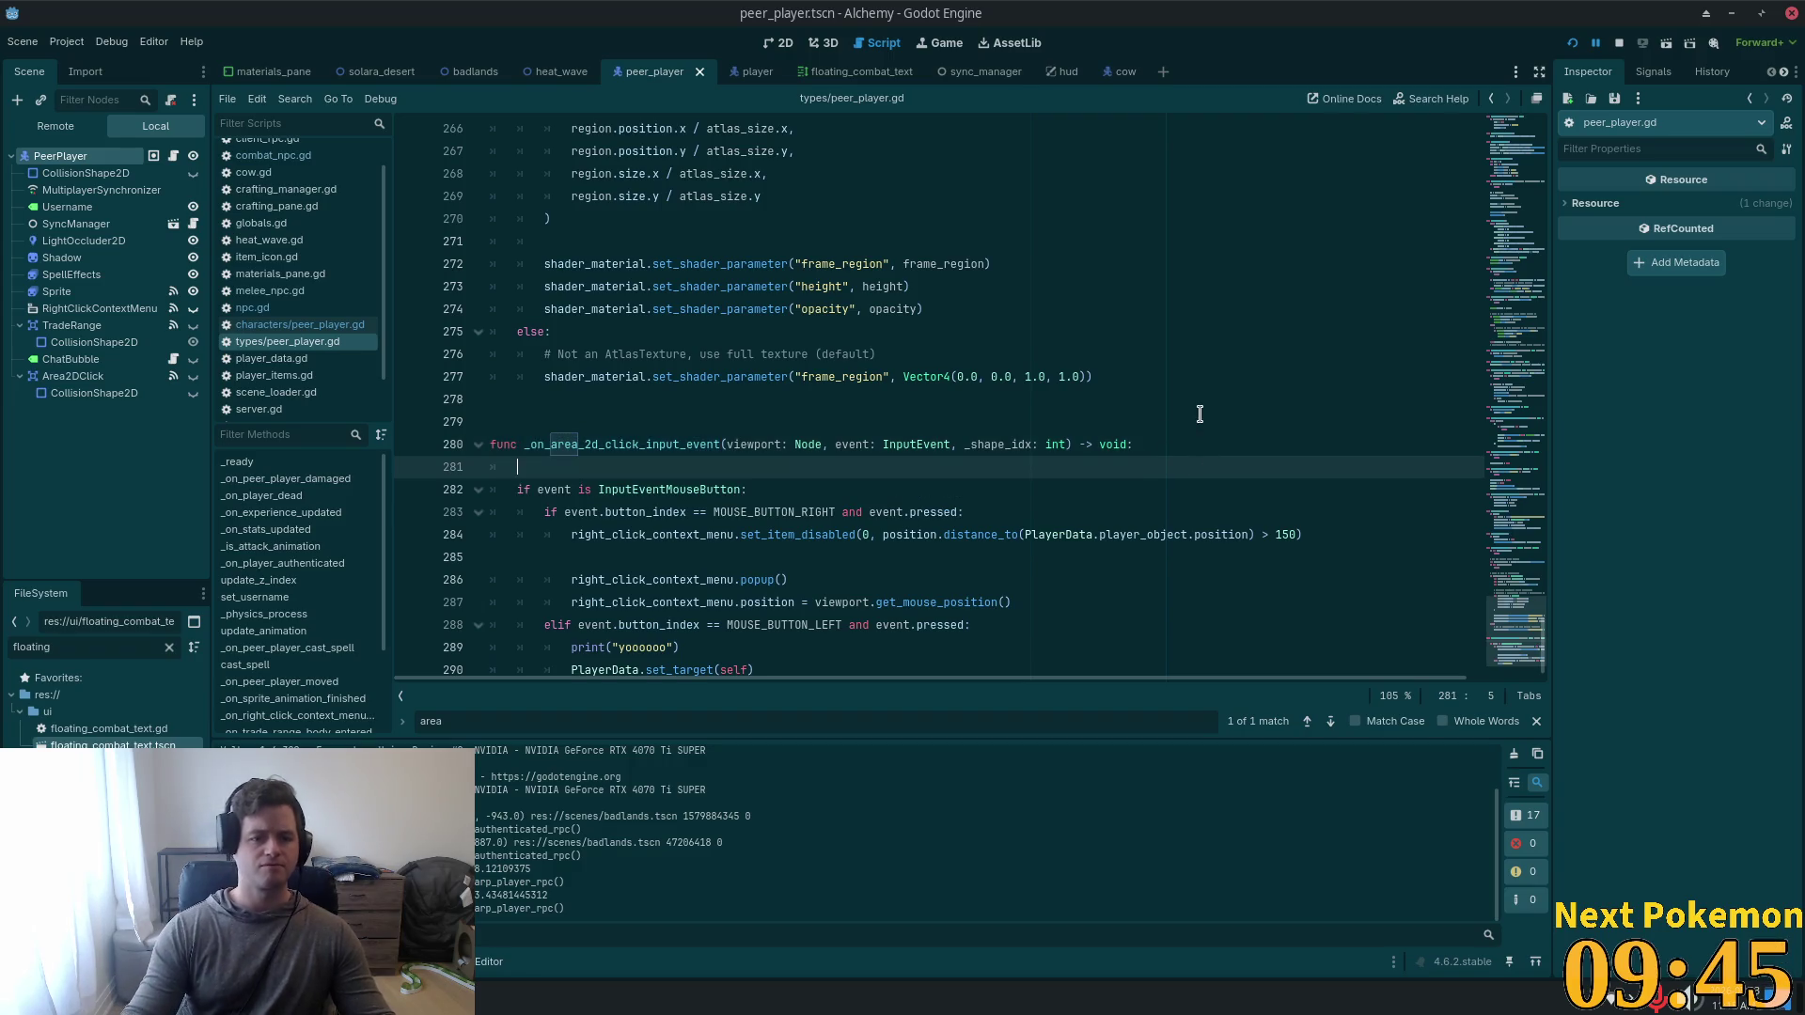
type("print(")
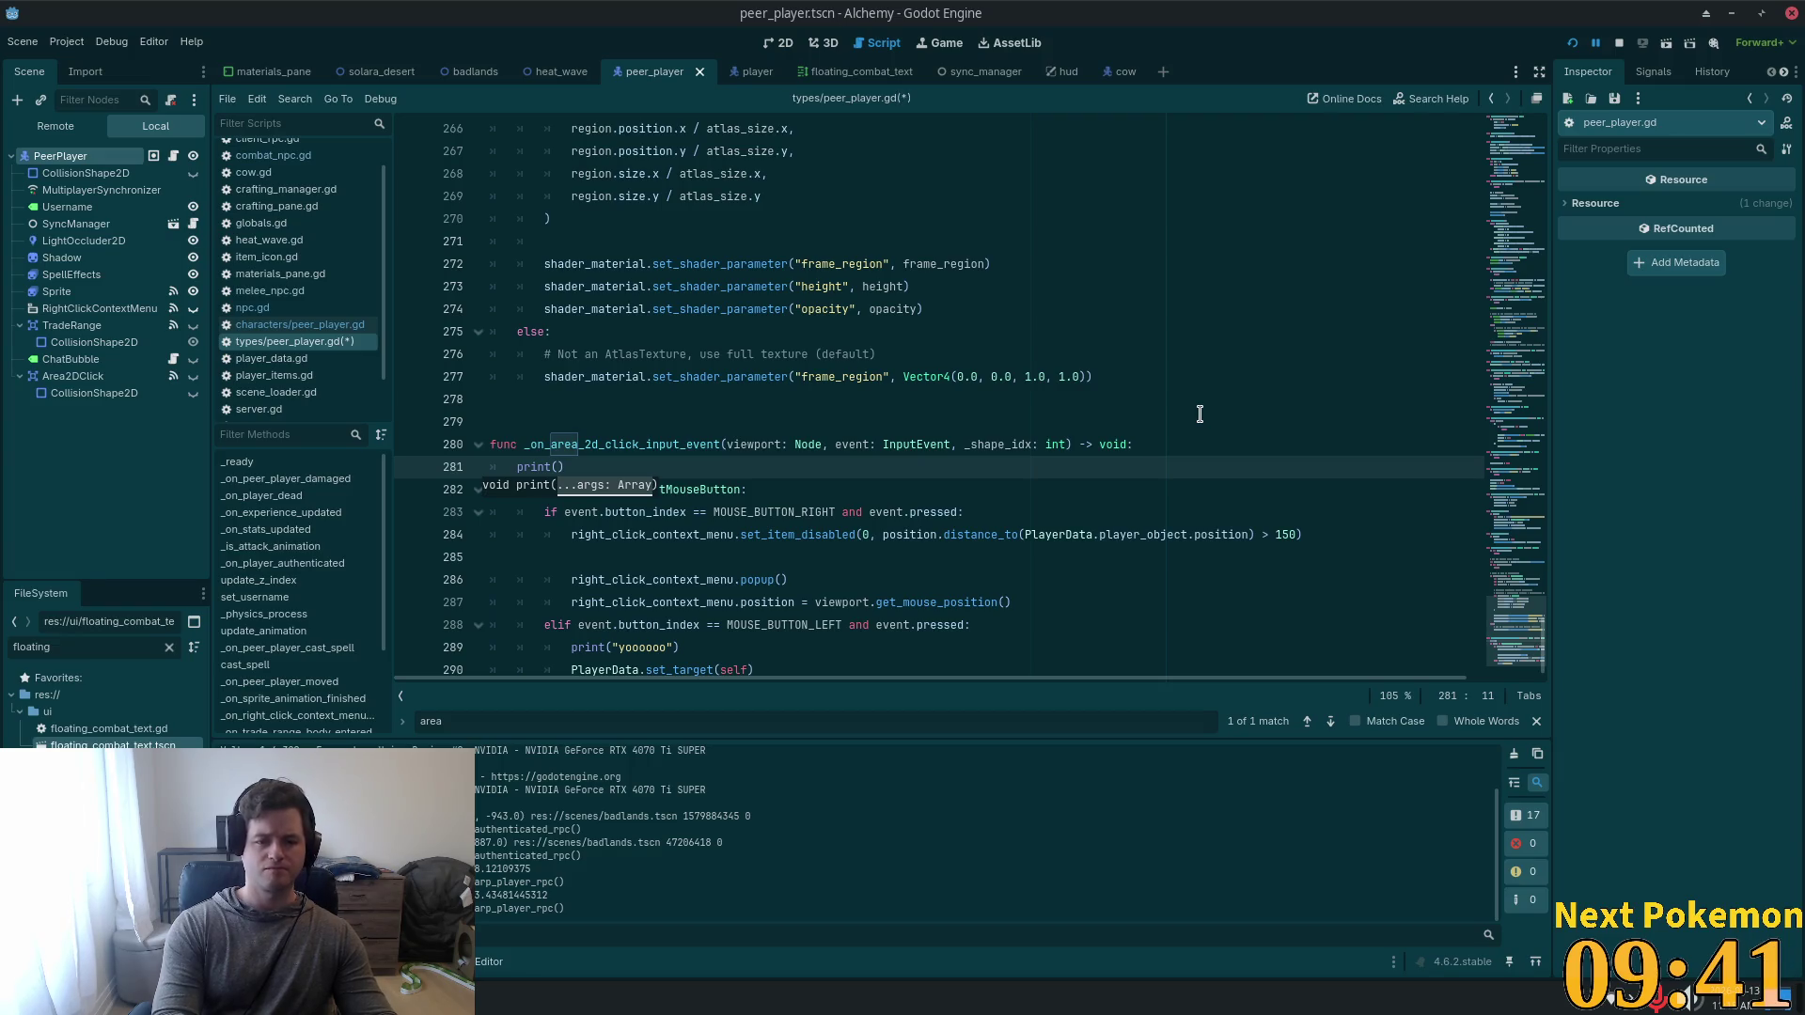
type("\"")
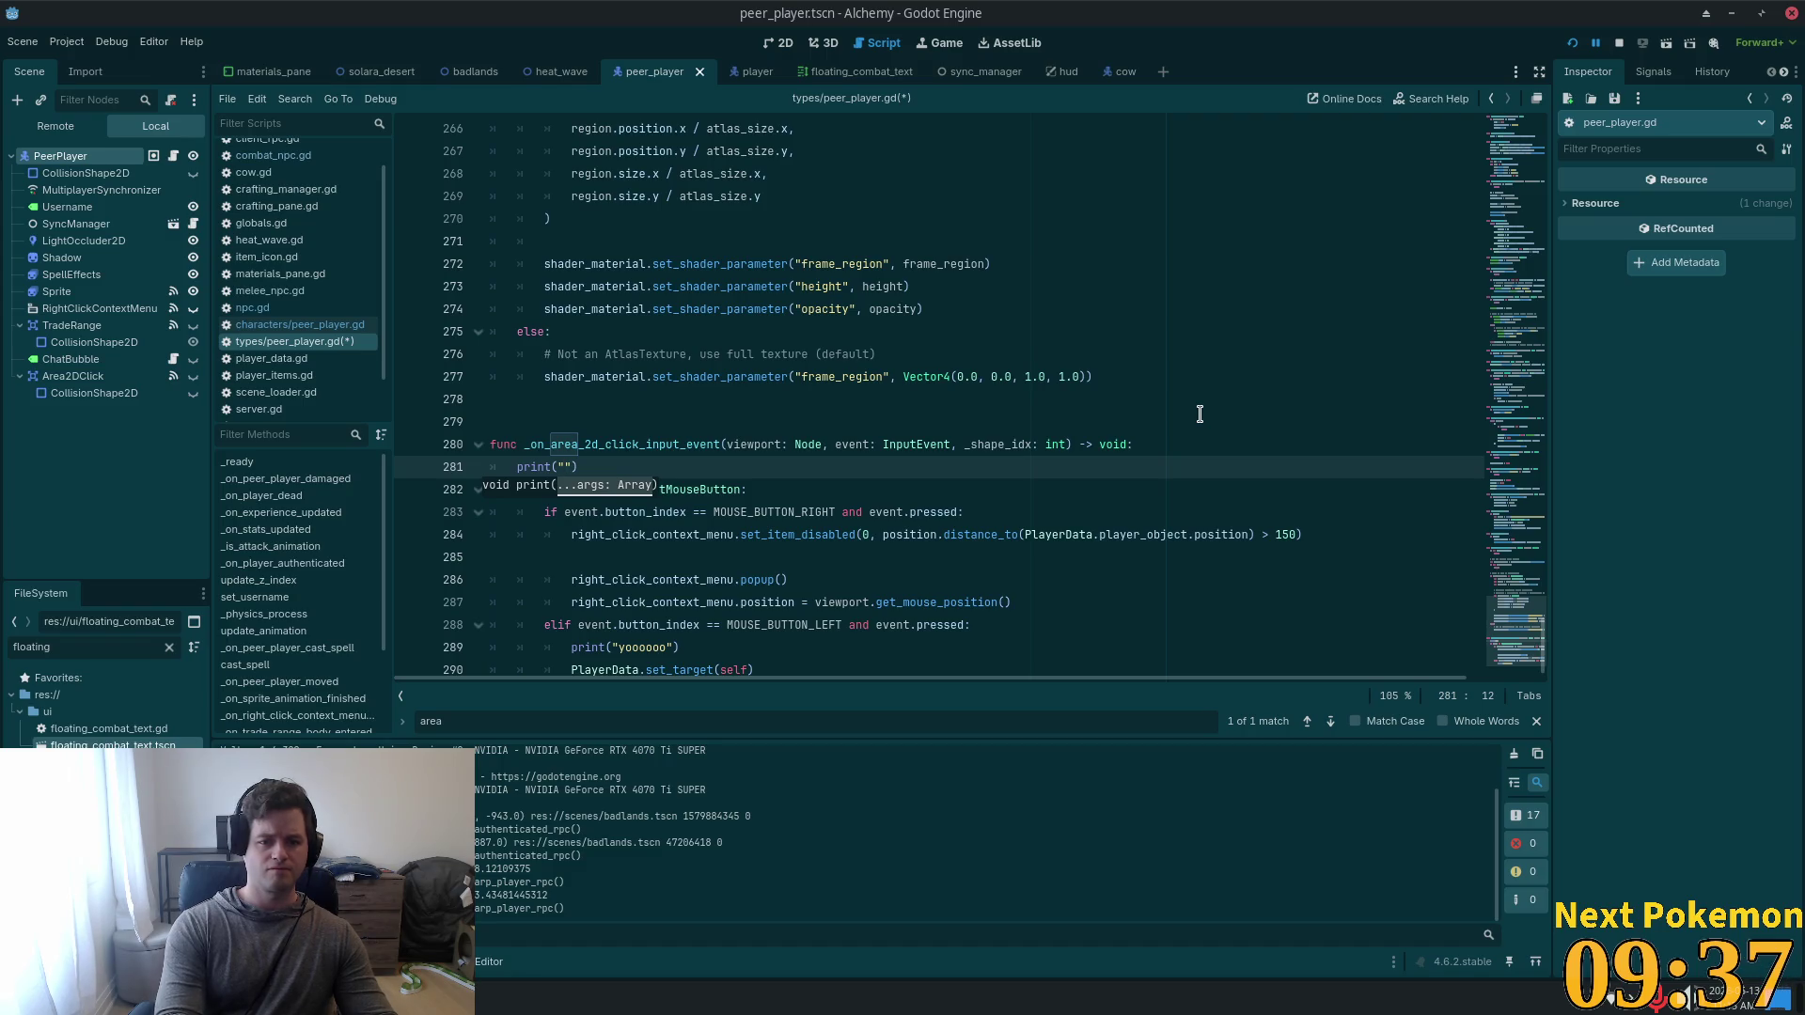
left_click(1164, 443)
left_click_drag(687, 510, 563, 511)
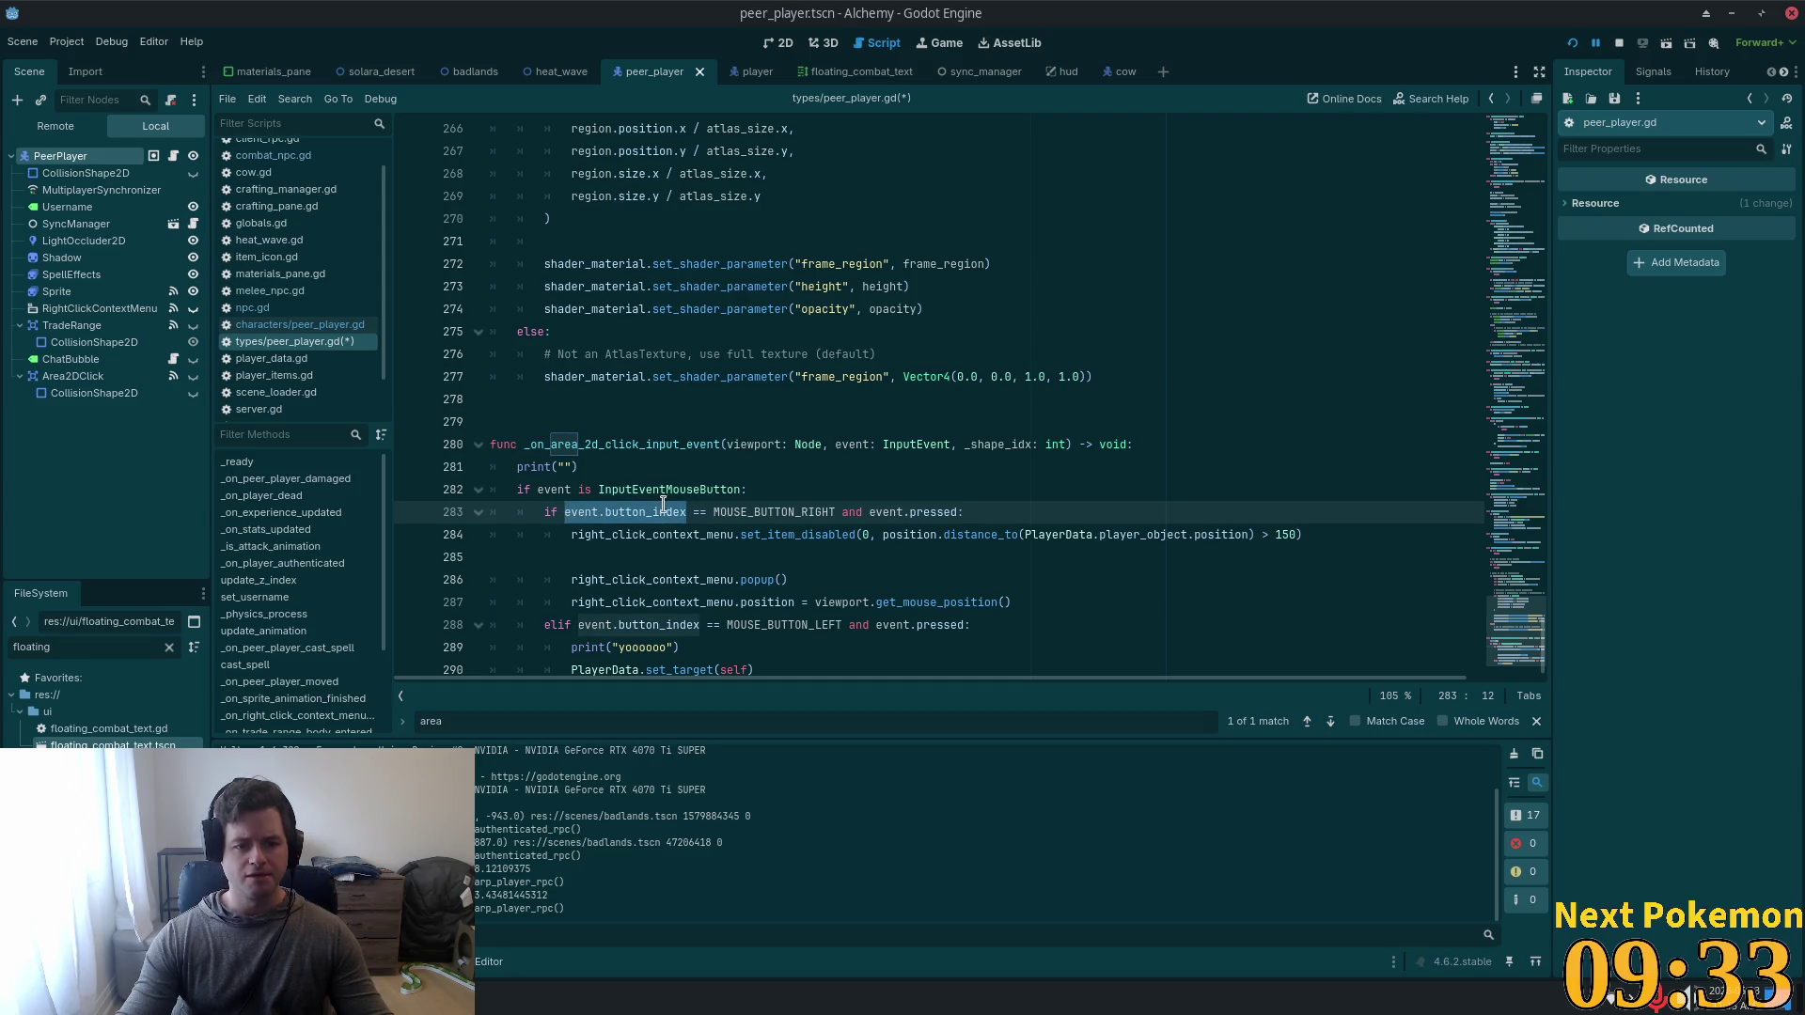
triple_click(612, 467)
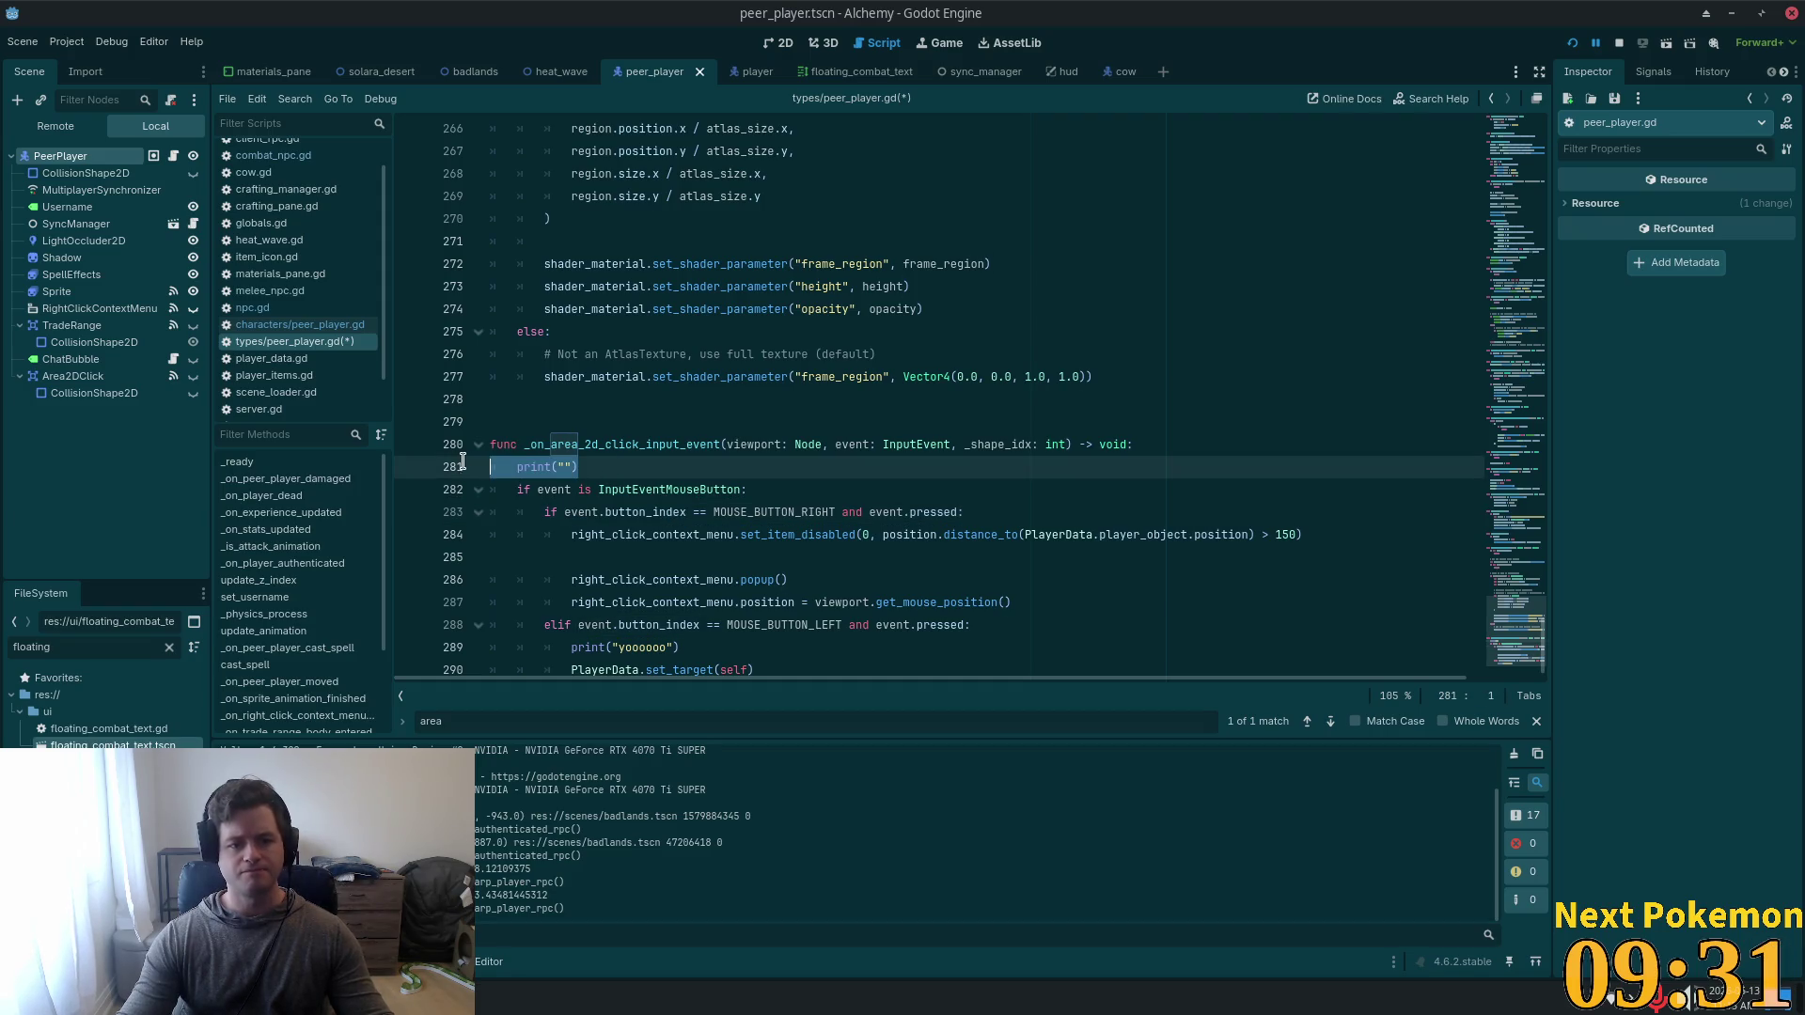
key("BackSpace")
key("BackSpace")
Add print("its a button") under the InputEventMouseButton check, save, and run the game.
left_click(765, 468)
key("Return")
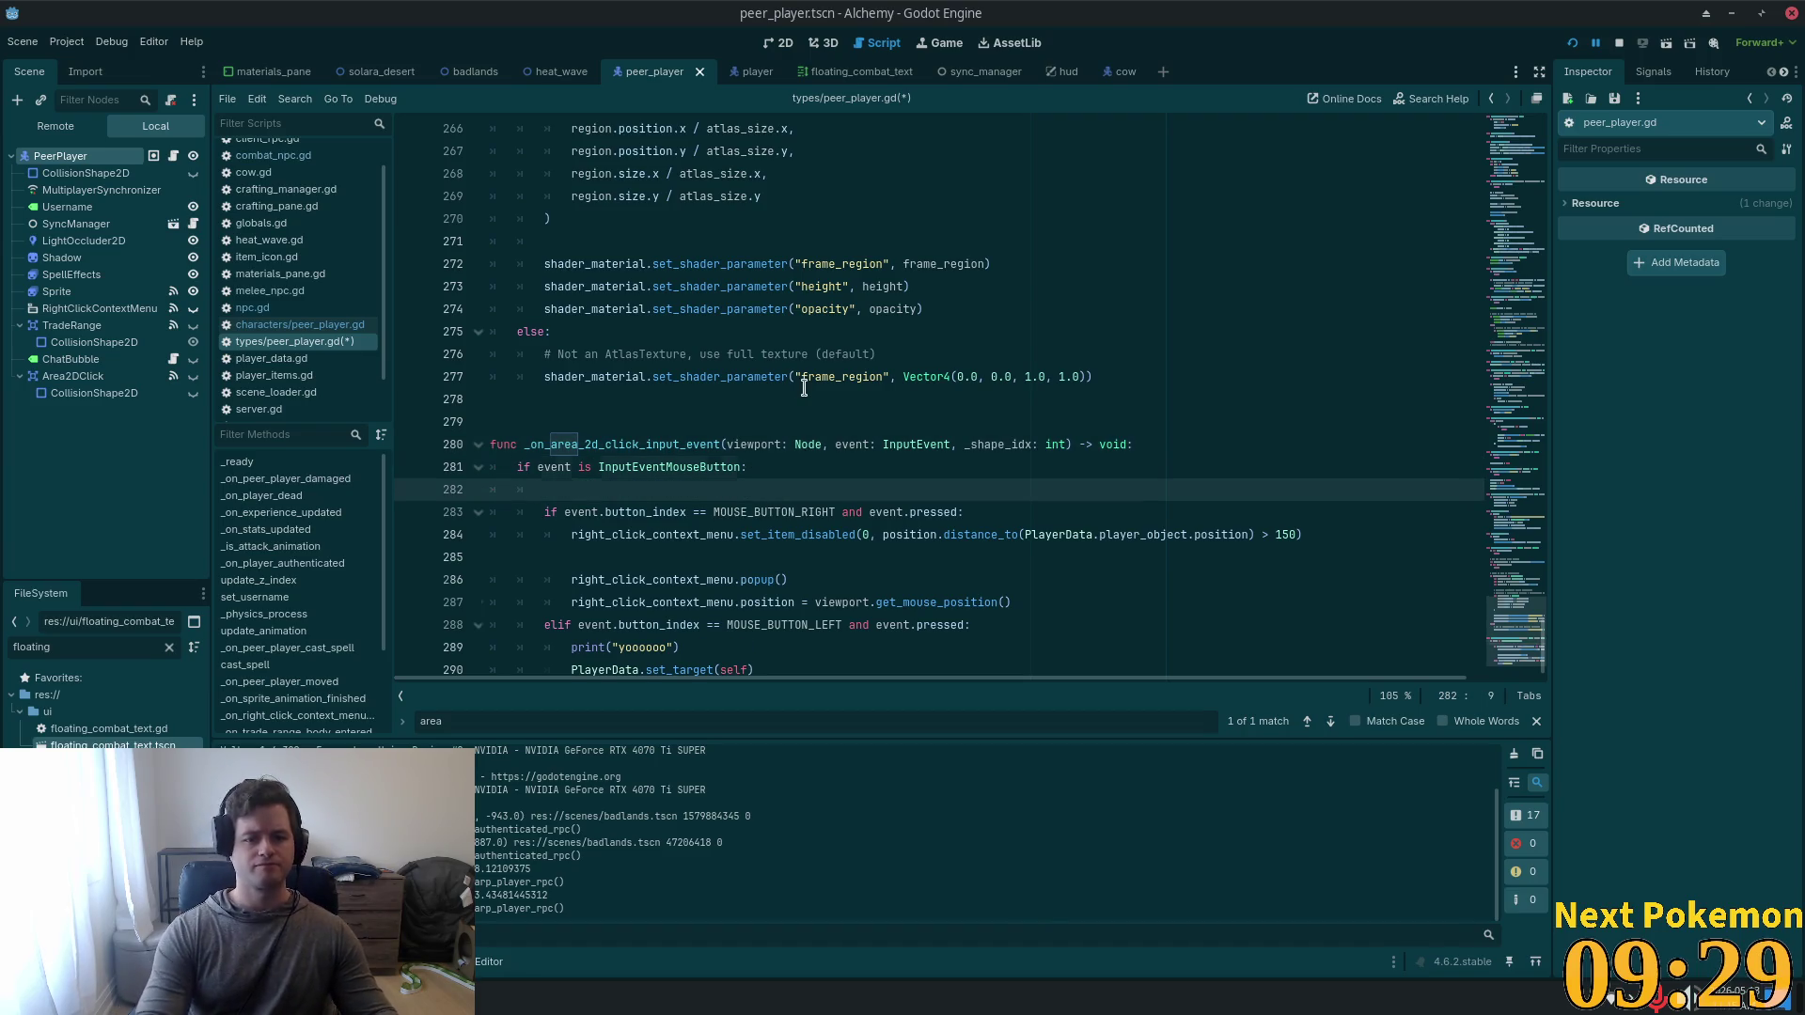
type("print(\"its")
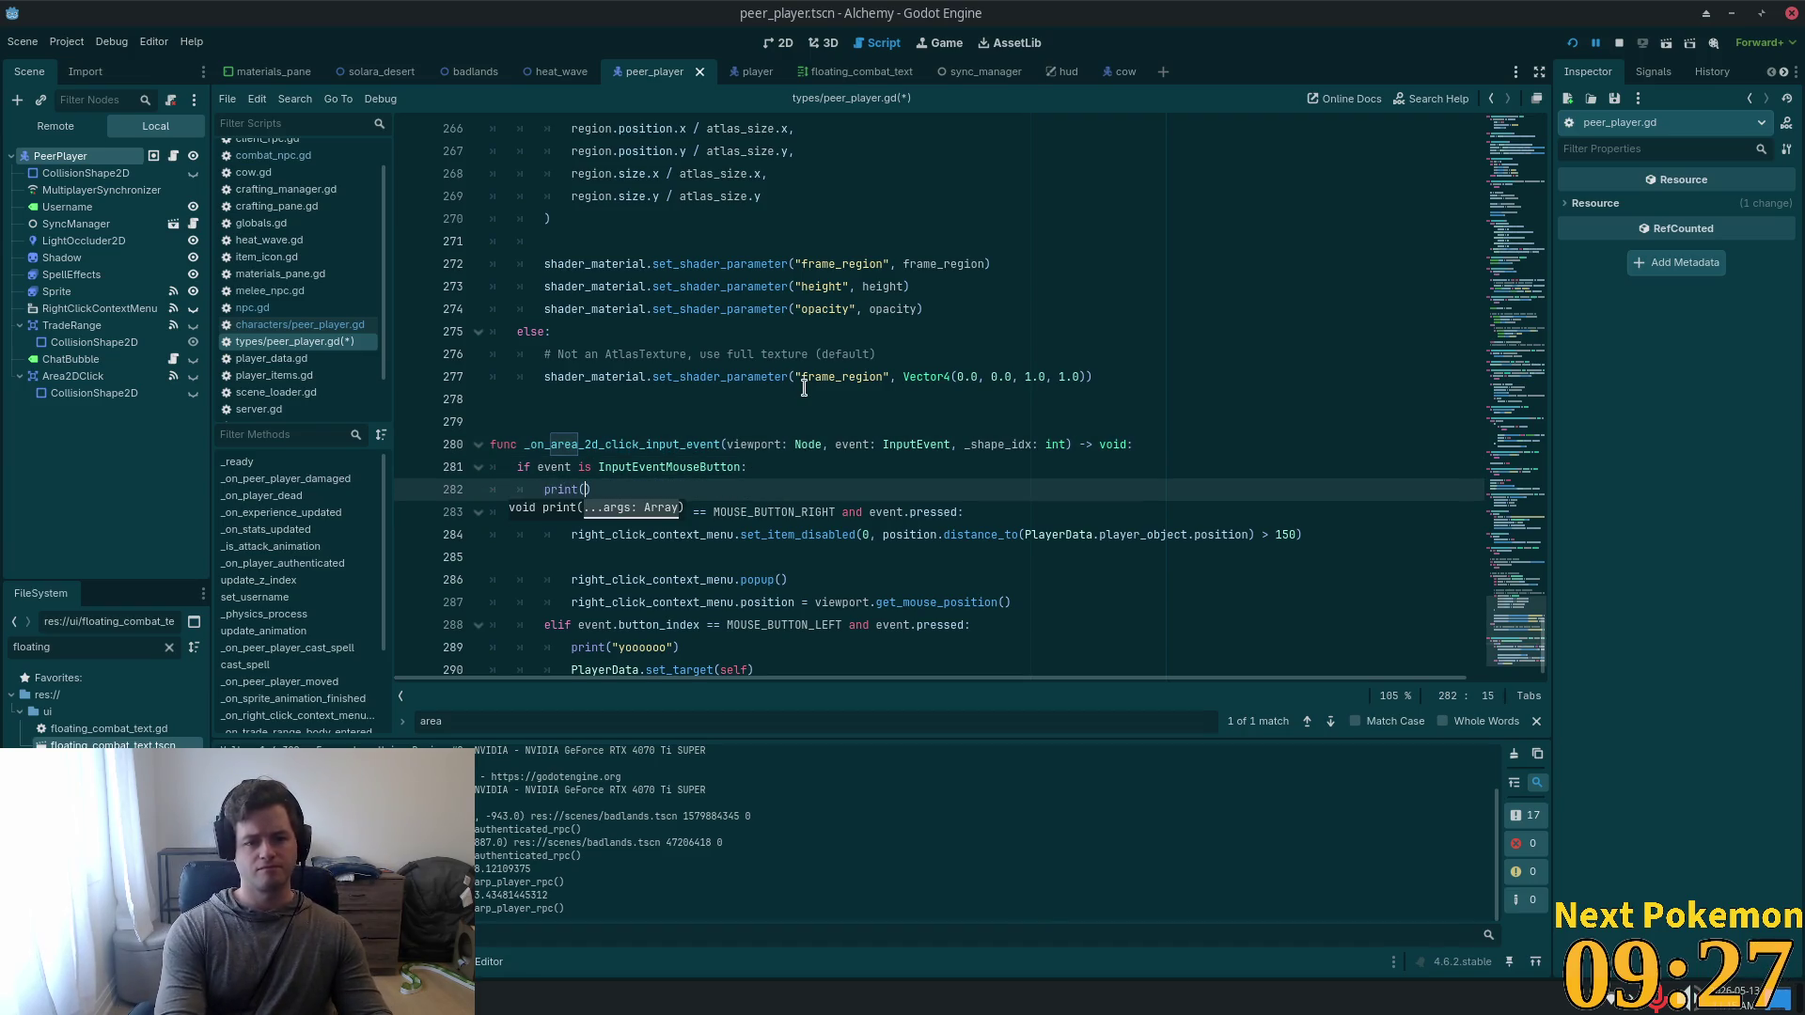
type(" a ")
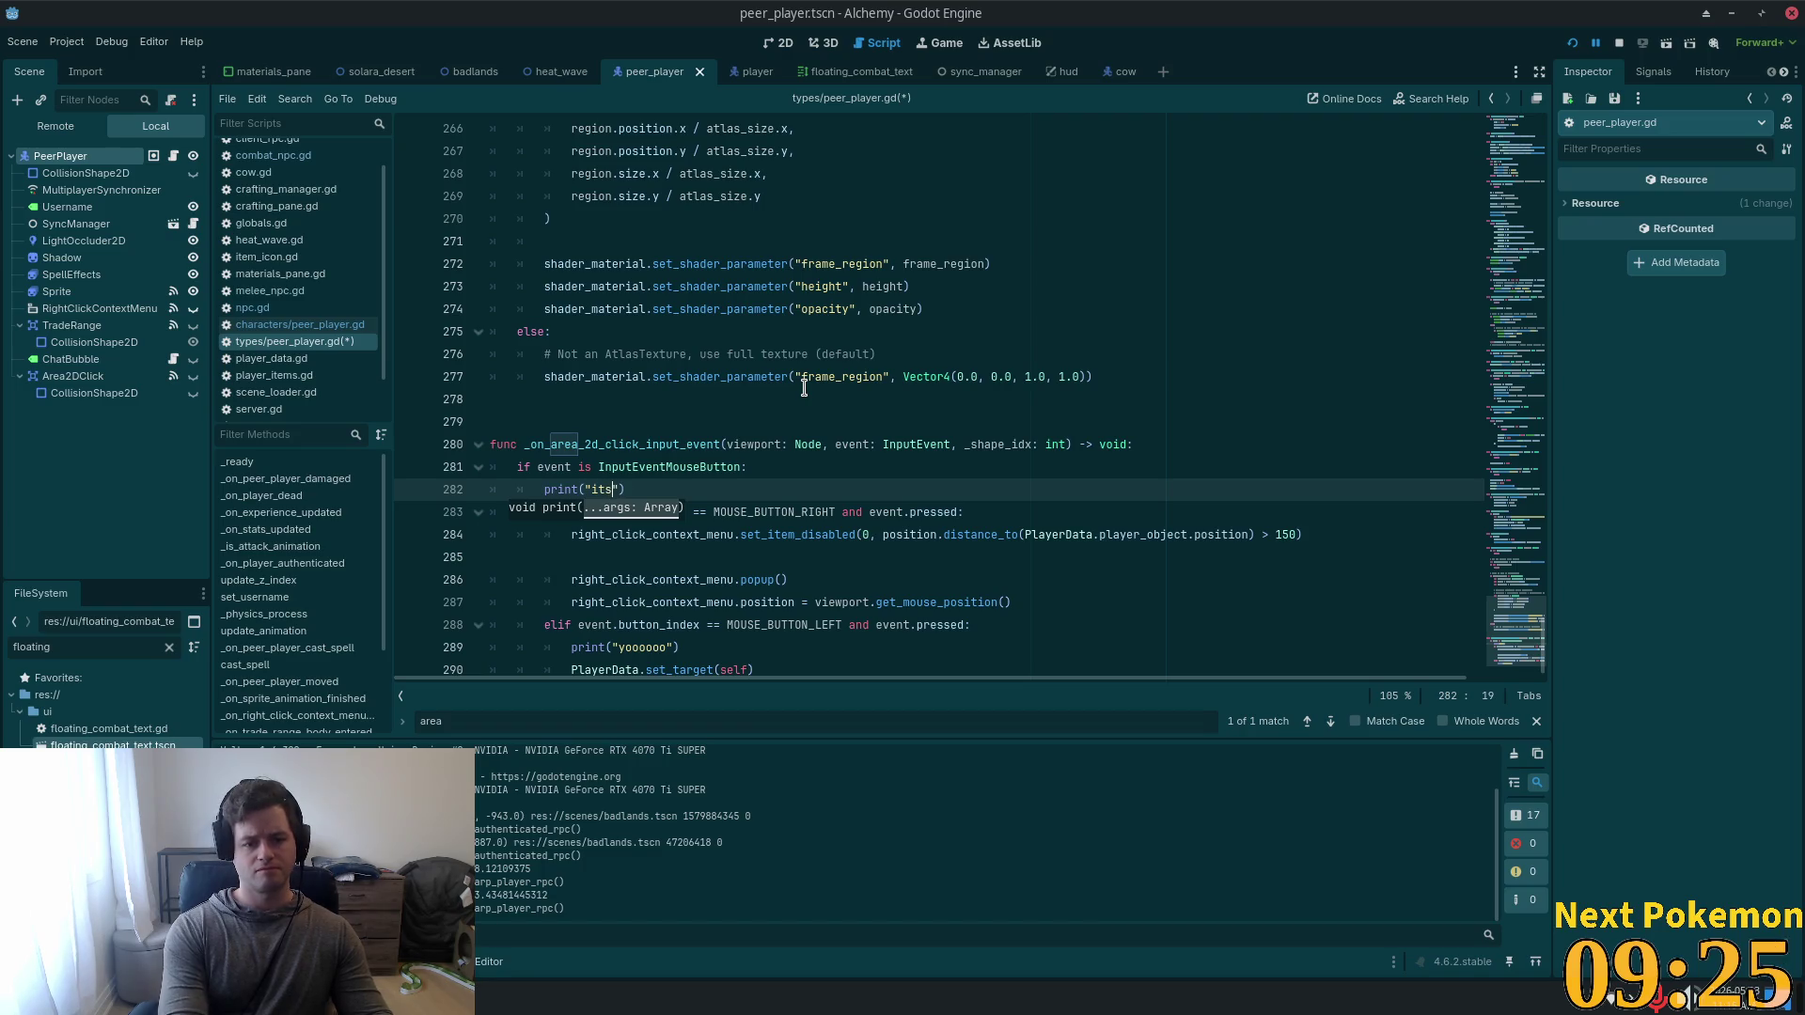
type("button")
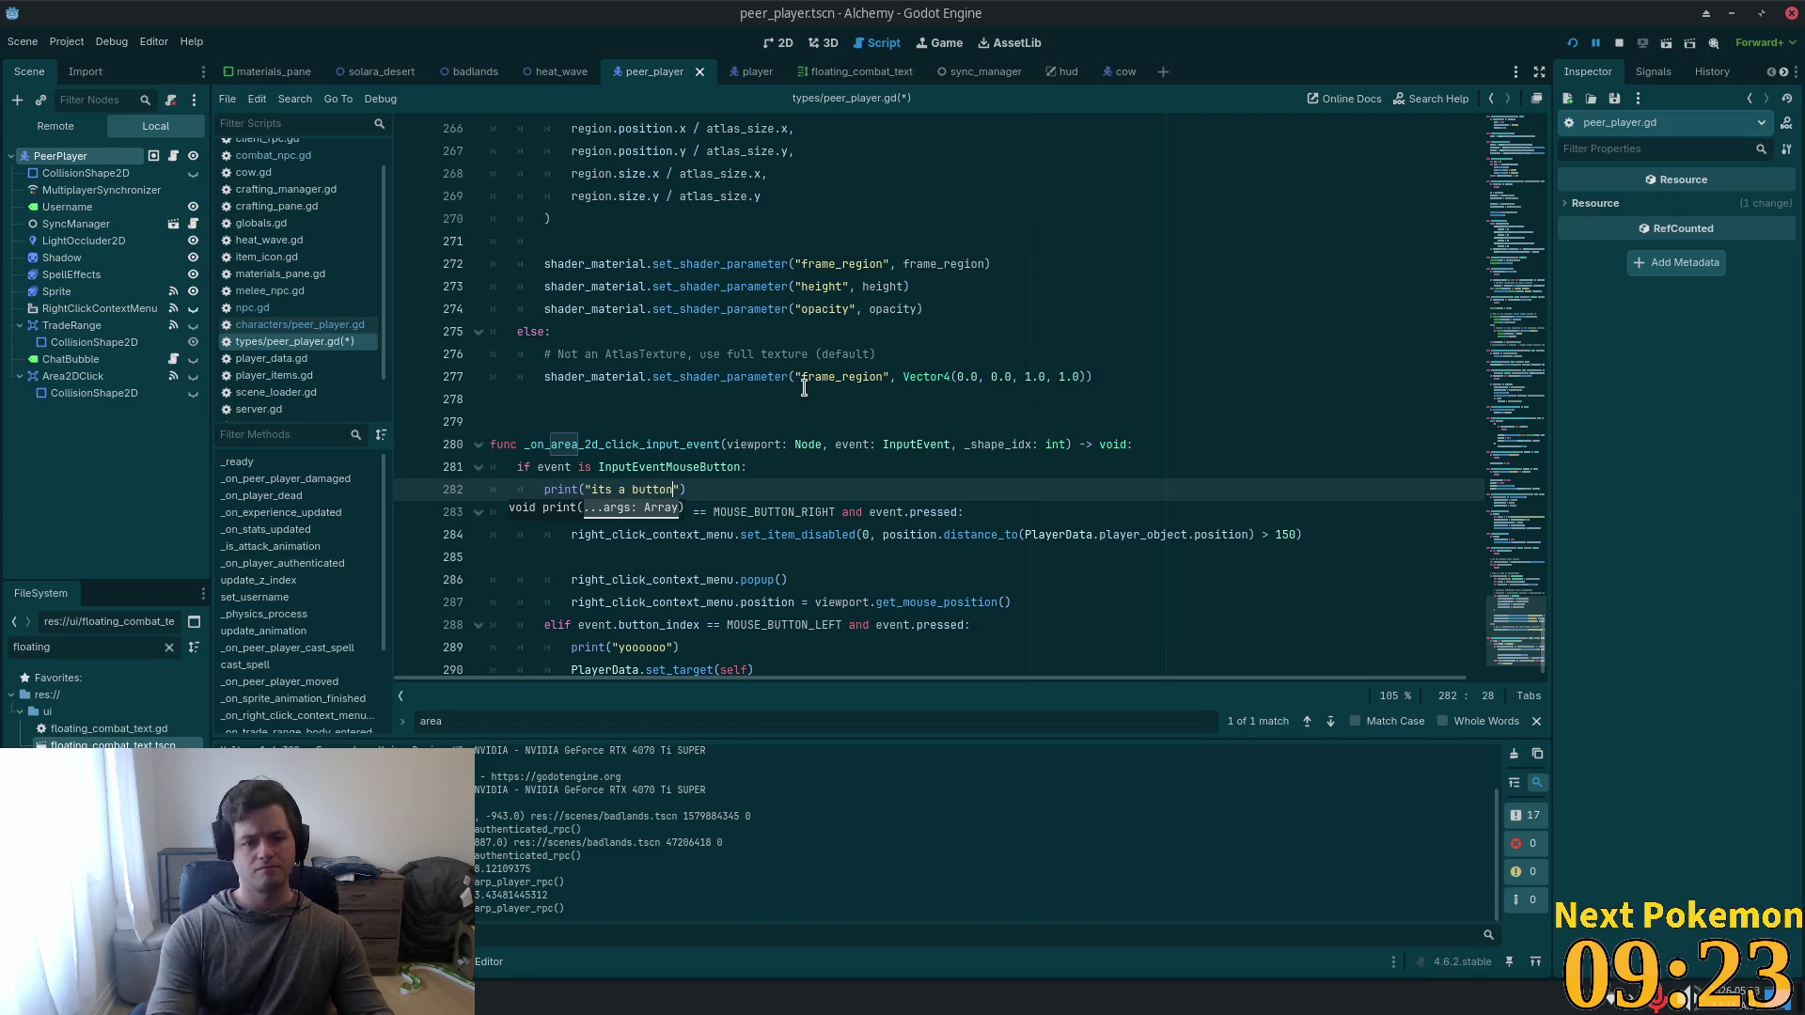
key("ctrl+s")
left_click(1574, 44)
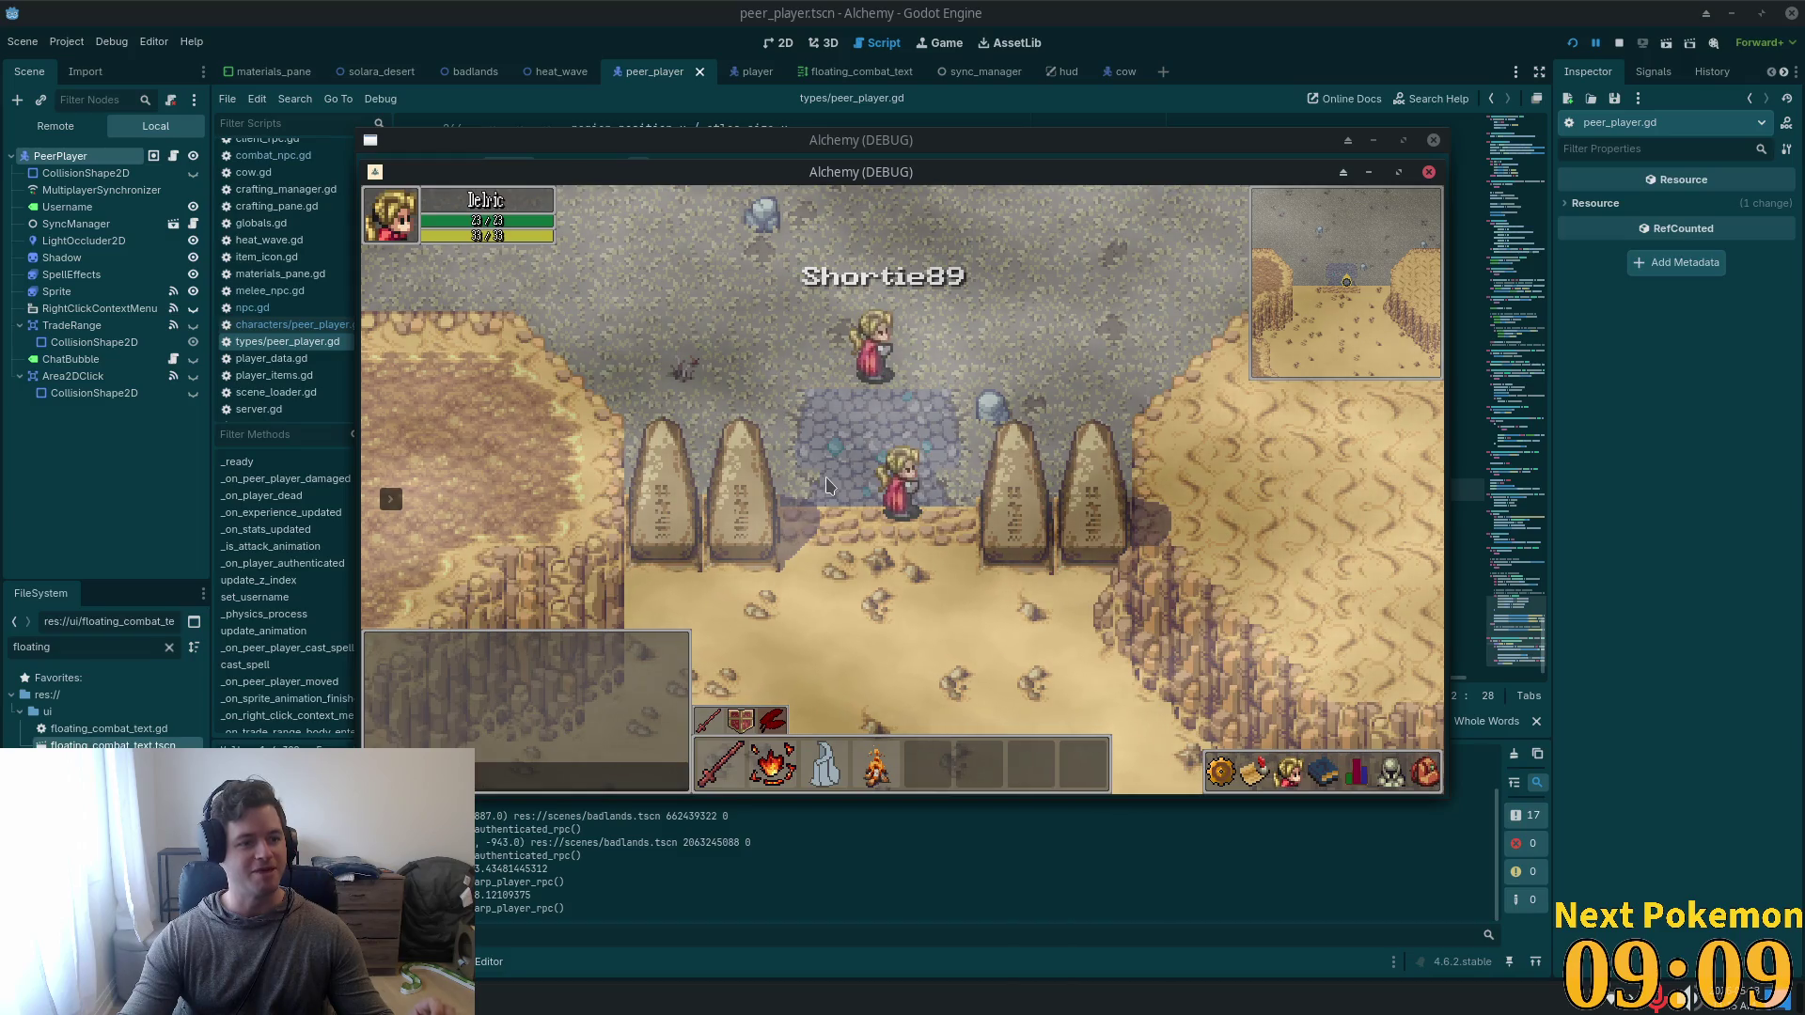
Walk the character up and back, move the Delric window aside, and focus Shortie89's window.
left_click(923, 385)
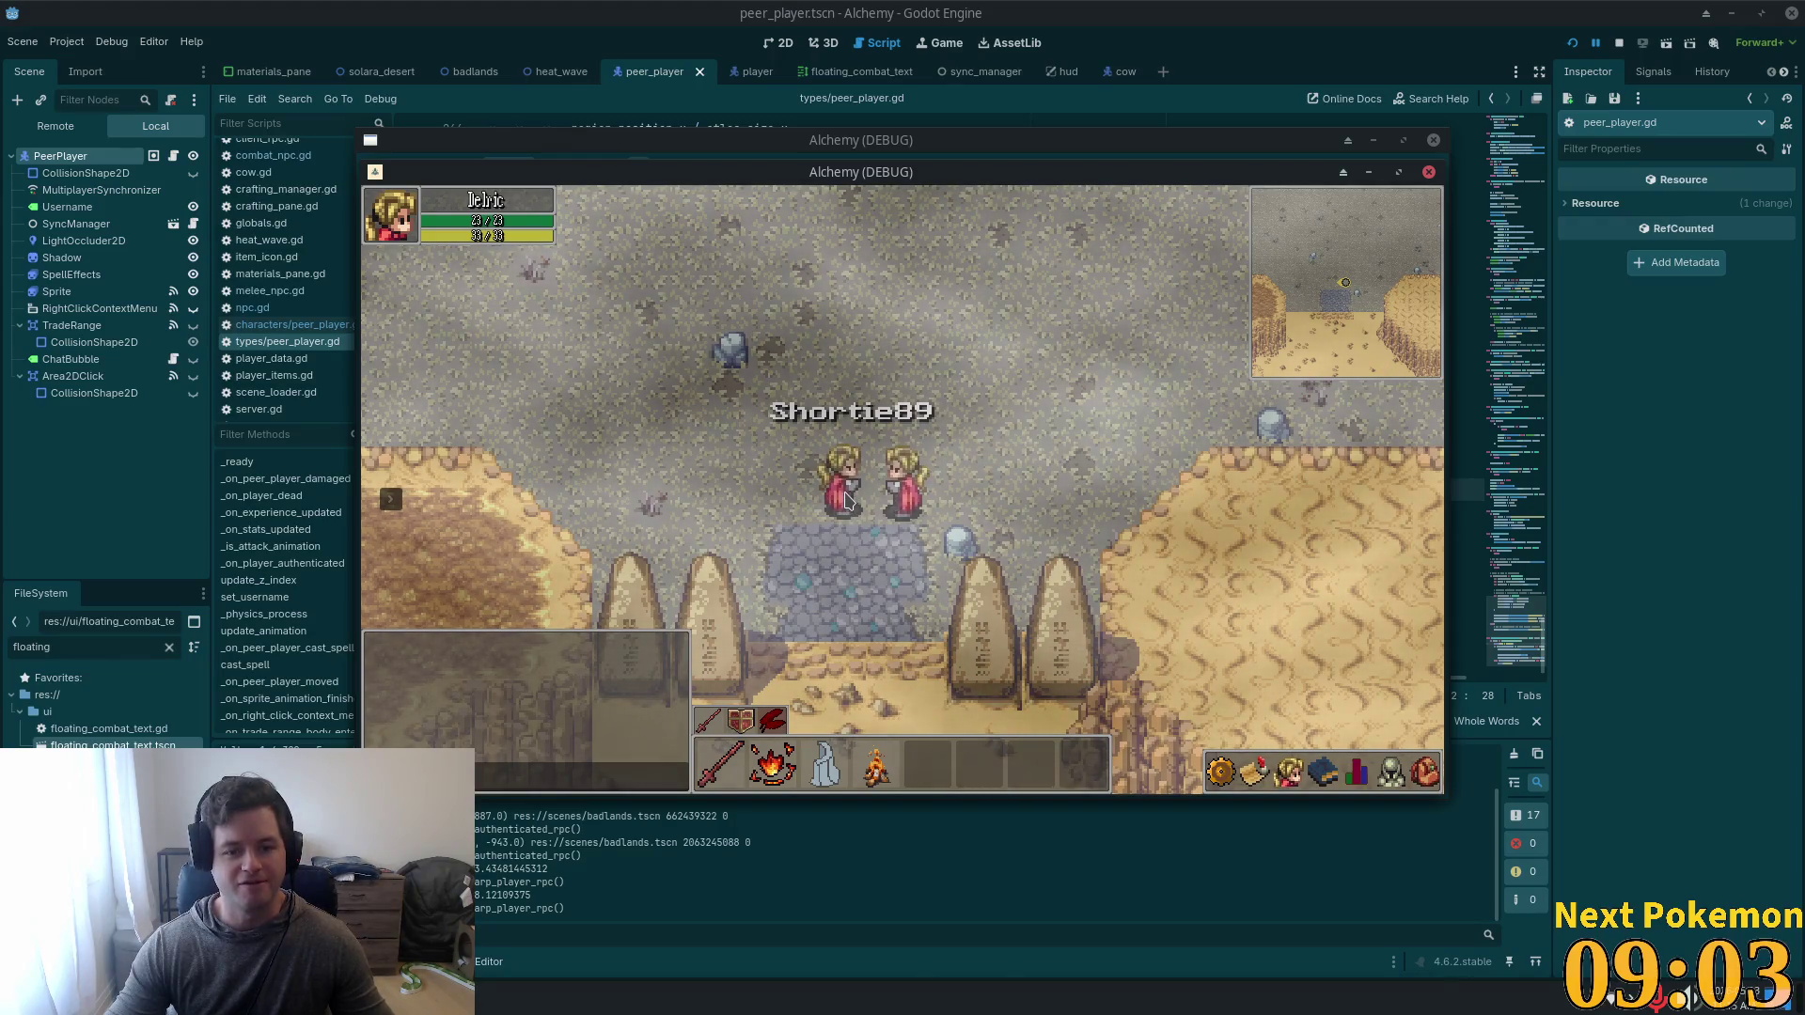
left_click(849, 526)
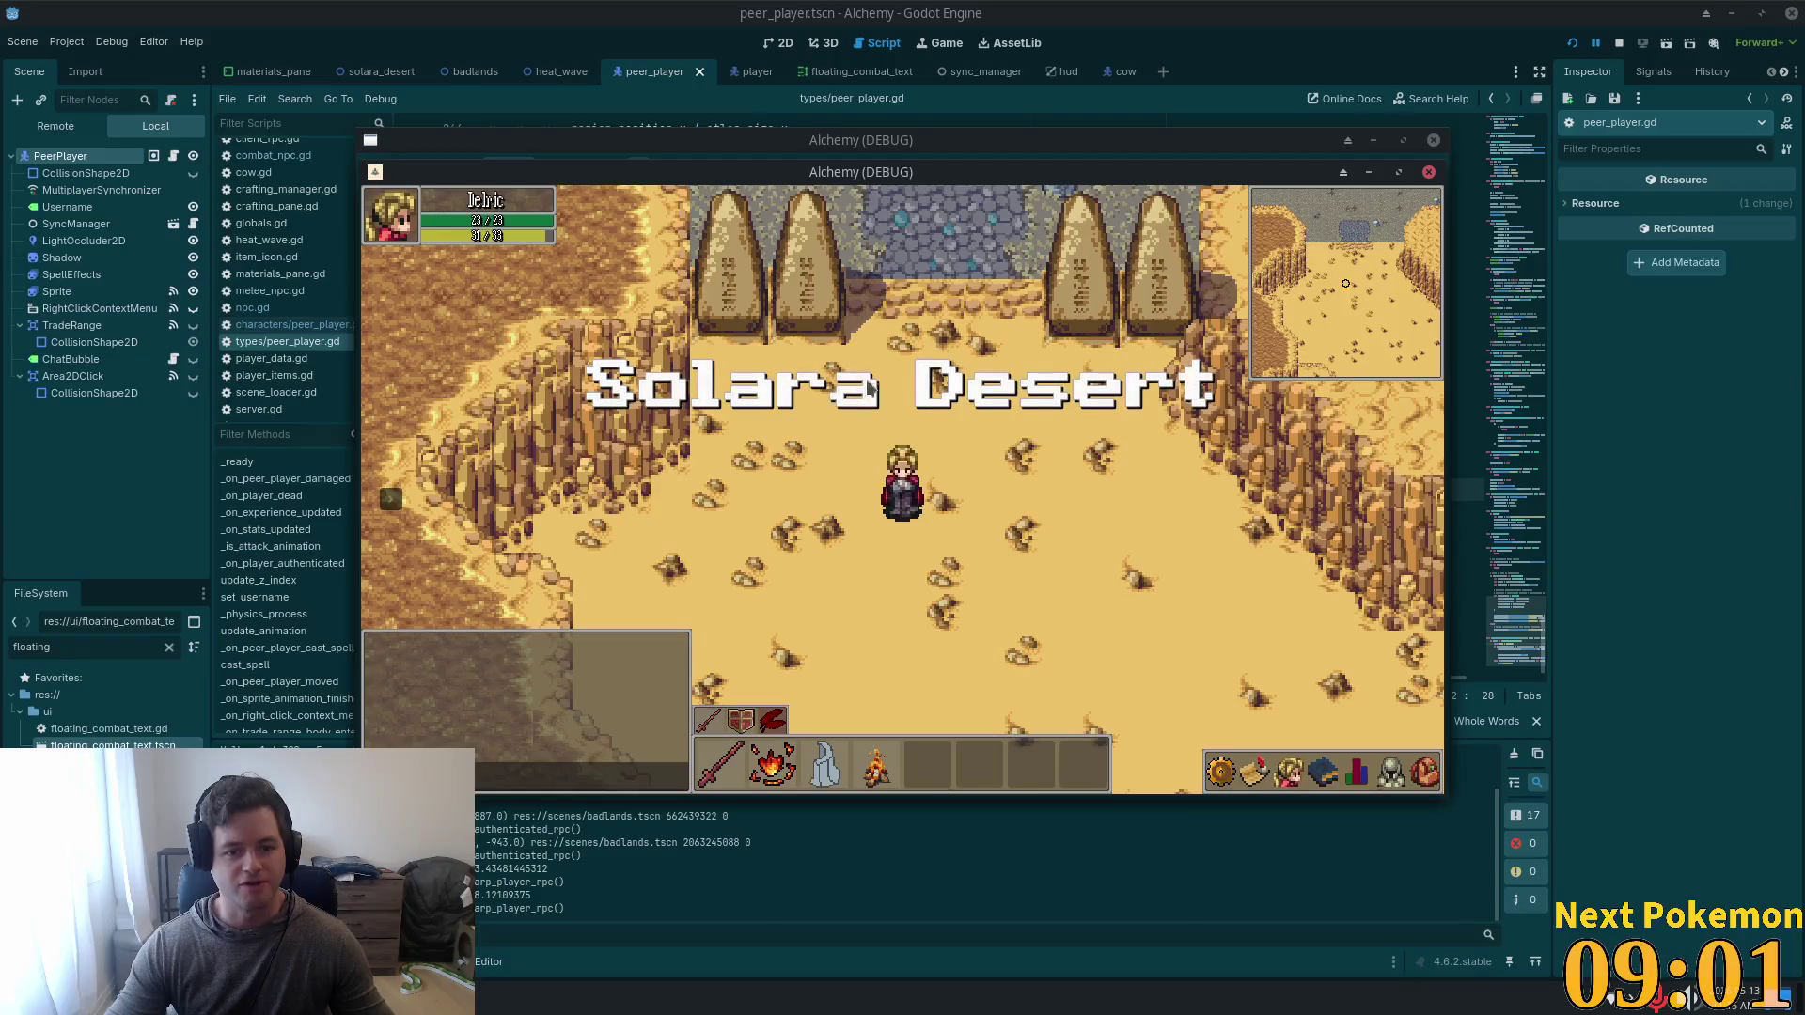
left_click_drag(778, 177, 1079, 252)
left_click(954, 499)
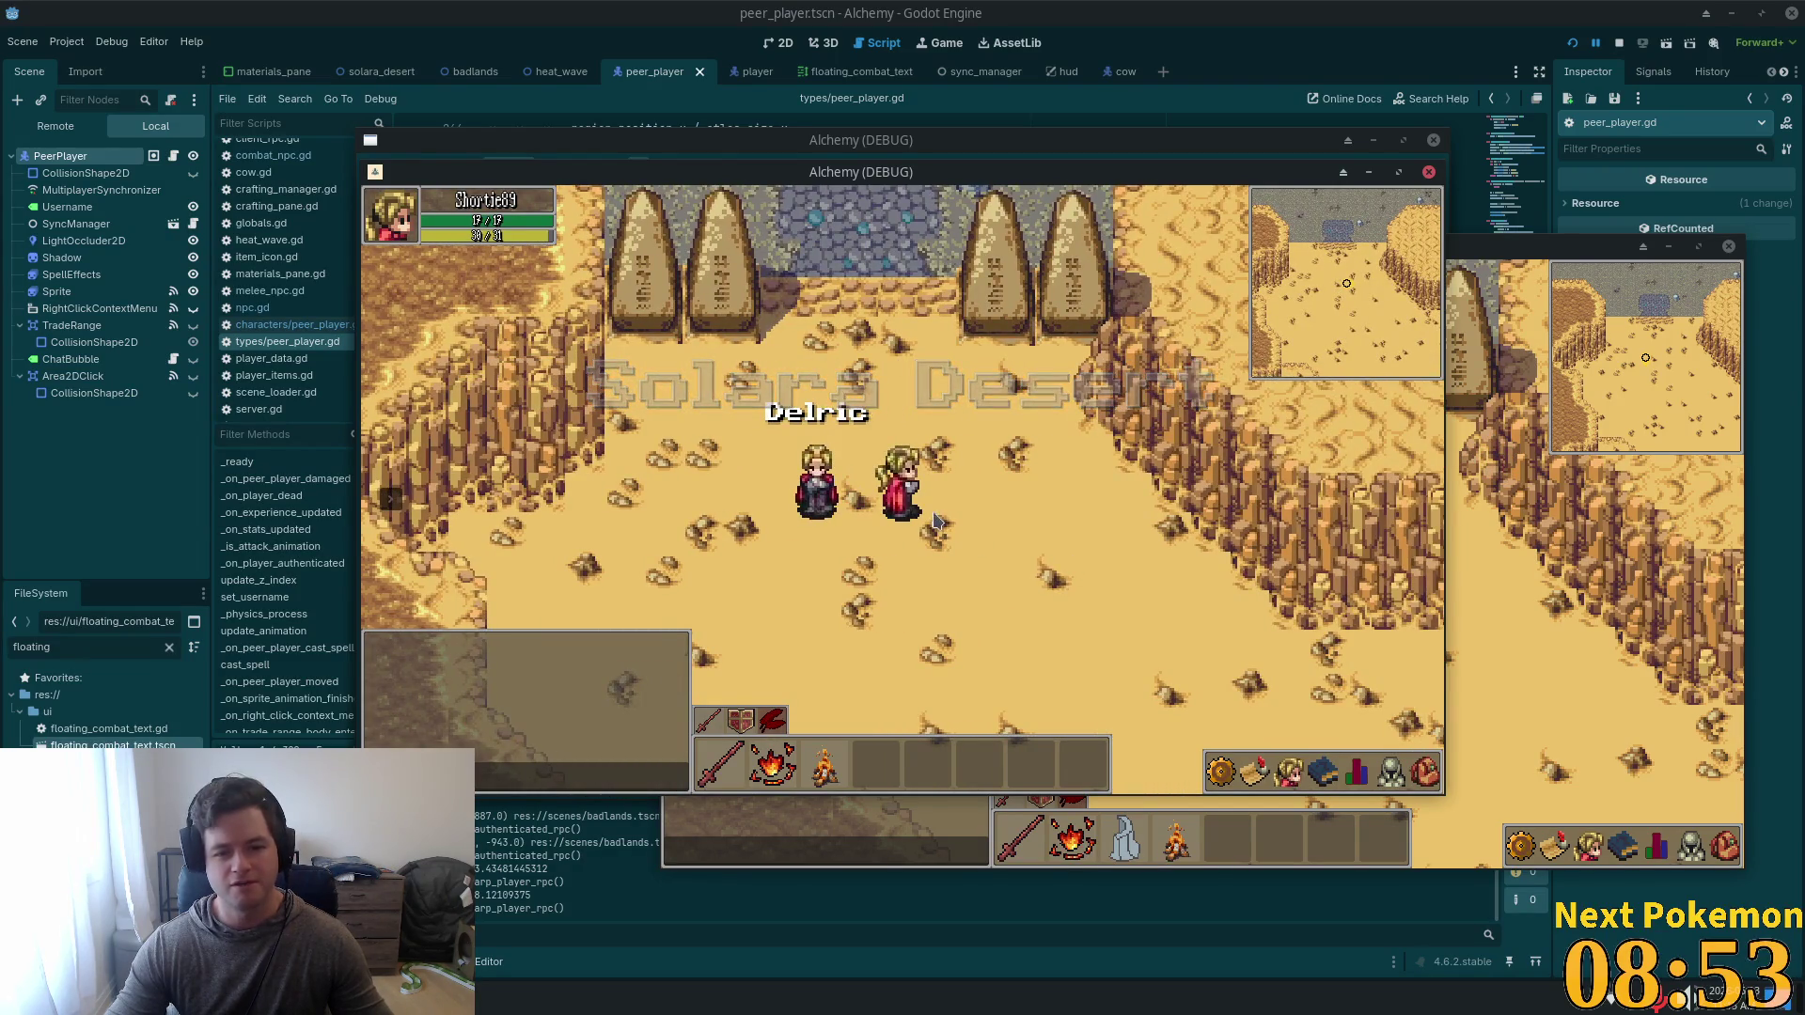
Walk Shortie89 into Solara Desert, briefly check the inventory's Wheat item, and return beside Delric.
left_click(997, 601)
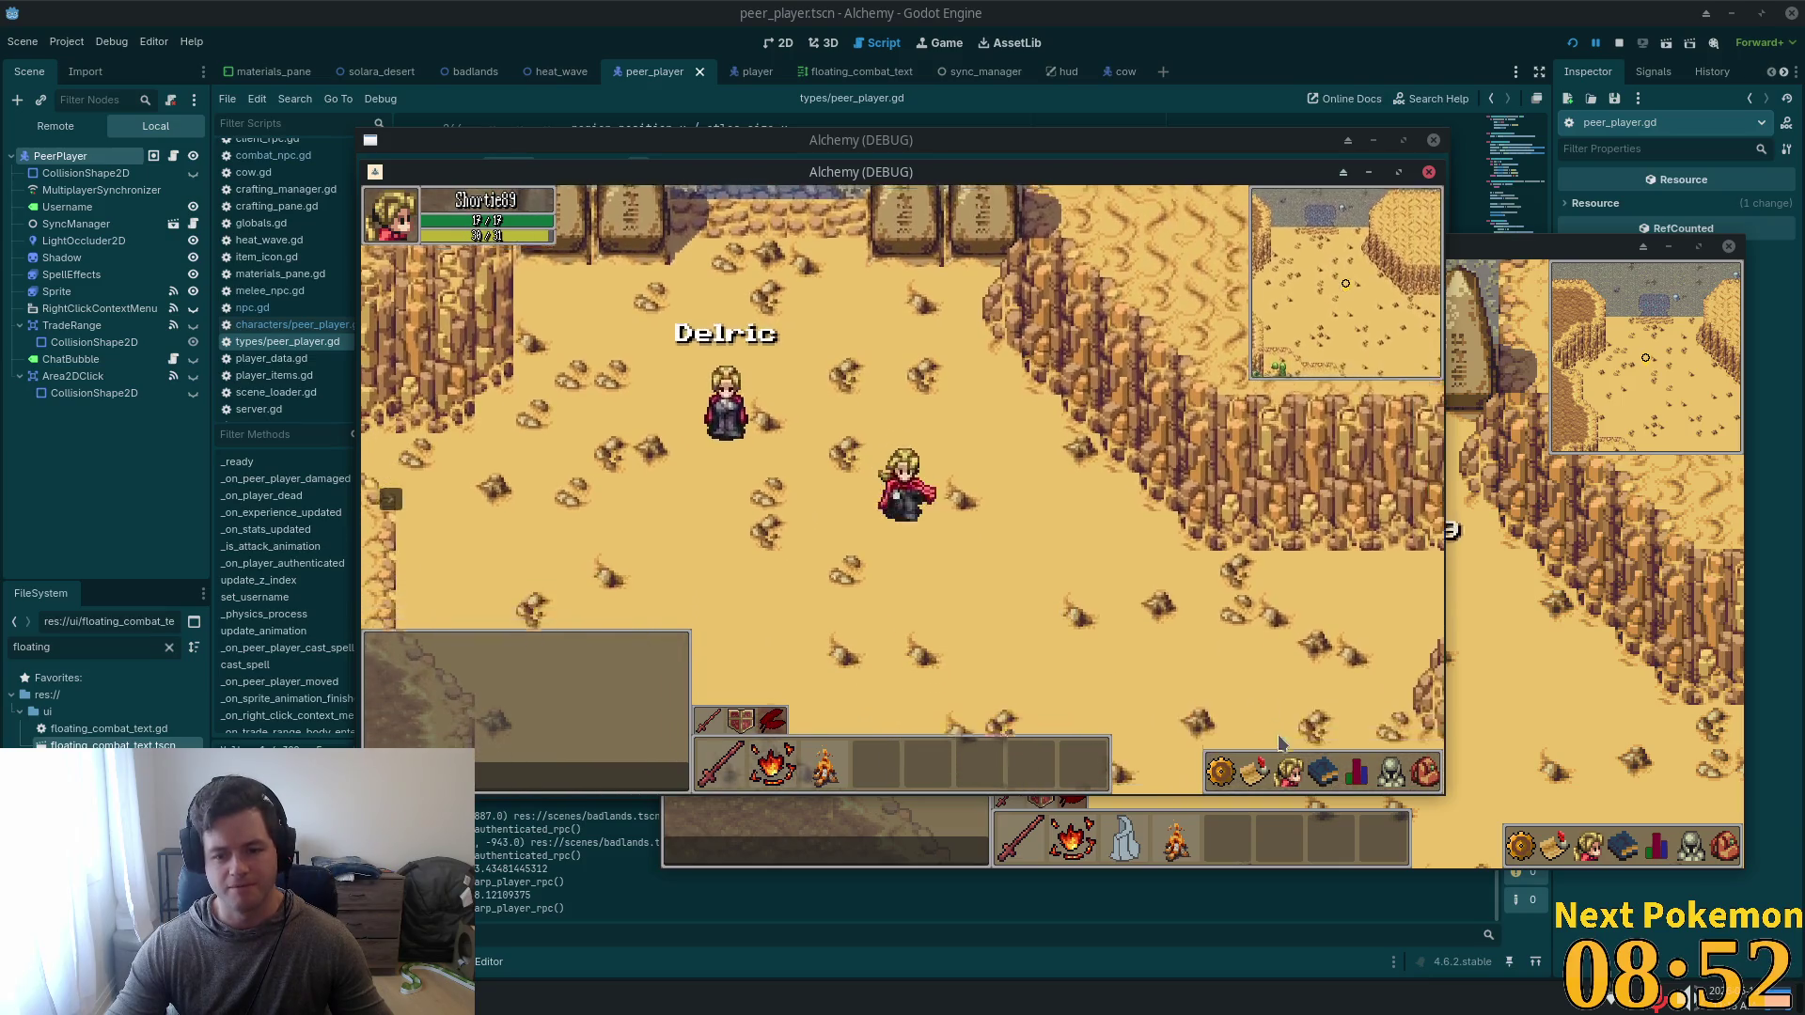
left_click(1288, 772)
left_click(1220, 773)
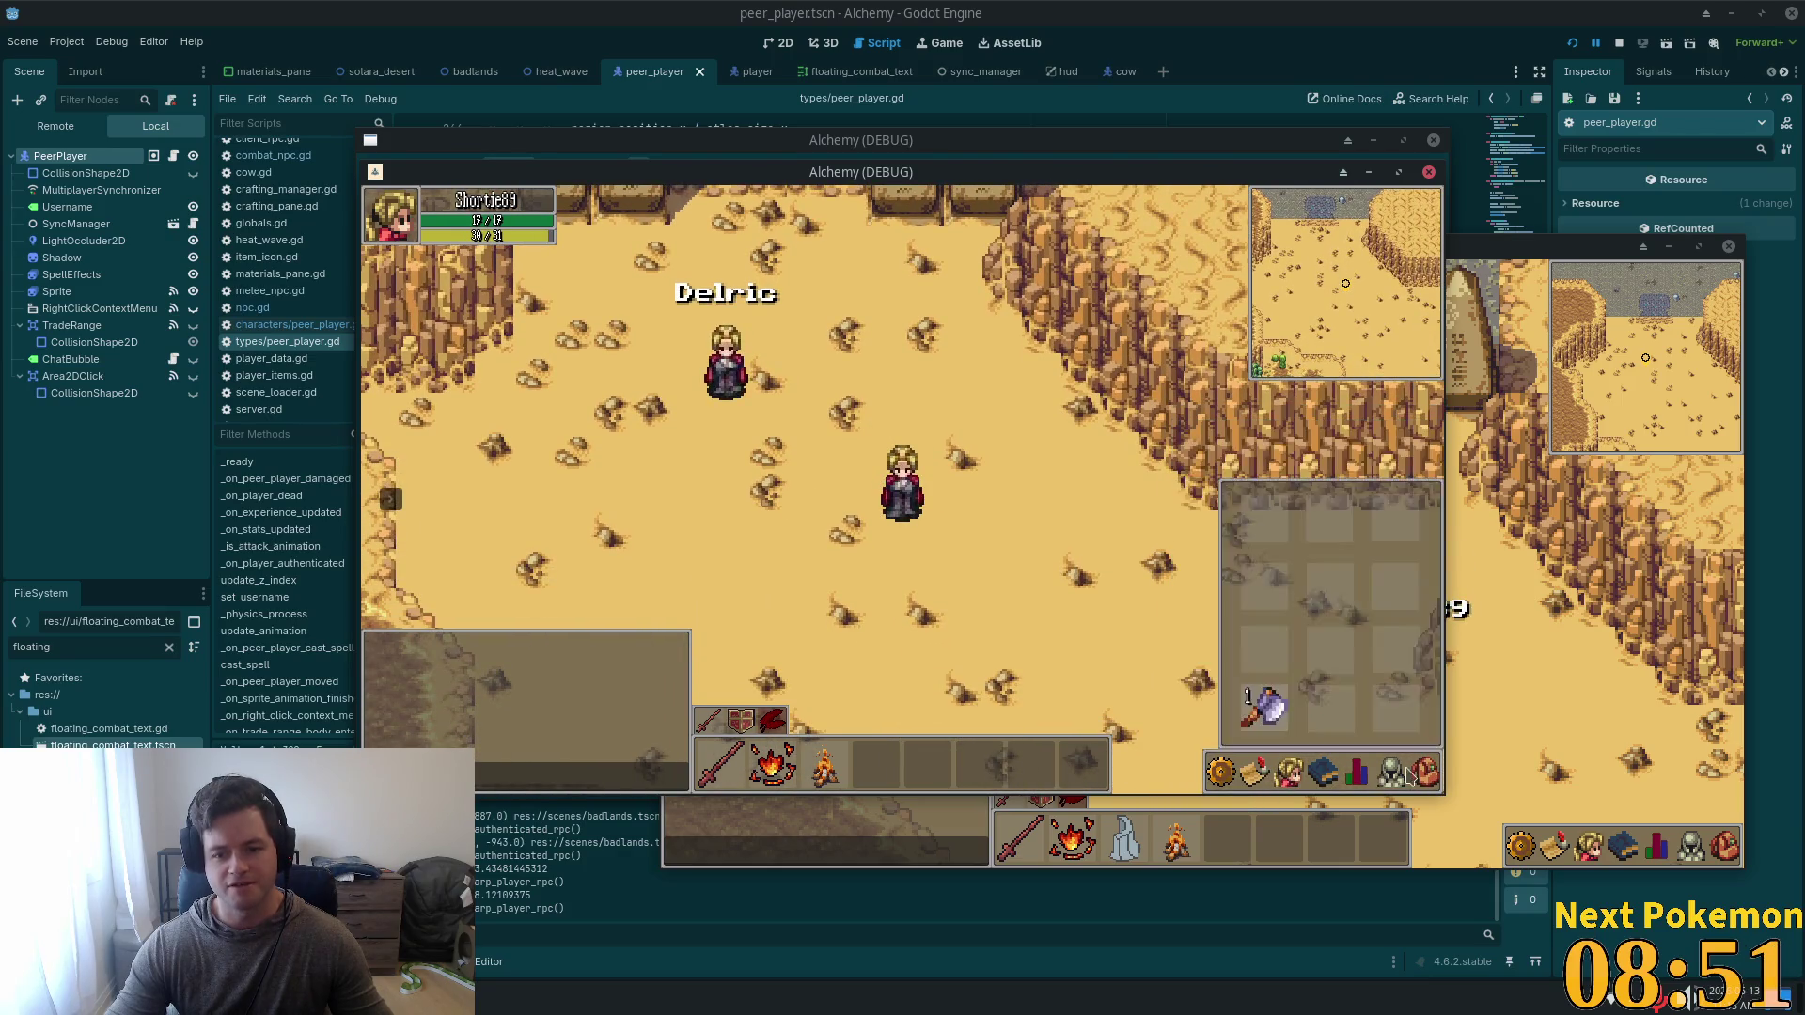
right_click(1260, 564)
left_click(1279, 569)
left_click(642, 441)
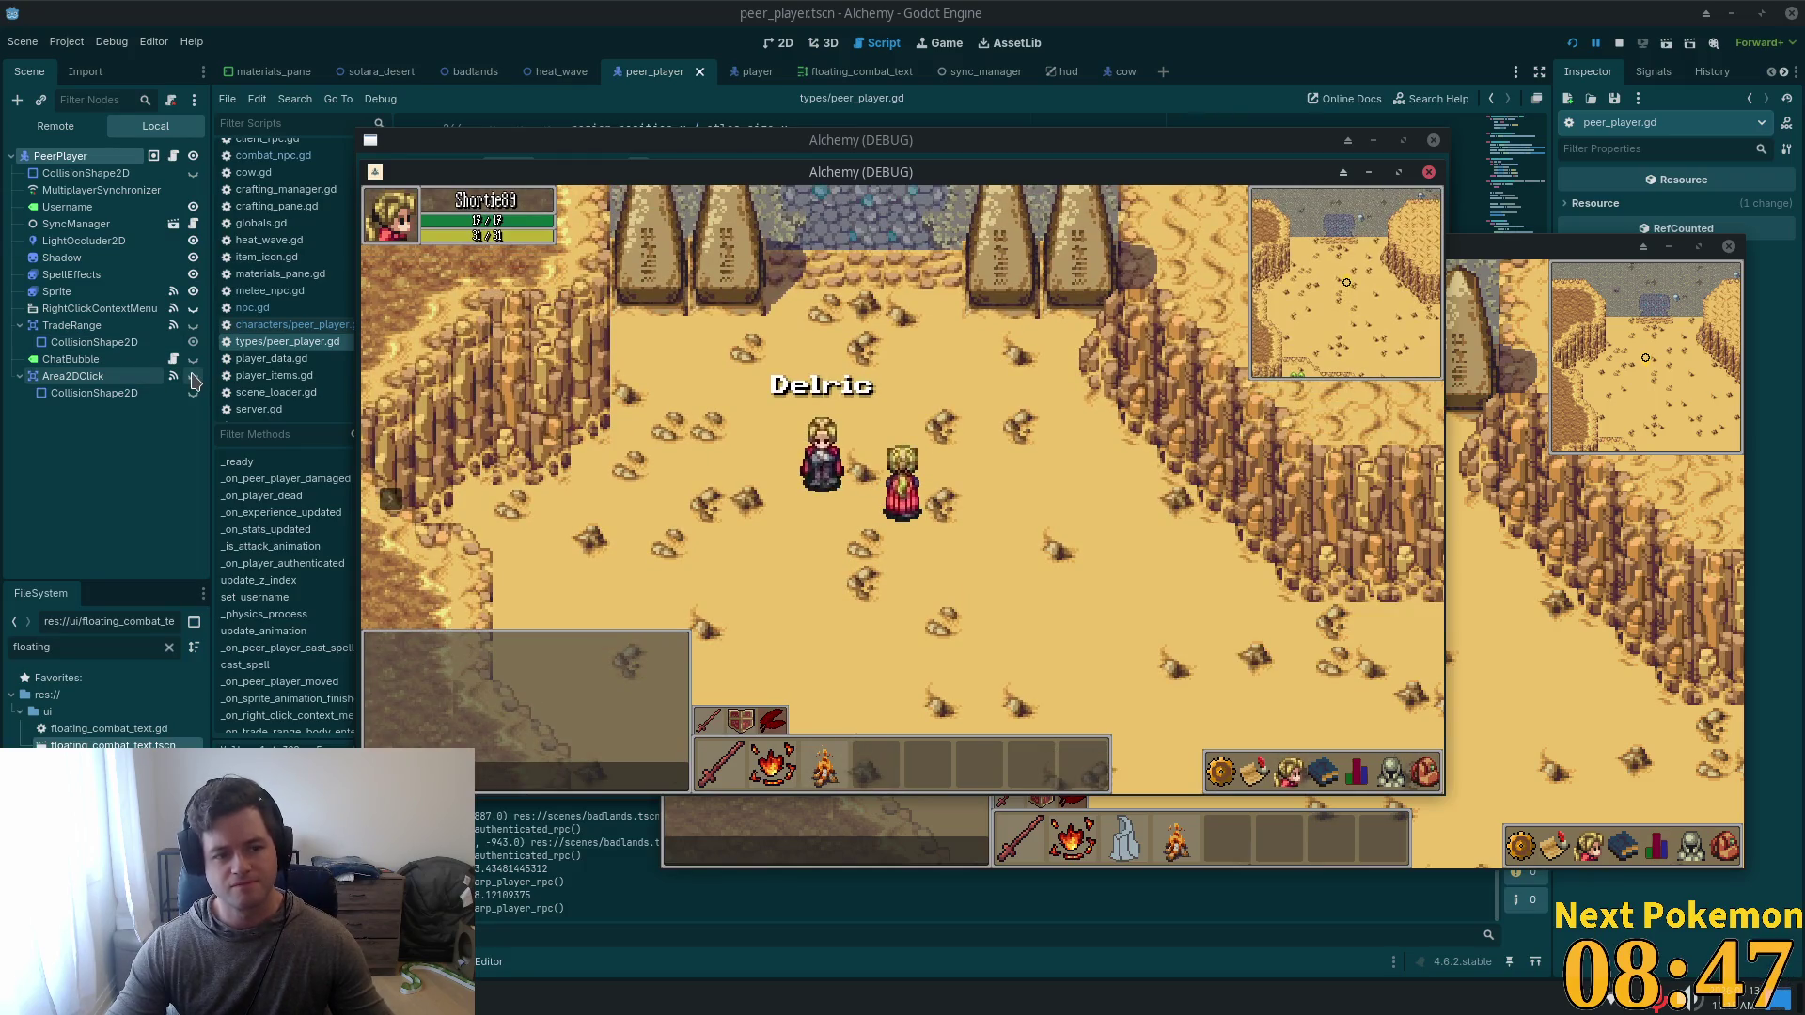
left_click(130, 378)
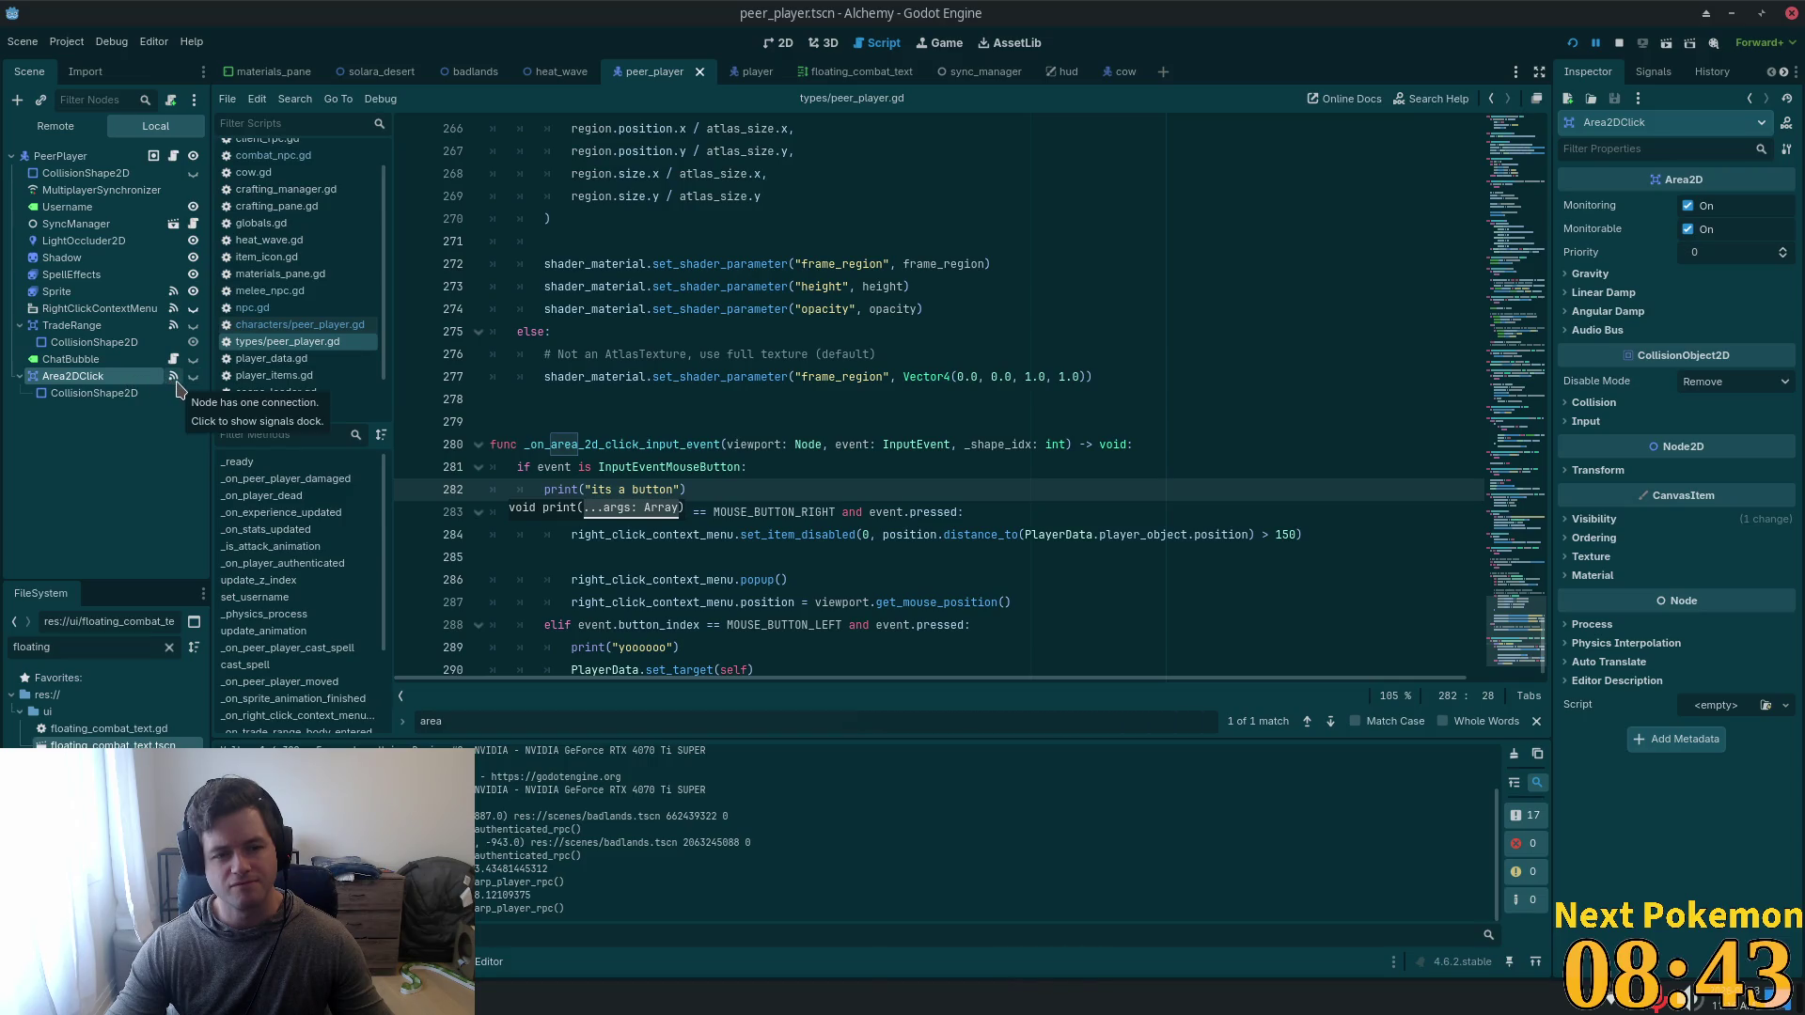
Verify Area2DClick's input_event signal is connected, then start a print line atop the click handler.
left_click(173, 377)
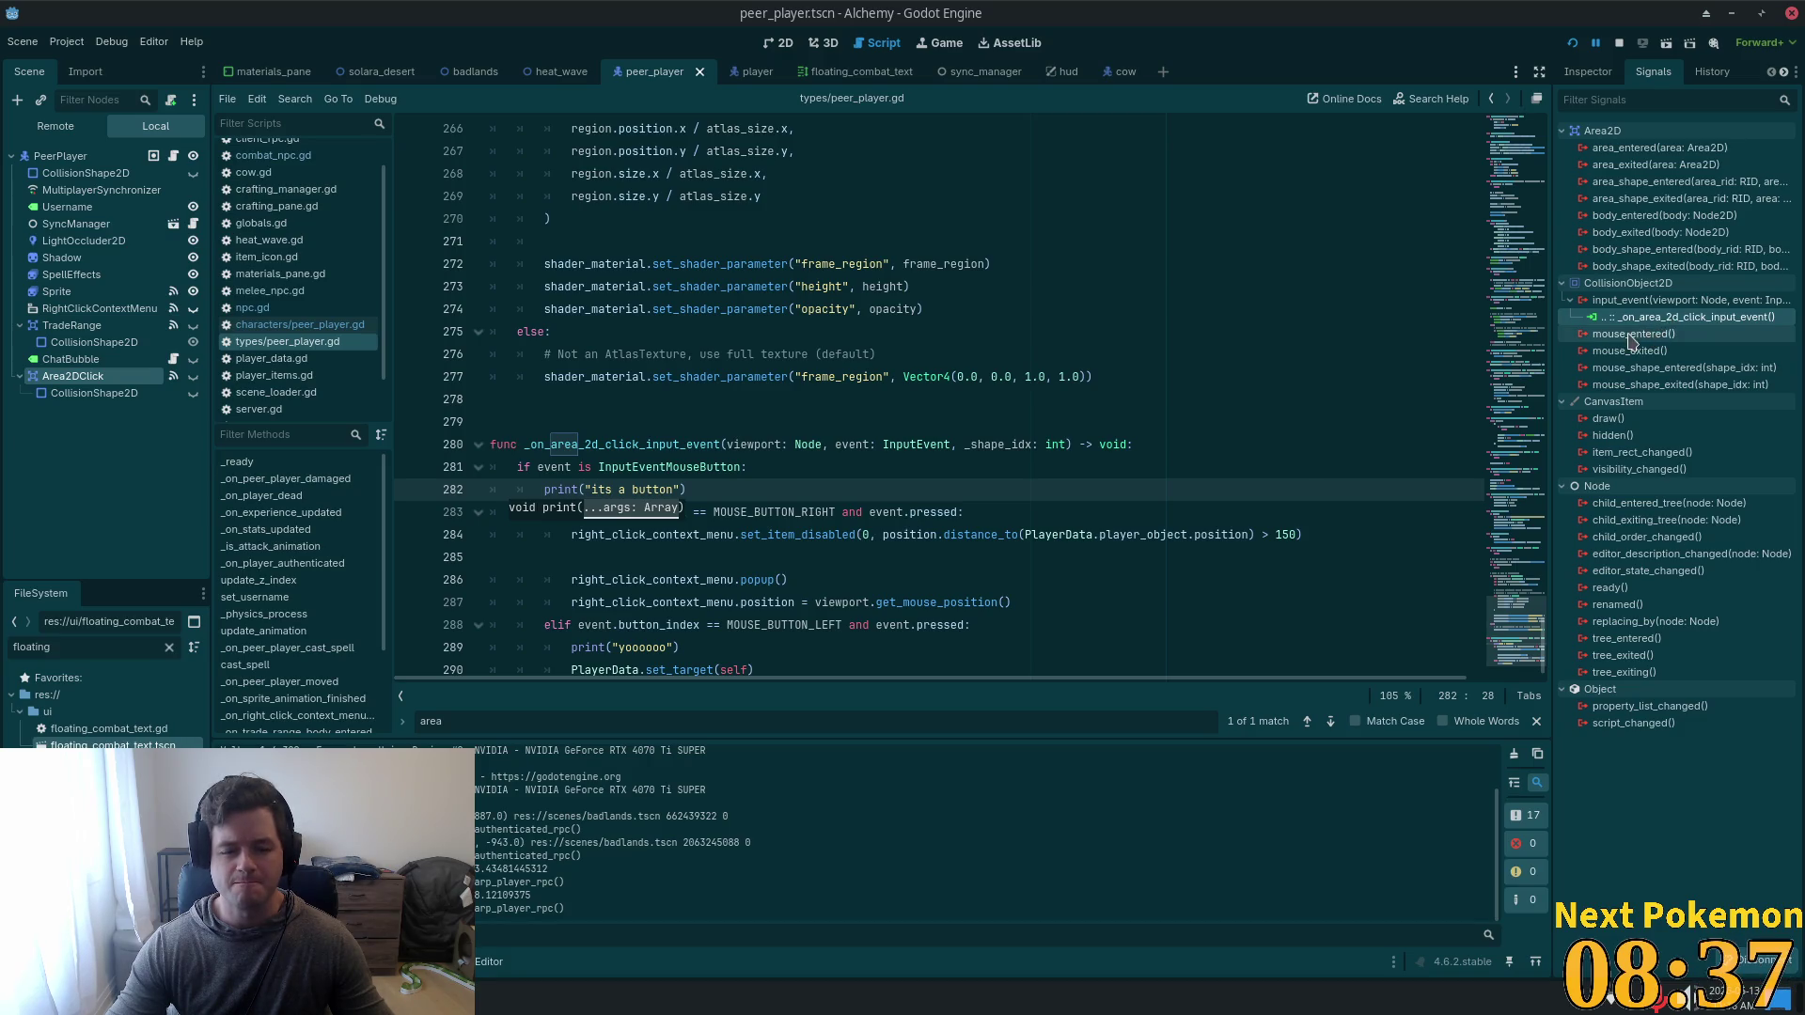
left_click(618, 379)
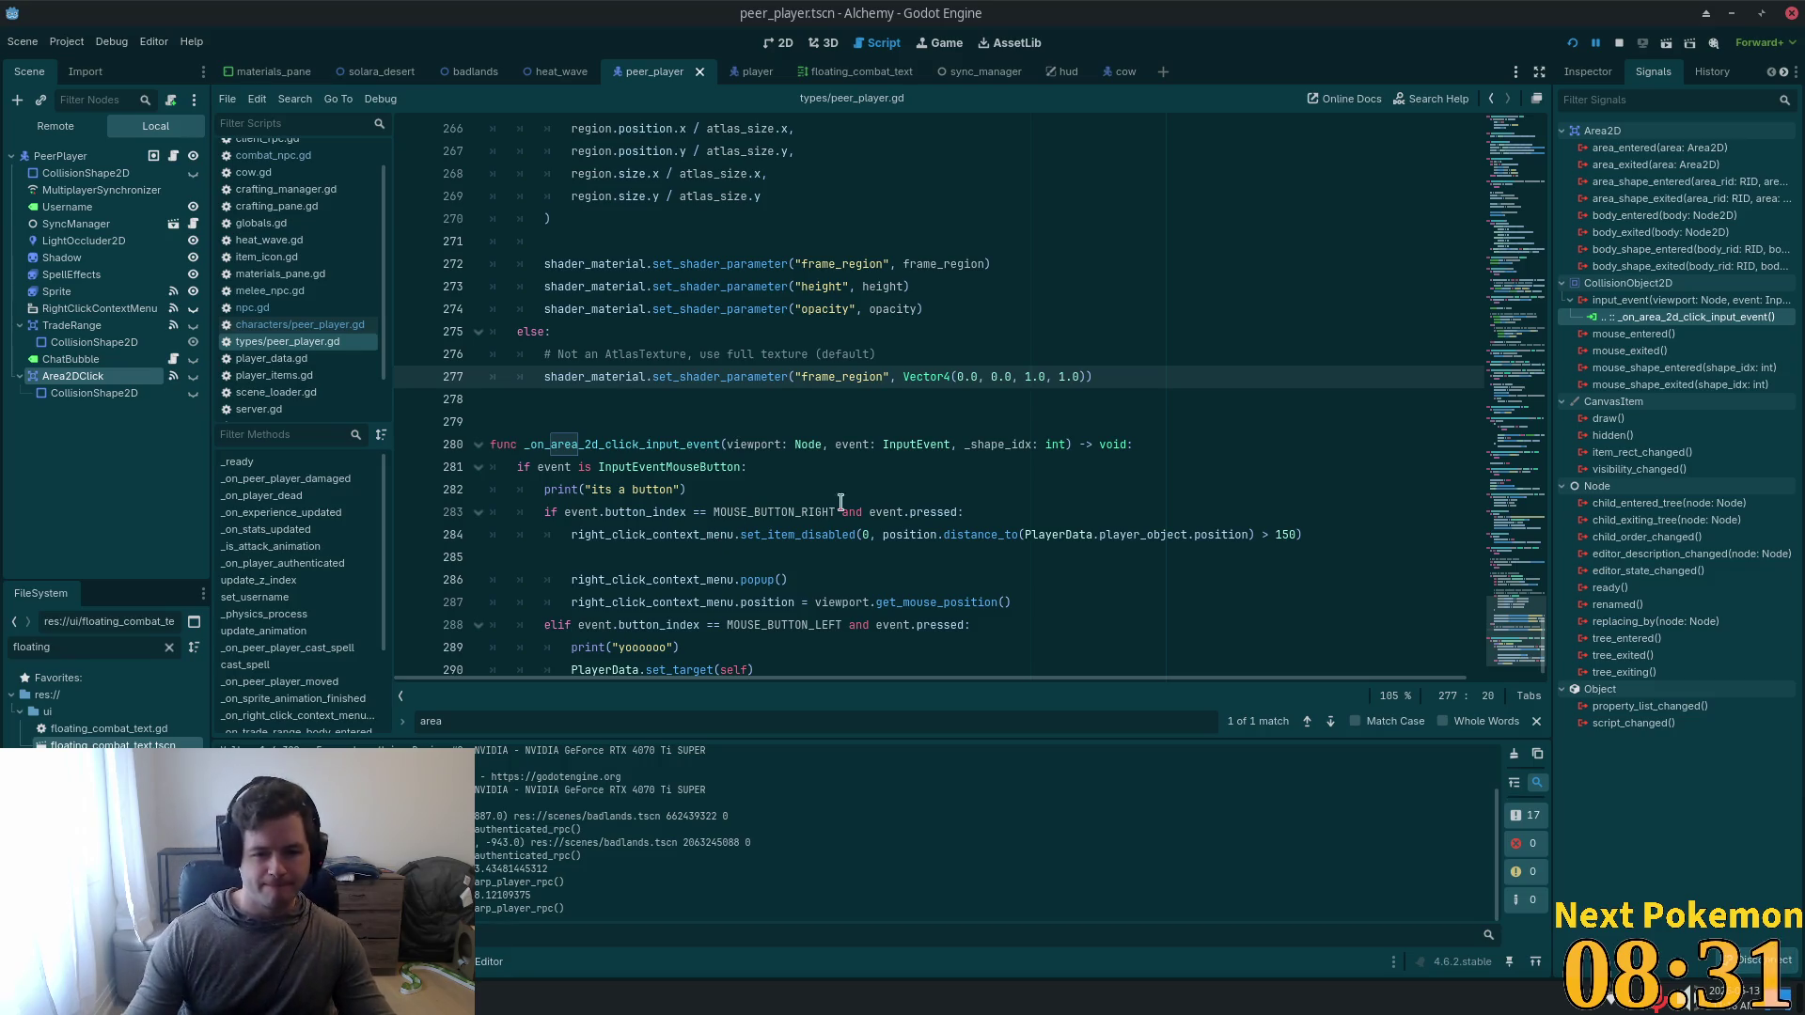
key("Down")
key("Down")
key("Down")
key("End")
key("Return")
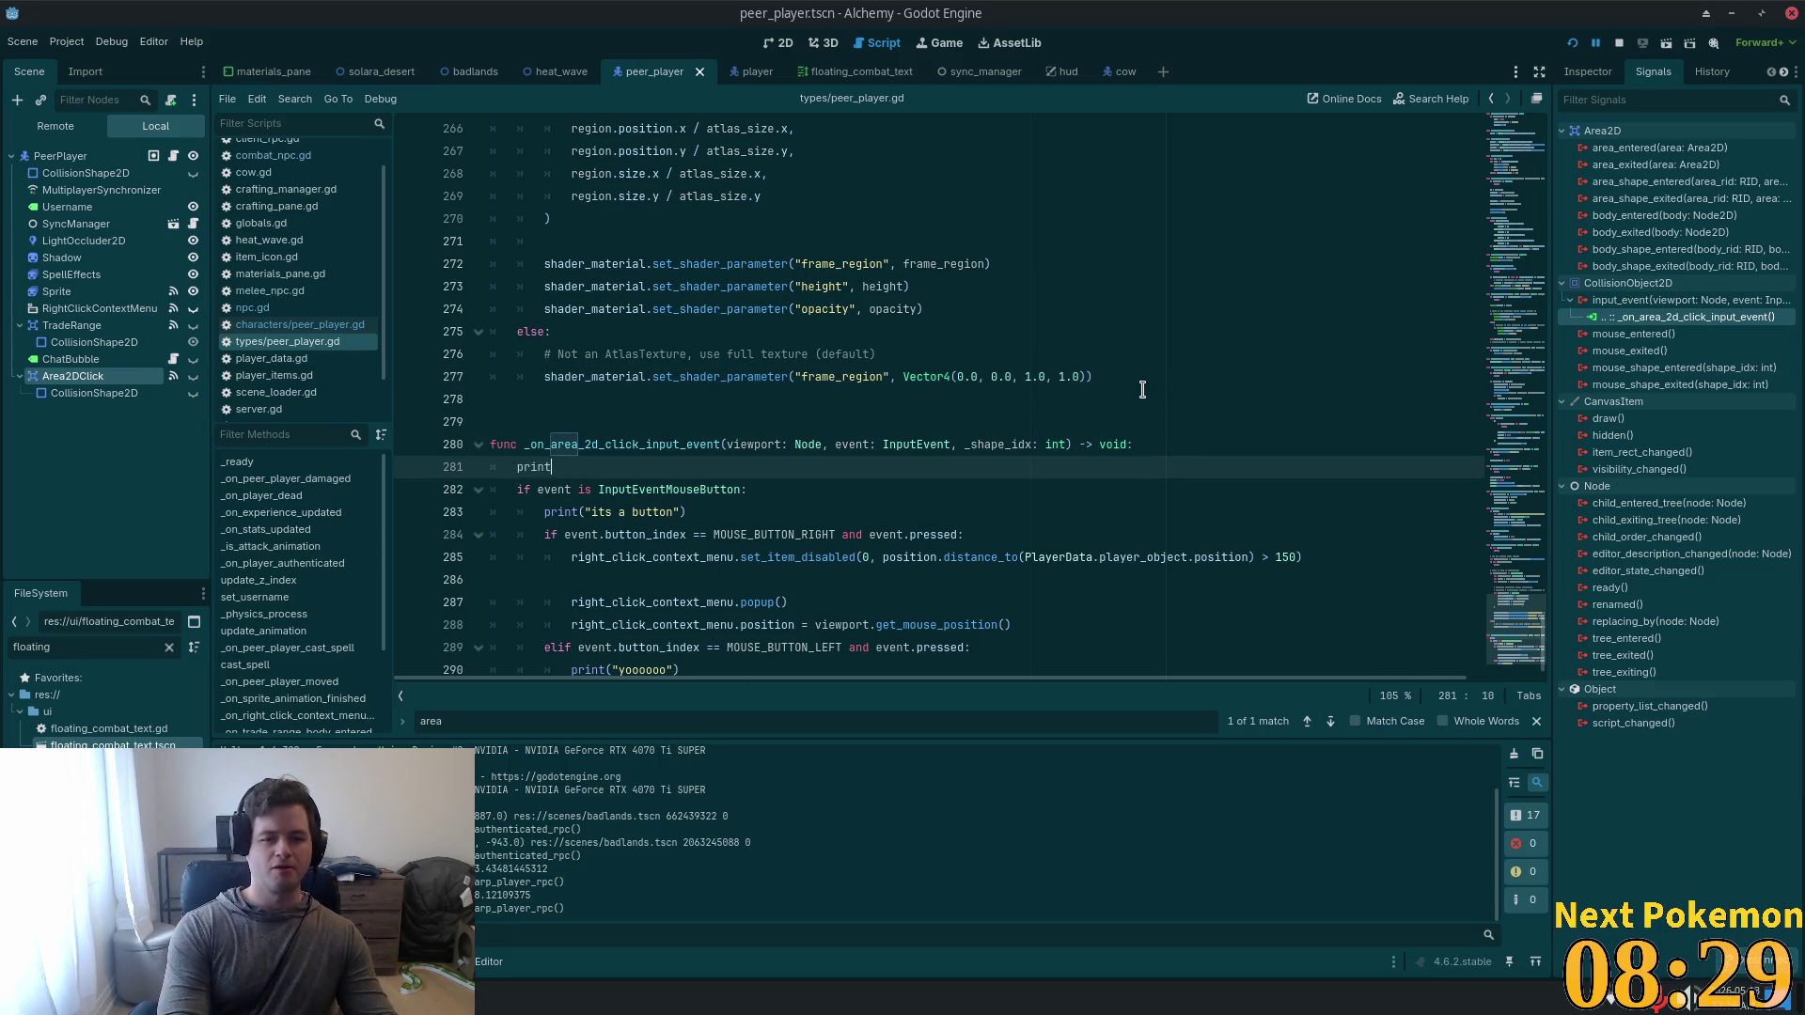
type("(\"the")
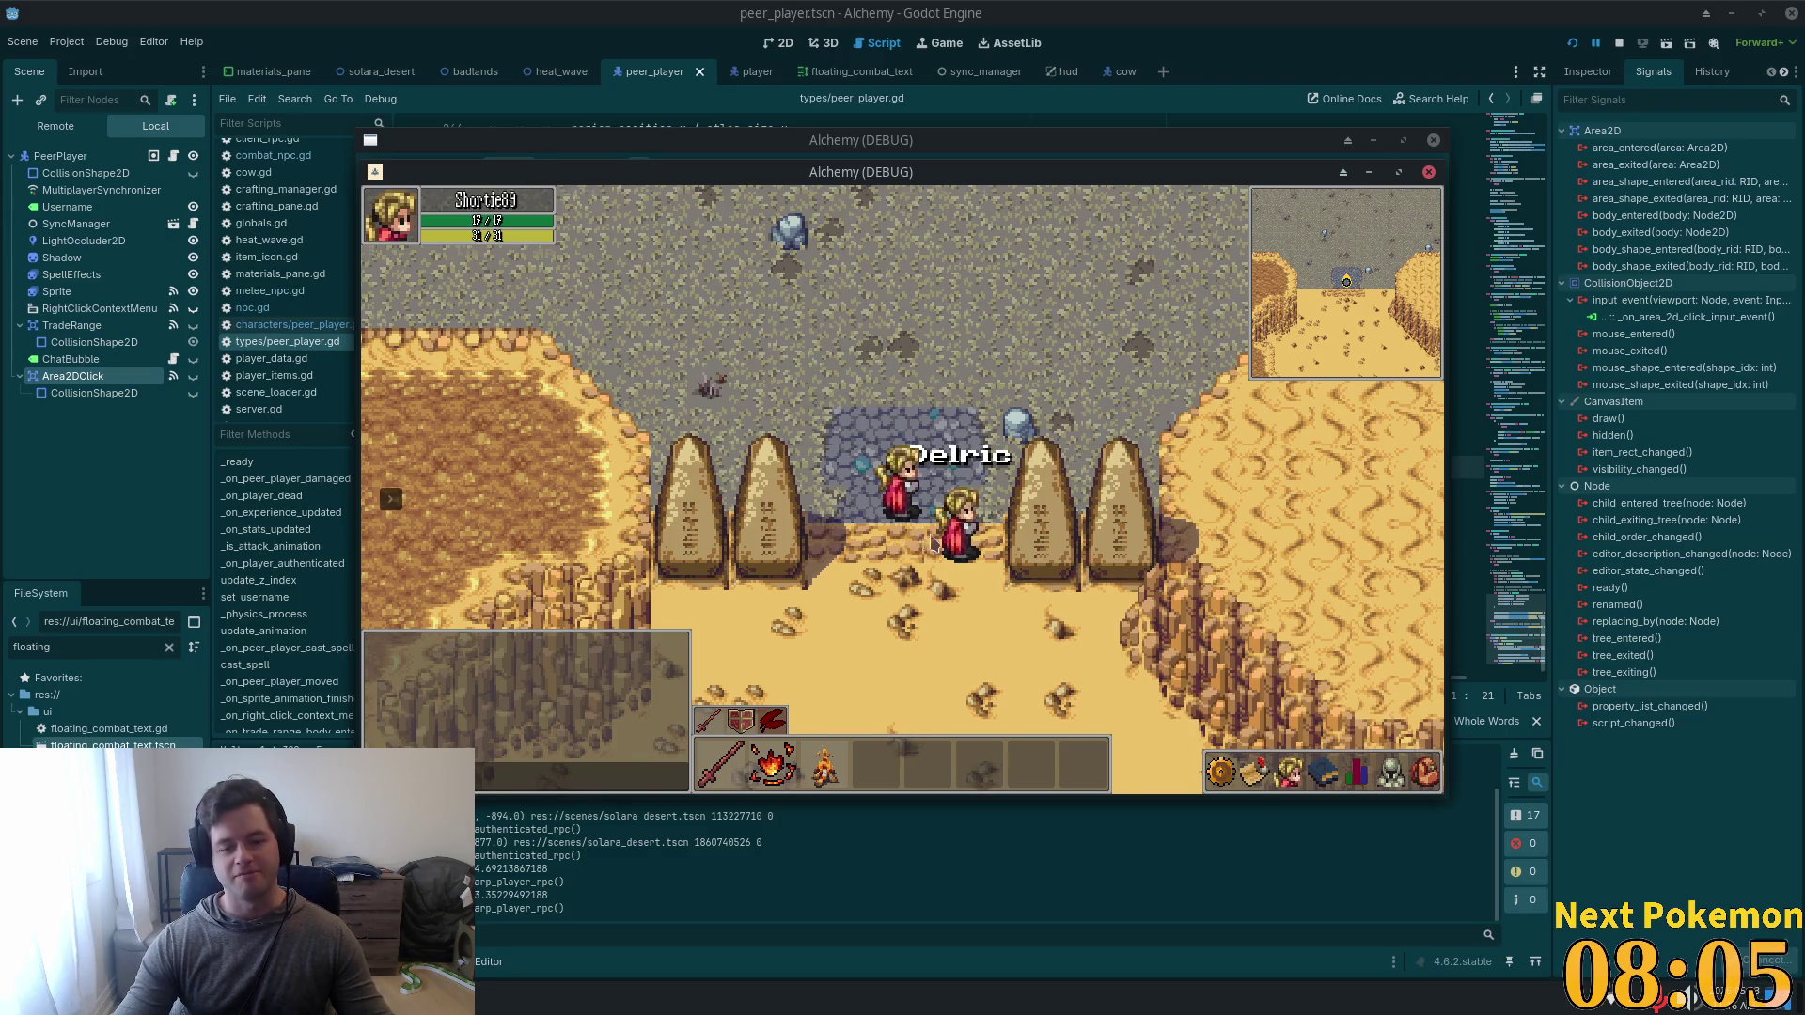
Walk Shortie89 around Delric, try his interaction menu, and hide Area2DClick's CollisionShape2D.
key("Down")
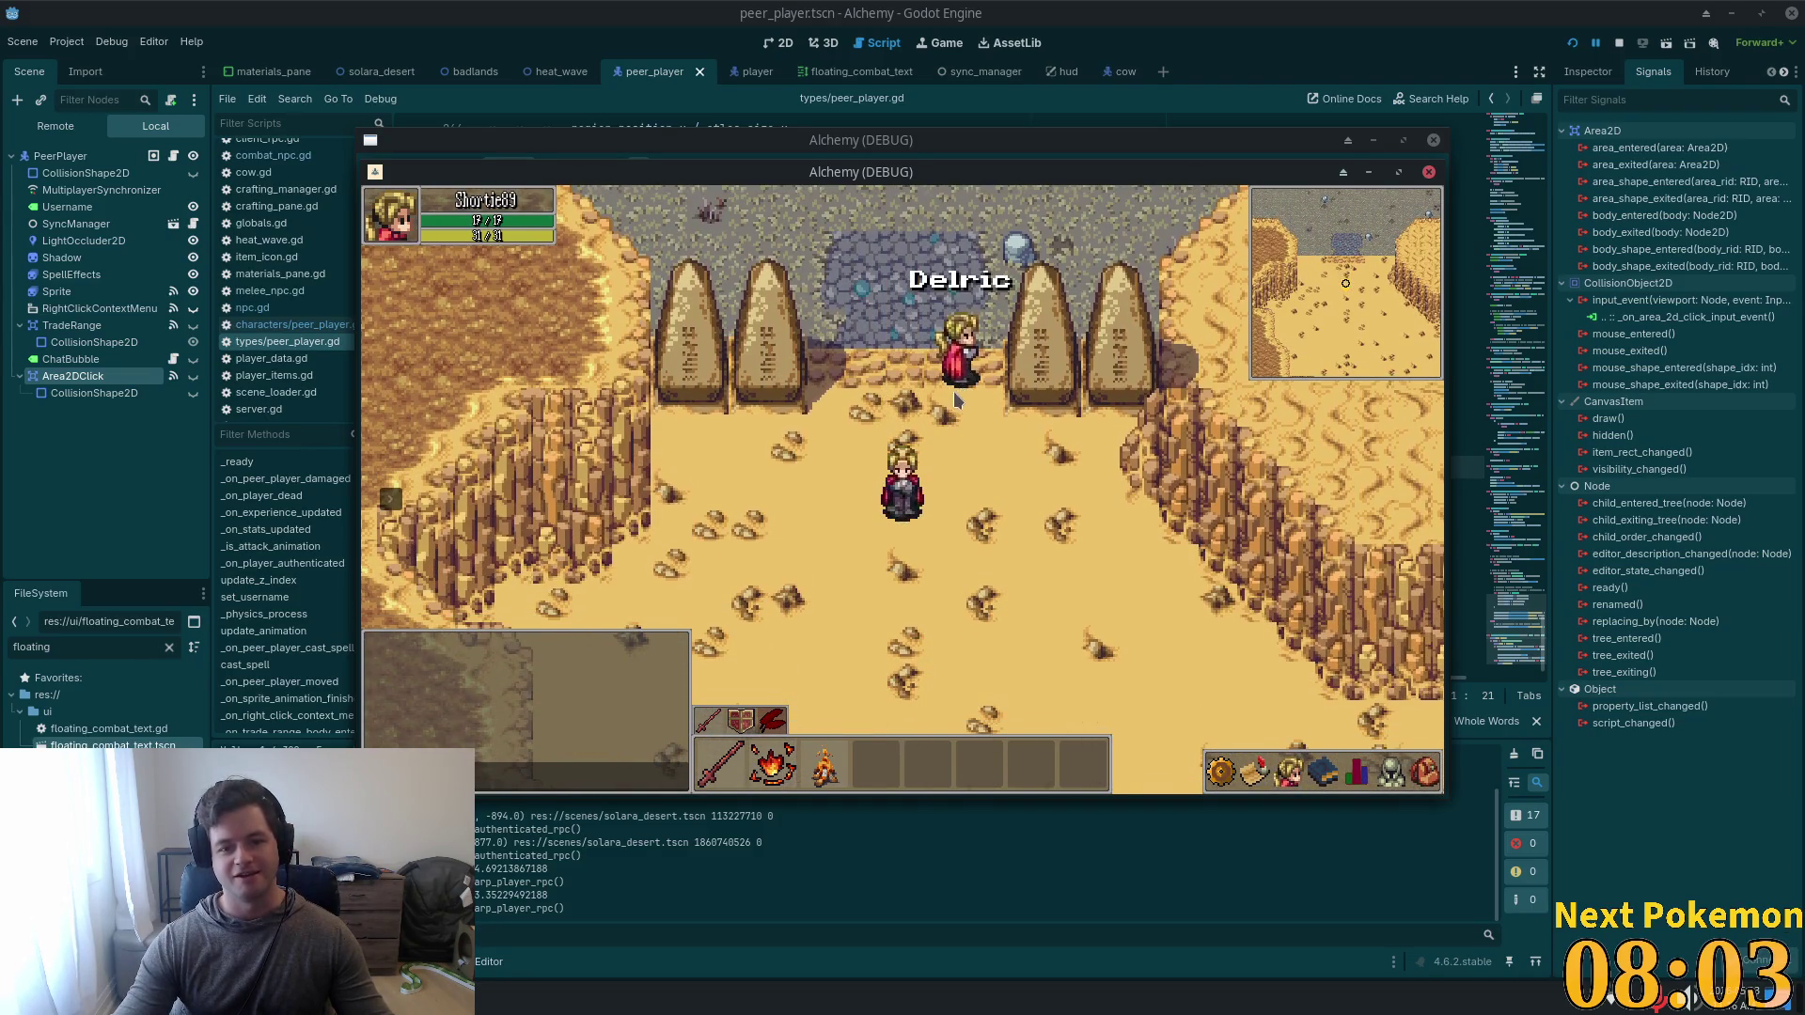
key("Up")
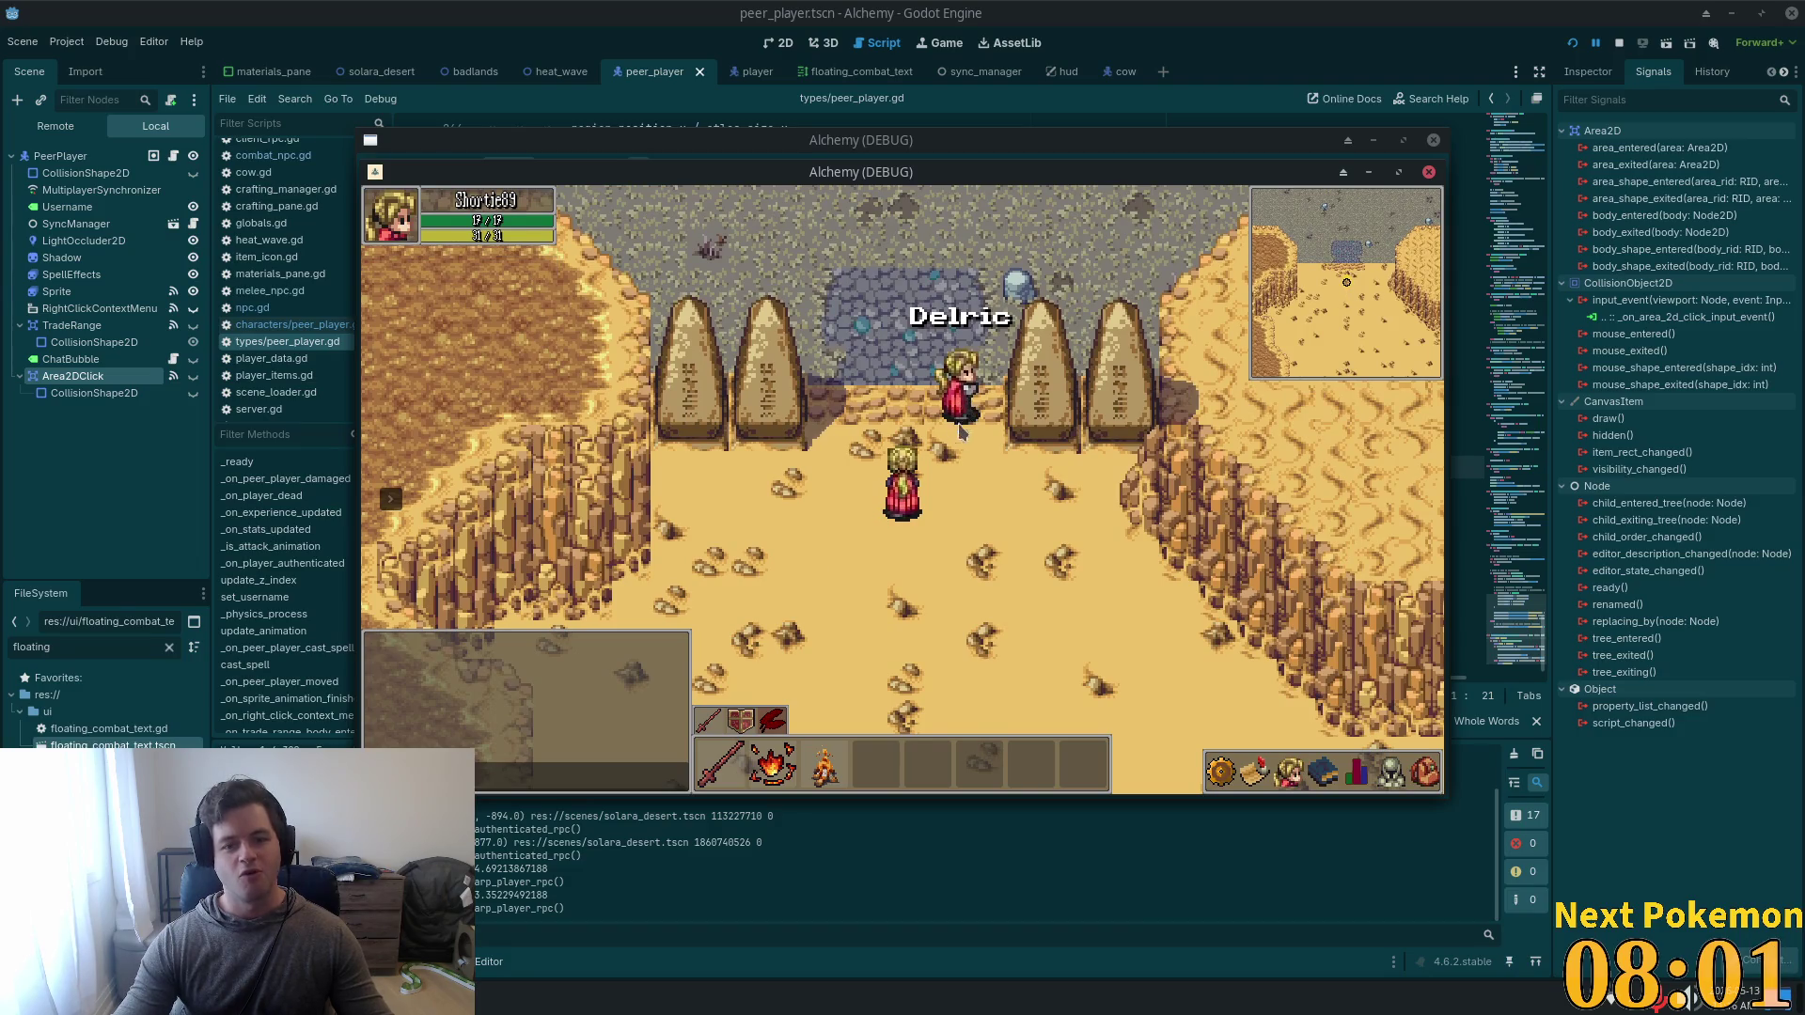
key("Up")
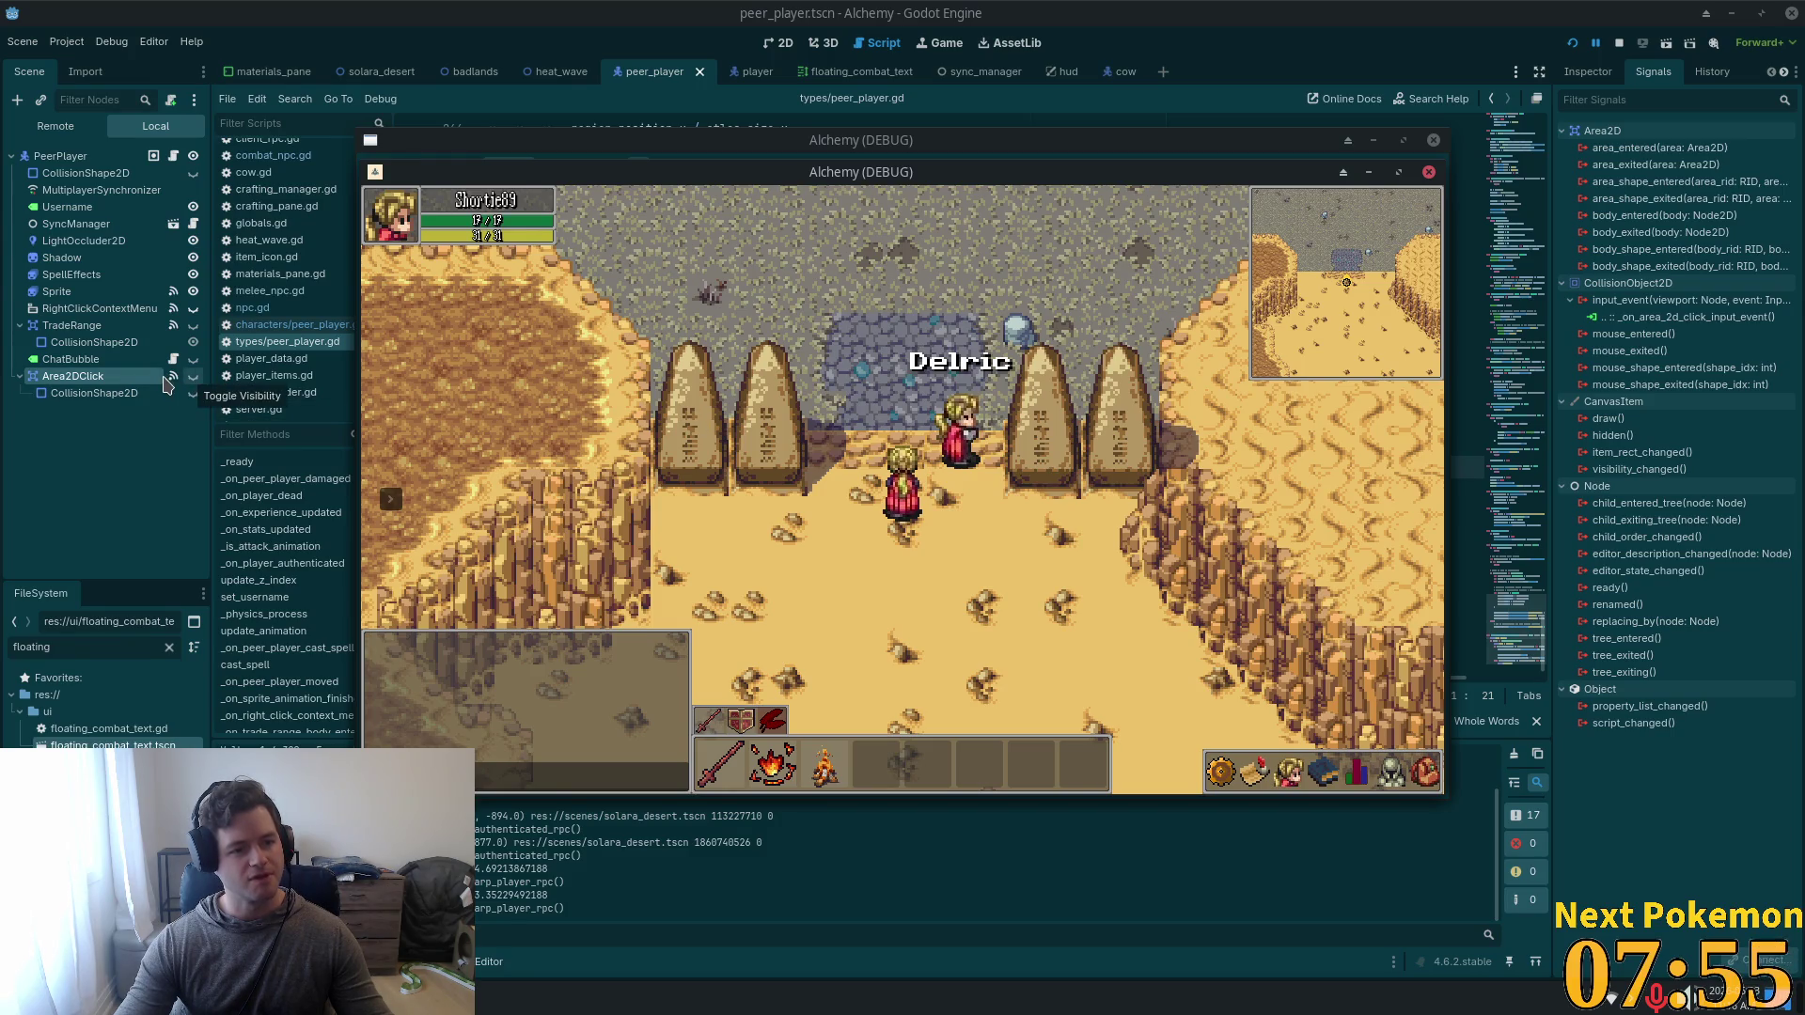
key("F8")
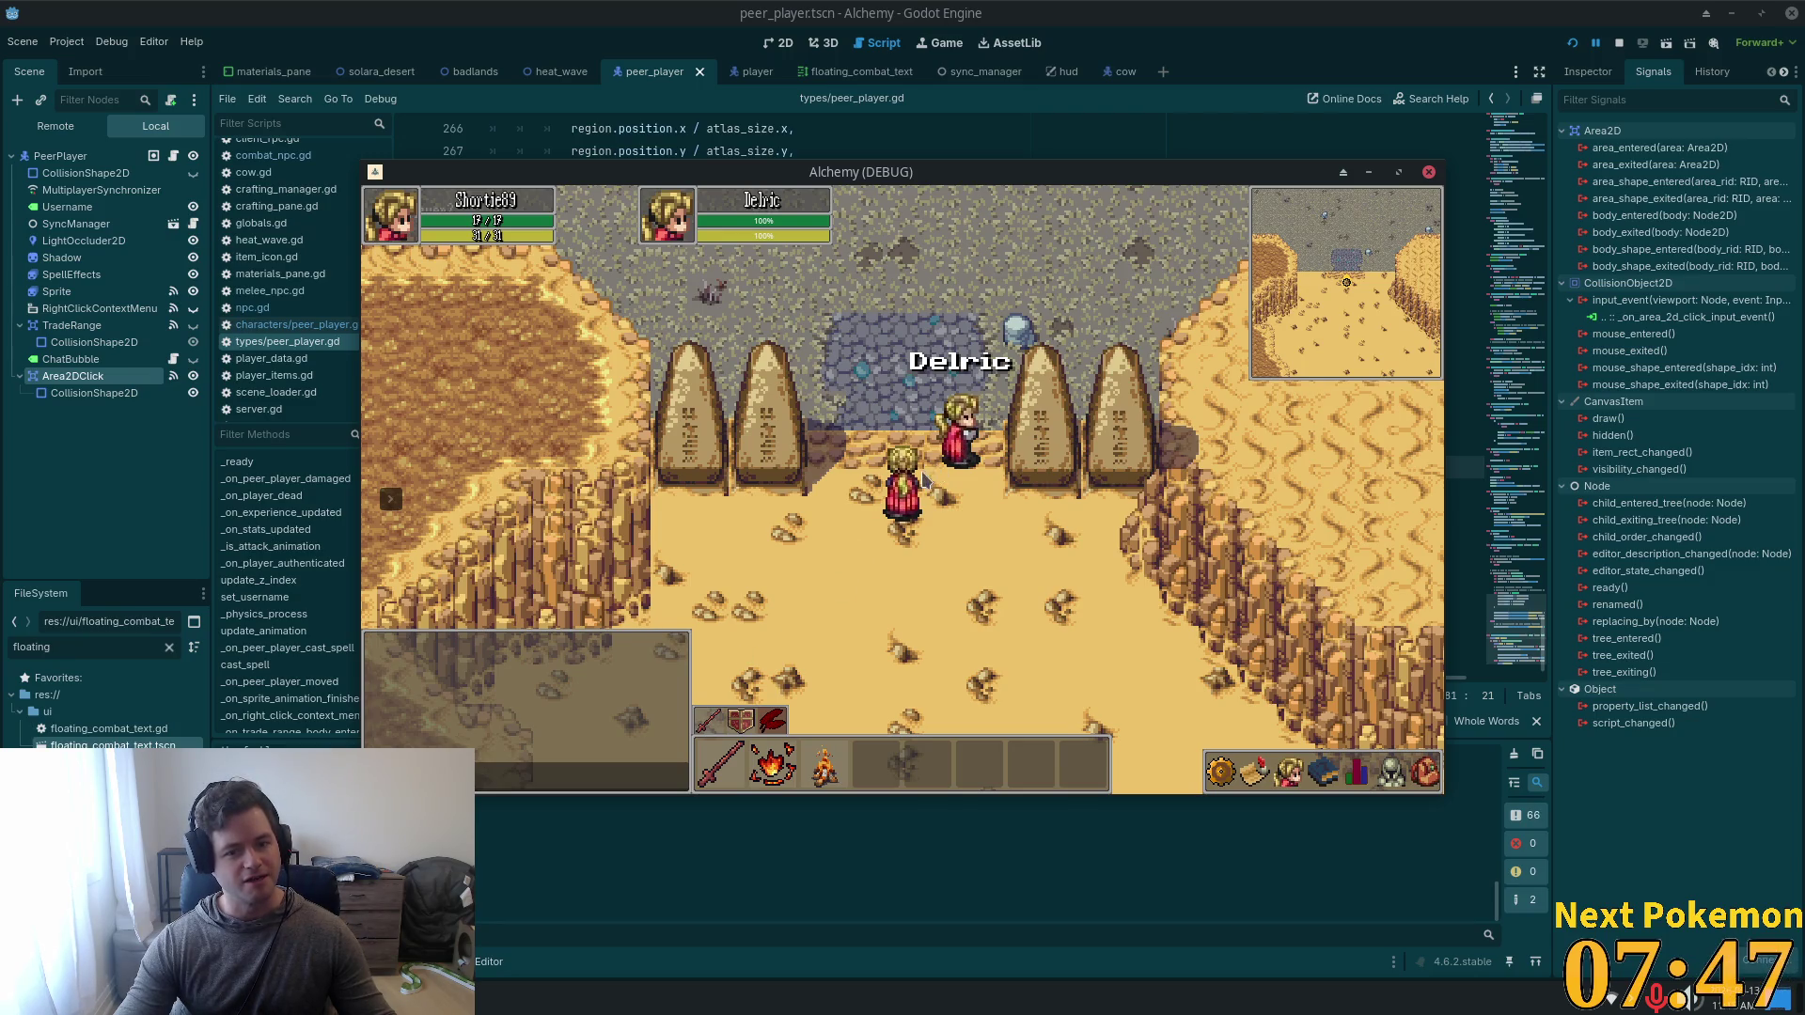
right_click(952, 447)
left_click(881, 609)
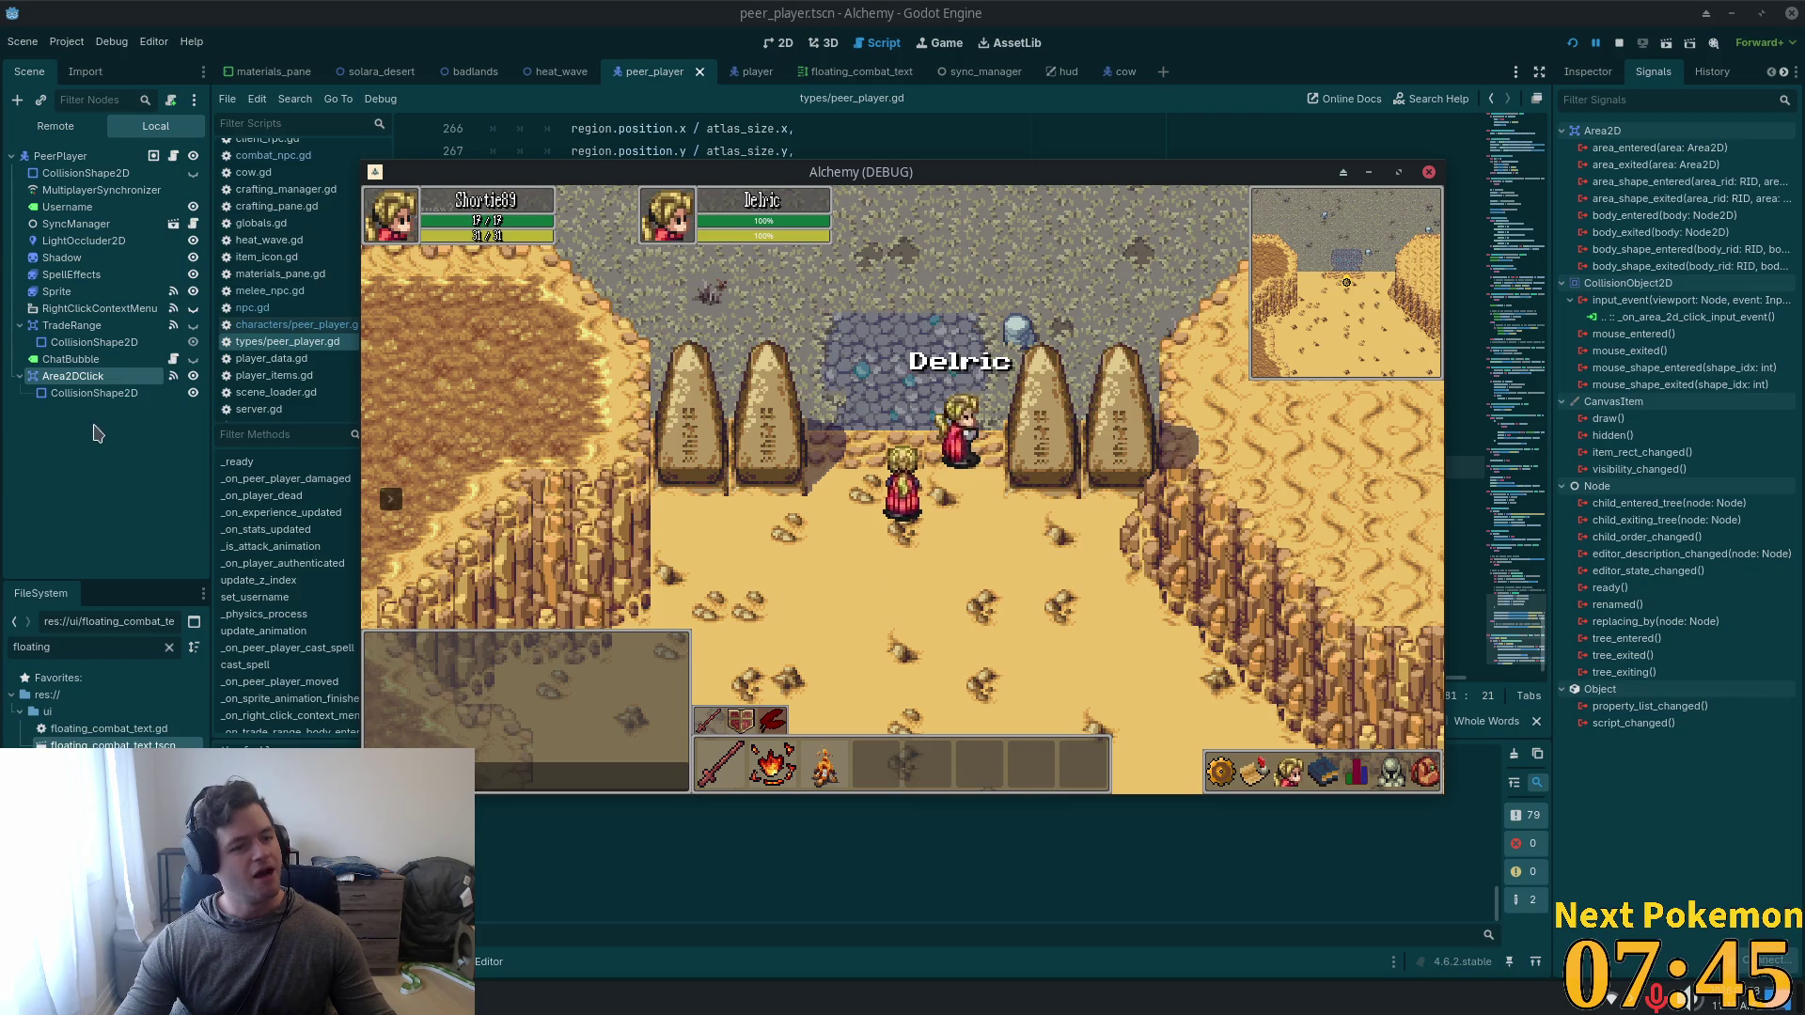
left_click(193, 393)
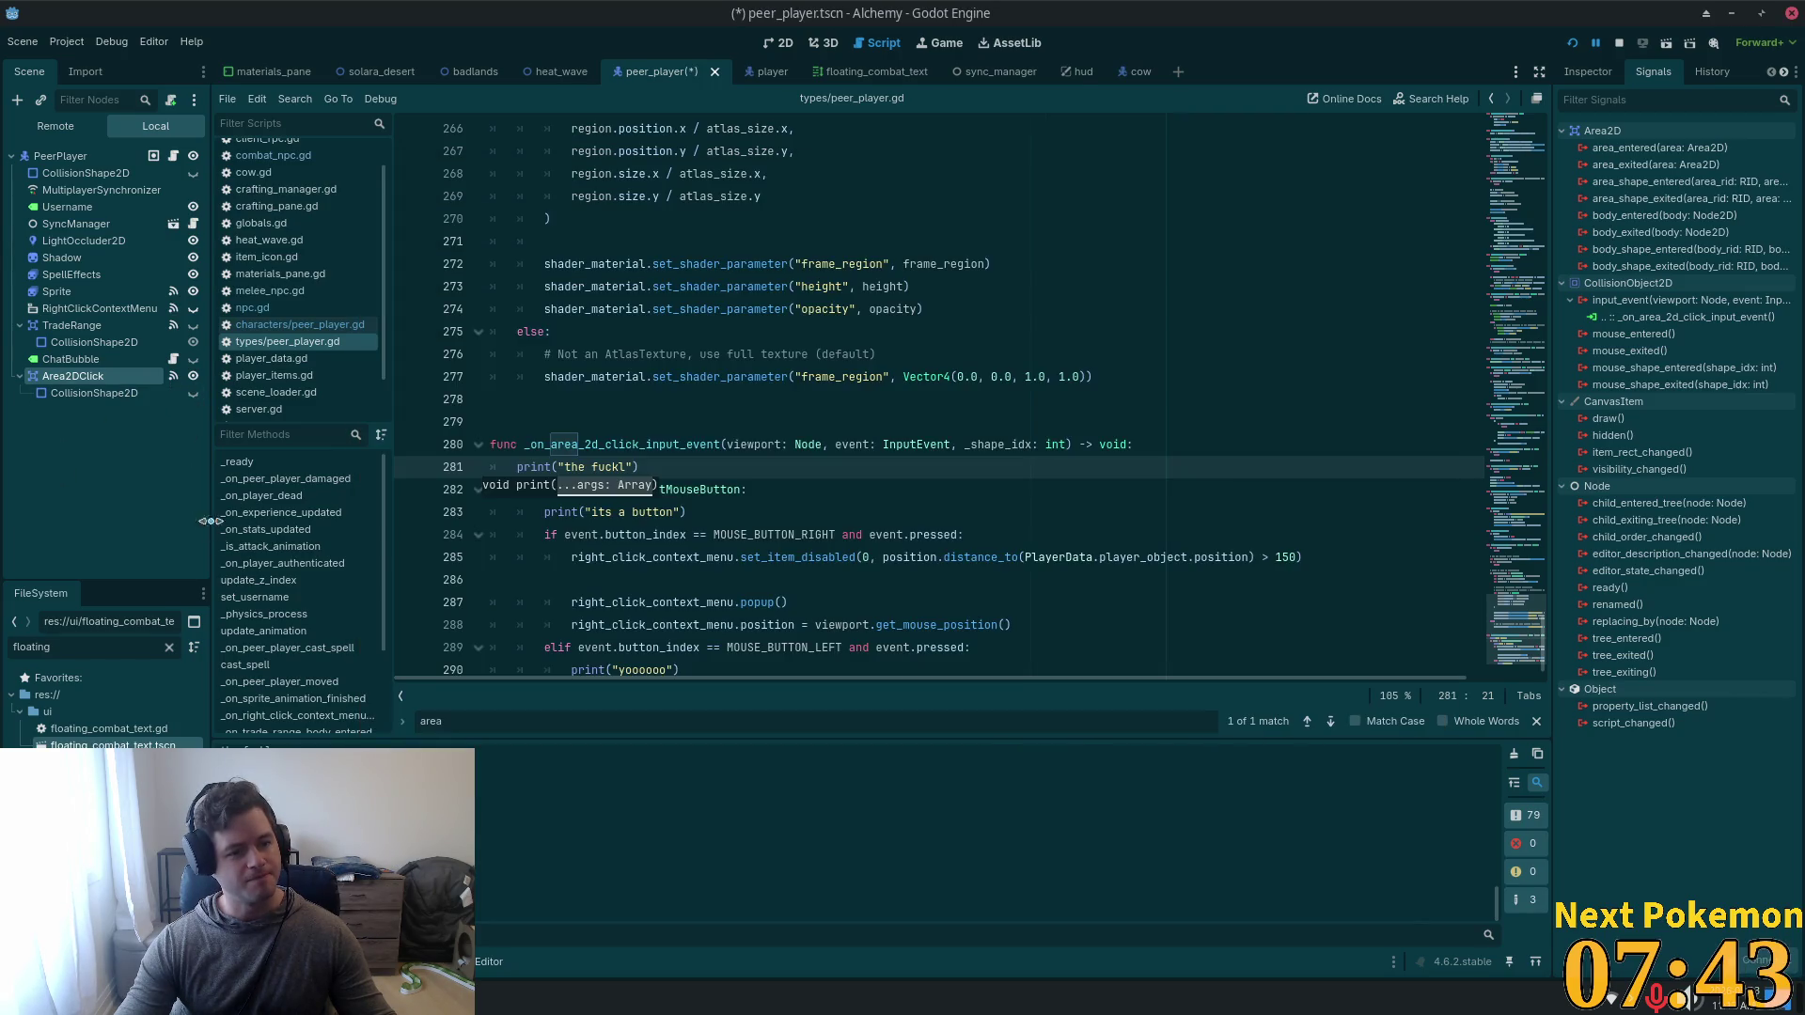
Save the scene, return to the debug print line in the script, then switch to Cursor.
key("F5")
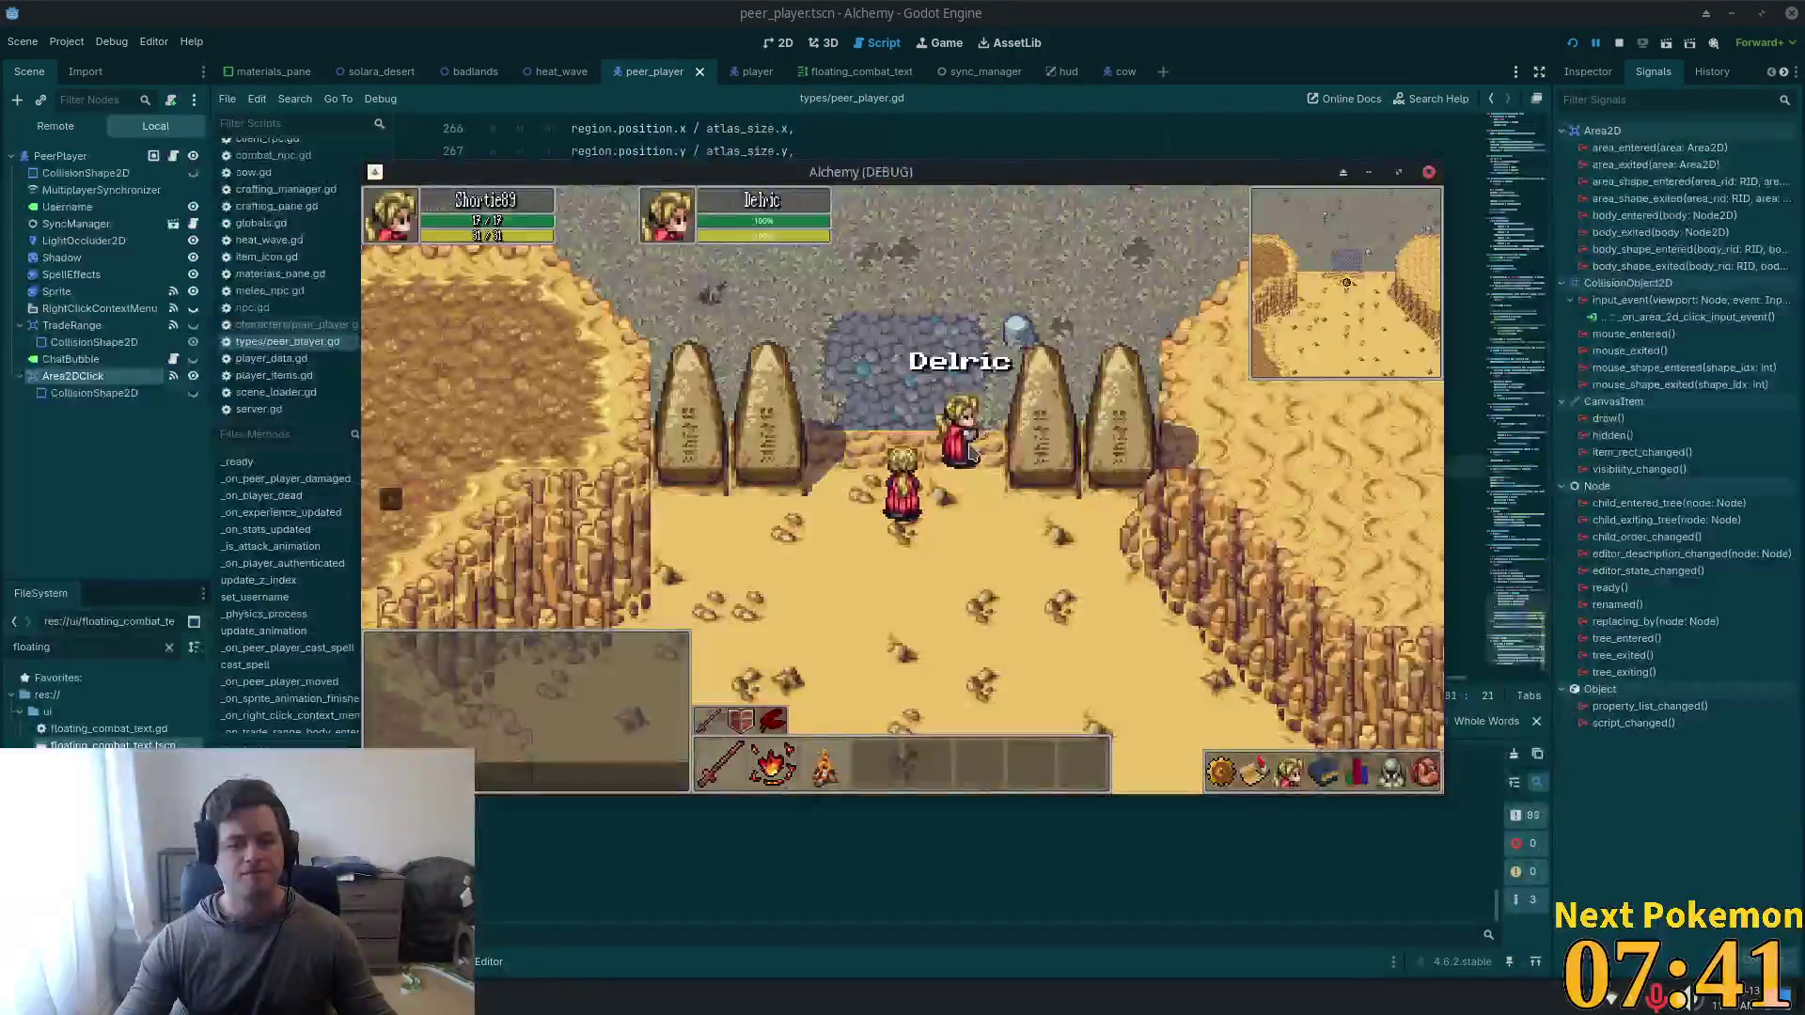
left_click(1455, 9)
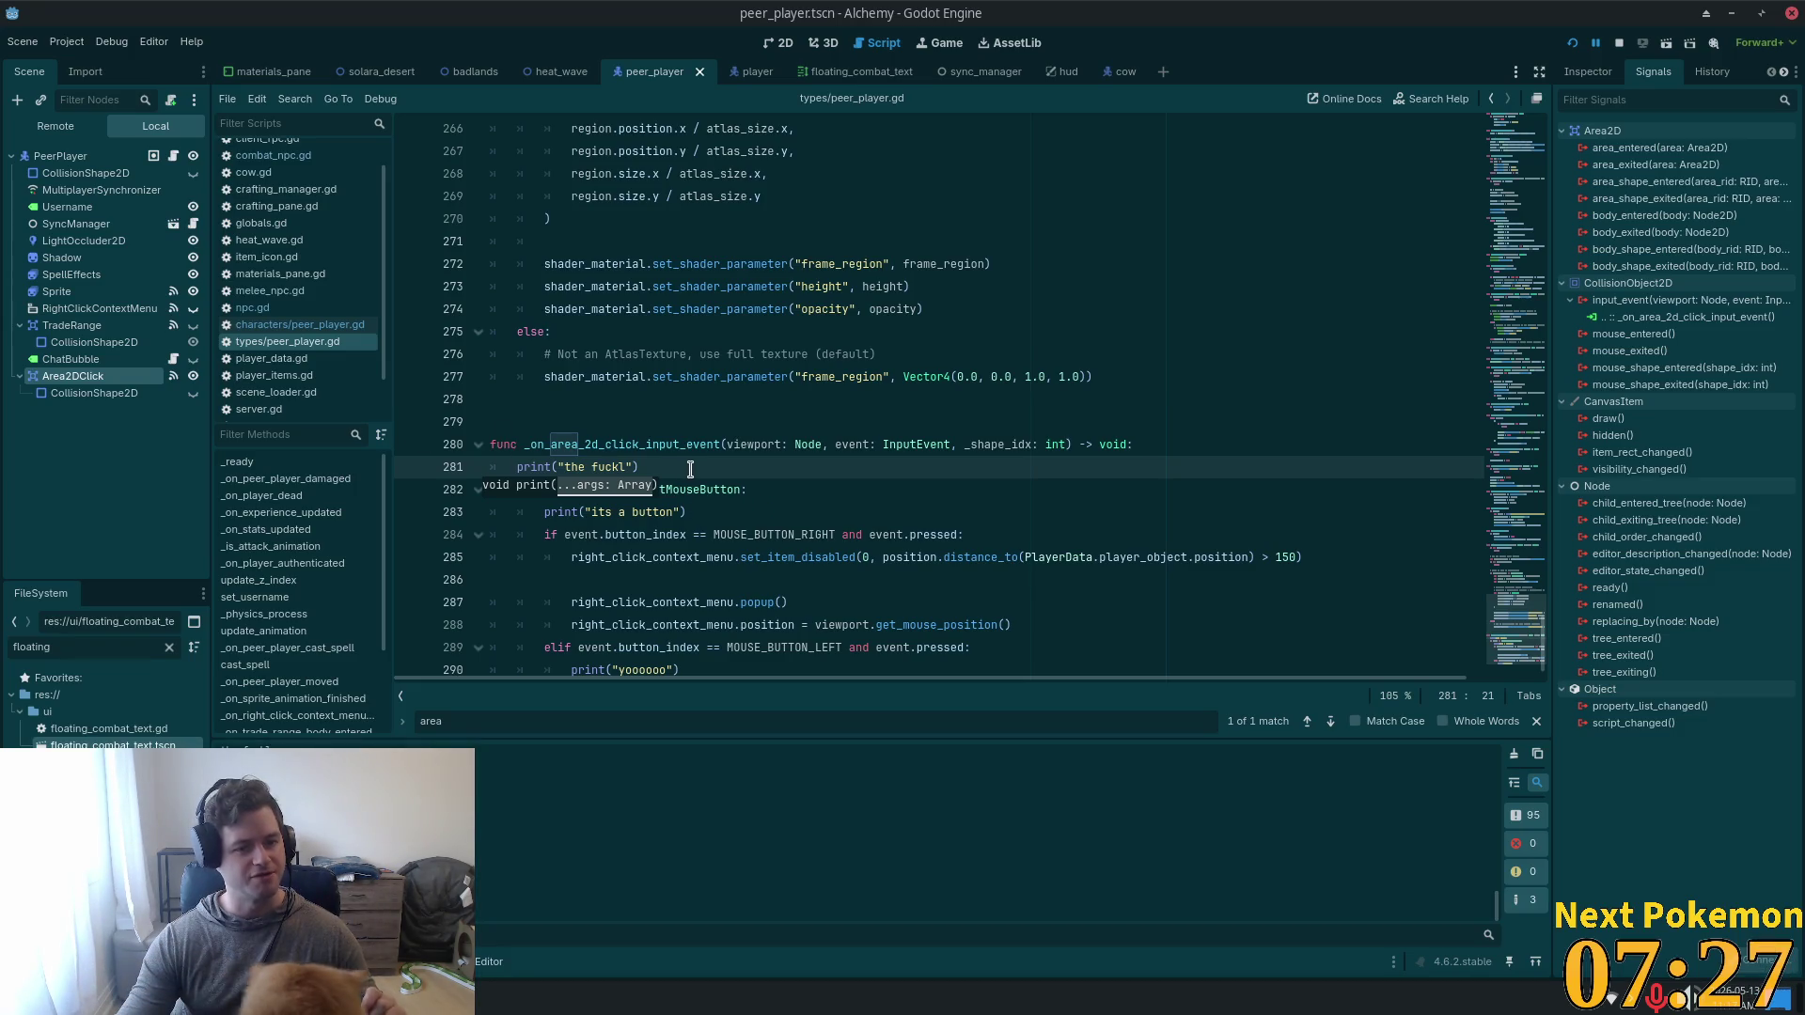
left_click(648, 471)
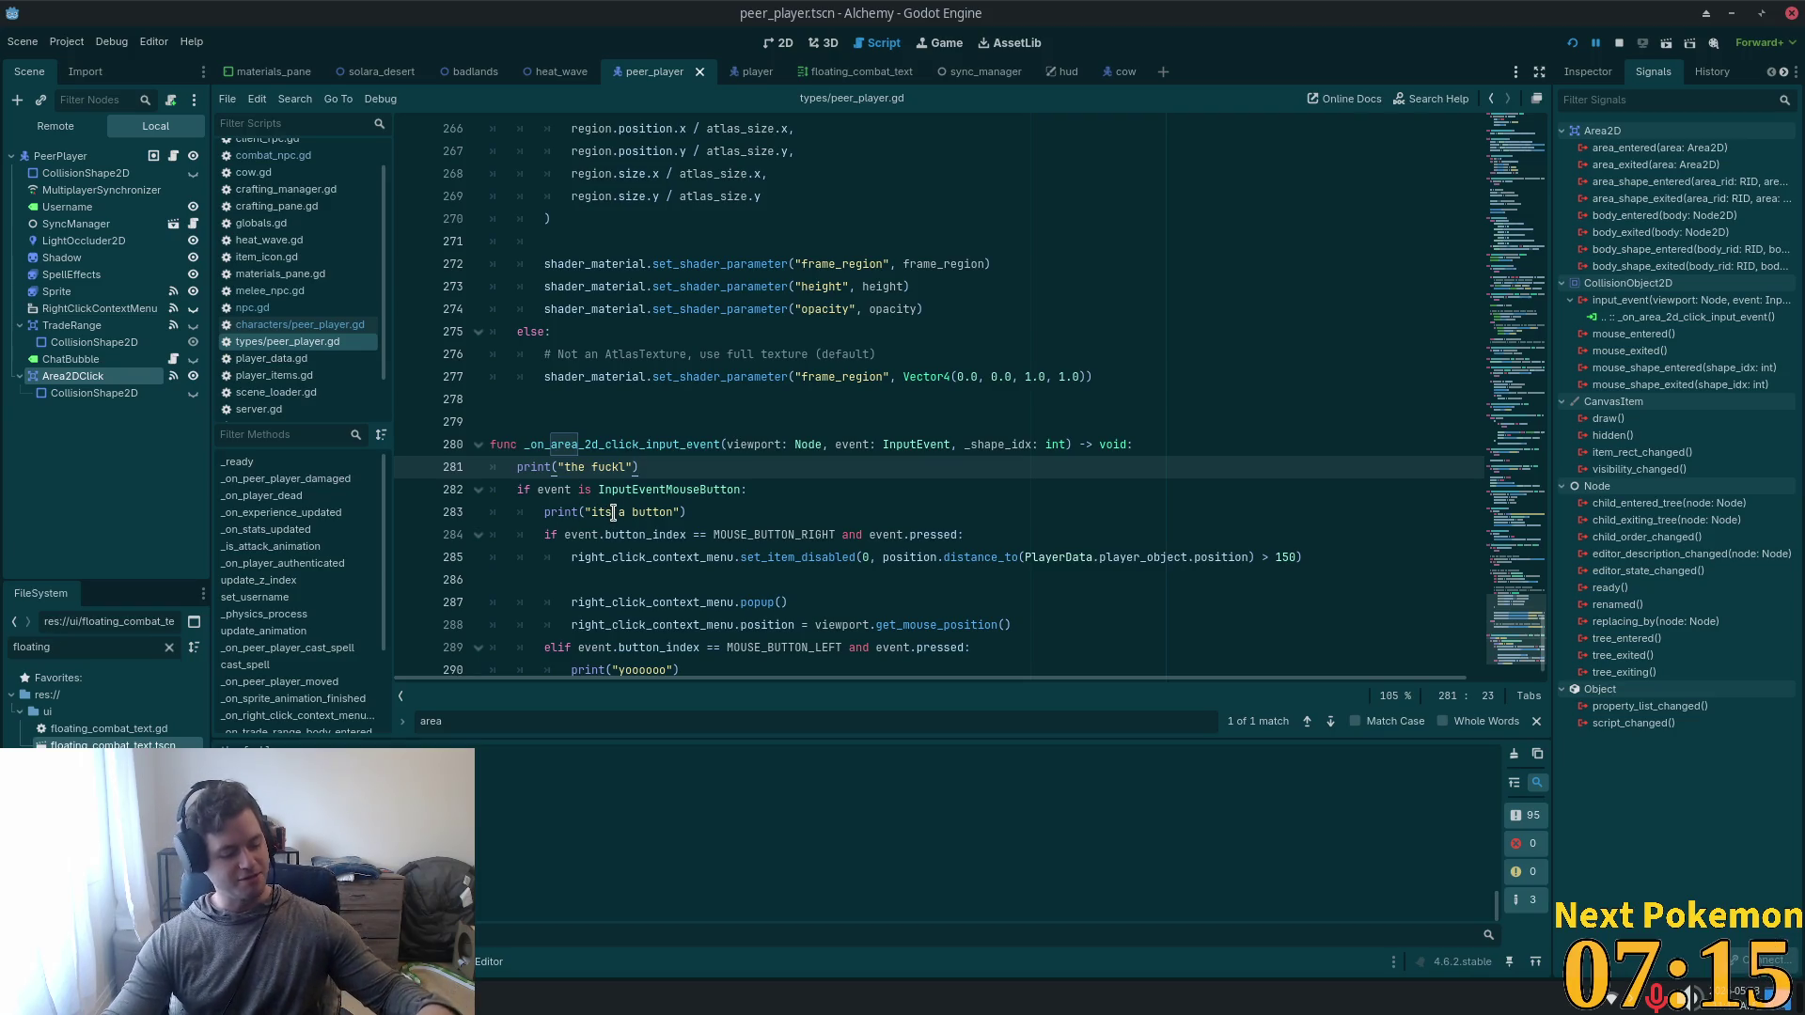
key("alt+Tab")
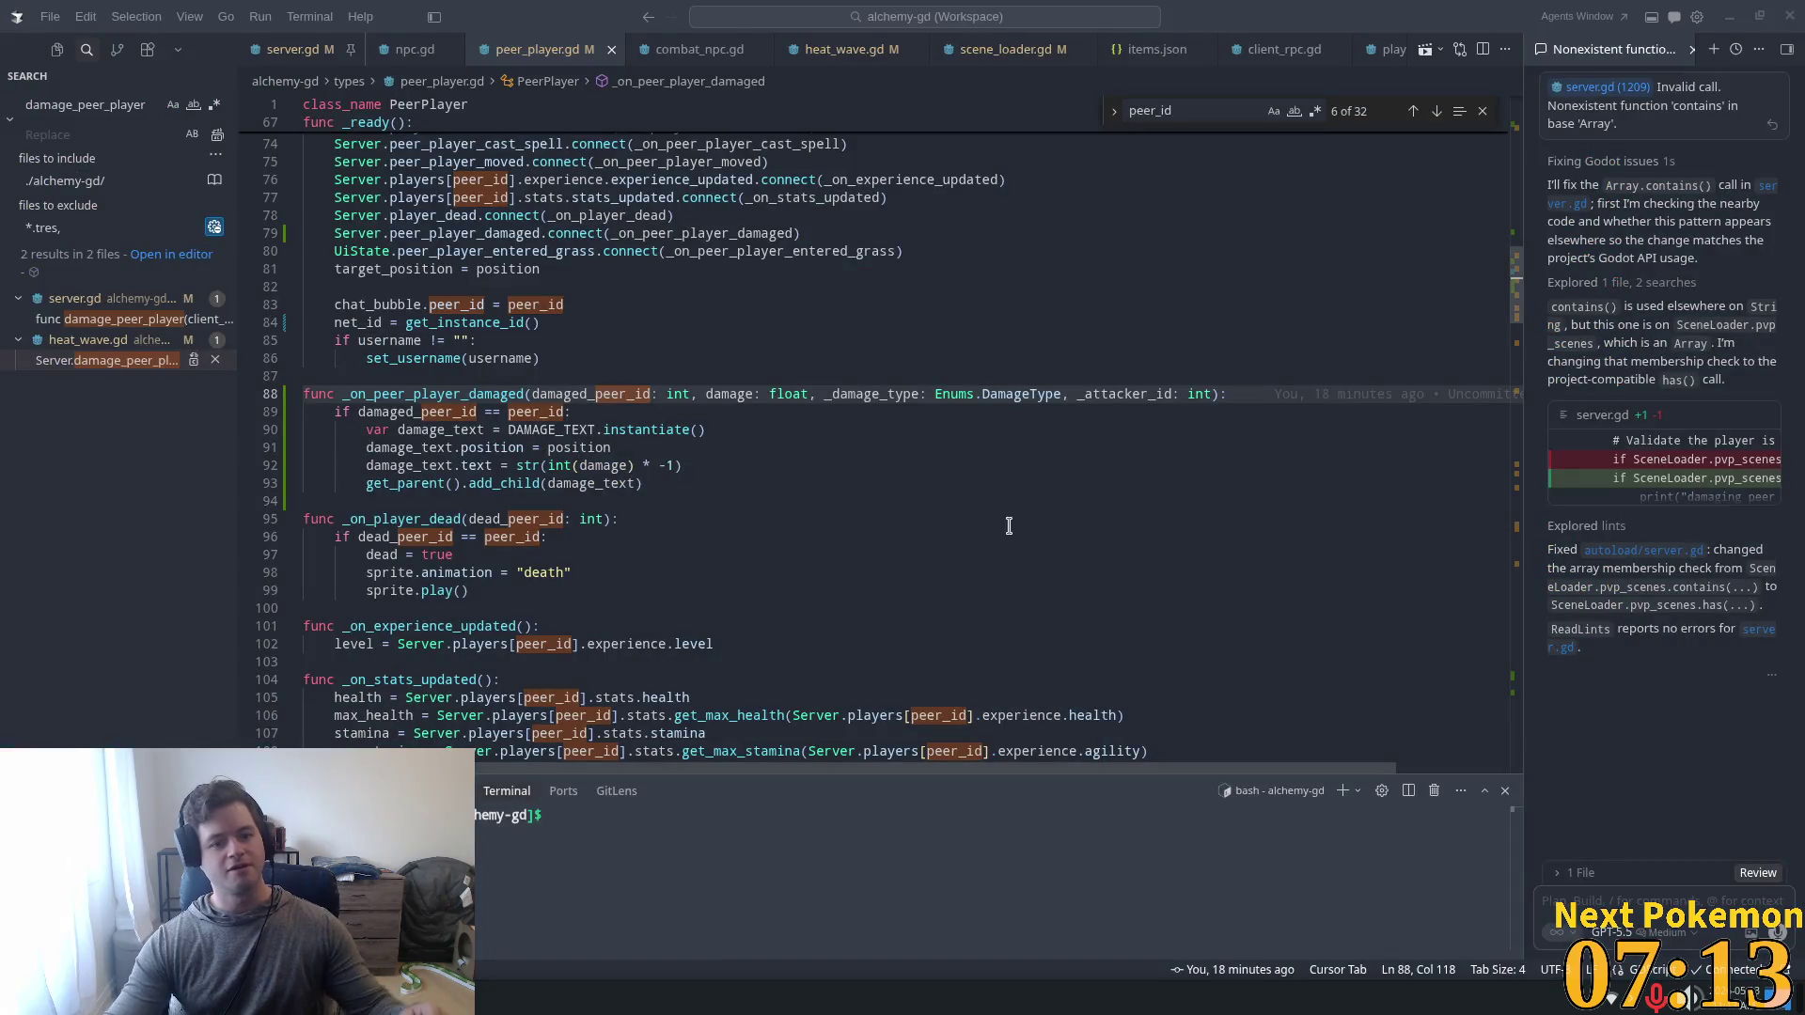
Review the Cursor agent's server.gd has() change, close the peer_id find widget, and return to Godot.
left_click_drag(1358, 14, 1347, 58)
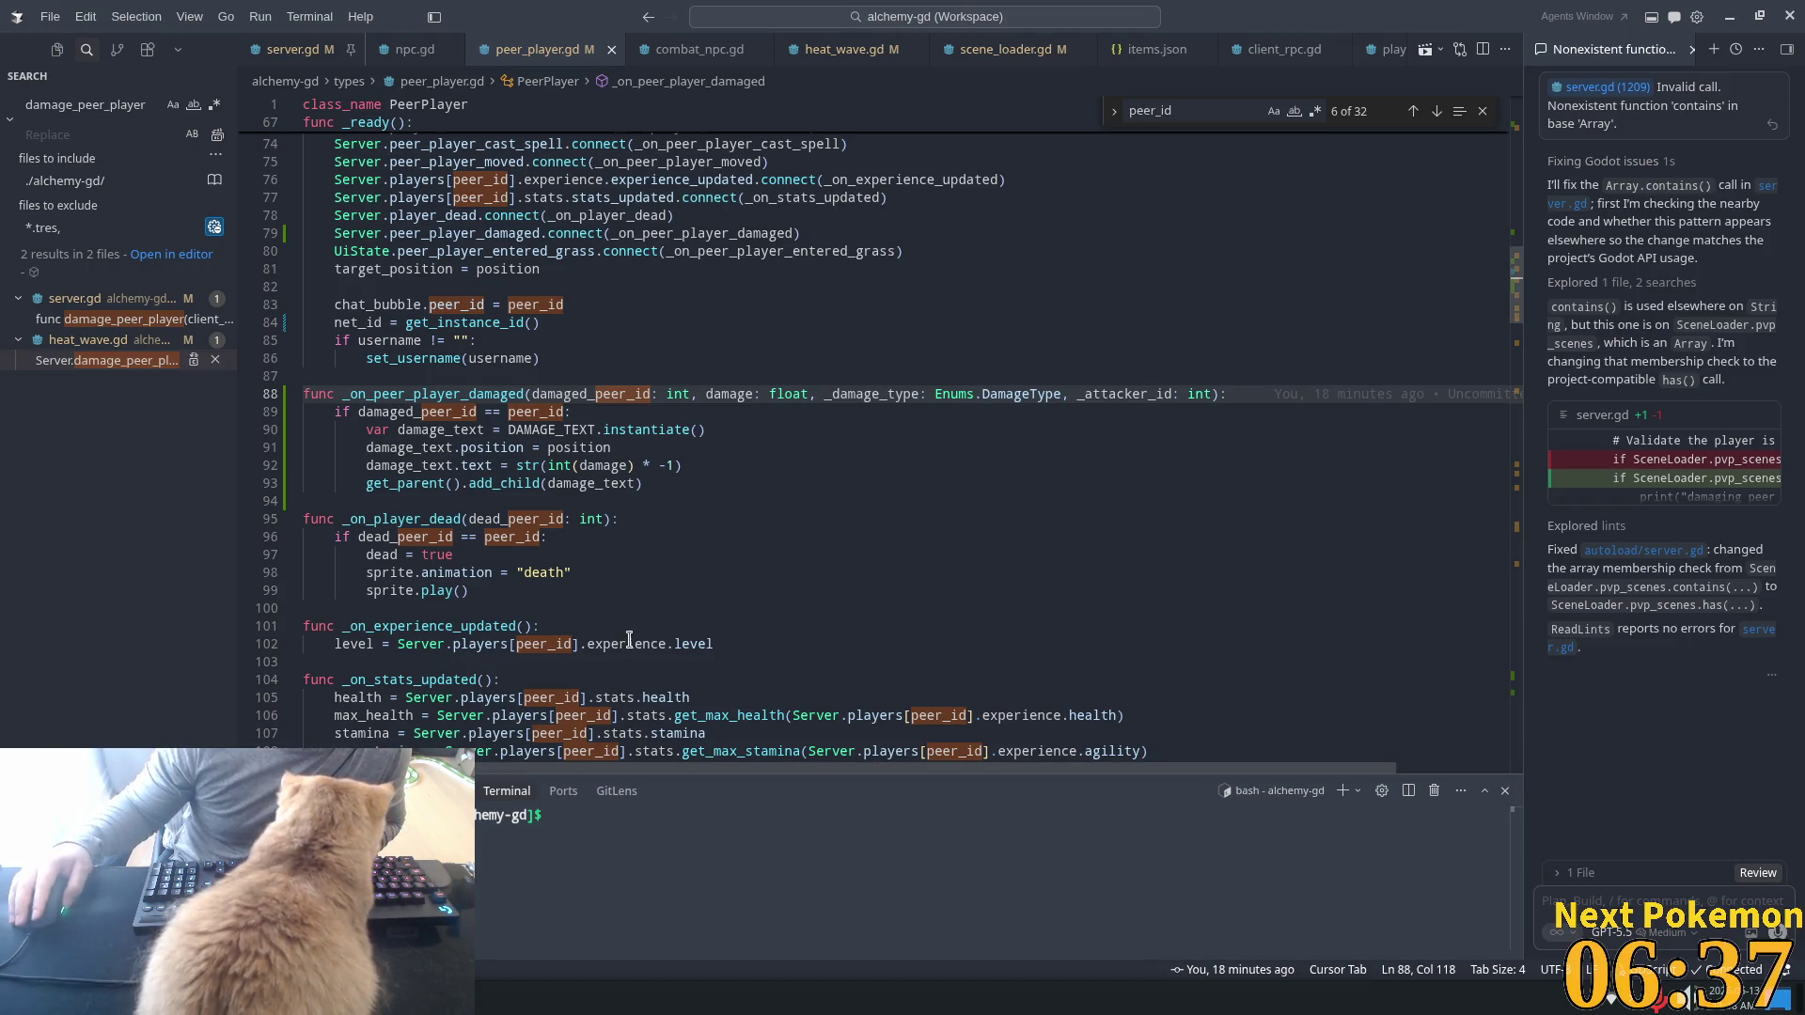
mouse_move(629, 639)
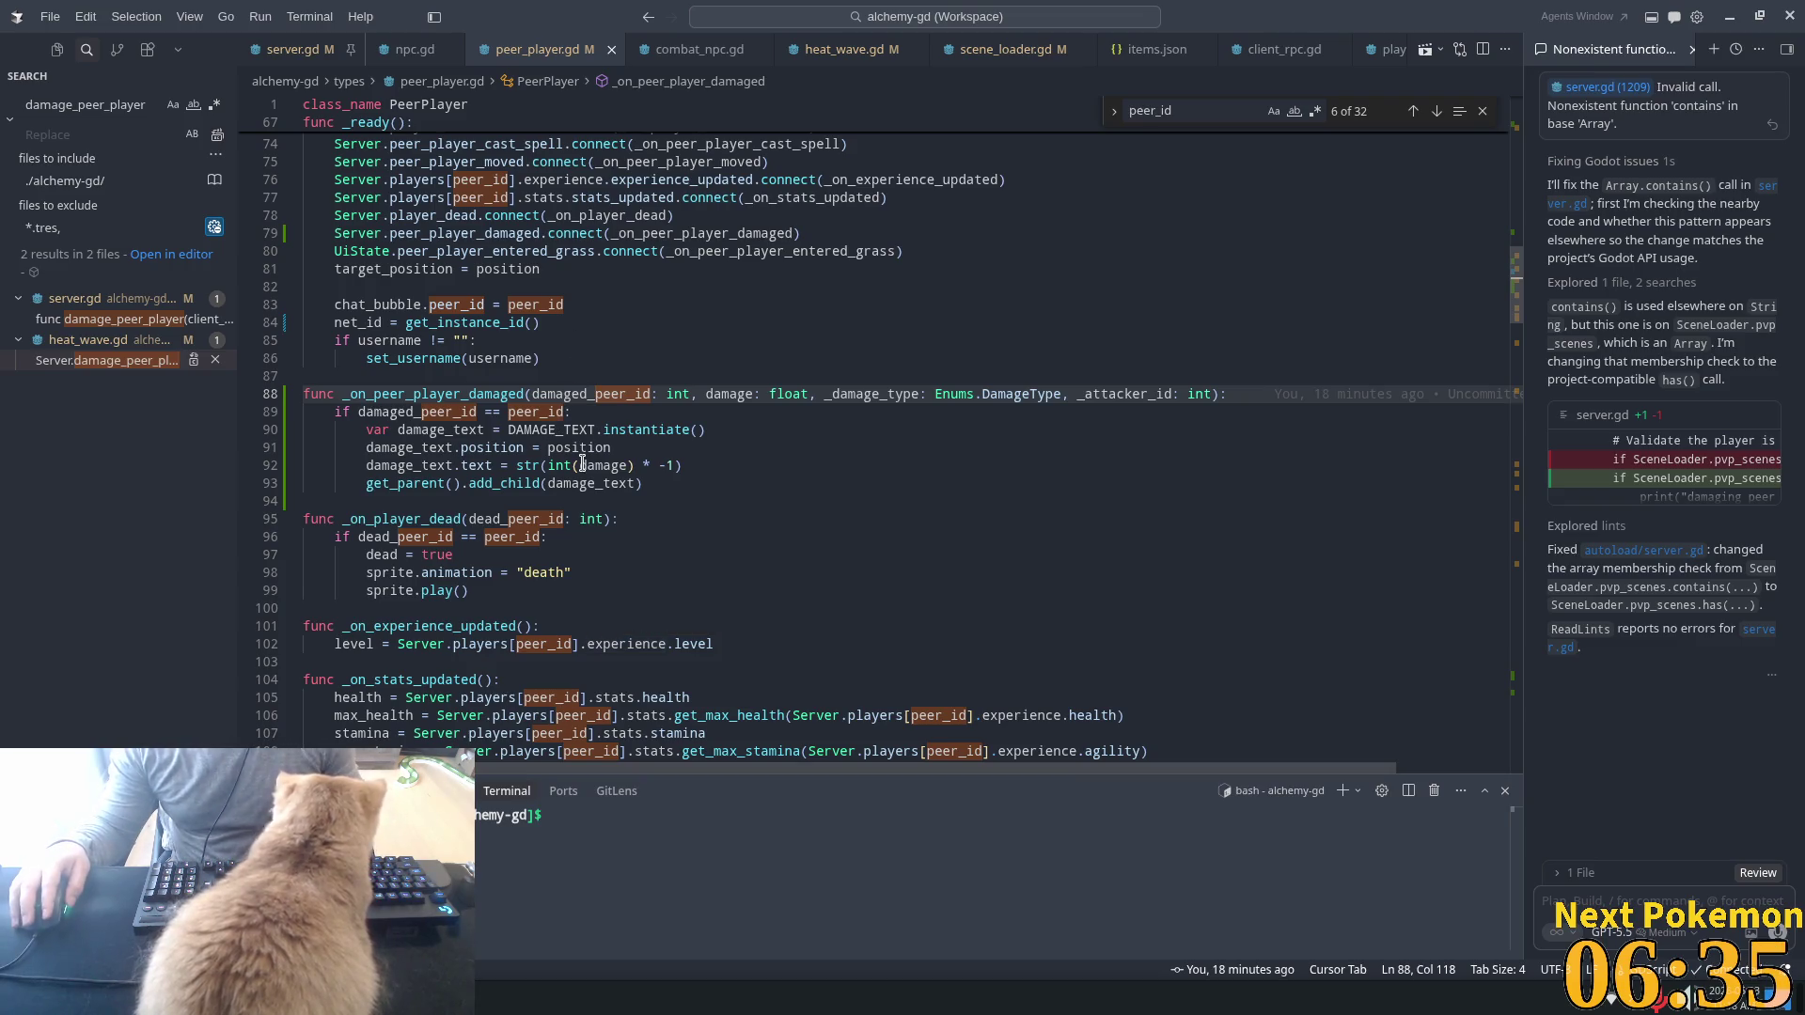
mouse_move(582, 463)
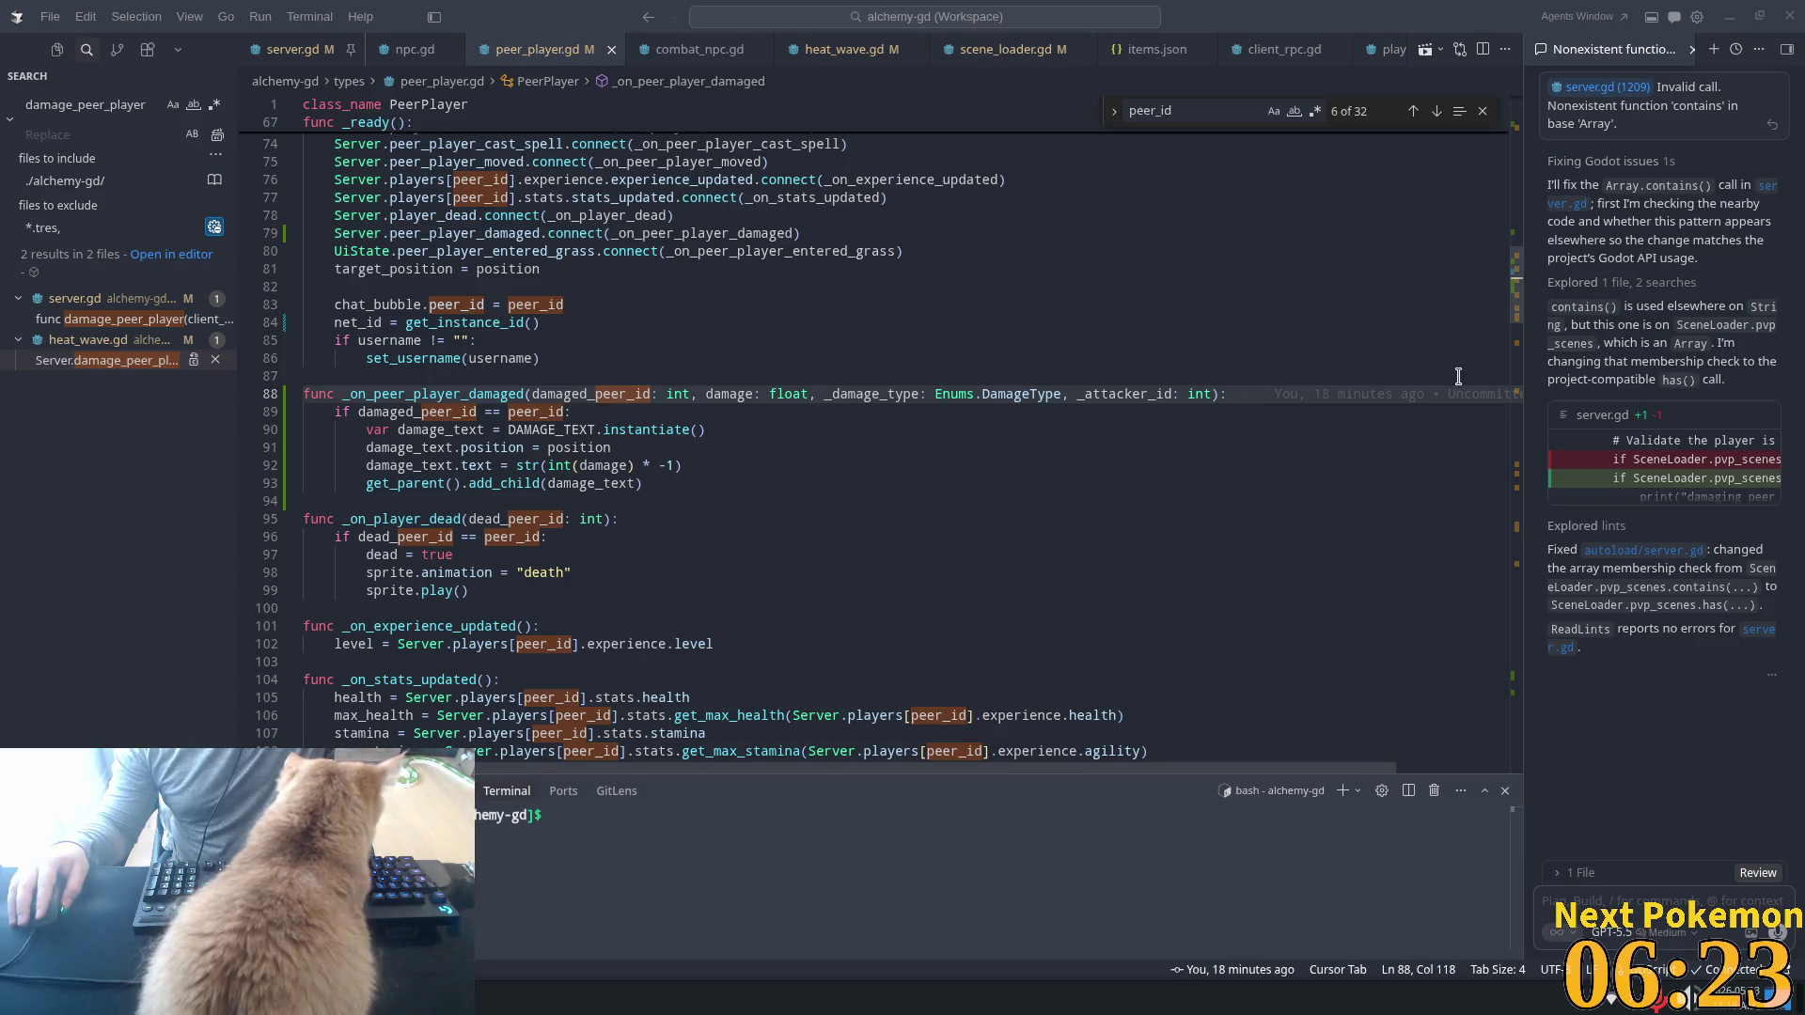
left_click(1482, 111)
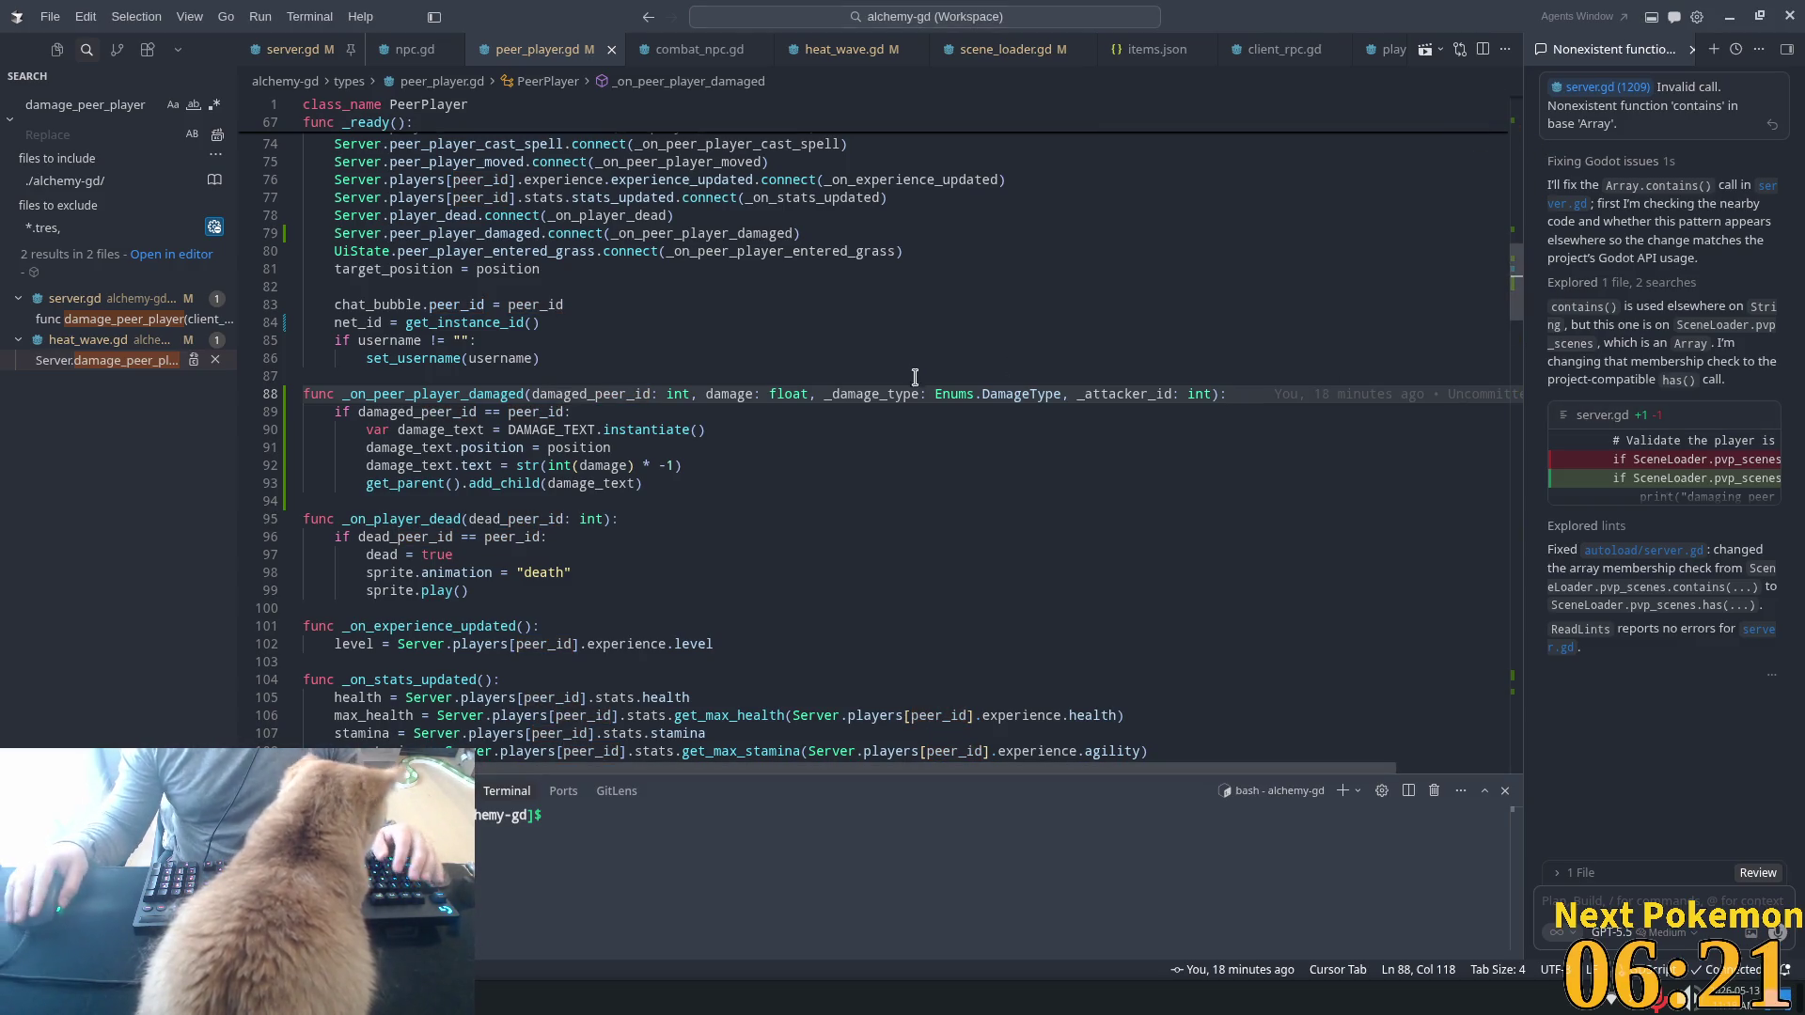
key("alt+Tab")
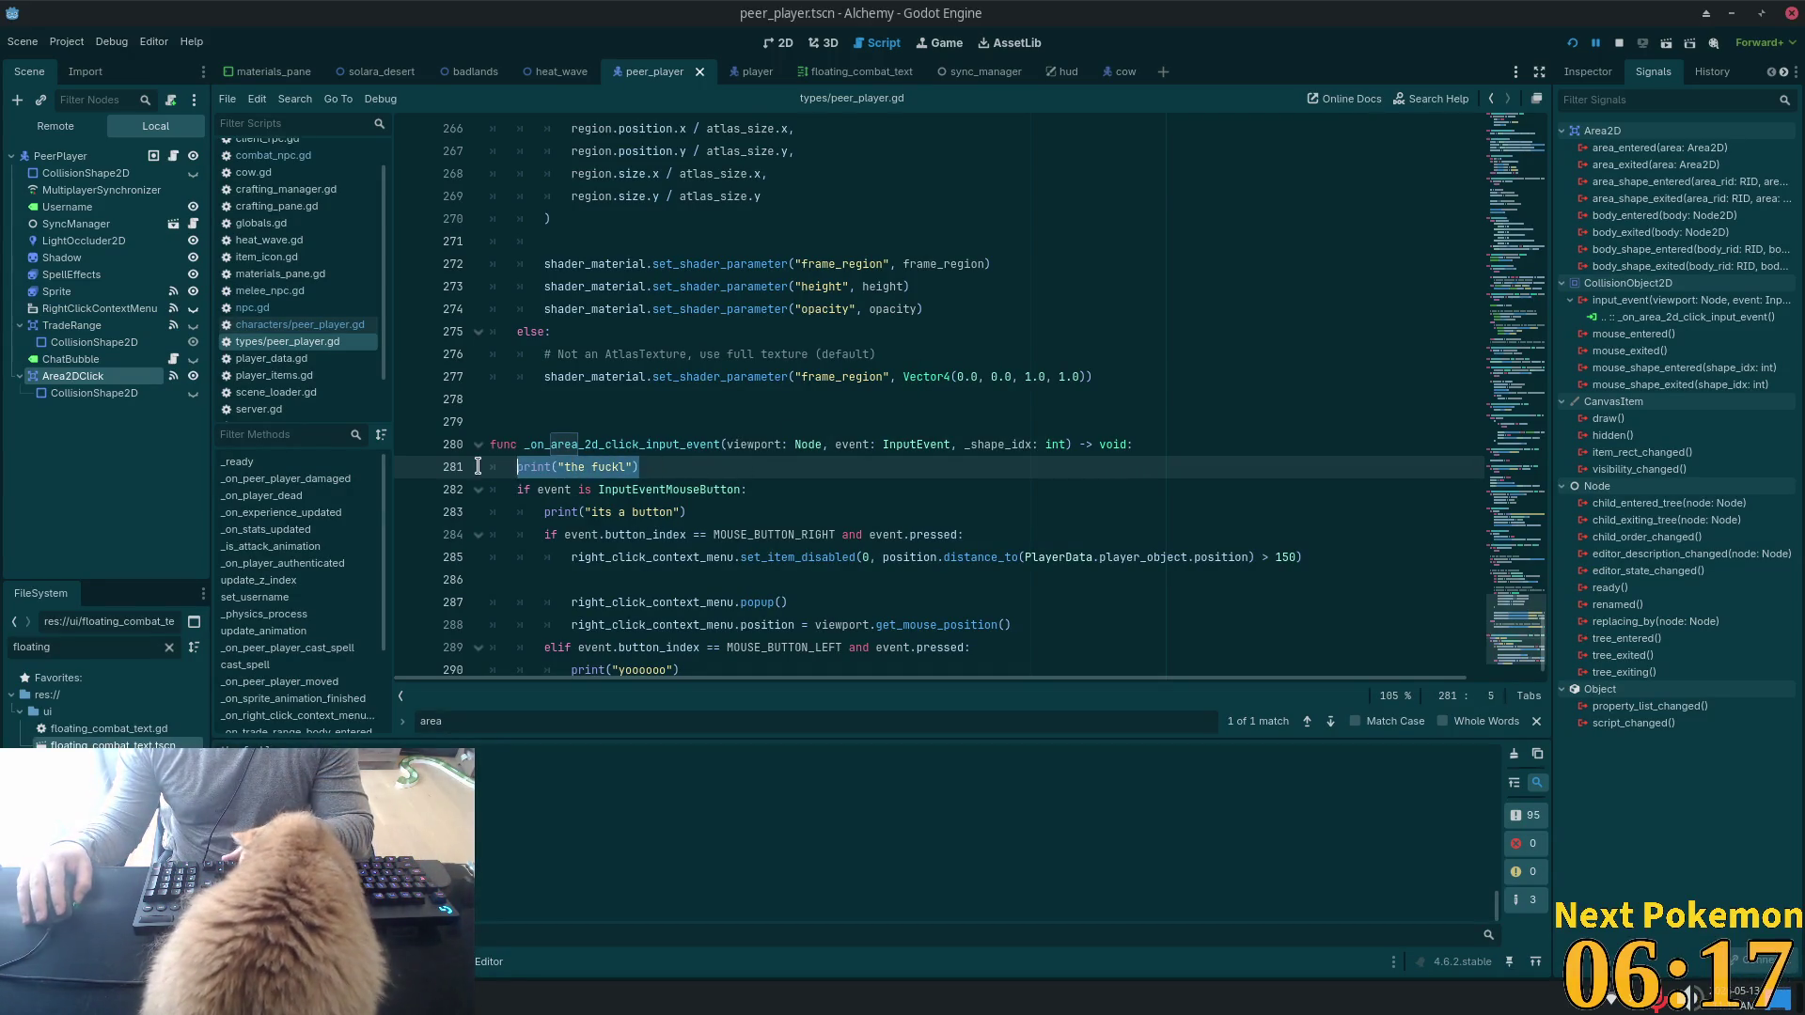
Delete the two debug prints and the yoooooo print from the click handler.
left_click_drag(478, 466, 470, 467)
key("BackSpace")
left_click_drag(719, 520, 415, 520)
key("BackSpace")
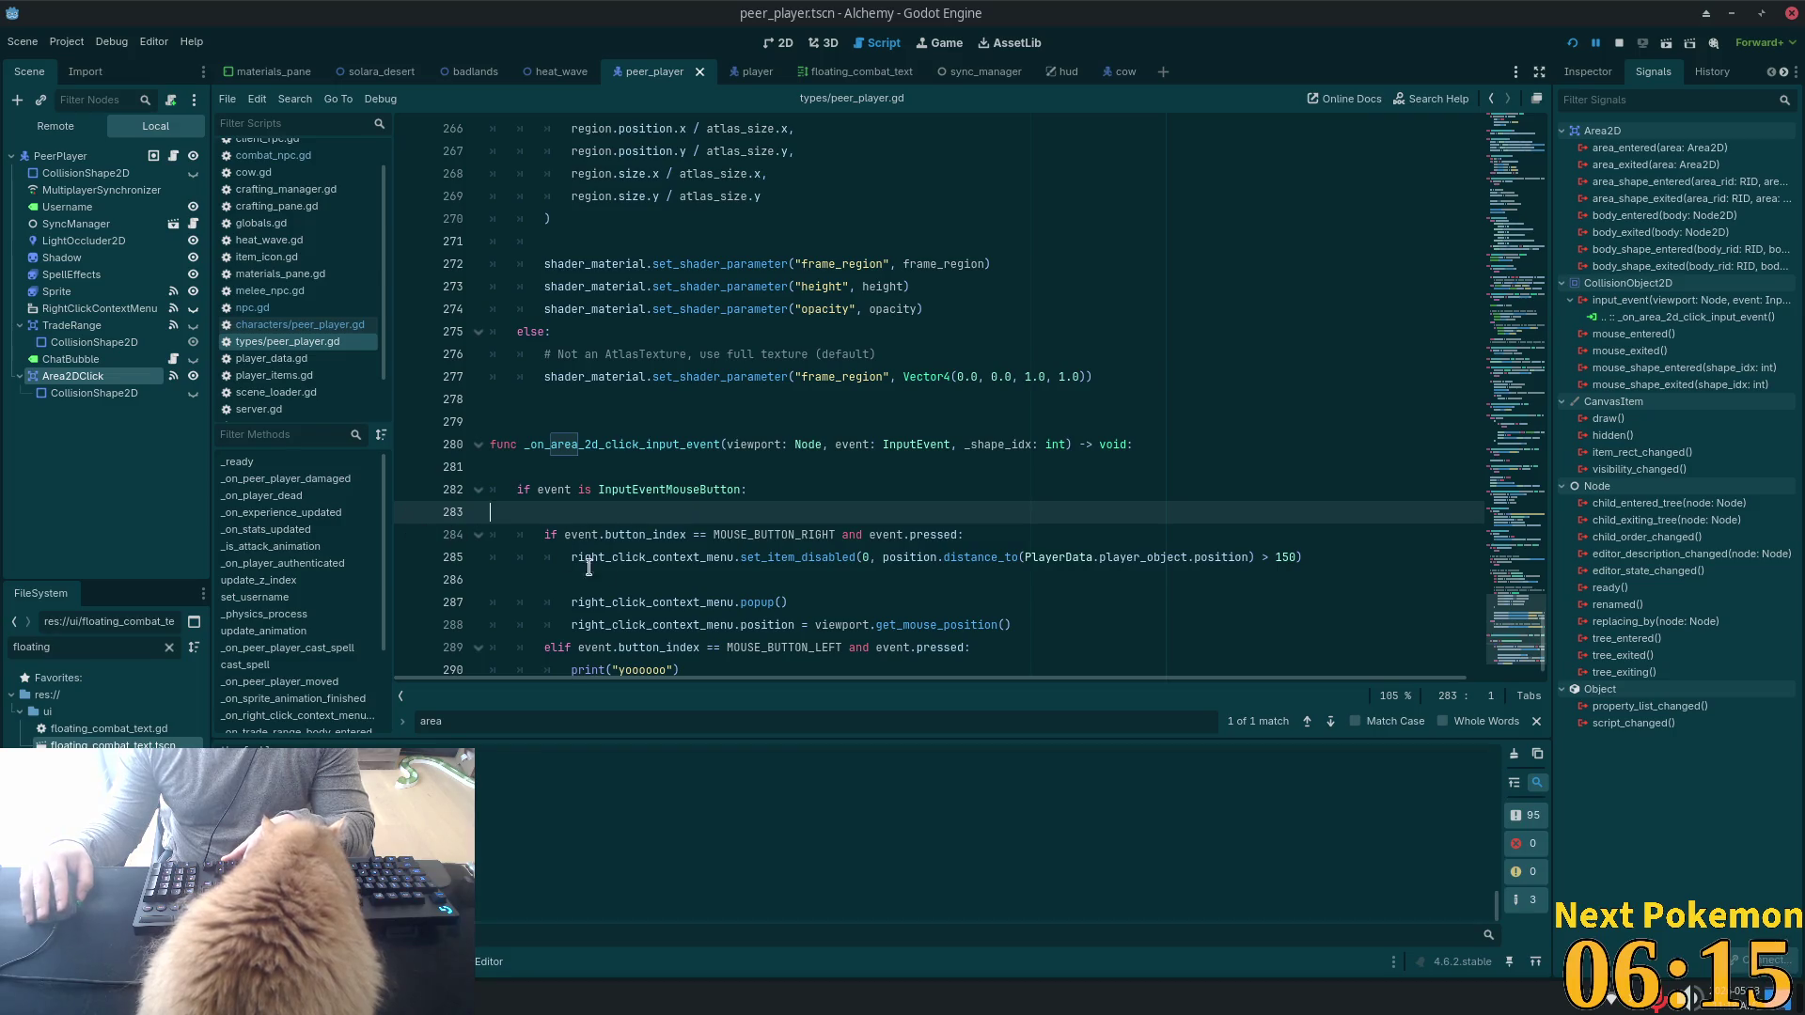
key("BackSpace")
left_click_drag(697, 647, 475, 649)
key("BackSpace")
Remove the leftover blank lines, save peer_player.gd, and relaunch the game.
key("BackSpace")
left_click(564, 467)
key("BackSpace")
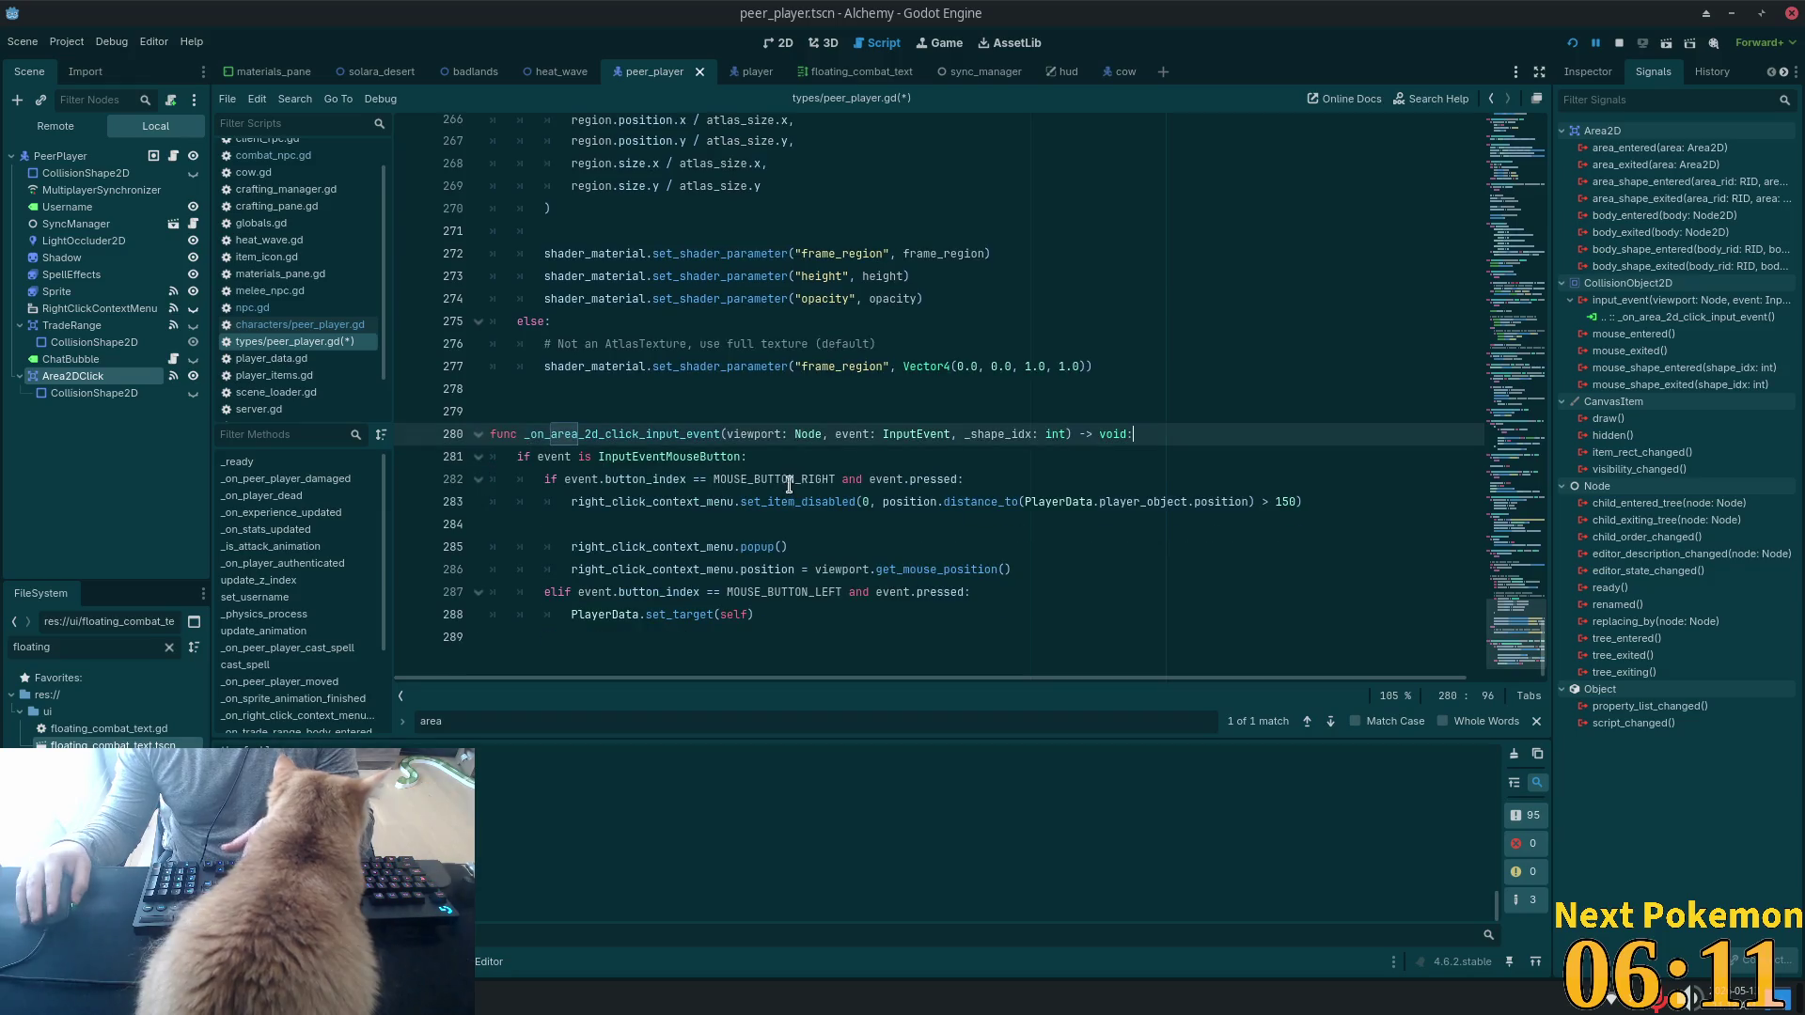
left_click(829, 479)
key("ctrl+s")
left_click(1198, 285)
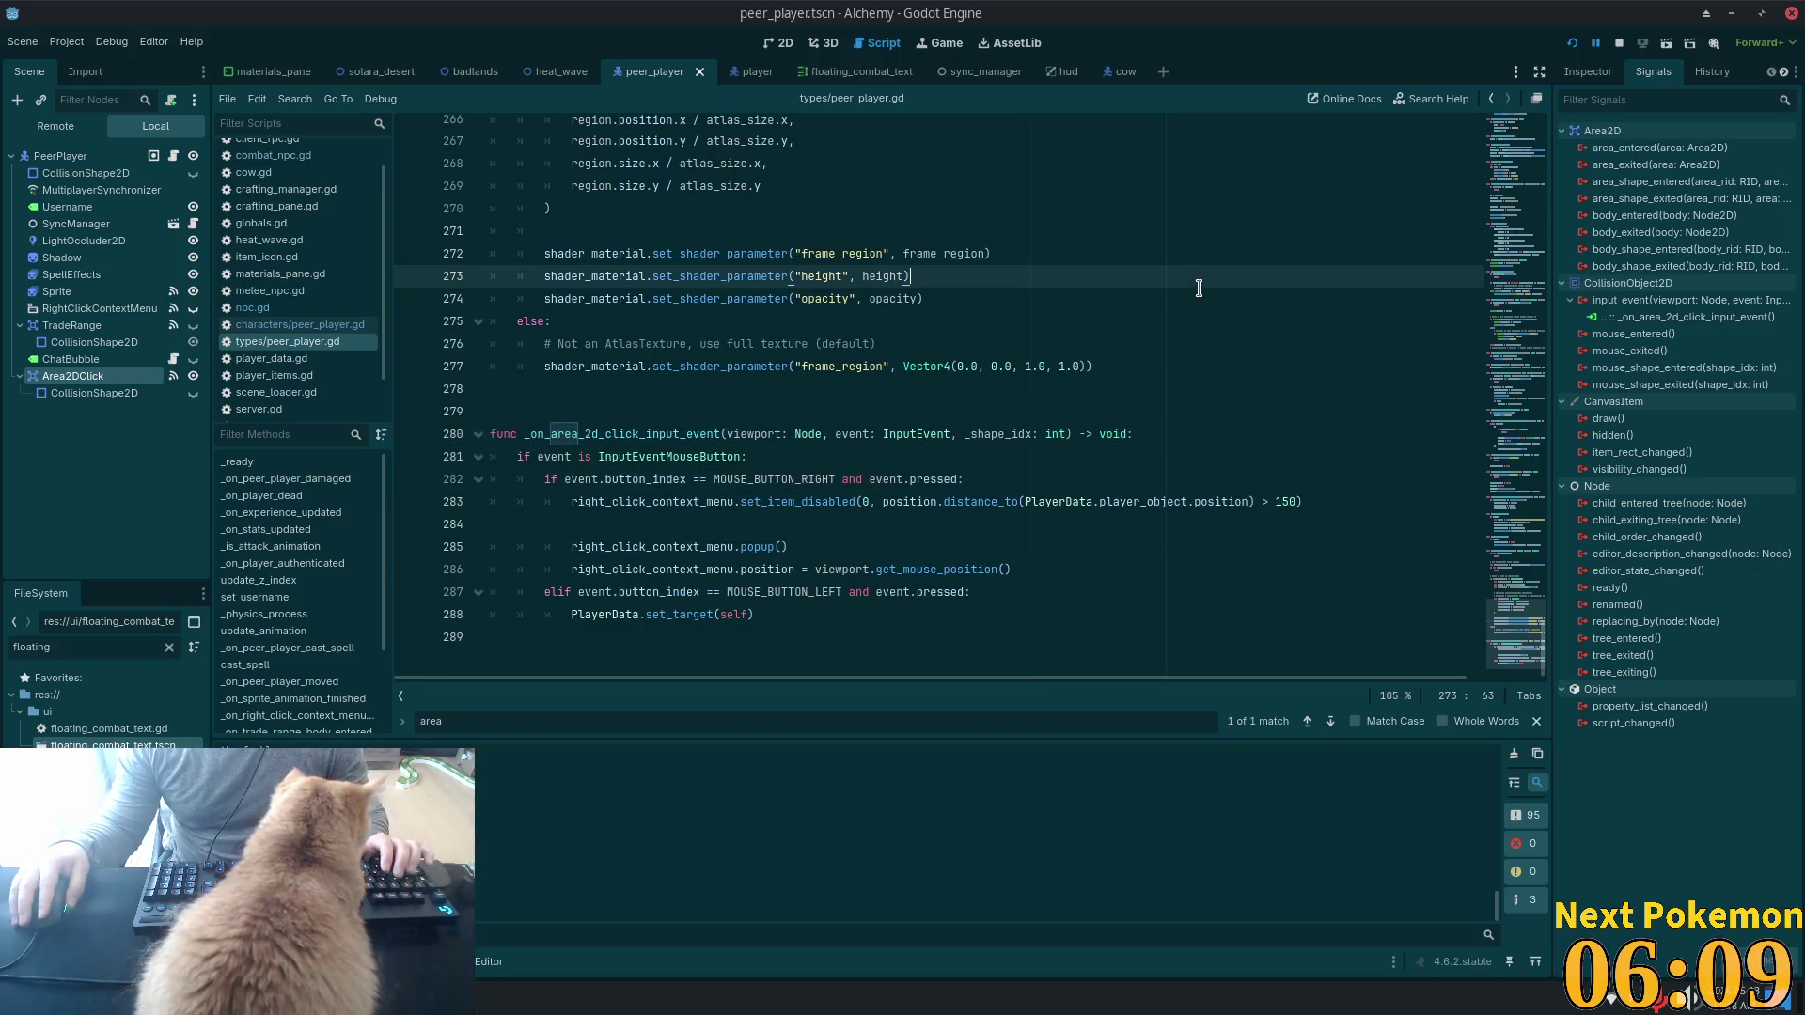
left_click(1572, 43)
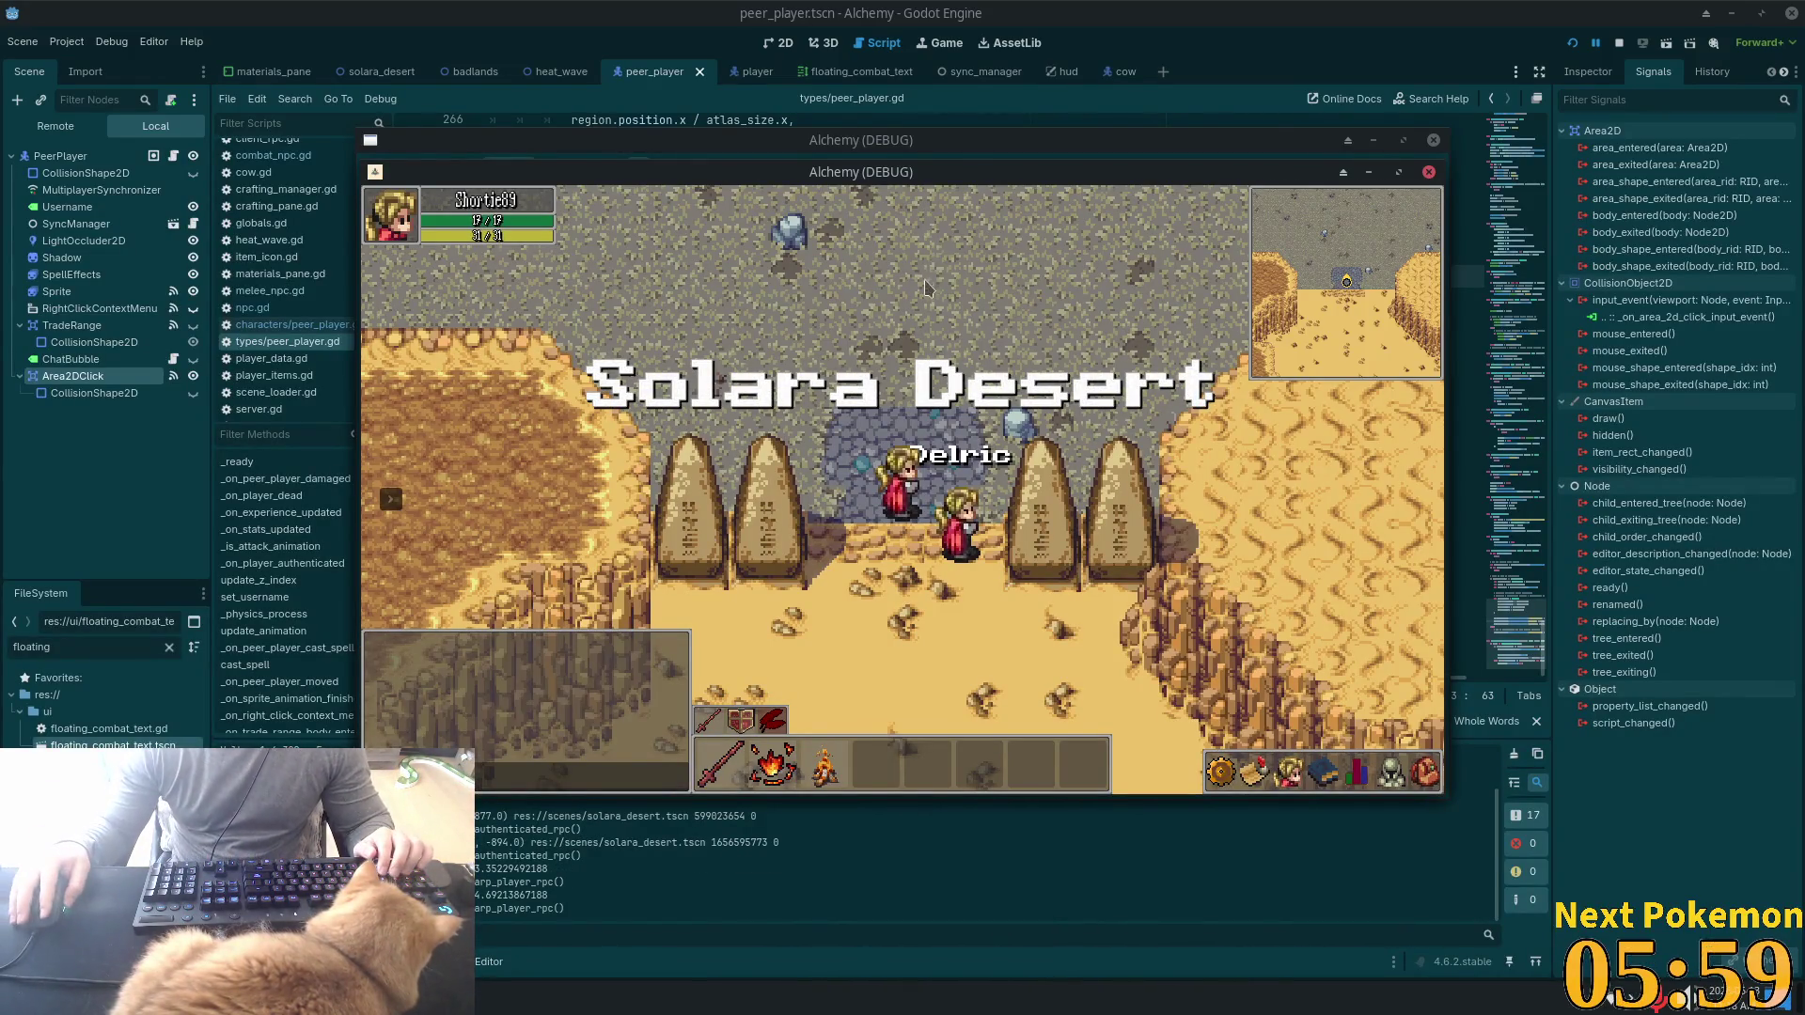
Arrange the two game windows and walk Delric's character toward the other player.
key("w")
key("a")
left_click_drag(743, 171, 461, 104)
left_click(1219, 183)
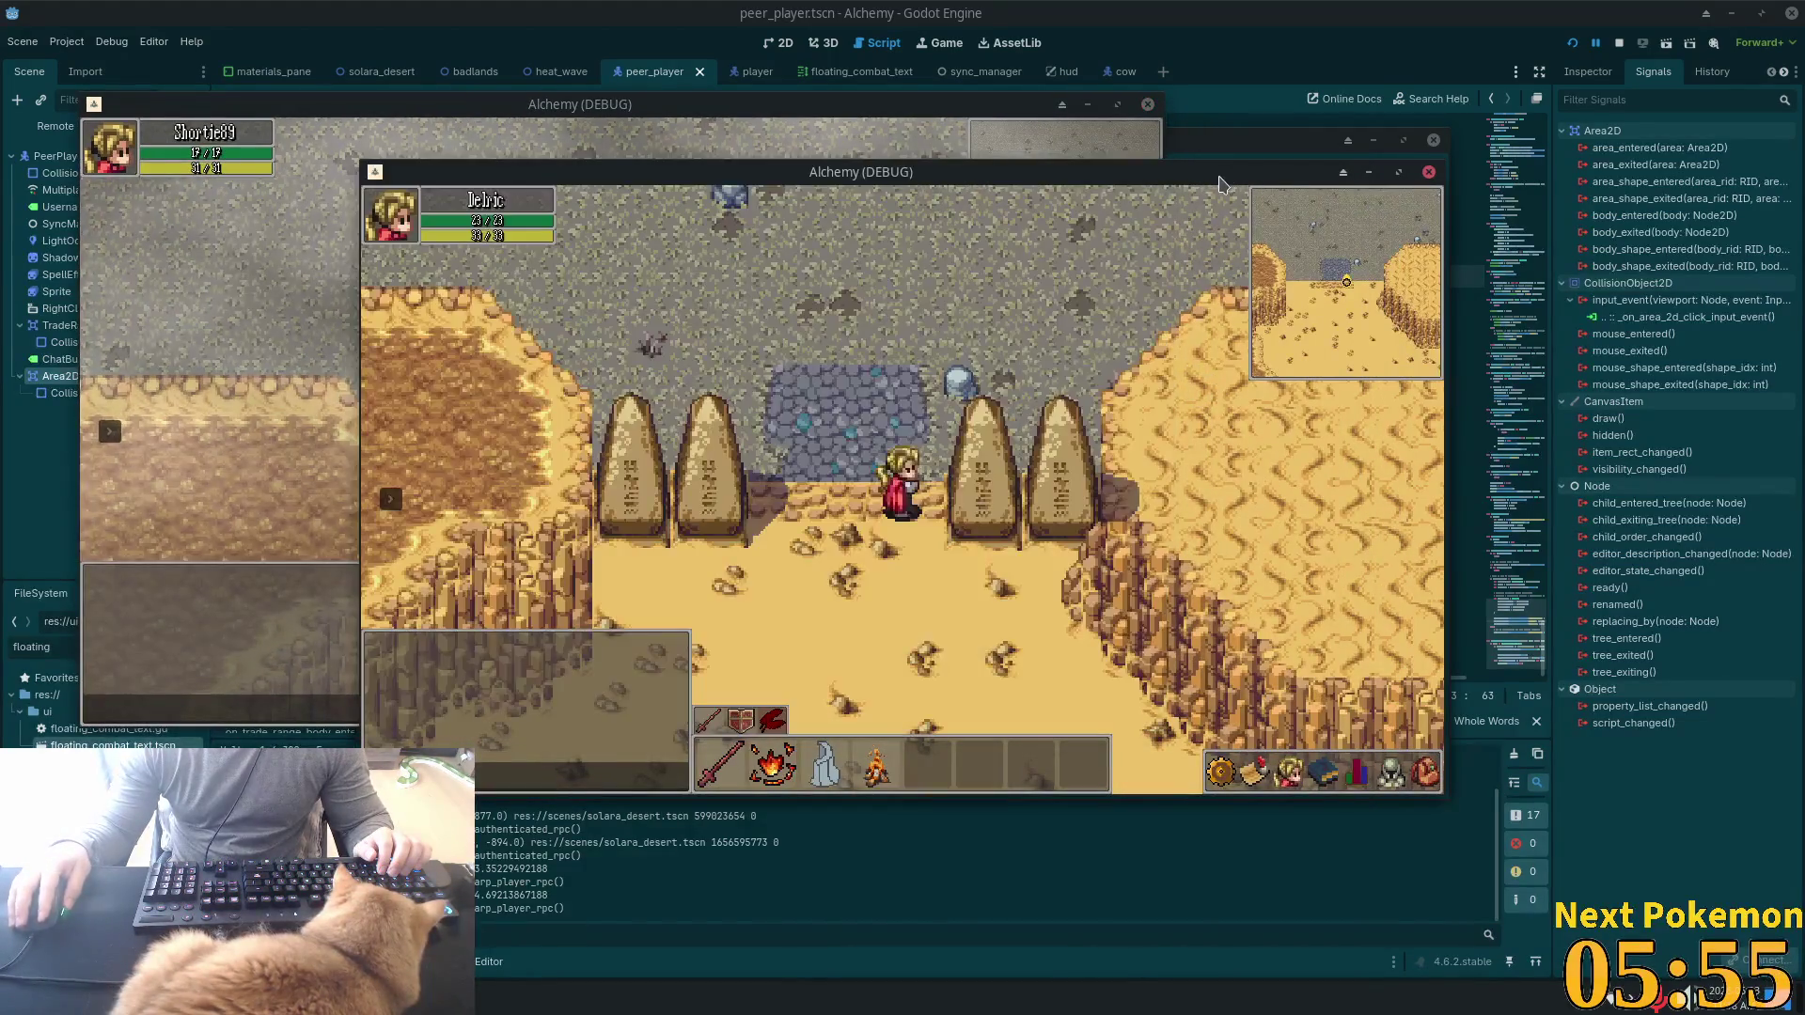
key("w")
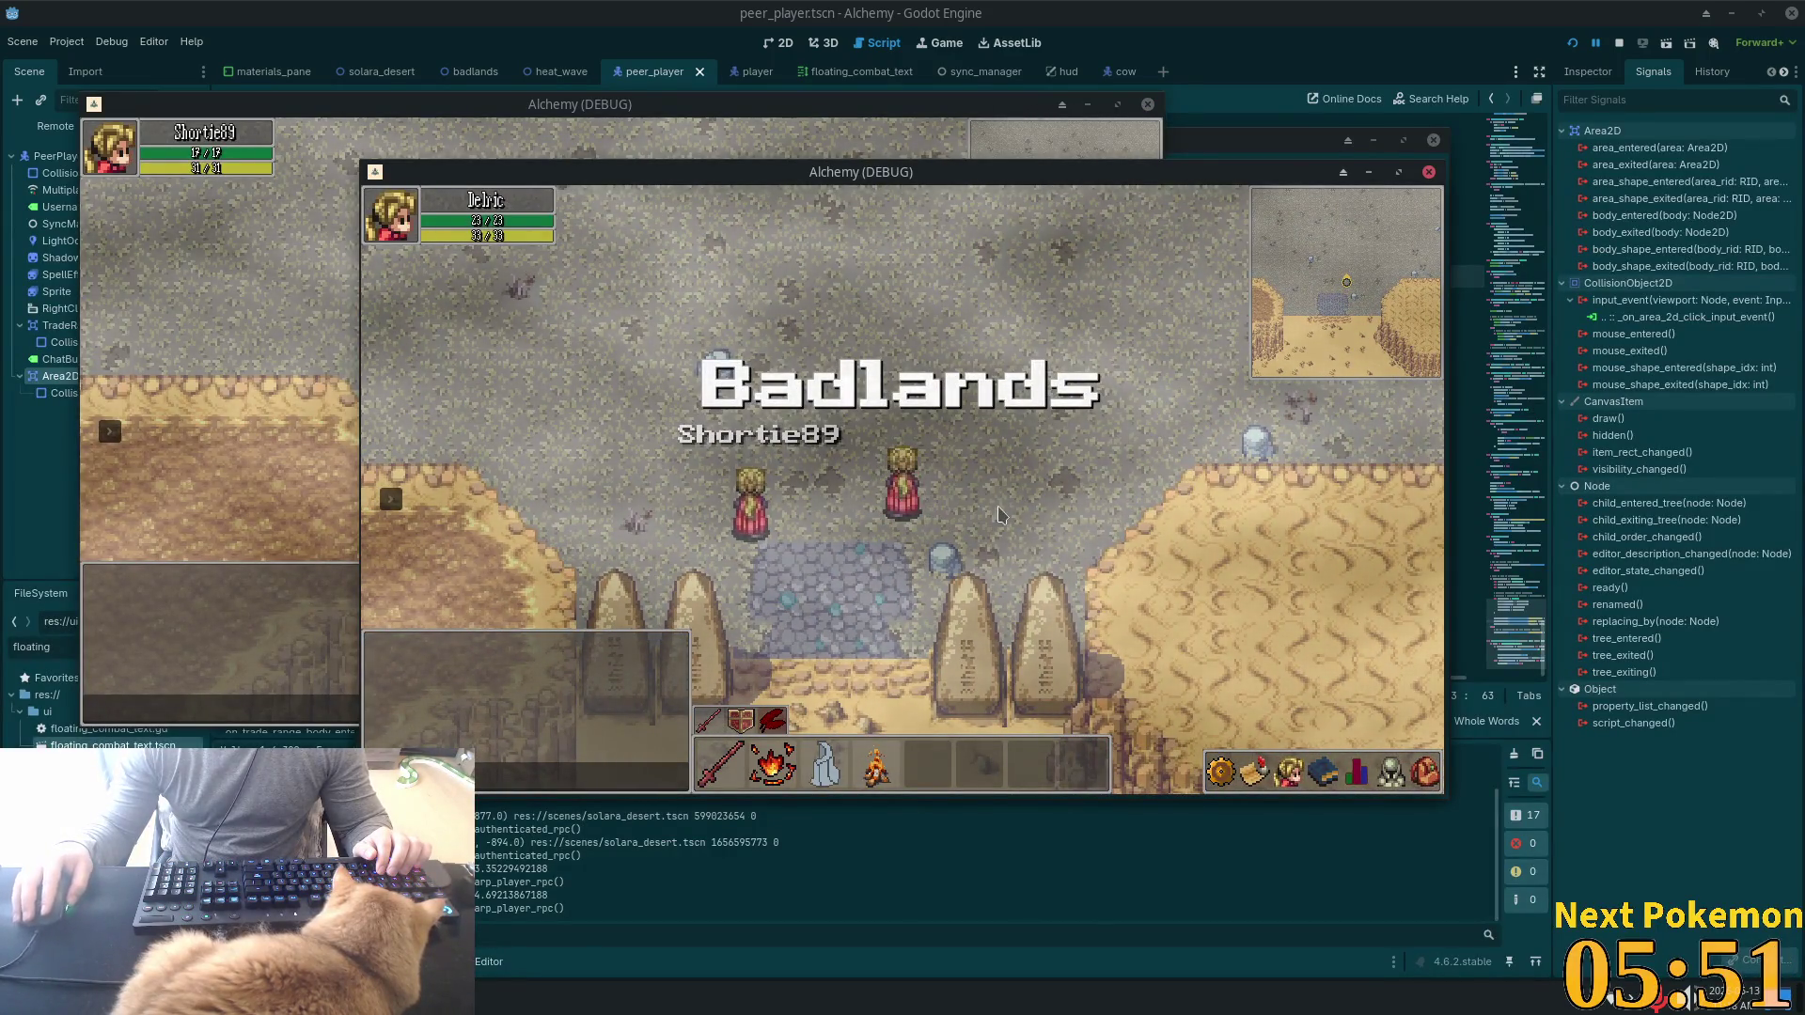
left_click(948, 554)
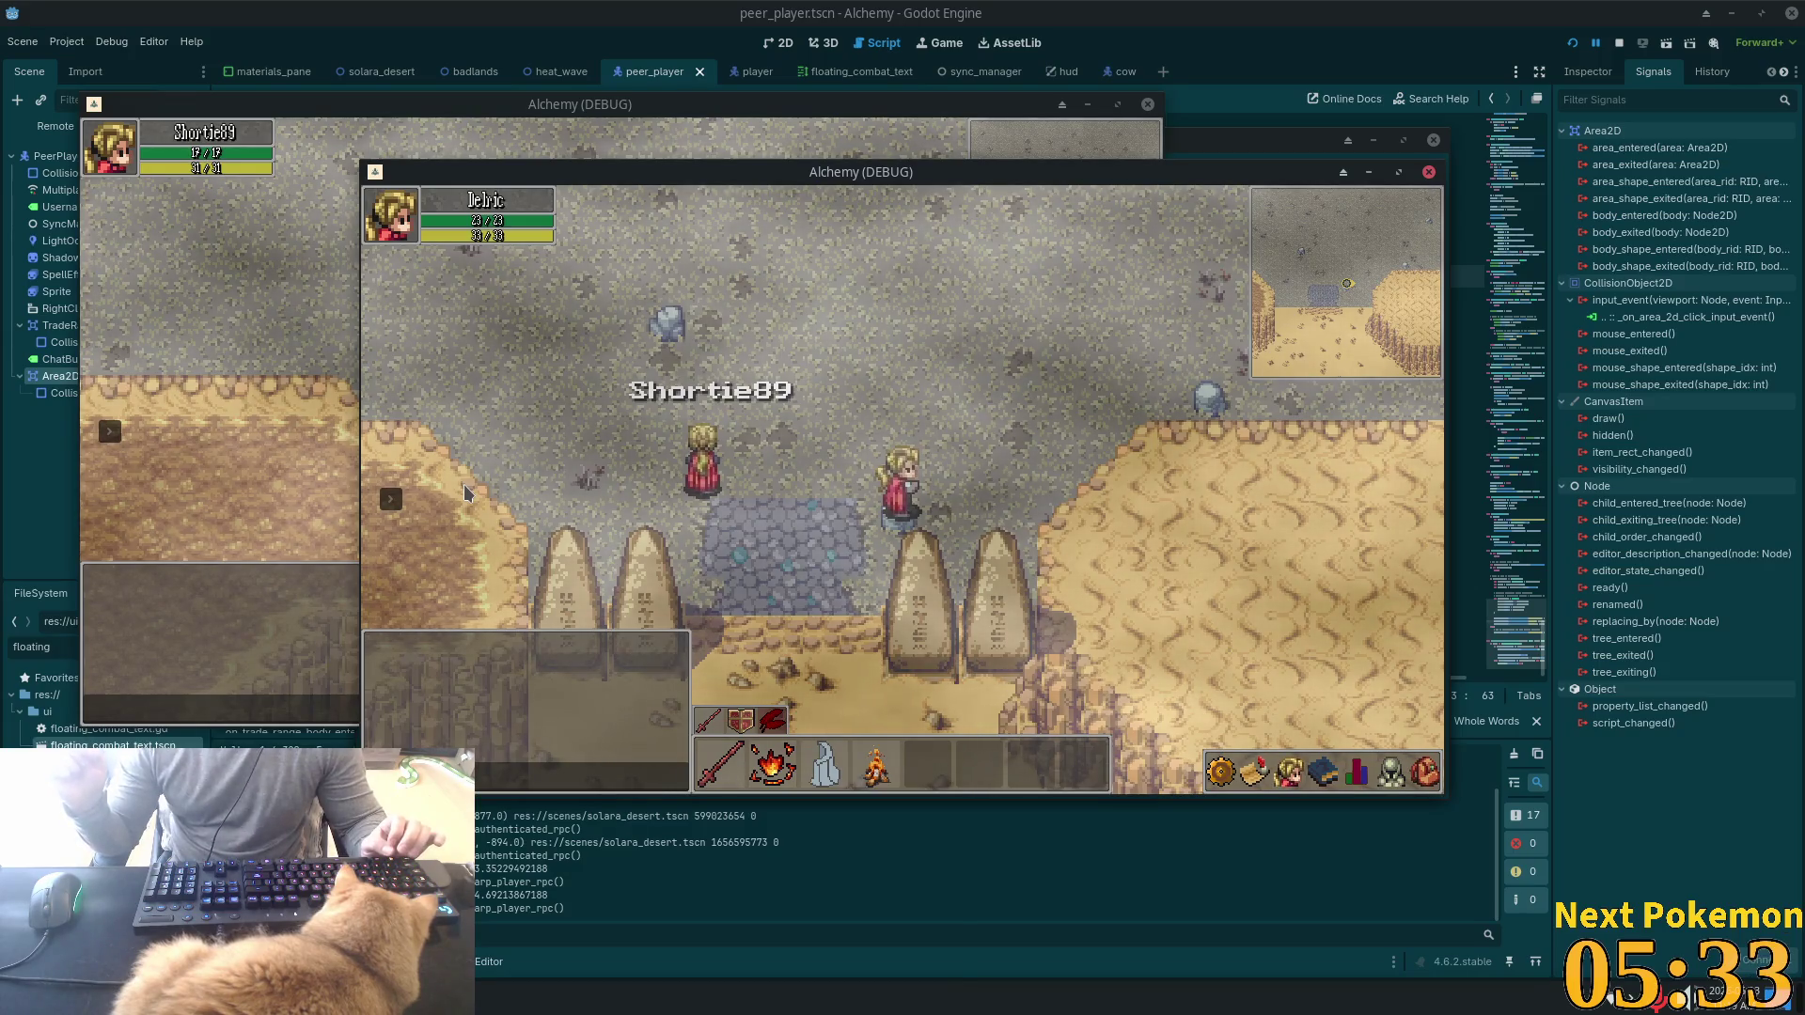
key("a")
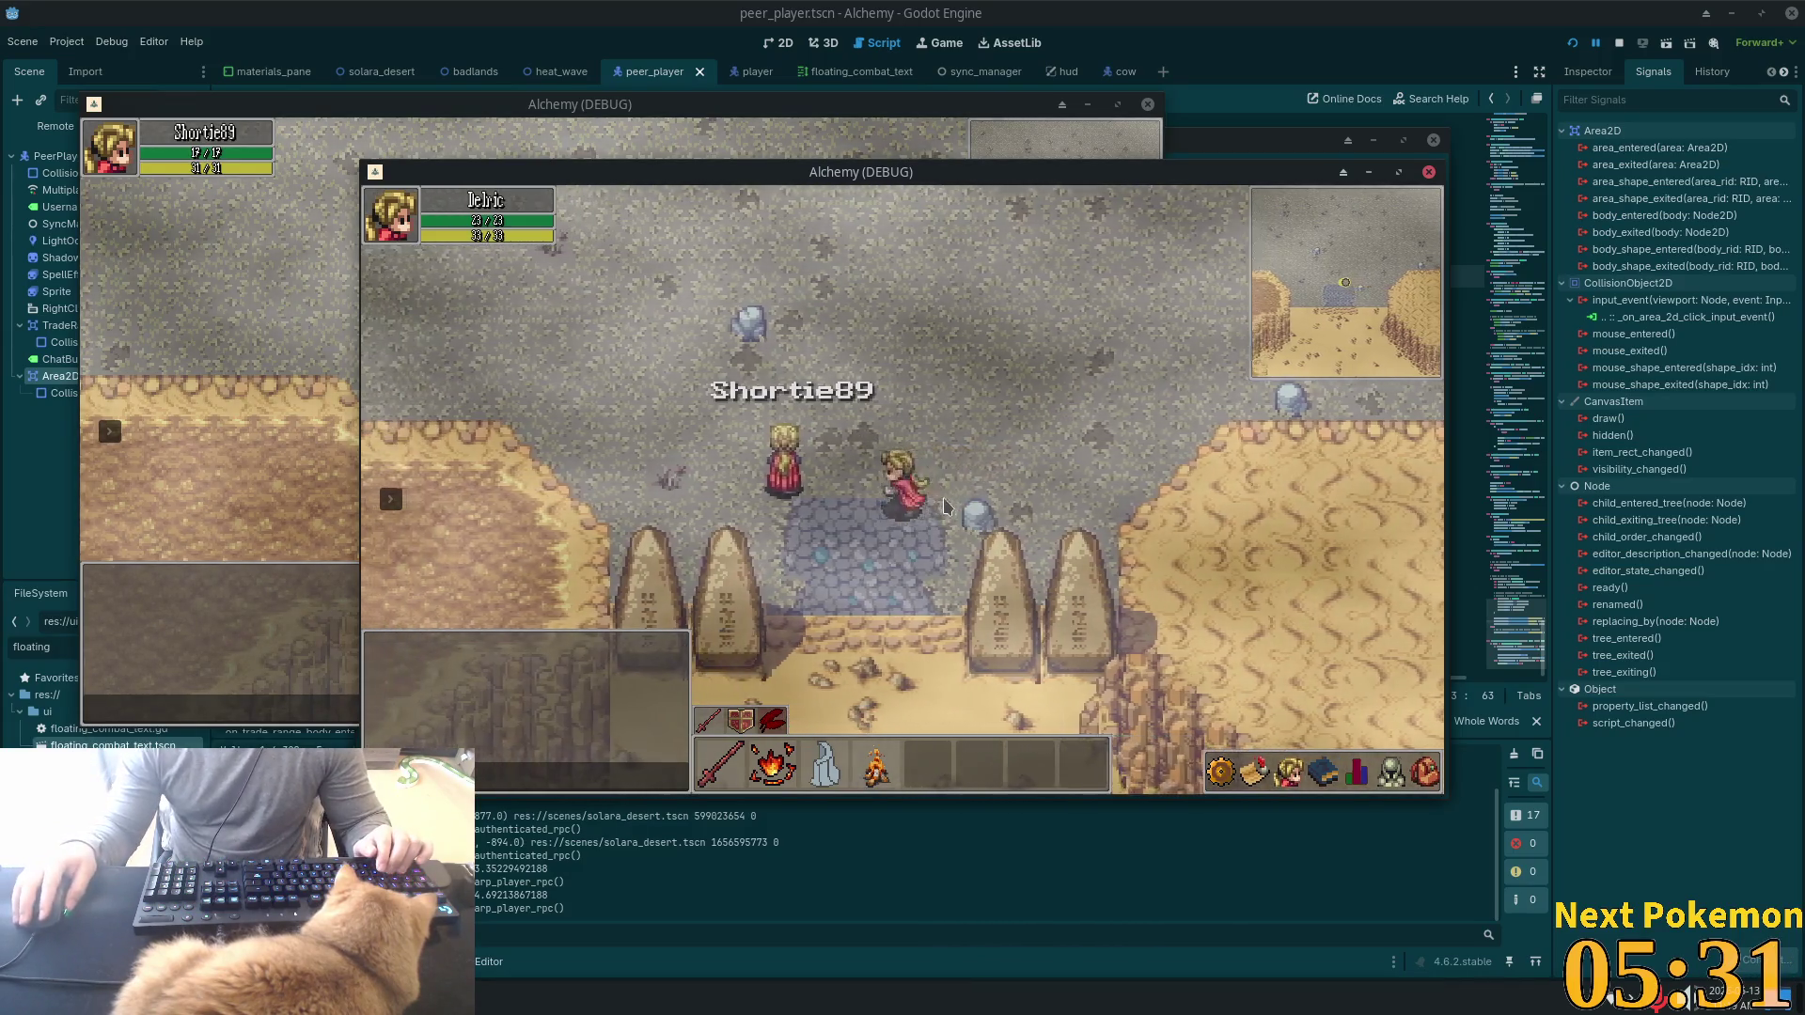
Target Shortie89 with a left-click and attack repeatedly until their health drops to 76%.
right_click(788, 481)
key("a")
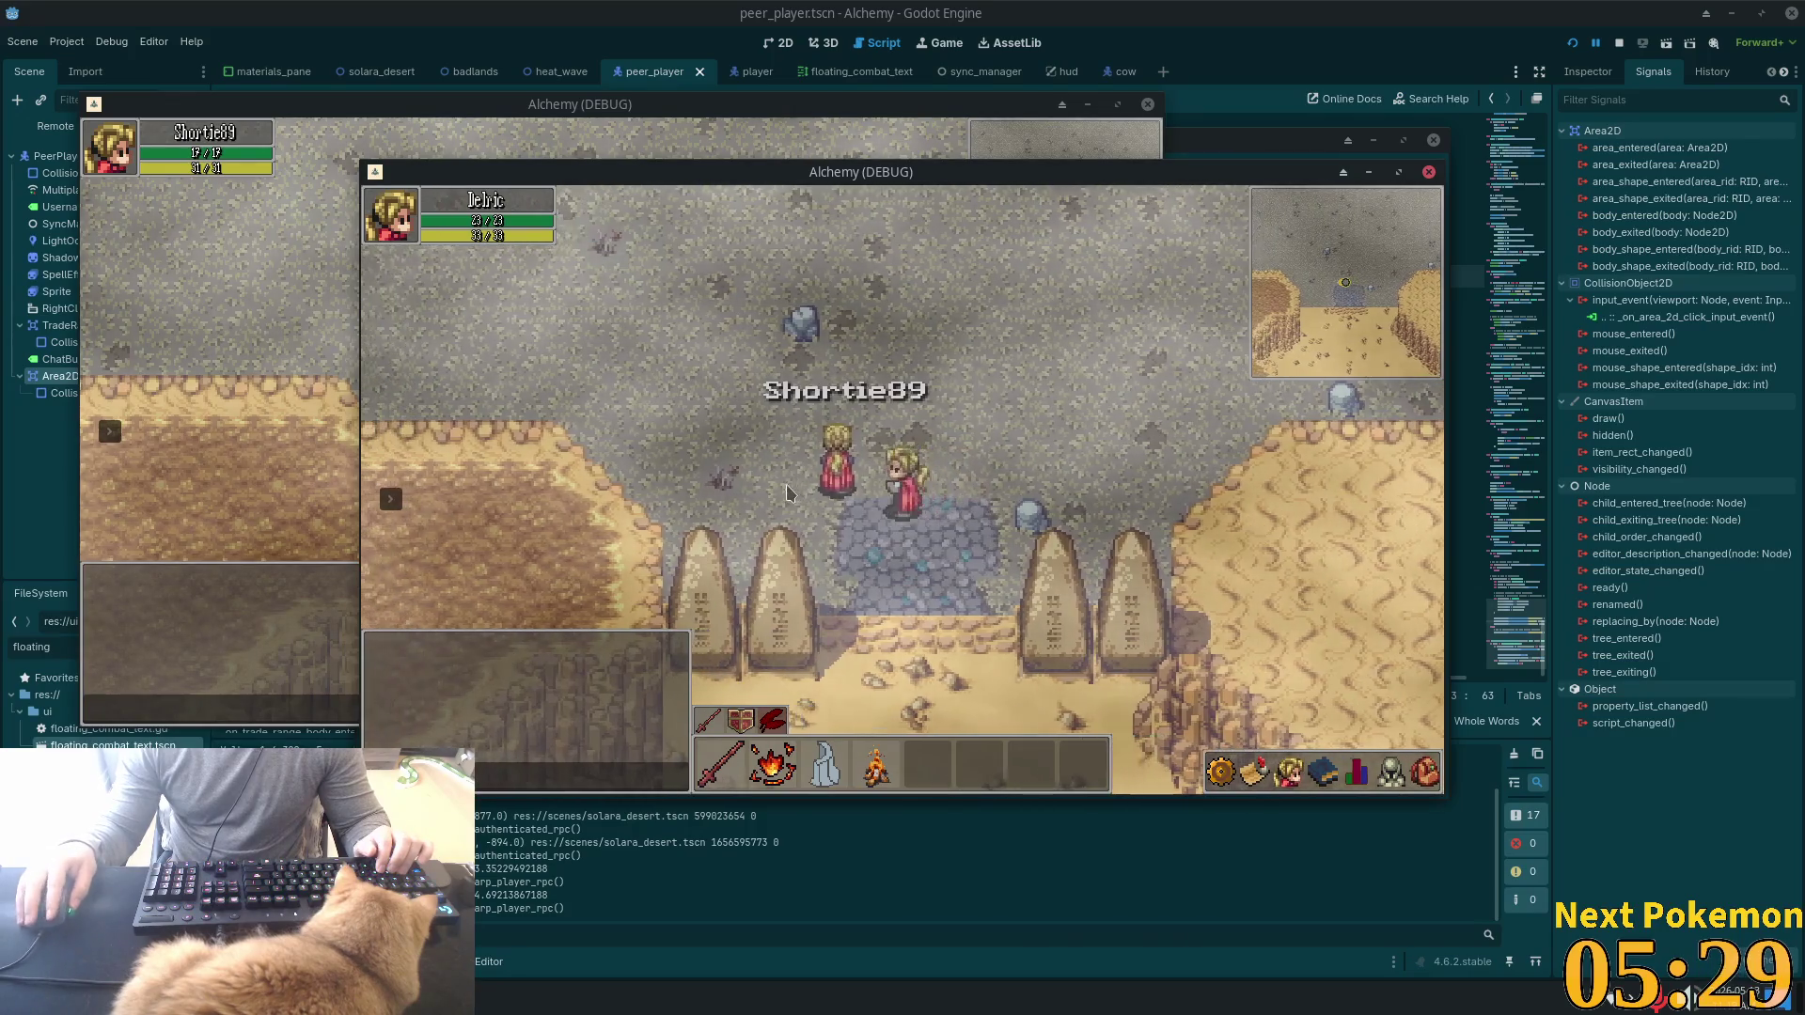
left_click(835, 460)
key("d")
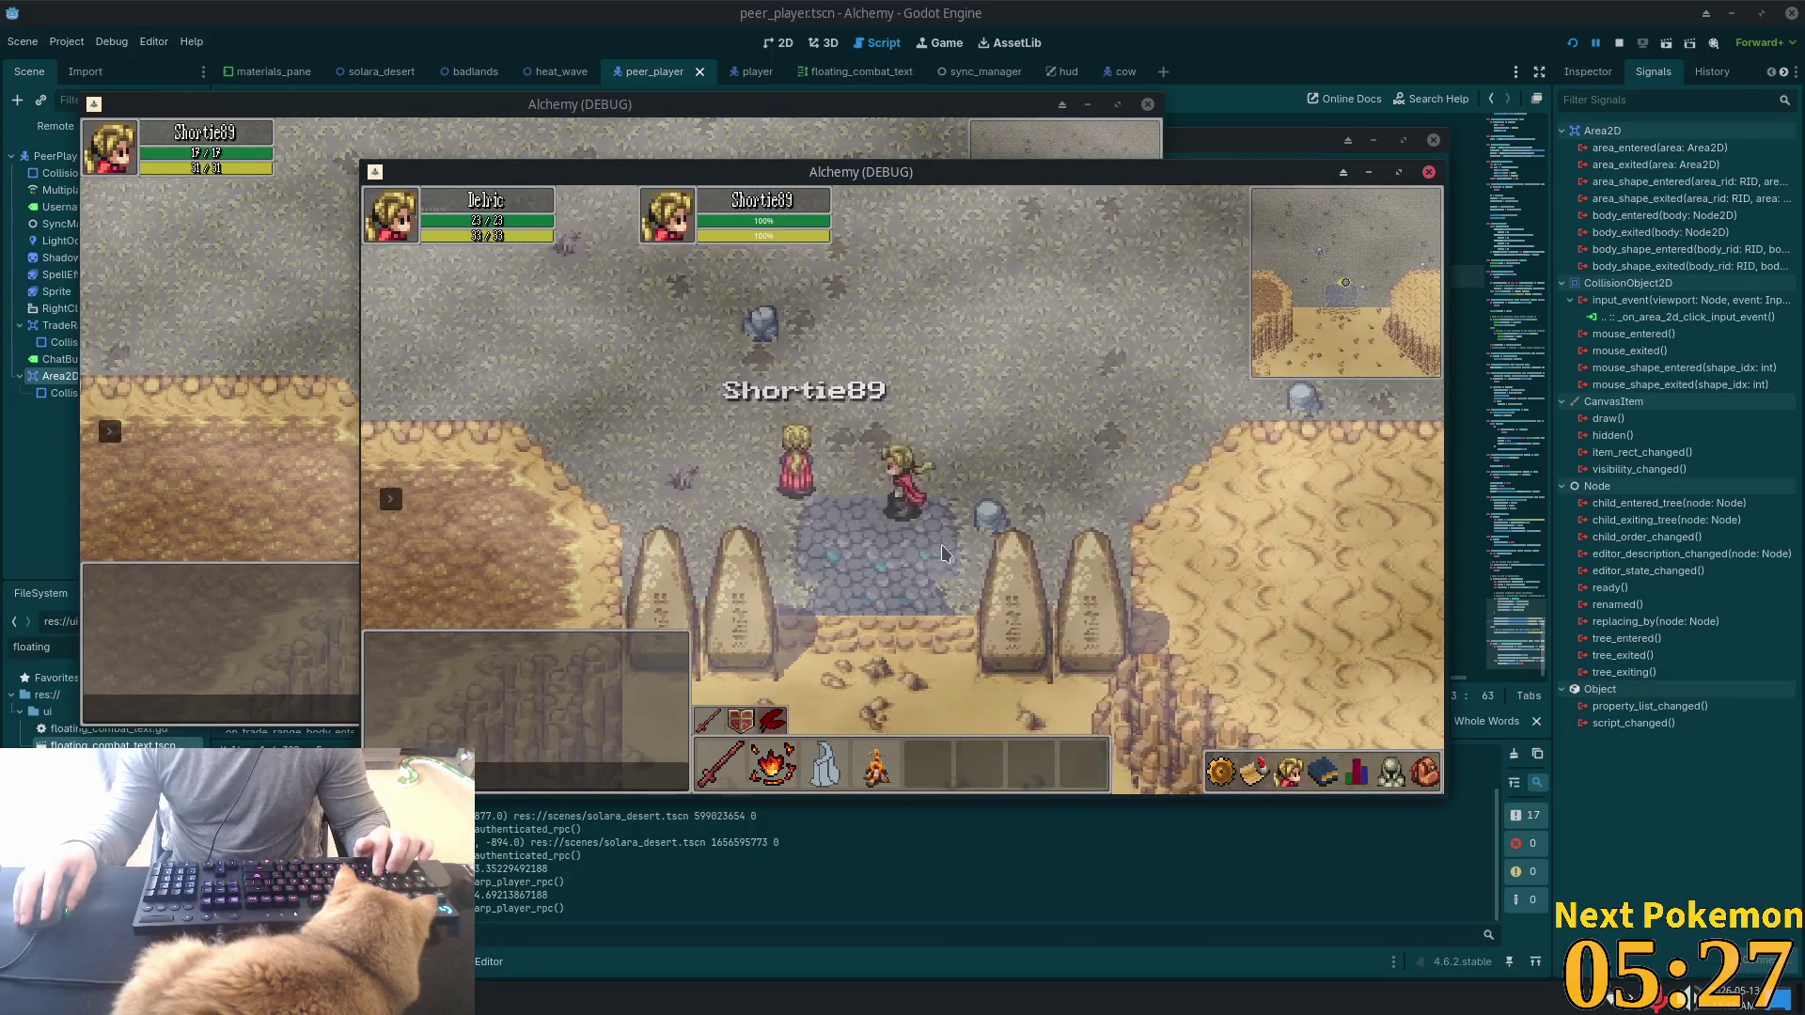
key("a")
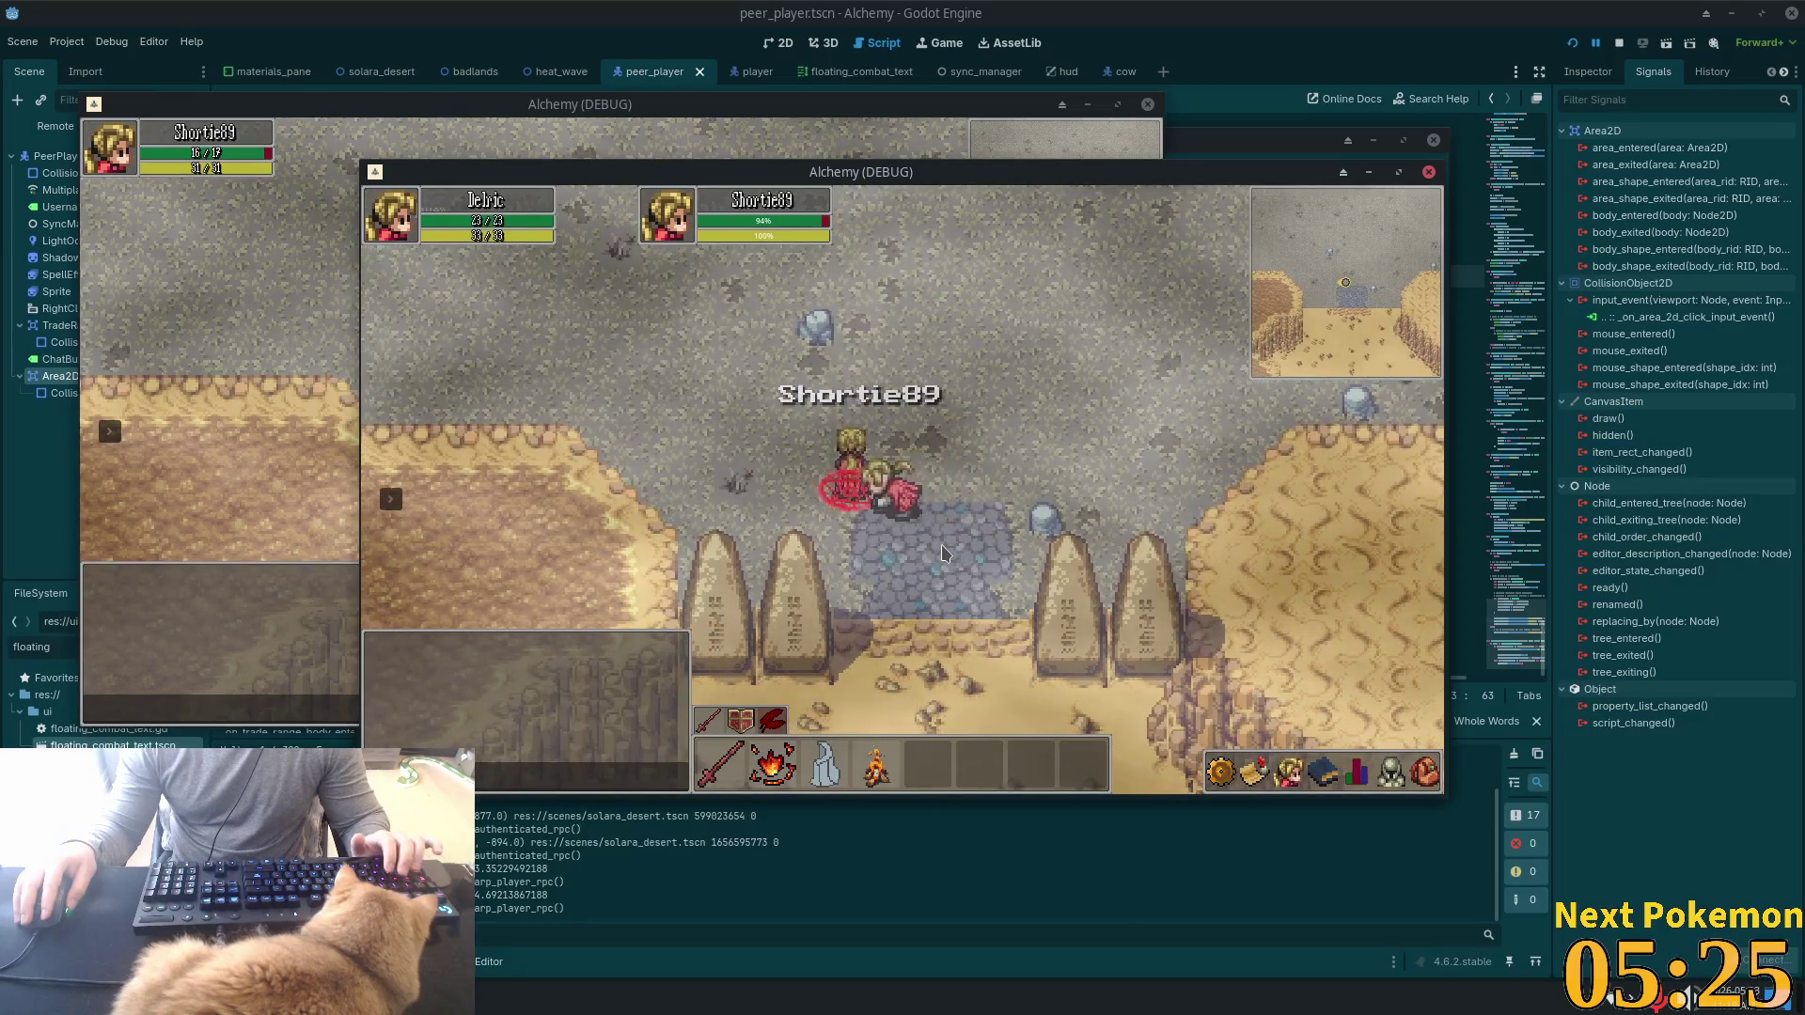
key("w")
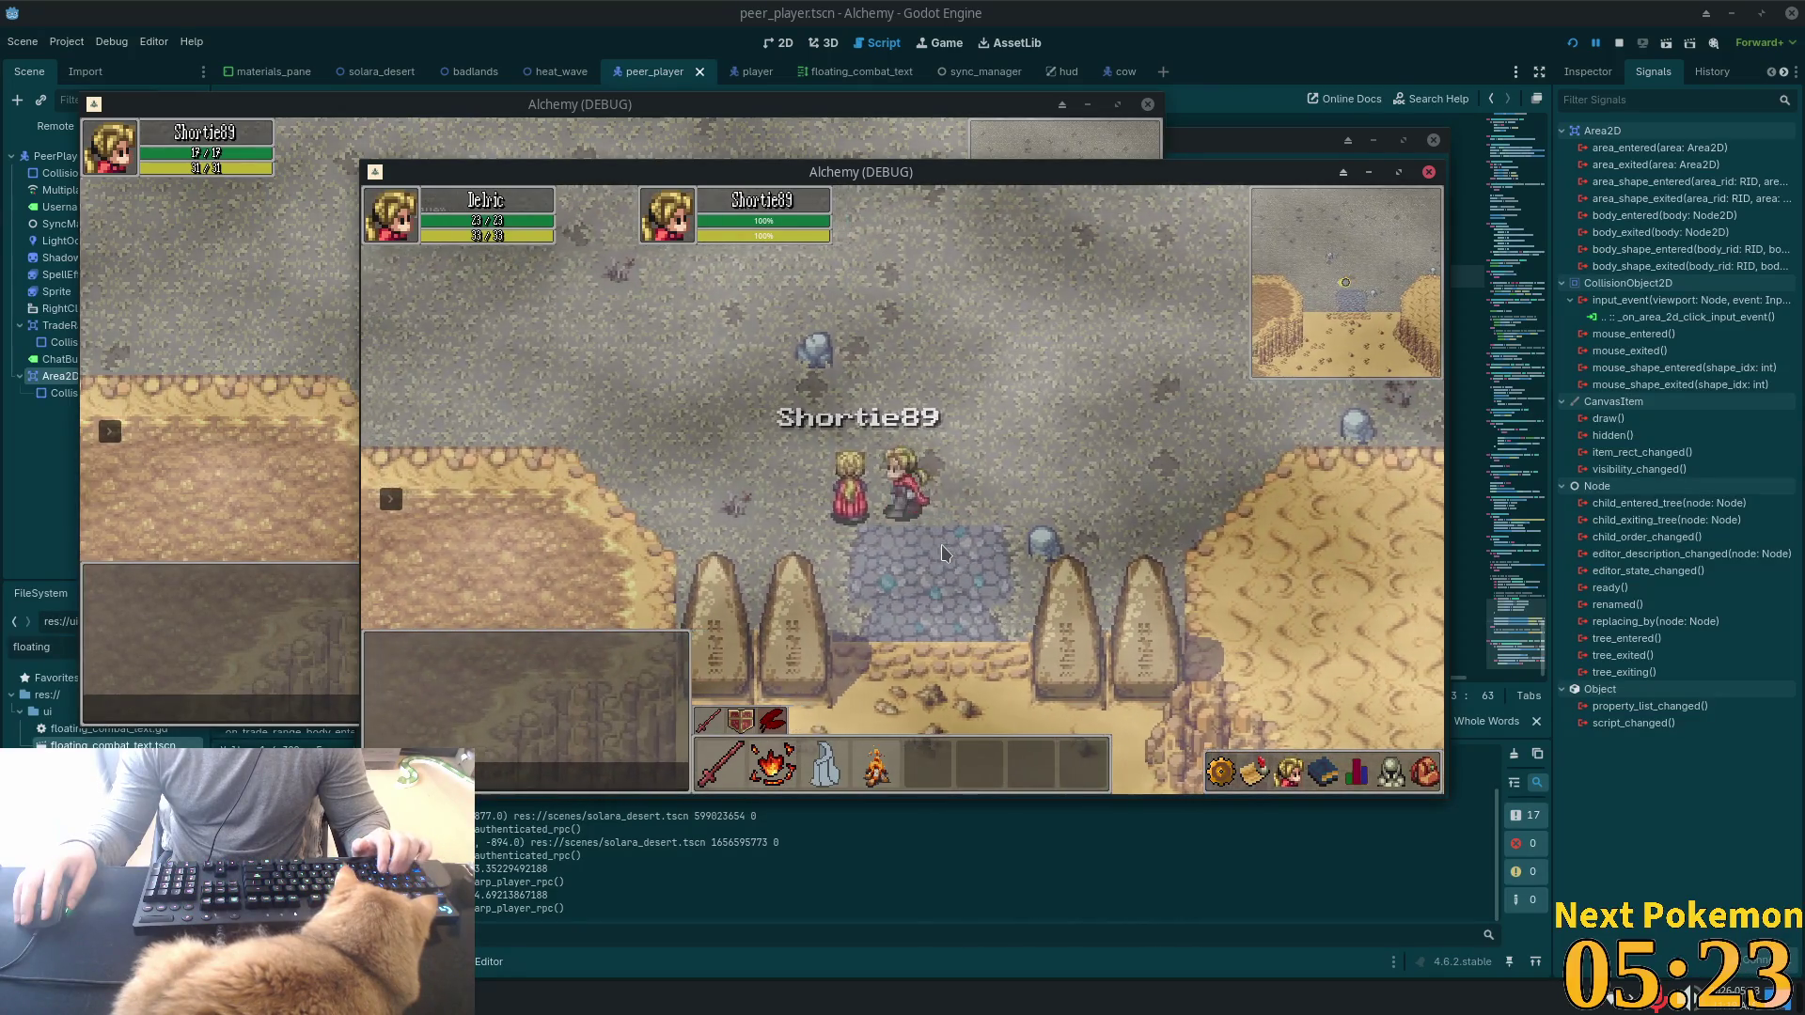
key("a")
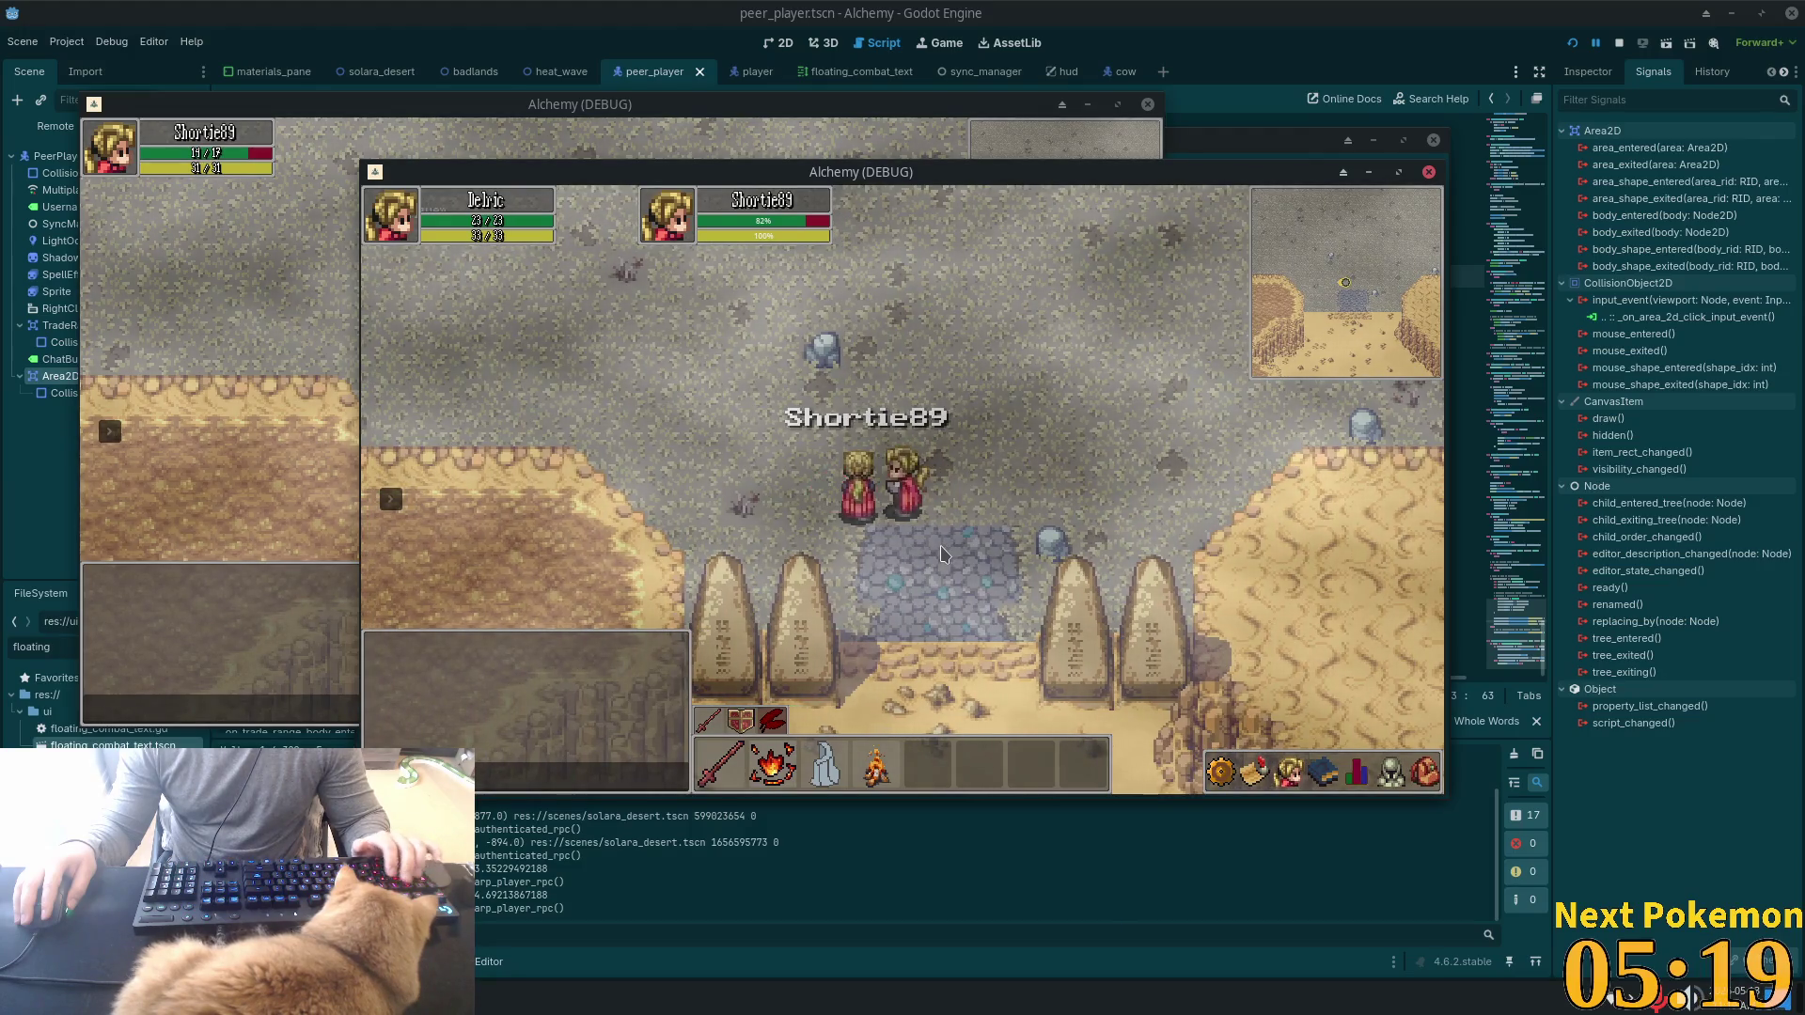
key("d")
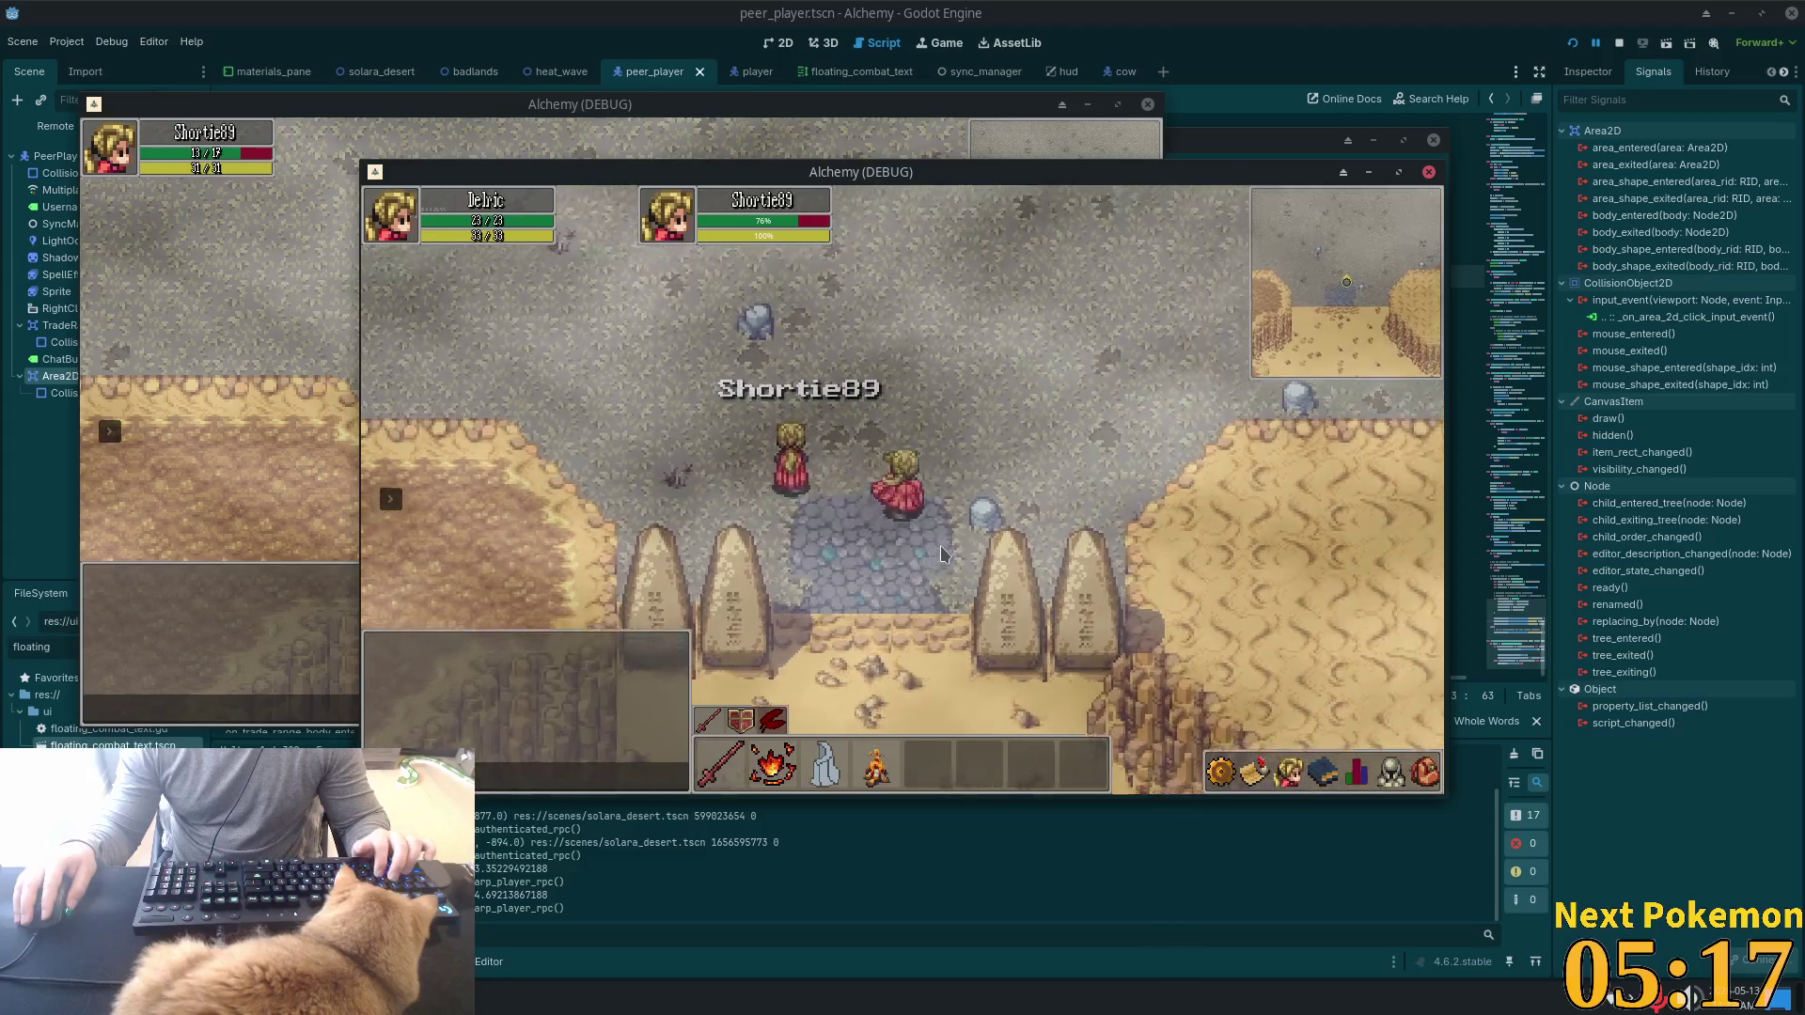
key("a")
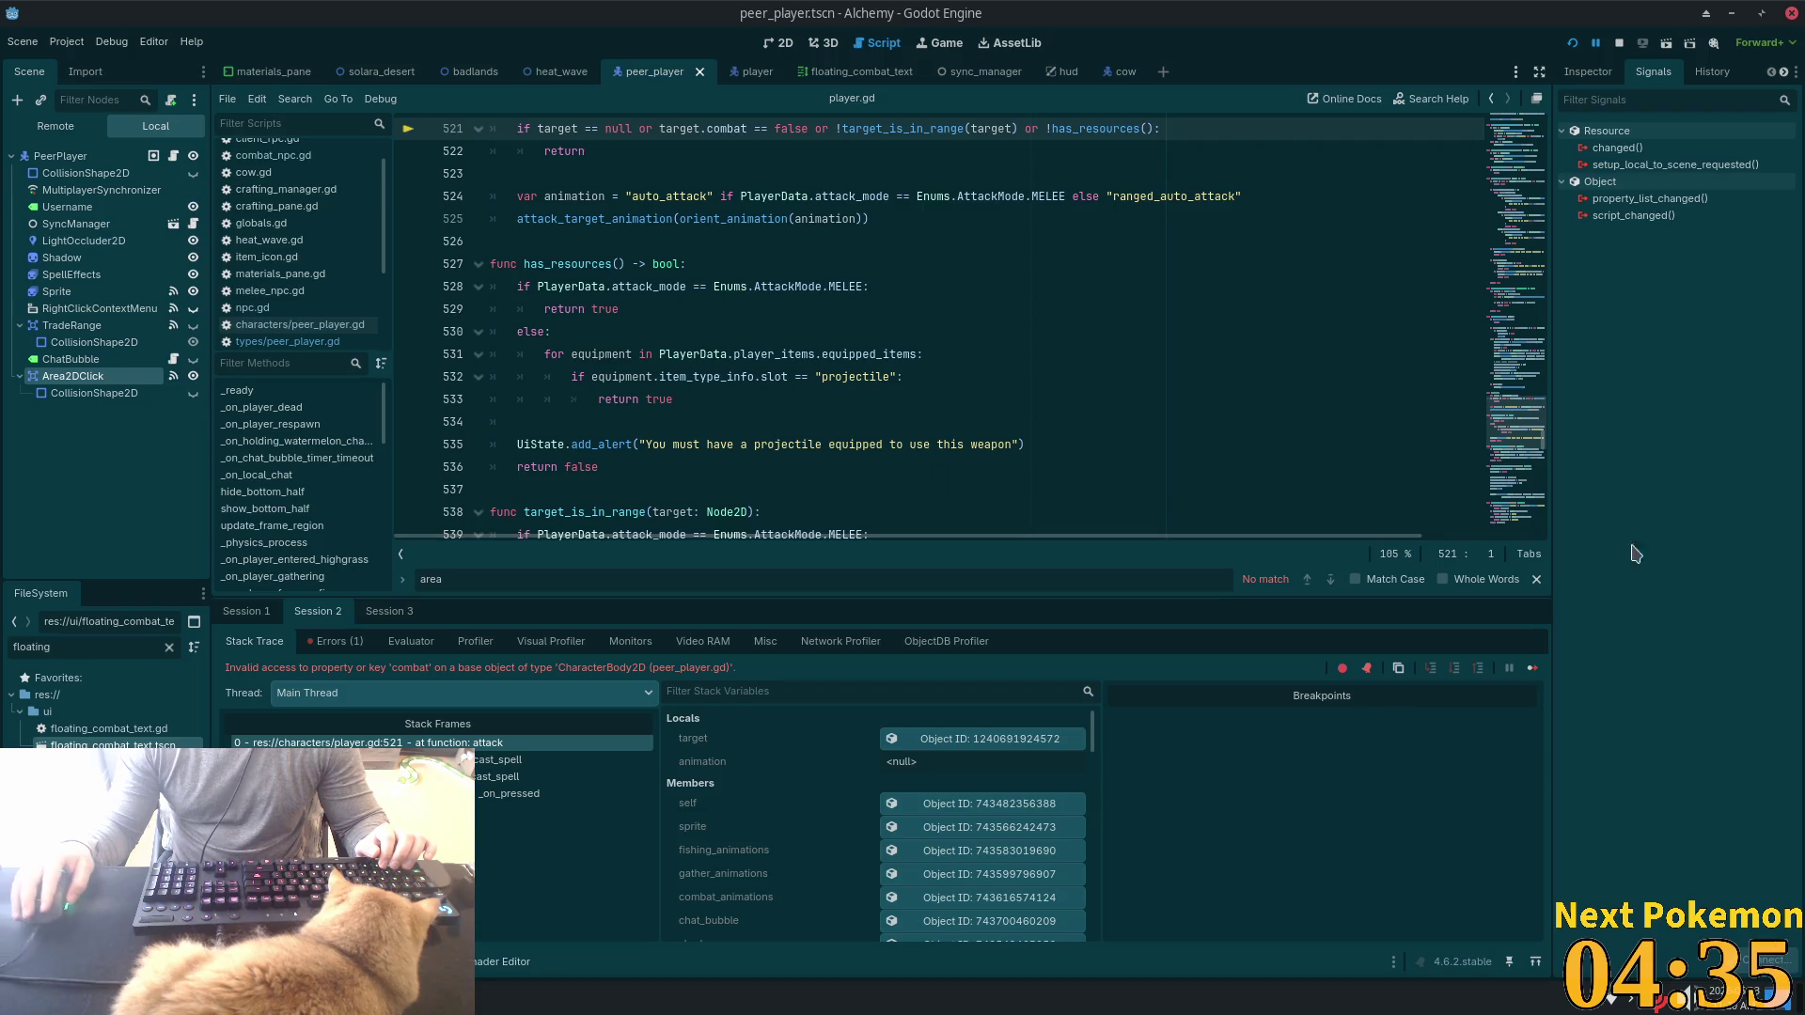
Navigate player.gd to line 521 in attack(), where the 'combat' access error stopped execution.
left_click(910, 399)
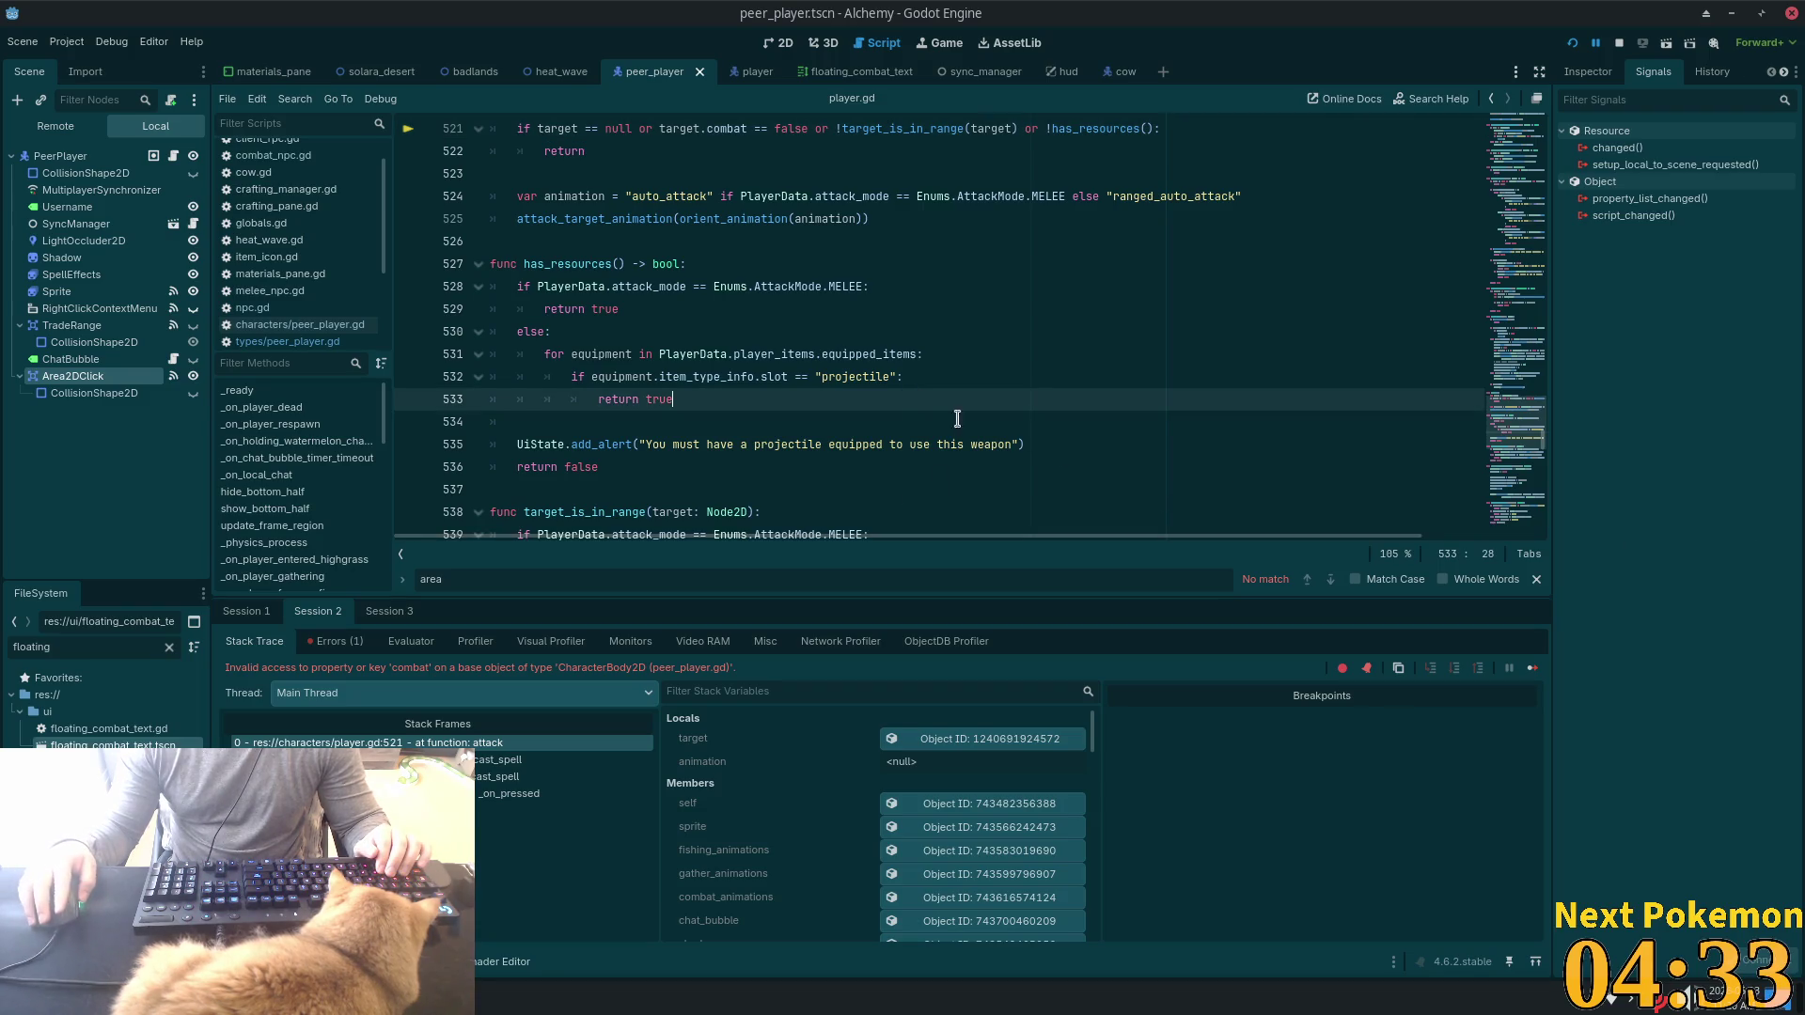
scroll(731, 353, "up", 3)
left_click(732, 352)
key("Up")
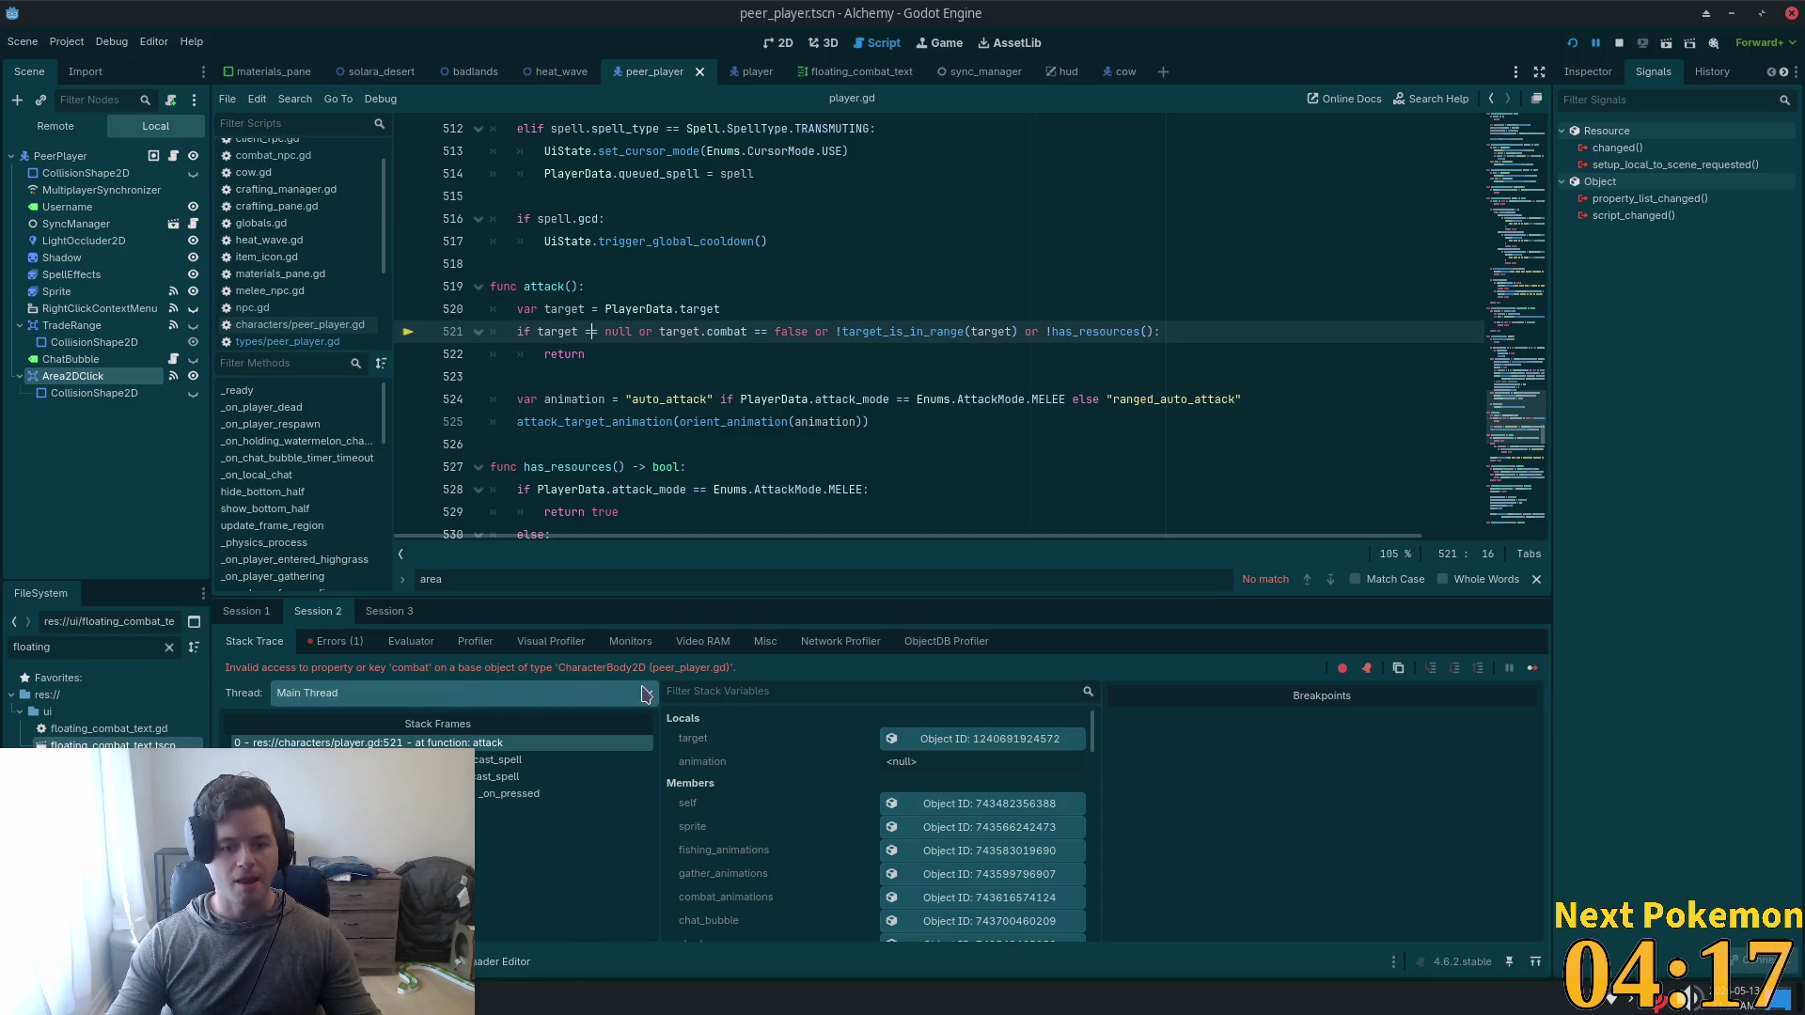
double_click(719, 329)
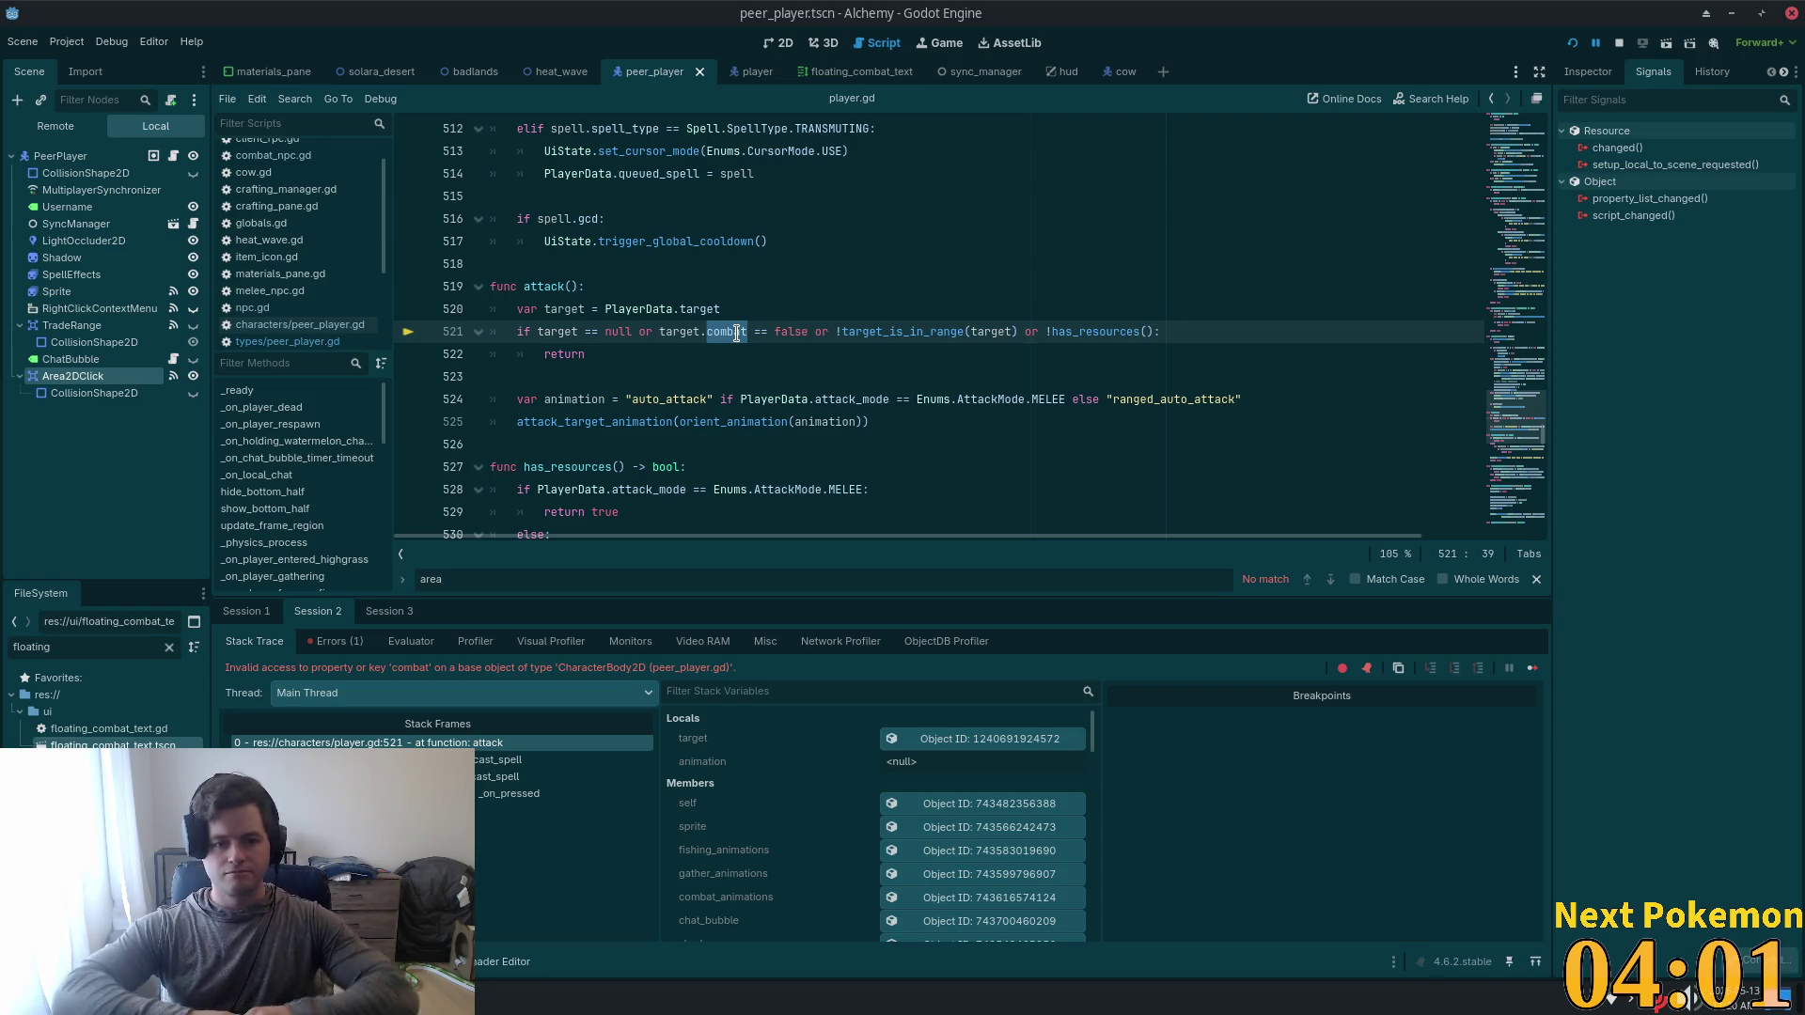
left_click(789, 284)
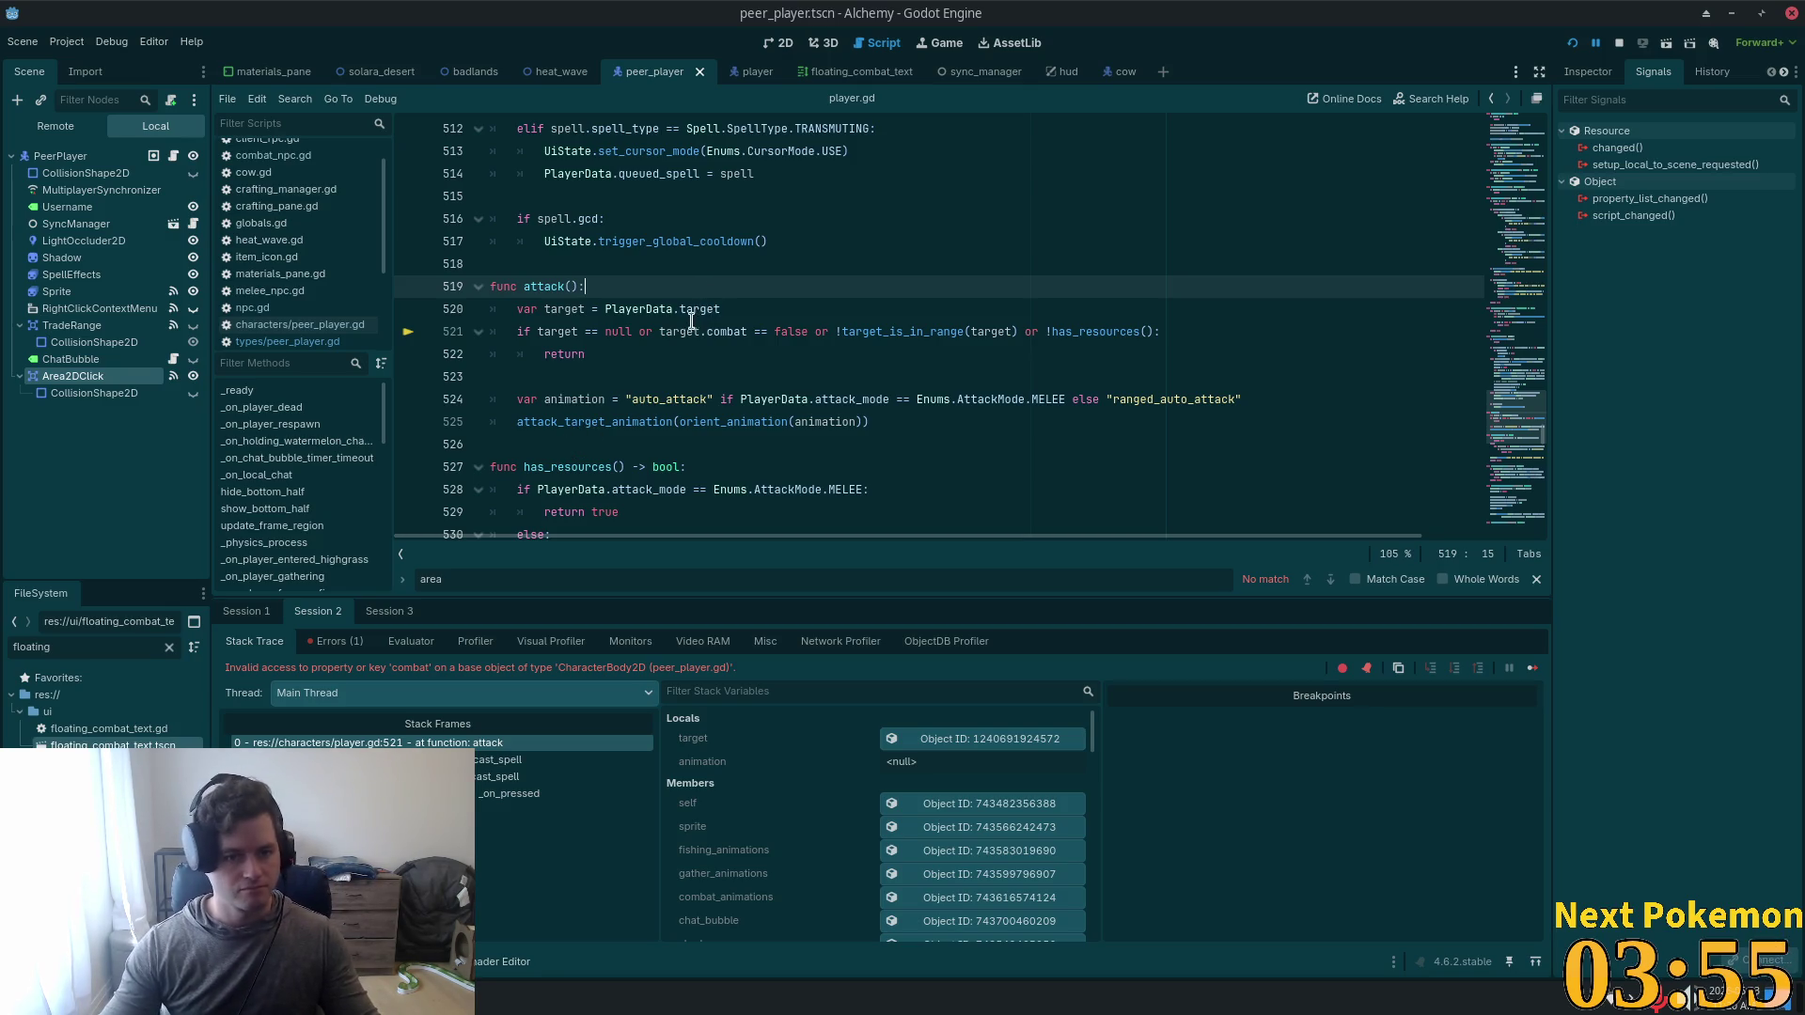
double_click(712, 332)
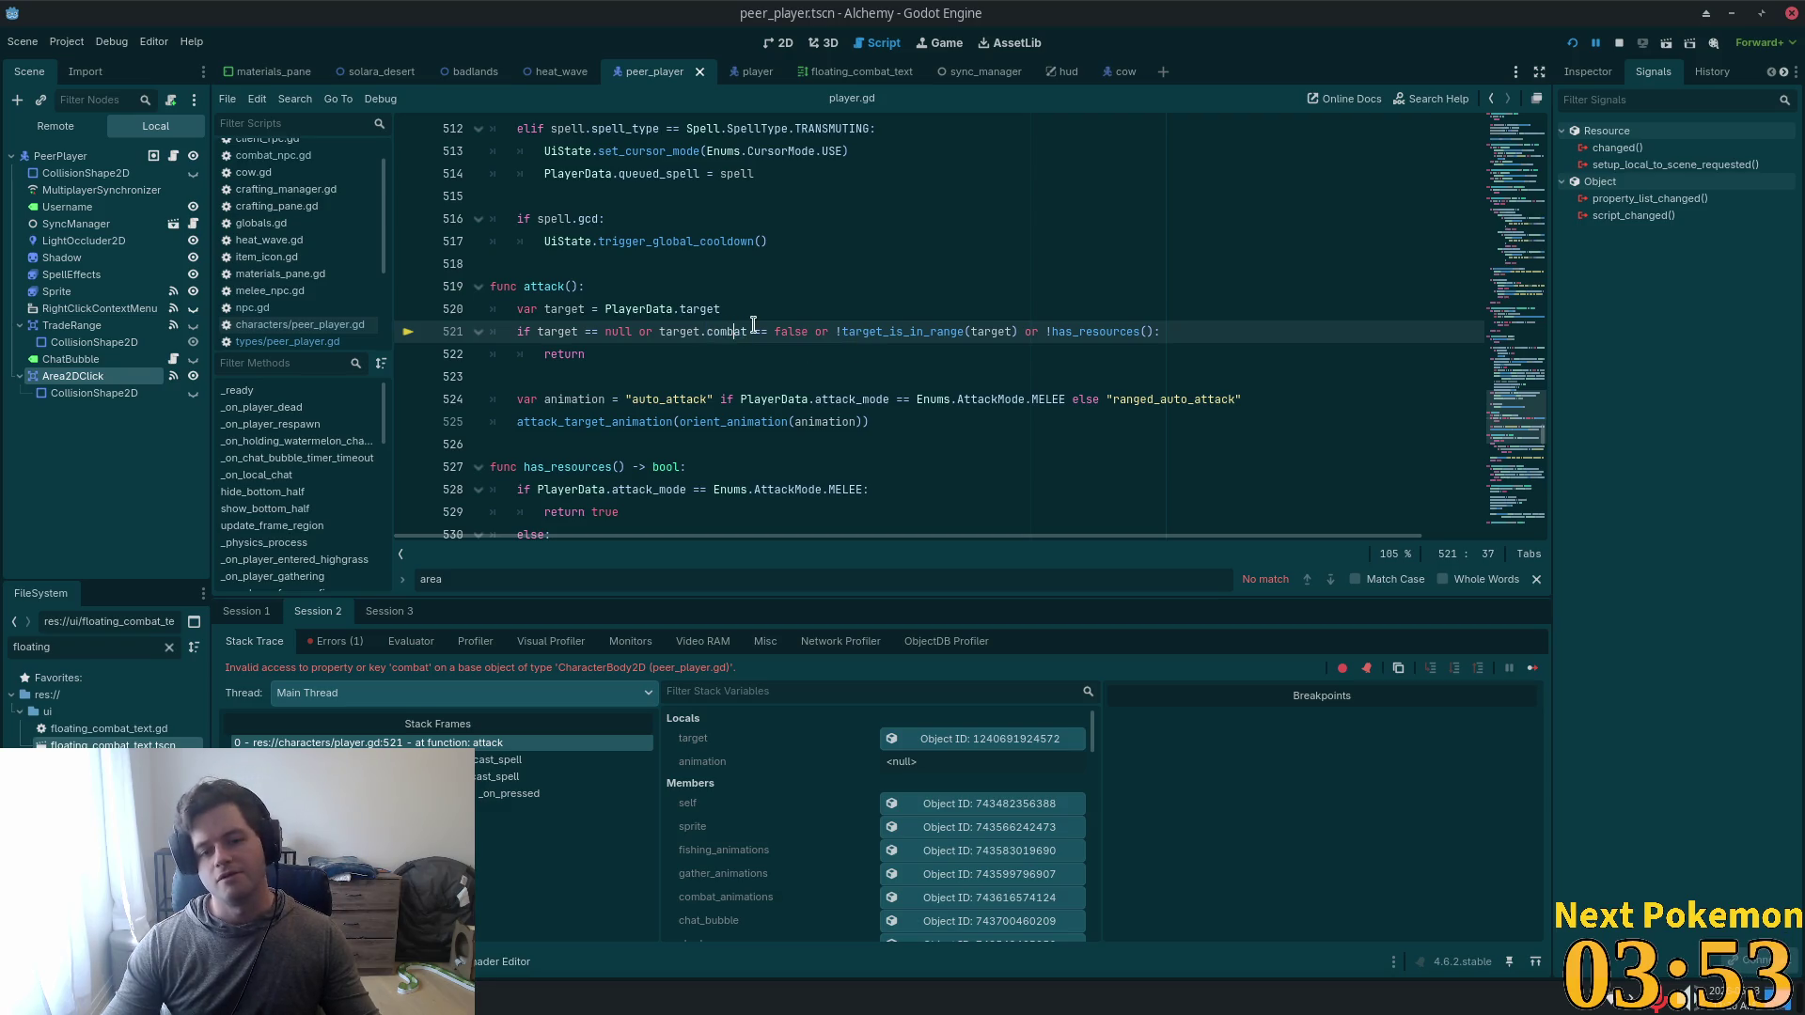
left_click_drag(662, 338, 661, 334)
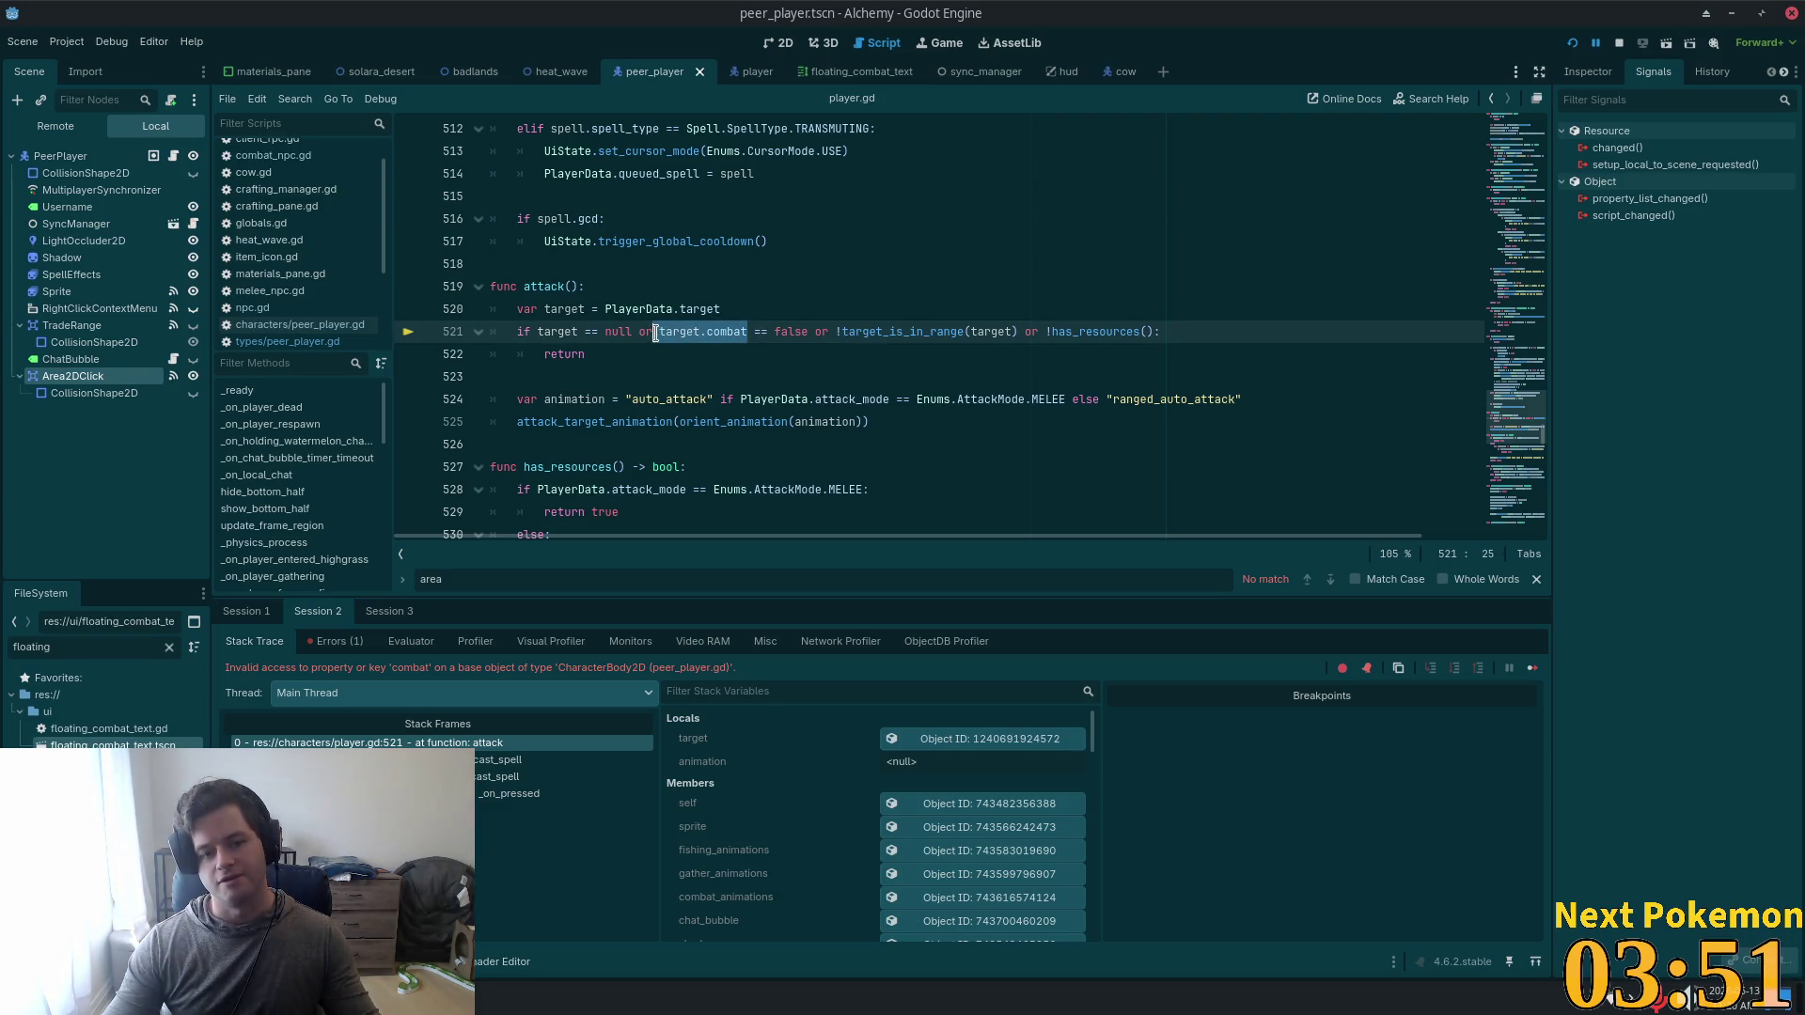
mouse_move(995, 342)
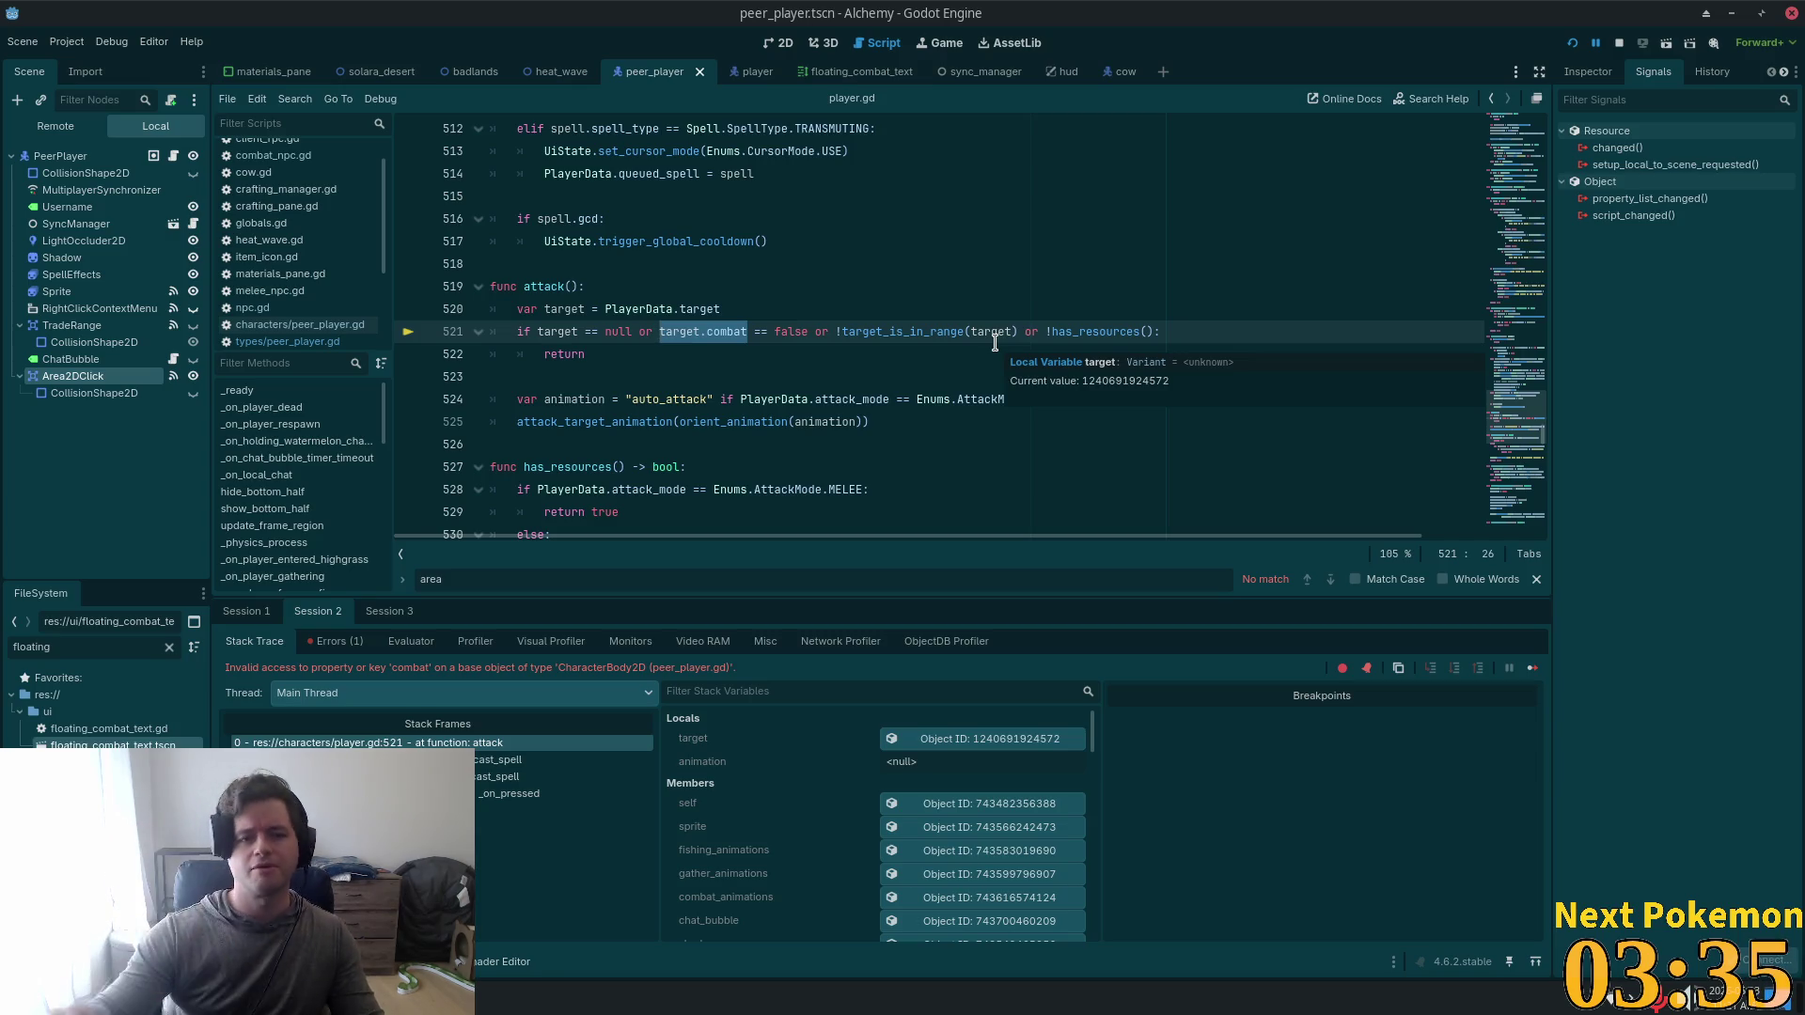
left_click(924, 282)
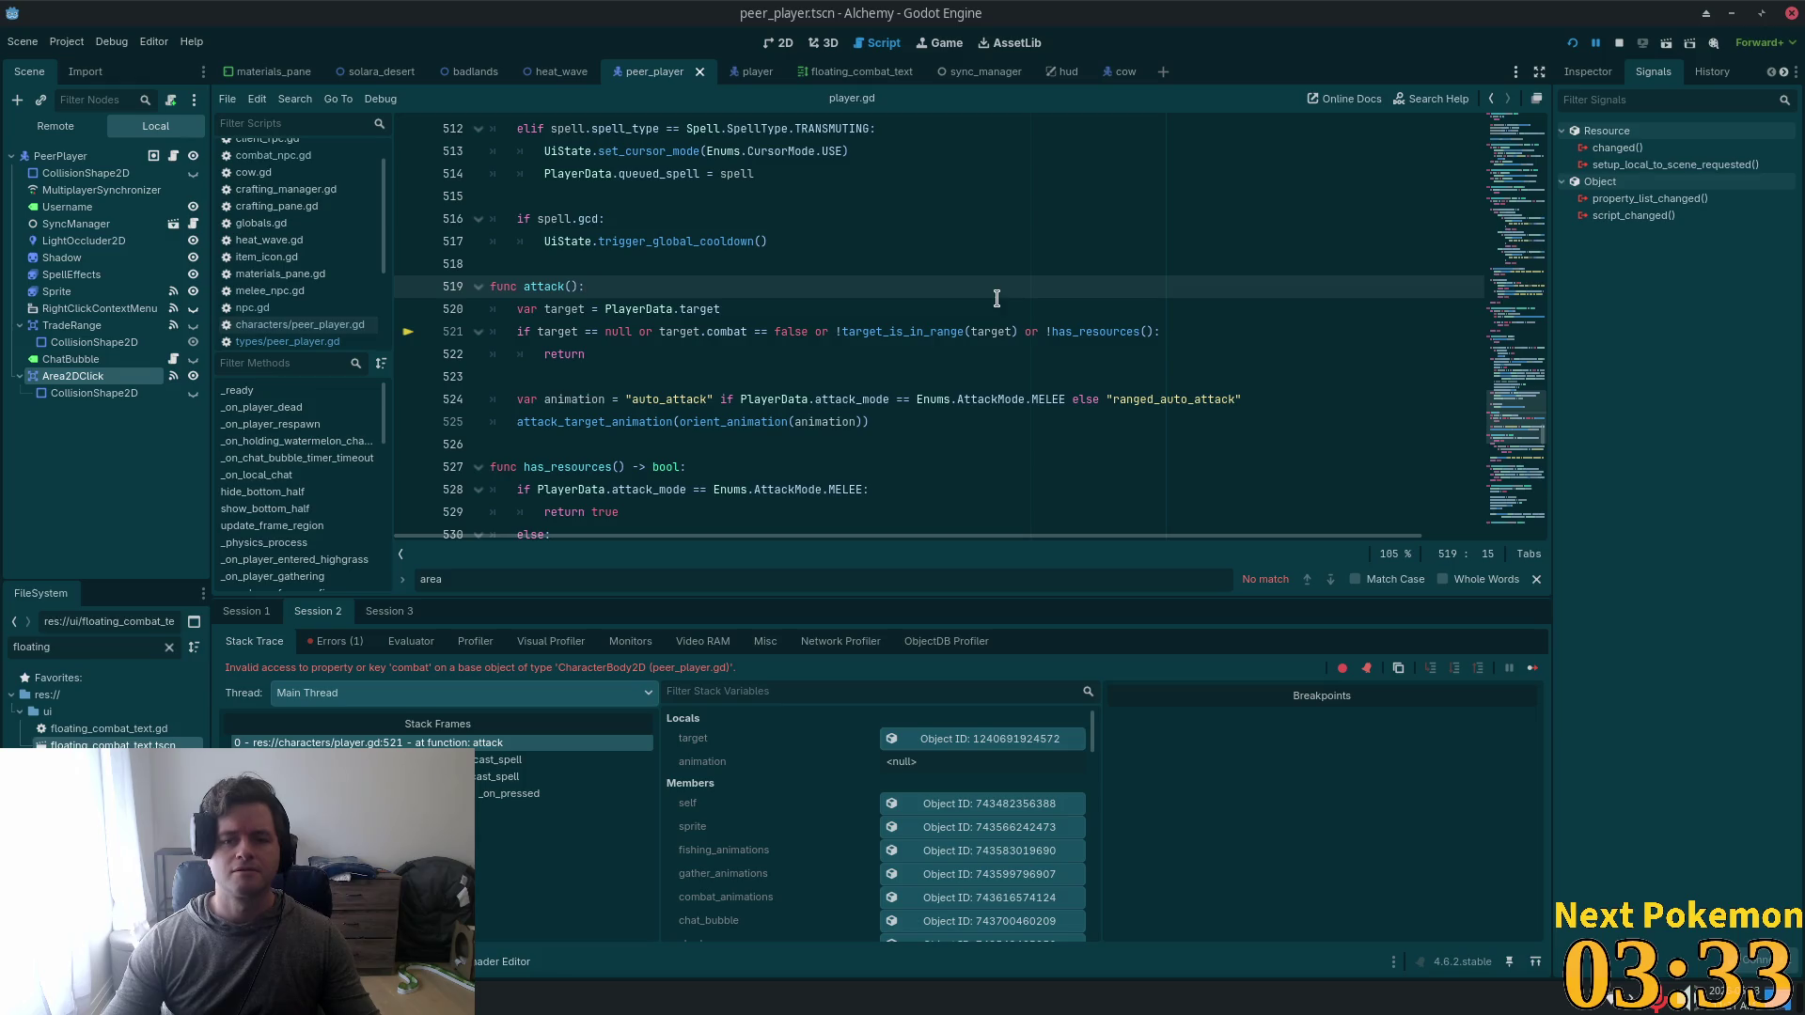
left_click(896, 206)
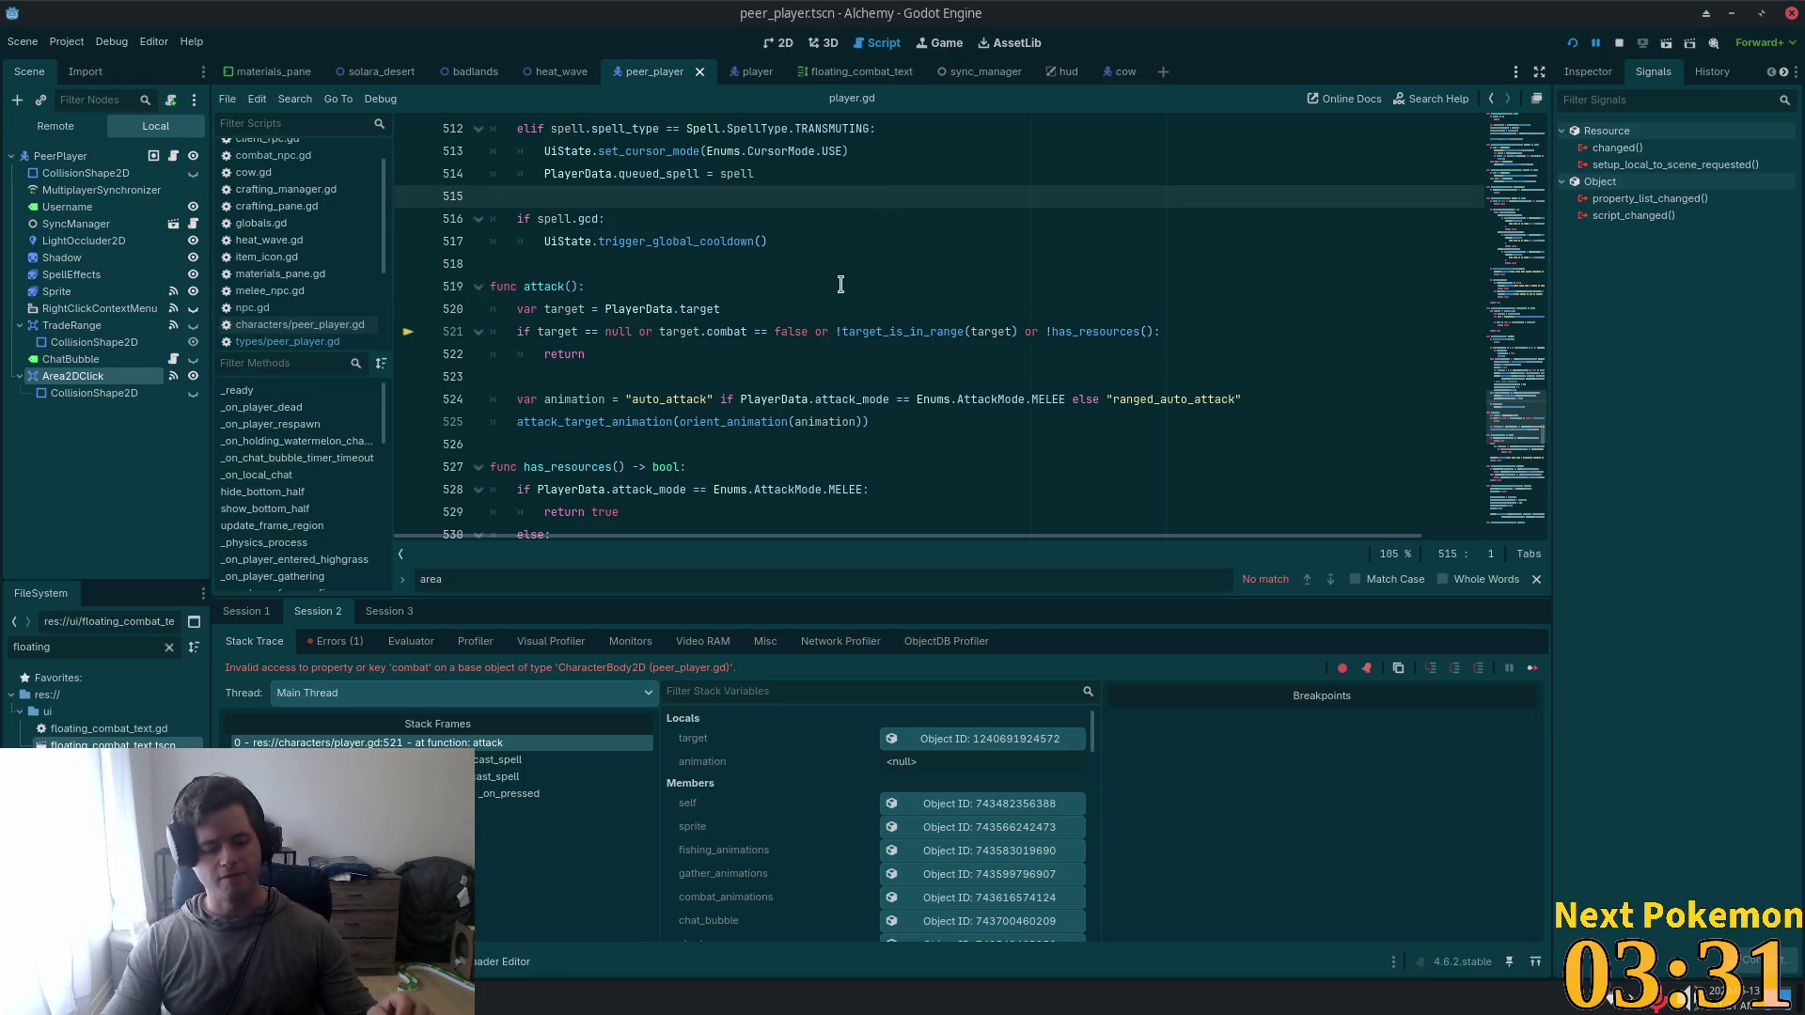
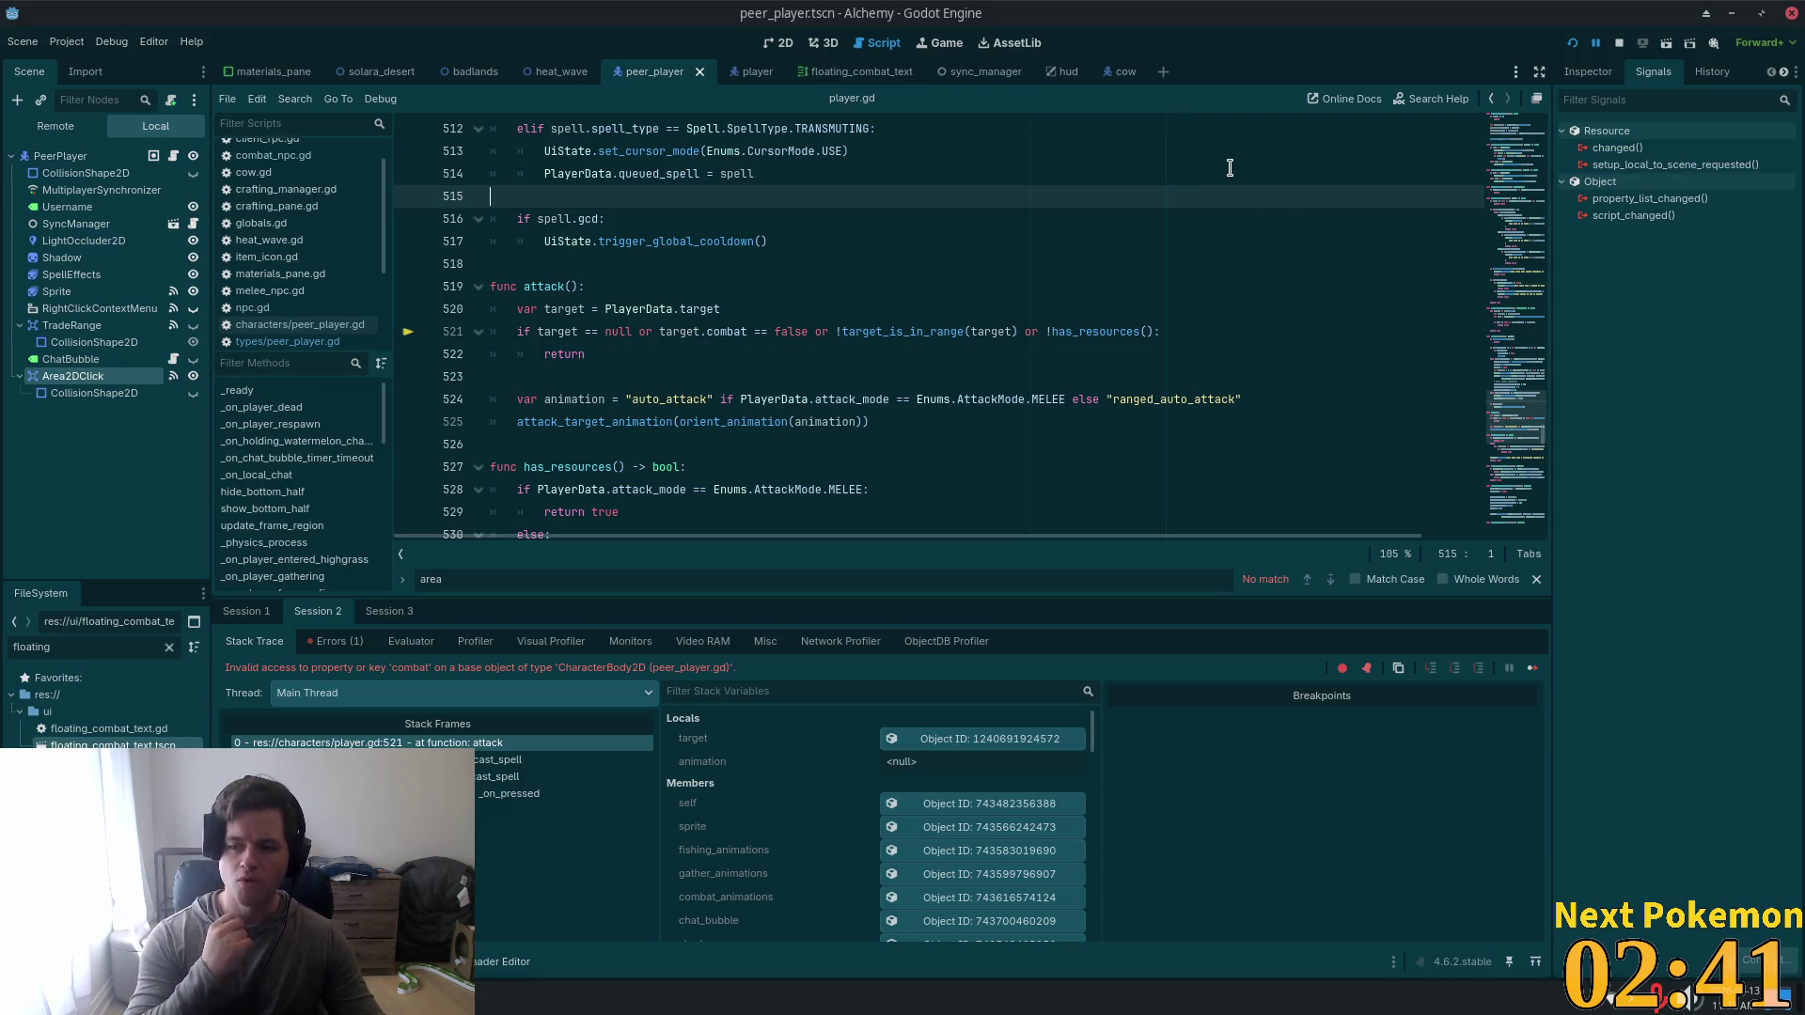
Glance at the attack function in player.gd in Godot, then switch to peer_player.gd in Cursor.
left_click(908, 250)
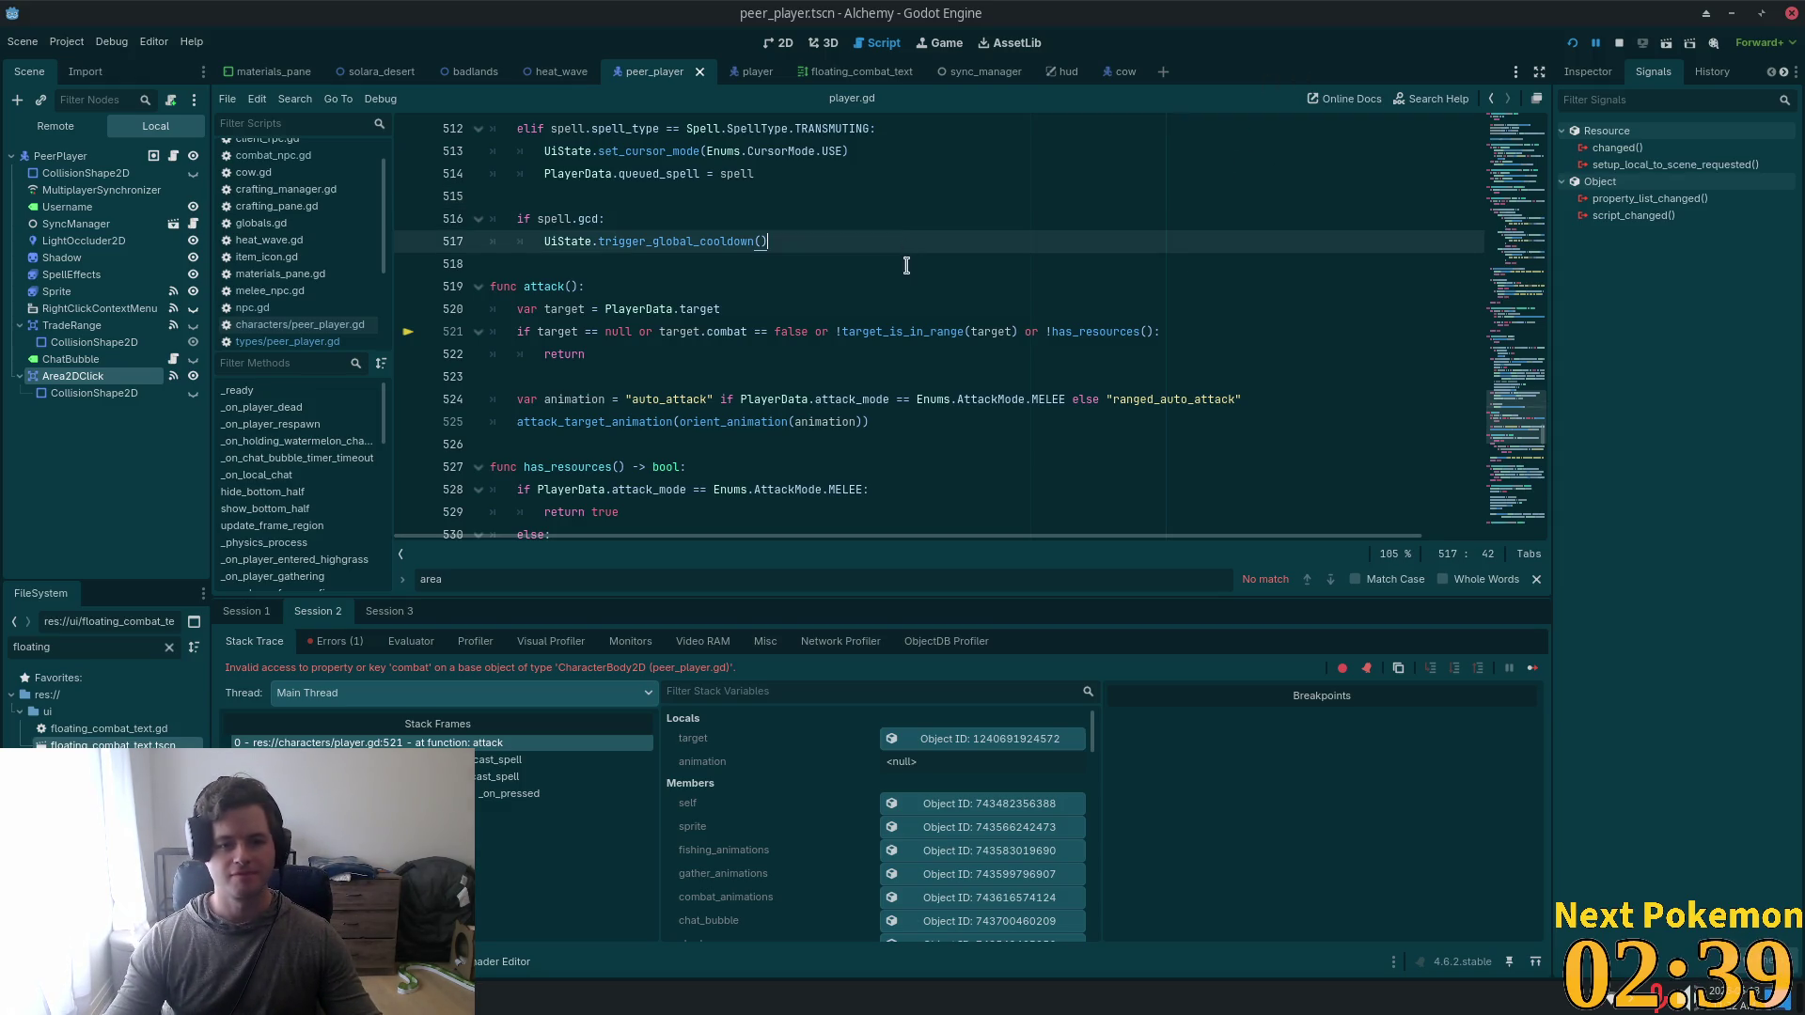
scroll(860, 243, "up", 1)
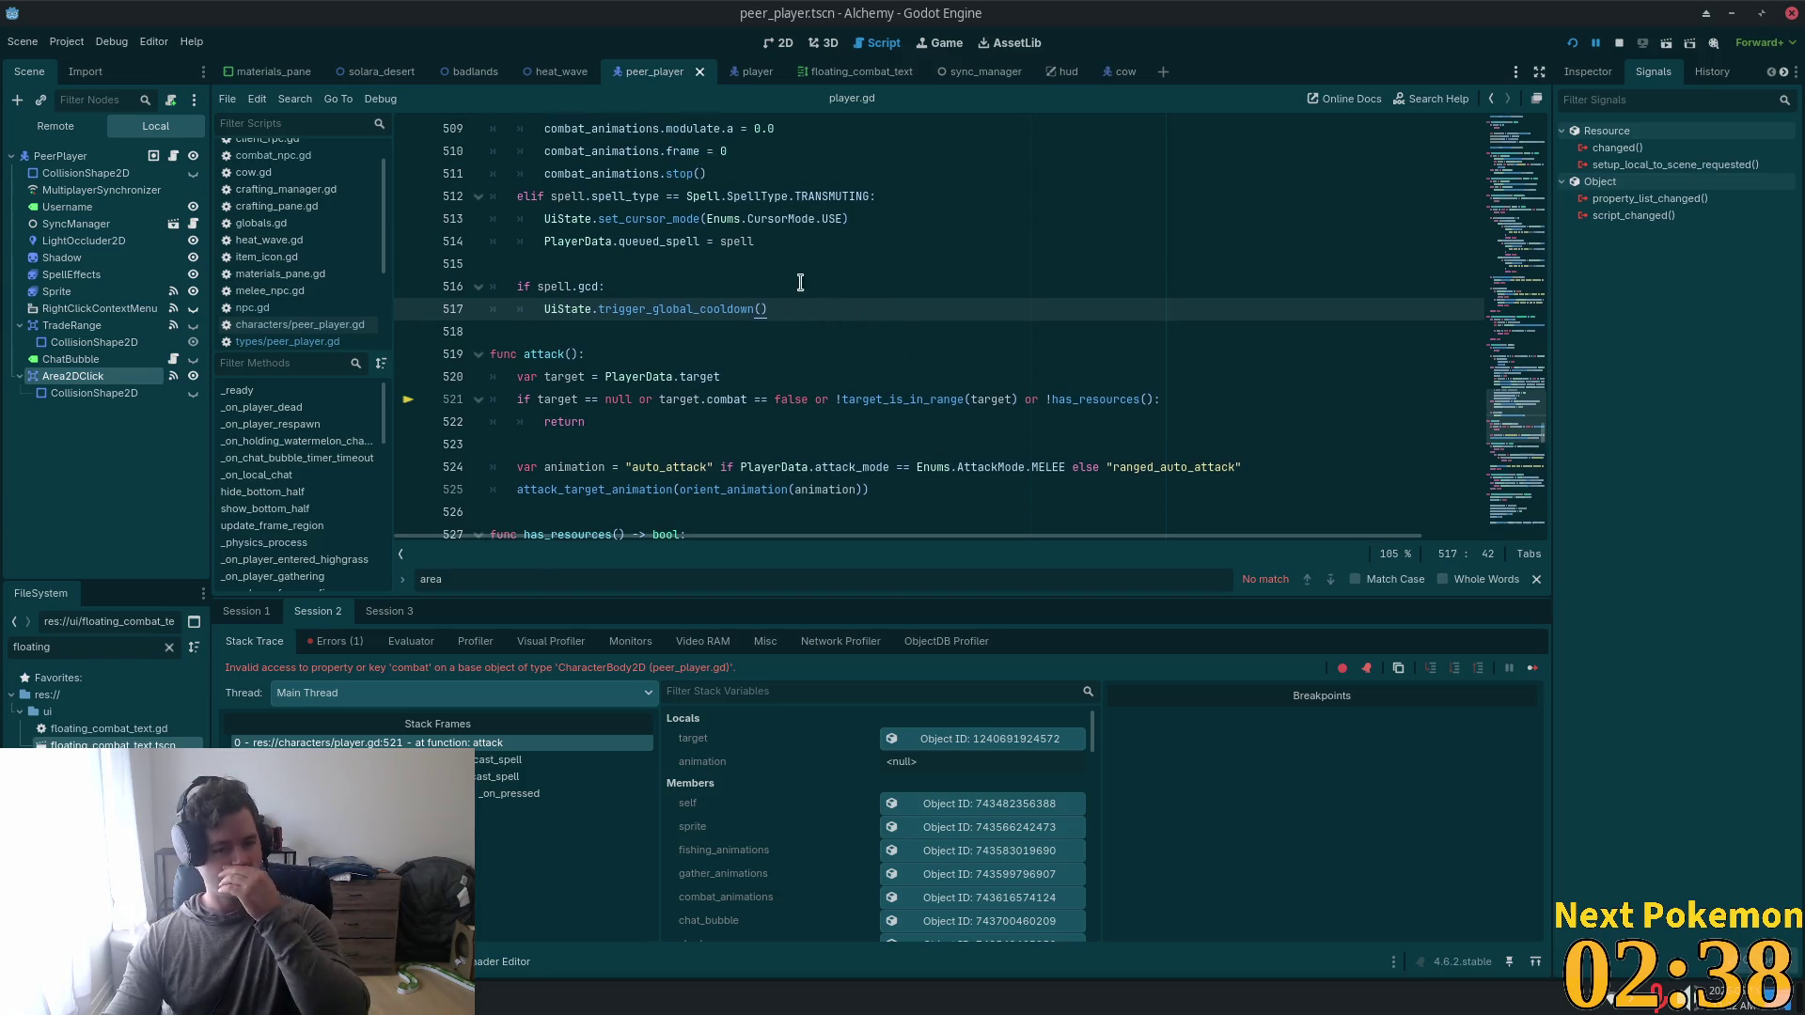
left_click(941, 353)
key("alt+Tab")
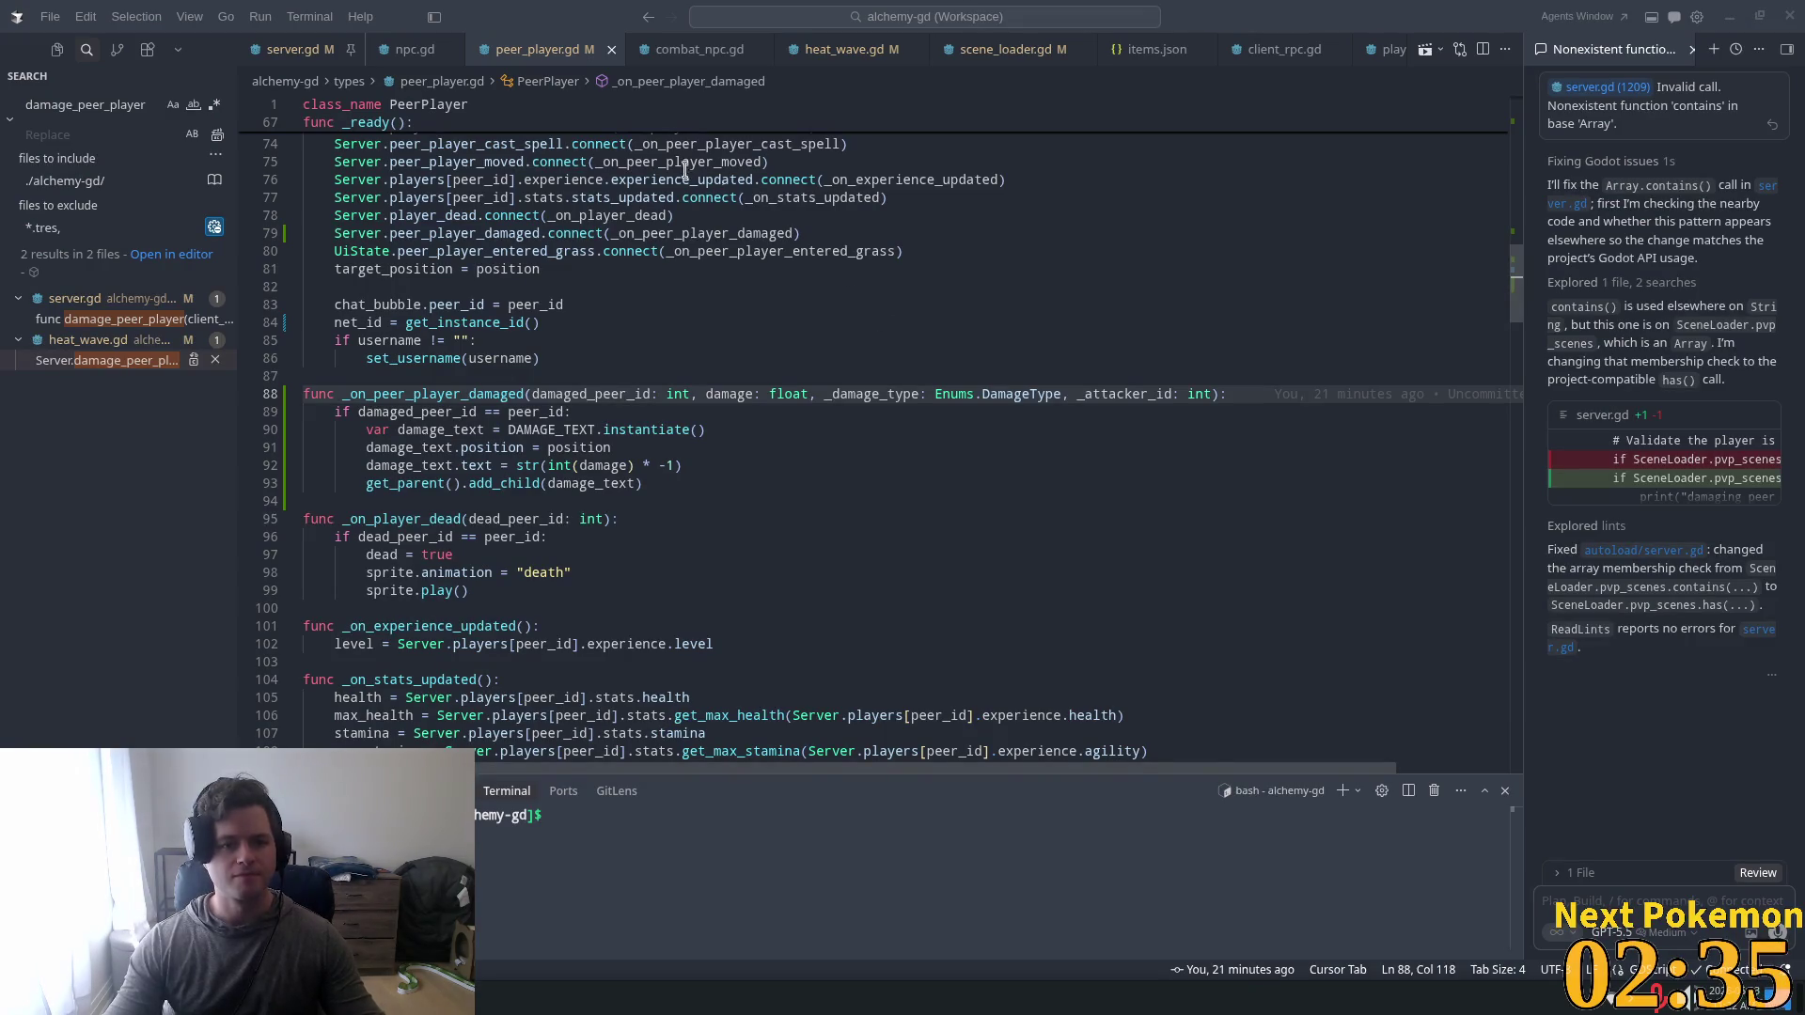
scroll(1516, 276, "up", 20)
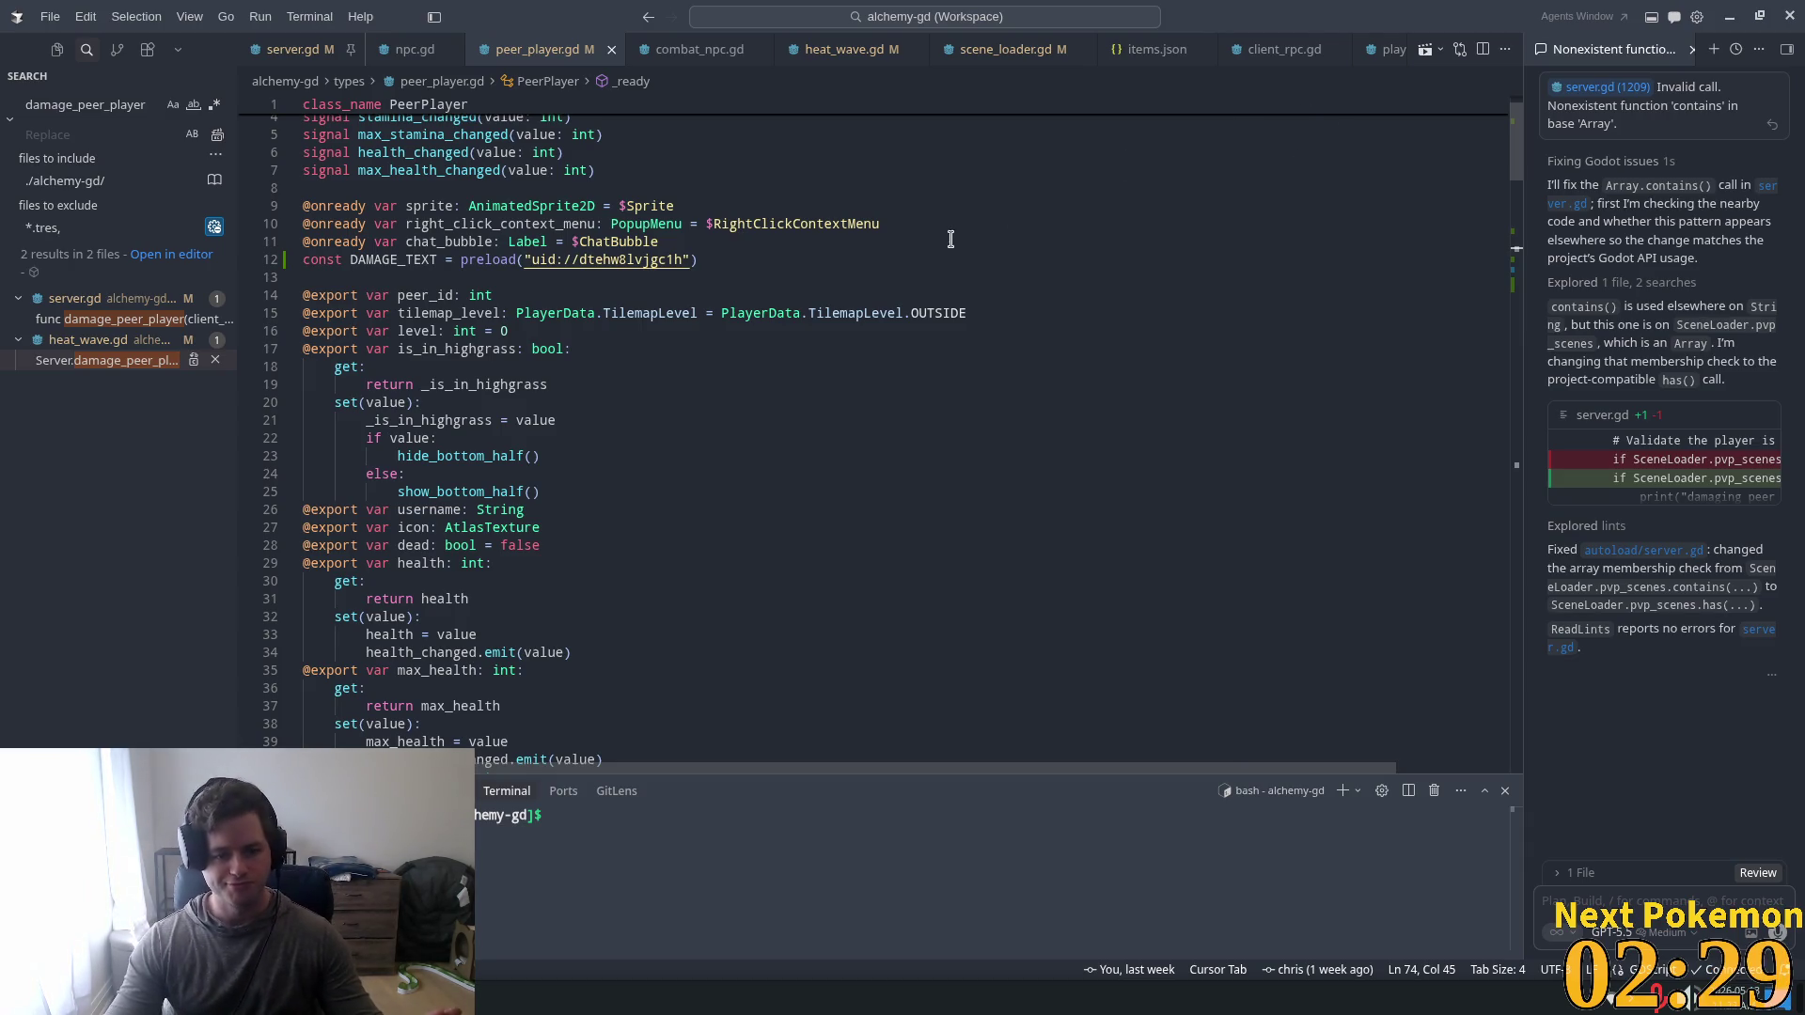
scroll(817, 407, "down", 9)
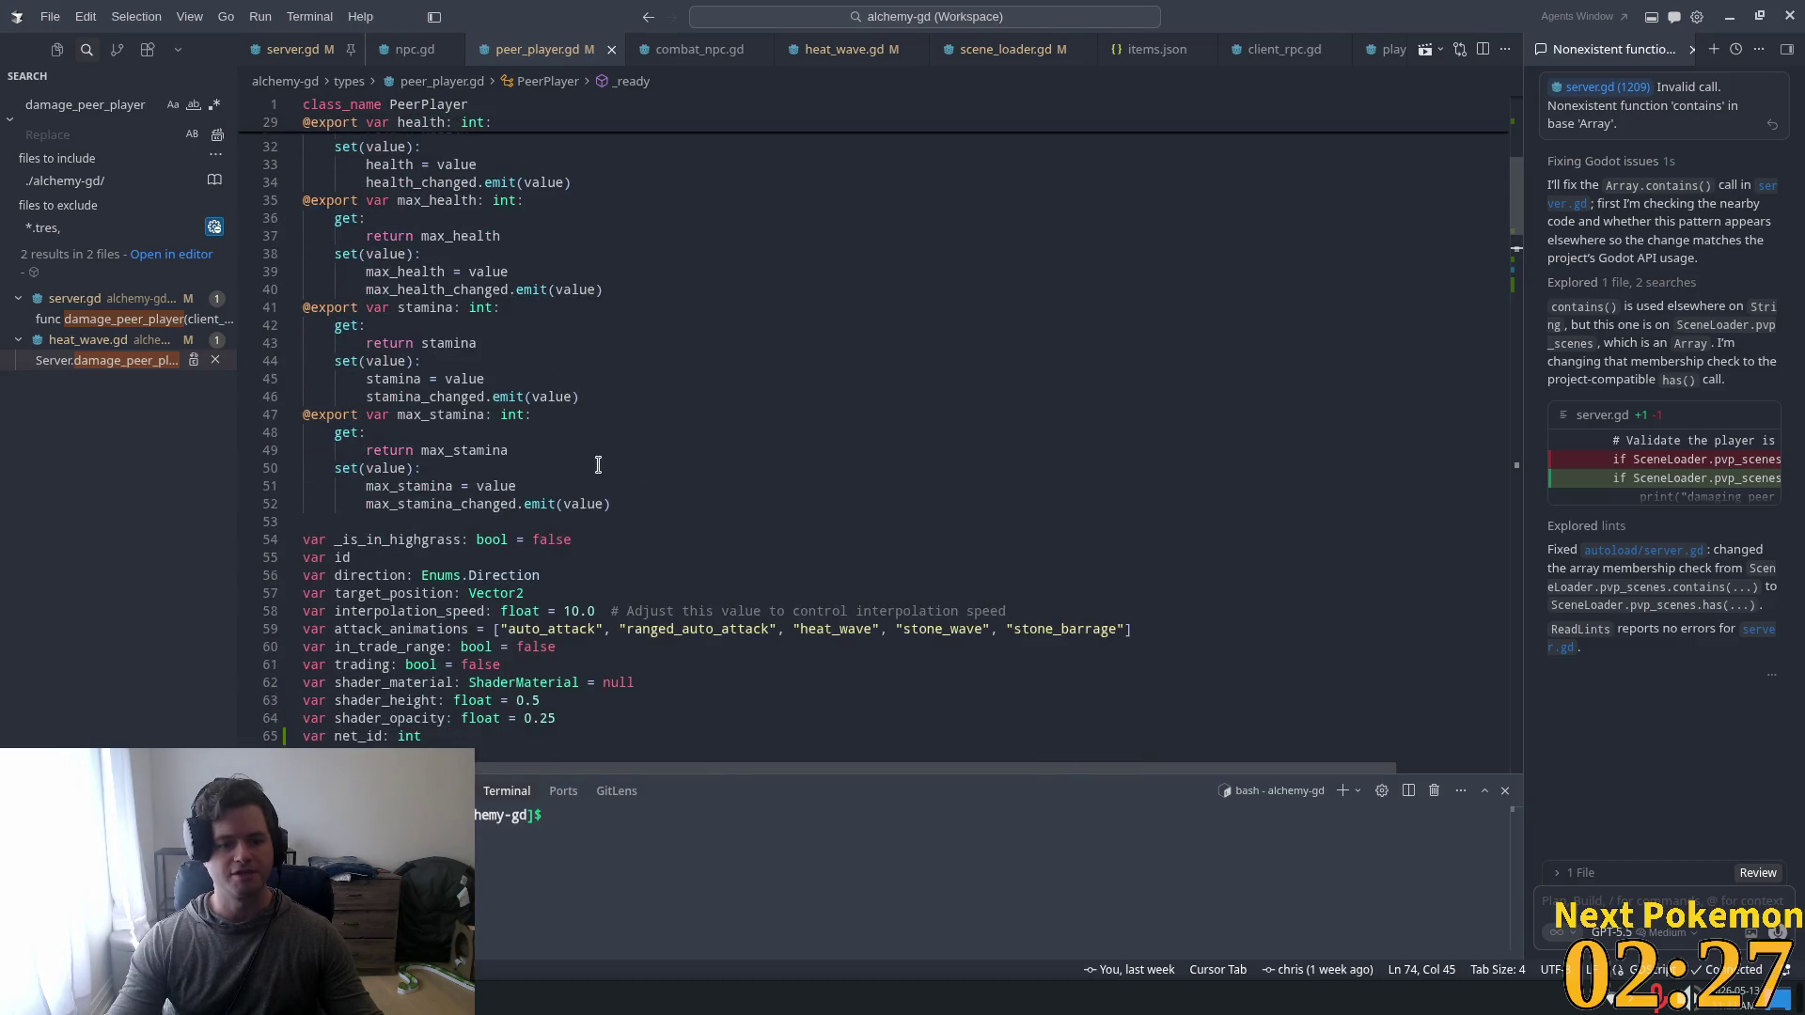
left_click(614, 504)
key("Return")
key("BackSpace")
key("BackSpace")
type("@expor")
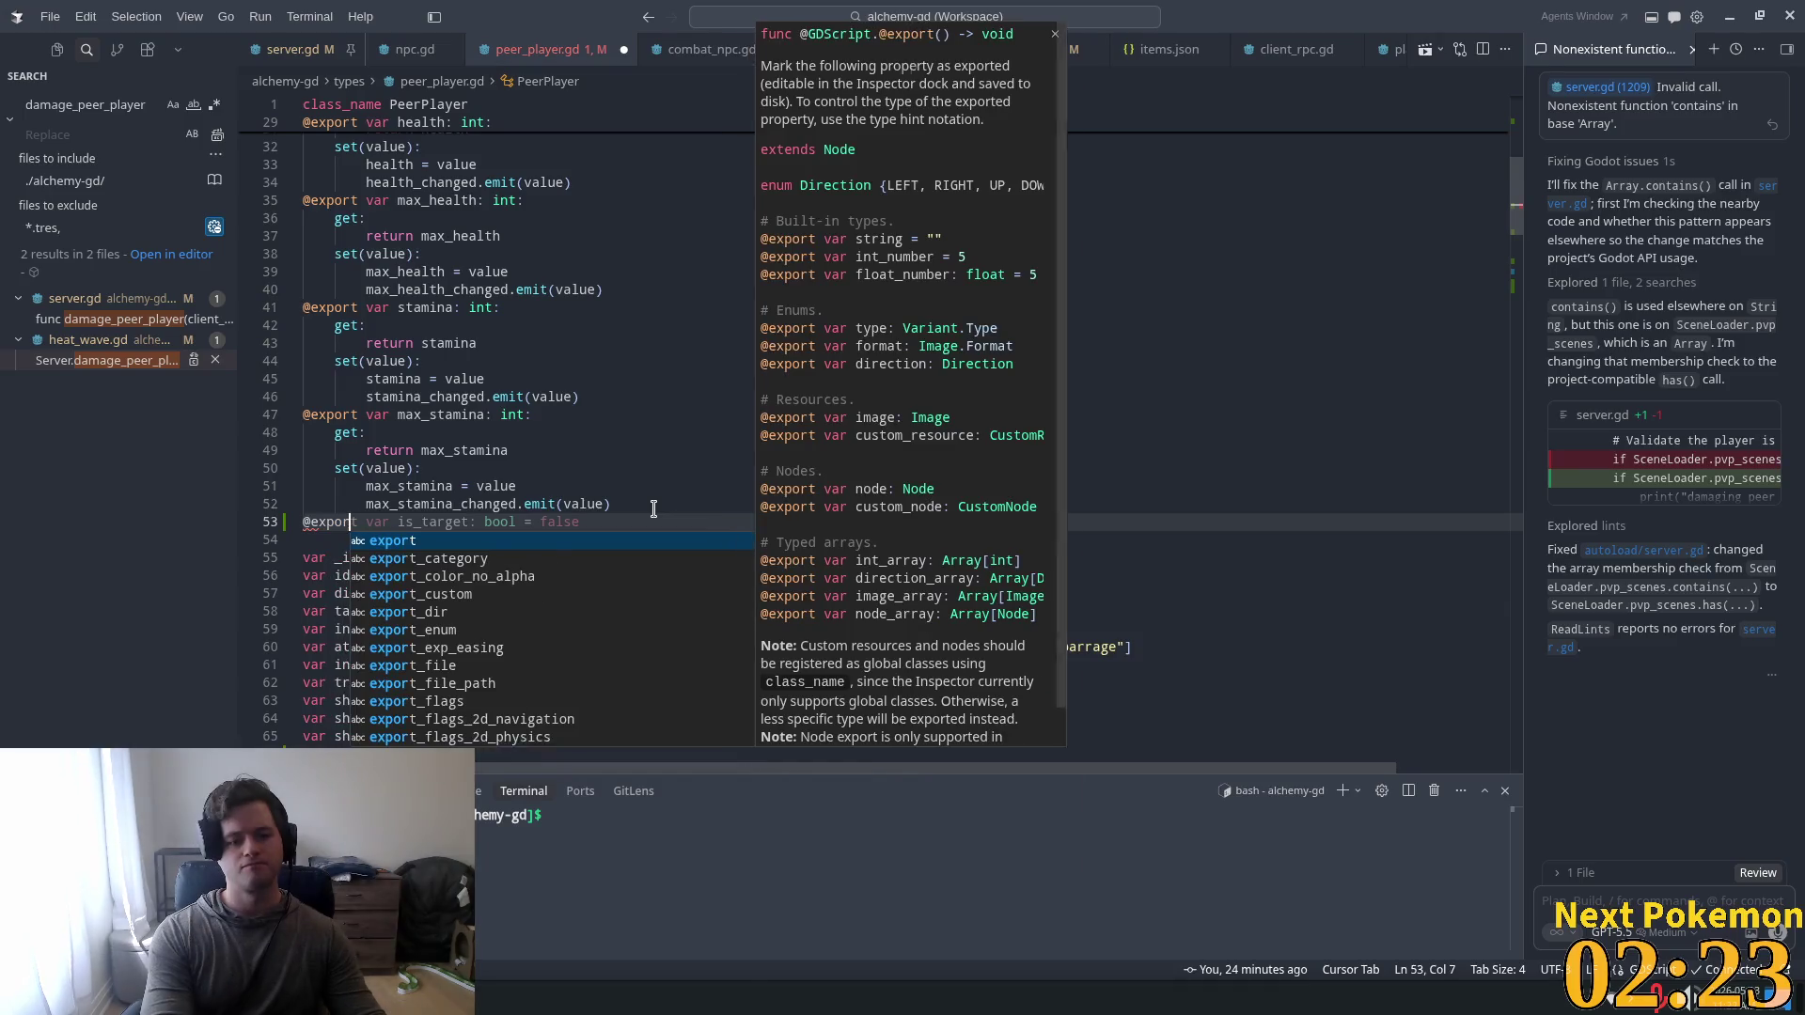
type("t var combat")
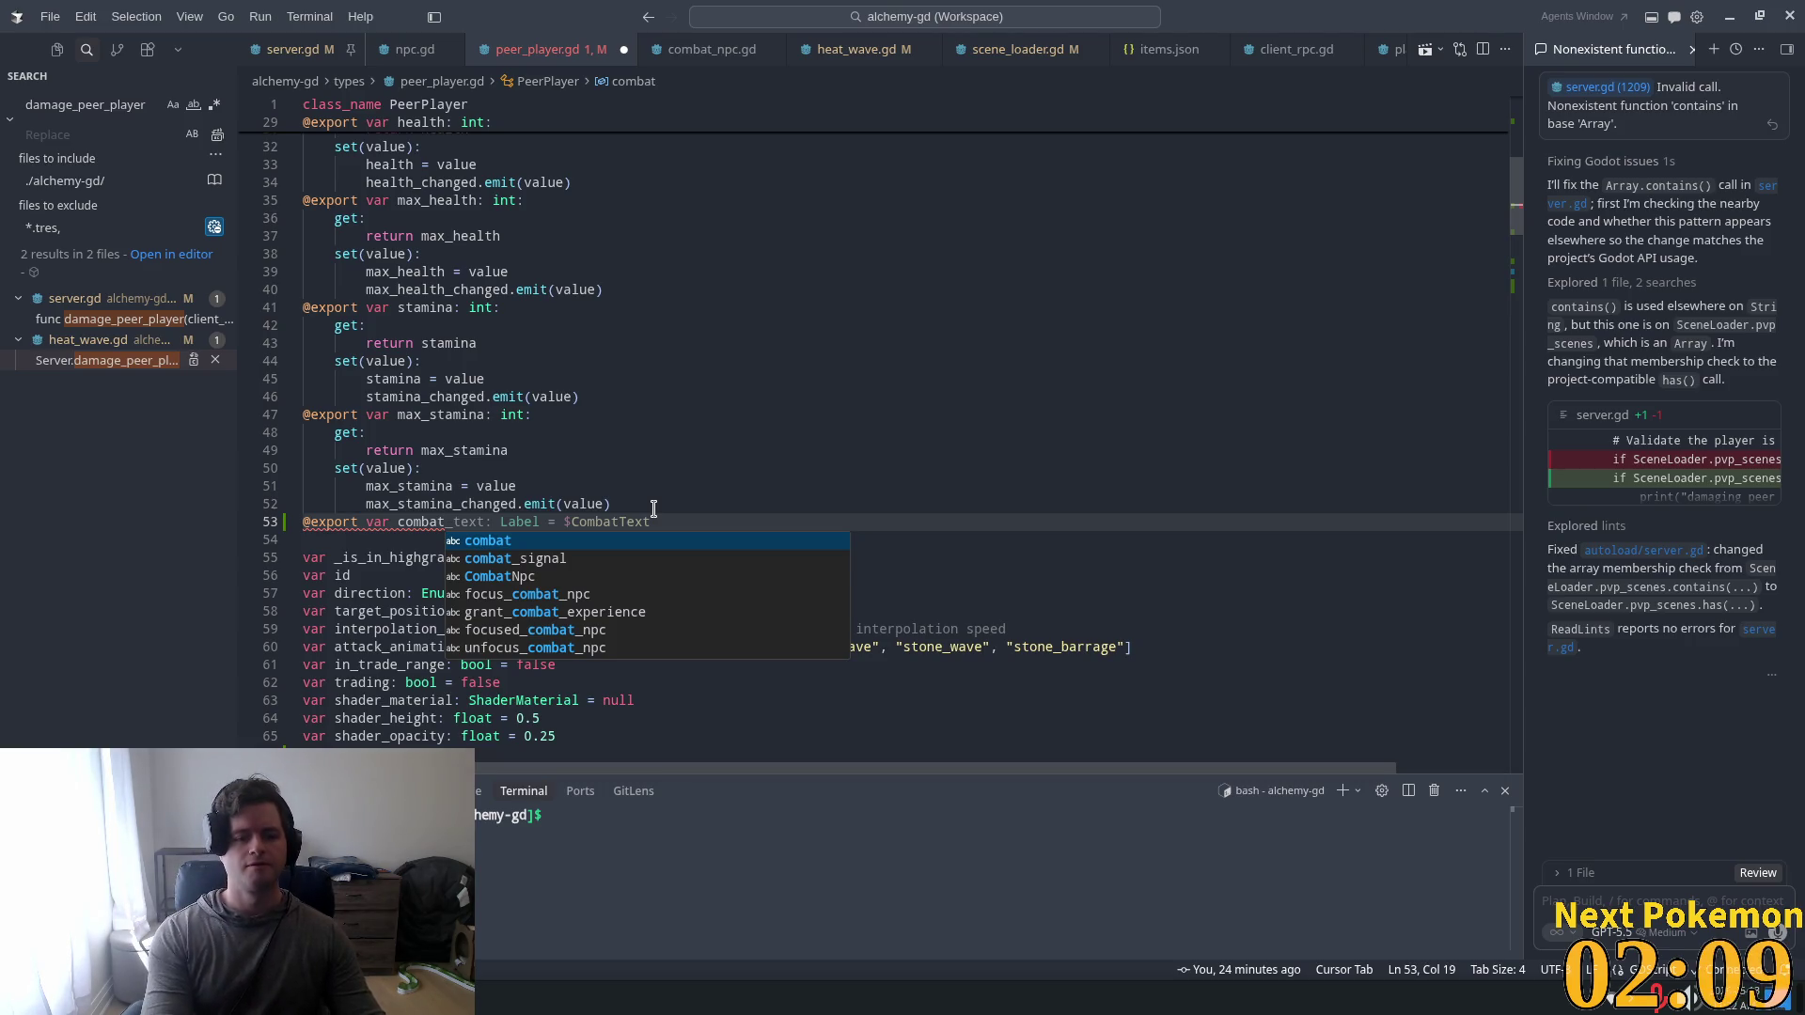
type(": boo")
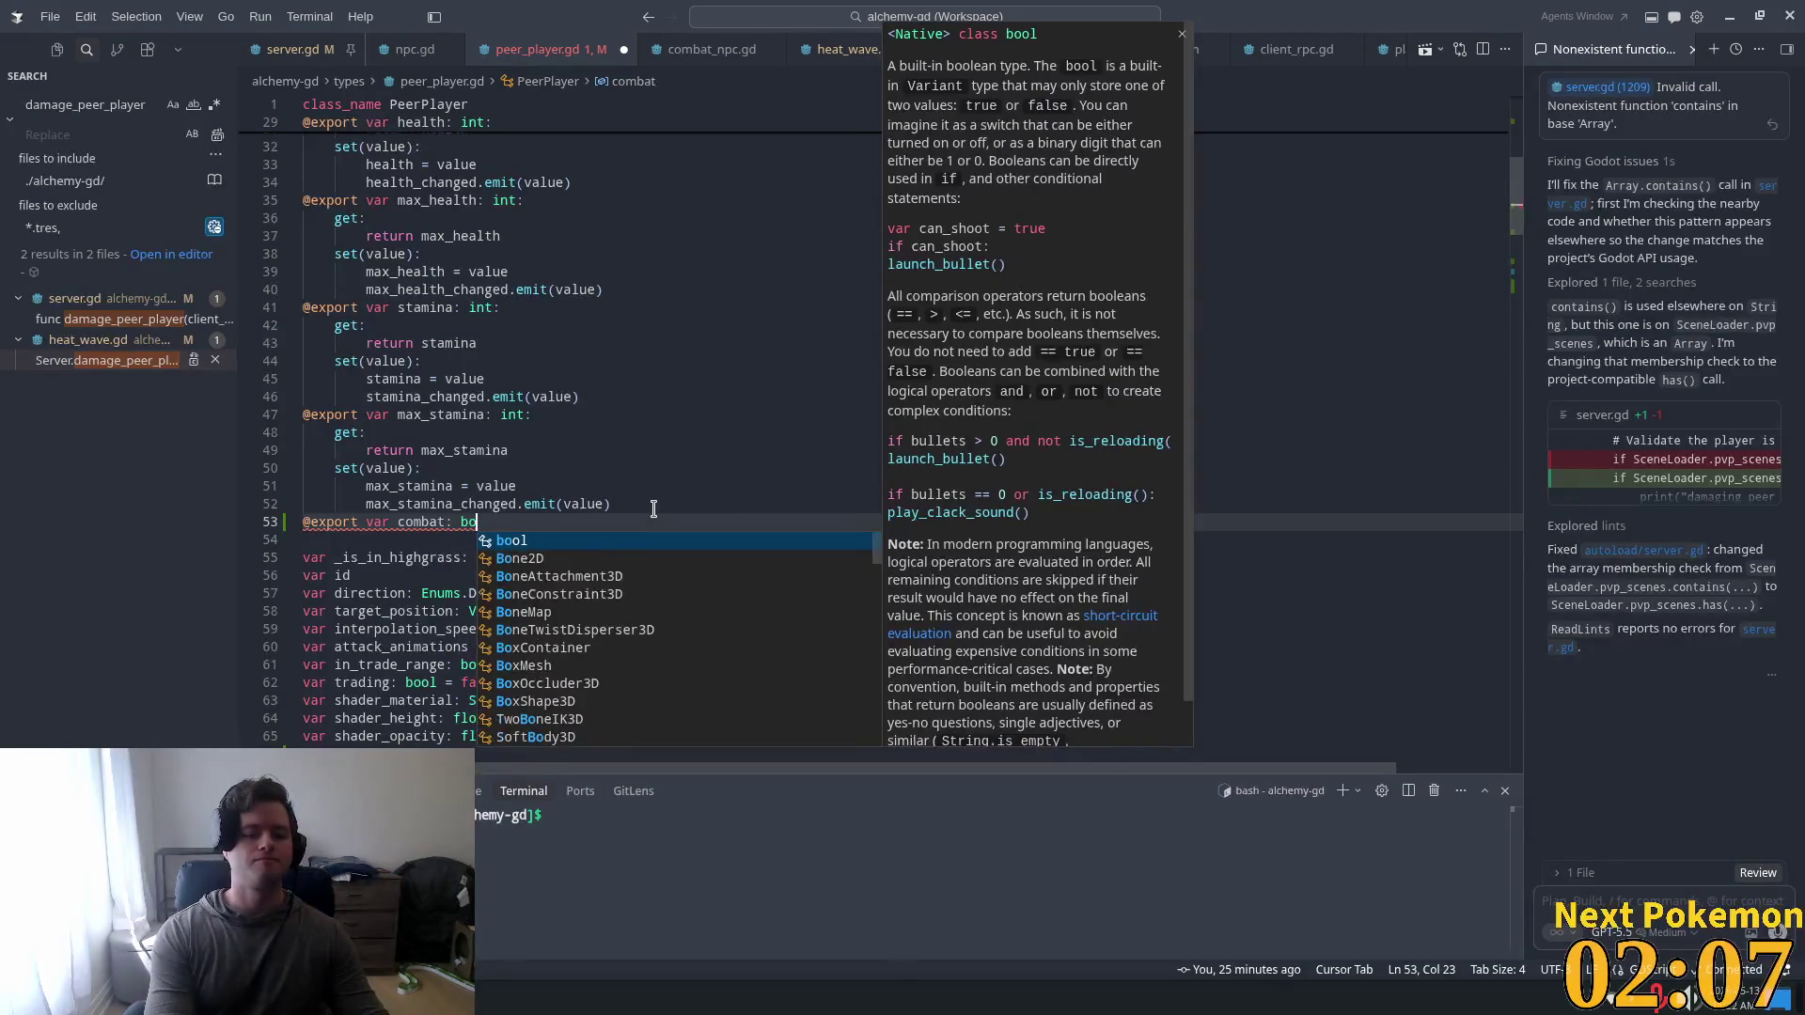
key("Tab")
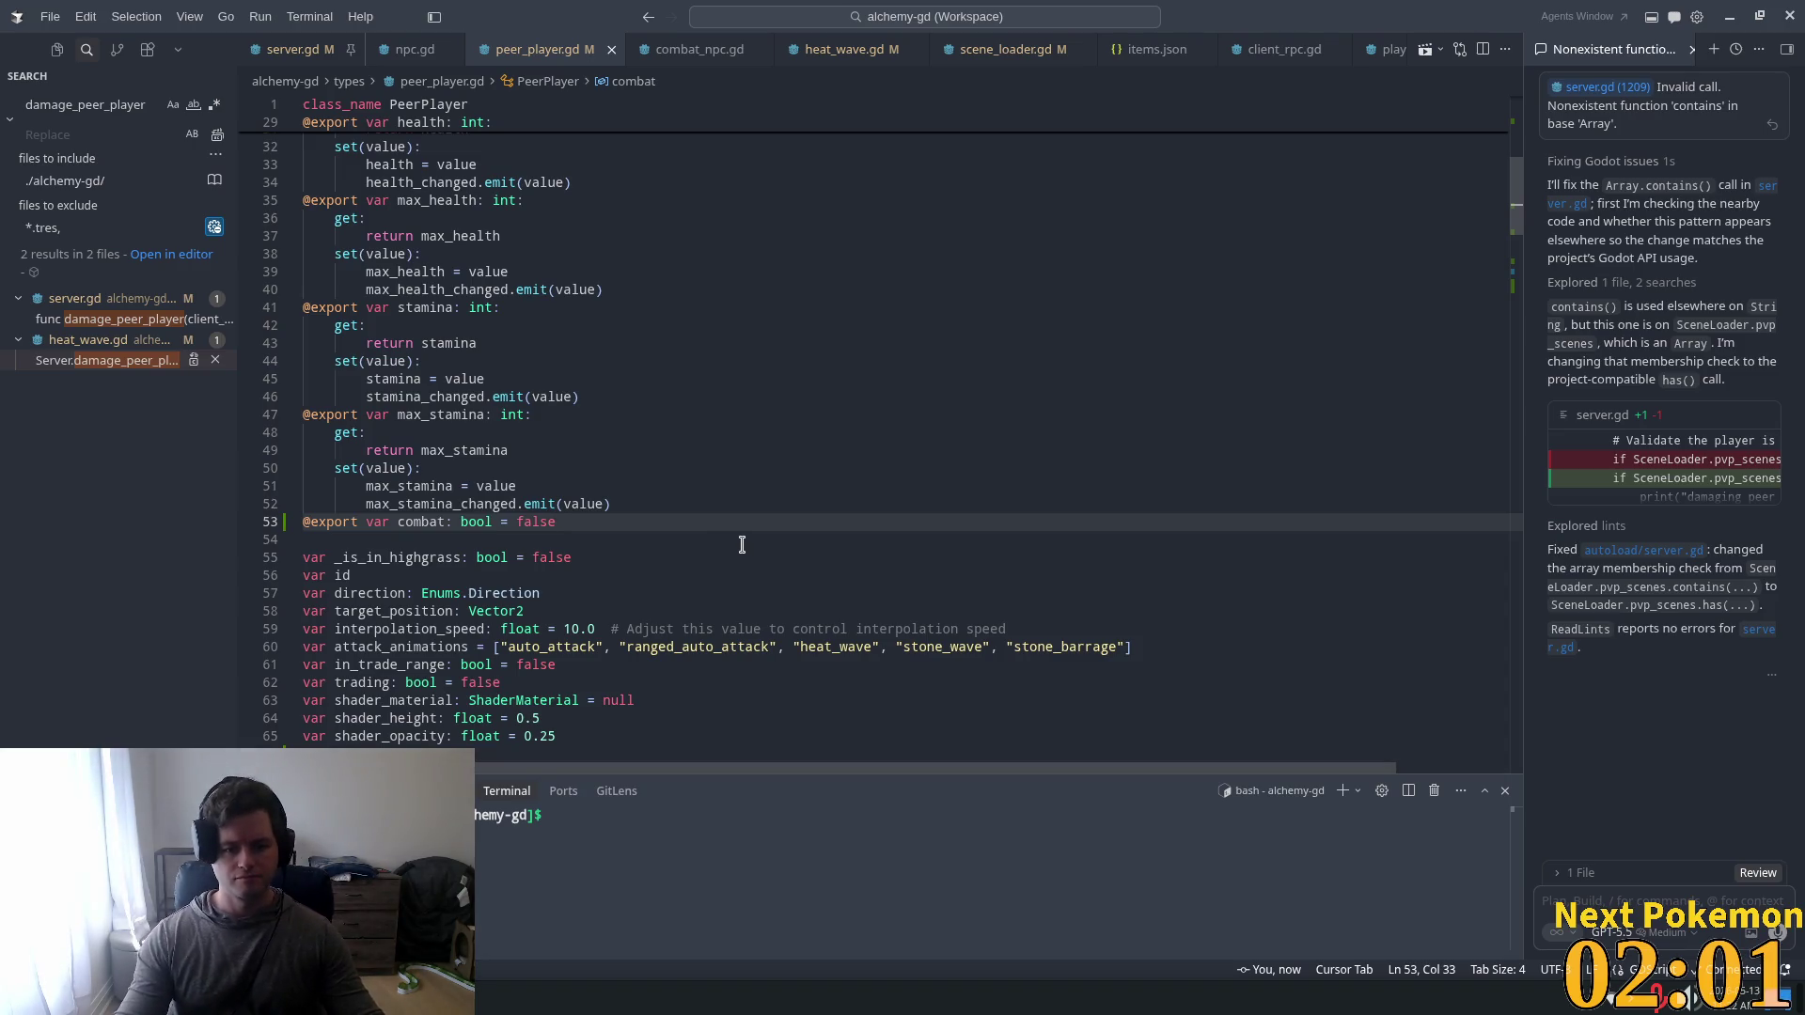
scroll(739, 556, "down", 3)
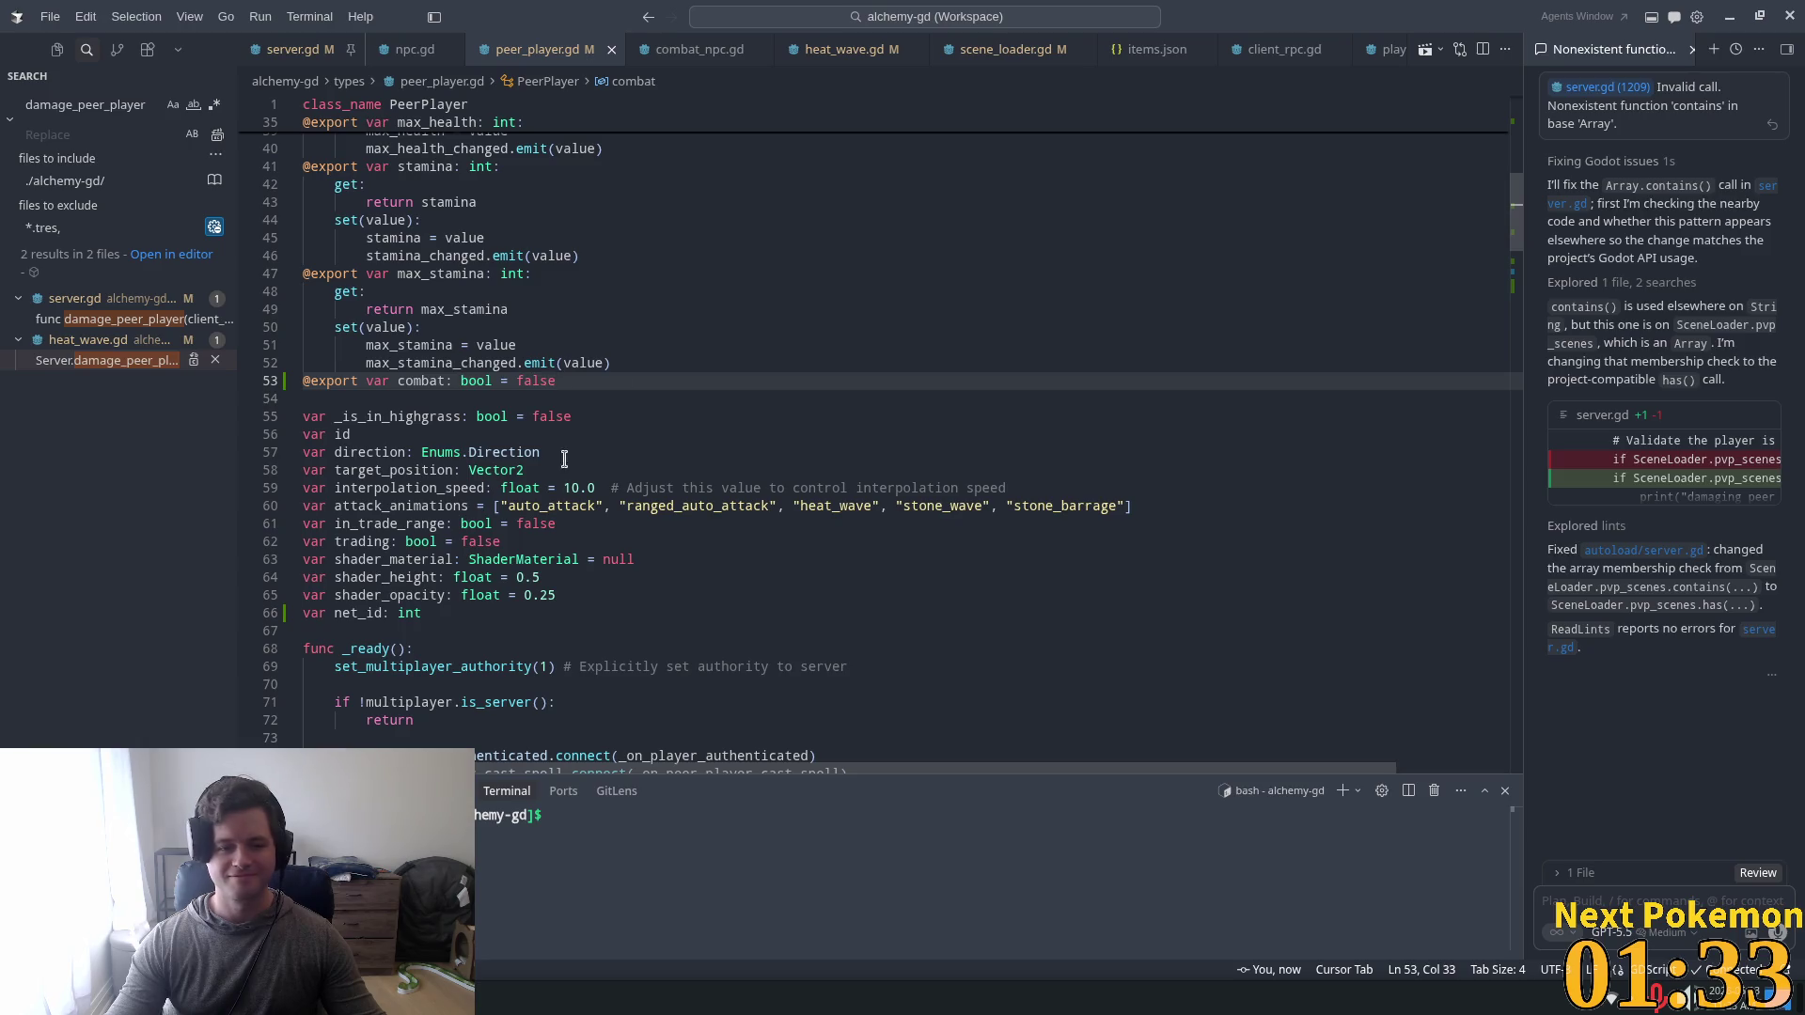
left_click(536, 611)
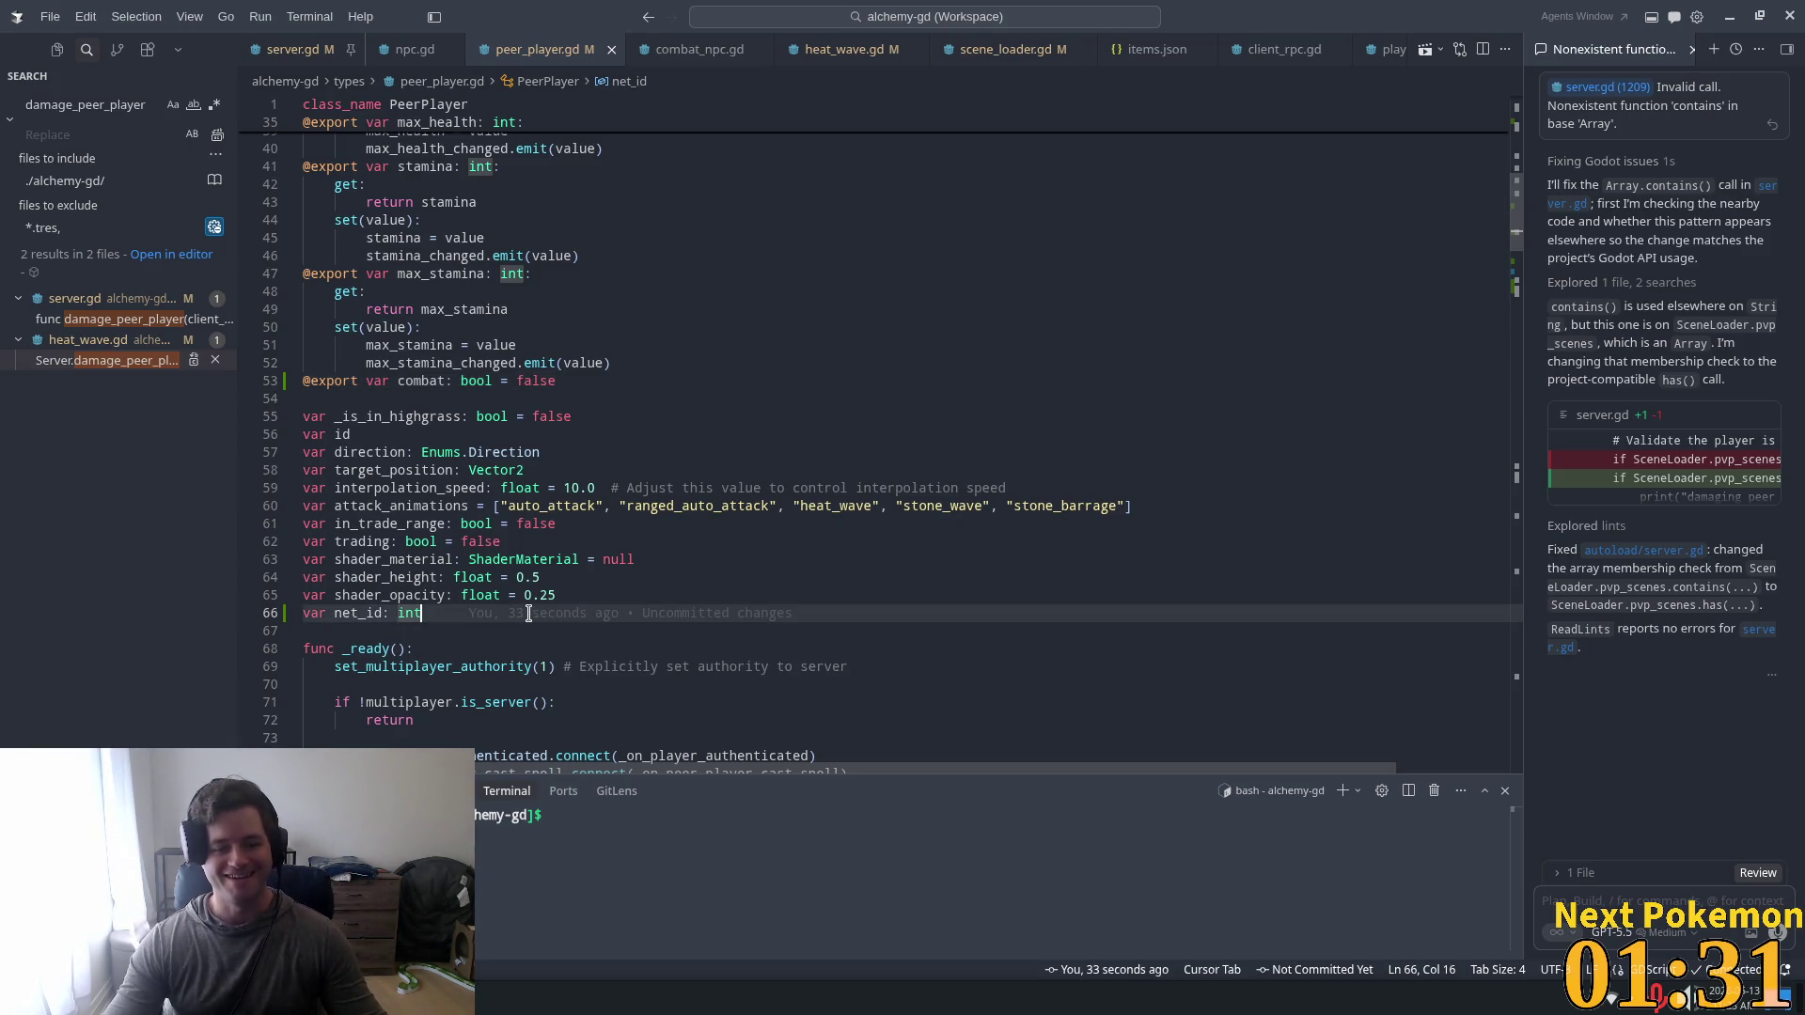
scroll(499, 606, "down", 3)
scroll(649, 544, "down", 5)
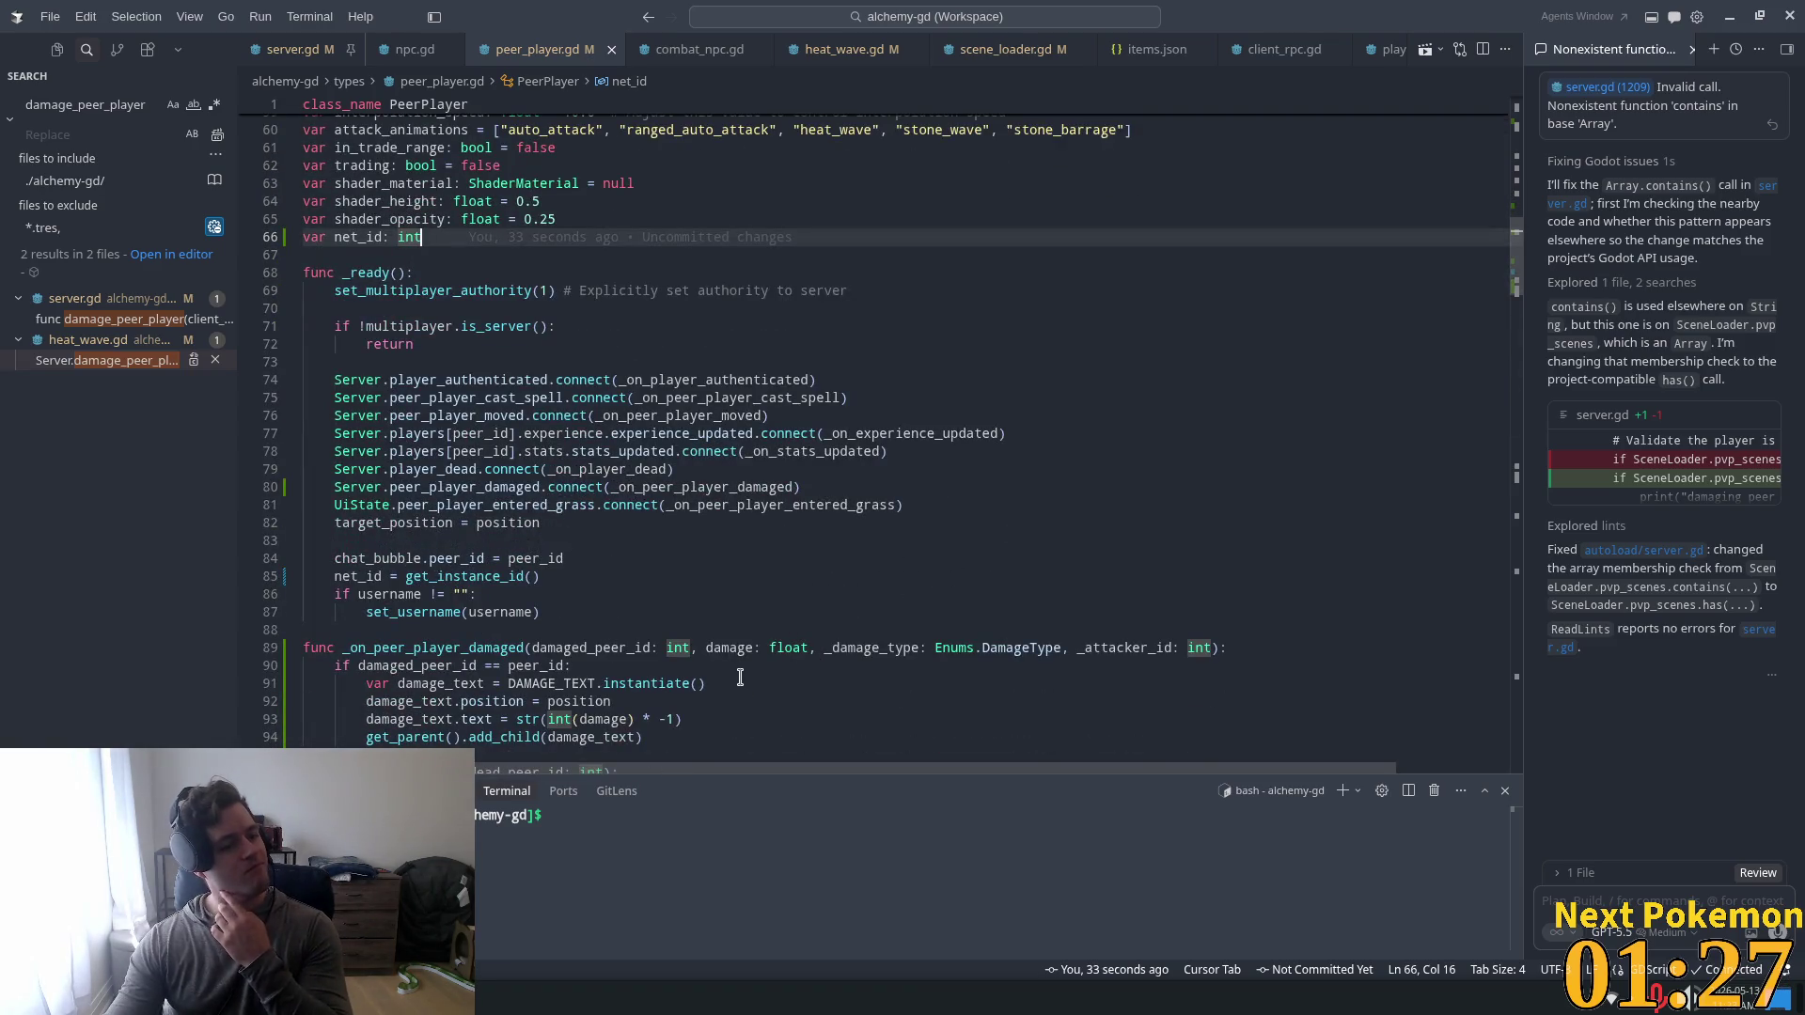
left_click(762, 506)
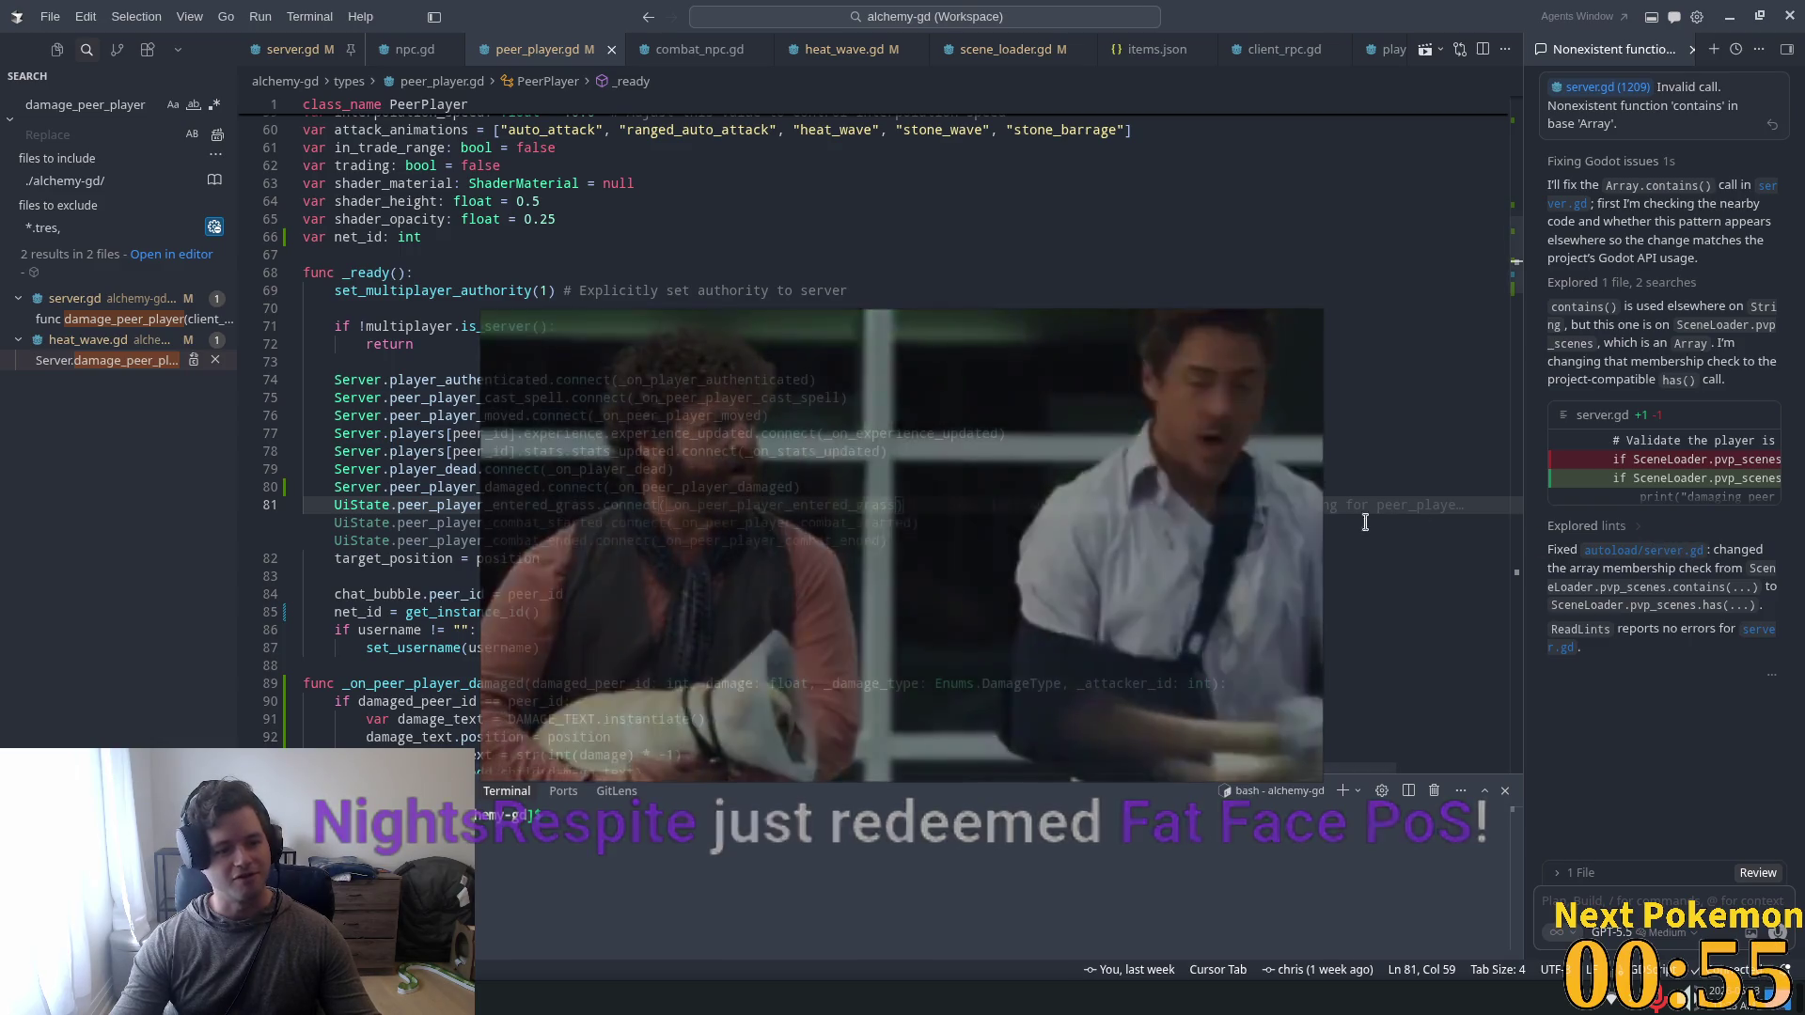
key("Up")
key("Up")
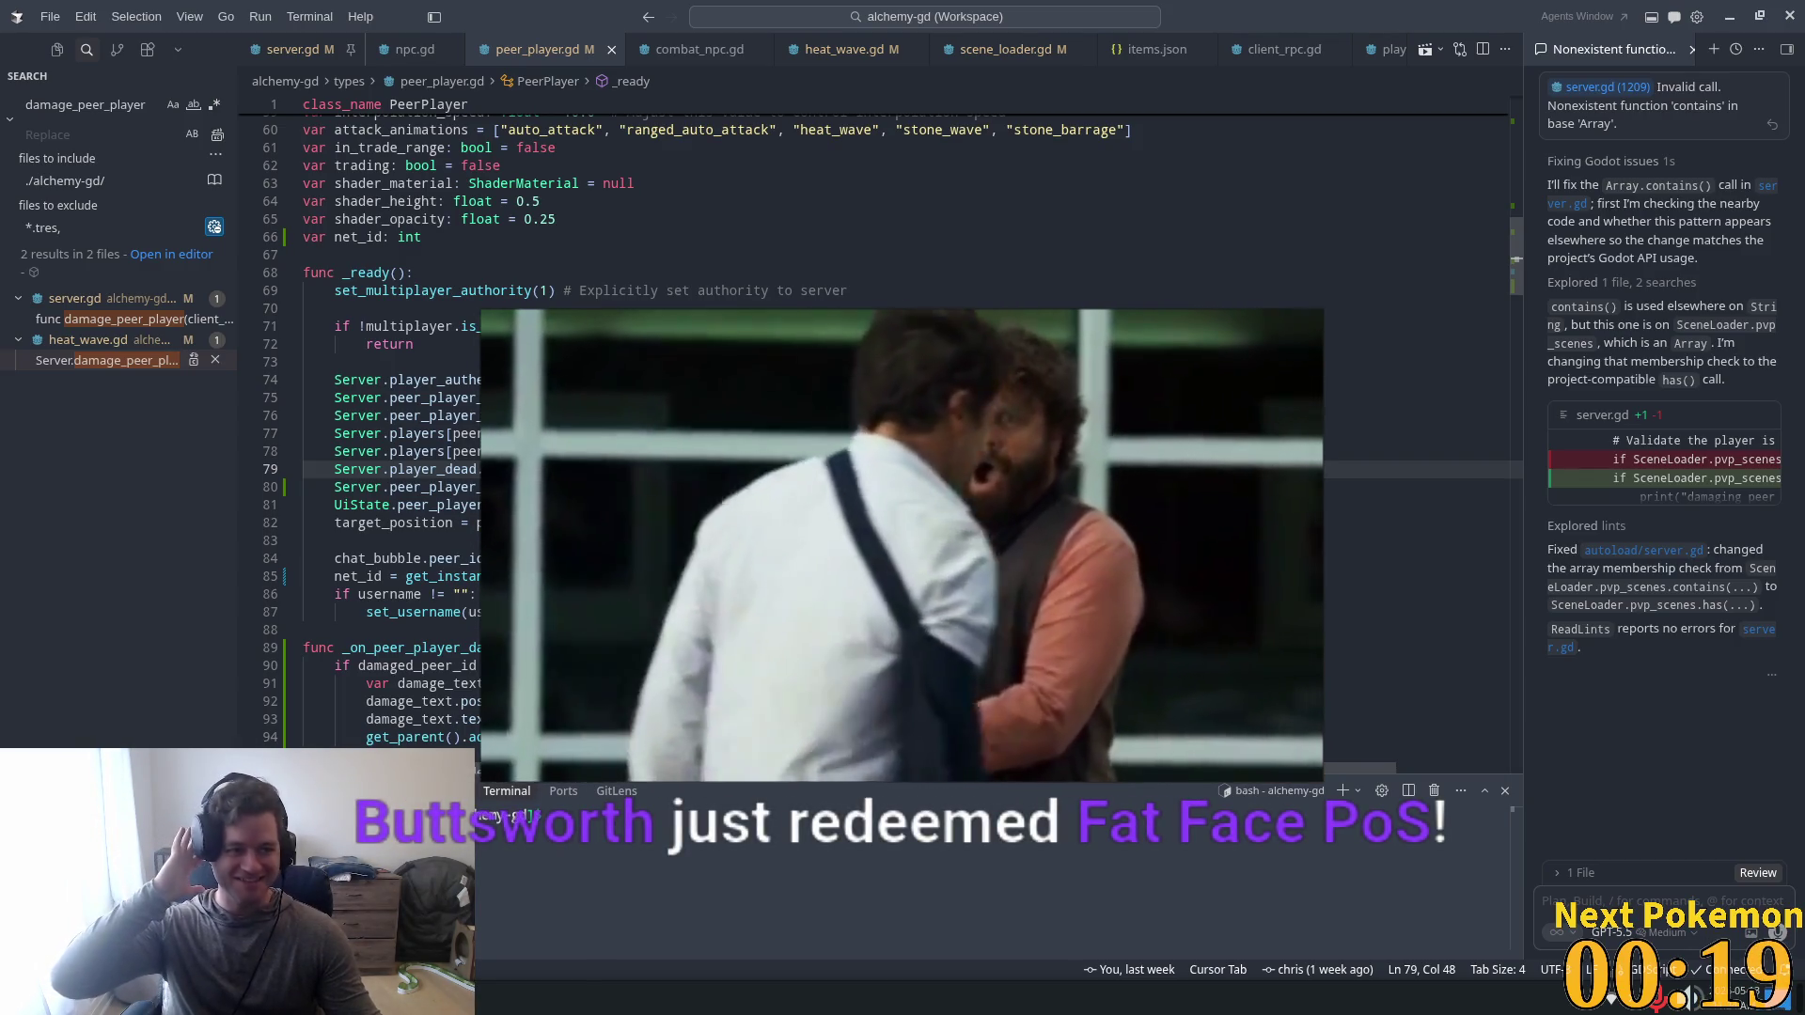
left_click(540, 612)
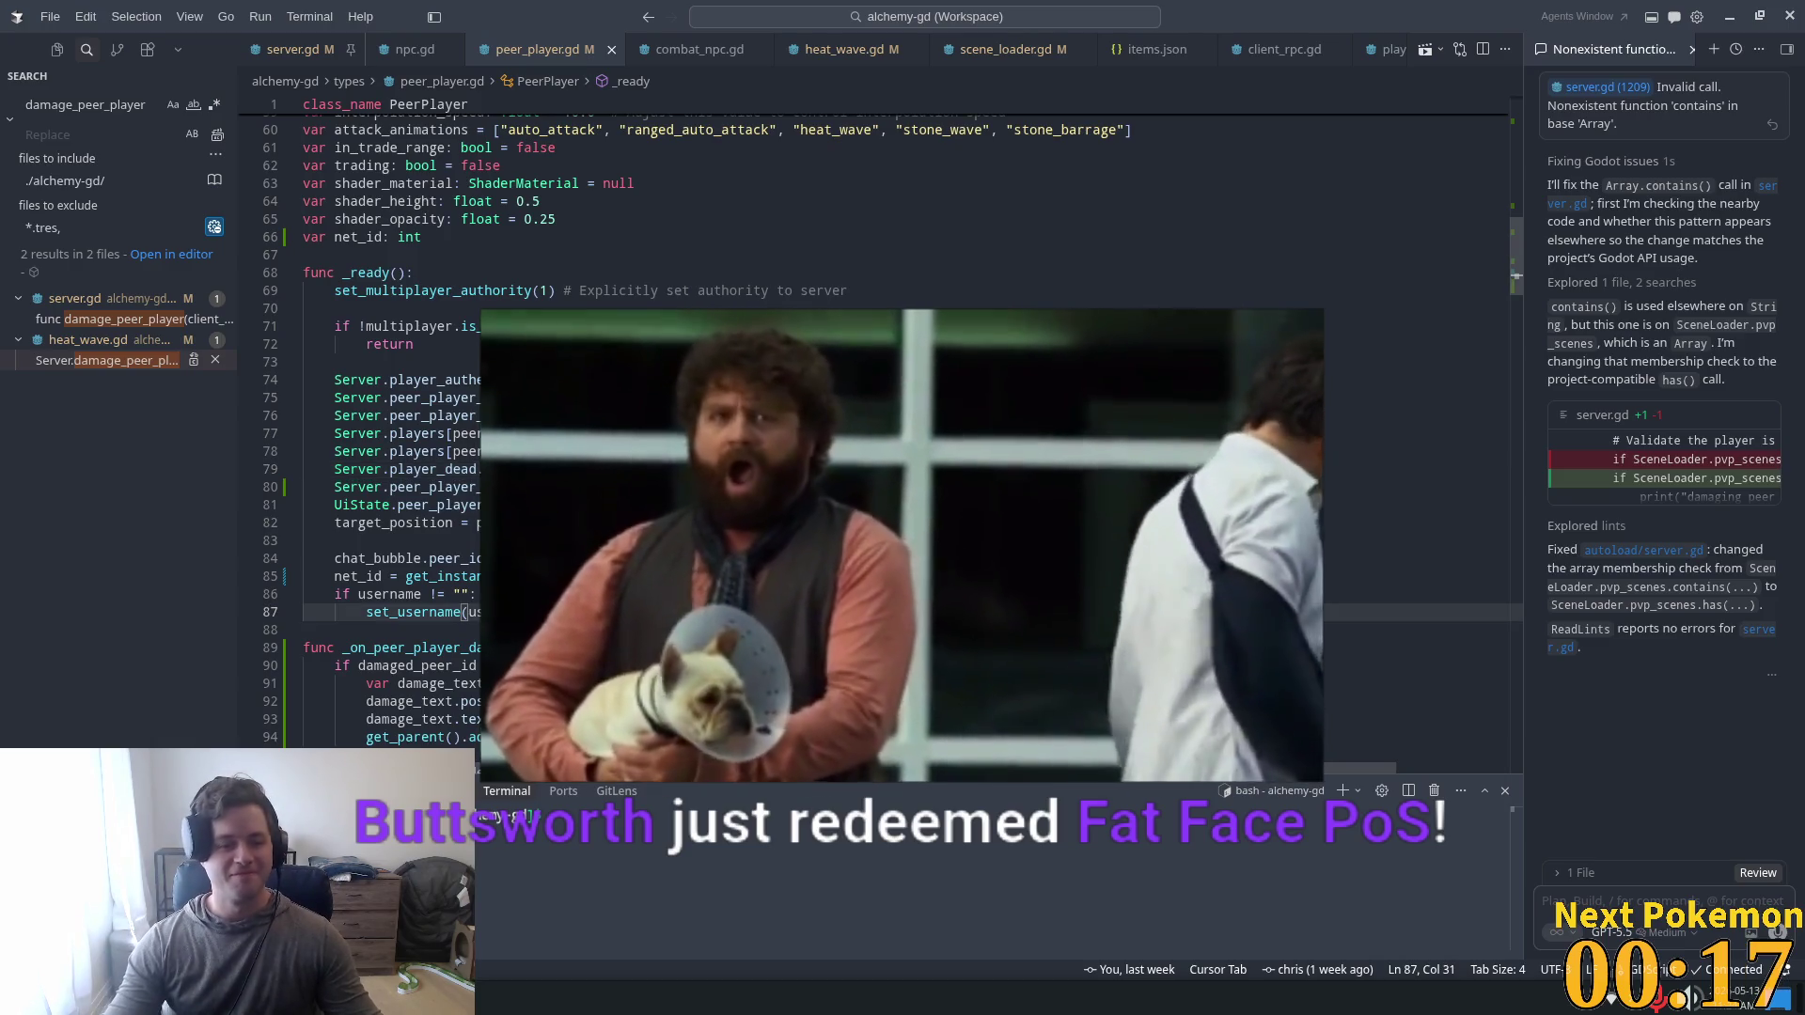
left_click(540, 576)
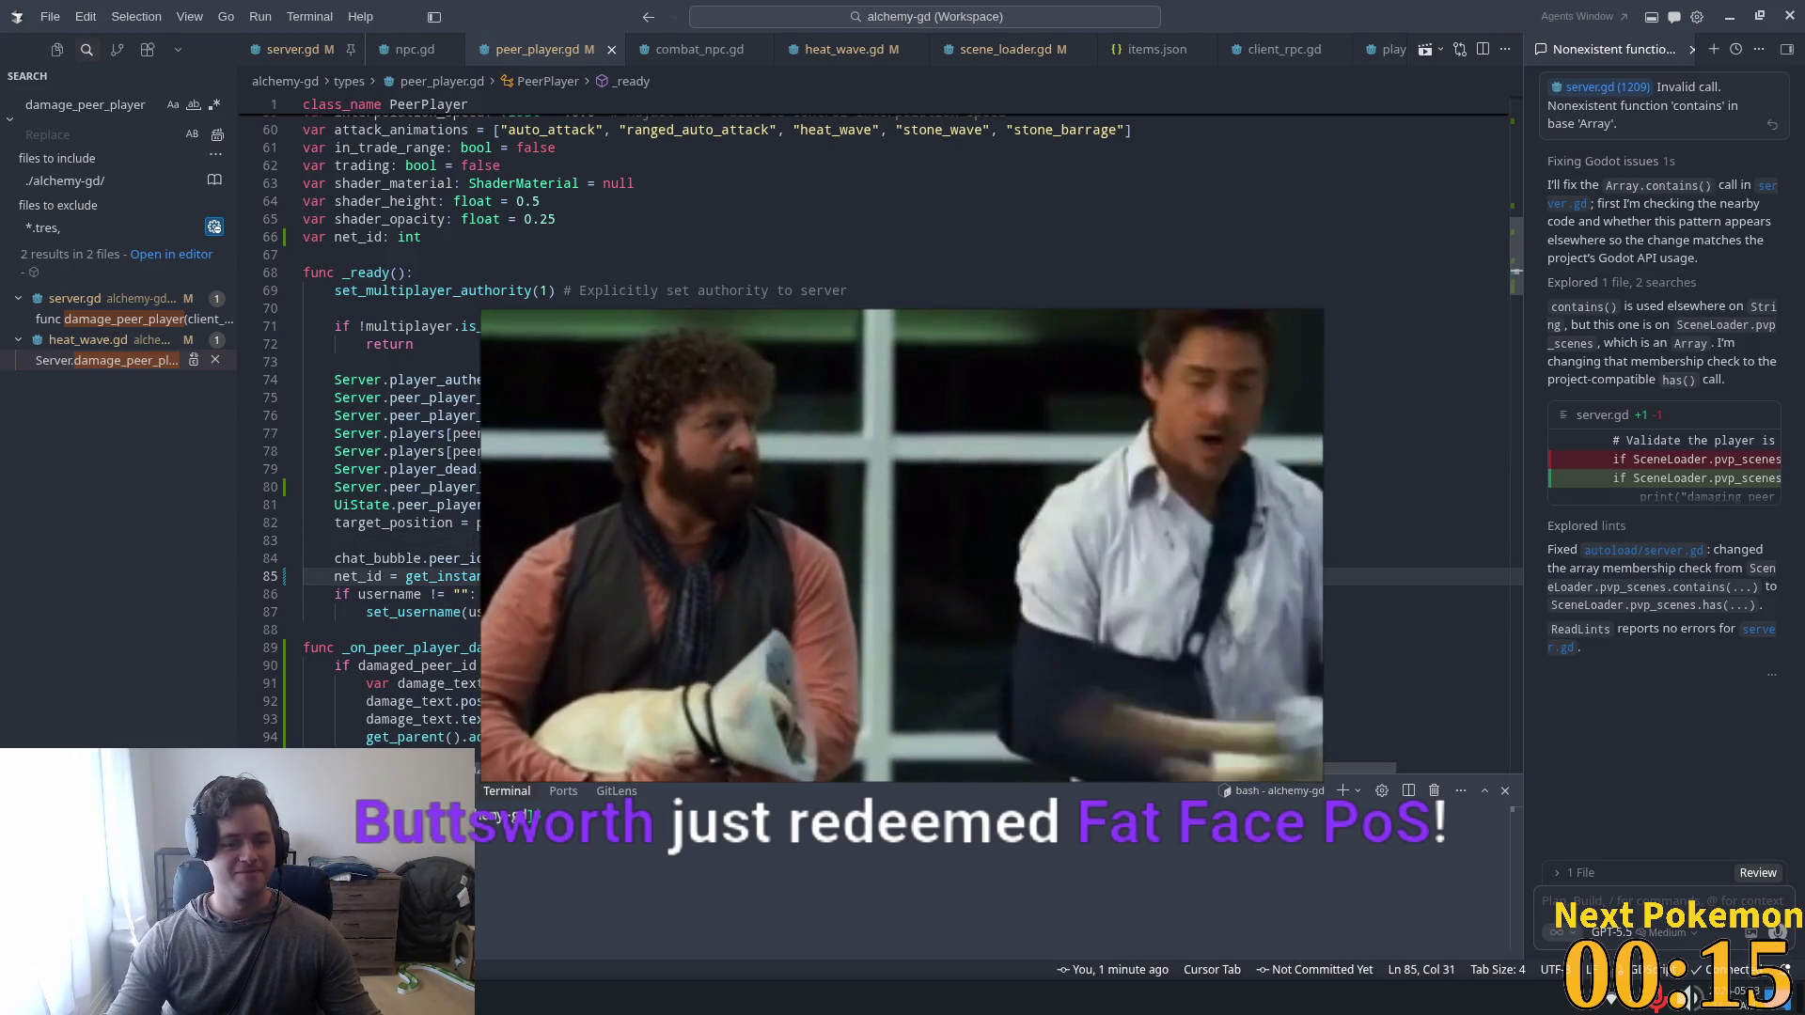
left_click(1180, 470)
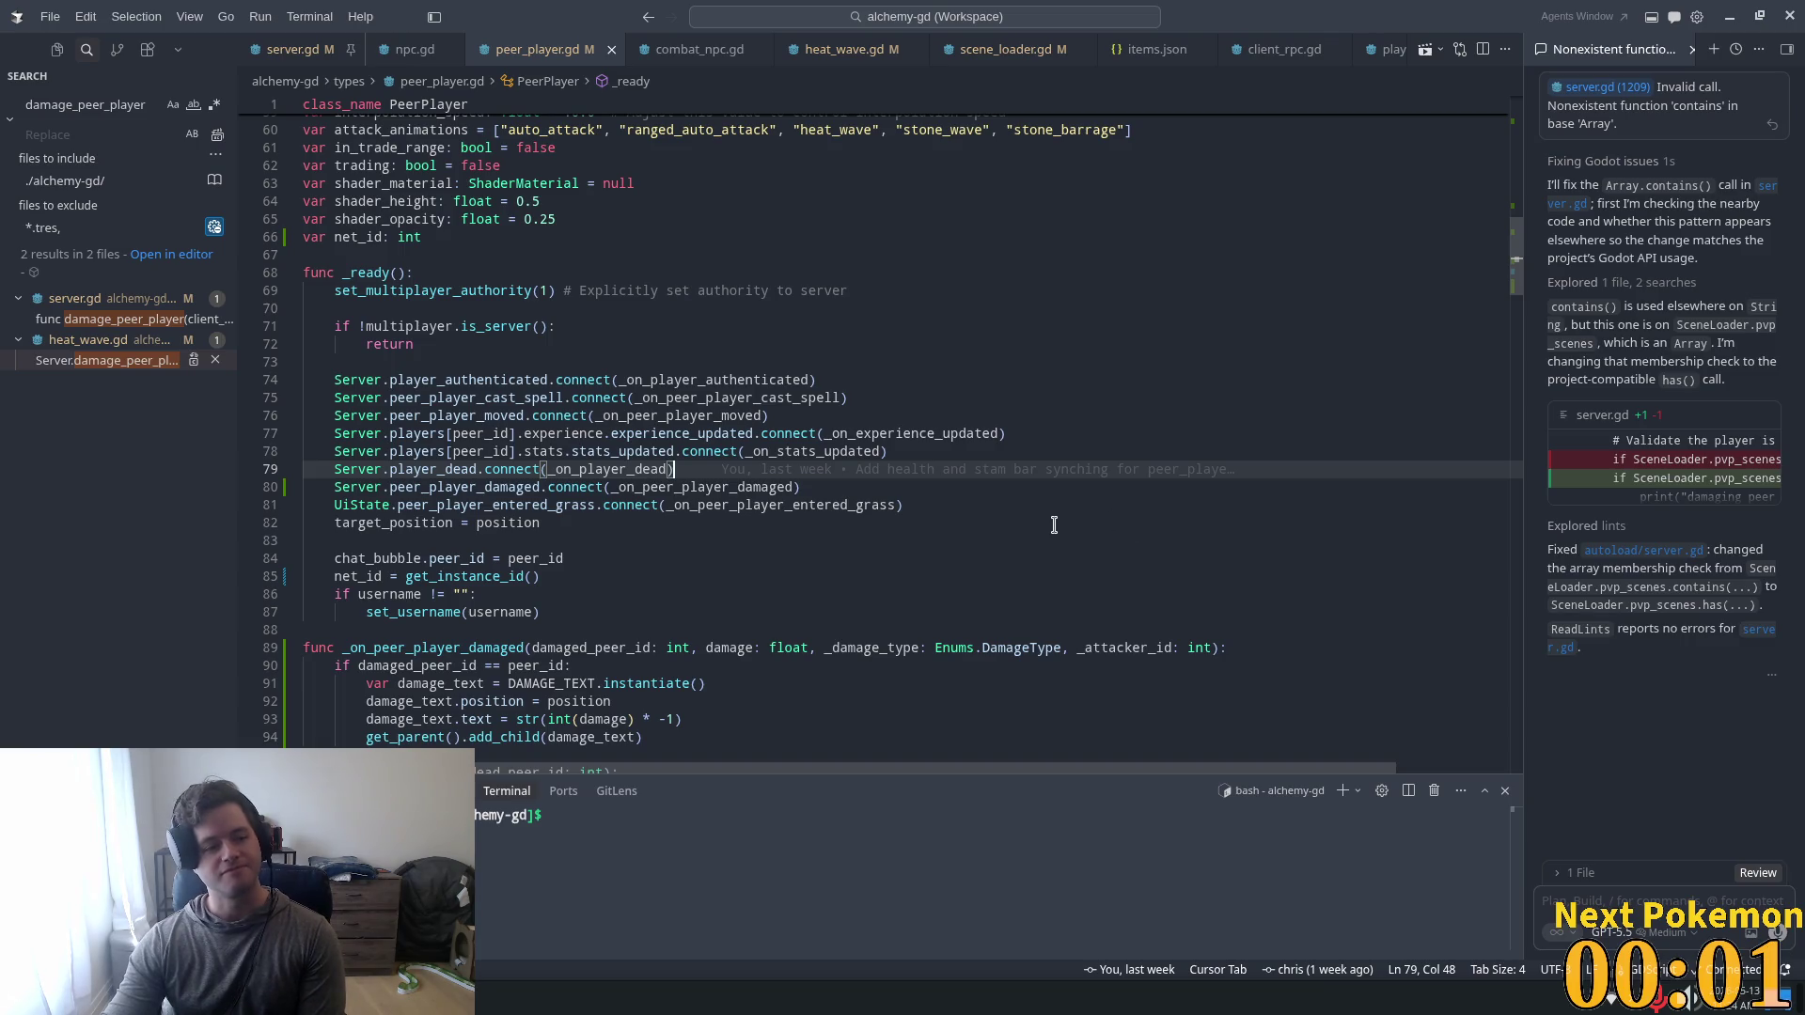
left_click(856, 451)
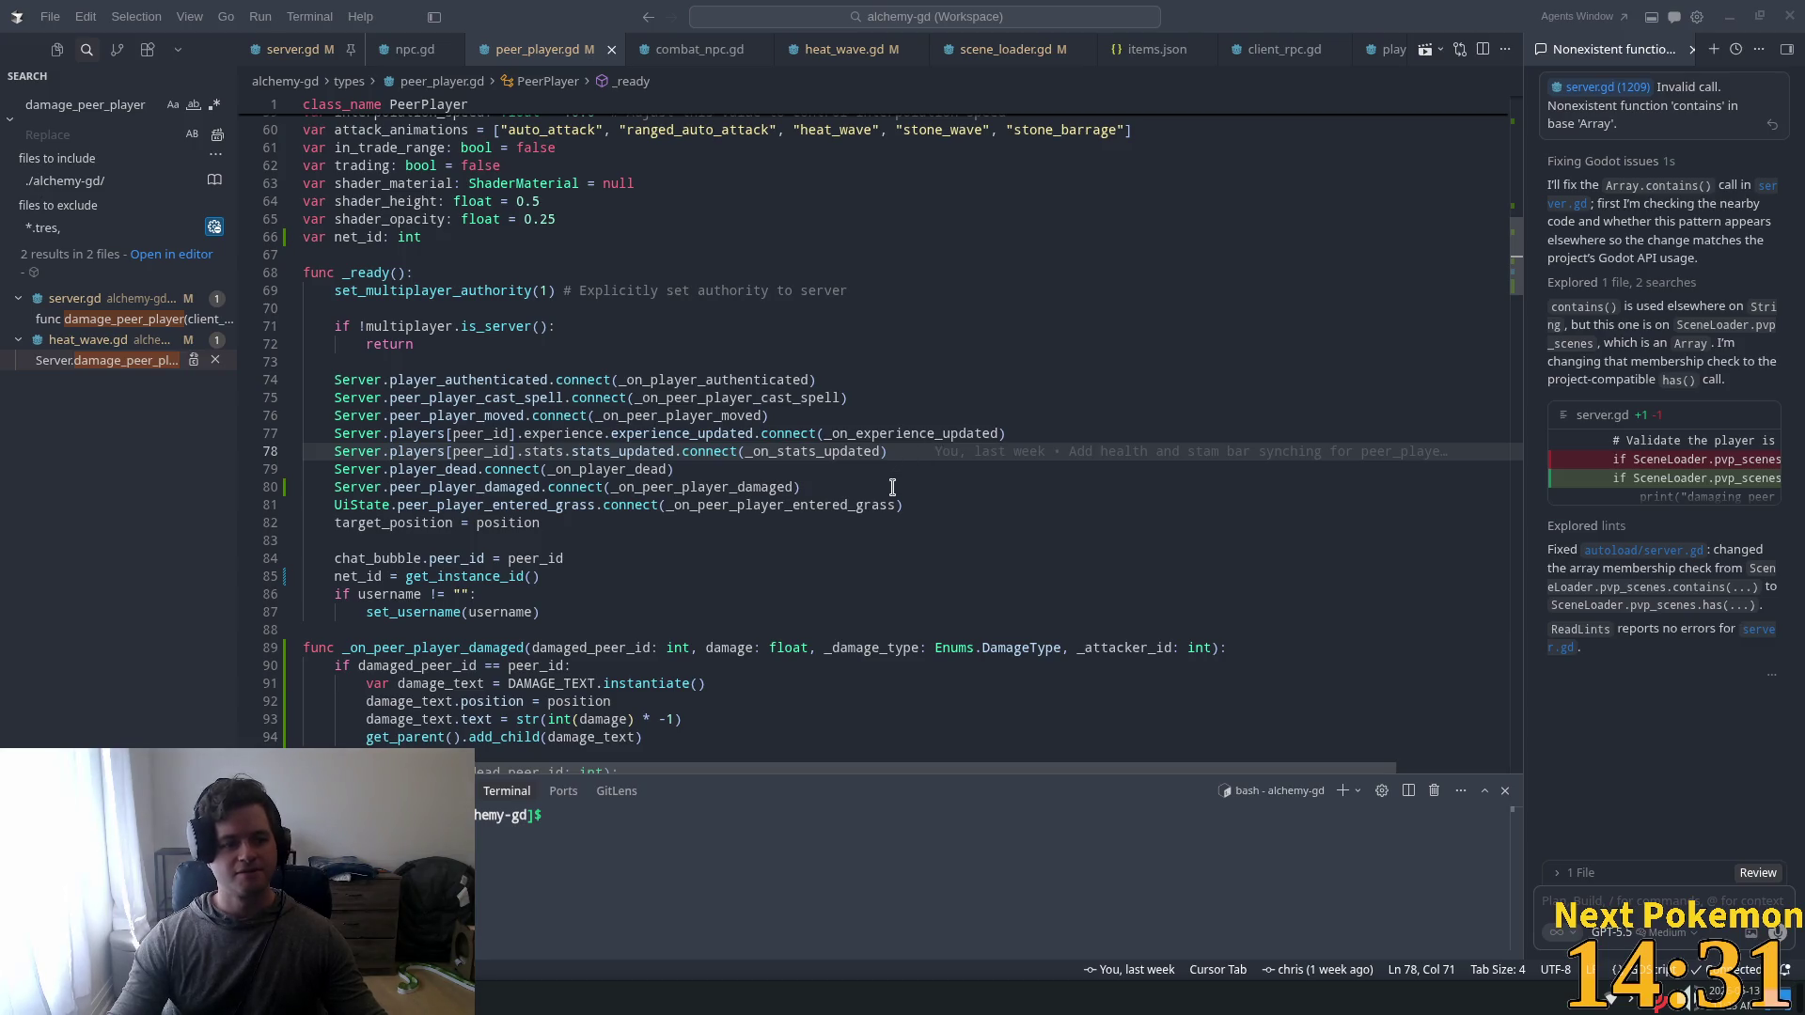
mouse_move(880, 506)
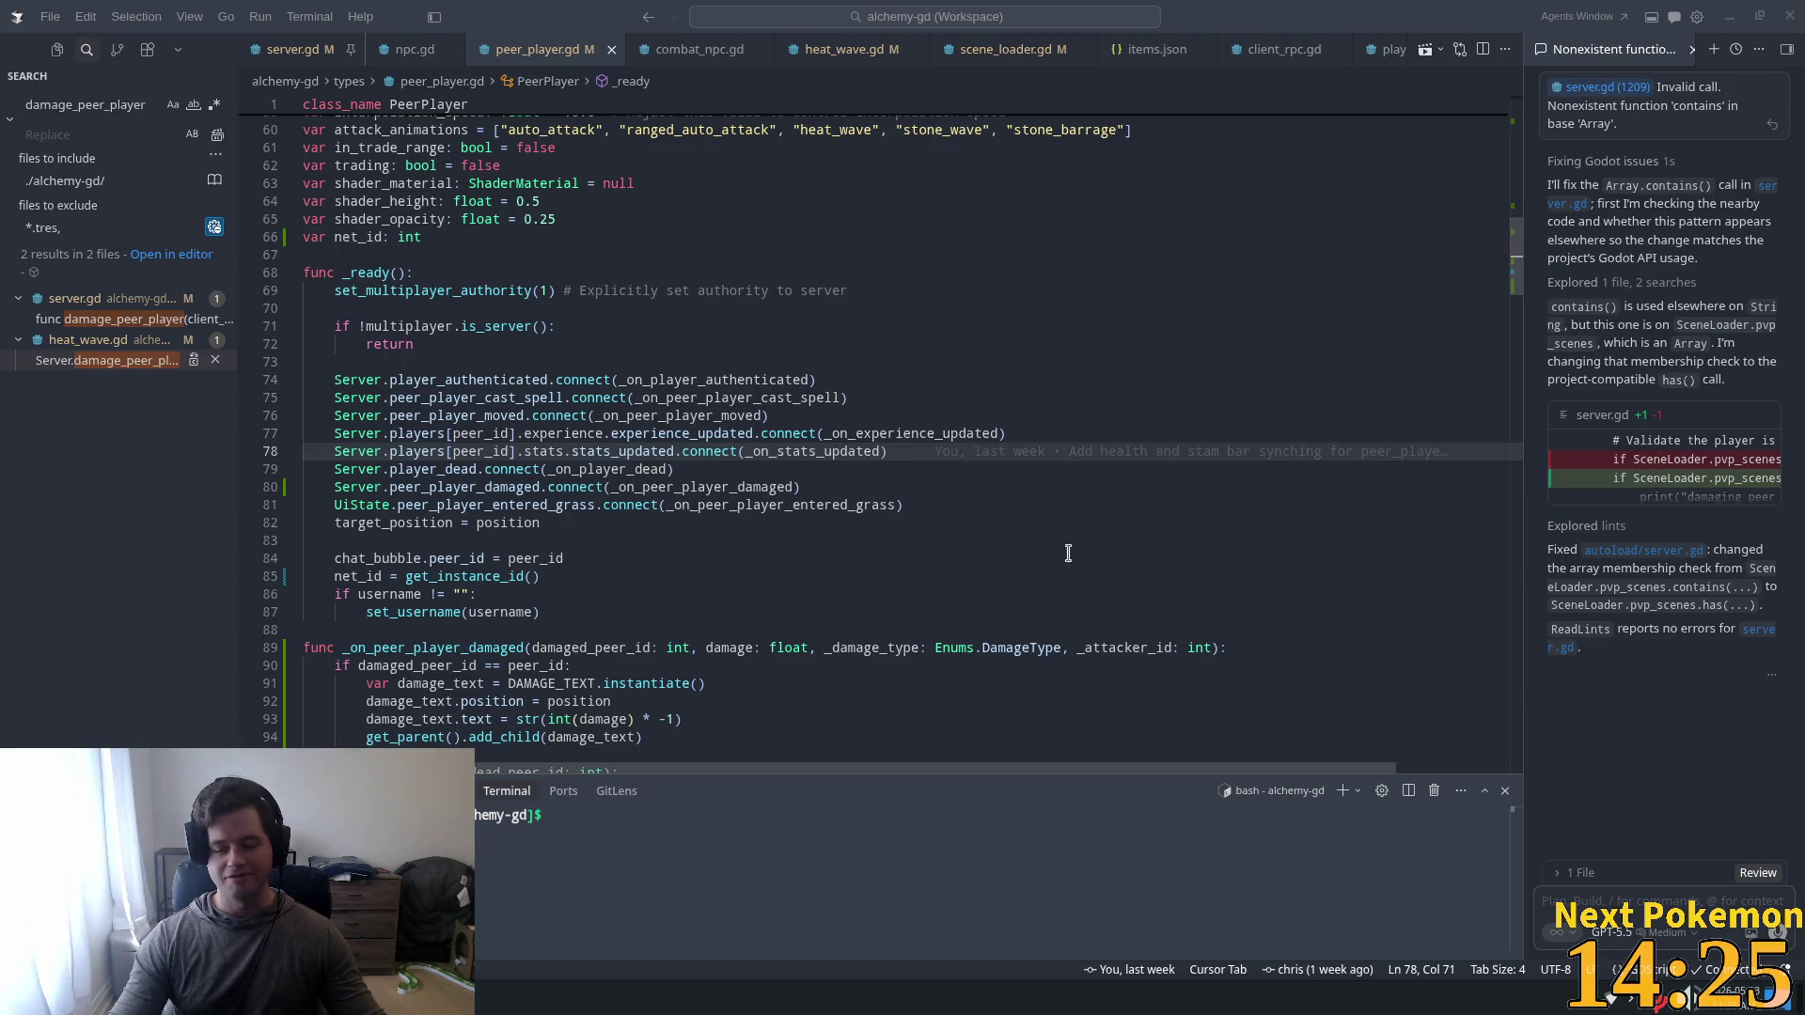
left_click(923, 468)
left_click(931, 487)
scroll(526, 470, "up", 4)
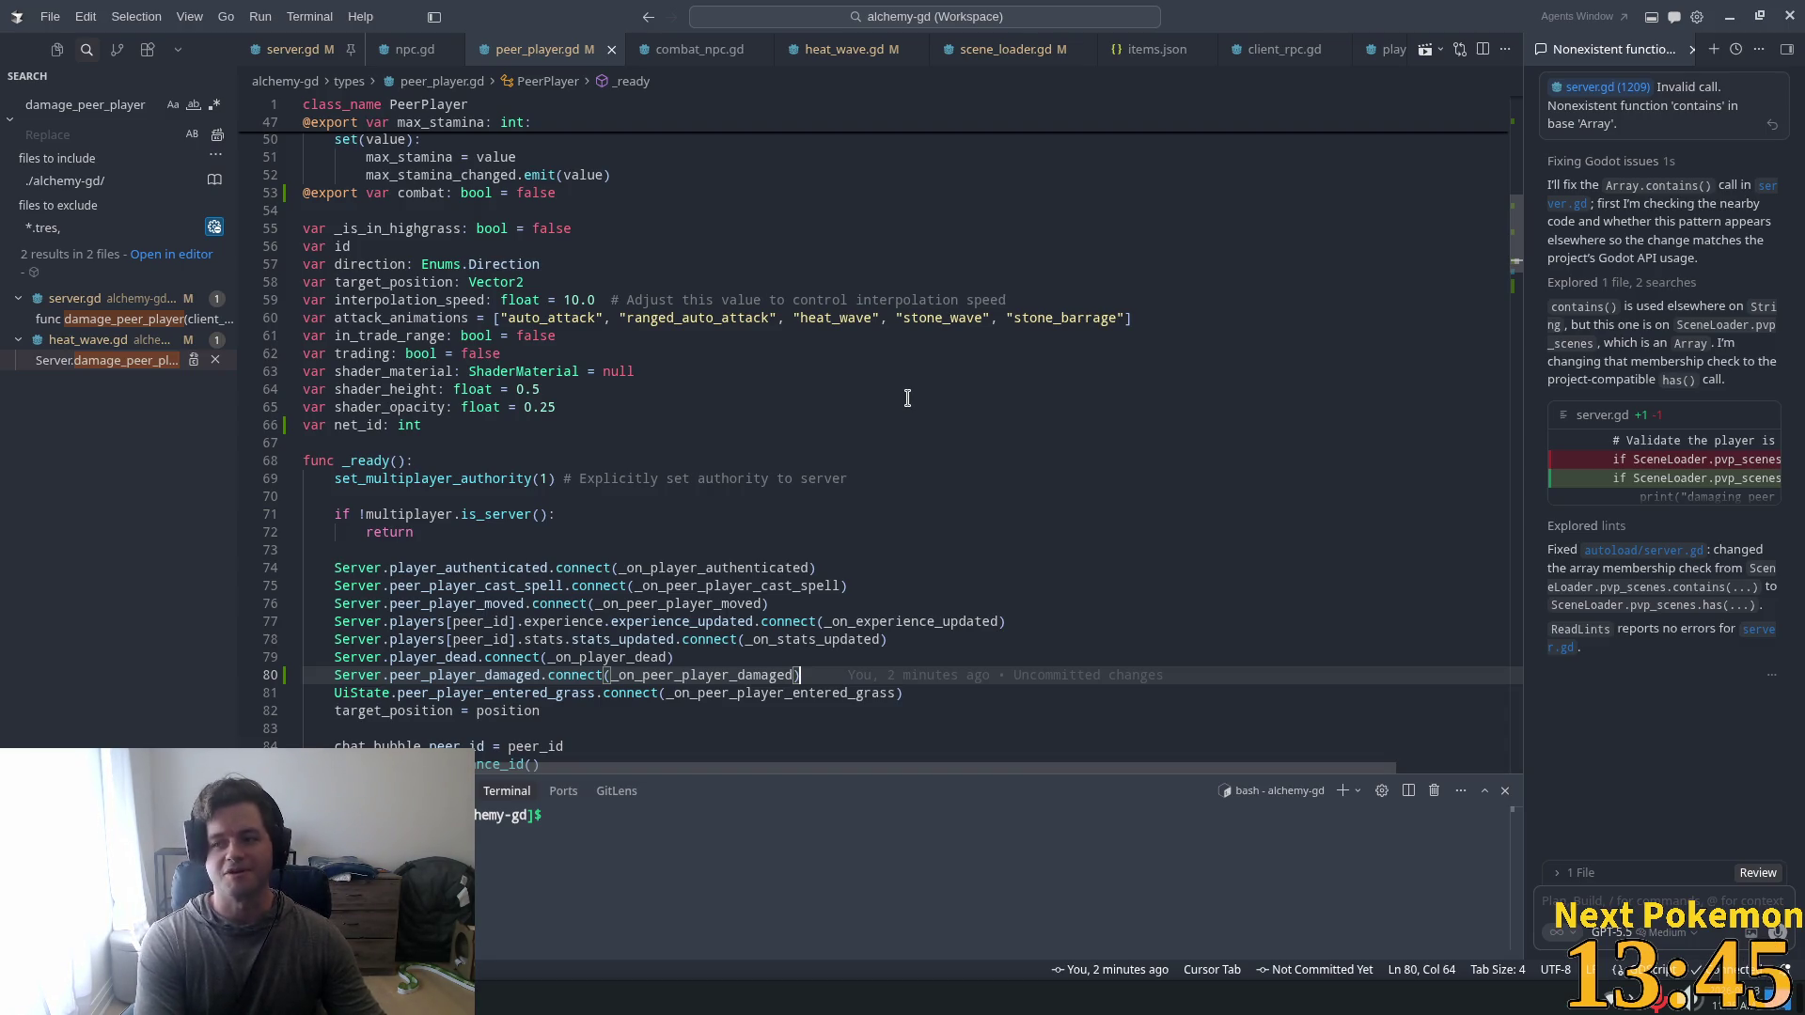
left_click(922, 408)
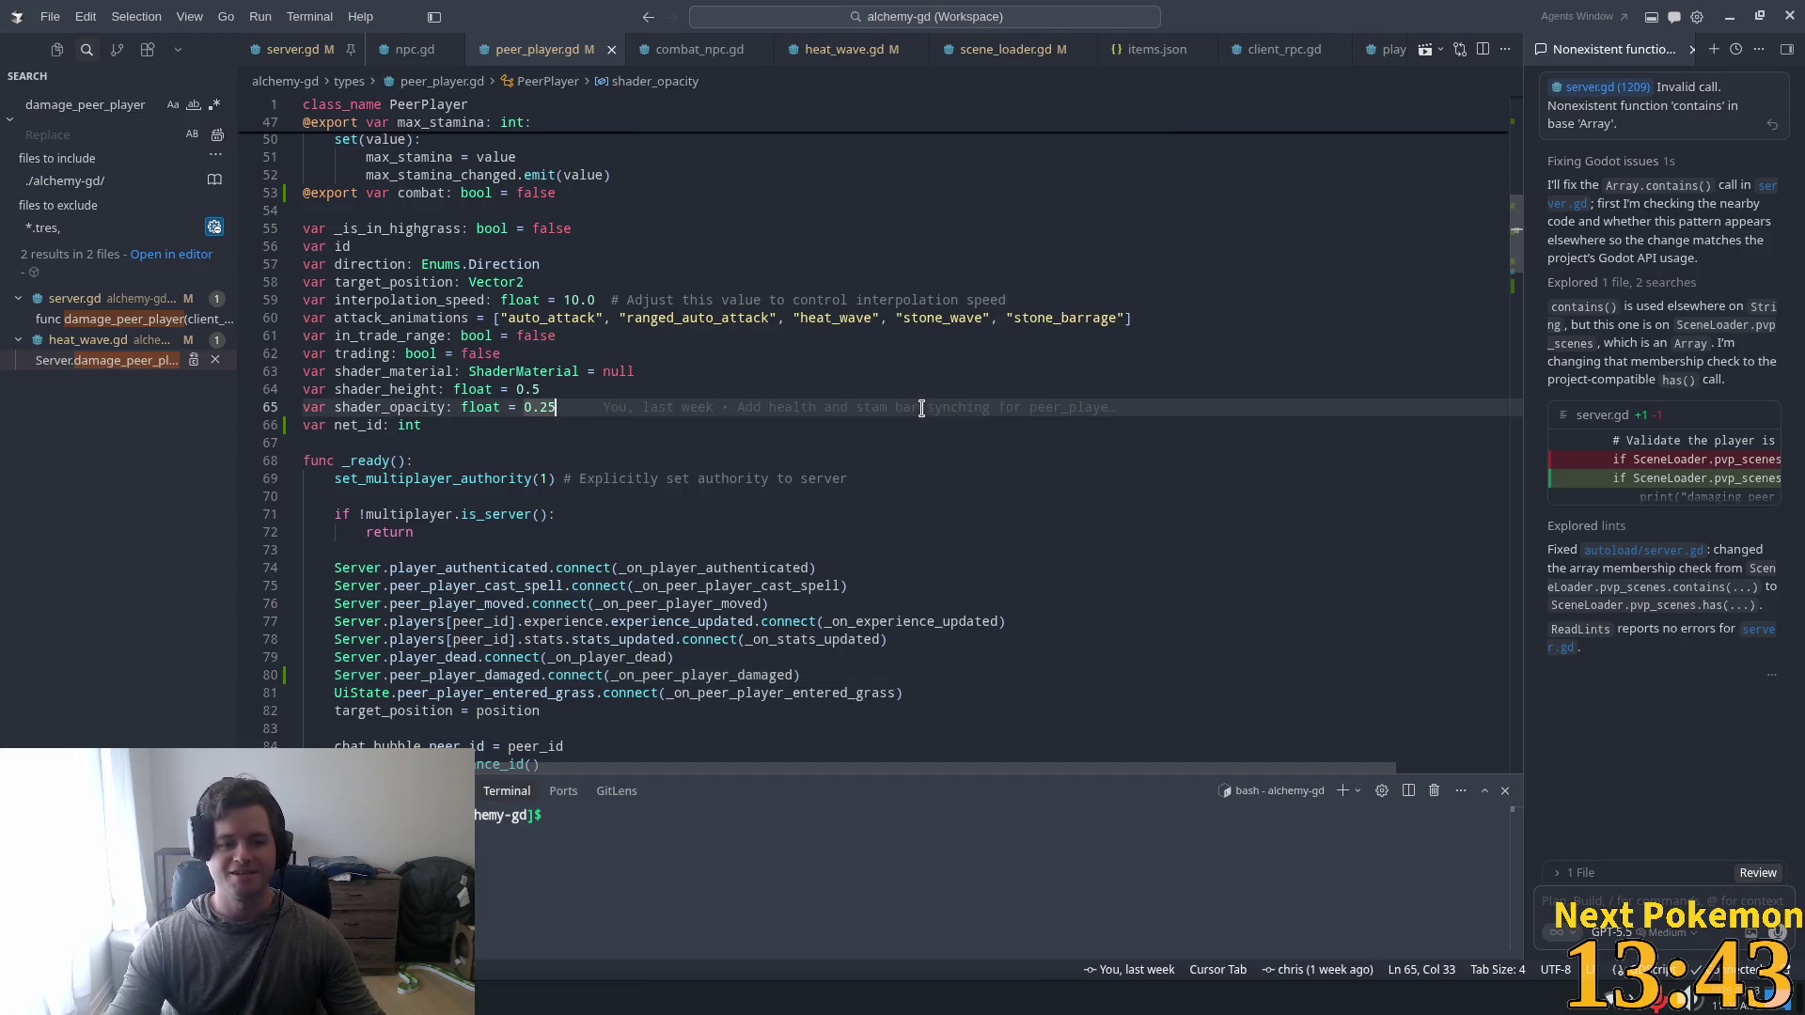
scroll(858, 402, "down", 1)
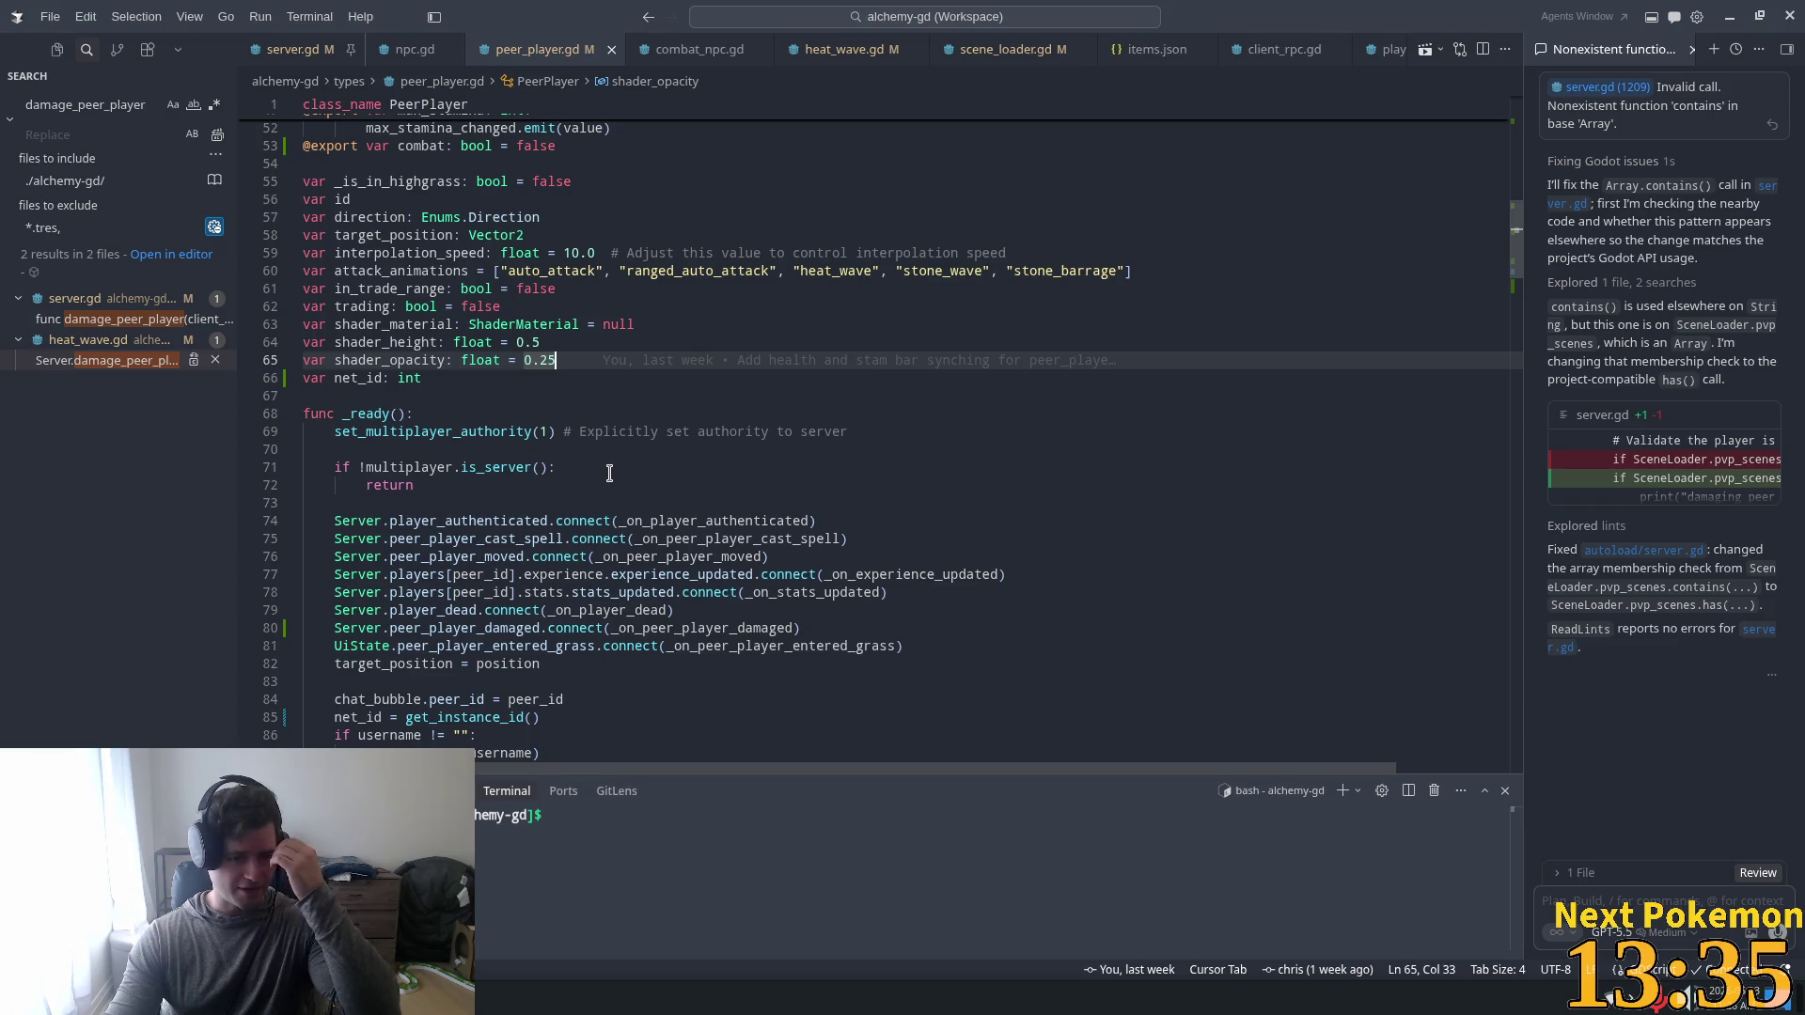
scroll(636, 411, "down", 3)
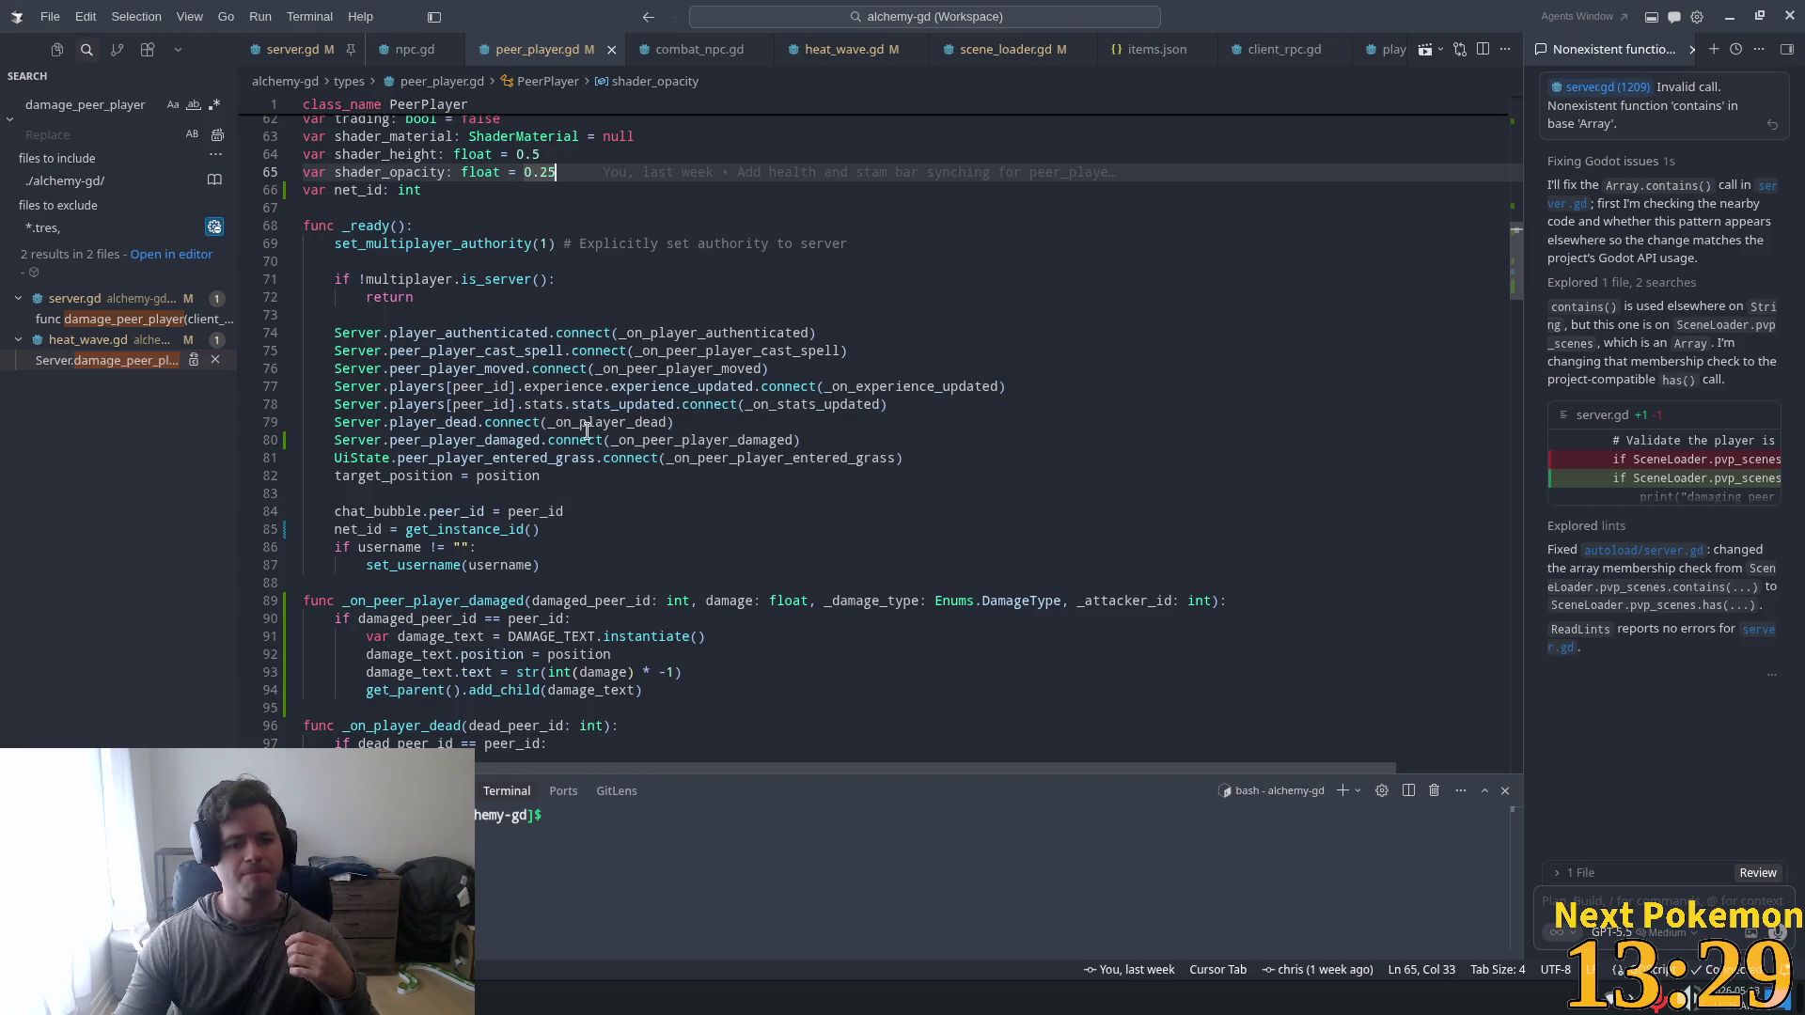
left_click(560, 531)
Accept the suggested combat = SceneLoader.pvp_scenes.has(...) line after net_id and save peer_player.gd.
key("Return")
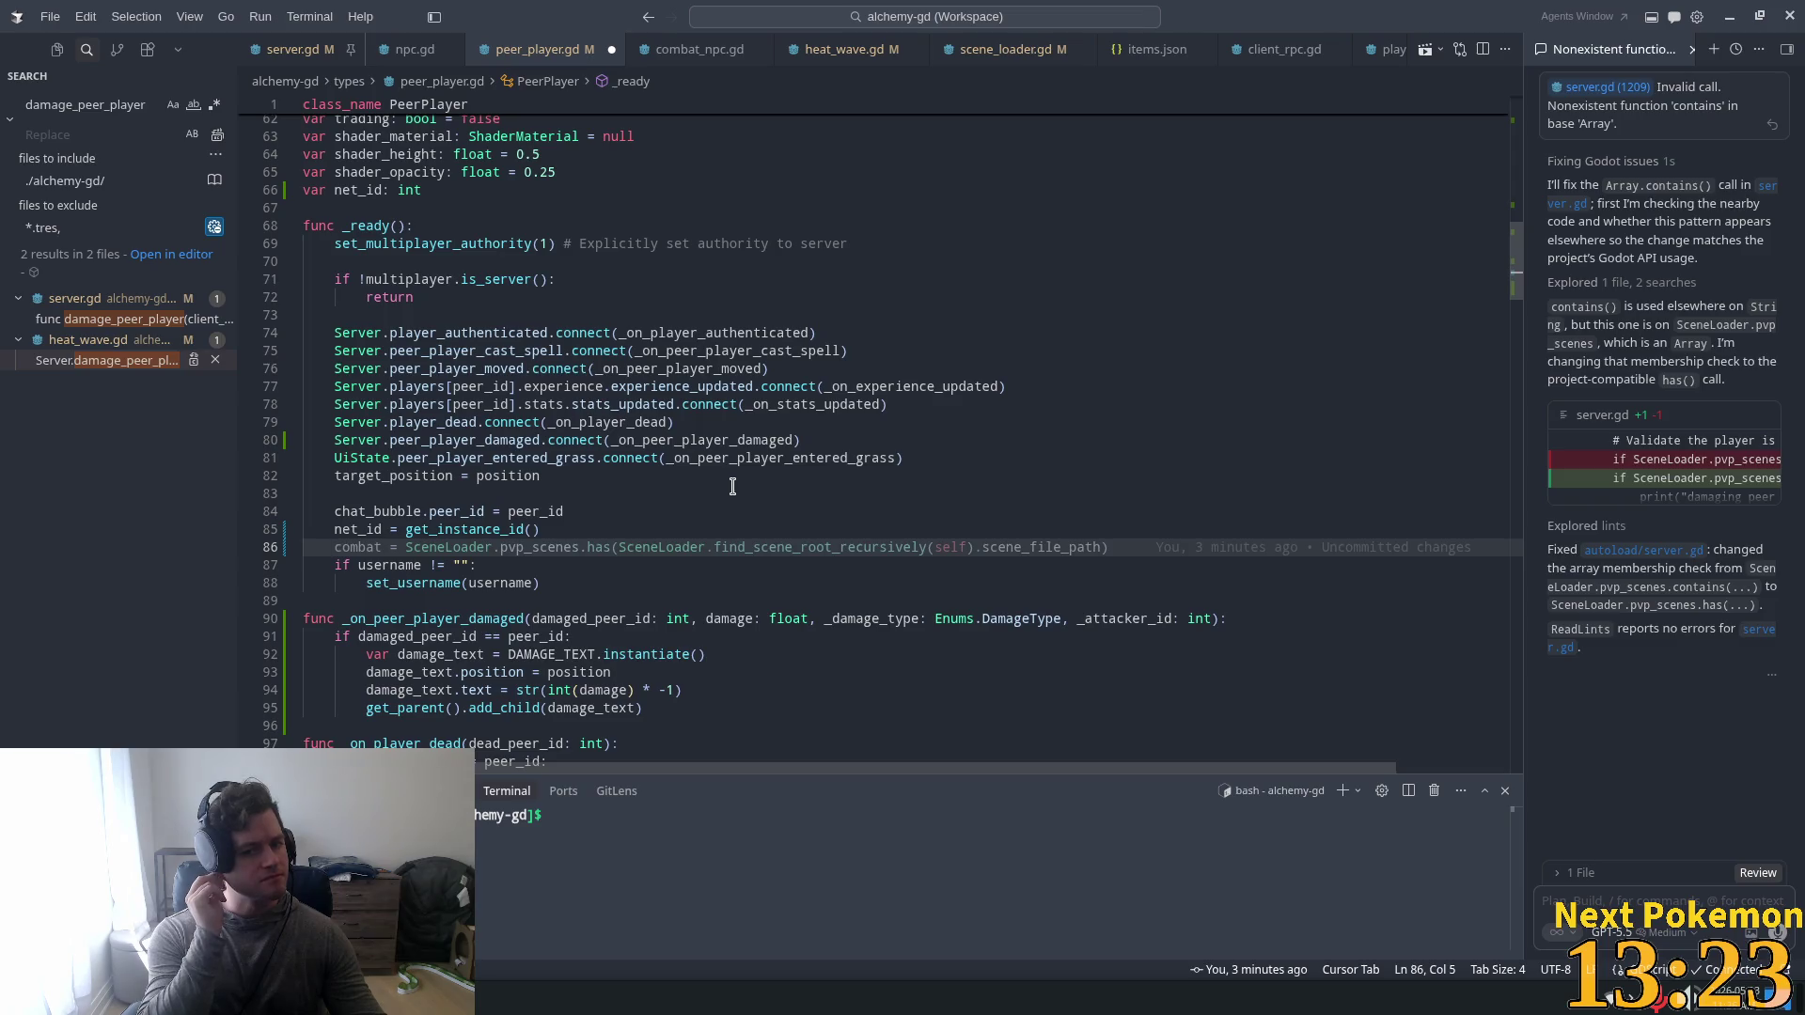
key("Tab")
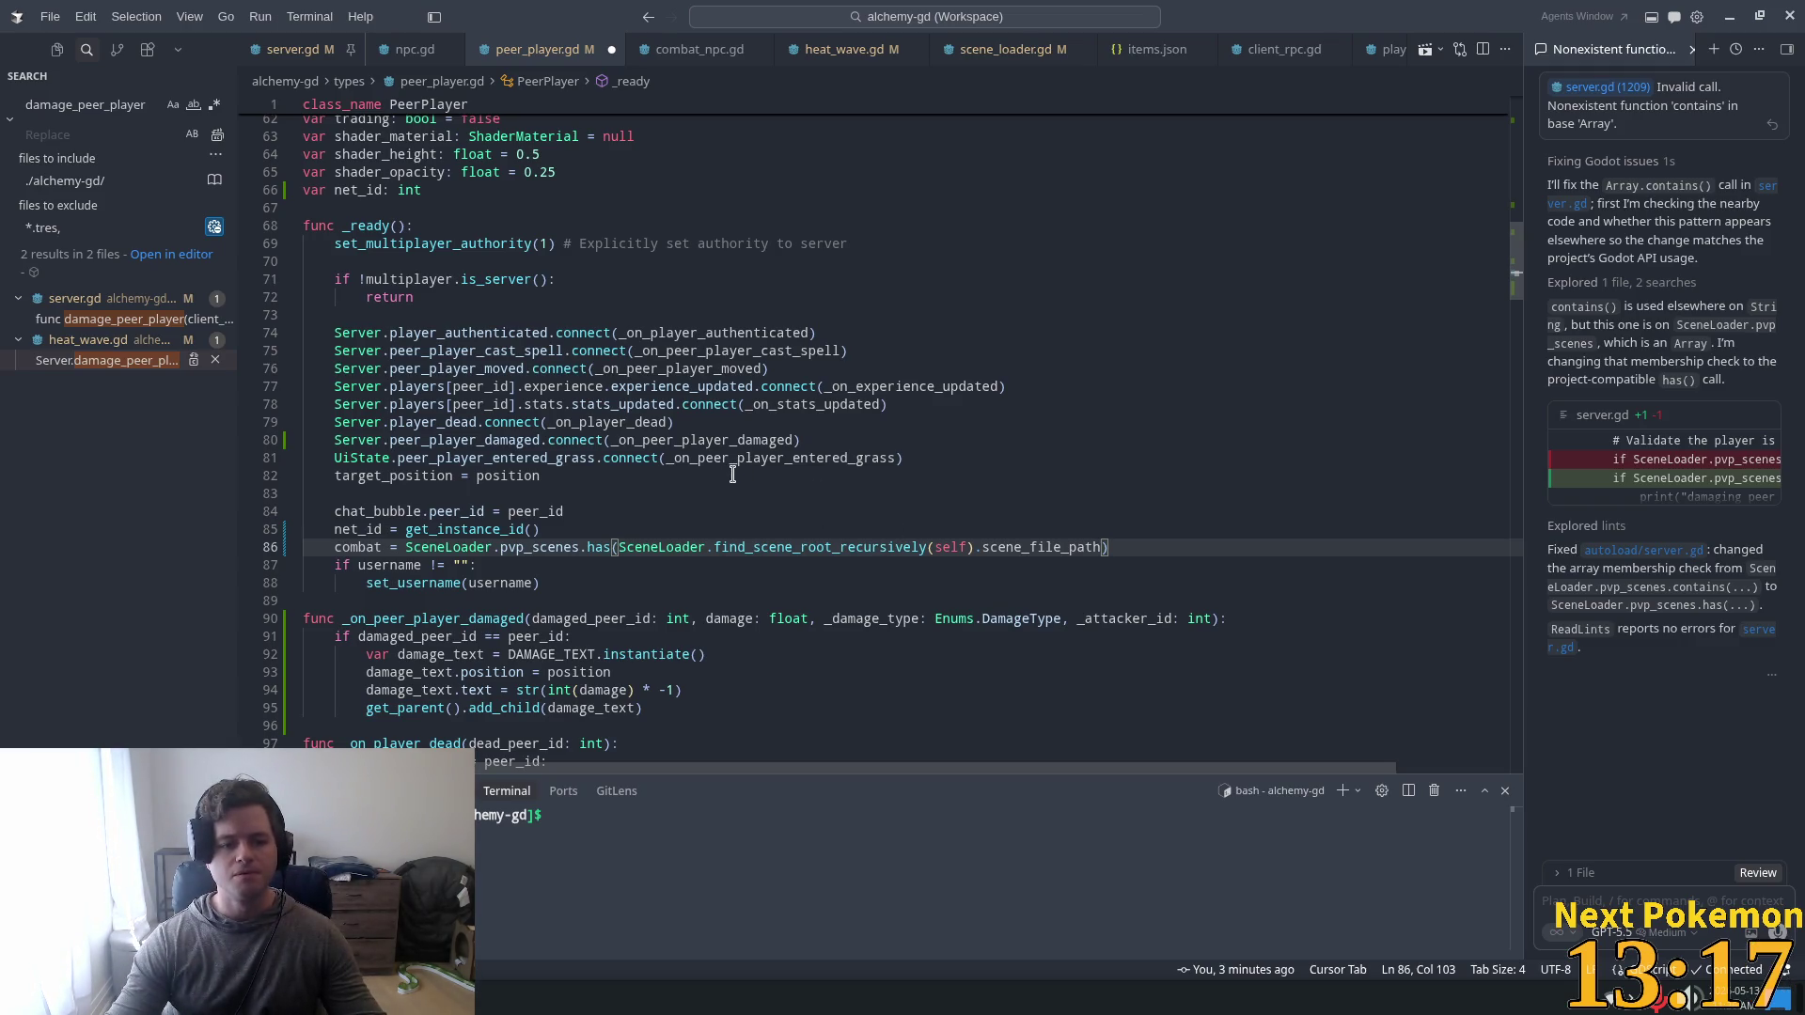
key("ctrl+s")
scroll(649, 491, "down", 4)
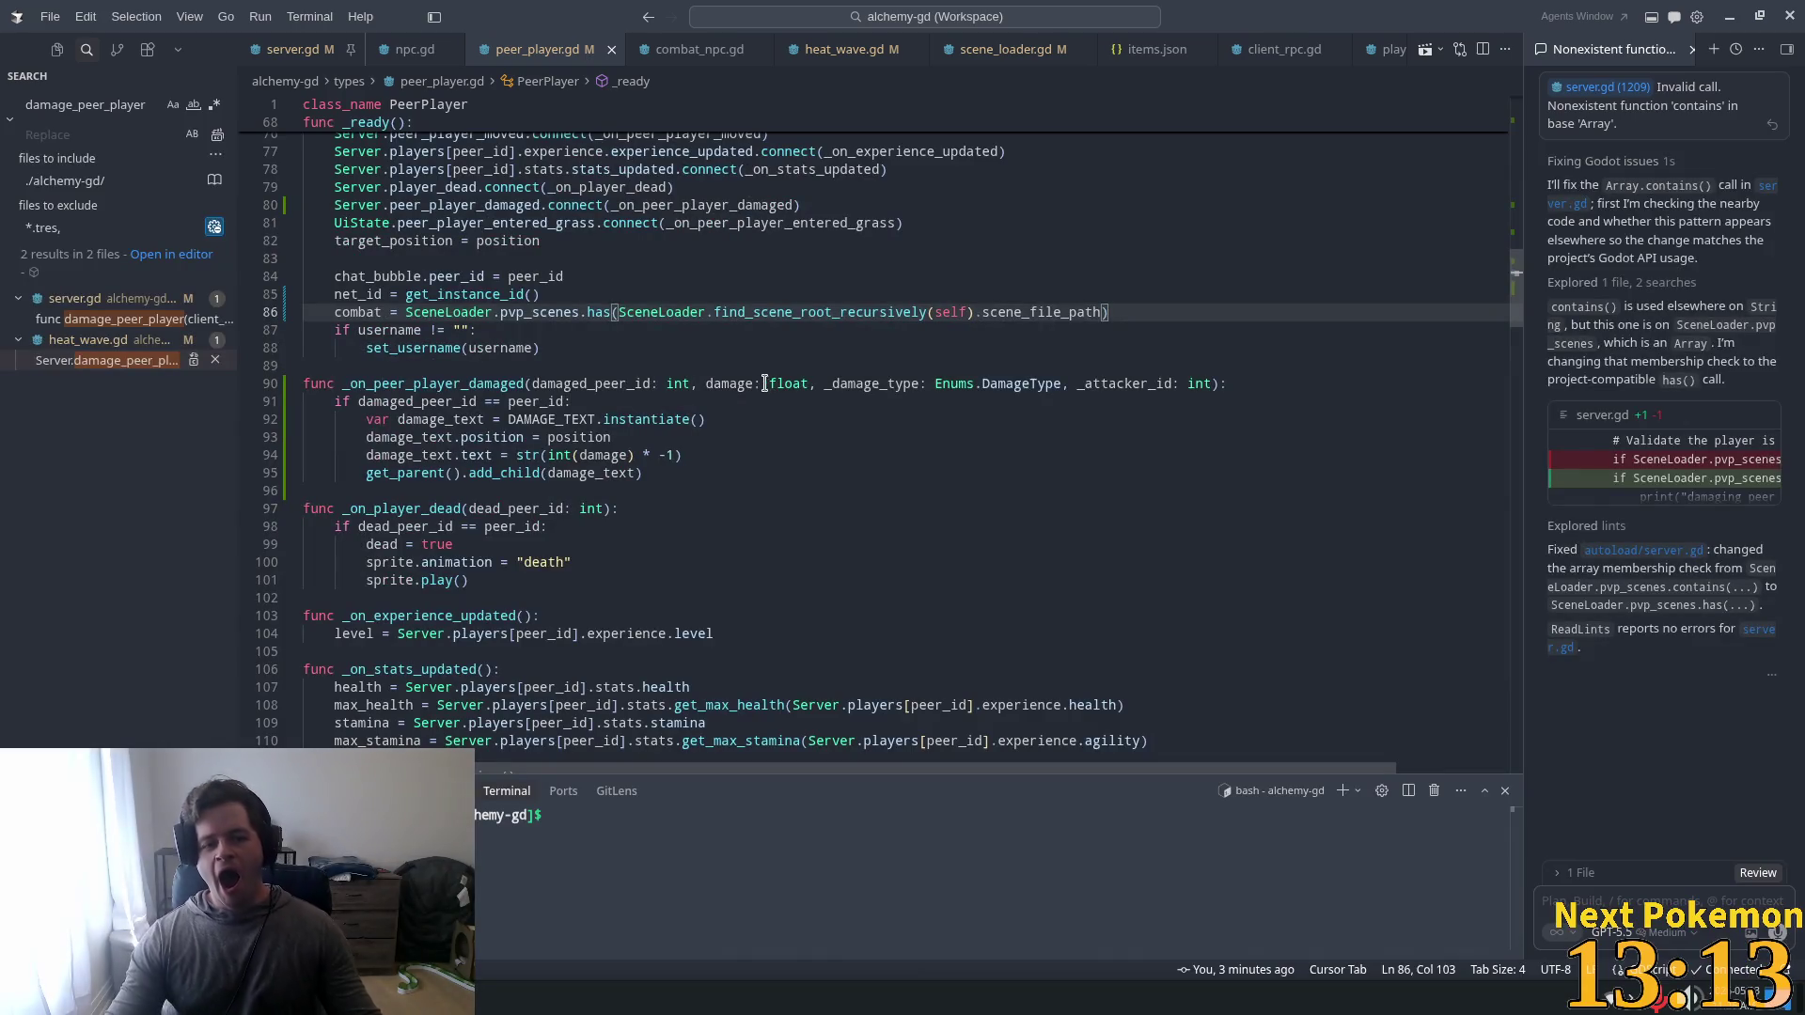
Select the net_id and combat assignment lines in _ready to remove the combat line.
mouse_move(776, 392)
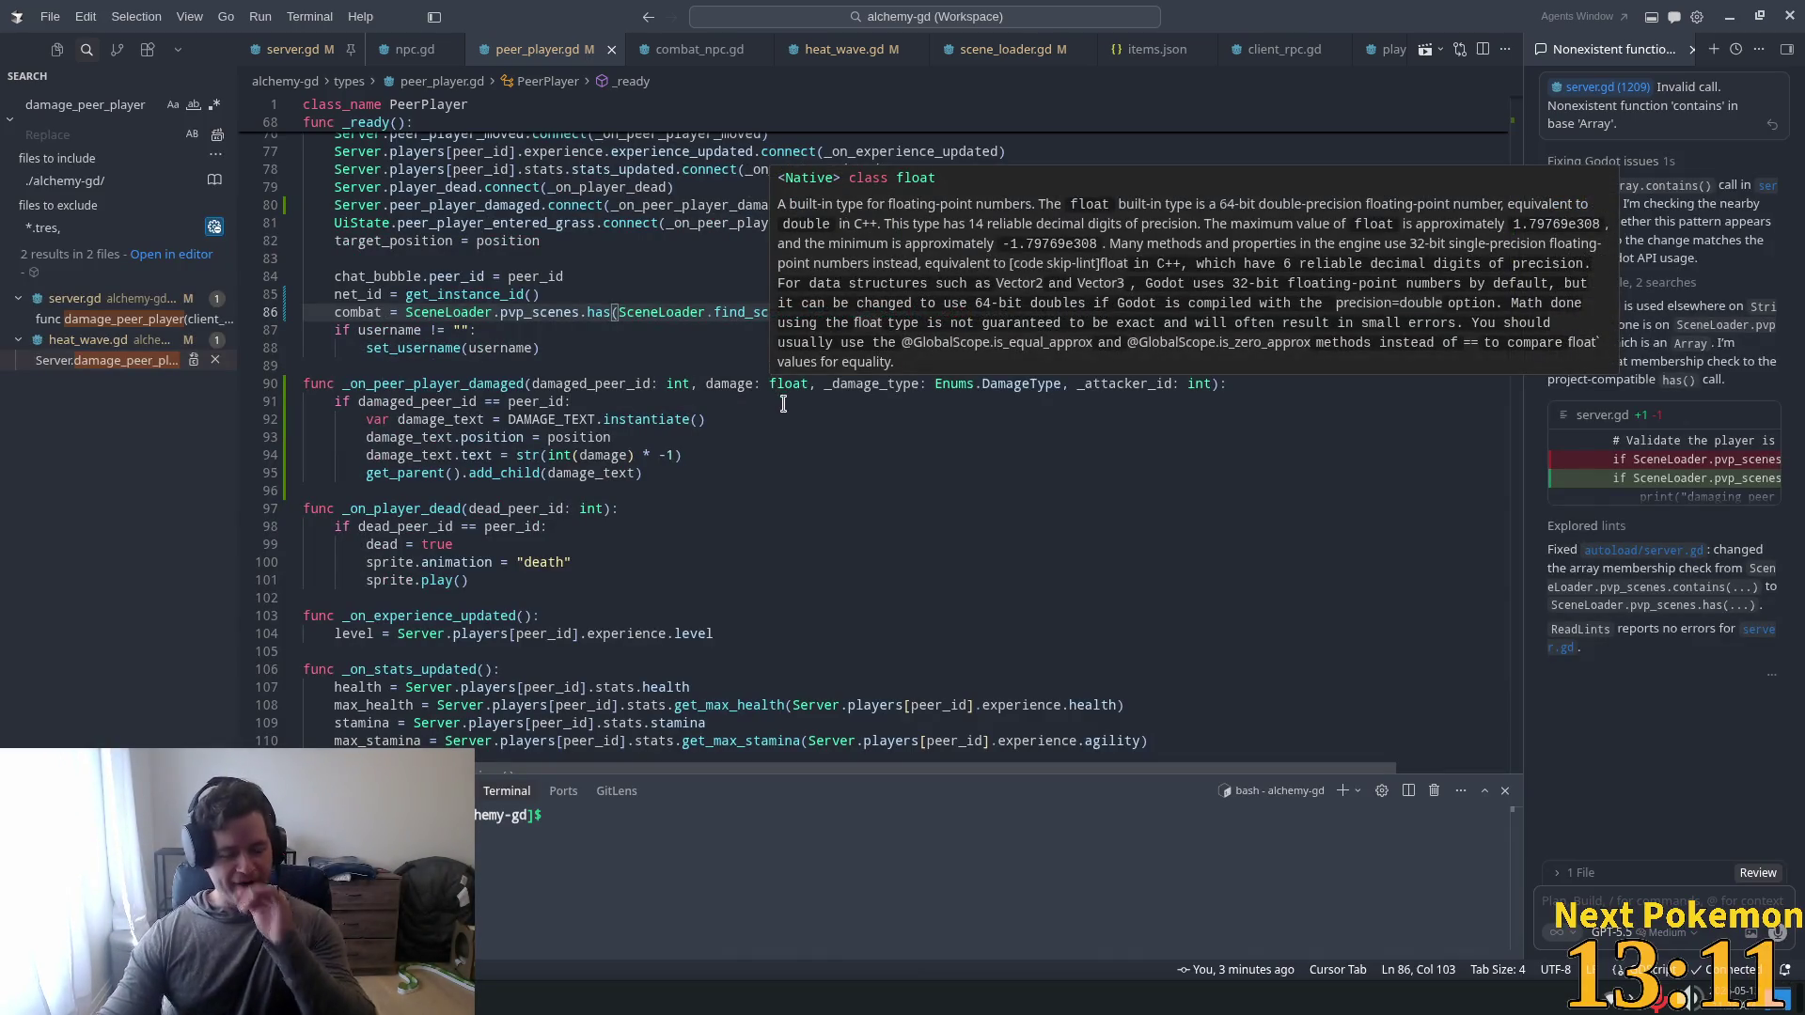
left_click(563, 312)
scroll(734, 346, "down", 7)
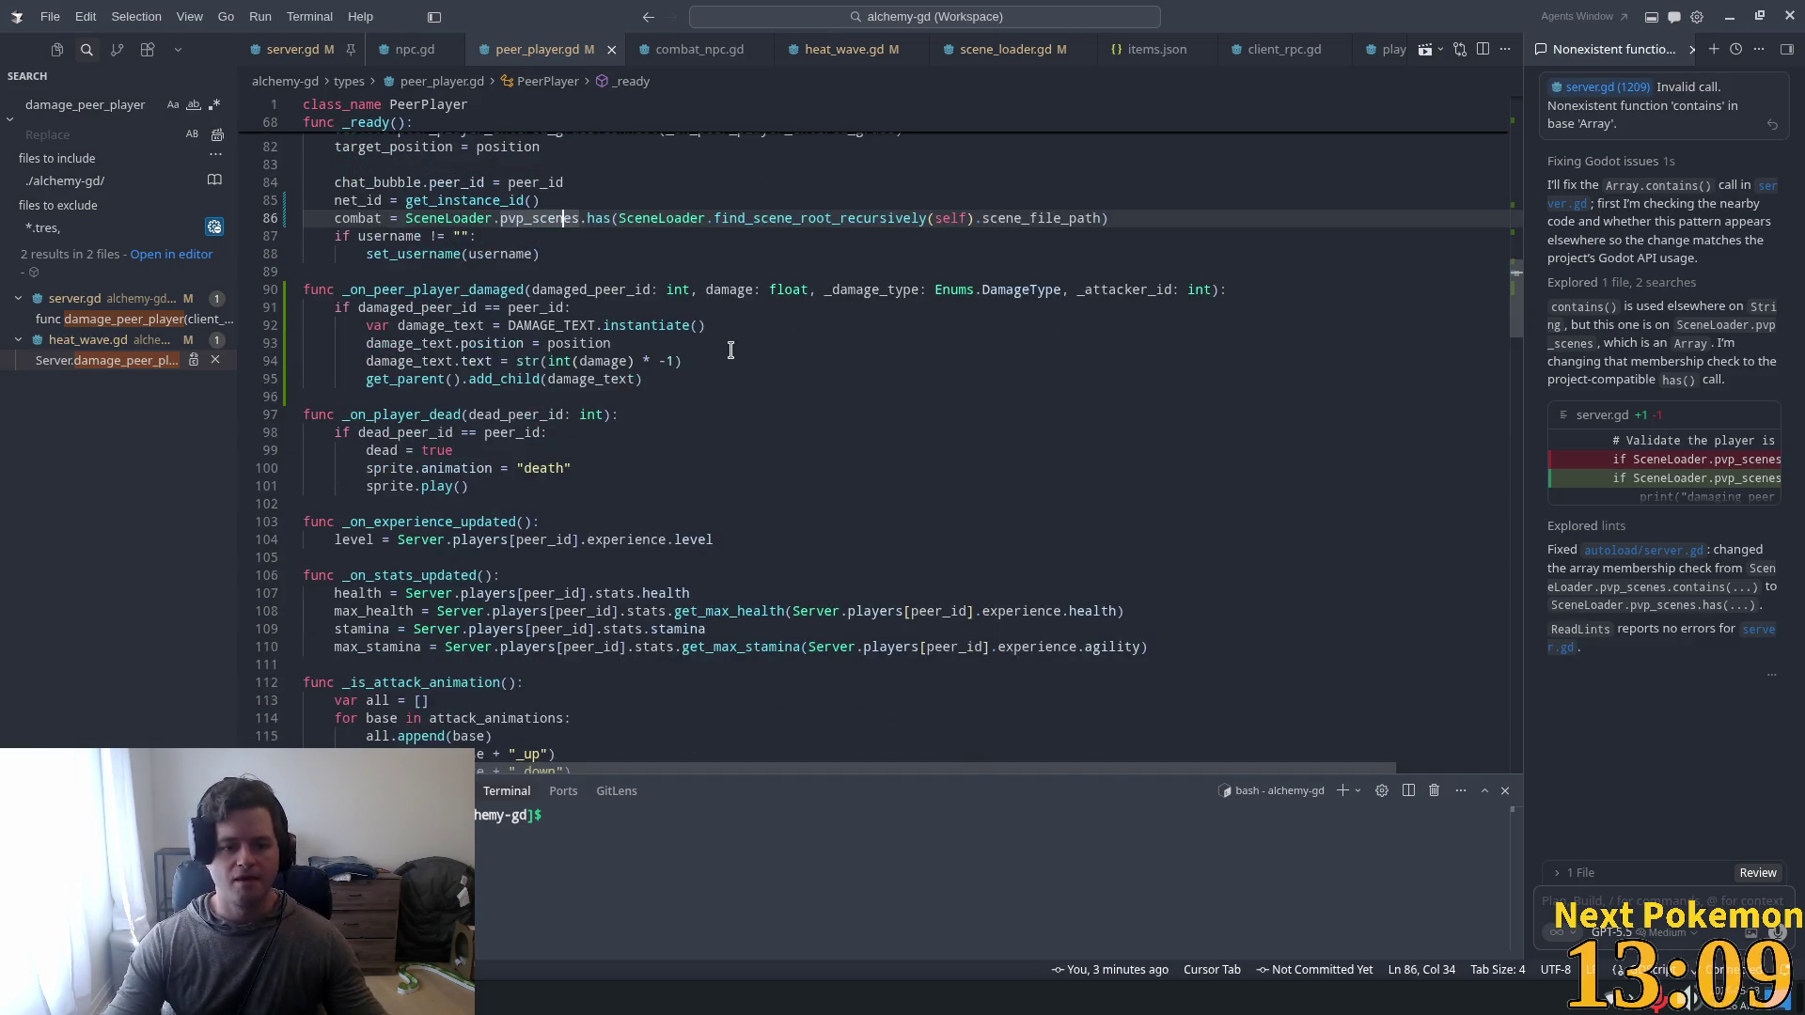
scroll(729, 362, "down", 3)
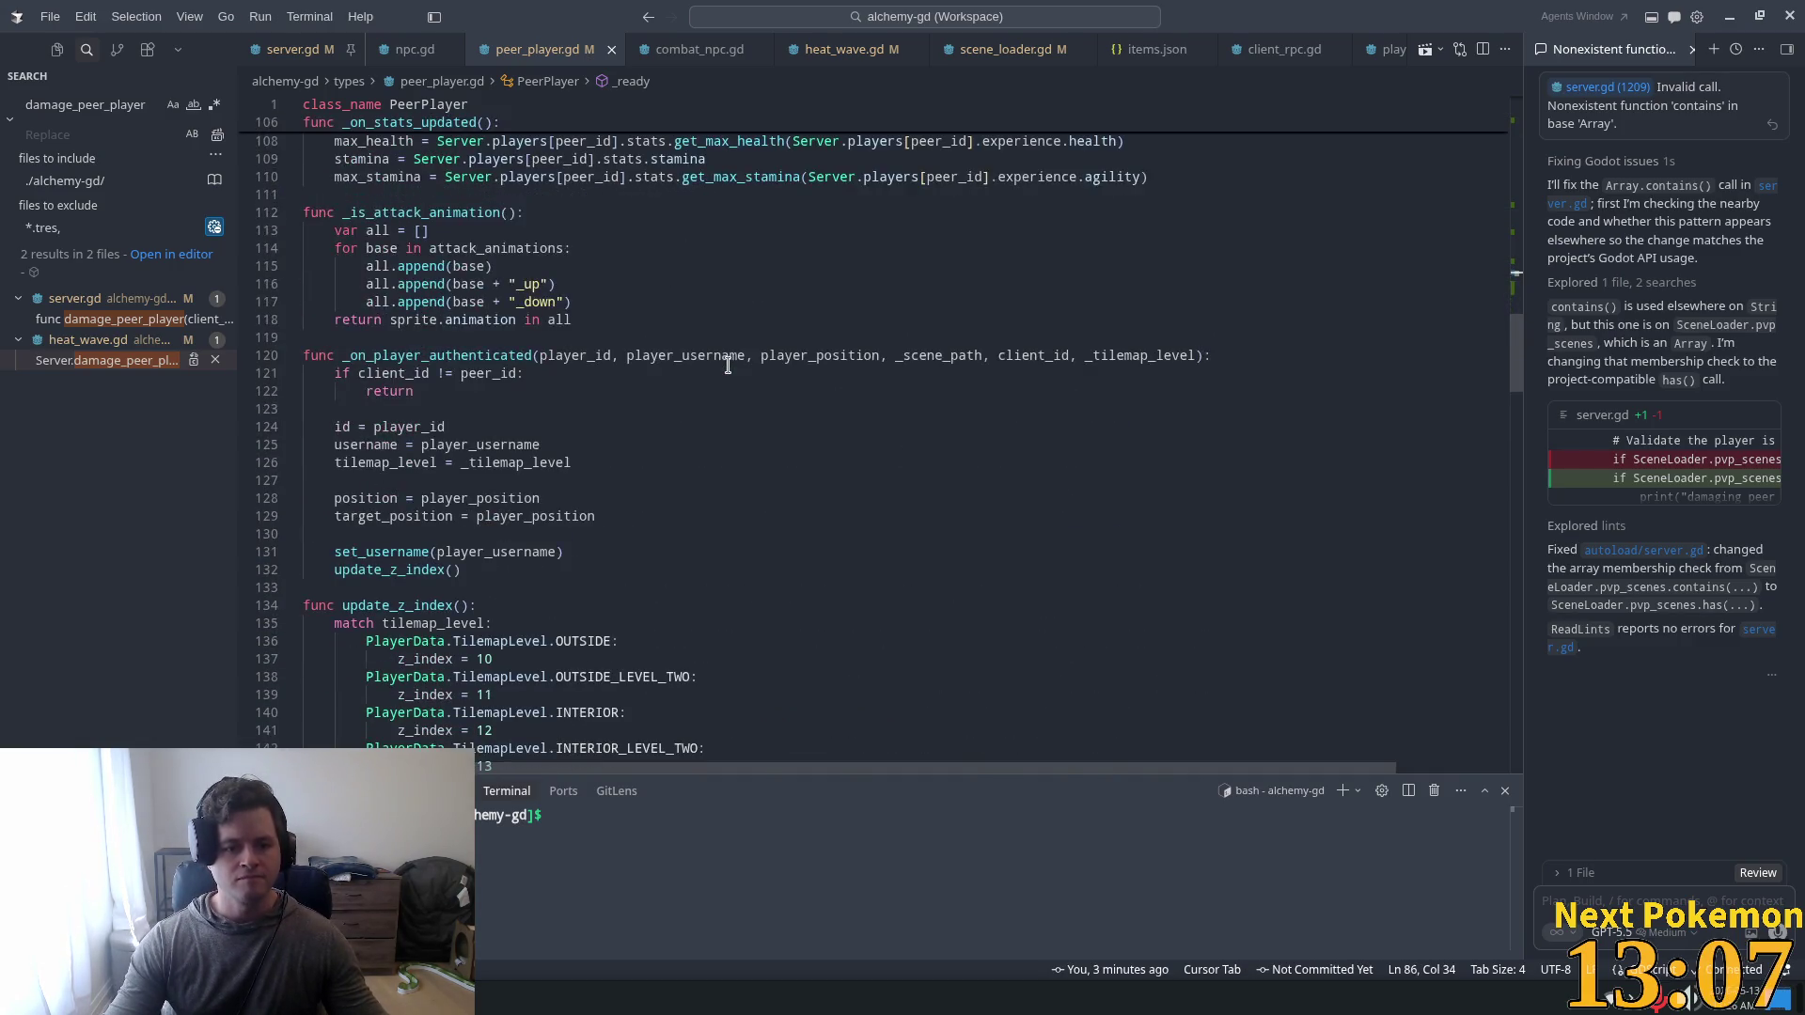
scroll(909, 281, "up", 3)
scroll(909, 281, "up", 8)
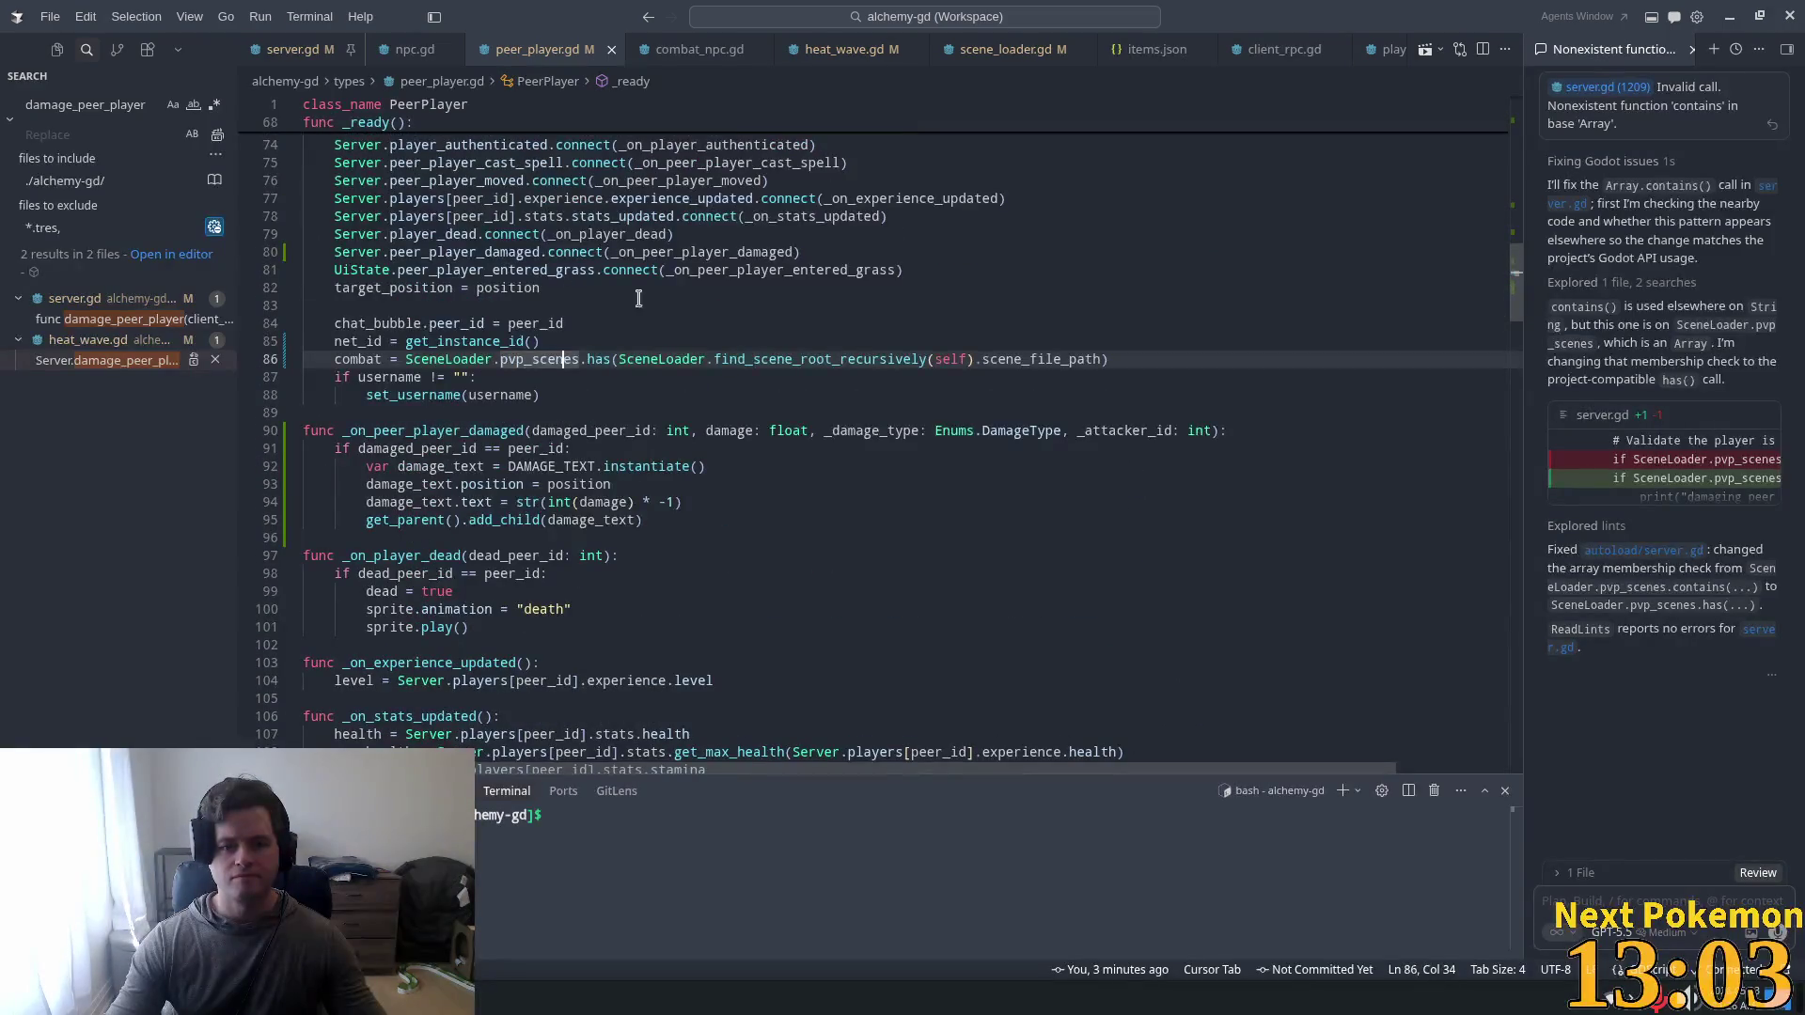
mouse_move(1109, 360)
left_mouse_down()
mouse_move(291, 344)
mouse_move(299, 361)
left_mouse_up()
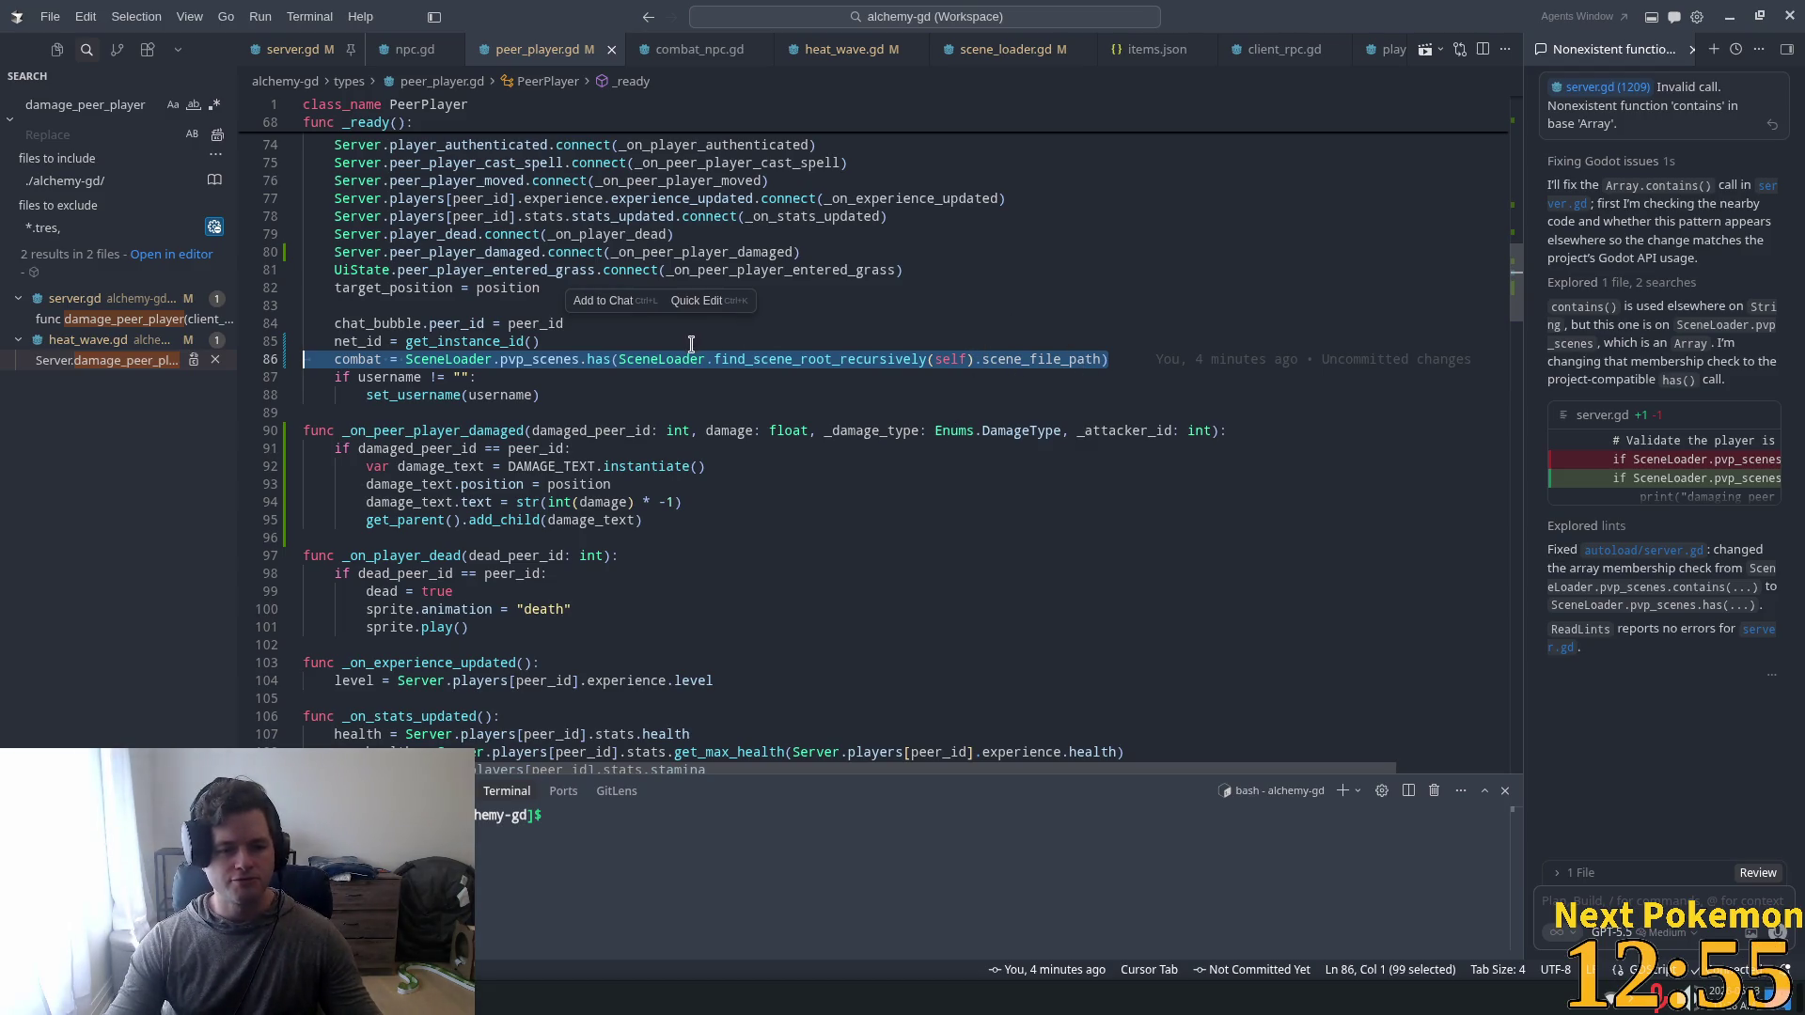
scroll(856, 348, "up", 2)
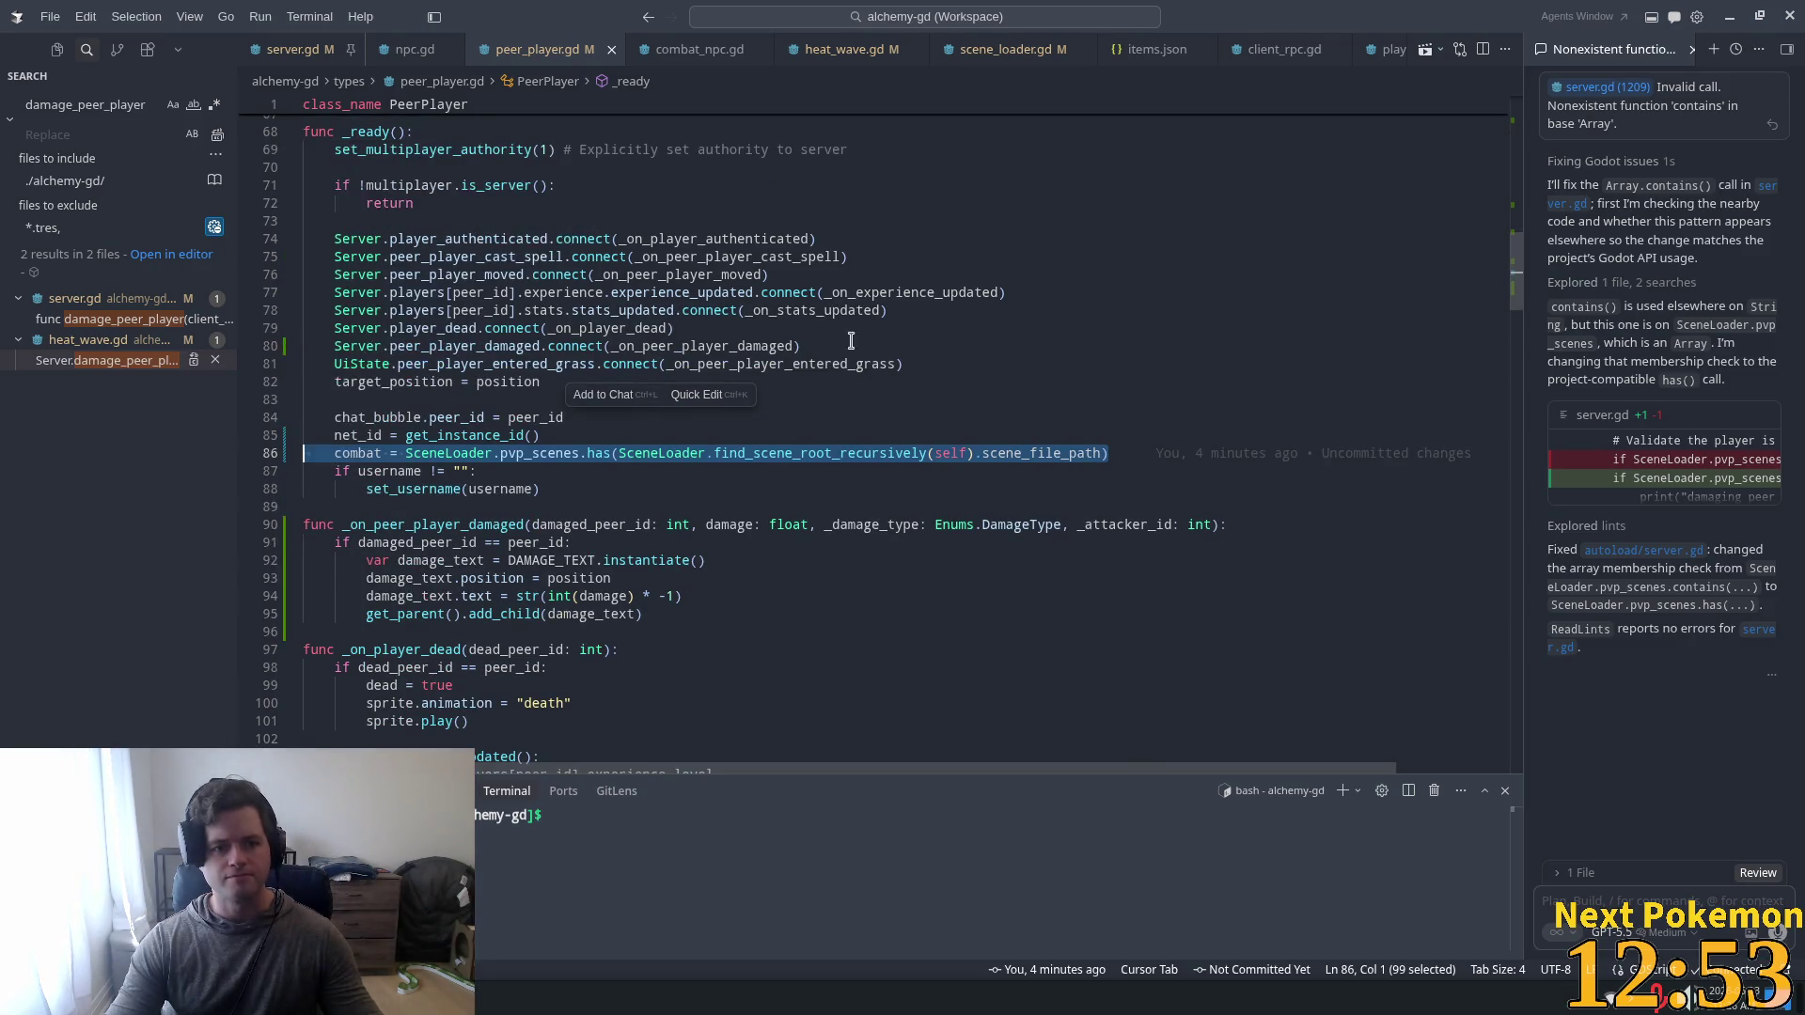
In server.gd, search for peer_player_asset to reach add_peer_player_to_scene.
left_click(293, 49)
left_click(863, 165)
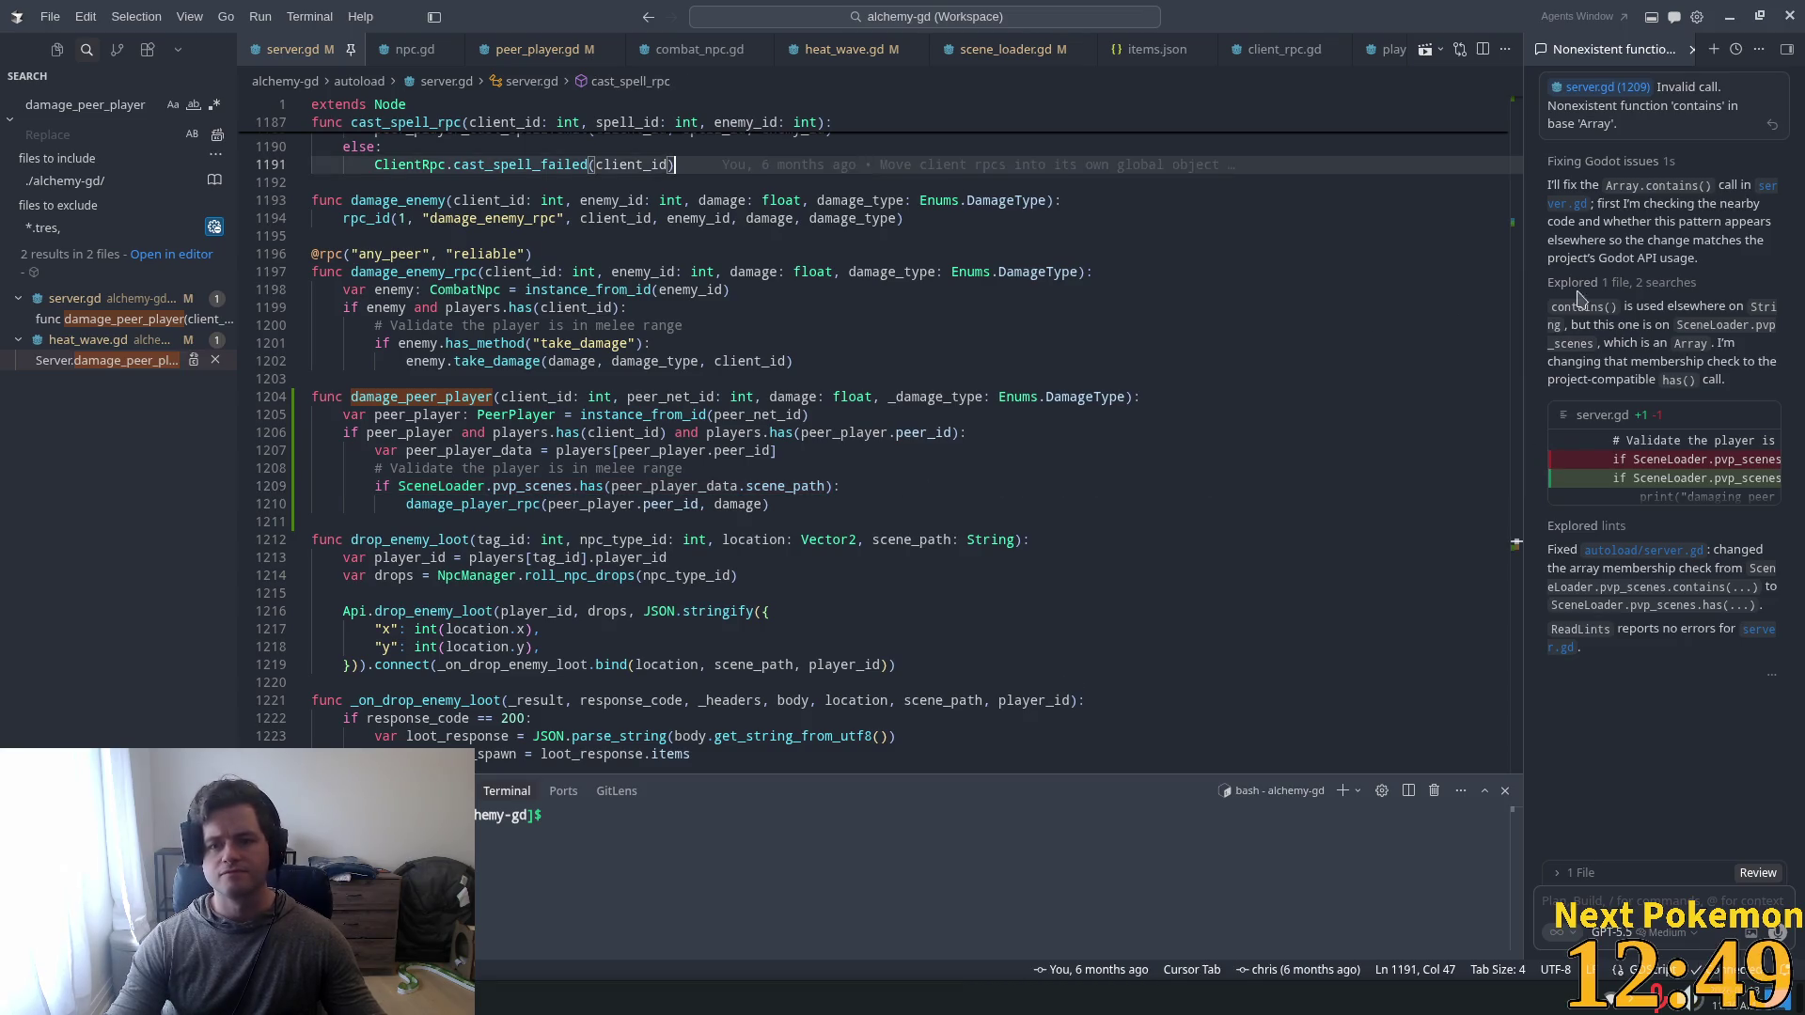
key("ctrl+Home")
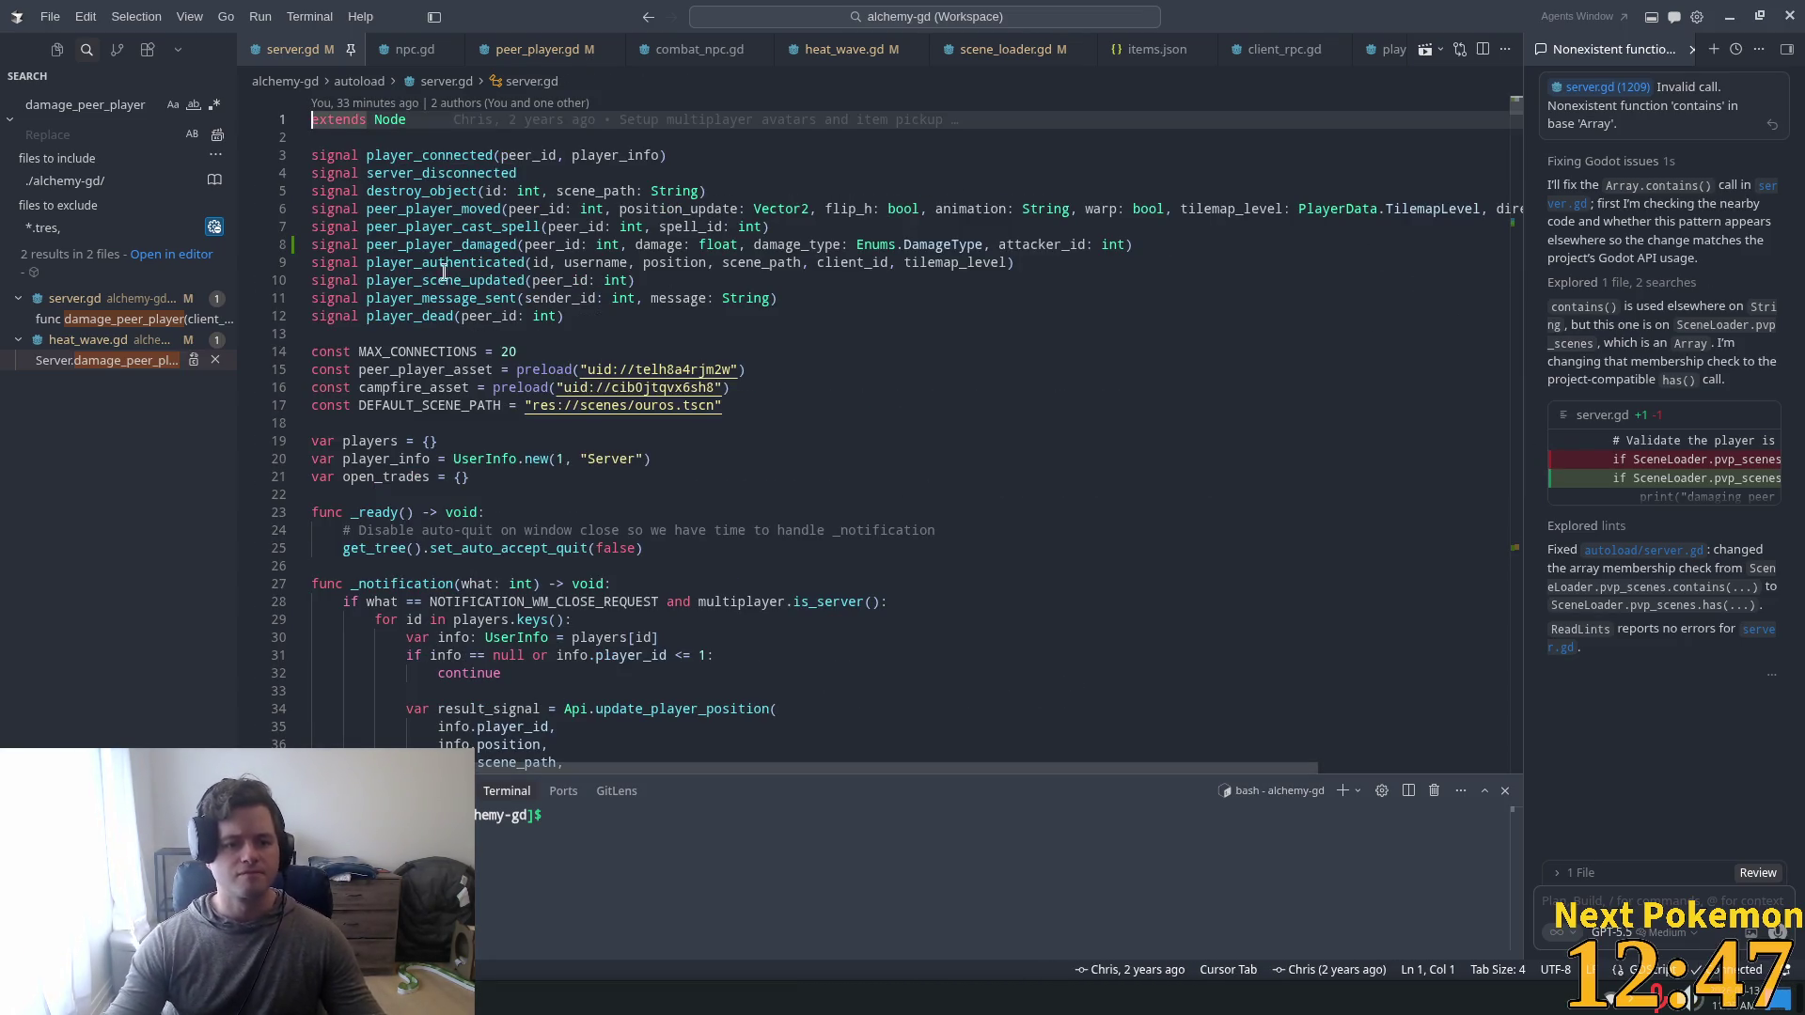
double_click(423, 370)
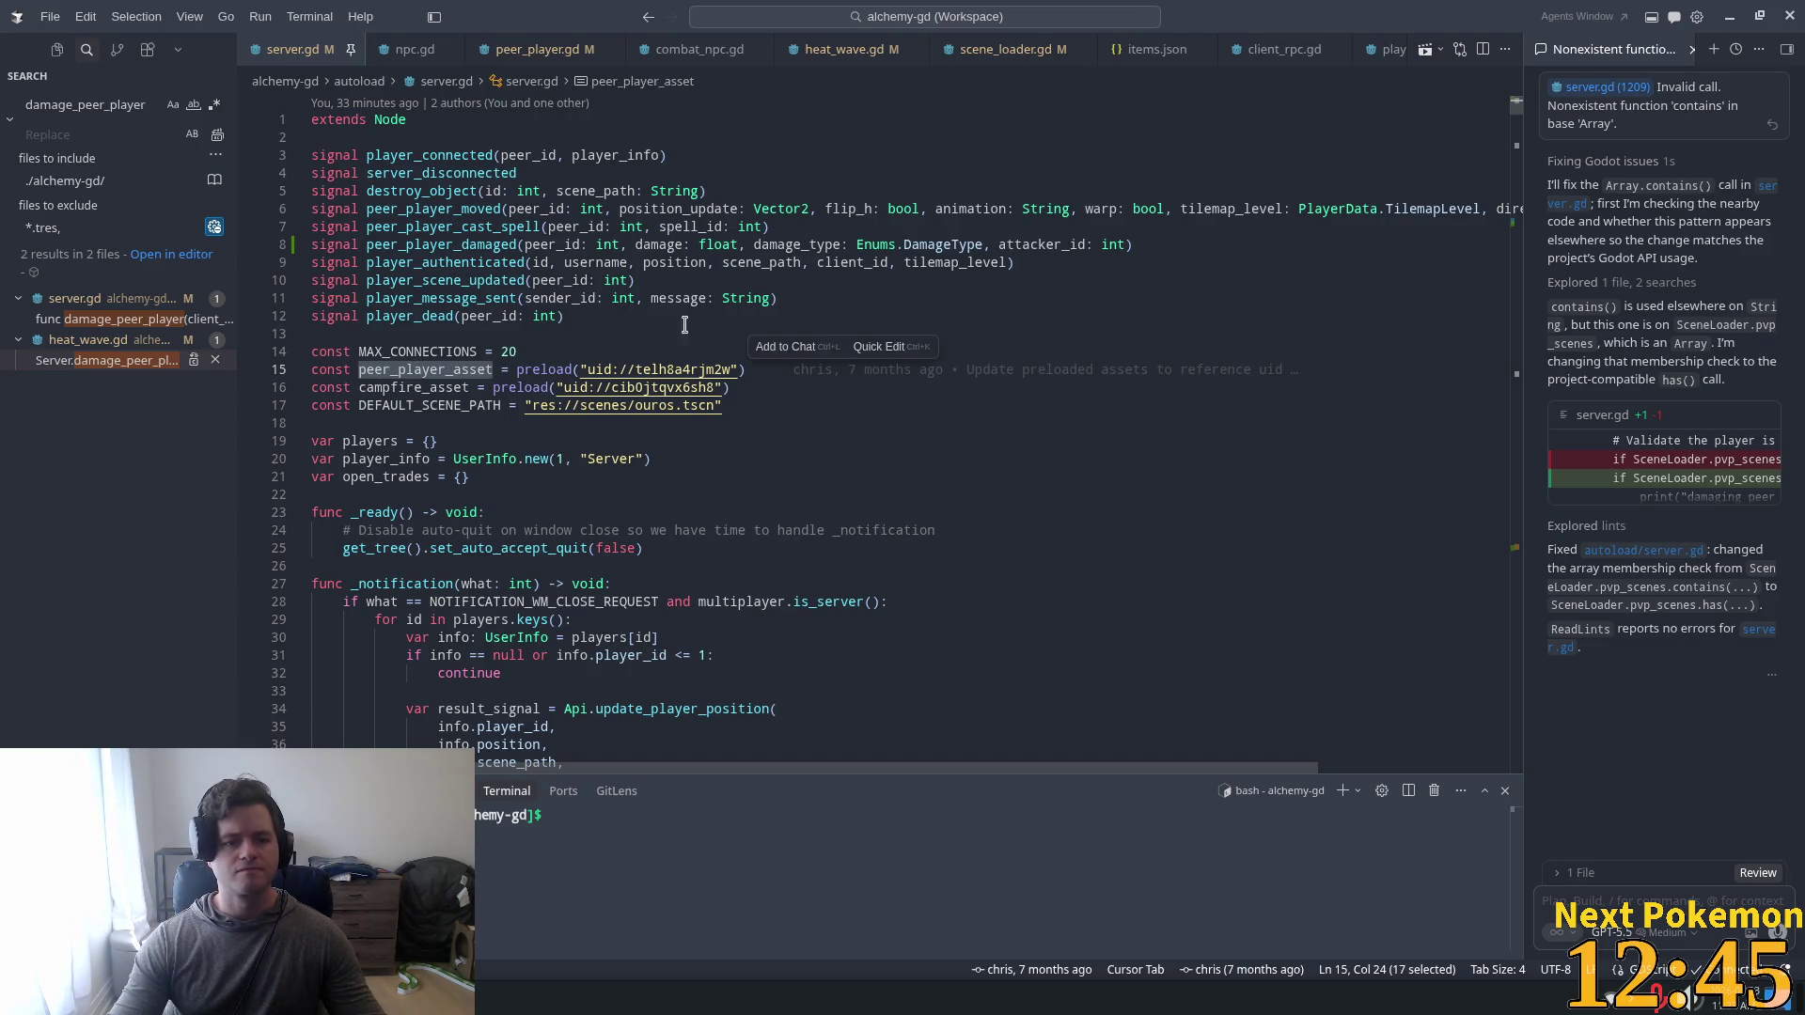
key("ctrl+f")
key("Return")
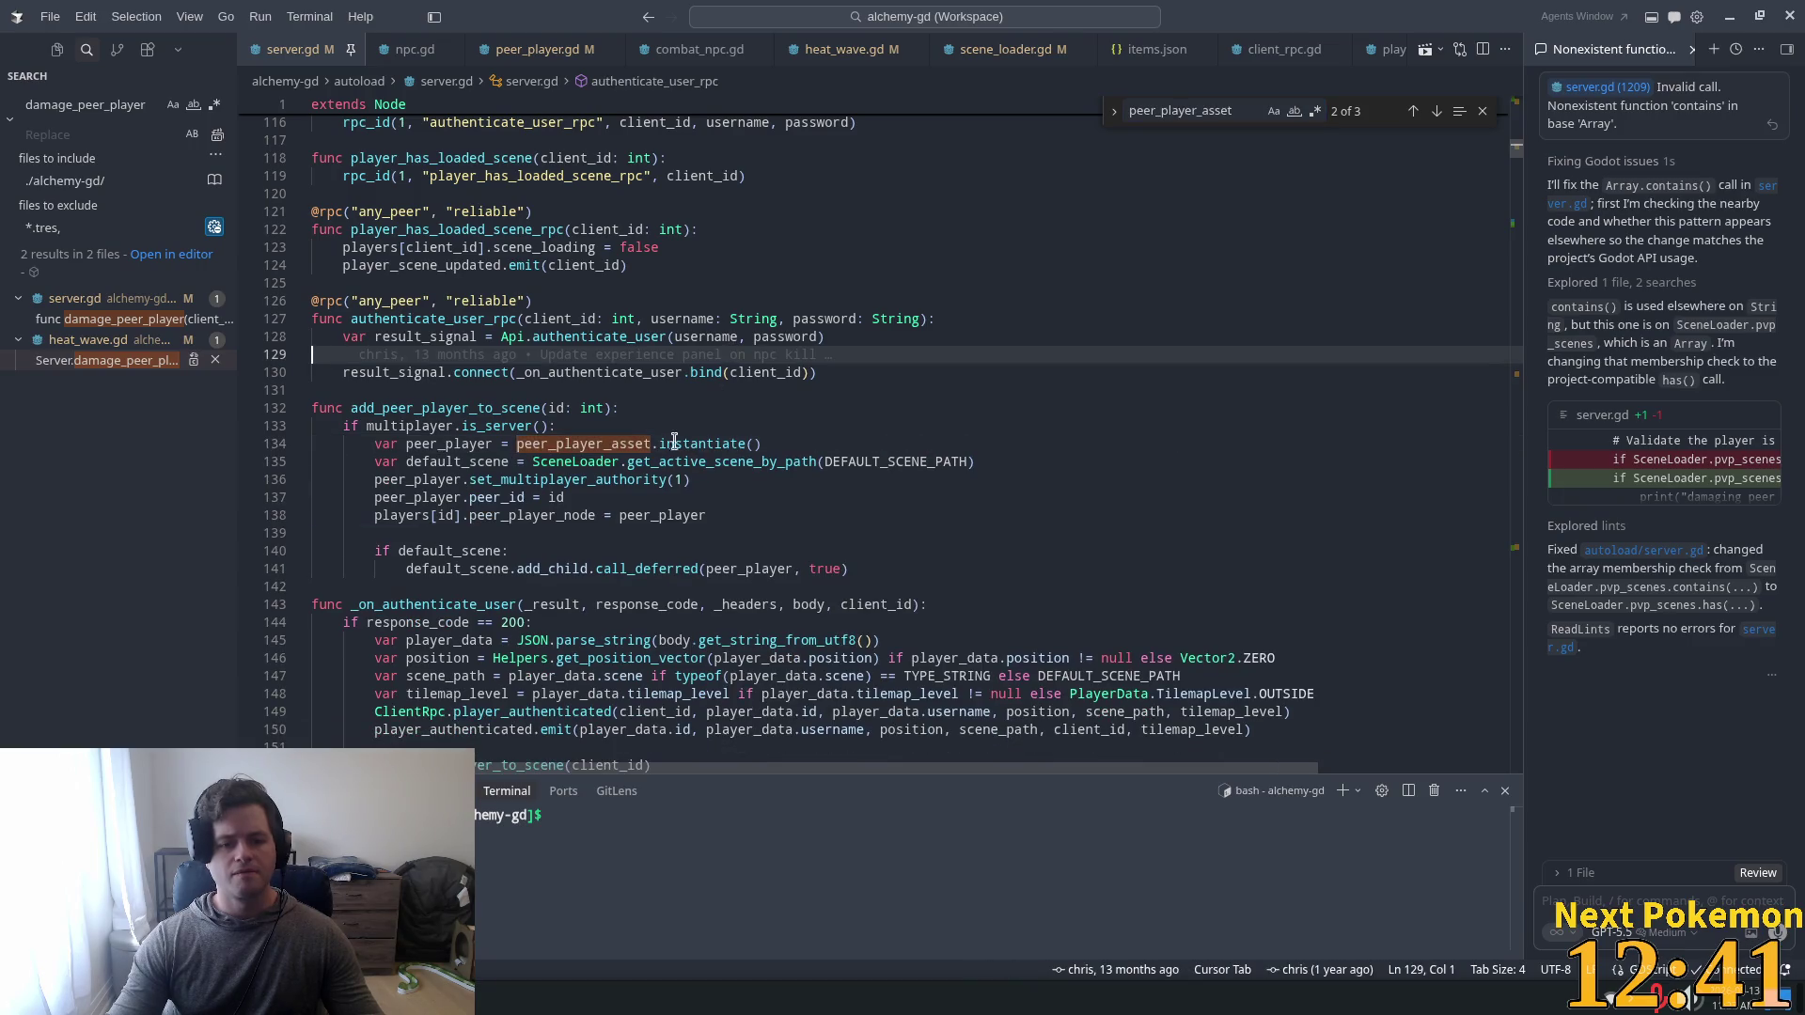
Add a line after the peer_id assignment and trace where default_scene is used.
left_click(627, 444)
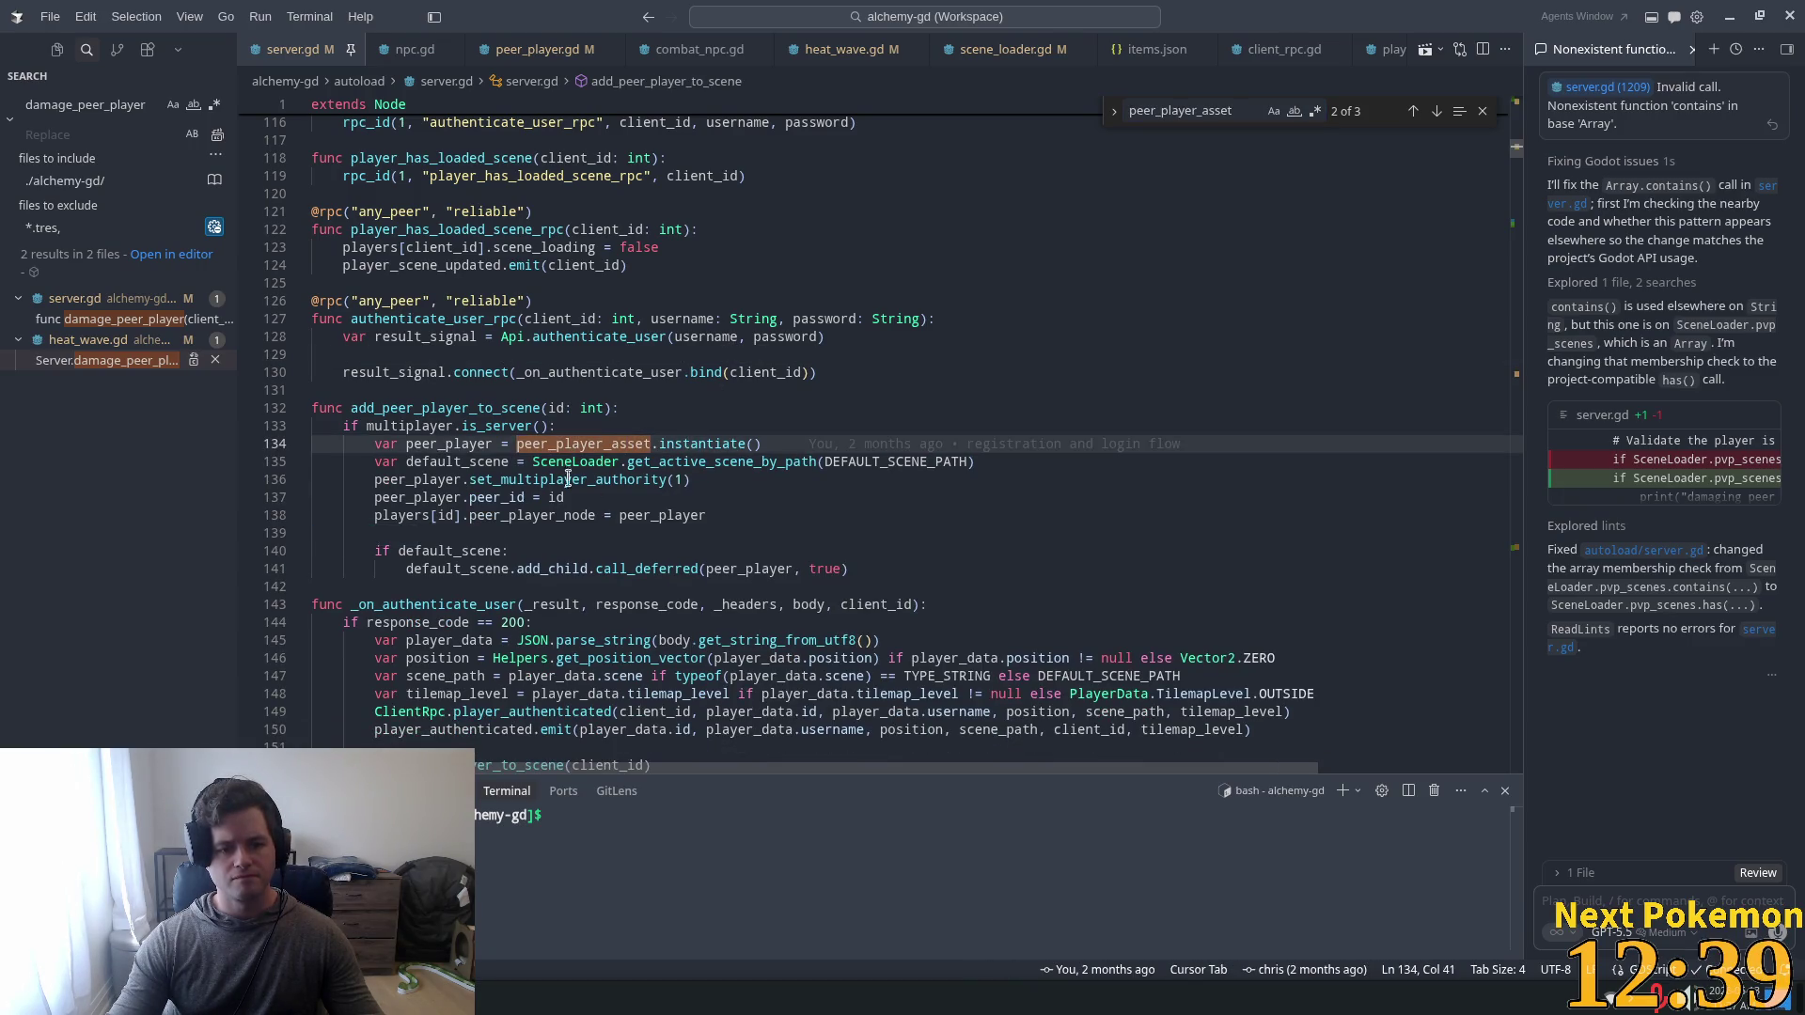
left_click(608, 498)
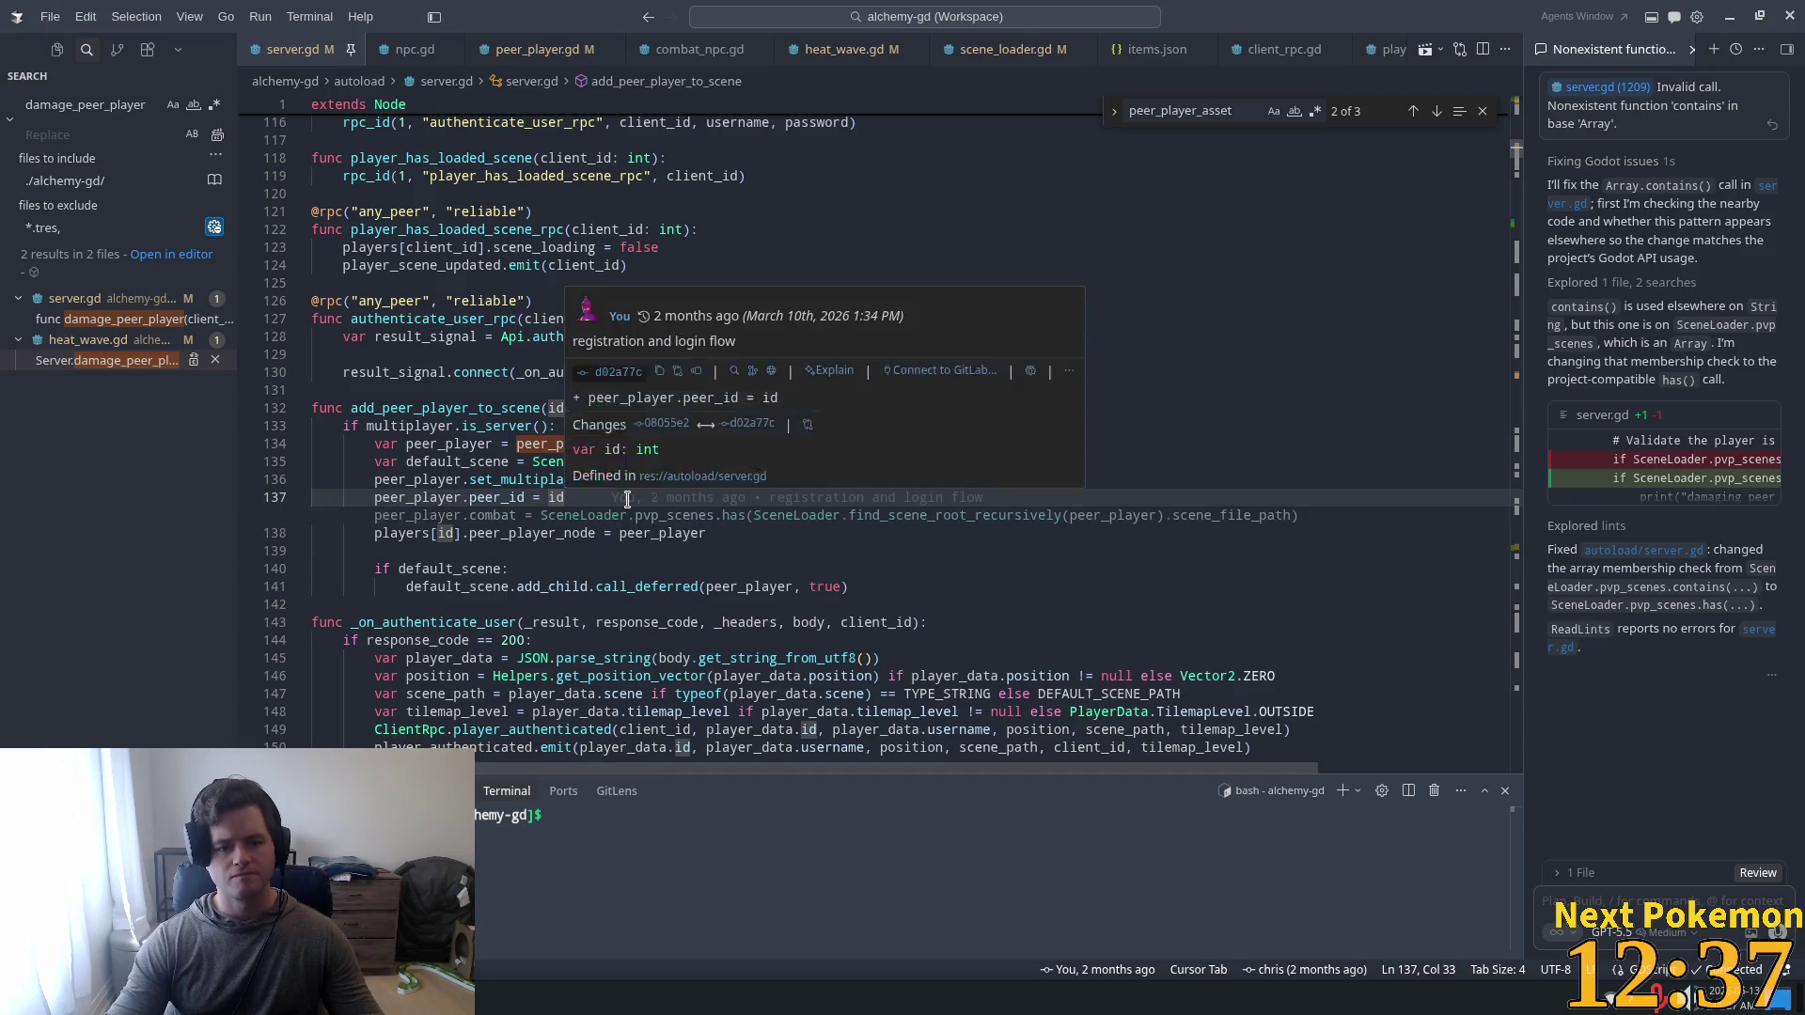
key("Return")
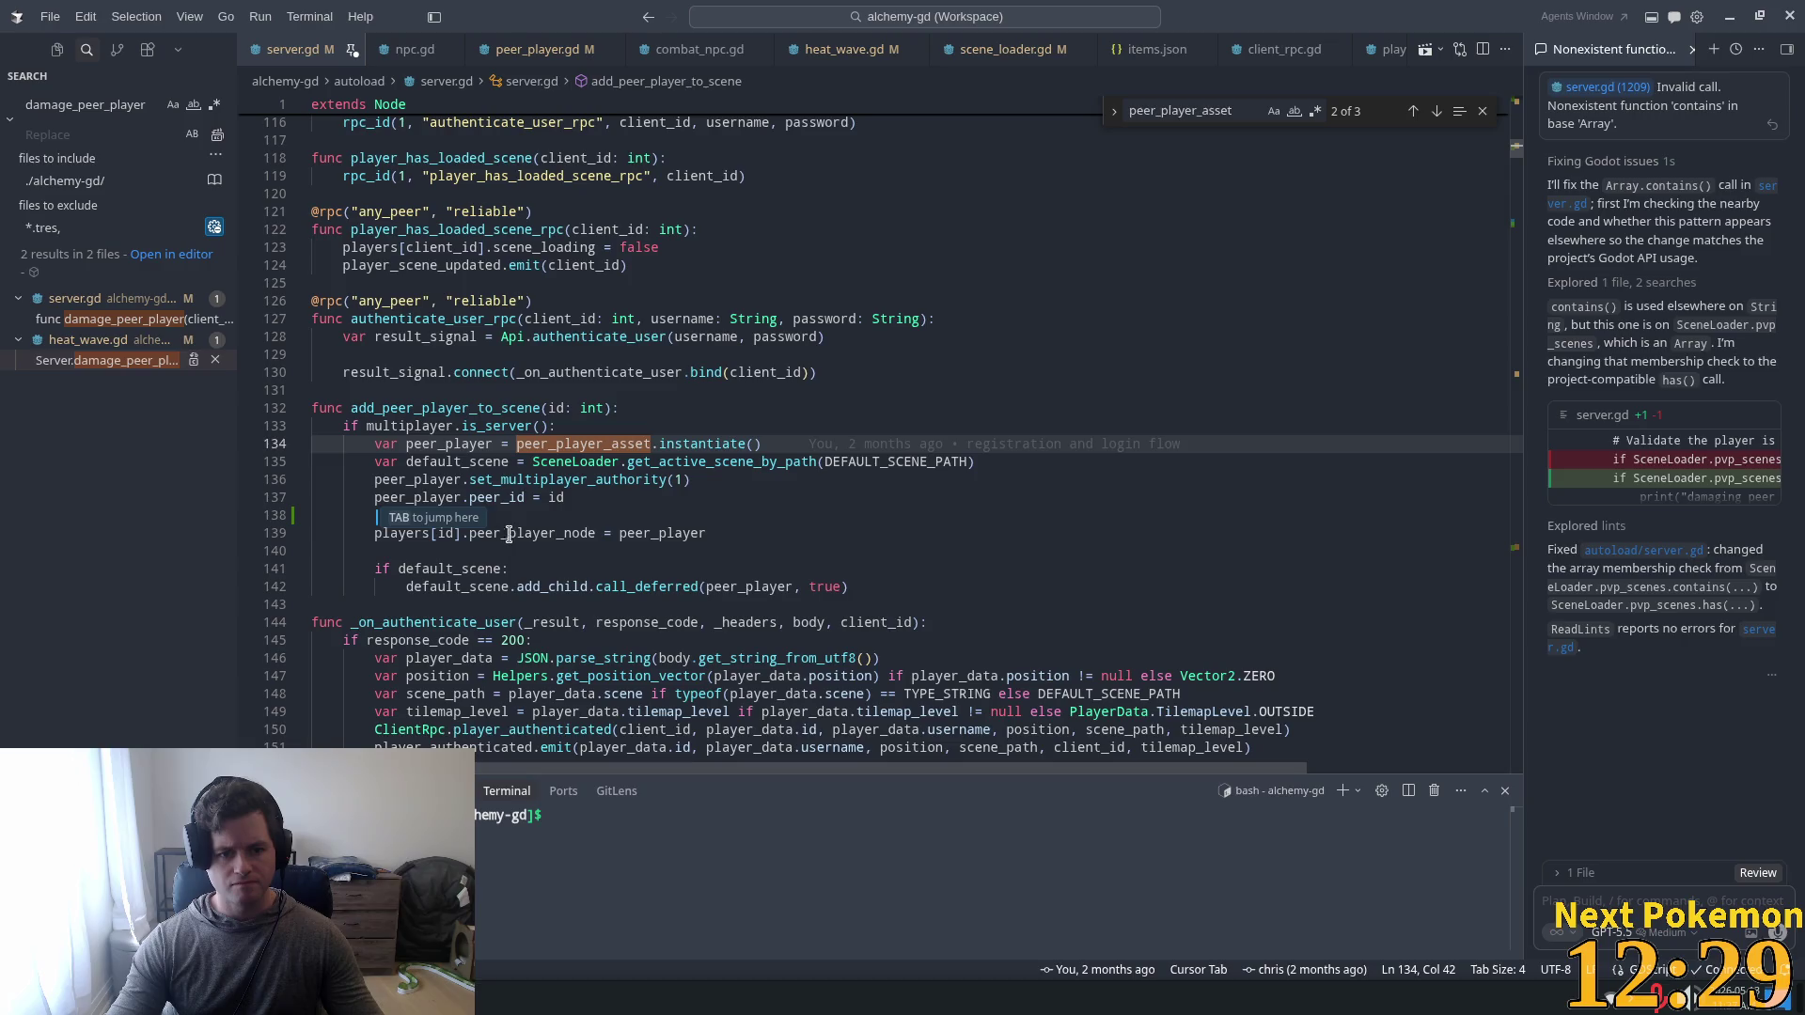
double_click(532, 533)
left_click(542, 462)
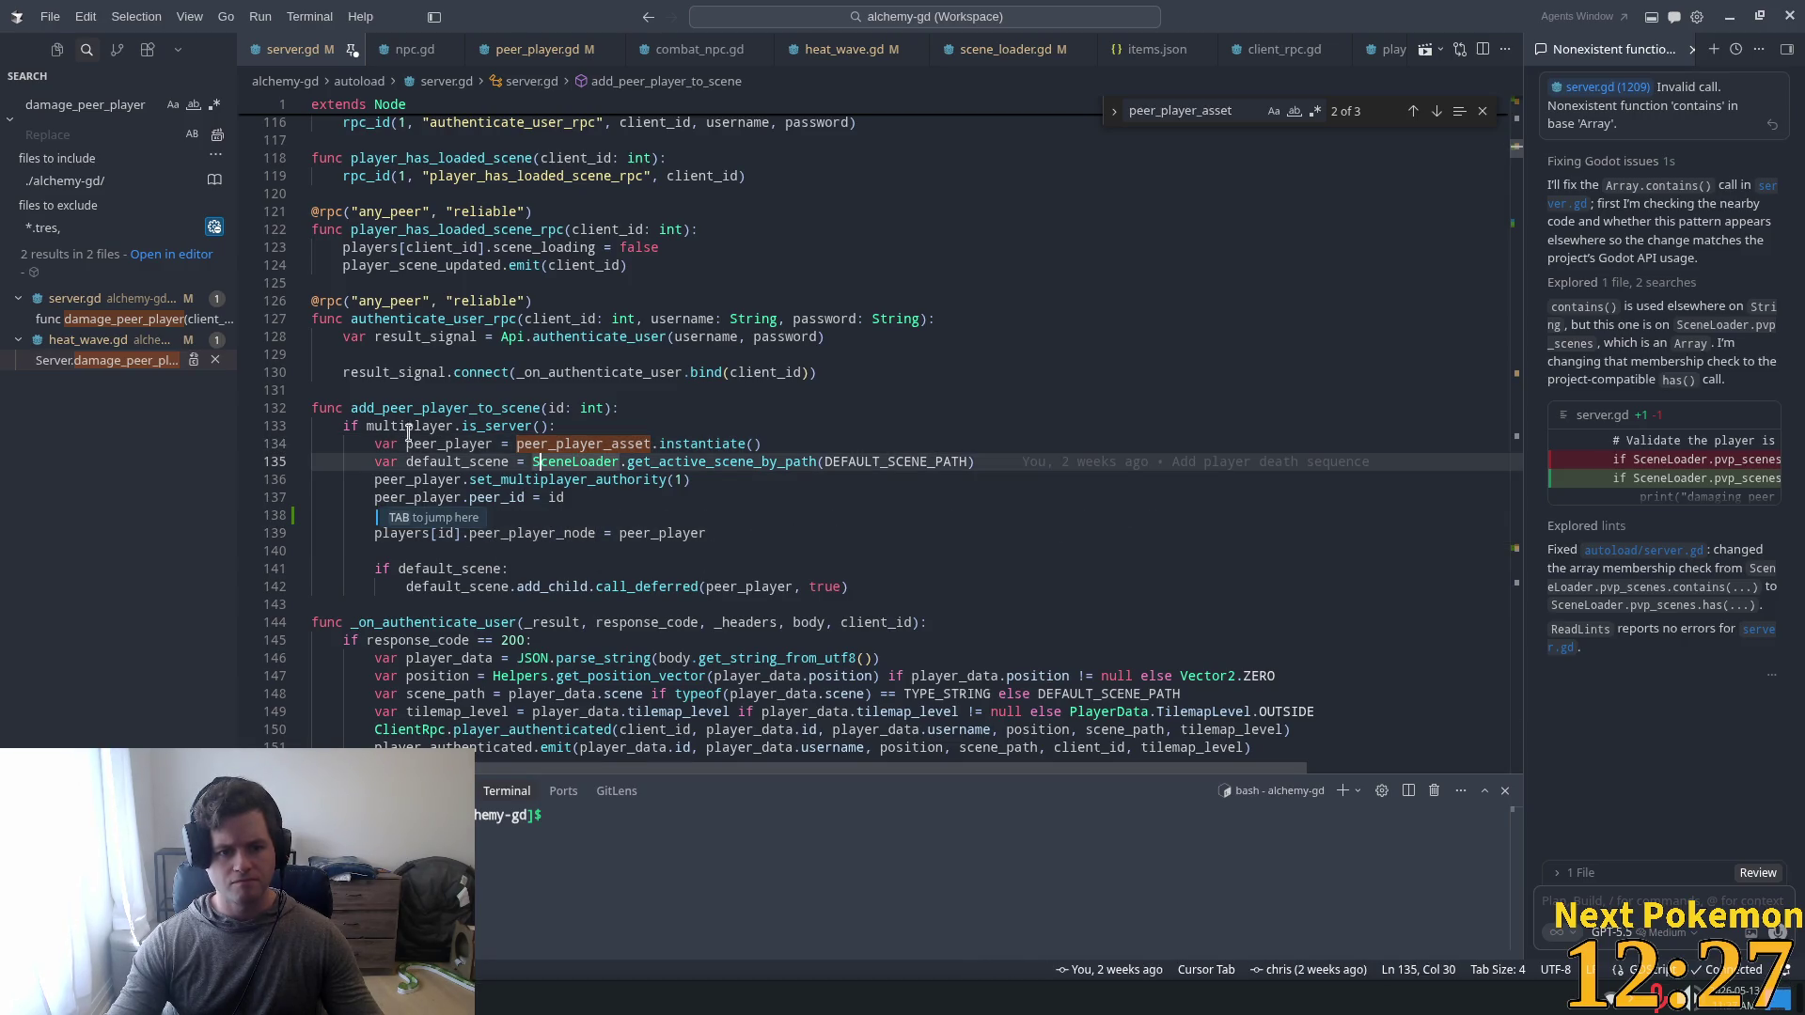
left_click(763, 463)
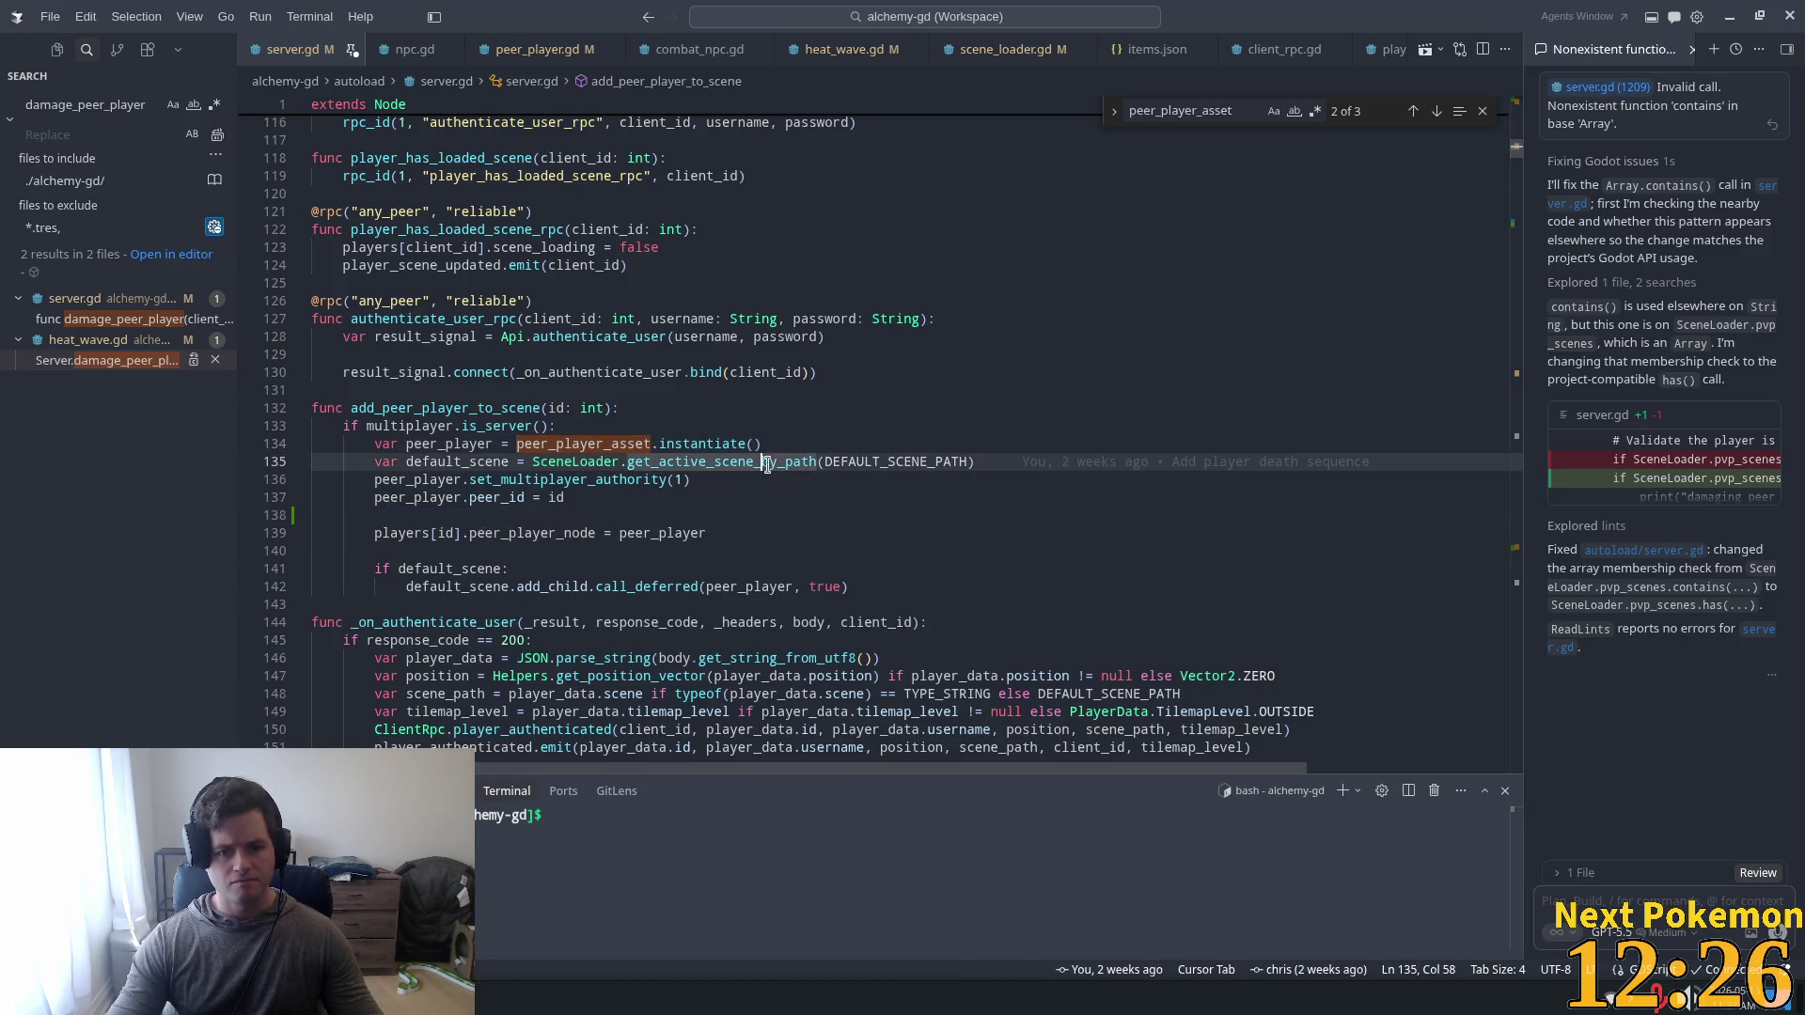
double_click(457, 462)
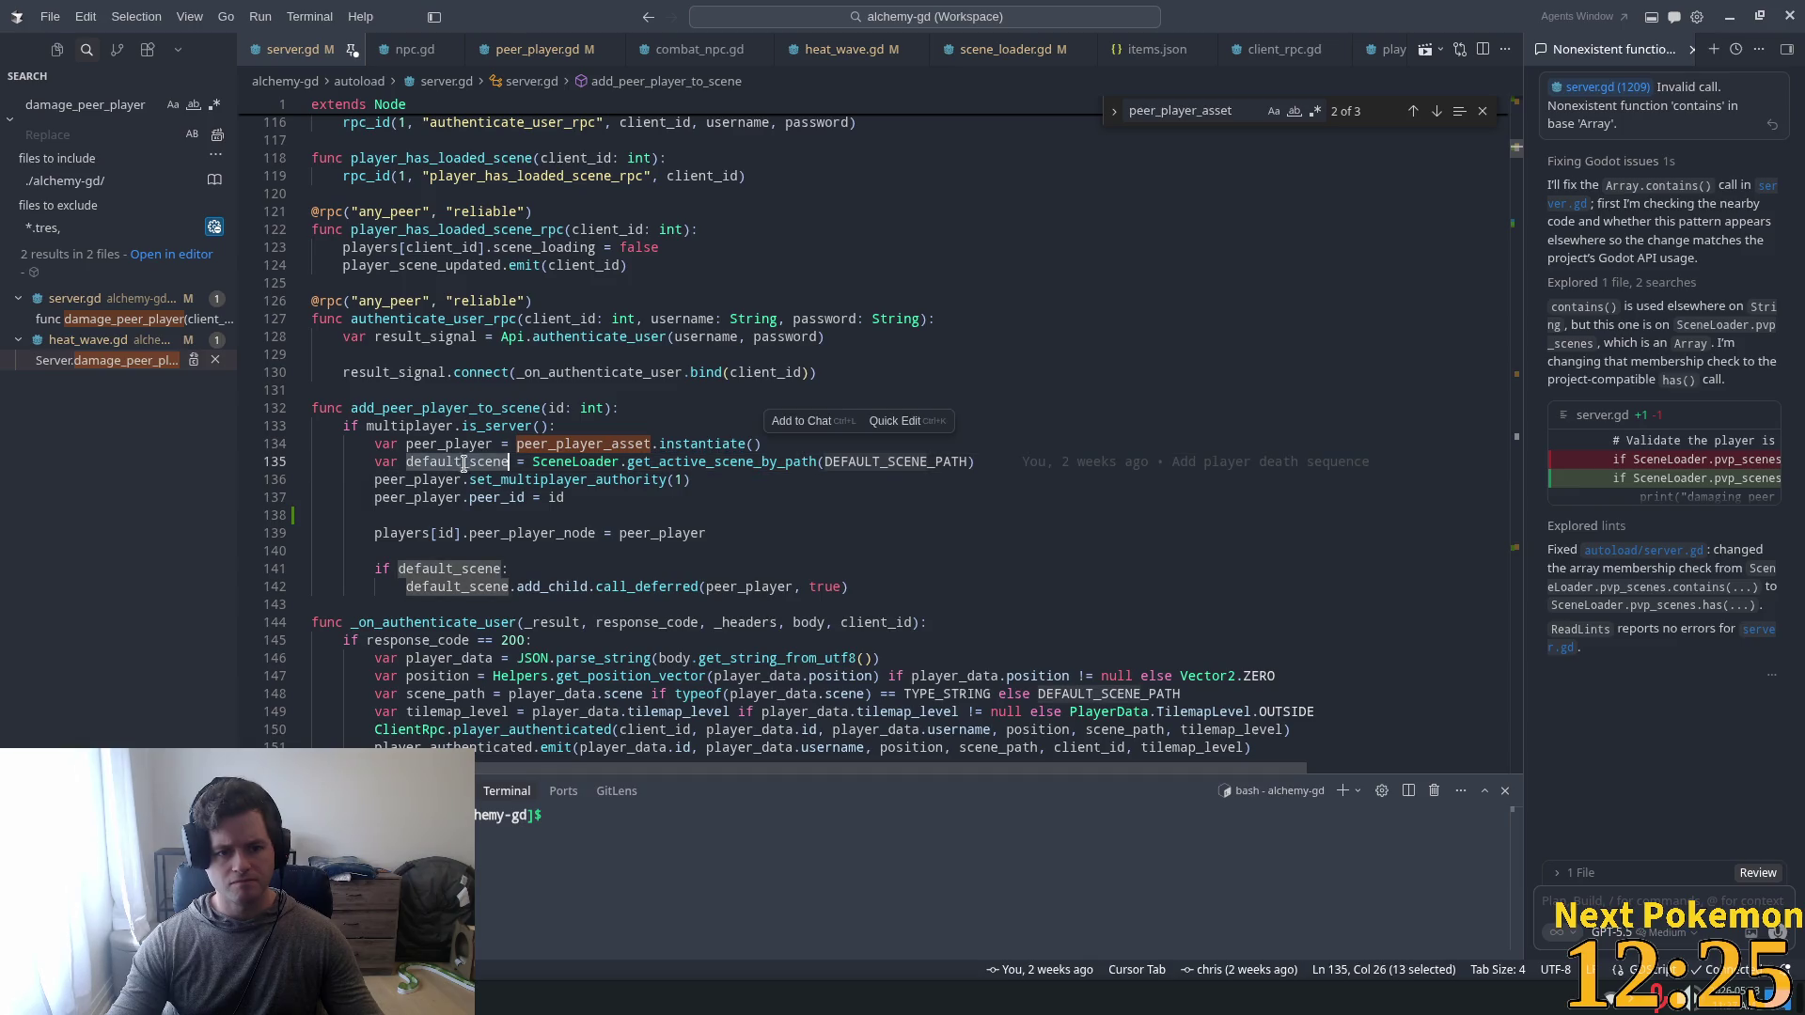
left_click(476, 515)
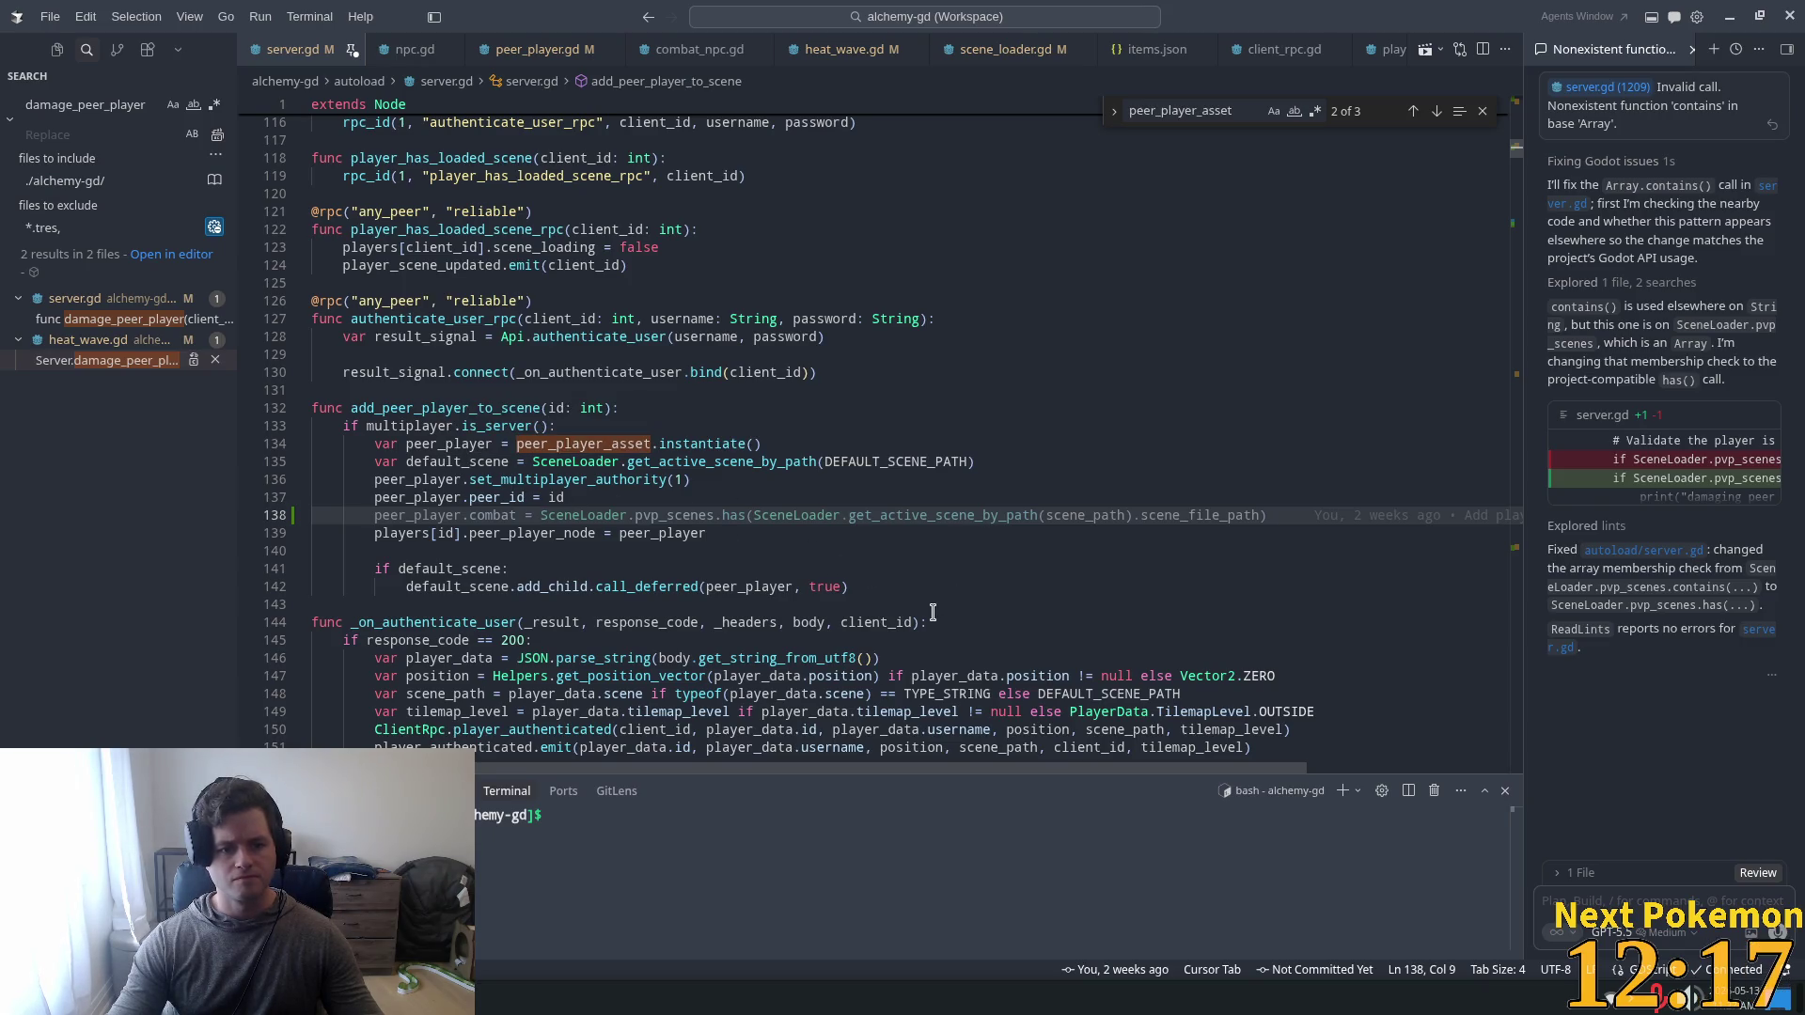
double_click(448, 462)
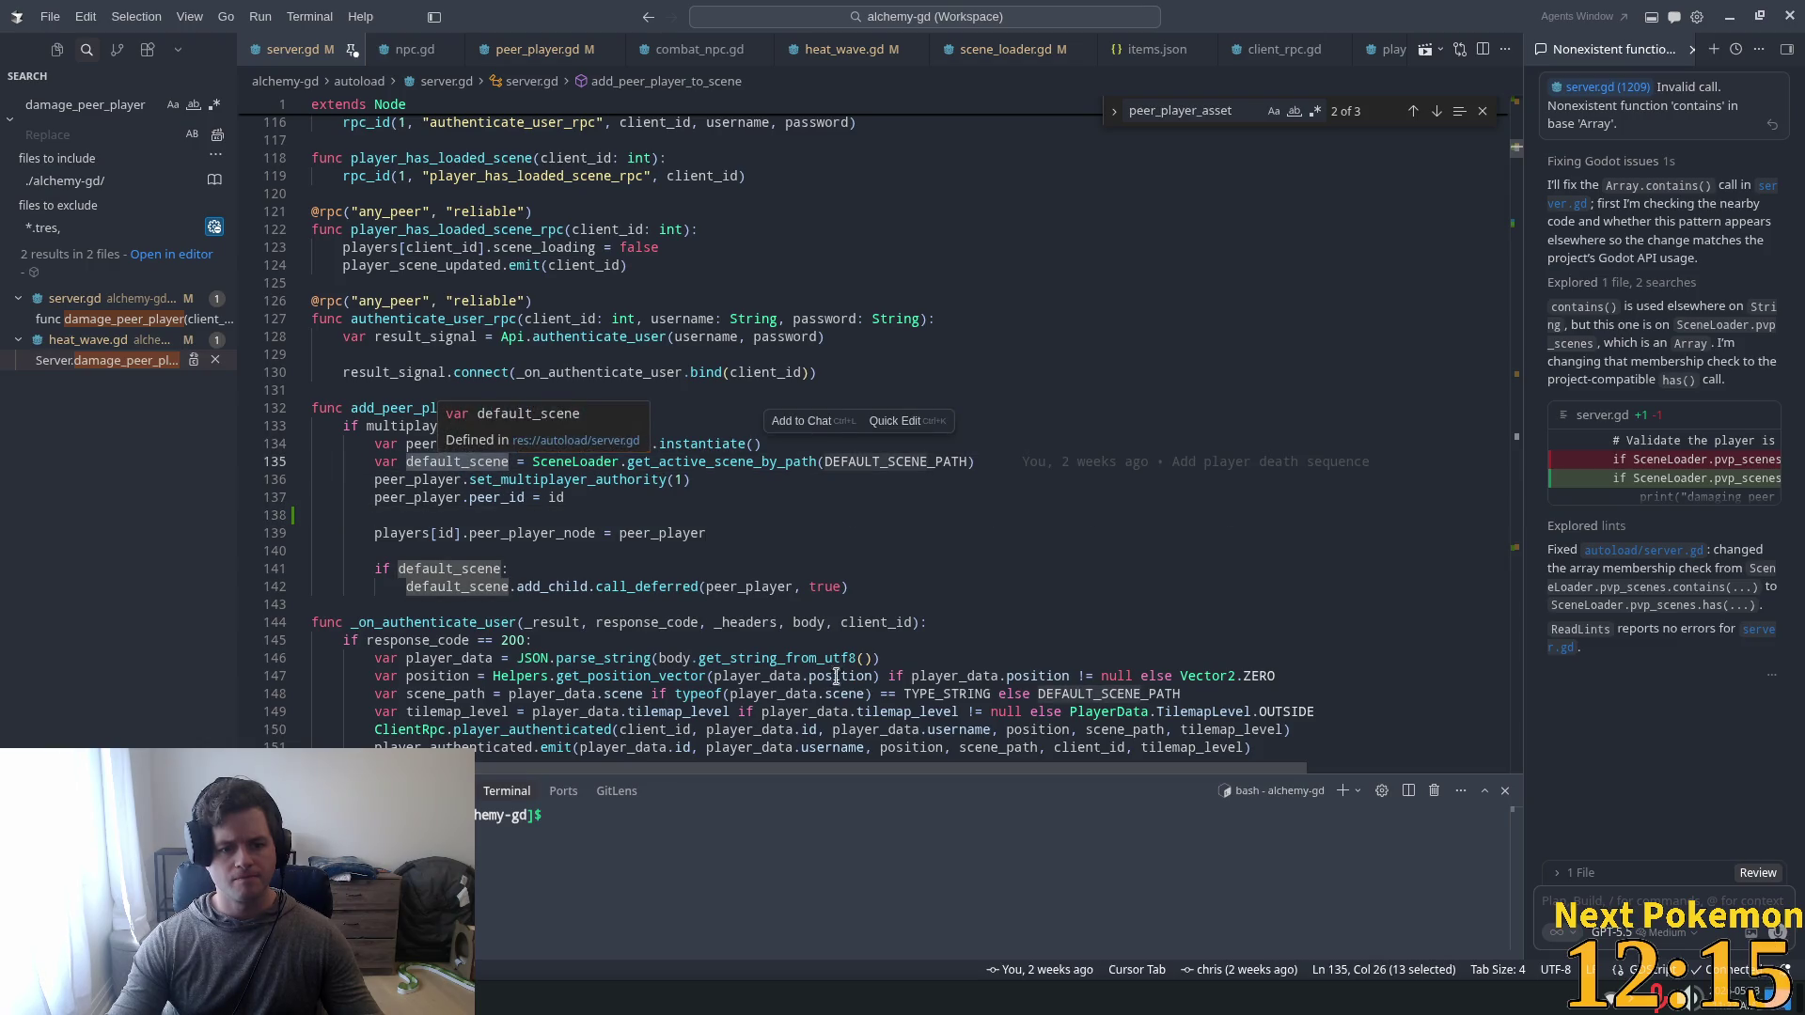
double_click(499, 587)
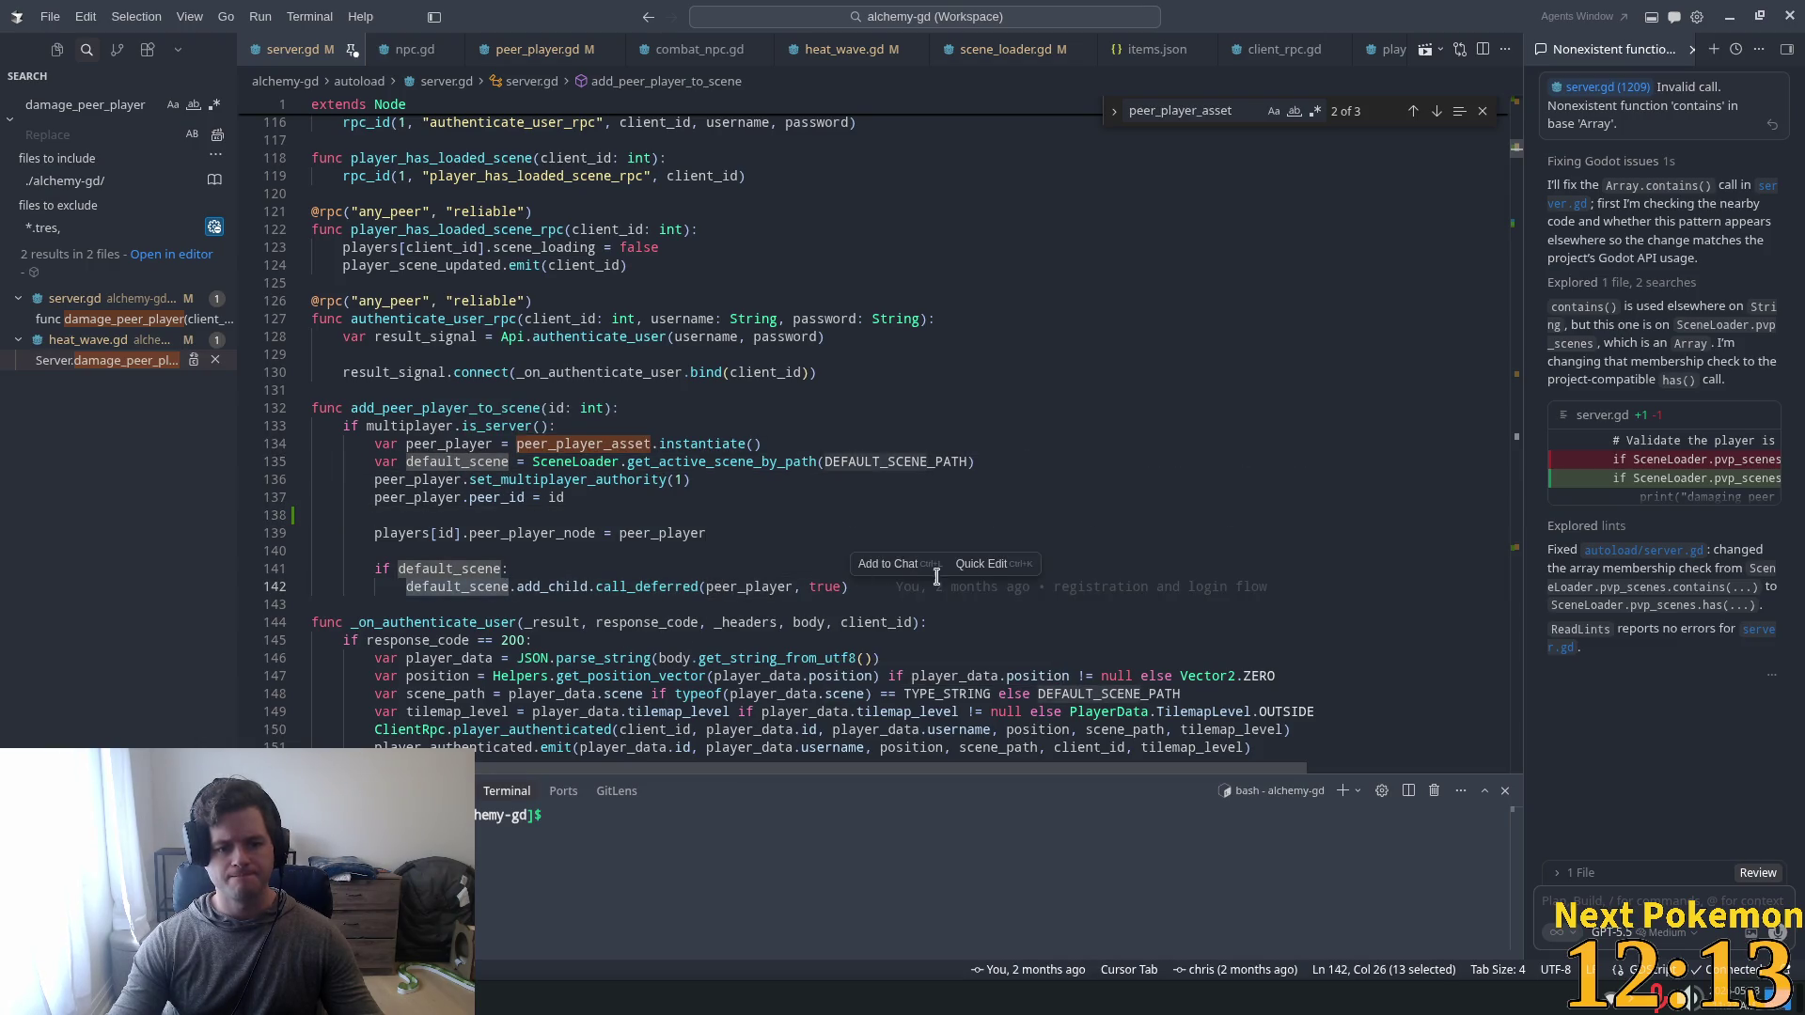
left_click(420, 516)
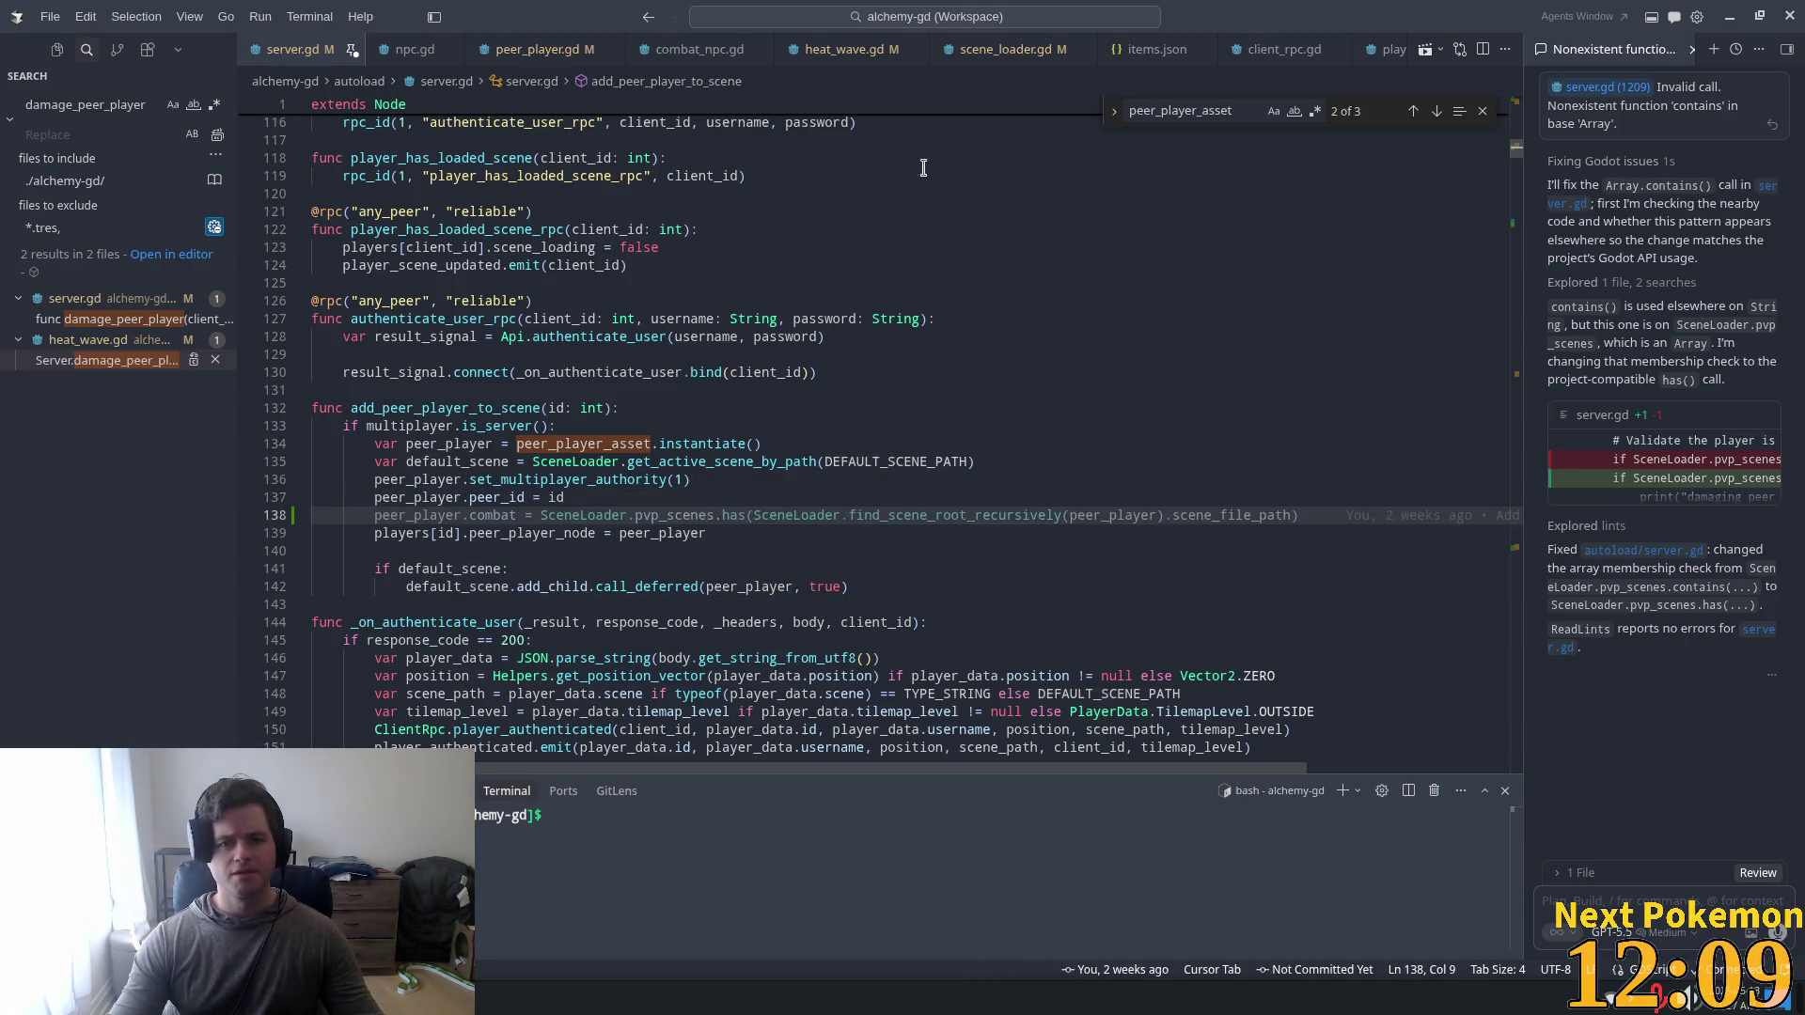
Add an empty line after the default_scene assignment, then search for 'move_peer'.
left_click(762, 263)
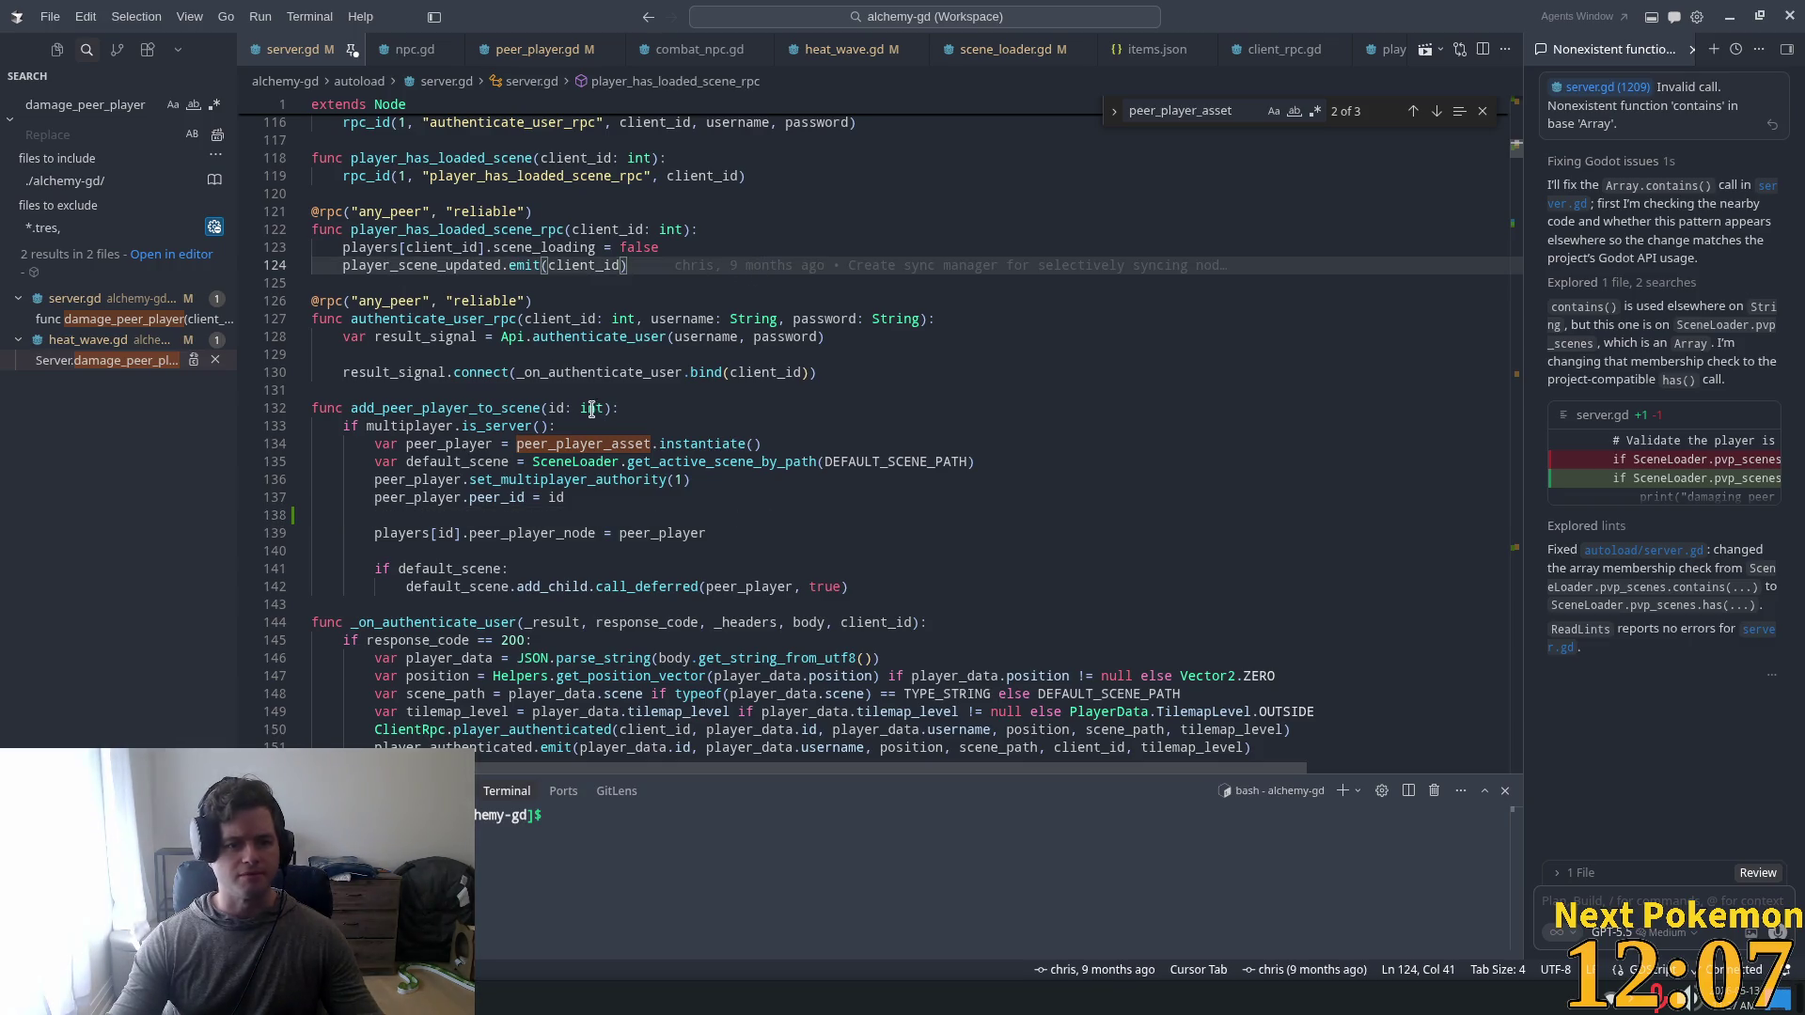
left_click(375, 516)
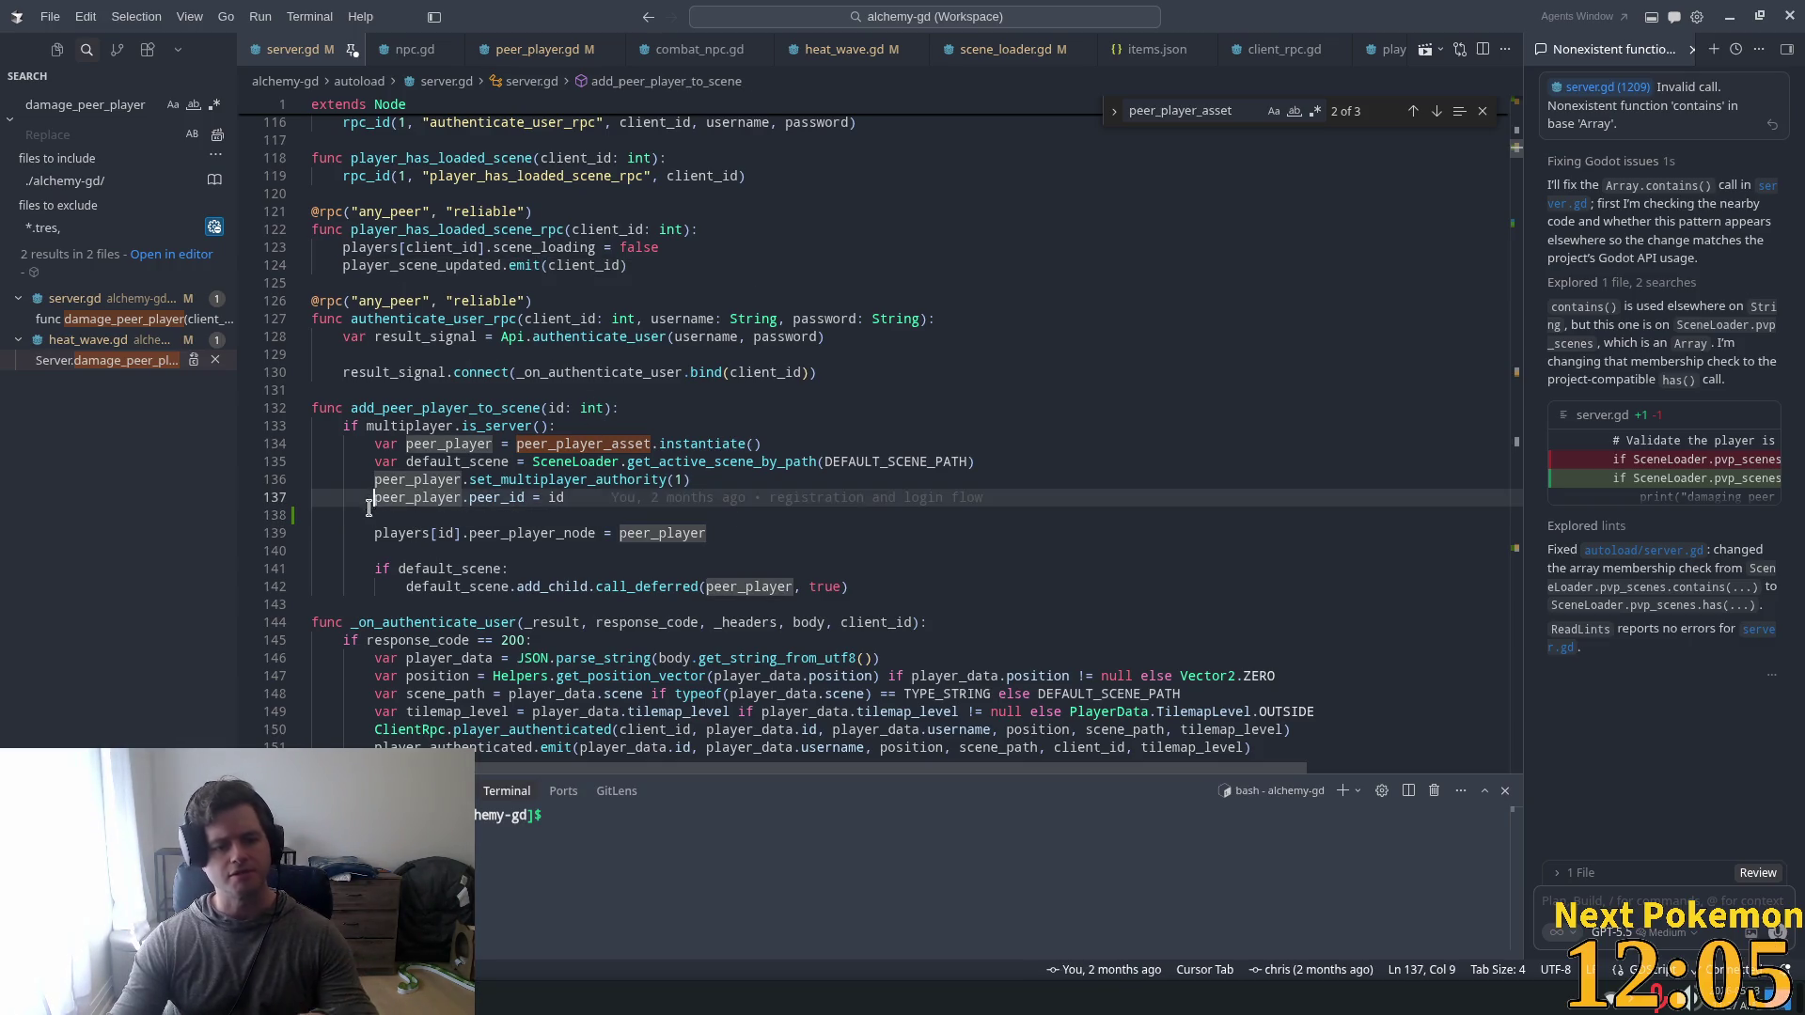
left_click(991, 460)
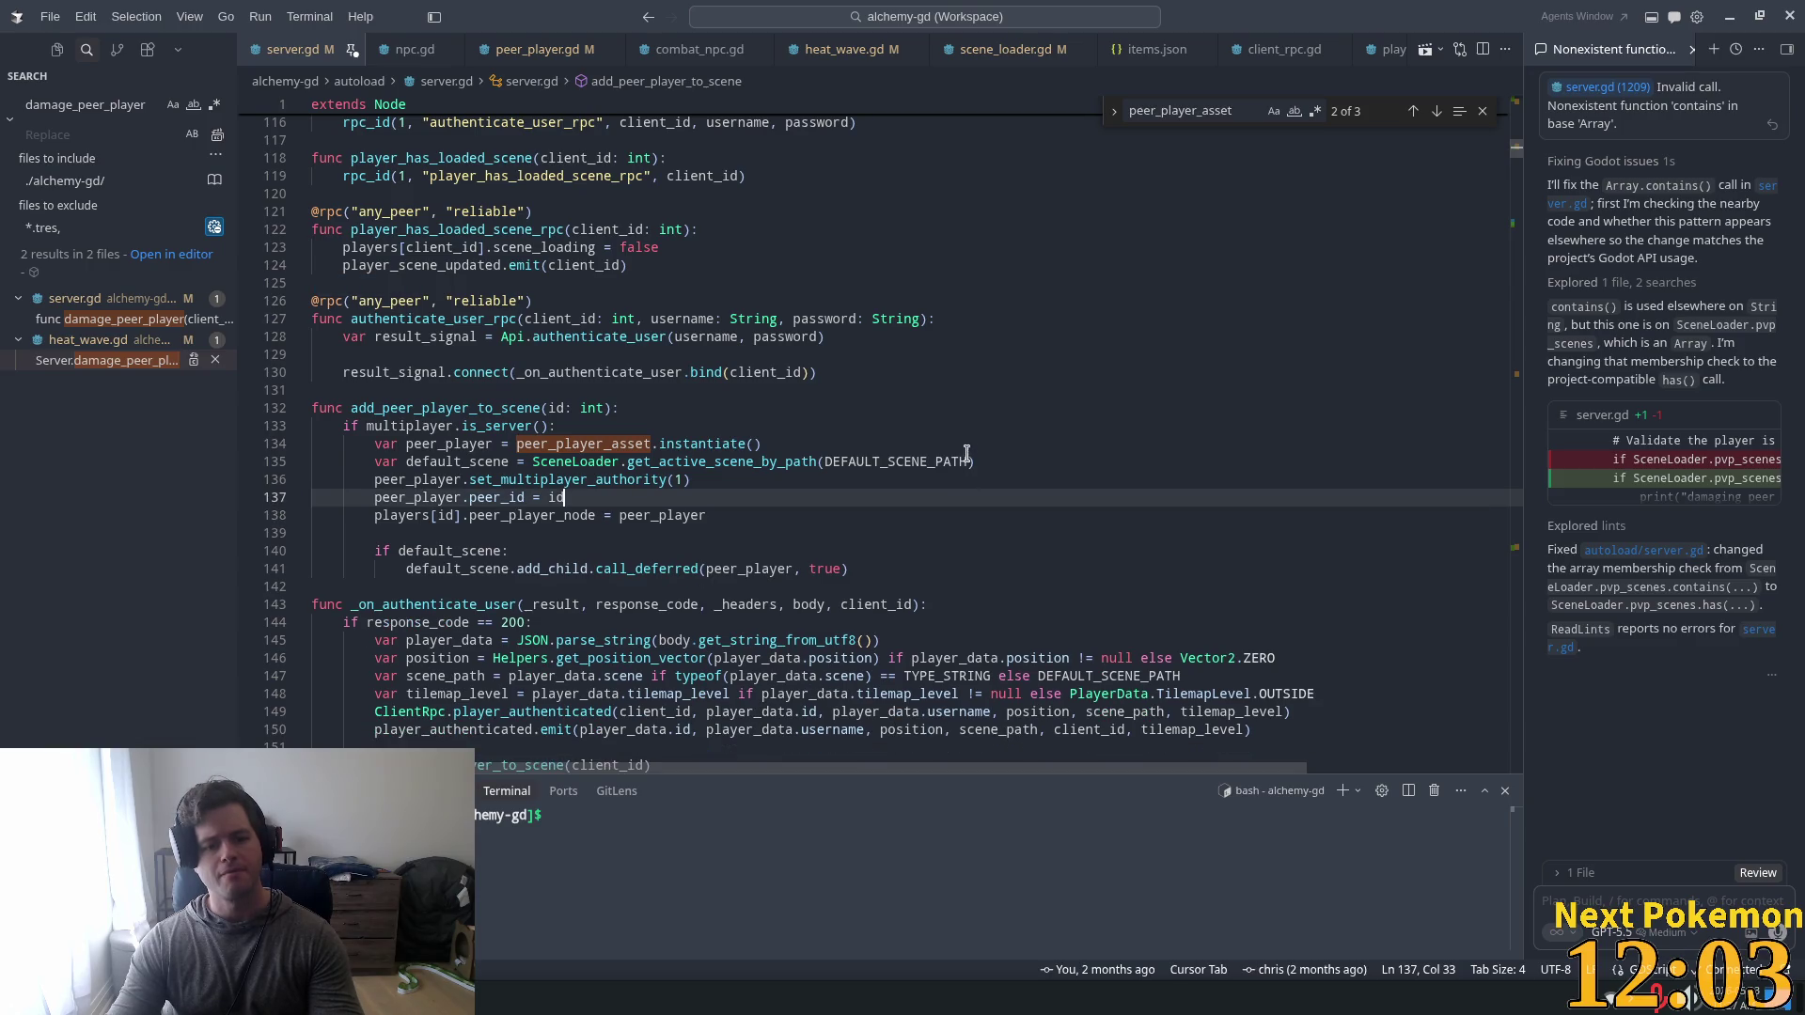
key("Return")
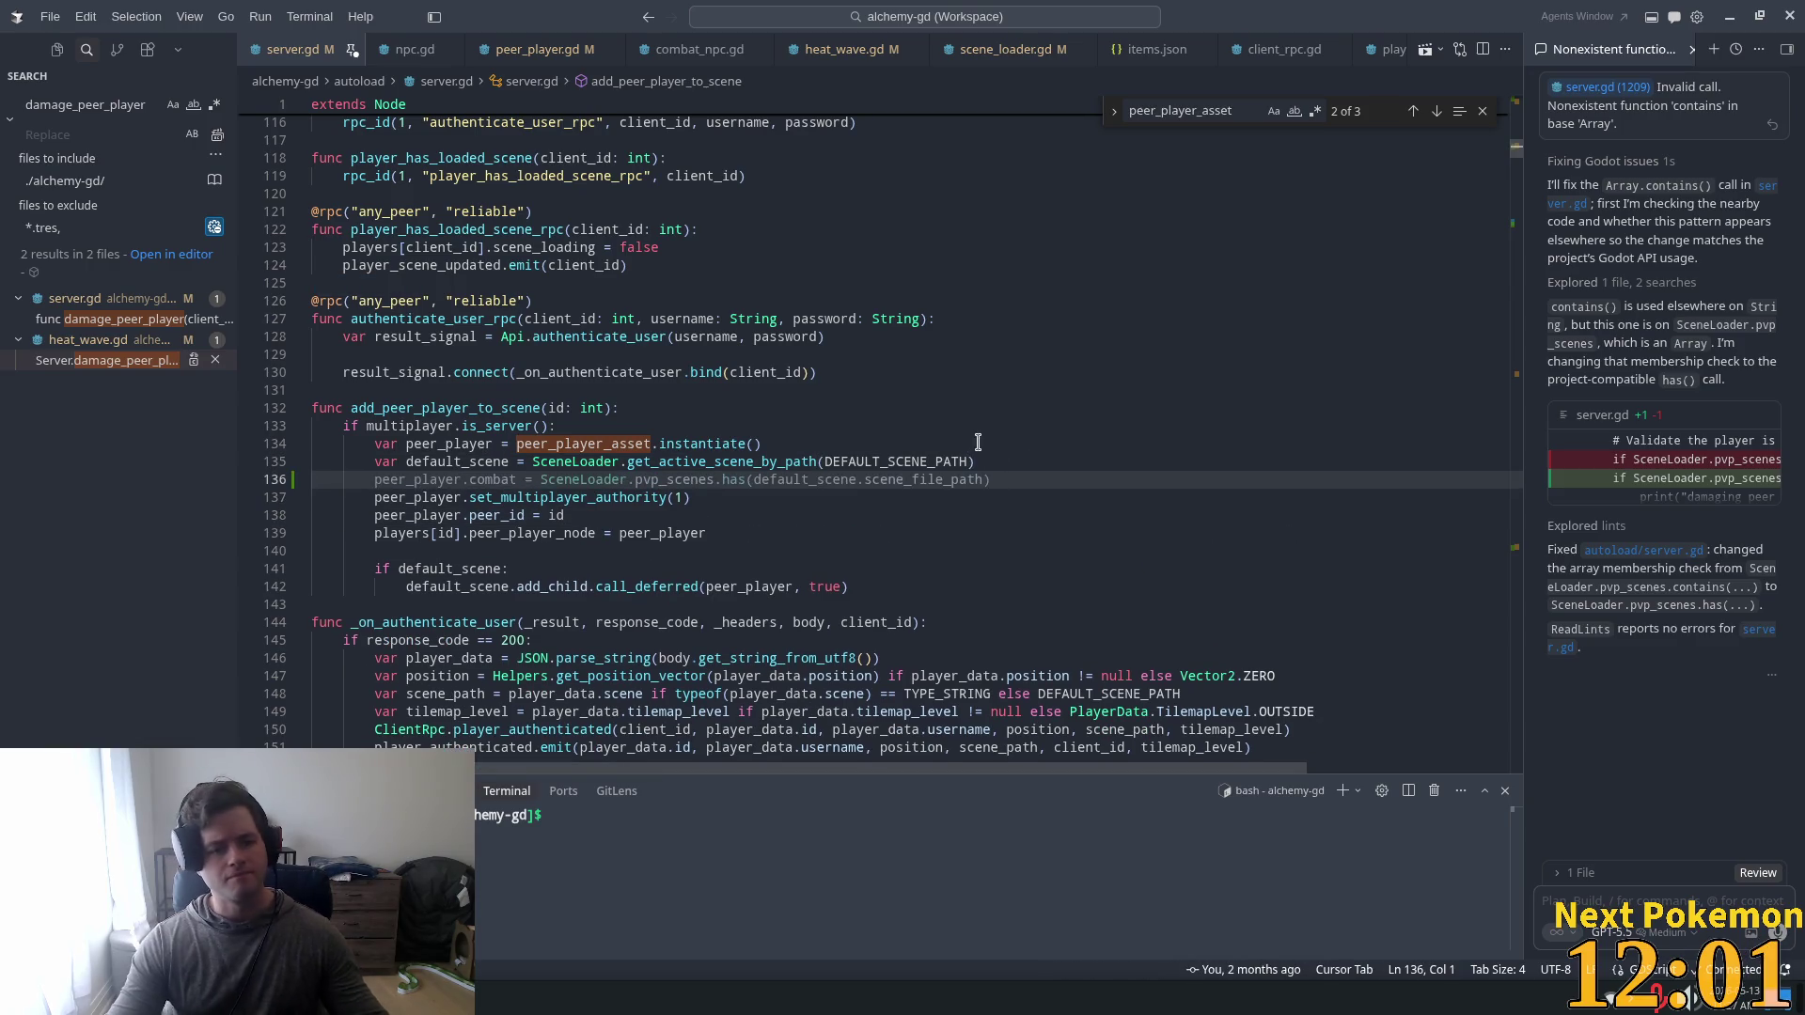
left_click(838, 342)
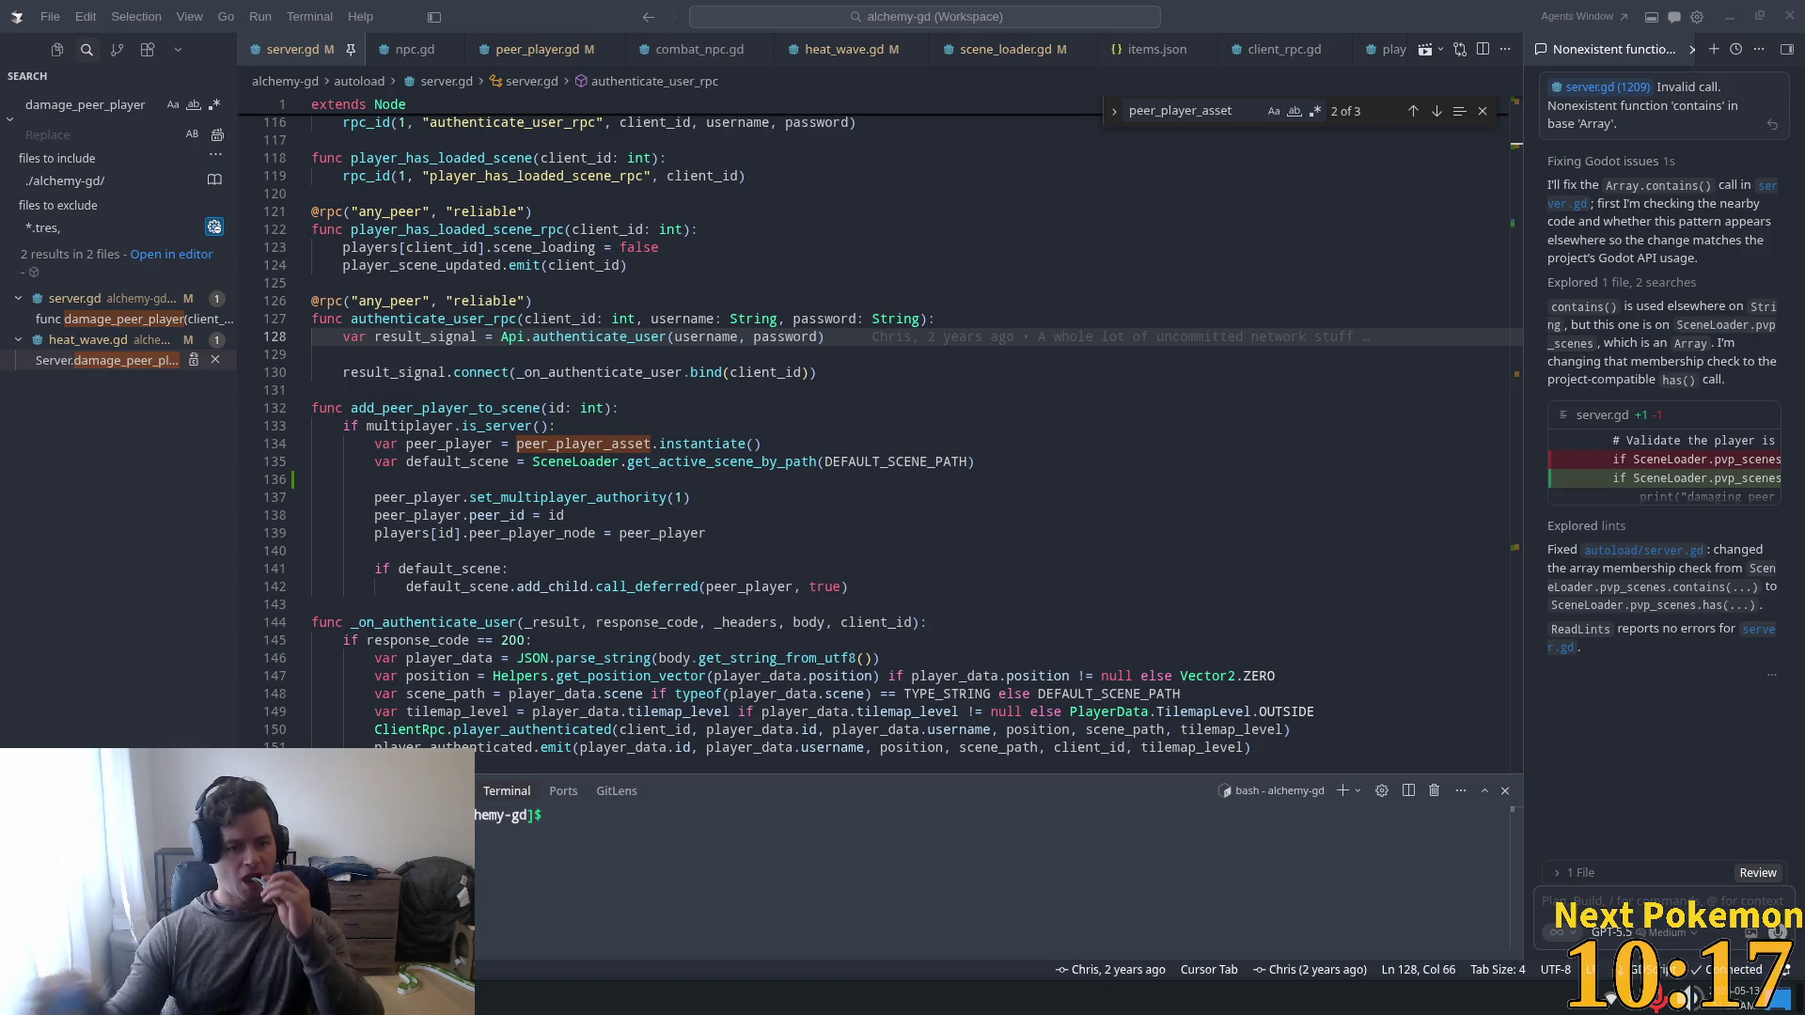
left_click(734, 444)
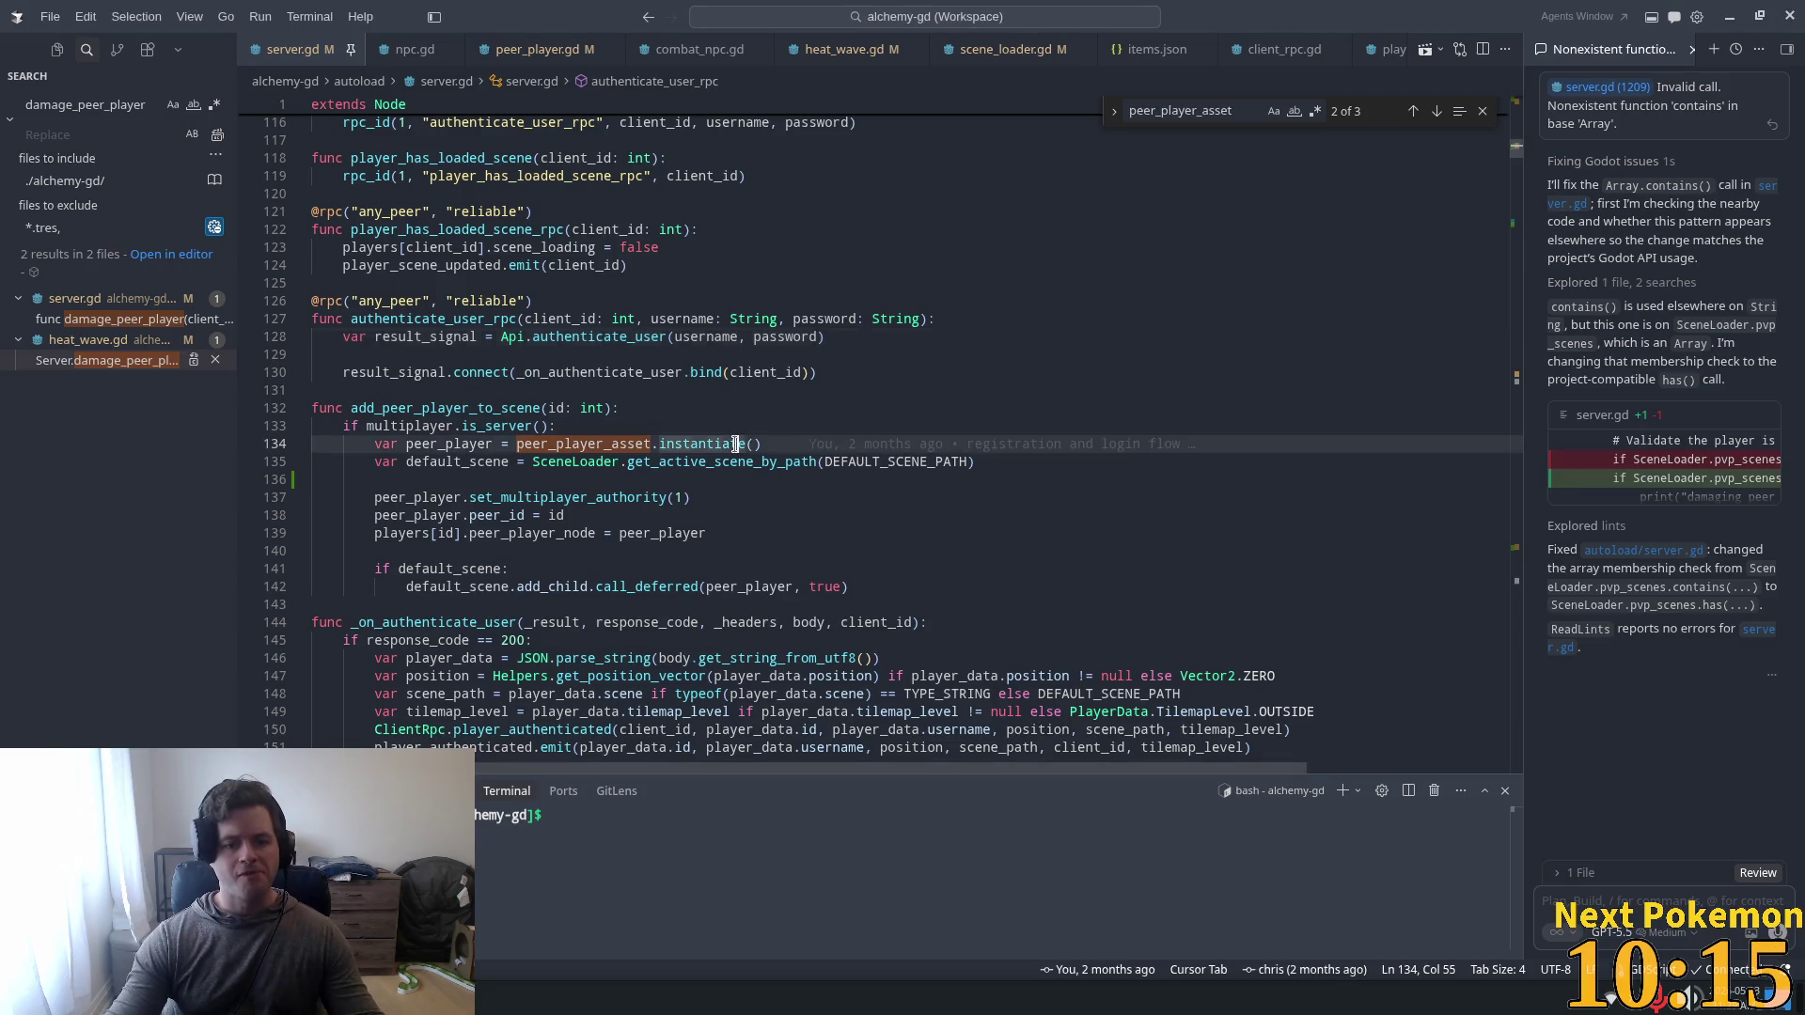
key("ctrl+p")
type("move_peer")
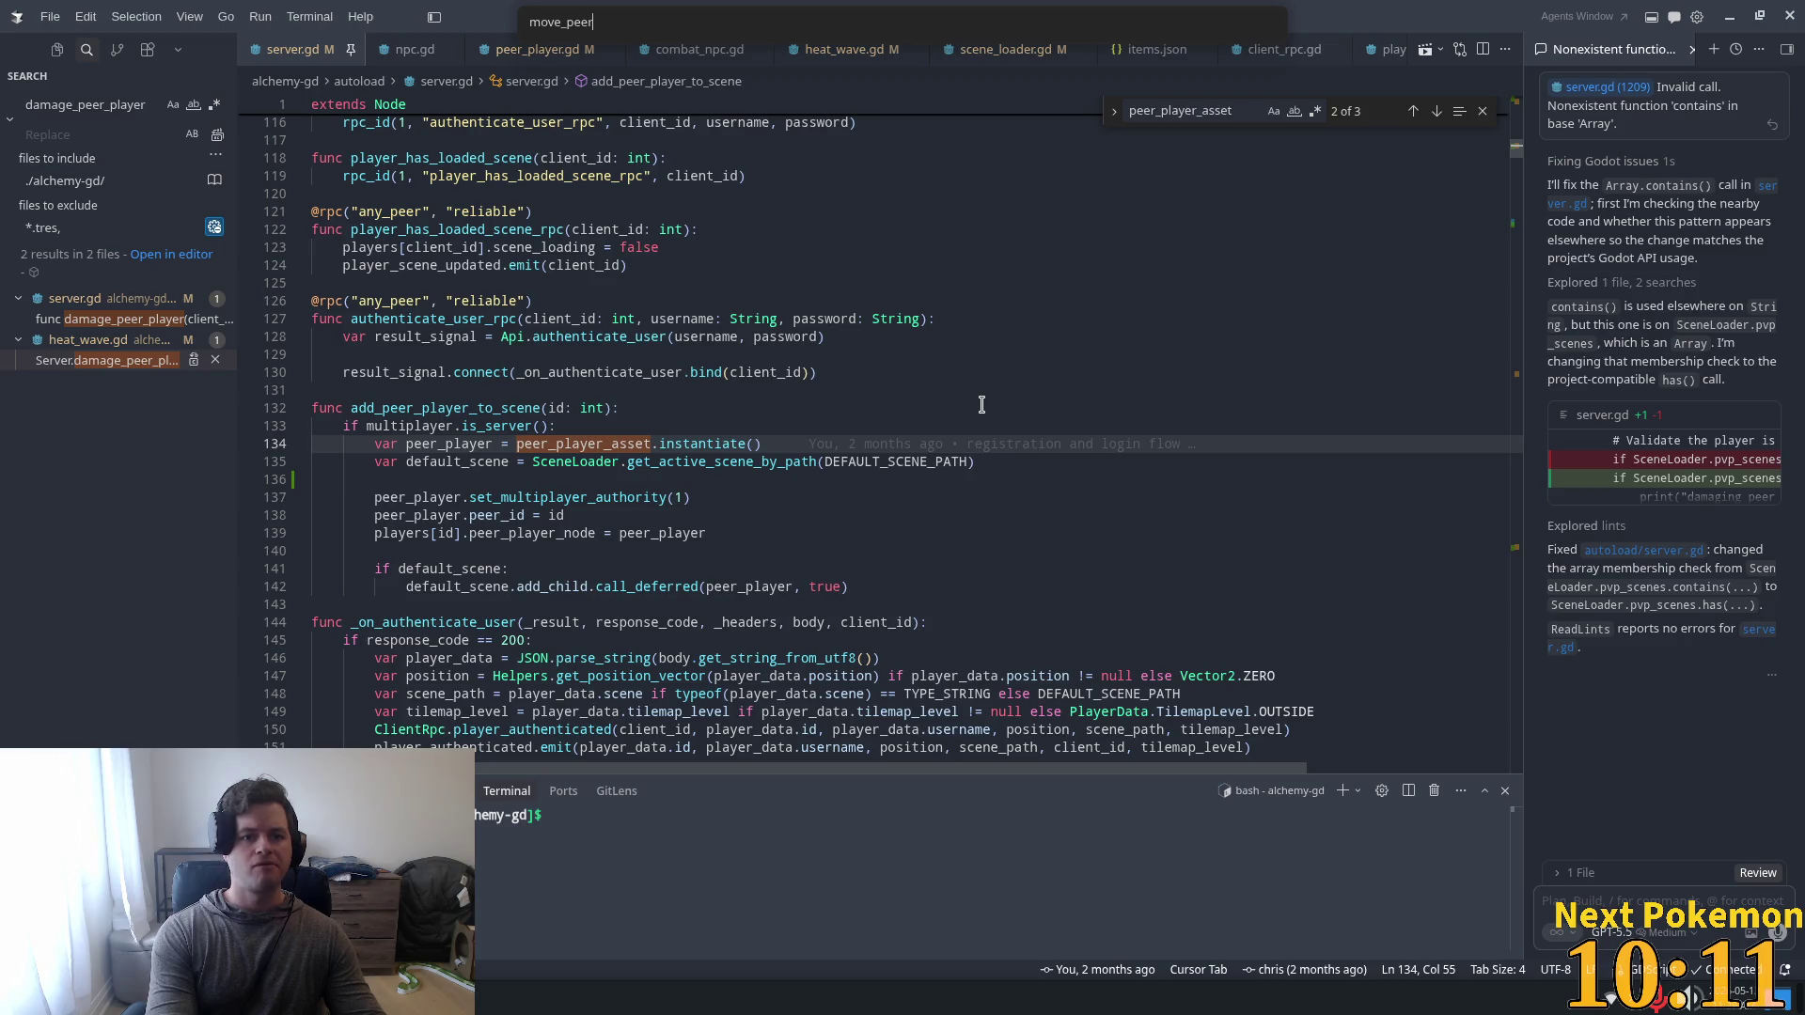
Search server.gd for 'move_peer' and jump to the move_peer_player_to_scene definition.
key("Escape")
key("ctrl+f")
type("move_peer")
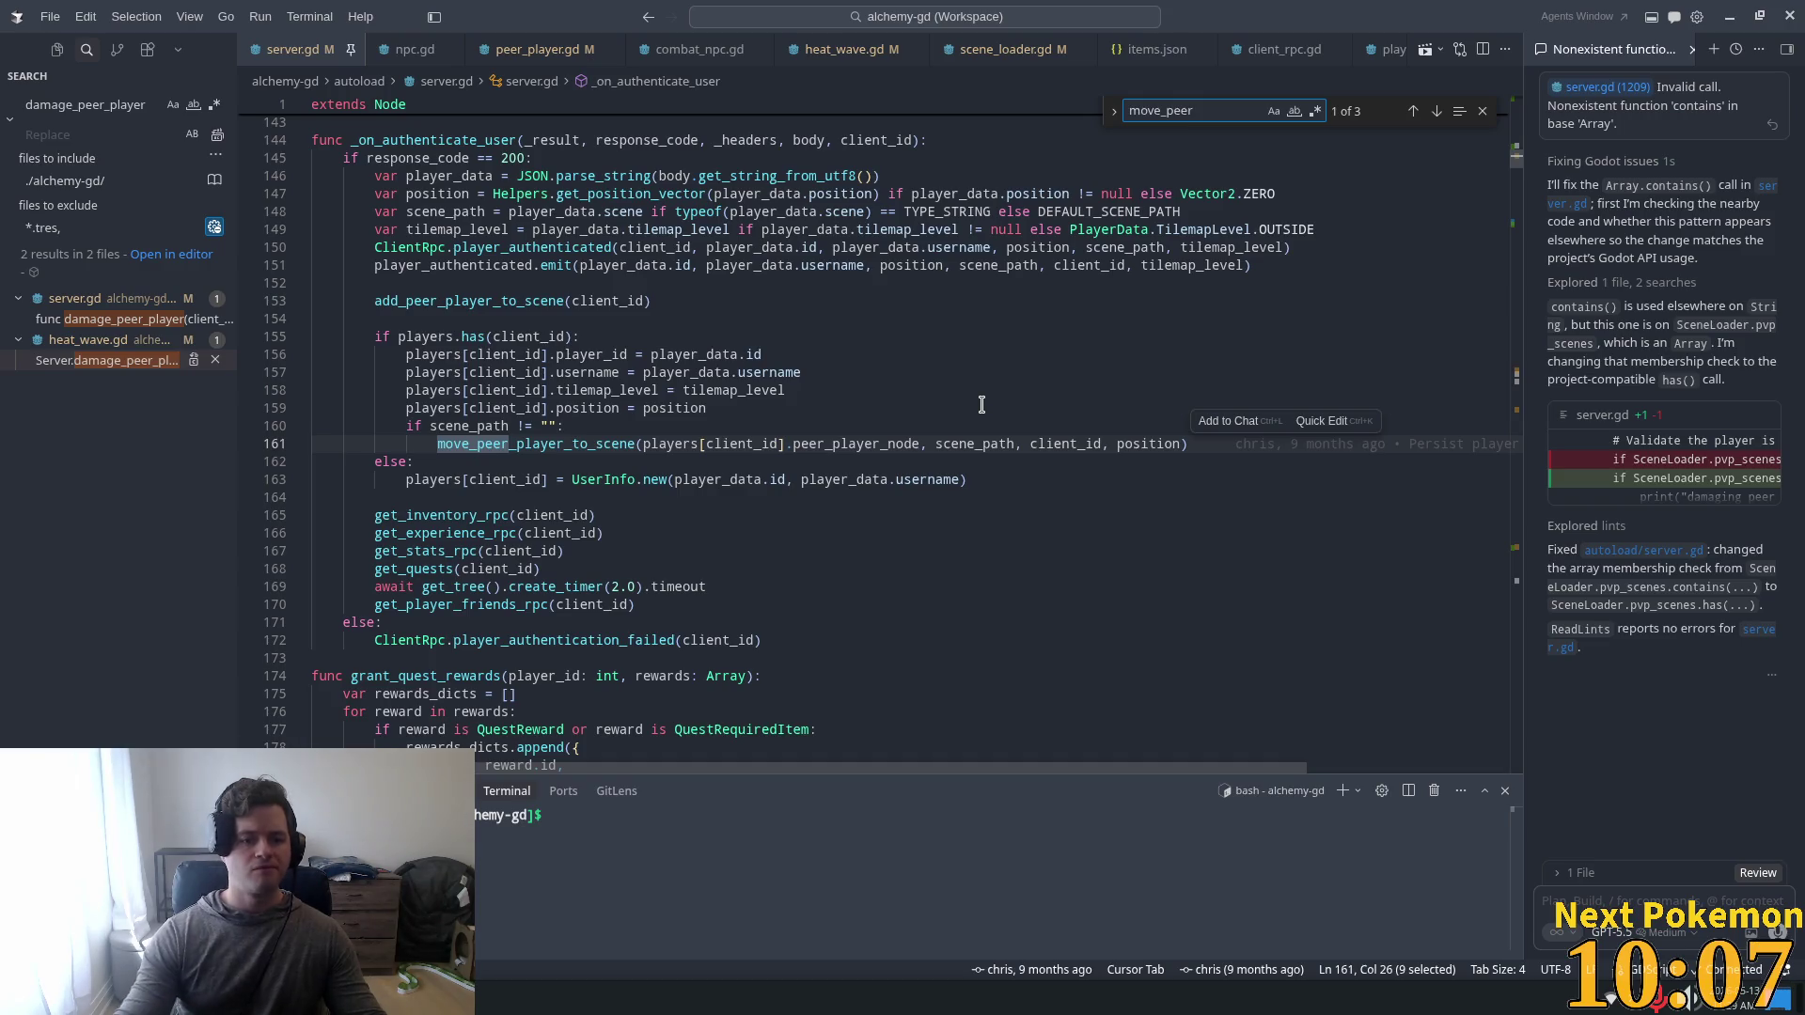
left_click(608, 445, "ctrl")
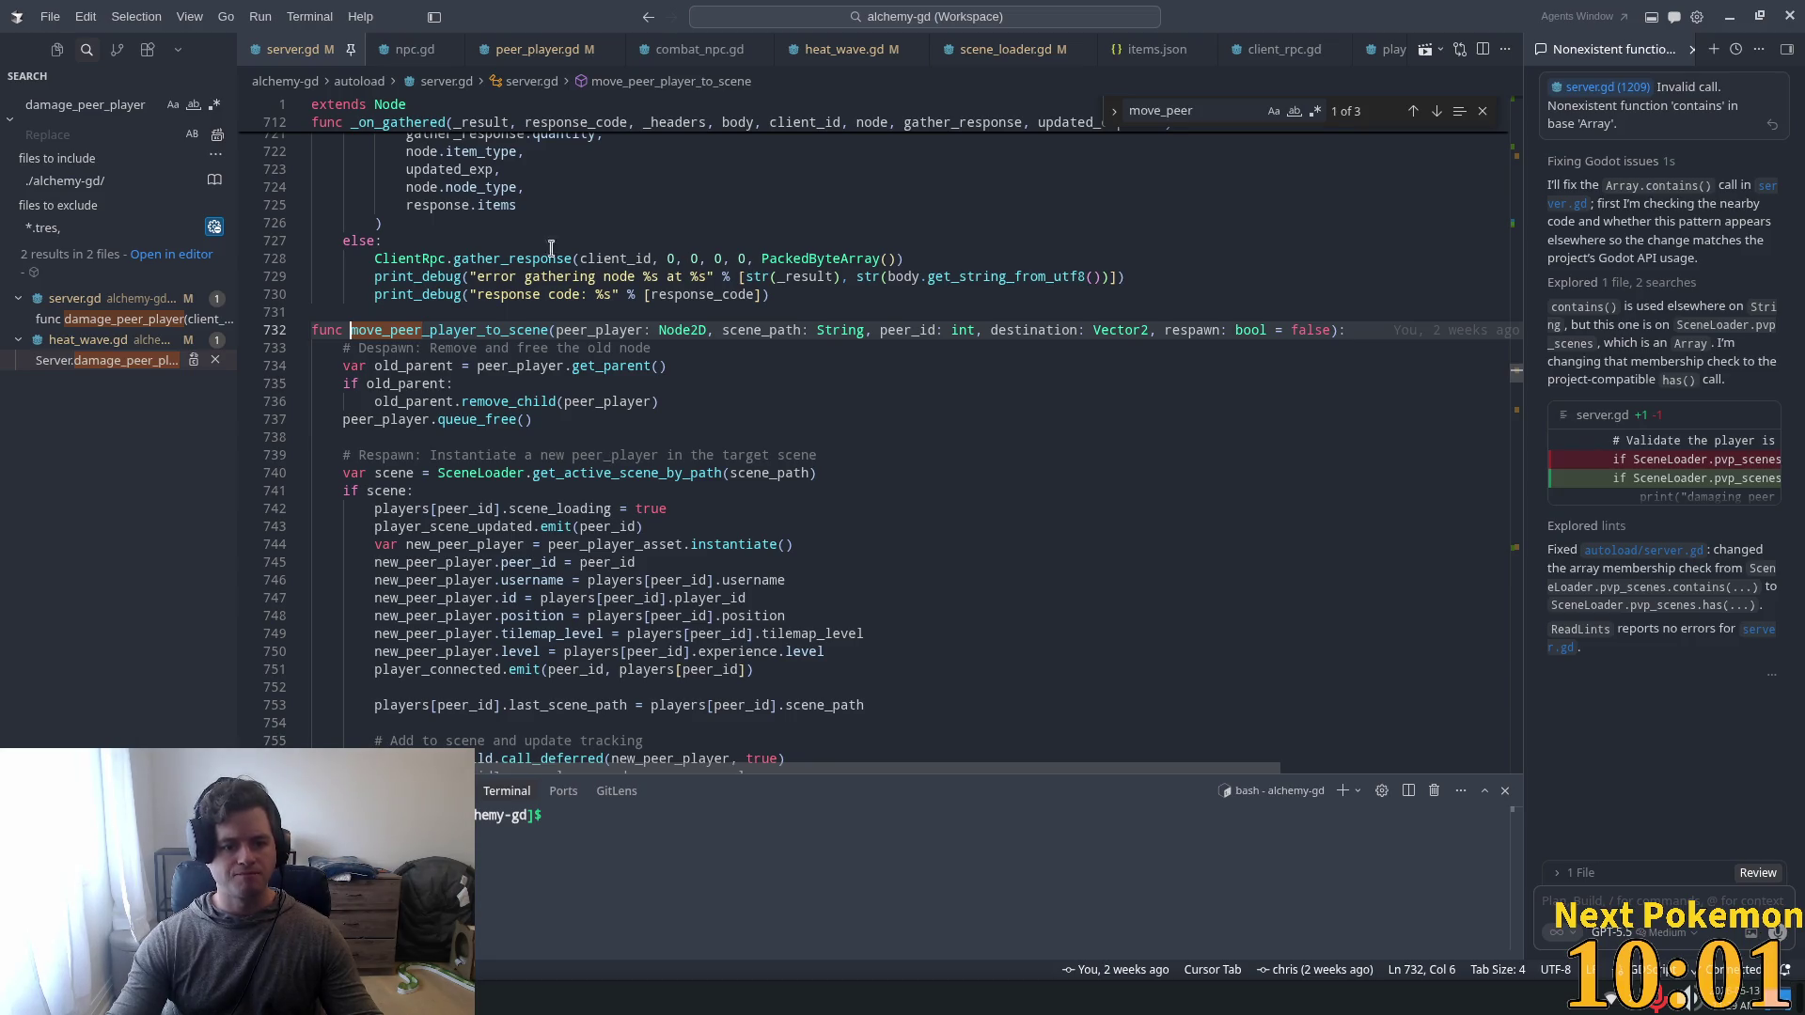
Review the peer_id, scene and scene_path uses, then start a new line after the level assignment.
scroll(684, 361, "down", 2)
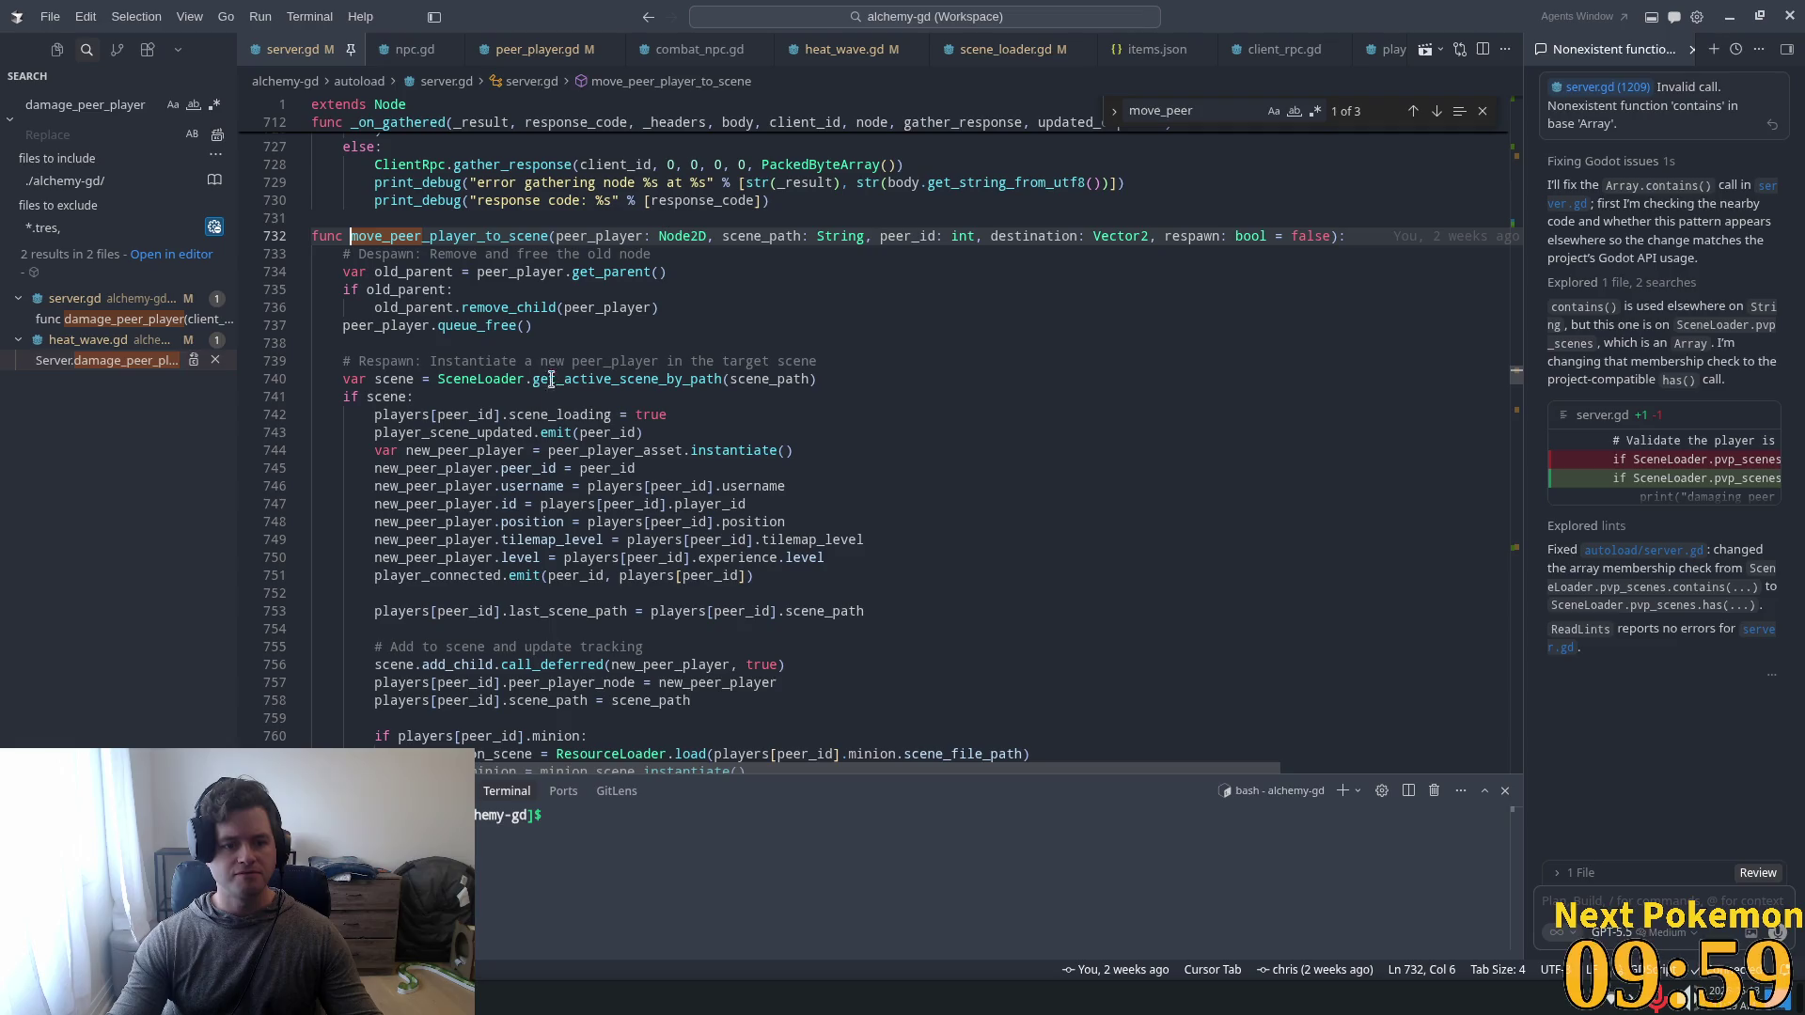
left_click(674, 557)
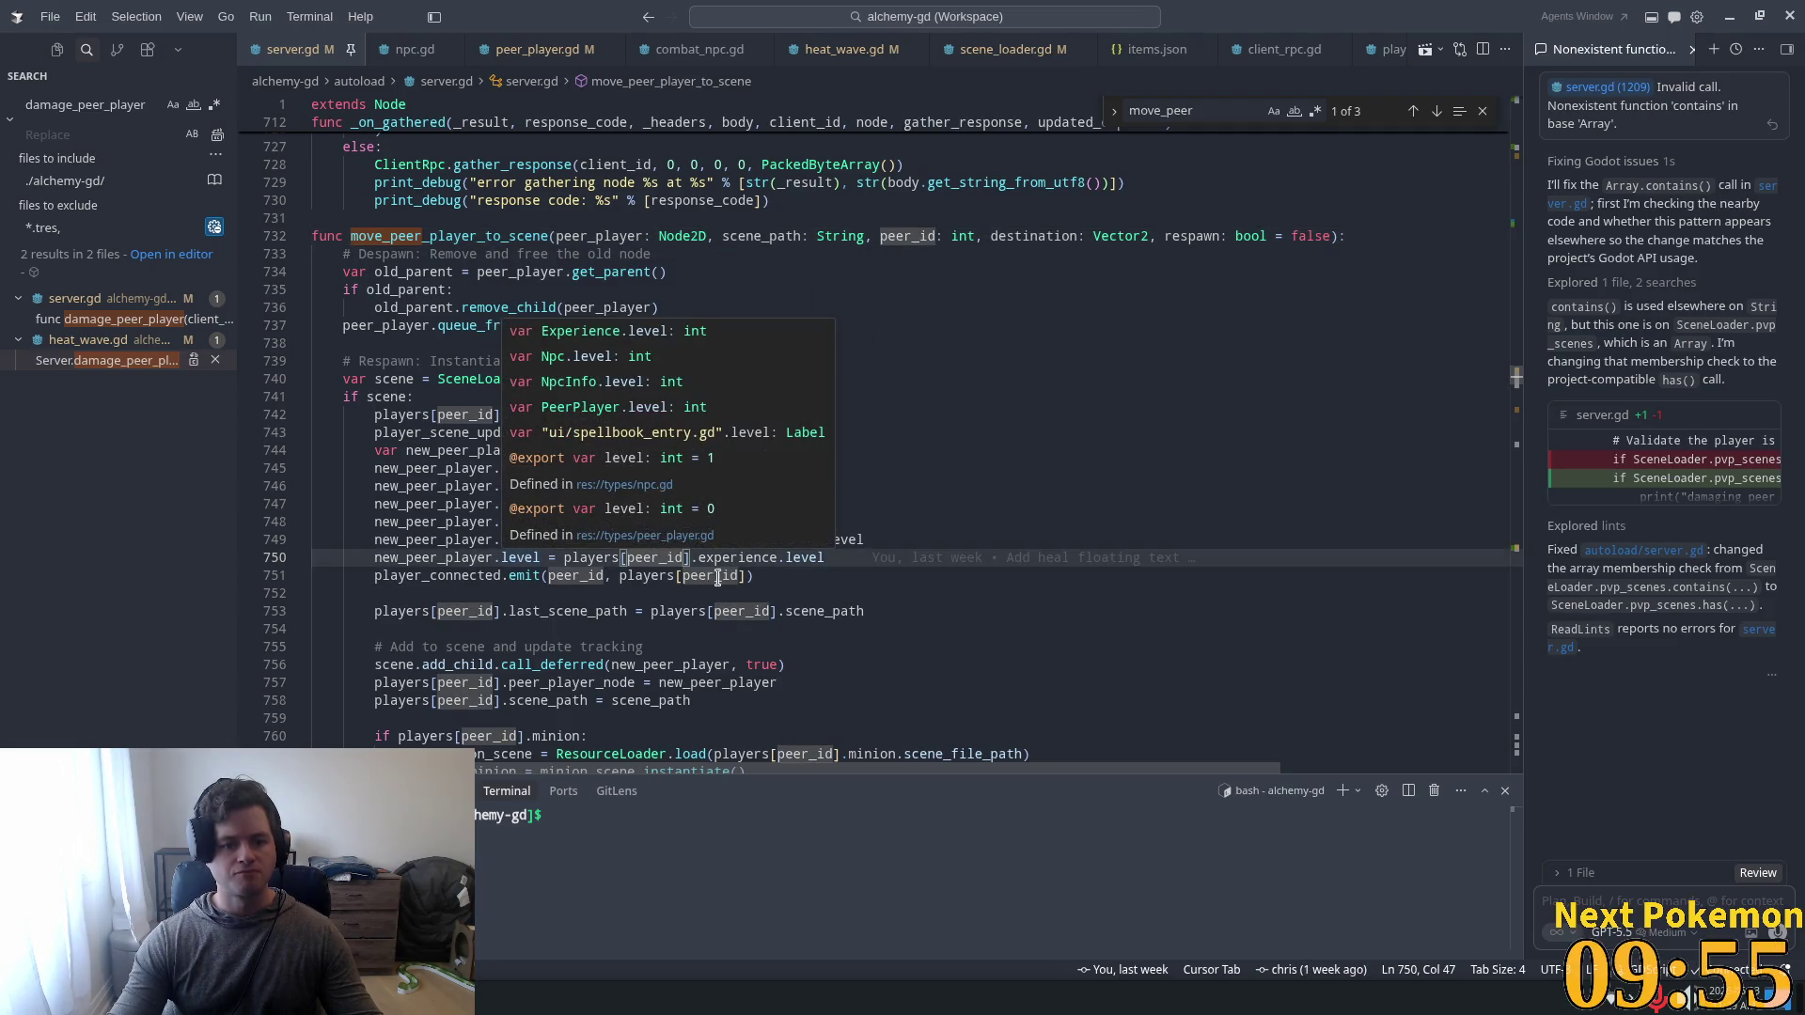
double_click(393, 379)
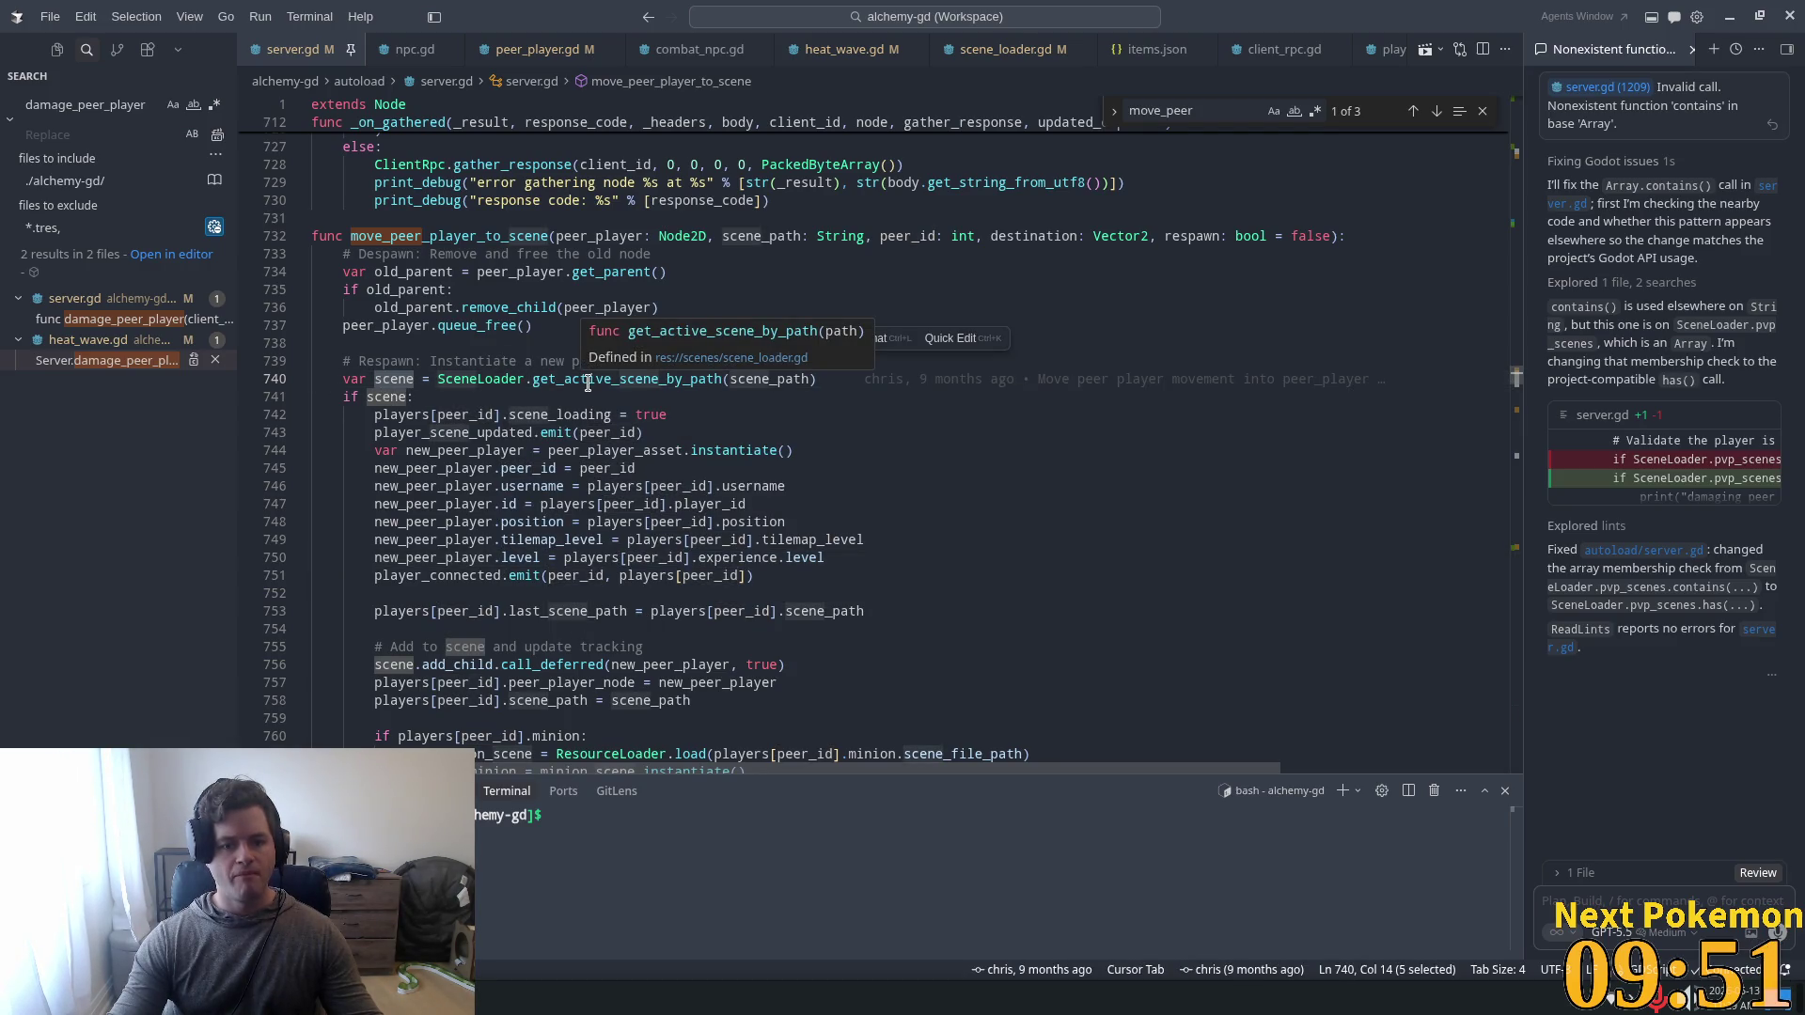
double_click(771, 379)
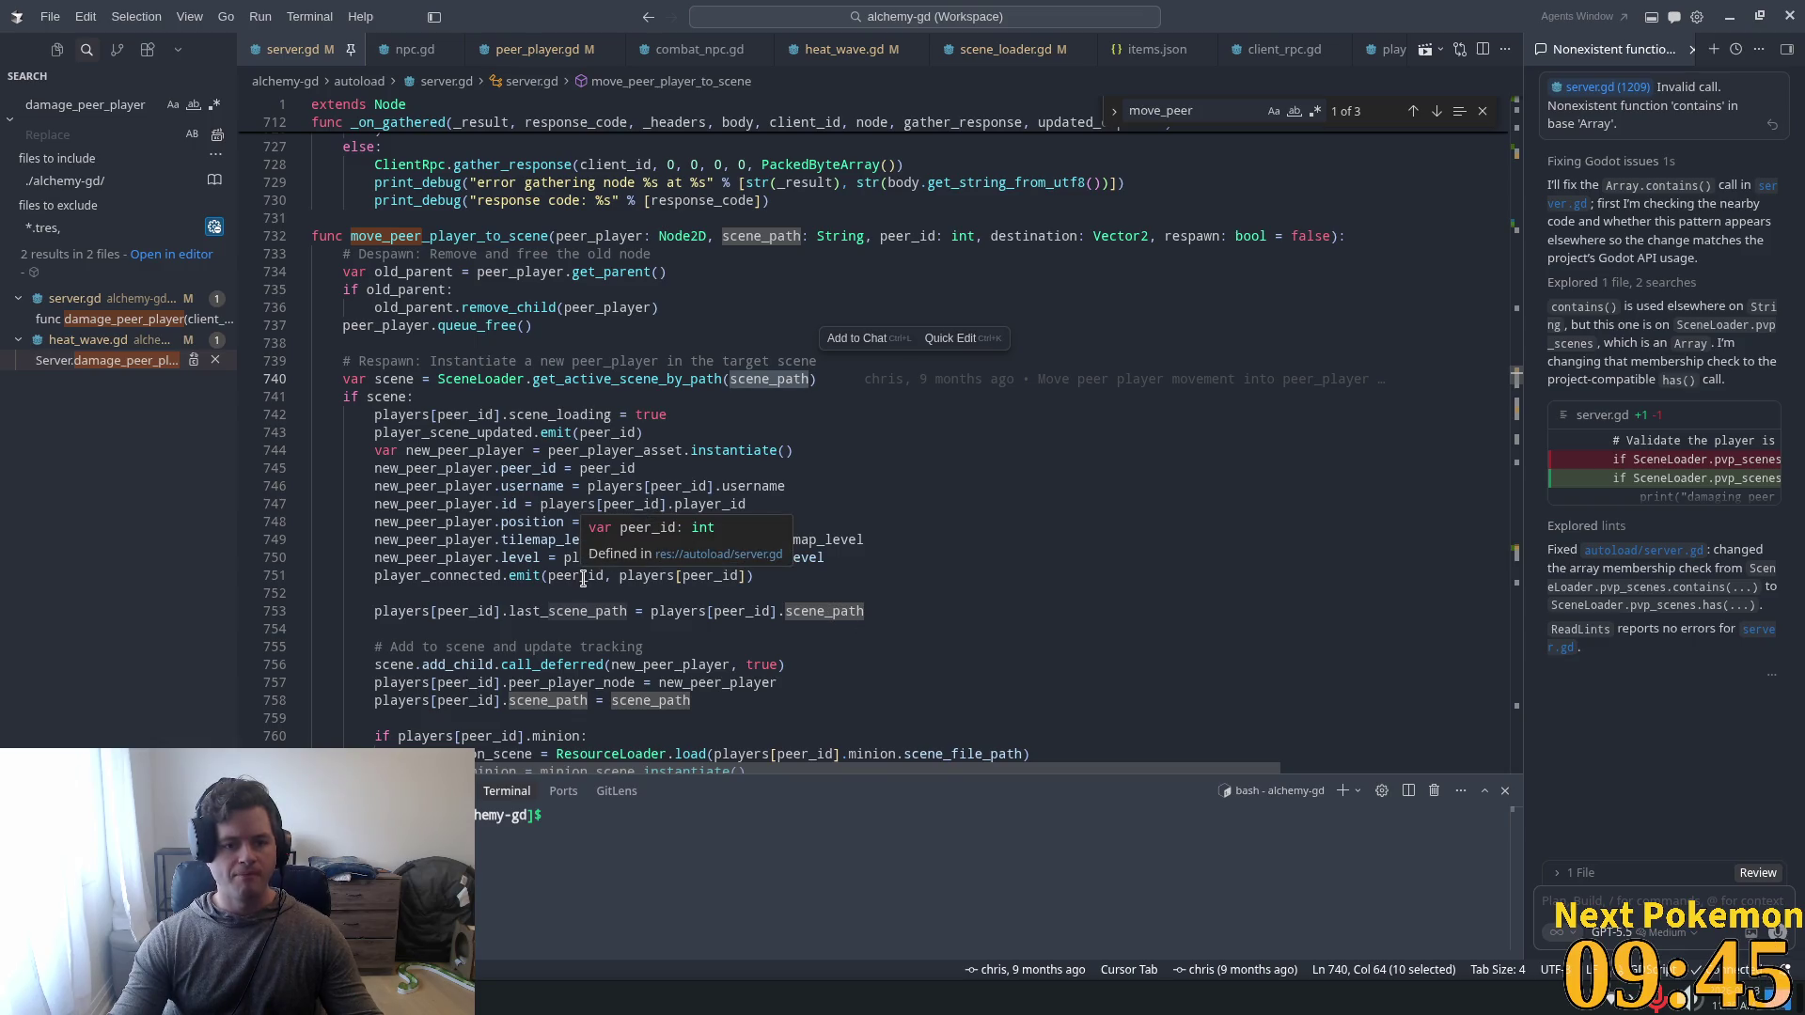
scroll(703, 538, "down", 2)
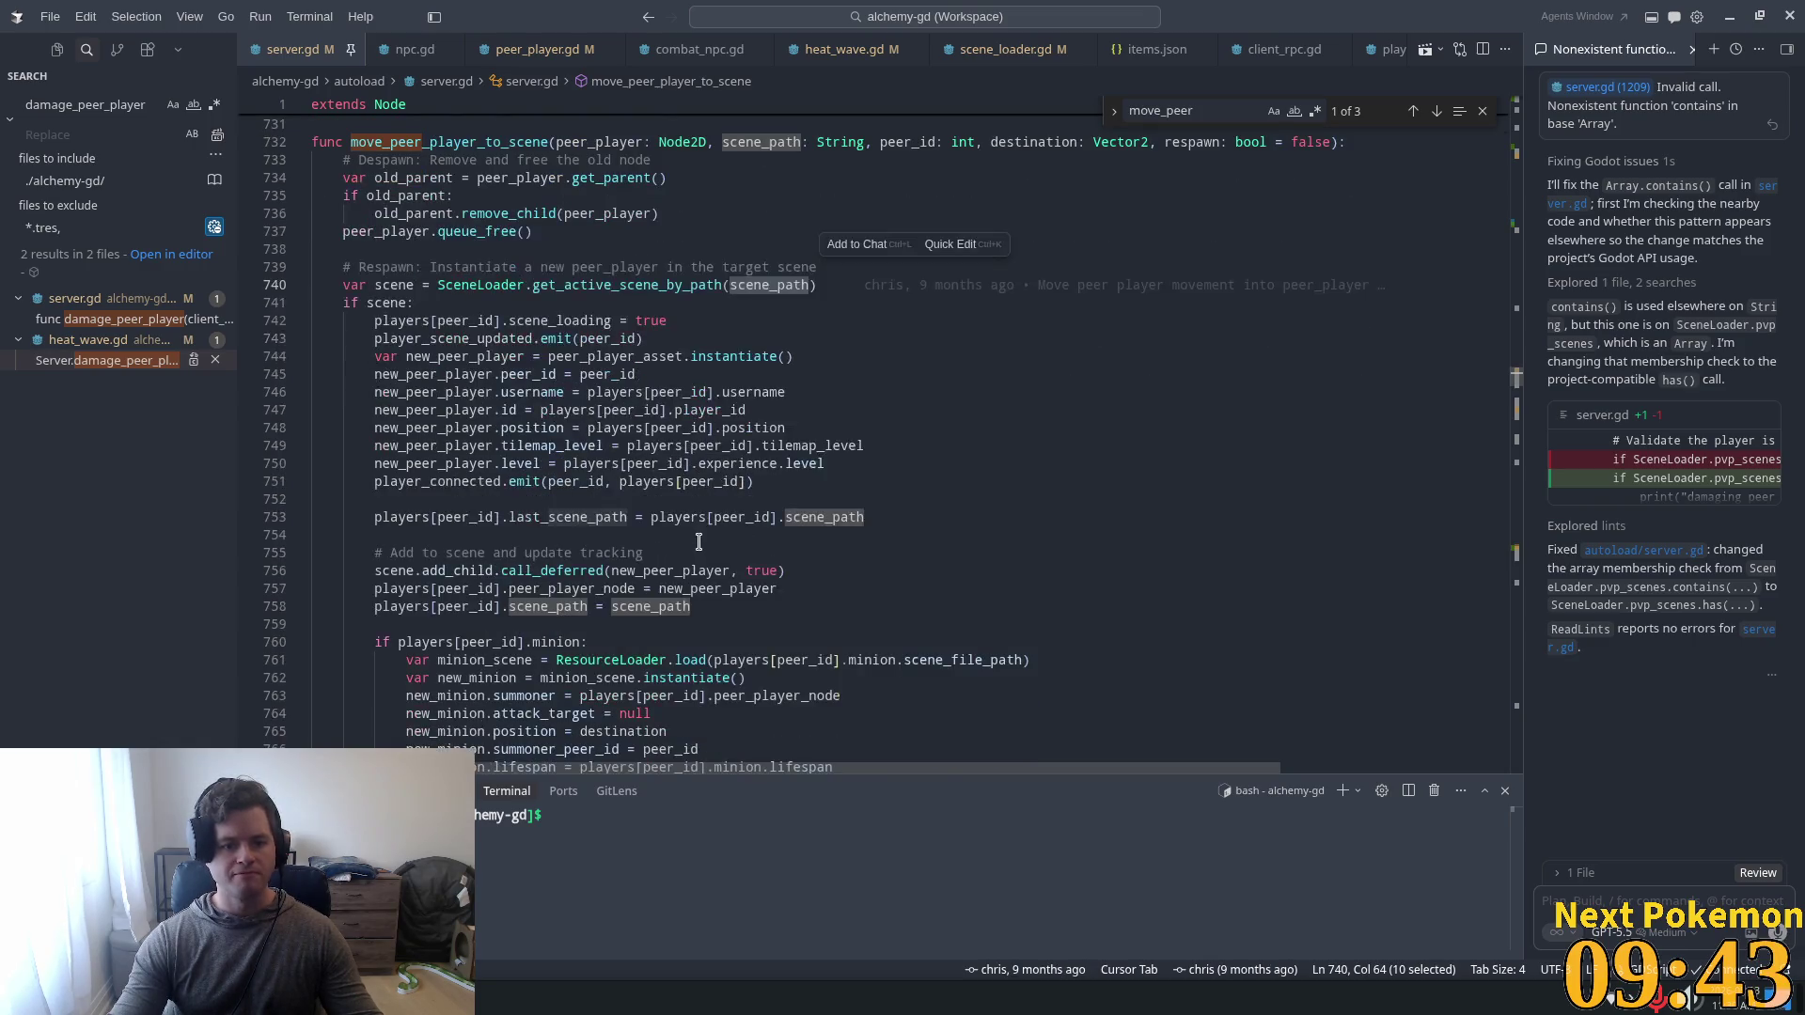
left_click(827, 465)
mouse_move(982, 470)
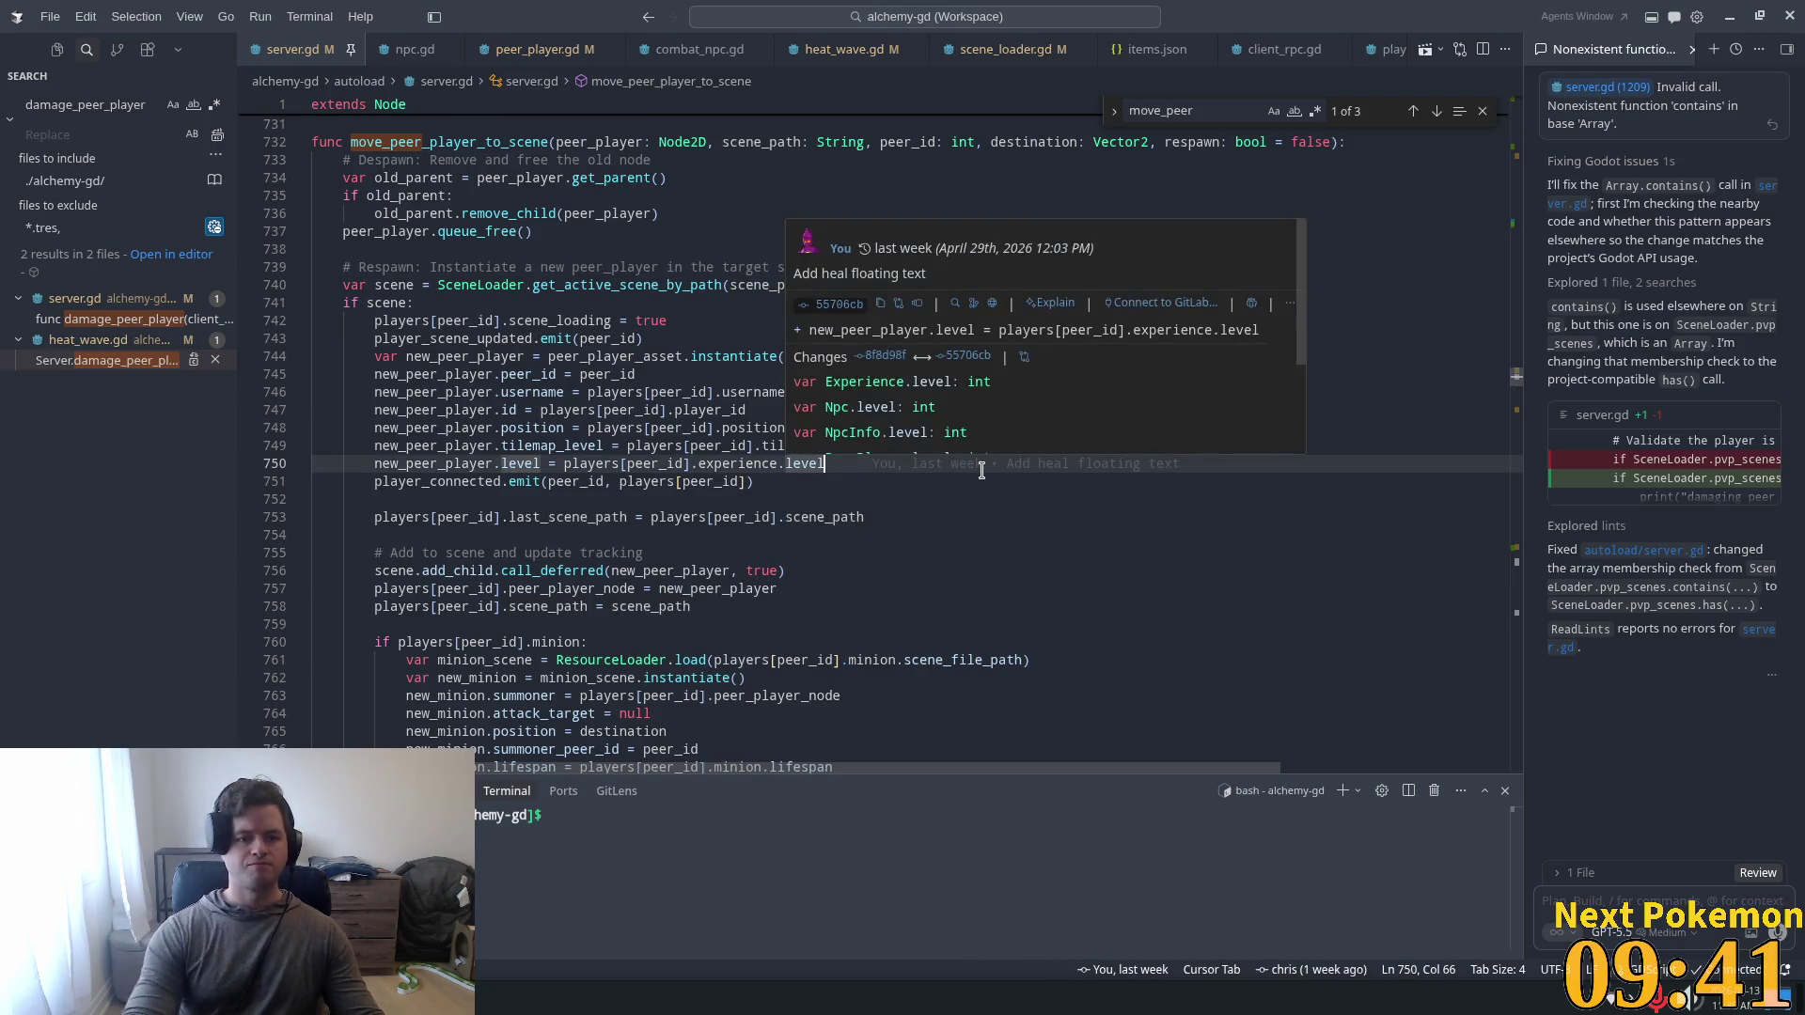
key("Return")
Autocomplete line 751 to new_peer_player.combat = SceneLoader.pvp_scenes.has(scene_path) and review nearby lines.
type("new")
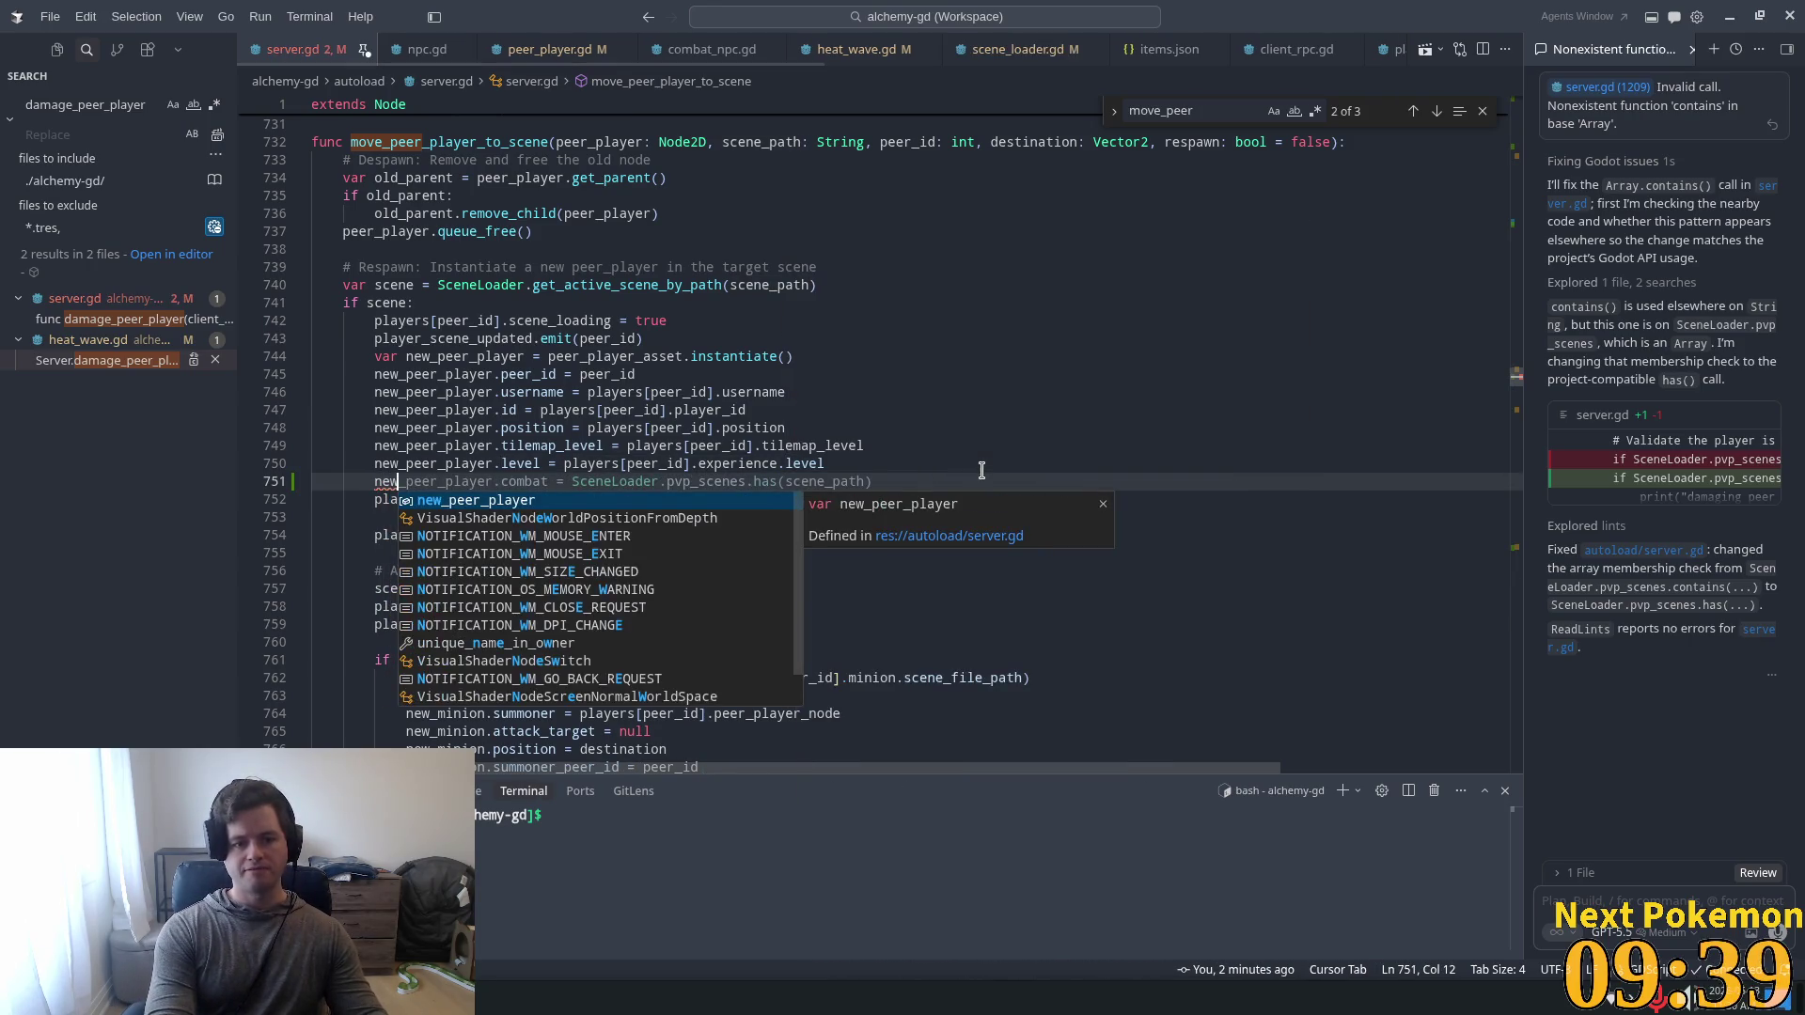
key("Tab")
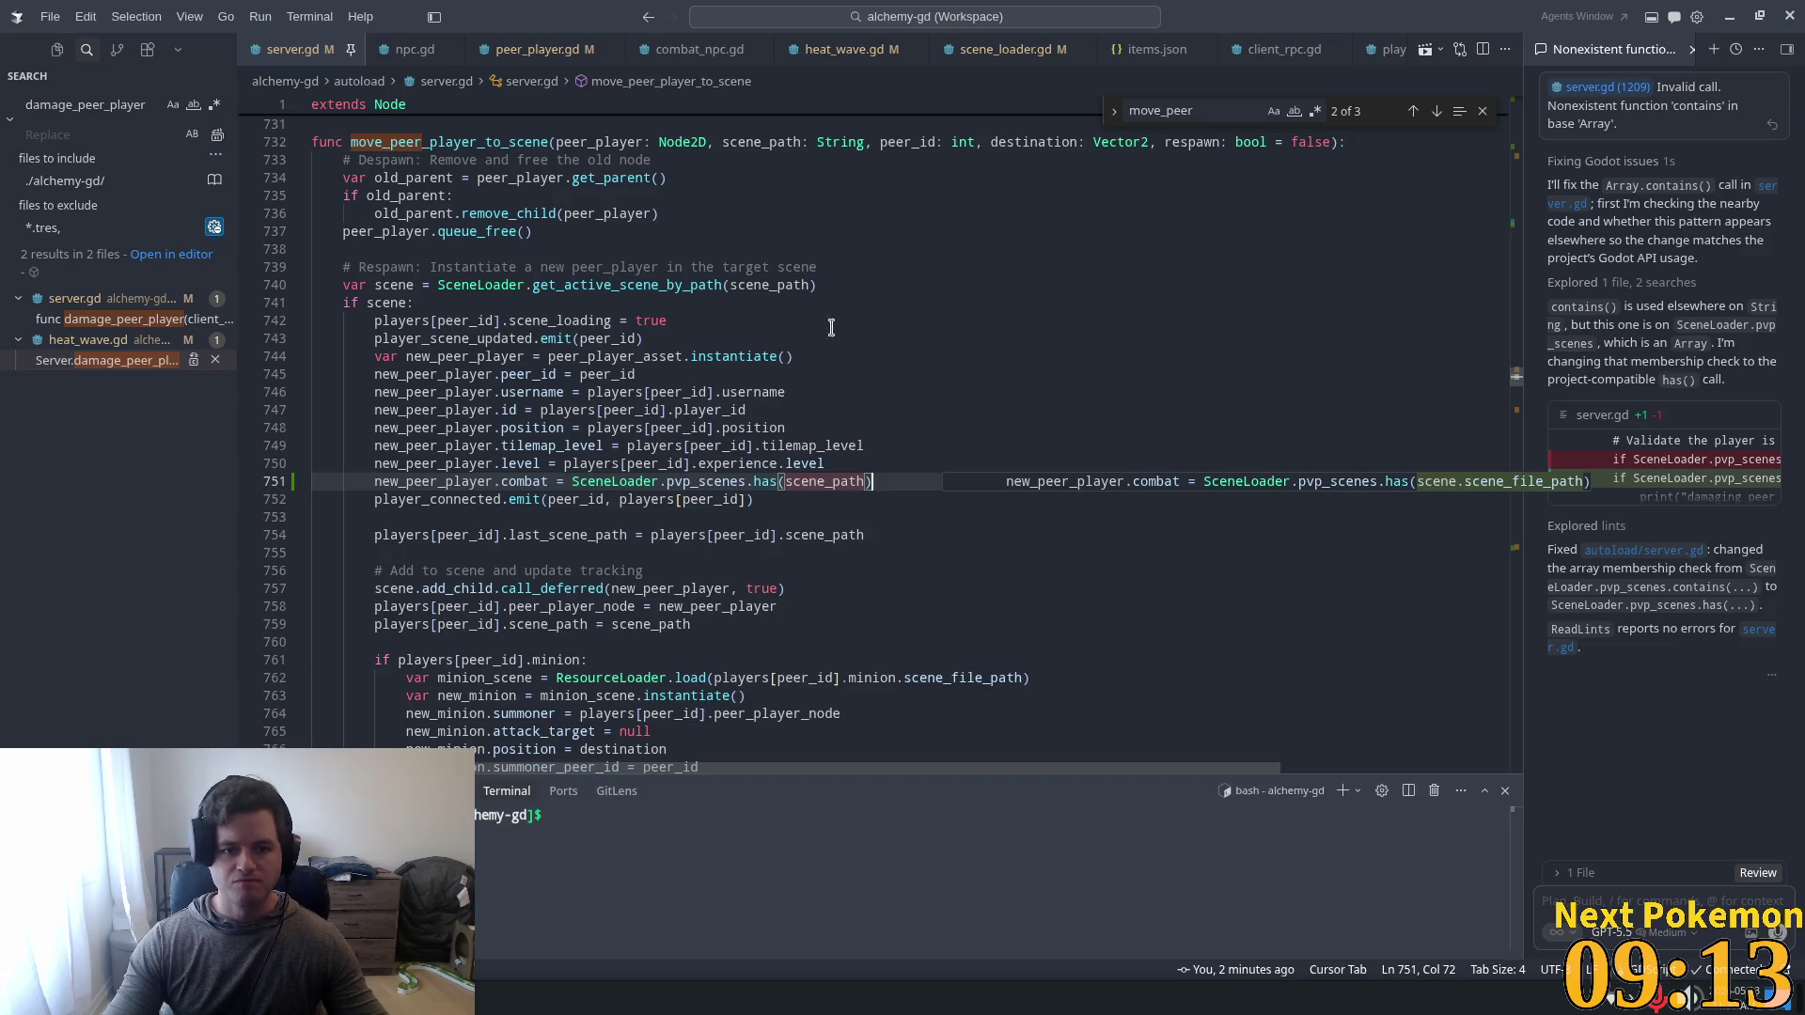
left_click(777, 317)
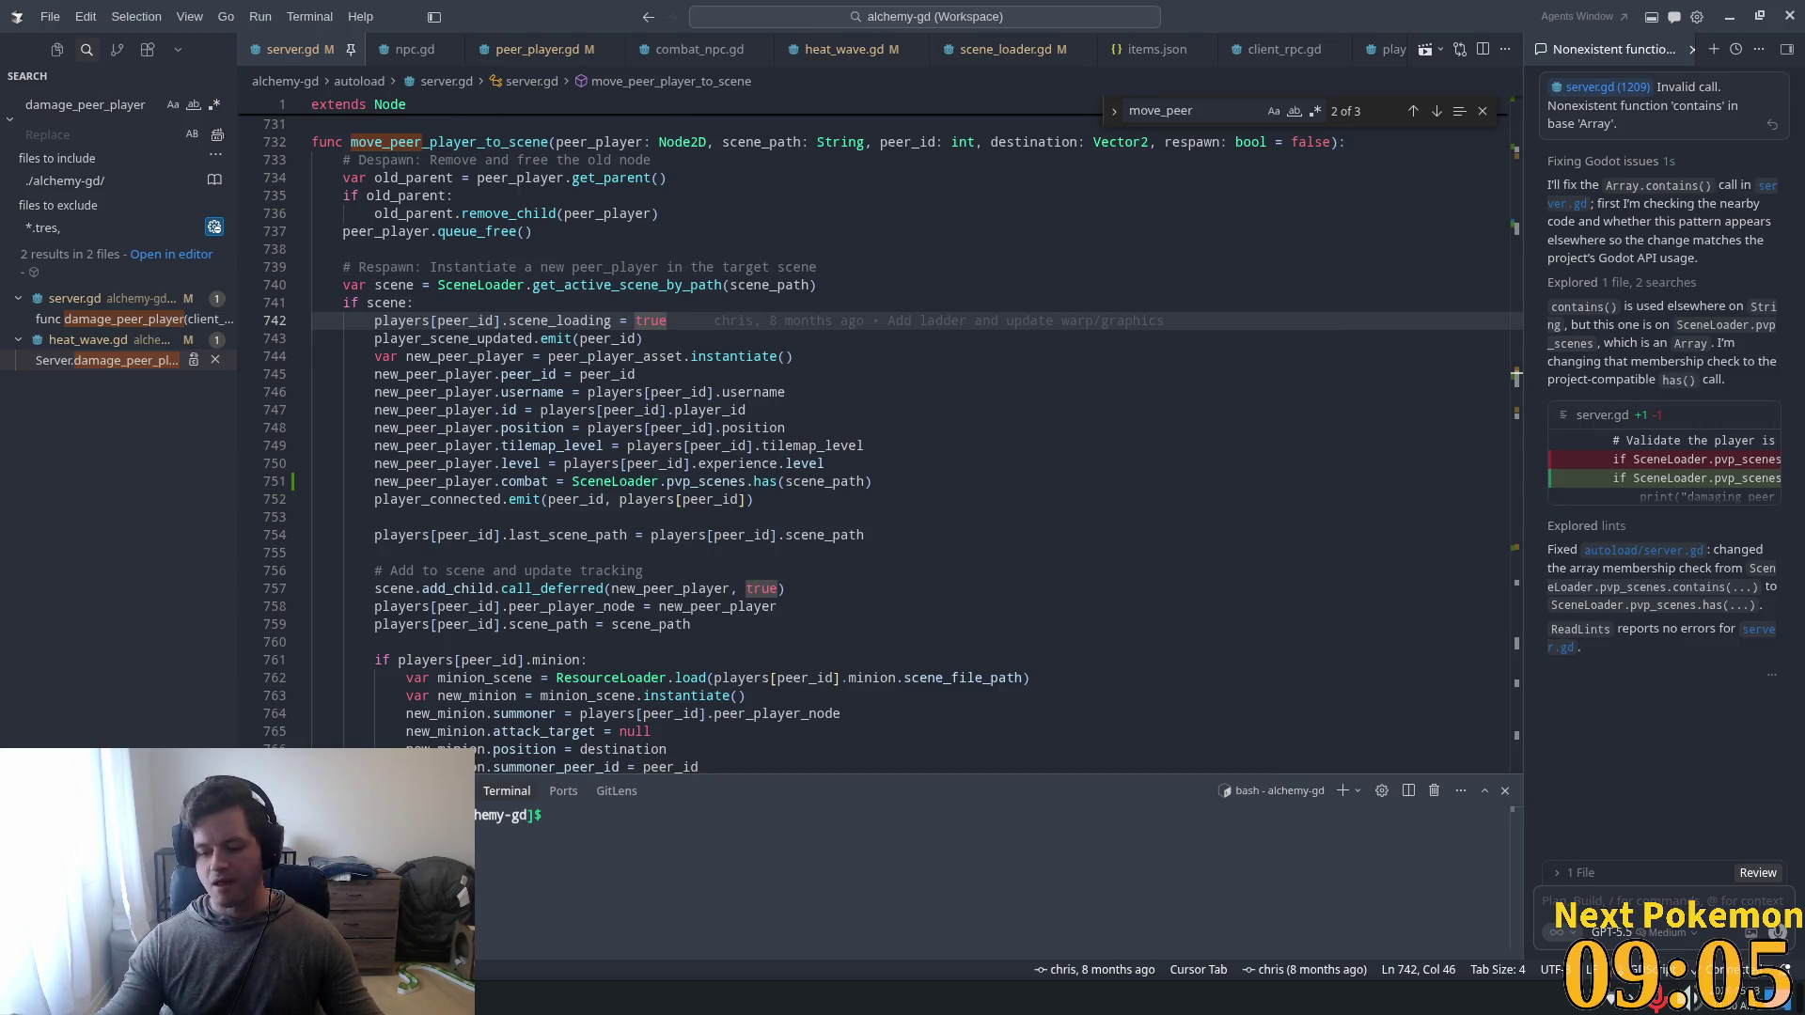
left_click(849, 458)
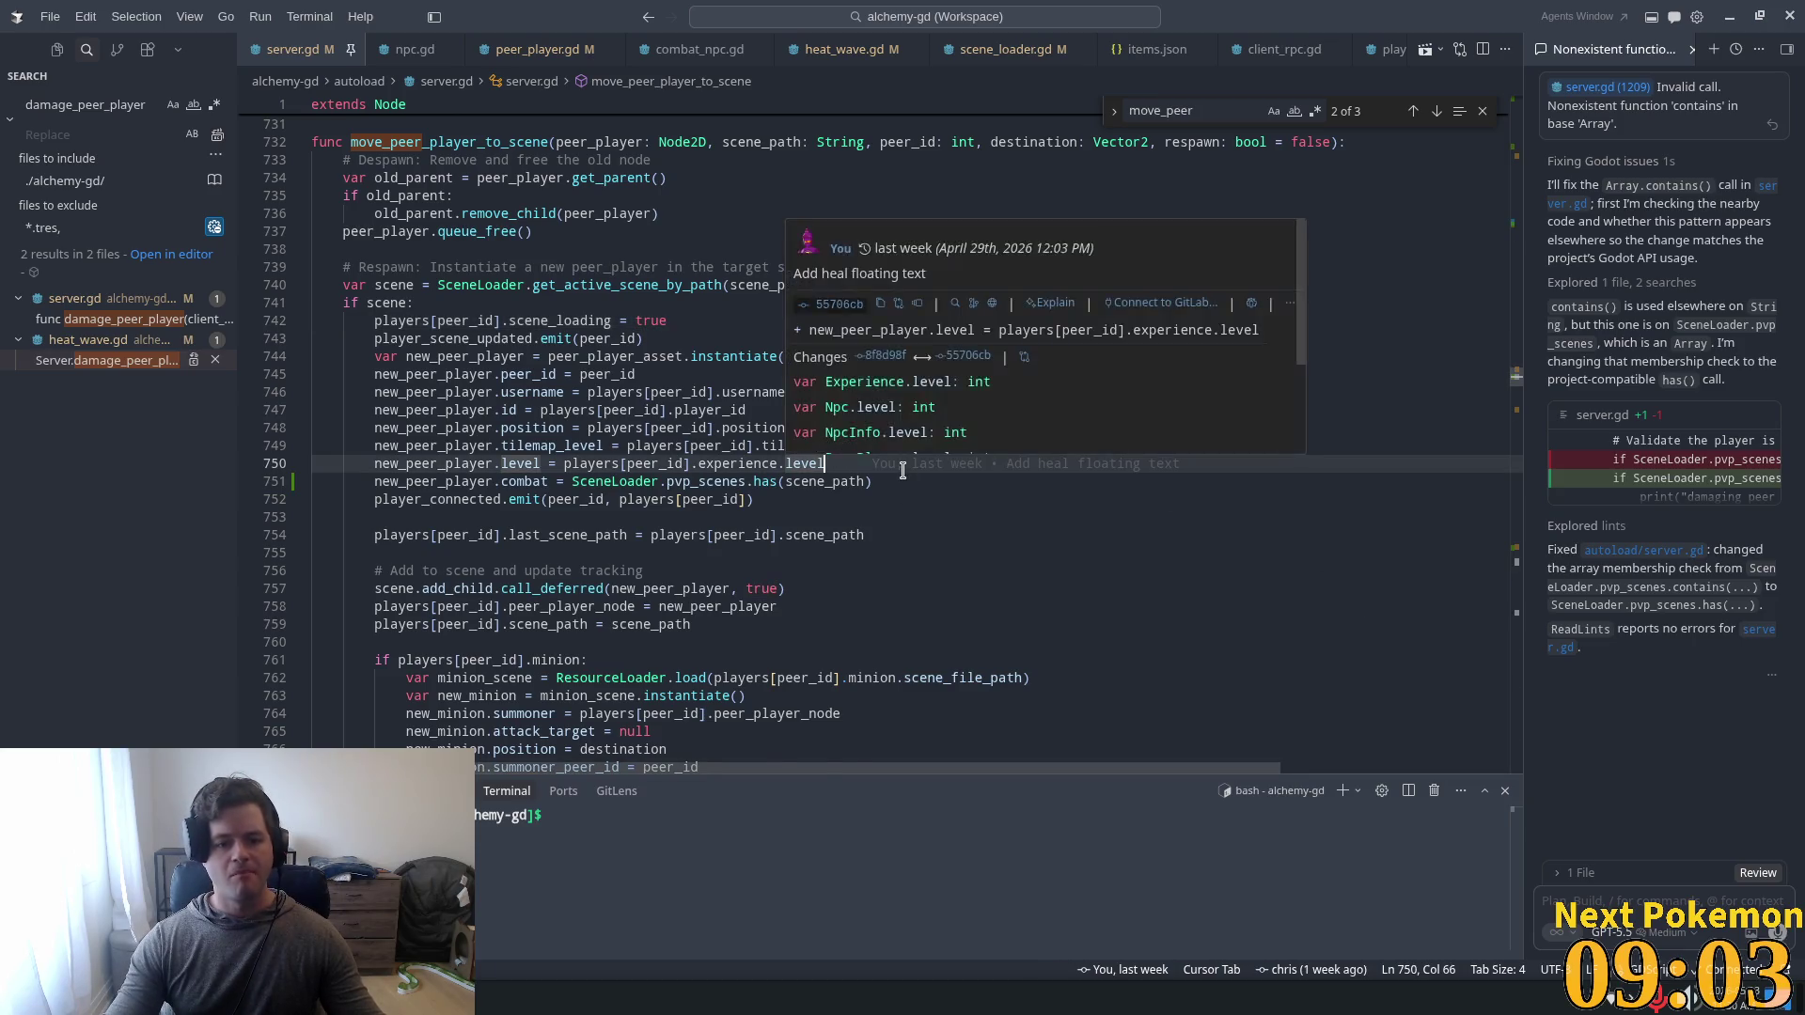
Switch to Godot to look at the attack target assignment in player.gd.
scroll(901, 471, "down", 1)
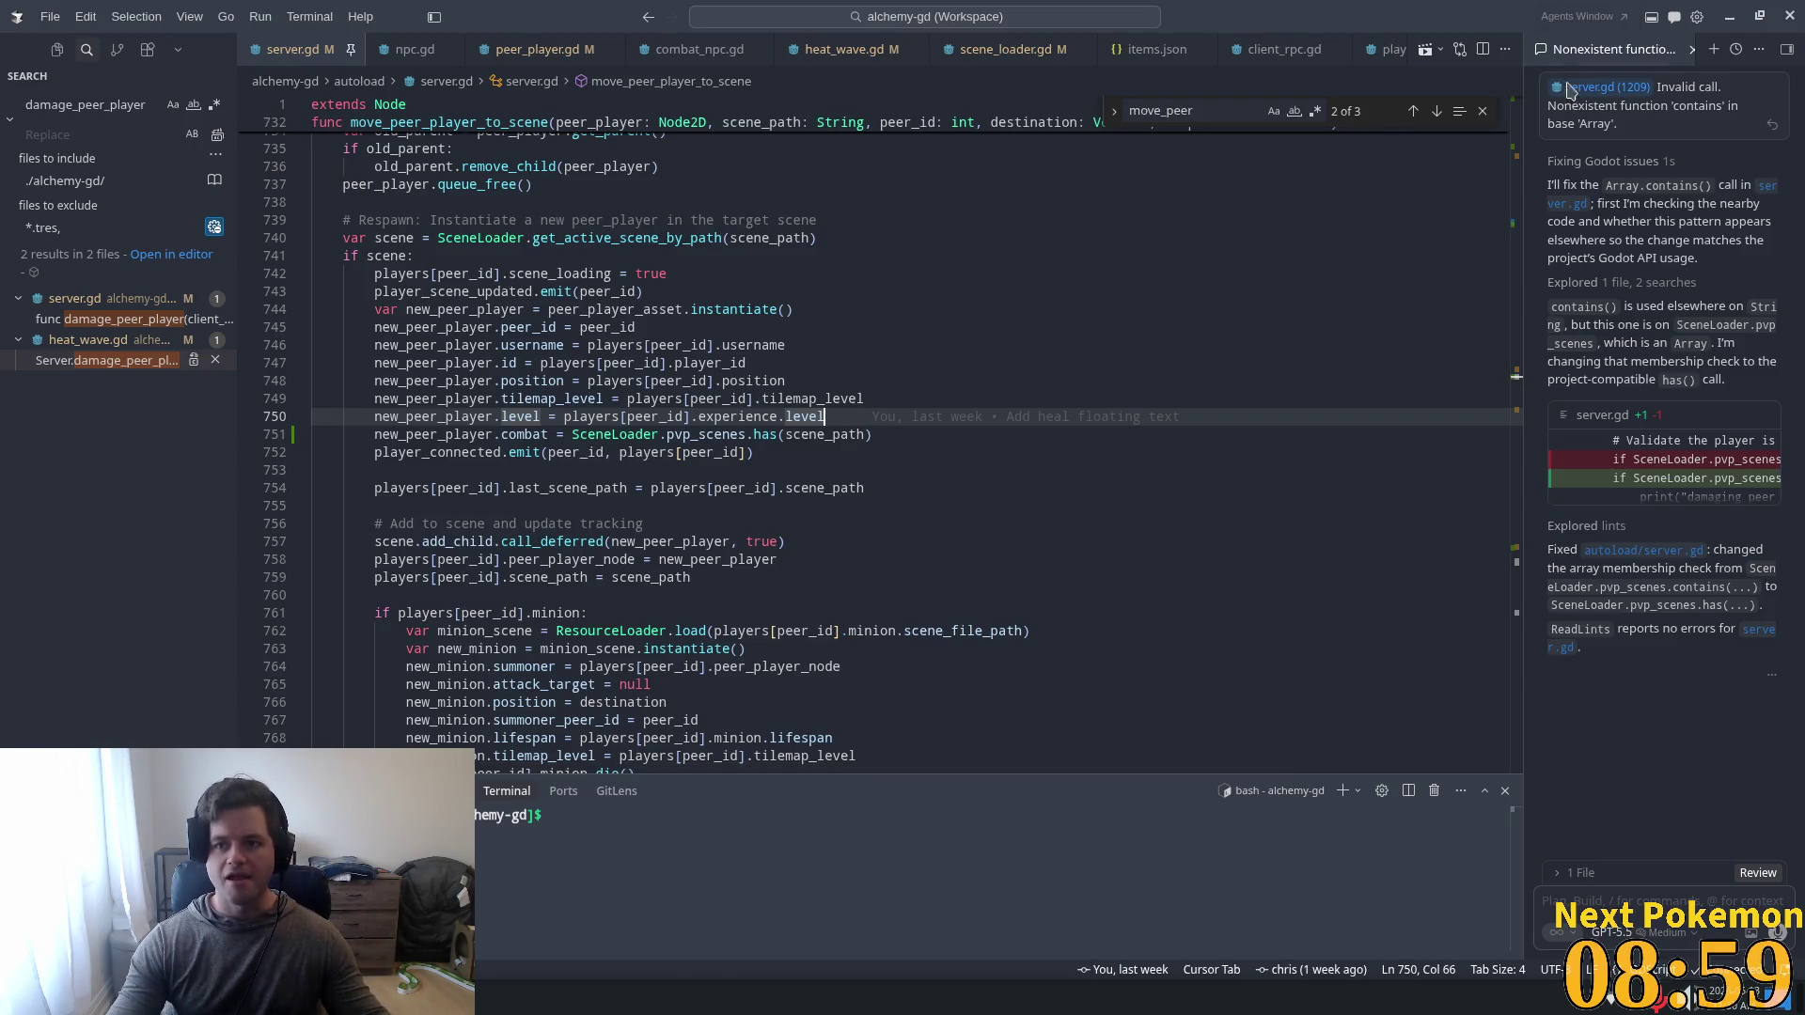
key("alt+Tab")
left_click(720, 380)
Review the attack() function and its PlayerData target line in player.gd.
scroll(733, 357, "down", 3)
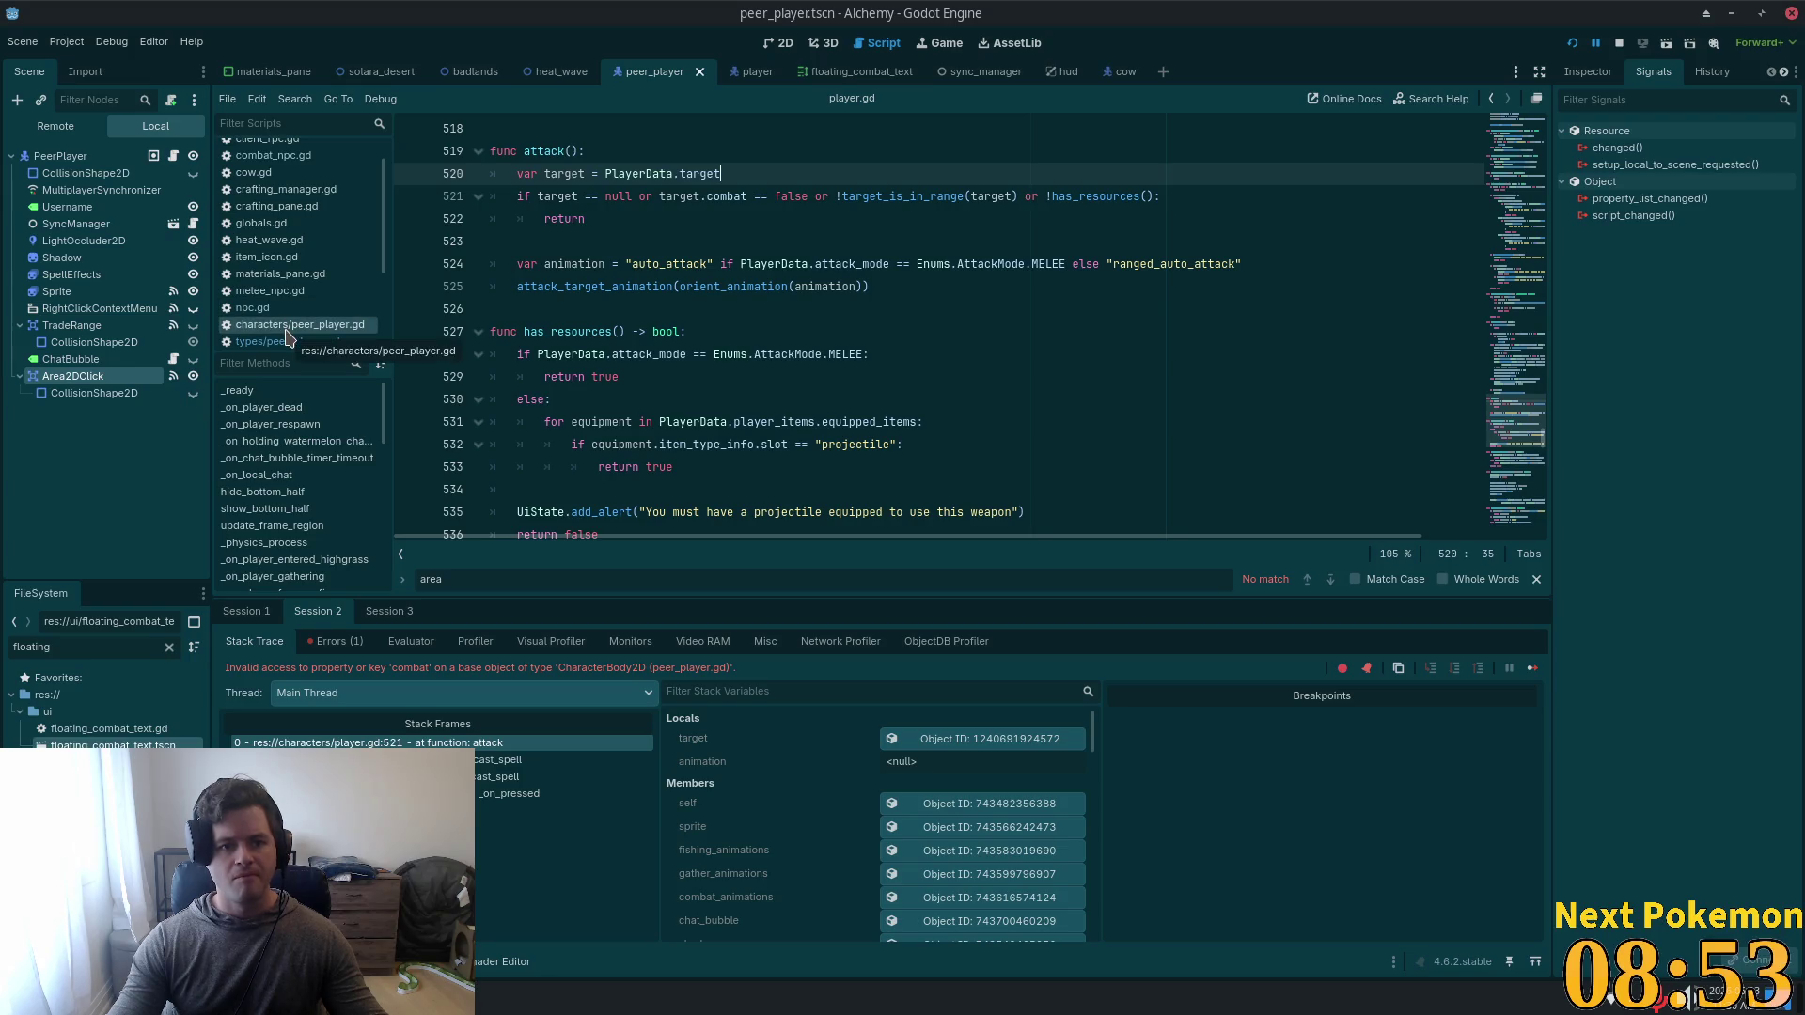
scroll(684, 280, "up", 1)
scroll(723, 375, "up", 2)
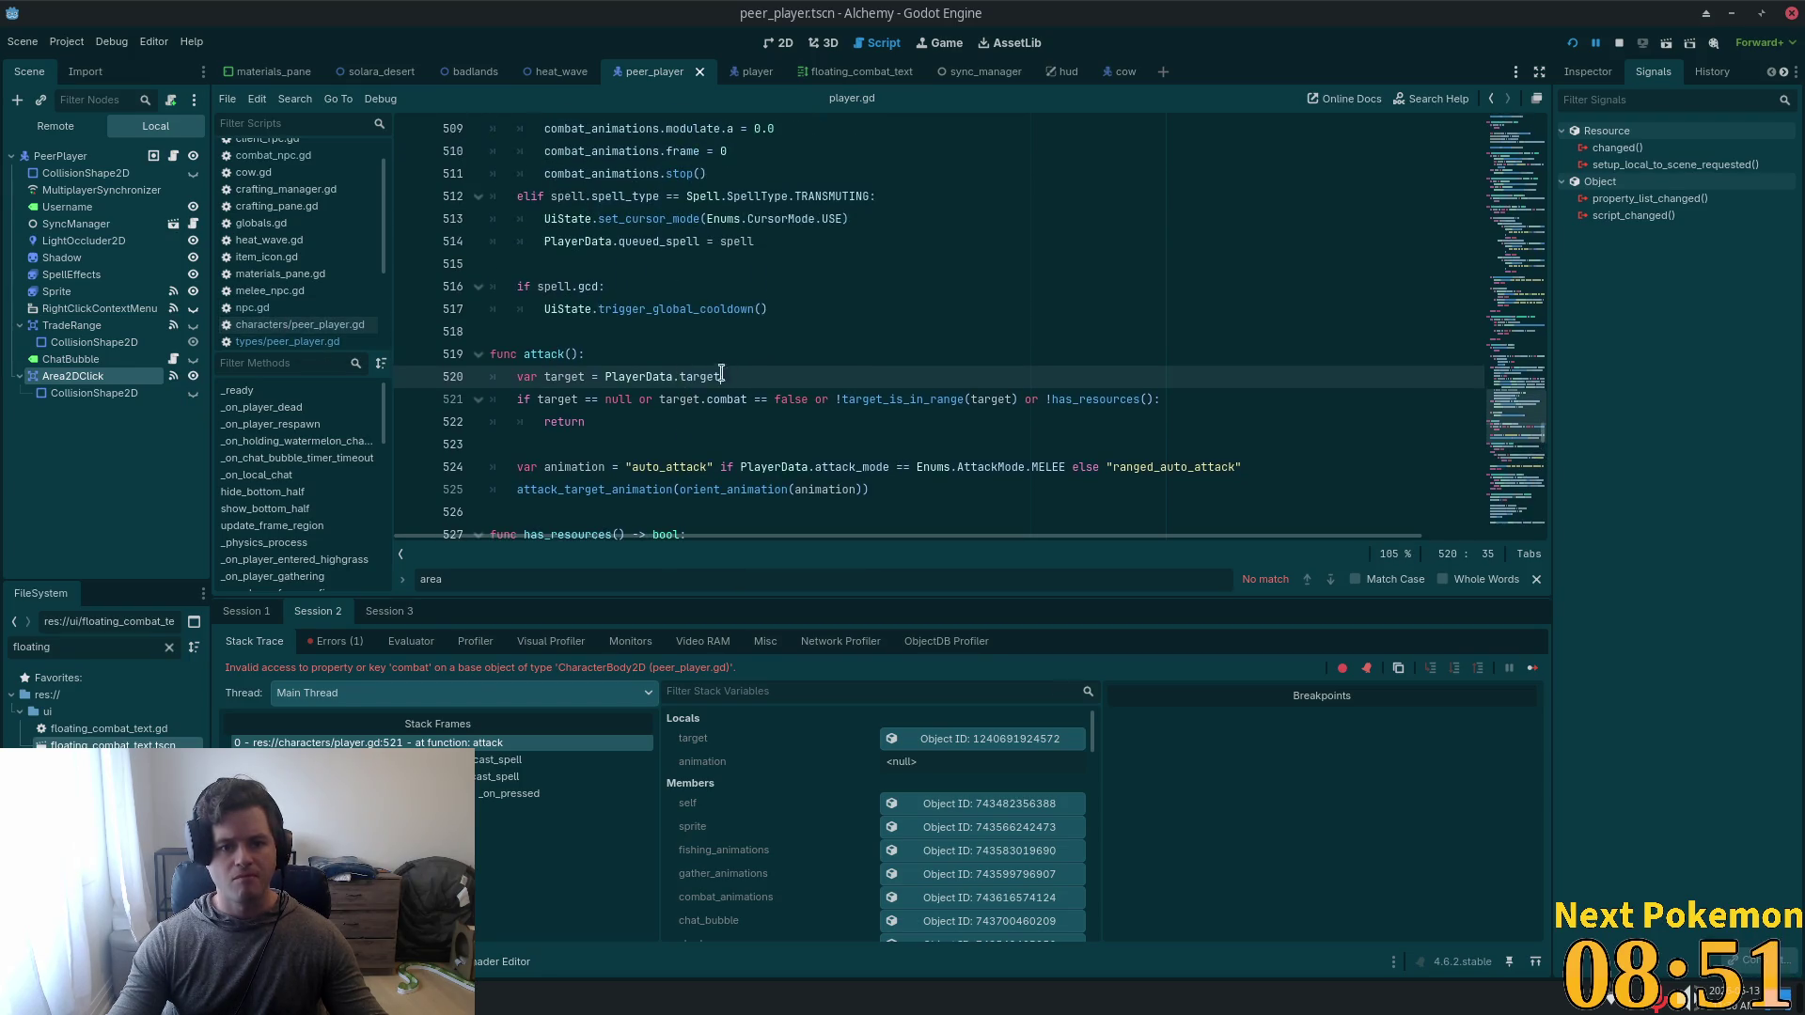
scroll(739, 387, "down", 1)
double_click(637, 312)
double_click(554, 287)
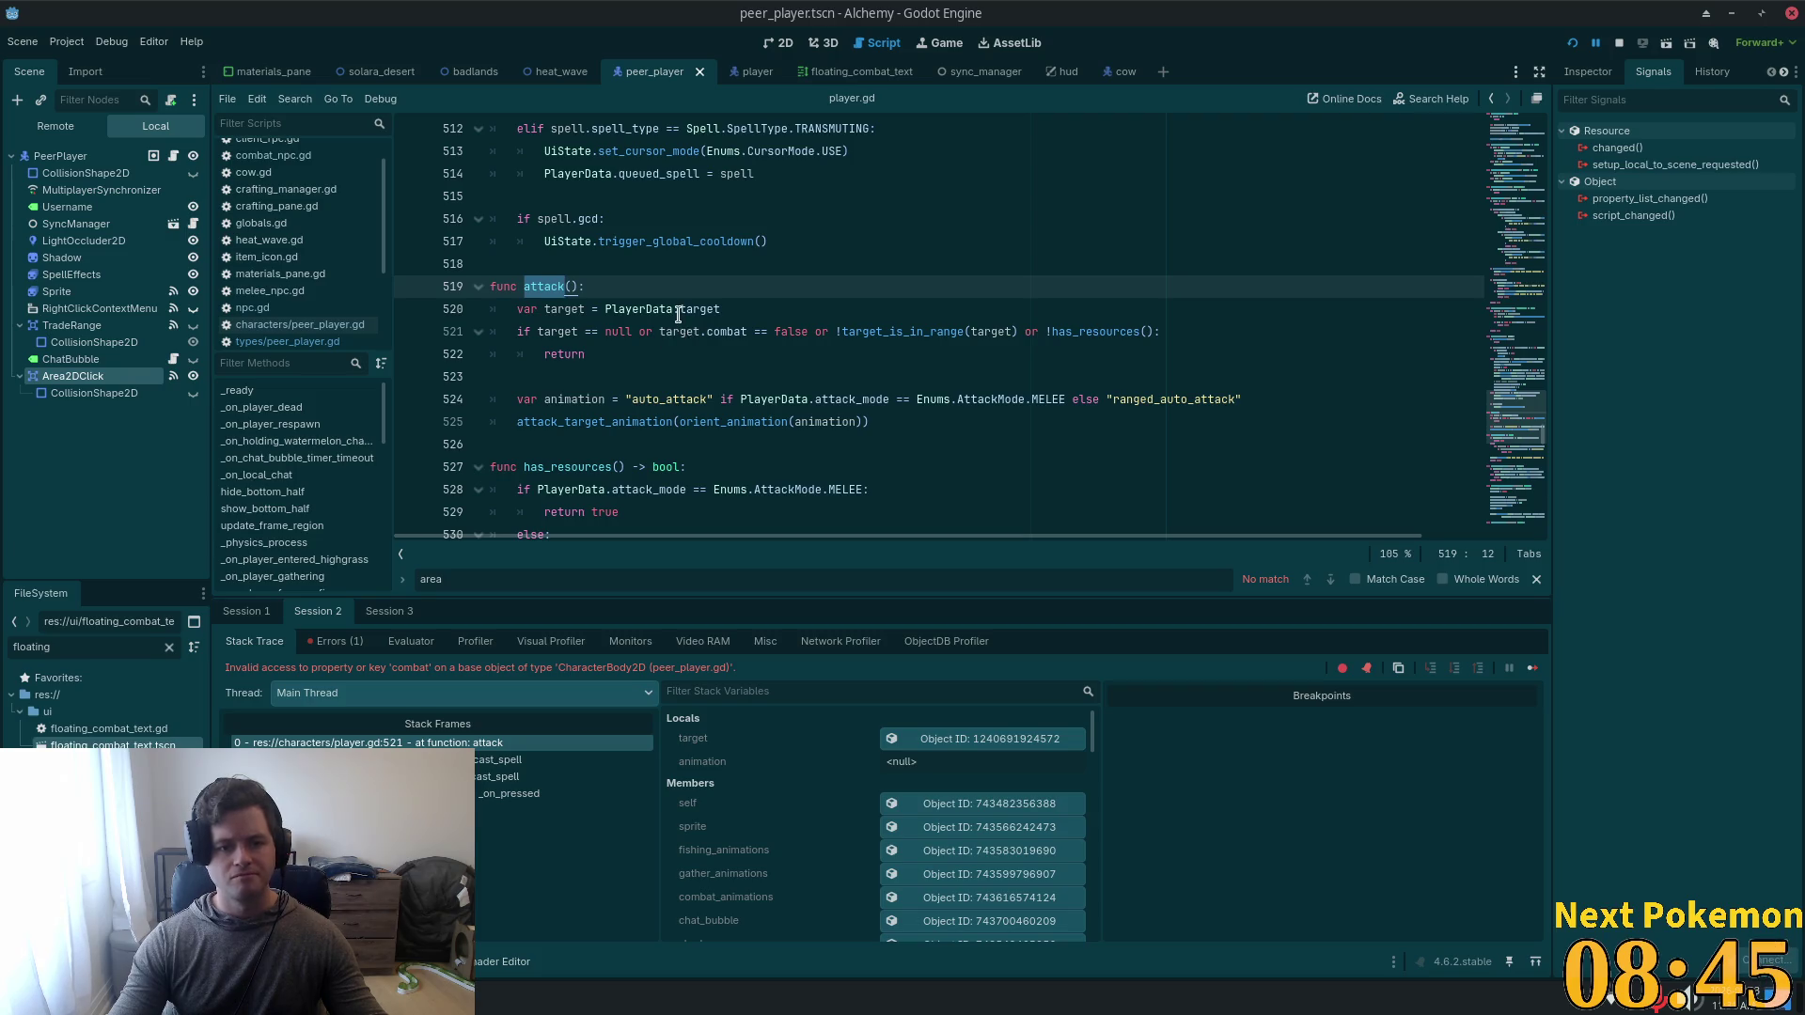
left_click(655, 377)
Review the attack_target_animation call and the match on sprite.animation.
scroll(686, 383, "down", 1)
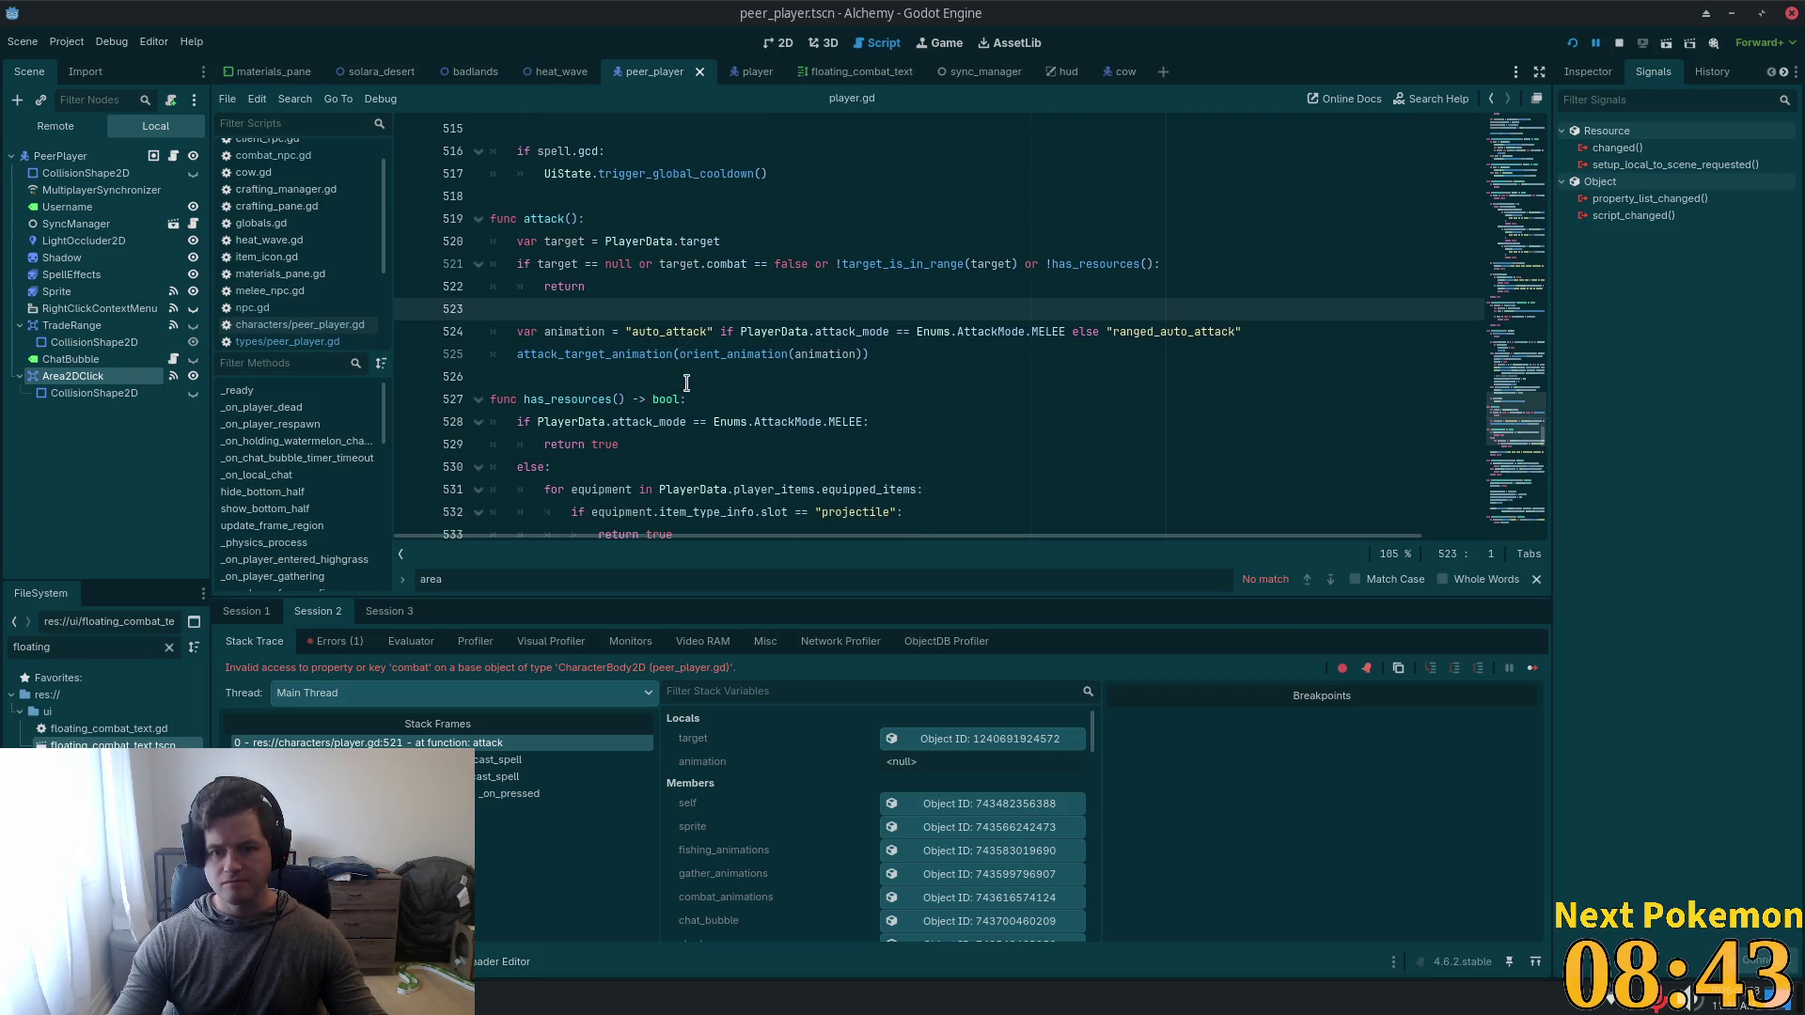
left_click(778, 356)
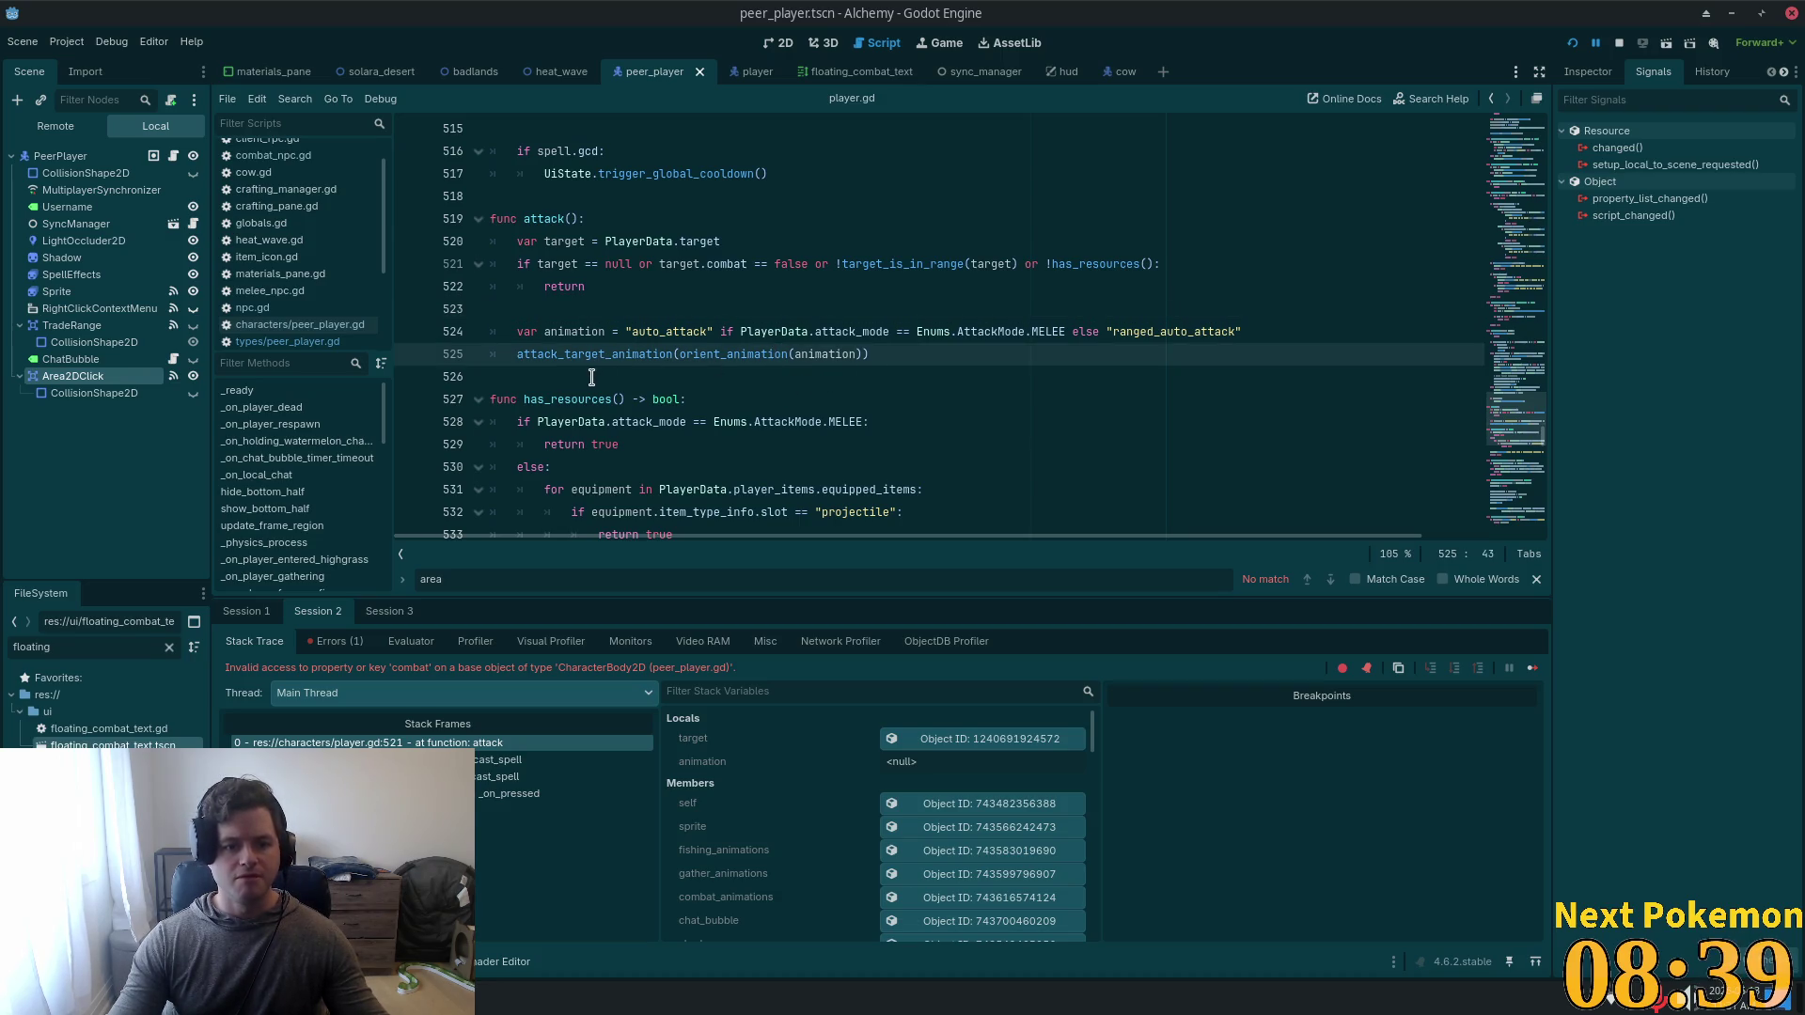
double_click(550, 355)
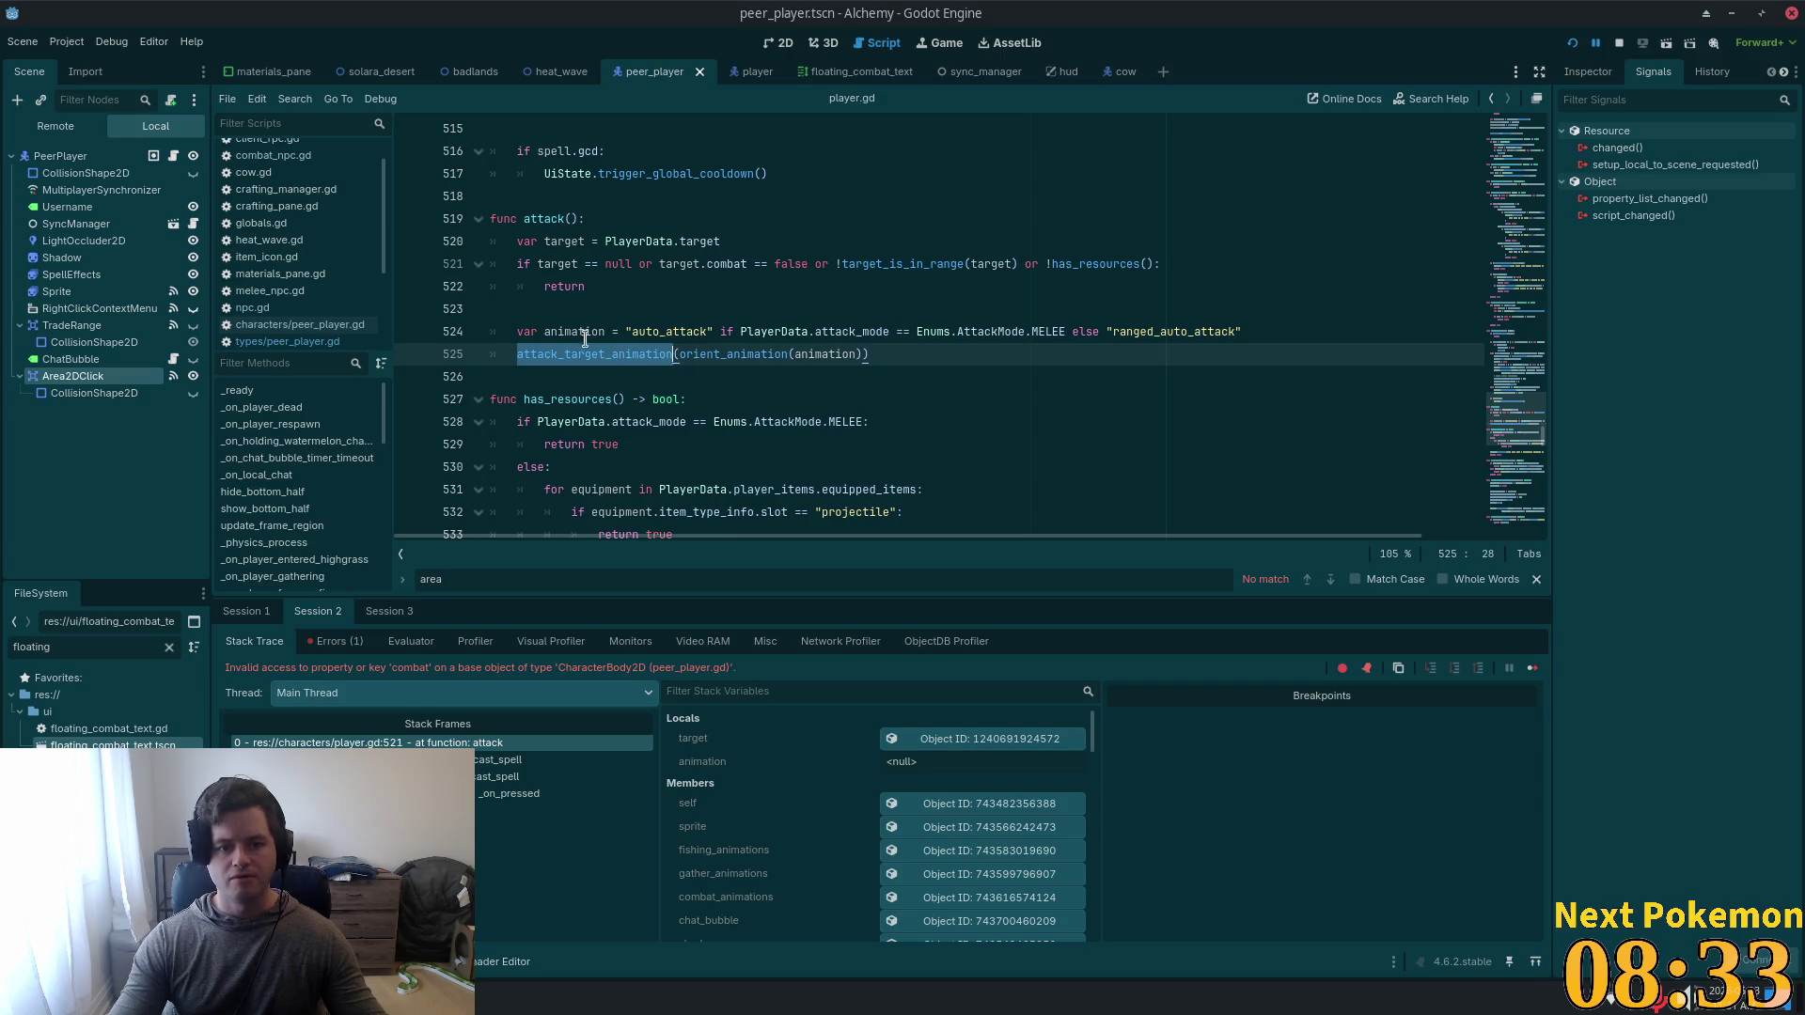
left_click(825, 355, "ctrl")
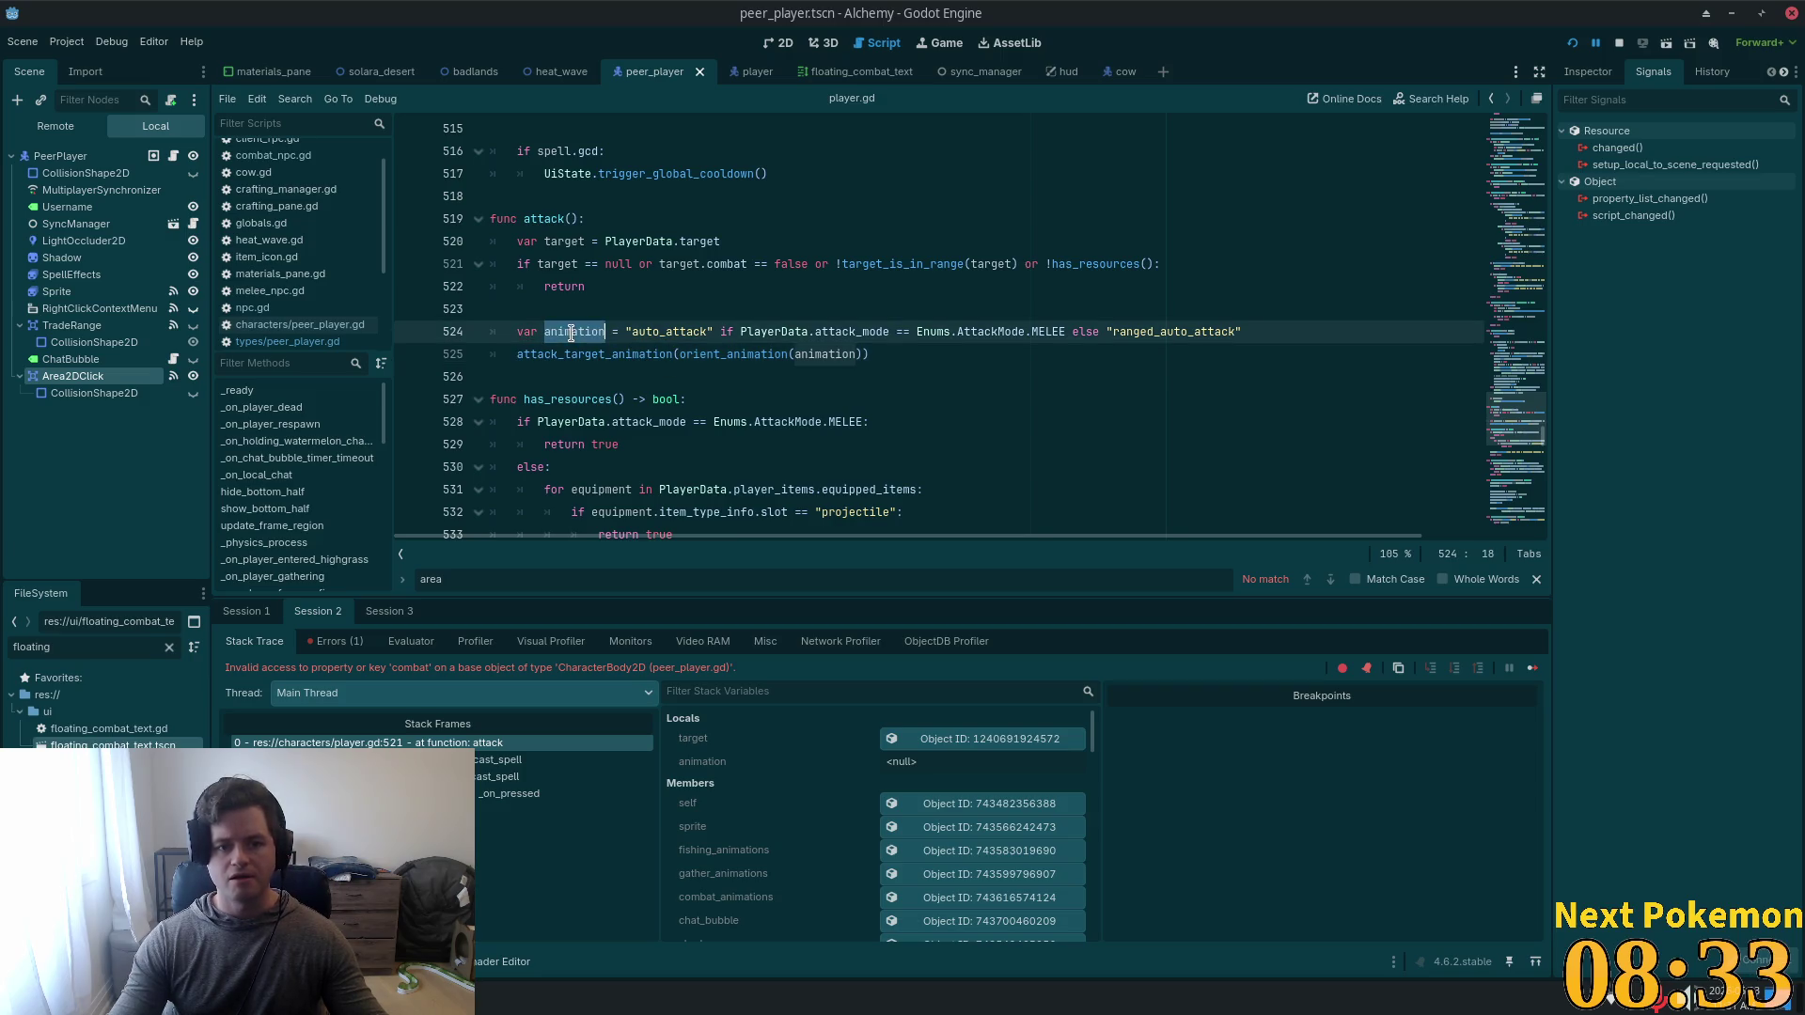
double_click(659, 357)
scroll(1128, 329, "down", 3)
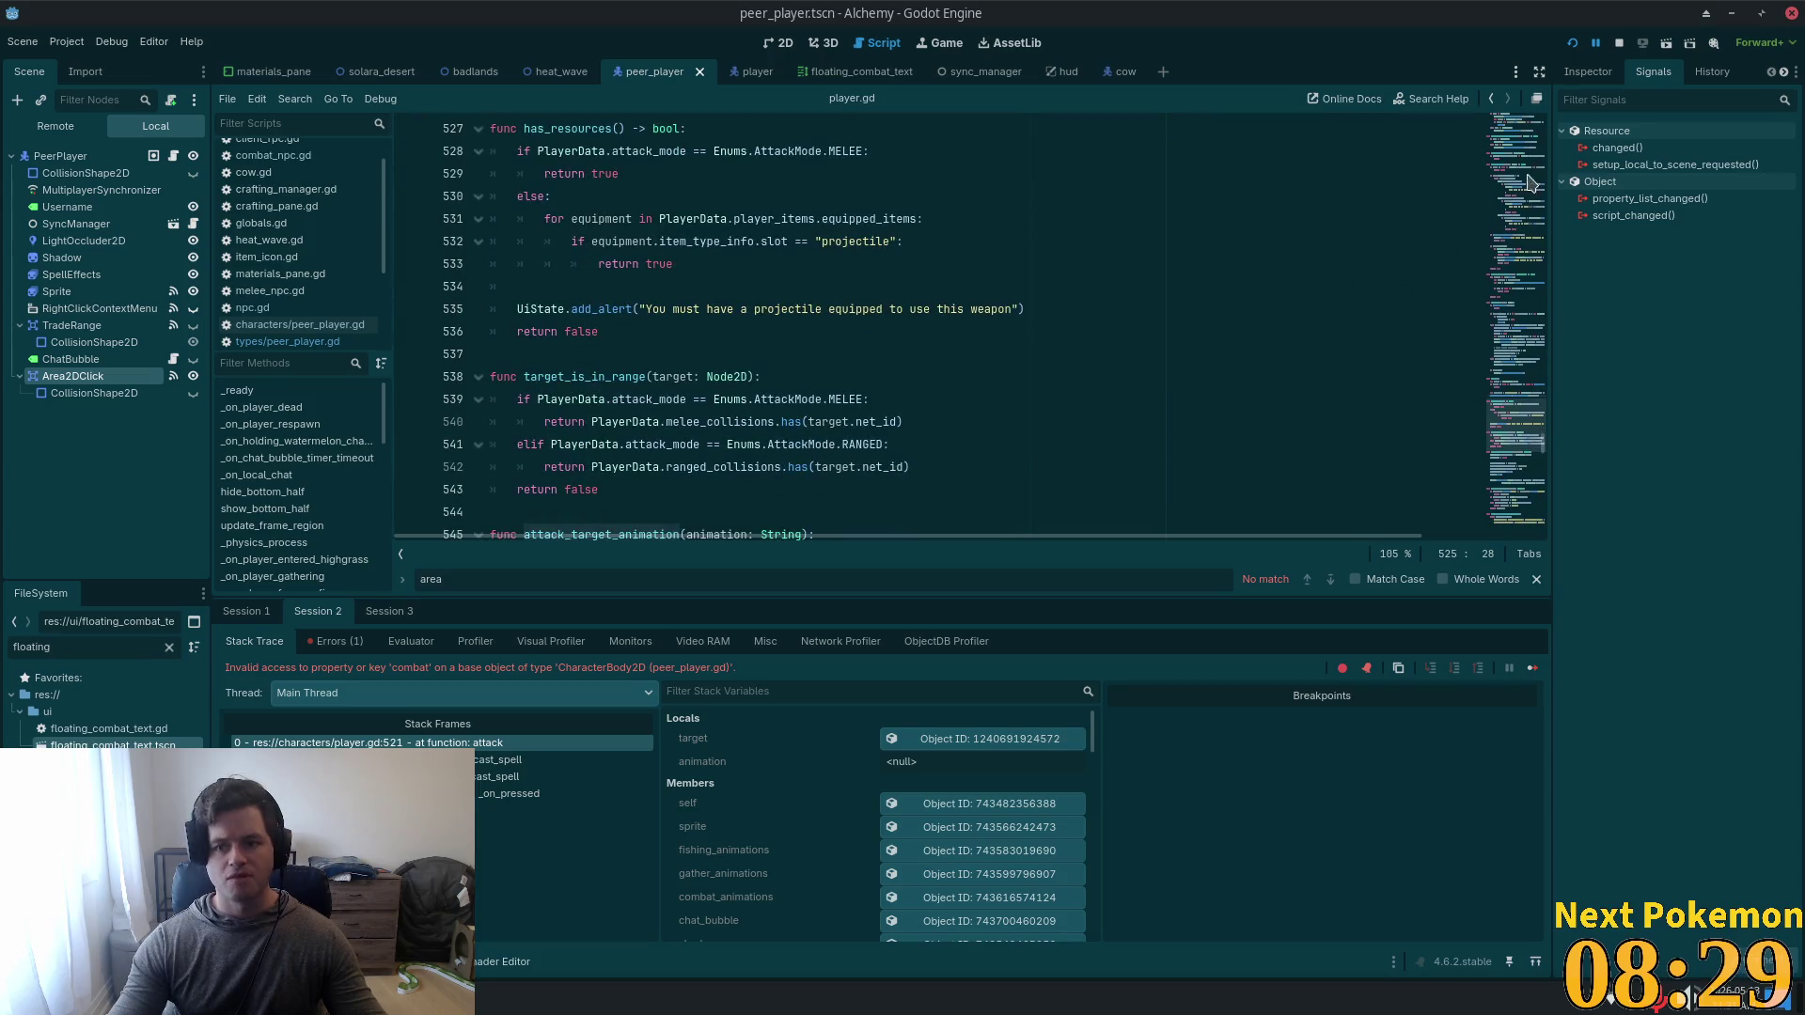
scroll(1528, 440, "down", 4)
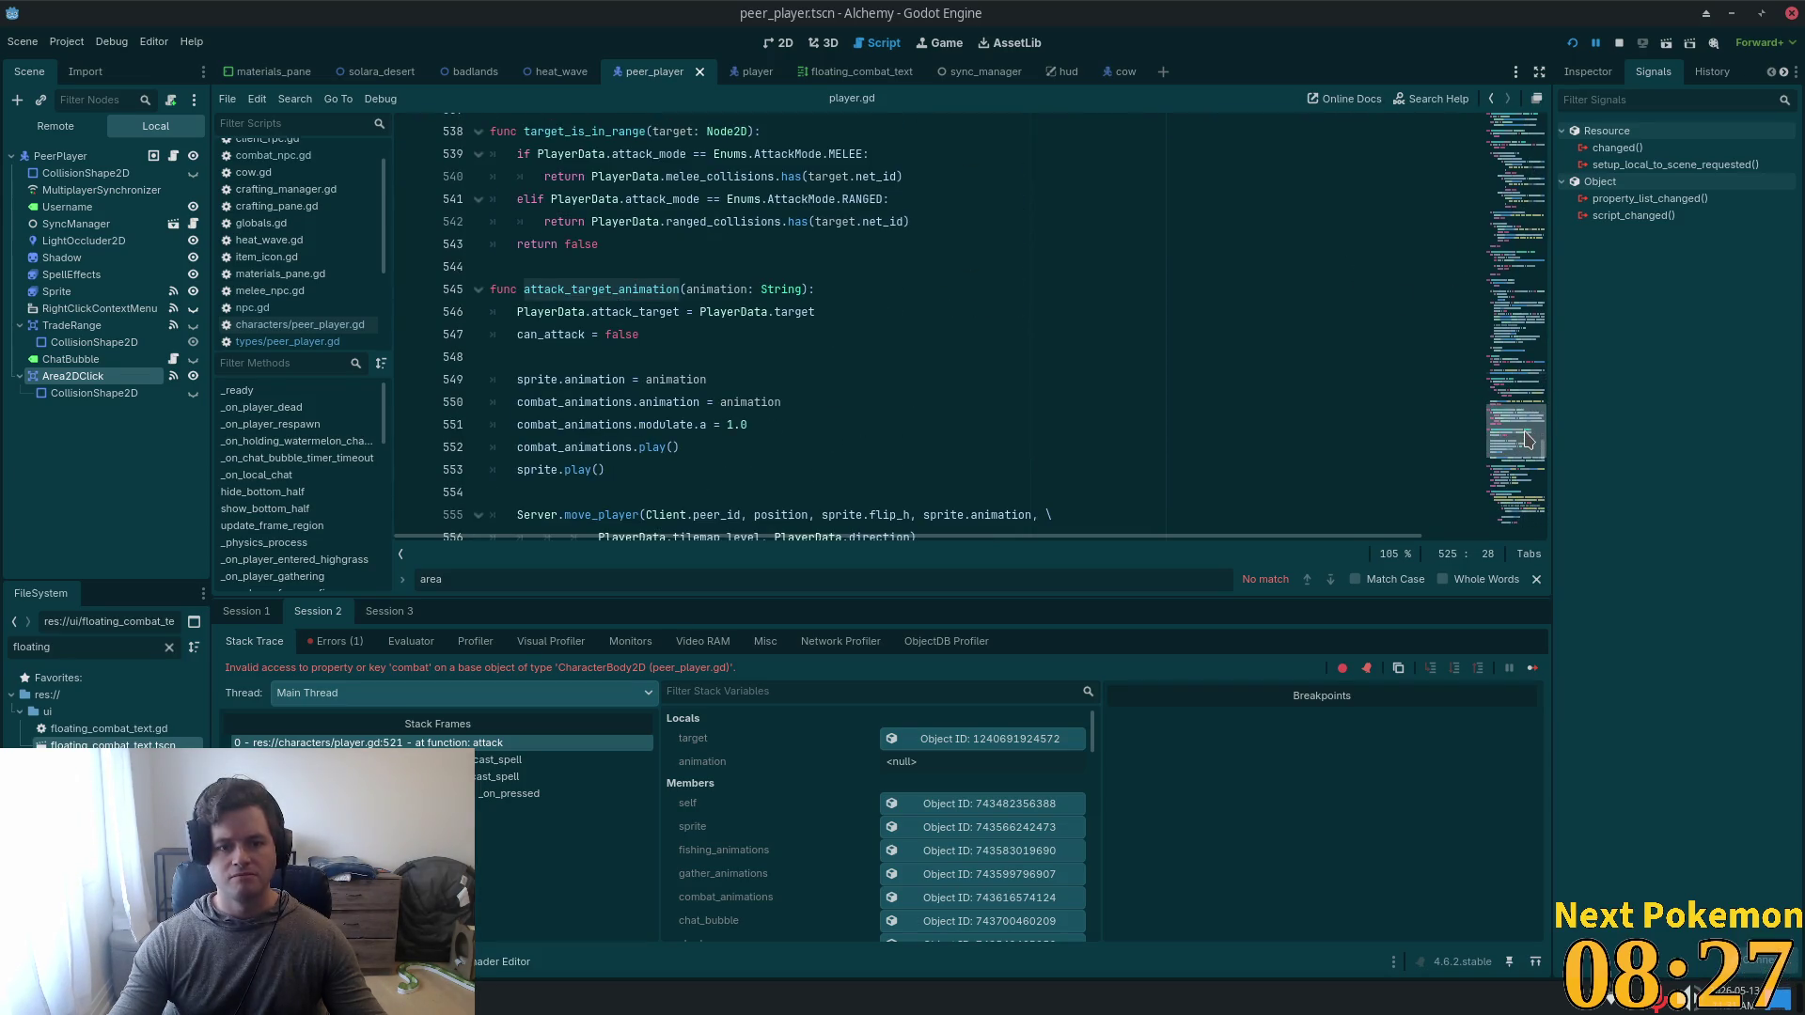
scroll(1528, 441, "down", 3)
scroll(657, 242, "up", 2)
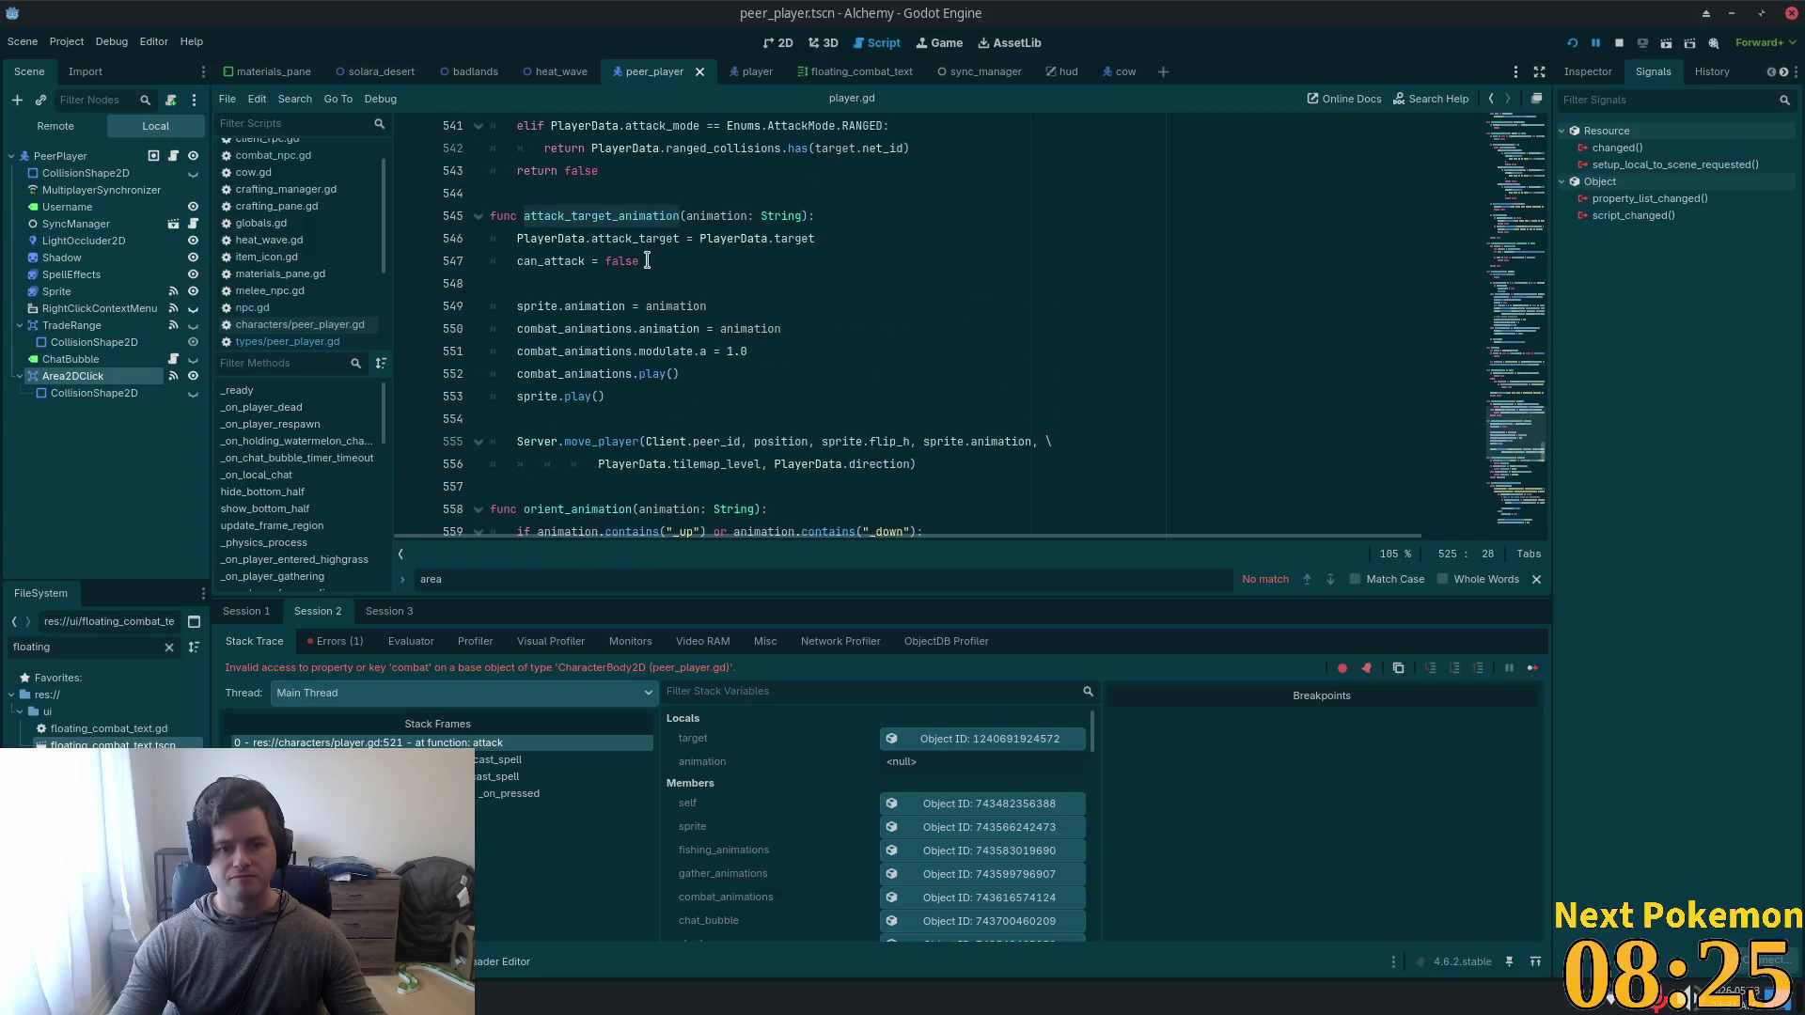
left_click(647, 306)
scroll(666, 396, "down", 6)
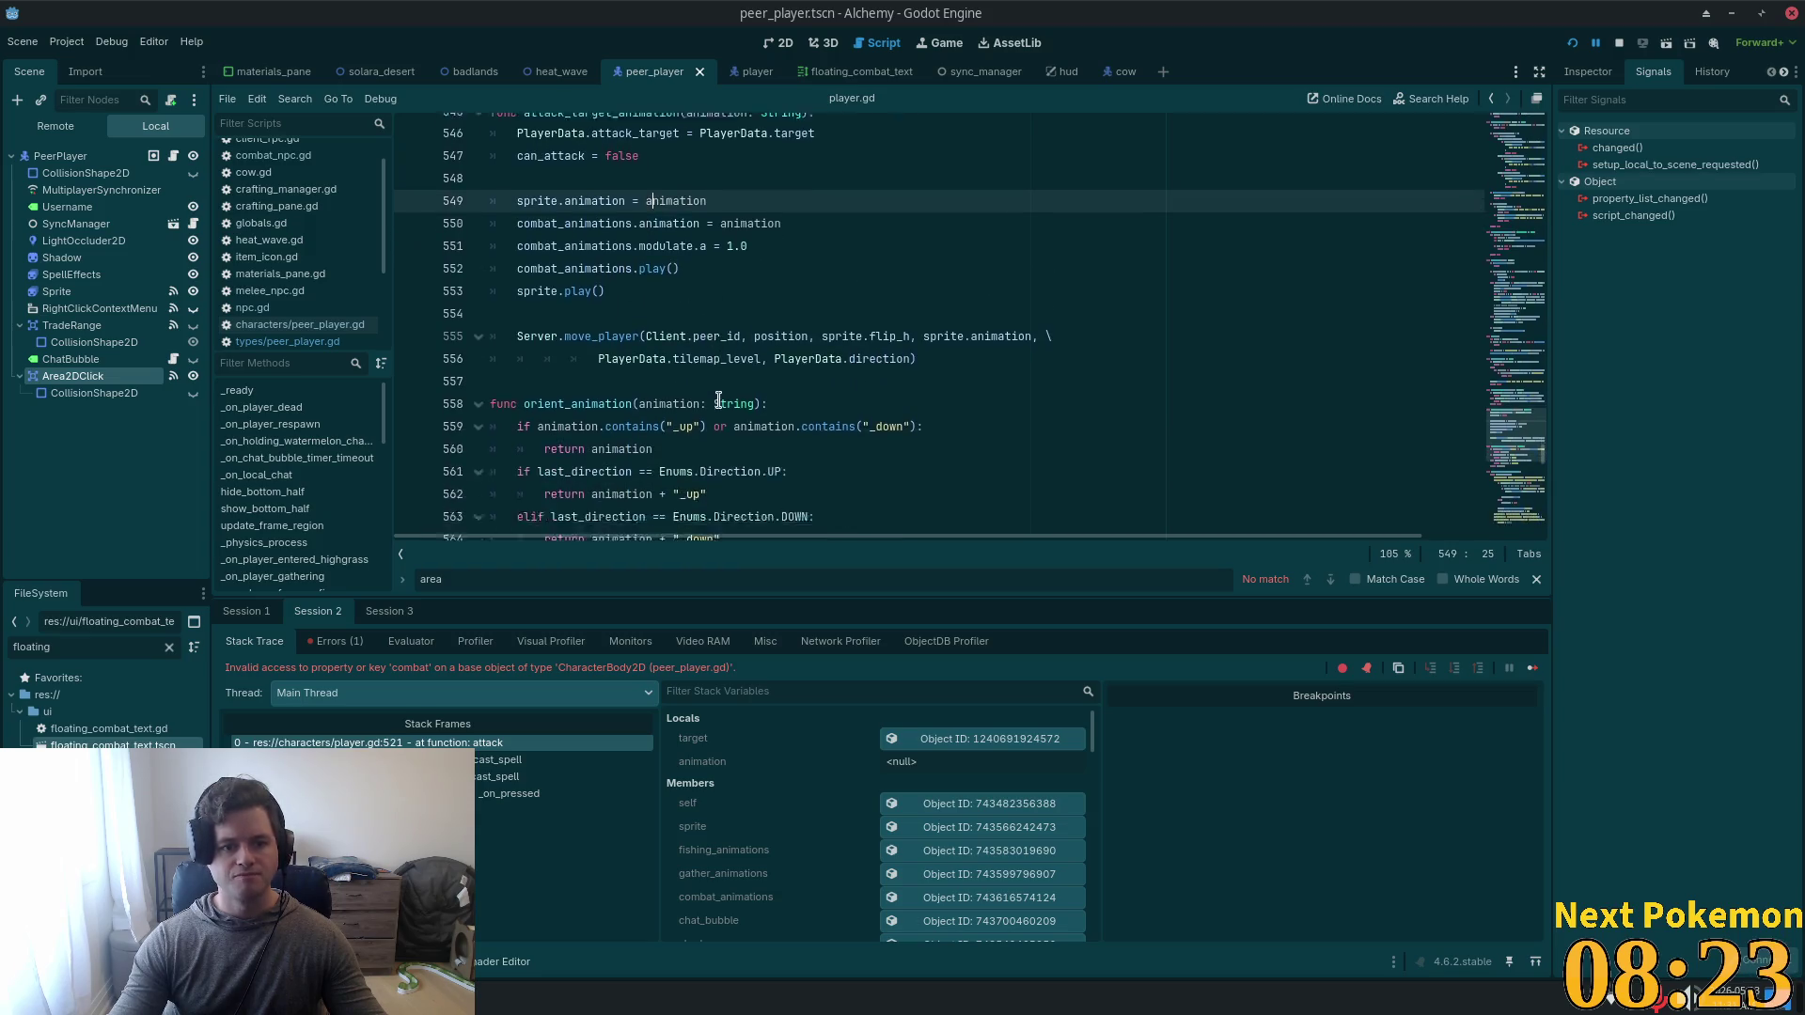
left_click(978, 322)
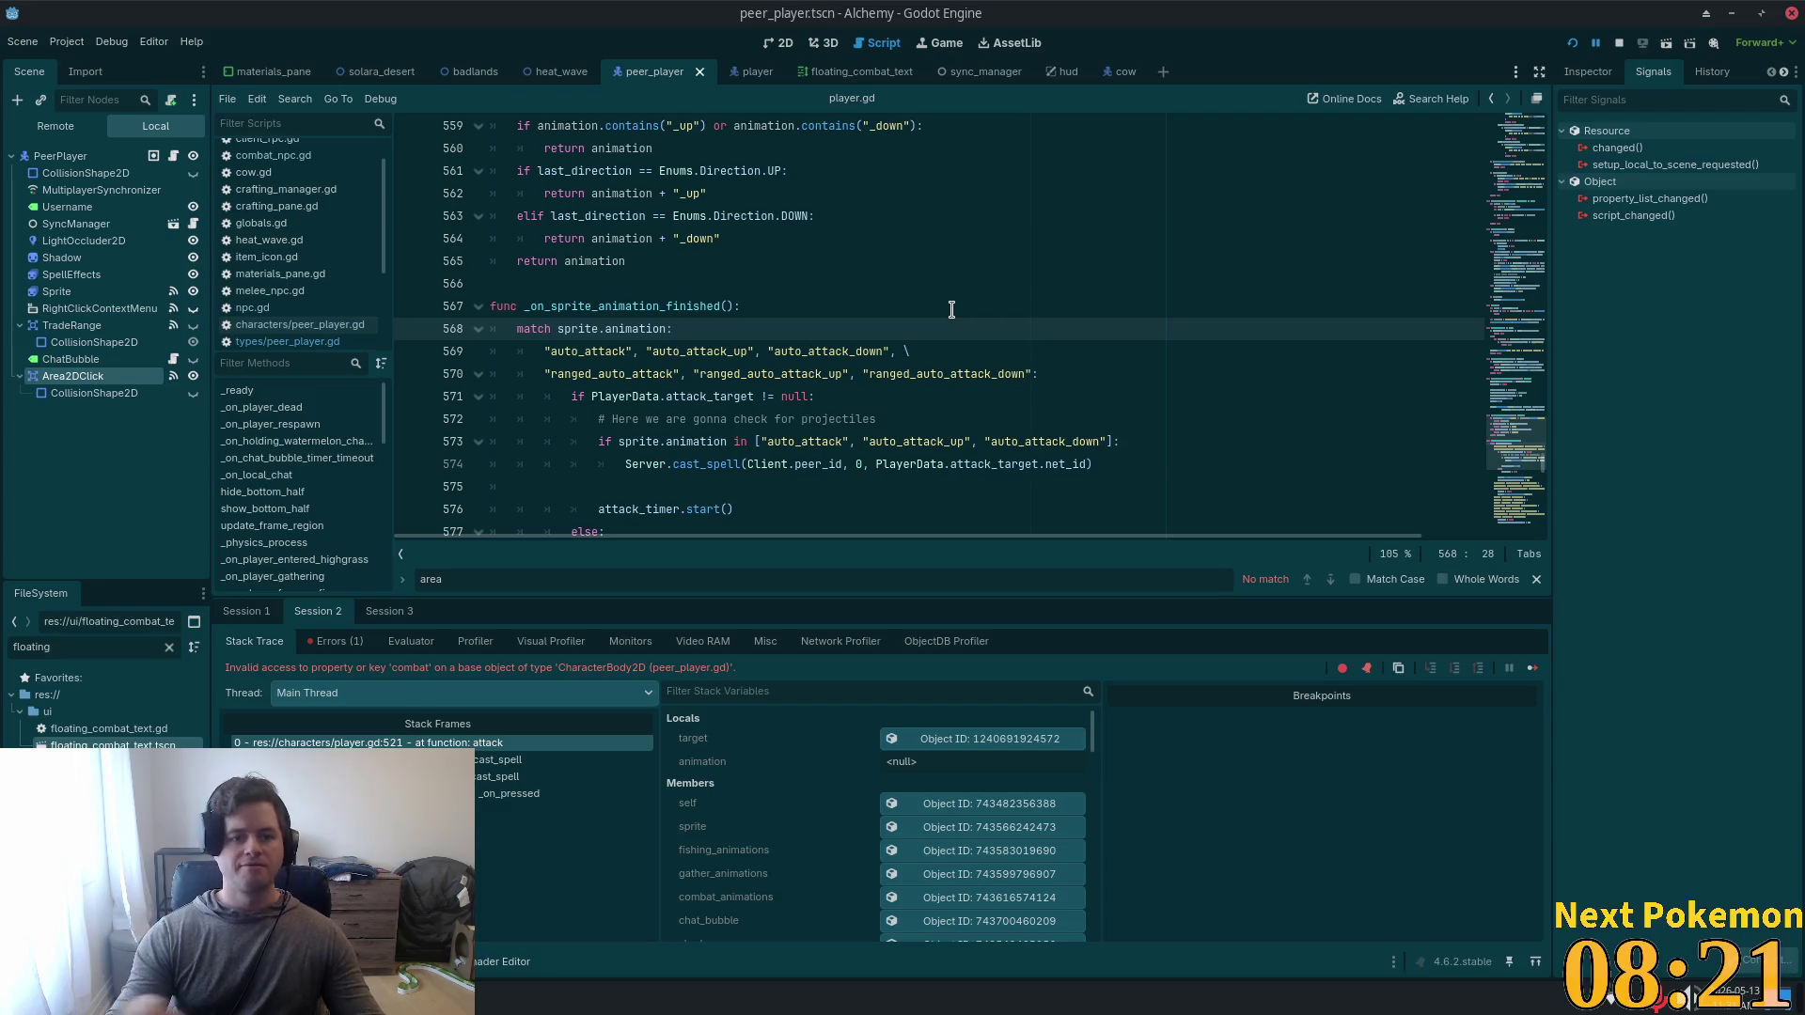
Return from Godot to the Cursor window showing server.gd.
key("alt+Tab")
key("alt+Tab")
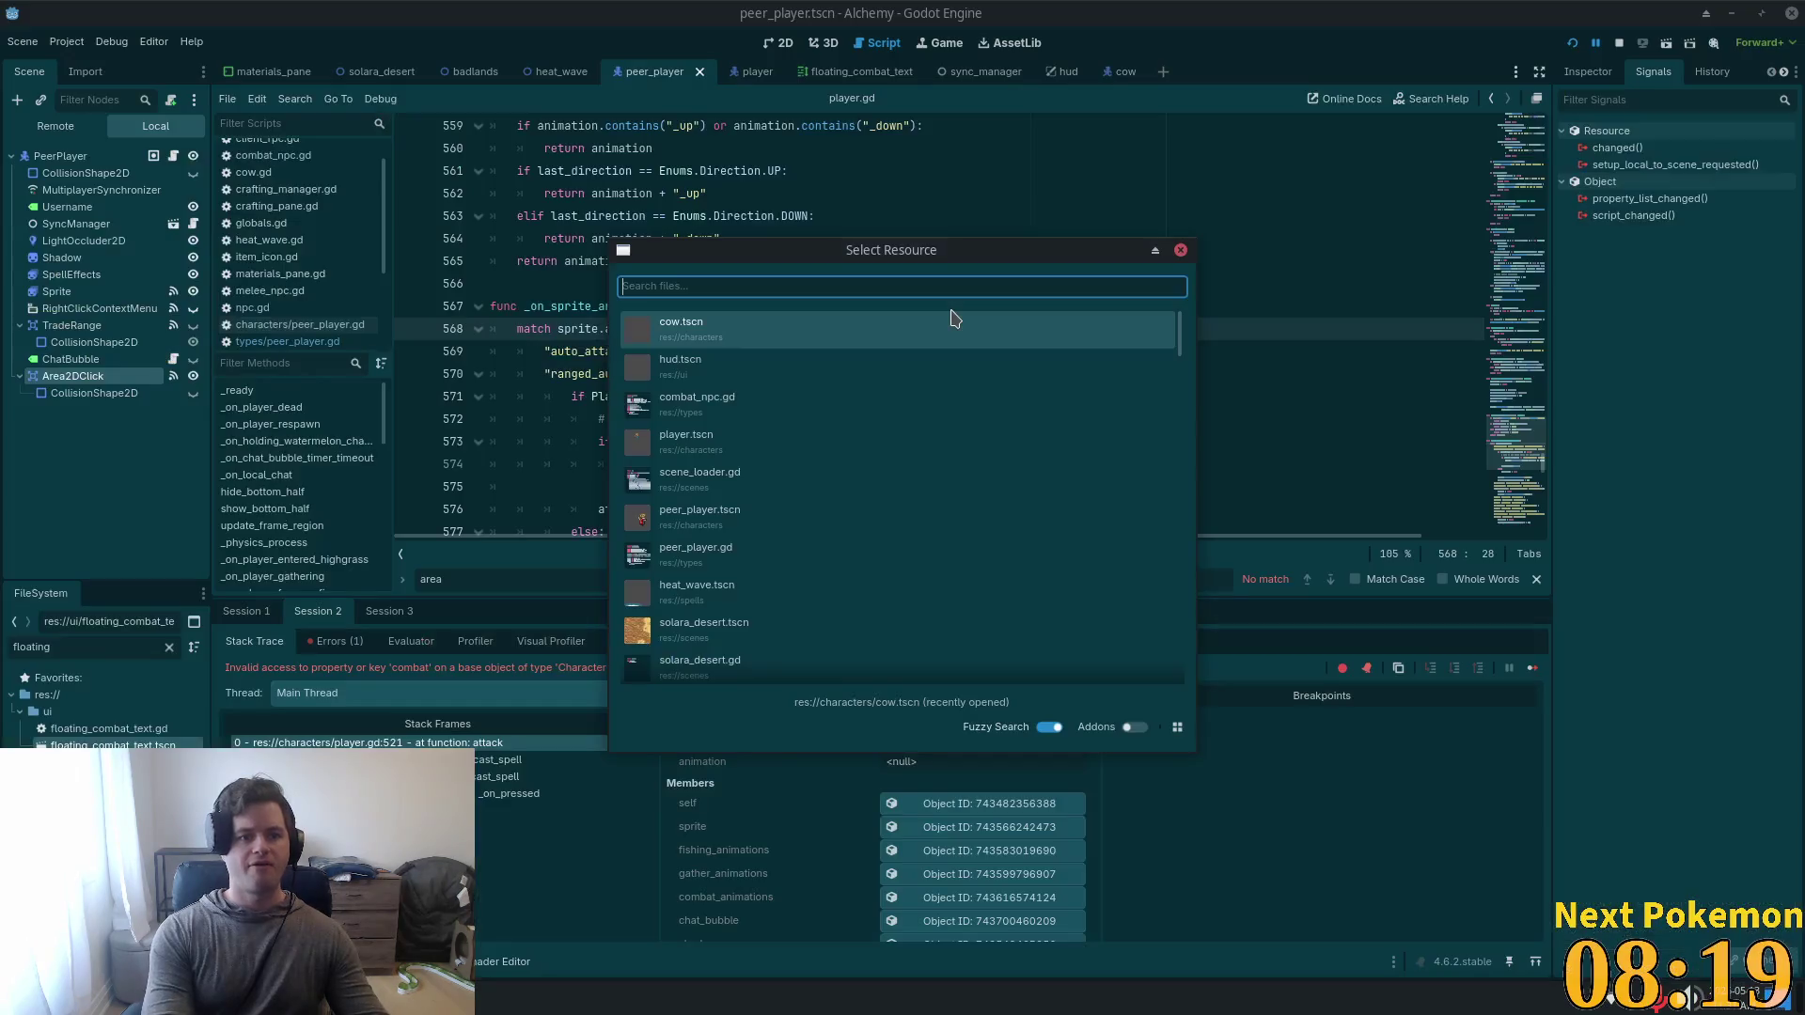
key("Escape")
key("ctrl+alt+o")
key("Escape")
key("alt+Tab")
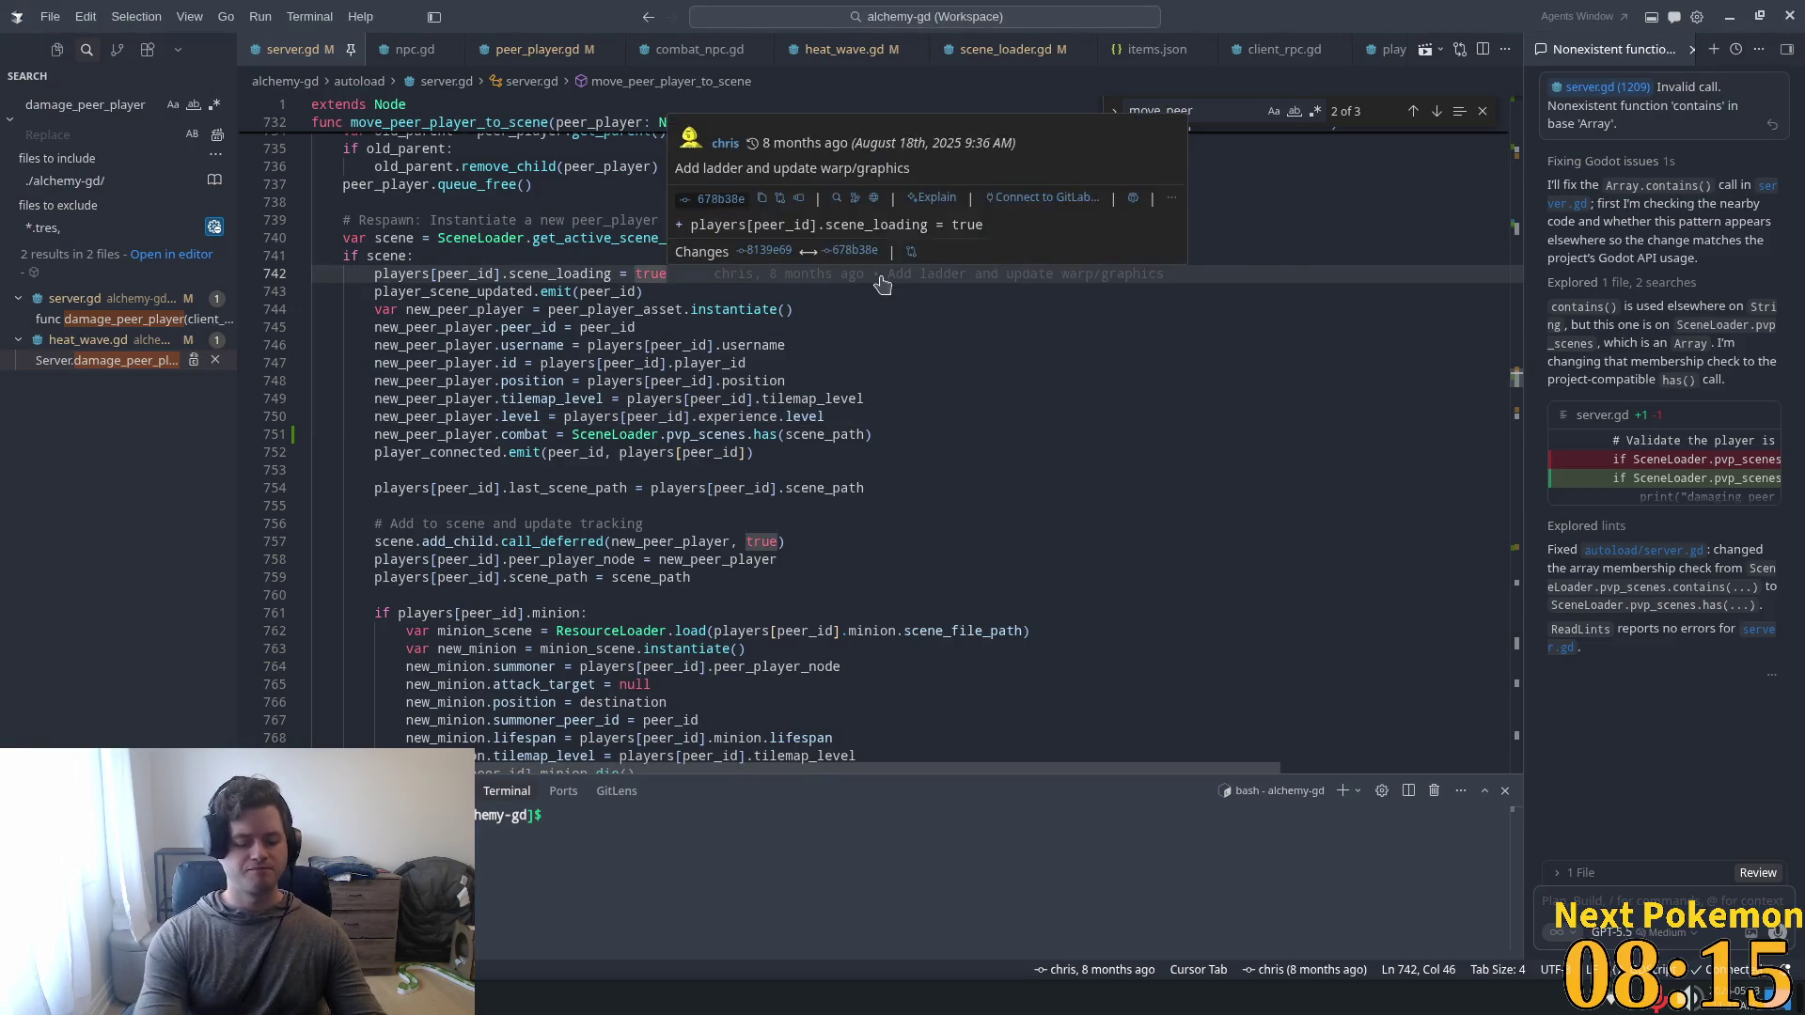
Open player.gd from the characters folder using the 'player' file finder search.
key("ctrl+p")
type("player")
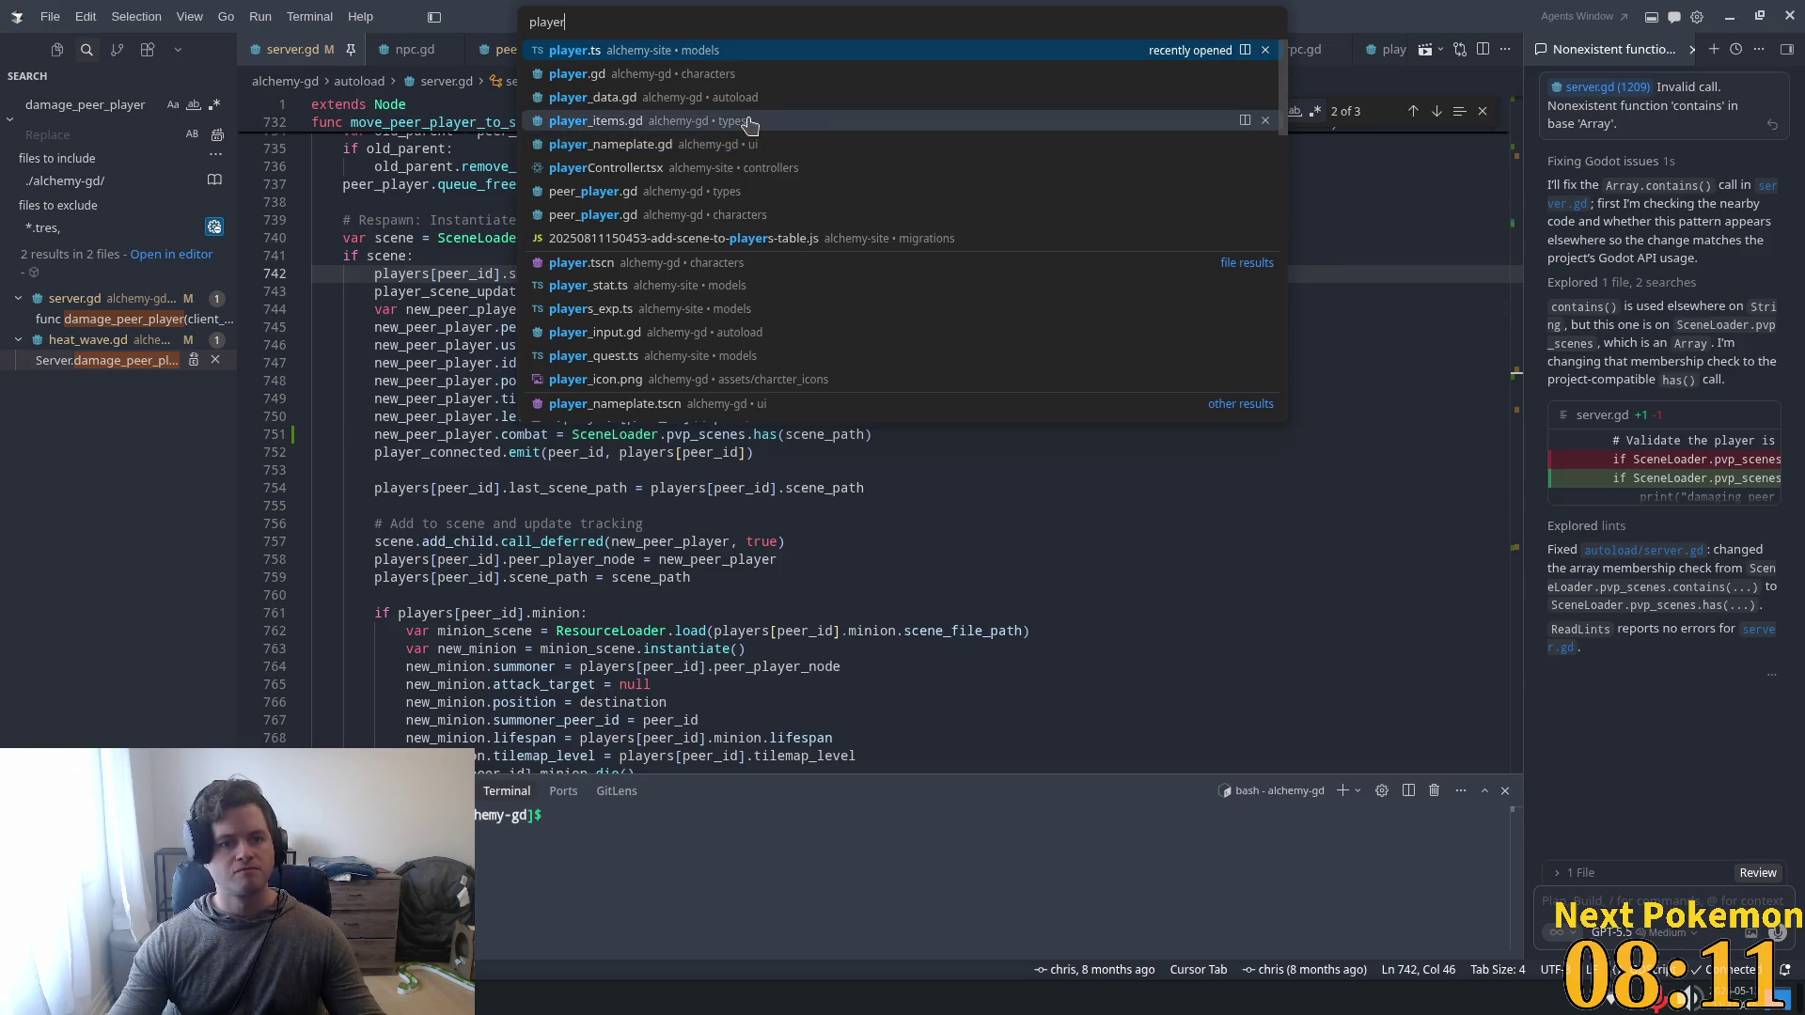
left_click(733, 75)
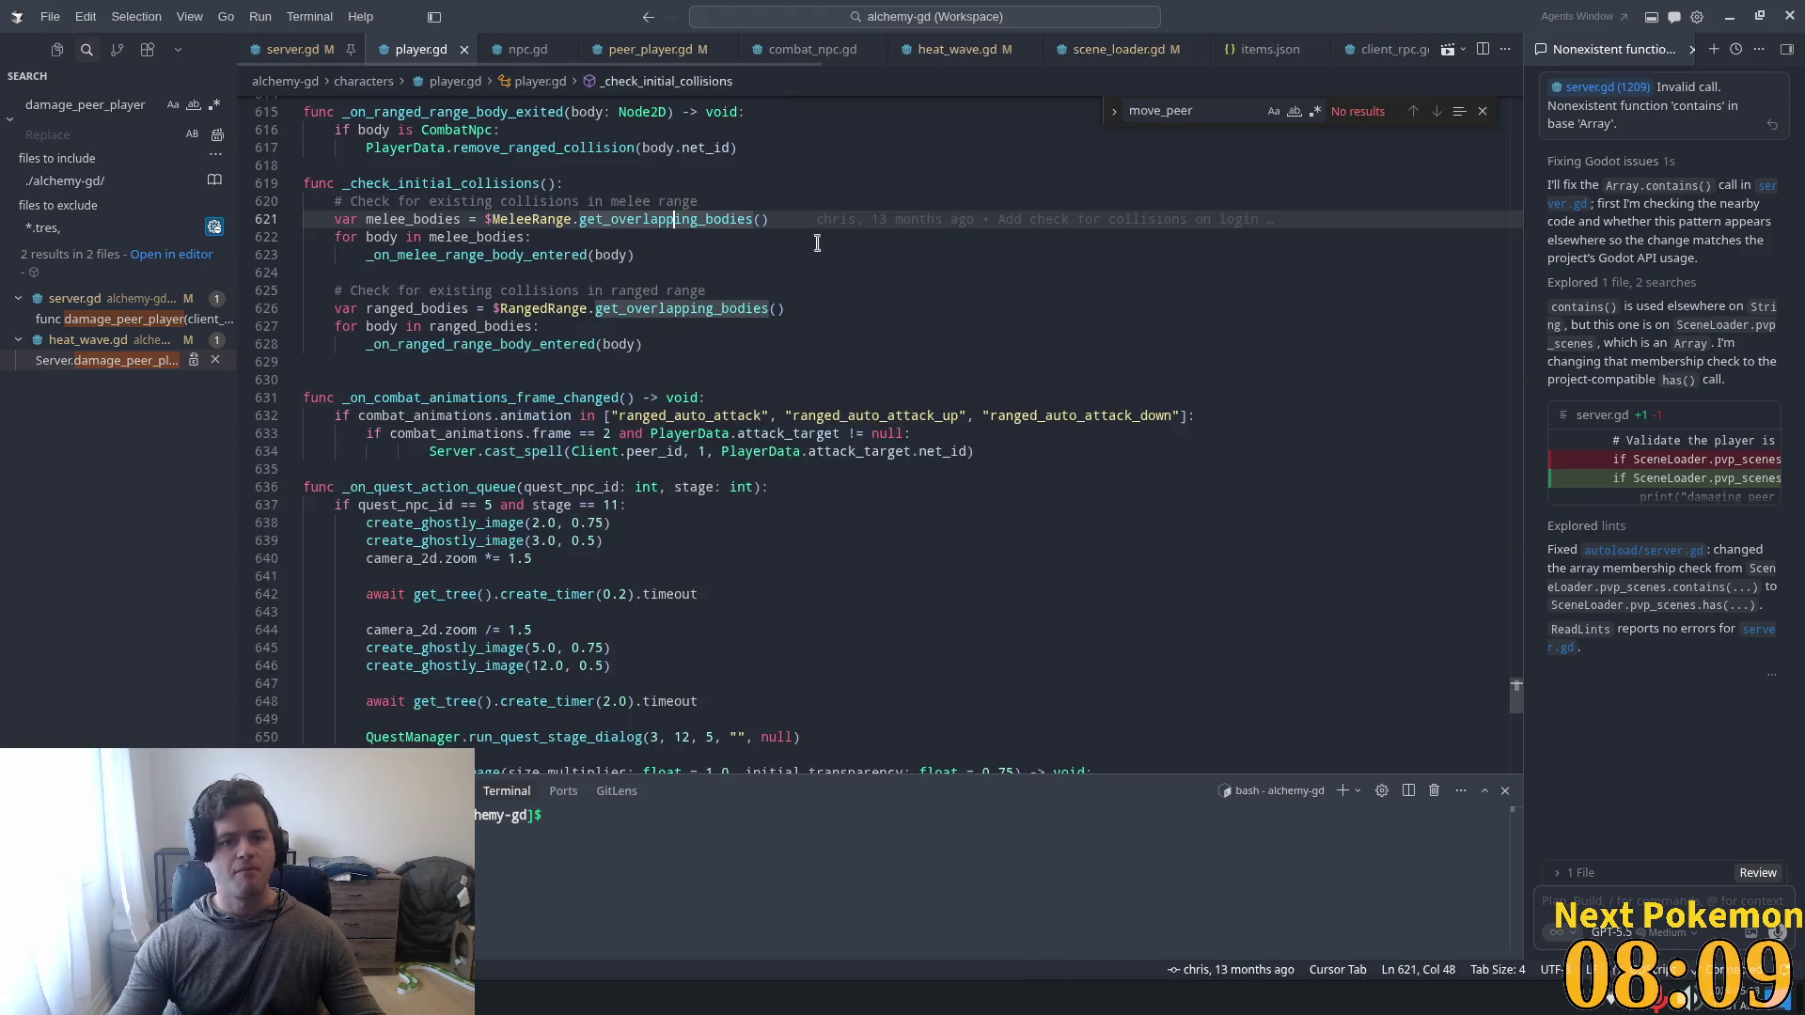
left_click(1044, 385)
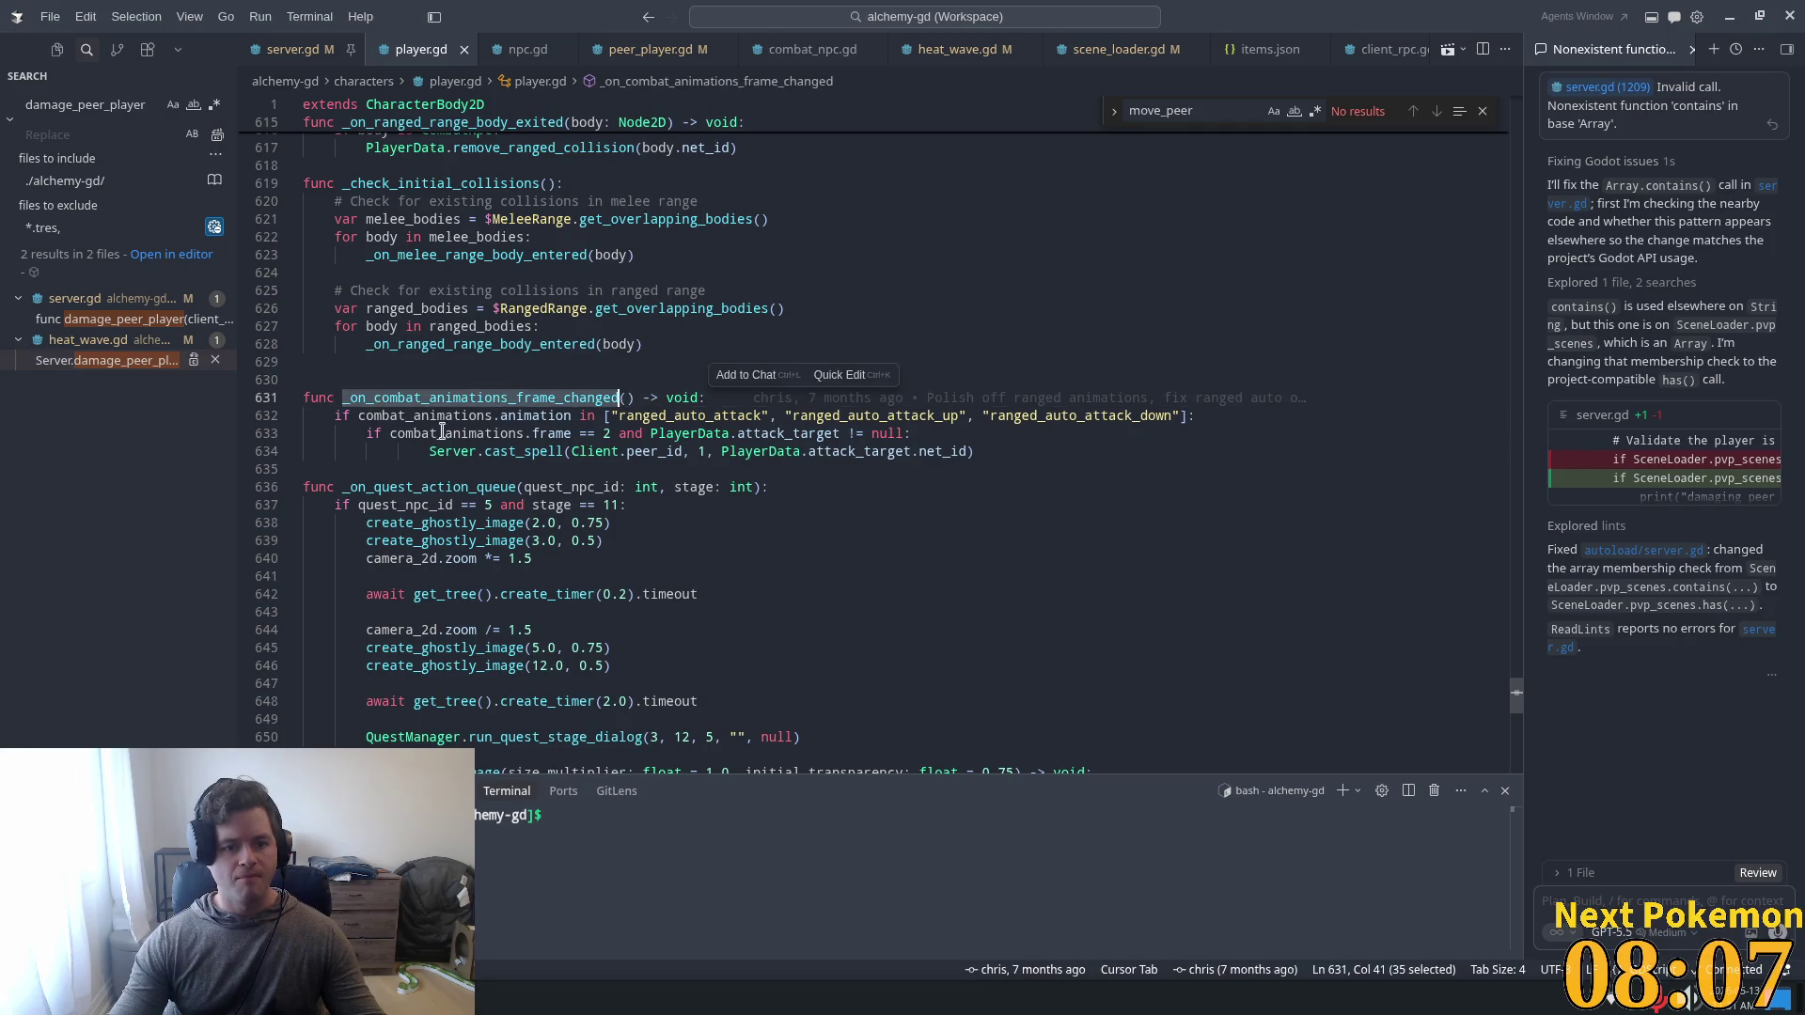
scroll(1242, 370, "up", 2)
left_click(1241, 369)
Search for 'on_co' and examine the ranged_auto_attack, _up and _down animation names.
key("ctrl+f")
type("om")
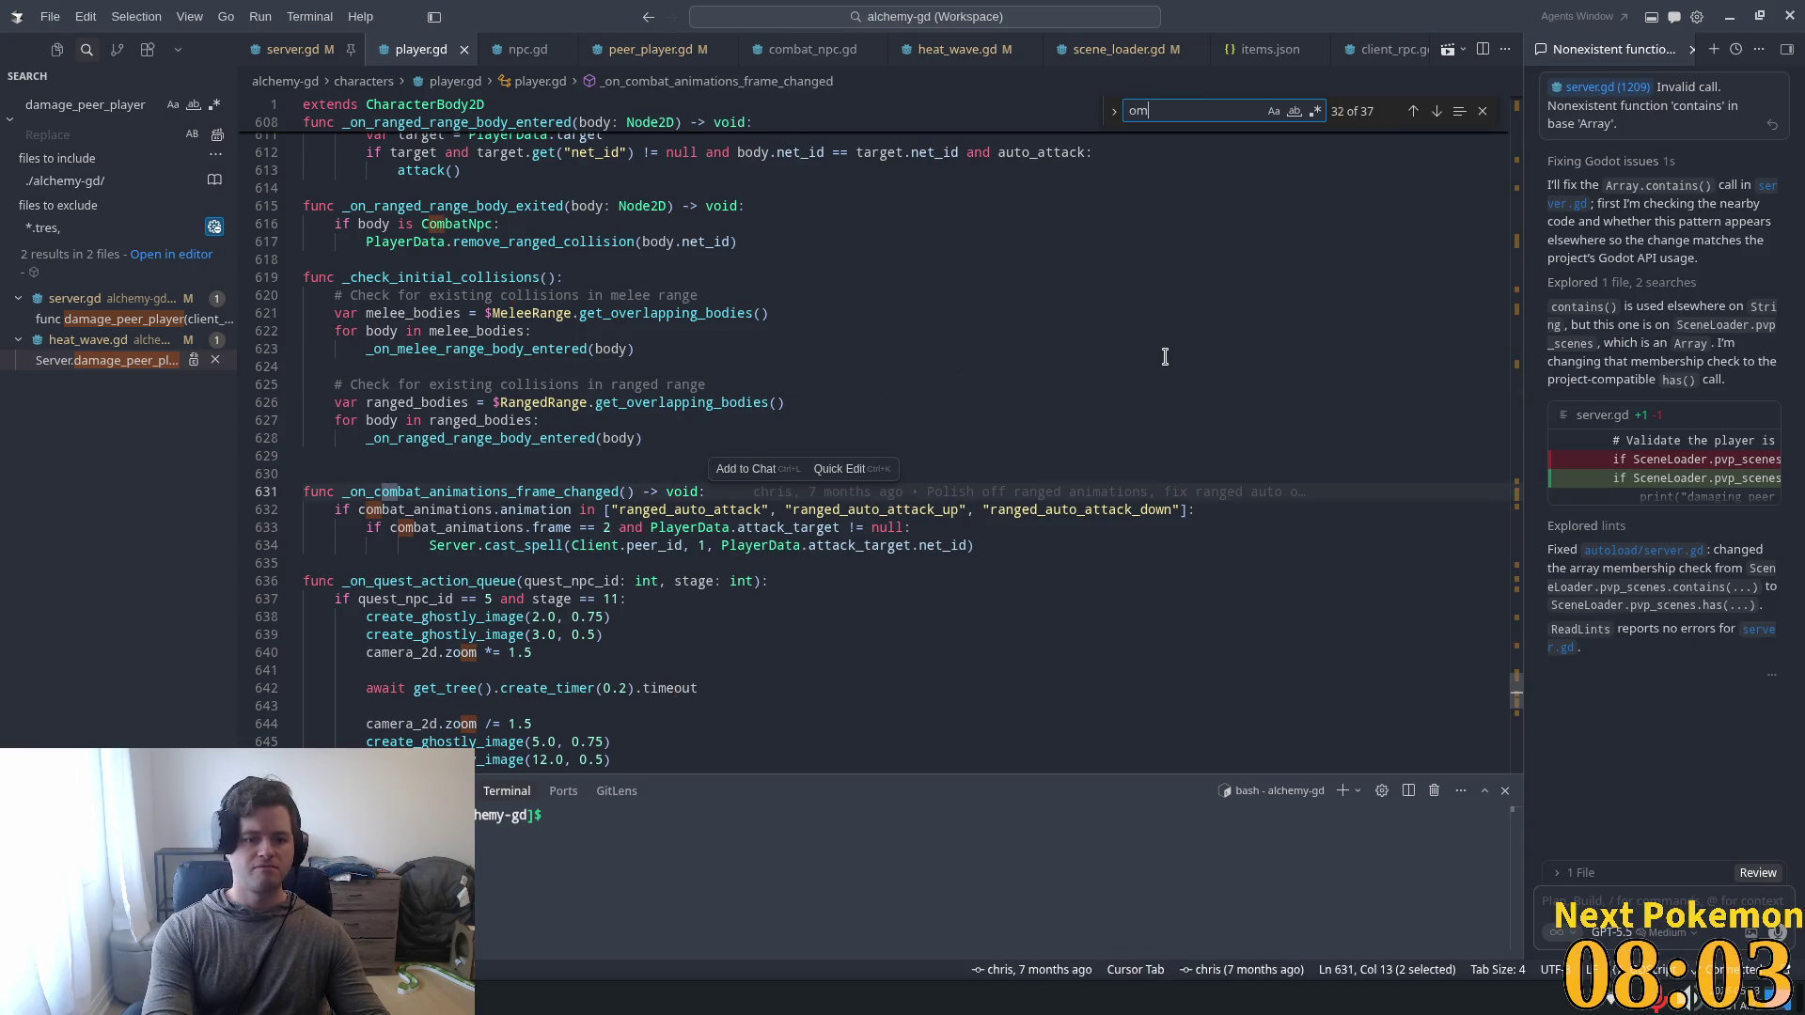
key("BackSpace")
type("n_com")
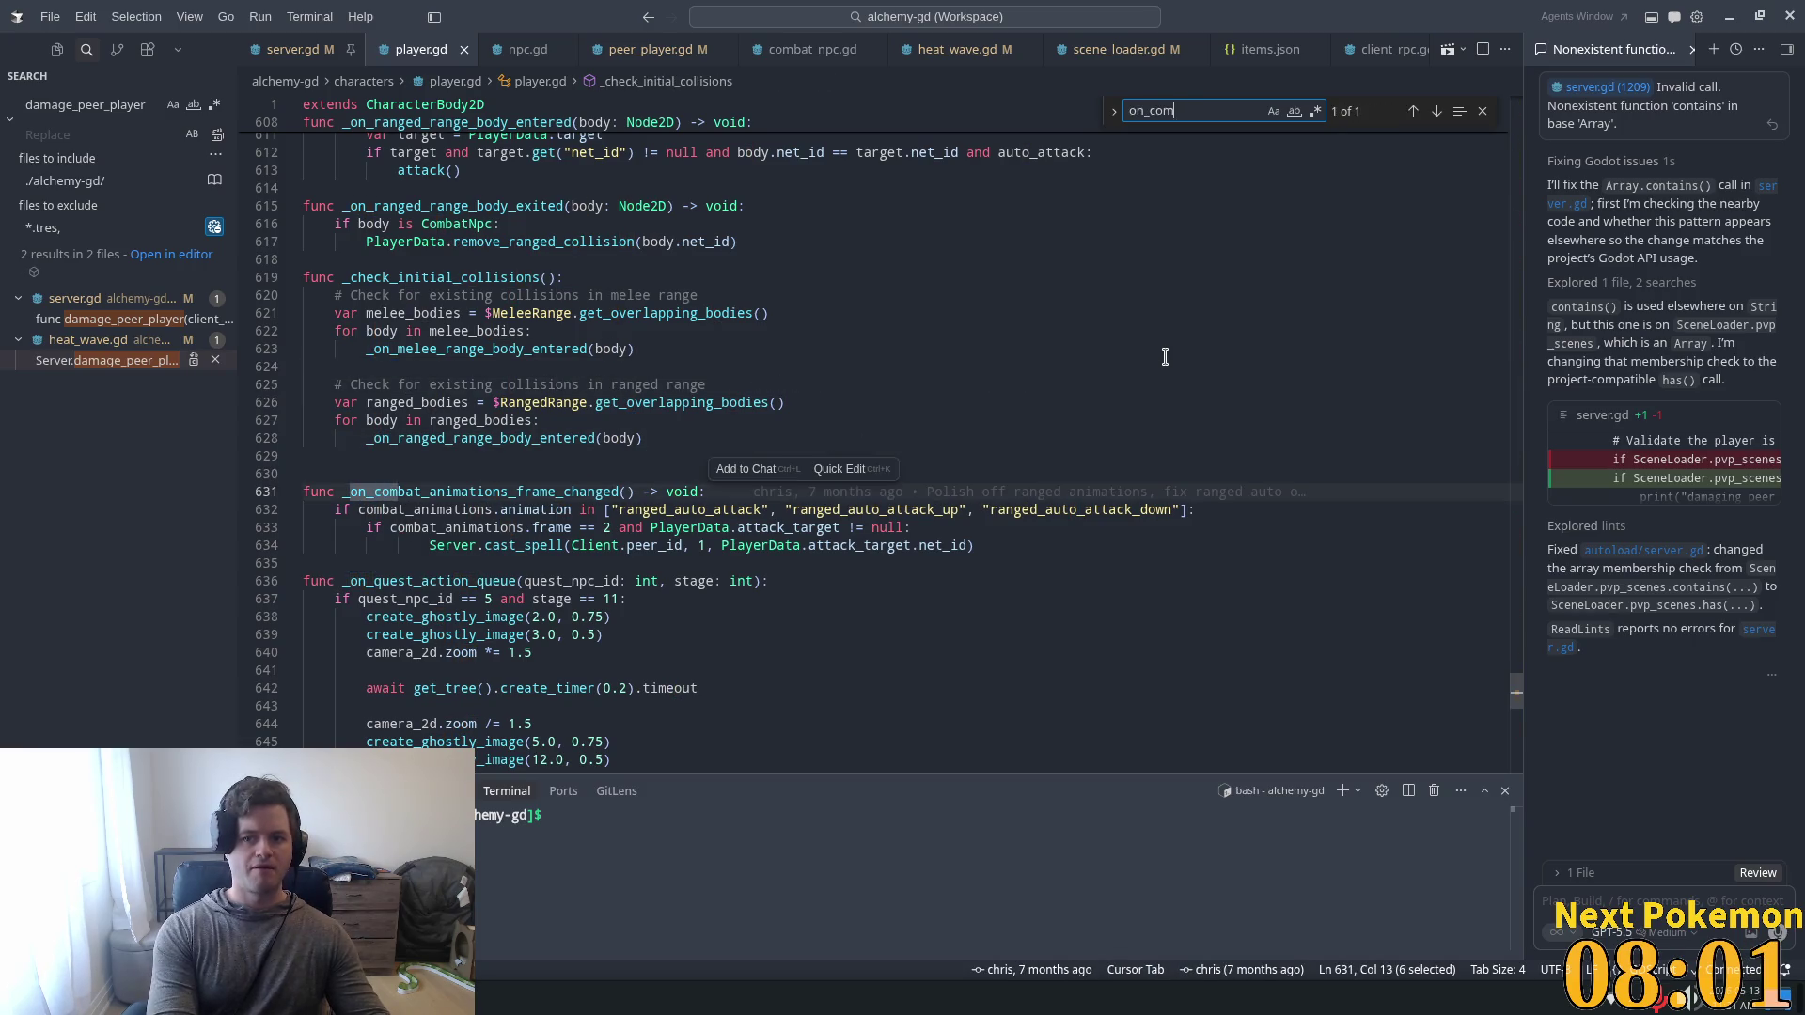
type("bat")
key("BackSpace")
key("BackSpace")
key("BackSpace")
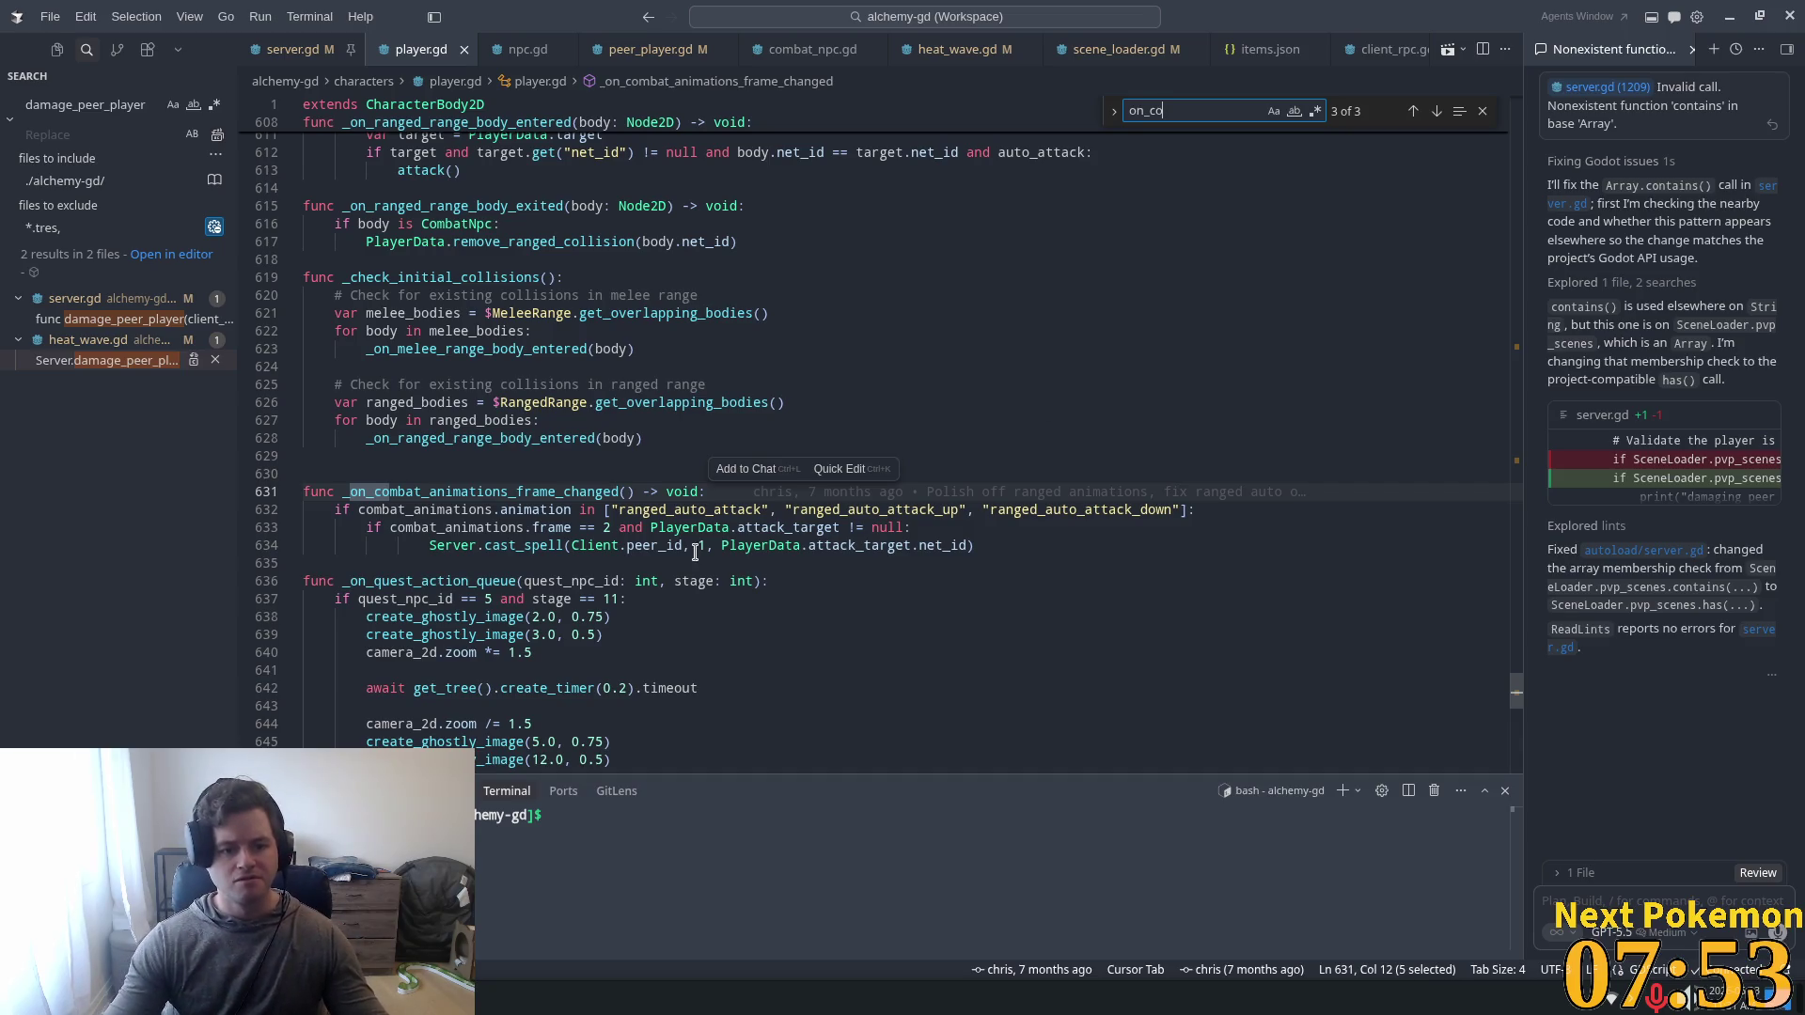
double_click(691, 509)
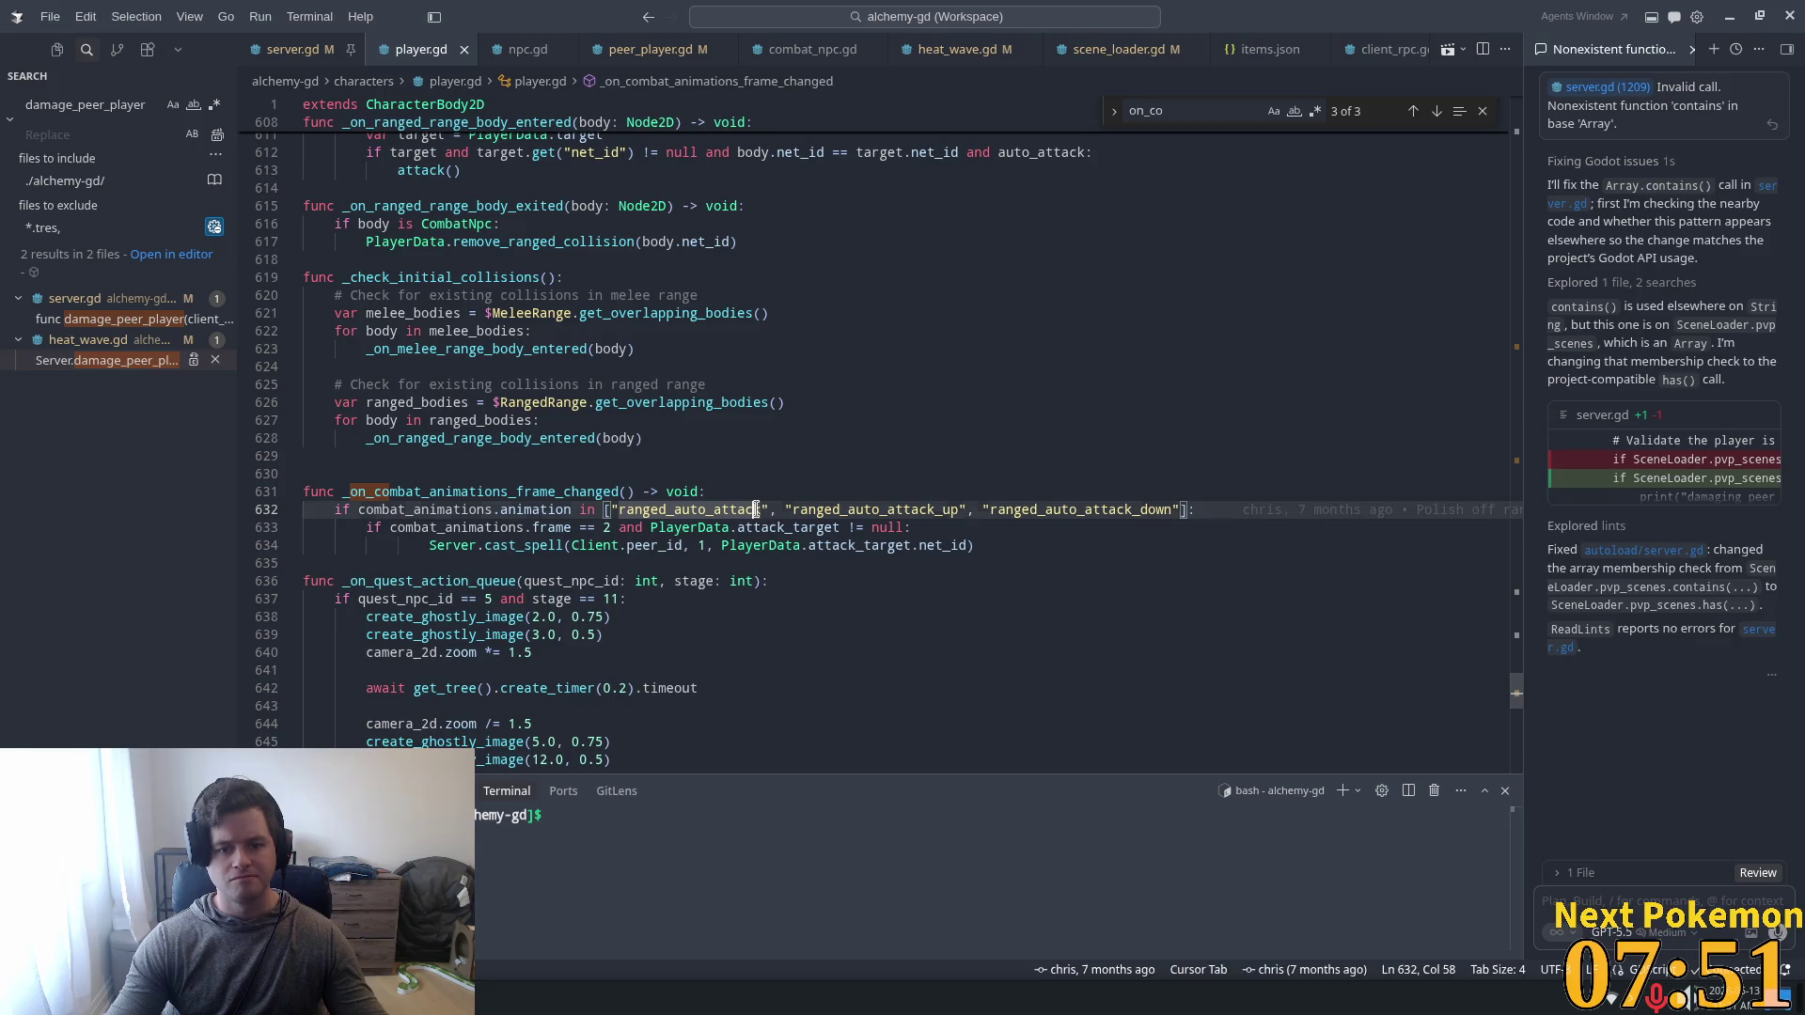
left_click(459, 511)
left_click(554, 509)
left_click(874, 510)
left_click(1110, 498)
double_click(1028, 513)
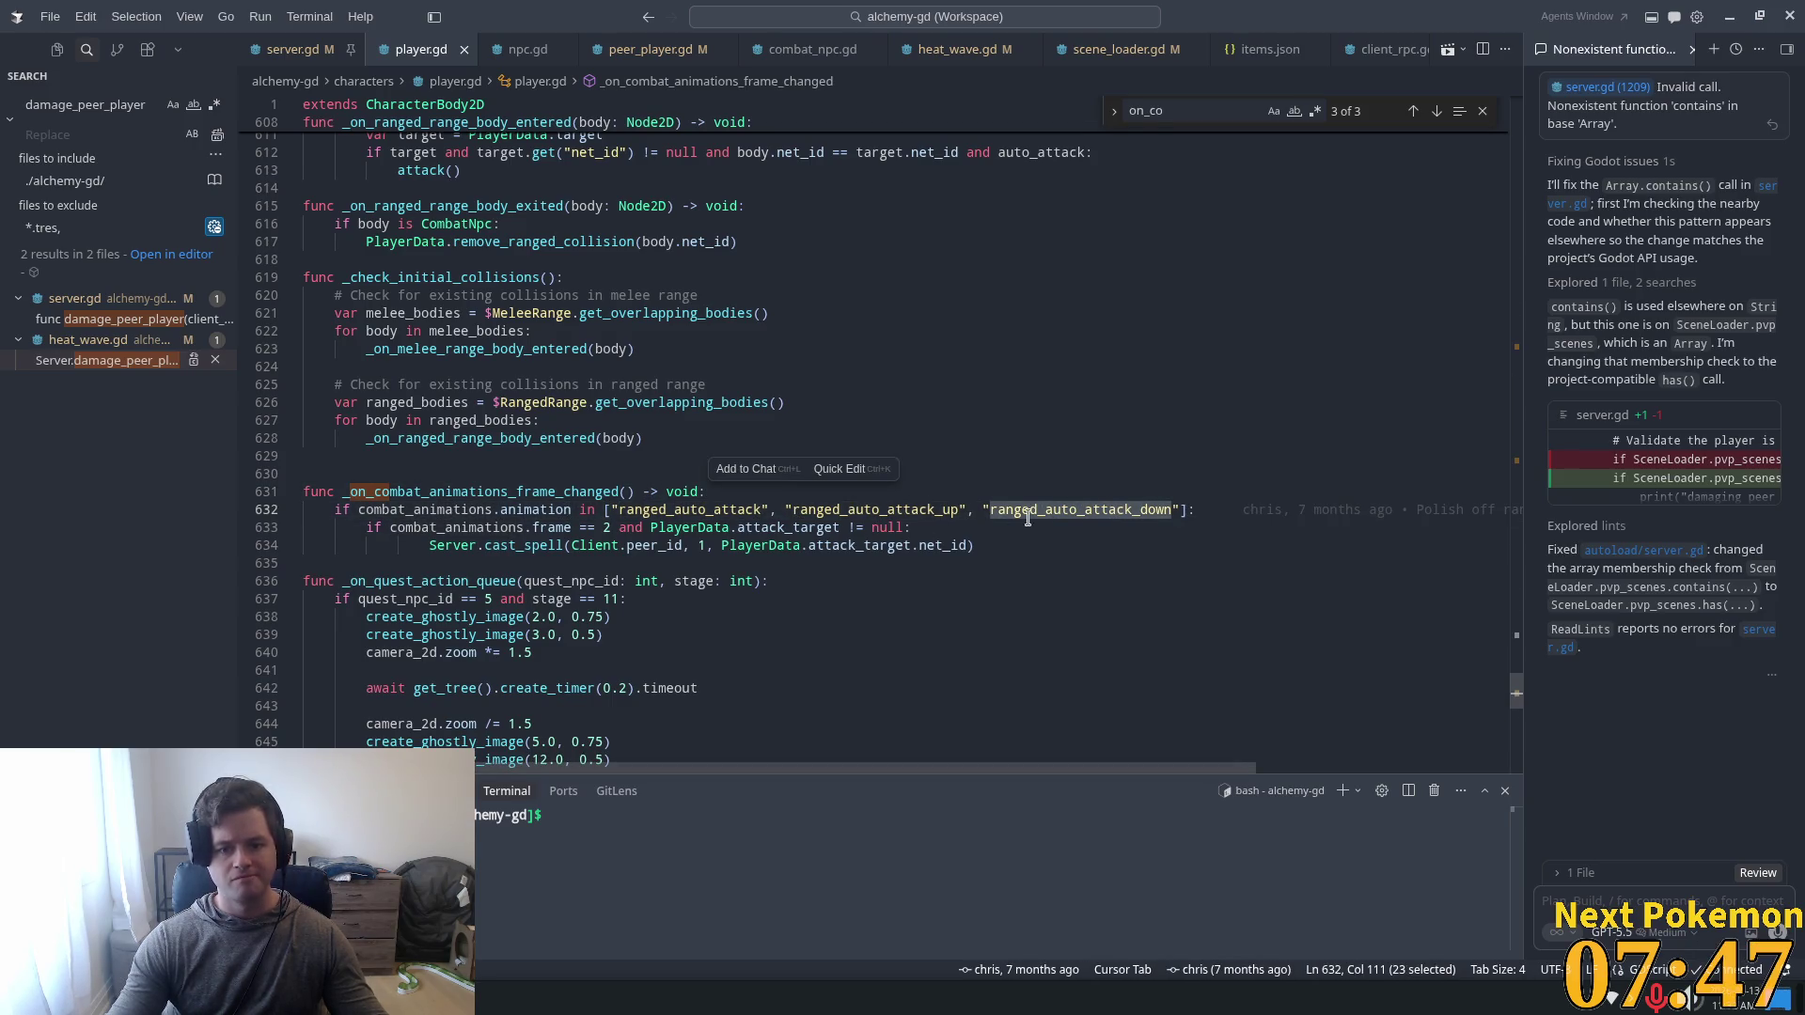
double_click(850, 509)
double_click(691, 509)
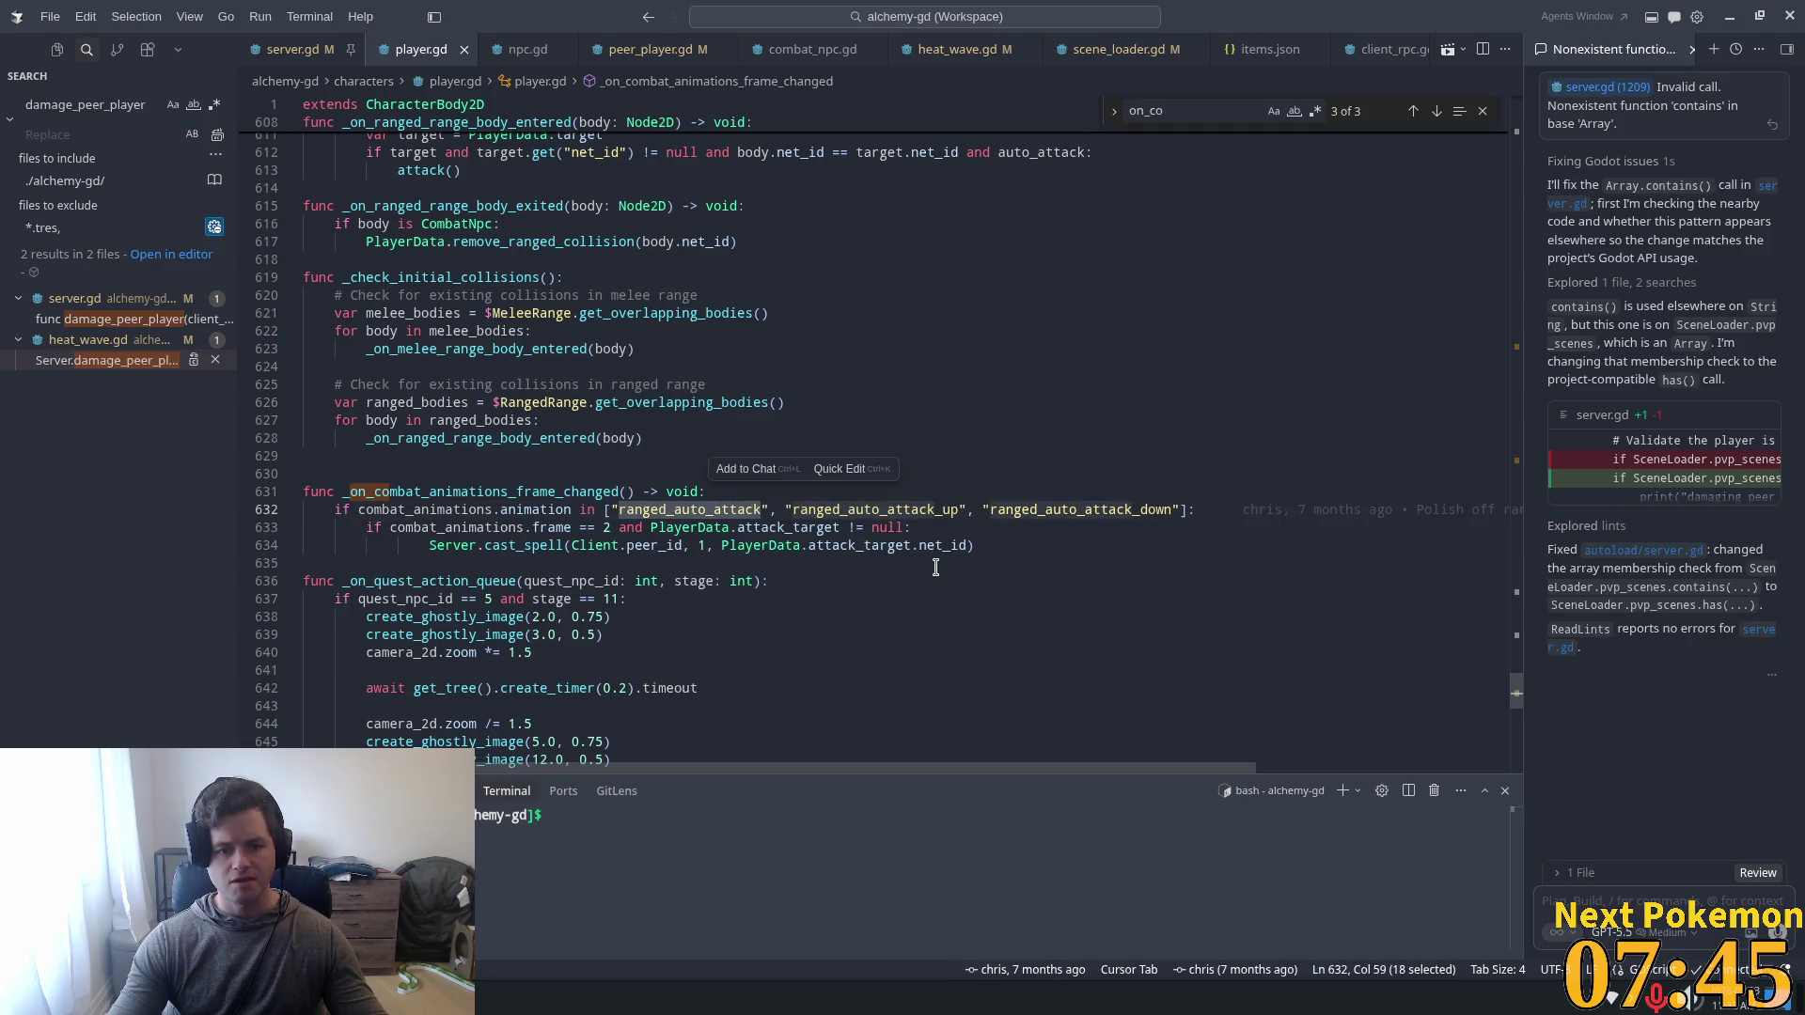
Trace attack_target's declaration, then jump from line 634 to cast_spell's definition in server.gd.
double_click(489, 545)
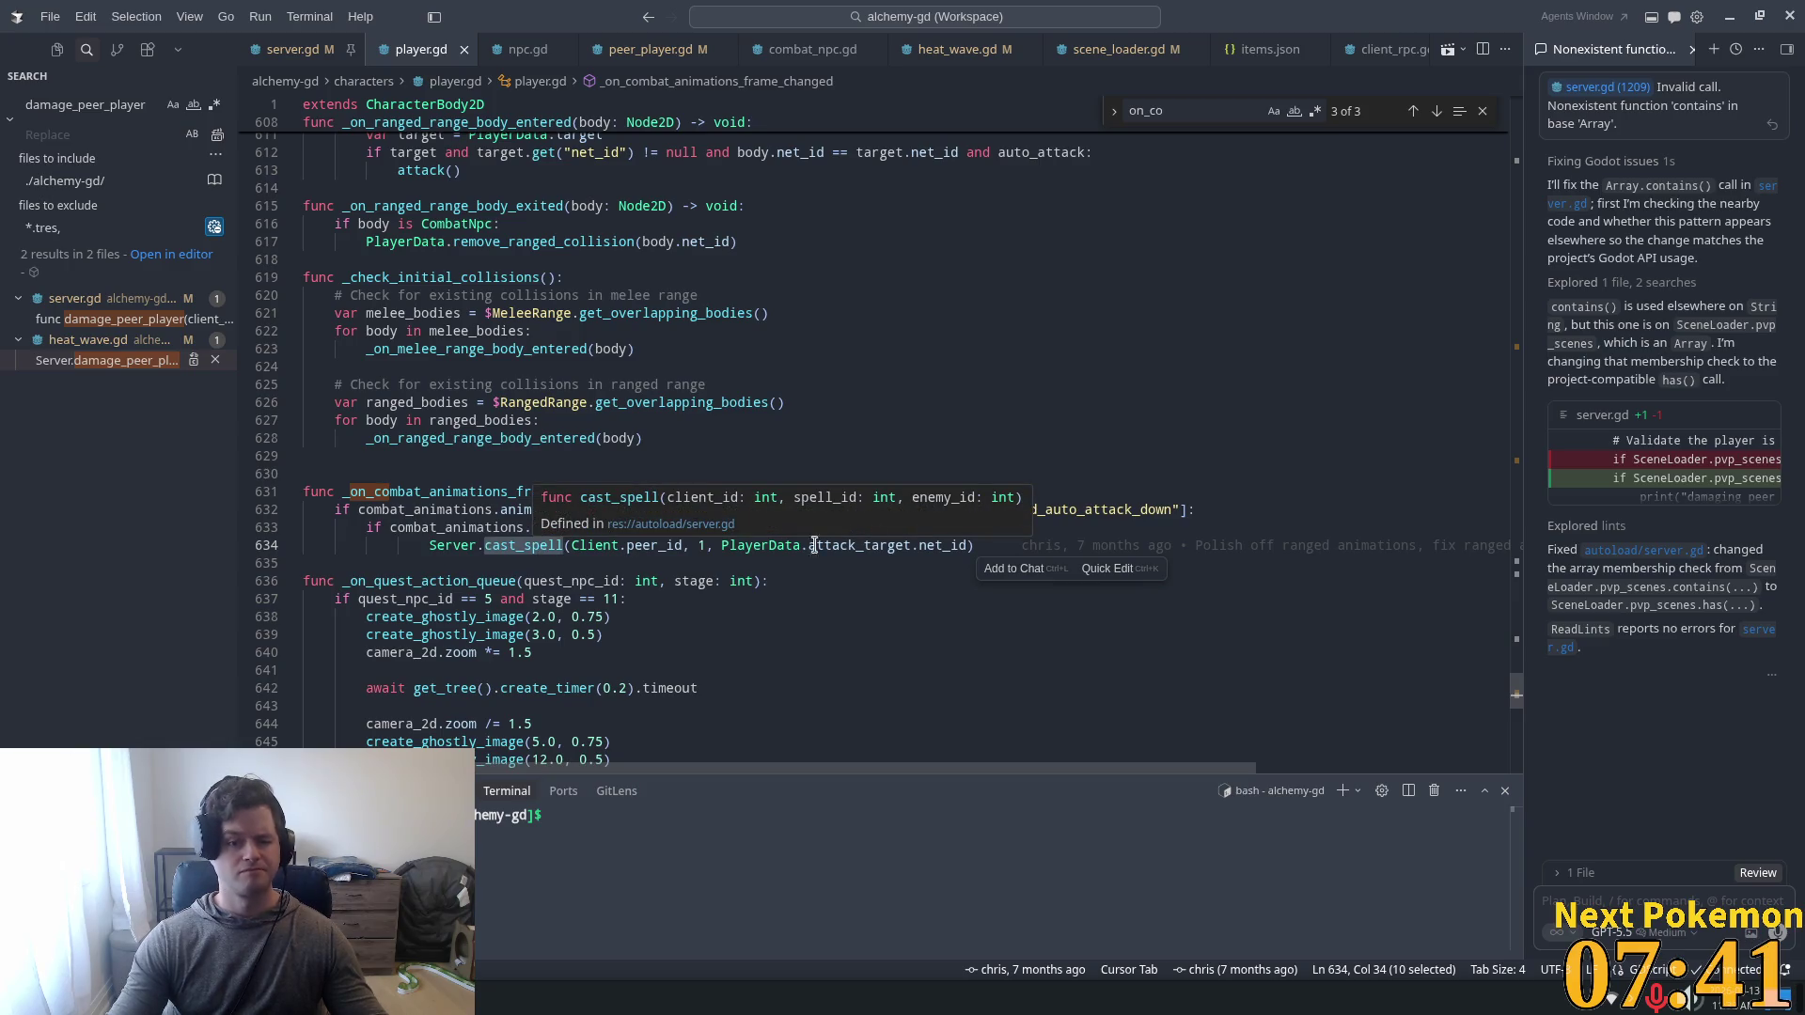
left_click(1048, 459)
left_click(938, 544)
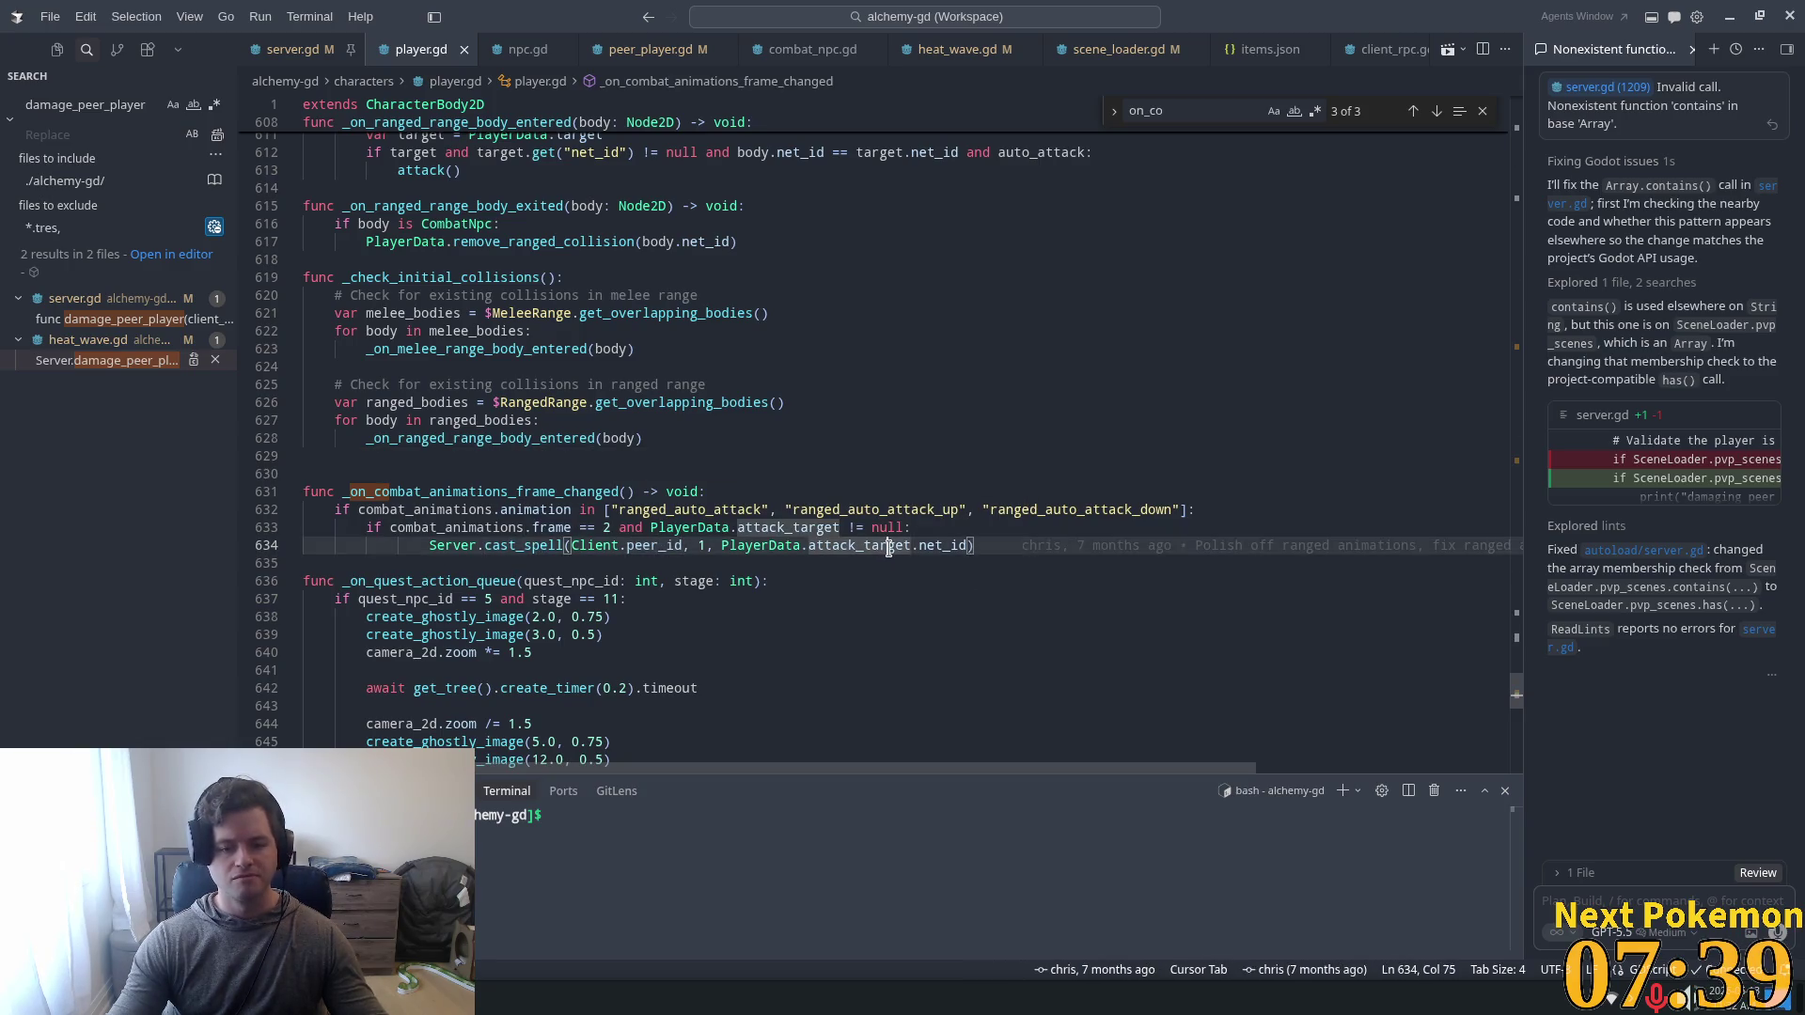
double_click(938, 544)
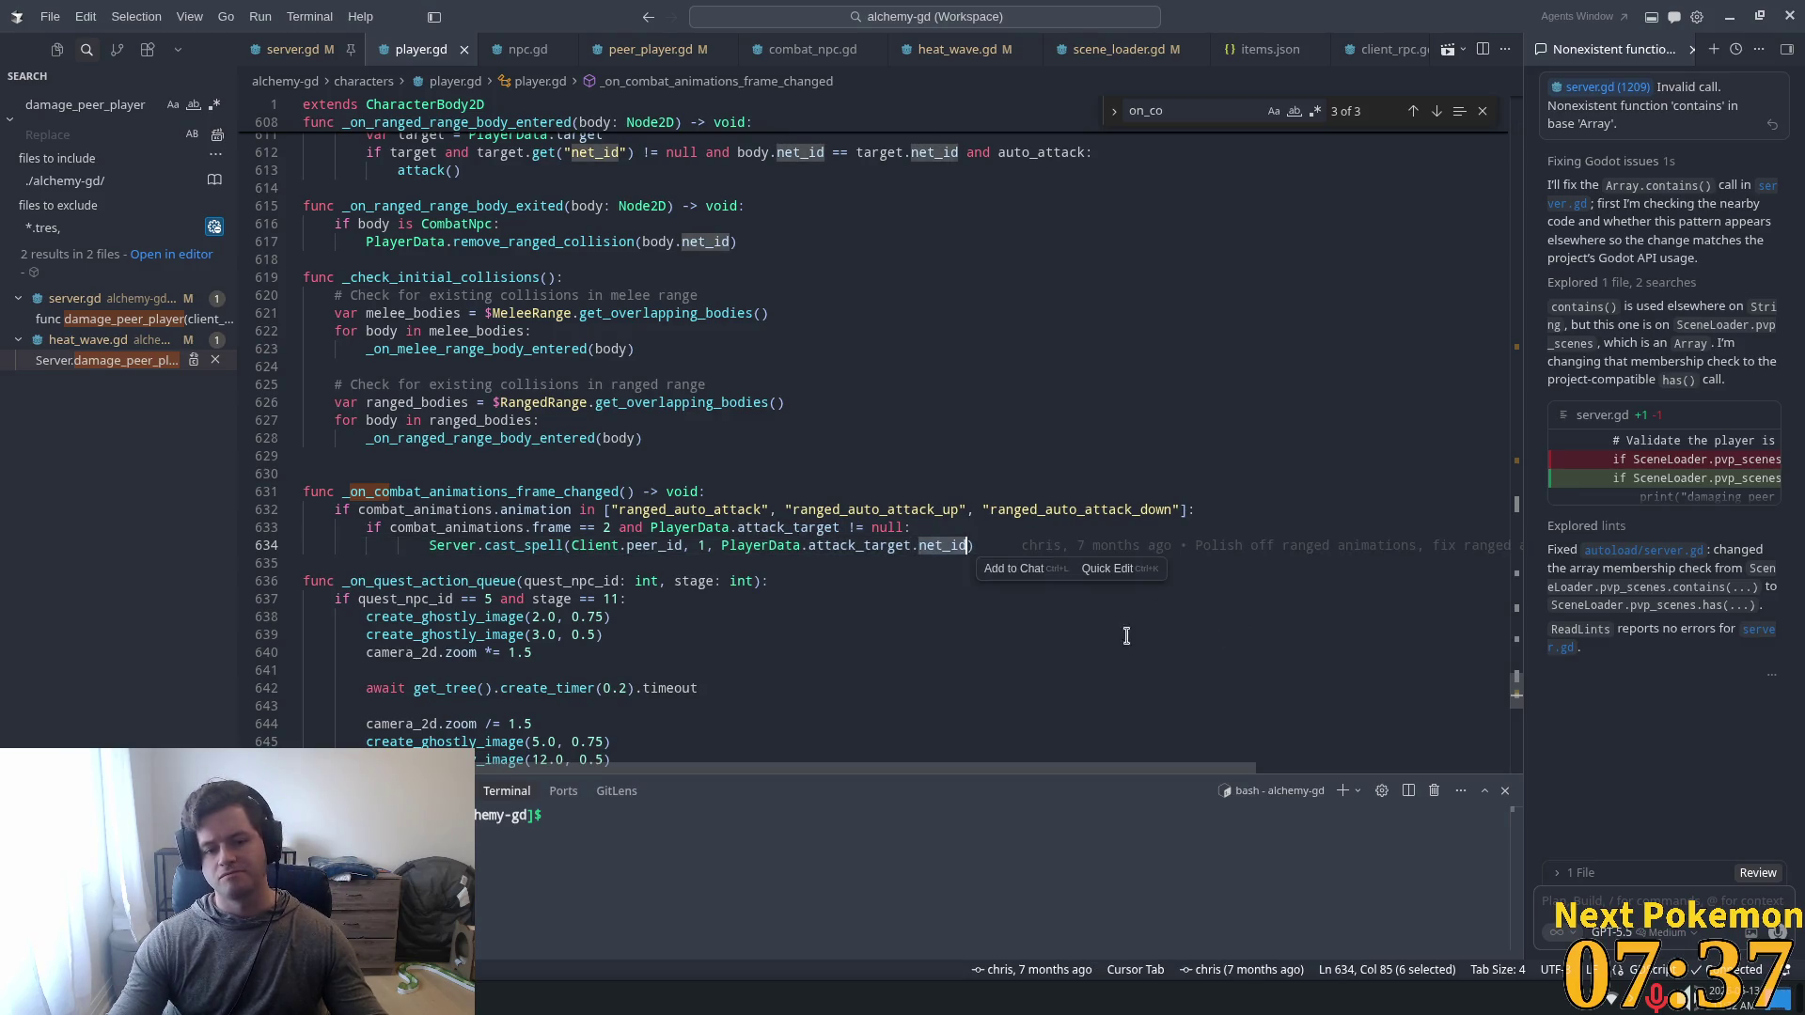
double_click(866, 551)
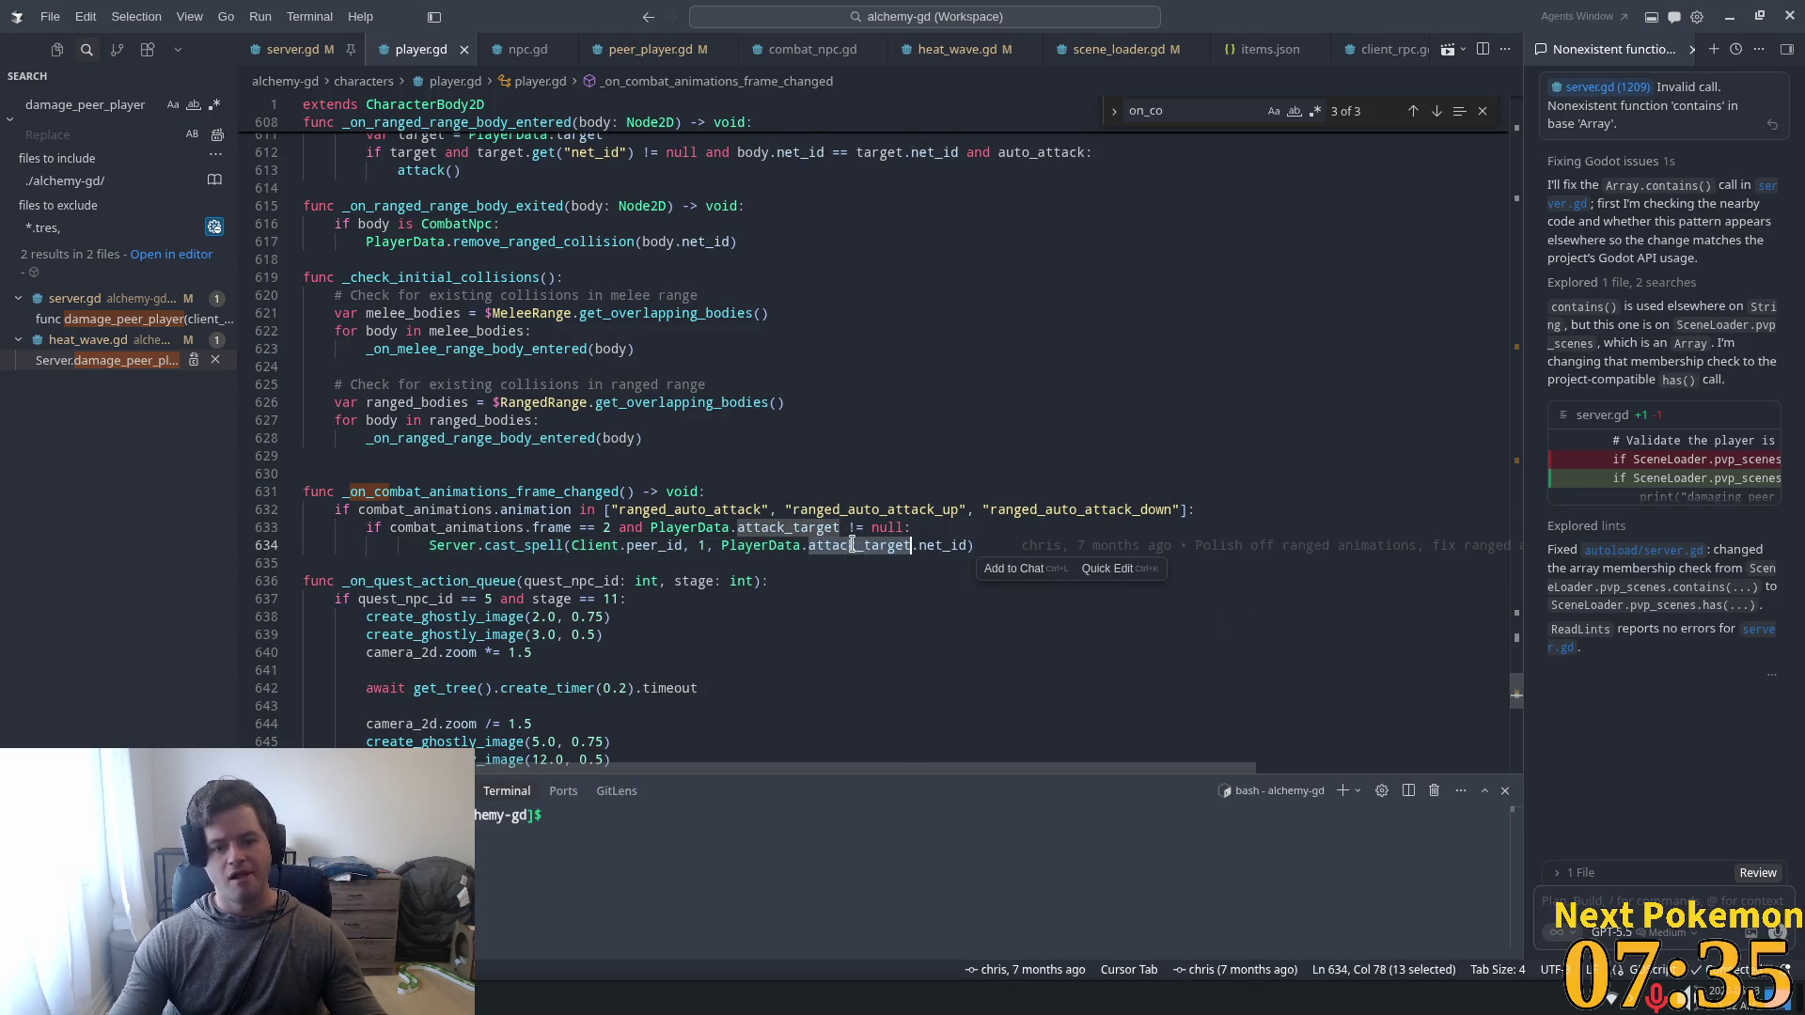
left_click(865, 550, "ctrl")
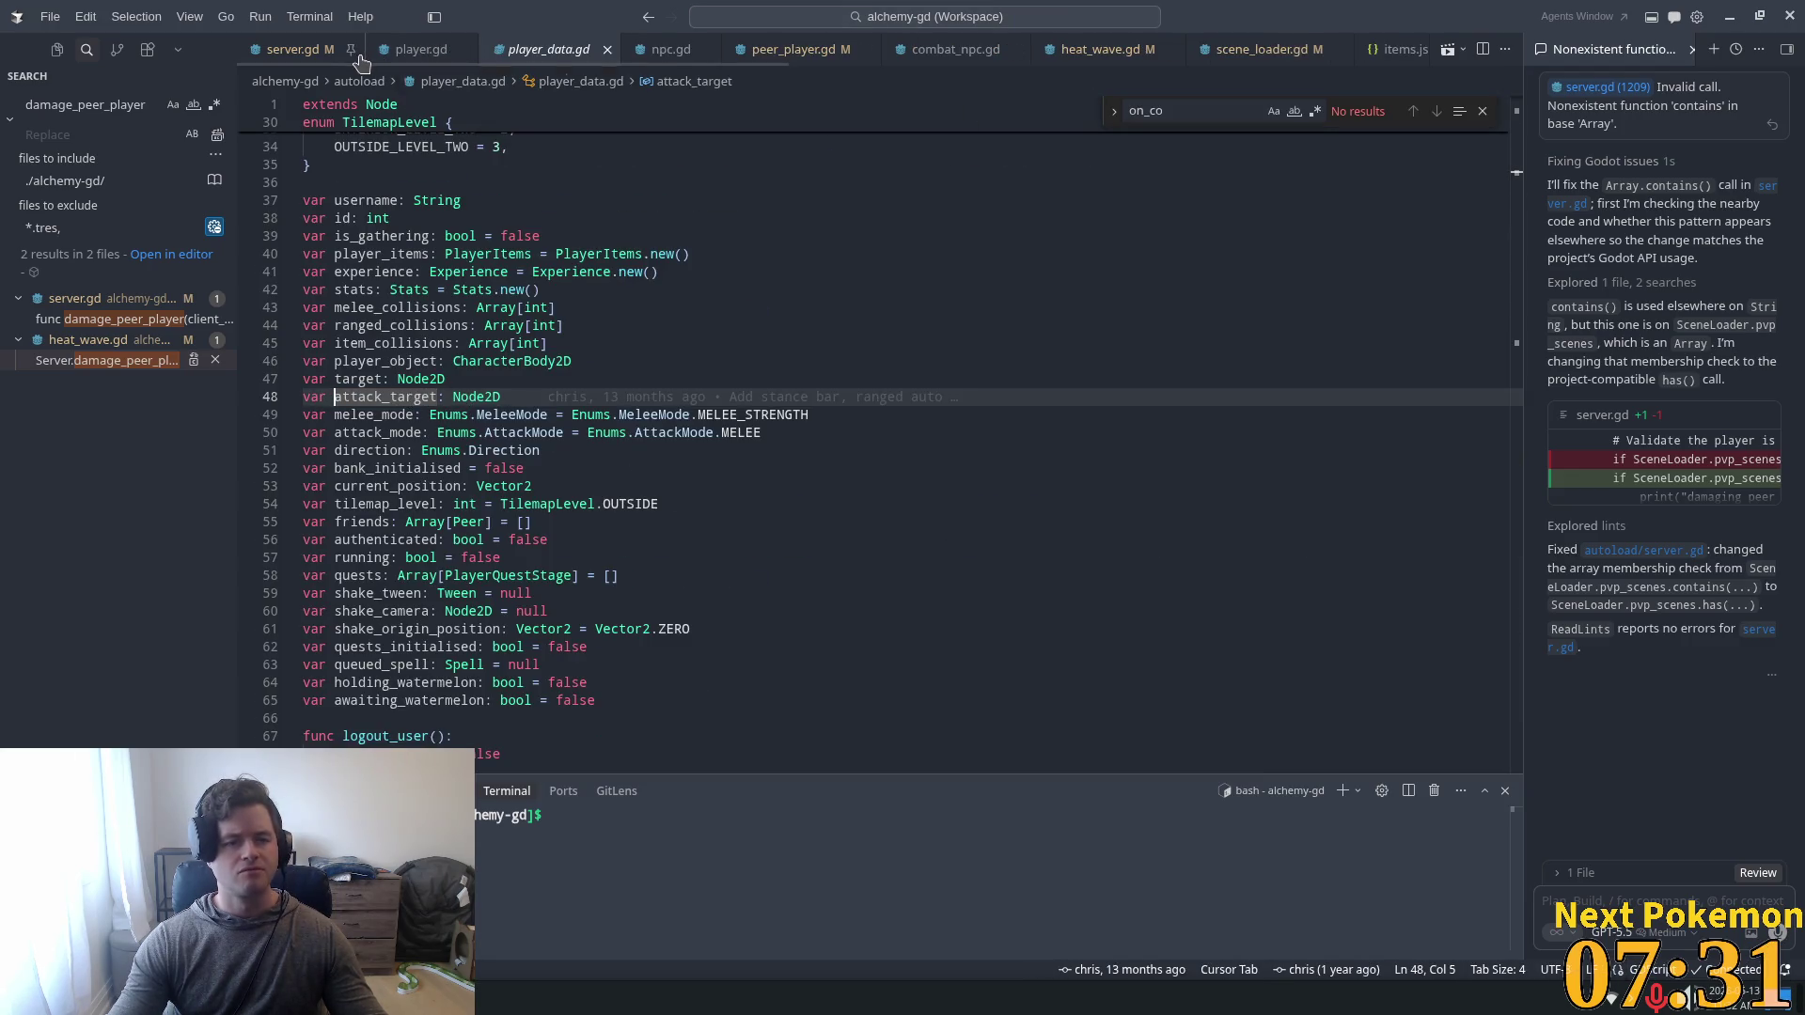
left_click(414, 49)
double_click(523, 546)
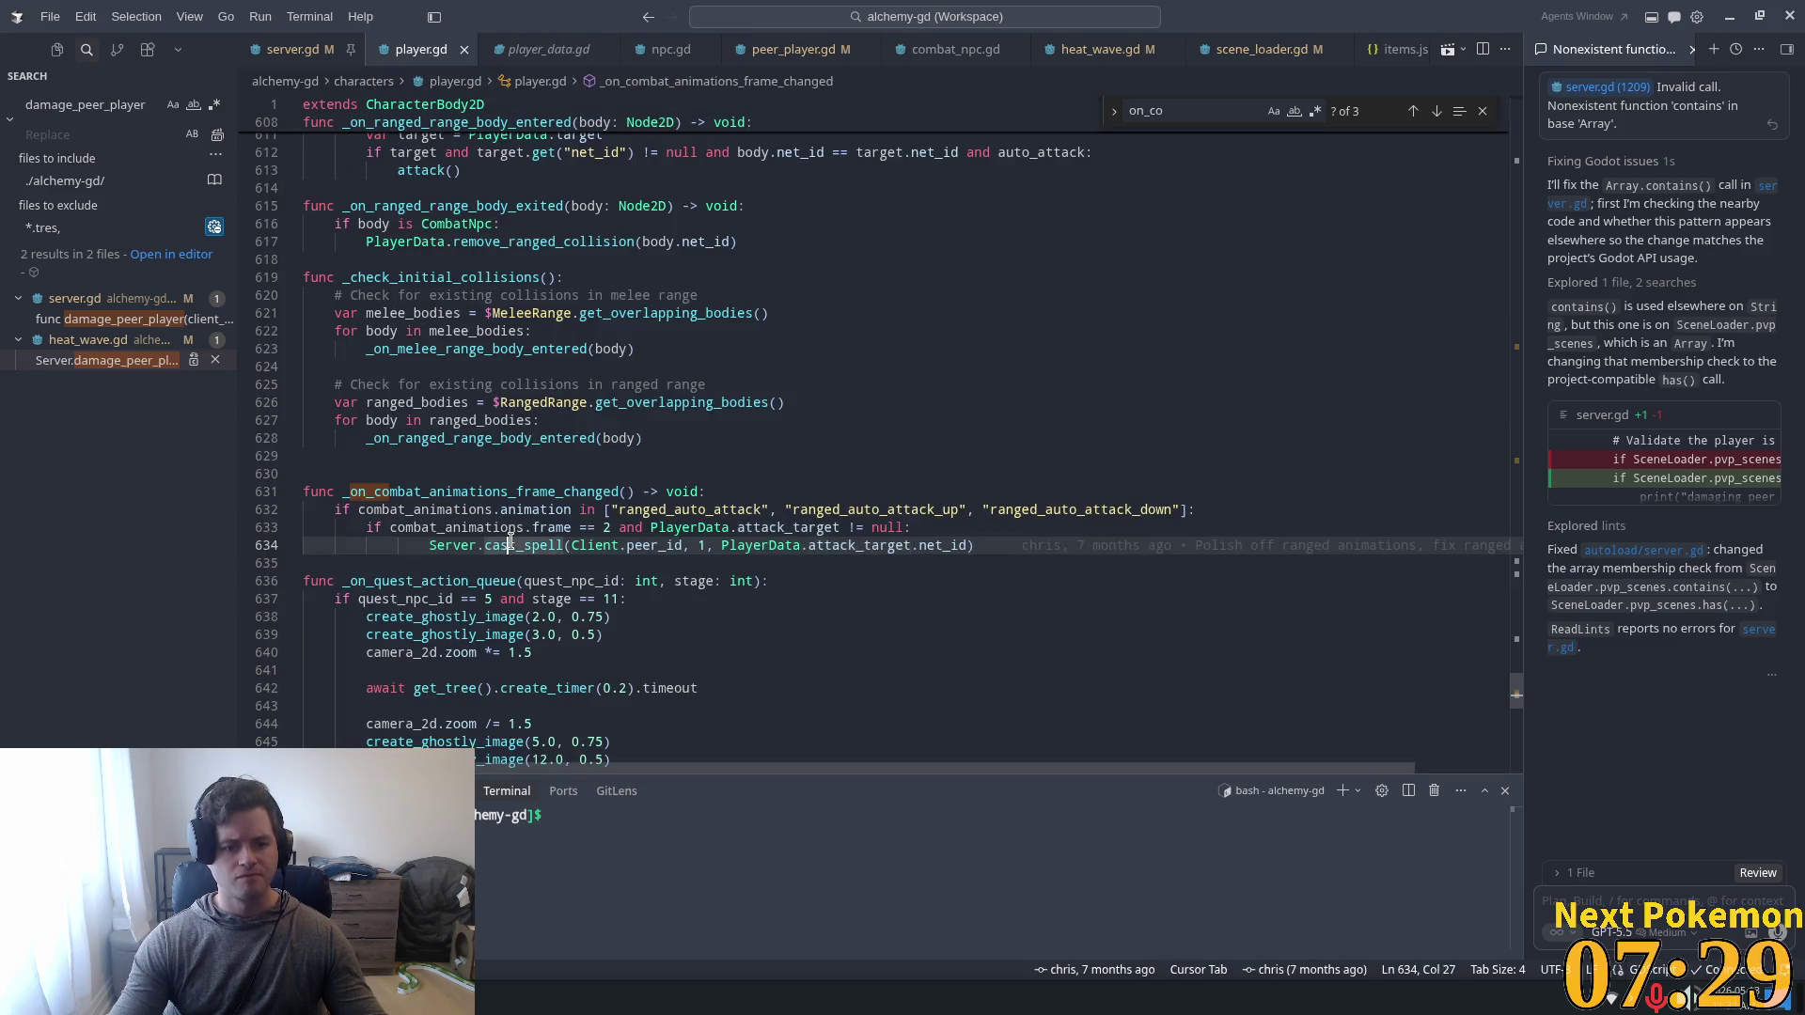
left_click(526, 545, "ctrl")
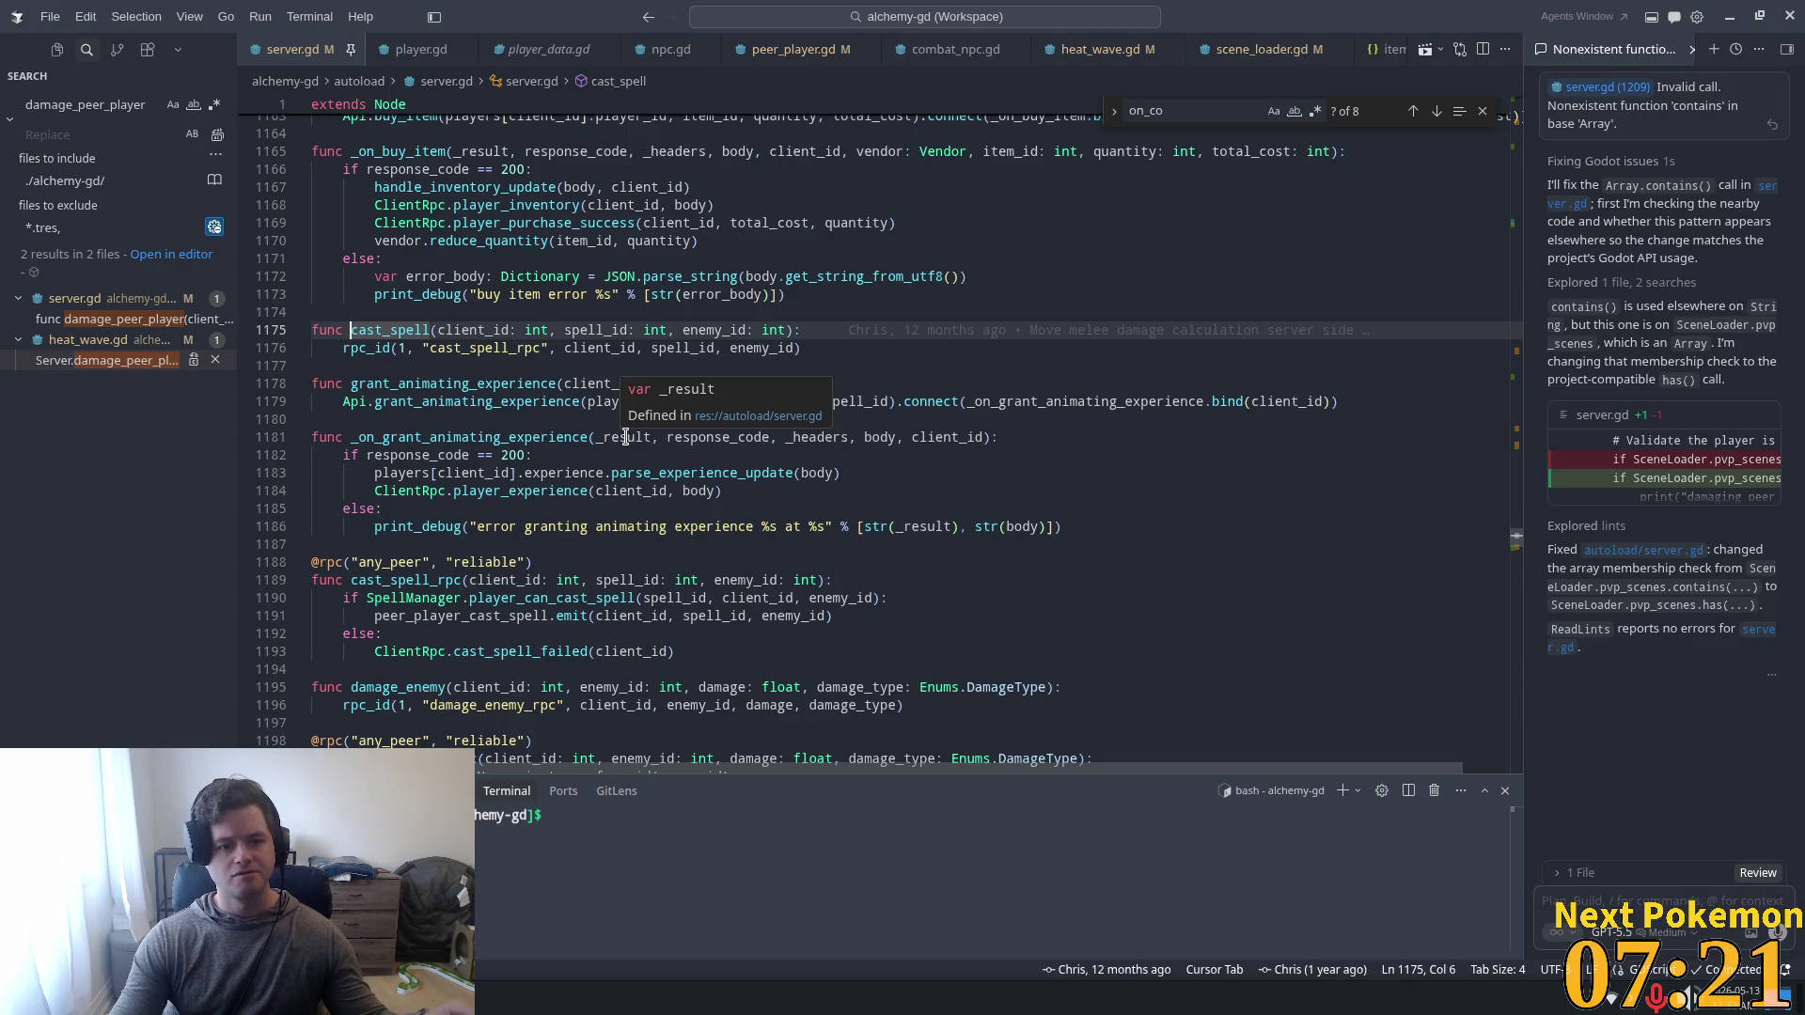
Go back to the Server.cast_spell call on line 634 of player.gd's combat-animation handler.
left_click(414, 50)
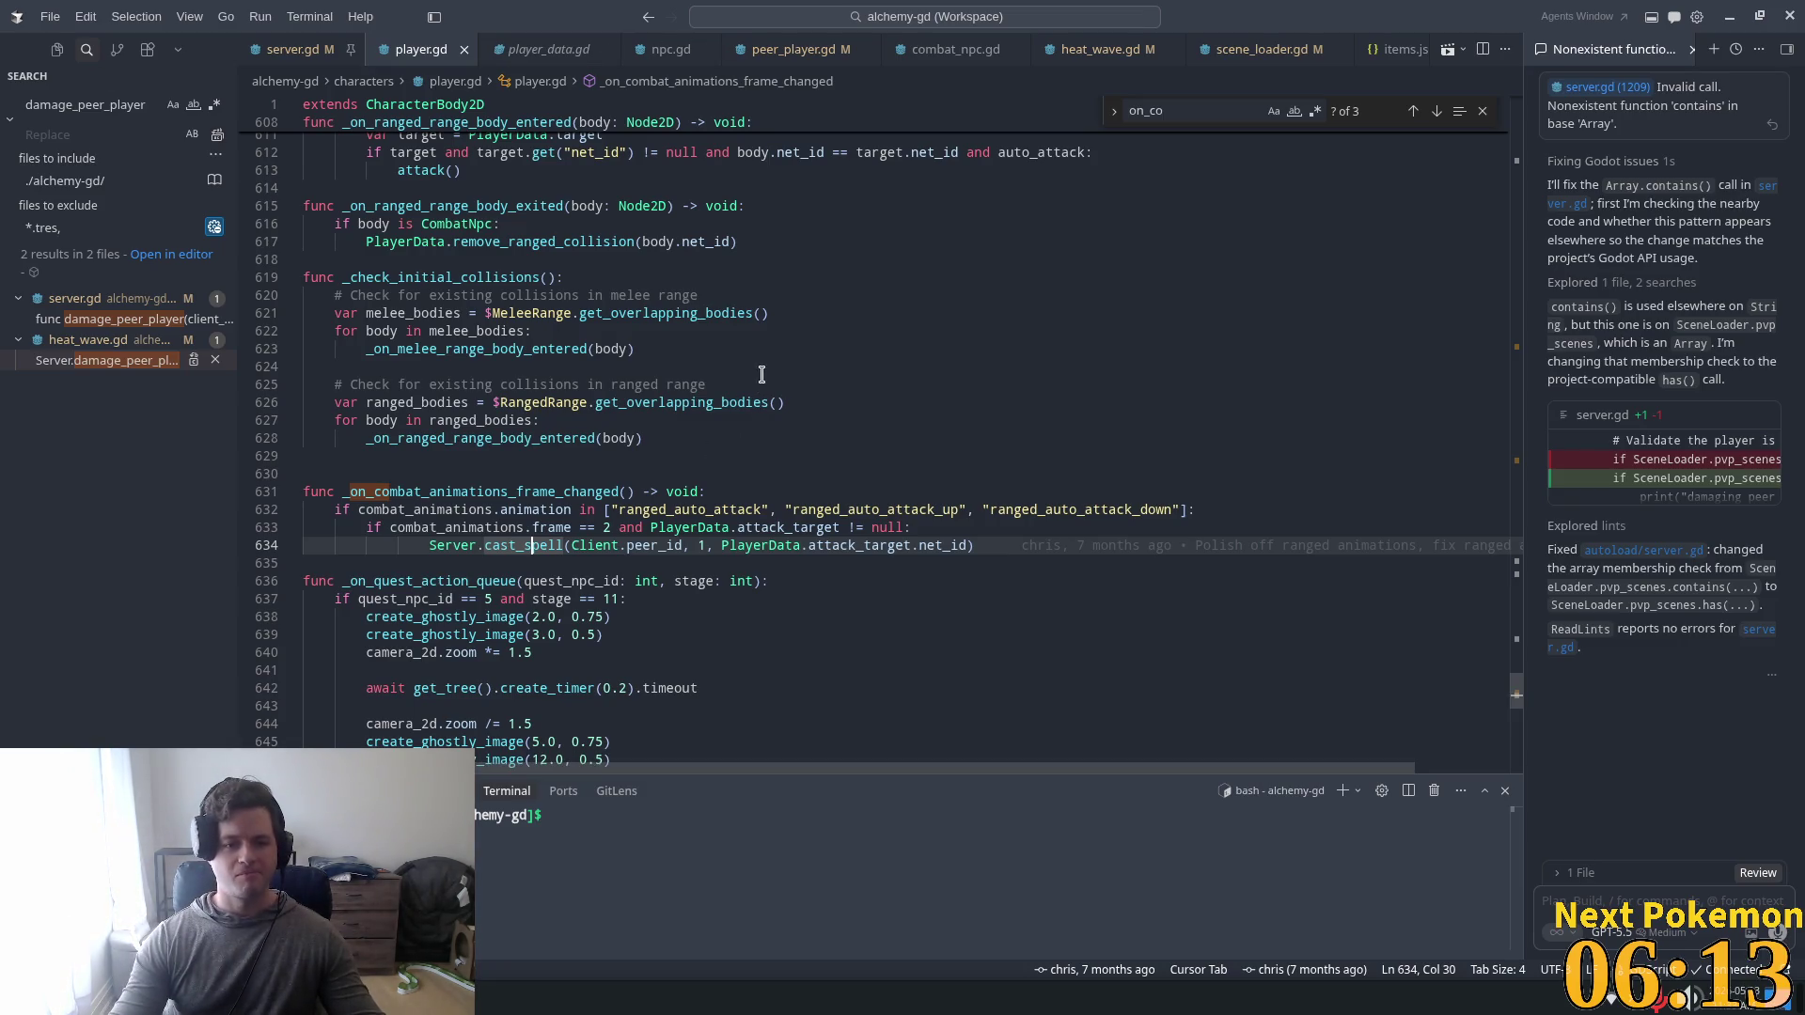
left_click(438, 548)
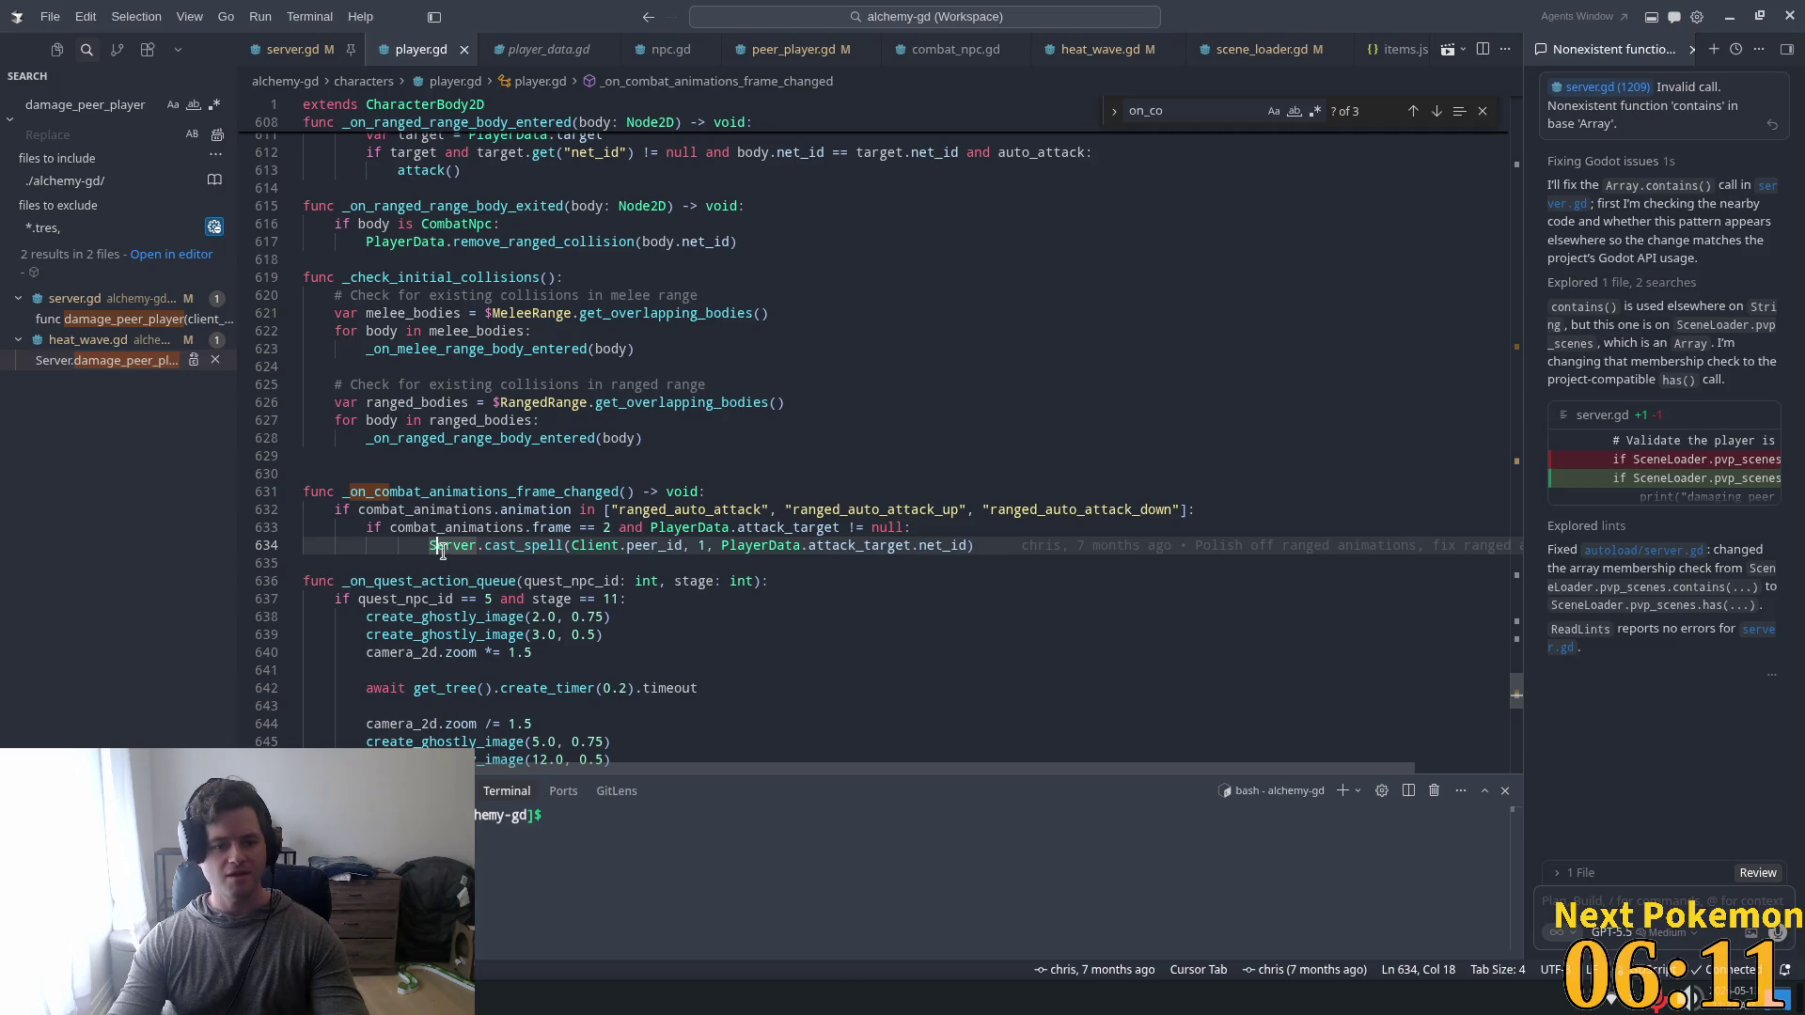
Shift the Server.cast_spell line in player.gd one indent level left.
left_click(423, 546)
key("BackSpace")
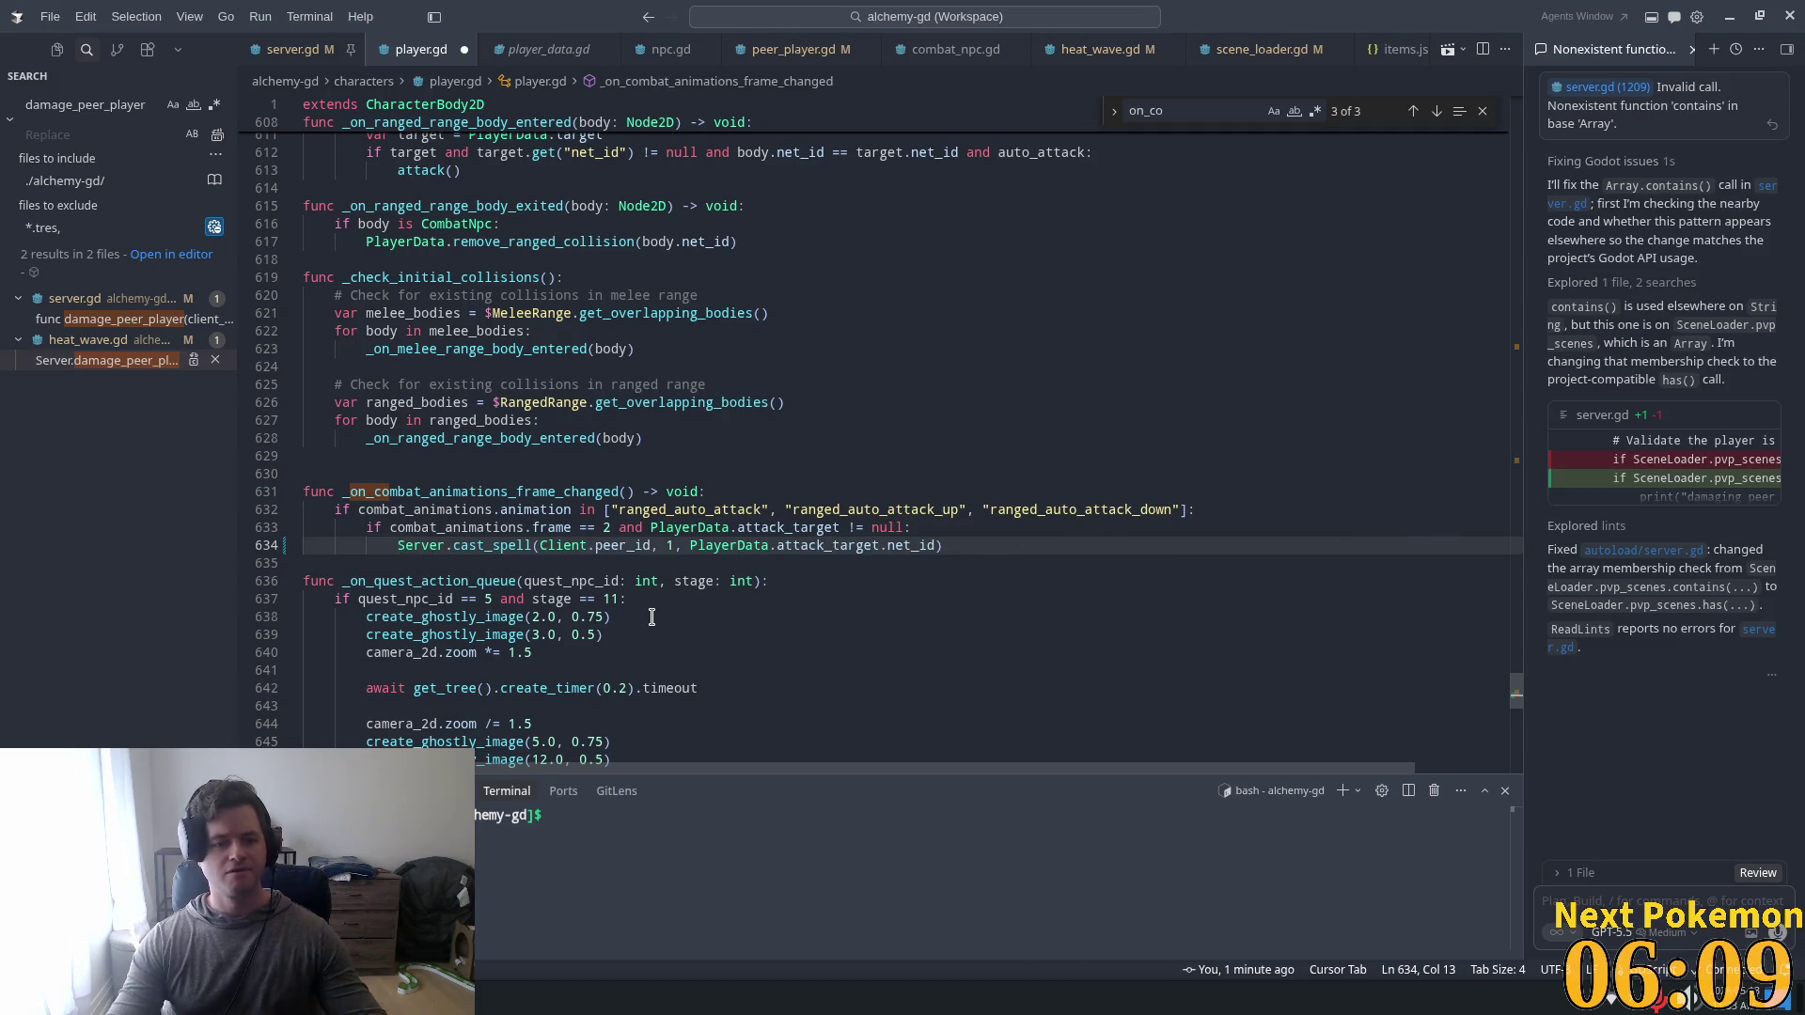
key("Down")
left_click(461, 455)
Search player.gd for animation_finished to find the animation handler.
scroll(922, 592, "down", 5)
scroll(921, 591, "down", 2)
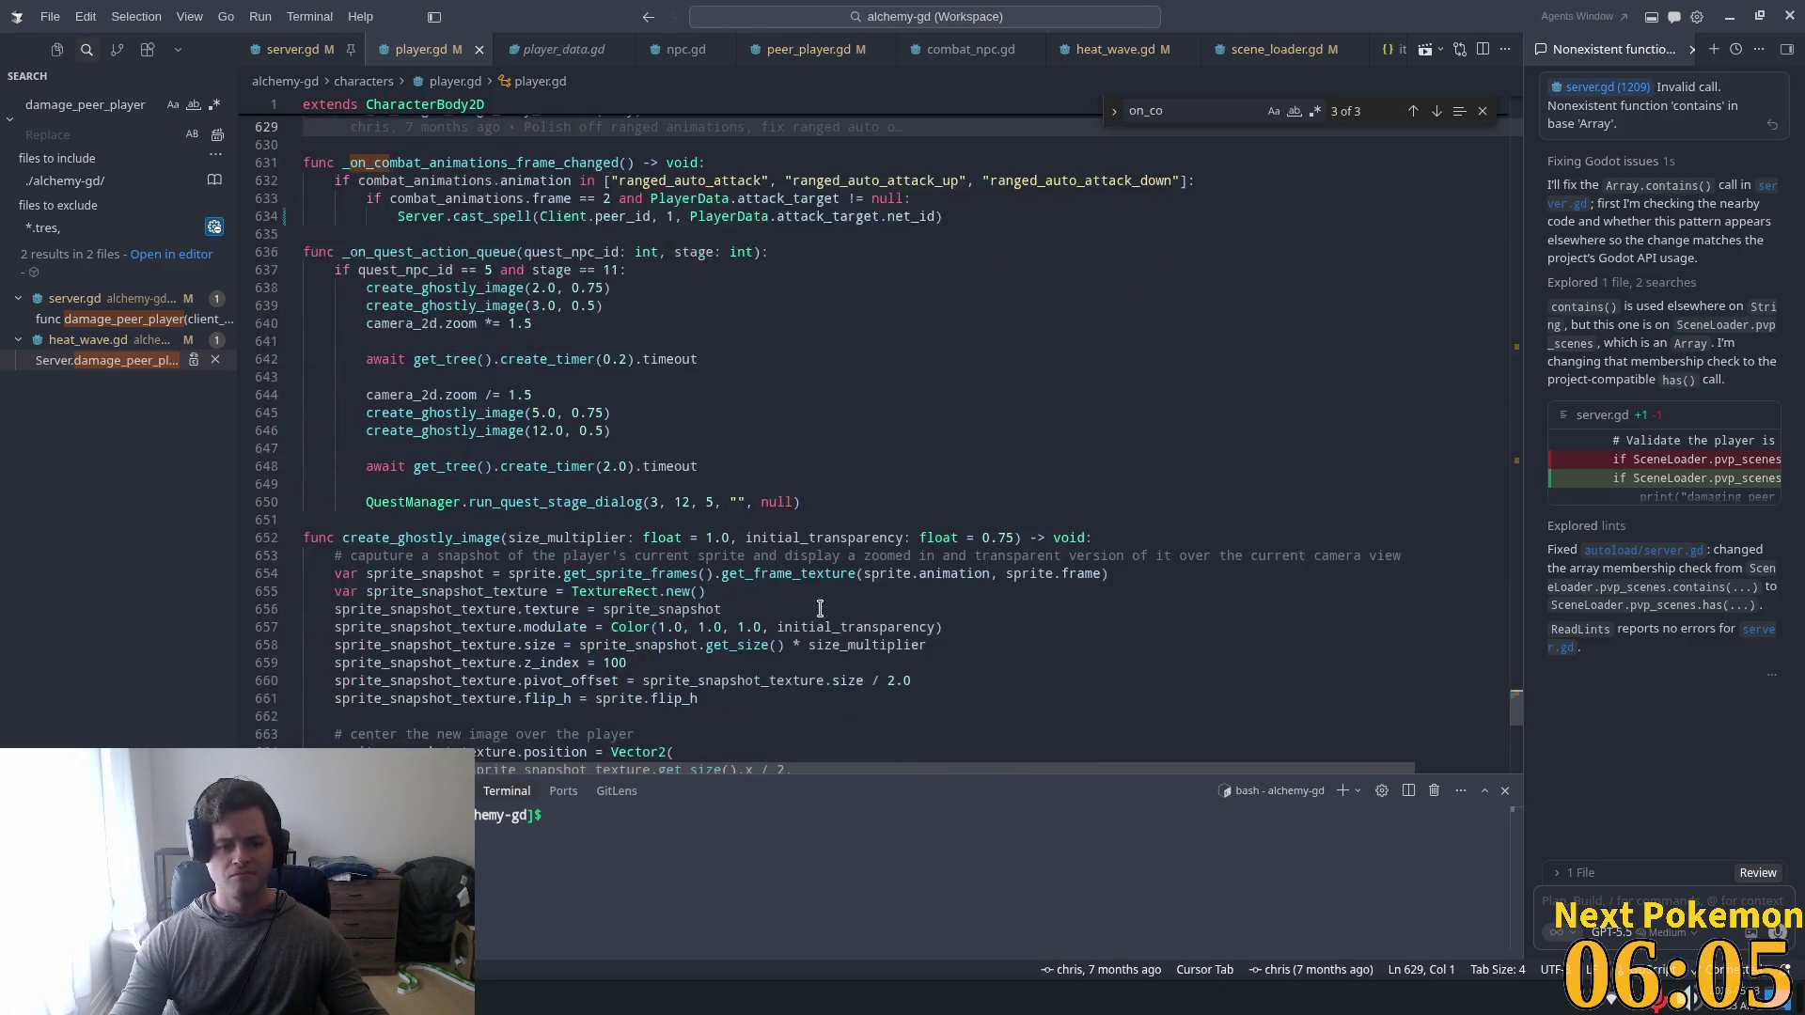
key("ctrl+f")
type("on")
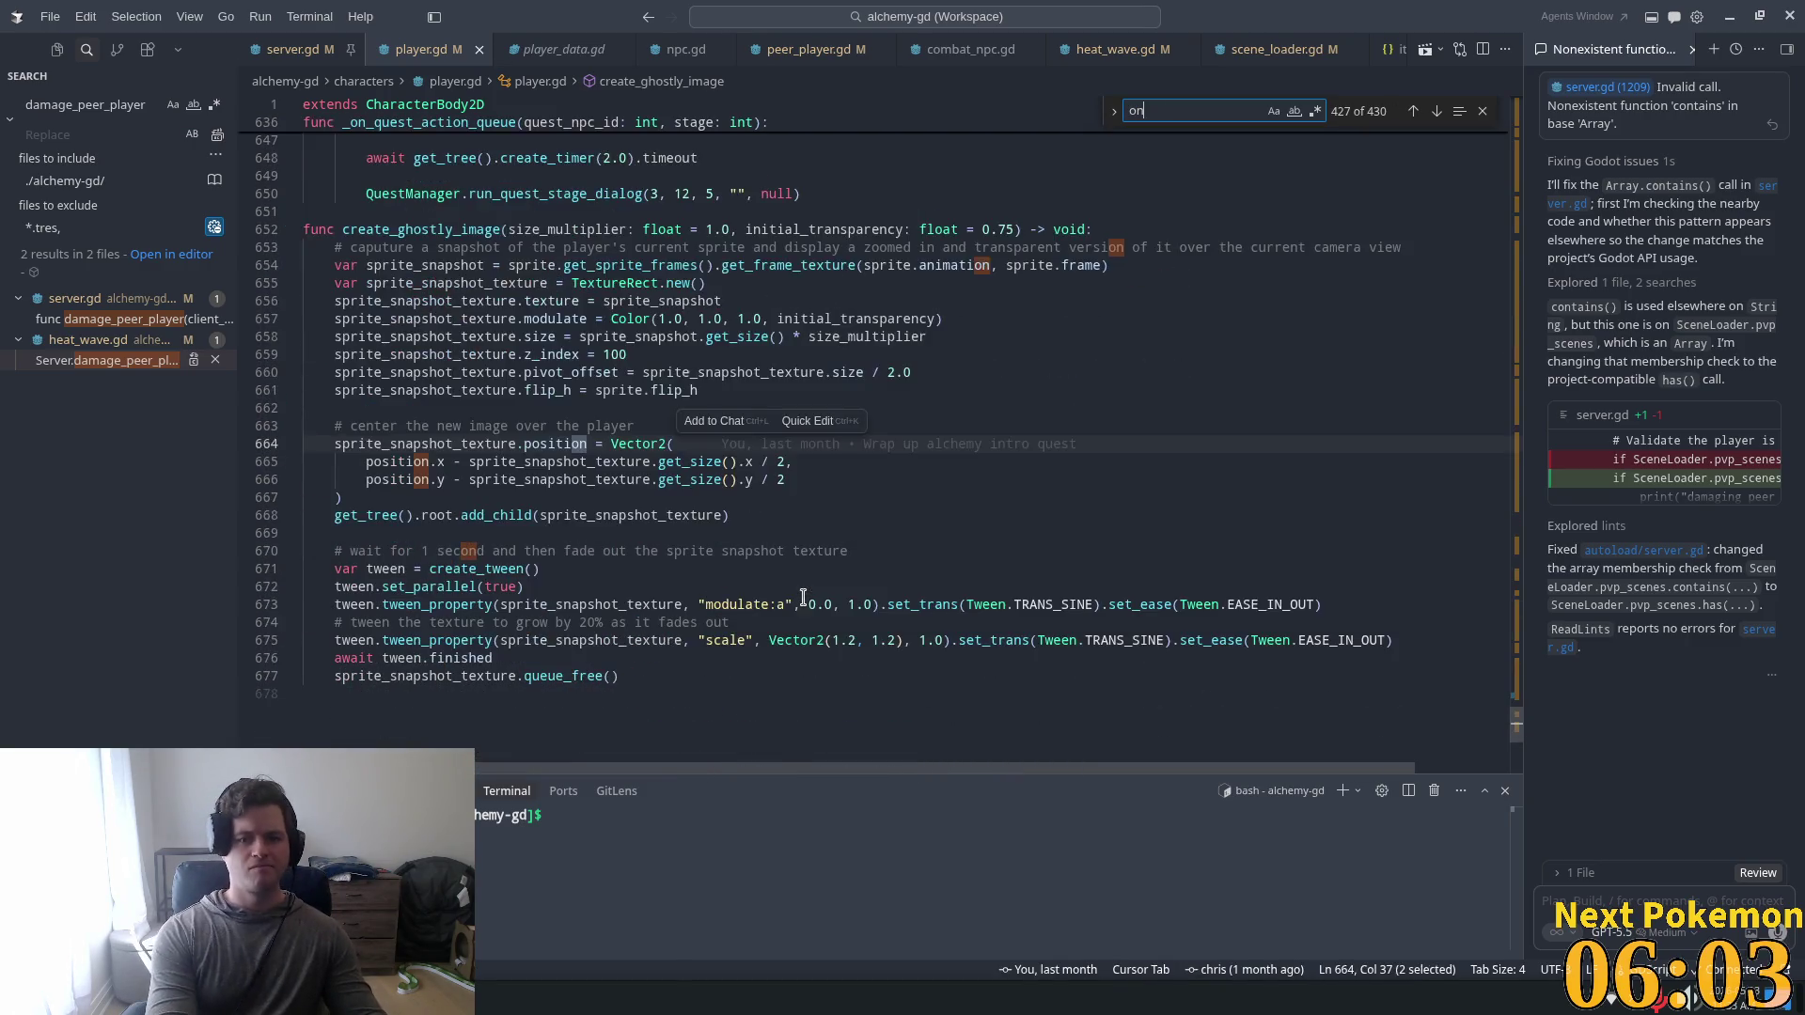
type("_anima")
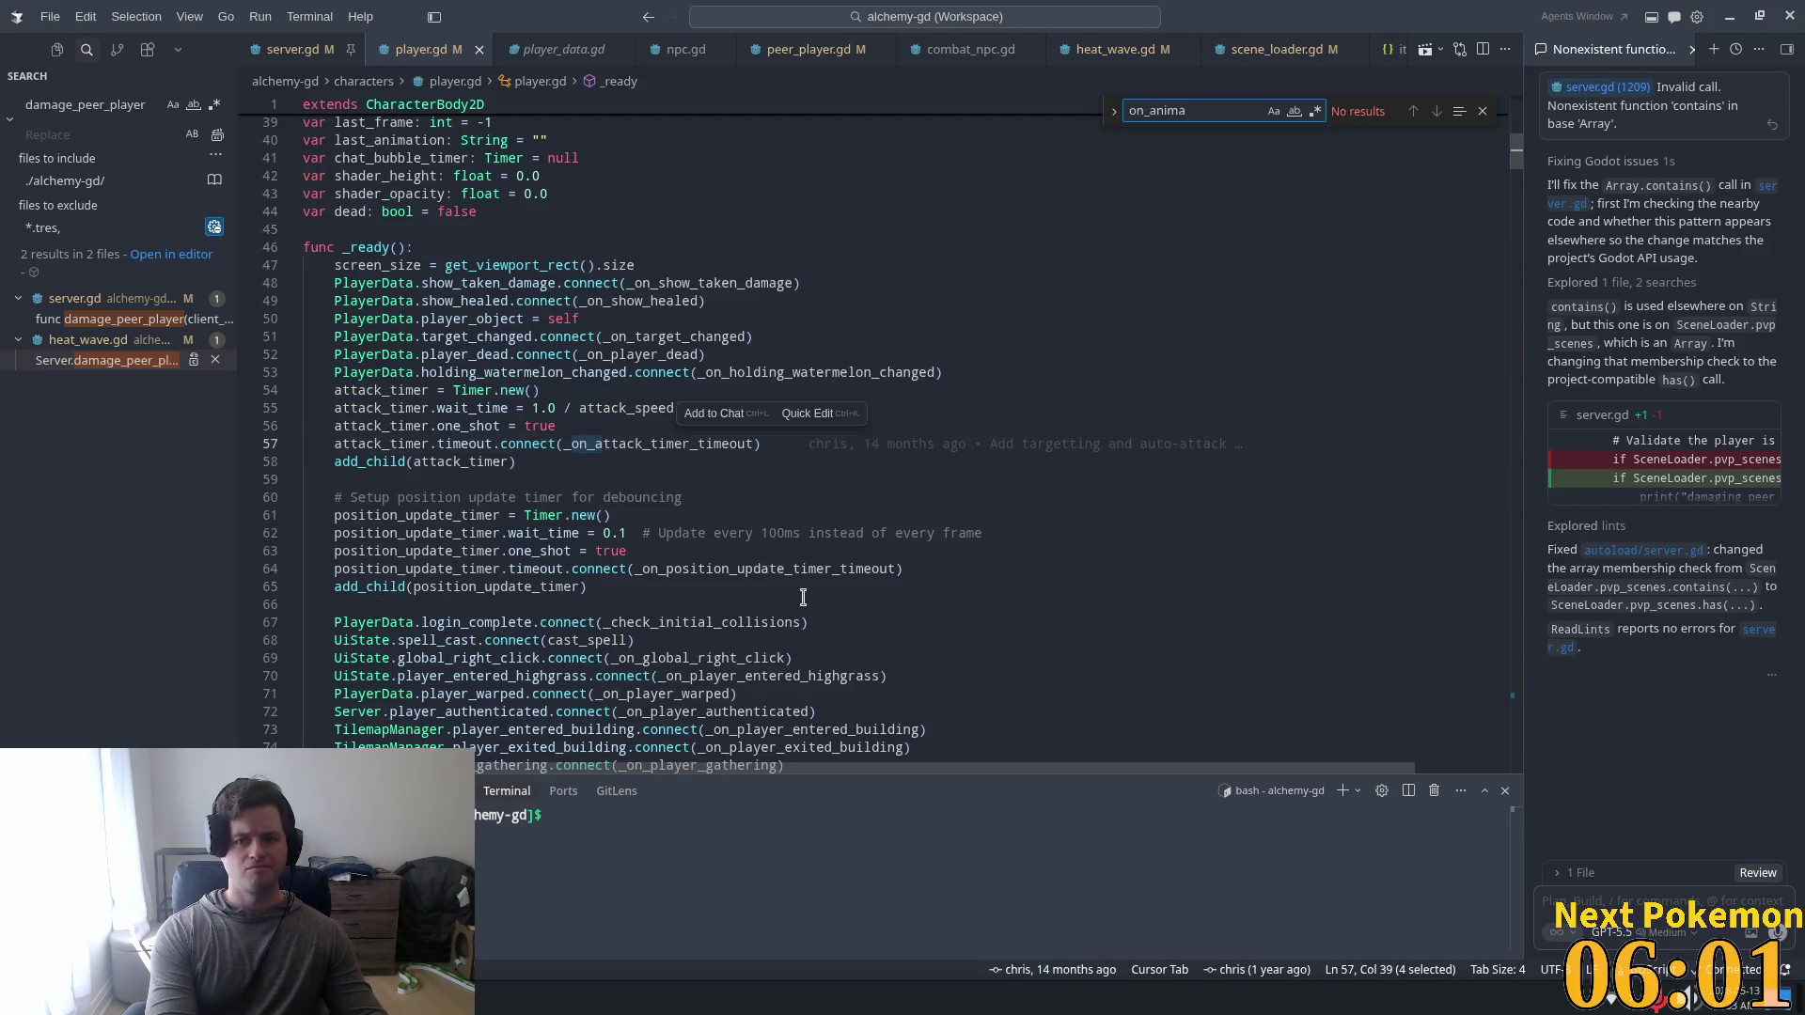
key("BackSpace")
key("BackSpace")
key("BackSpace")
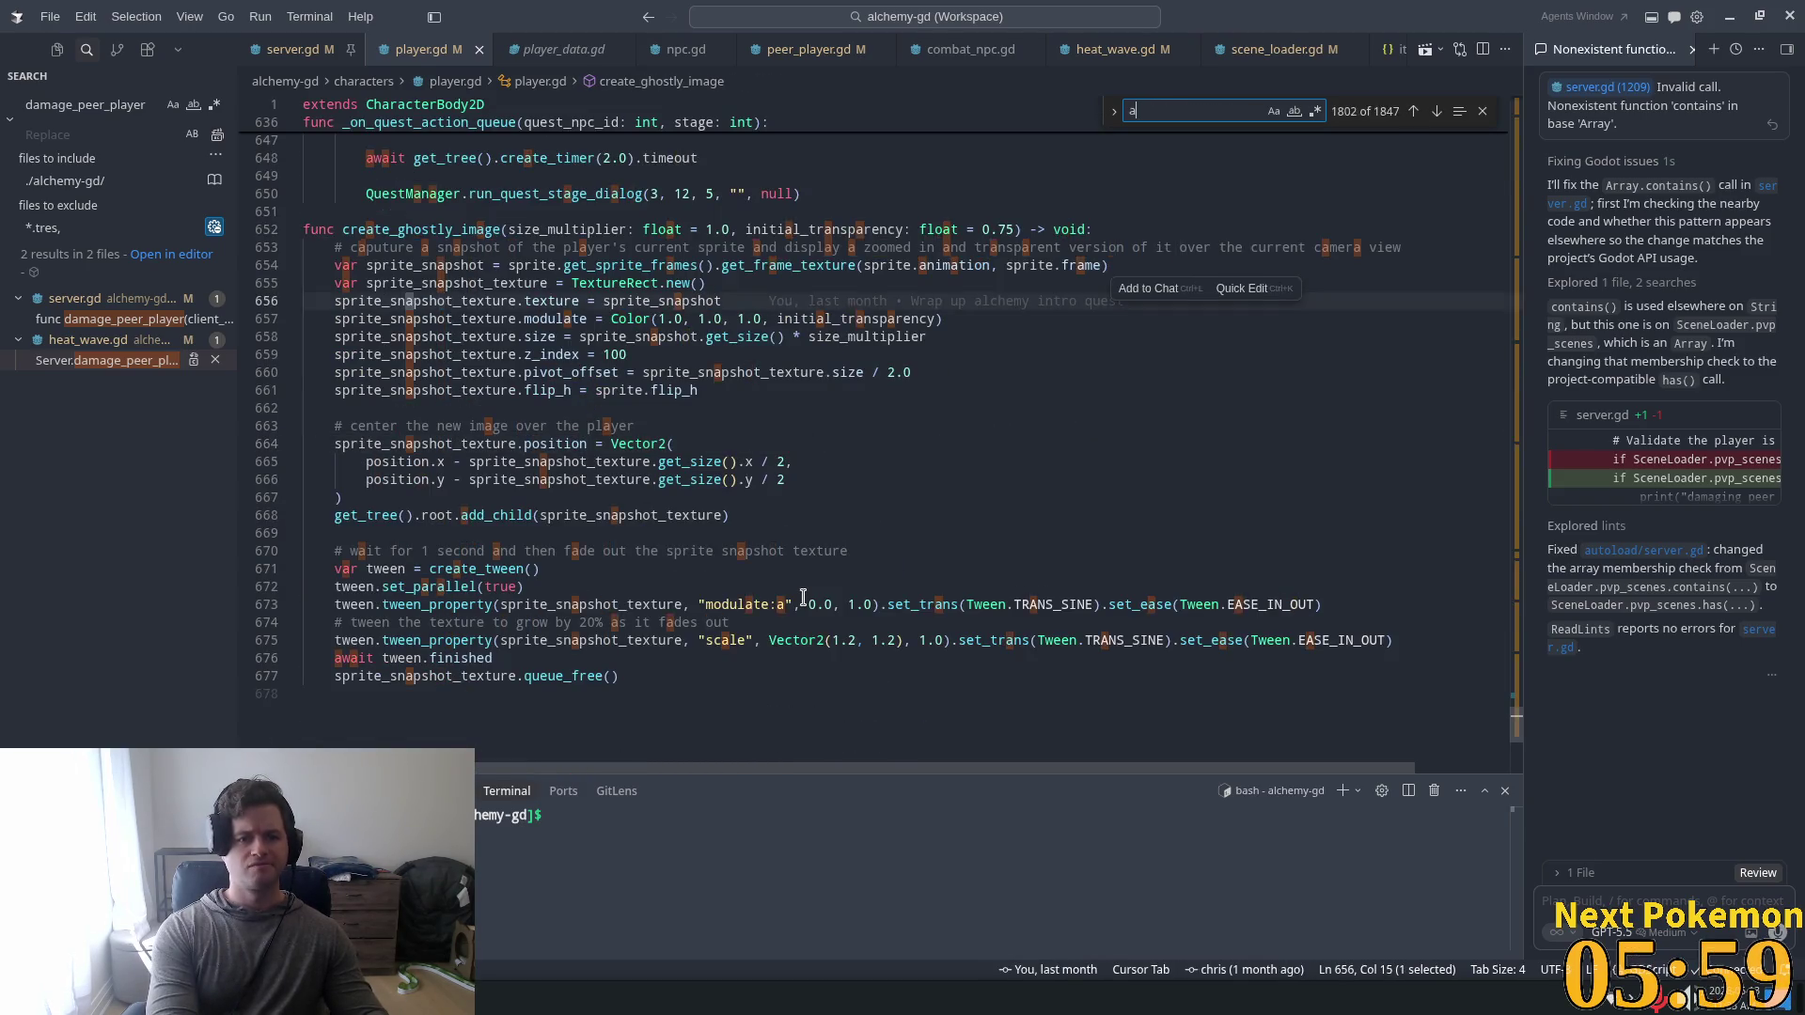
type("animation")
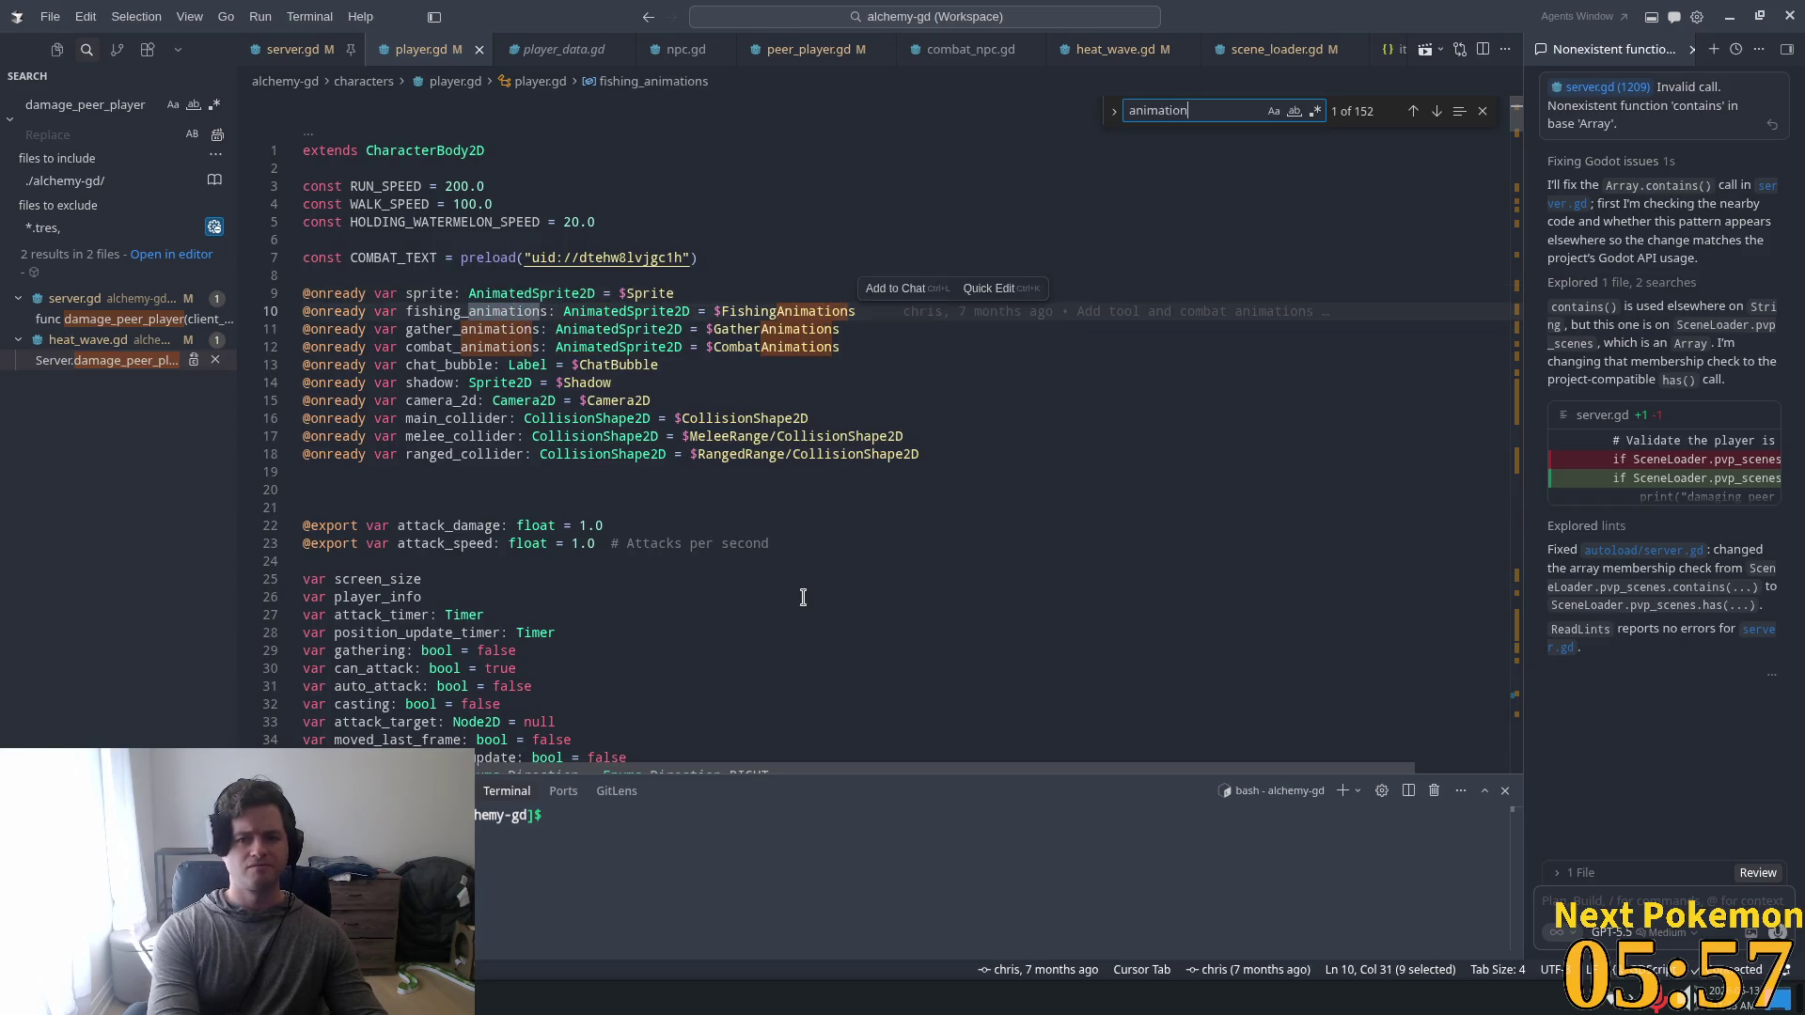
type("_fini")
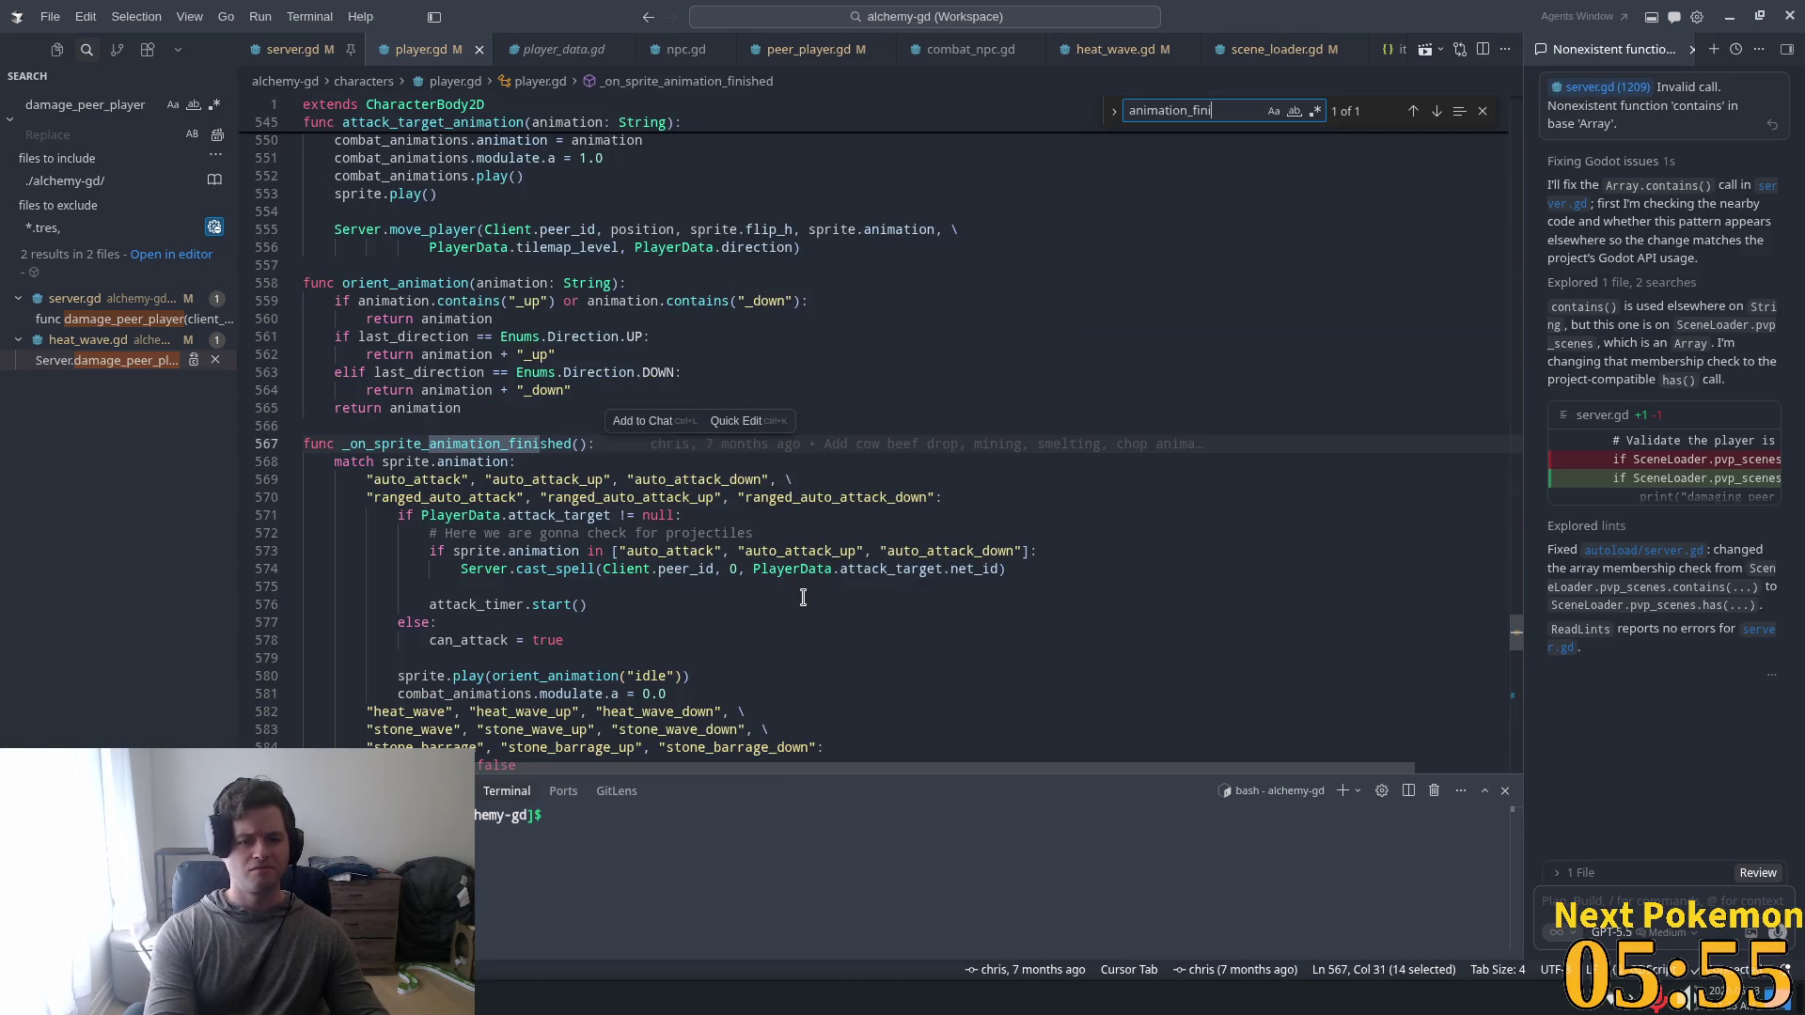
scroll(703, 570, "down", 4)
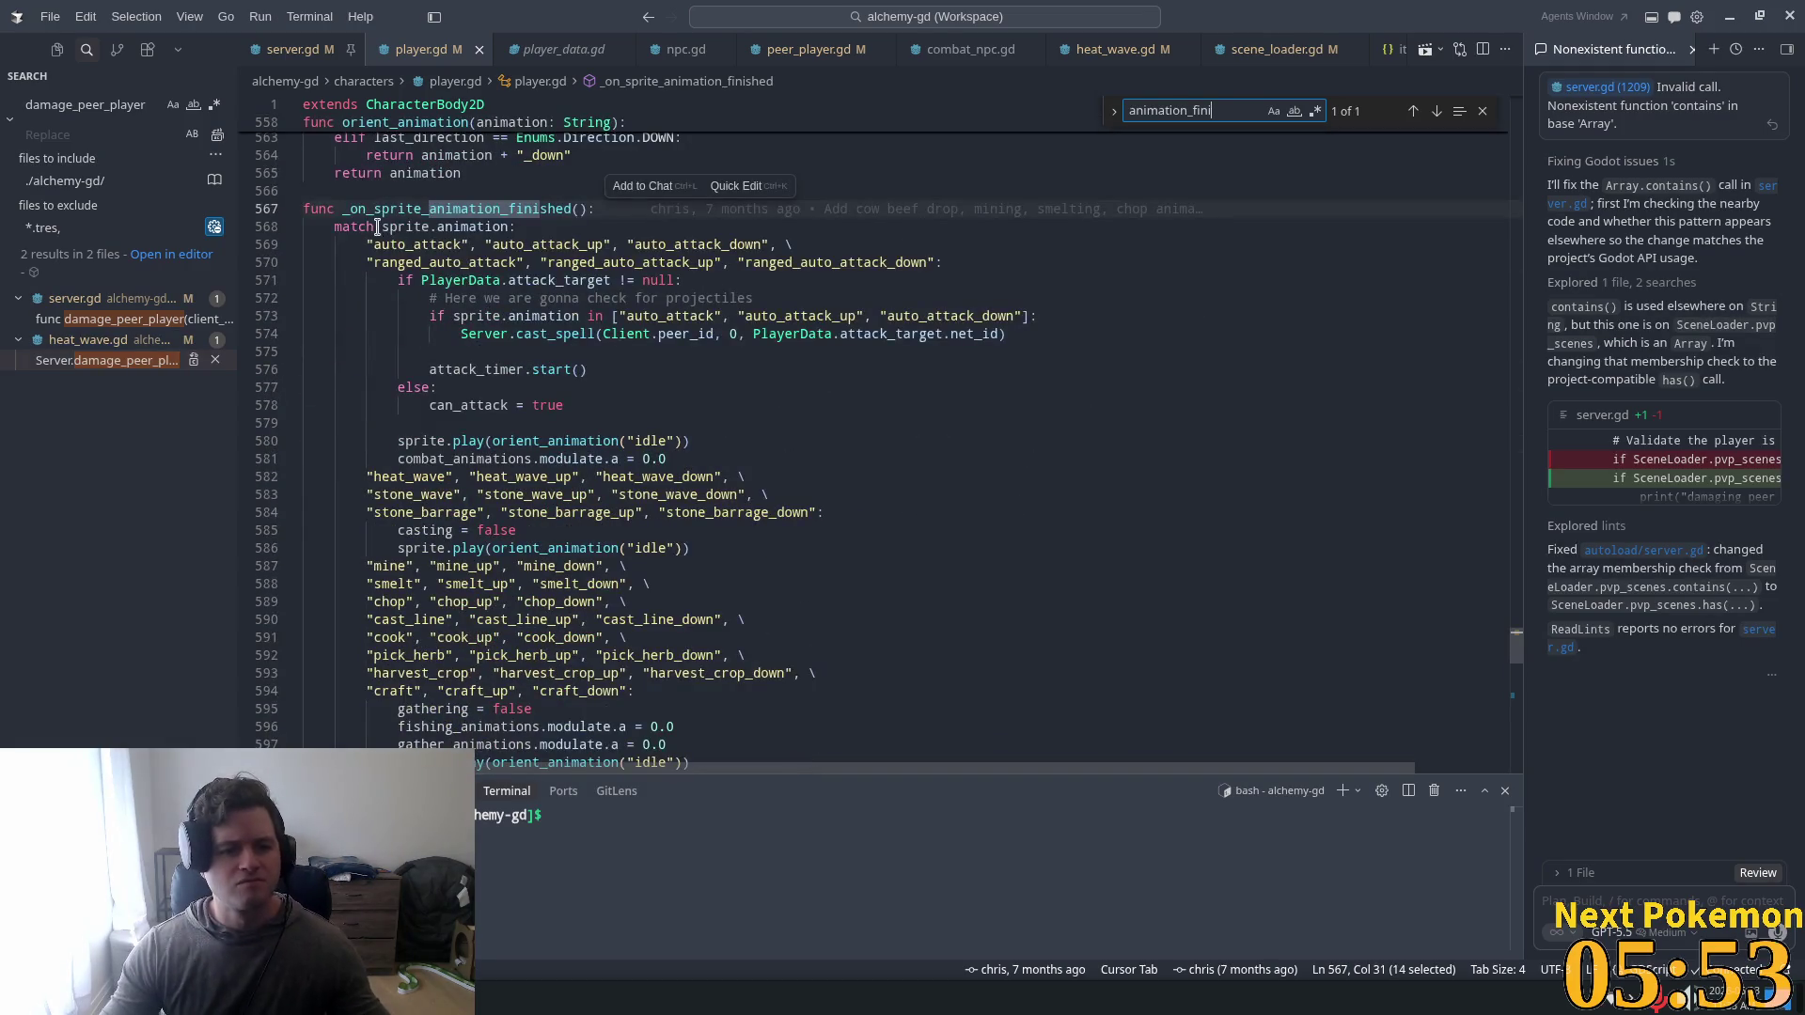
Follow the auto_attack branch's cast_spell call on line 574 into server.gd.
double_click(464, 248)
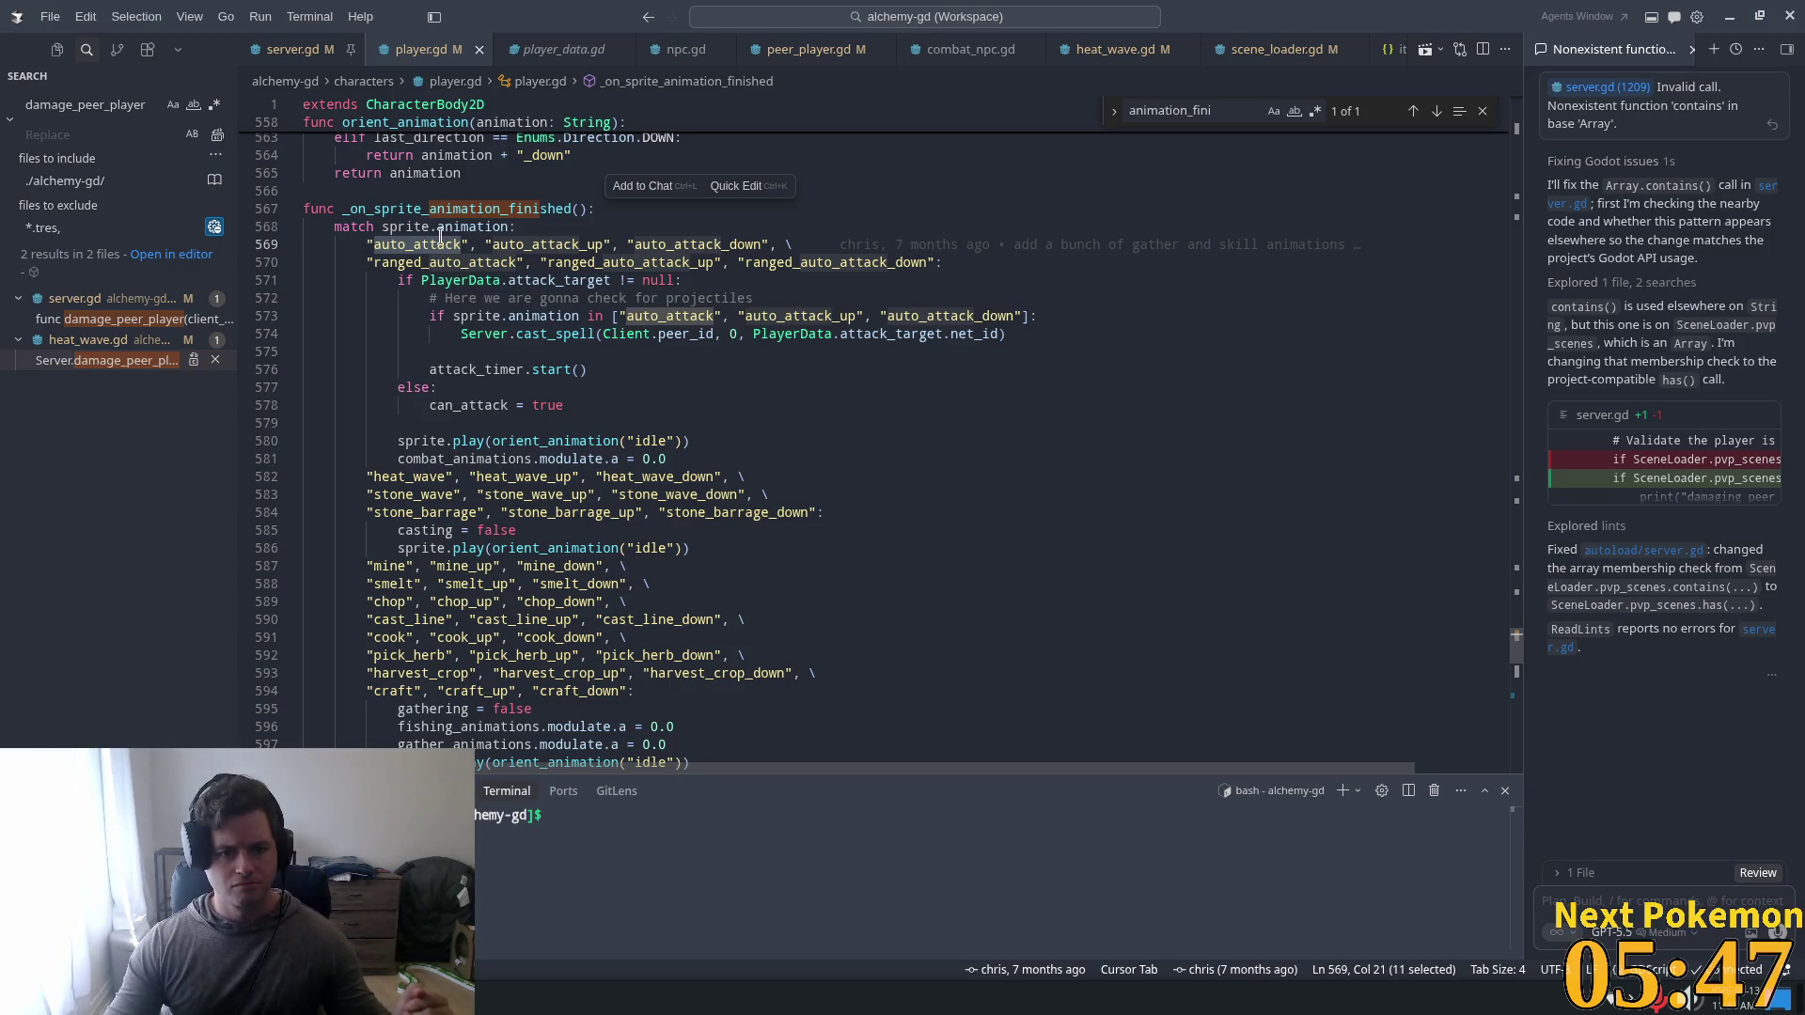
left_click(623, 317)
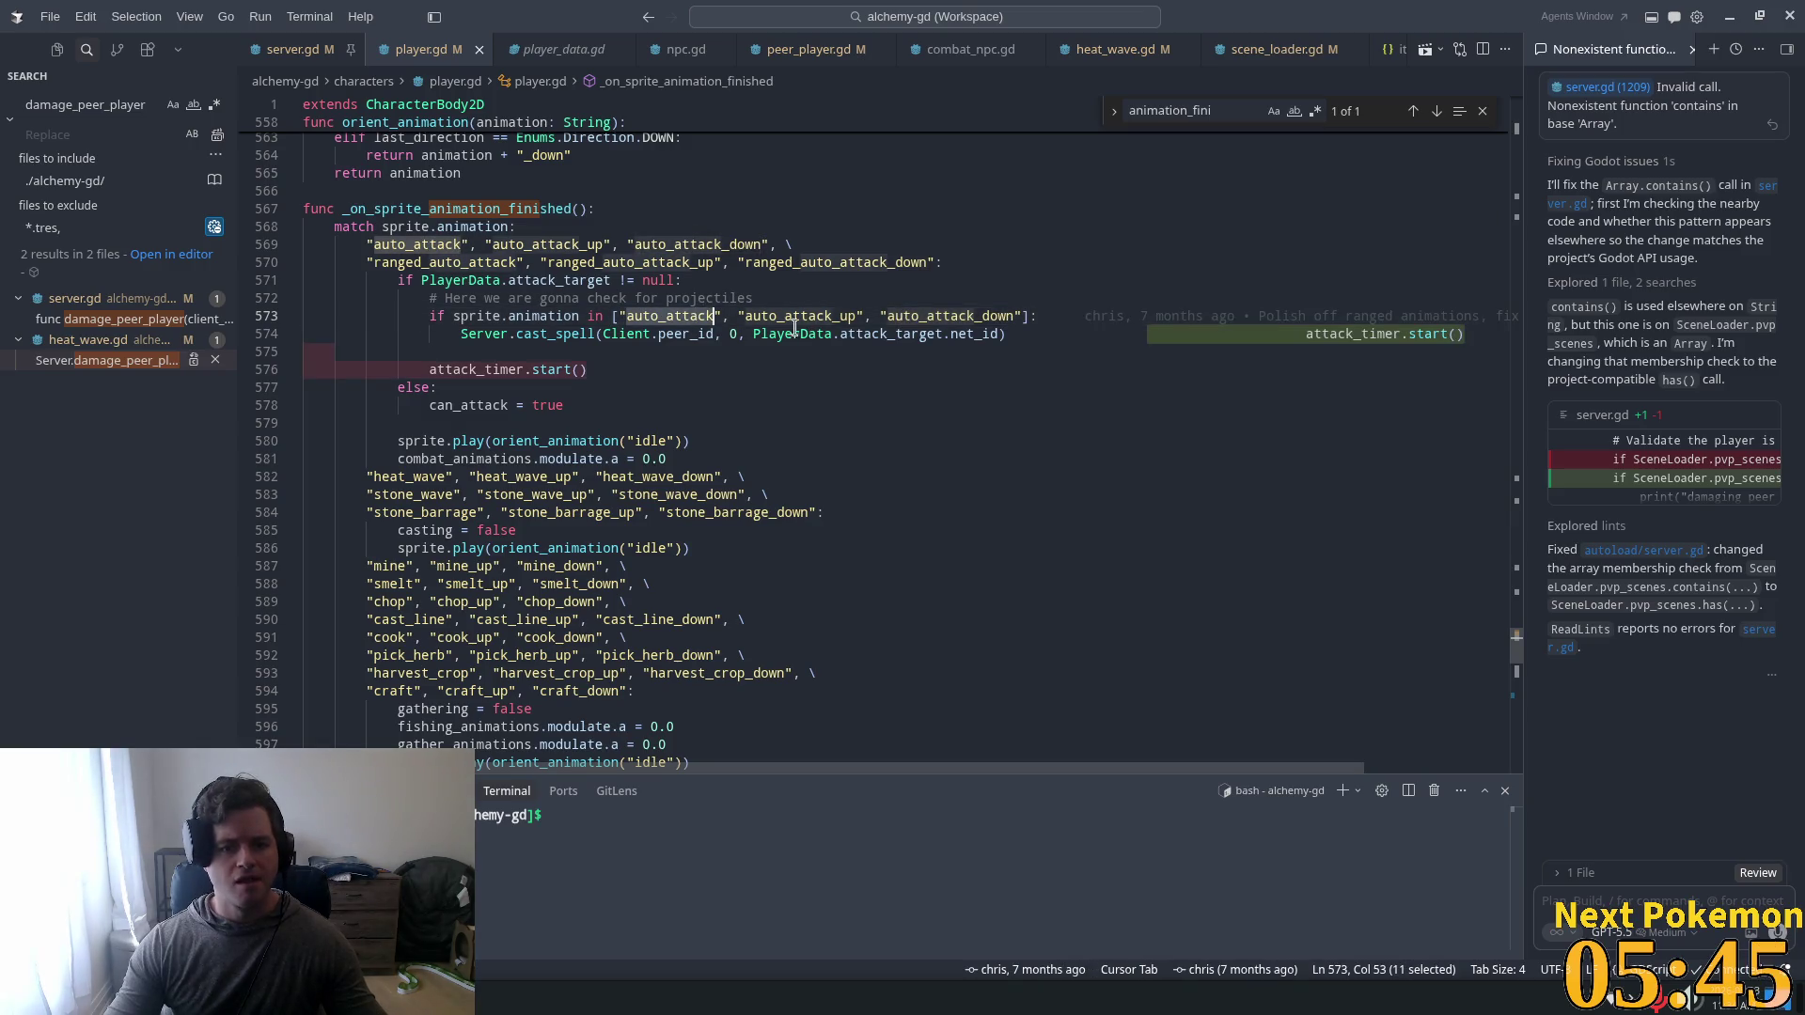
left_click(565, 334)
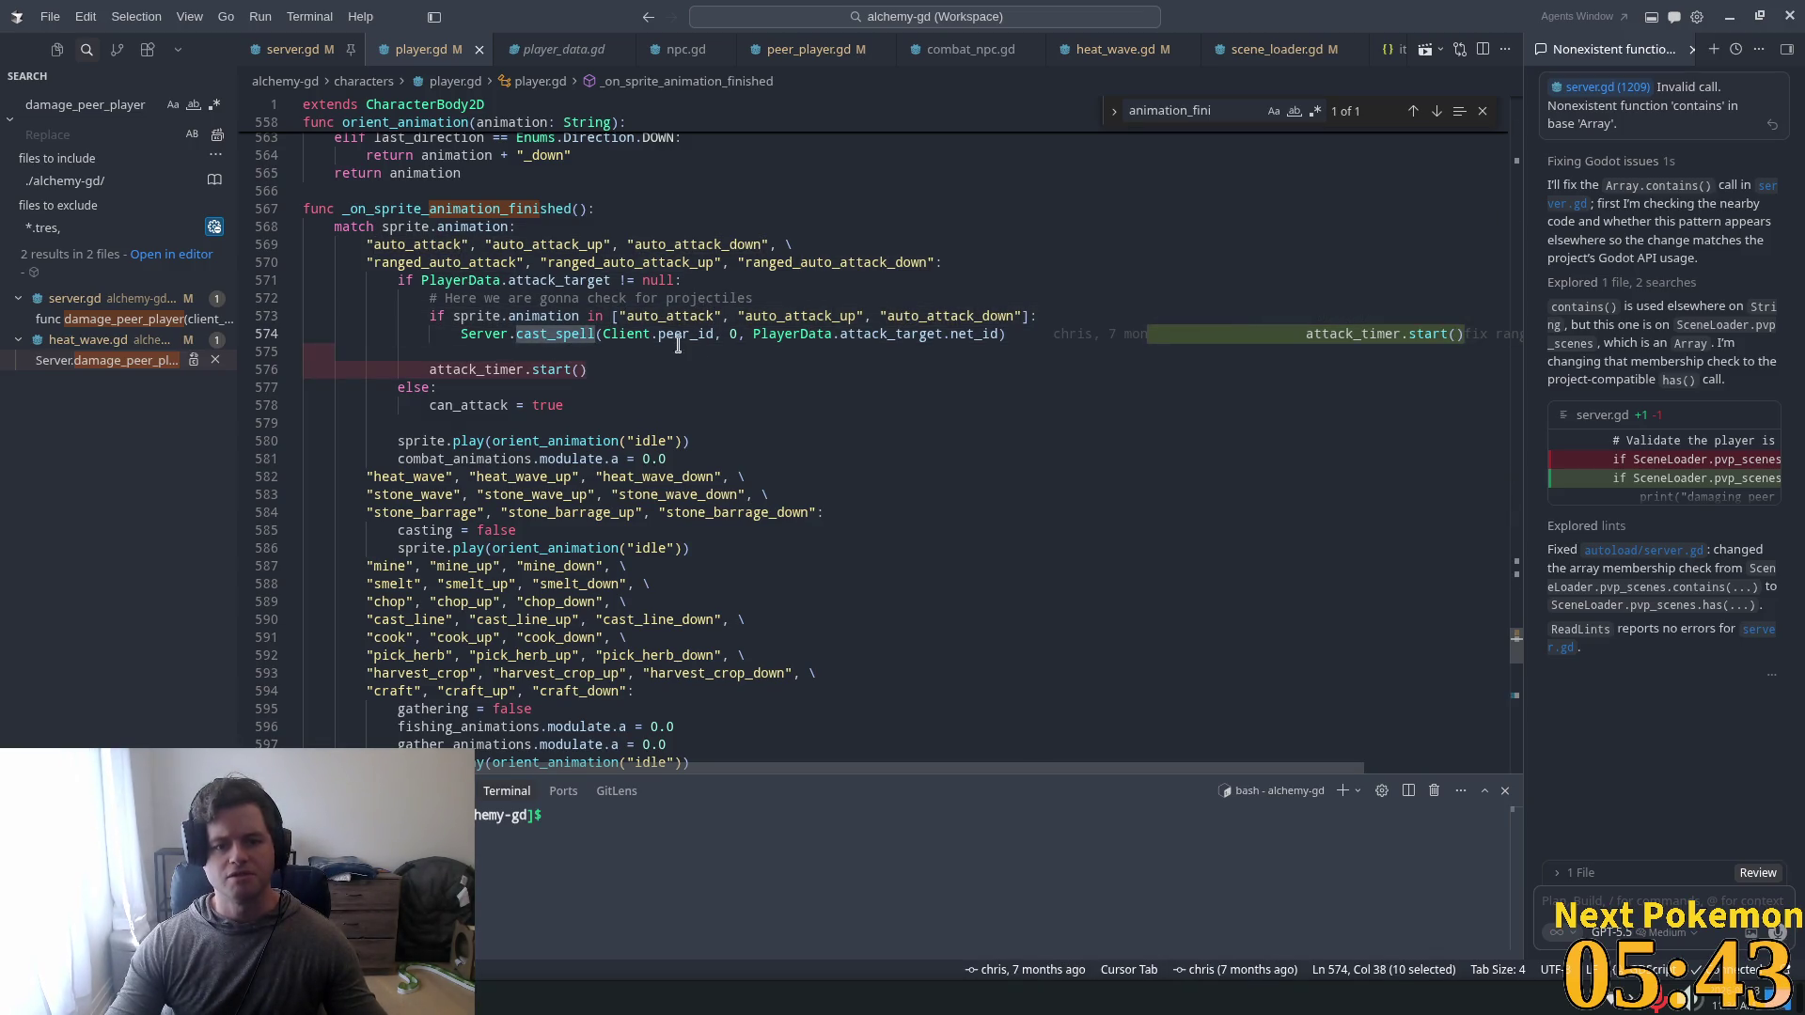
left_click(976, 335)
double_click(976, 335)
left_click(530, 336)
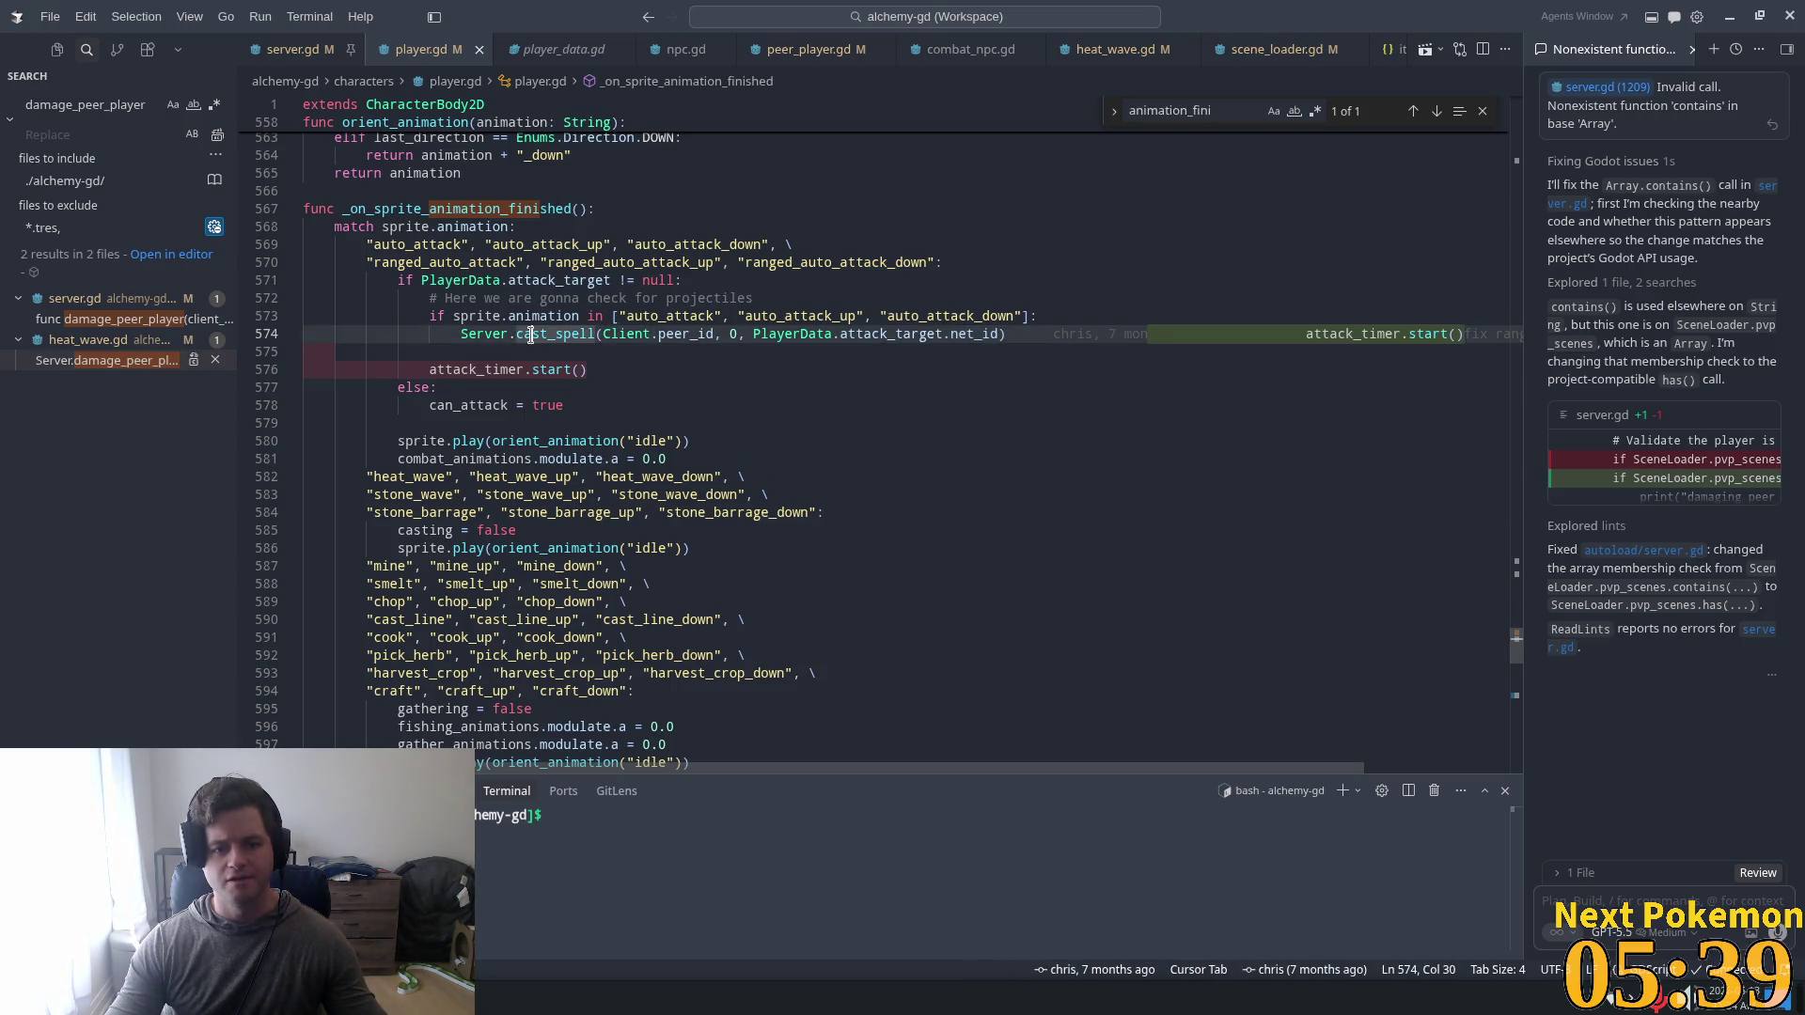
left_click(547, 335, "ctrl")
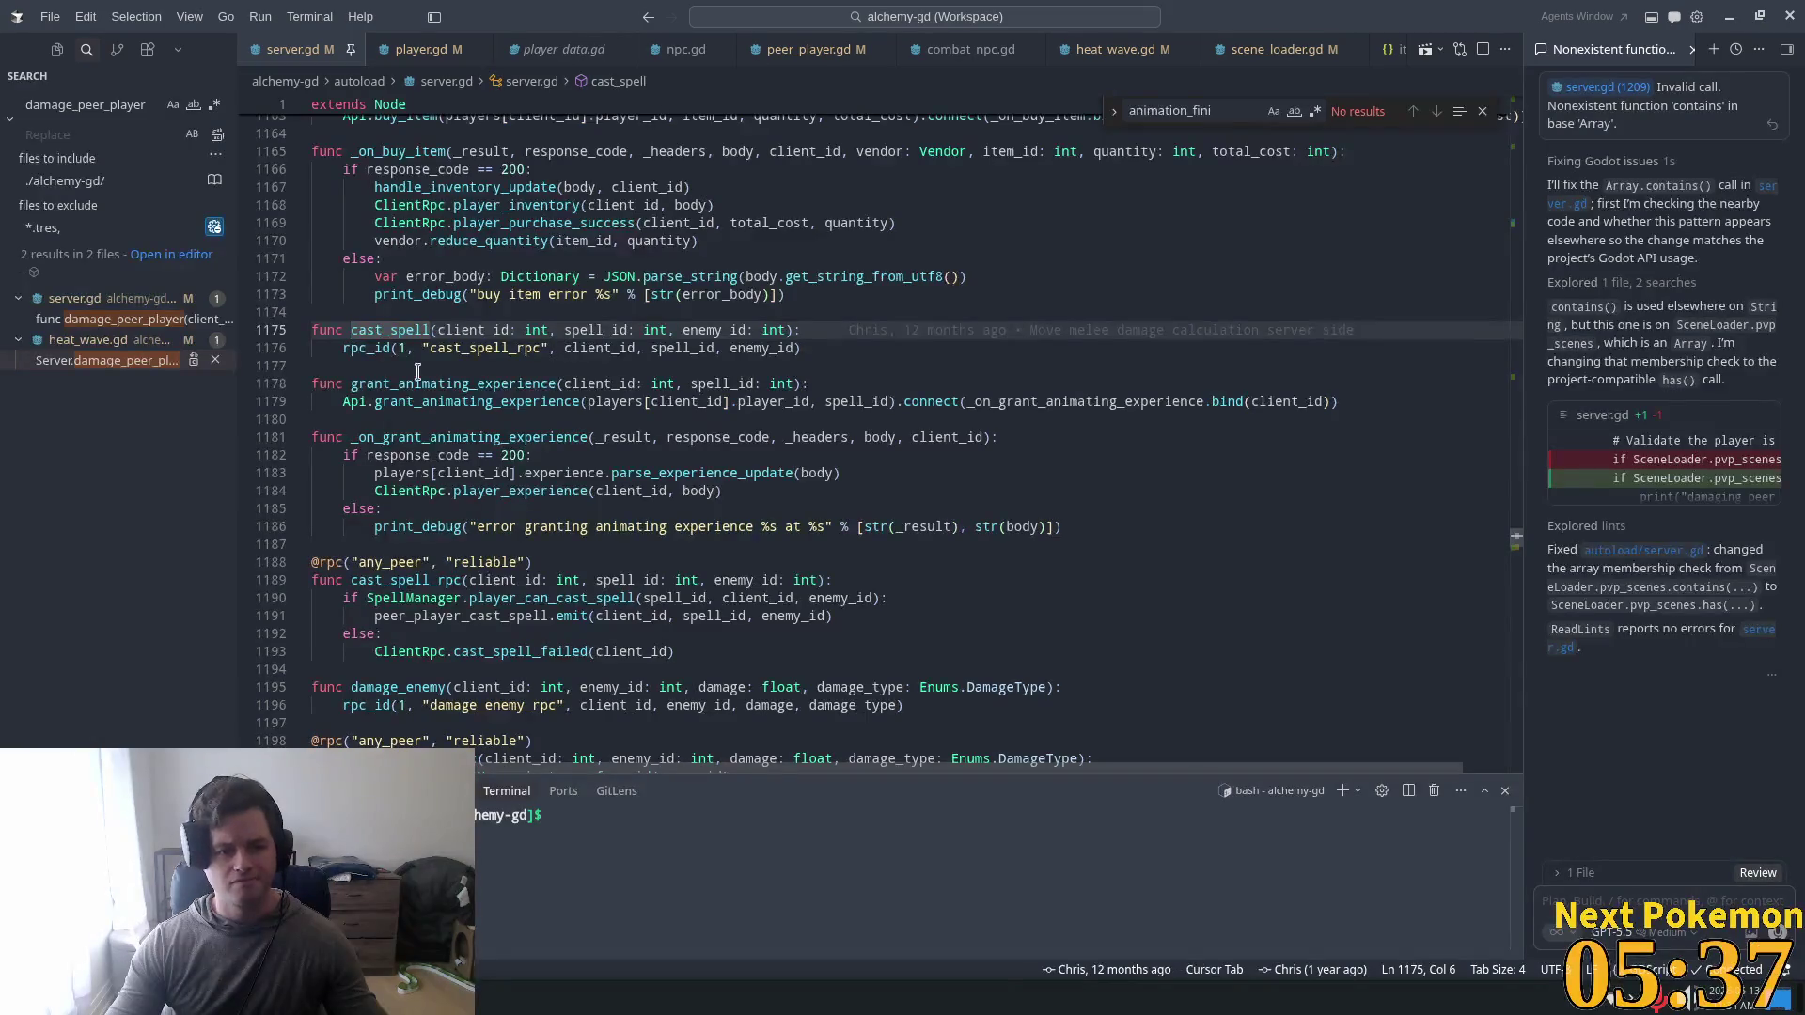
Open cast_spell_rpc in server.gd and select the peer_player_cast_spell signal name.
left_click(469, 352, "ctrl")
scroll(588, 447, "down", 3)
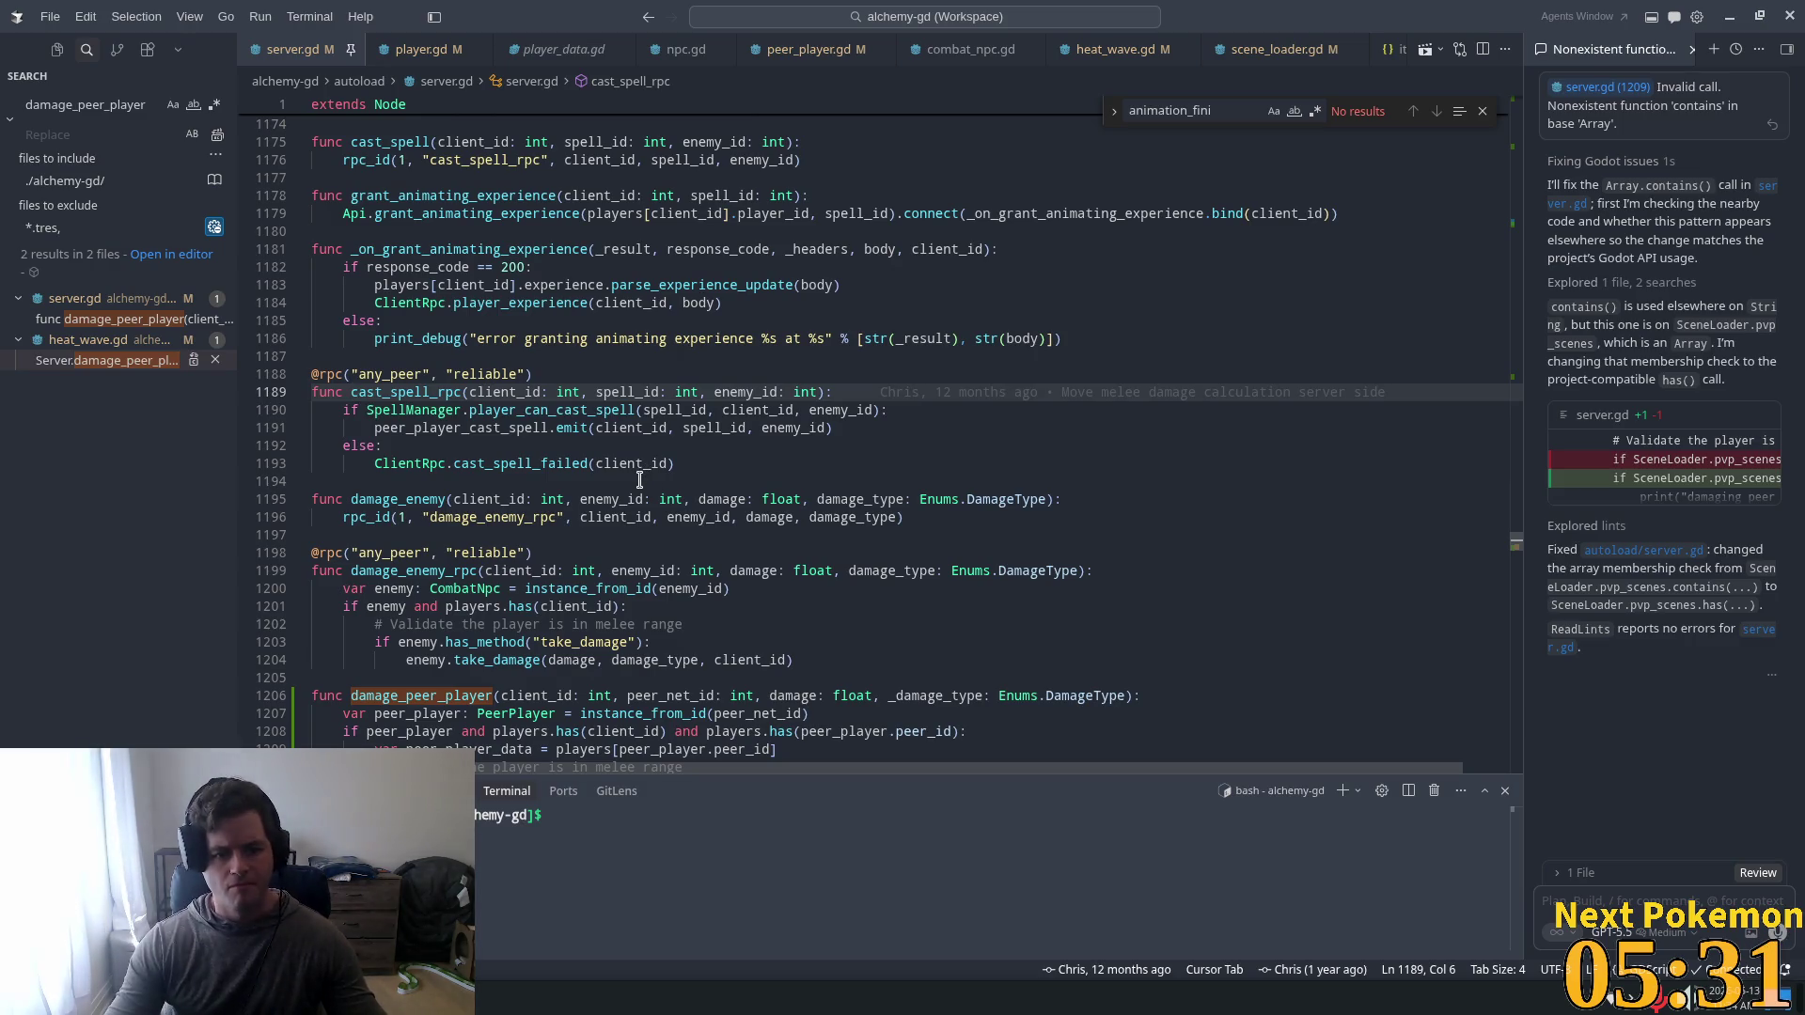
double_click(467, 428)
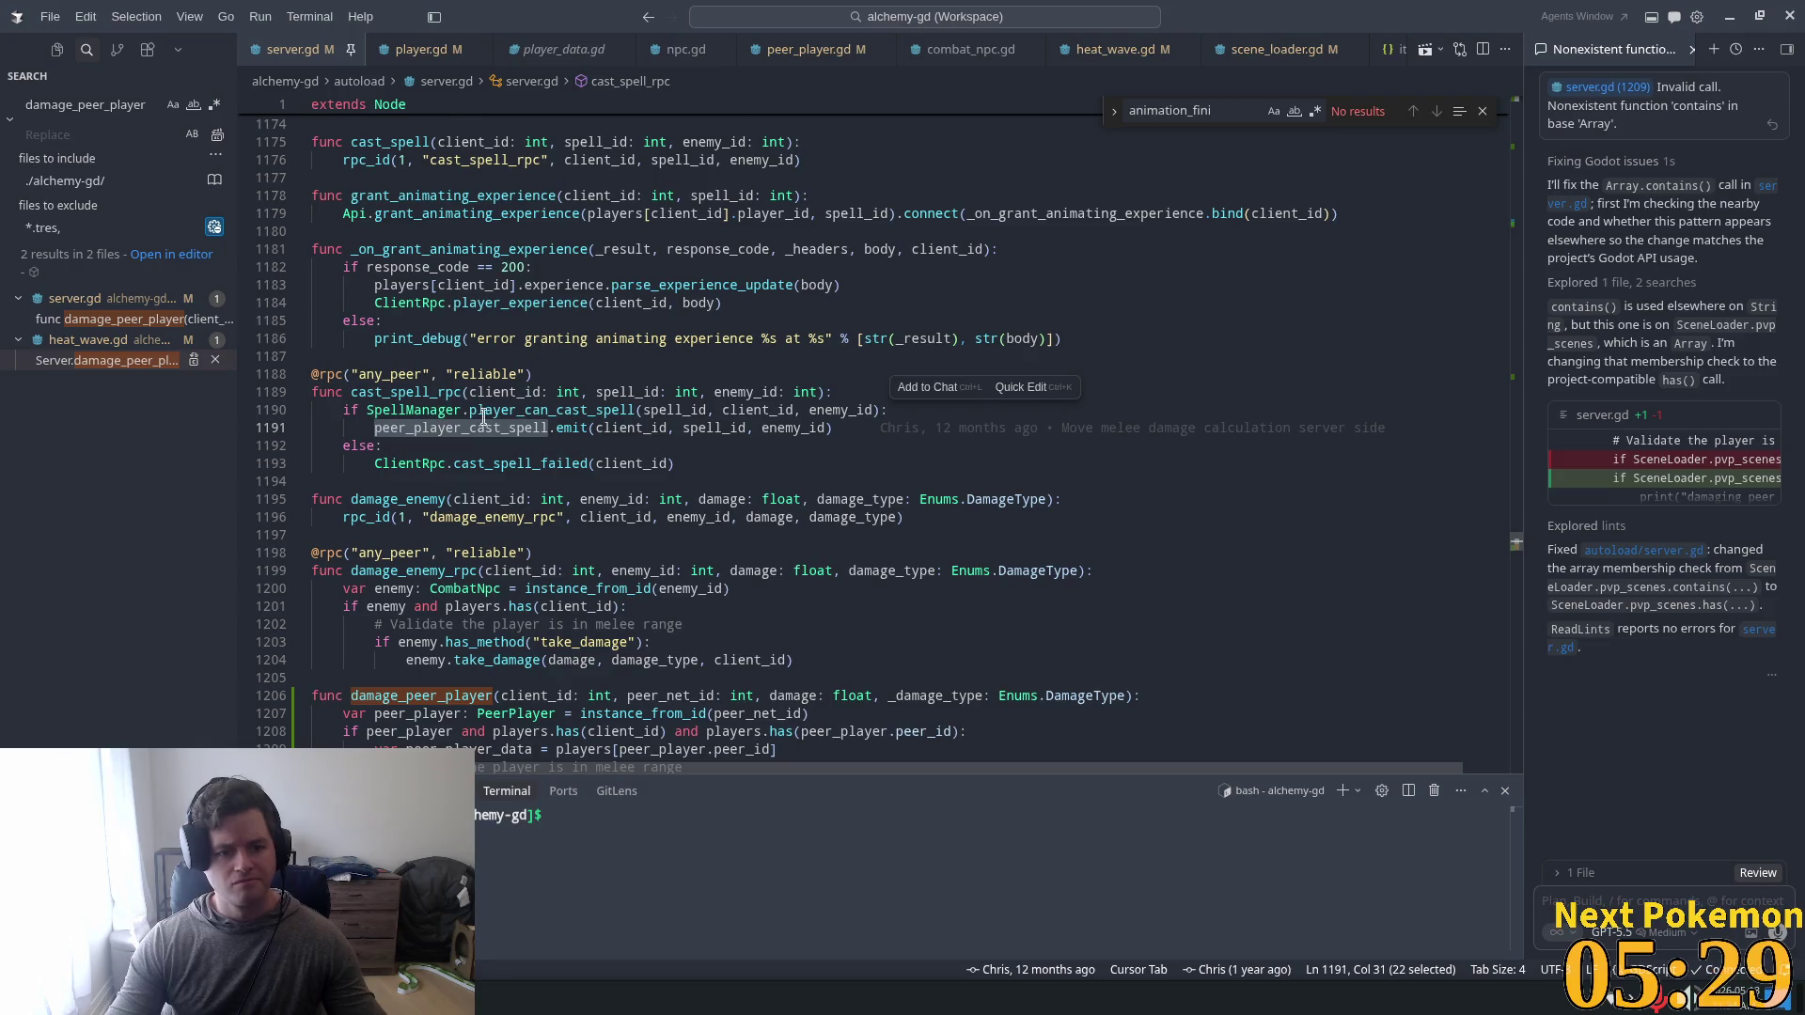
double_click(545, 411)
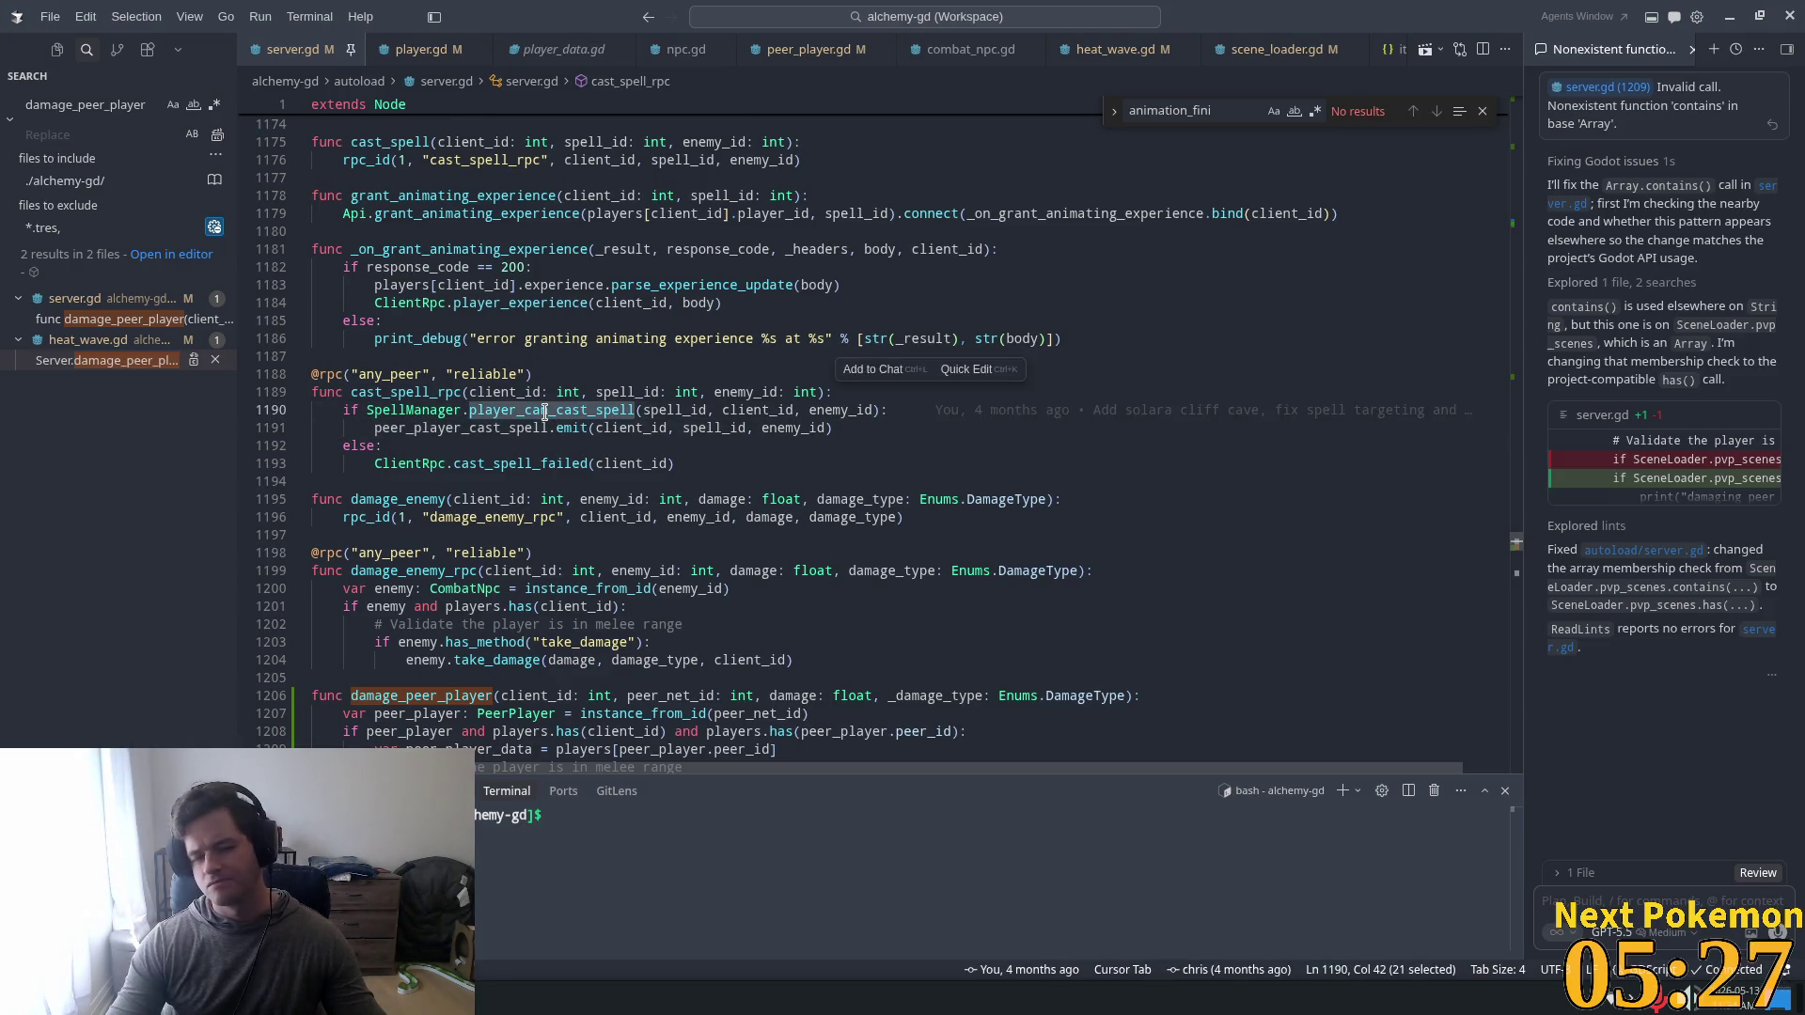
double_click(494, 429)
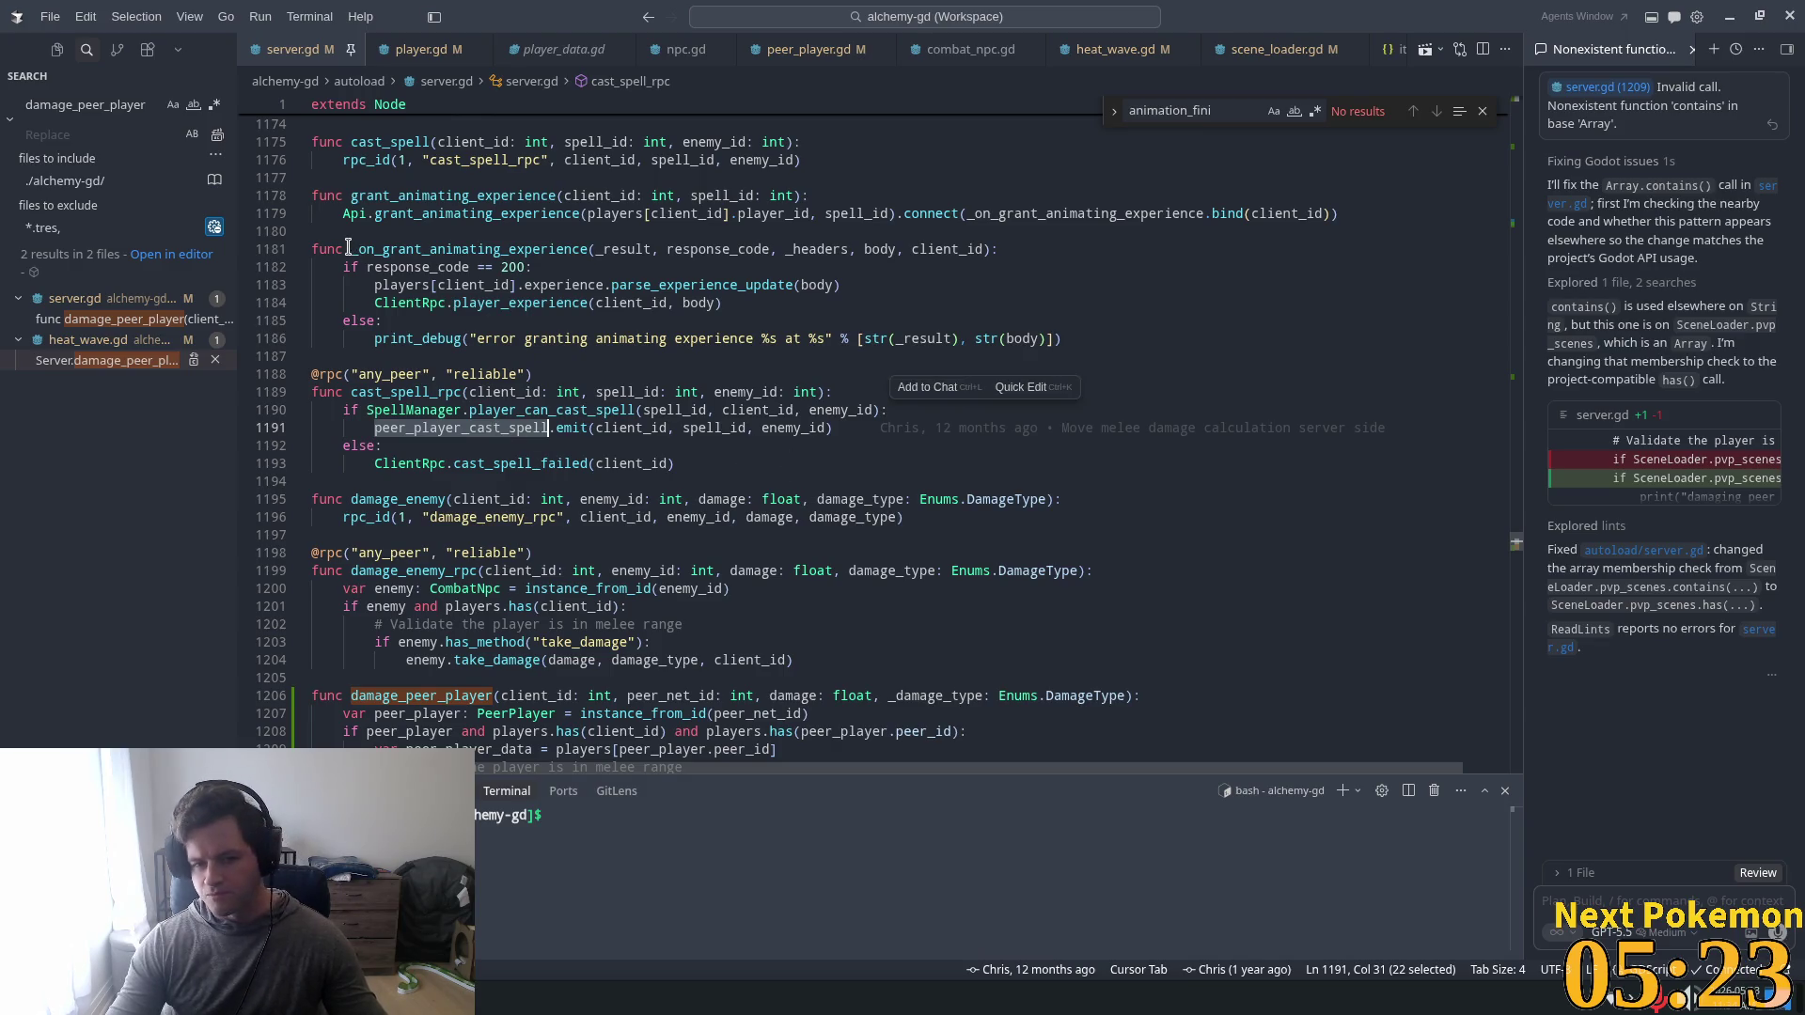
Search the project for peer_player_cast_spell and open its connection line in peer_player.gd.
key("ctrl+shift+f")
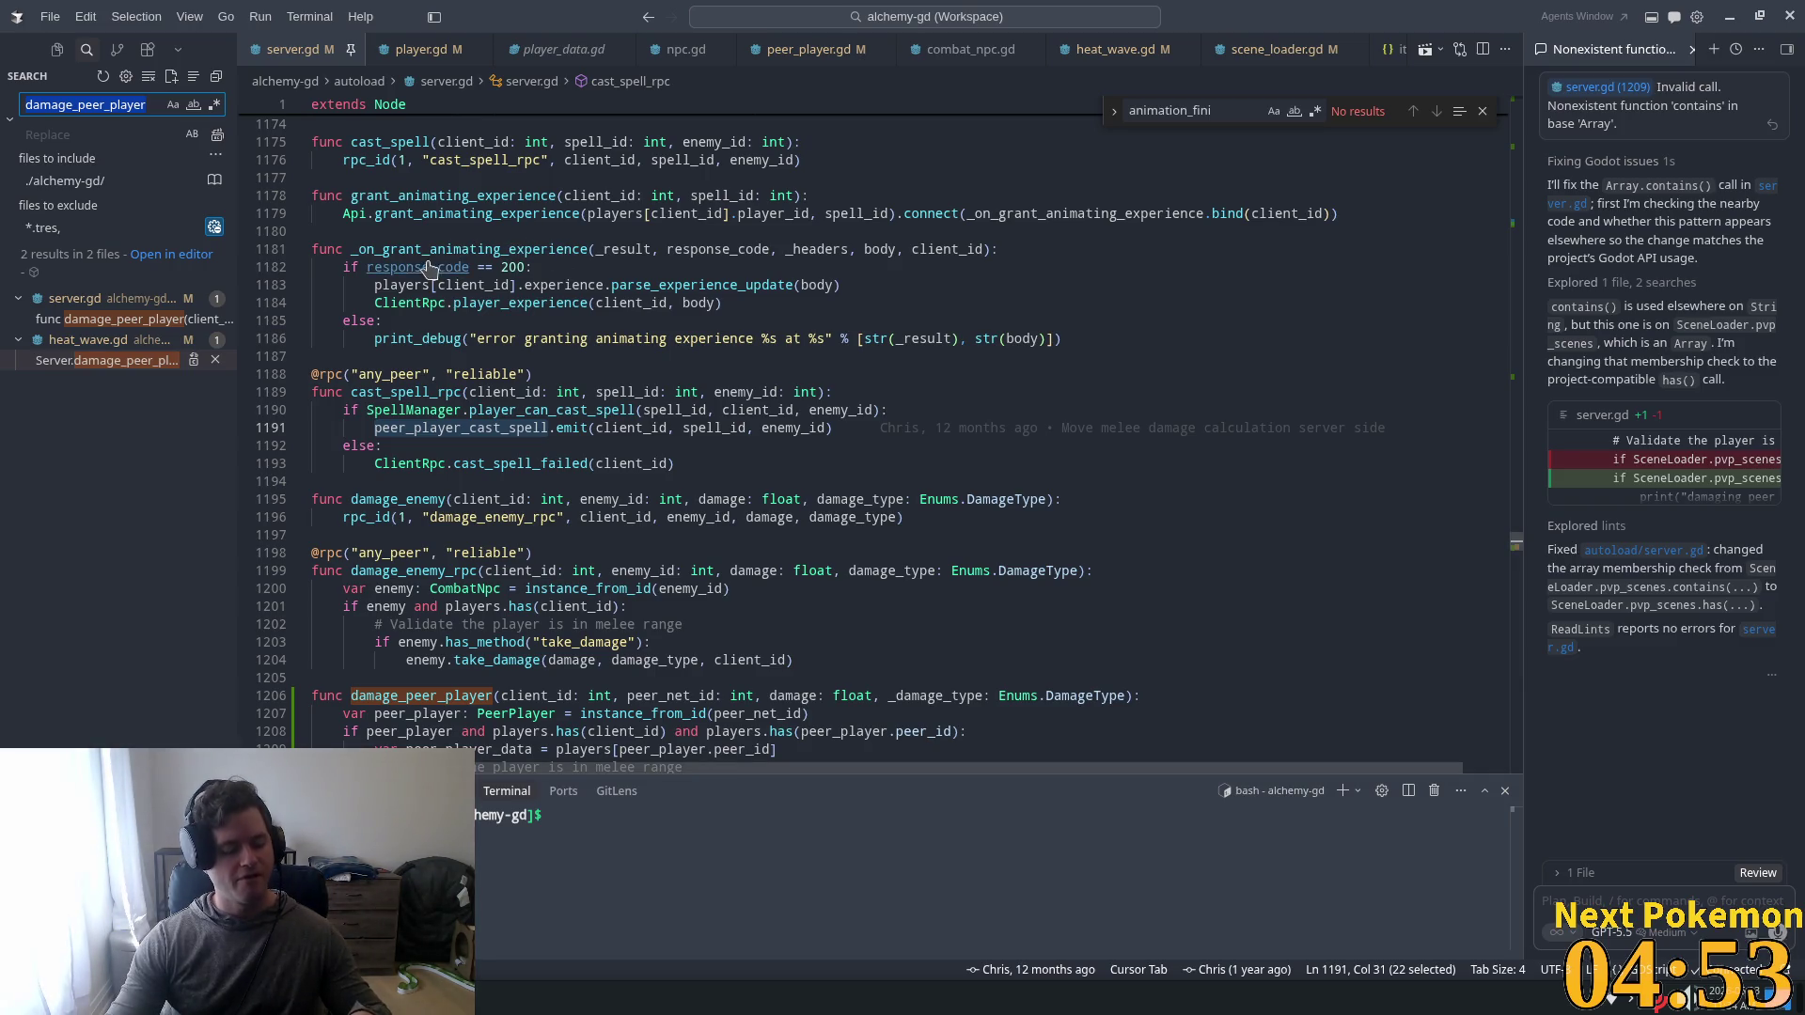
key("ctrl+shift+f")
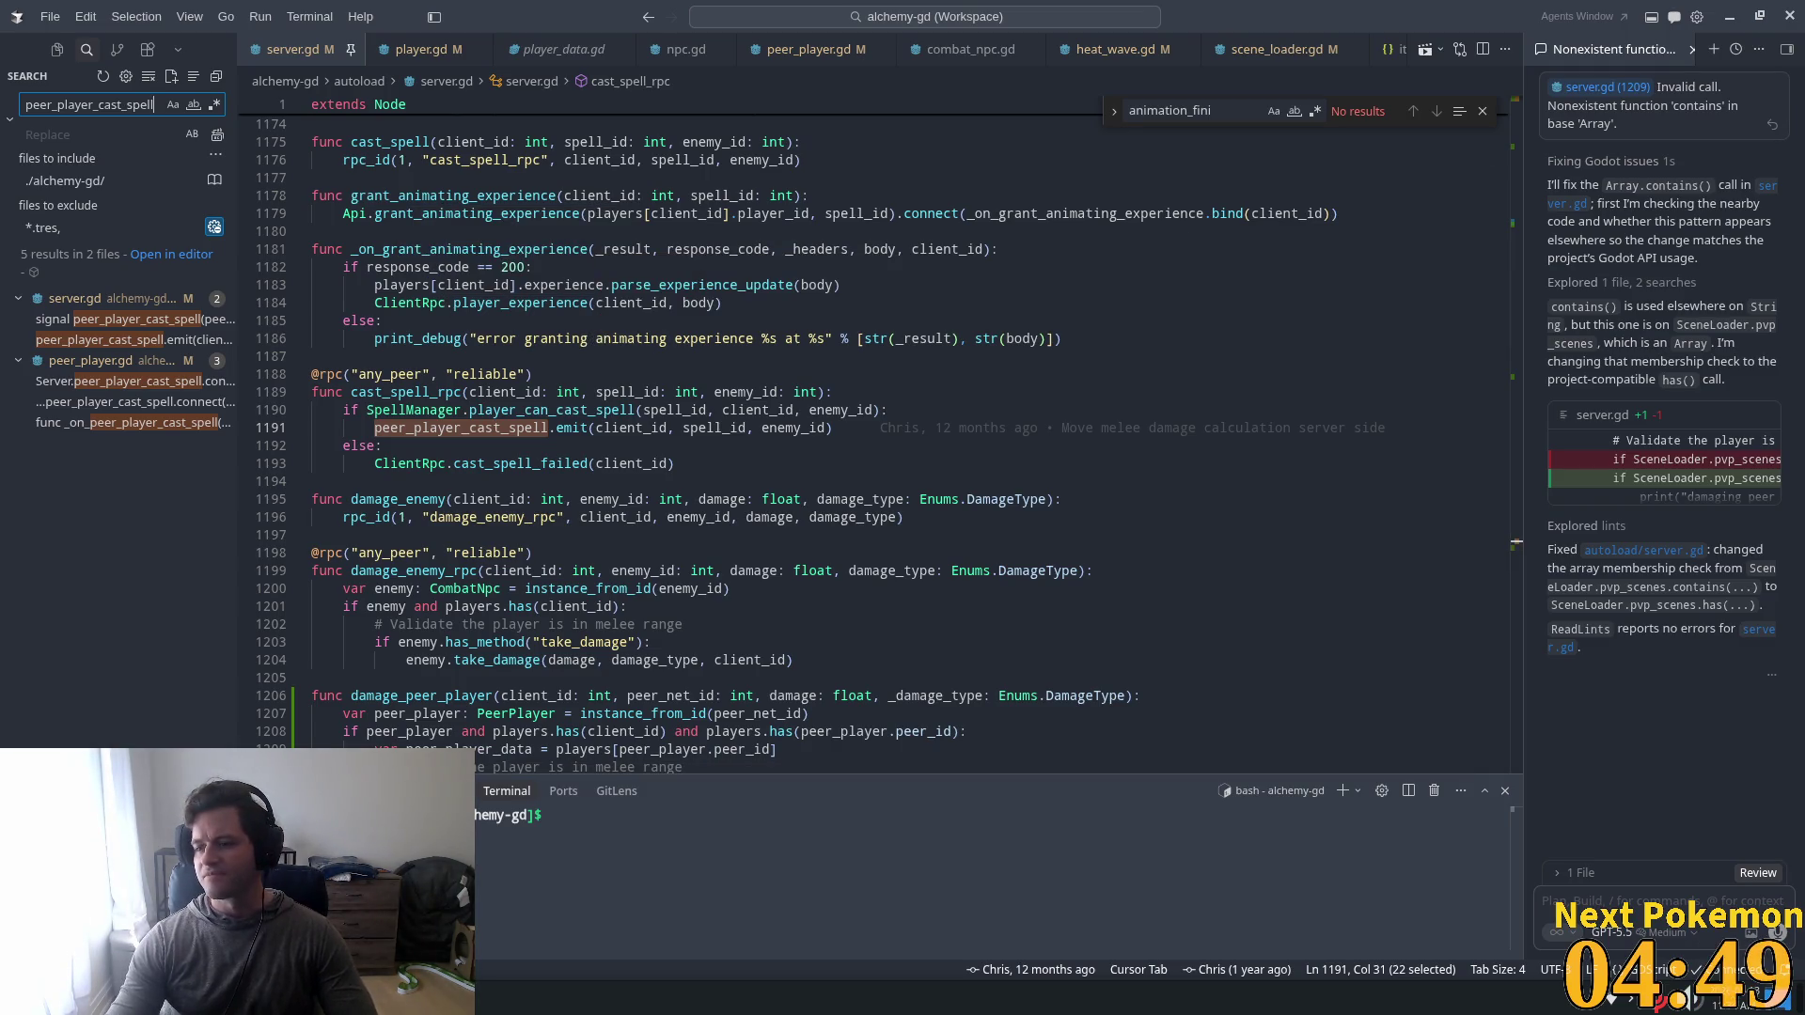
key("alt+Tab")
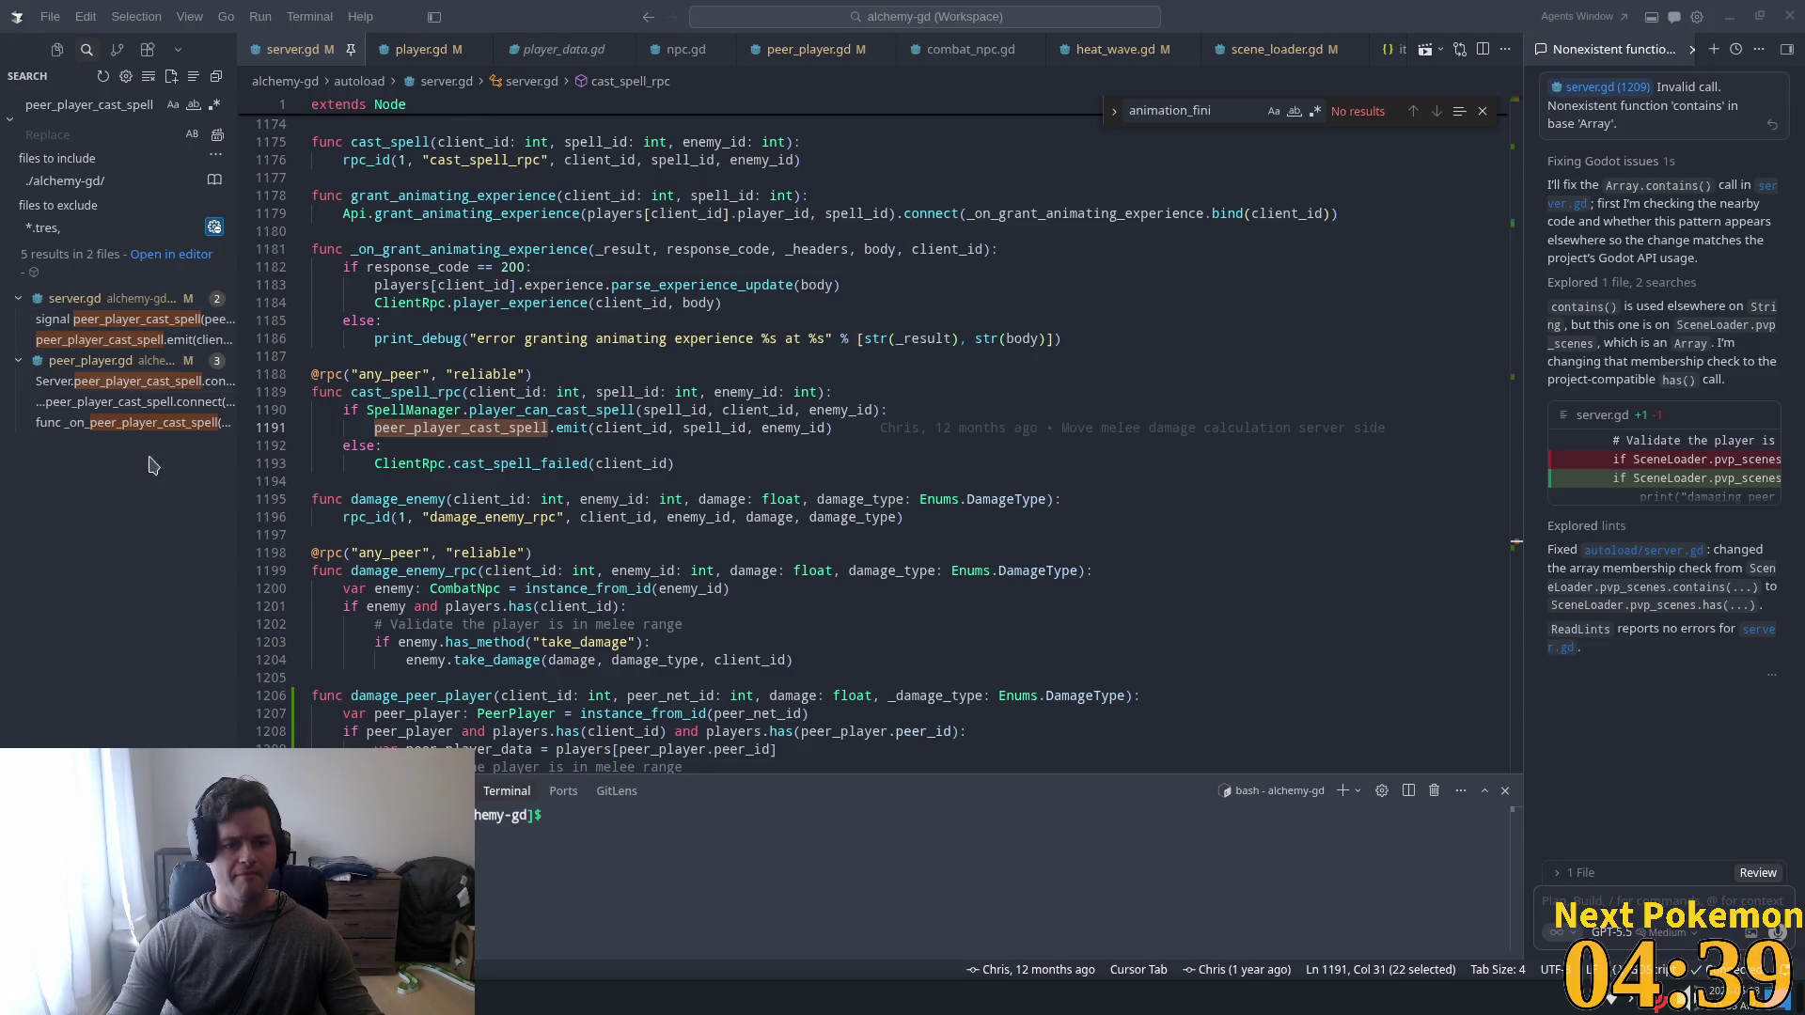
left_click(114, 383)
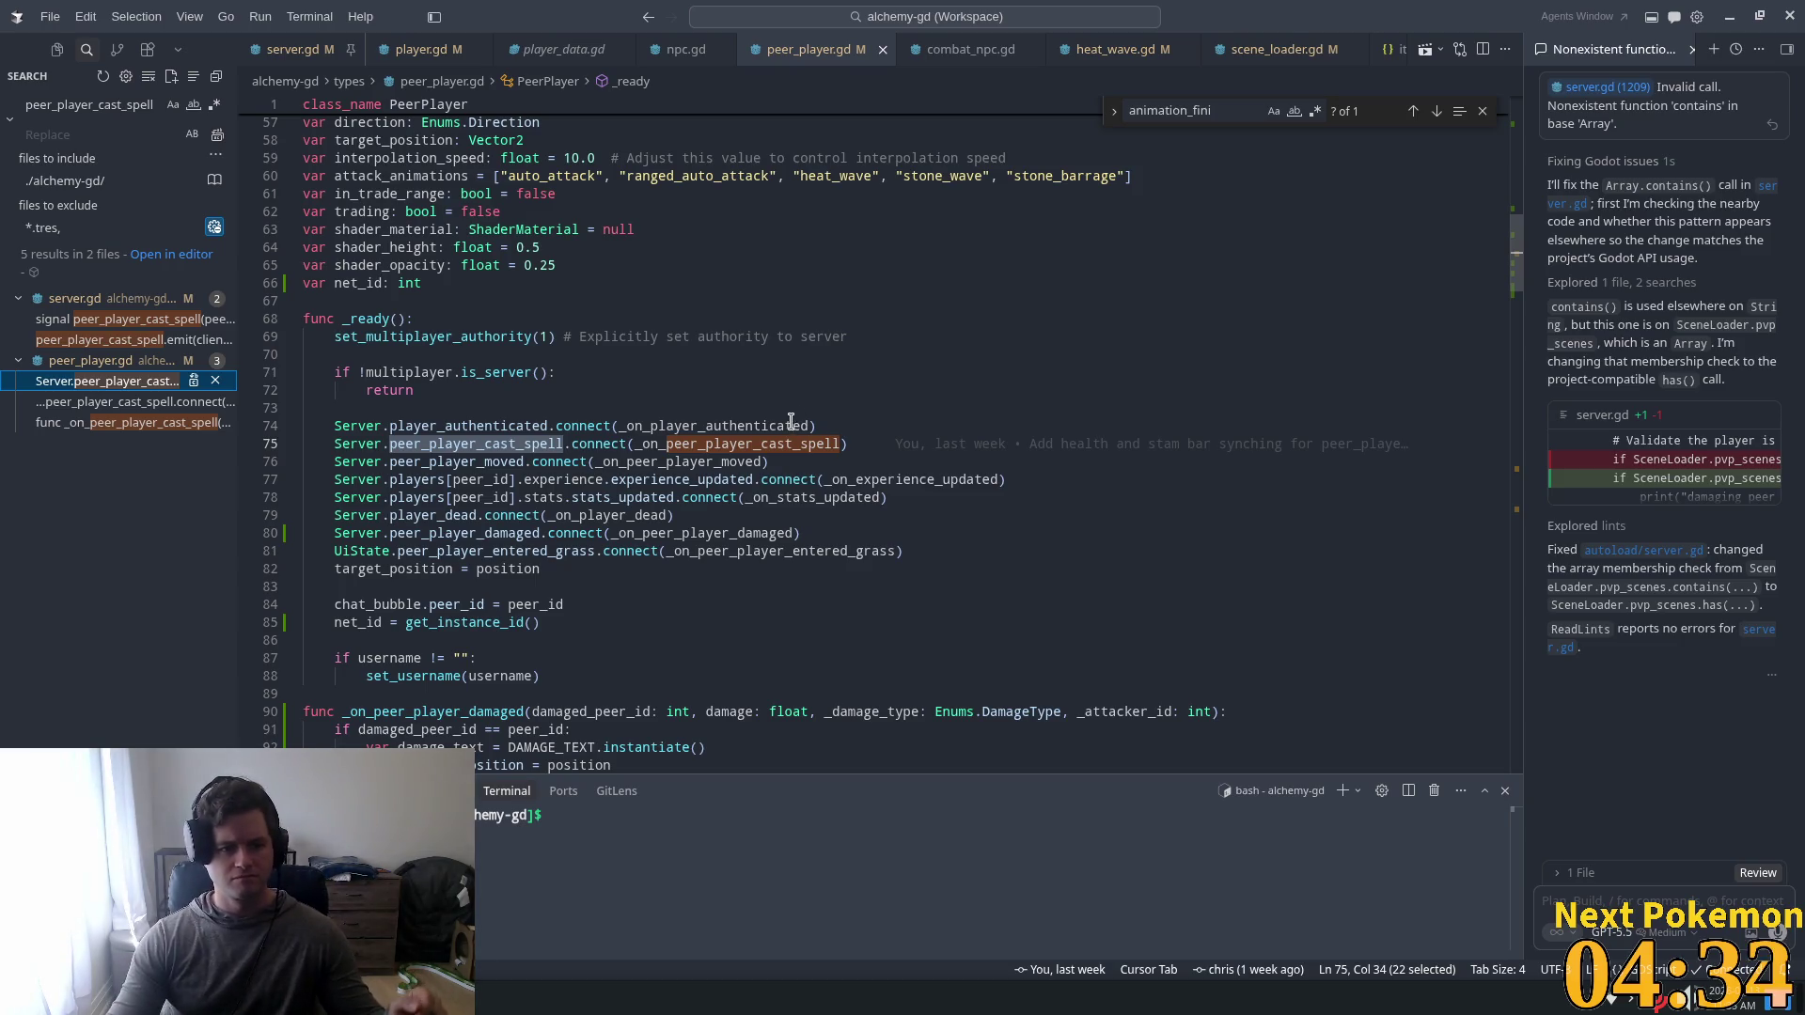
Jump to the _on_peer_player_cast_spell handler and inspect its peer id check and enemy_id argument.
mouse_move(691, 453)
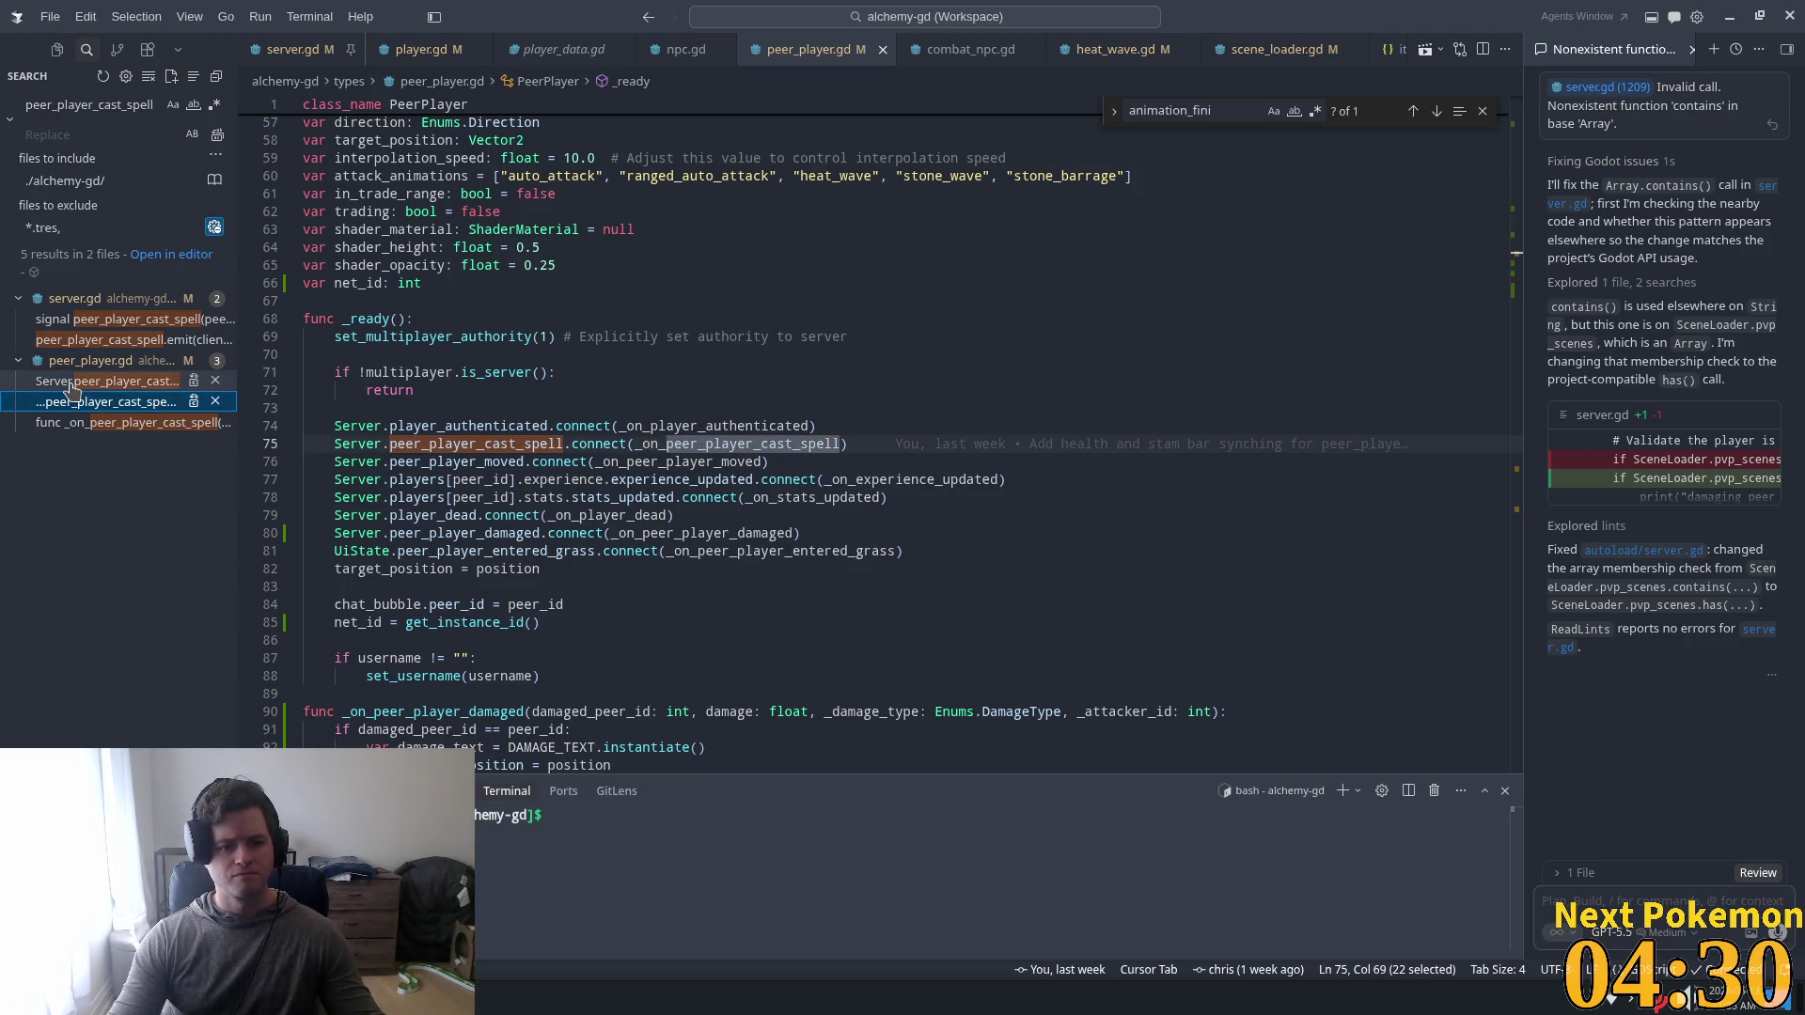
left_click(705, 445, "ctrl")
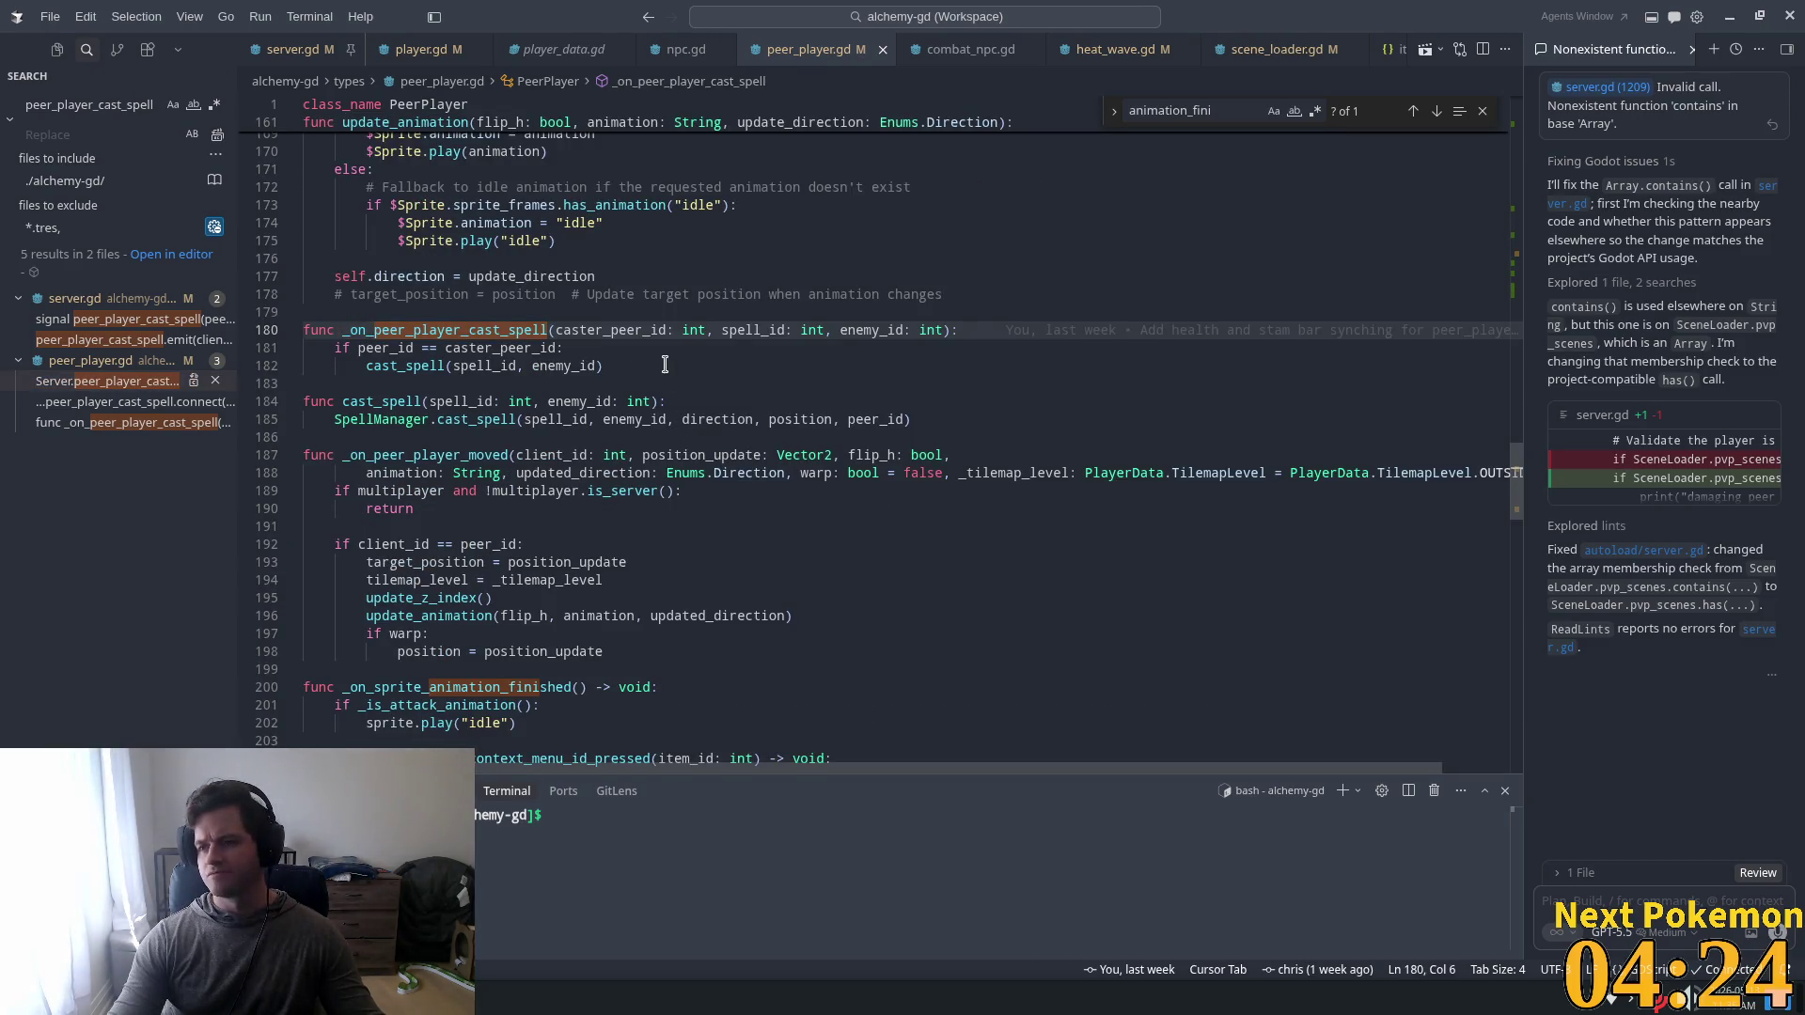
left_click(451, 355)
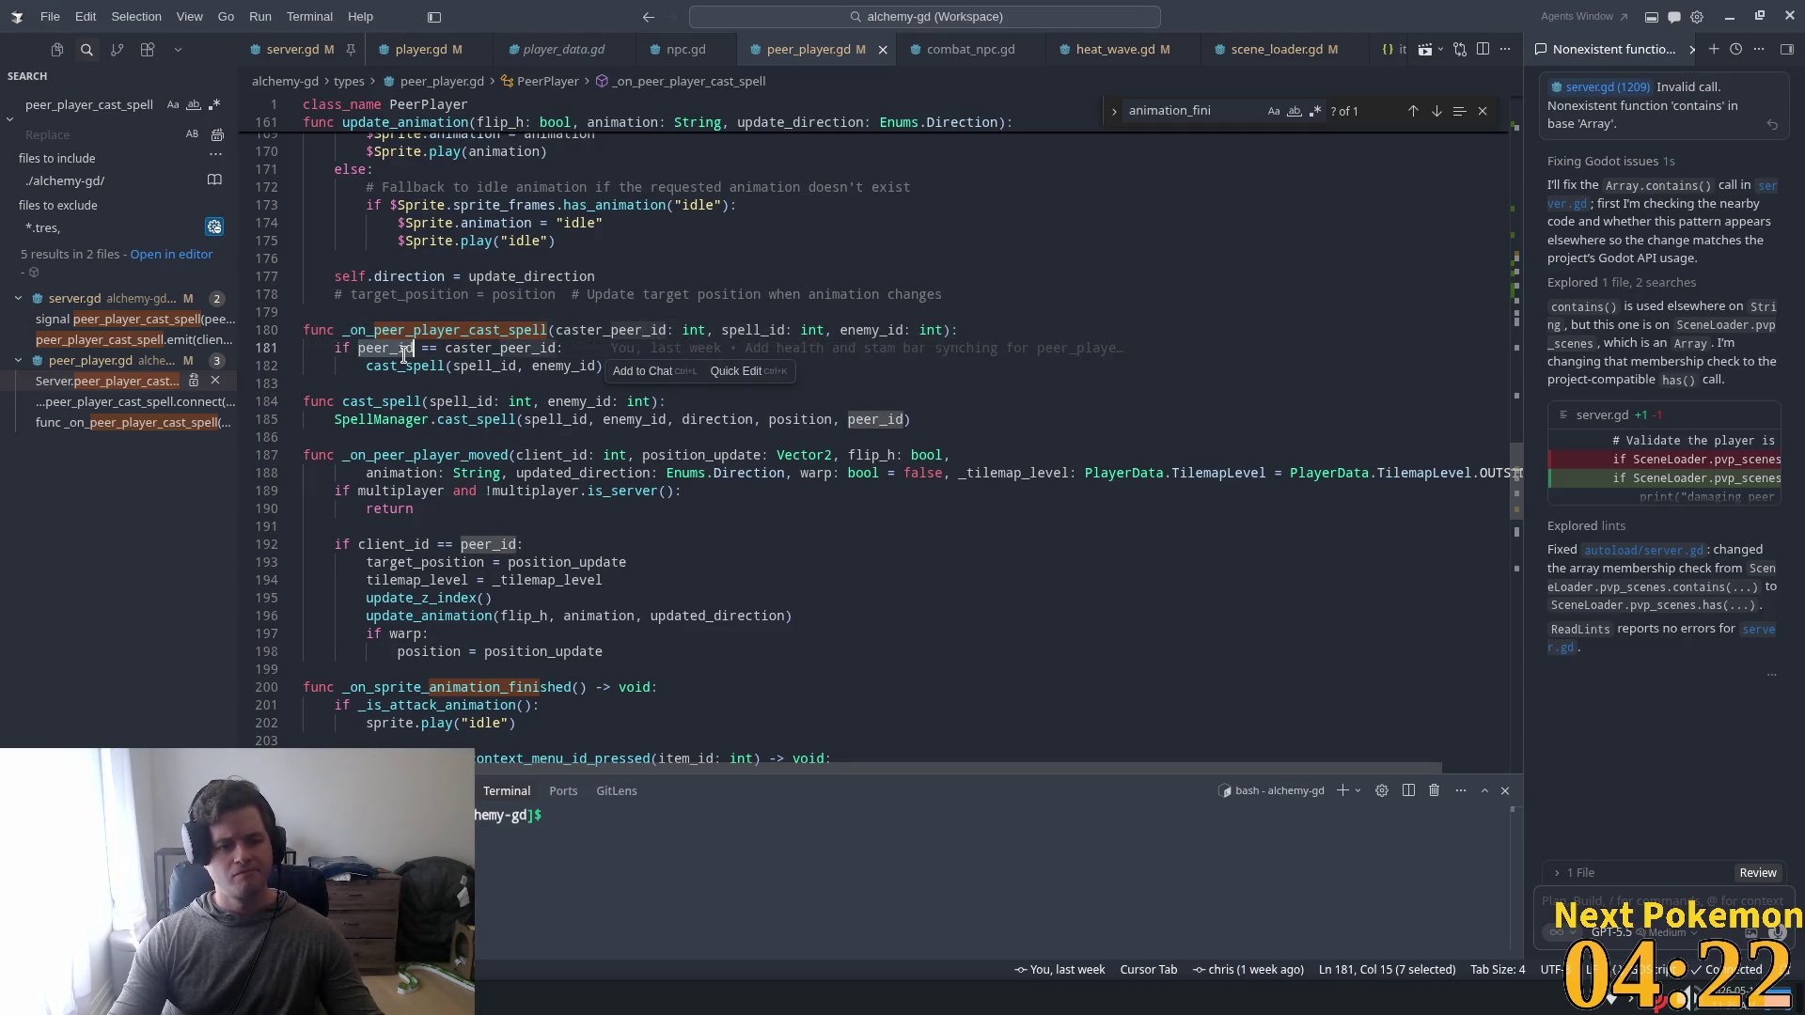
left_click(572, 365)
double_click(572, 364)
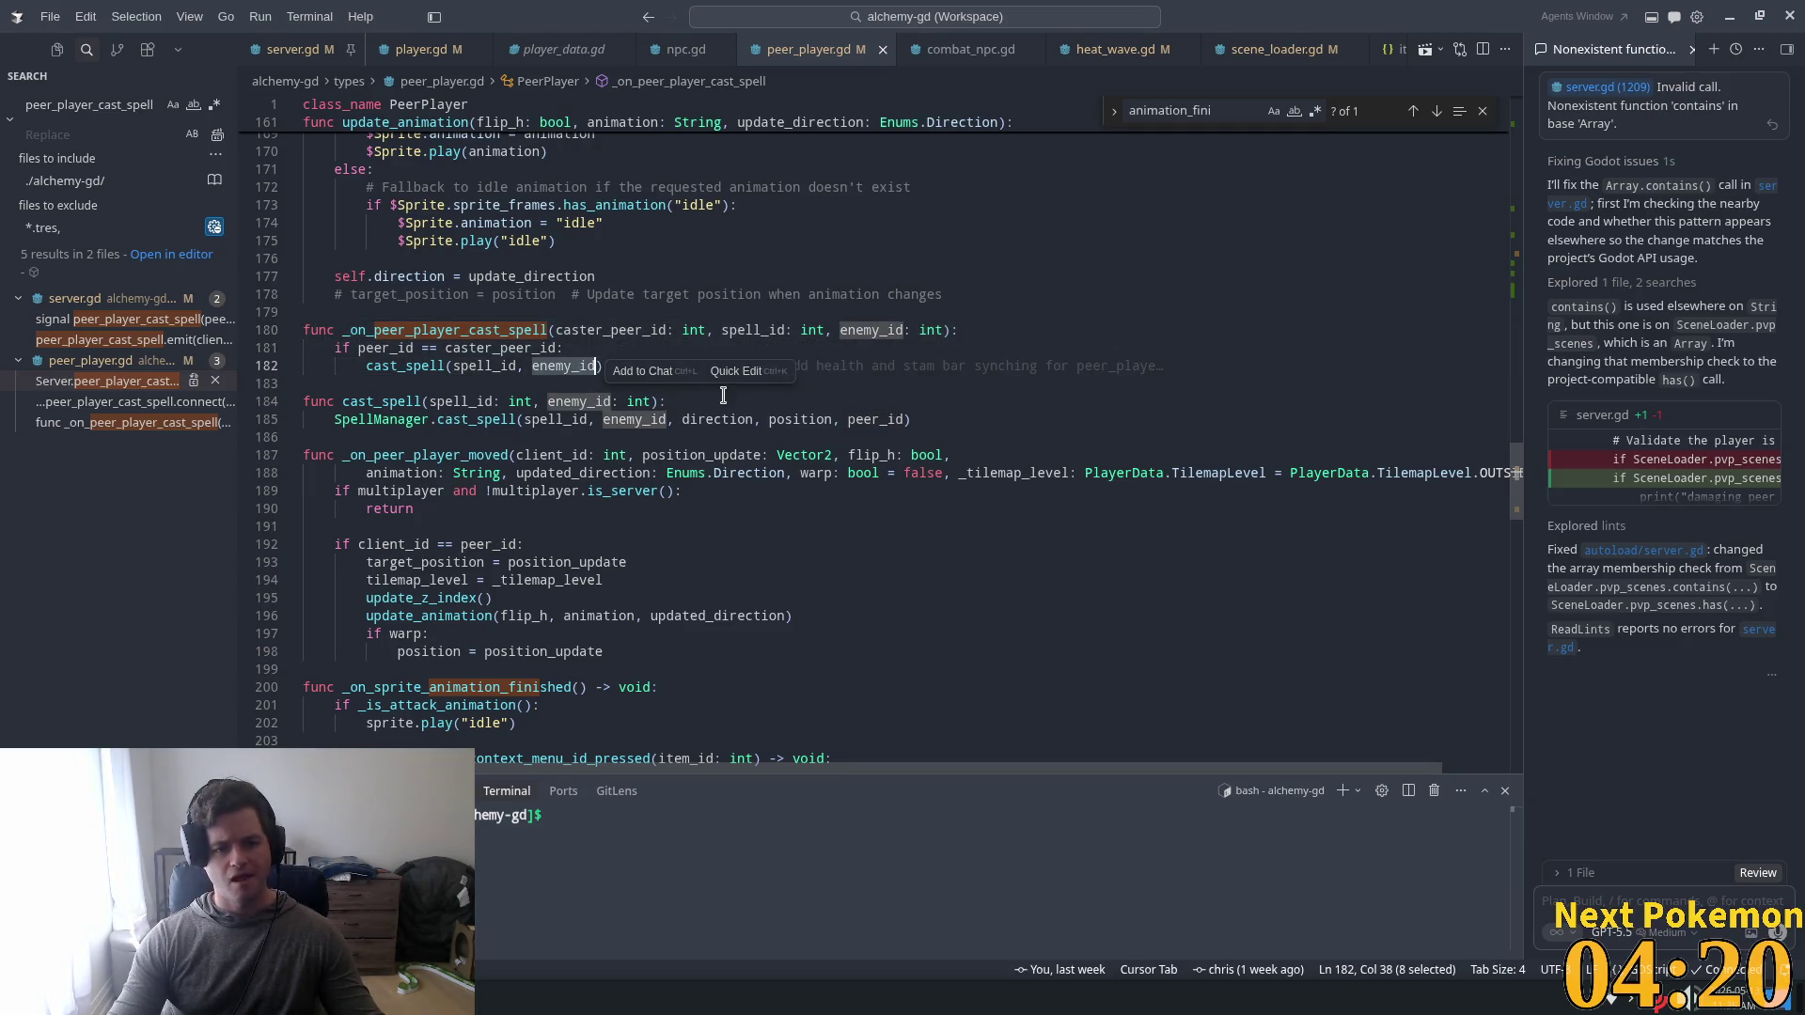
left_click(434, 363)
Follow the SpellManager.cast_spell call on line 185 into spell_manager.gd.
left_click(343, 337)
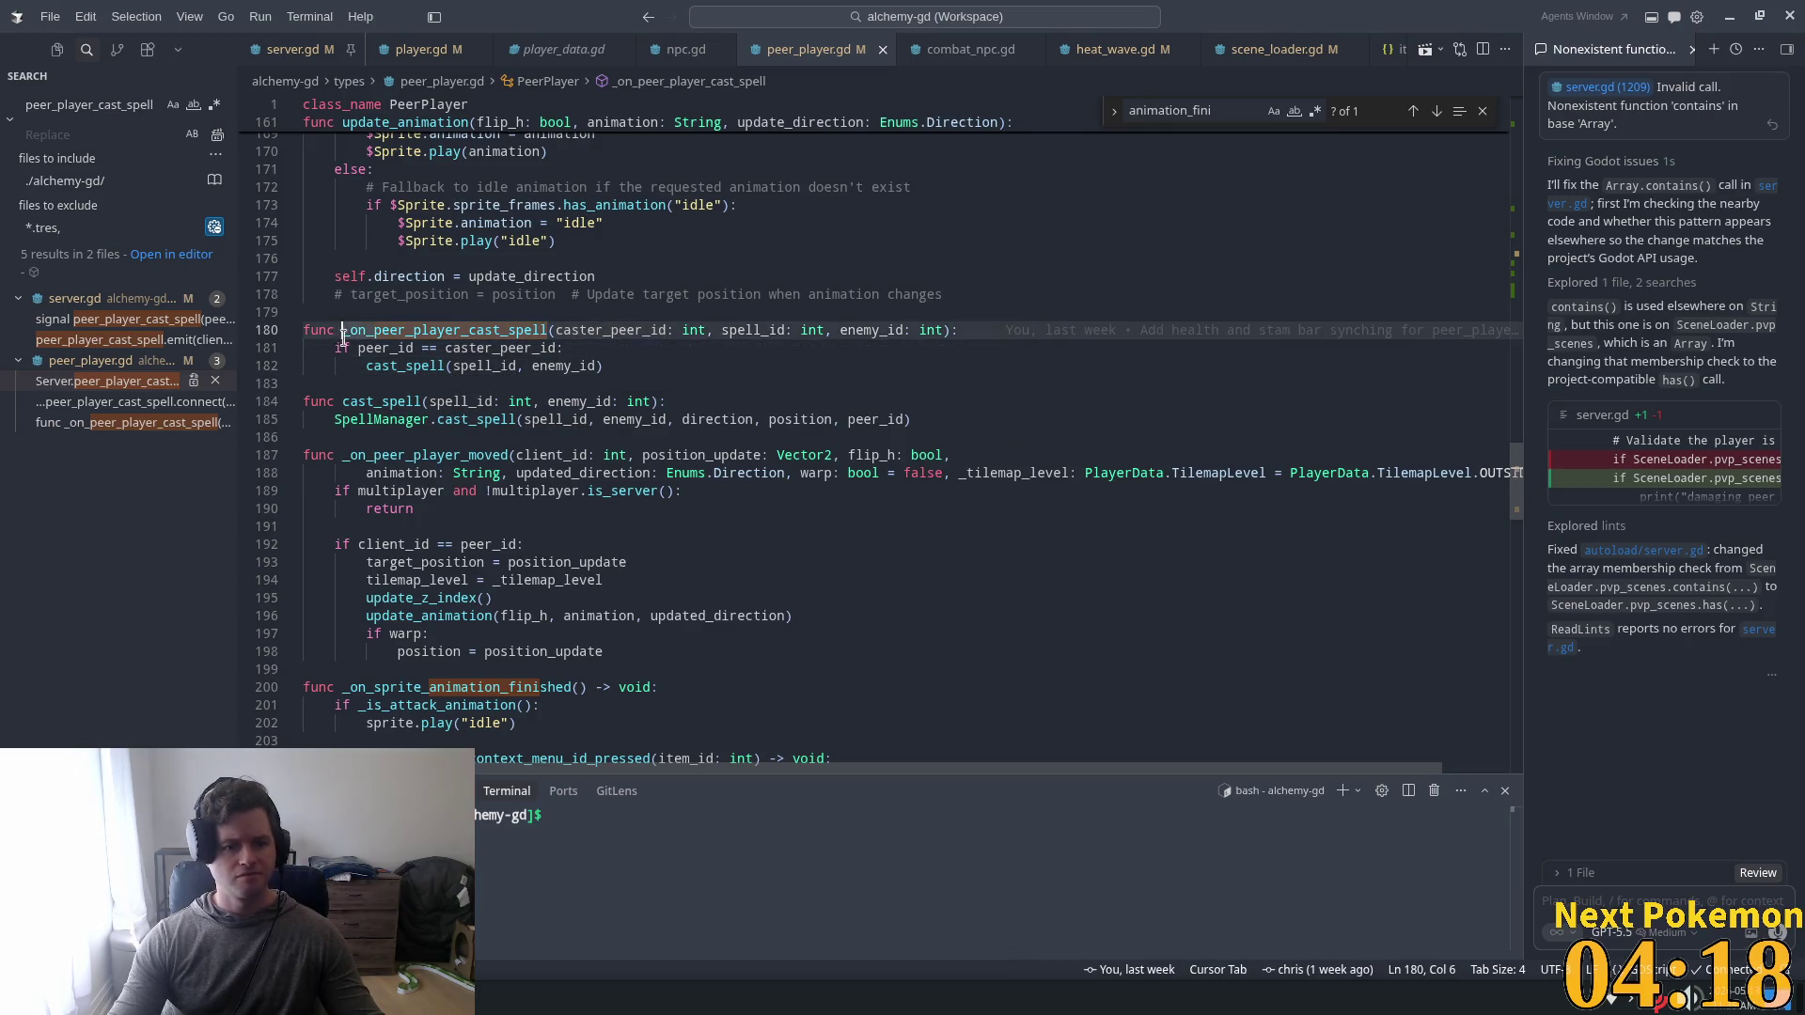
key("Down")
key("Down")
key("Down")
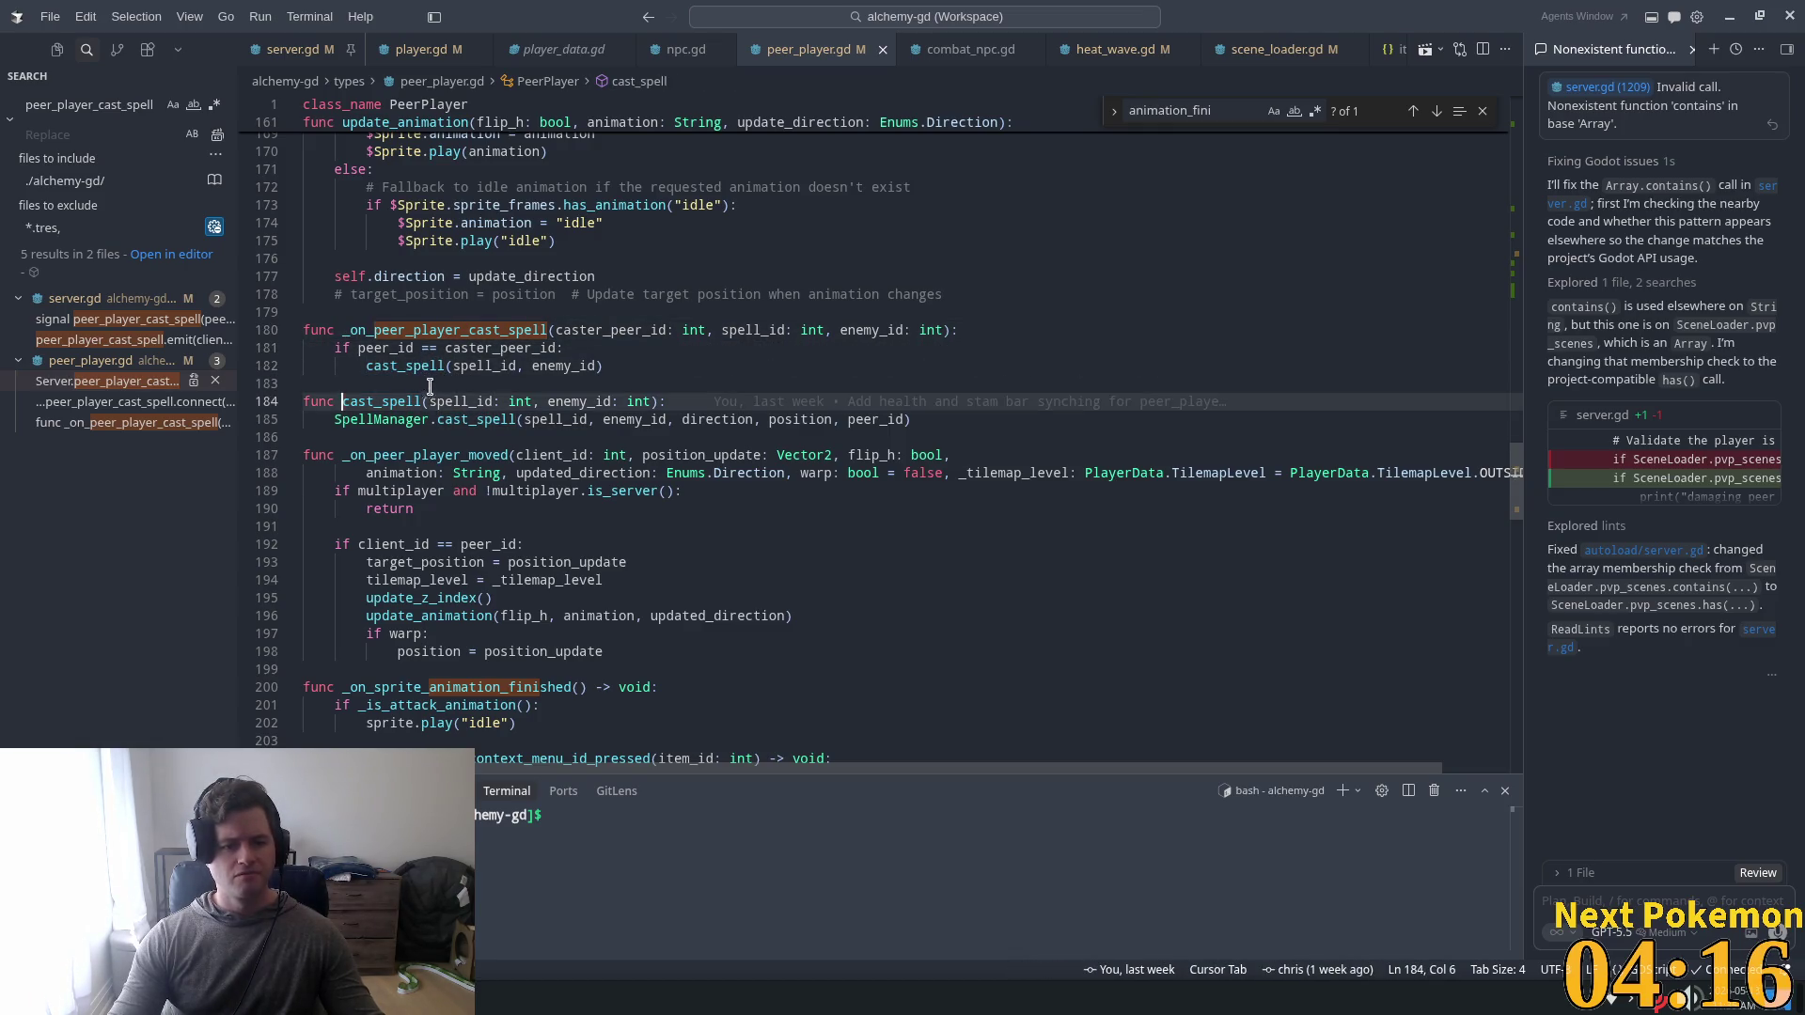
double_click(480, 420)
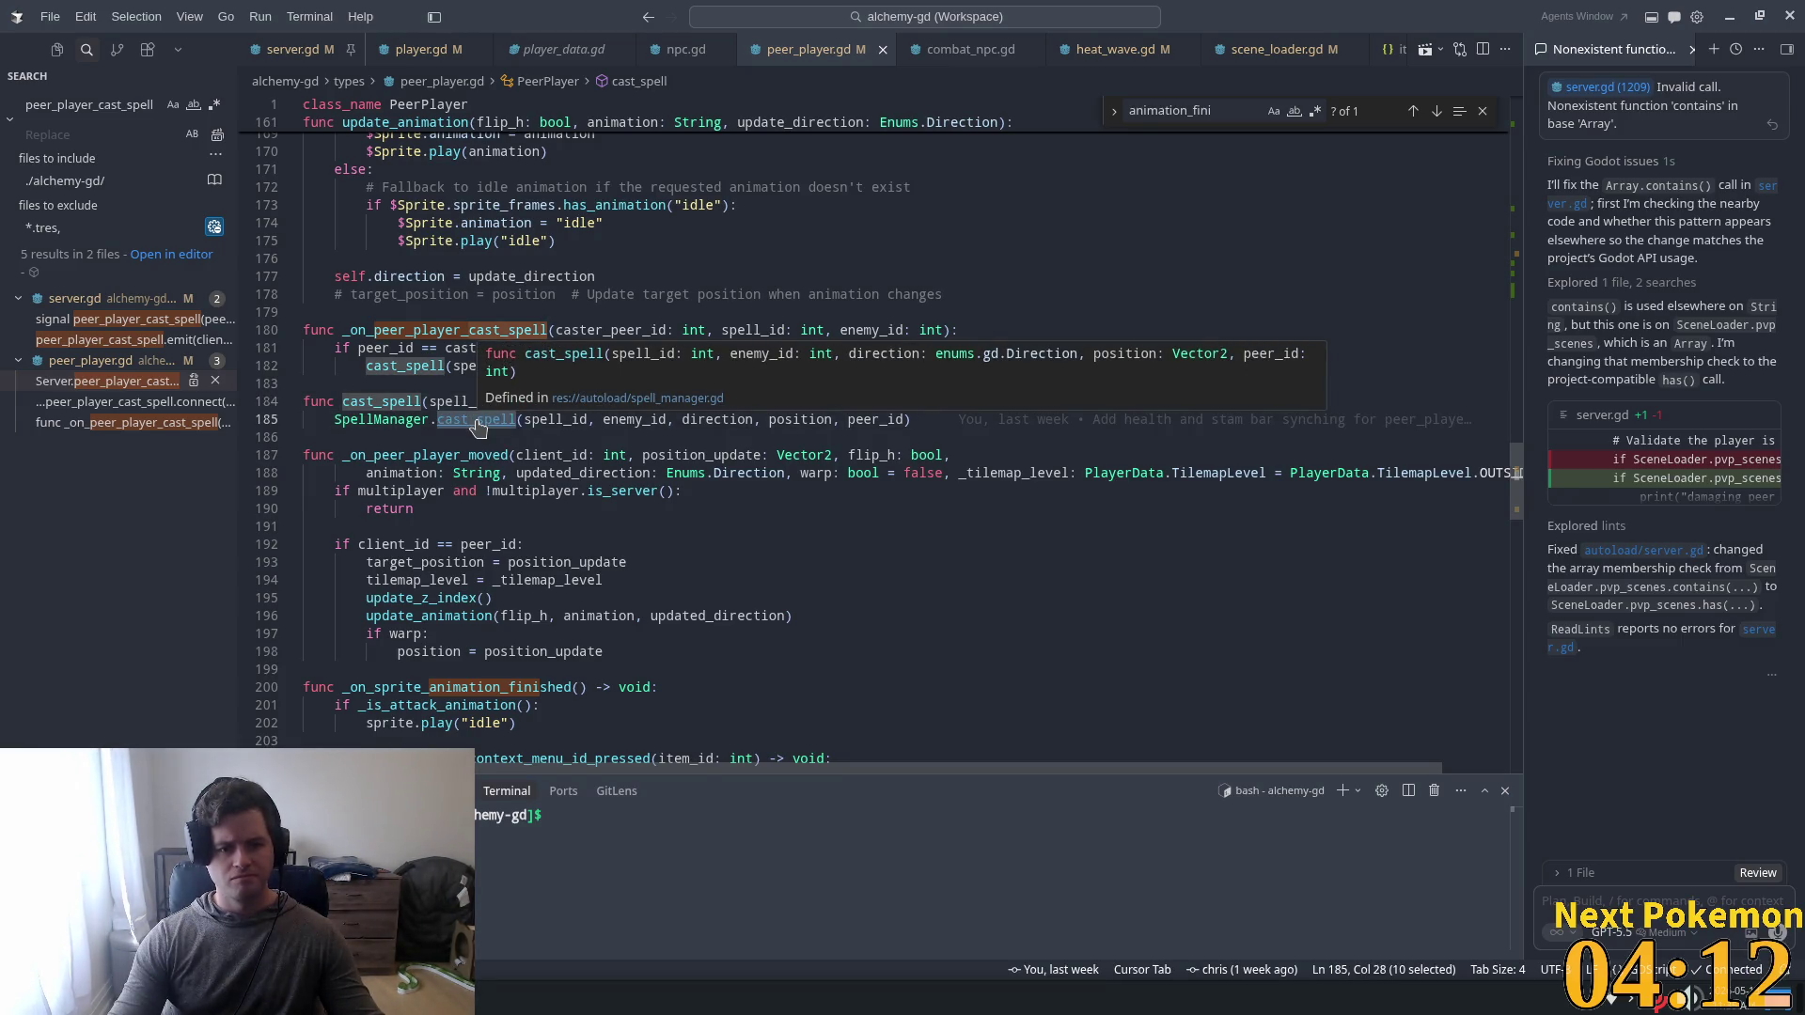
left_click(479, 421, "ctrl")
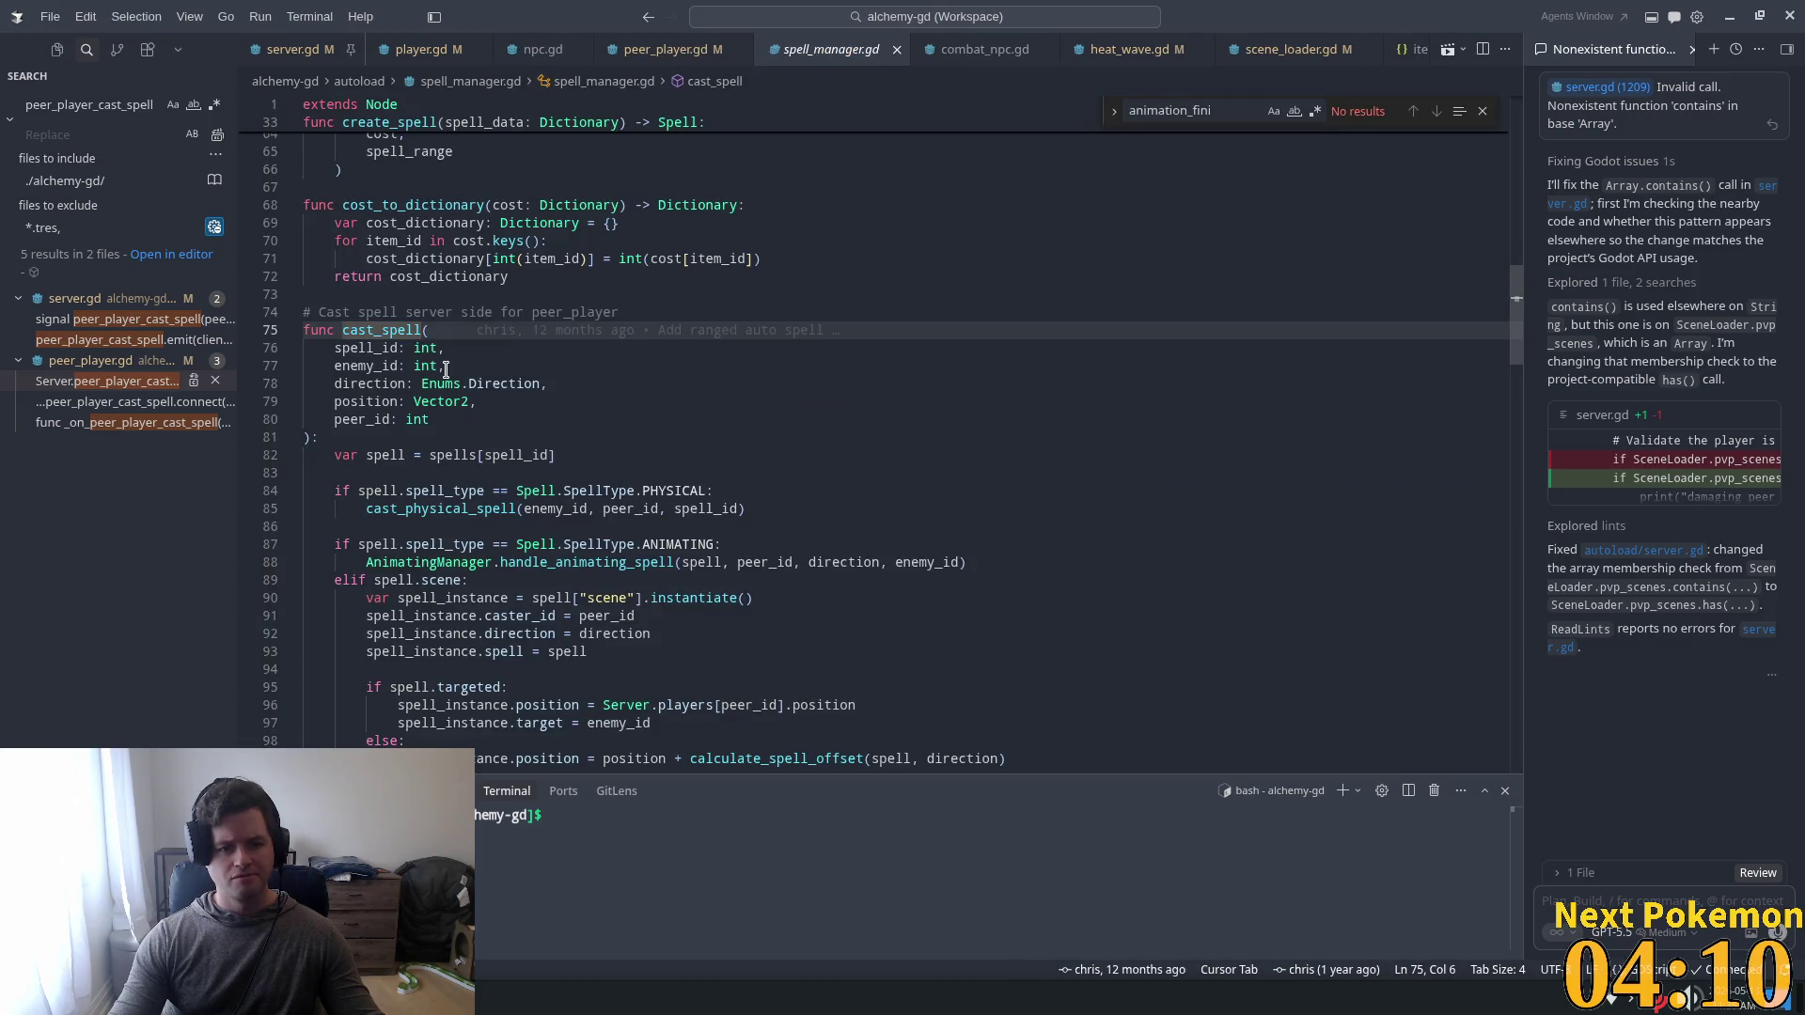
Inspect the spell lookup and the PHYSICAL and ANIMATING spell type checks in cast_spell.
scroll(445, 369, "down", 3)
left_click(388, 314)
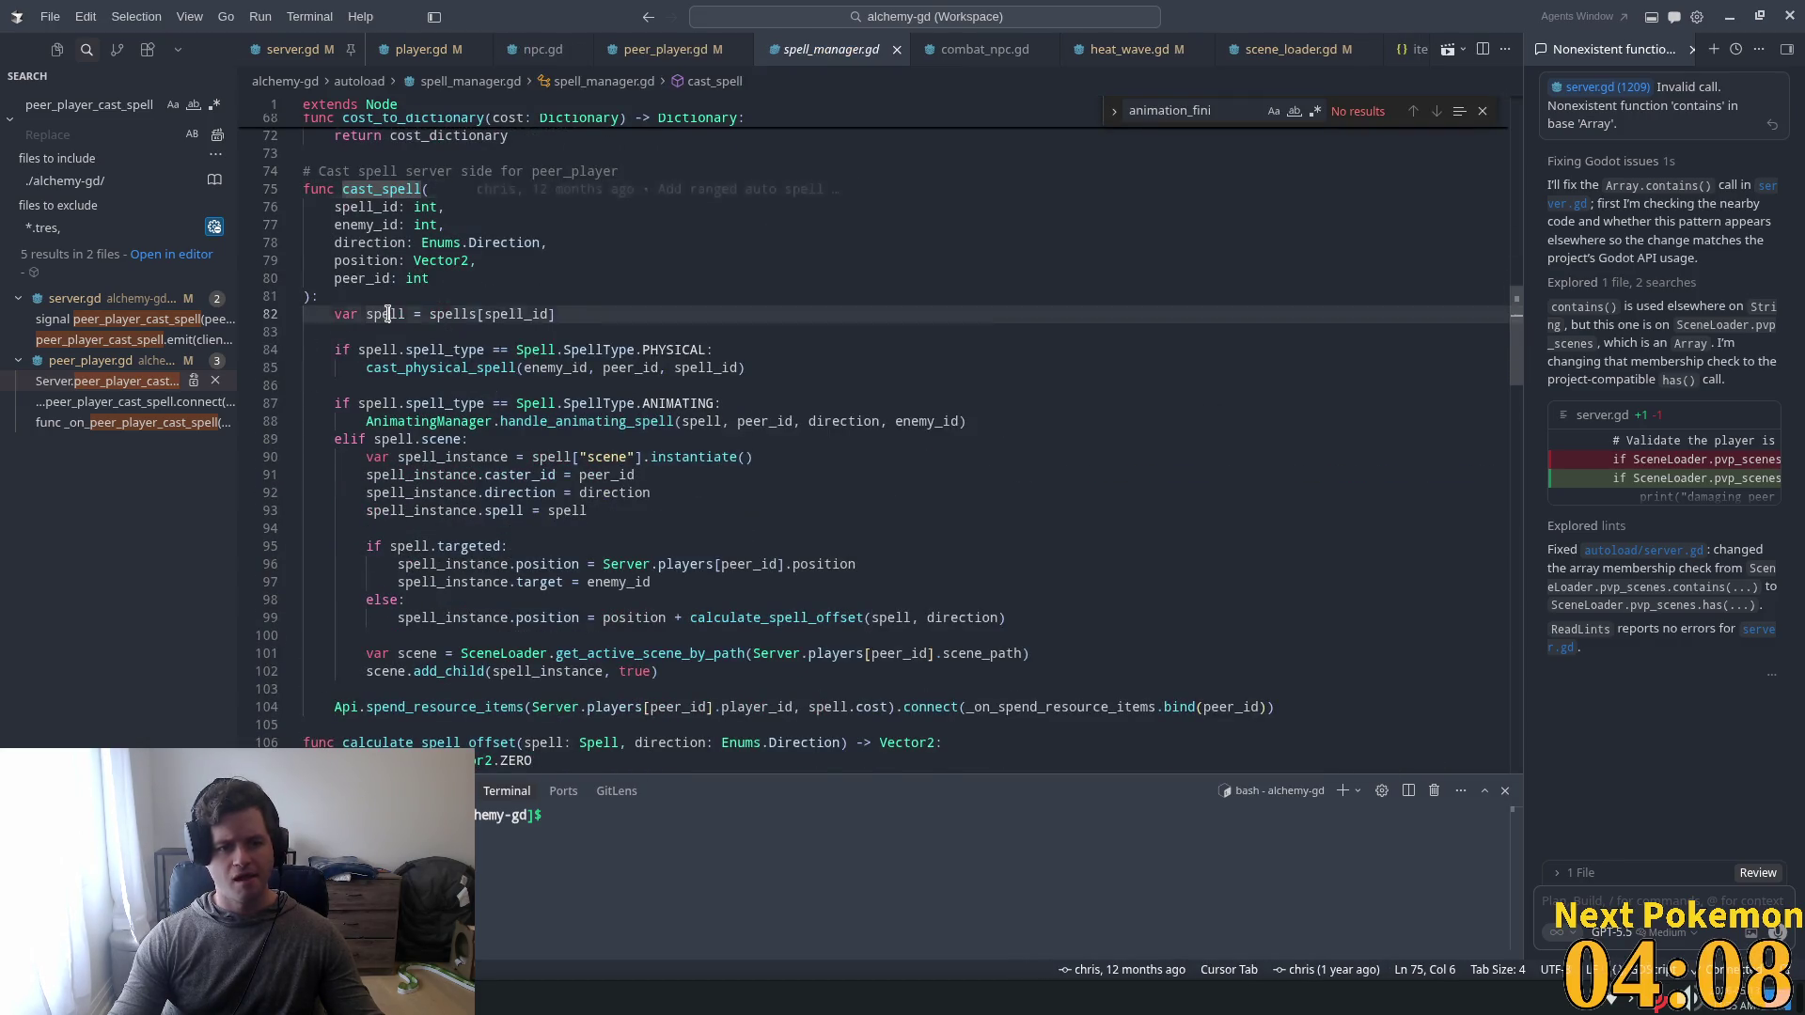
double_click(389, 314)
scroll(529, 388, "down", 2)
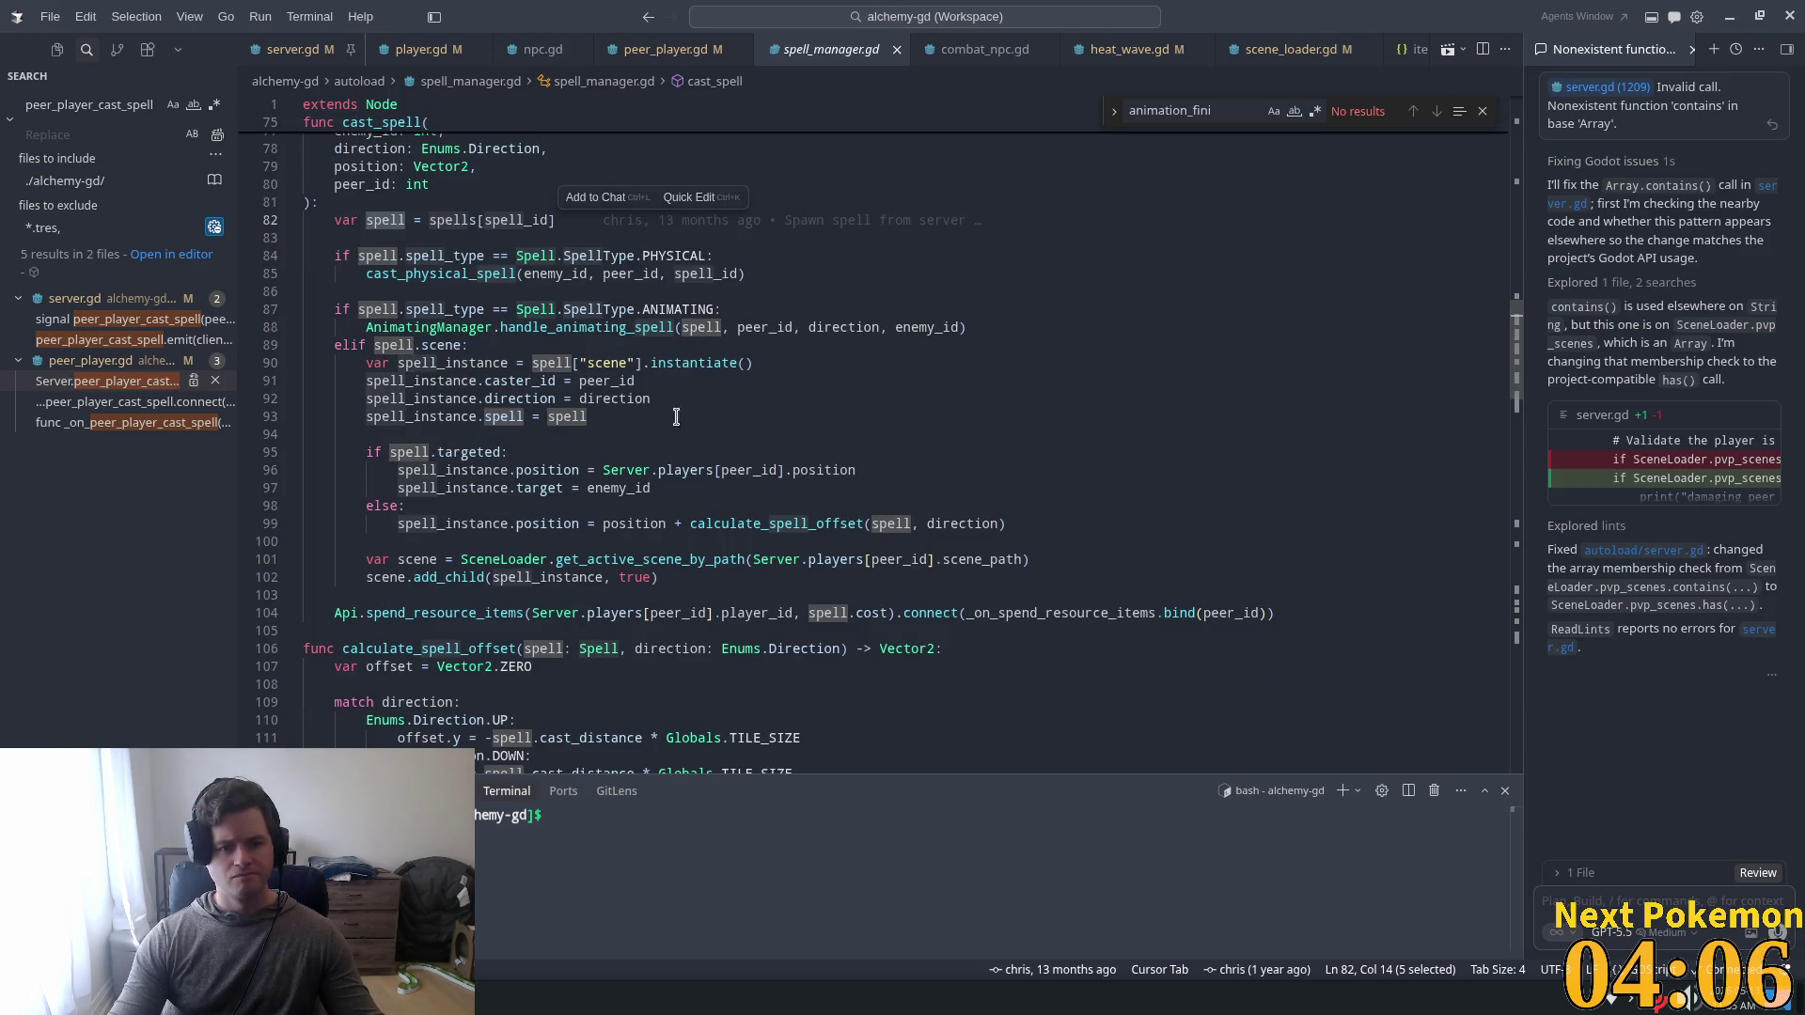
left_click(421, 310)
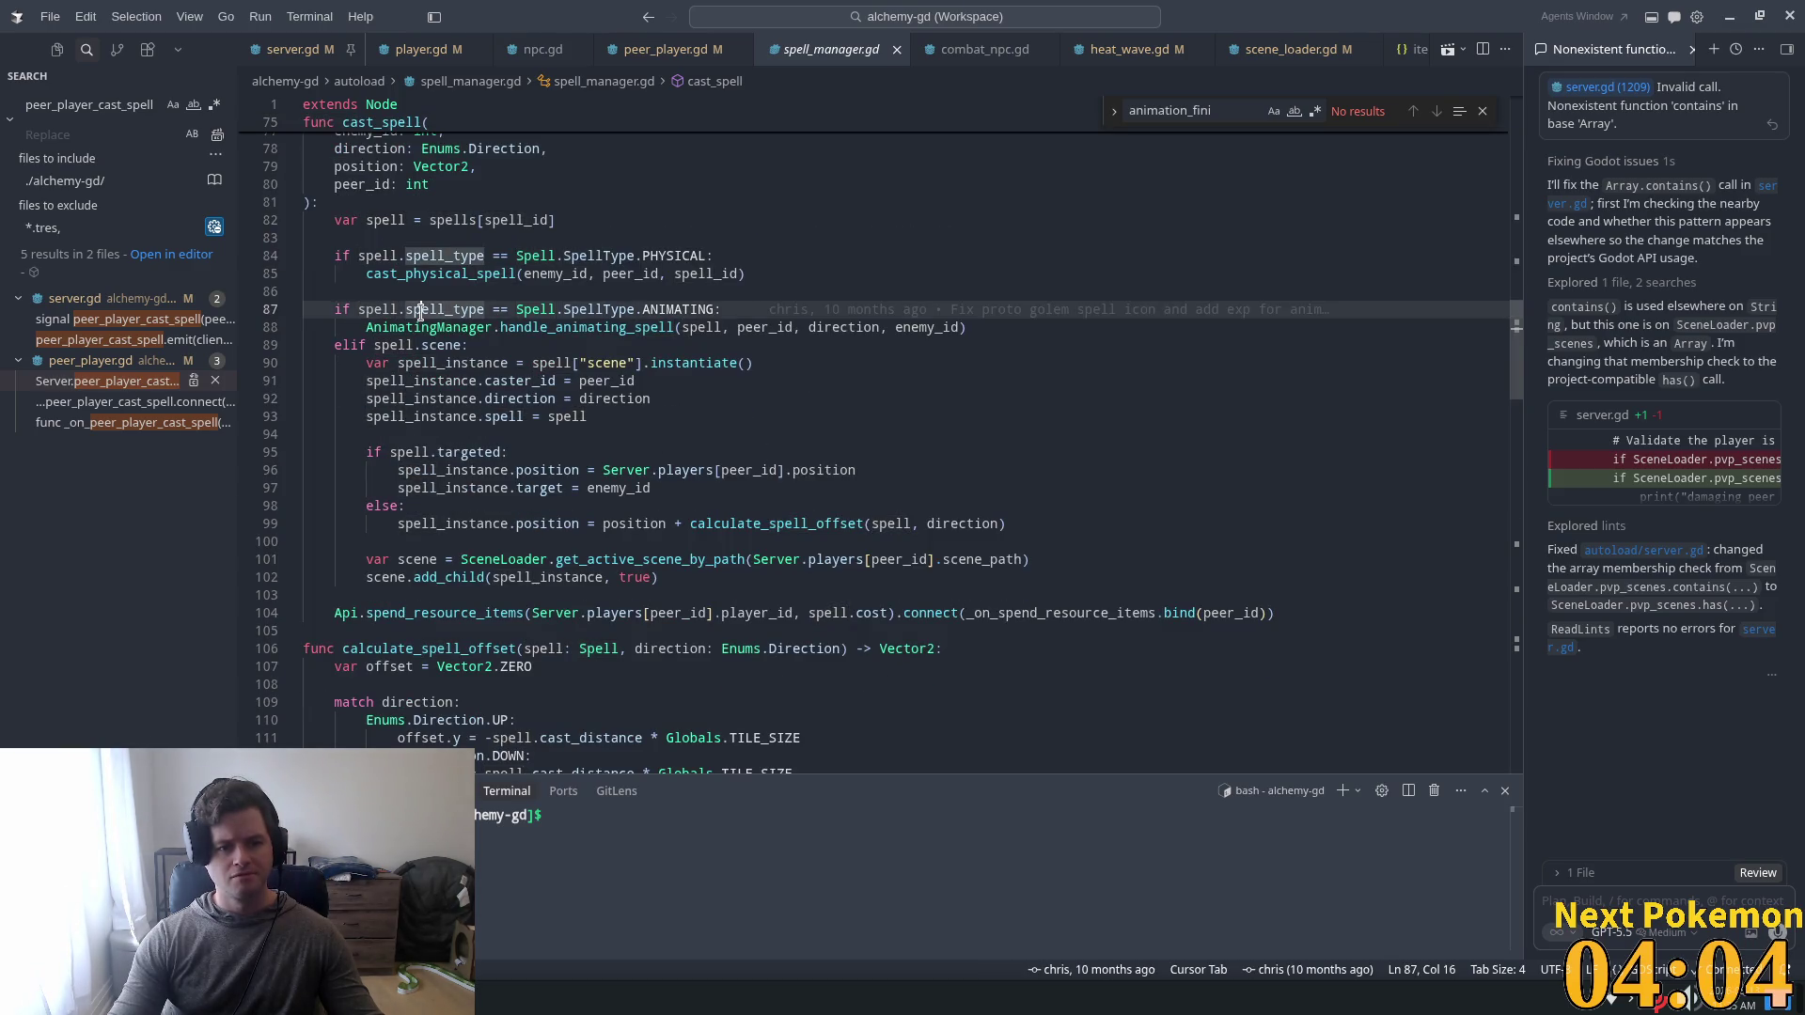
double_click(676, 311)
double_click(677, 256)
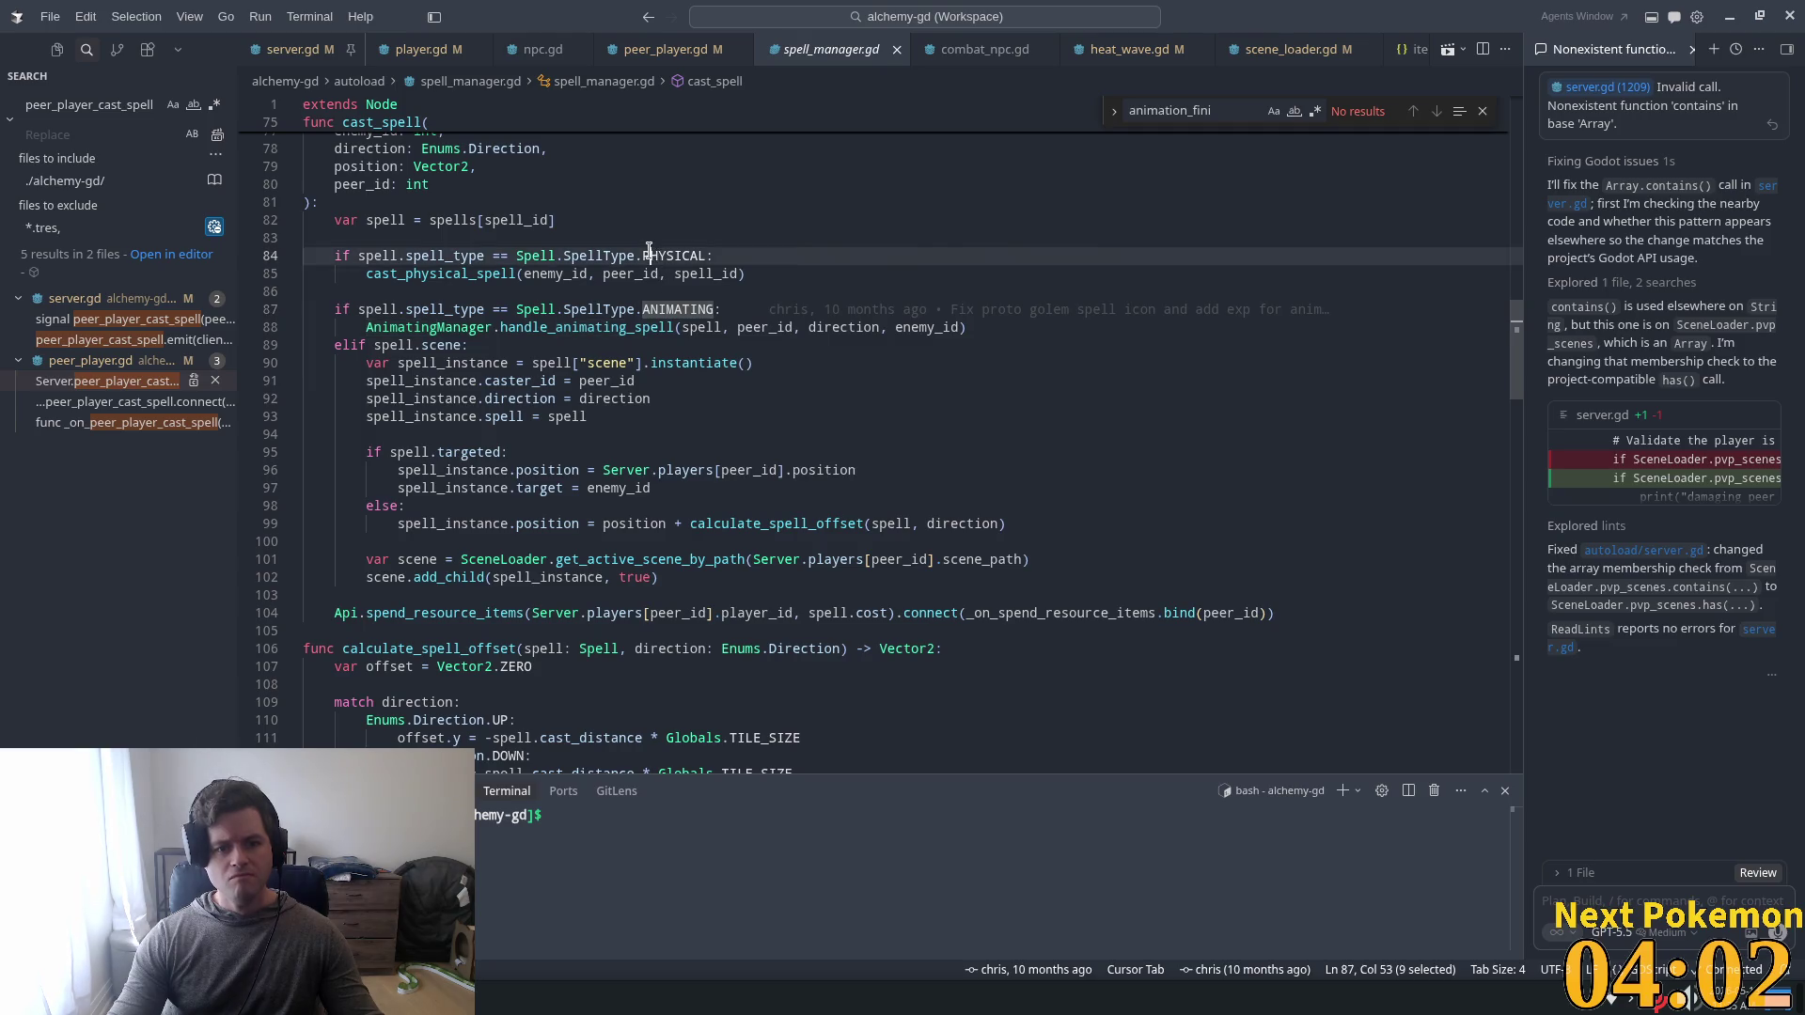
Jump to cast_physical_spell and highlight every use of damage_type.
left_click(442, 274, "ctrl")
scroll(610, 374, "down", 2)
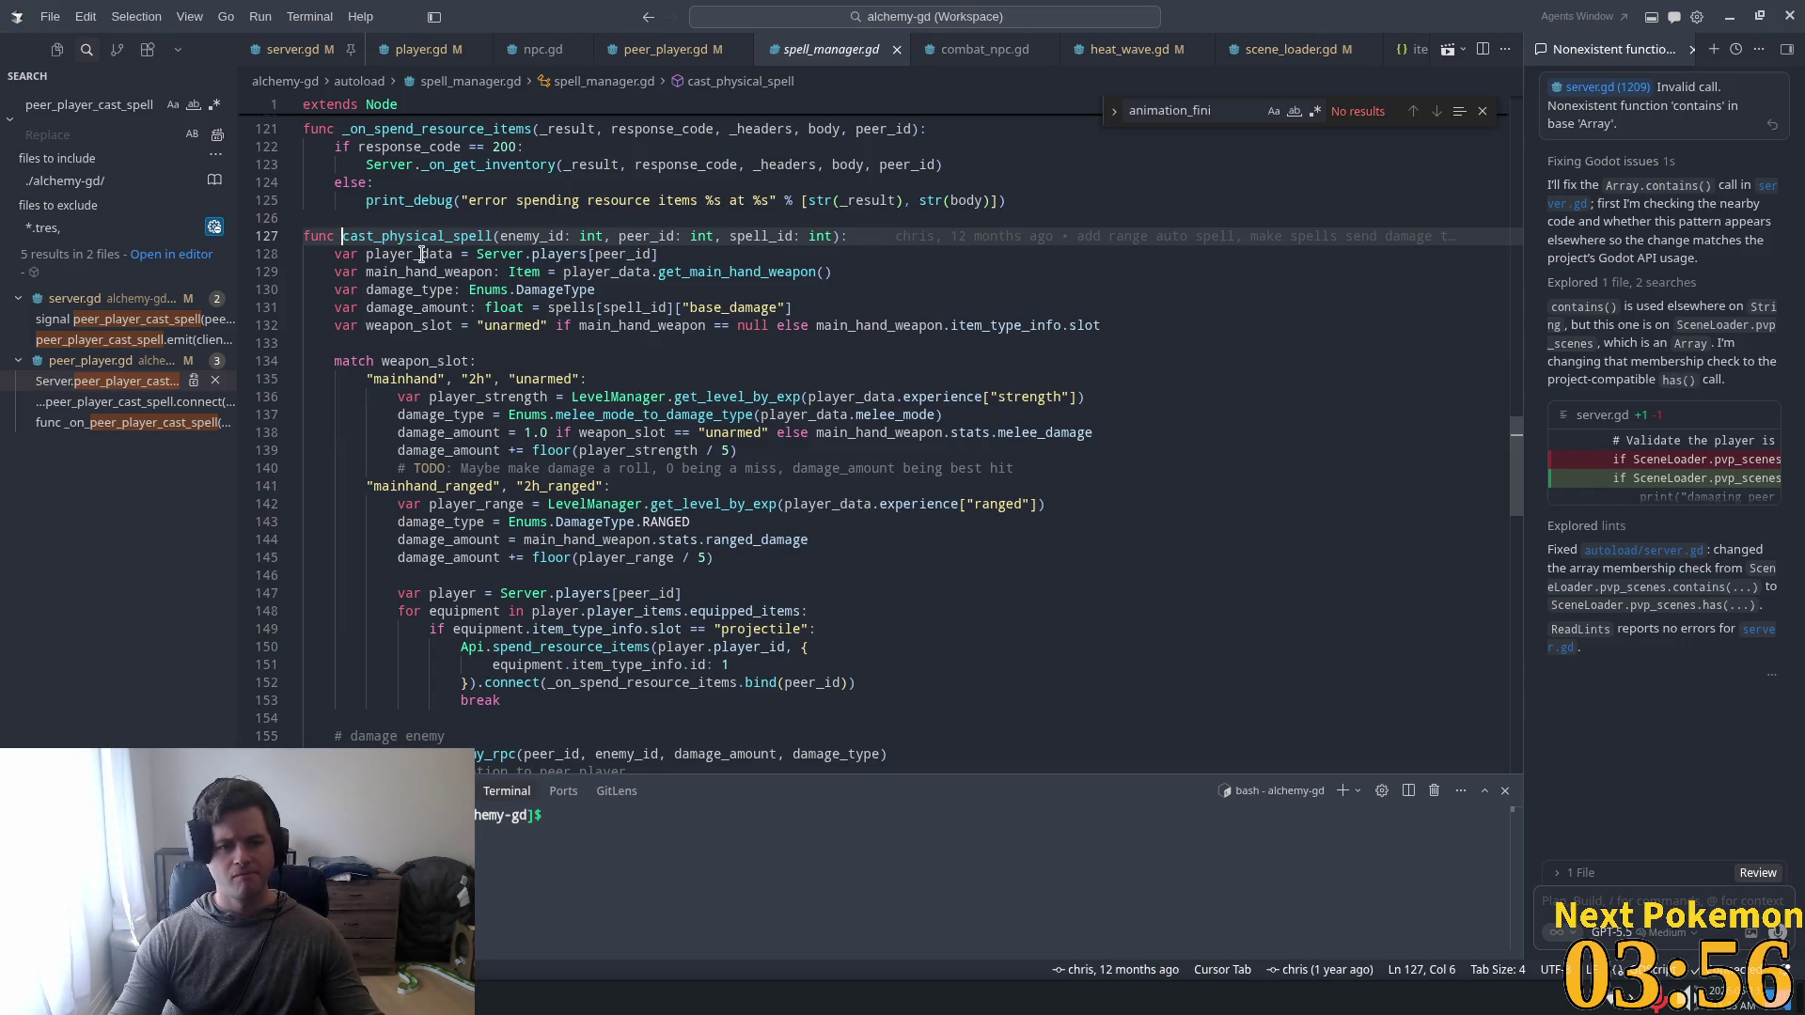
double_click(430, 290)
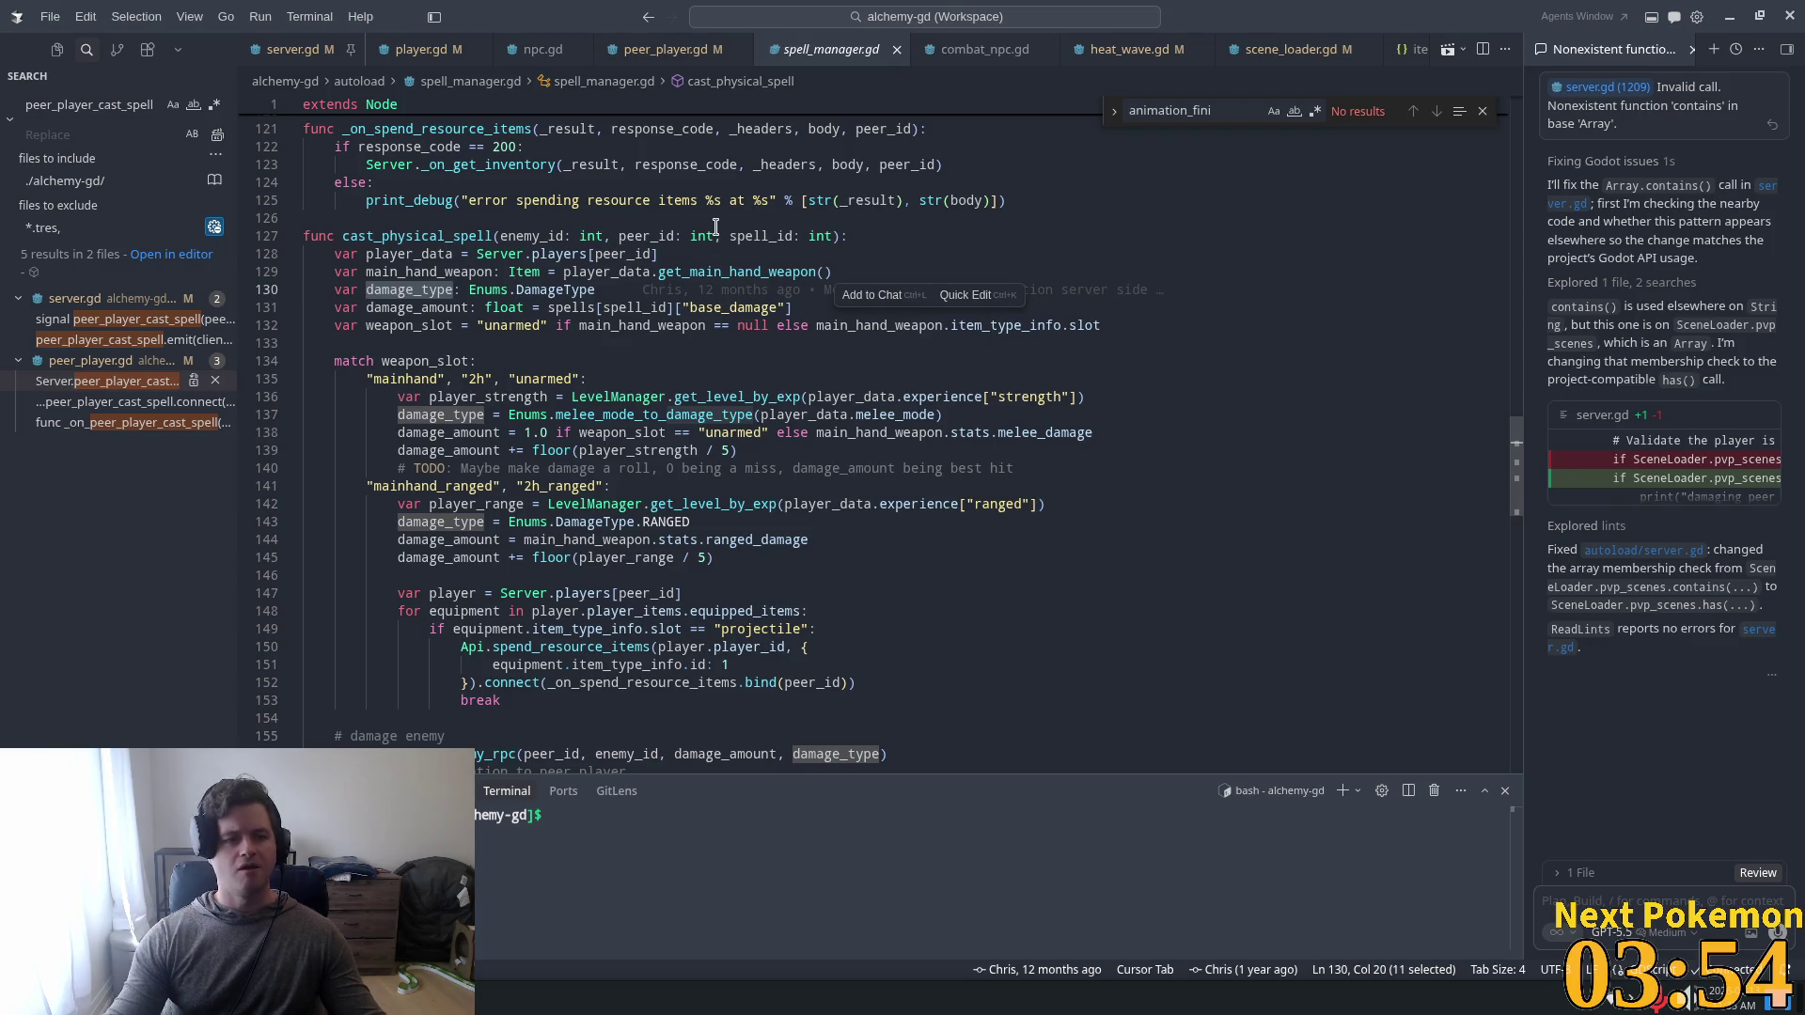
mouse_move(716, 227)
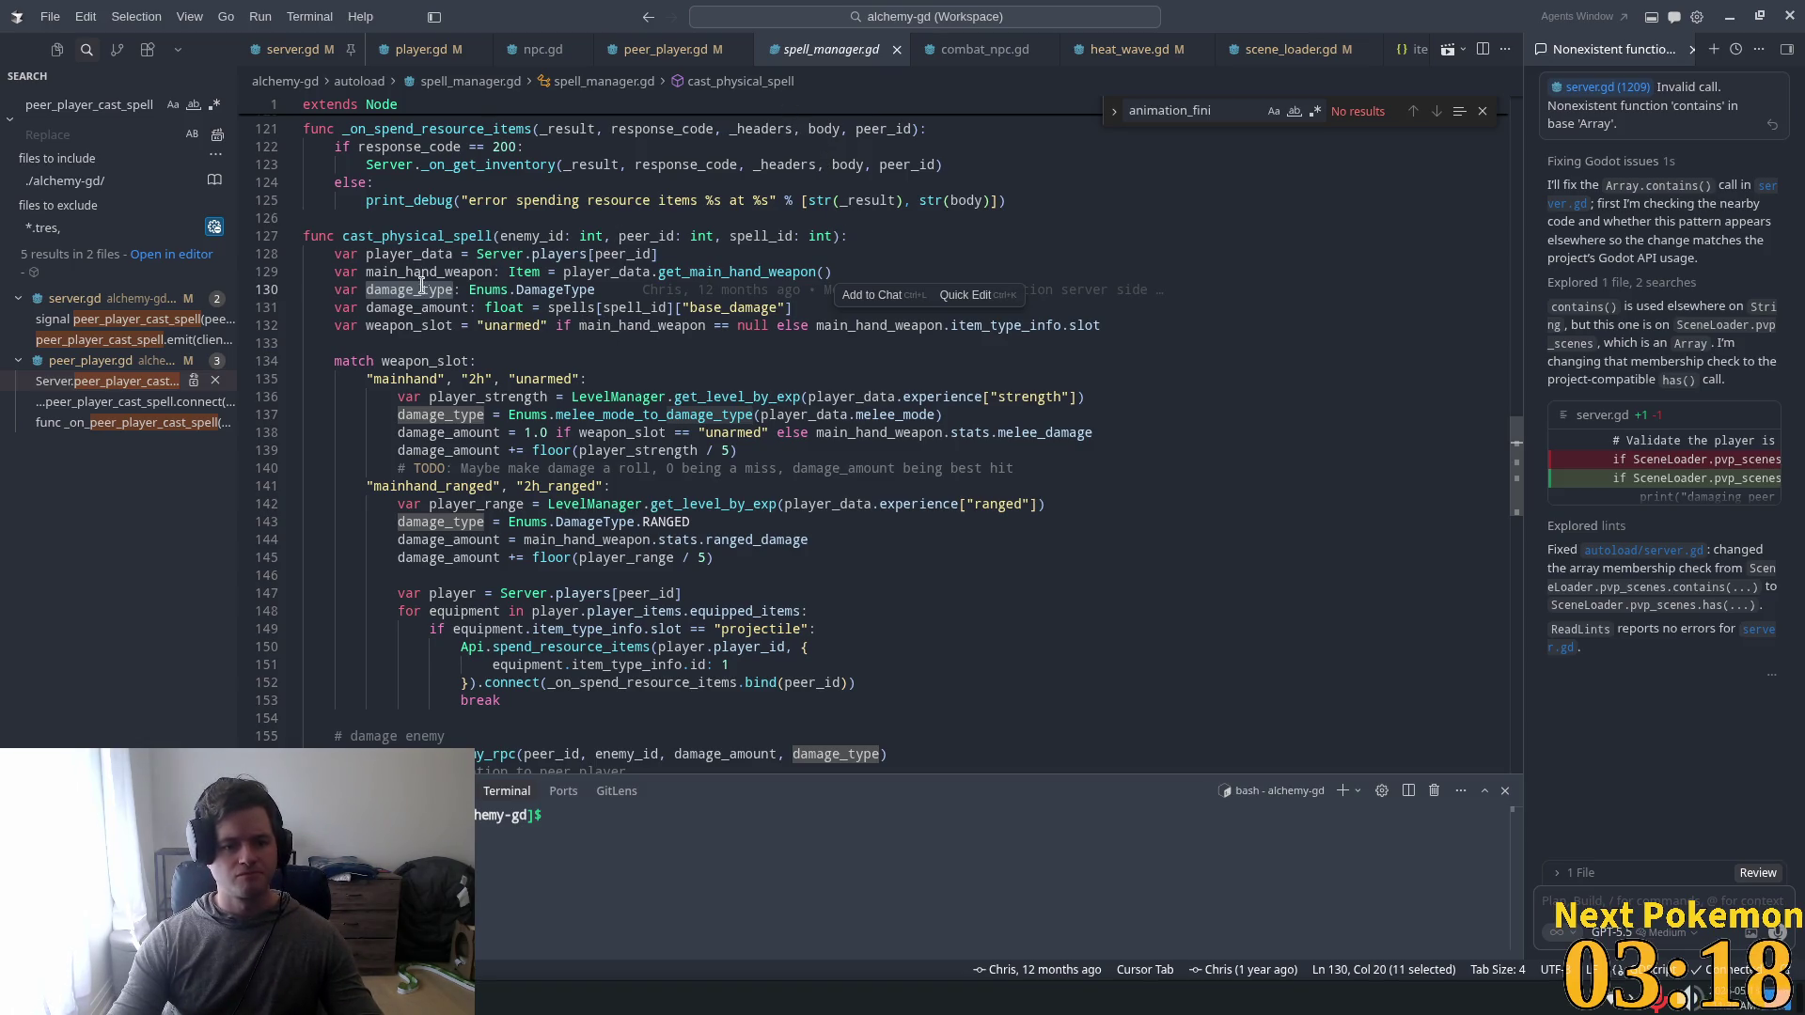
Examine the unarmed weapon slot case and the DamageType declaration on line 130.
left_click(588, 379)
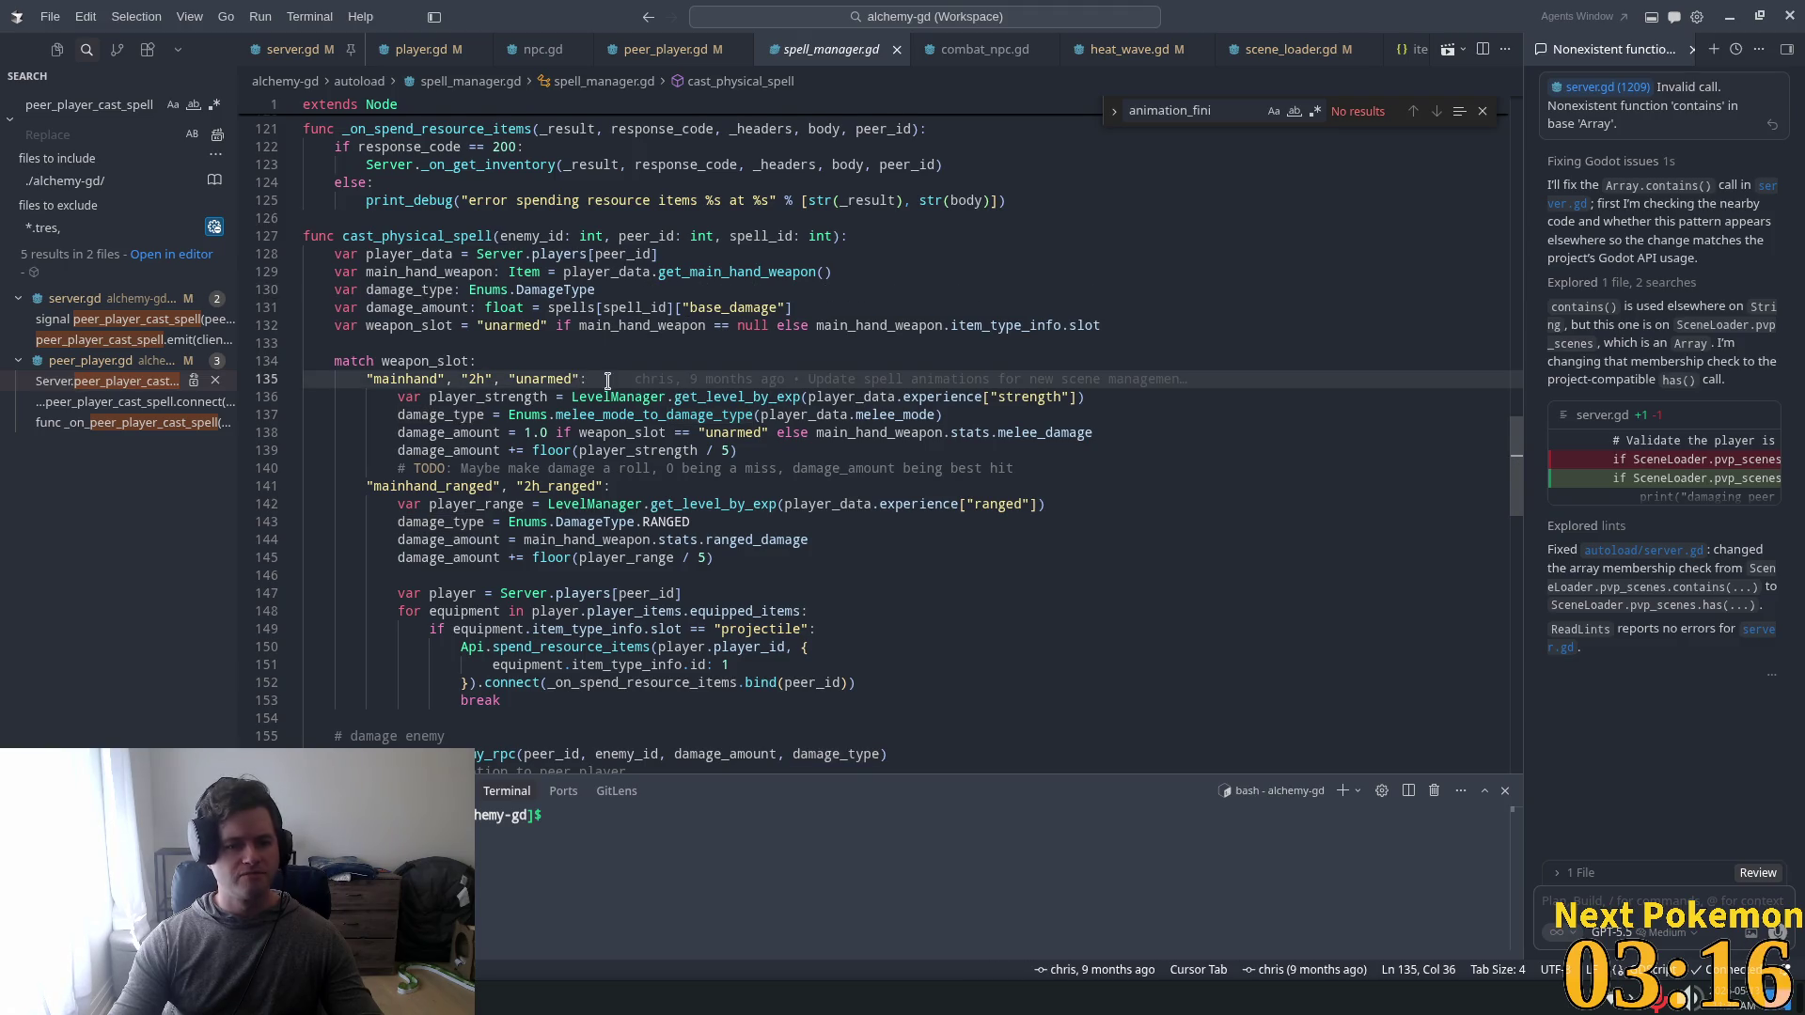
scroll(591, 376, "down", 1)
left_click(400, 244)
key("End")
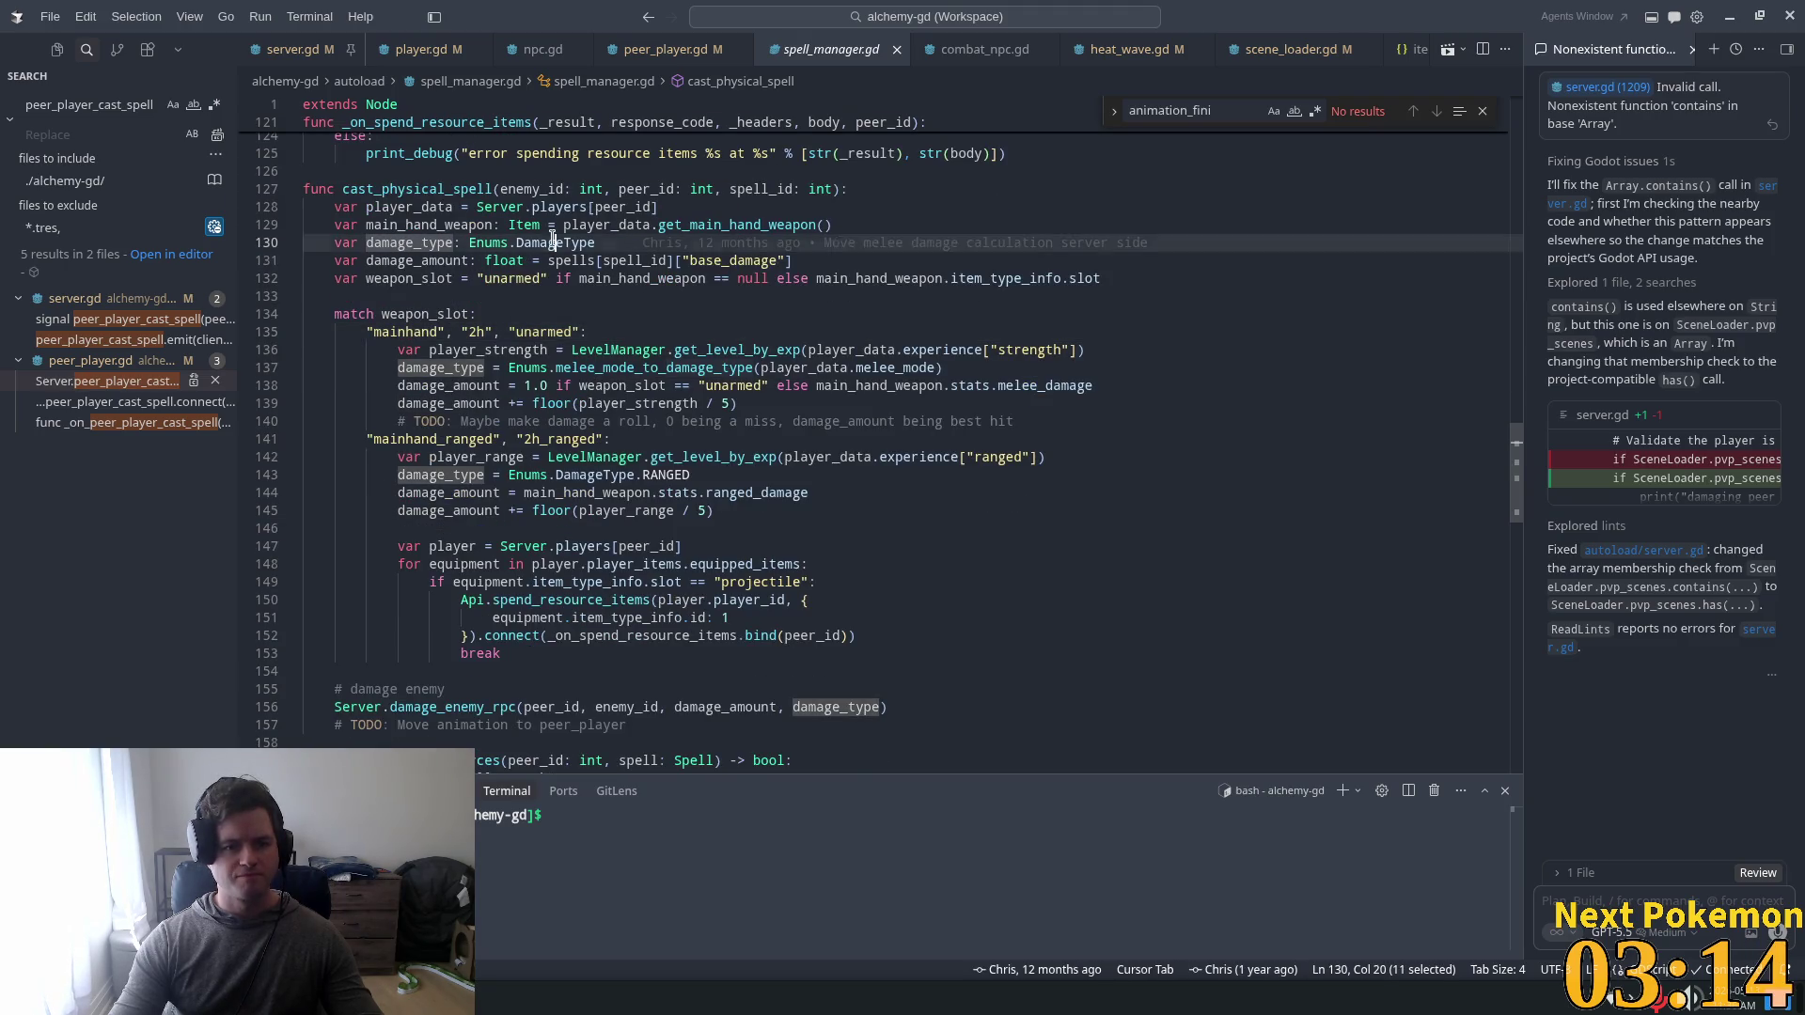
key("ctrl+shift+Left")
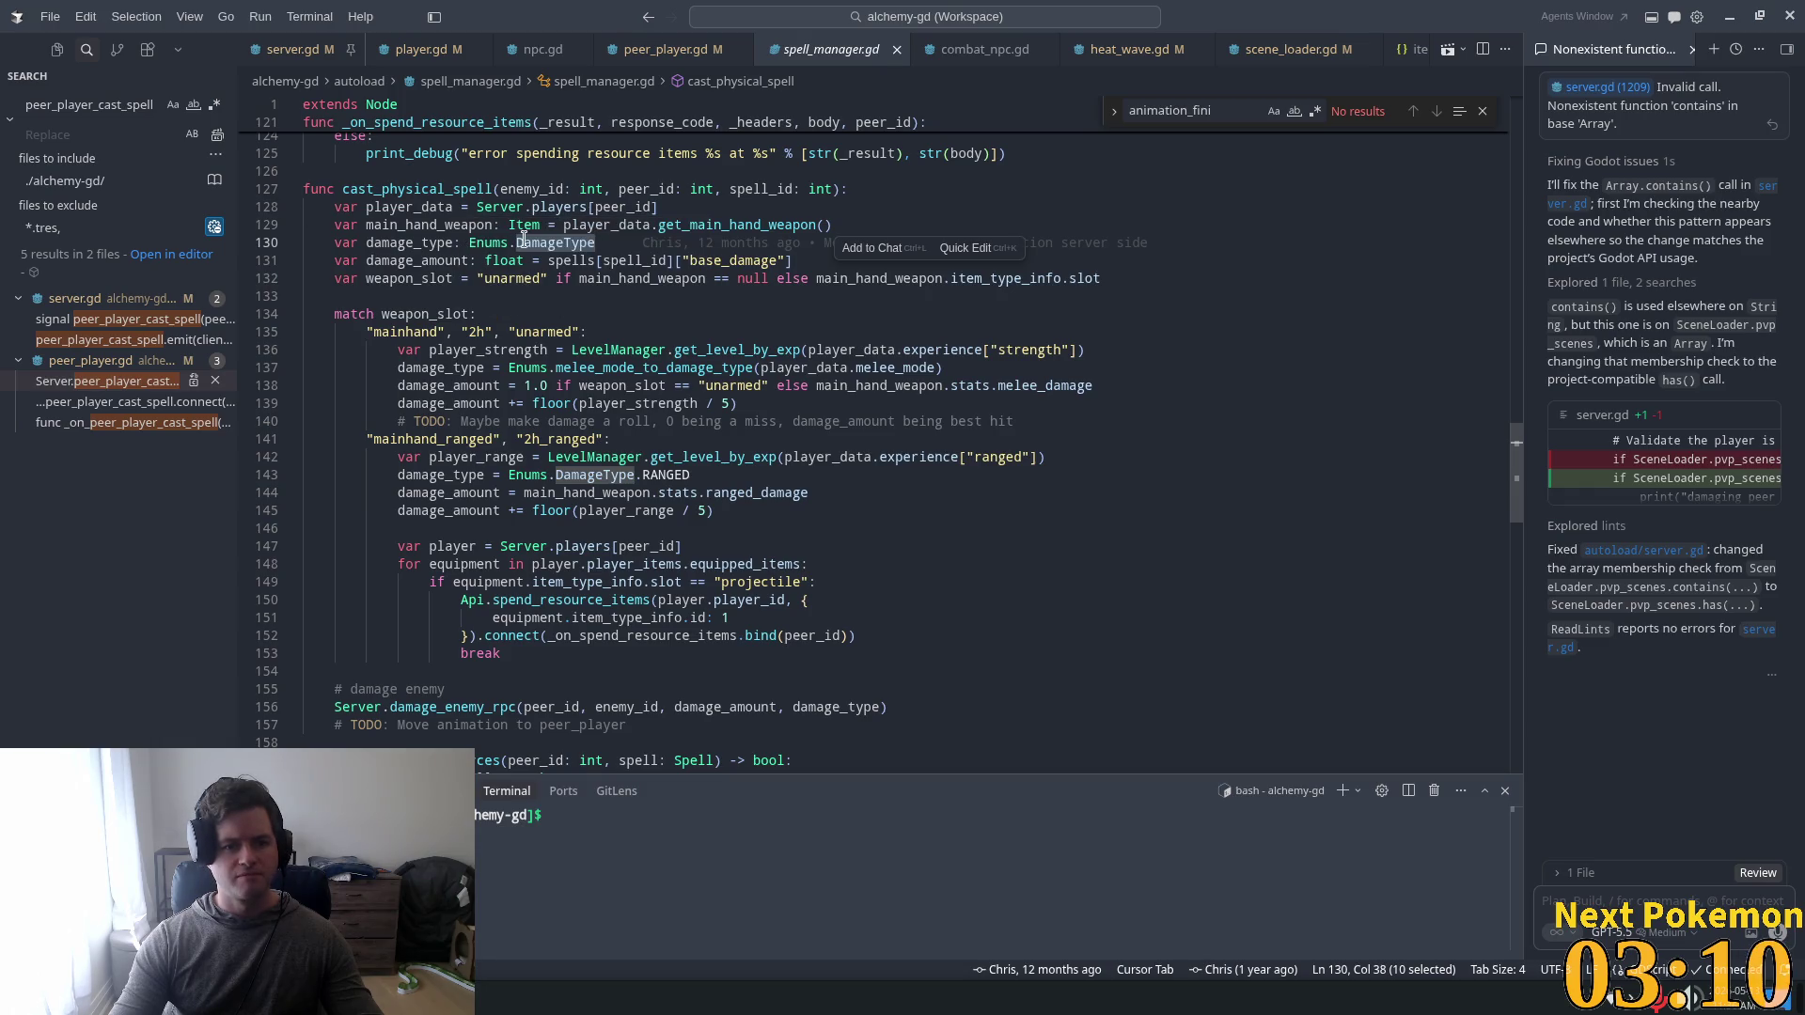
mouse_move(543, 242)
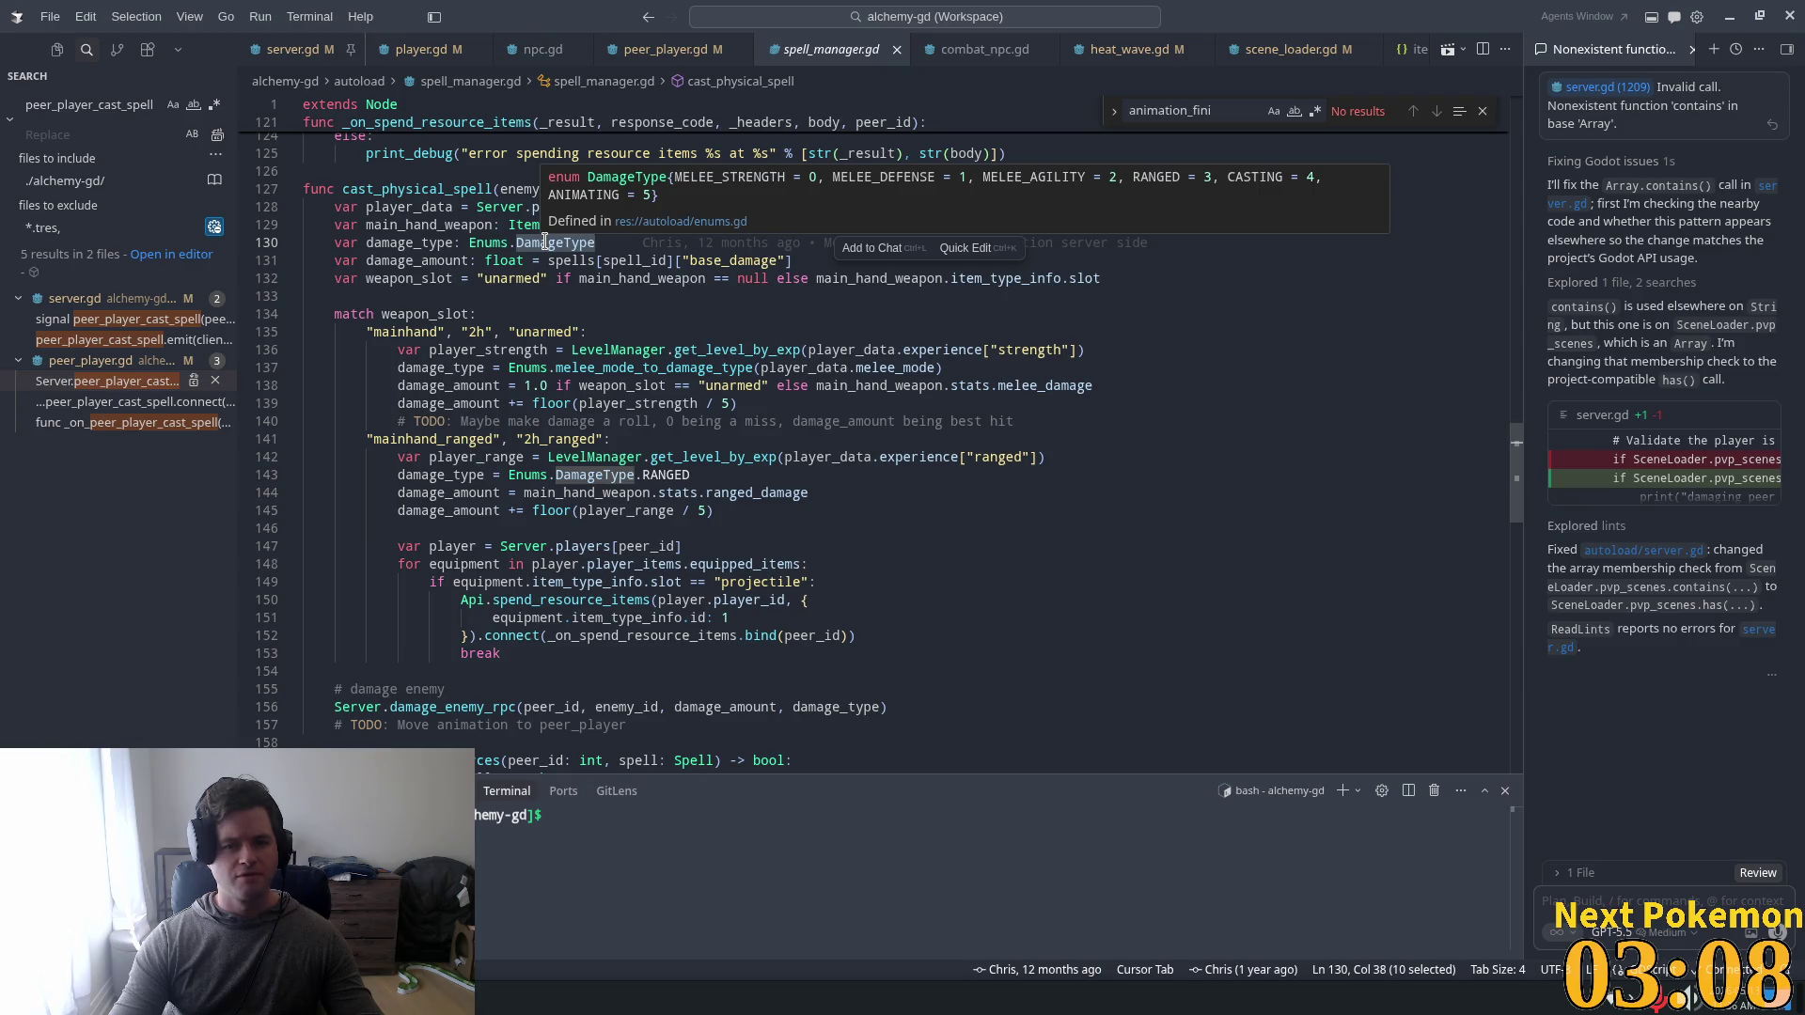
double_click(455, 244)
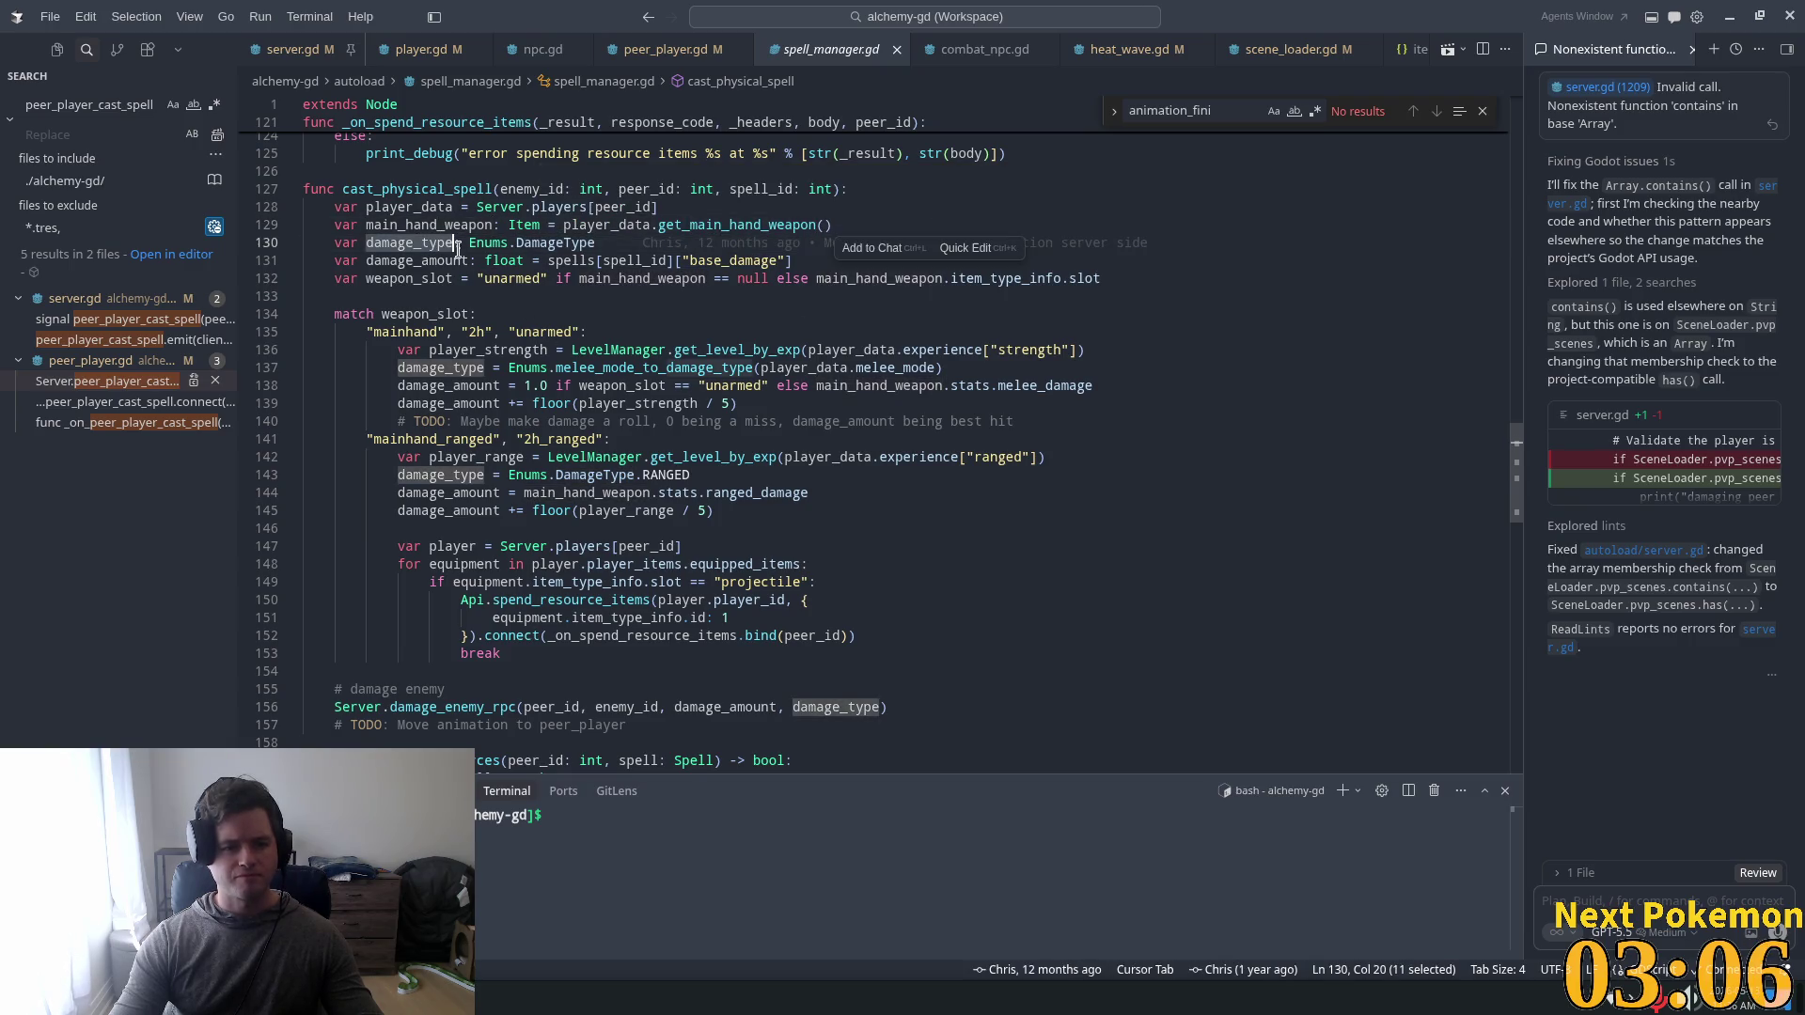
Open the definition of Server.damage_enemy_rpc from line 156 in server.gd.
scroll(663, 365, "down", 1)
mouse_move(815, 417)
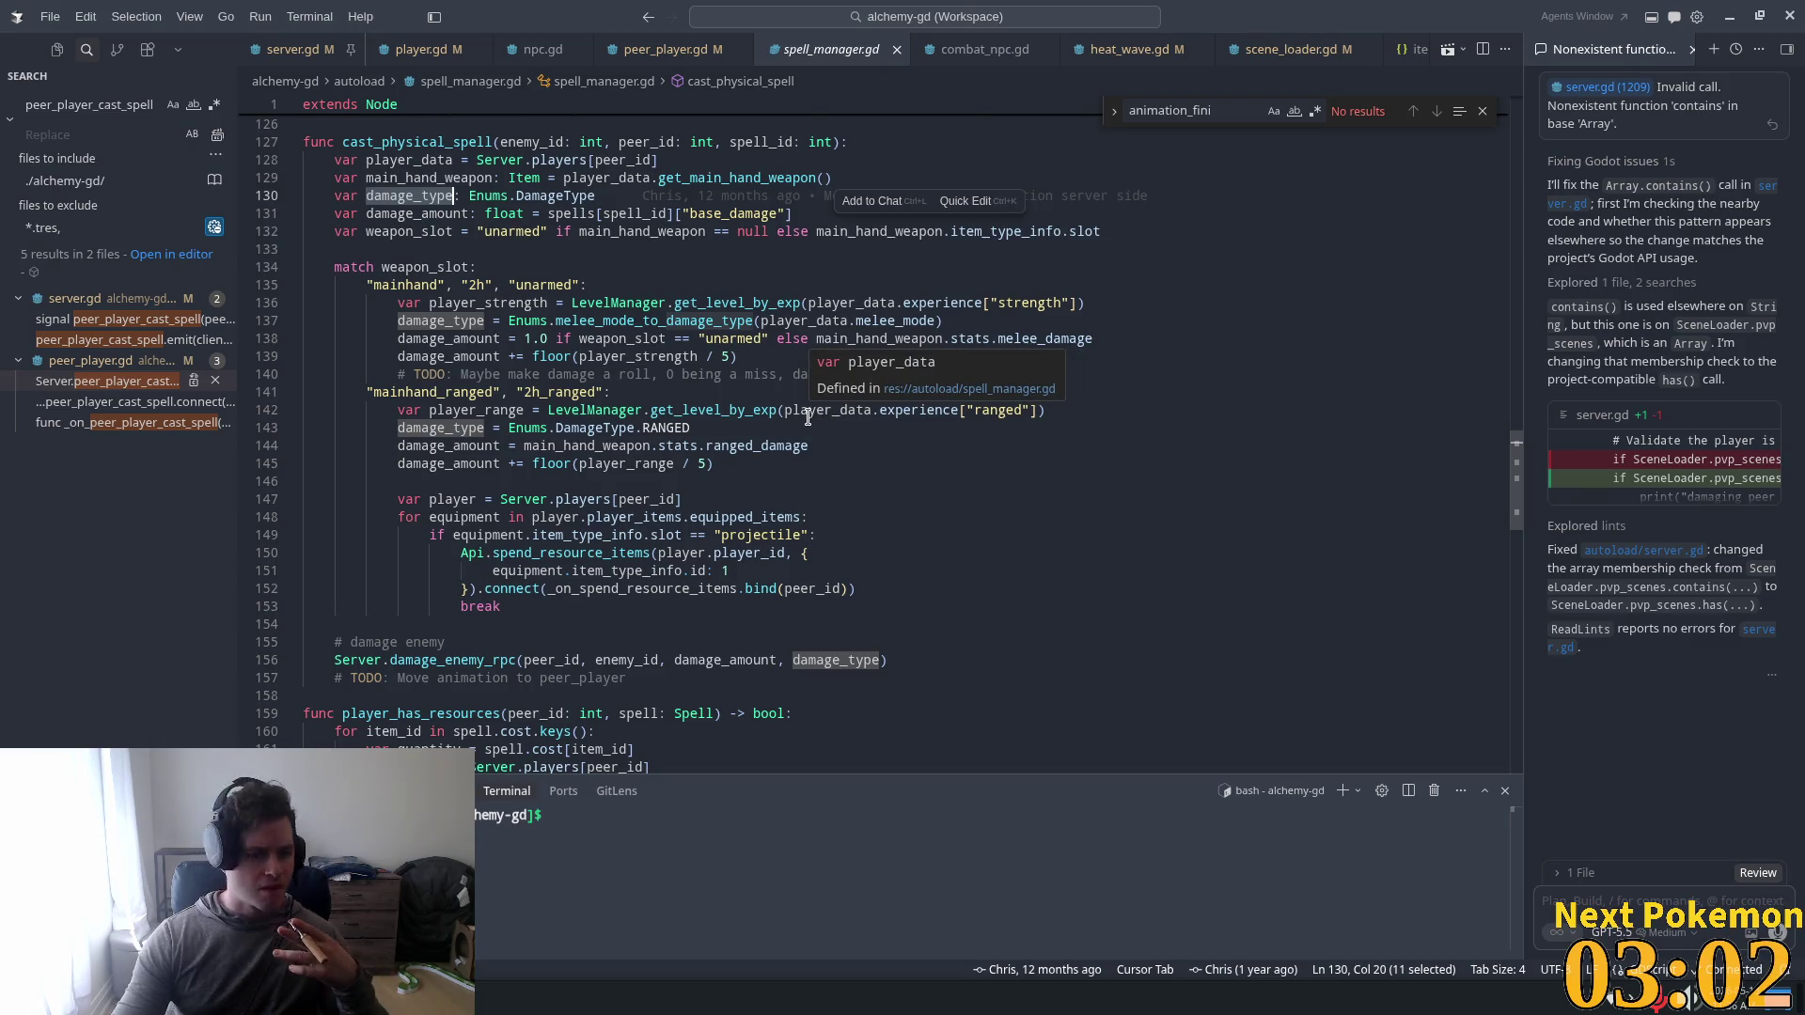
mouse_move(763, 449)
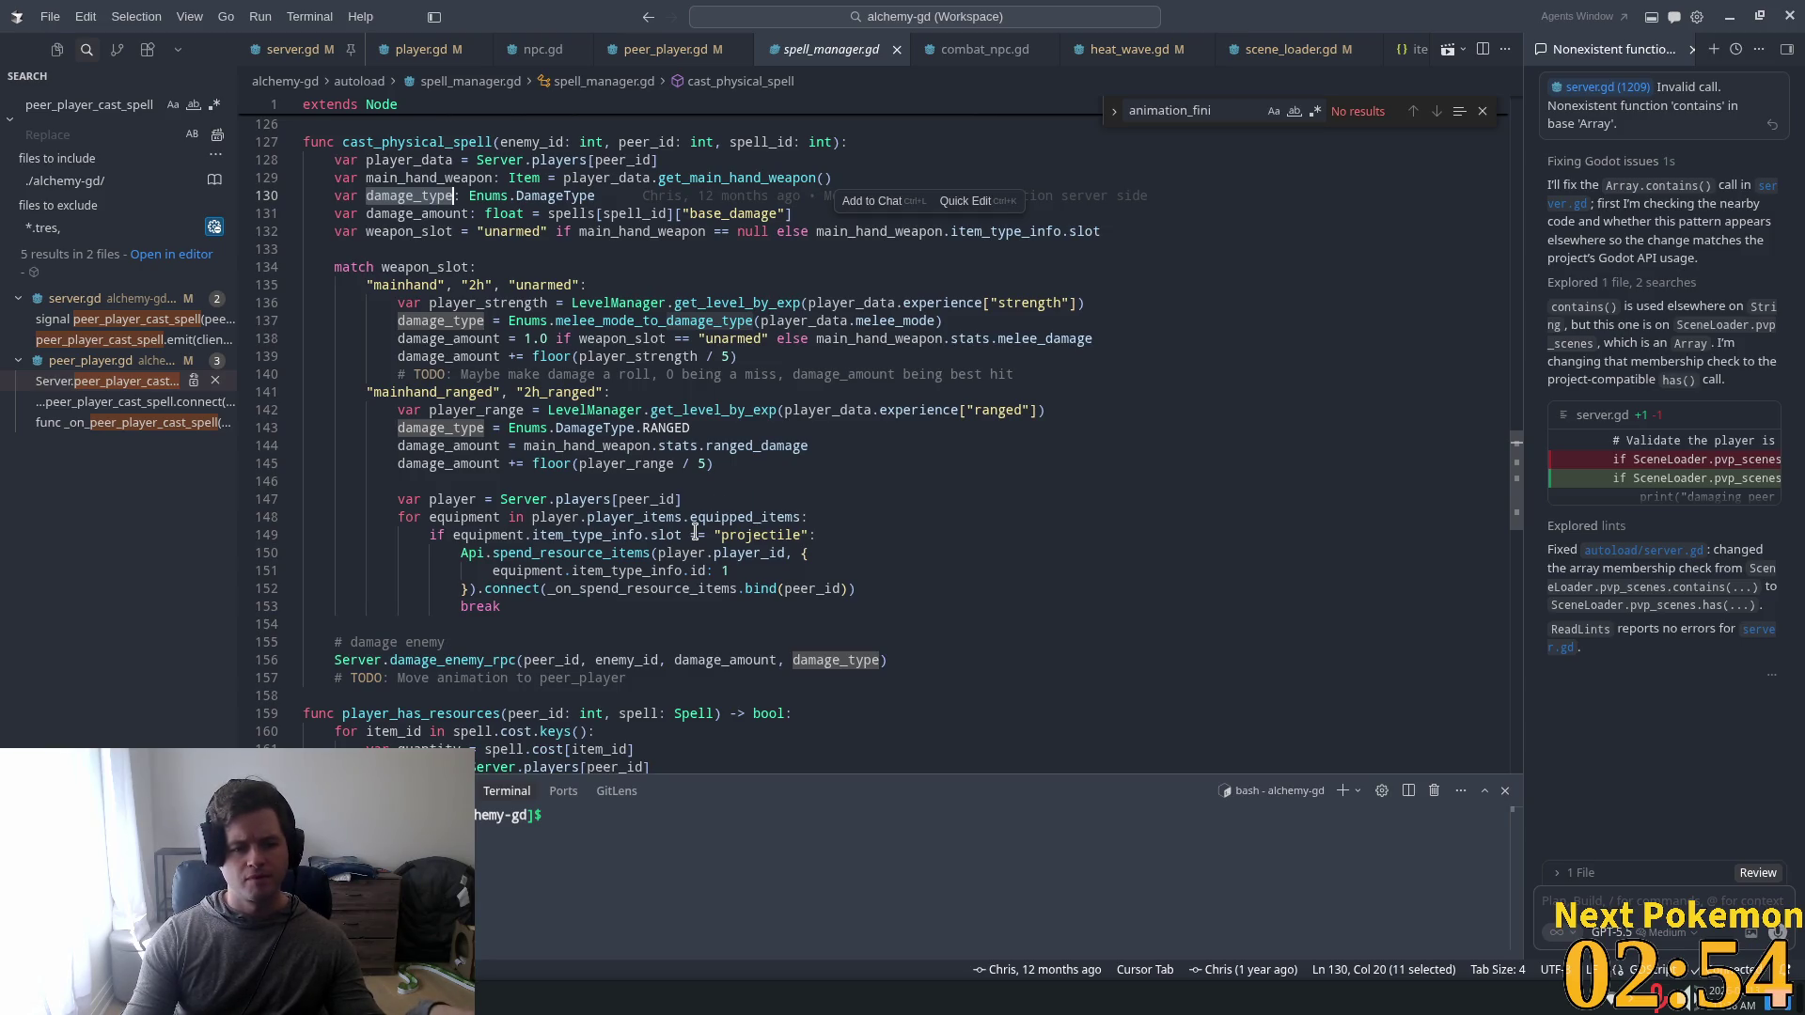
double_click(483, 660)
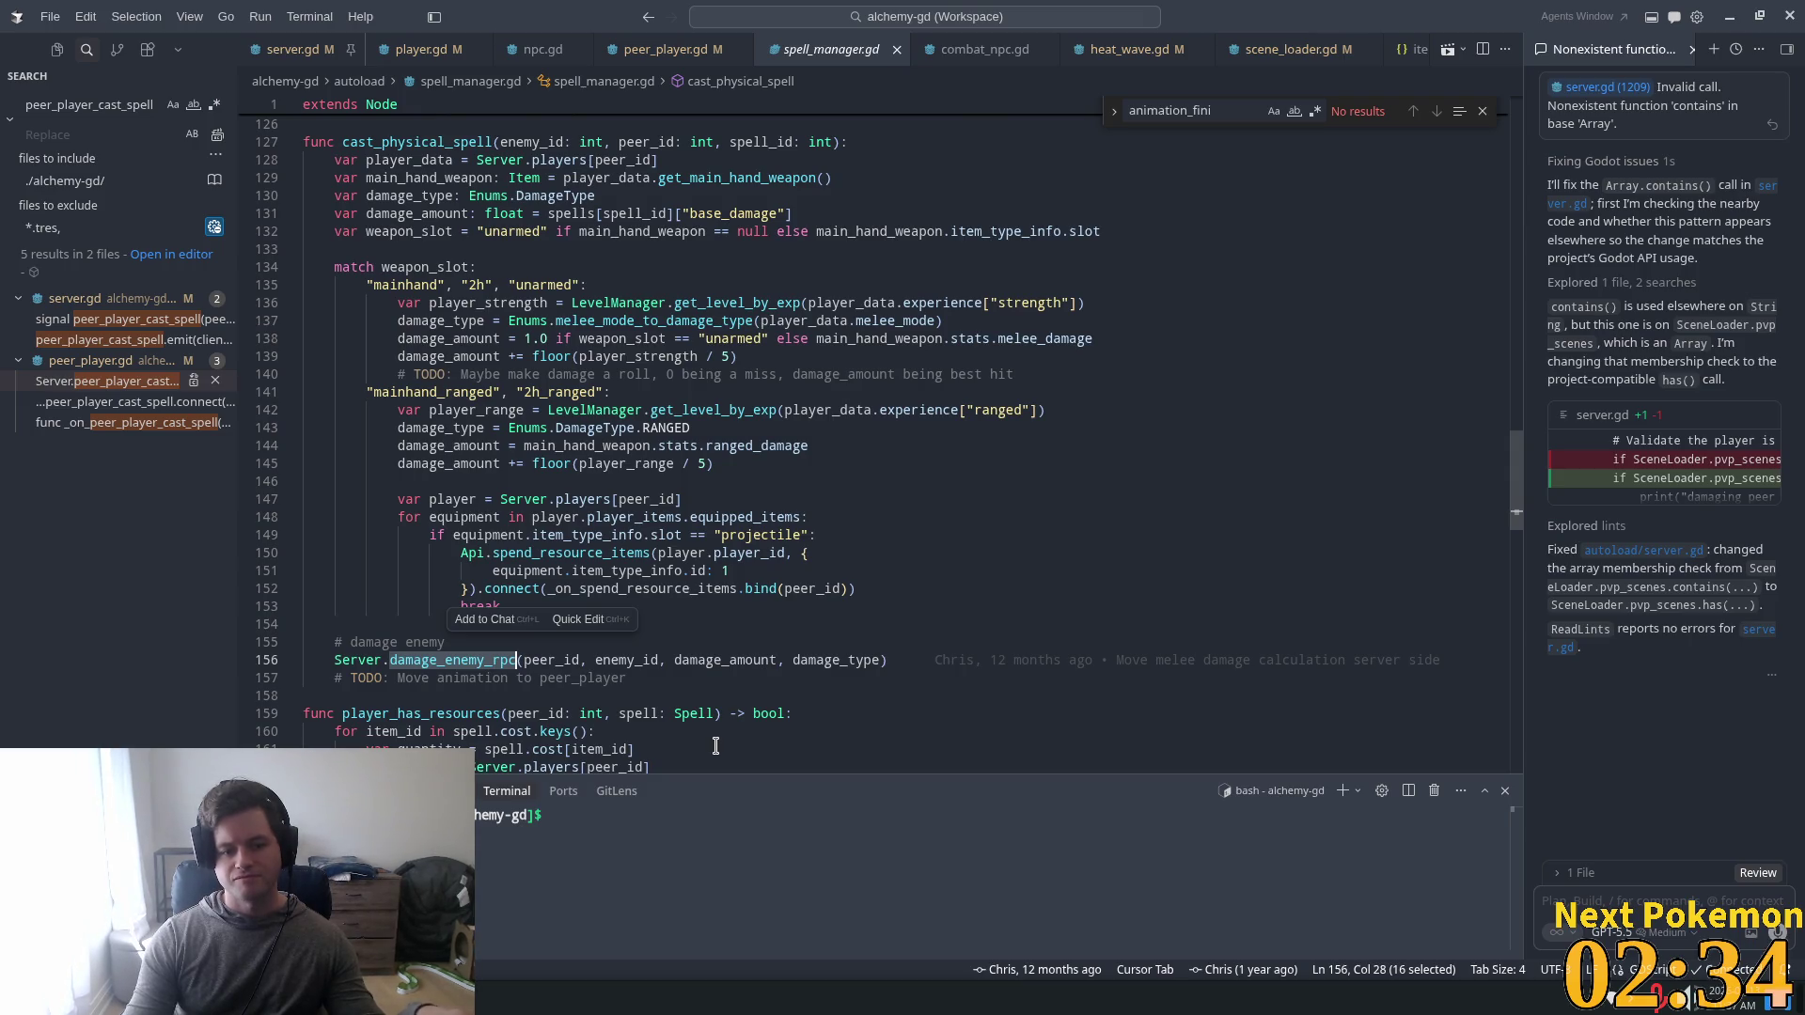
left_click(470, 661, "ctrl")
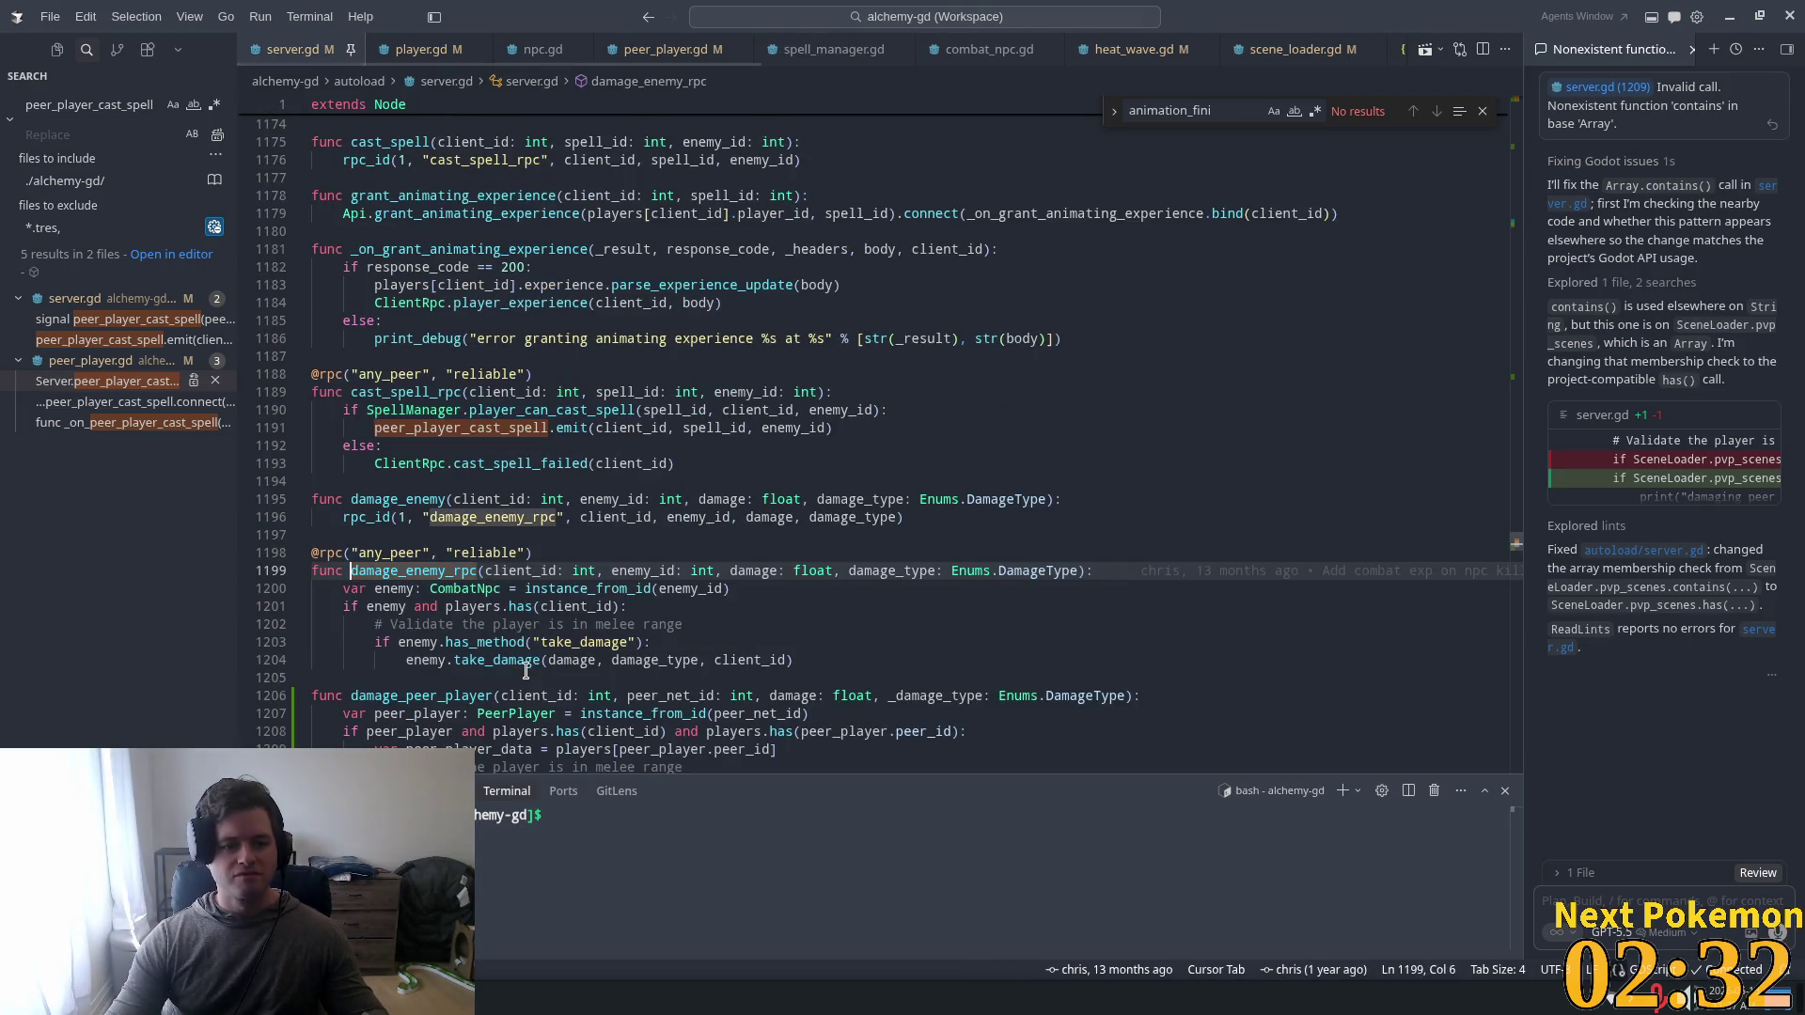
scroll(564, 564, "down", 2)
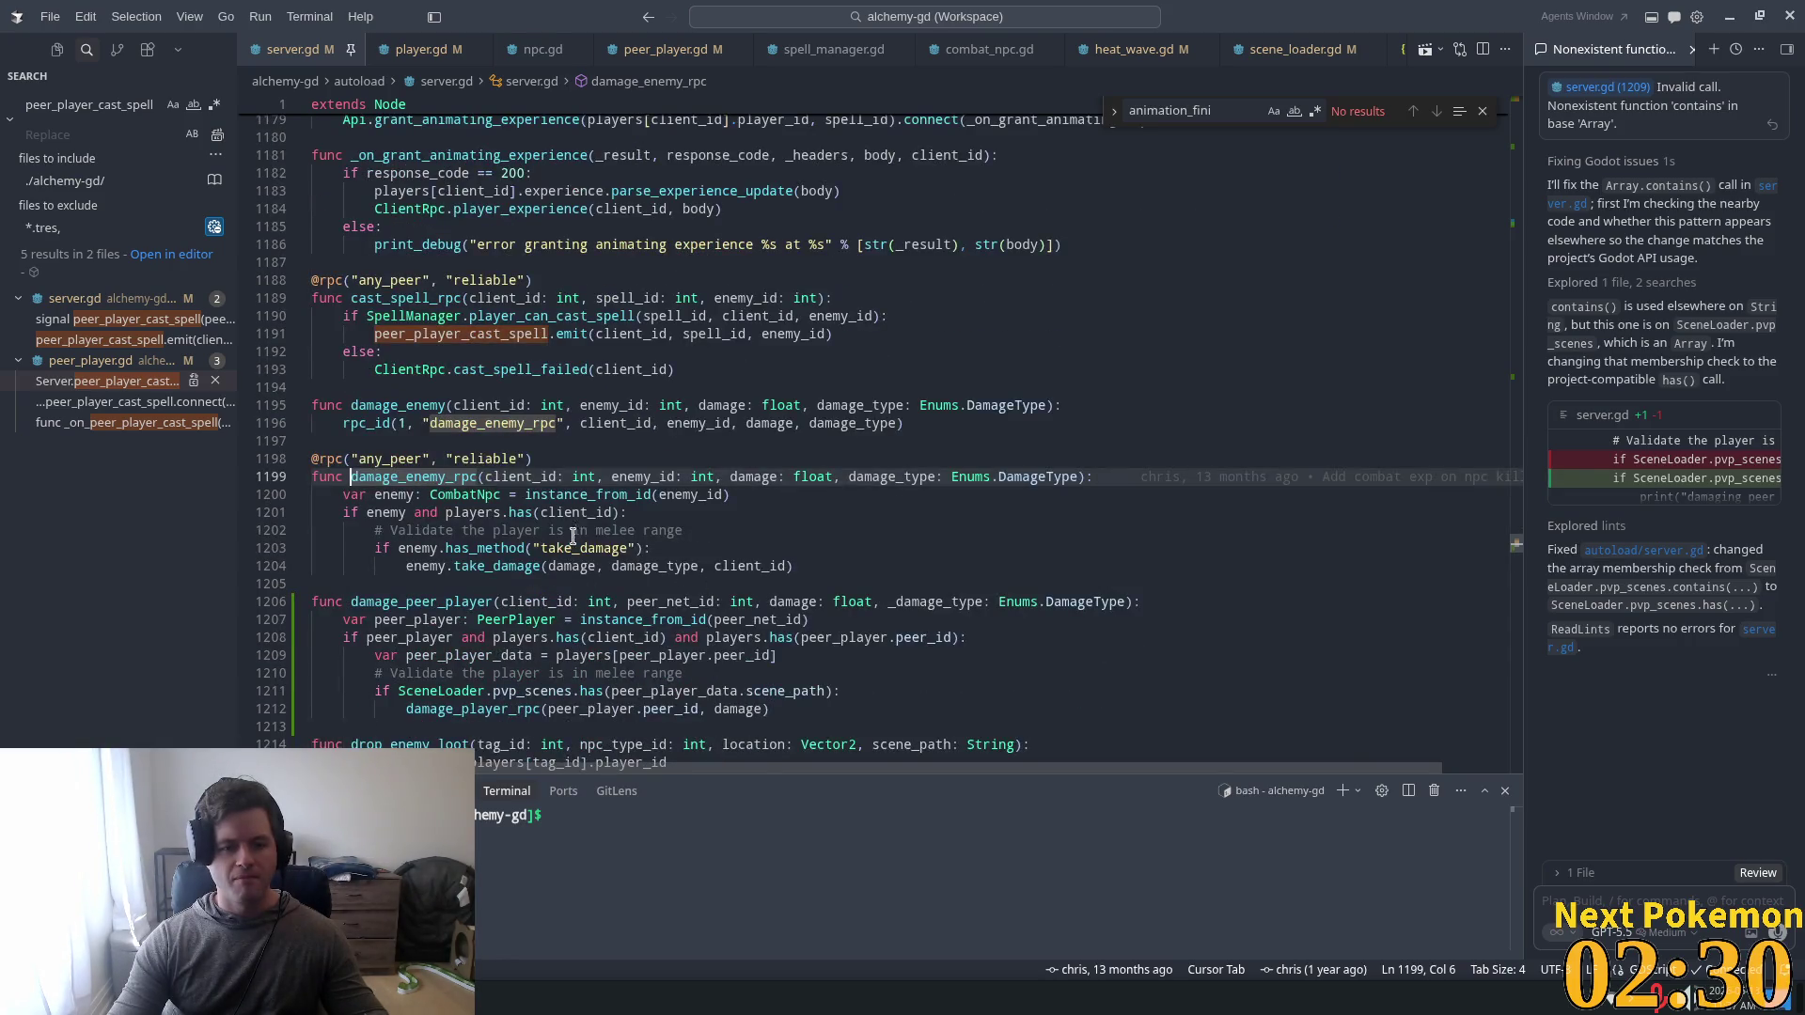
scroll(572, 535, "down", 3)
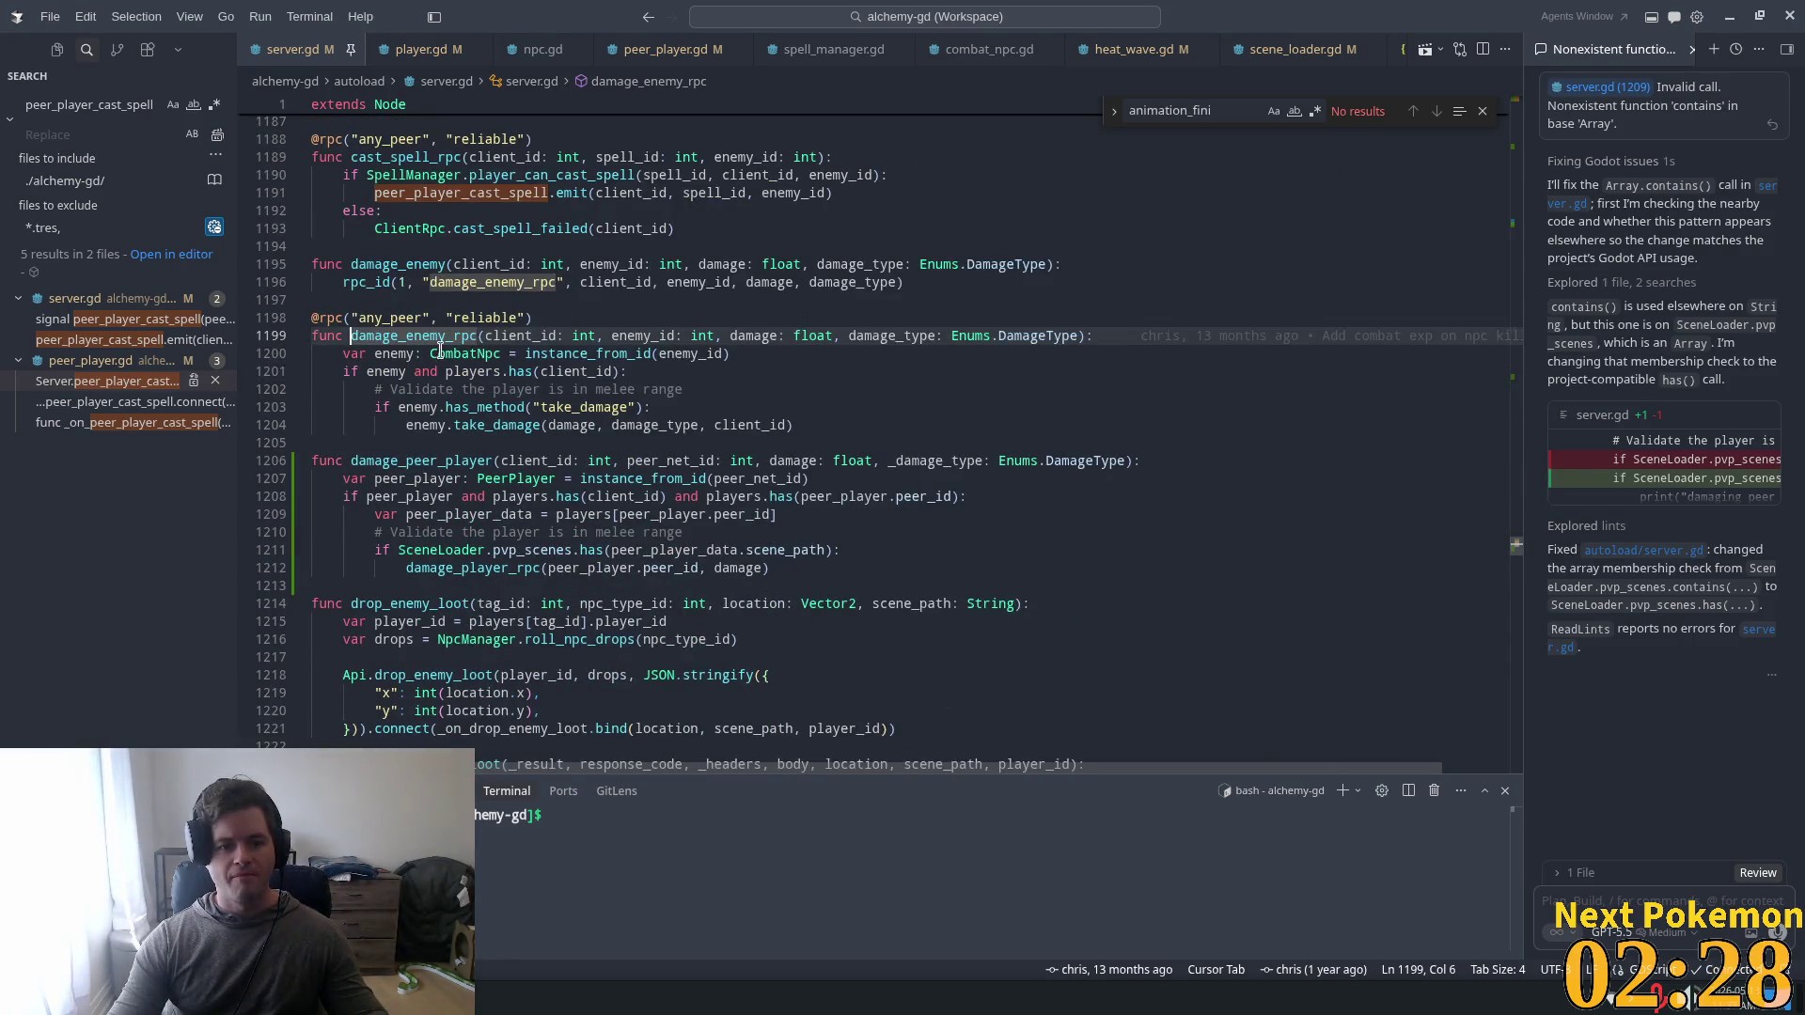
mouse_move(475, 355)
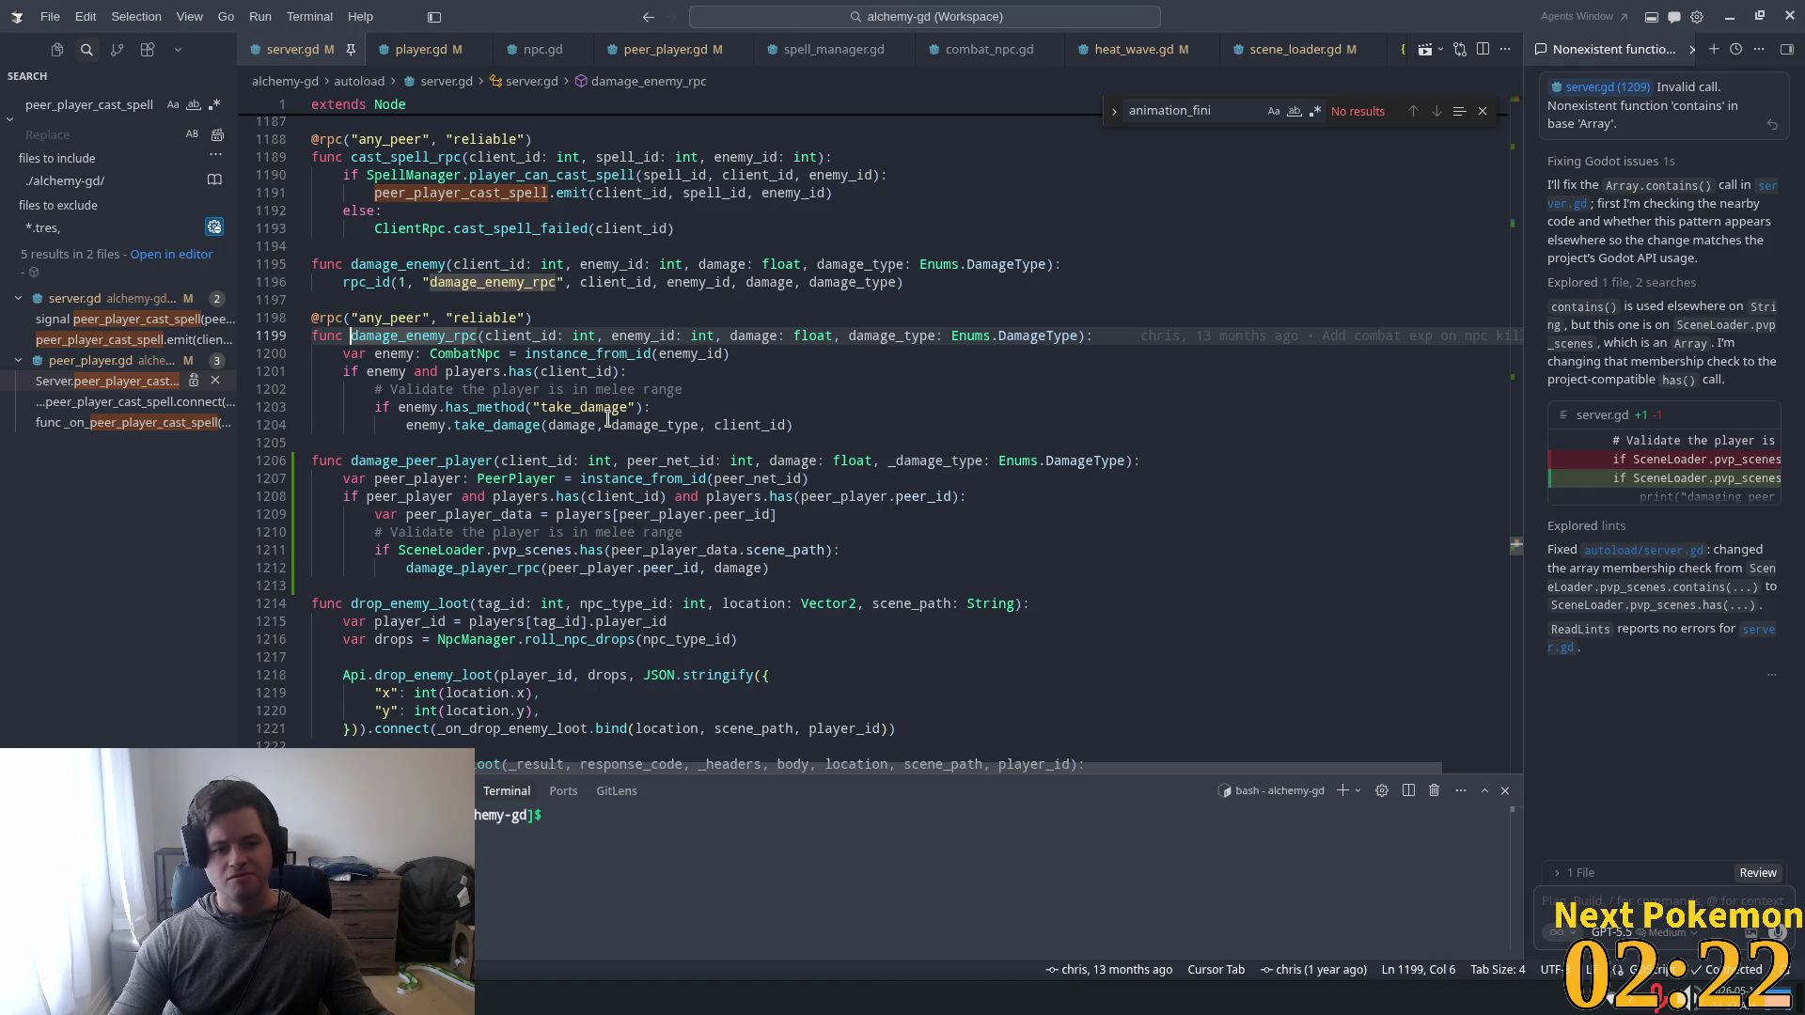
double_click(449, 461)
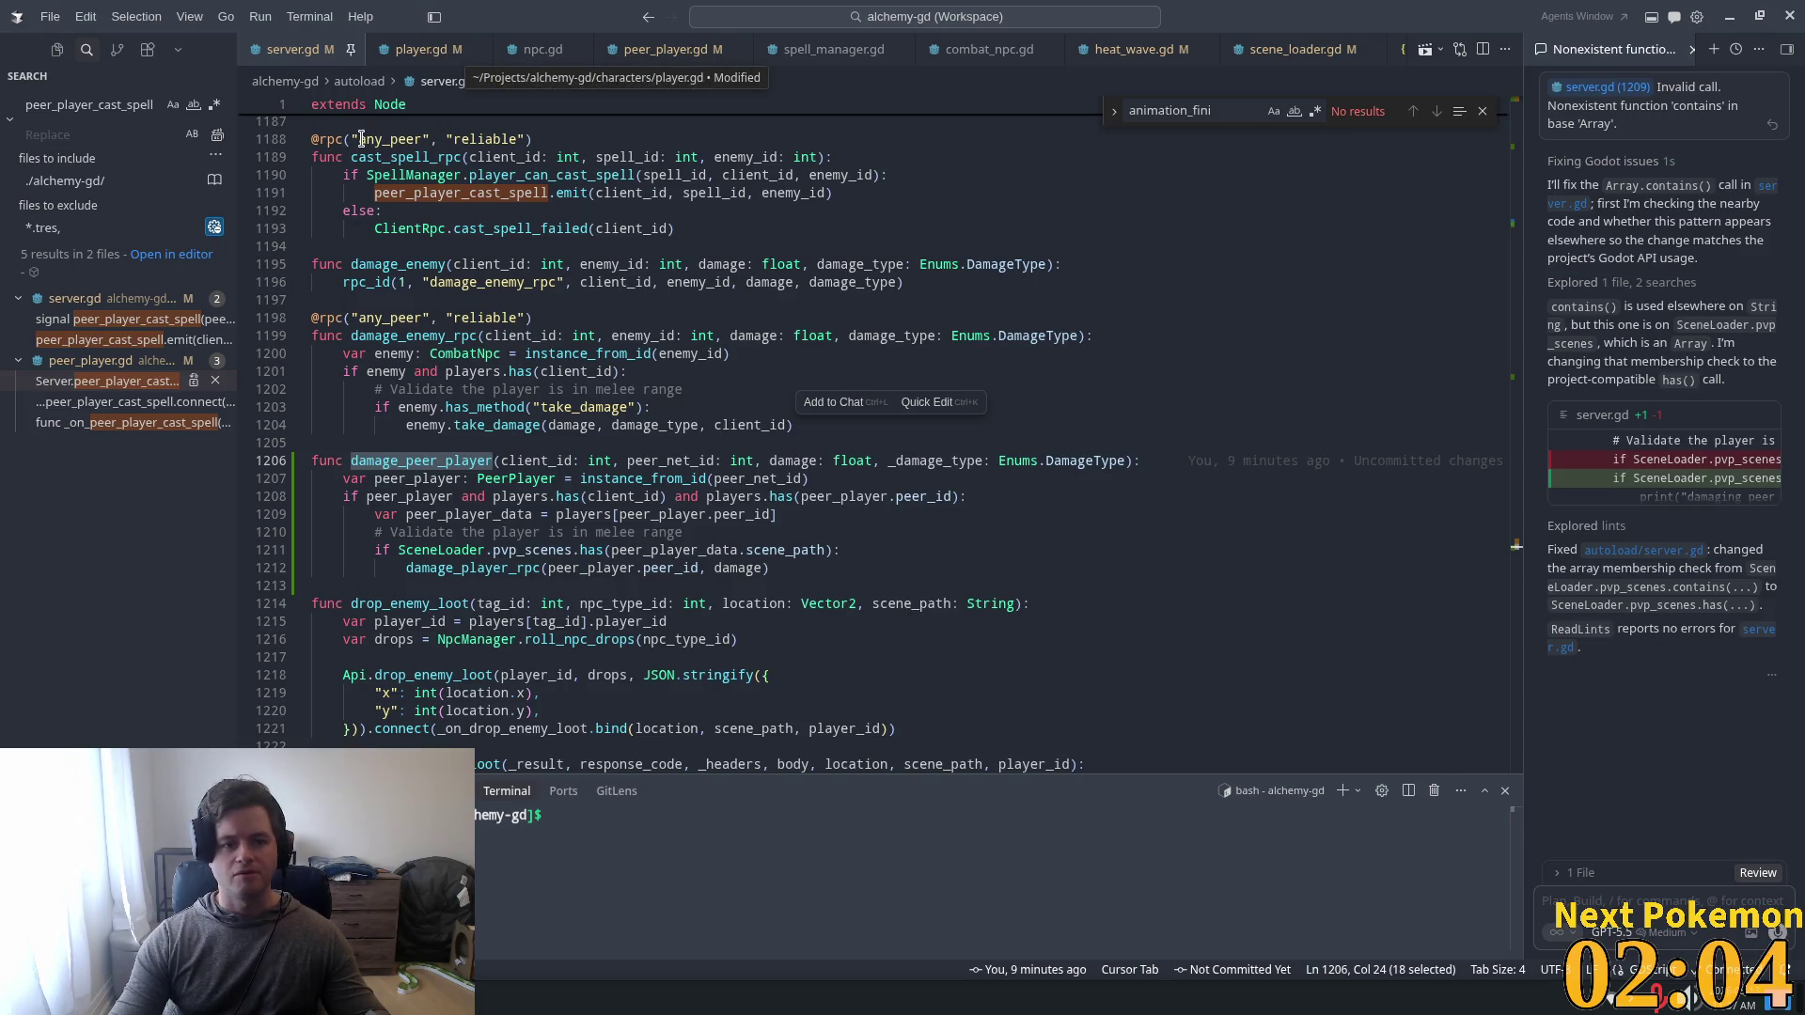
Go from peer_player.gd's cast_spell function to cast_spell in spell_manager.gd.
left_click(125, 385)
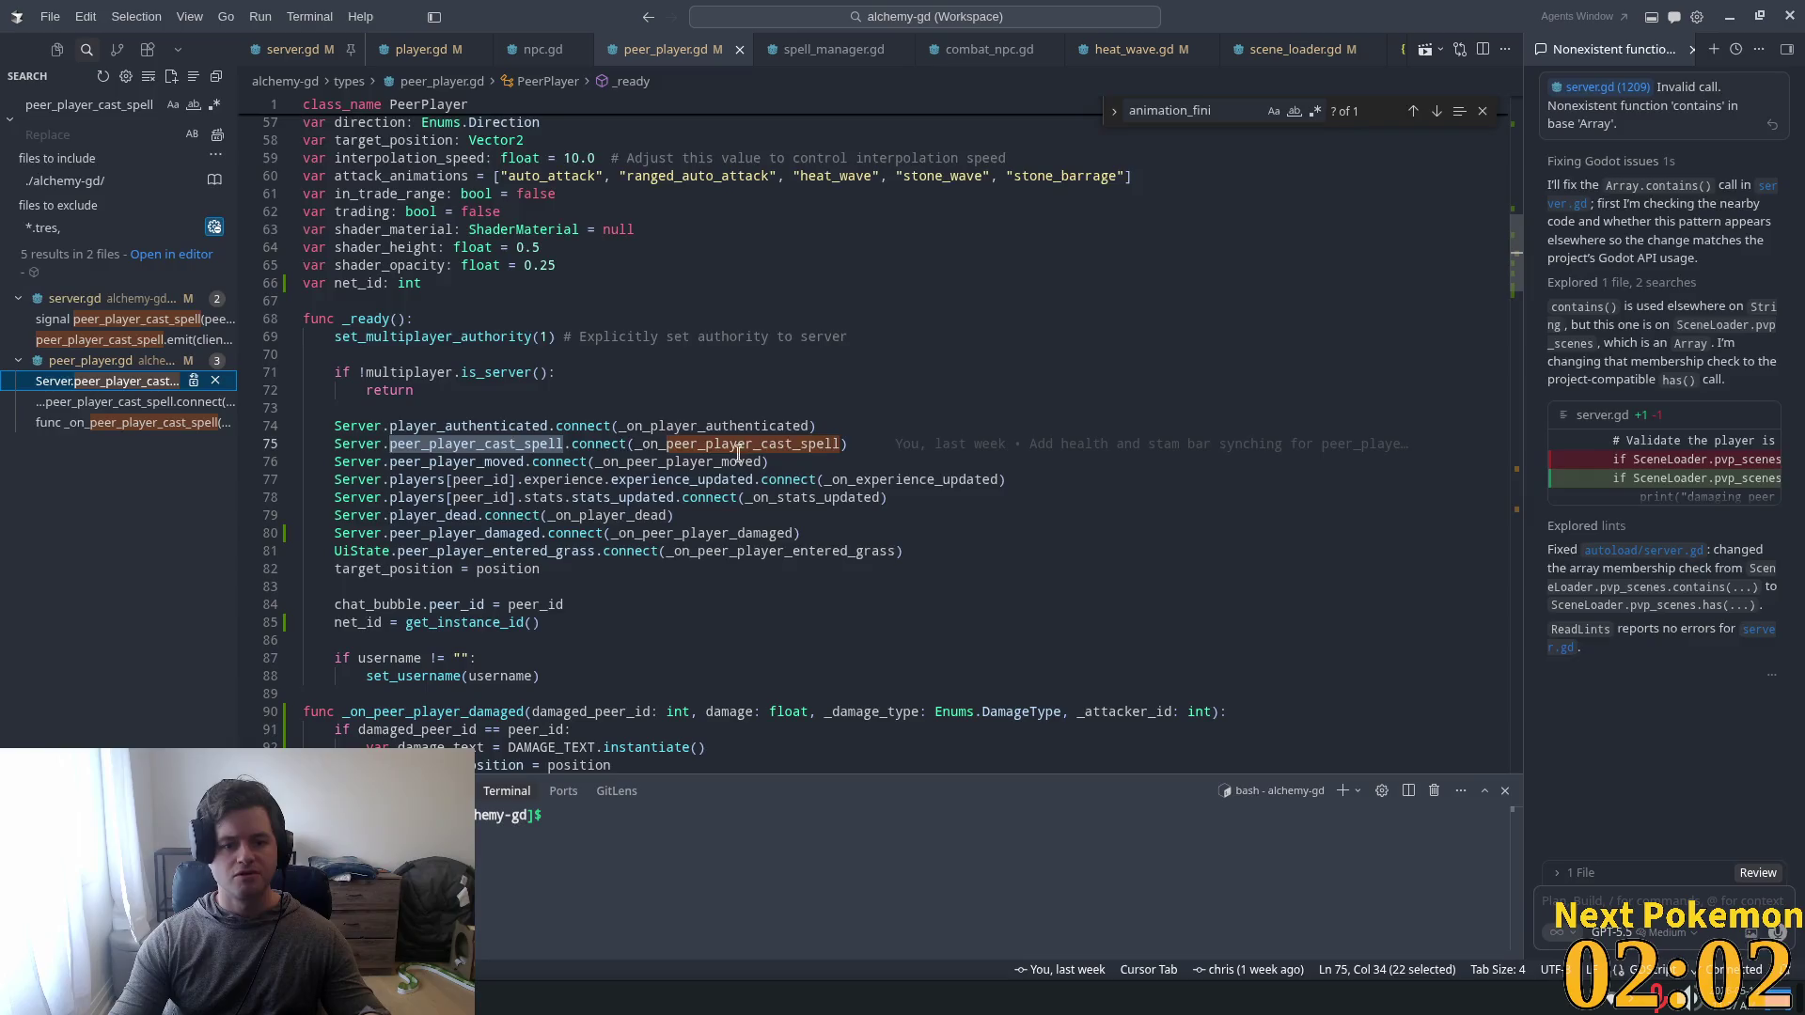
left_click(658, 330, "ctrl")
left_click(427, 367, "ctrl")
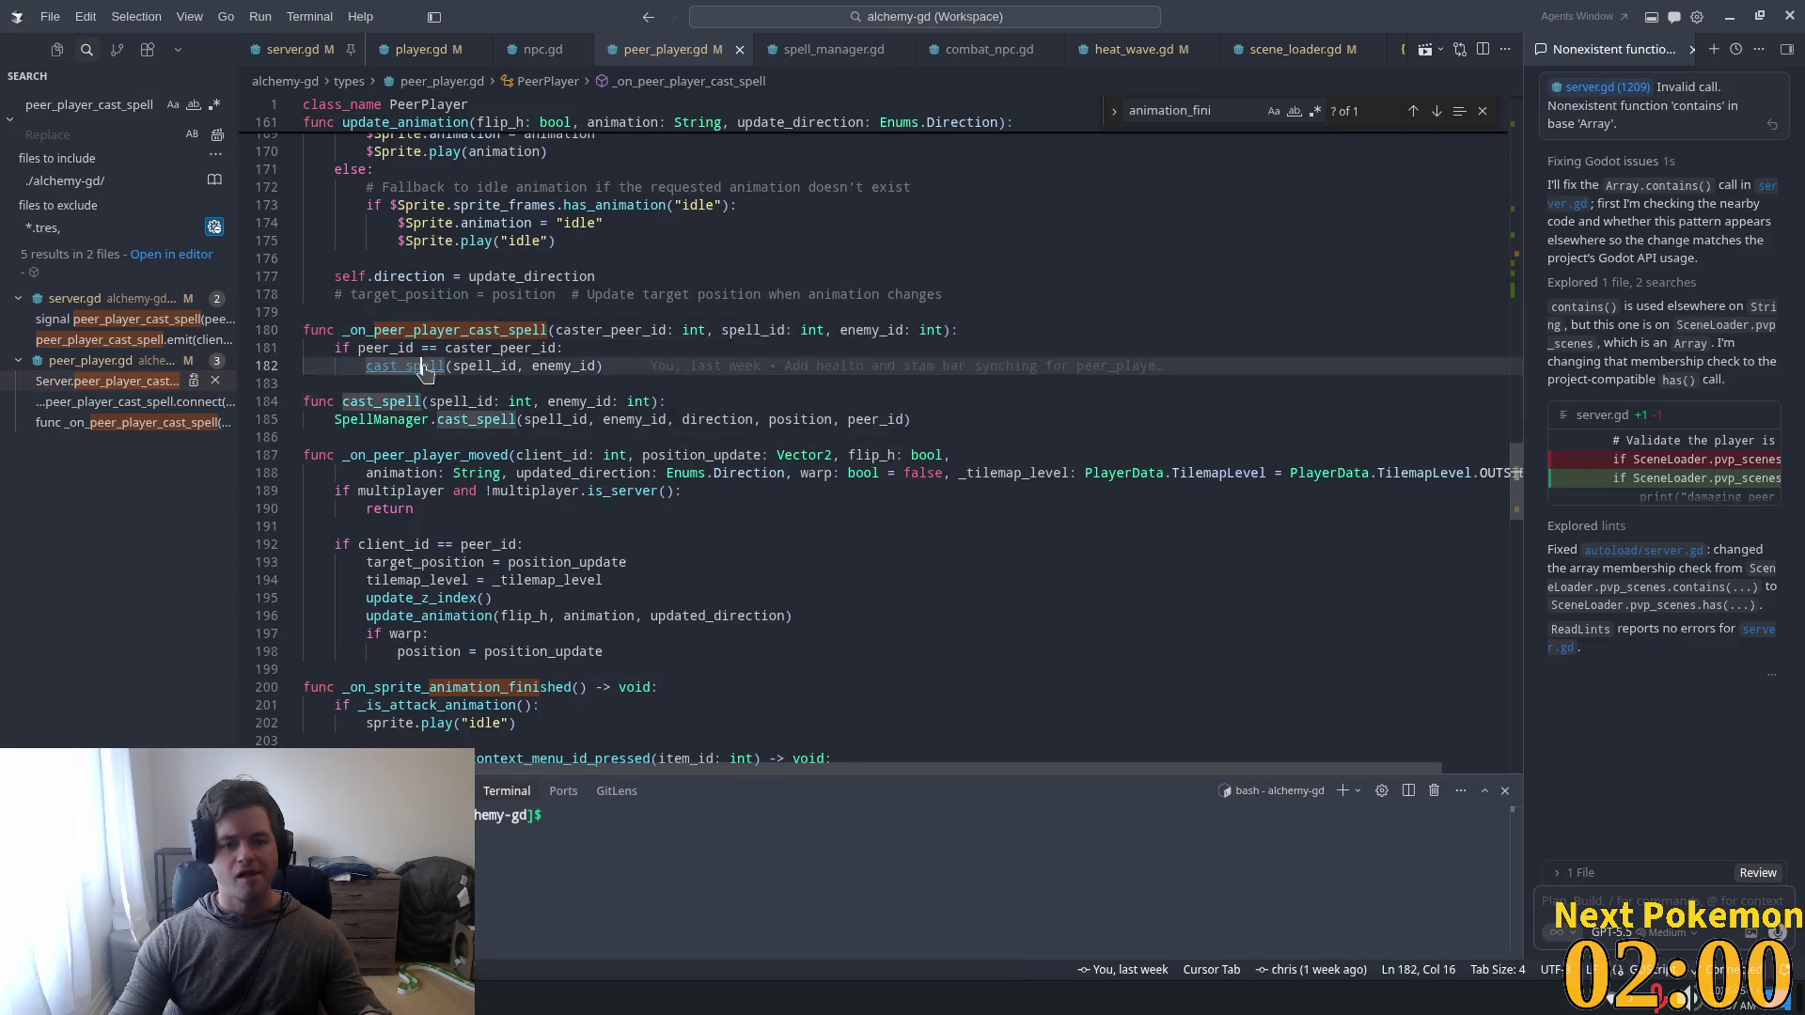
left_click(470, 419, "ctrl")
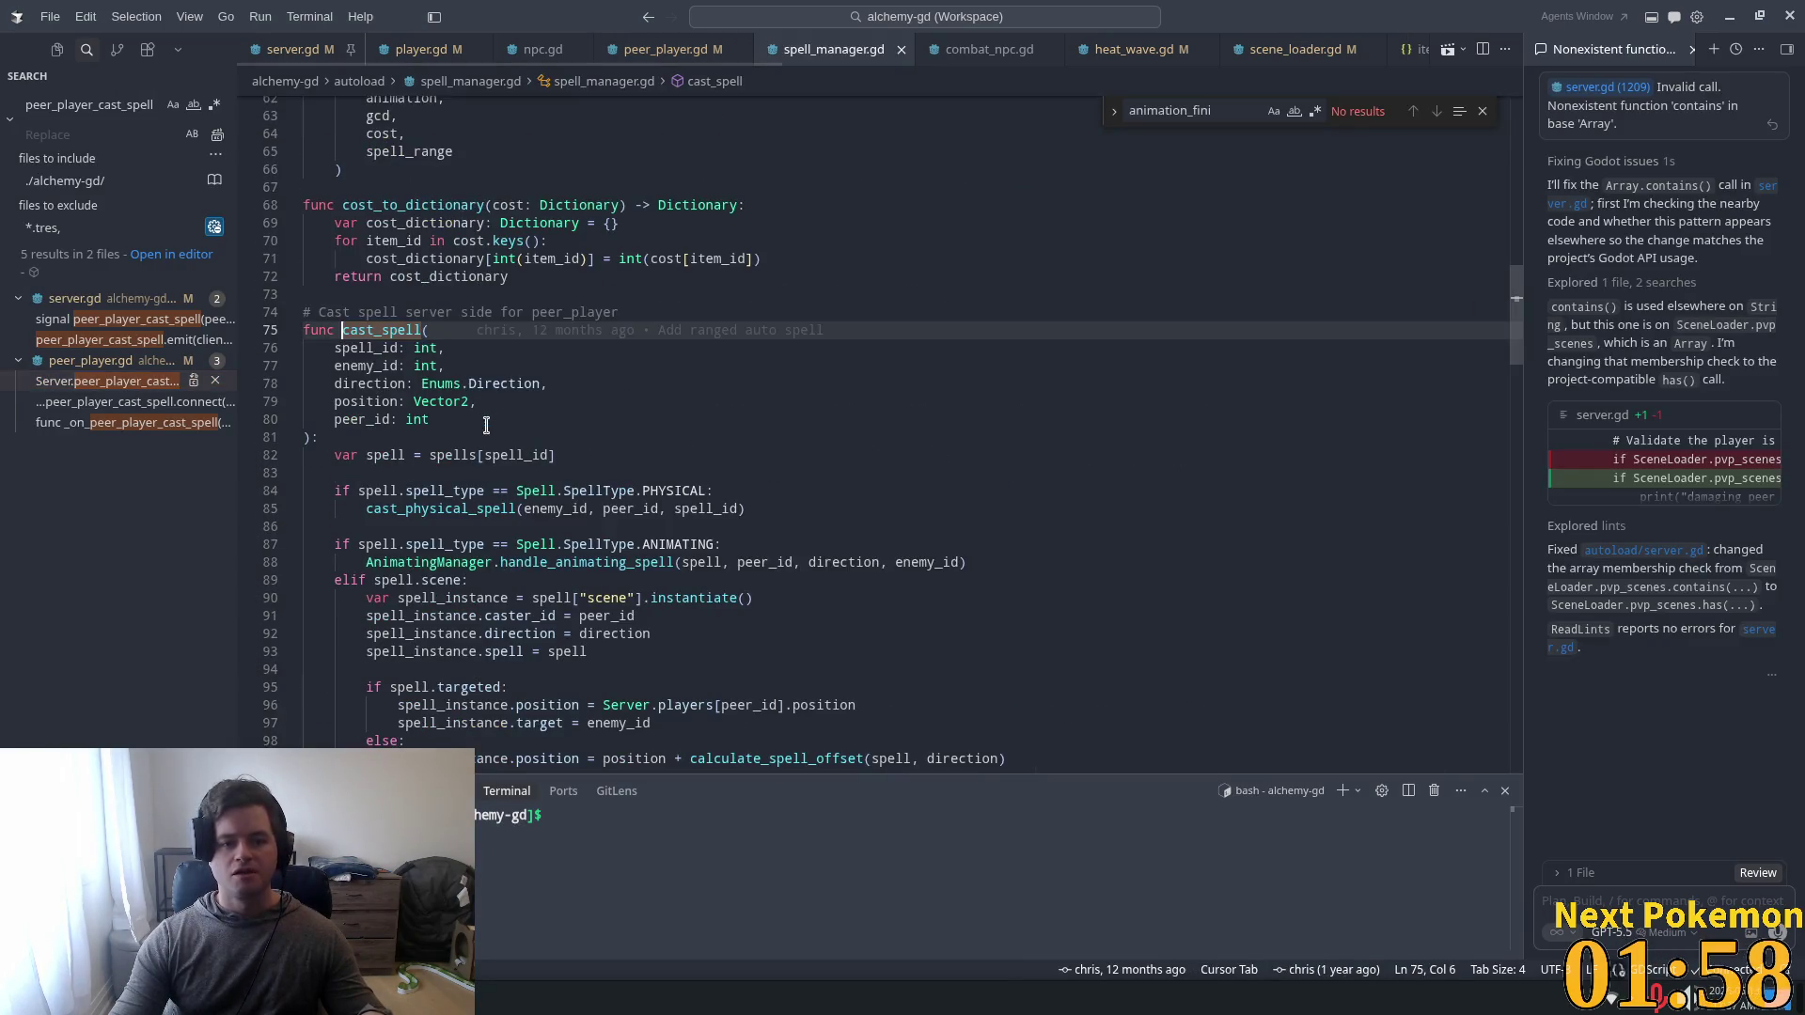
Jump from line 85 to cast_physical_spell and locate its '# damage enemy' call.
scroll(655, 431, "down", 3)
scroll(611, 489, "down", 2)
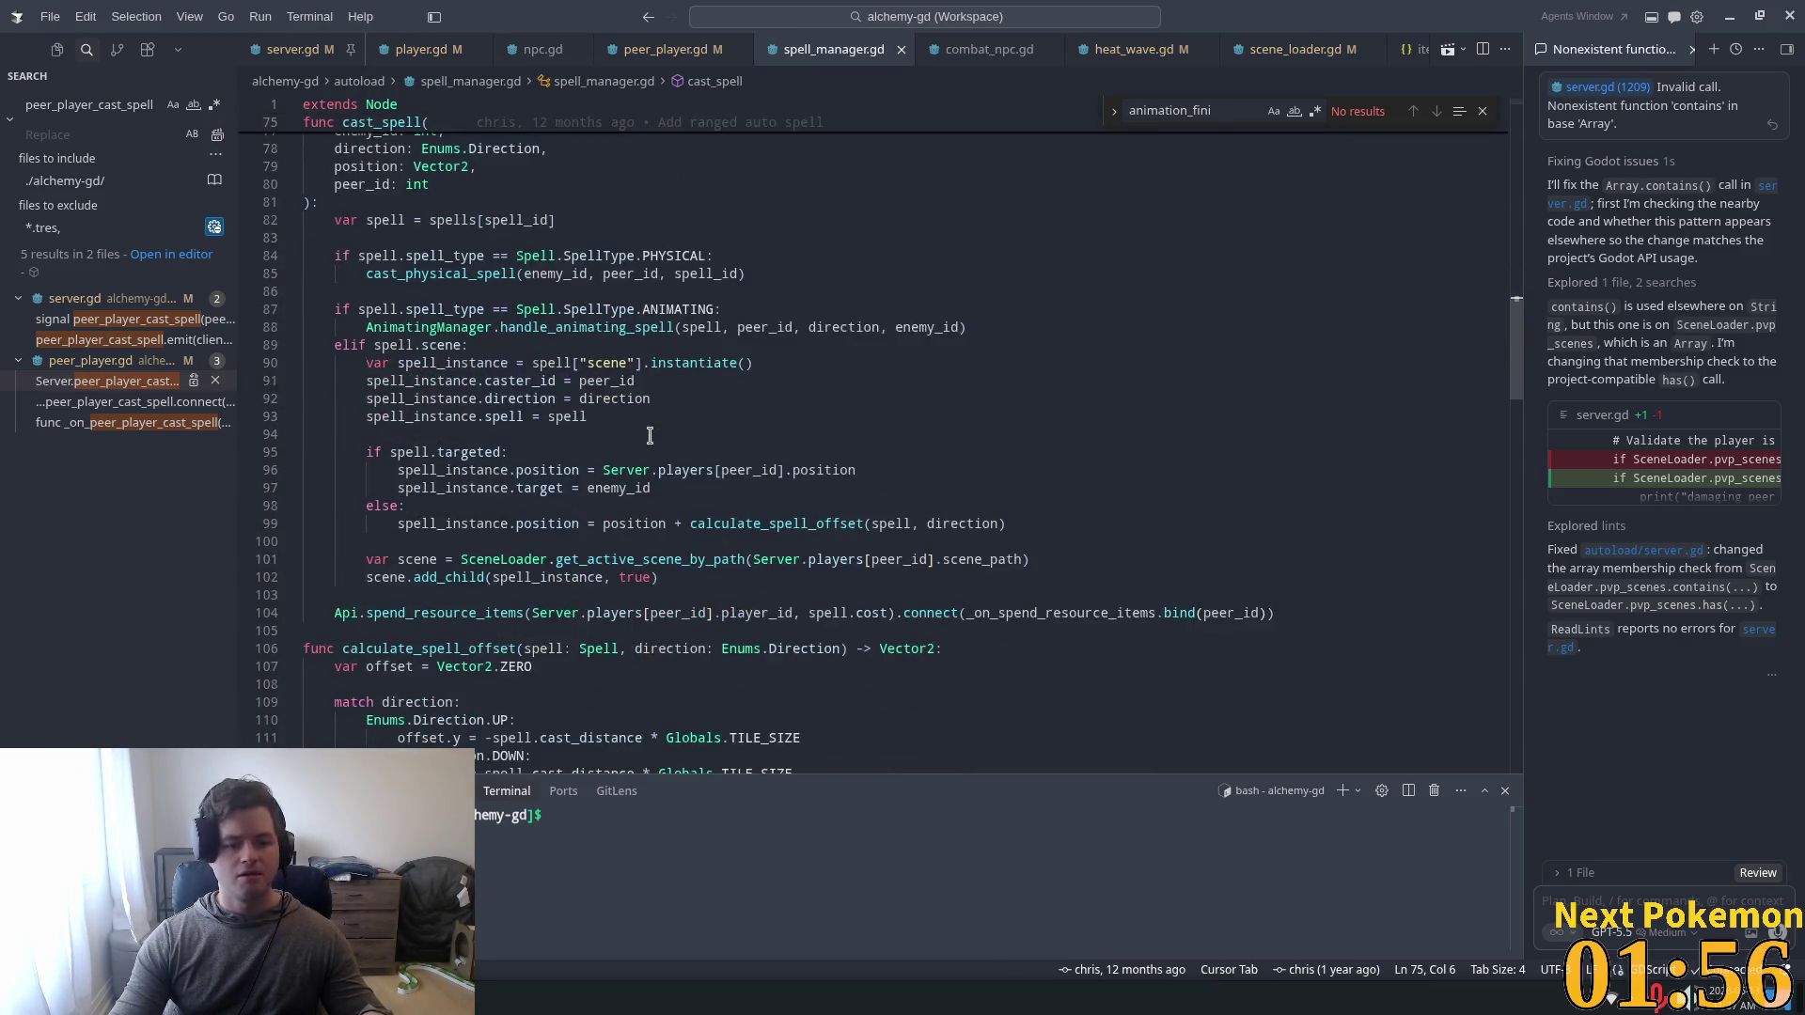
double_click(437, 616)
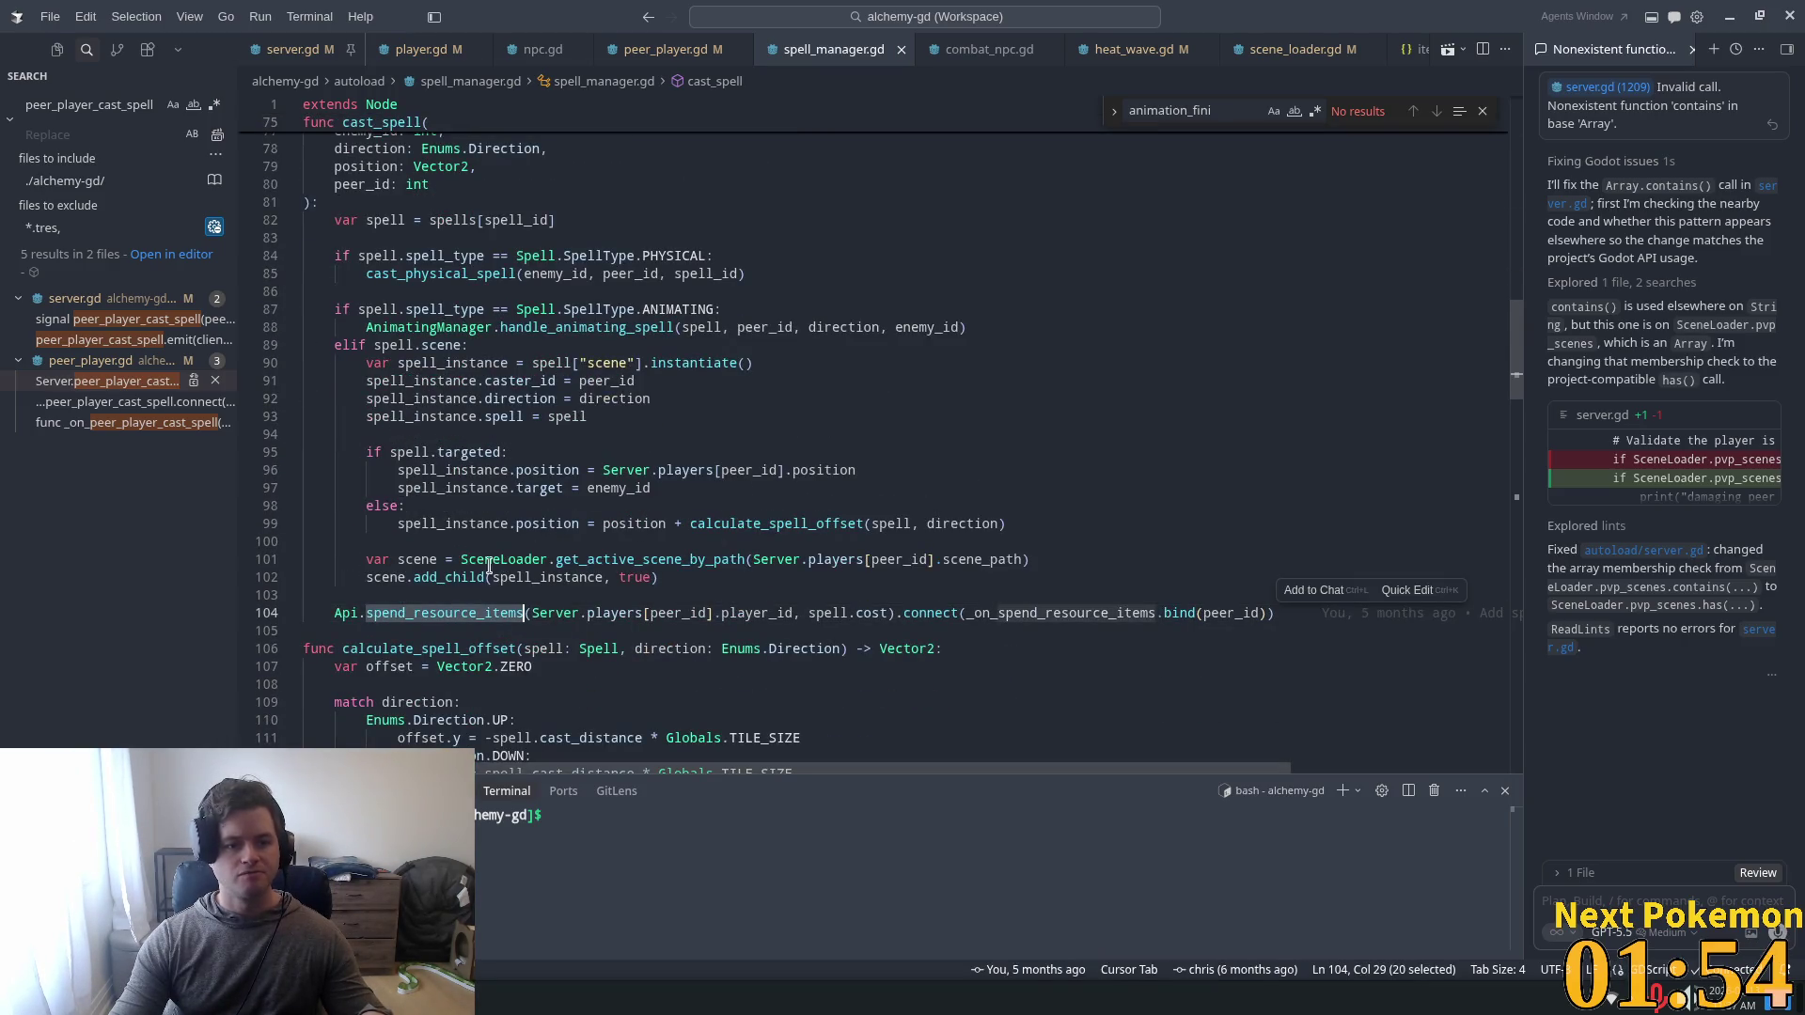
left_click(438, 273)
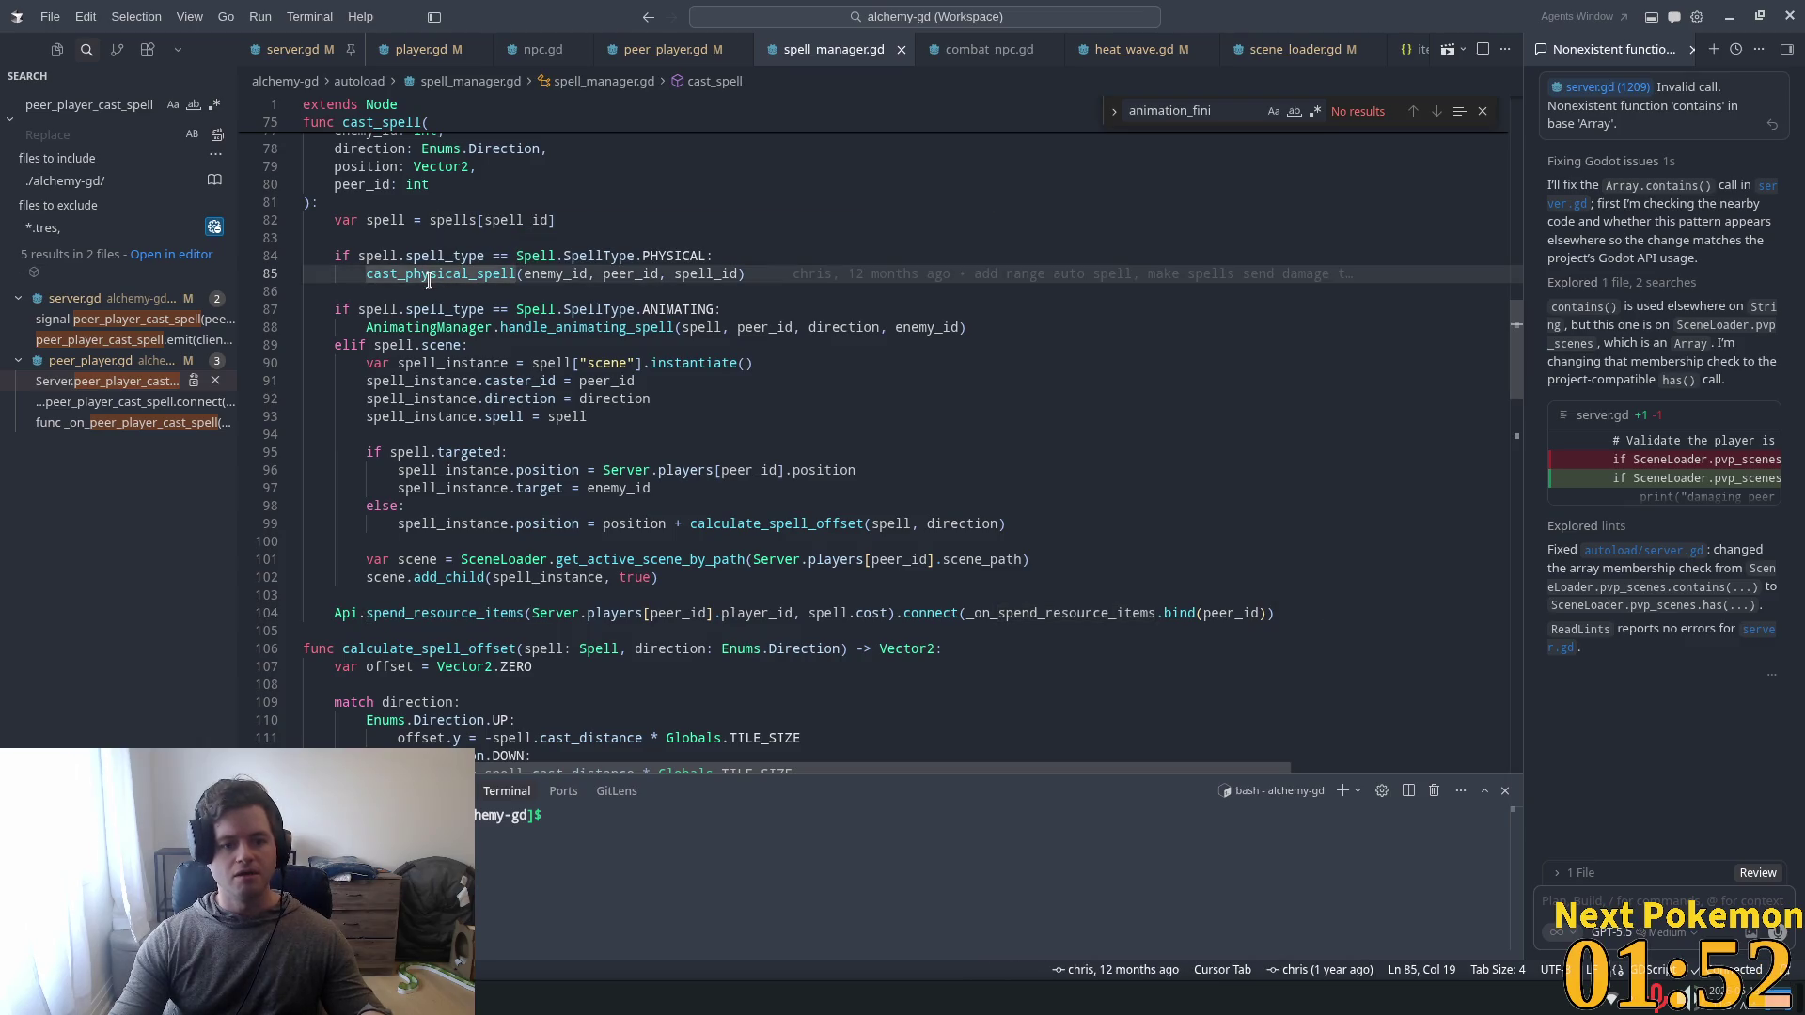
double_click(430, 273)
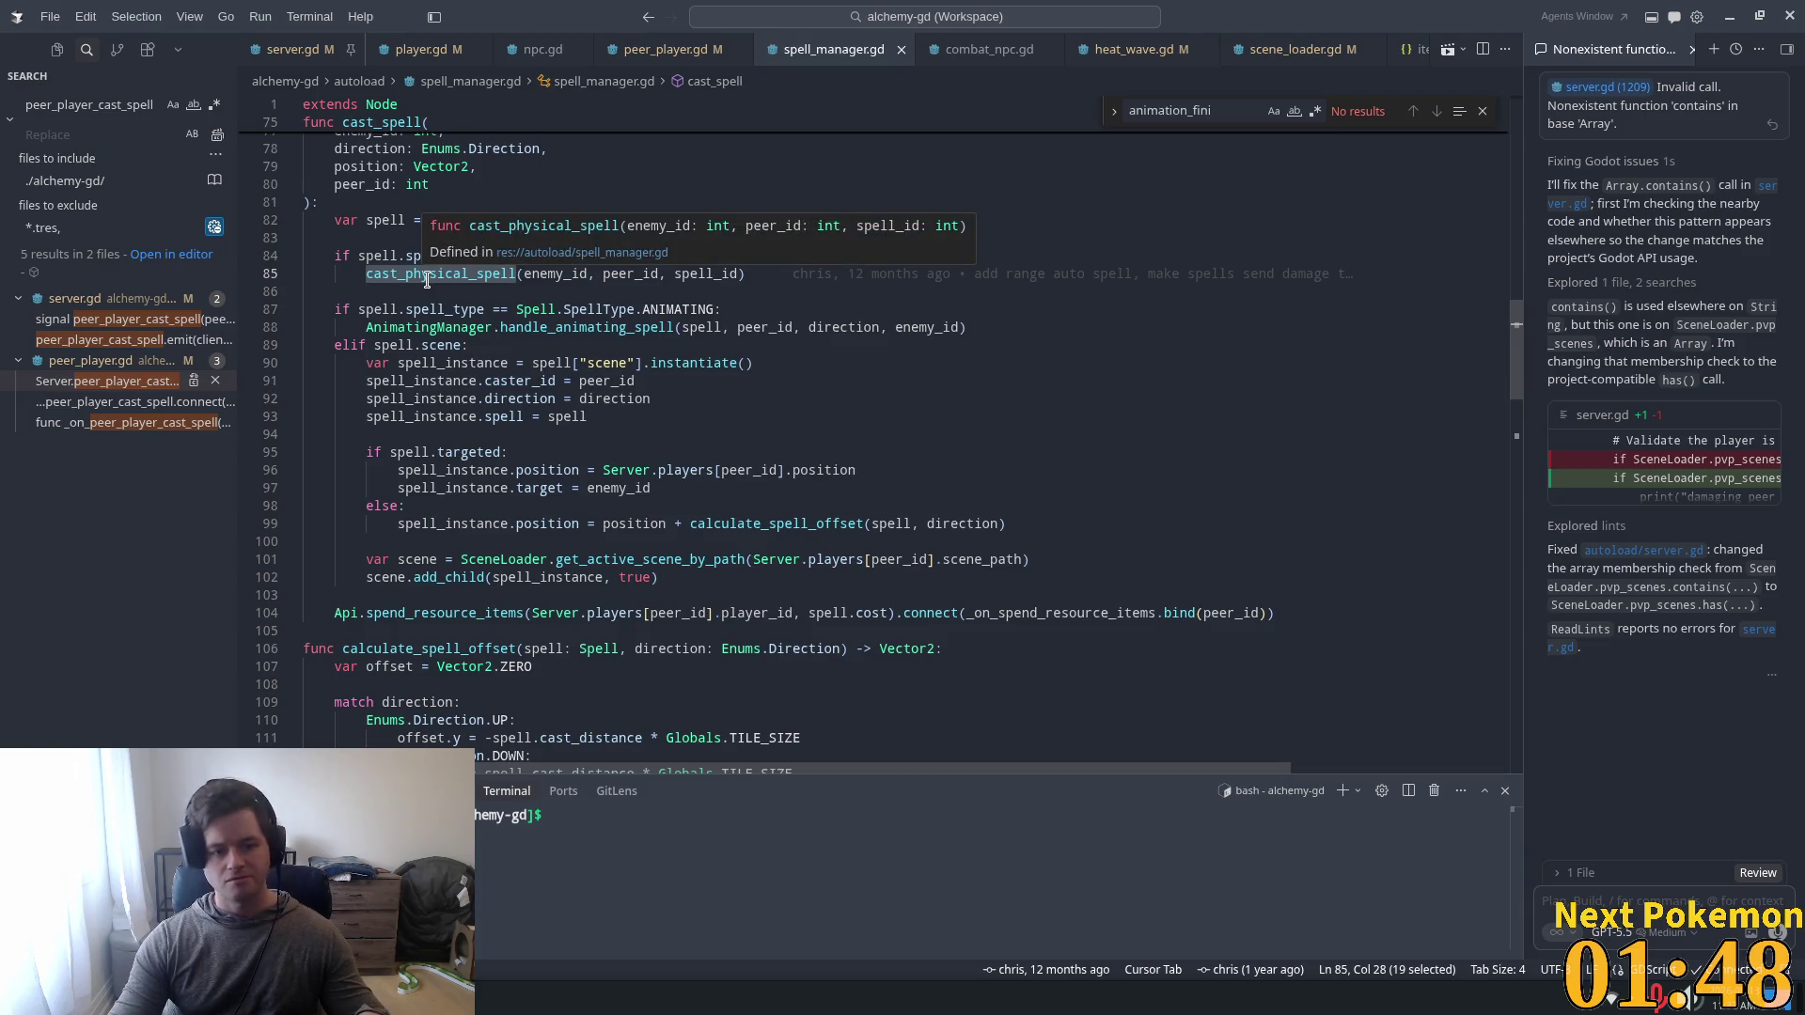
left_click(427, 280, "ctrl")
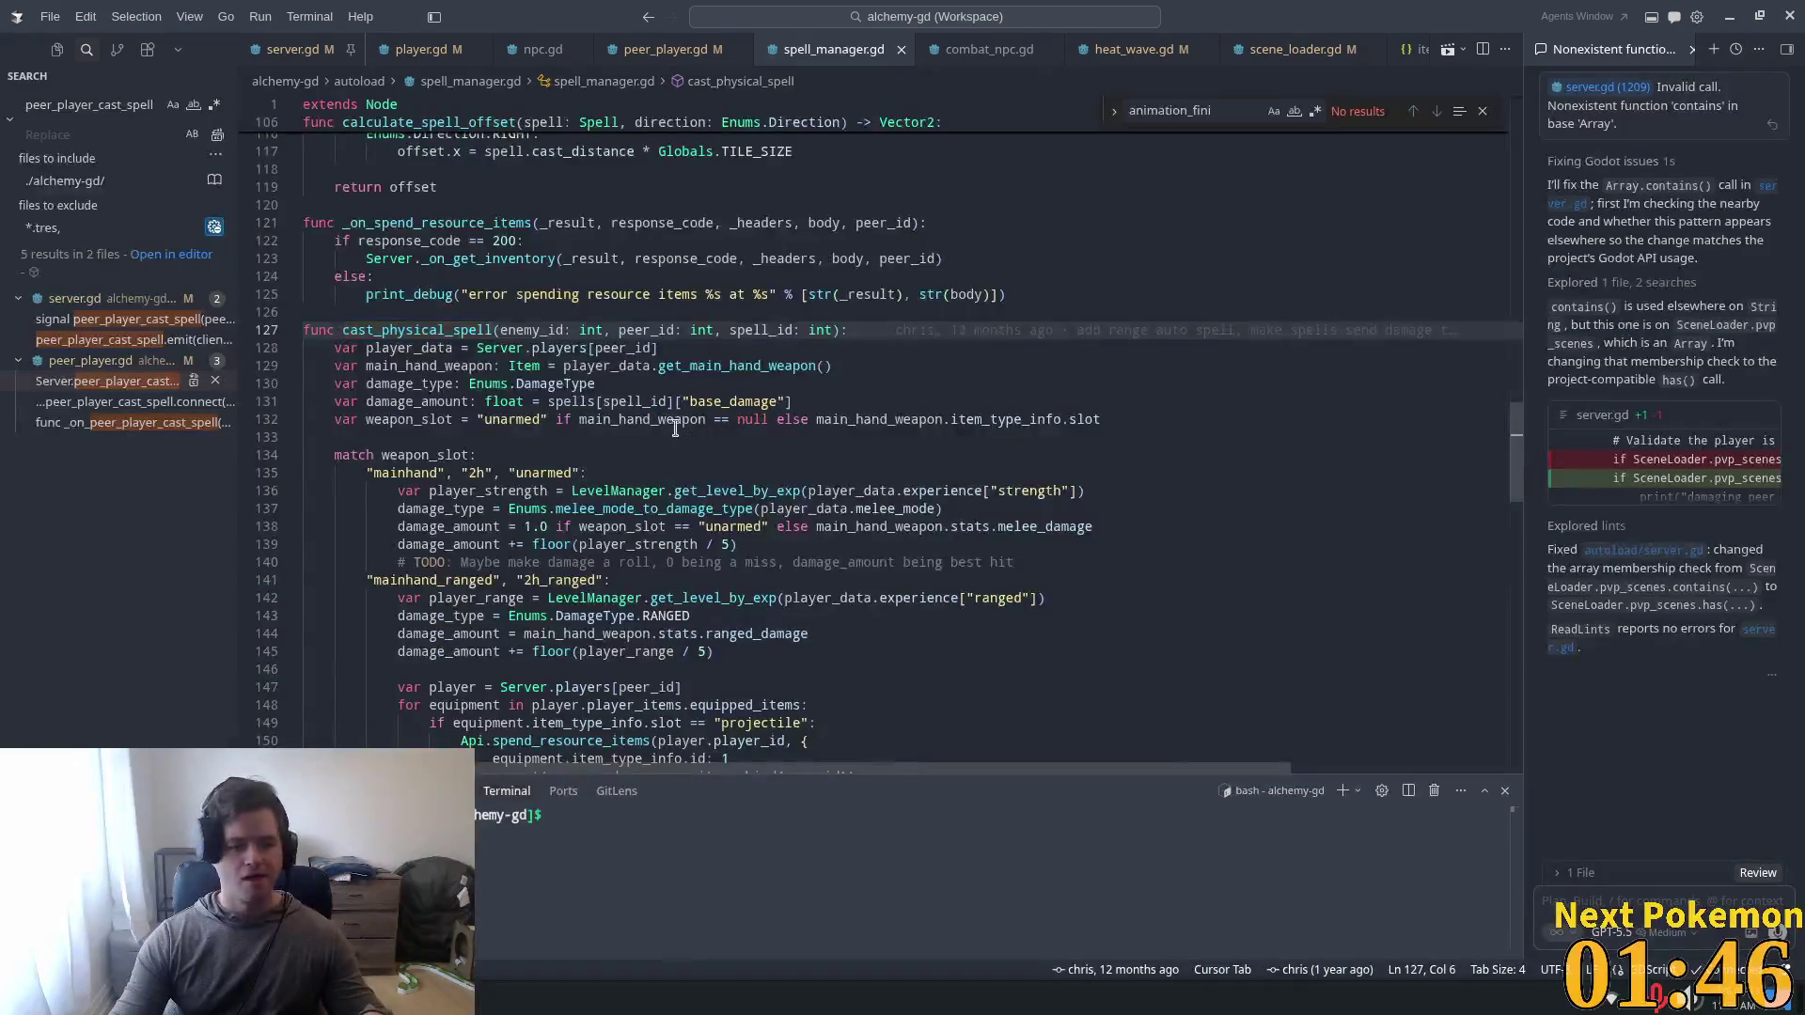
scroll(611, 407, "down", 6)
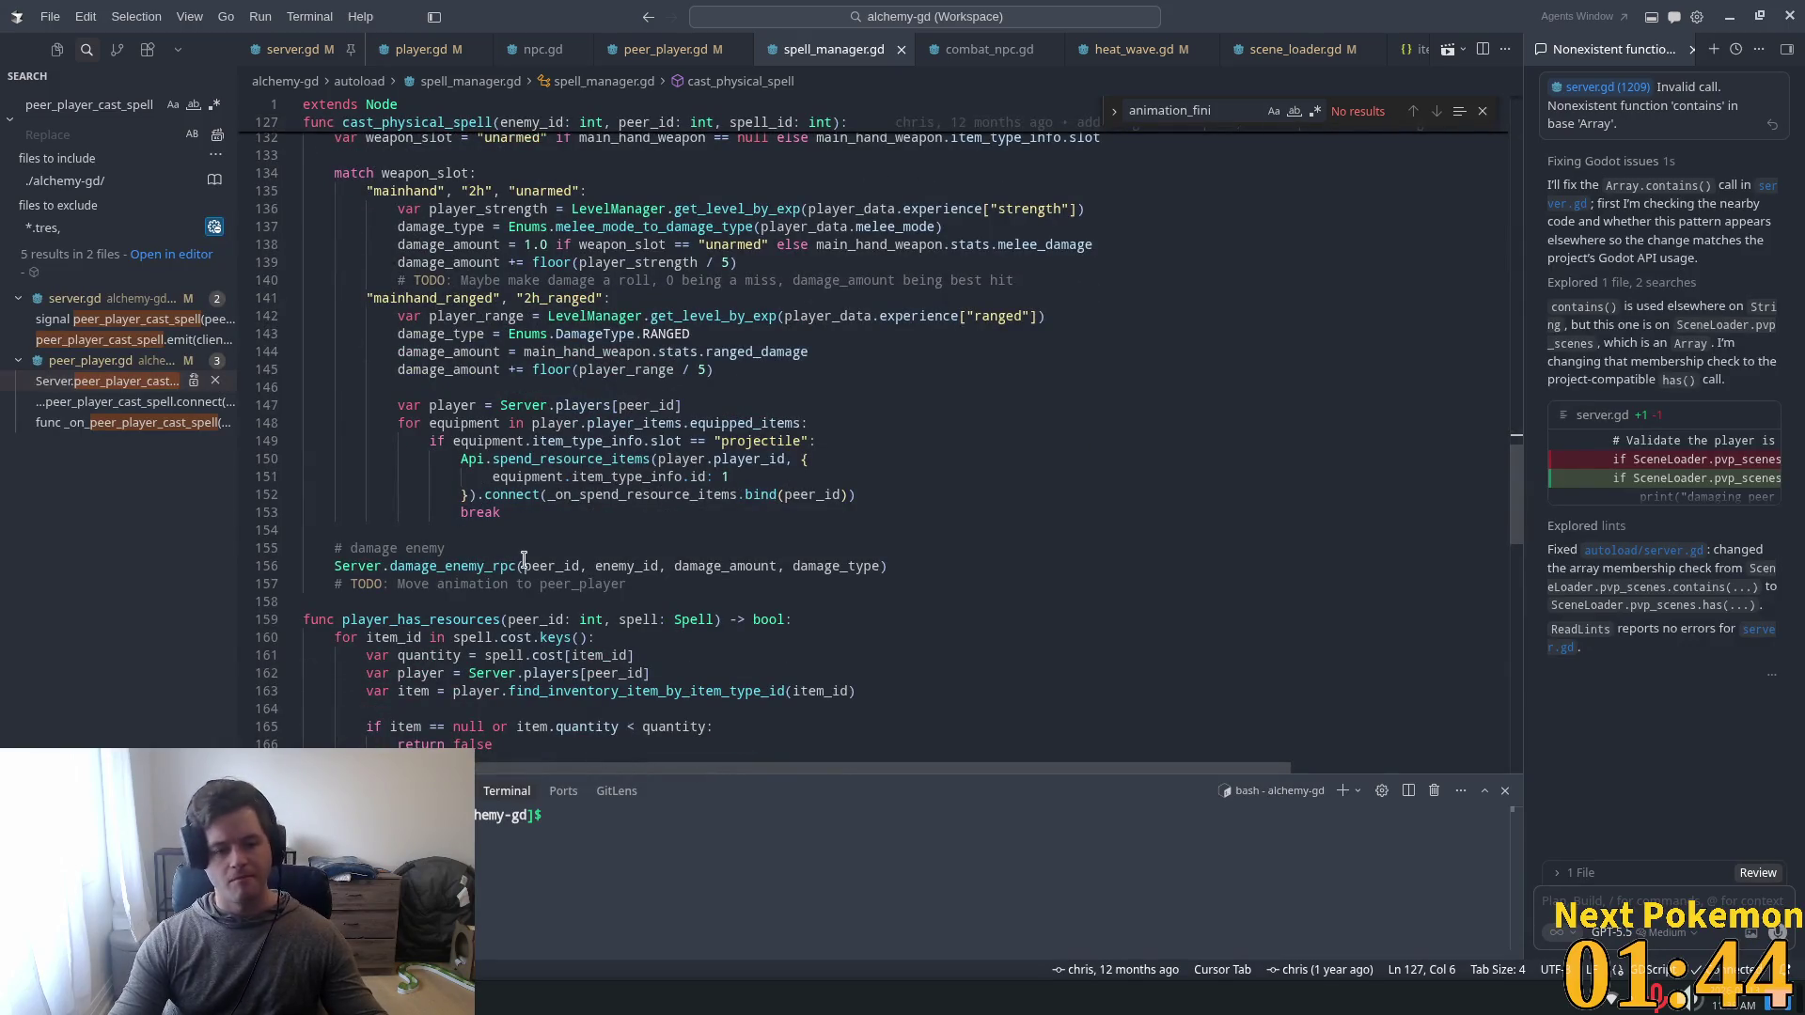
double_click(517, 549)
scroll(515, 550, "up", 3)
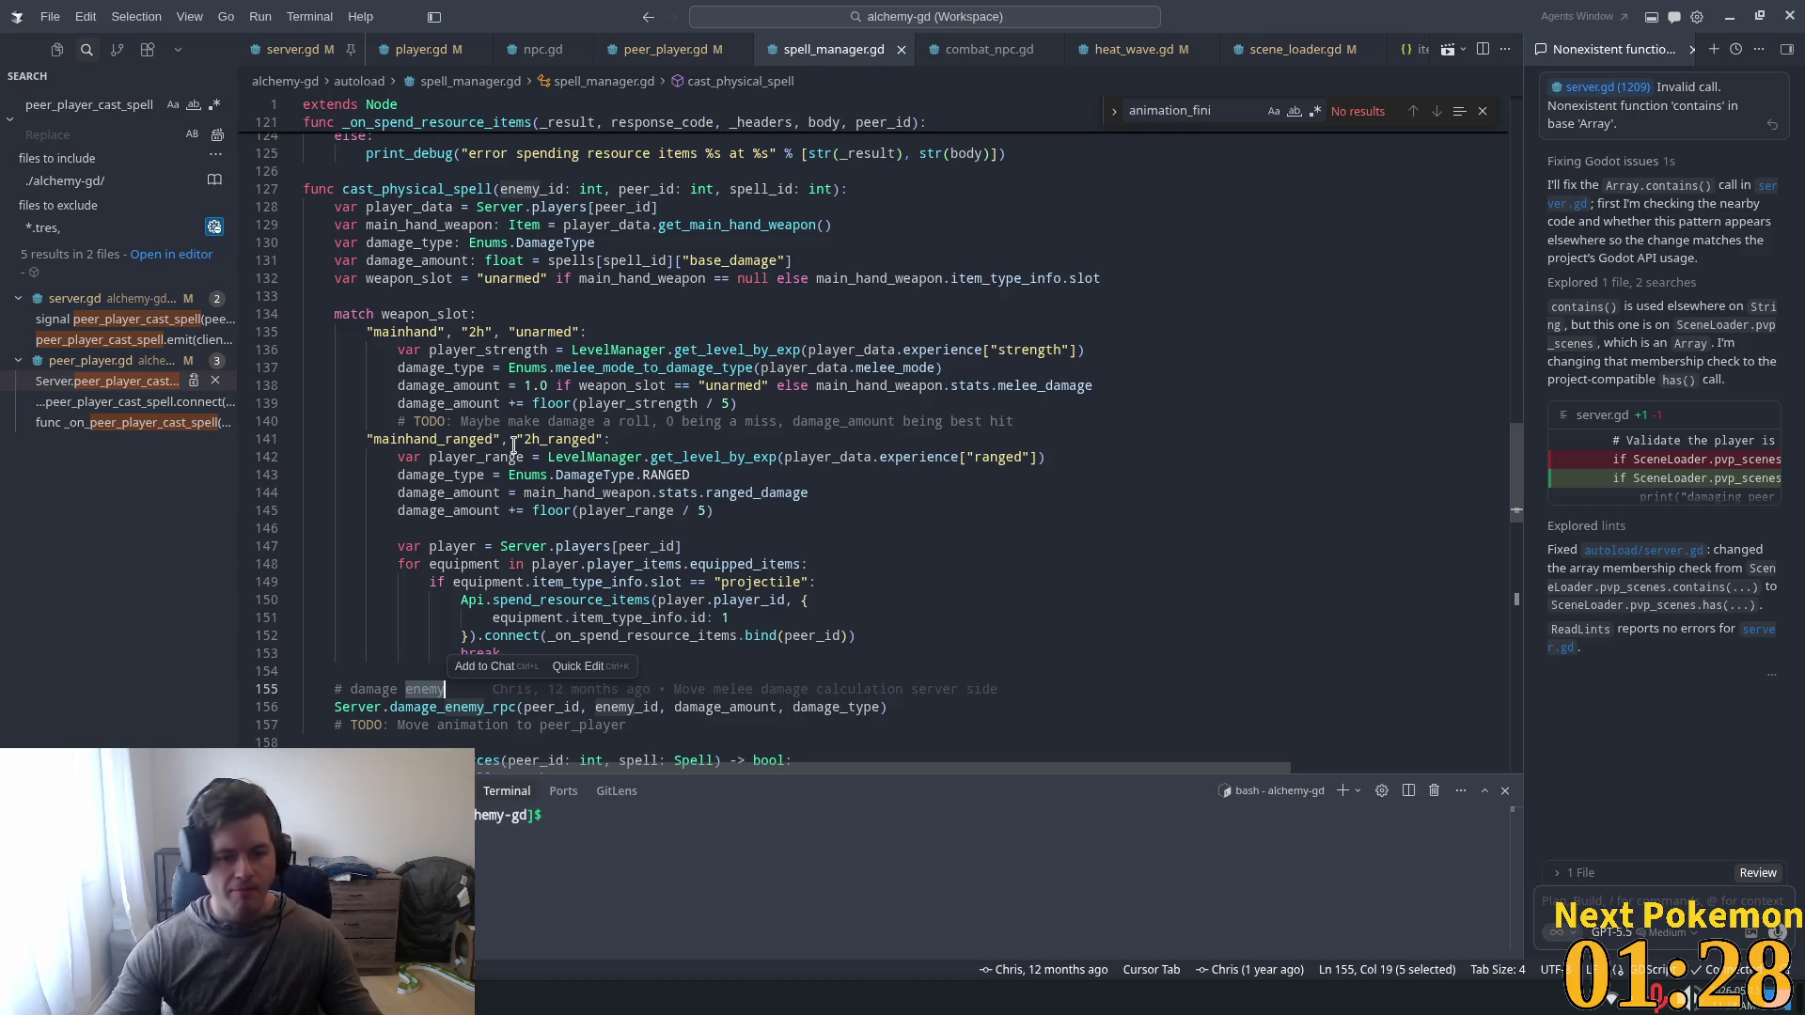
left_click(496, 636)
left_click(474, 690)
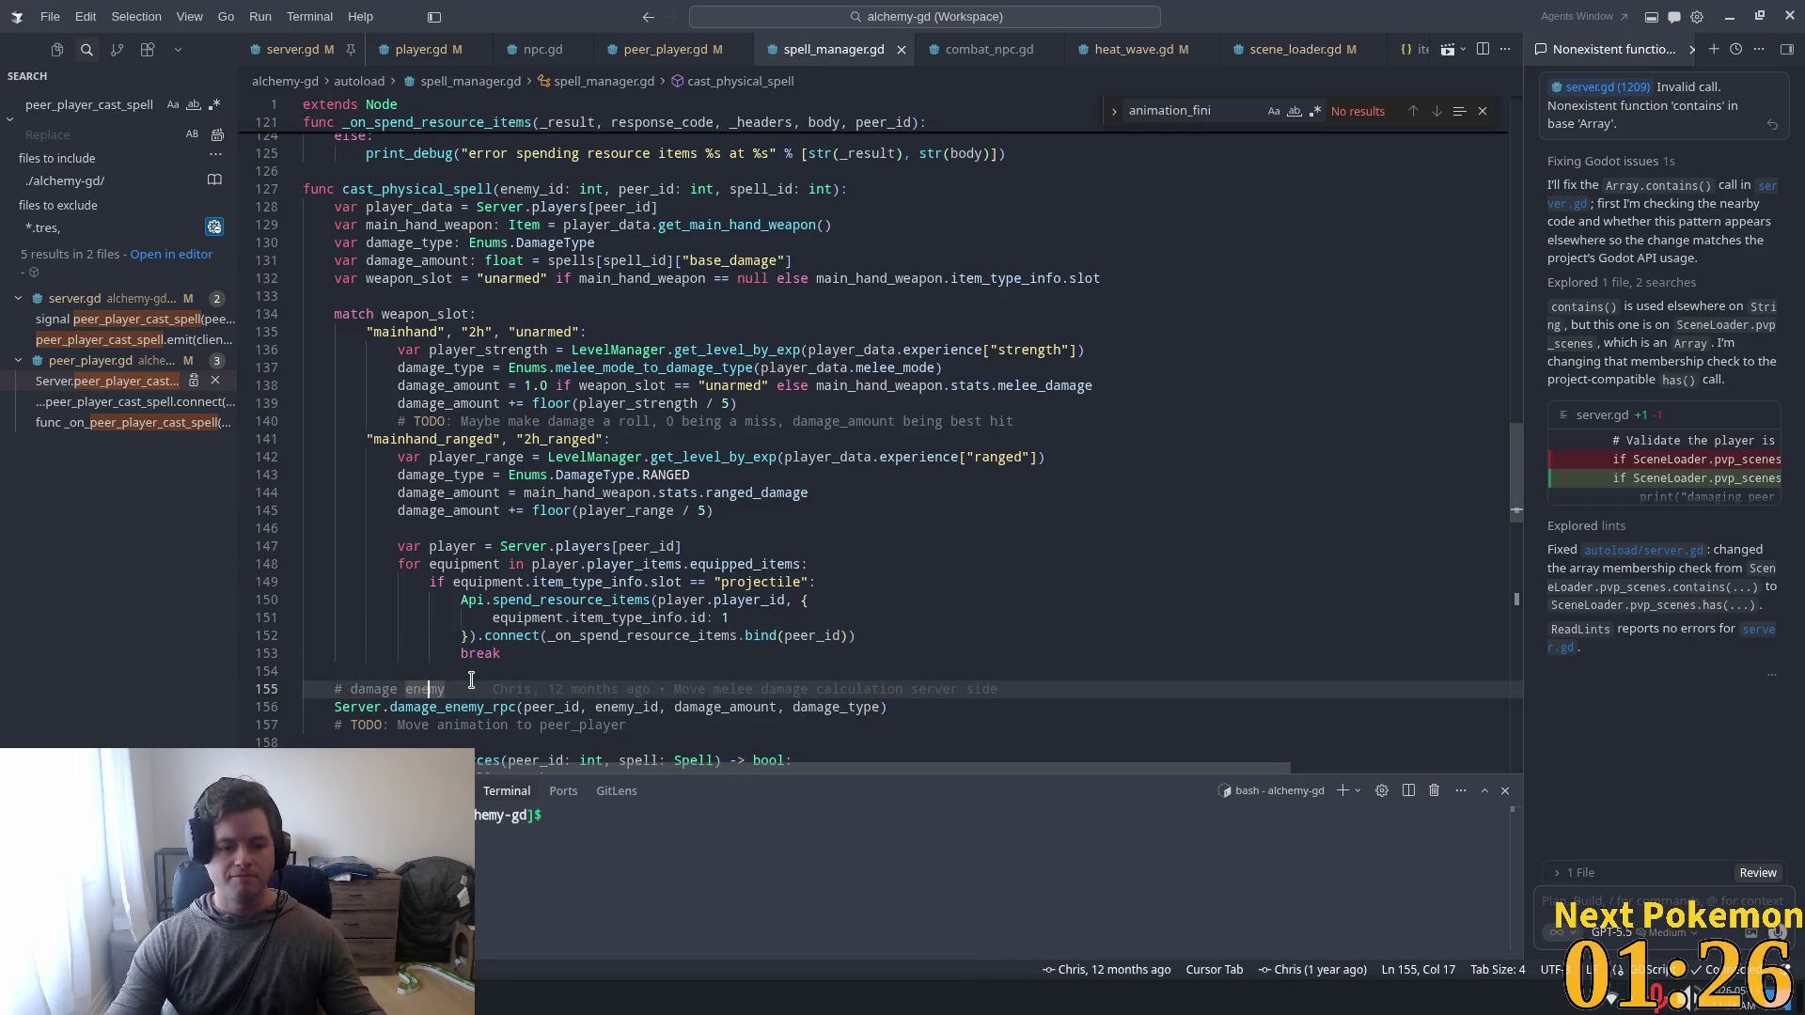
double_click(443, 708)
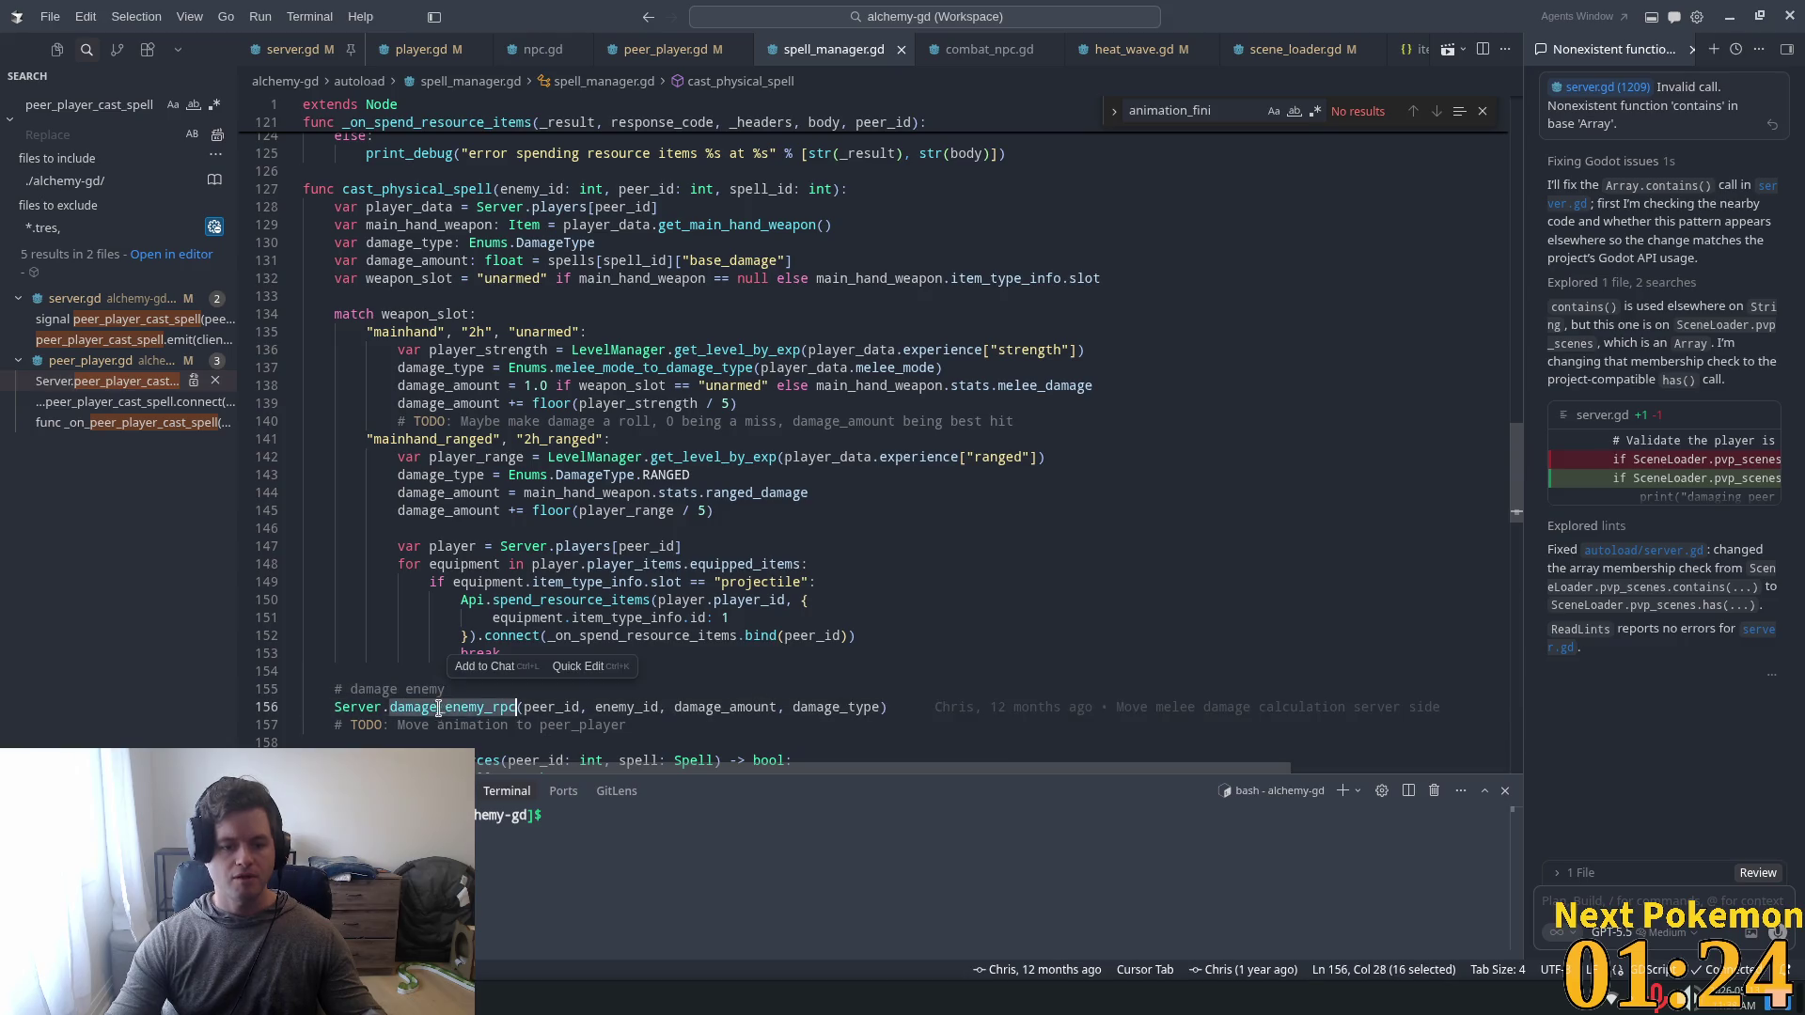
left_click(421, 705, "ctrl")
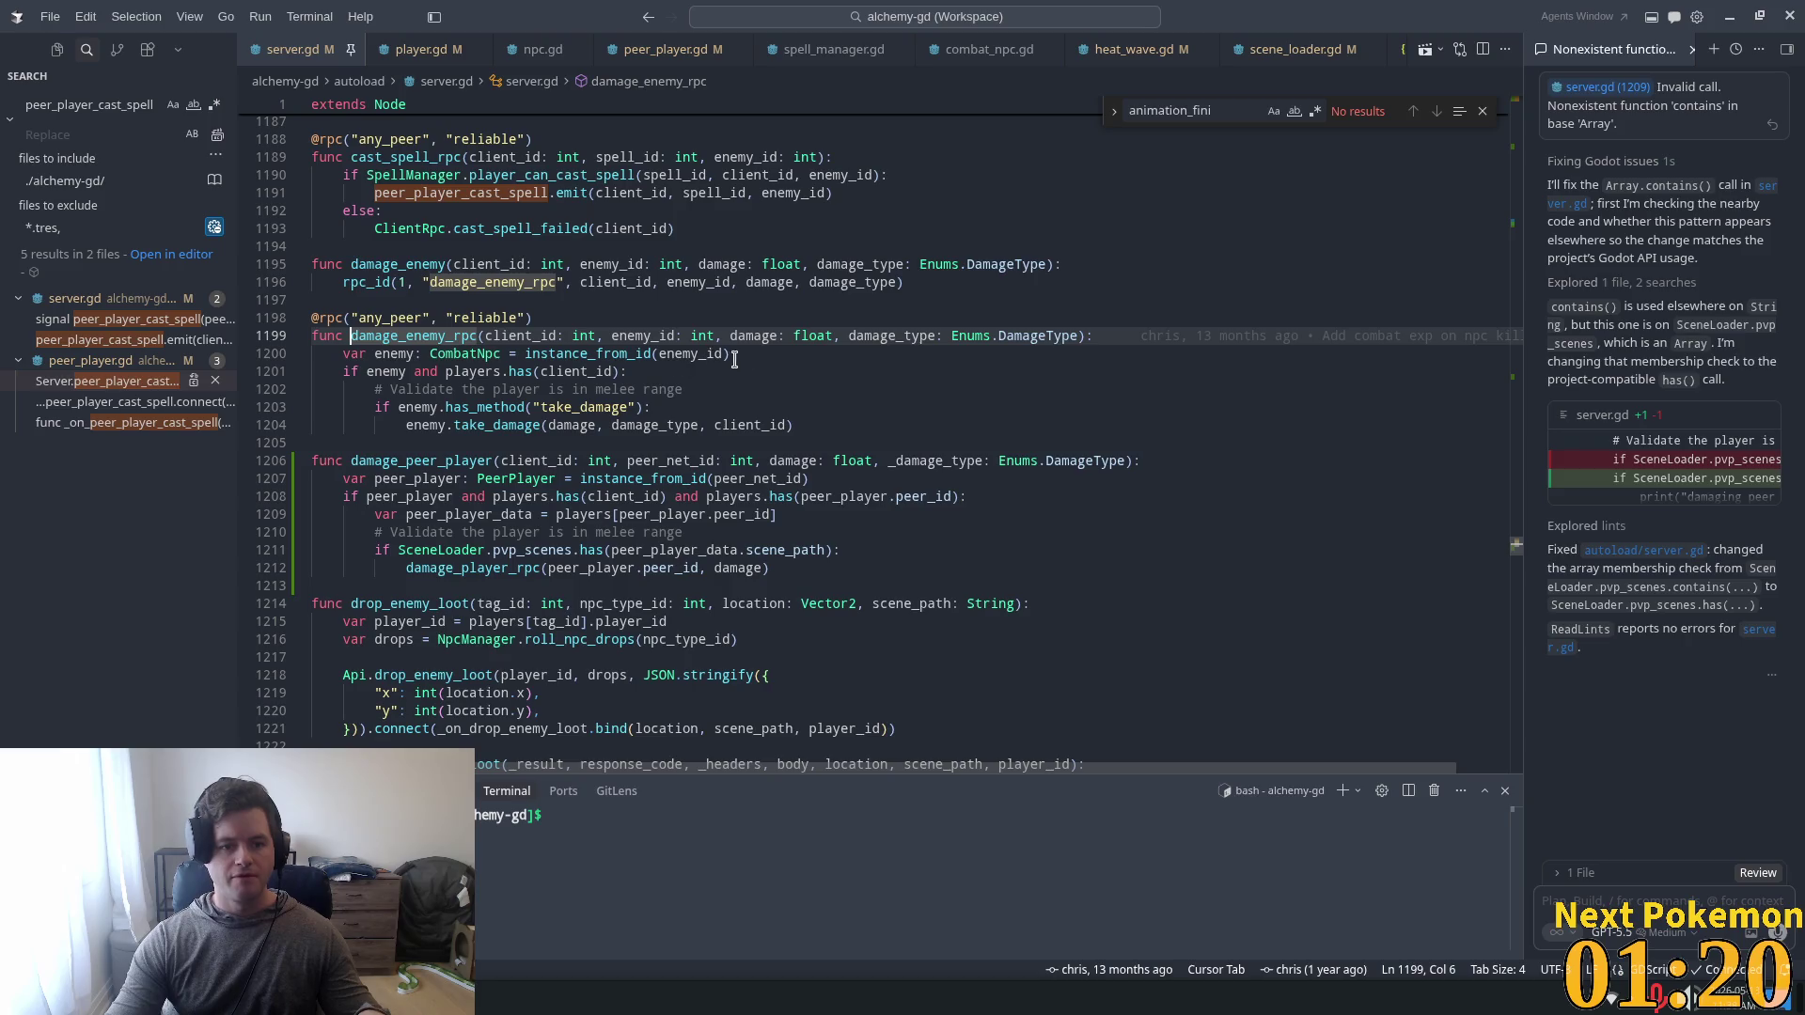
left_click_drag(731, 355, 524, 355)
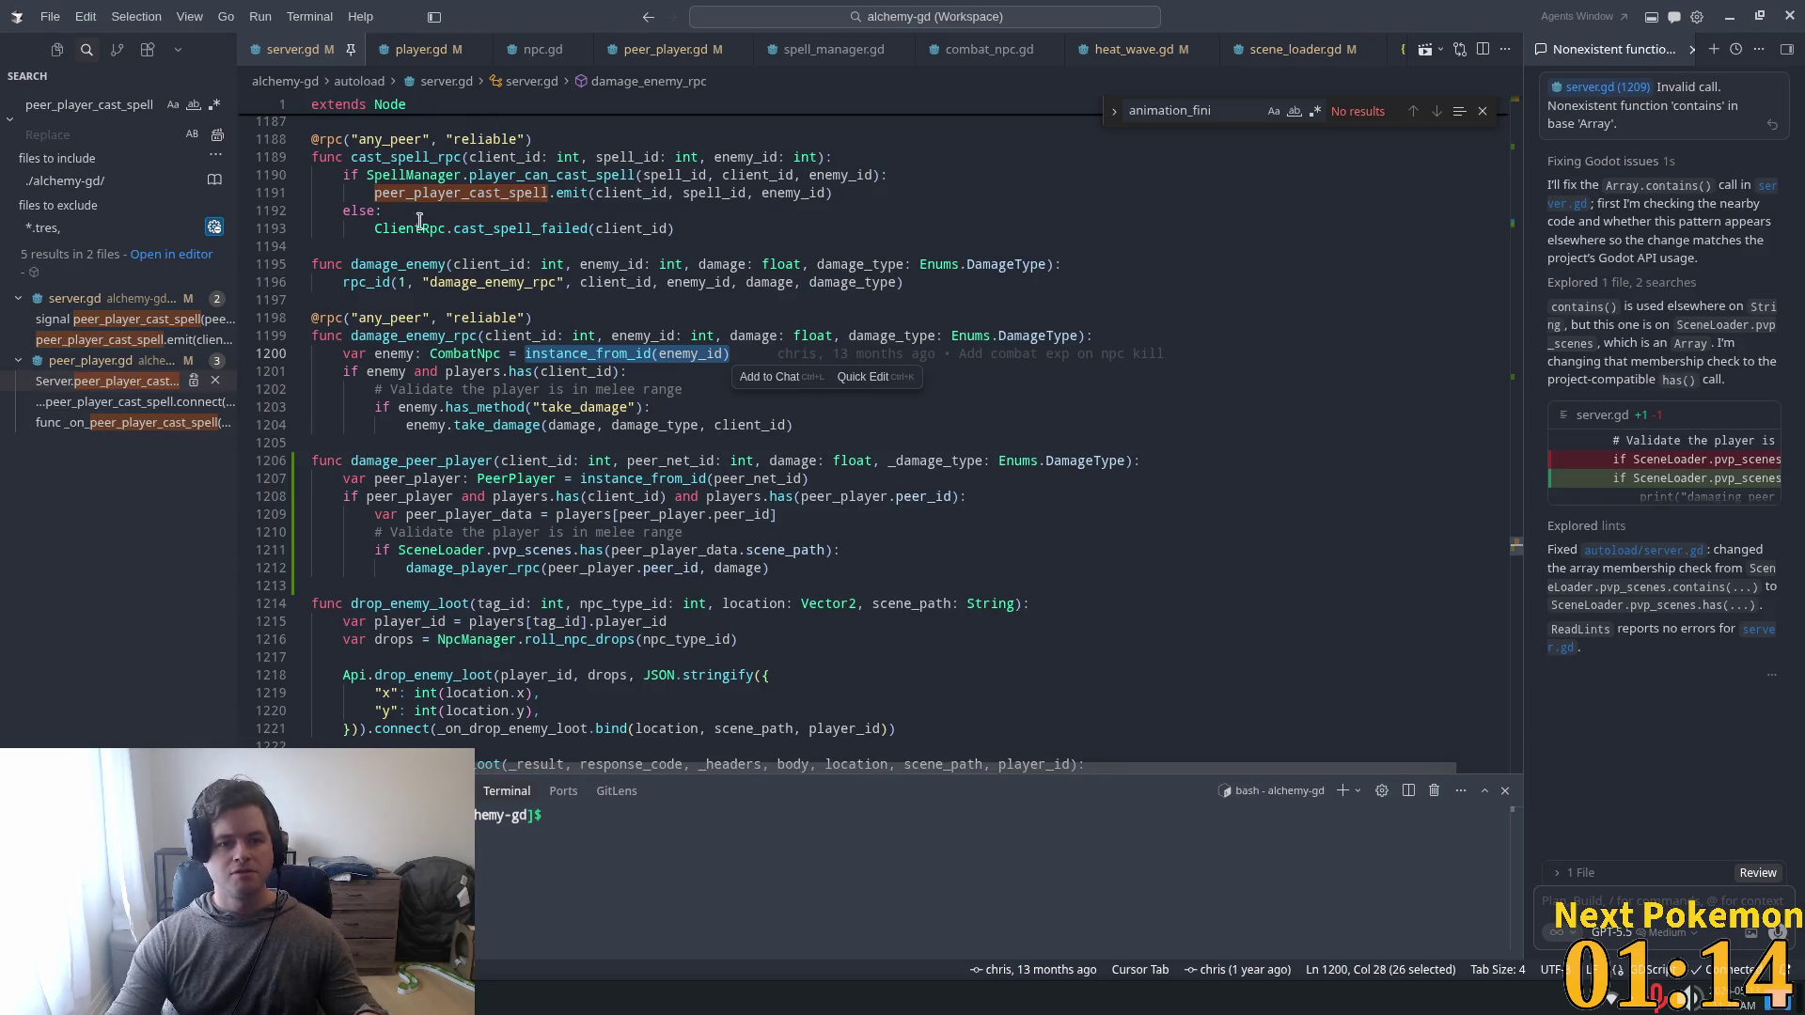
left_click(658, 54)
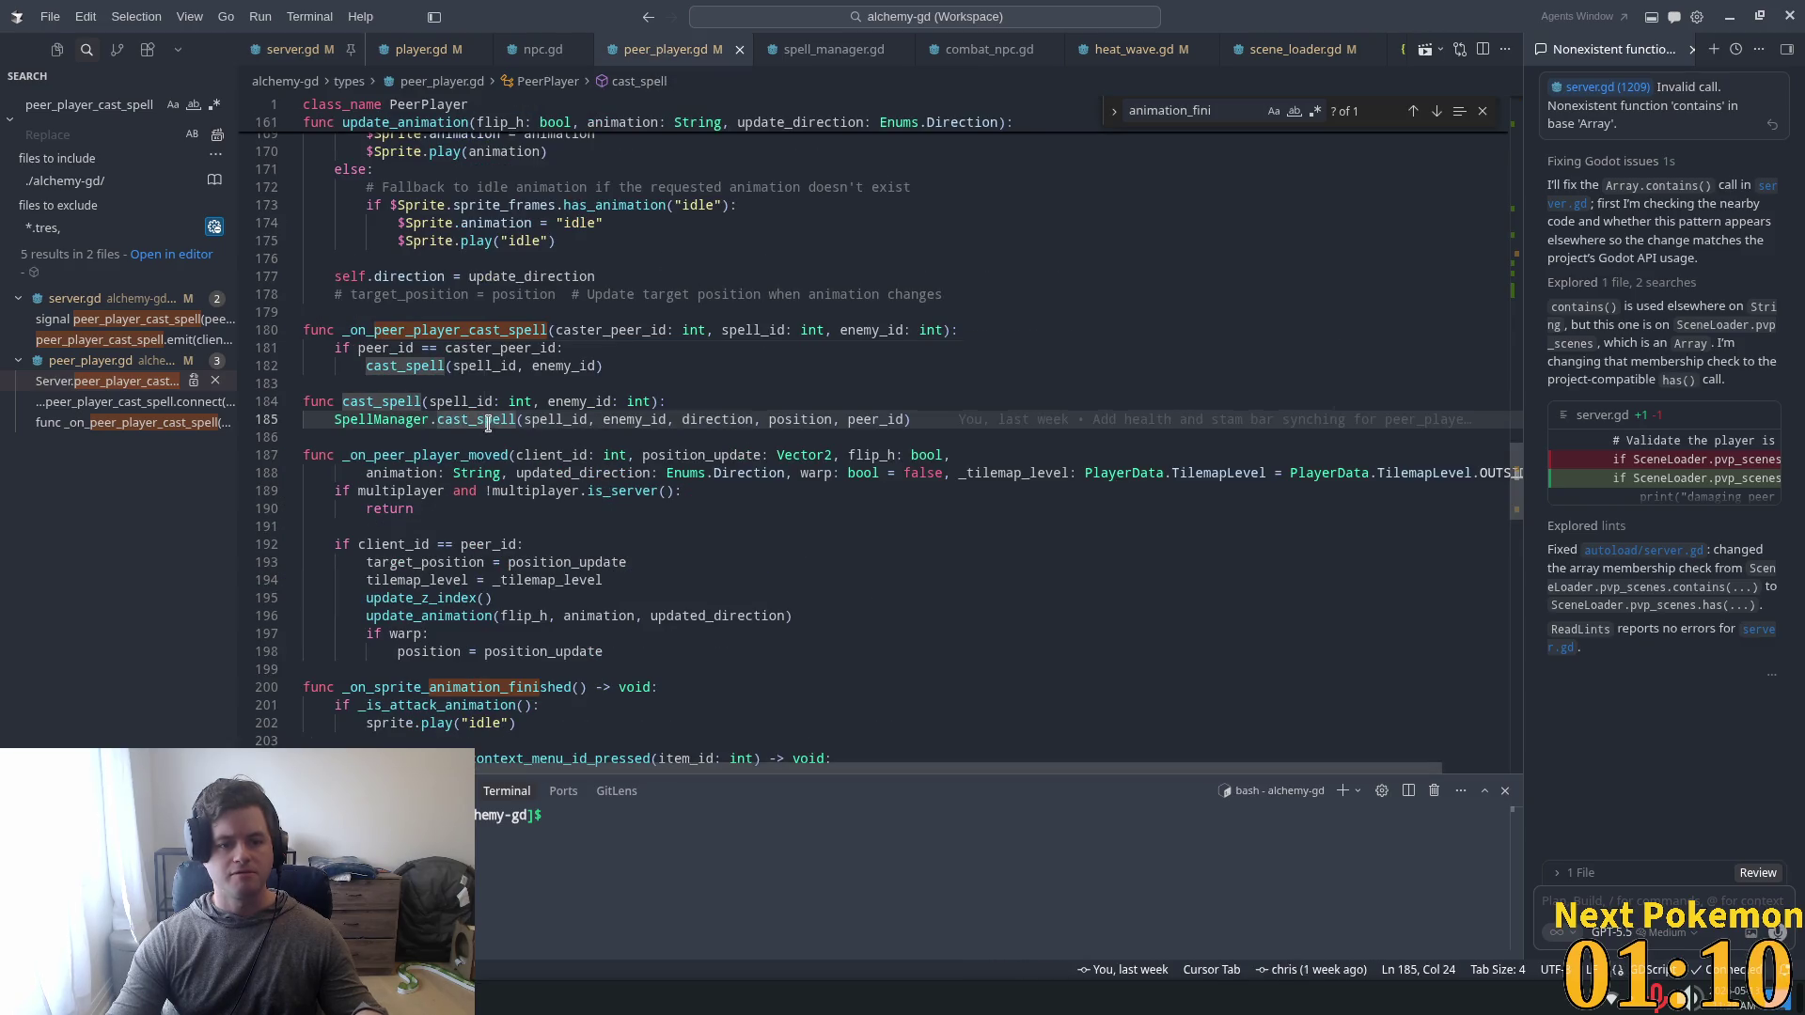
left_click(488, 425, "ctrl")
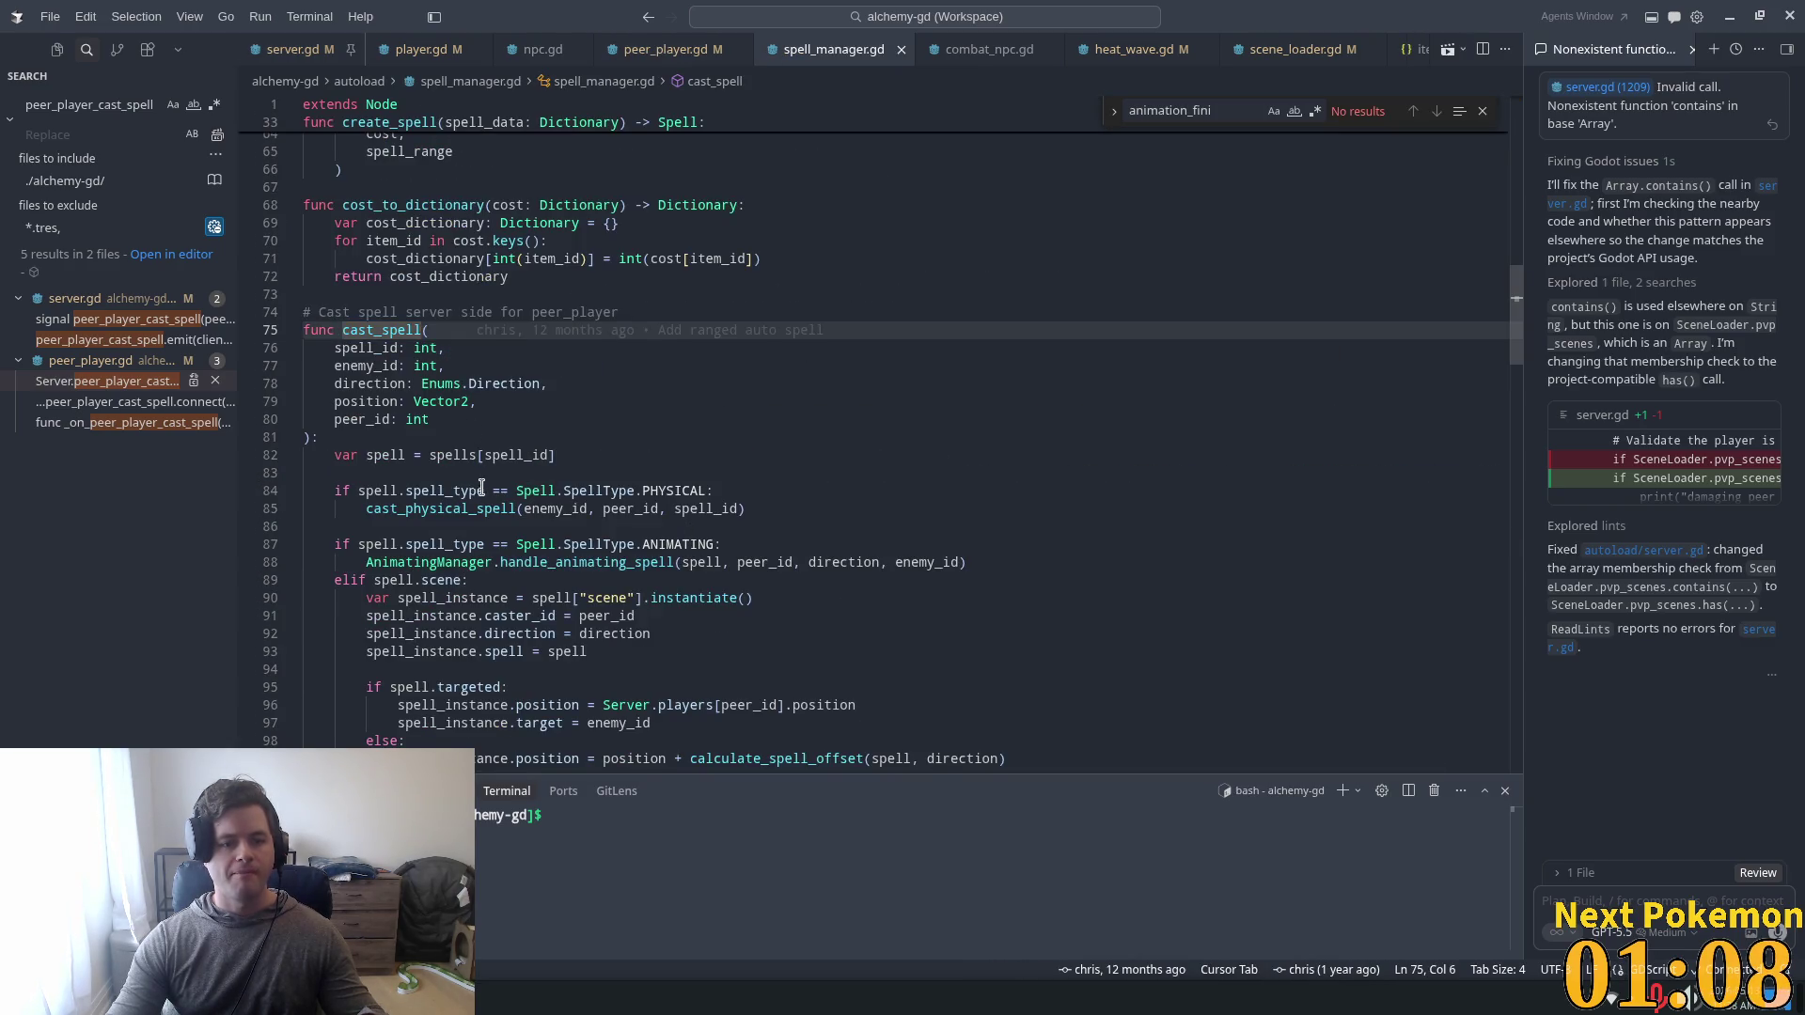
scroll(534, 522, "down", 4)
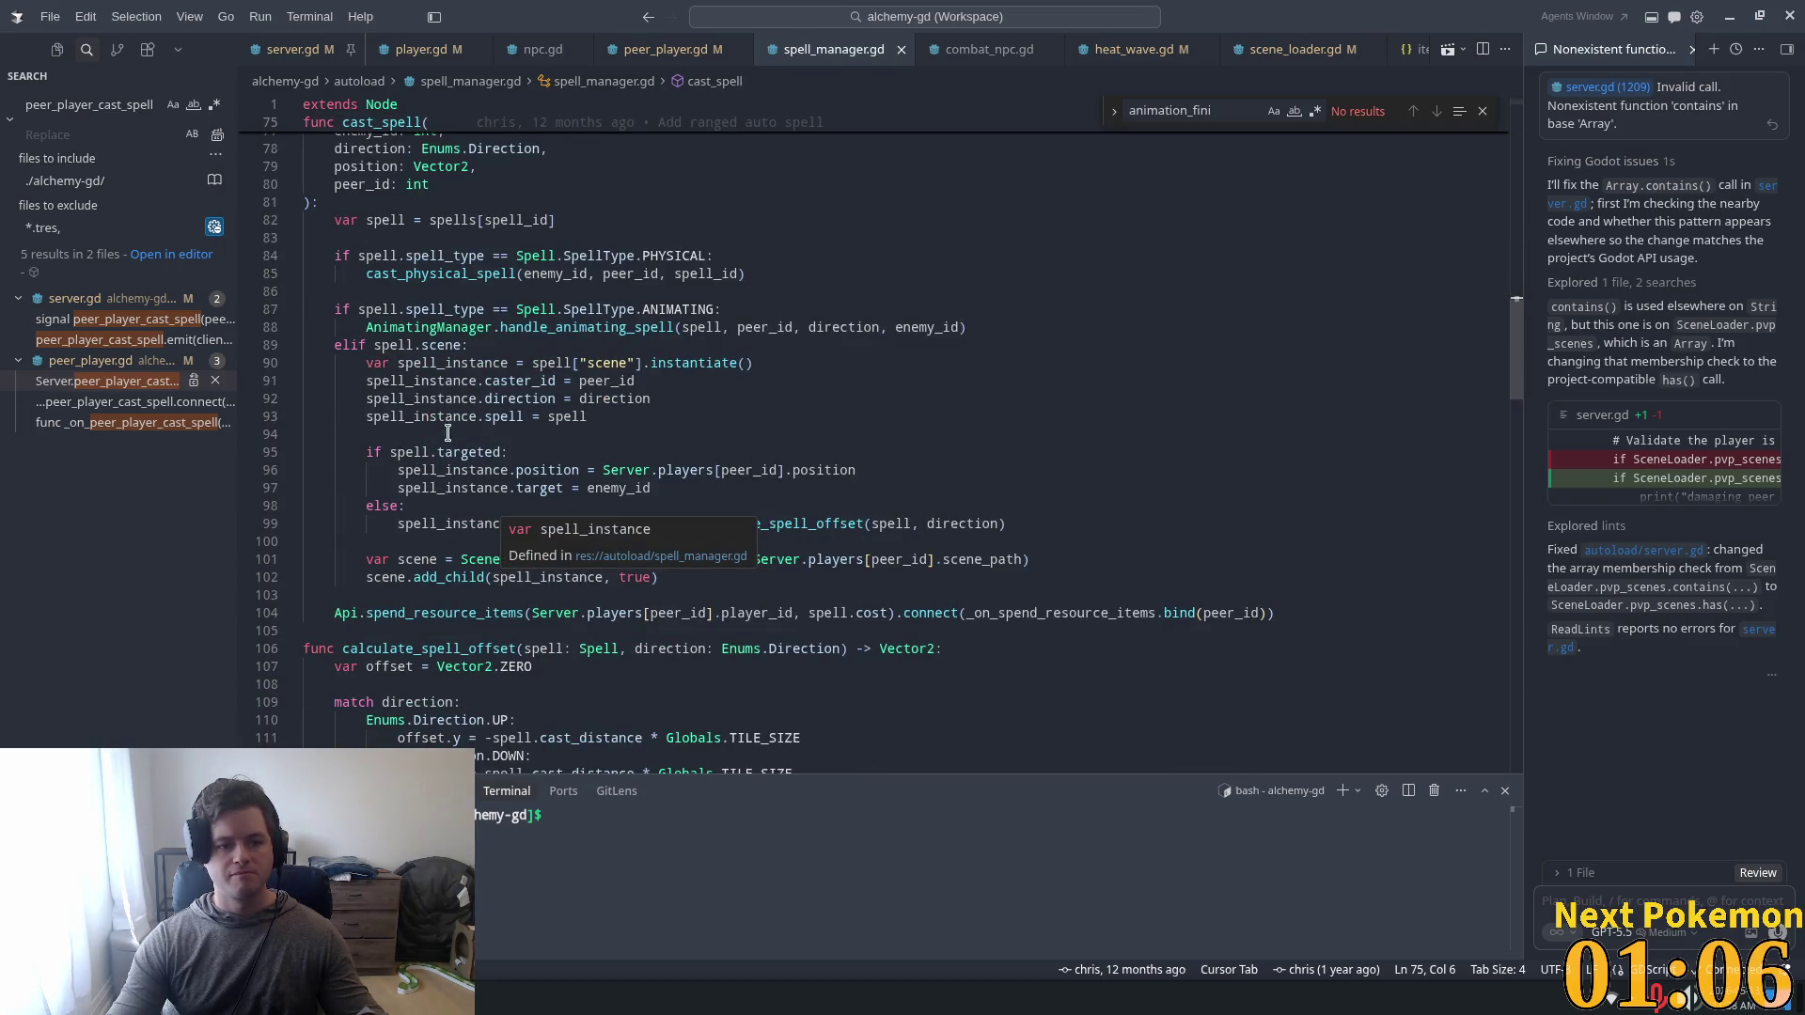
left_click(440, 274, "ctrl")
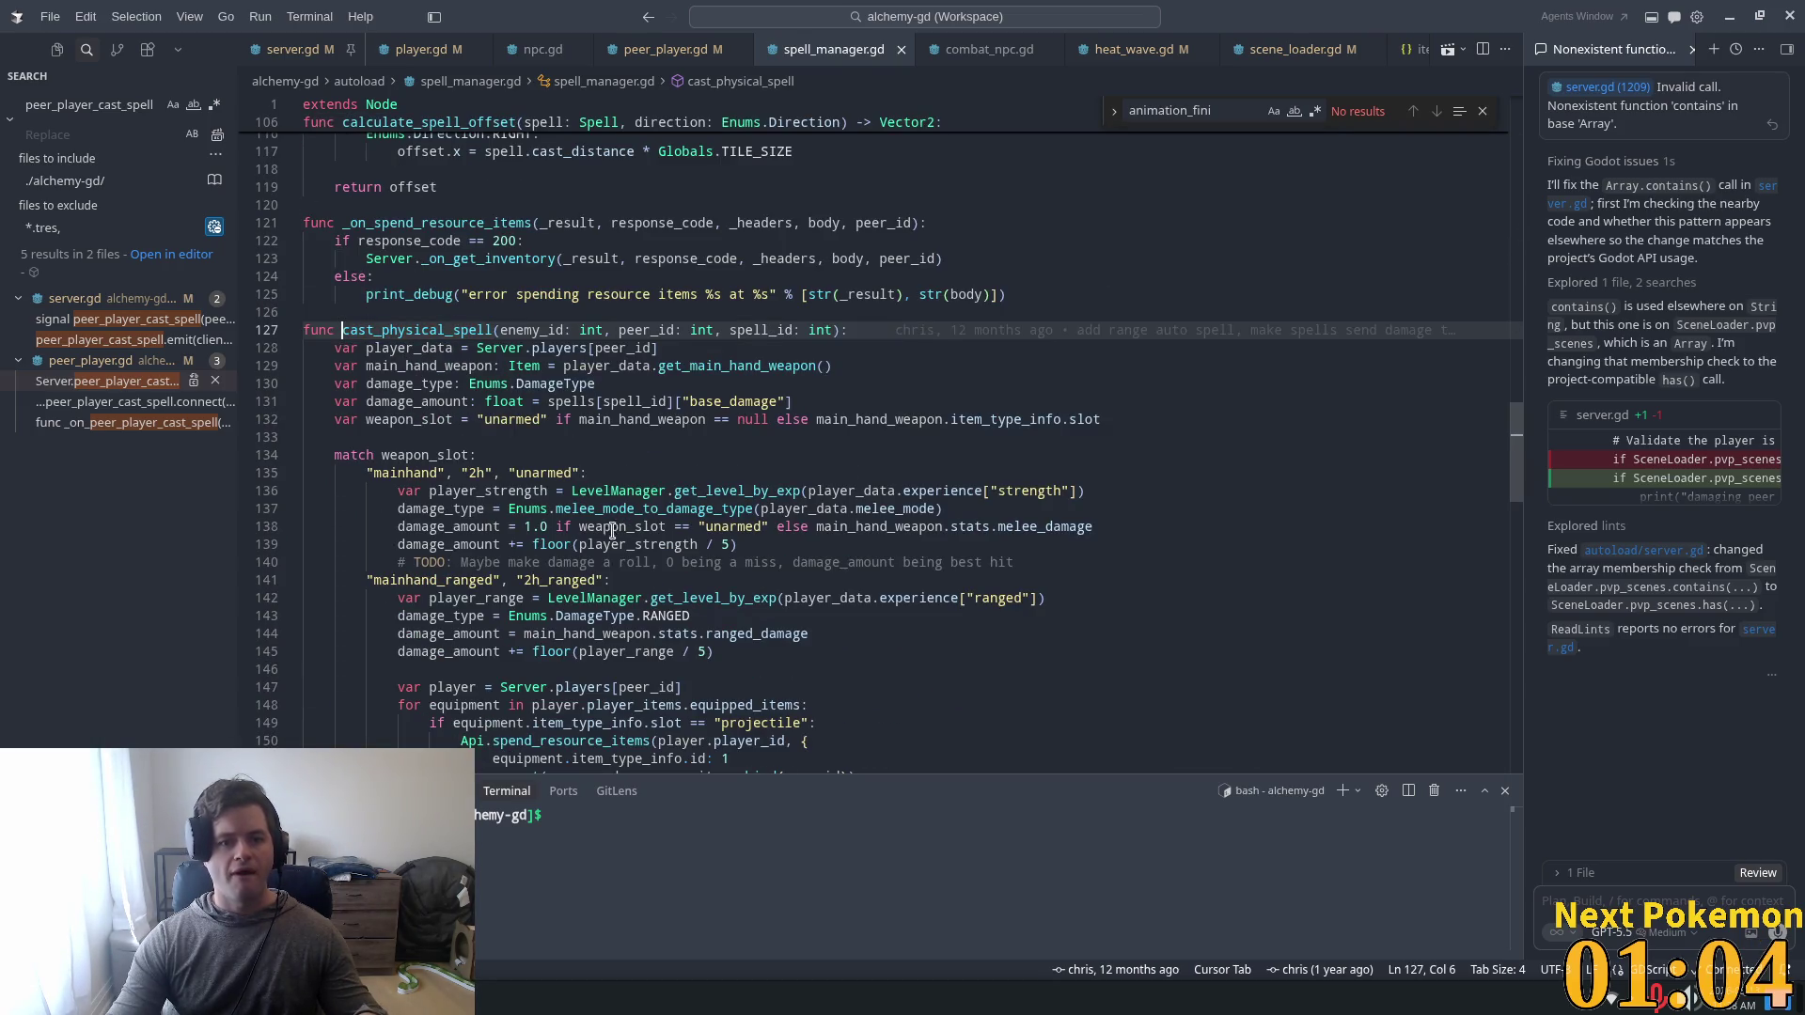
scroll(612, 531, "down", 4)
left_click(423, 595)
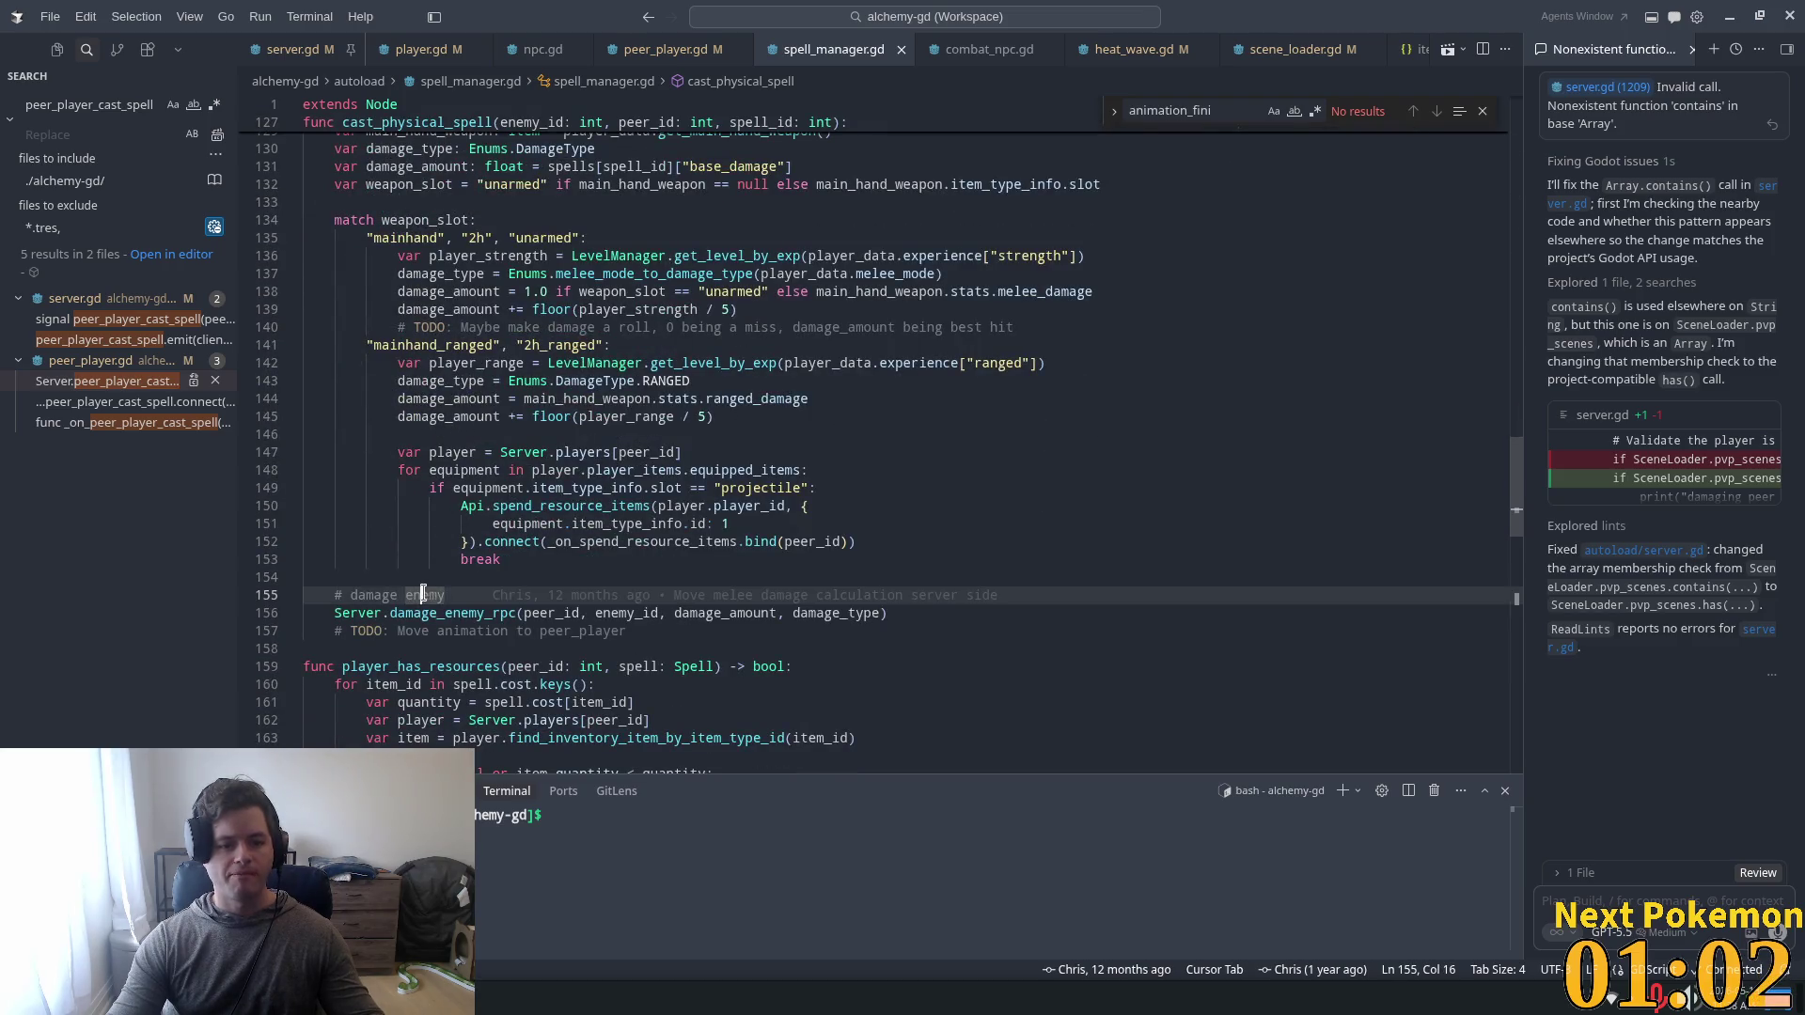
Insert var enemy = instance_from_id(enemy_id) and an if enemy is PeerPlayer check above the damage call.
key("Home")
key("Return")
key("Up")
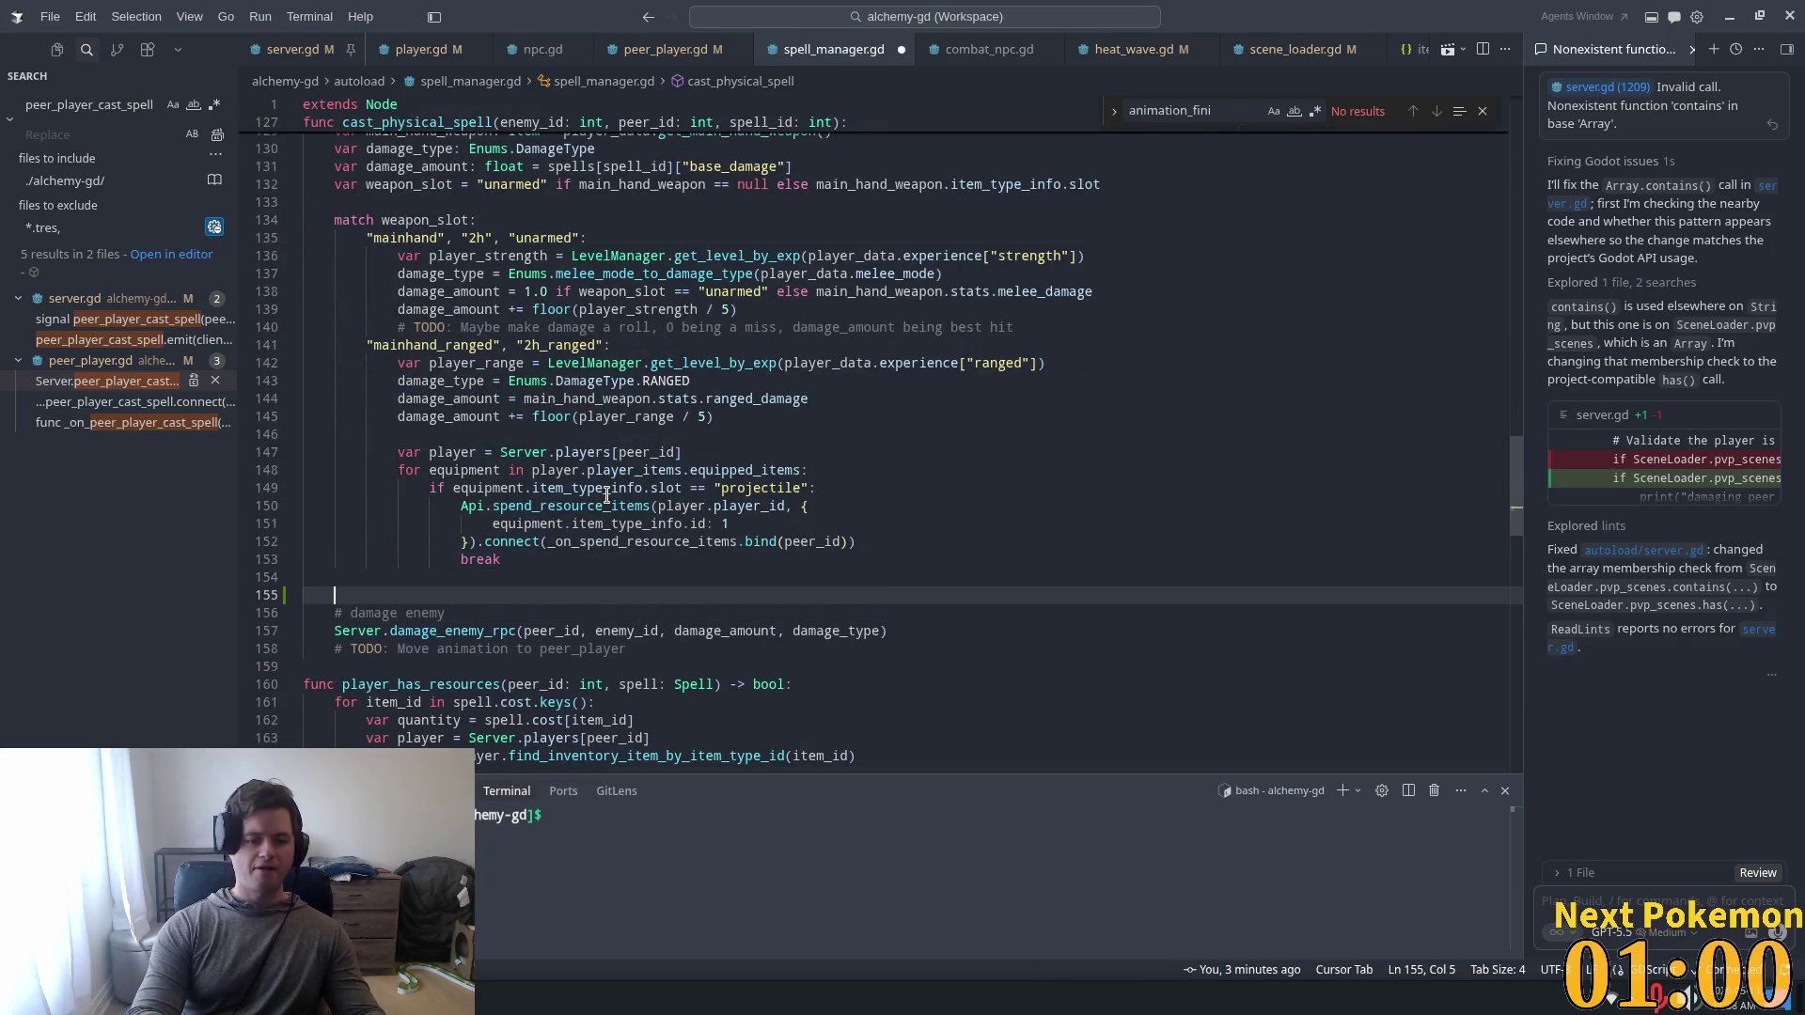
key("Tab")
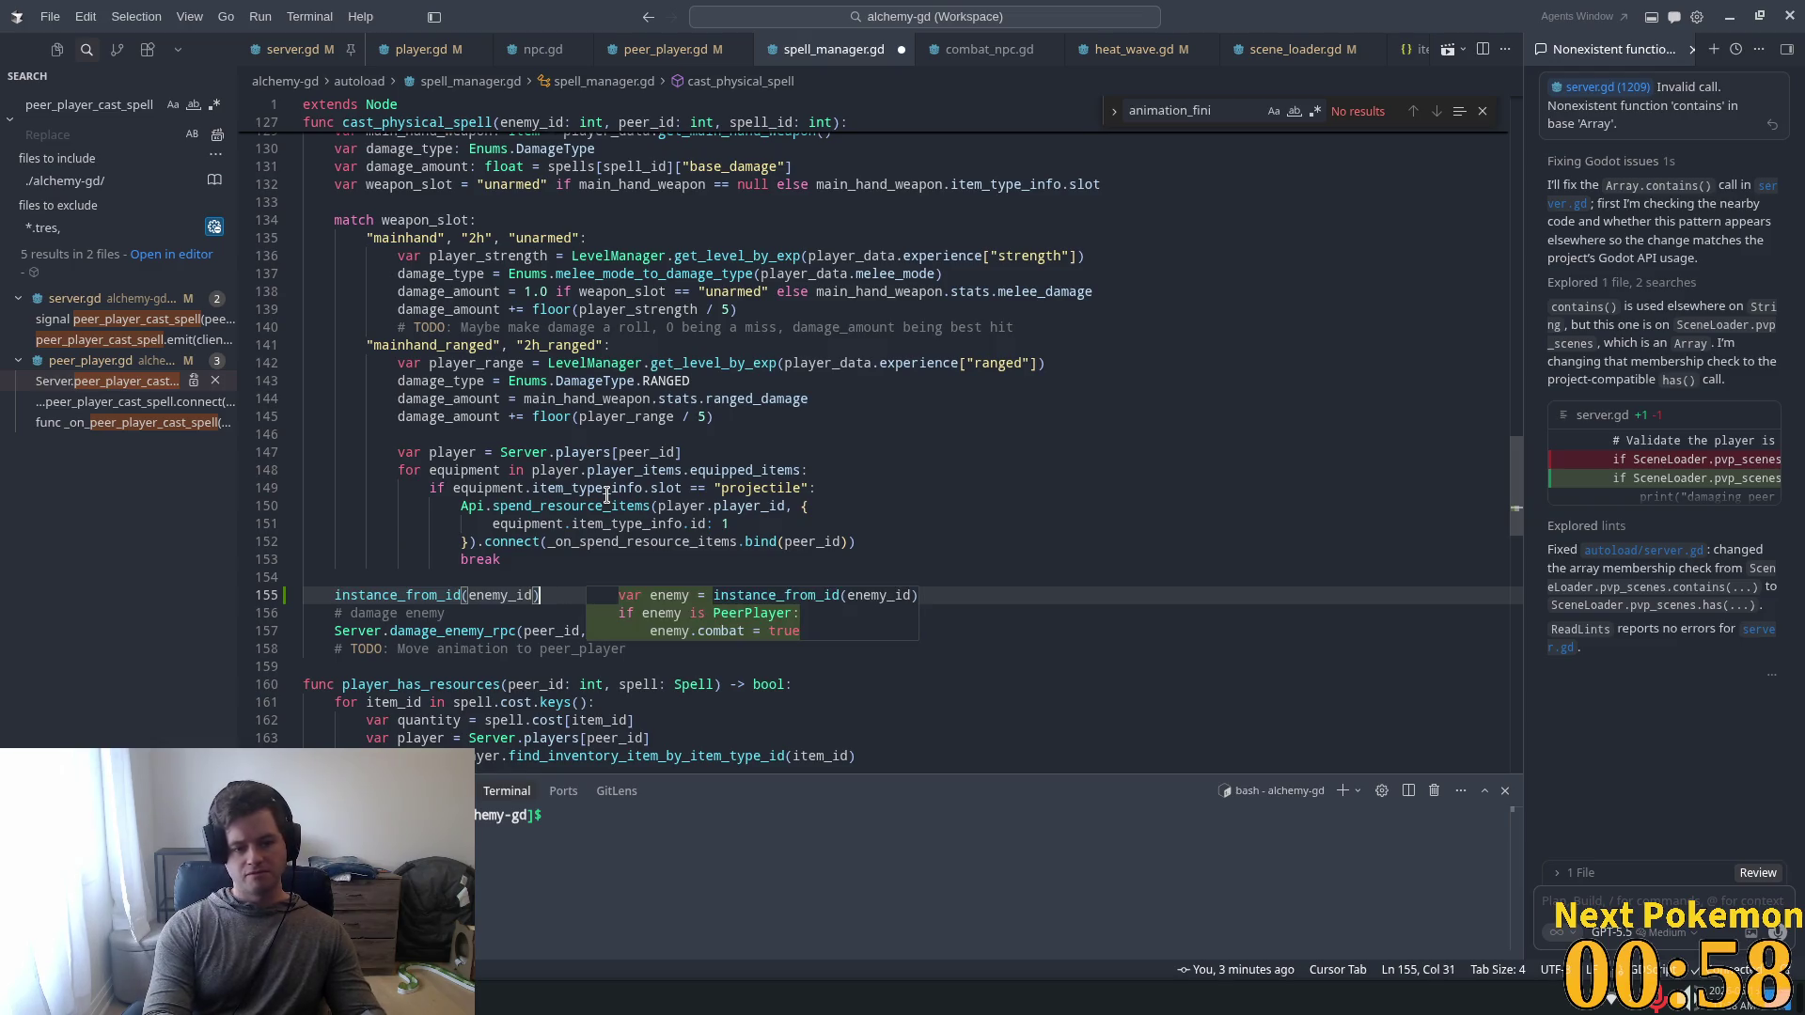
key("Home")
key("Tab")
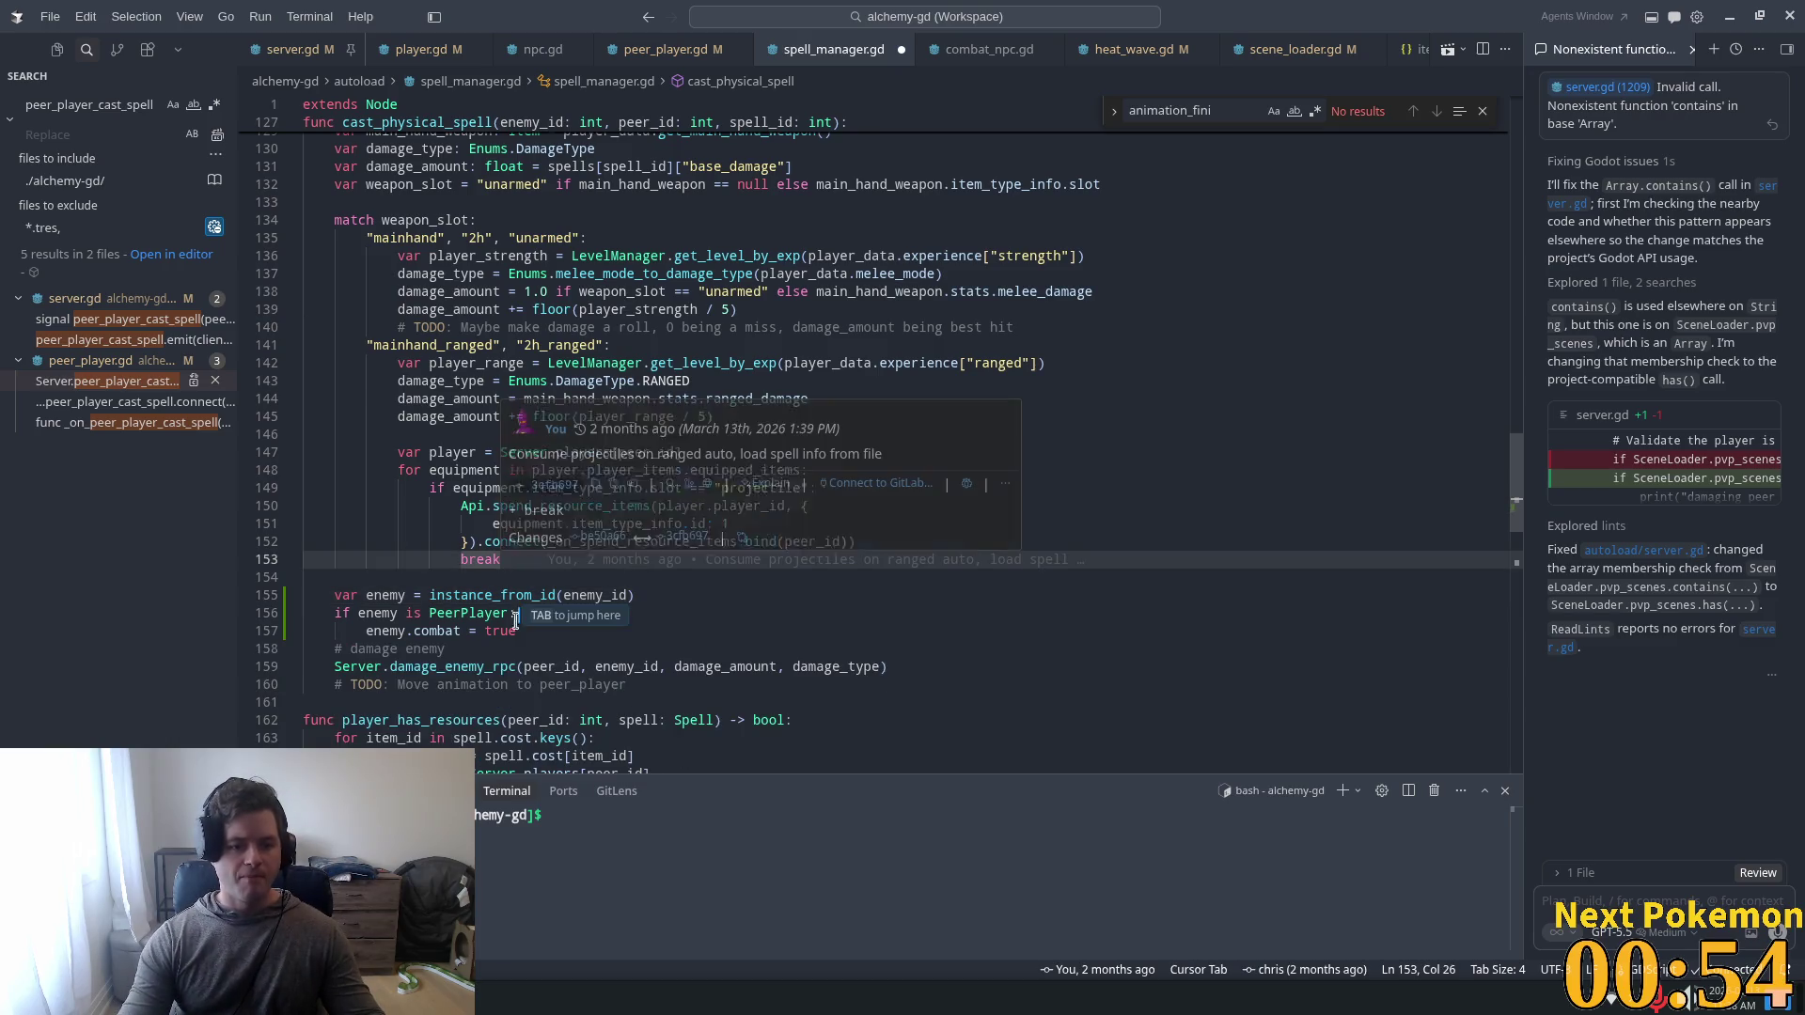
key("Tab")
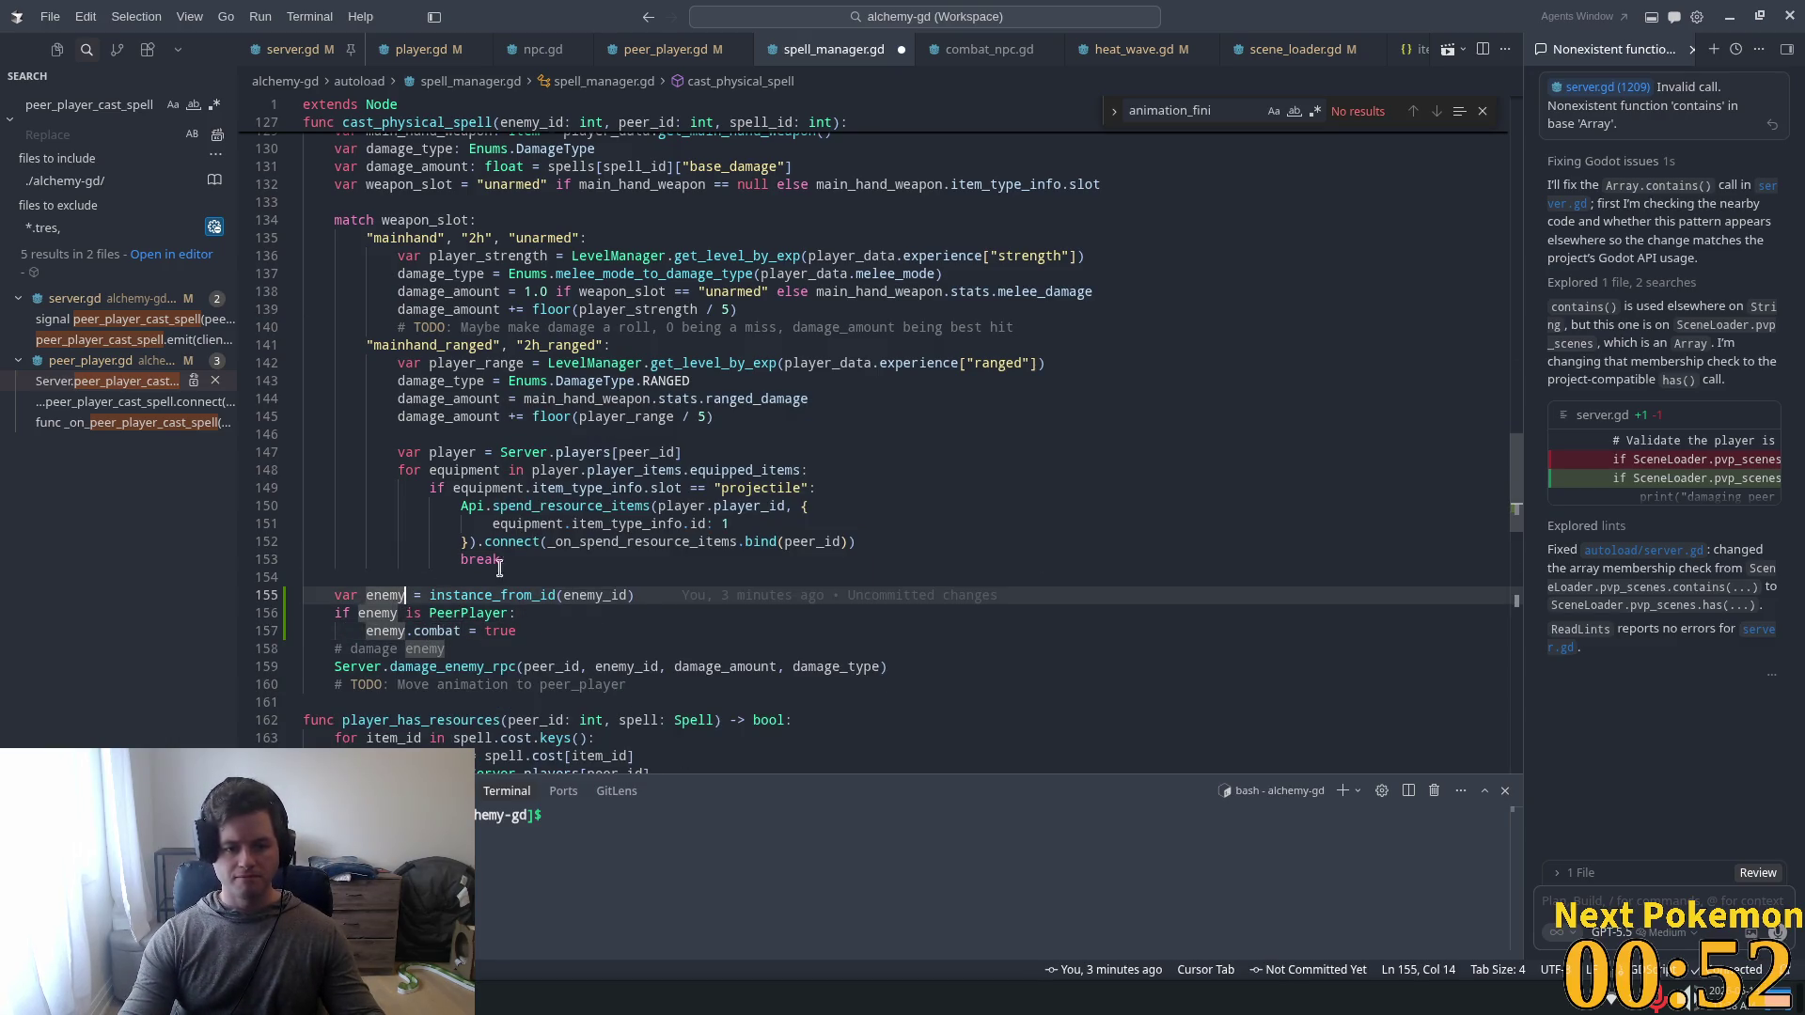
key("Tab")
Call Server.damage_peer_player in the PeerPlayer branch and move damage_enemy_rpc under else.
left_click_drag(526, 631, 363, 631)
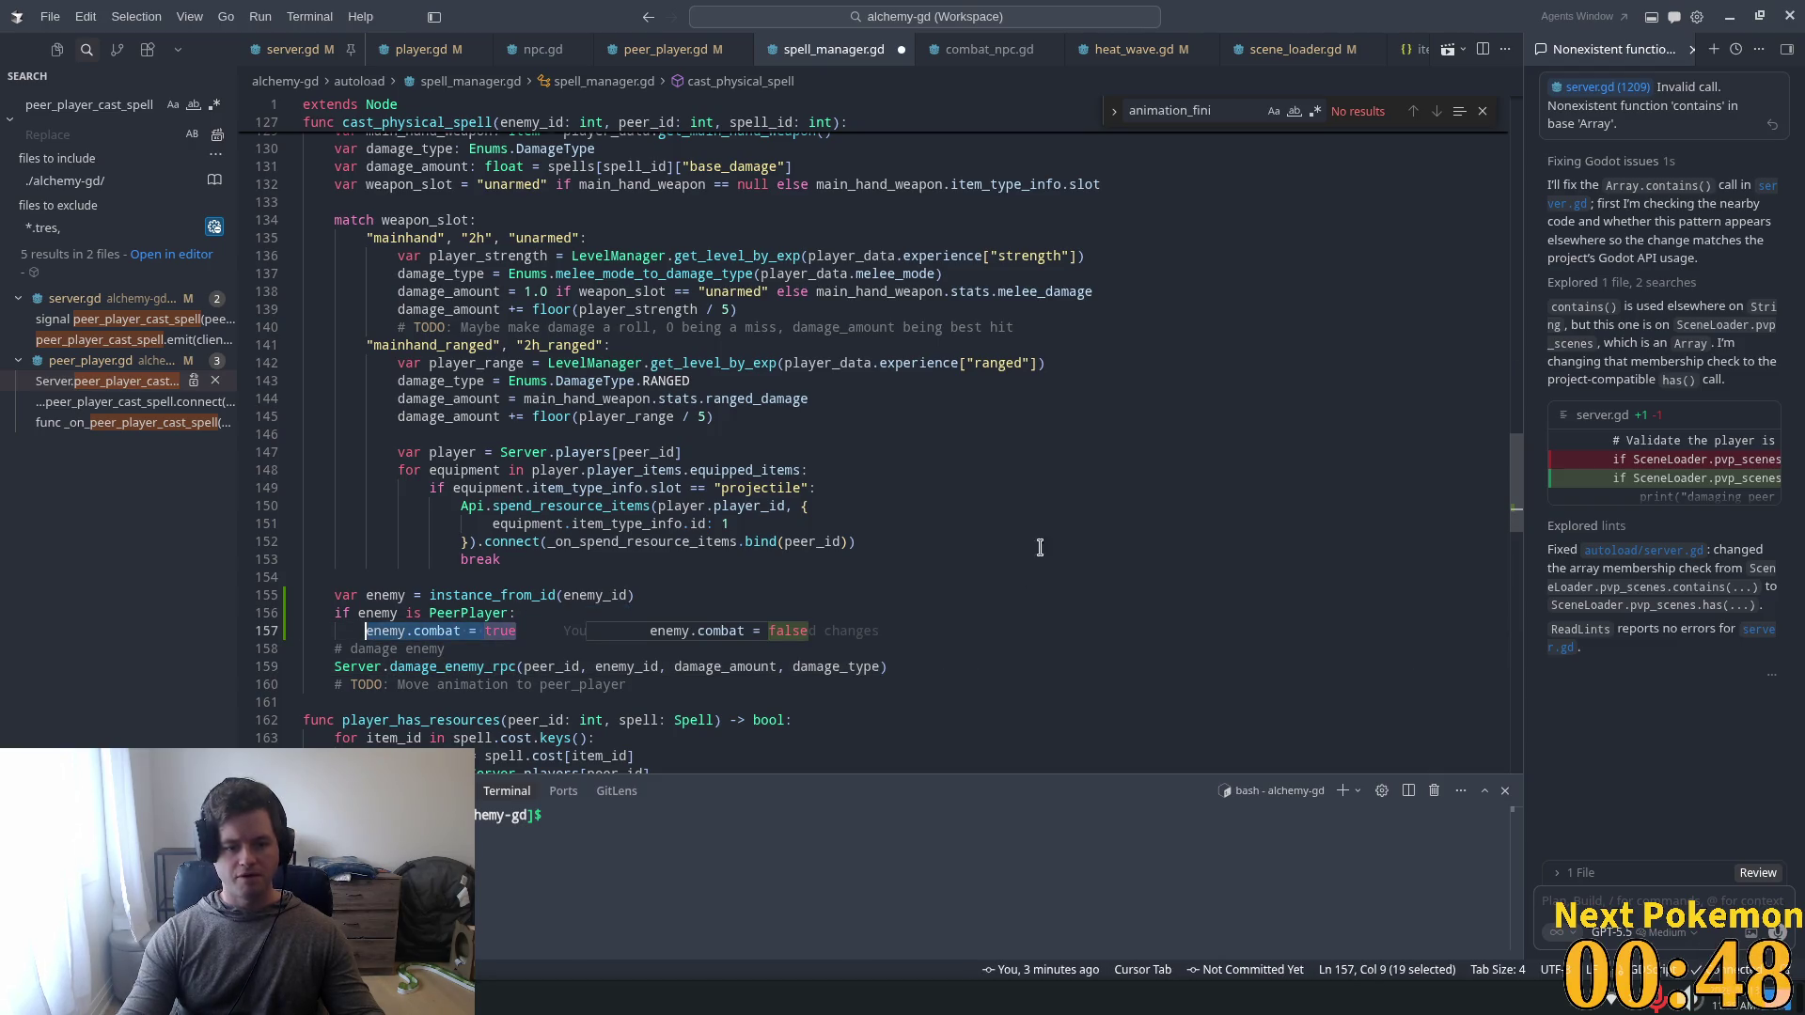
type("Server")
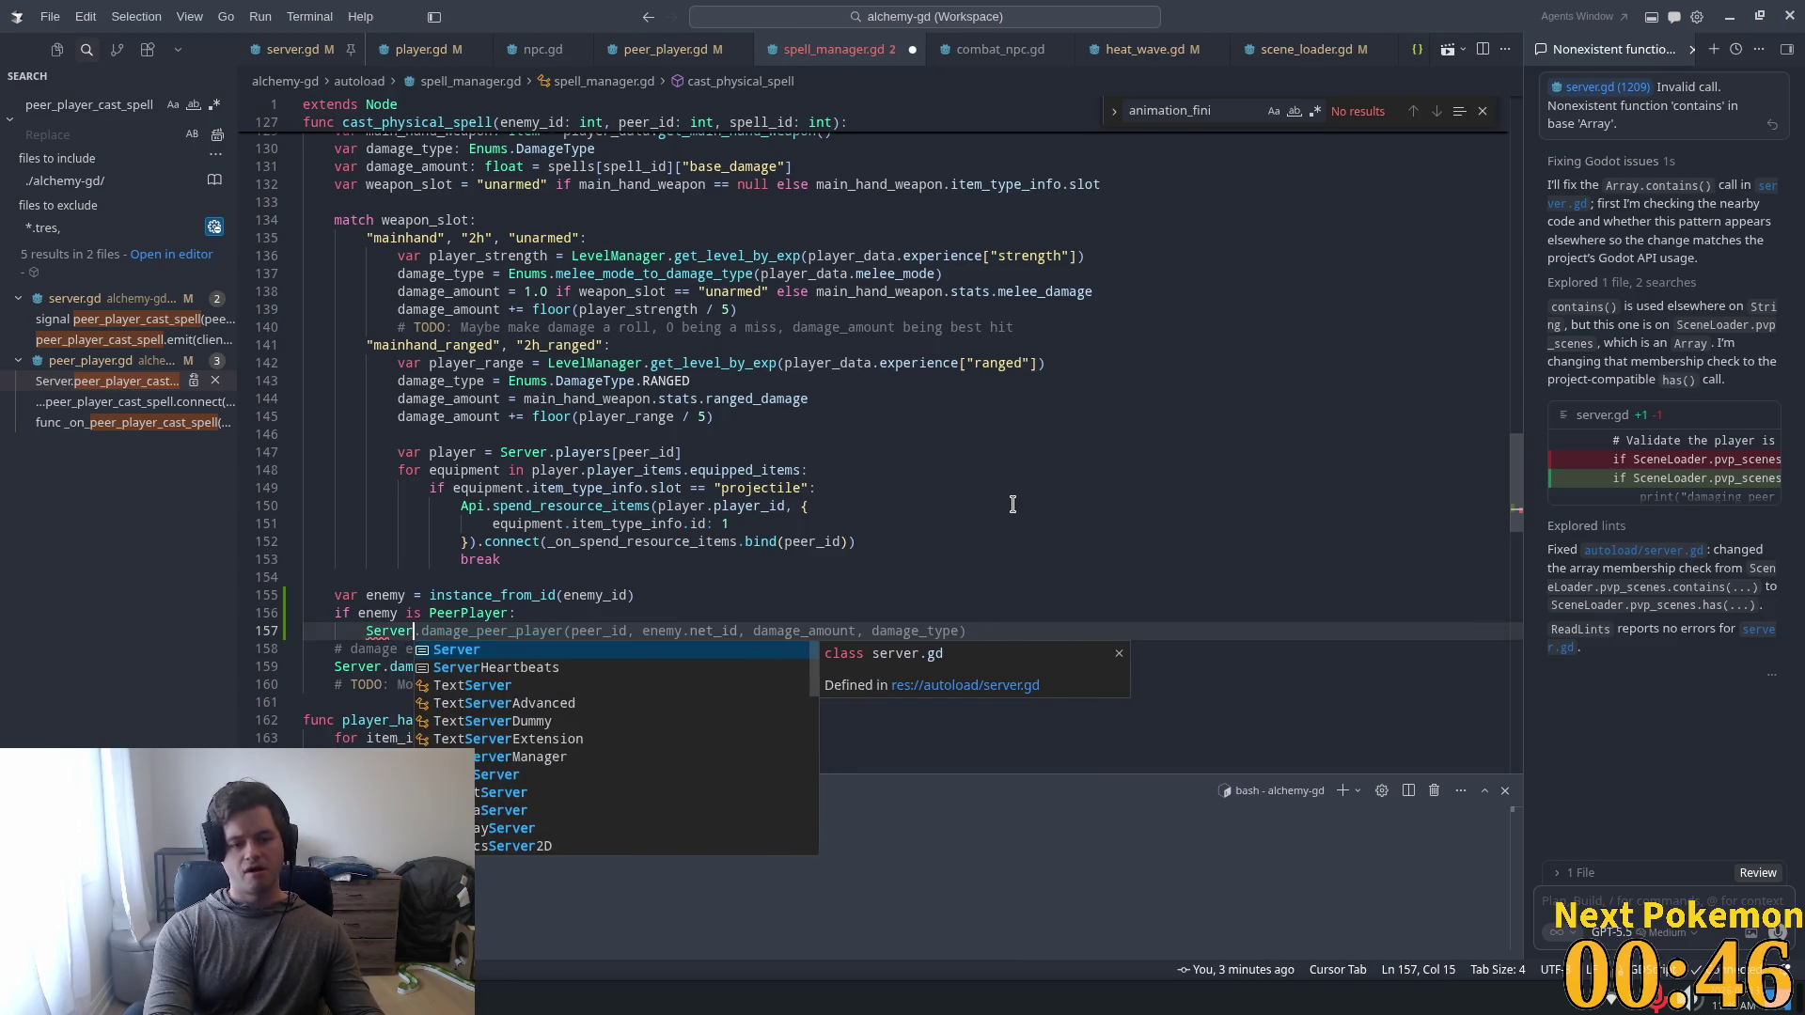
key("Tab")
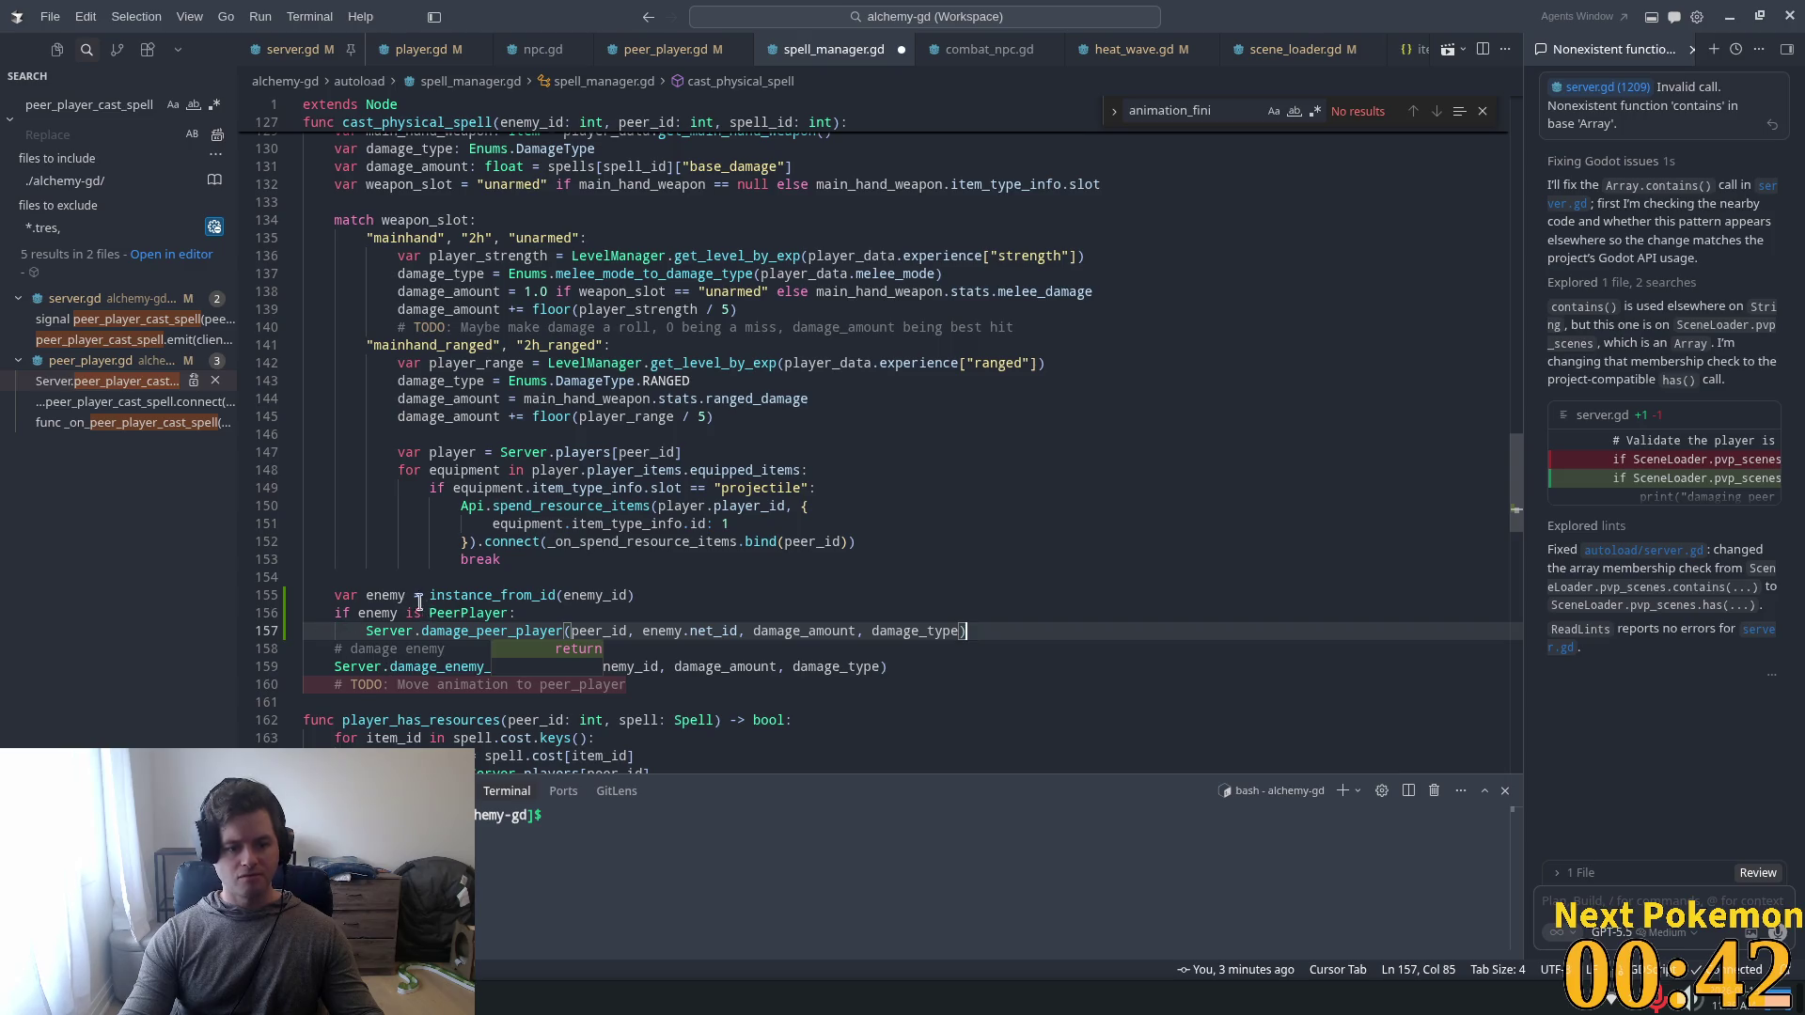
left_click(404, 649)
mouse_move(446, 649)
left_mouse_down()
mouse_move(303, 649)
mouse_move(334, 650)
left_mouse_up()
type("else:")
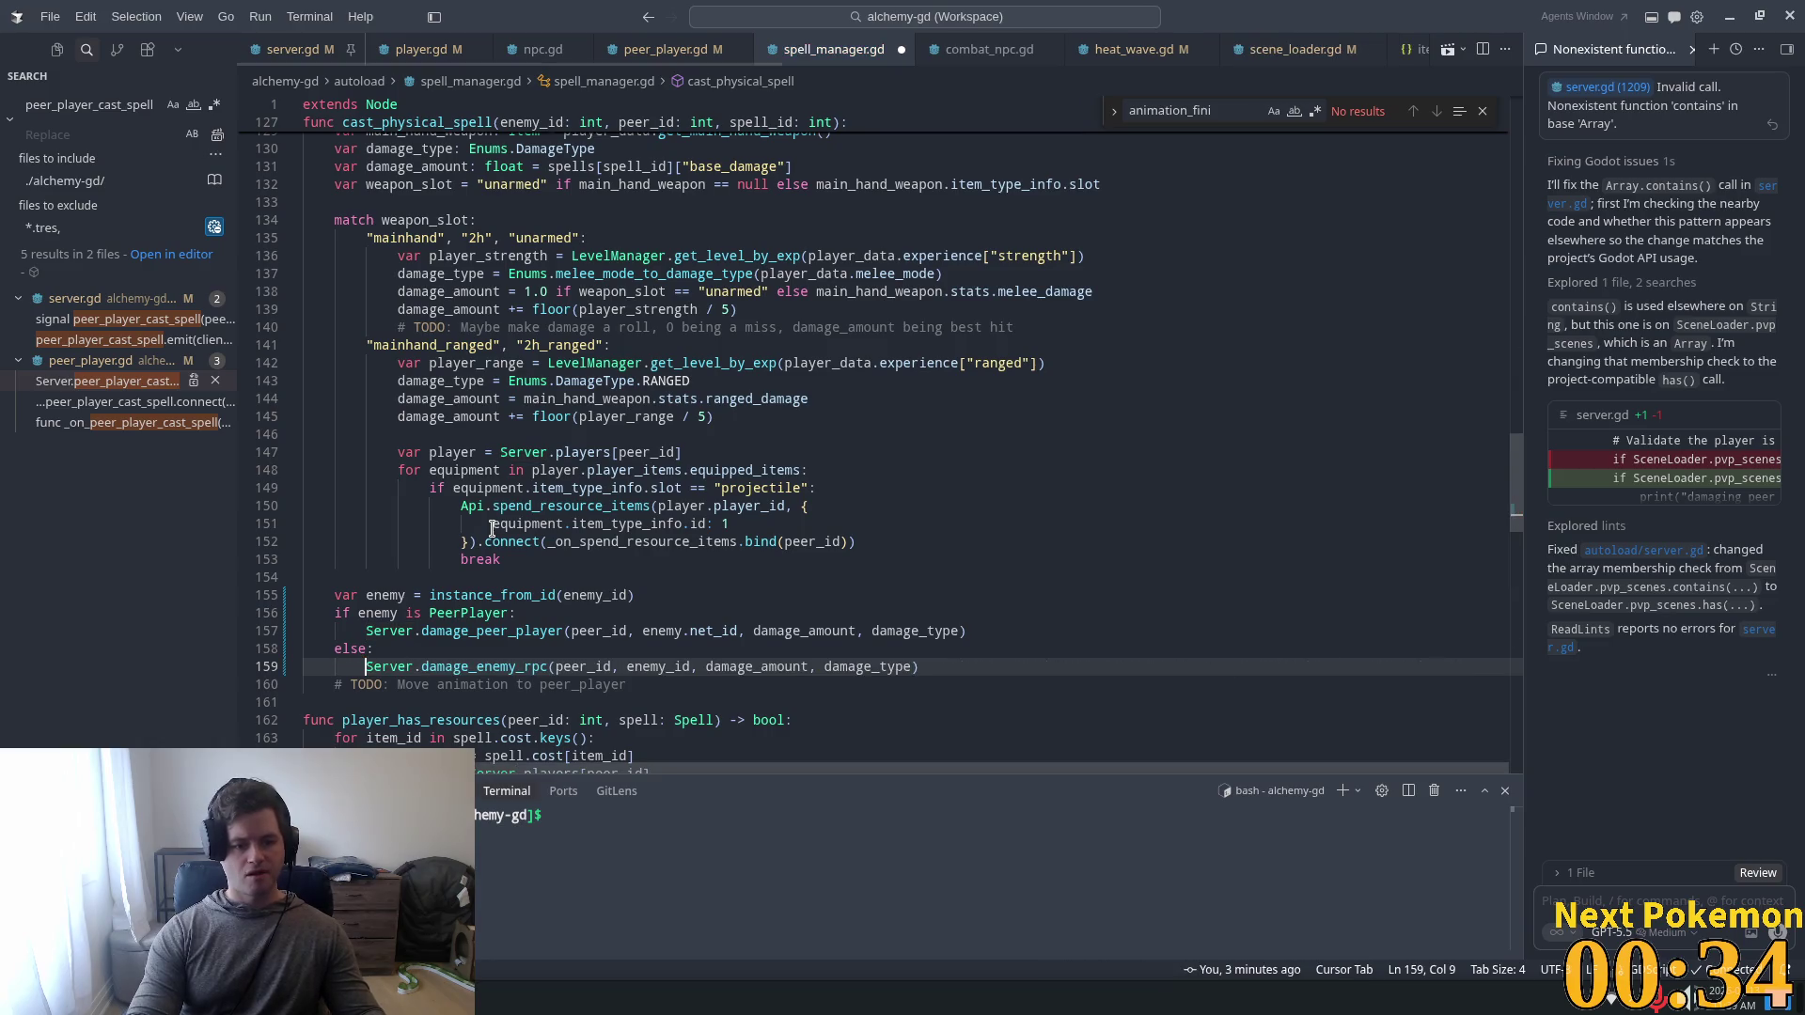
key("Tab")
Indent the TODO comment under else and save spell_manager.gd.
key("Down")
key("Home")
key("Tab")
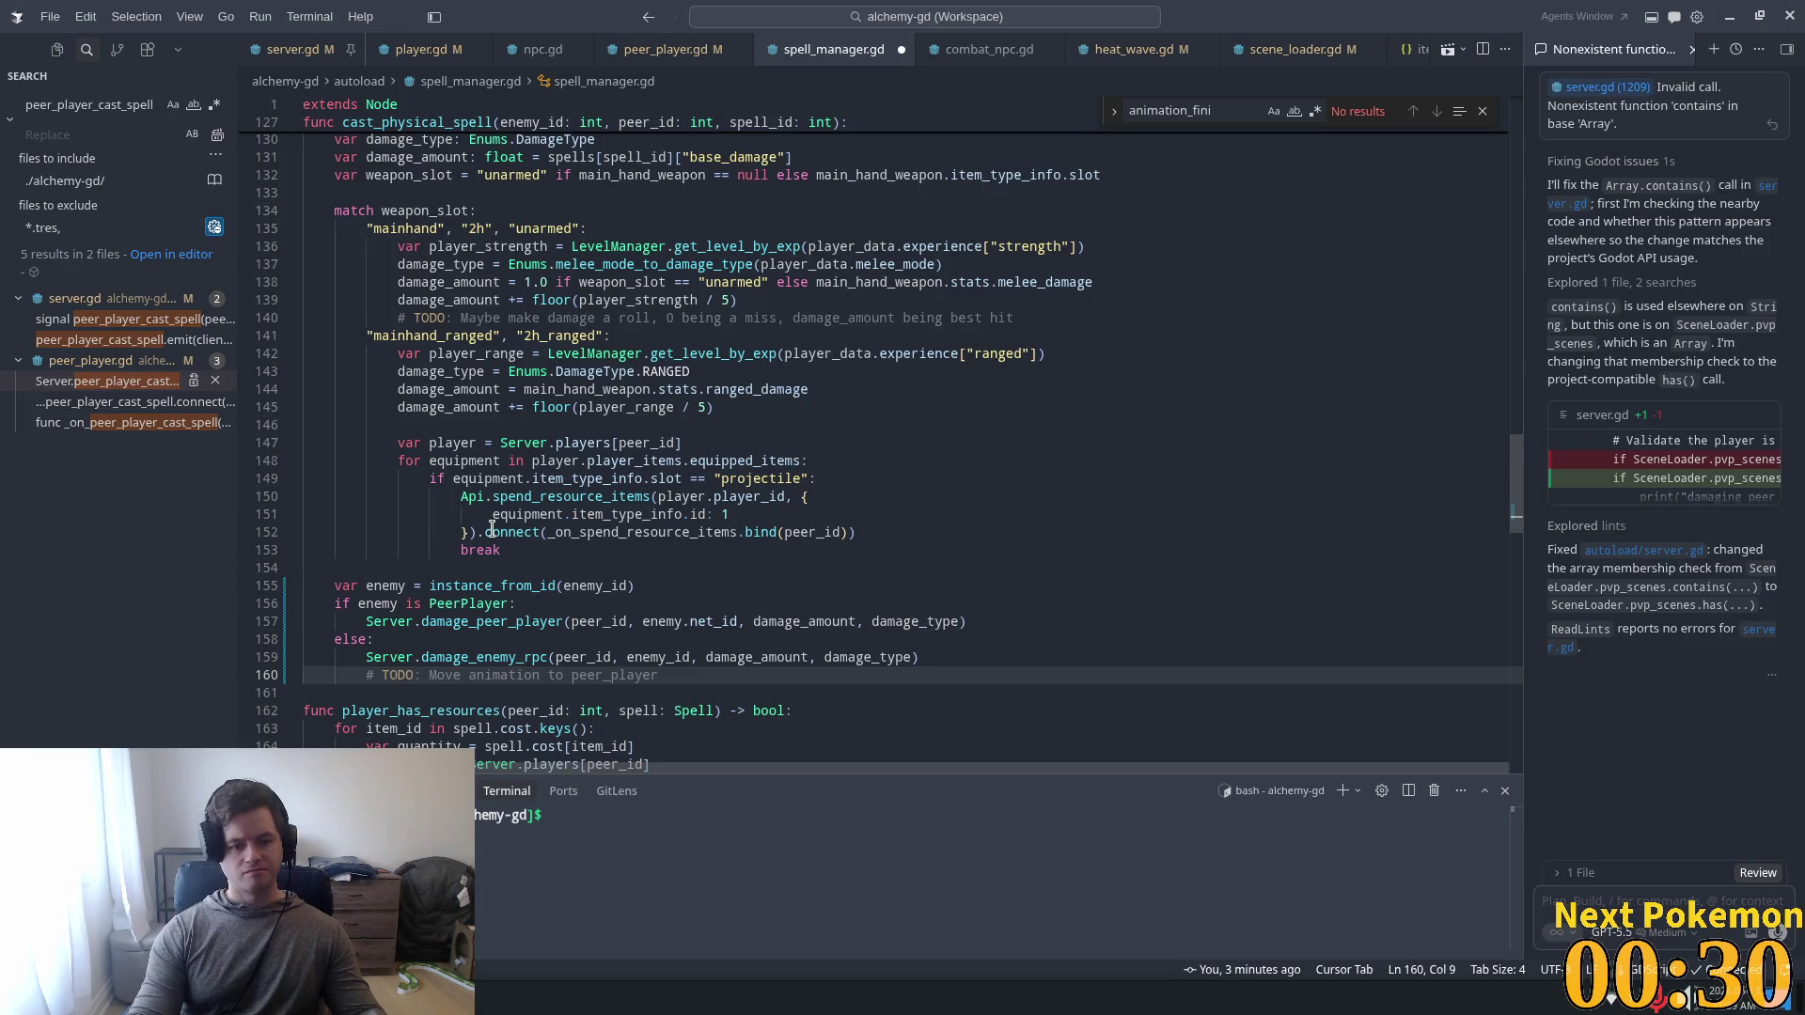
left_click(438, 621)
key("ctrl+s")
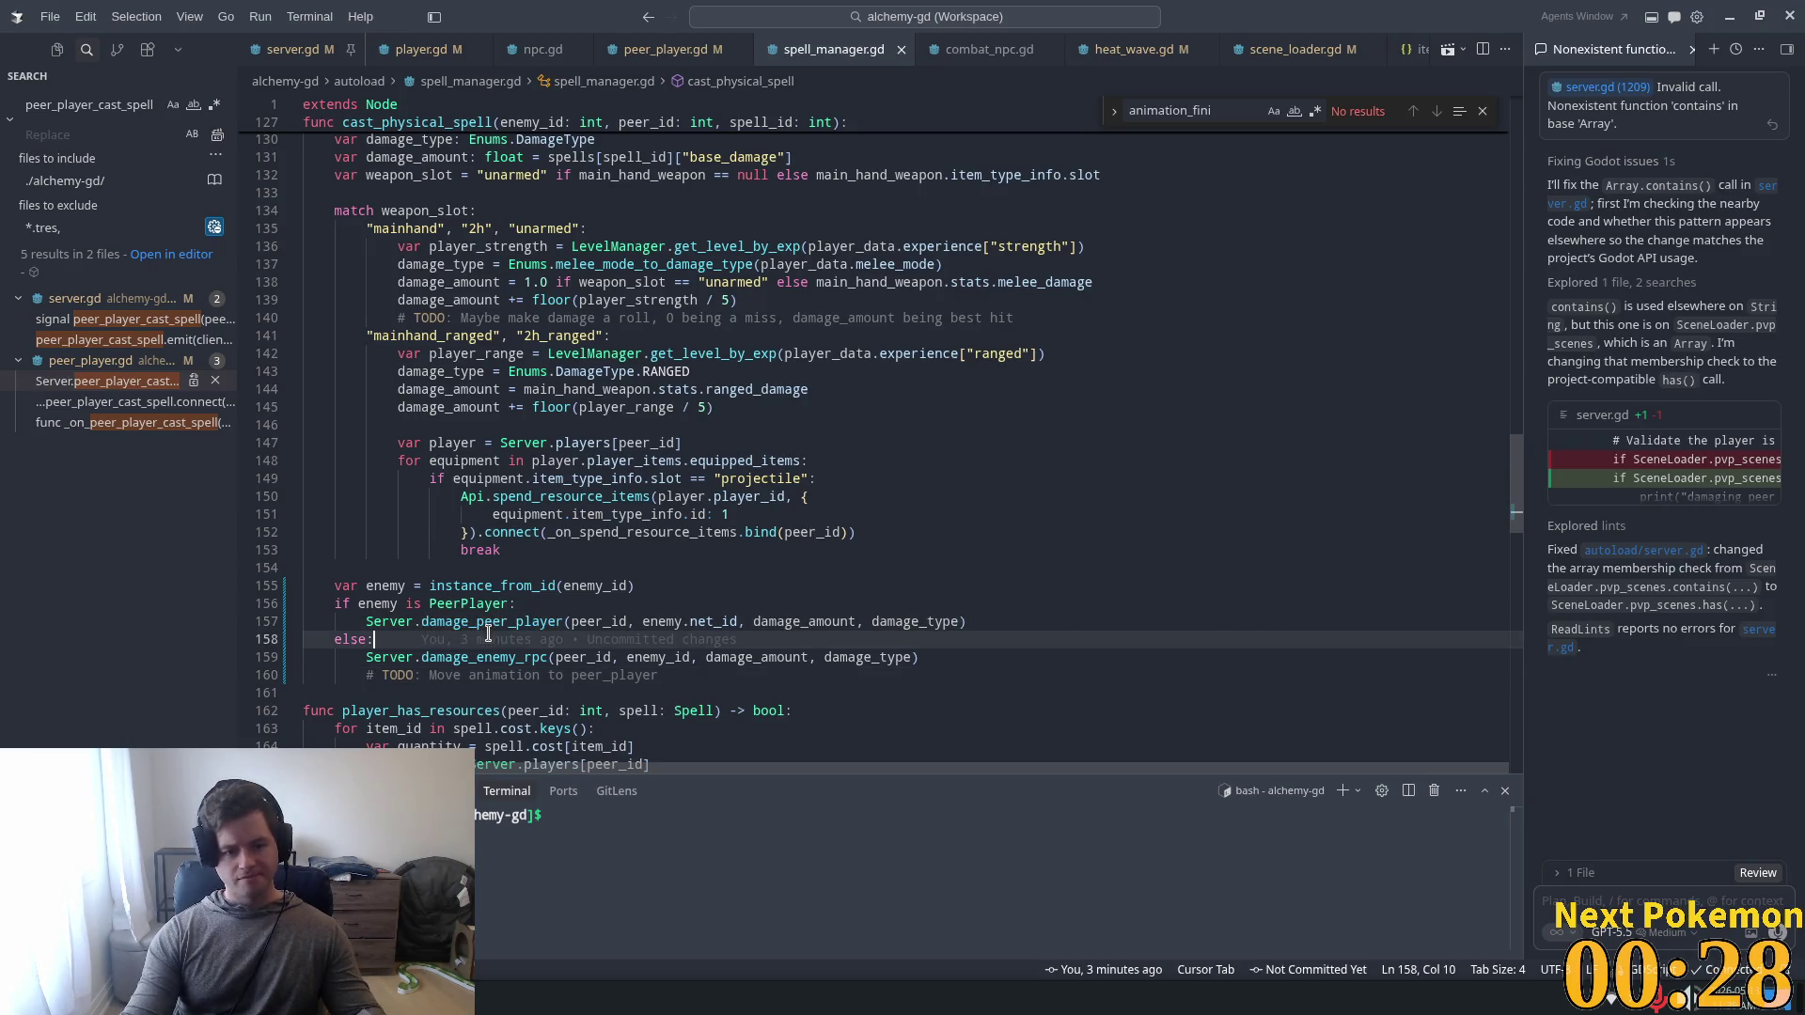
double_click(543, 675)
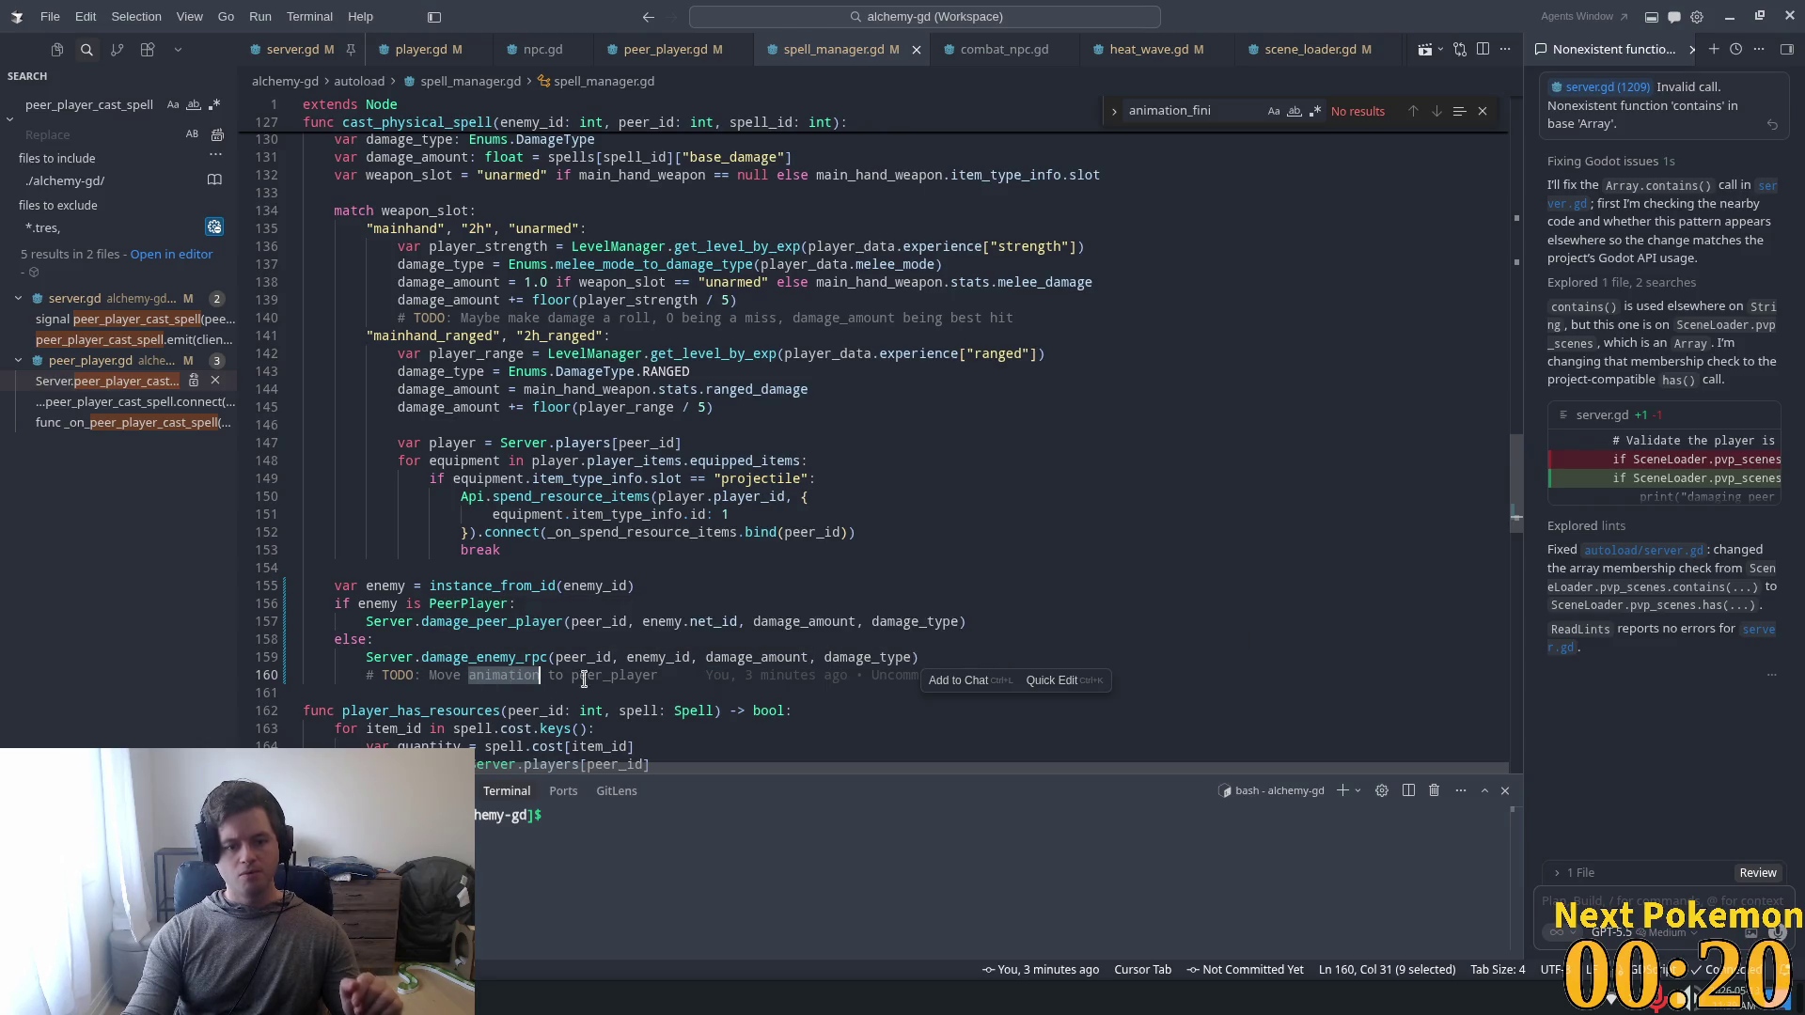
Delete the animation TODO and move the var enemy line after the weapon_slot declaration.
left_click_drag(658, 675, 277, 676)
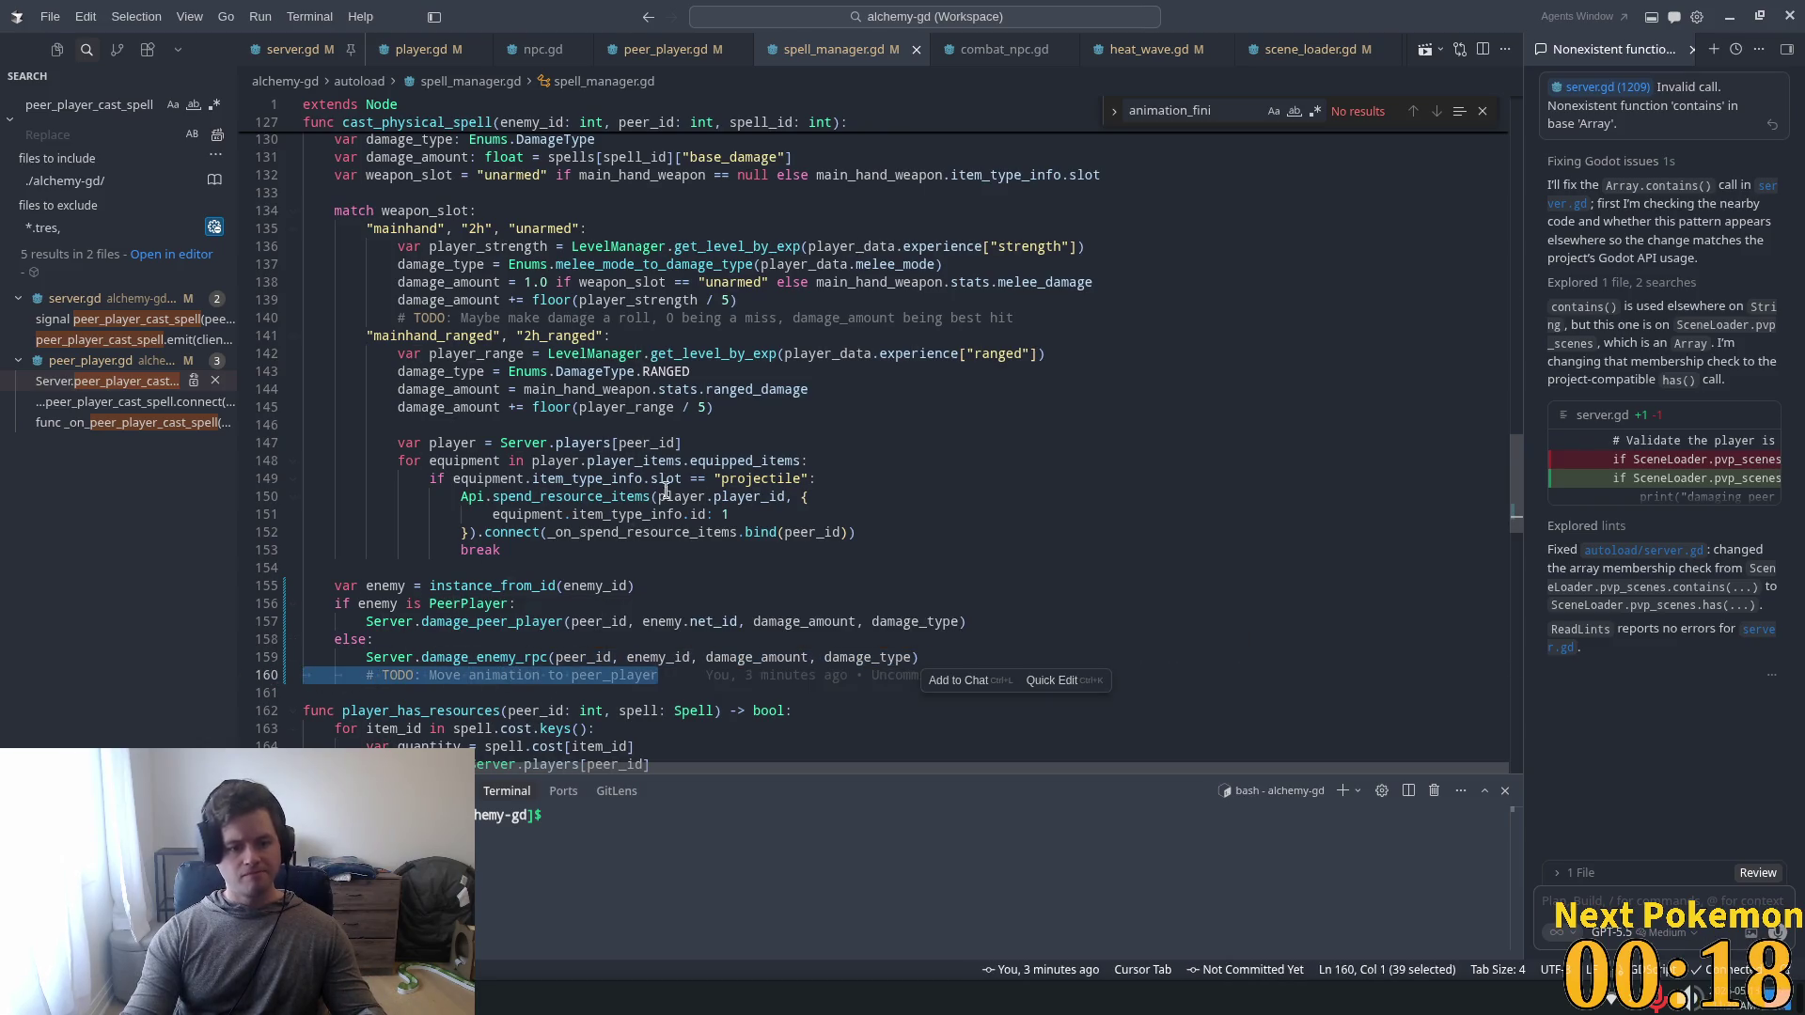
key("BackSpace")
key("BackSpace")
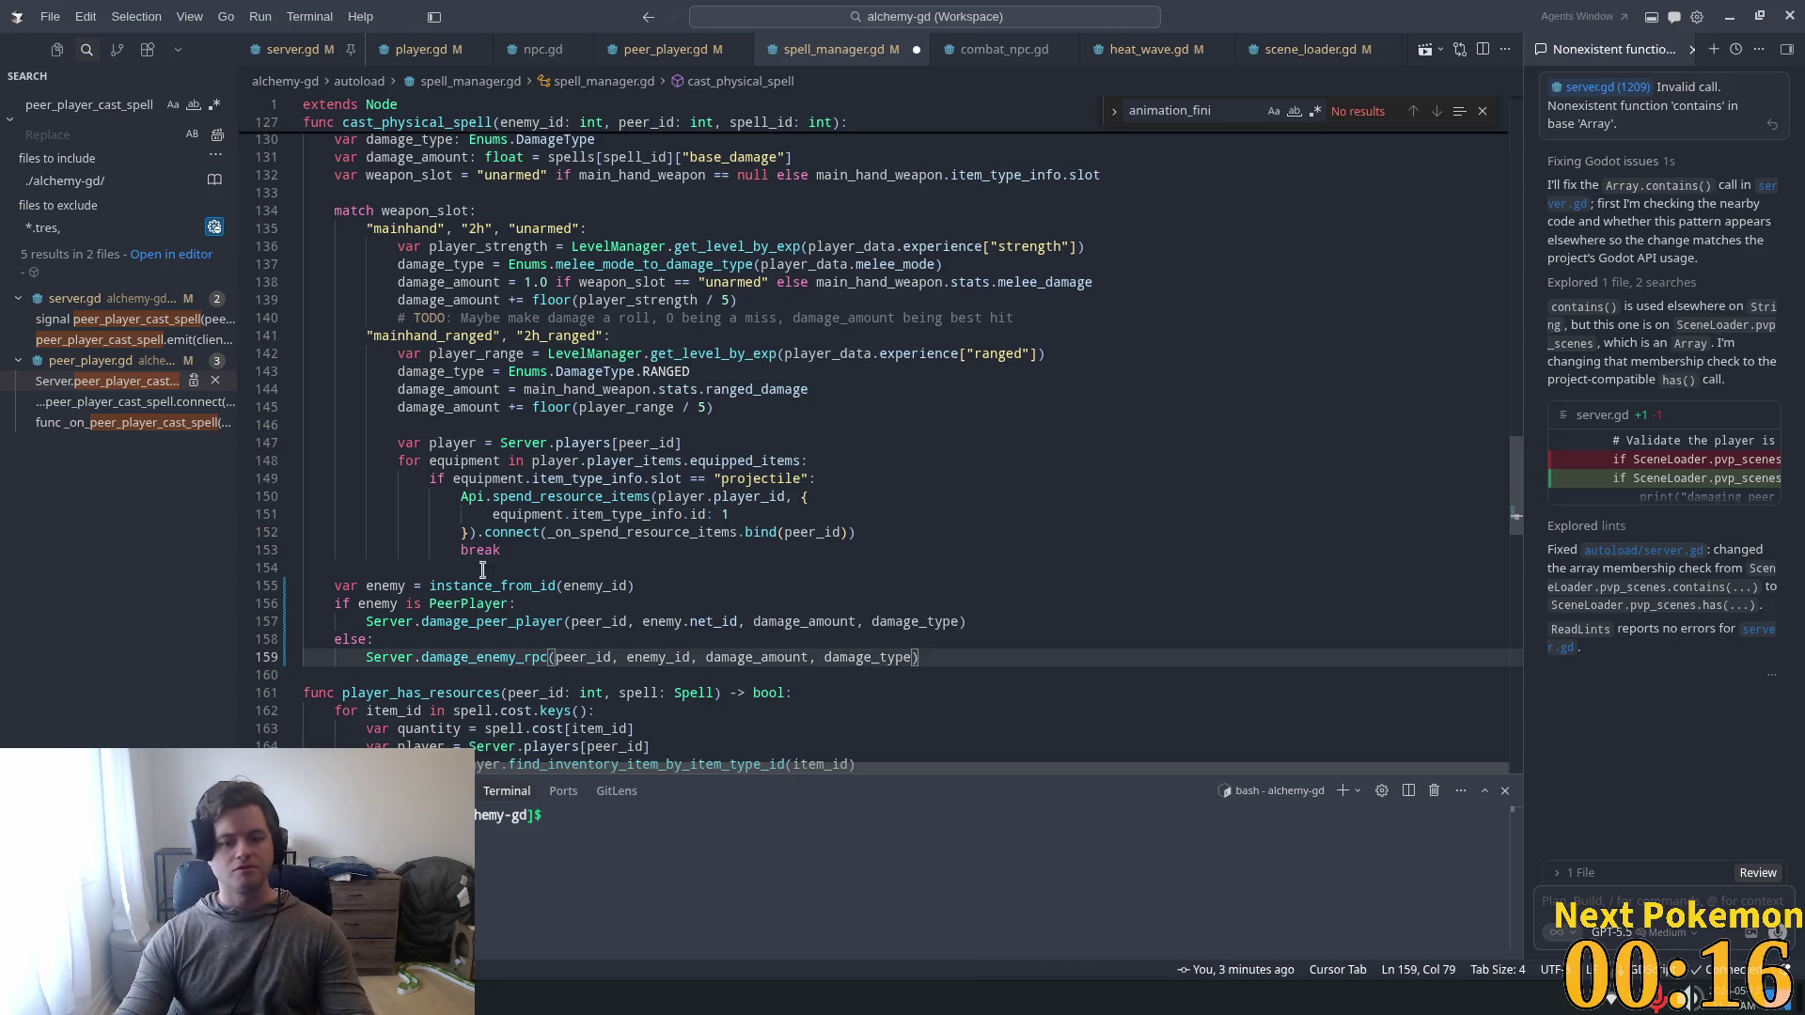
left_click(657, 586)
key("ctrl+shift+Left")
key("ctrl+shift+Left")
key("ctrl+shift+Left")
key("ctrl+c")
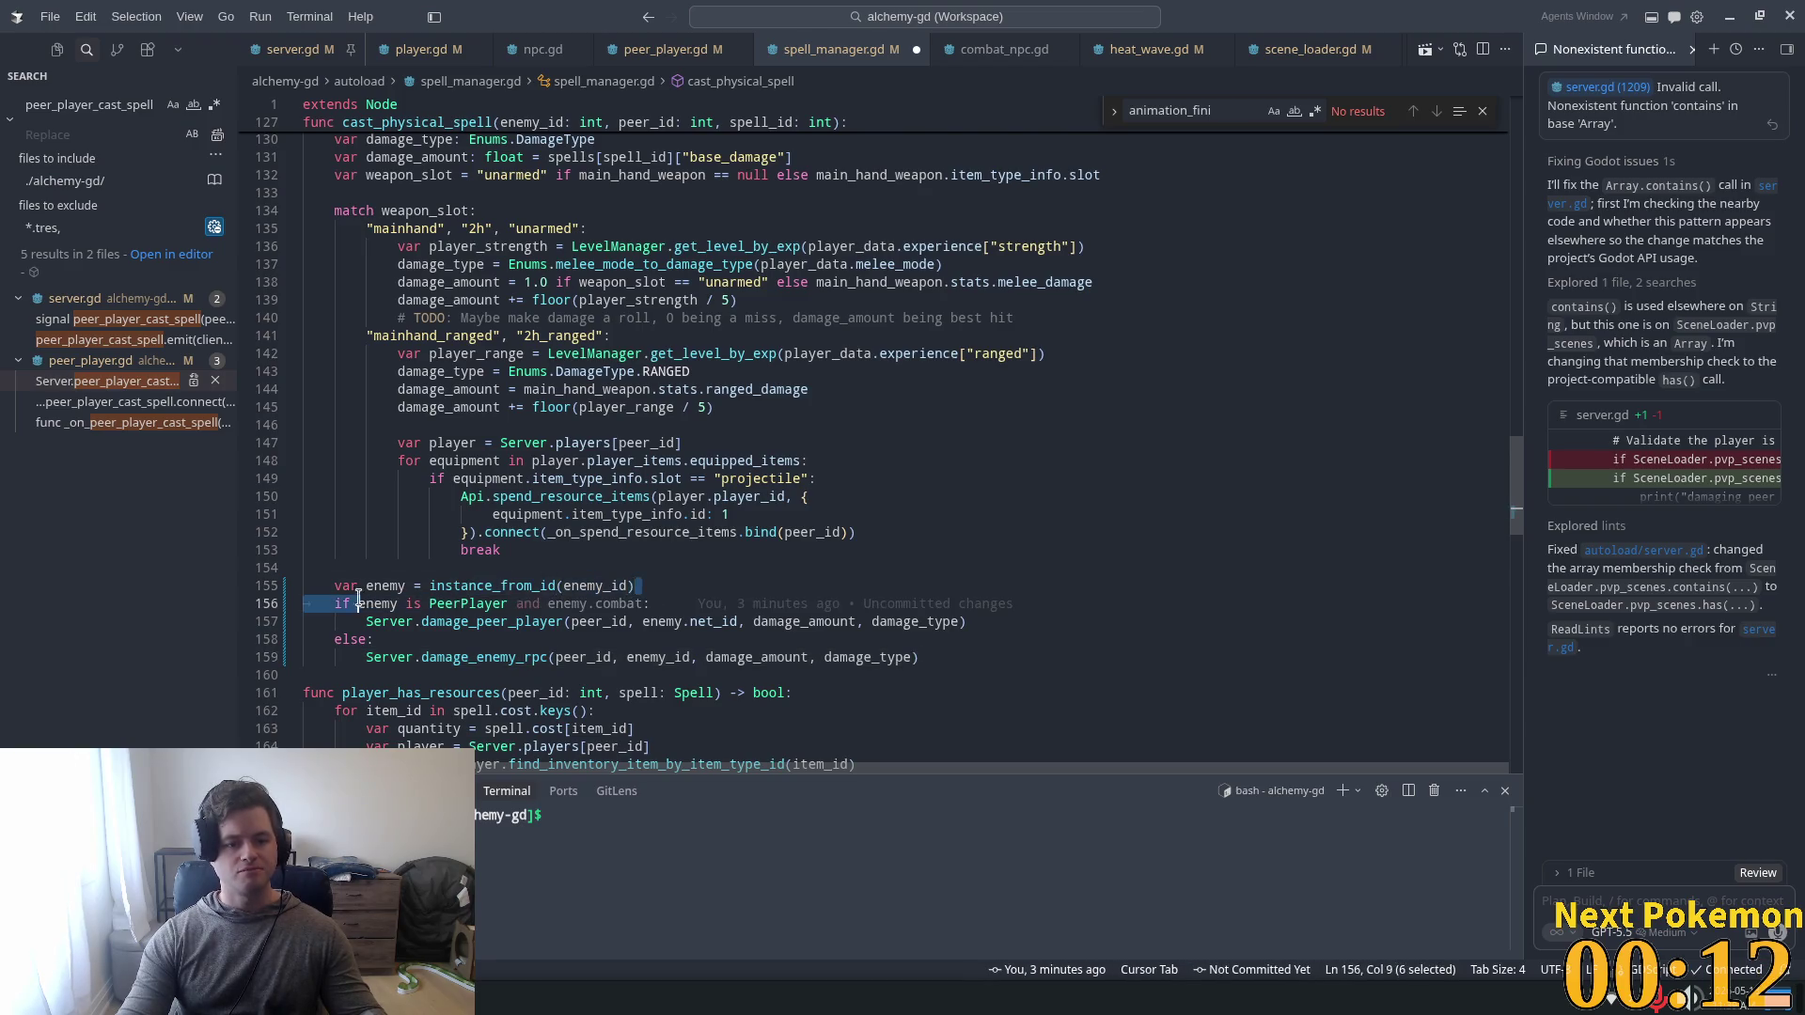
key("BackSpace")
key("BackSpace")
key("BackSpace")
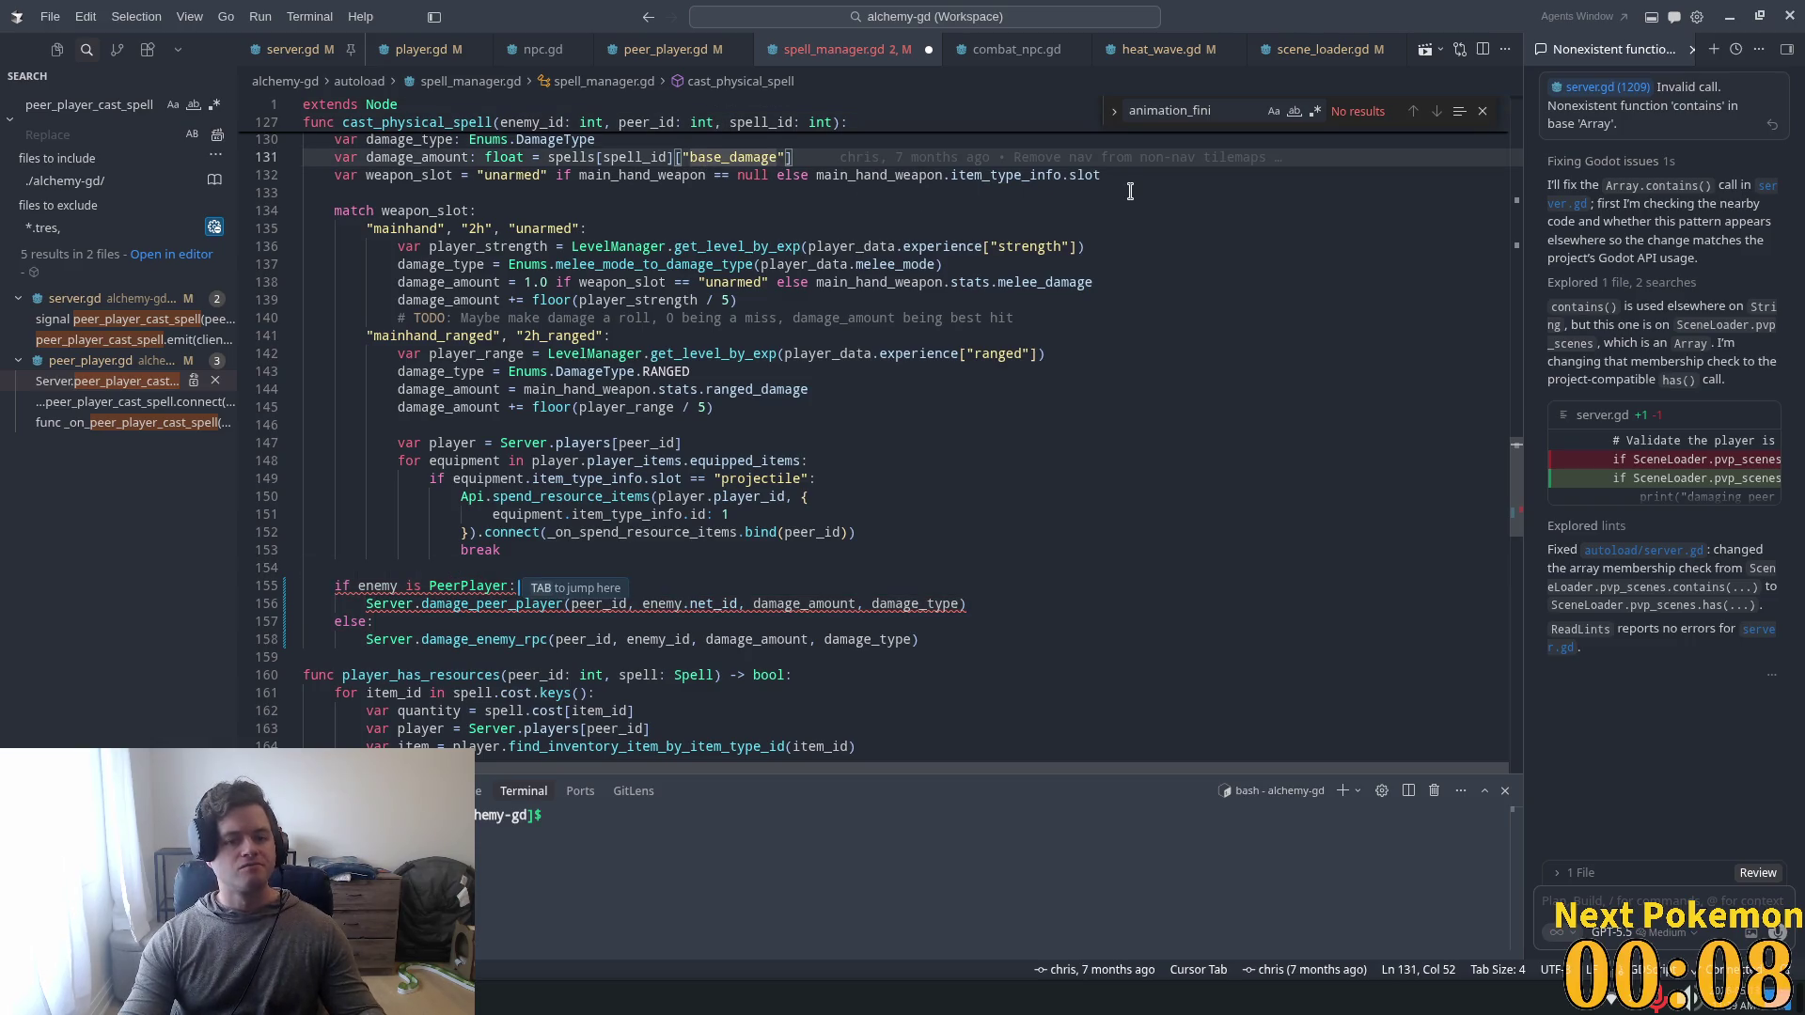
left_click(1100, 176)
key("Return")
key("ctrl+v")
Change the branch condition to 'if enemy and enemy is PeerPlayer:'.
left_click(516, 604)
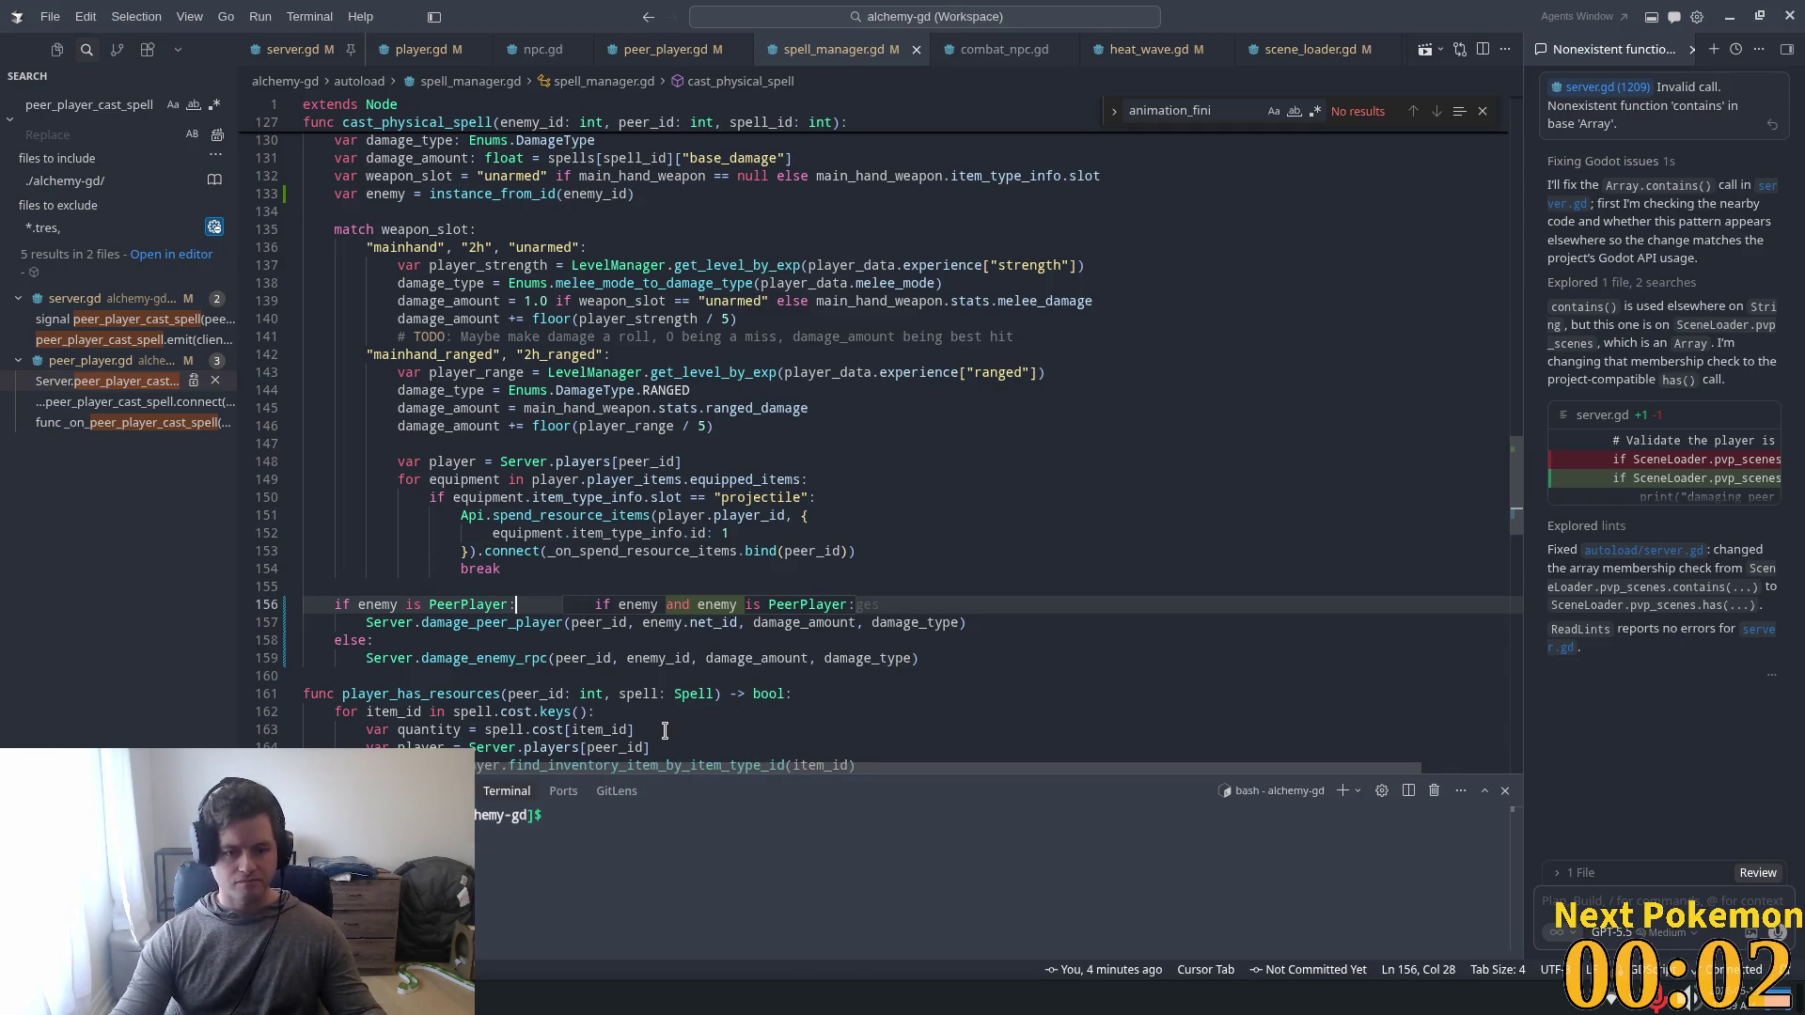
key("Tab")
left_click(726, 533)
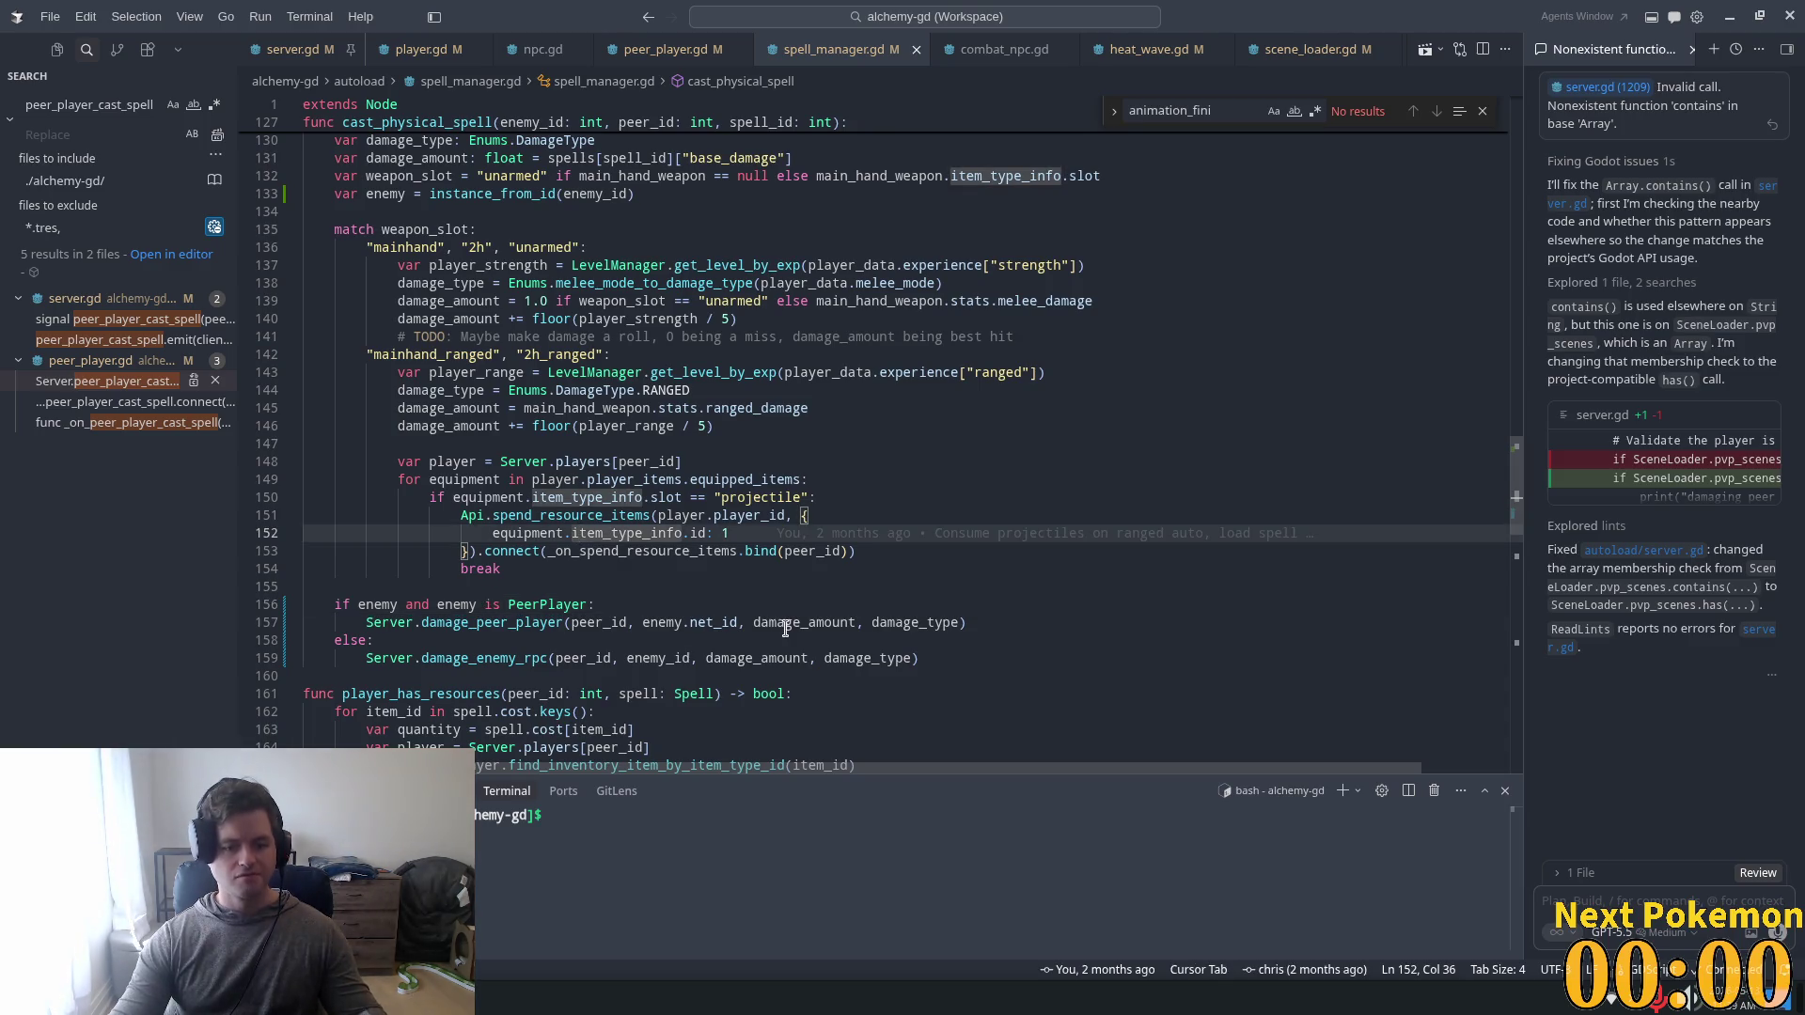